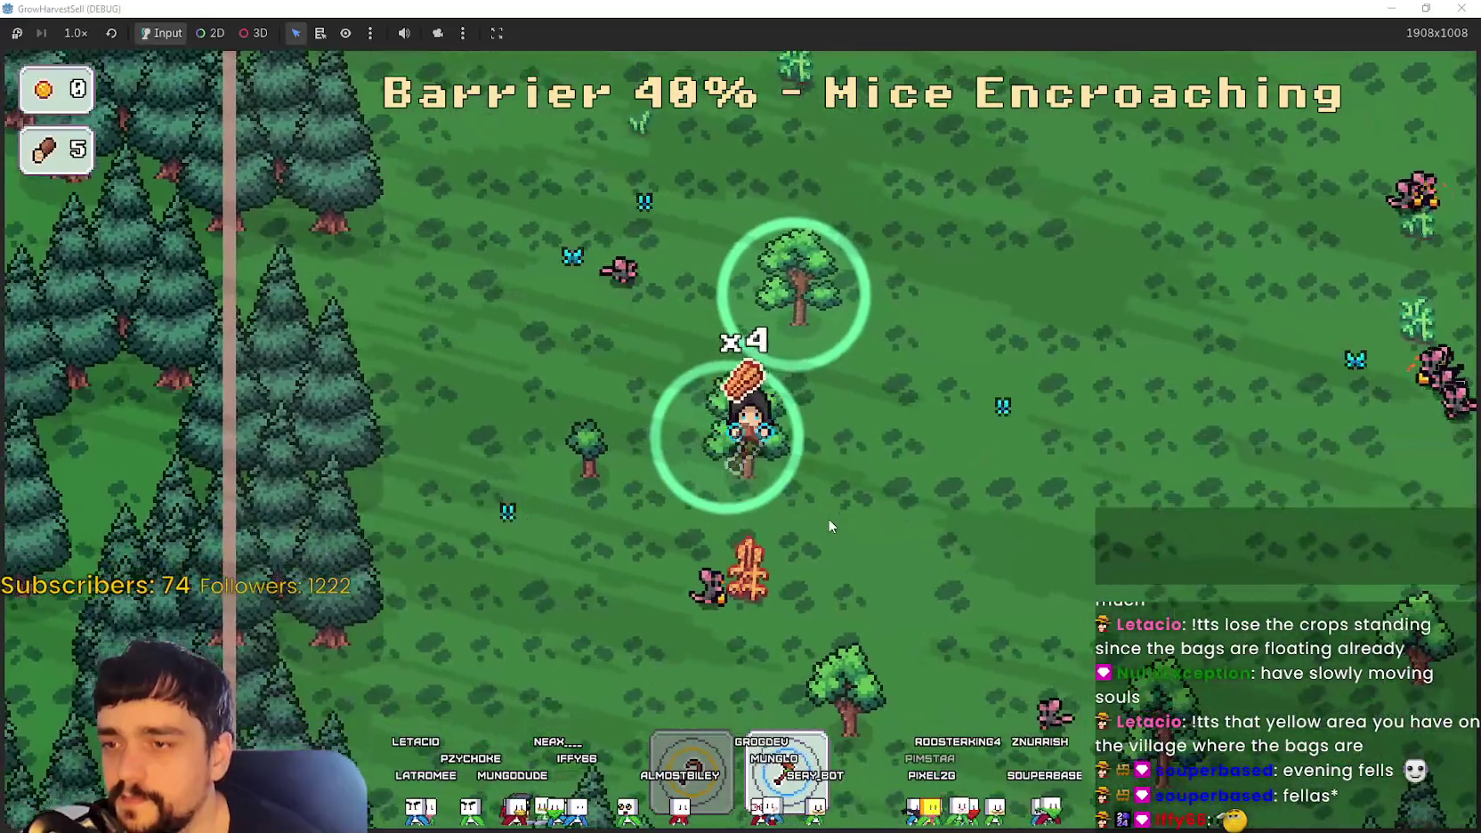
Step: Walk up and right through the forest toward the pigs, collecting crops as the barrier drains
{"action": "key", "text": "w"}
{"action": "key", "text": "d"}
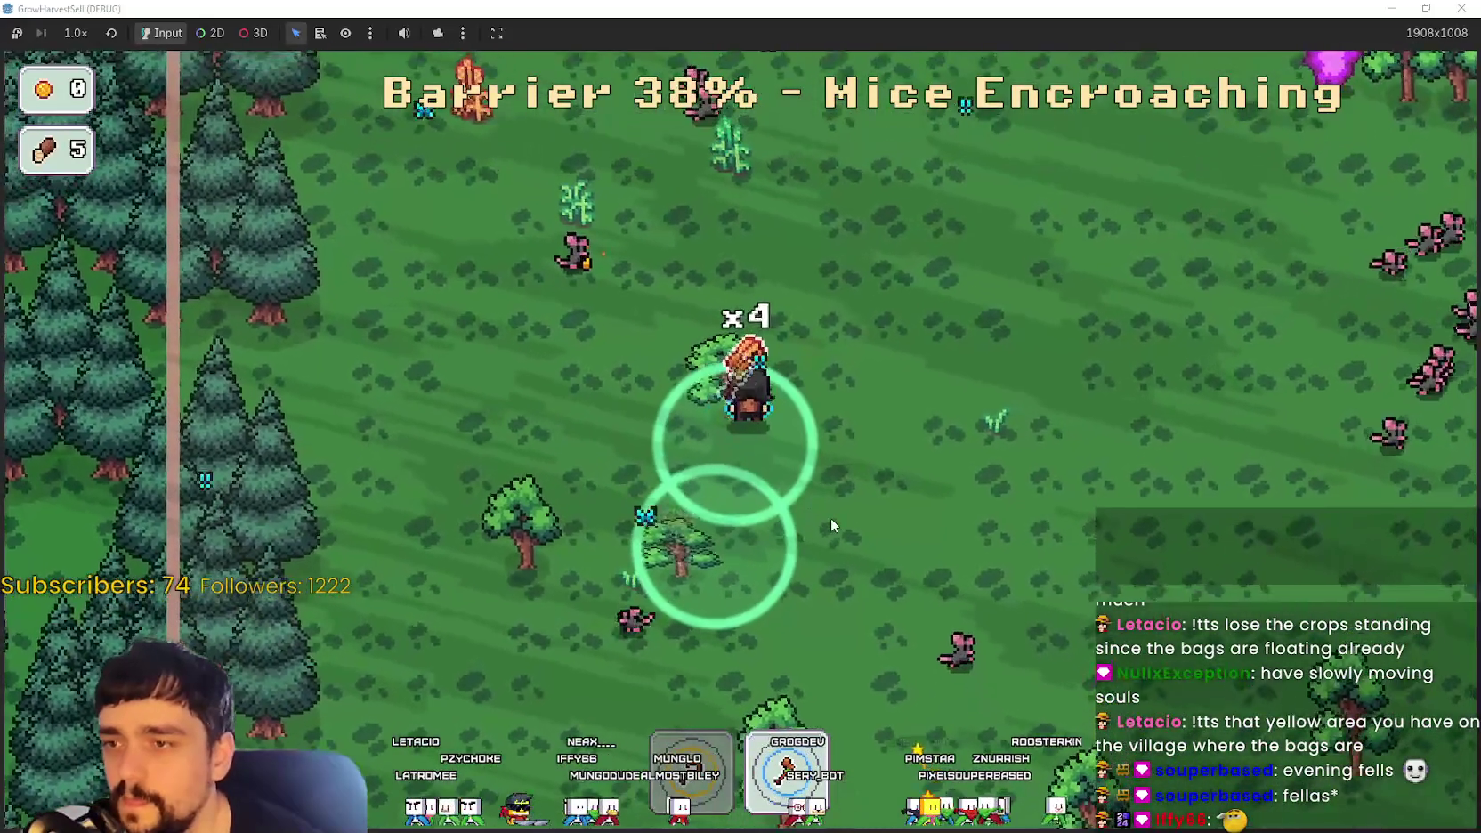
{"action": "key", "text": "w"}
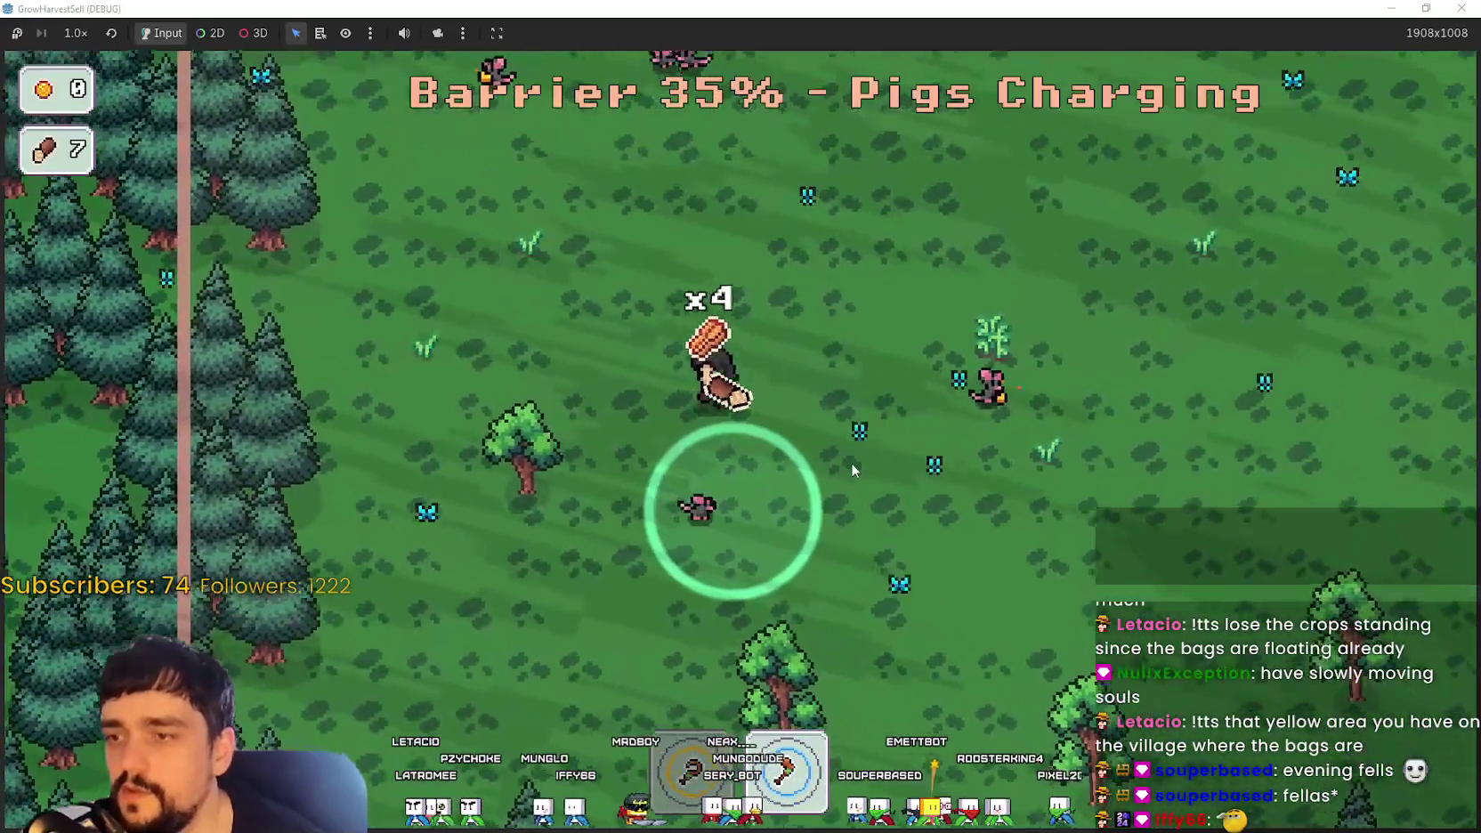
{"action": "key", "text": "a"}
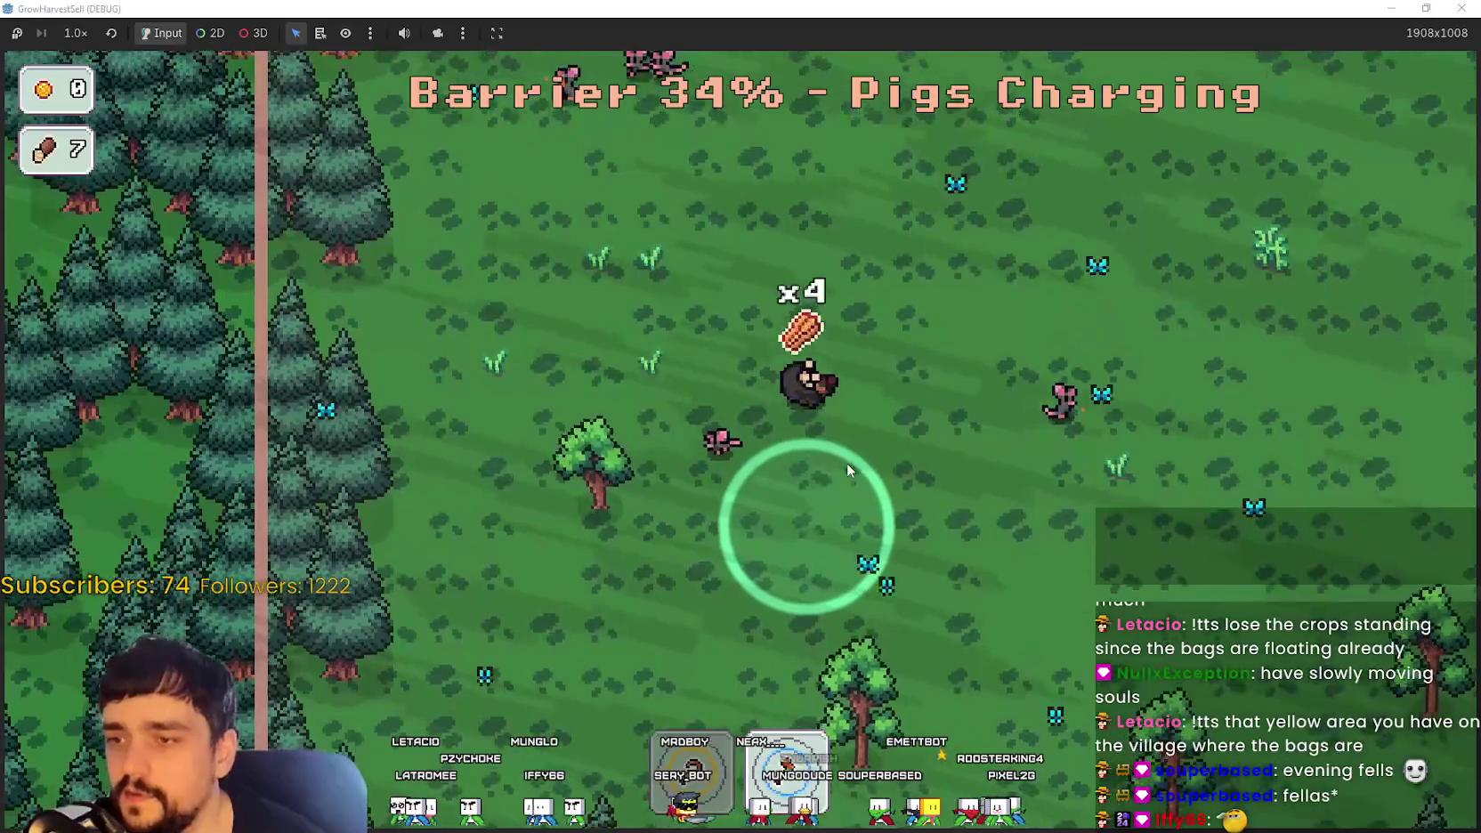
{"action": "key", "text": "d"}
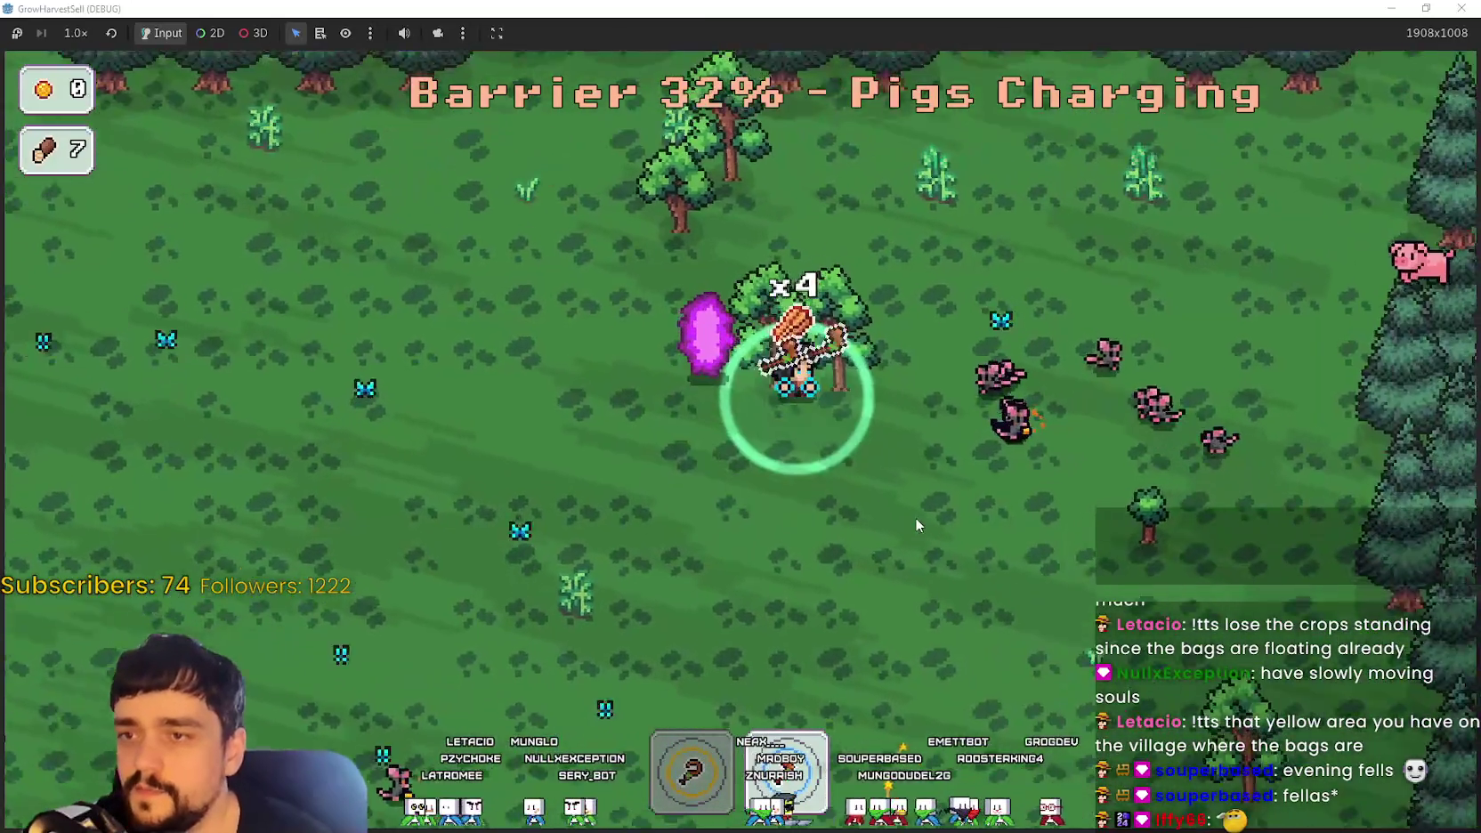
{"action": "key", "text": "w"}
{"action": "key", "text": "d"}
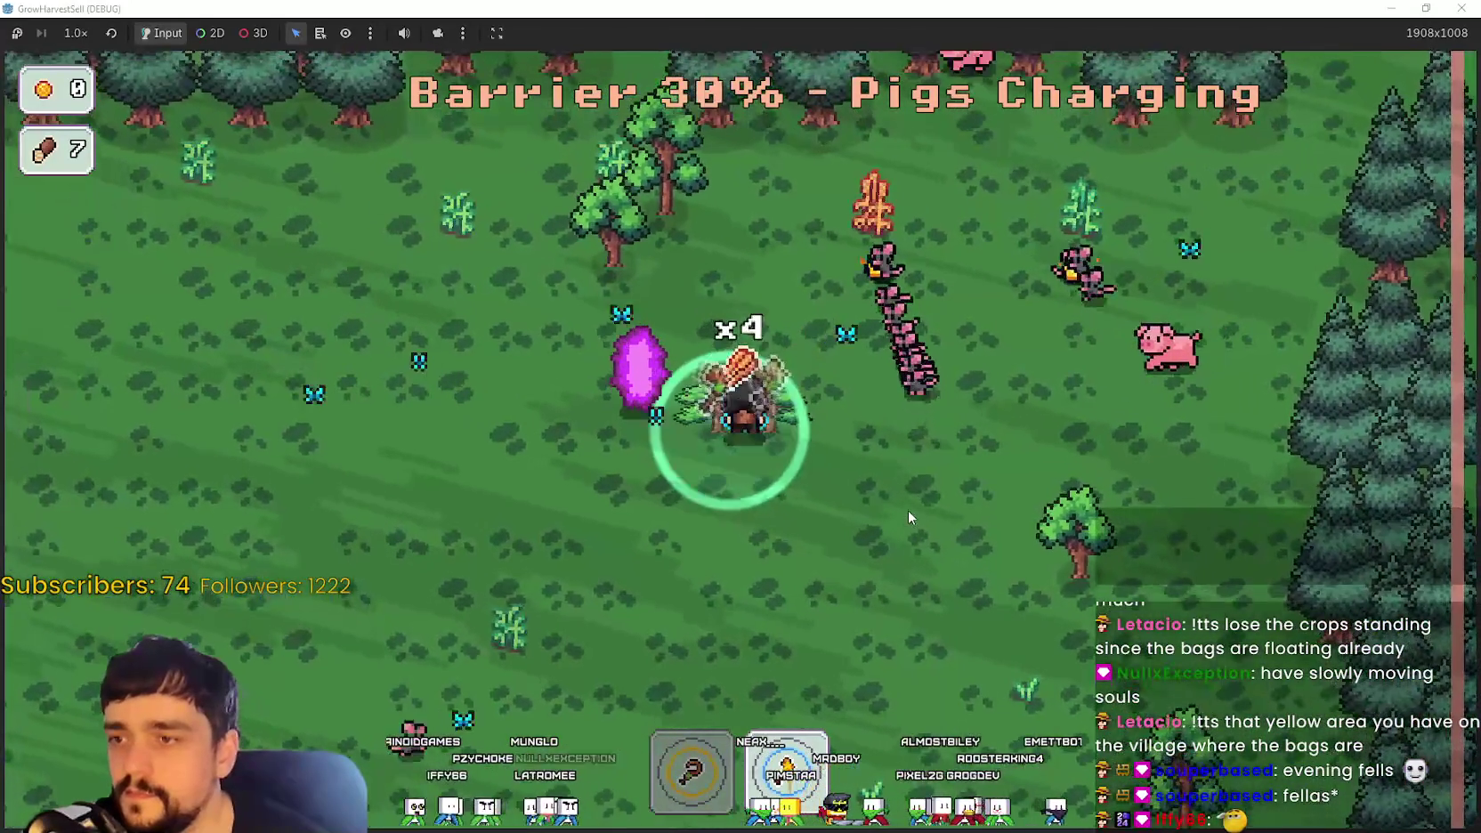
{"action": "key", "text": "d"}
{"action": "key", "text": "s"}
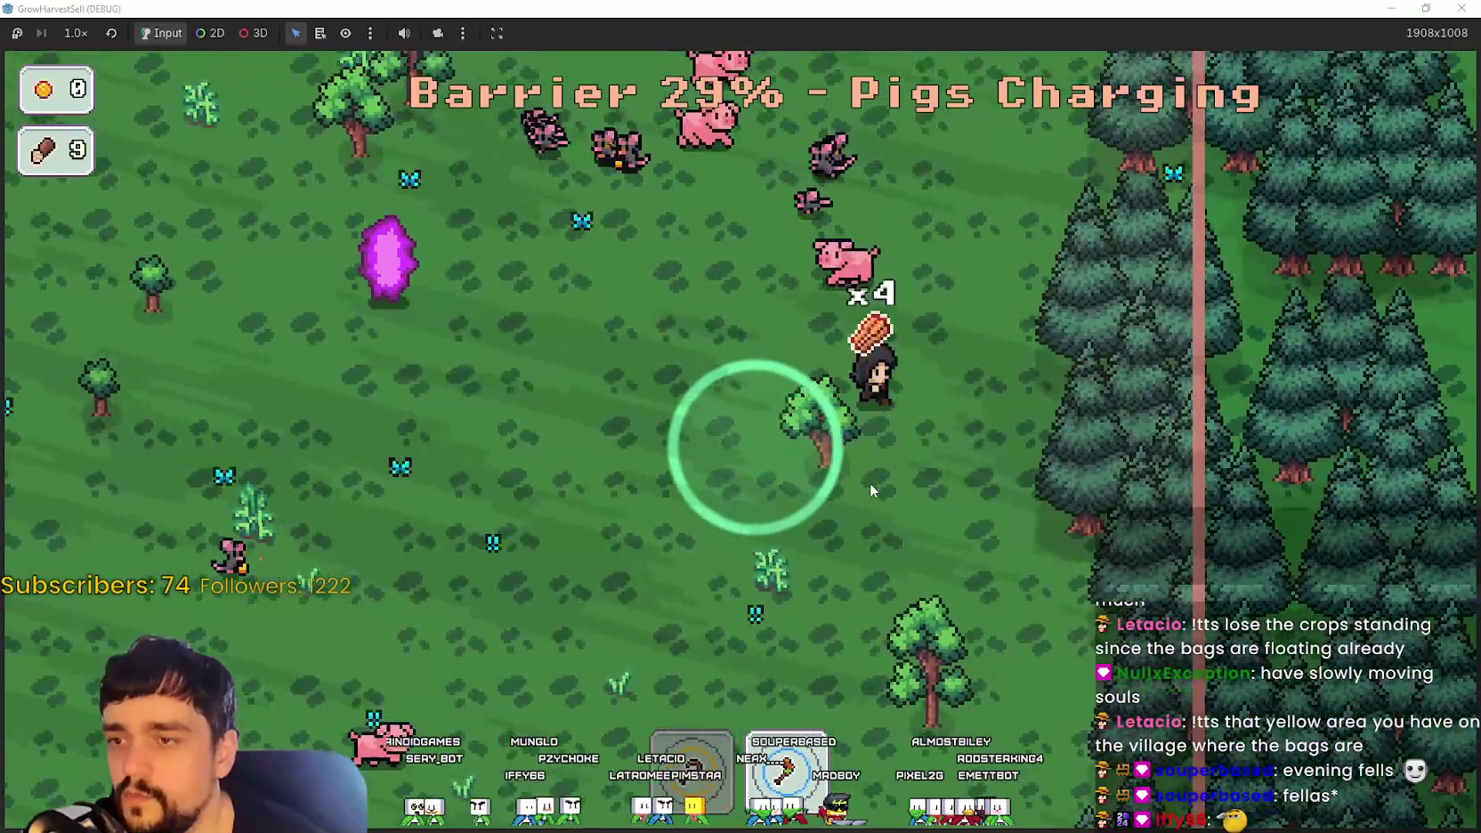
{"action": "key", "text": "s"}
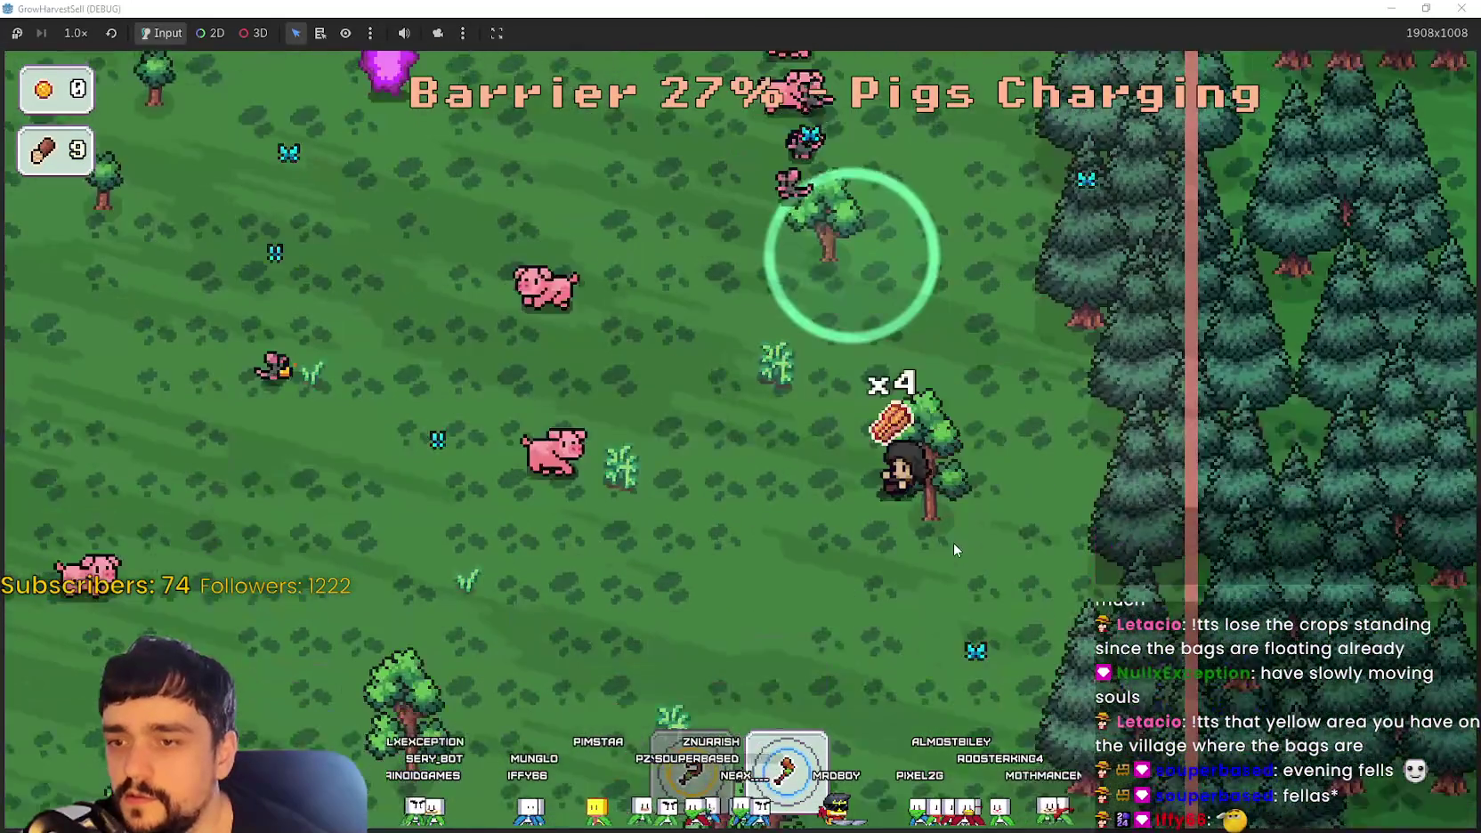
{"action": "key", "text": "a"}
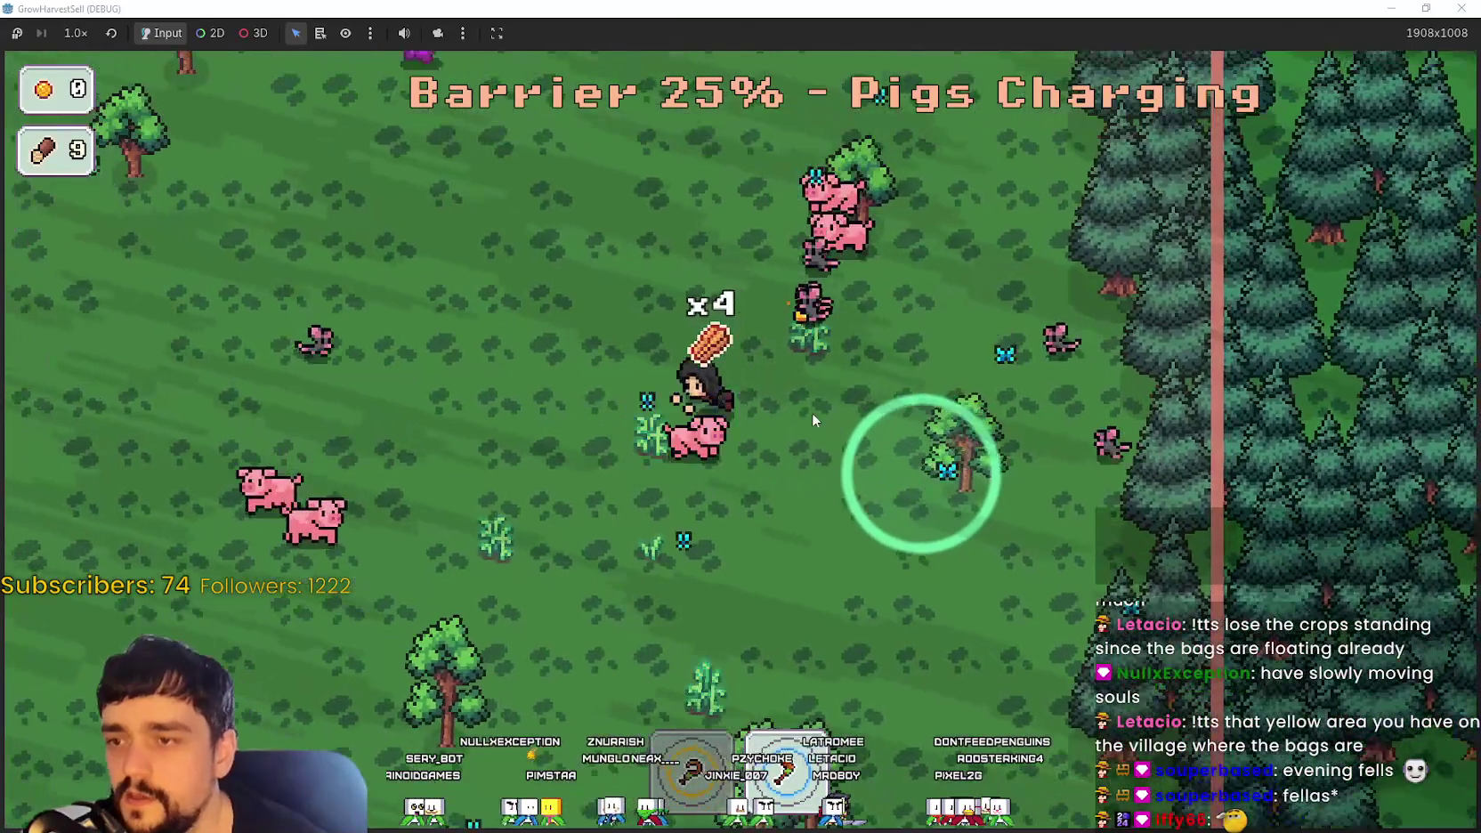
Step: Loop left, up and back down-right, gathering more crops until the village starts loading
{"action": "key", "text": "a"}
{"action": "key", "text": "w"}
{"action": "key", "text": "a"}
{"action": "key", "text": "w"}
{"action": "key", "text": "d"}
{"action": "key", "text": "w"}
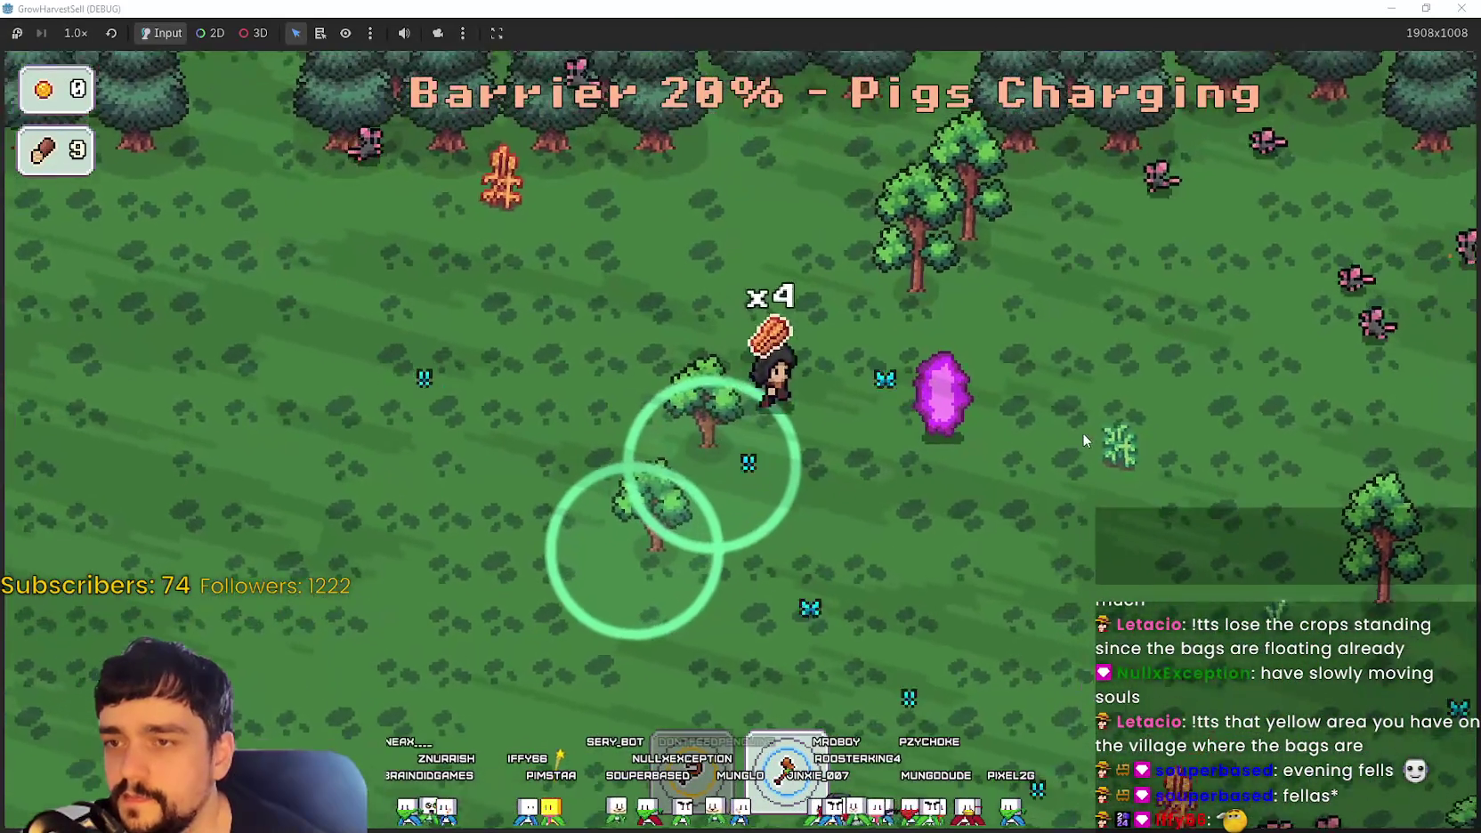
{"action": "key", "text": "d"}
{"action": "key", "text": "w"}
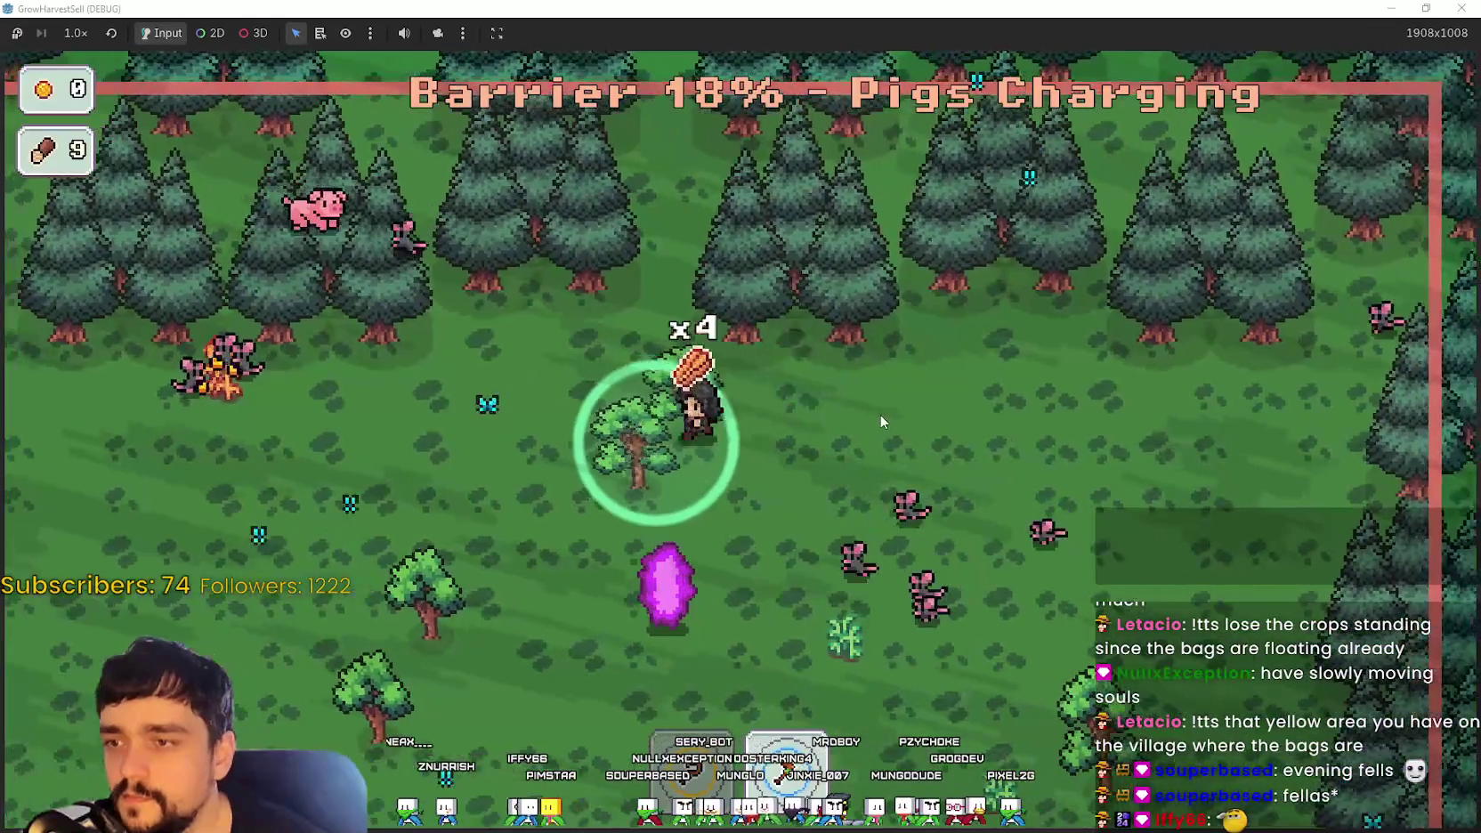
{"action": "key", "text": "a"}
{"action": "key", "text": "s"}
{"action": "key", "text": "s"}
{"action": "key", "text": "d"}
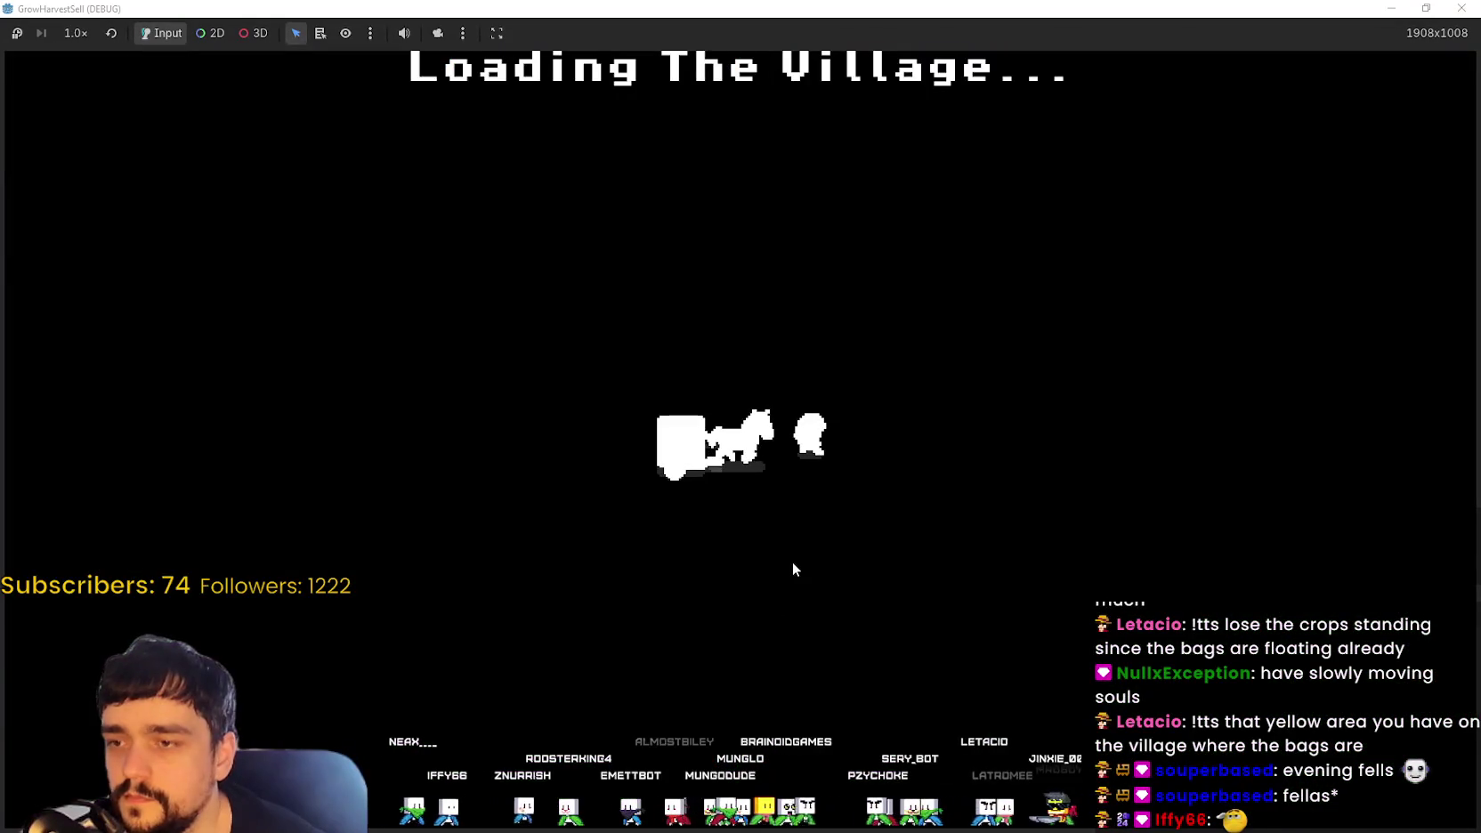
Step: Drop the x4 crop stack at the shop counter, then open the Prestige tree at the notice board
{"action": "key", "text": "d"}
{"action": "key", "text": "d"}
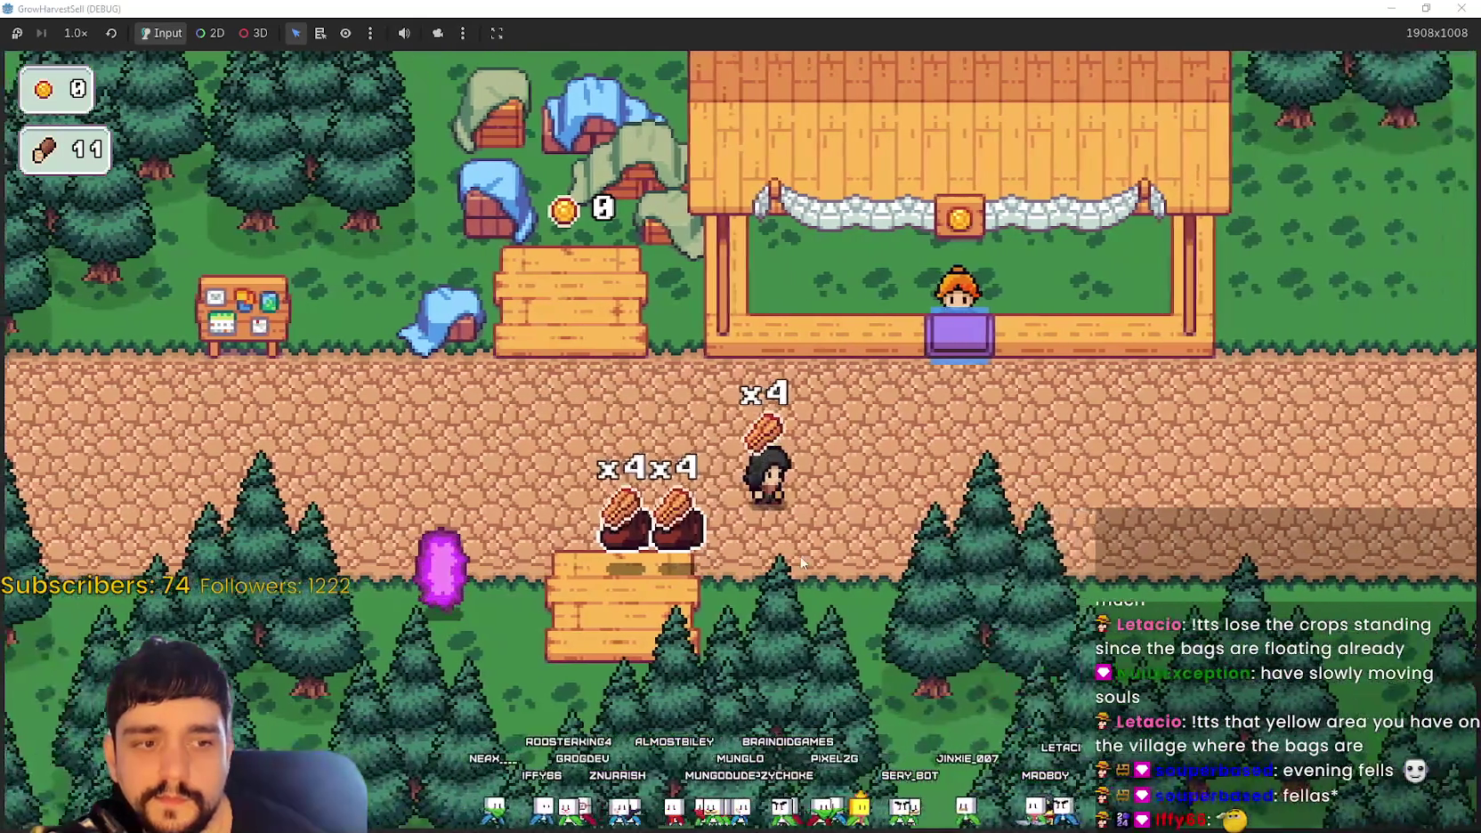
{"action": "key", "text": "d"}
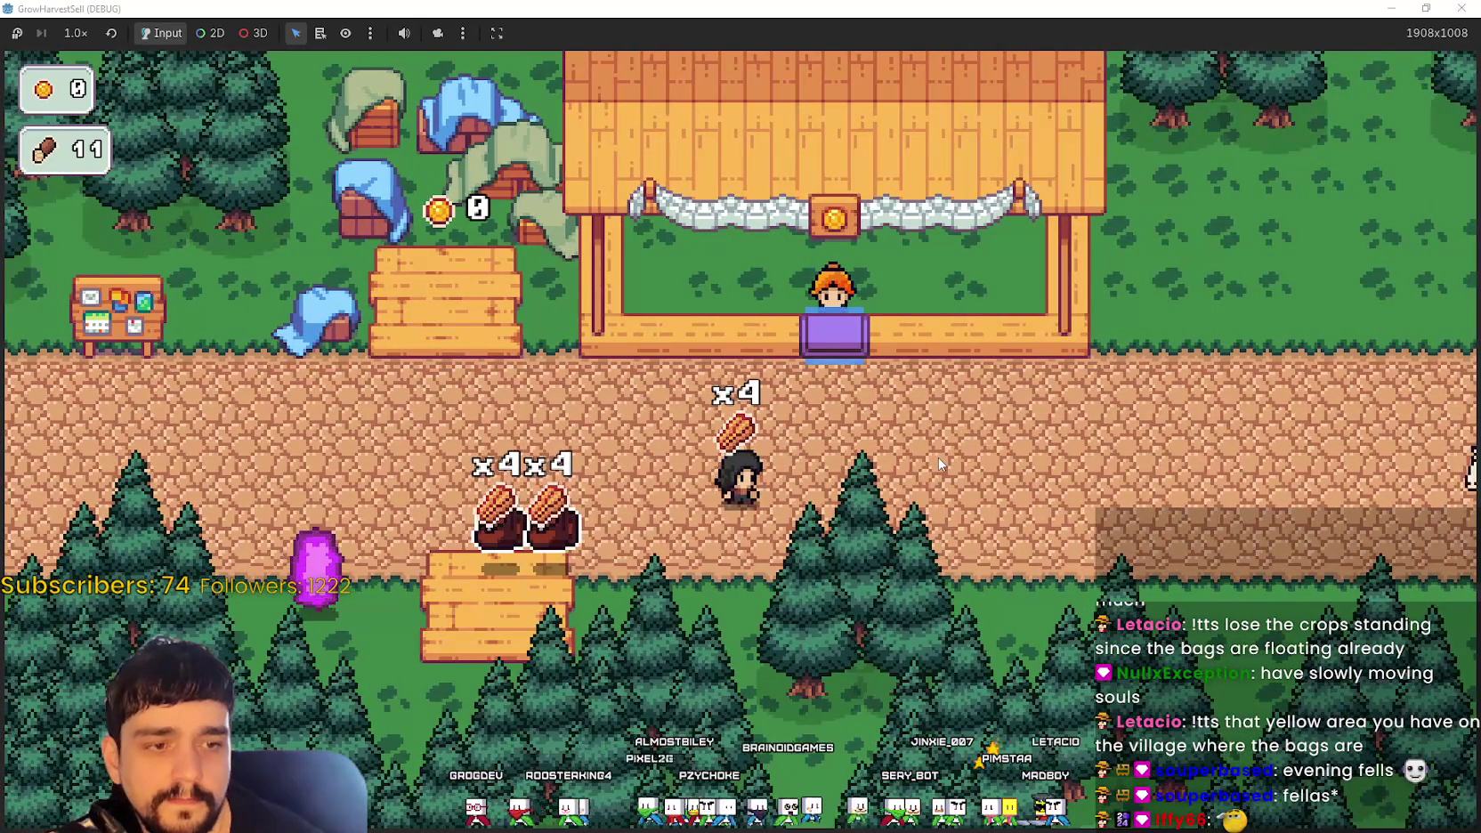
{"action": "key", "text": "a"}
{"action": "key", "text": "d"}
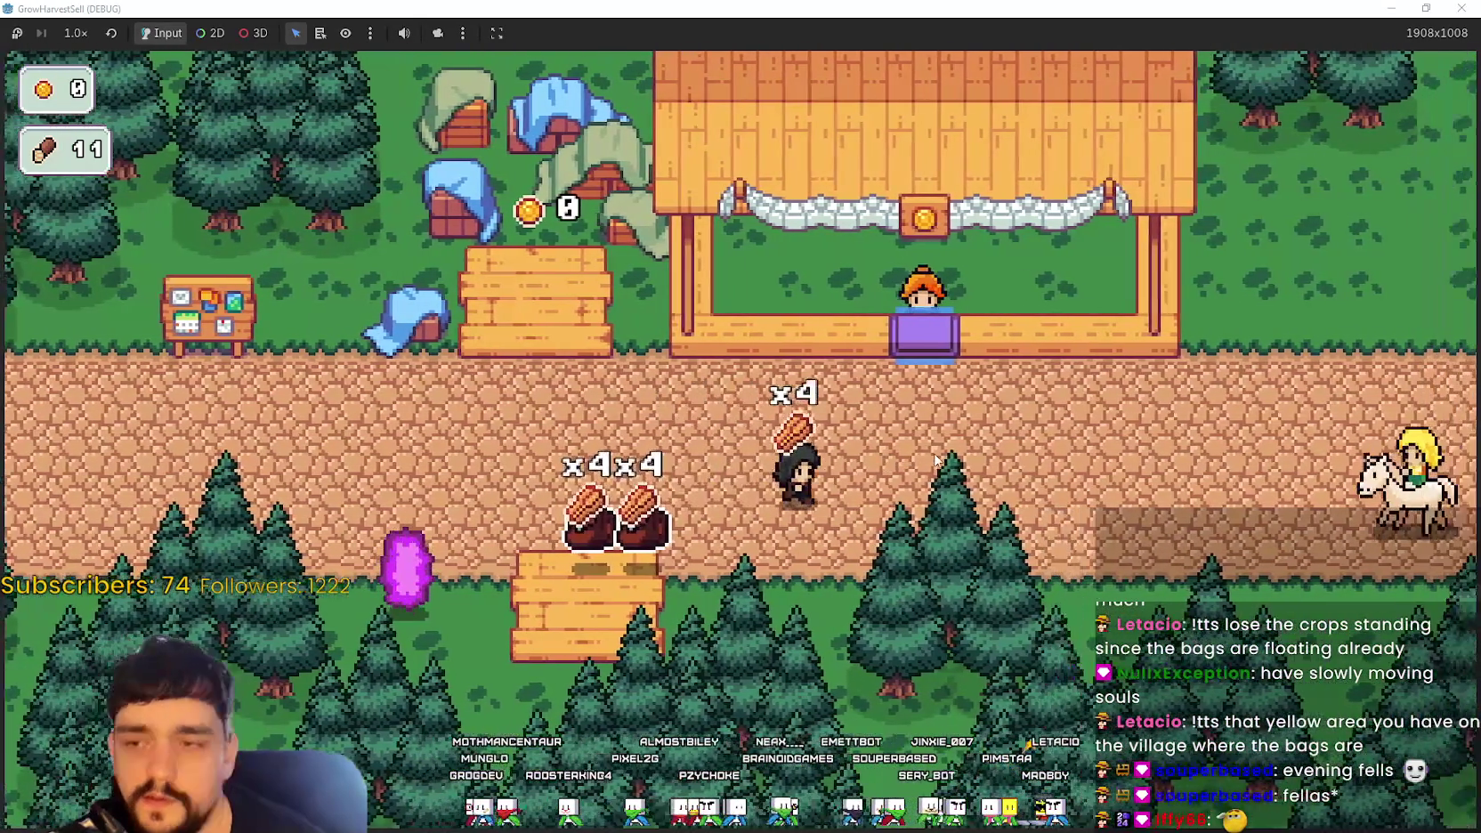
{"action": "key", "text": "w"}
{"action": "key", "text": "w"}
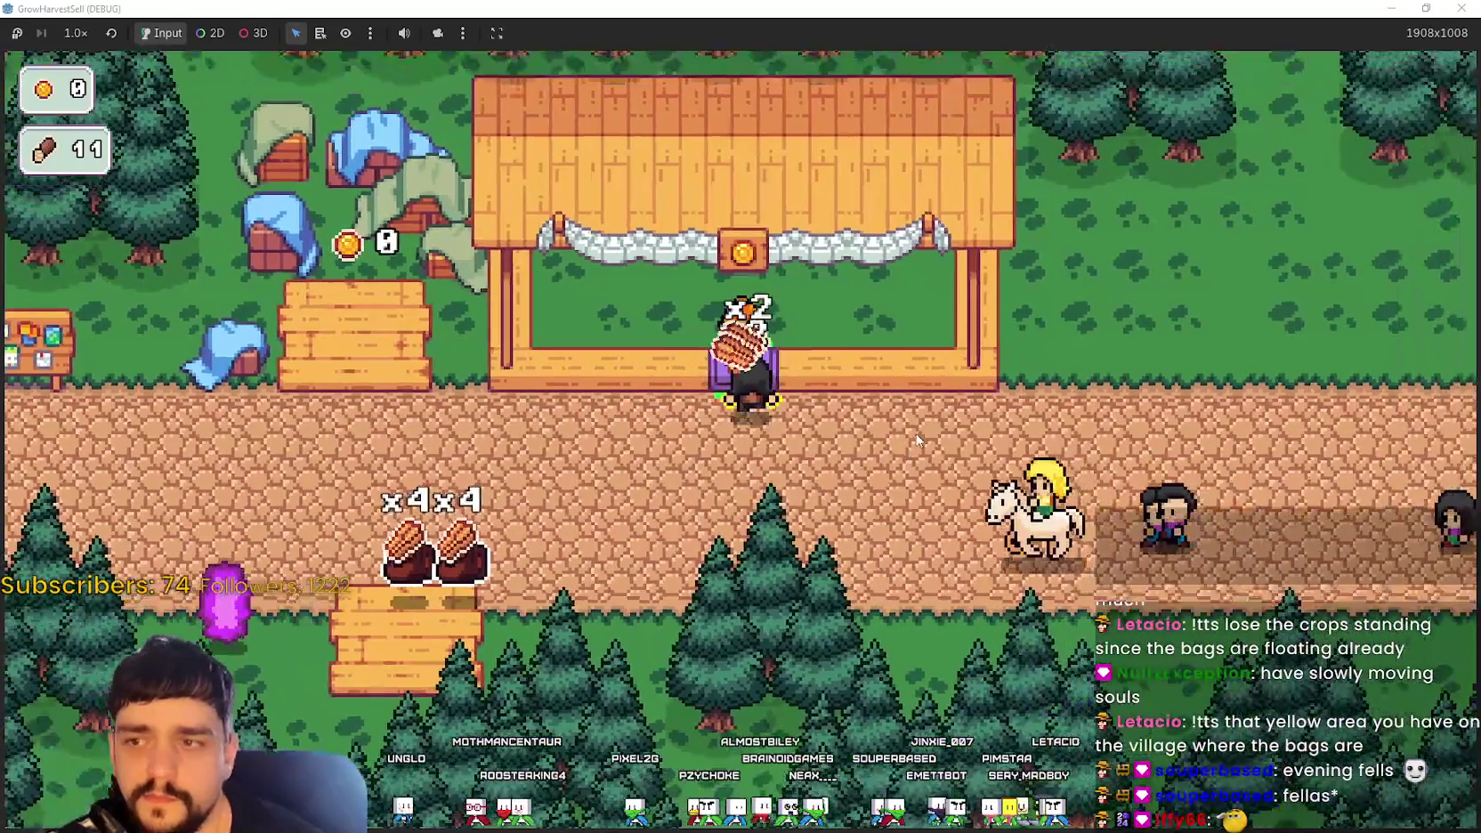
{"action": "key", "text": "a"}
{"action": "key", "text": "a"}
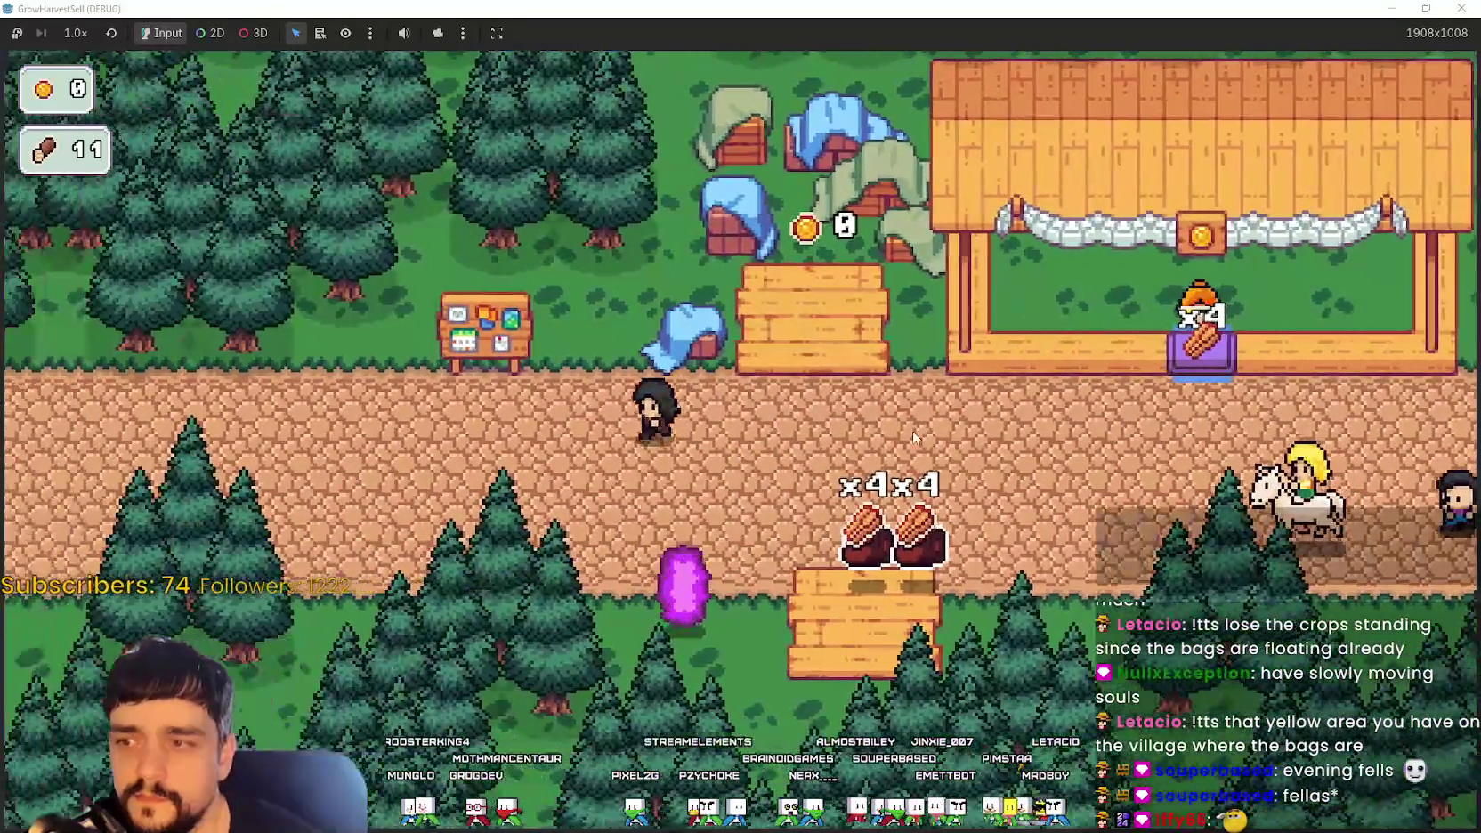
{"action": "key", "text": "w"}
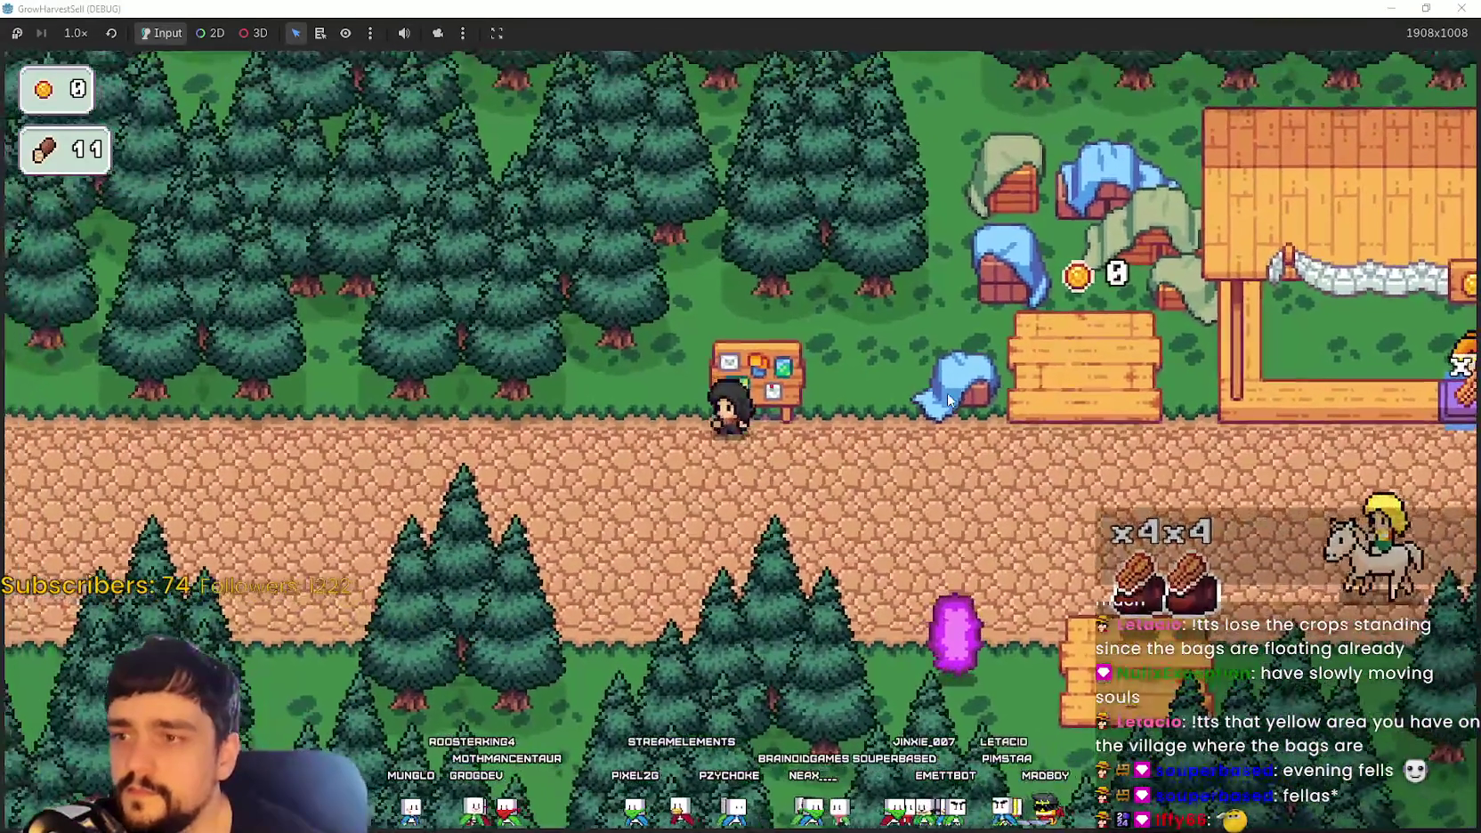
{"action": "key", "text": "e"}
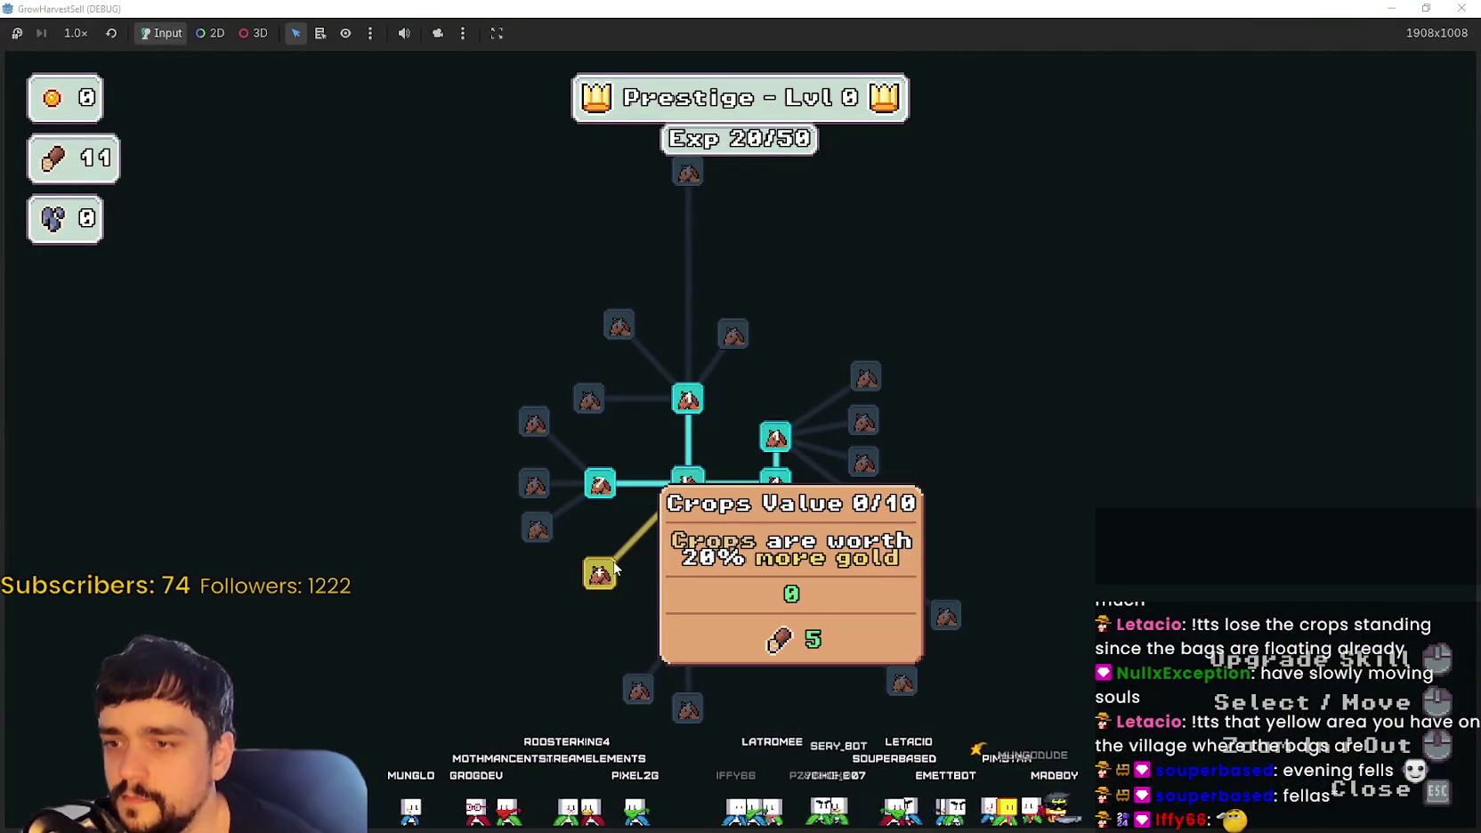
{"action": "mouse_move", "coordinate": [515, 575]}
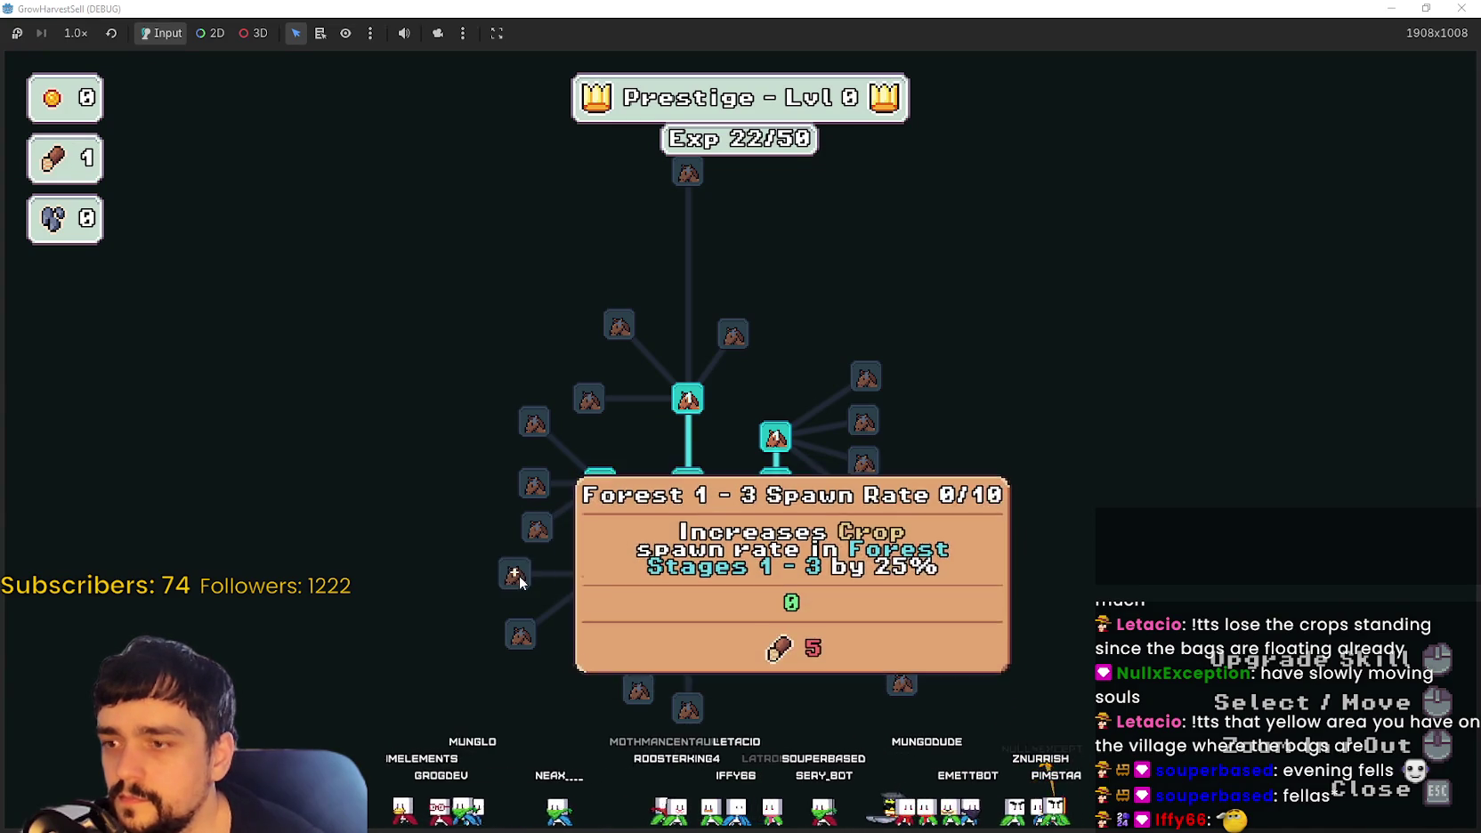
Step: Close the skill tree and sell an x4 crop stack at the market stall
{"action": "key", "text": "Escape"}
{"action": "key", "text": "s"}
{"action": "key", "text": "d"}
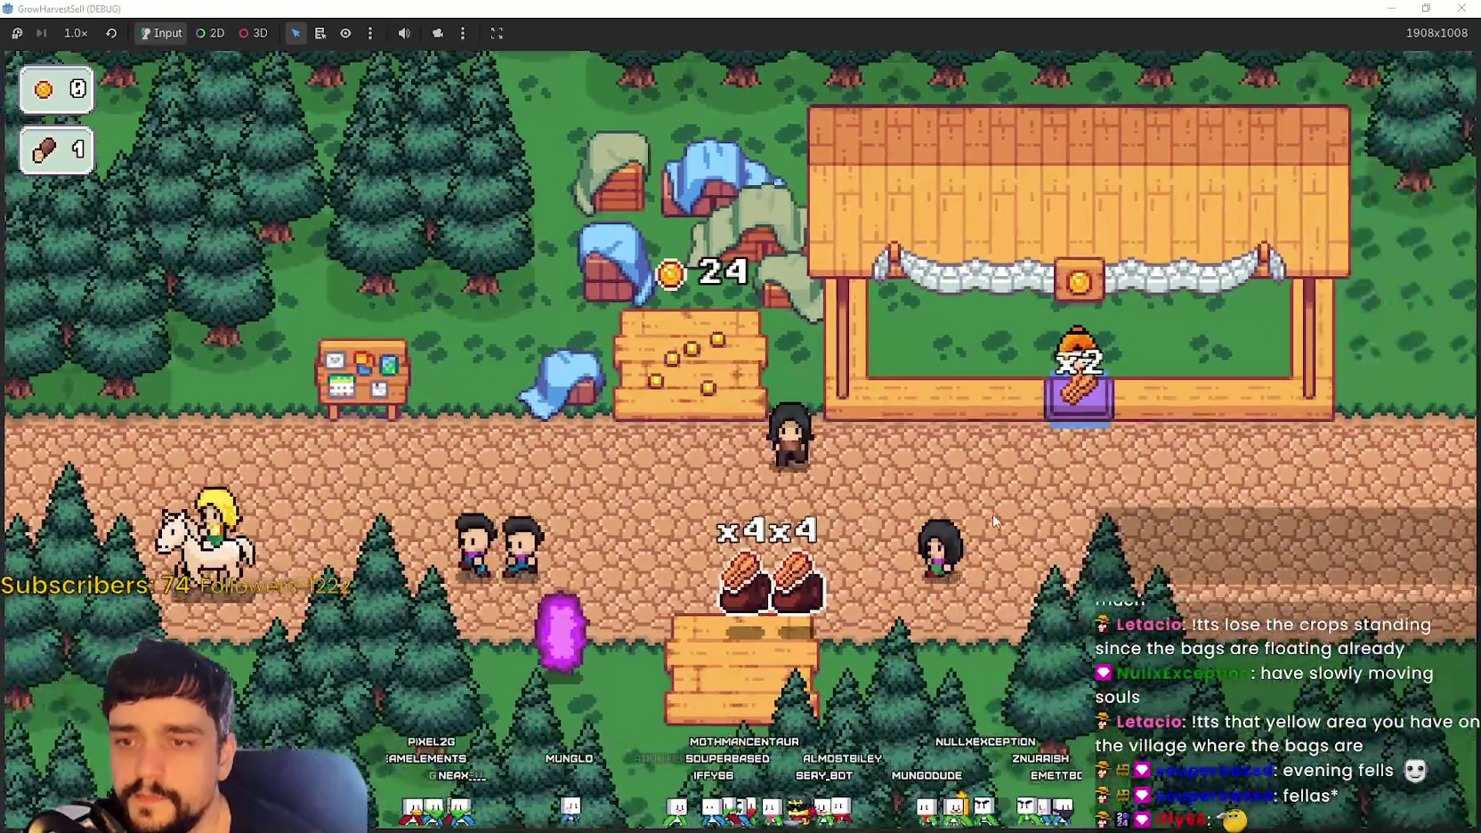
{"action": "key", "text": "w"}
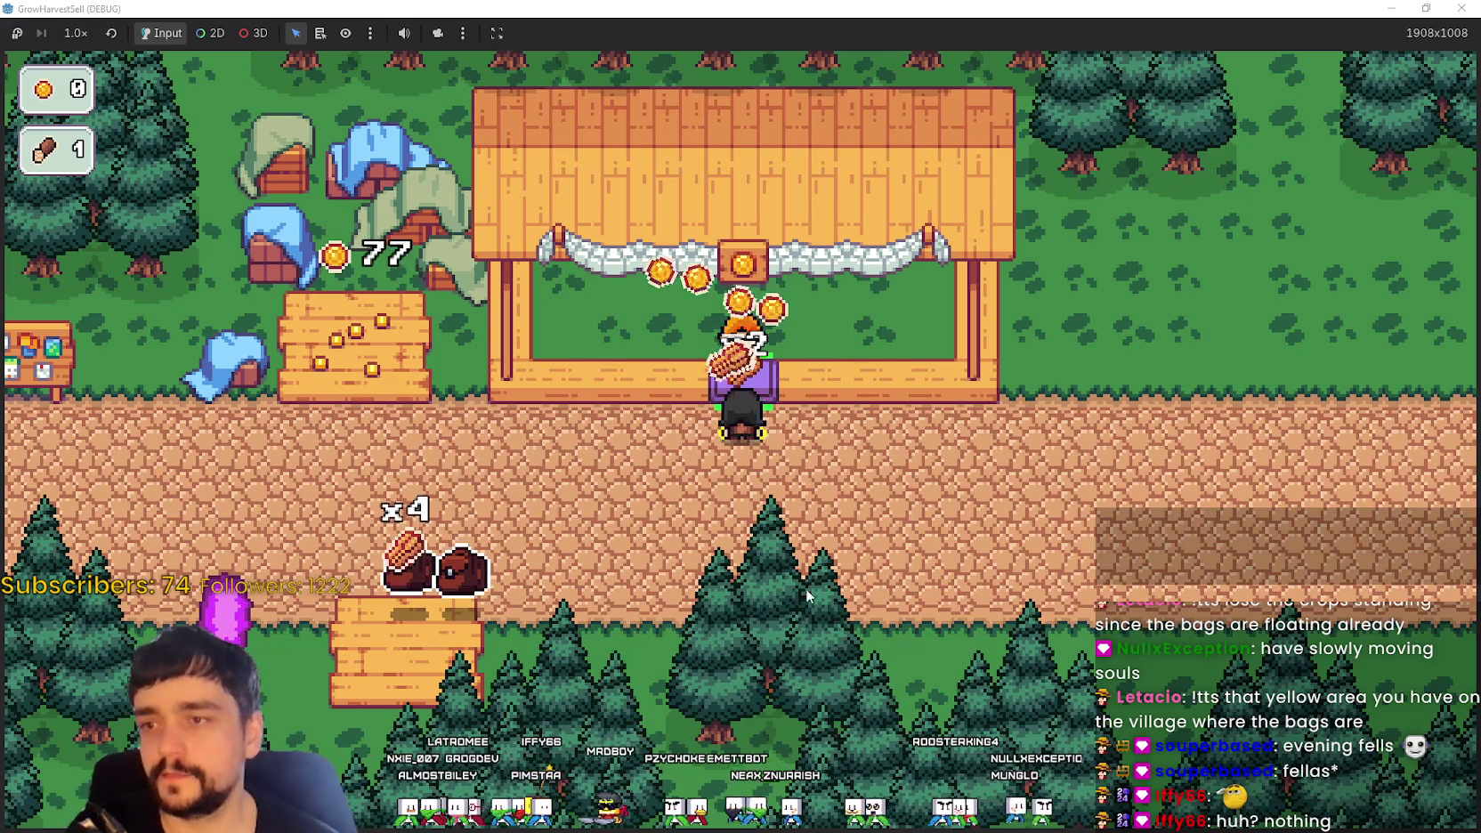
Step: Carry more crops to the stand and step onto the yellow area to collect the coins
{"action": "key", "text": "Left"}
{"action": "key", "text": "Down"}
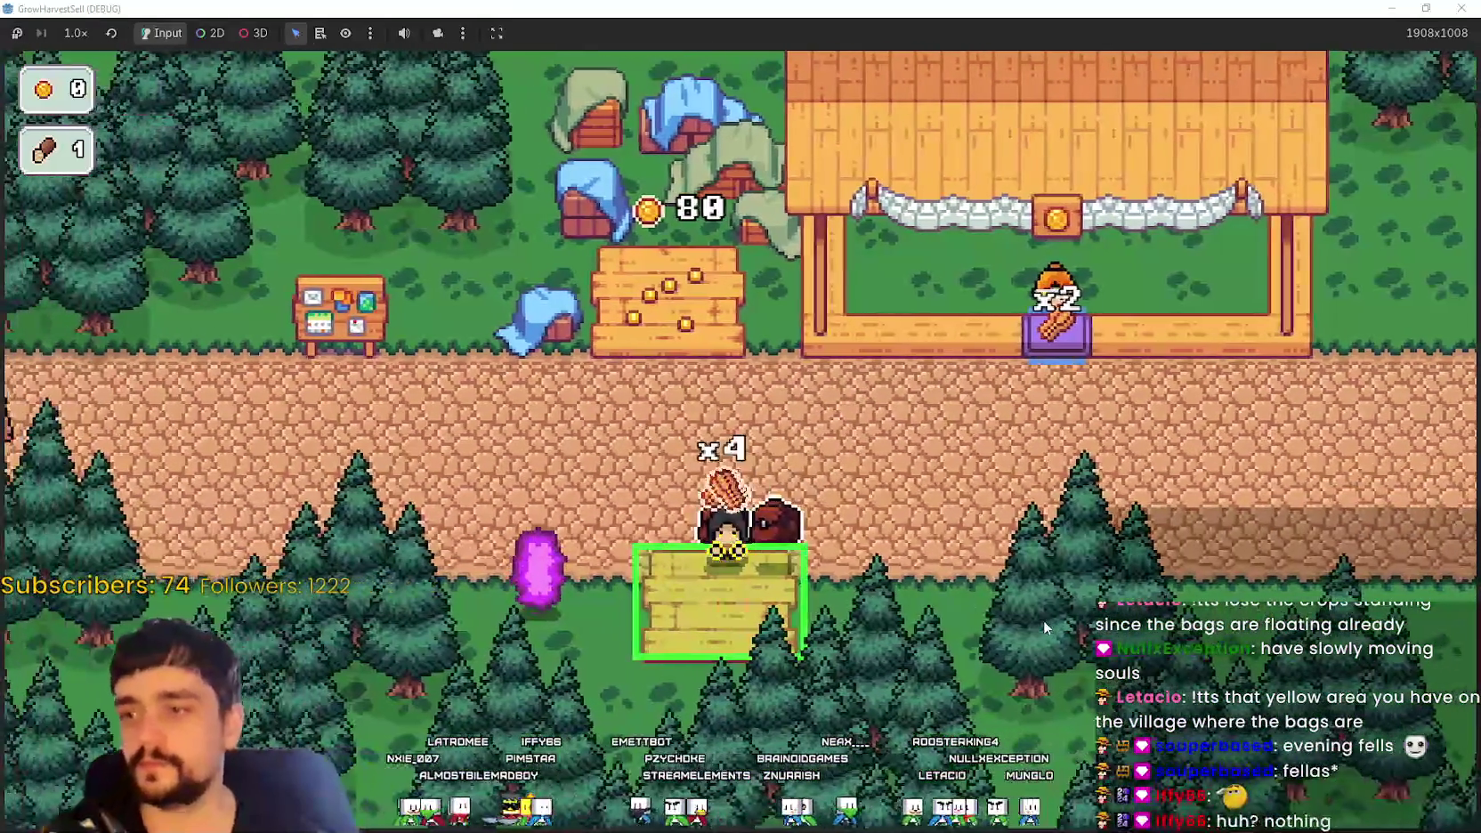
{"action": "key", "text": "Right"}
{"action": "key", "text": "Up"}
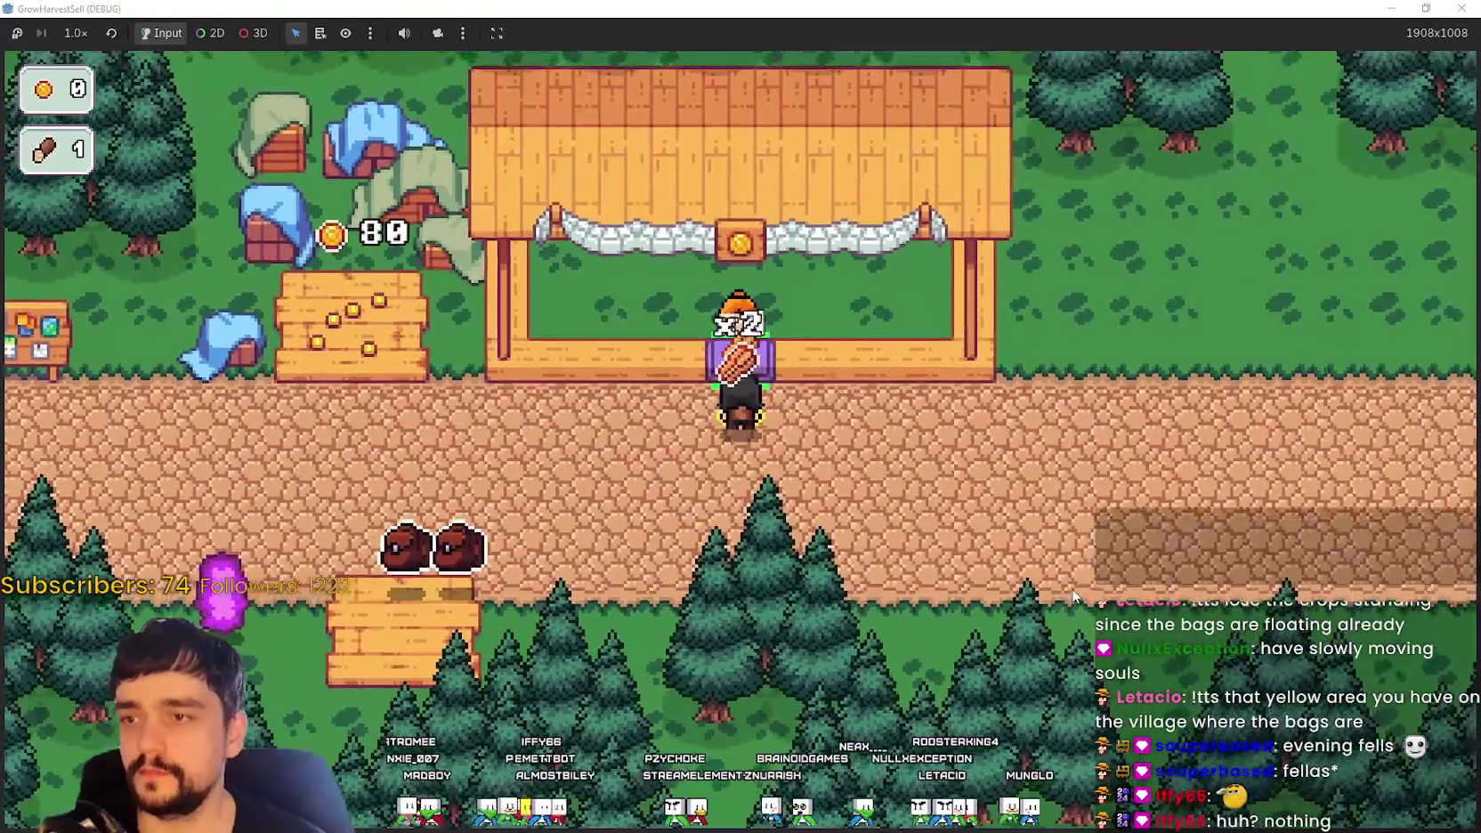
{"action": "key", "text": "Left"}
{"action": "key", "text": "Right"}
{"action": "key", "text": "Up"}
{"action": "key", "text": "Left"}
{"action": "key", "text": "Up"}
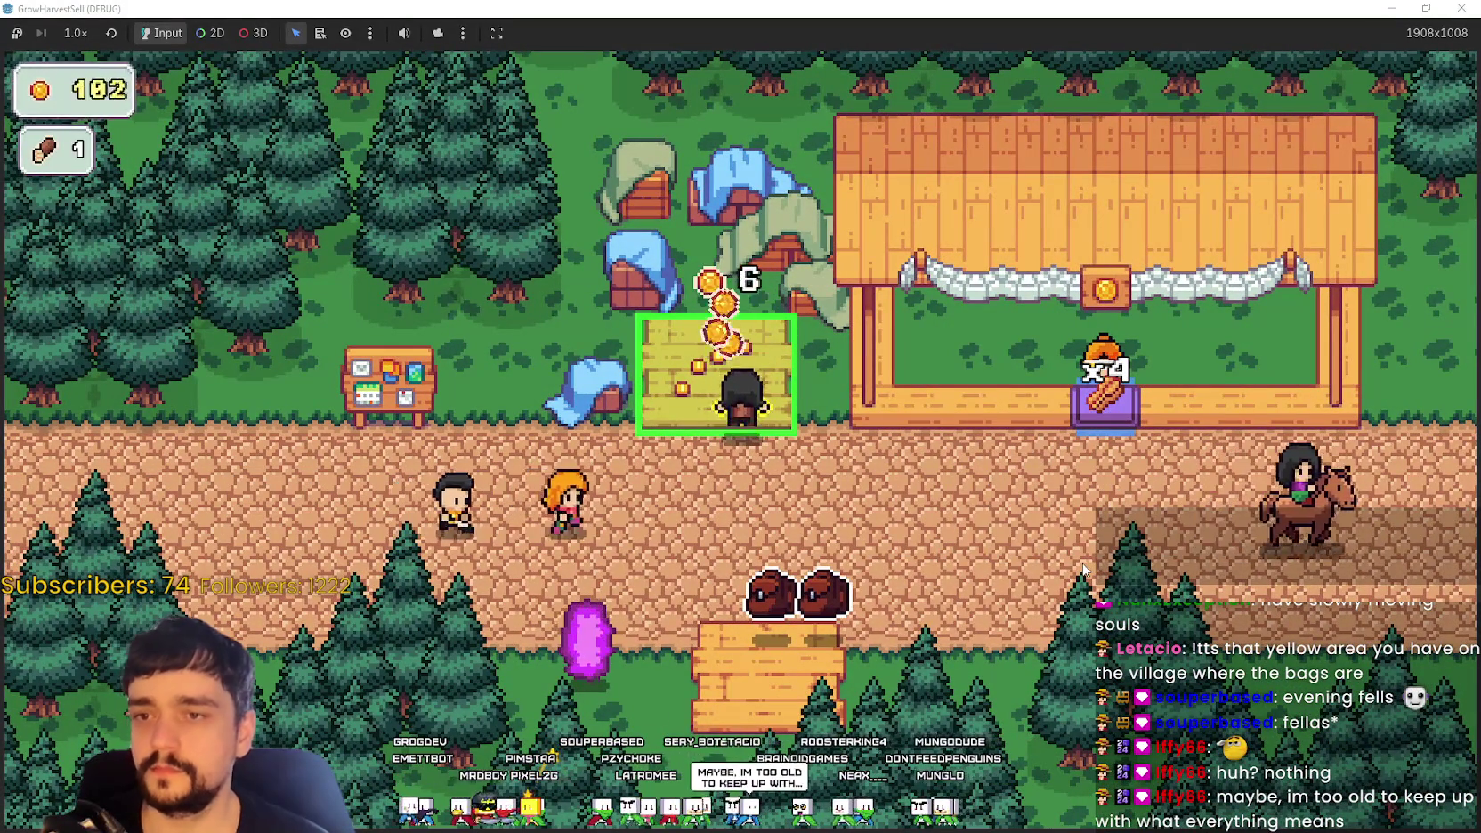
Step: Open the Prestige tree at the notice board and buy an available skill node
{"action": "key", "text": "Left"}
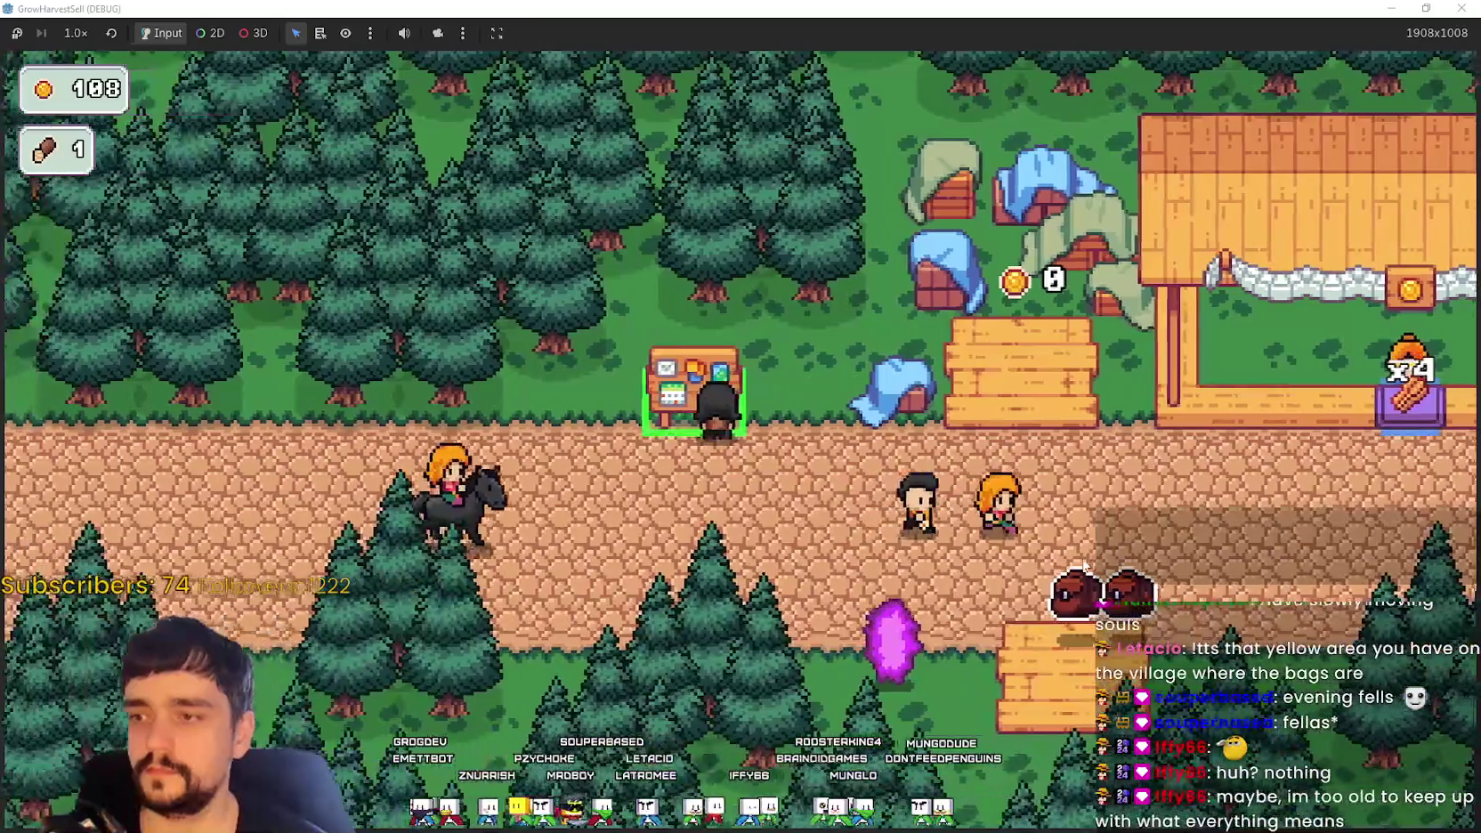
{"action": "key", "text": "e"}
{"action": "left_click", "coordinate": [597, 399]}
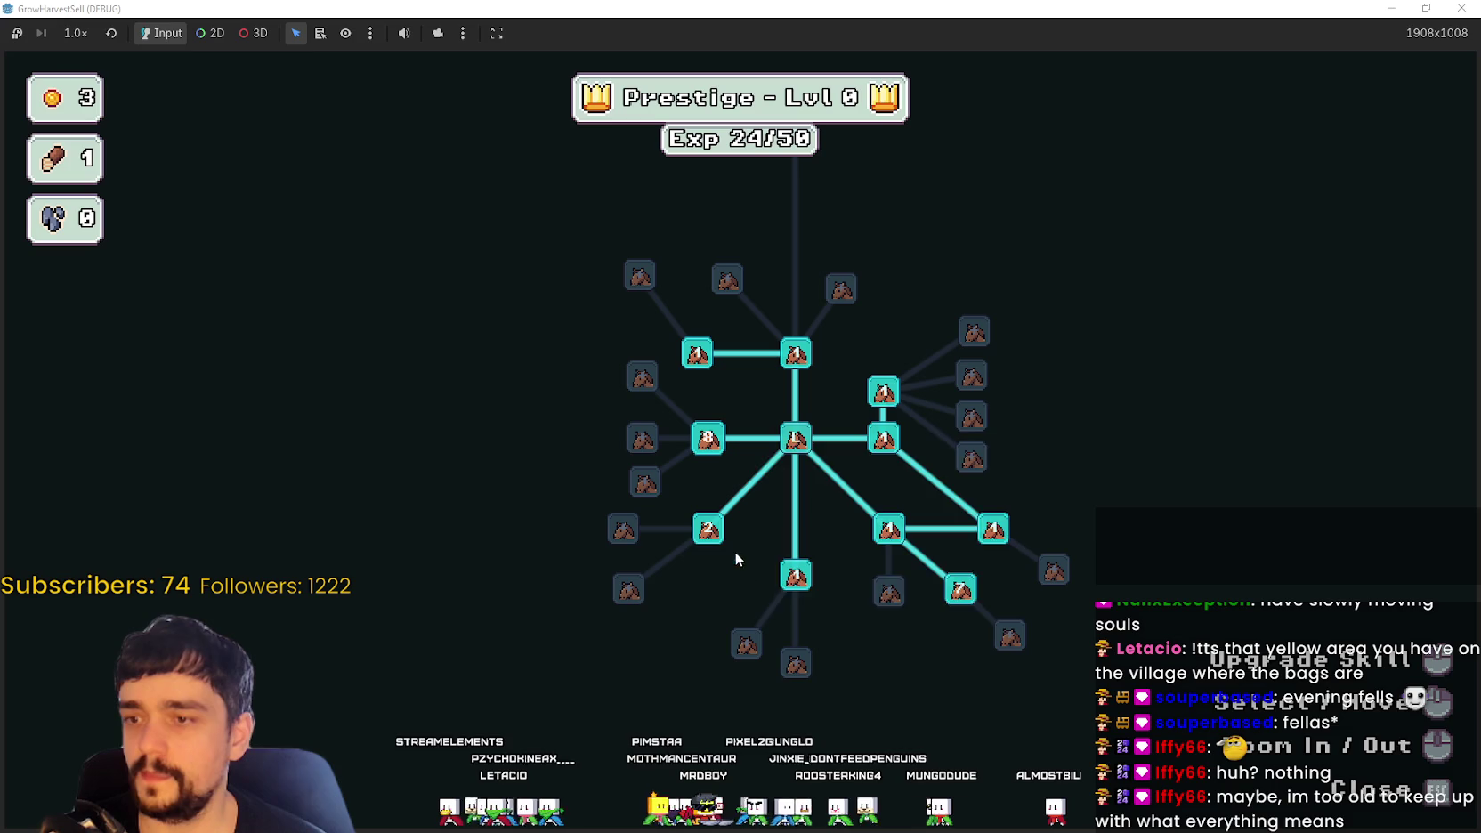
Step: Close the tree and collect the coins from the yellow sell zone
{"action": "key", "text": "Escape"}
{"action": "key", "text": "d"}
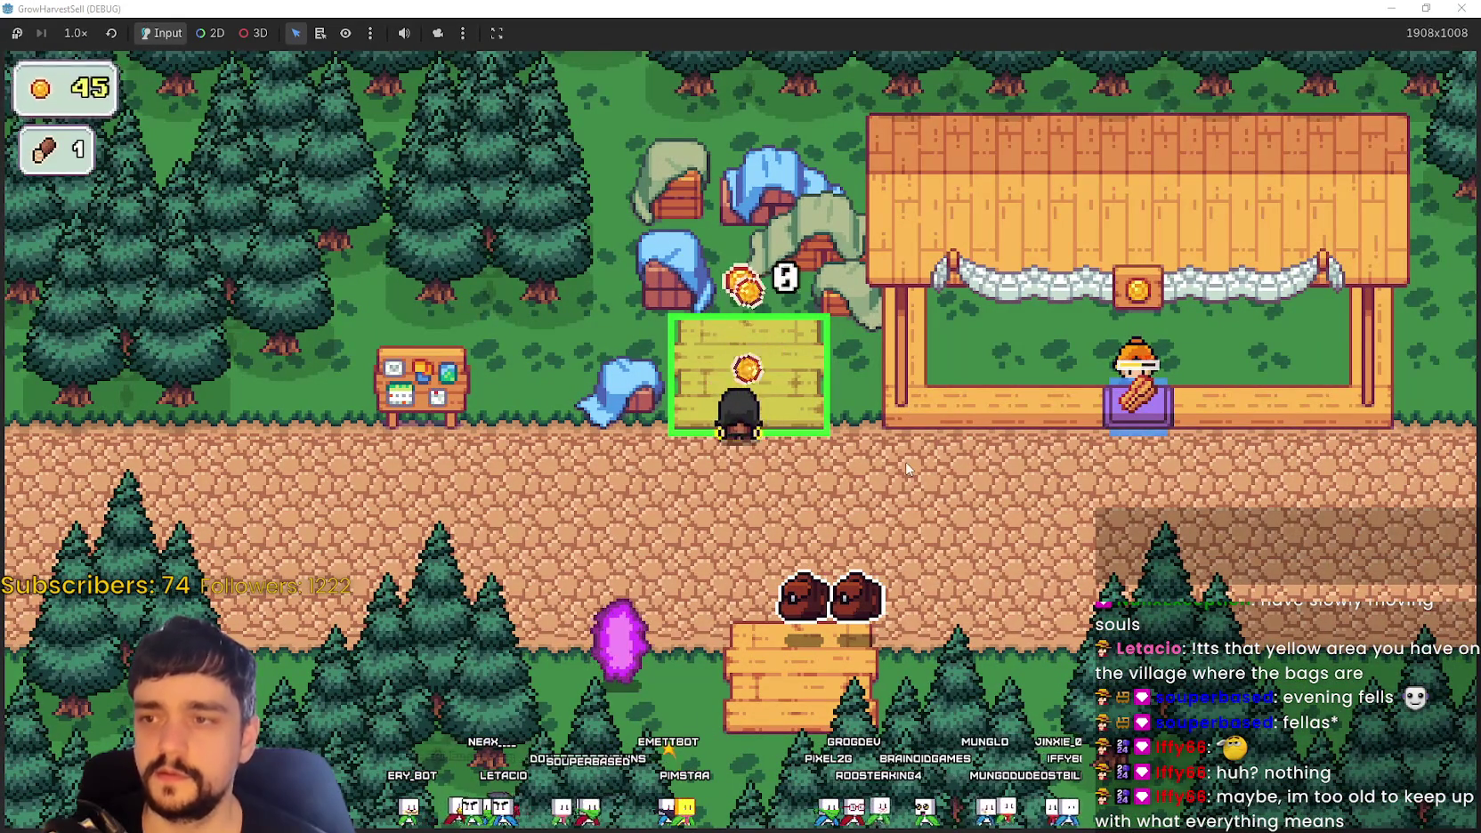
{"action": "key", "text": "d"}
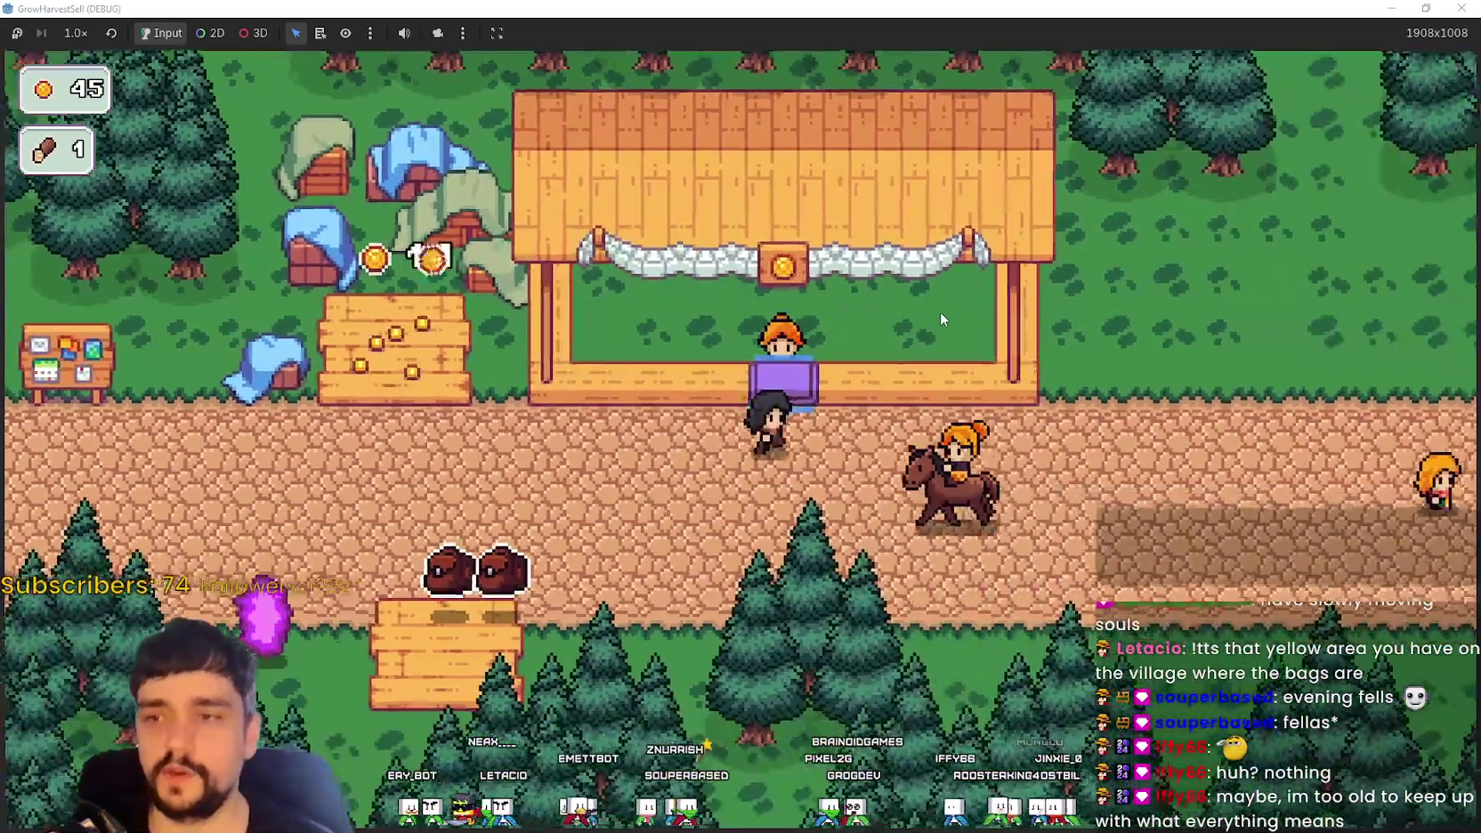
{"action": "key", "text": "a"}
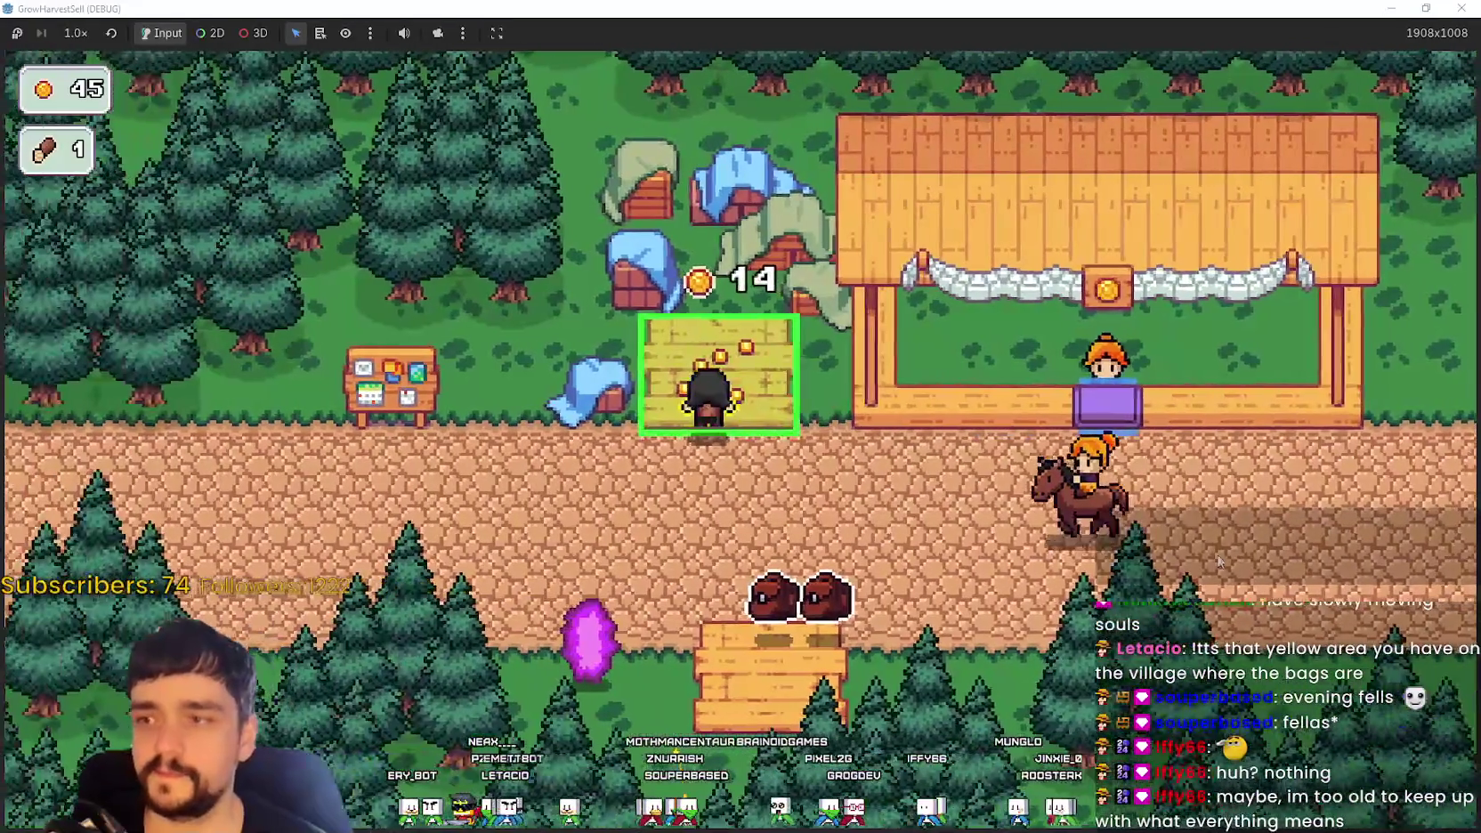
Step: At the notice board, buy the next prestige skill and upgrade Crop Domain Damage to 9/10
{"action": "key", "text": "a"}
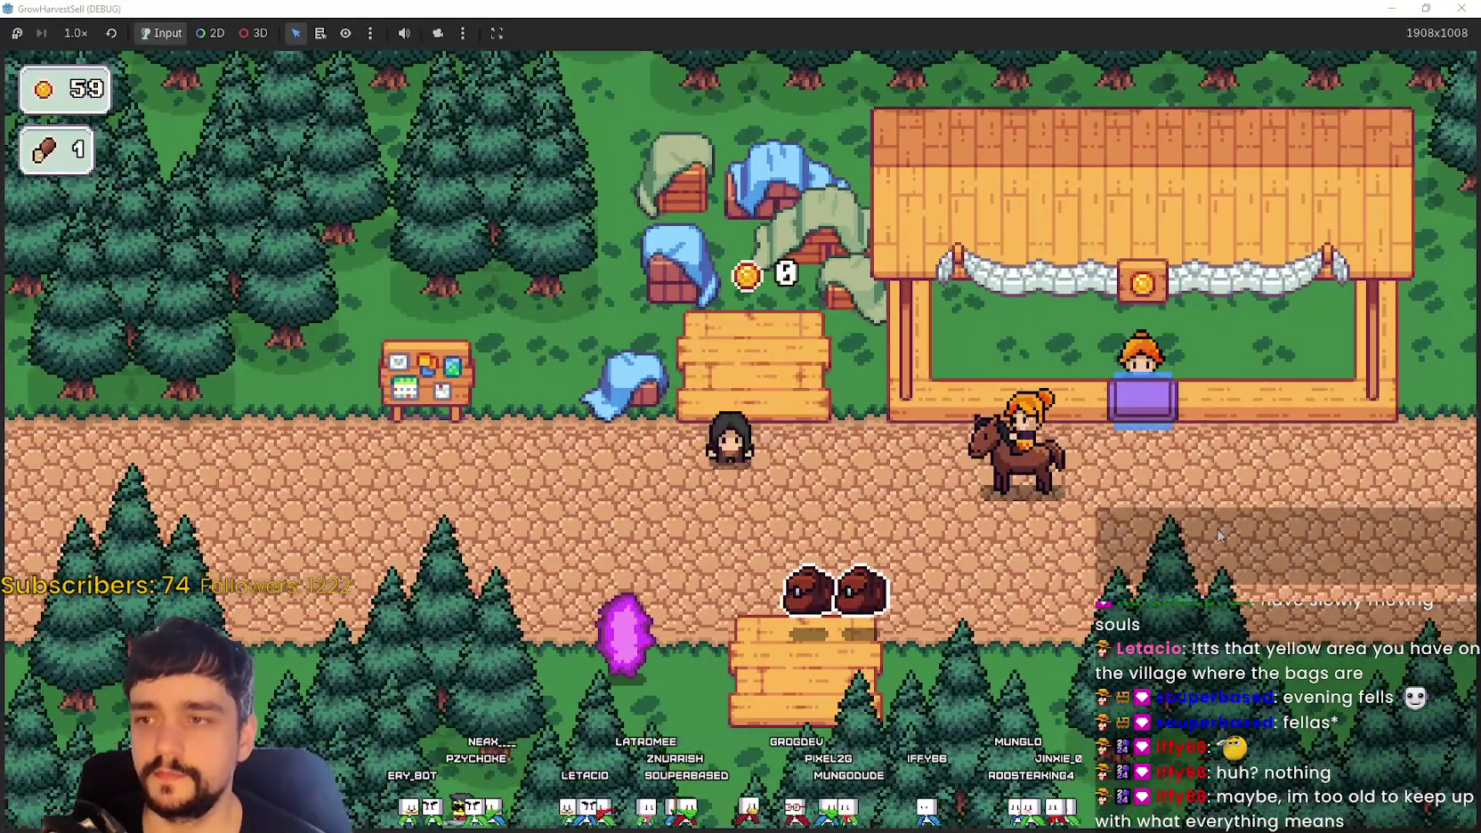
{"action": "key", "text": "Tab"}
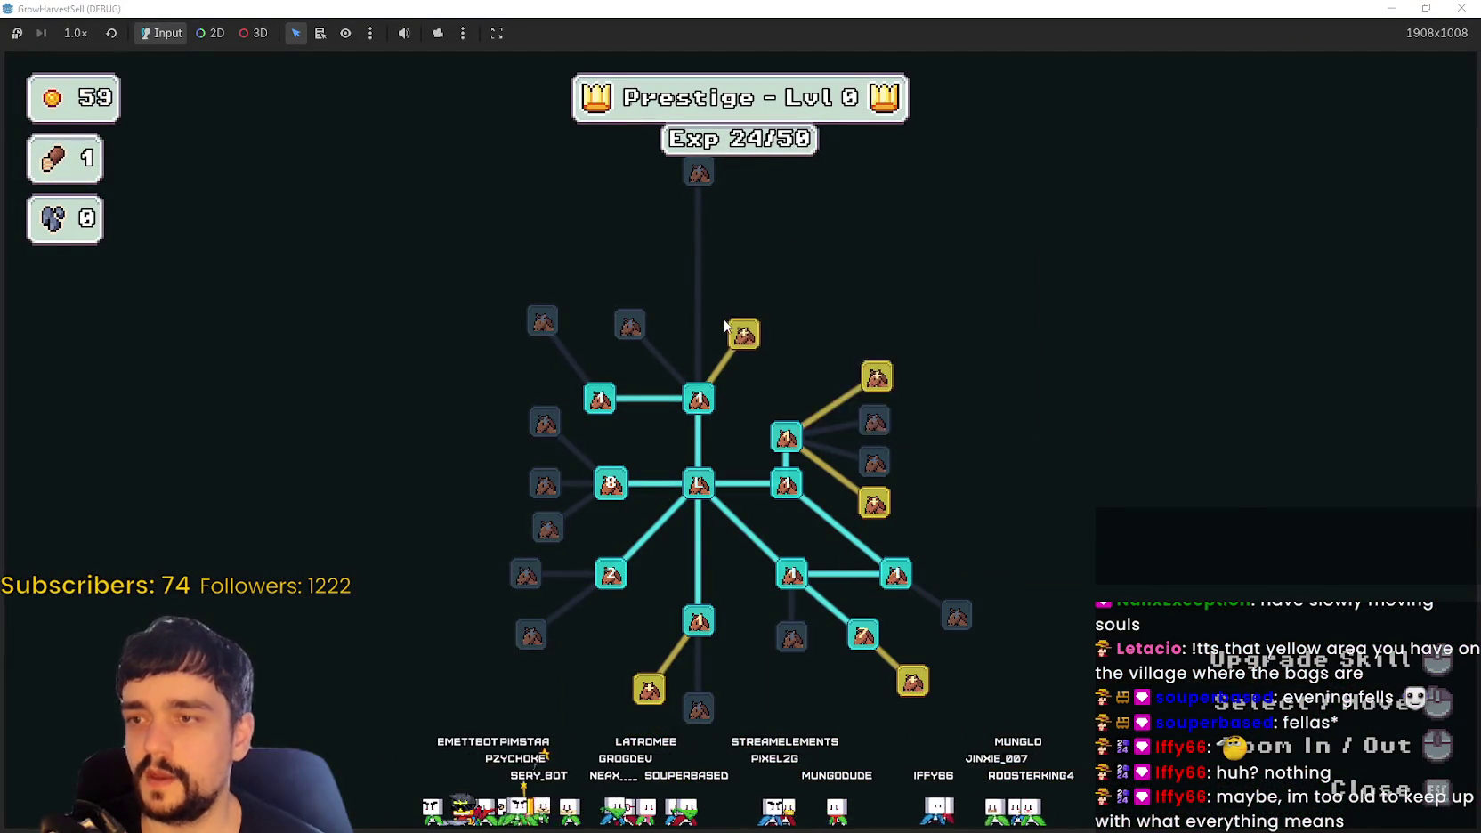
{"action": "left_click", "coordinate": [875, 503]}
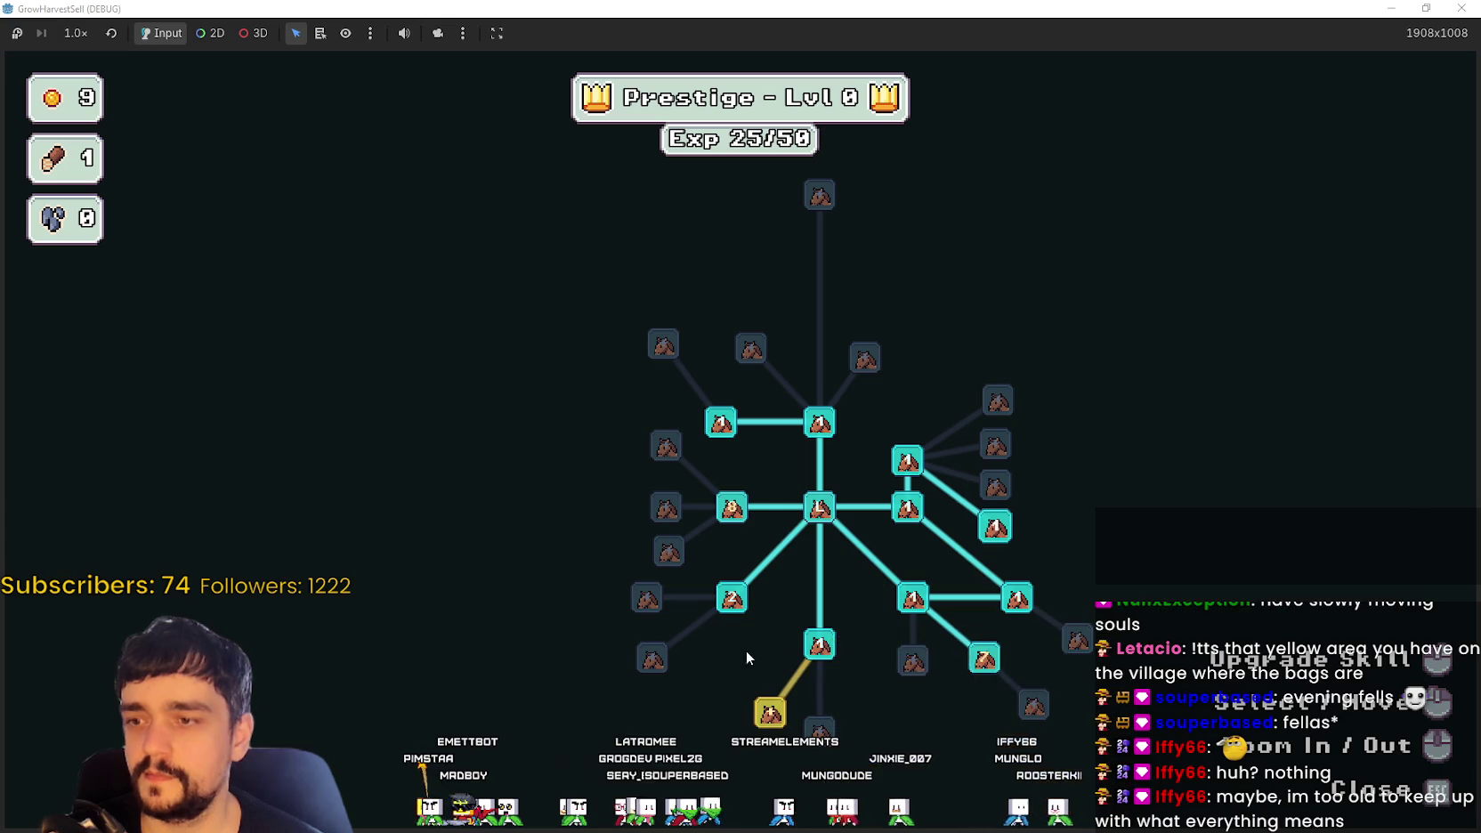
{"action": "left_click", "coordinate": [734, 508]}
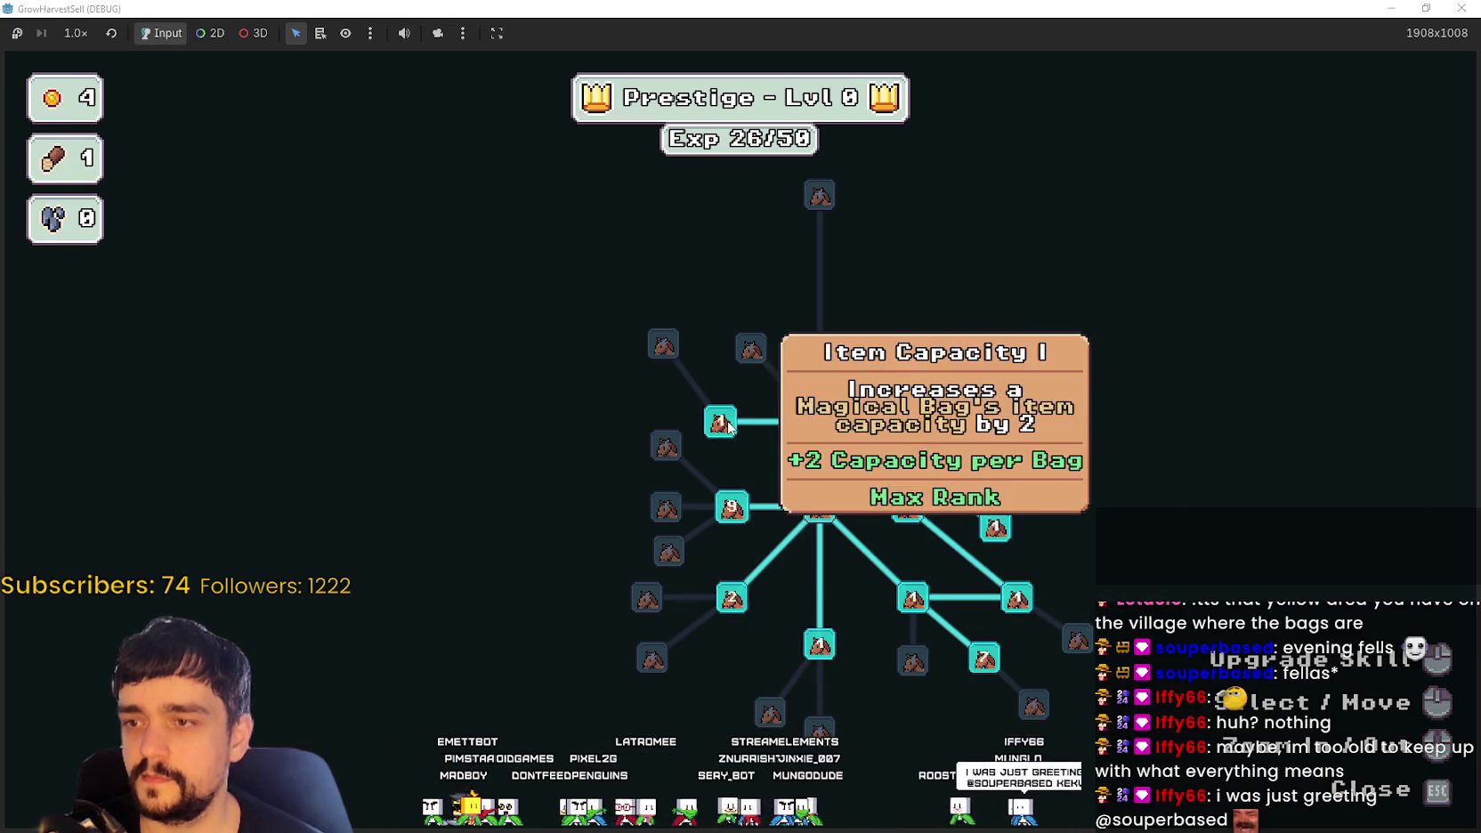
Step: Close the tree, walk to the purple portal and travel to The Forest
{"action": "key", "text": "Escape"}
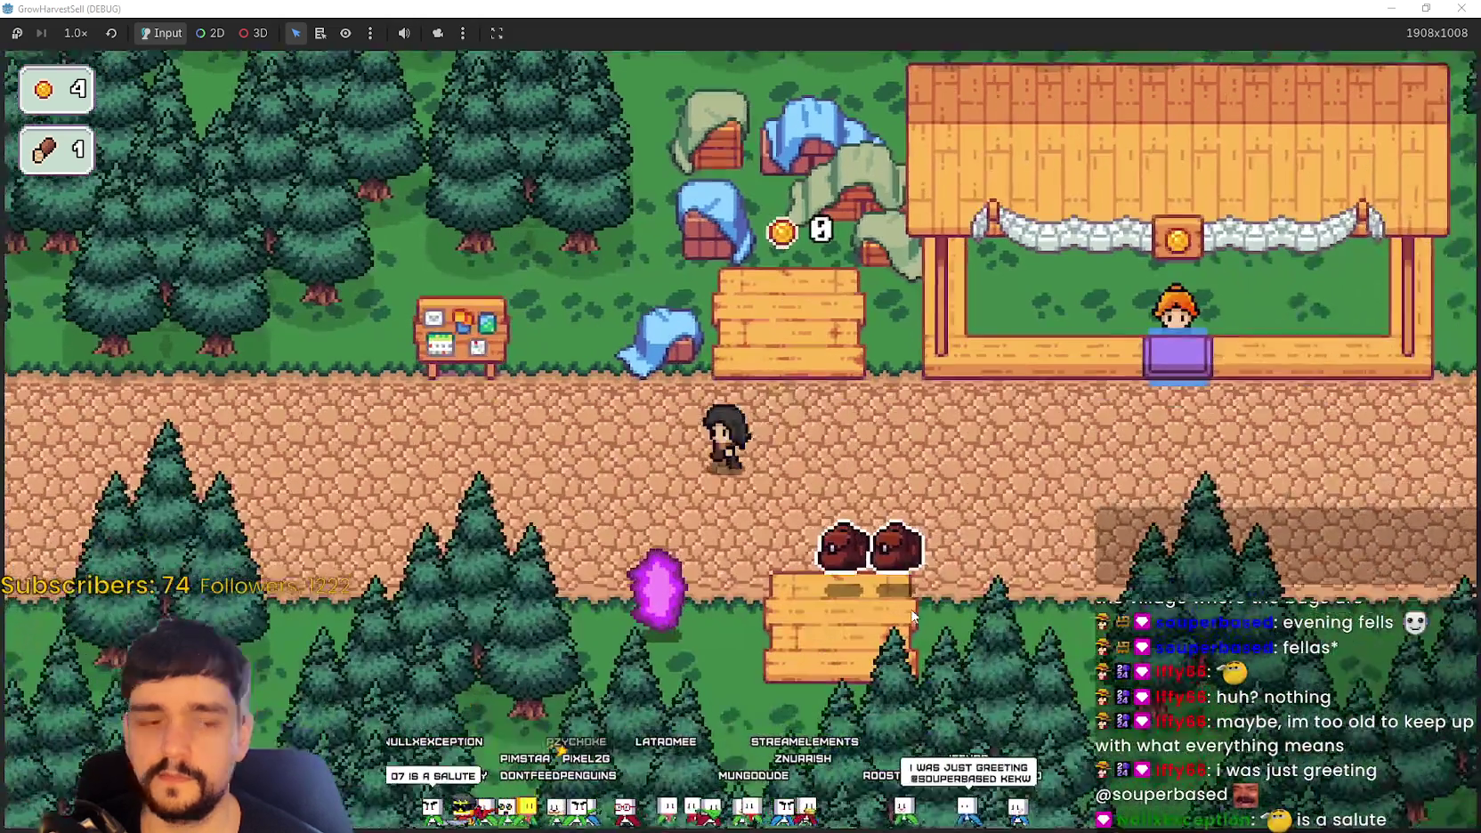
{"action": "key", "text": "a"}
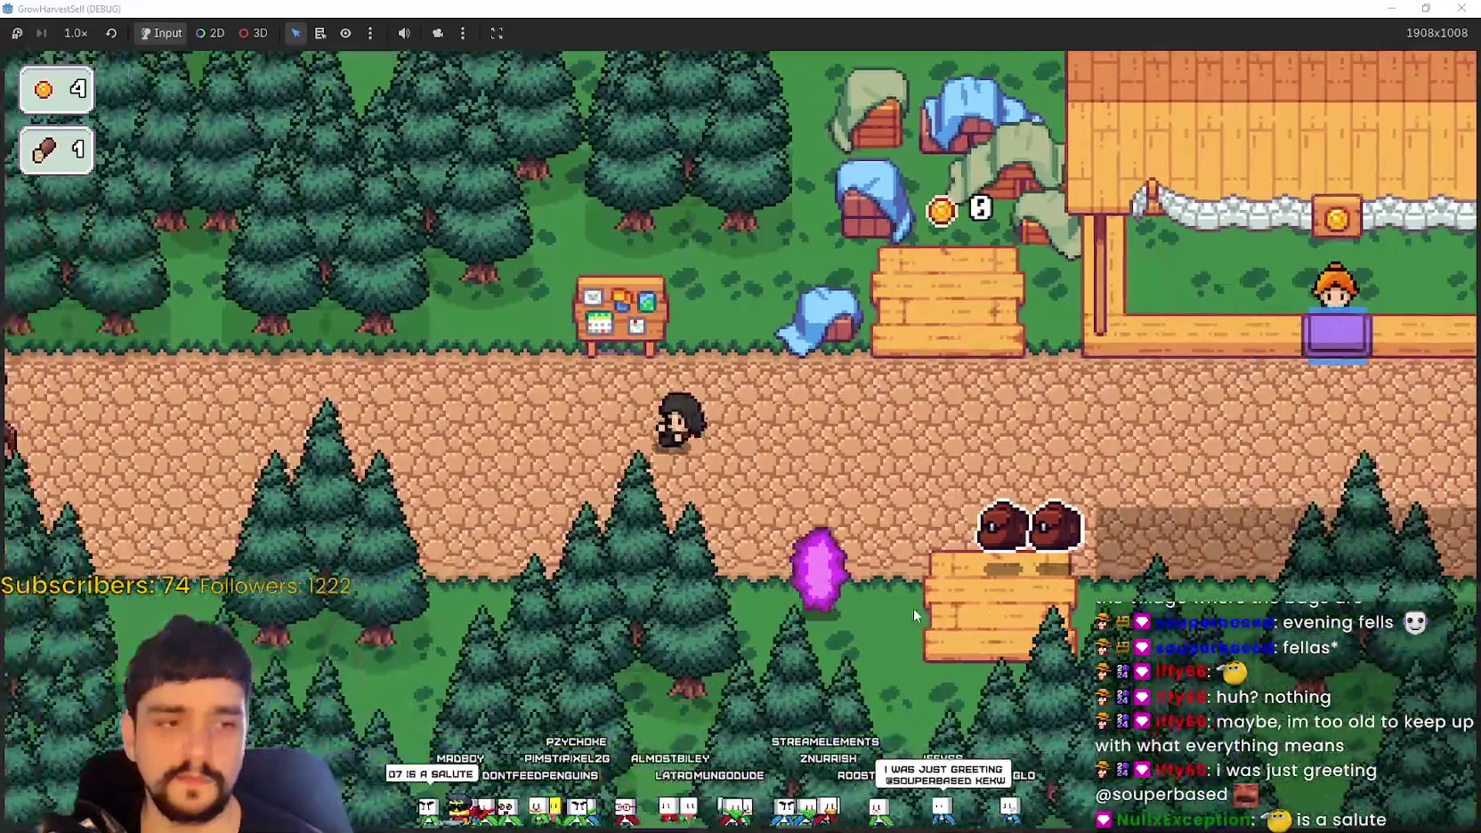
{"action": "key", "text": "d"}
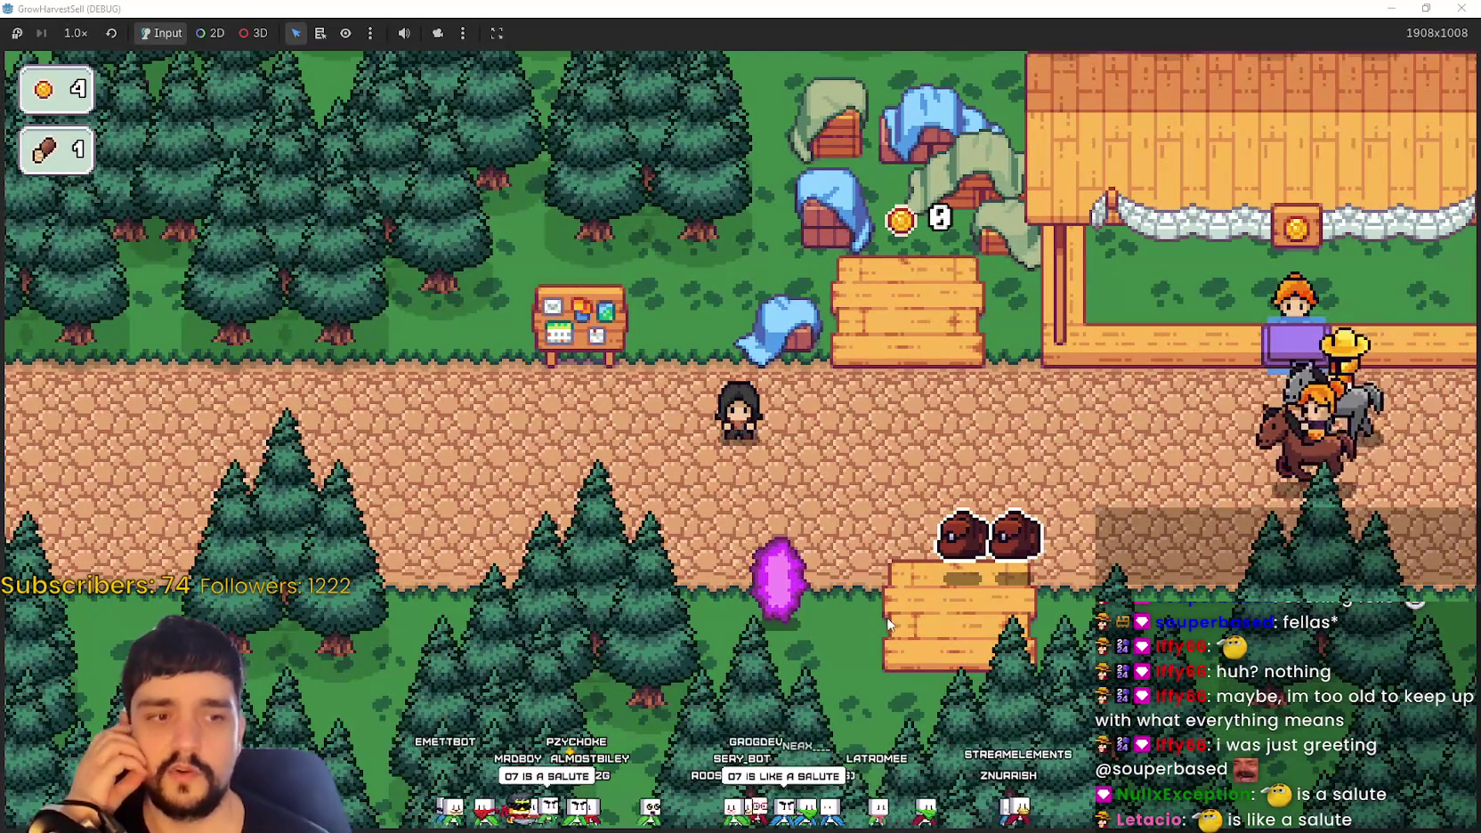
{"action": "key", "text": "s"}
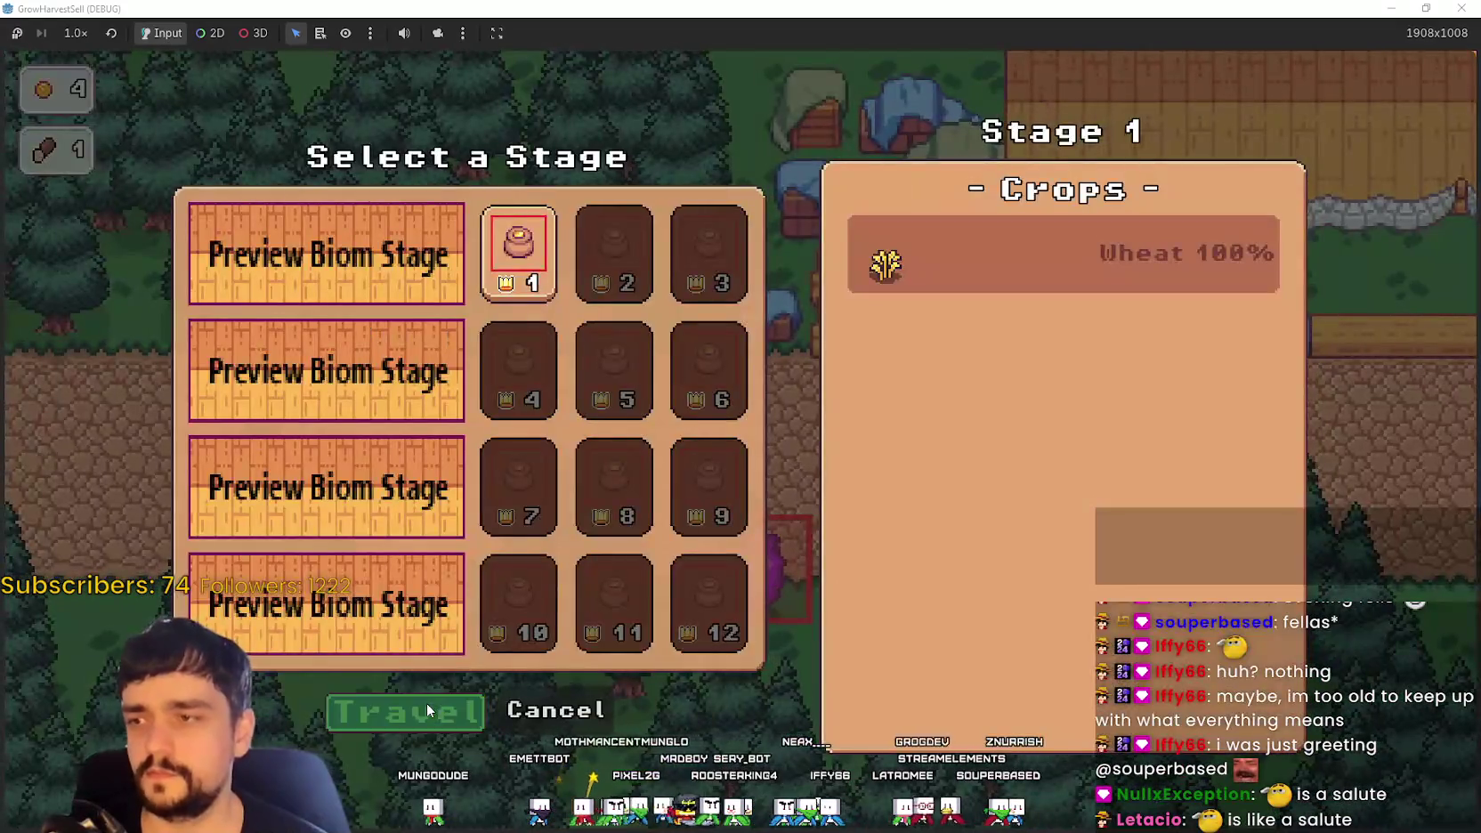
{"action": "left_click", "coordinate": [426, 703]}
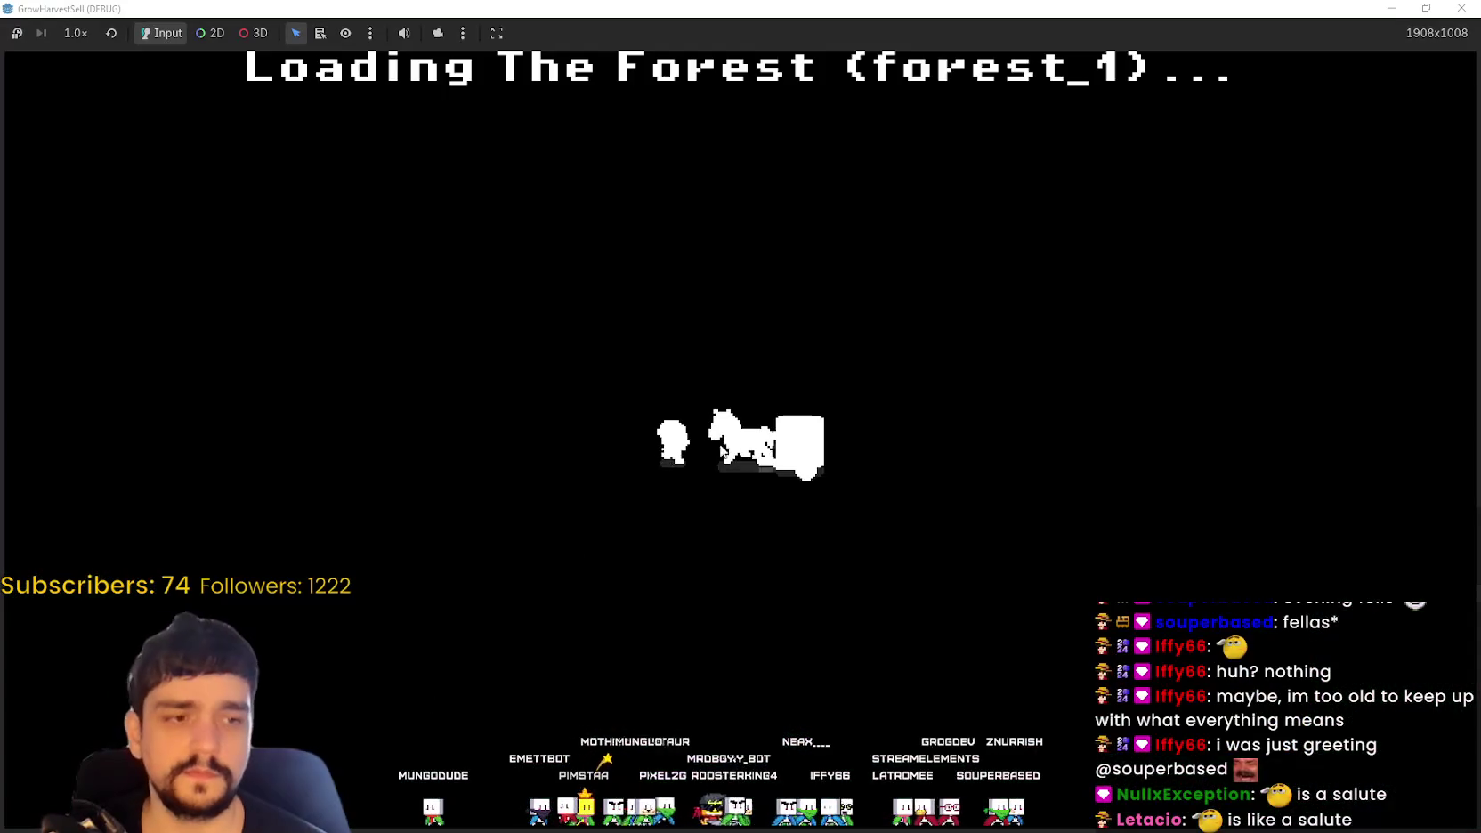
Step: Pick up the nearby plant and deliver logs to the log stacks
{"action": "key", "text": "d"}
{"action": "key", "text": "s"}
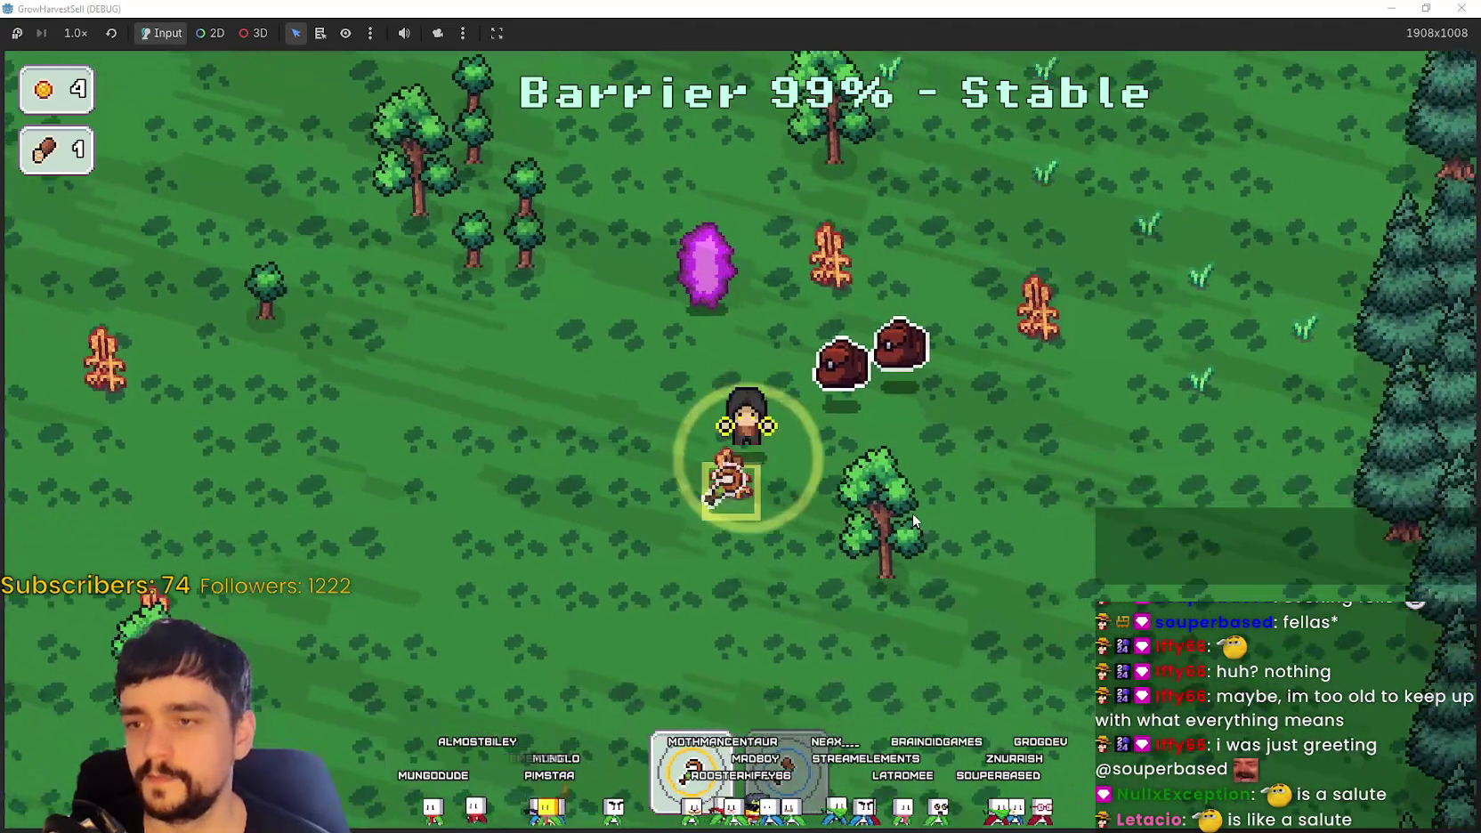
{"action": "key", "text": "s"}
{"action": "key", "text": "d"}
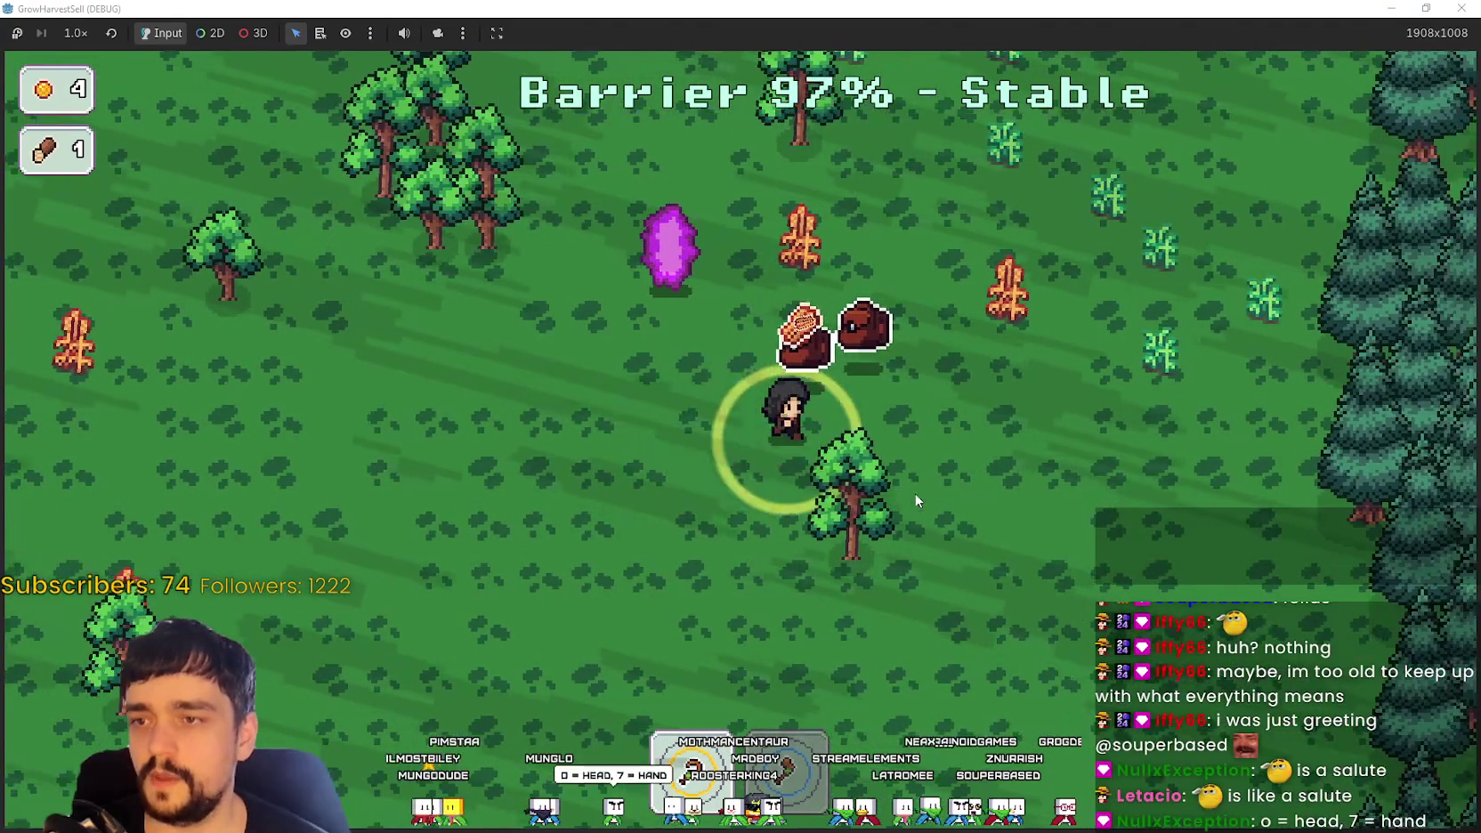
{"action": "key", "text": "a"}
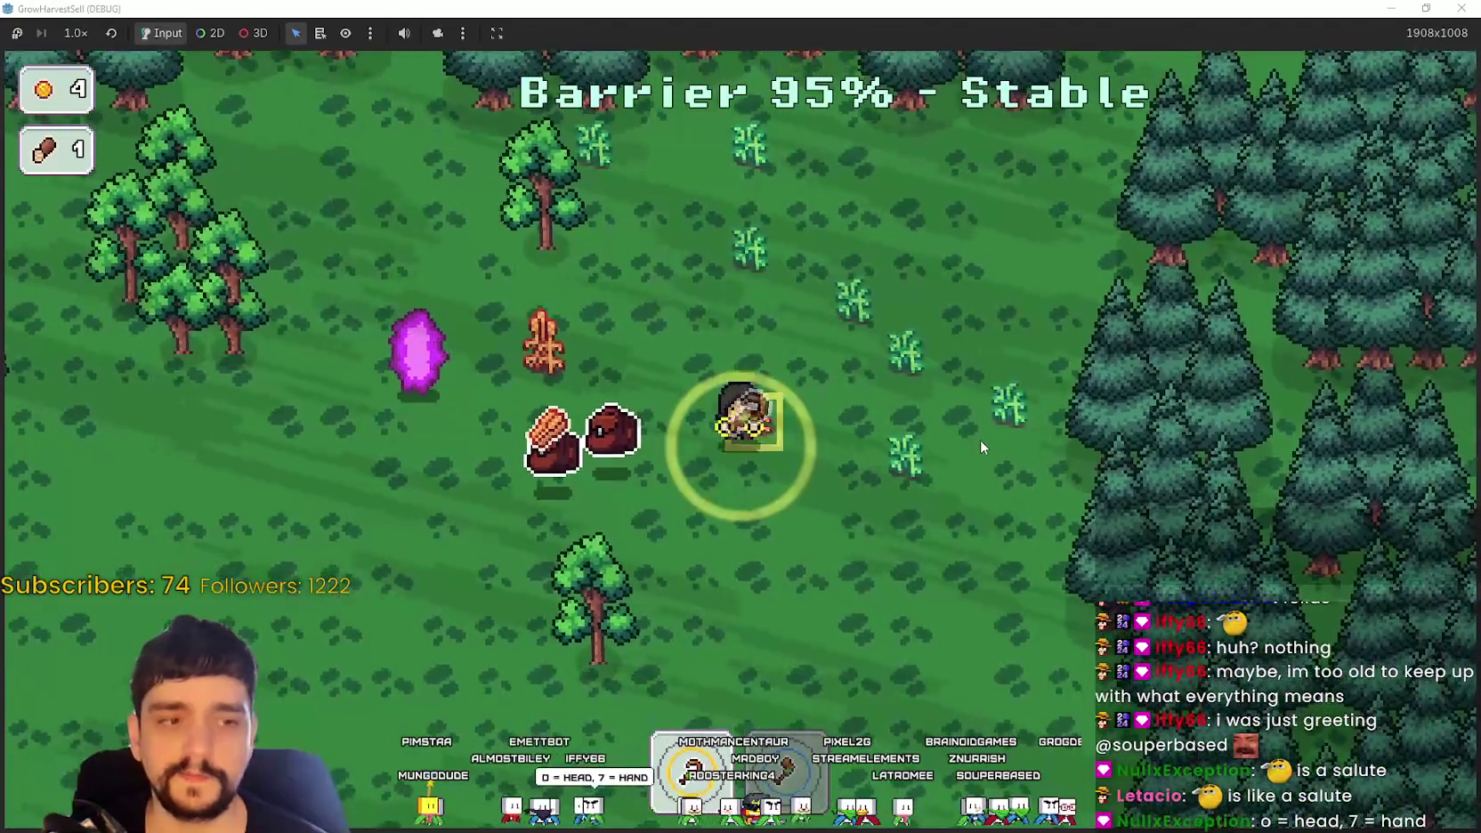
{"action": "key", "text": "a"}
{"action": "key", "text": "w"}
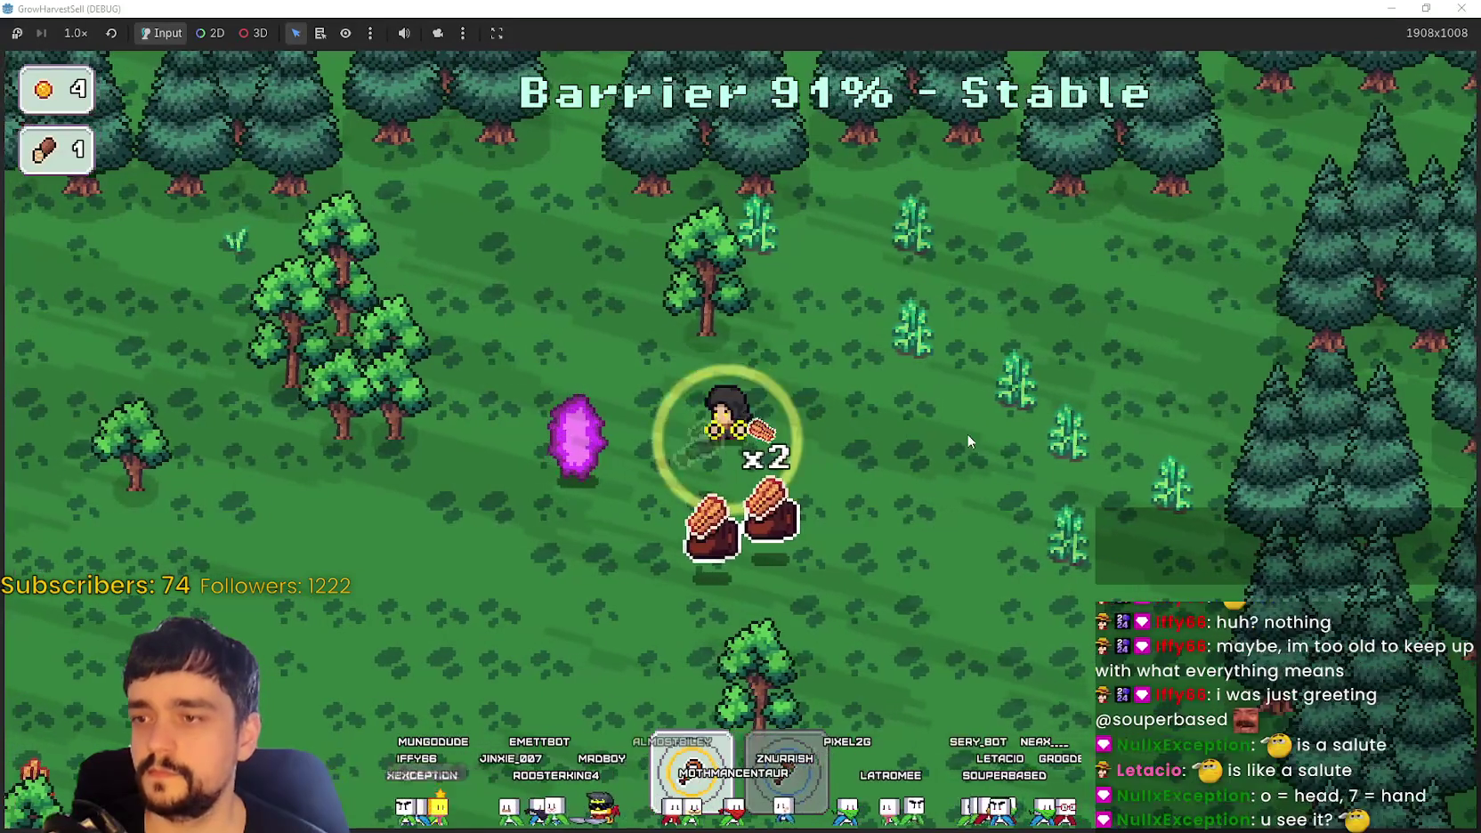
{"action": "key", "text": "a"}
Step: Collect loose logs and chop trees for more logs around the forest
{"action": "key", "text": "a"}
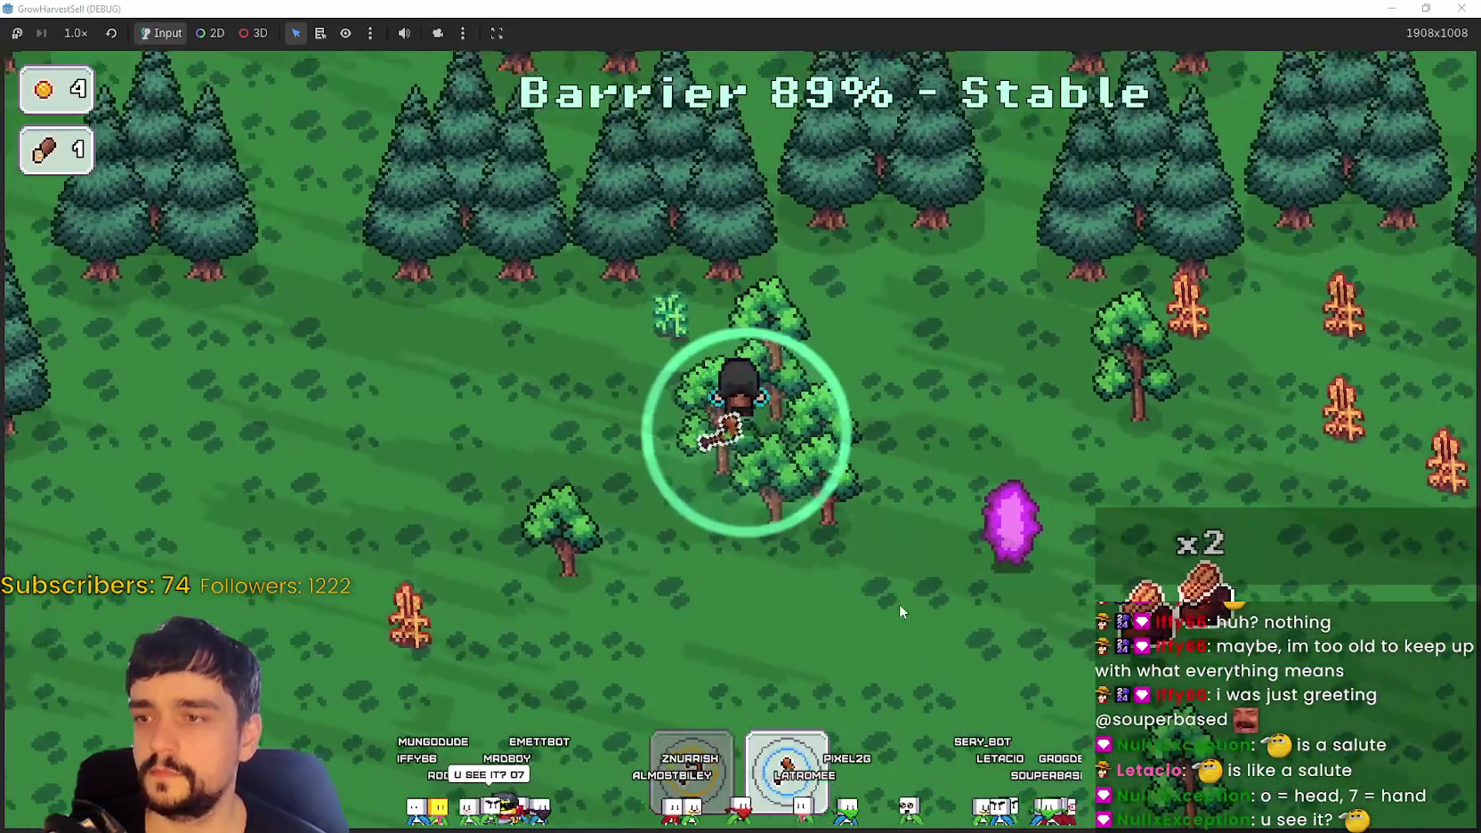
{"action": "key", "text": "s"}
{"action": "key", "text": "a"}
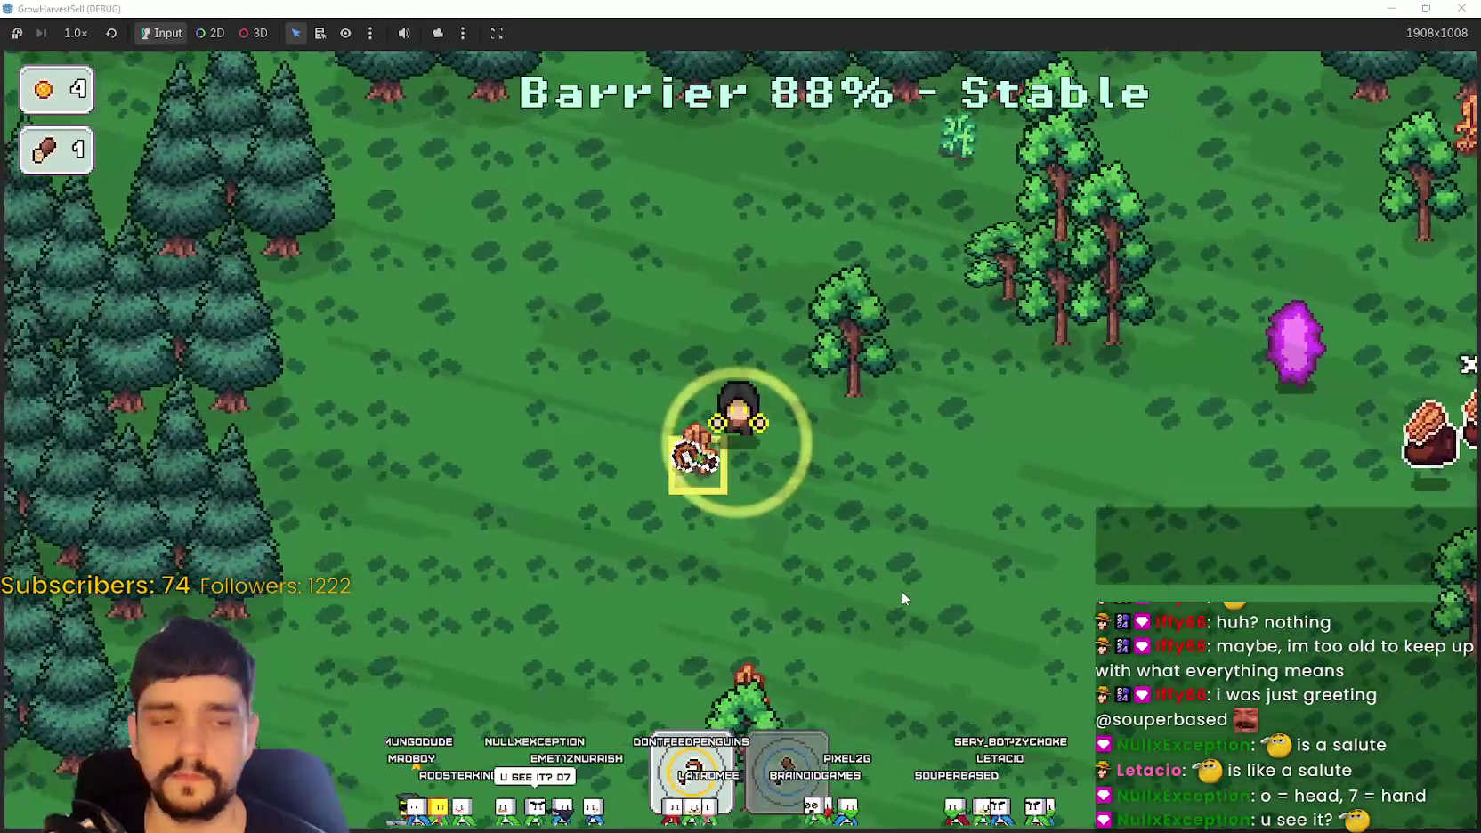
{"action": "key", "text": "e"}
{"action": "key", "text": "w"}
{"action": "key", "text": "d"}
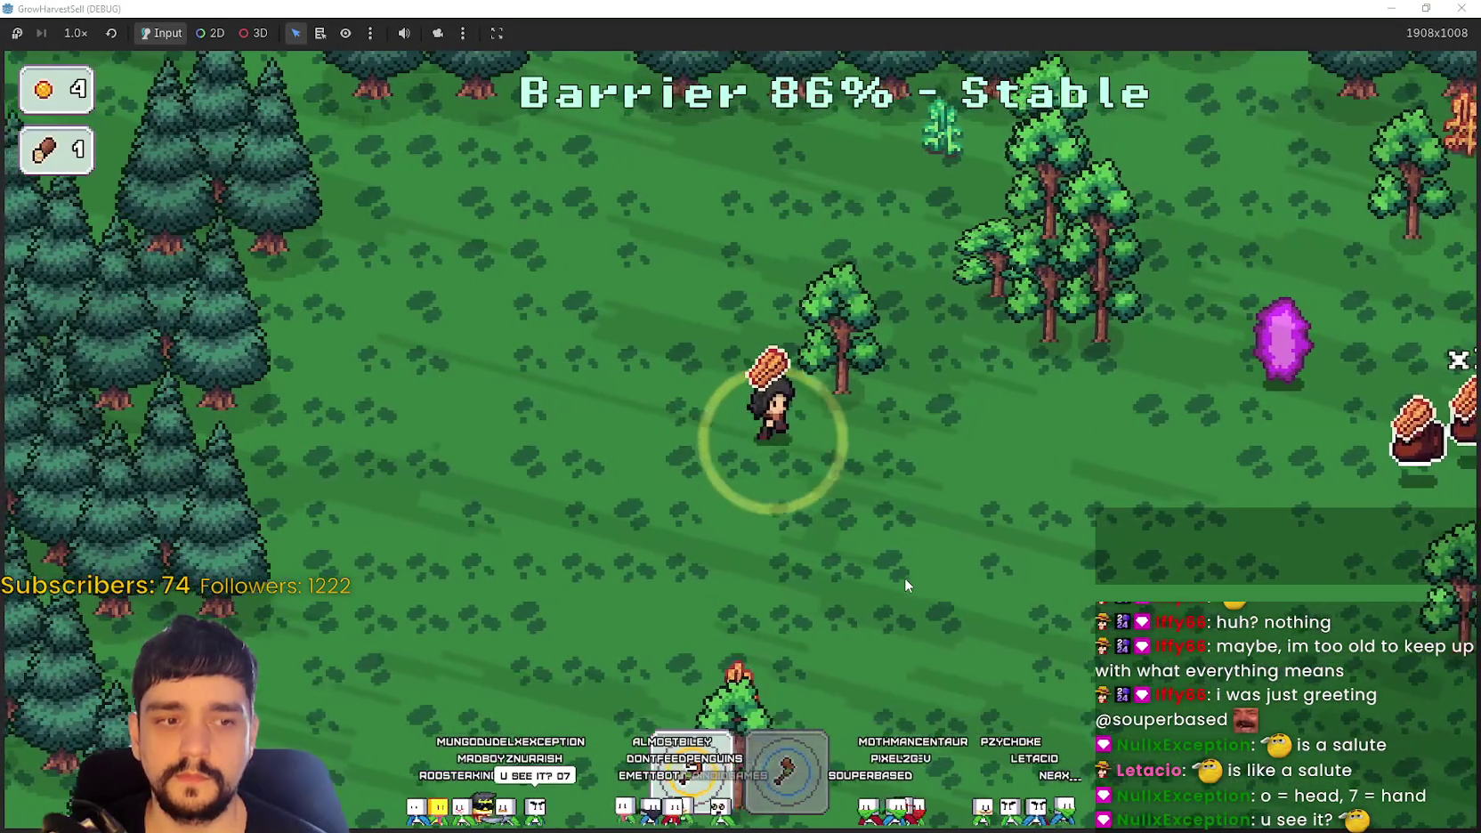
{"action": "key", "text": "w"}
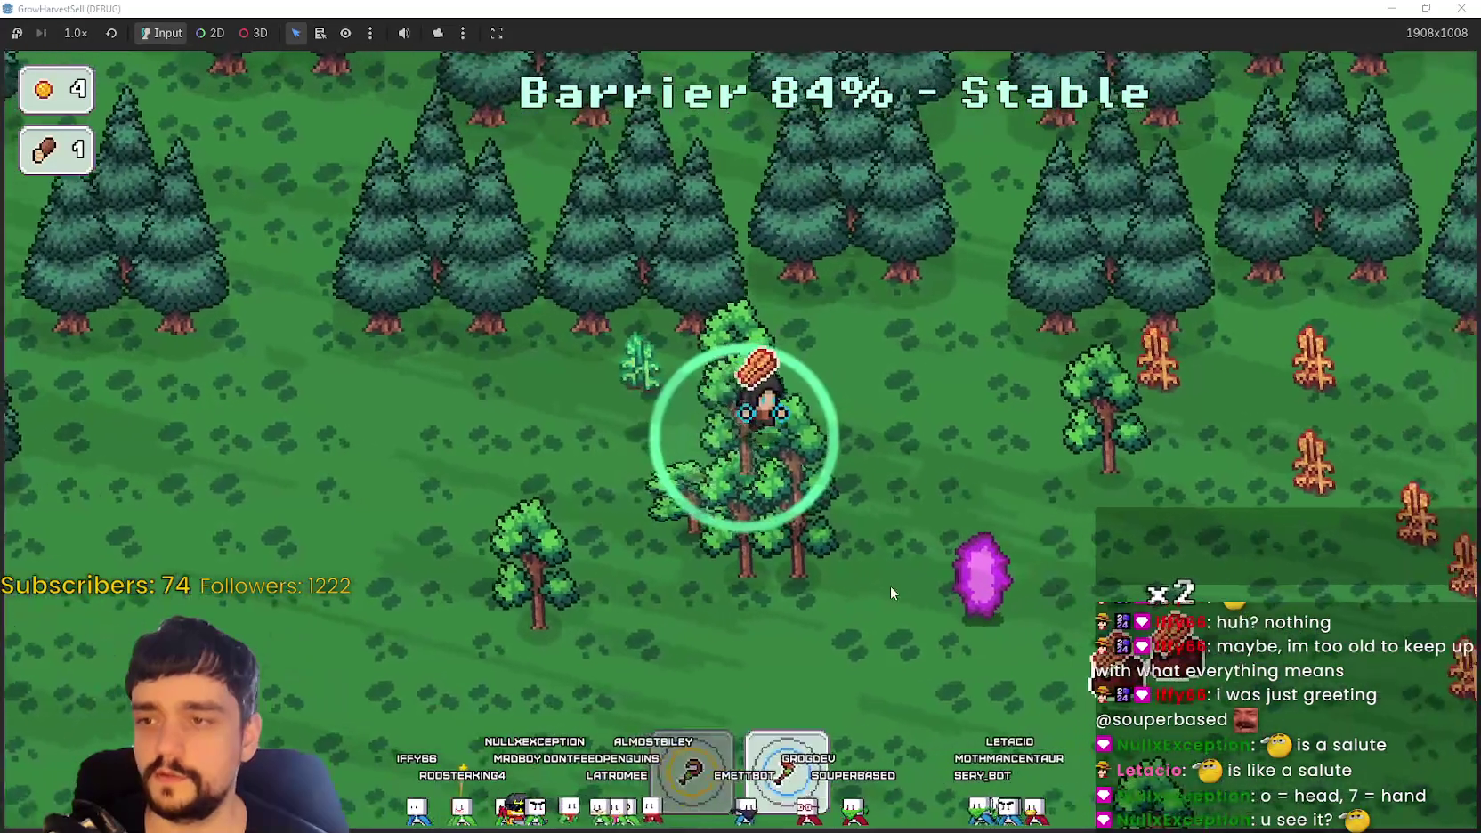
{"action": "key", "text": "a"}
{"action": "key", "text": "w"}
{"action": "key", "text": "a"}
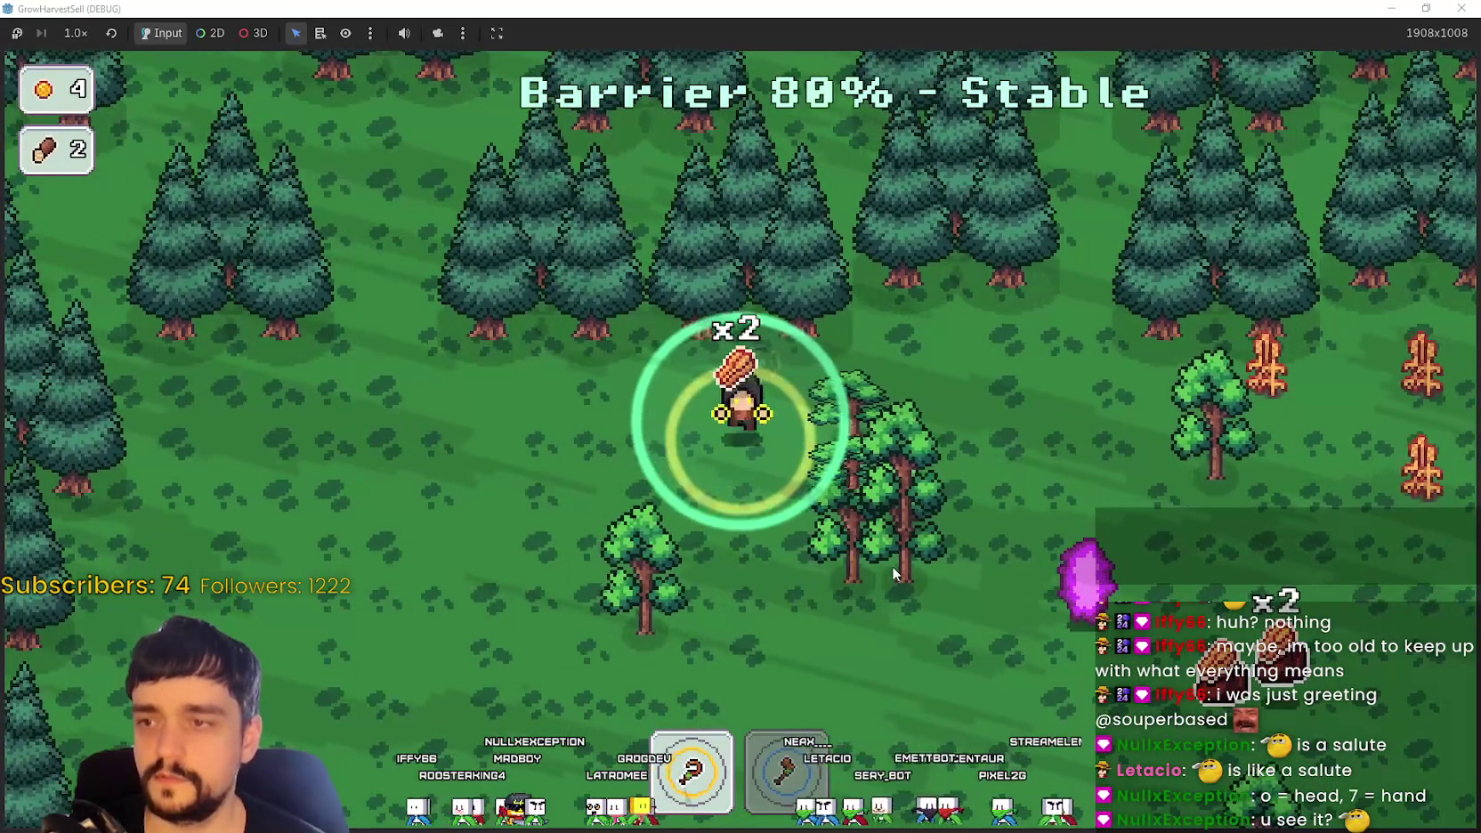
{"action": "key", "text": "d"}
{"action": "key", "text": "s"}
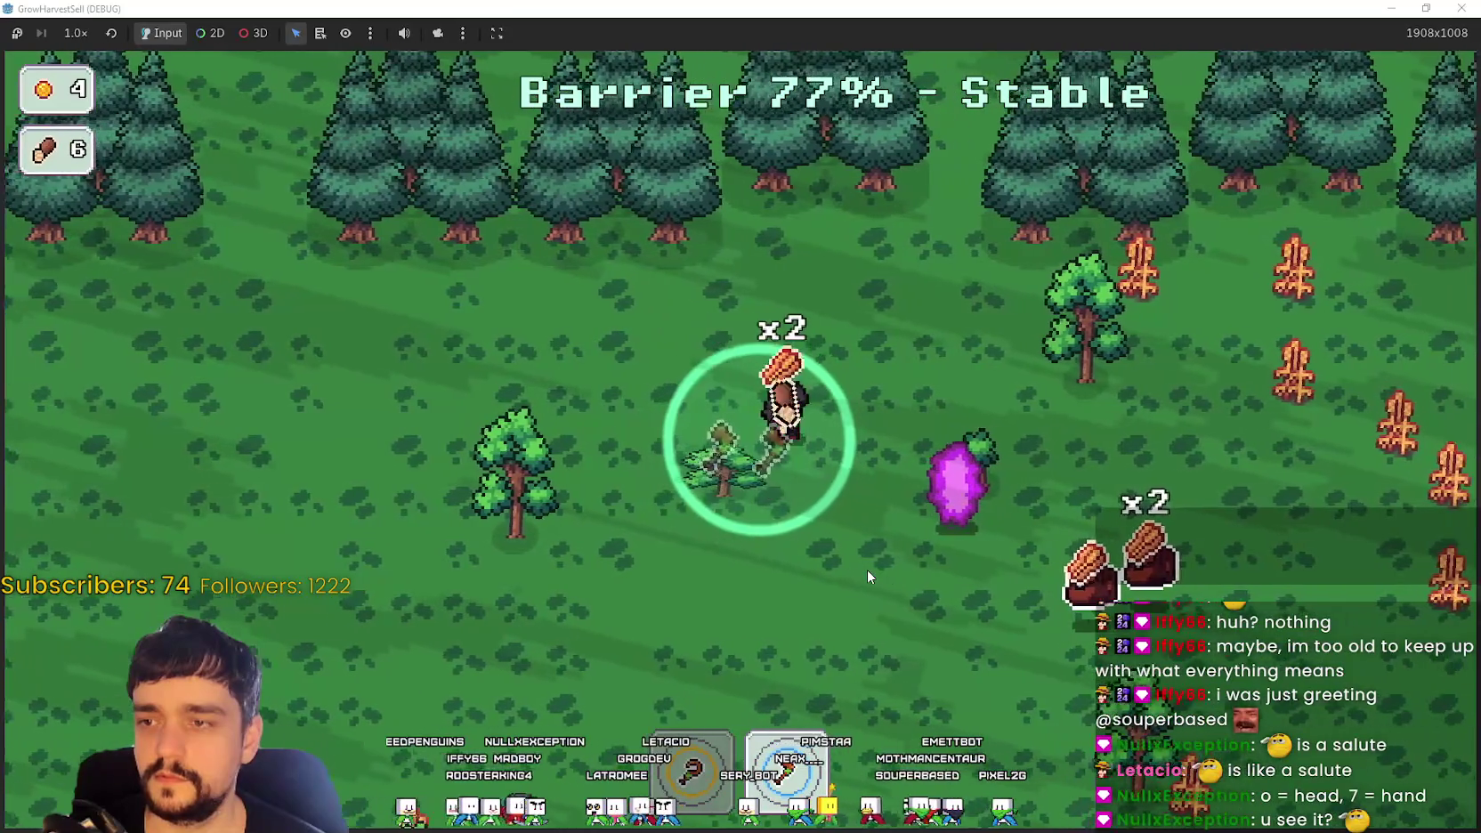
{"action": "key", "text": "s"}
Step: Walk right along the forest edge, then up-left across the clearing picking up logs
{"action": "key", "text": "d"}
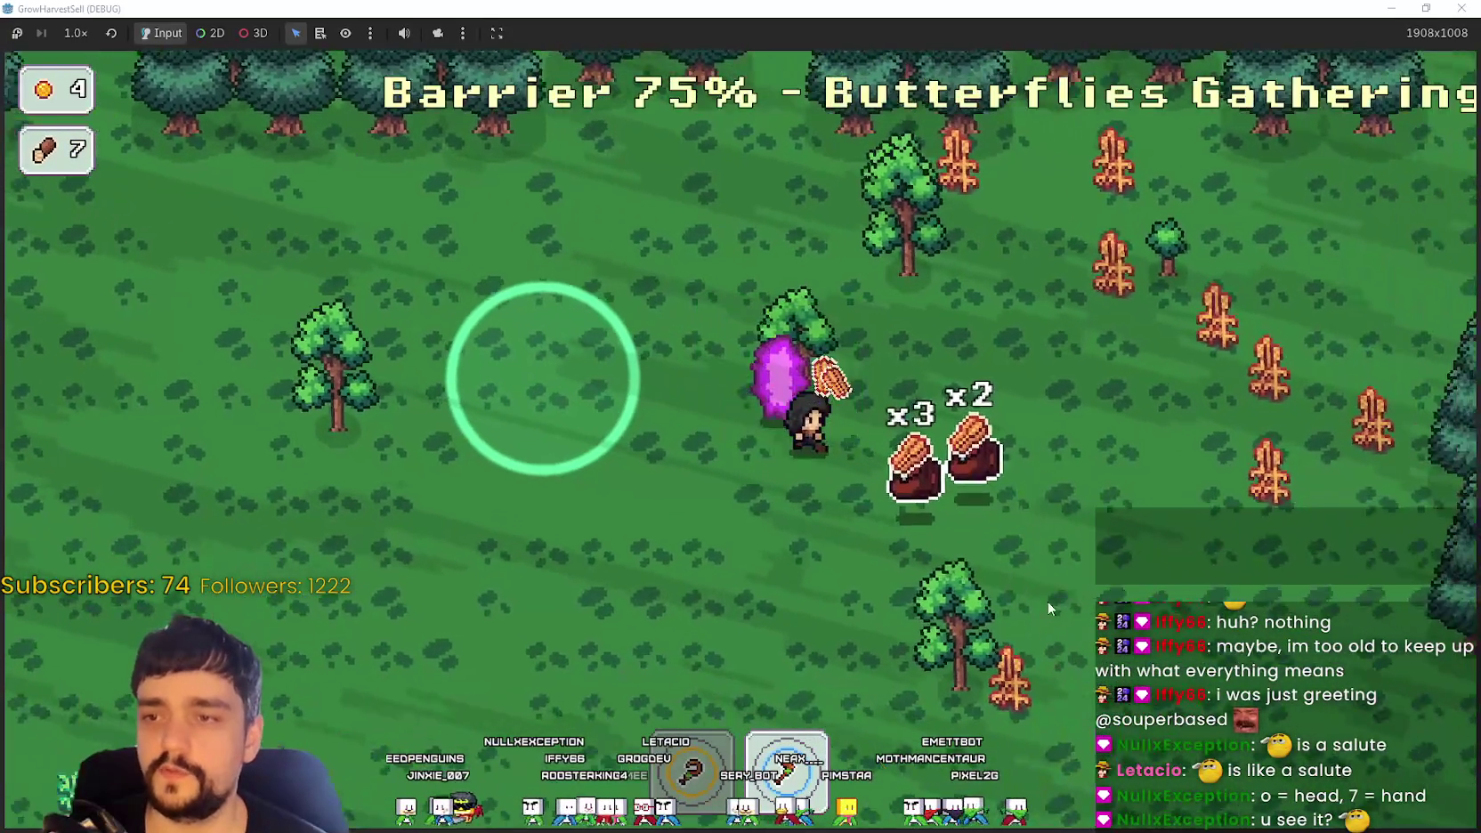
{"action": "key", "text": "d"}
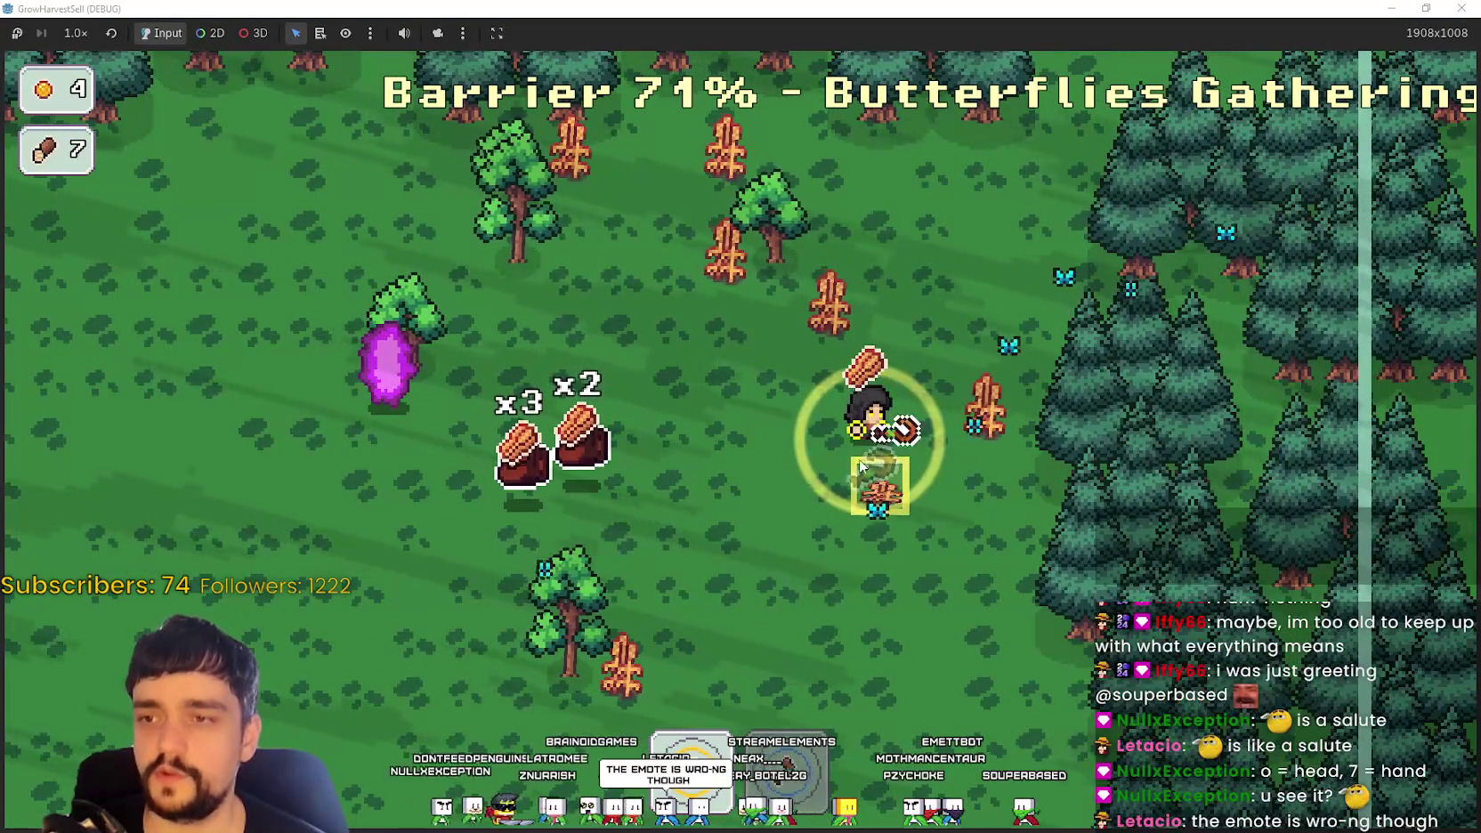
{"action": "key", "text": "d"}
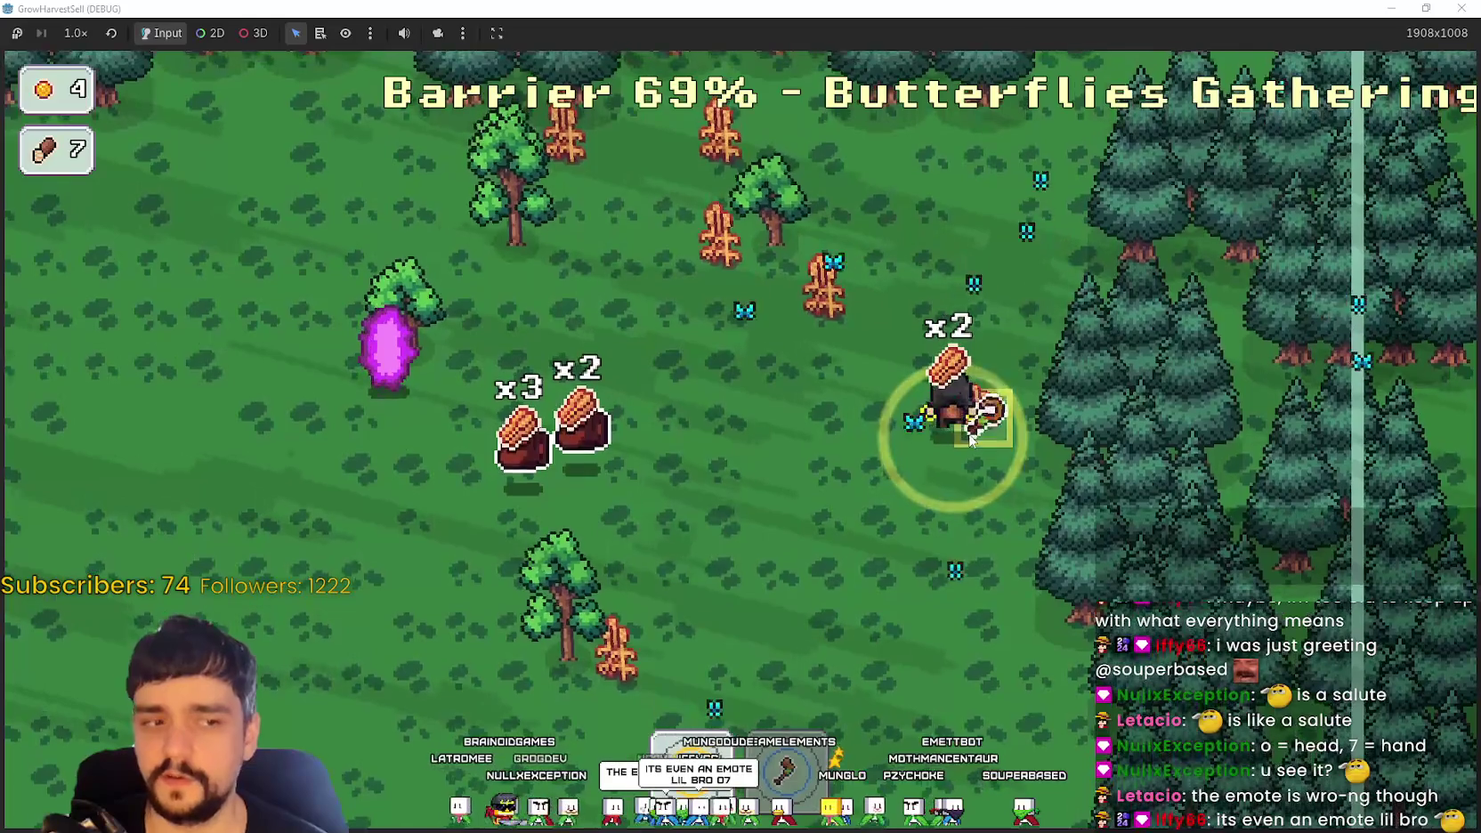
{"action": "key", "text": "w"}
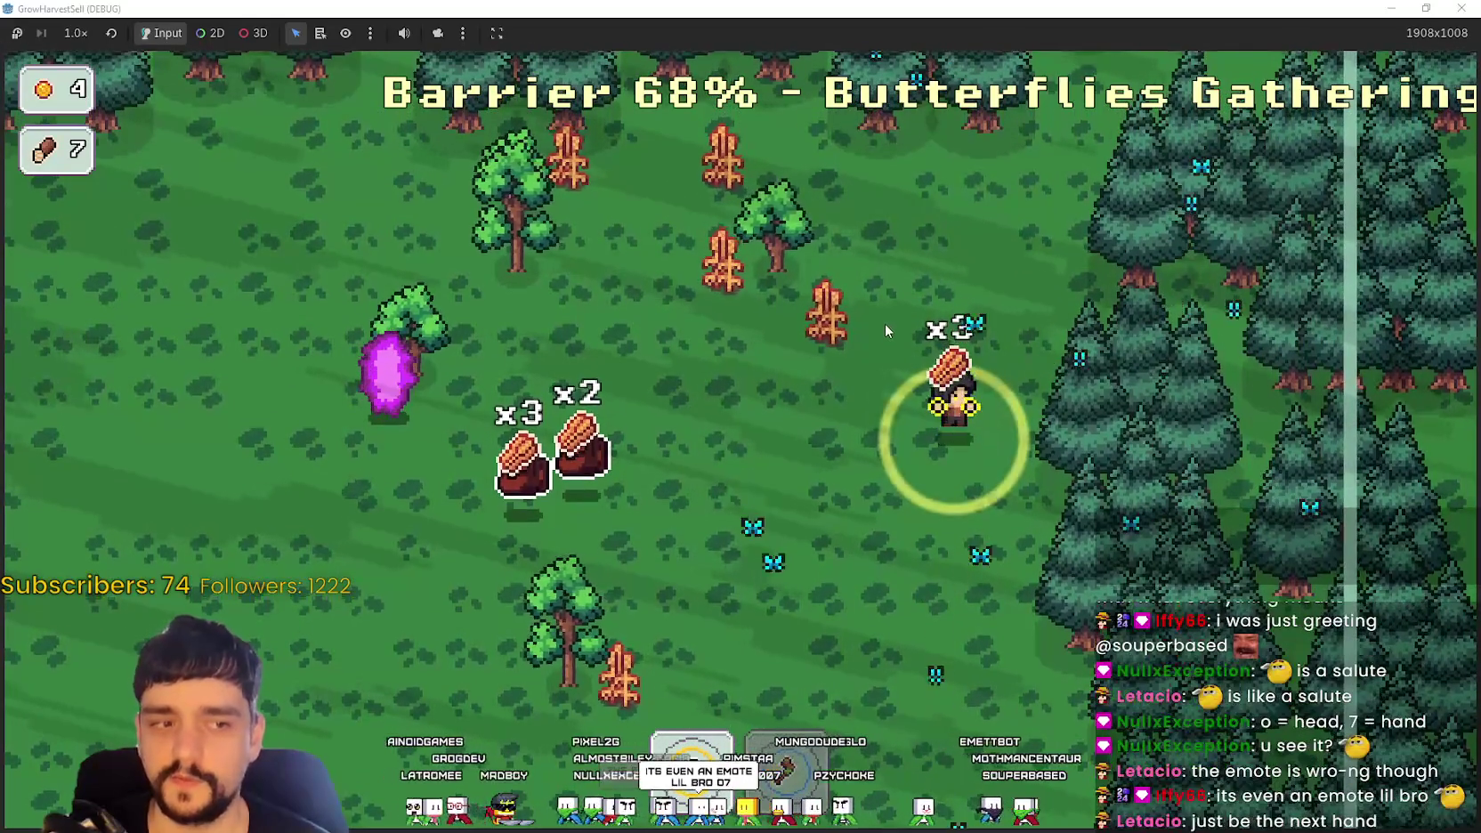
{"action": "key", "text": "w"}
{"action": "key", "text": "a"}
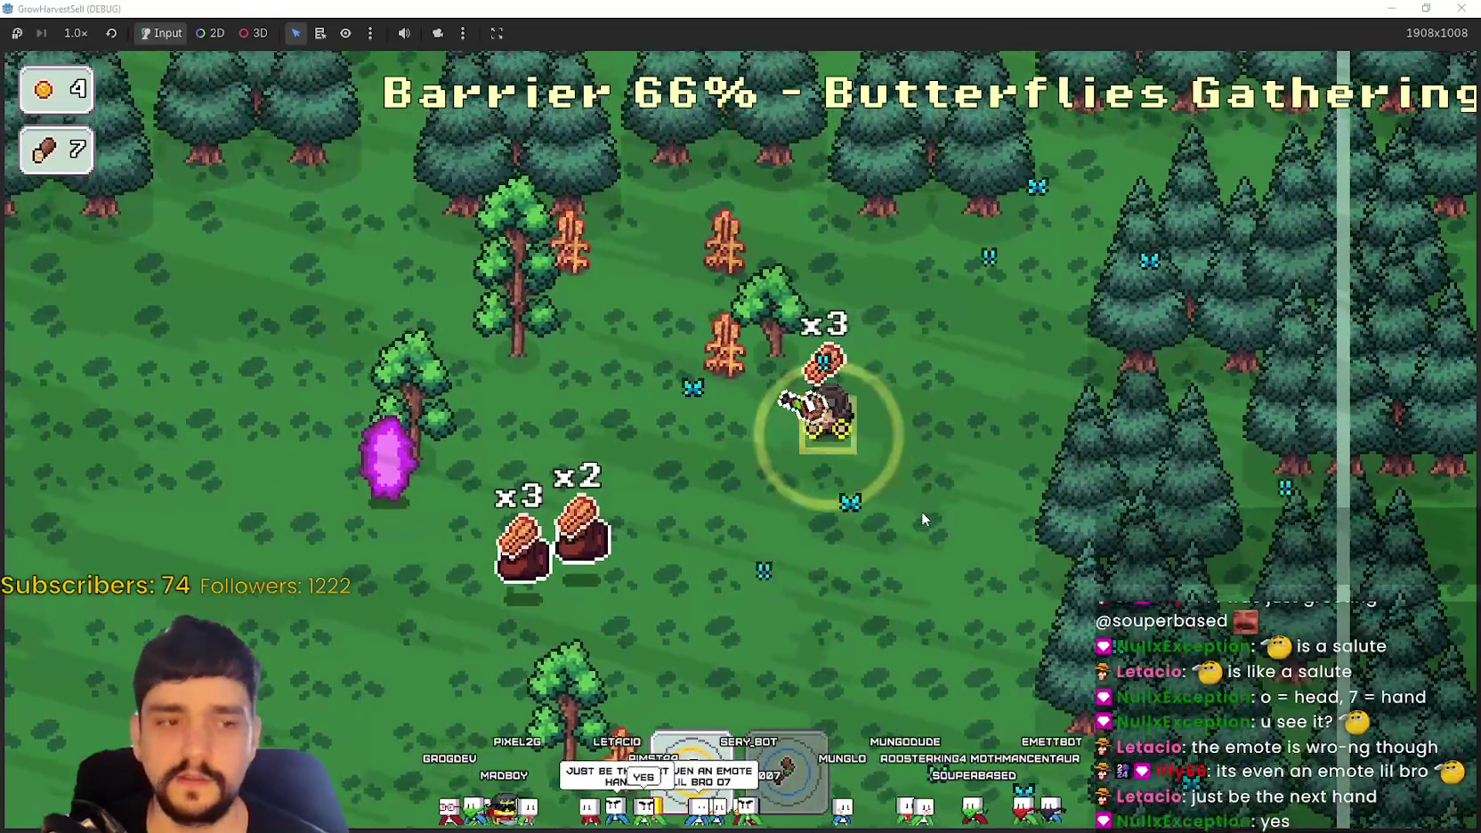
{"action": "key", "text": "a"}
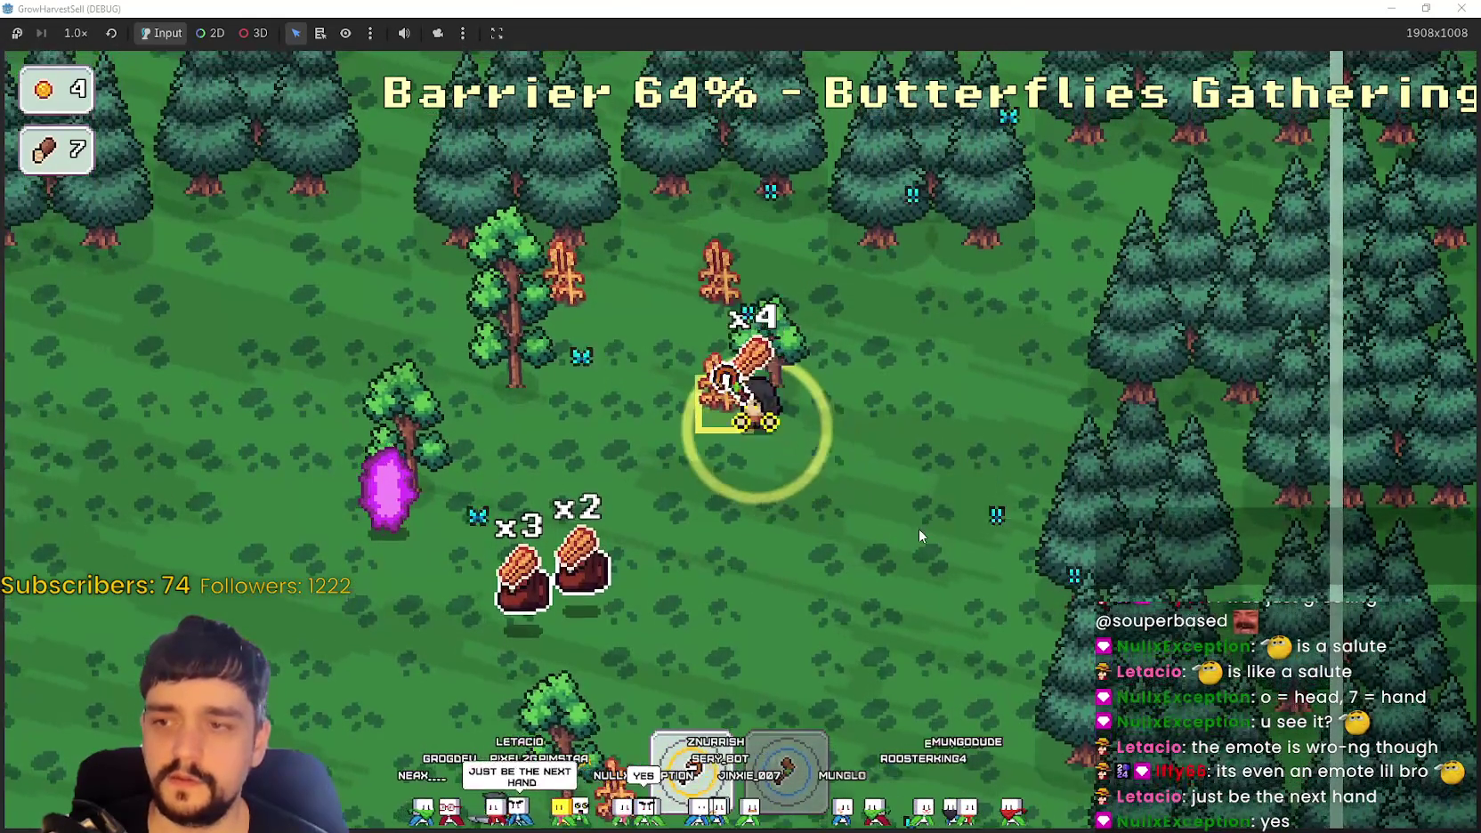
{"action": "key", "text": "w"}
{"action": "key", "text": "w"}
{"action": "key", "text": "a"}
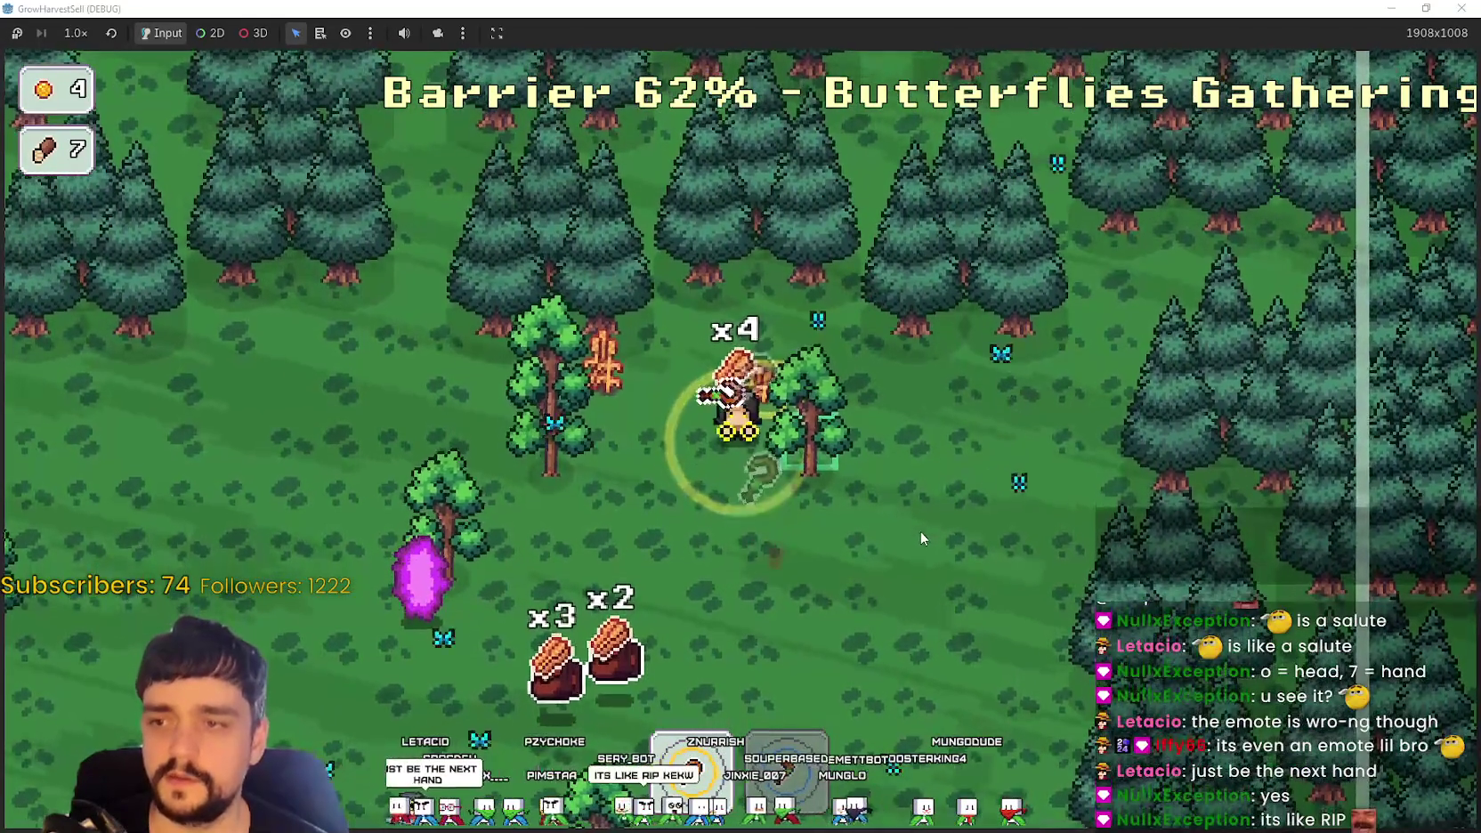
{"action": "key", "text": "s"}
{"action": "key", "text": "a"}
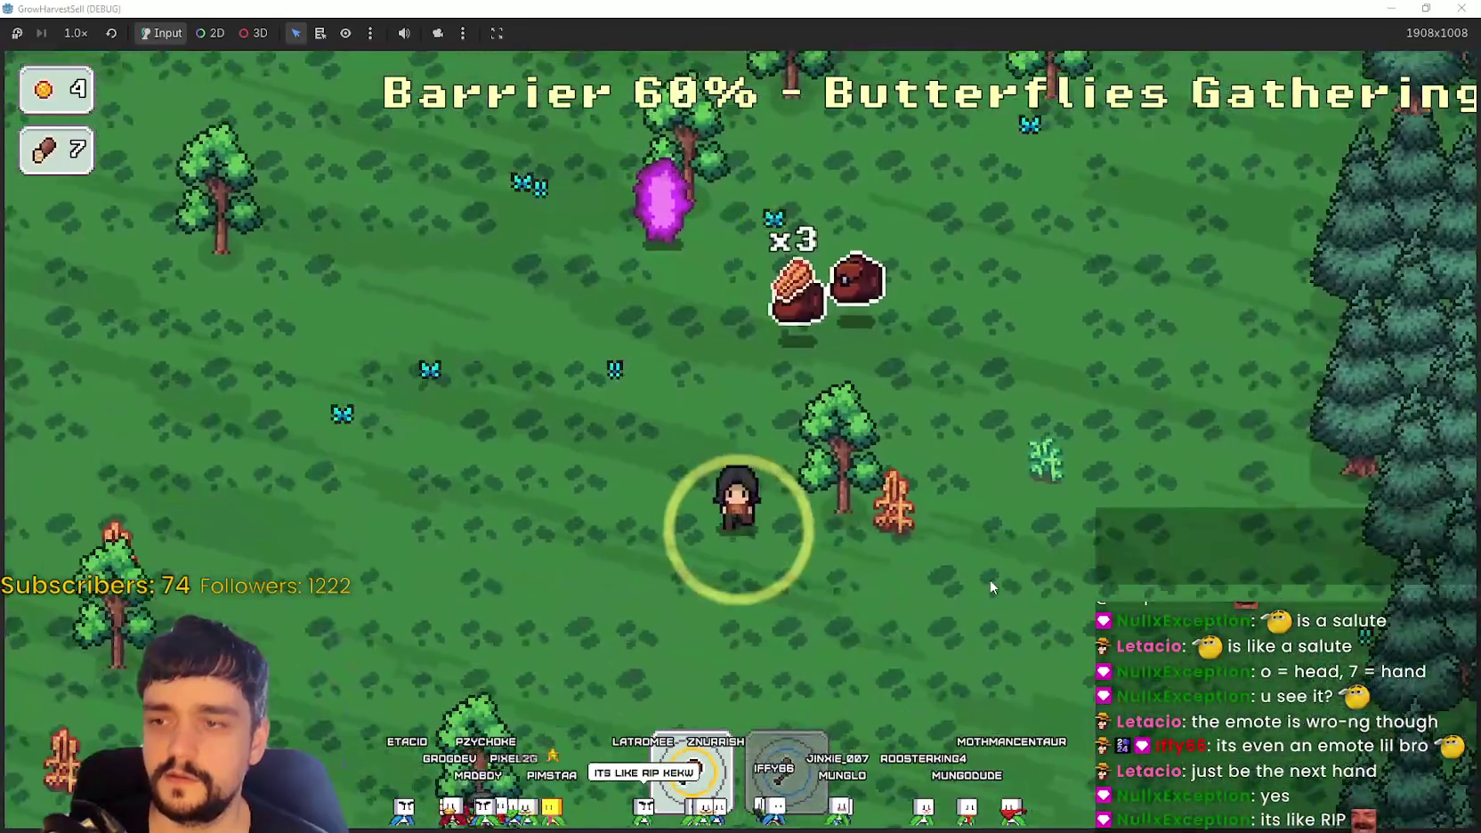
{"action": "key", "text": "d"}
{"action": "key", "text": "d"}
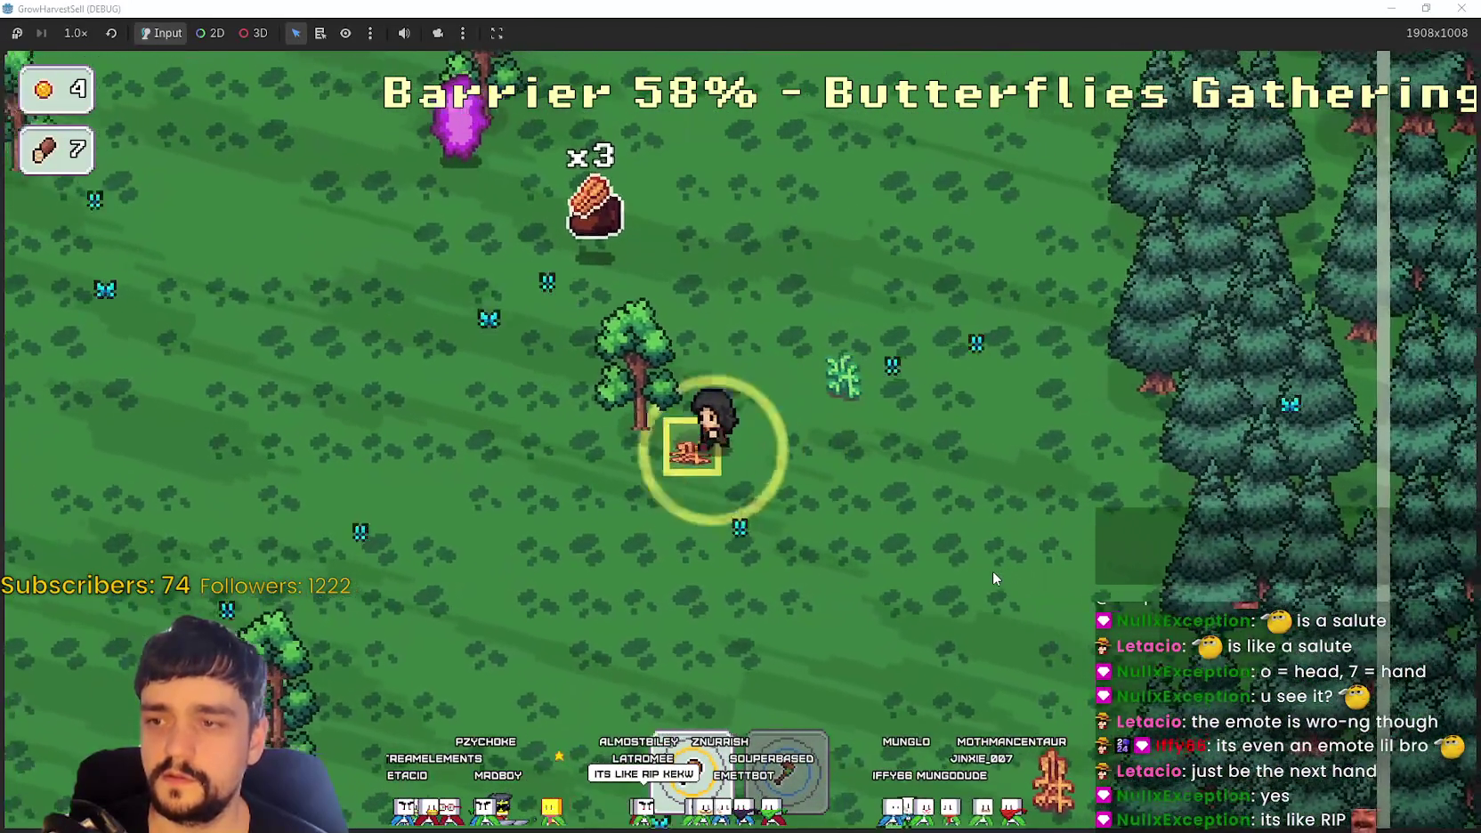
Step: Grab another log, harvest the weed to the down-left, and collect one more log
{"action": "key", "text": "a"}
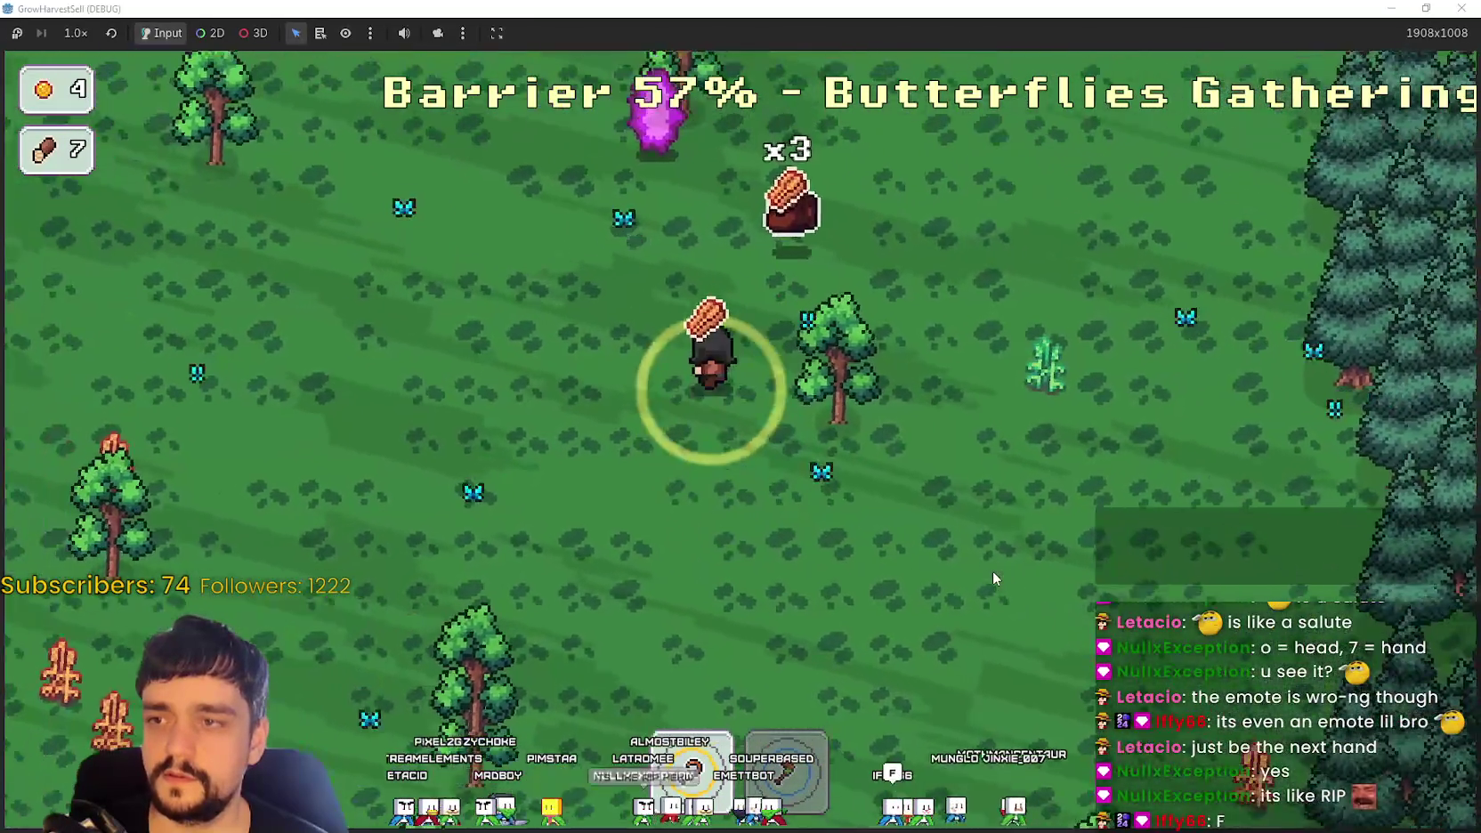
{"action": "key", "text": "w"}
{"action": "key", "text": "a"}
{"action": "key", "text": "s"}
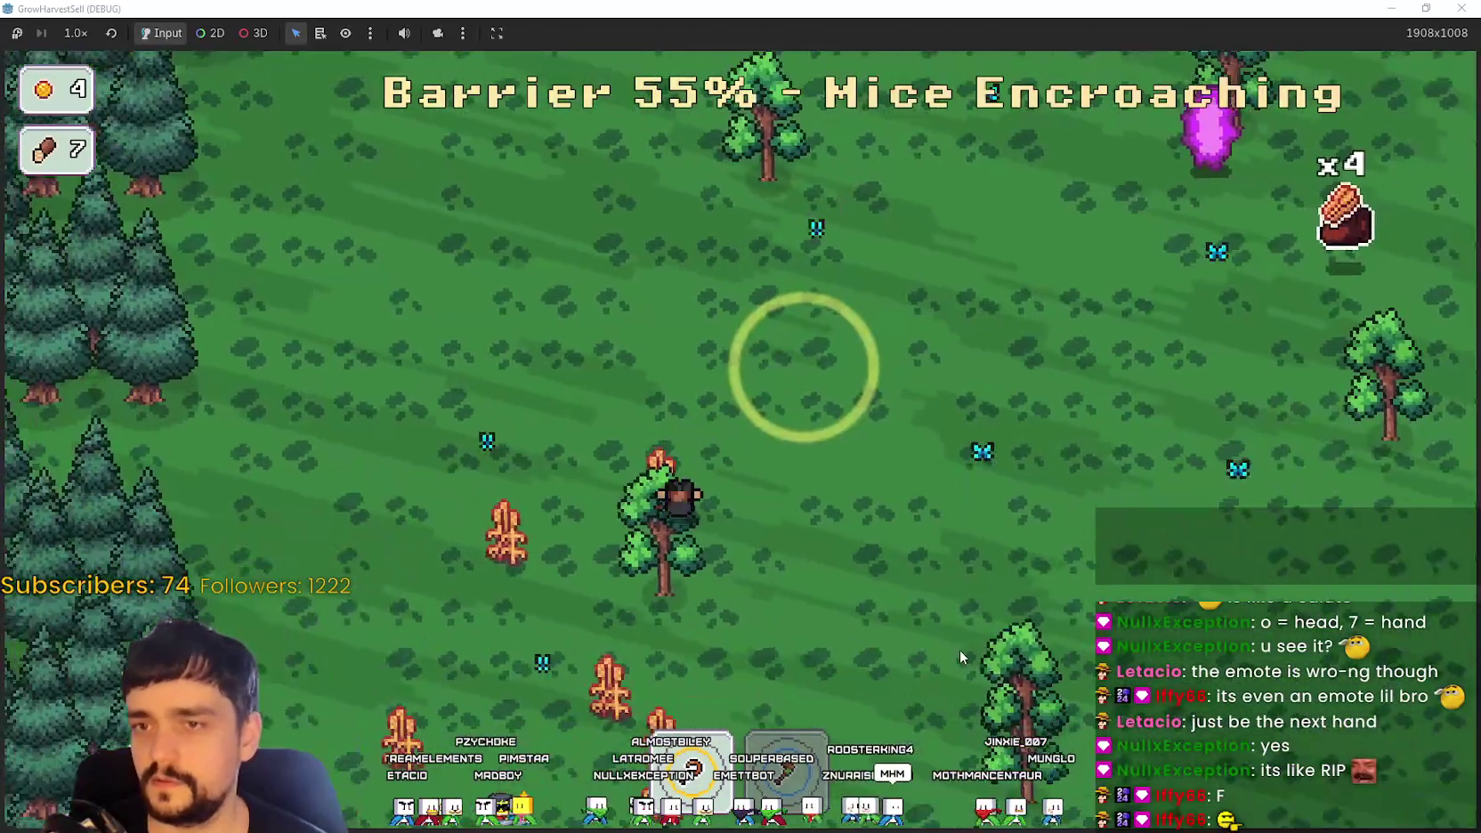
{"action": "key", "text": "s"}
{"action": "key", "text": "a"}
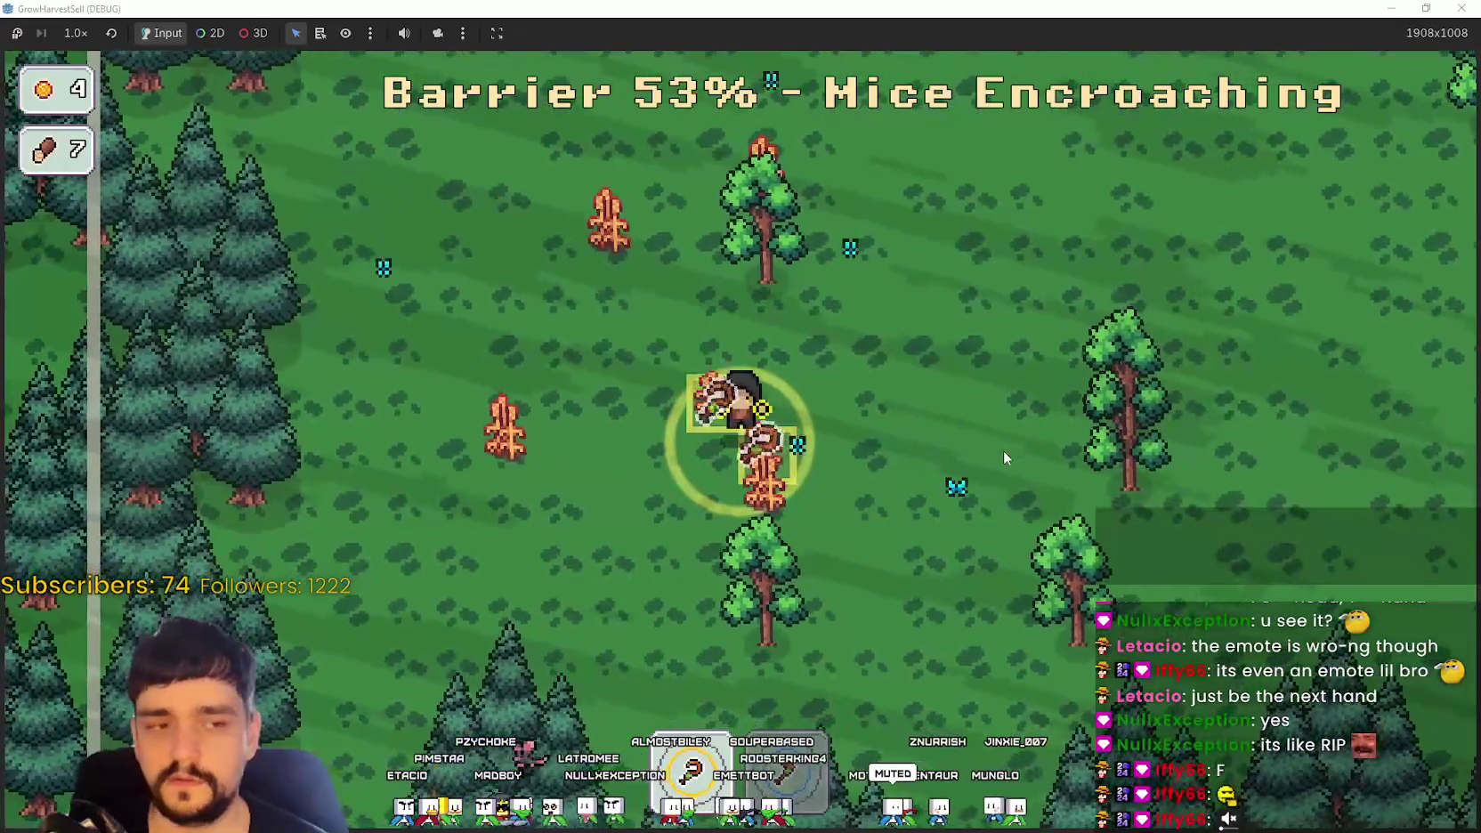
{"action": "key", "text": "d"}
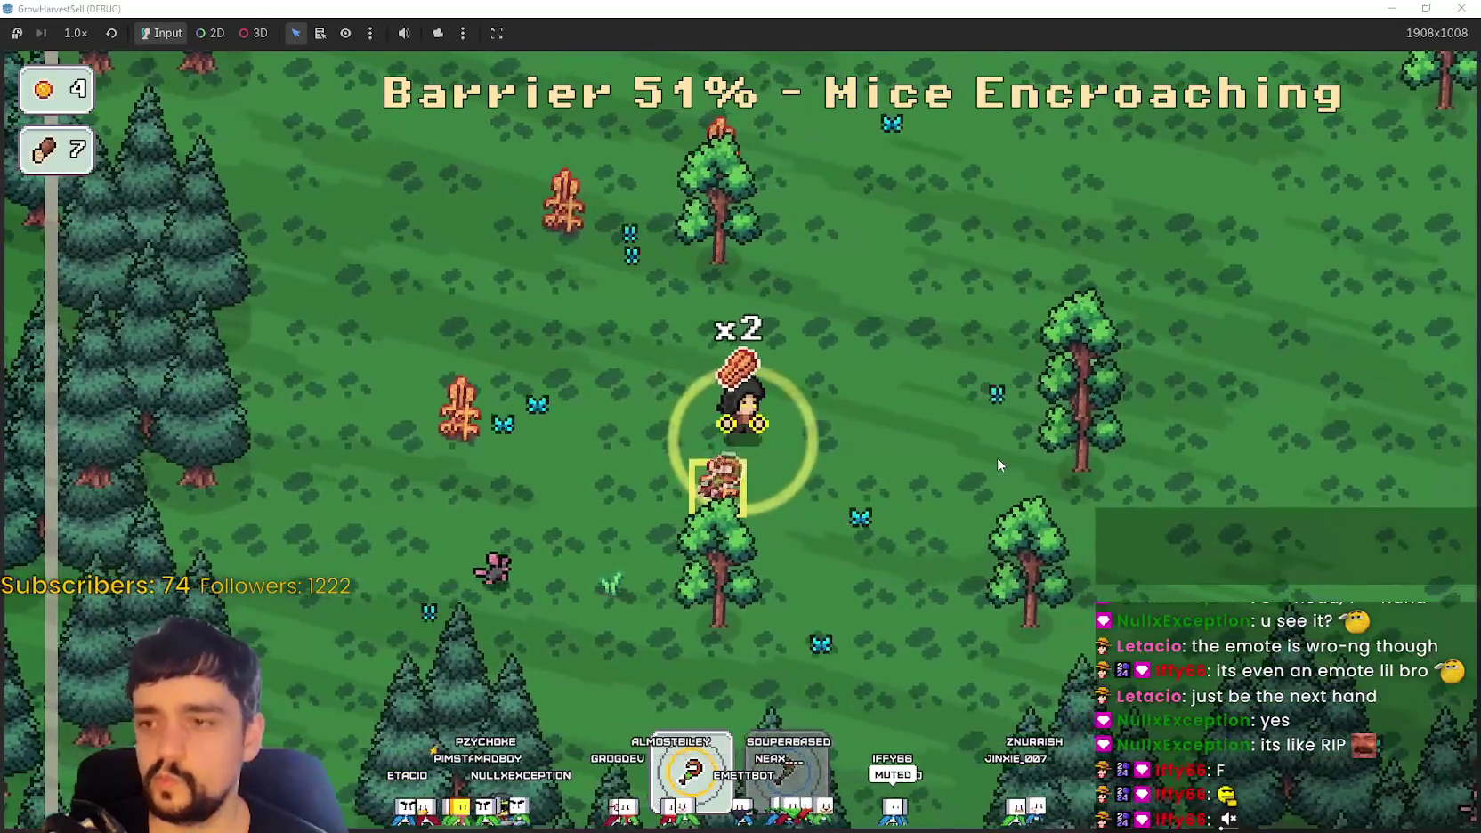
{"action": "key", "text": "a"}
{"action": "key", "text": "s"}
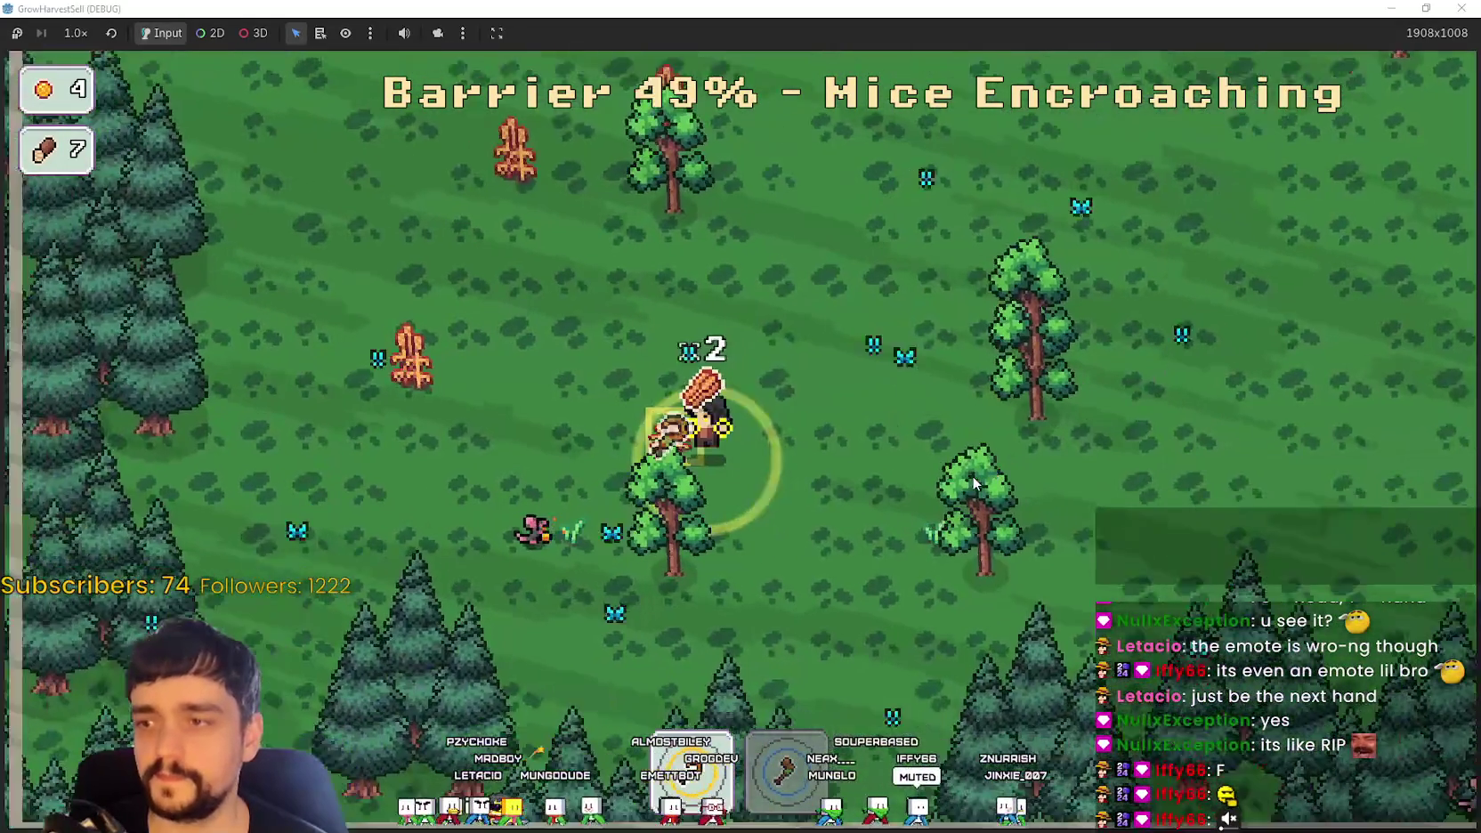
{"action": "key", "text": "w"}
{"action": "key", "text": "d"}
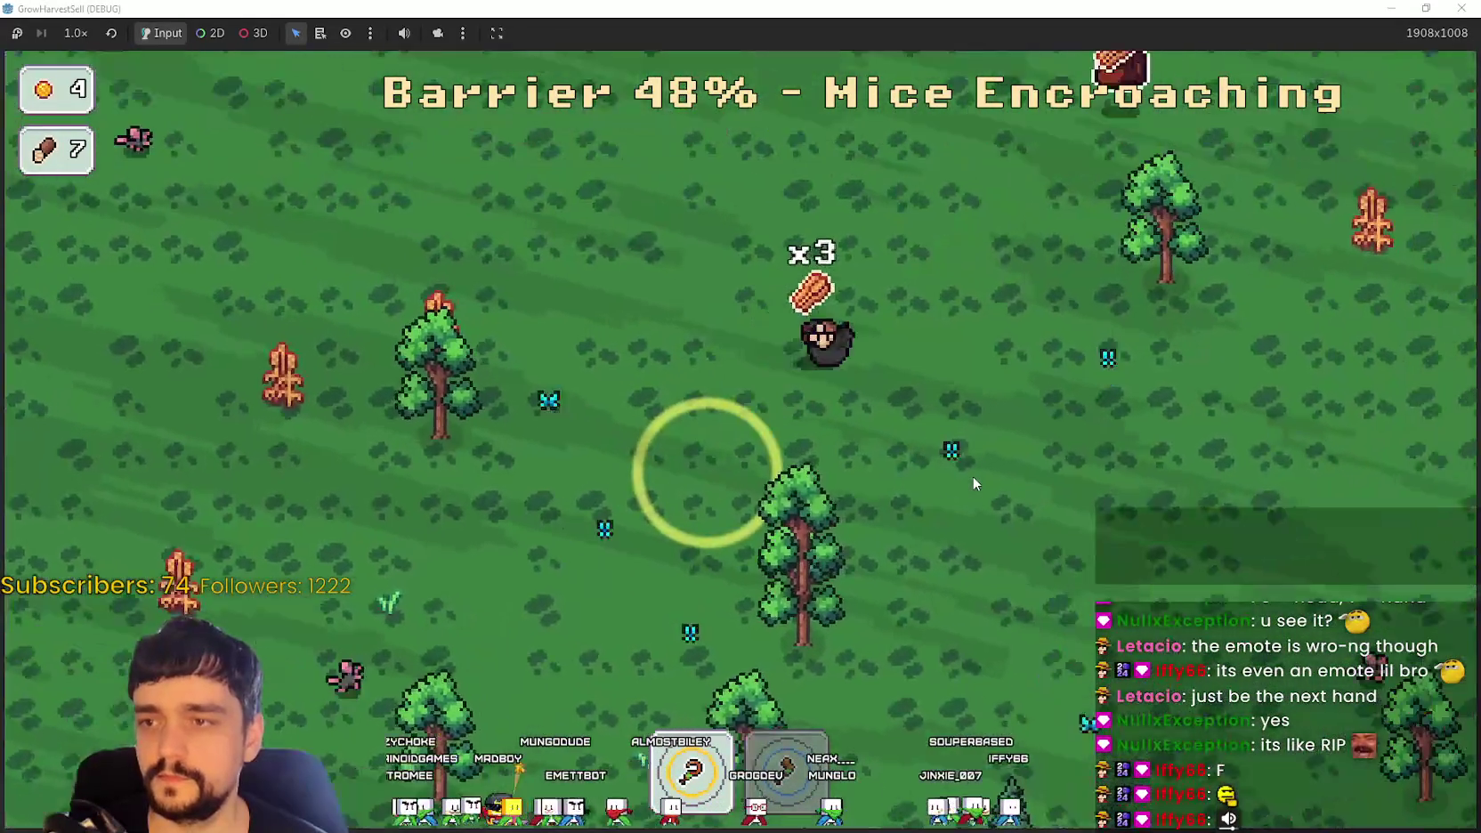
Step: Walk past the mice onto the purple crystal to return to the village
{"action": "key", "text": "w"}
{"action": "key", "text": "d"}
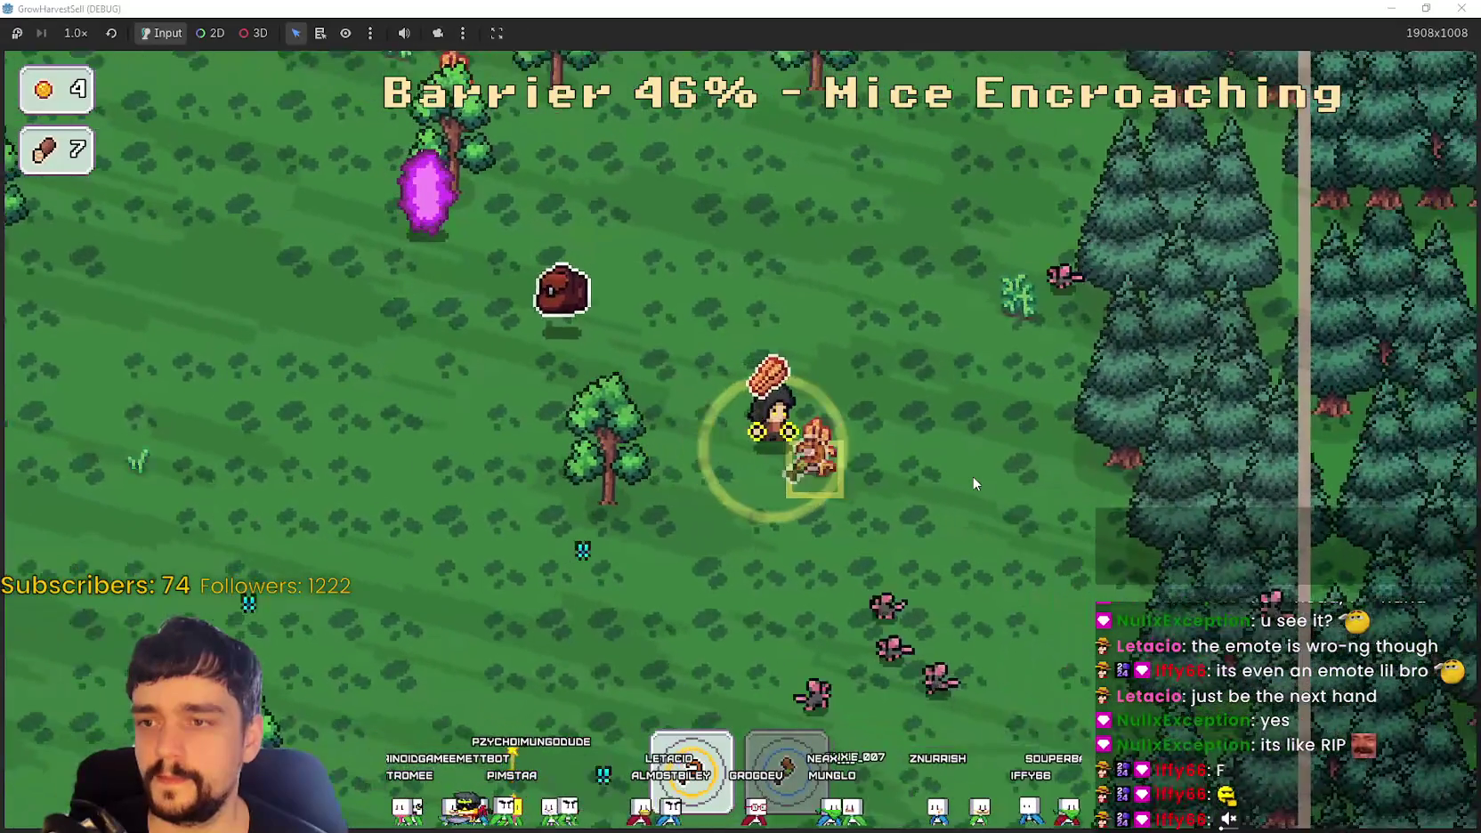
{"action": "key", "text": "a"}
{"action": "key", "text": "w"}
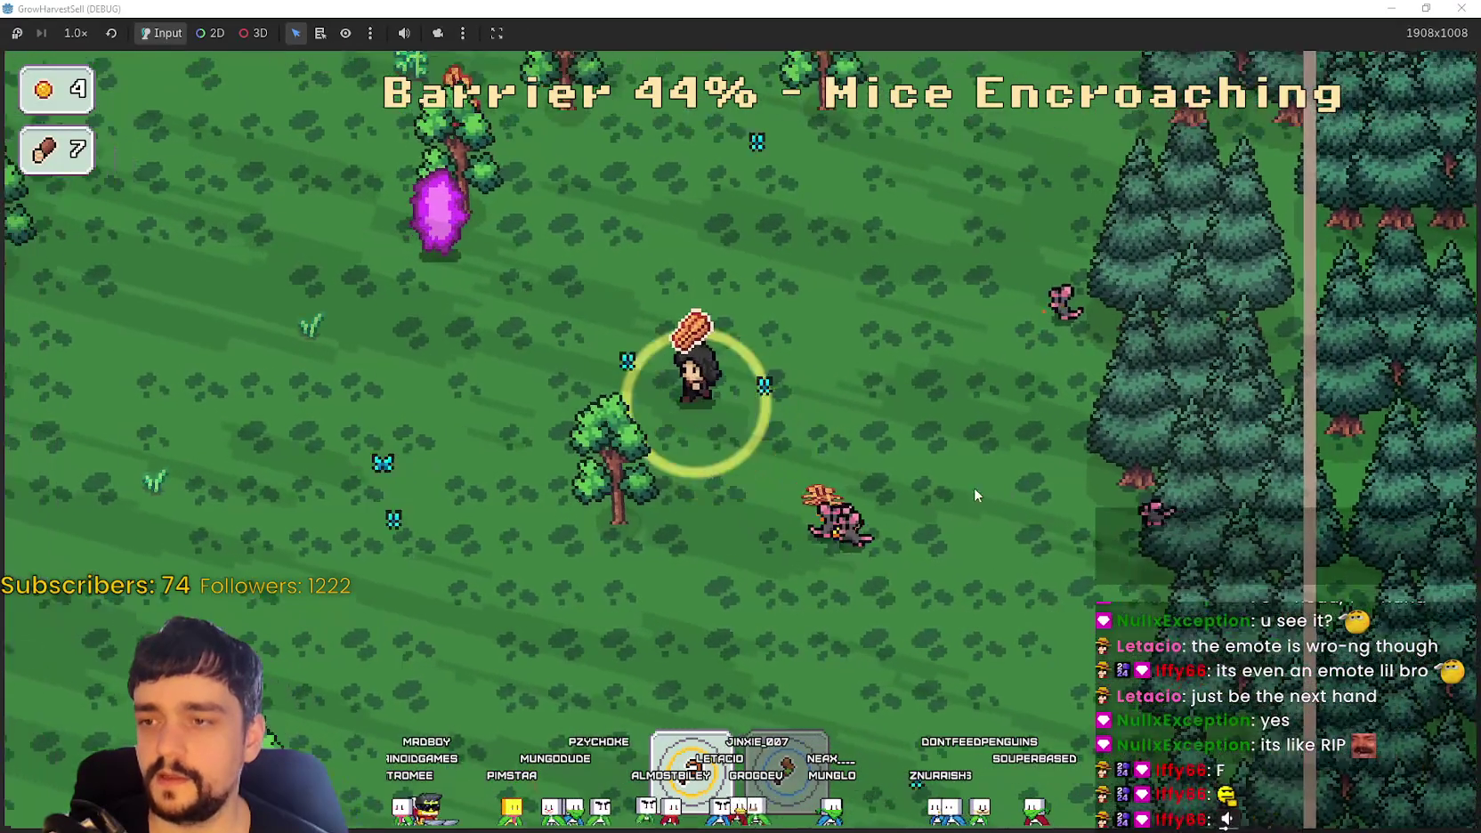
{"action": "key", "text": "s"}
{"action": "key", "text": "a"}
{"action": "key", "text": "w"}
{"action": "key", "text": "d"}
{"action": "key", "text": "e"}
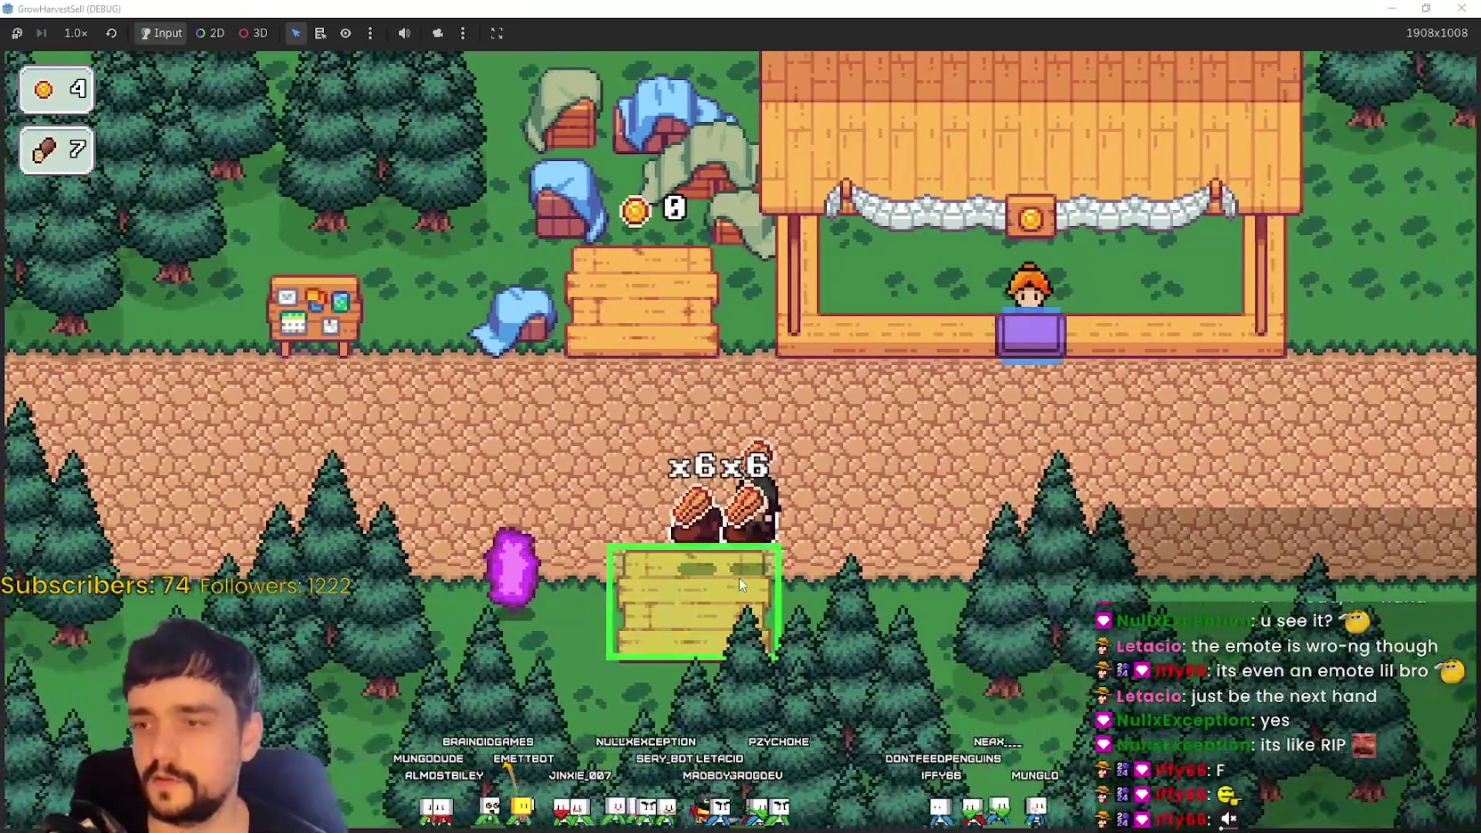
Step: Shuttle wheat from the crate to the market stall, stocking x5 crops with 42 coins waiting
{"action": "key", "text": "e"}
{"action": "key", "text": "d"}
{"action": "key", "text": "w"}
{"action": "key", "text": "e"}
{"action": "key", "text": "e"}
{"action": "key", "text": "s"}
{"action": "key", "text": "a"}
{"action": "key", "text": "e"}
{"action": "key", "text": "d"}
{"action": "key", "text": "w"}
{"action": "key", "text": "a"}
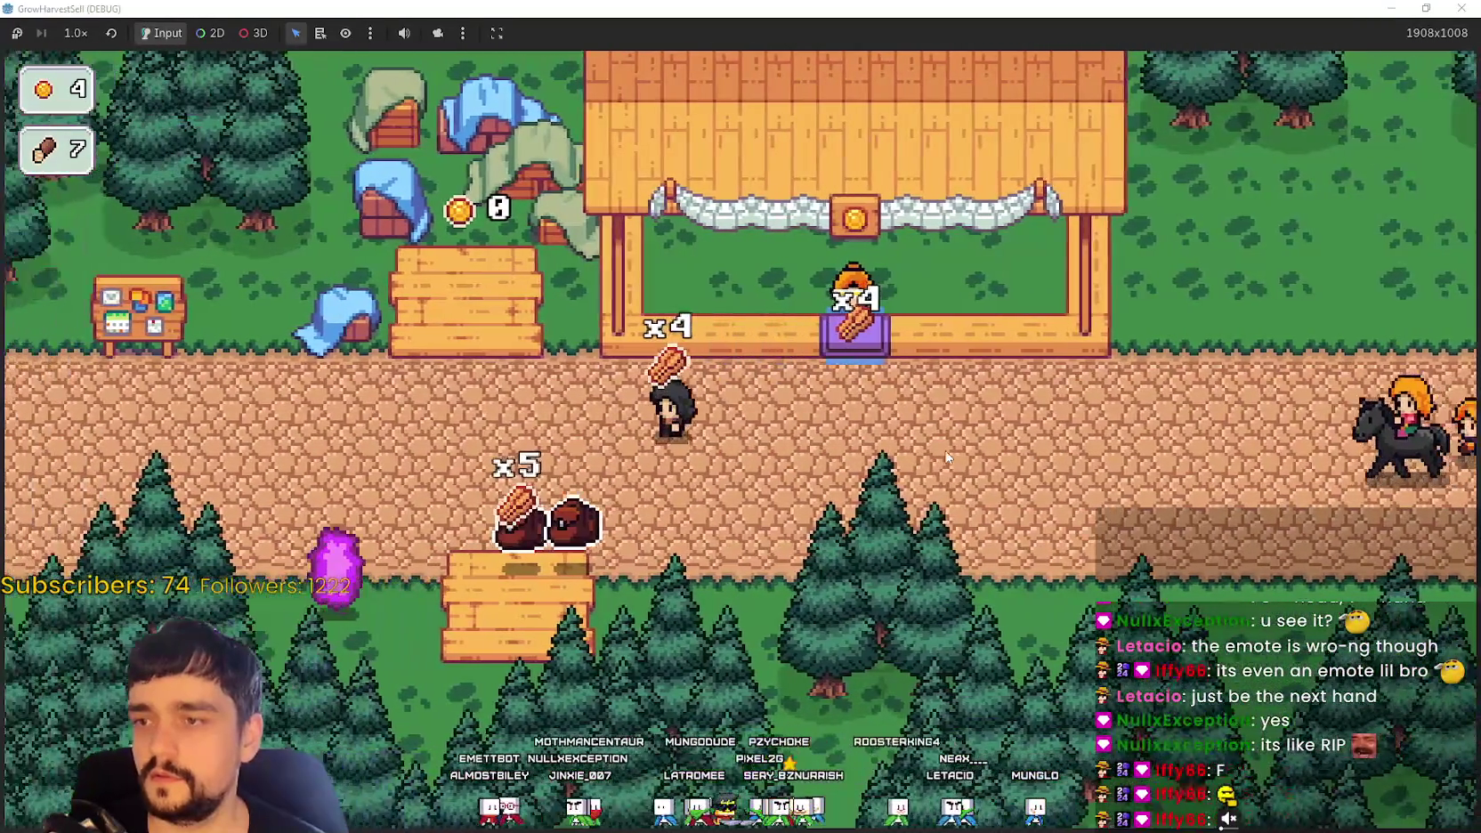
{"action": "key", "text": "a"}
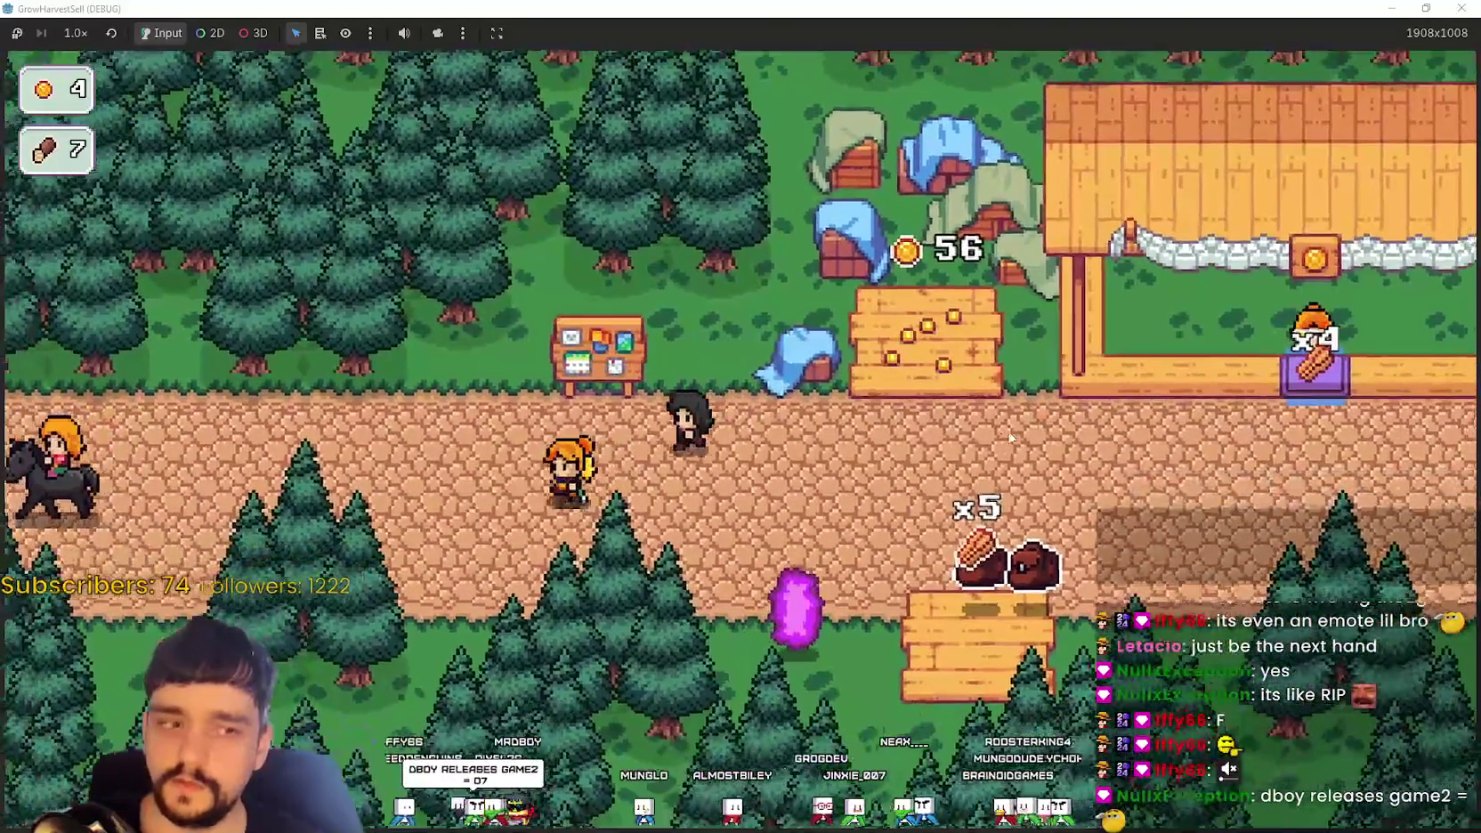
Step: Open the Prestige tree, scroll through it to inspect Market Slots I, and close it
{"action": "key", "text": "p"}
{"action": "scroll", "coordinate": [970, 365], "scroll_direction": "down", "scroll_amount": 2}
{"action": "scroll", "coordinate": [1006, 490], "scroll_direction": "up", "scroll_amount": 3}
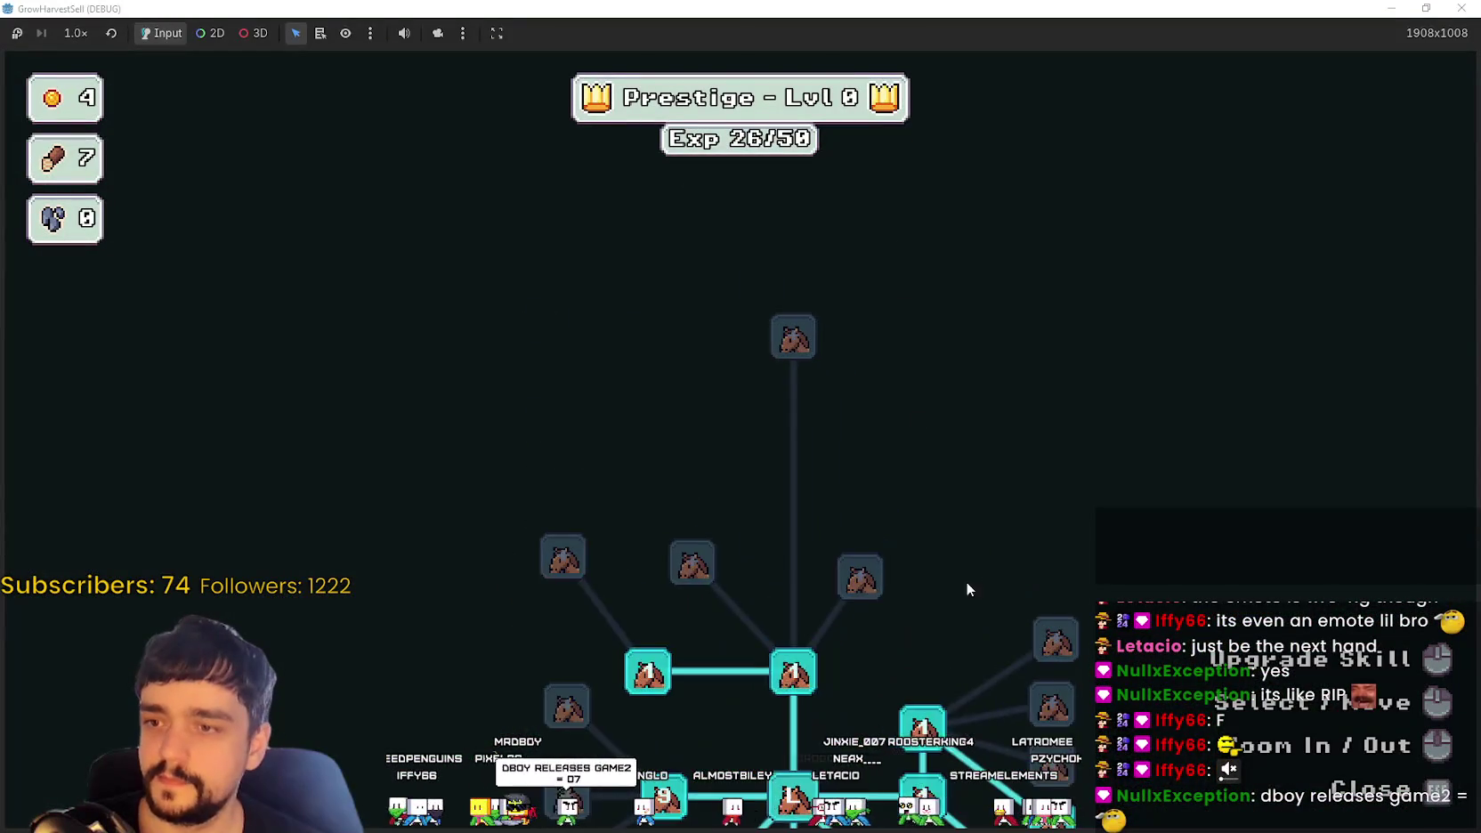
{"action": "scroll", "coordinate": [925, 499], "scroll_direction": "up", "scroll_amount": 2}
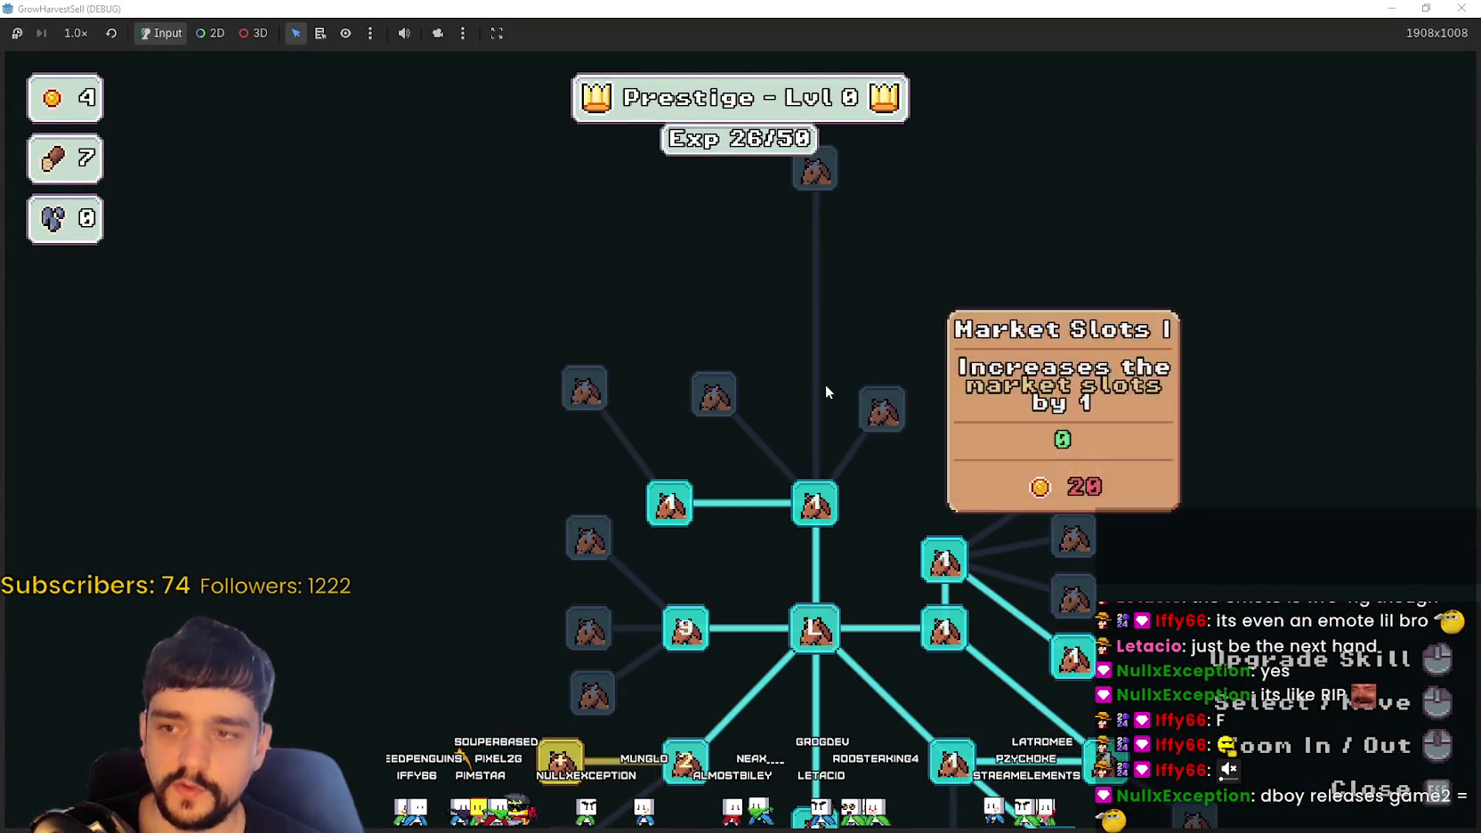
{"action": "key", "text": "p"}
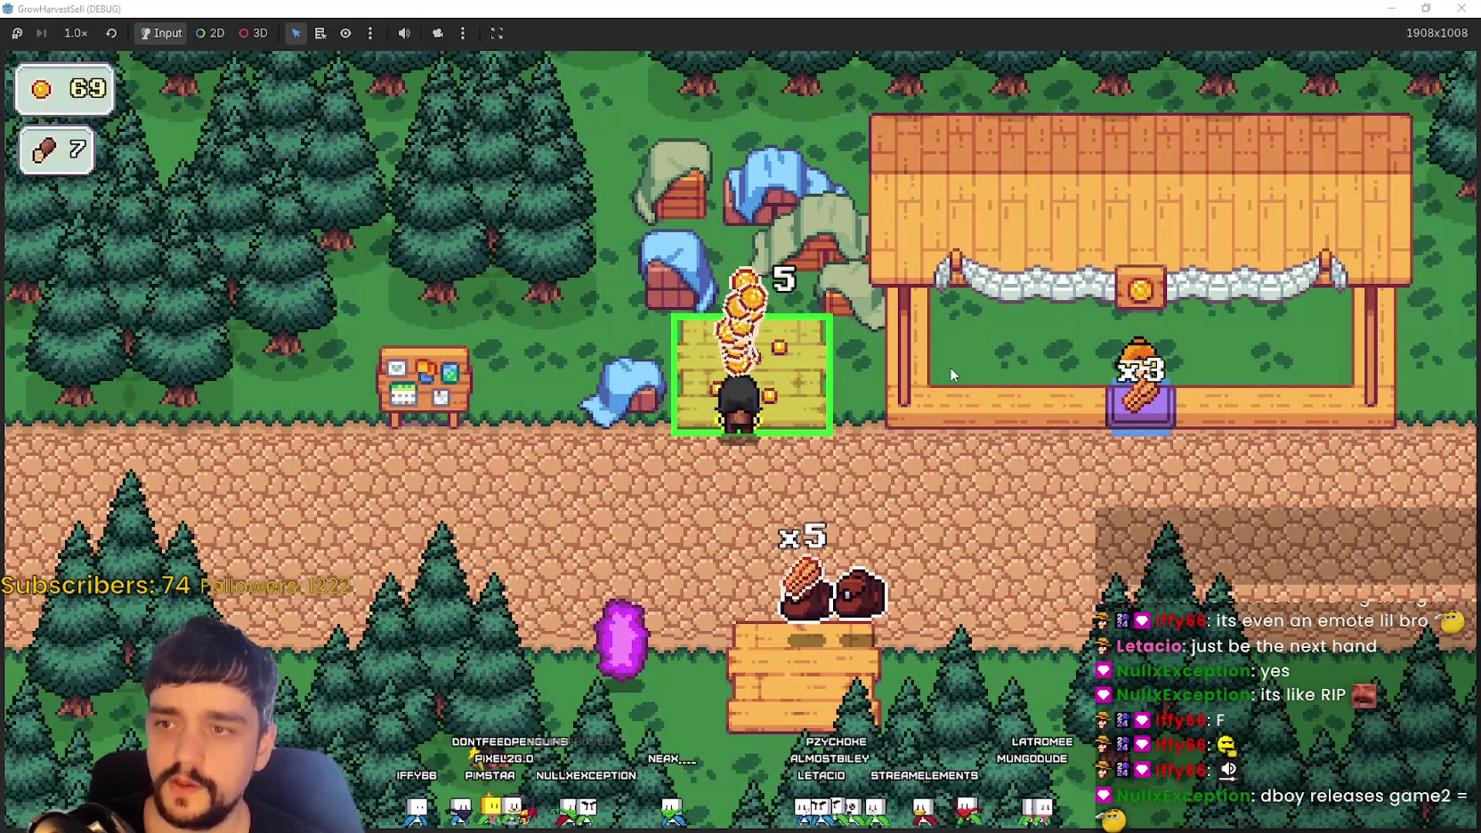
Step: Collect the coins from the plot, then reopen and close the Prestige tree
{"action": "key", "text": "a"}
{"action": "key", "text": "p"}
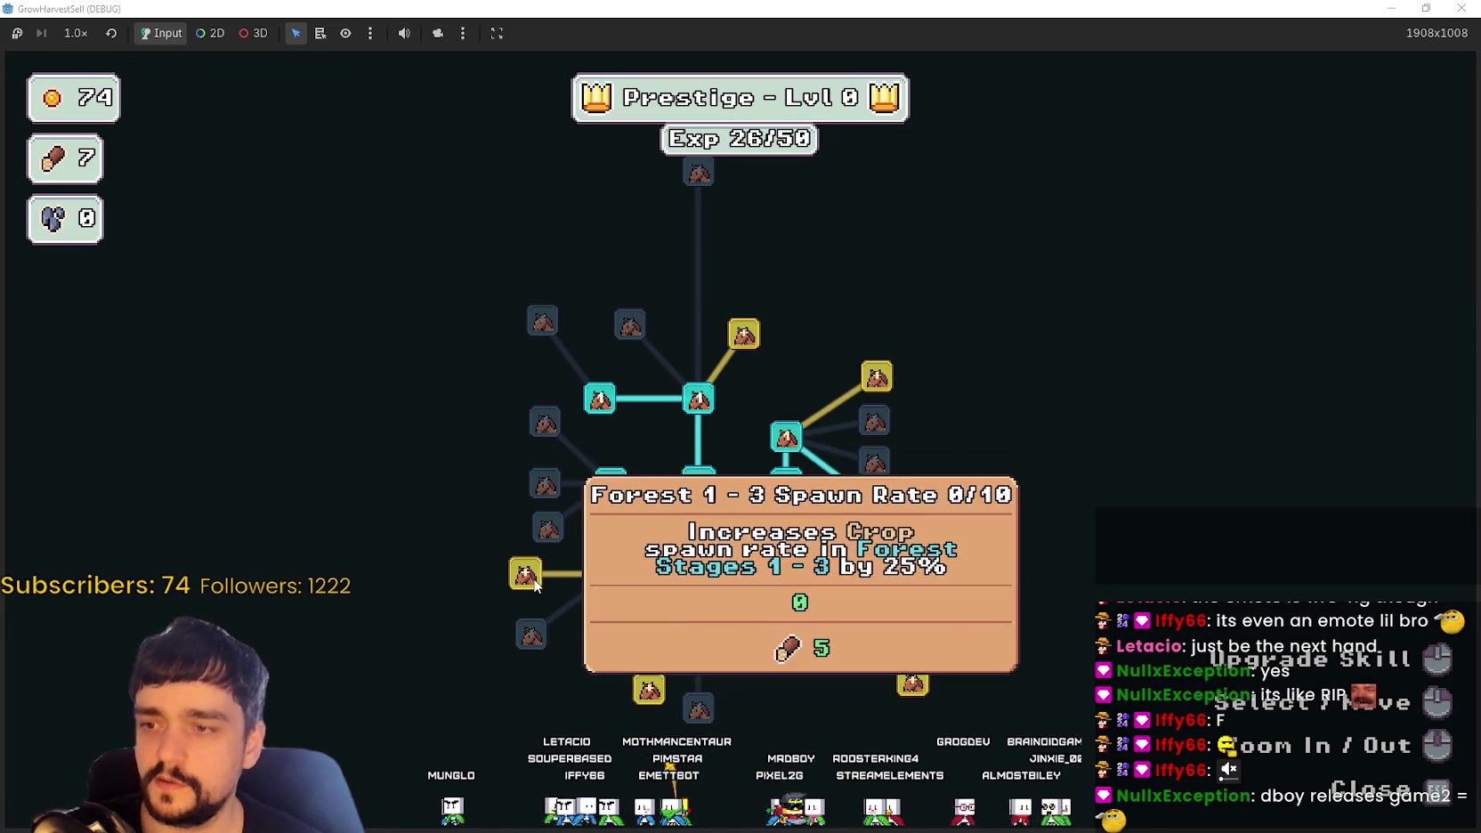
{"action": "mouse_move", "coordinate": [742, 335]}
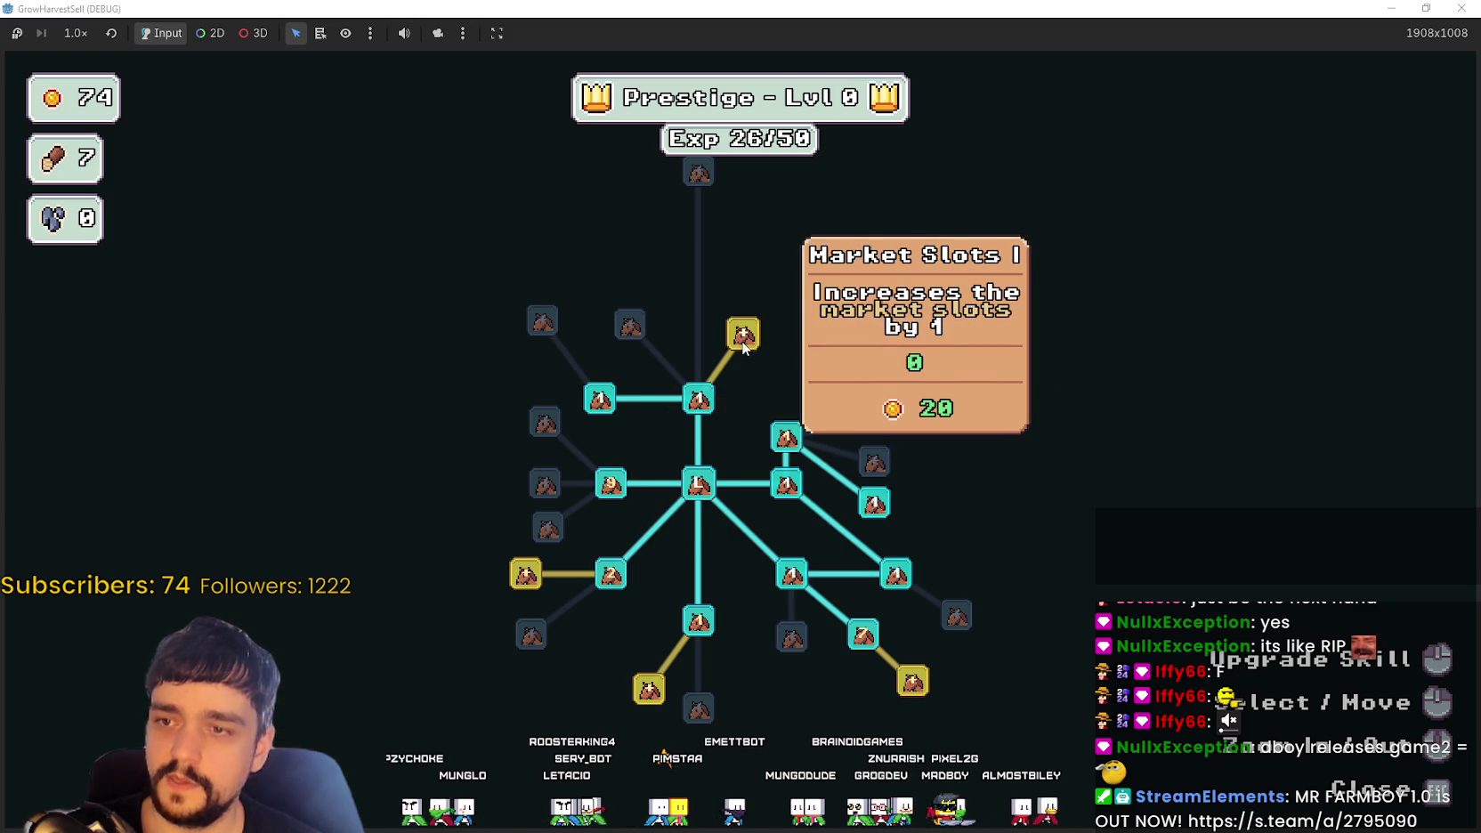
{"action": "key", "text": "Escape"}
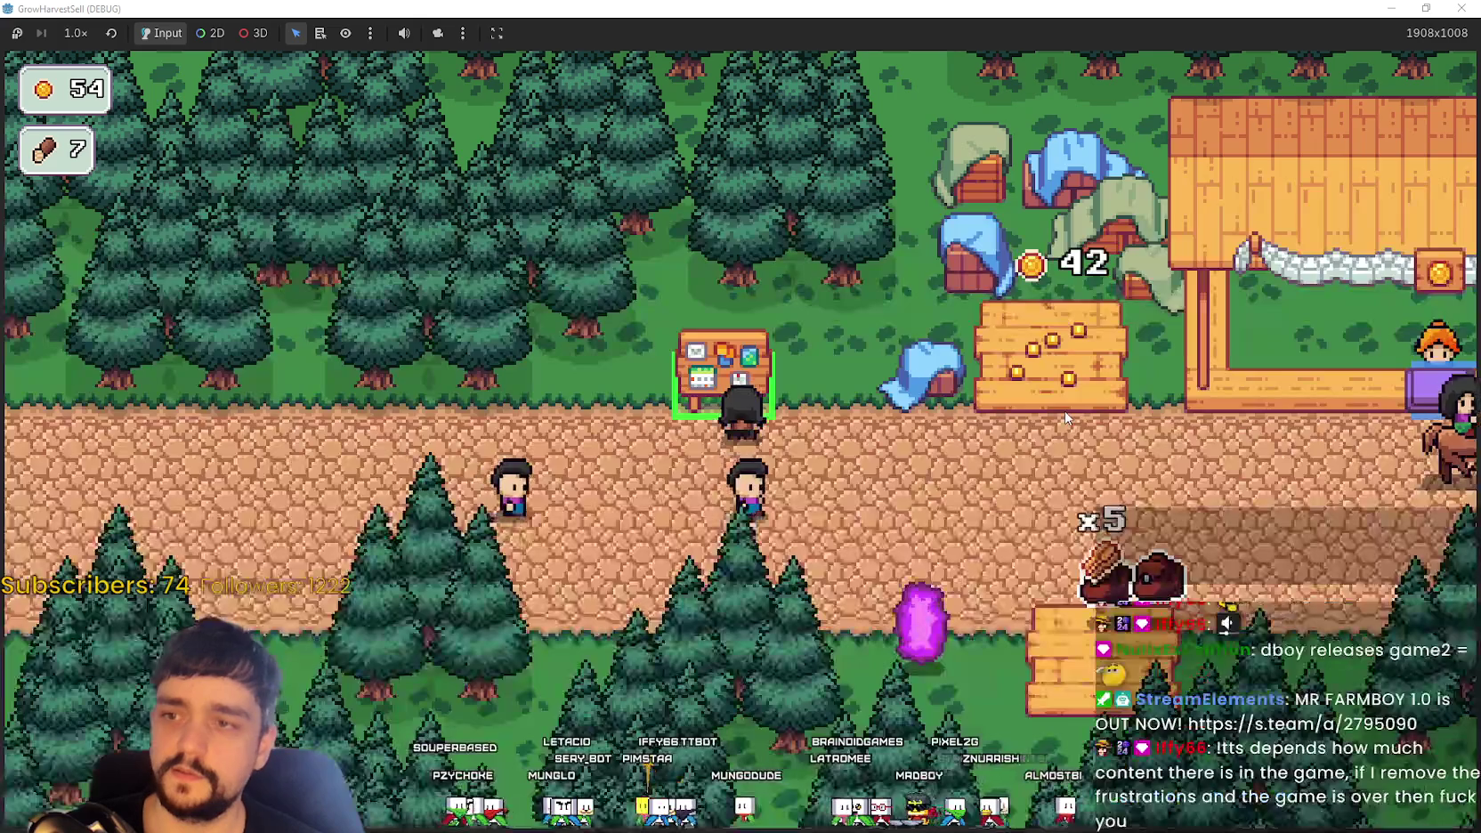
Step: Carry two bundles of wheat from the crop sack up to the village stall
{"action": "key", "text": "s"}
{"action": "key", "text": "d"}
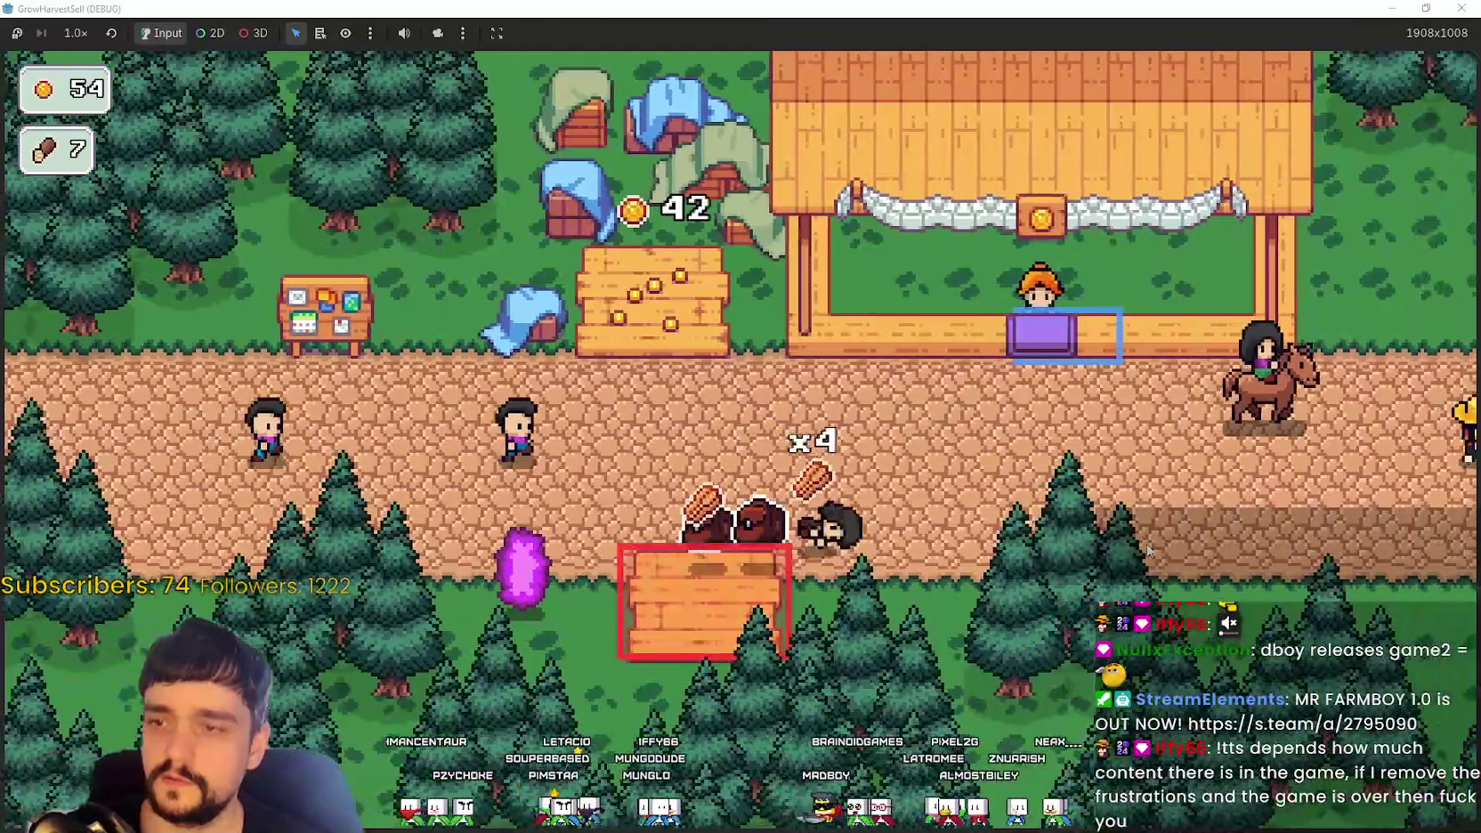
{"action": "key", "text": "w"}
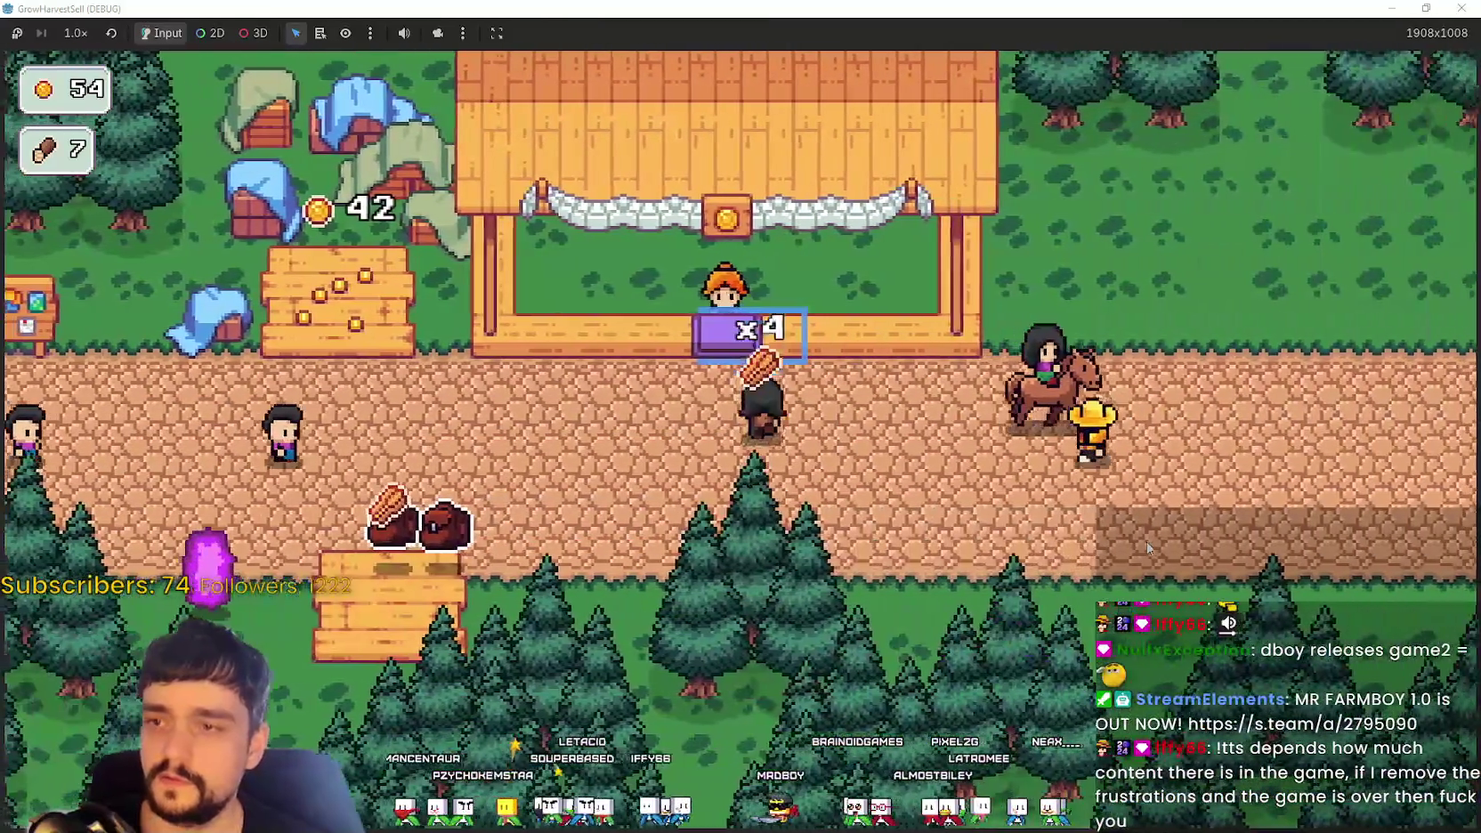
{"action": "key", "text": "a"}
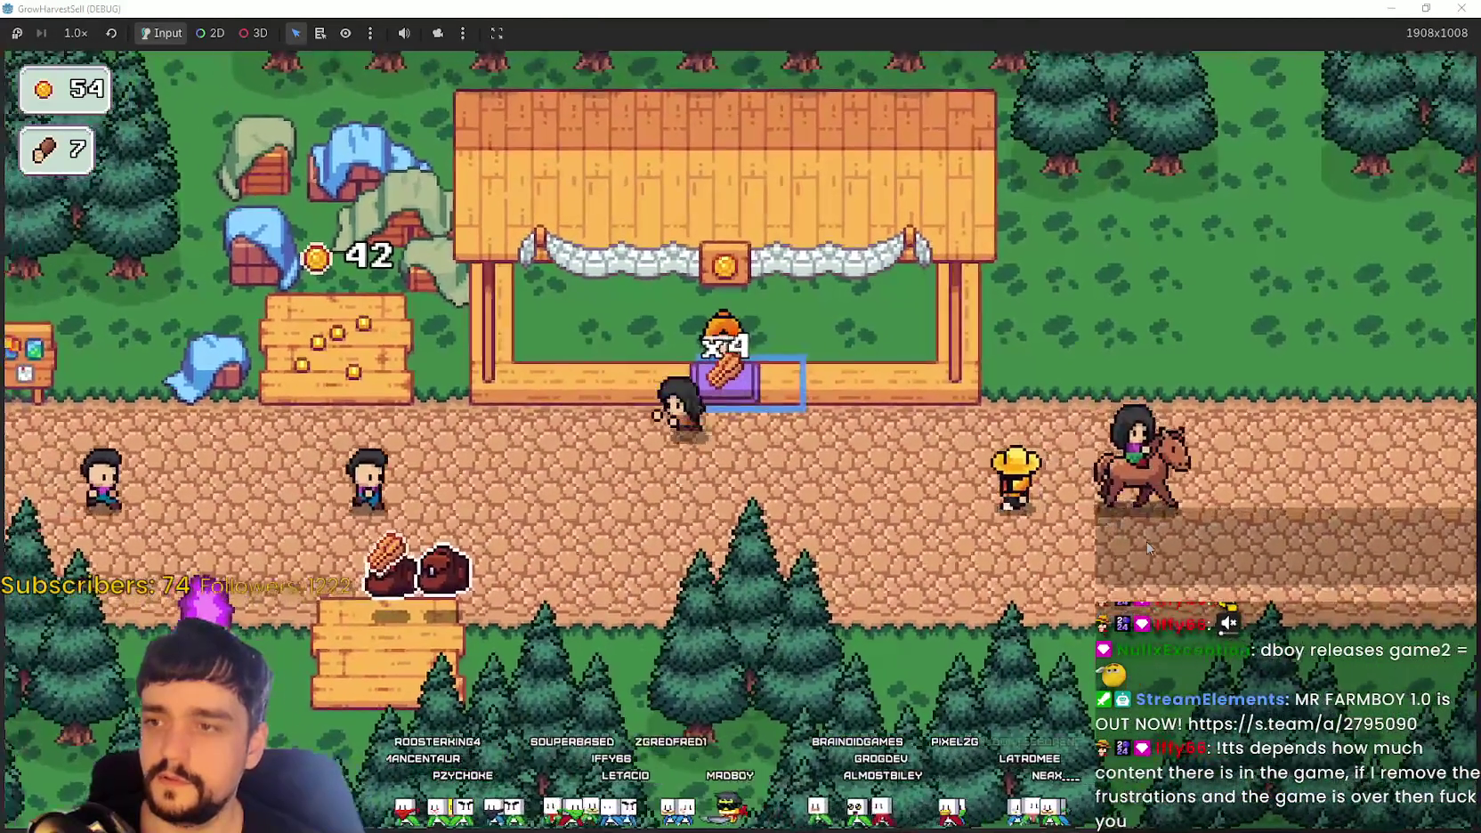
{"action": "key", "text": "s"}
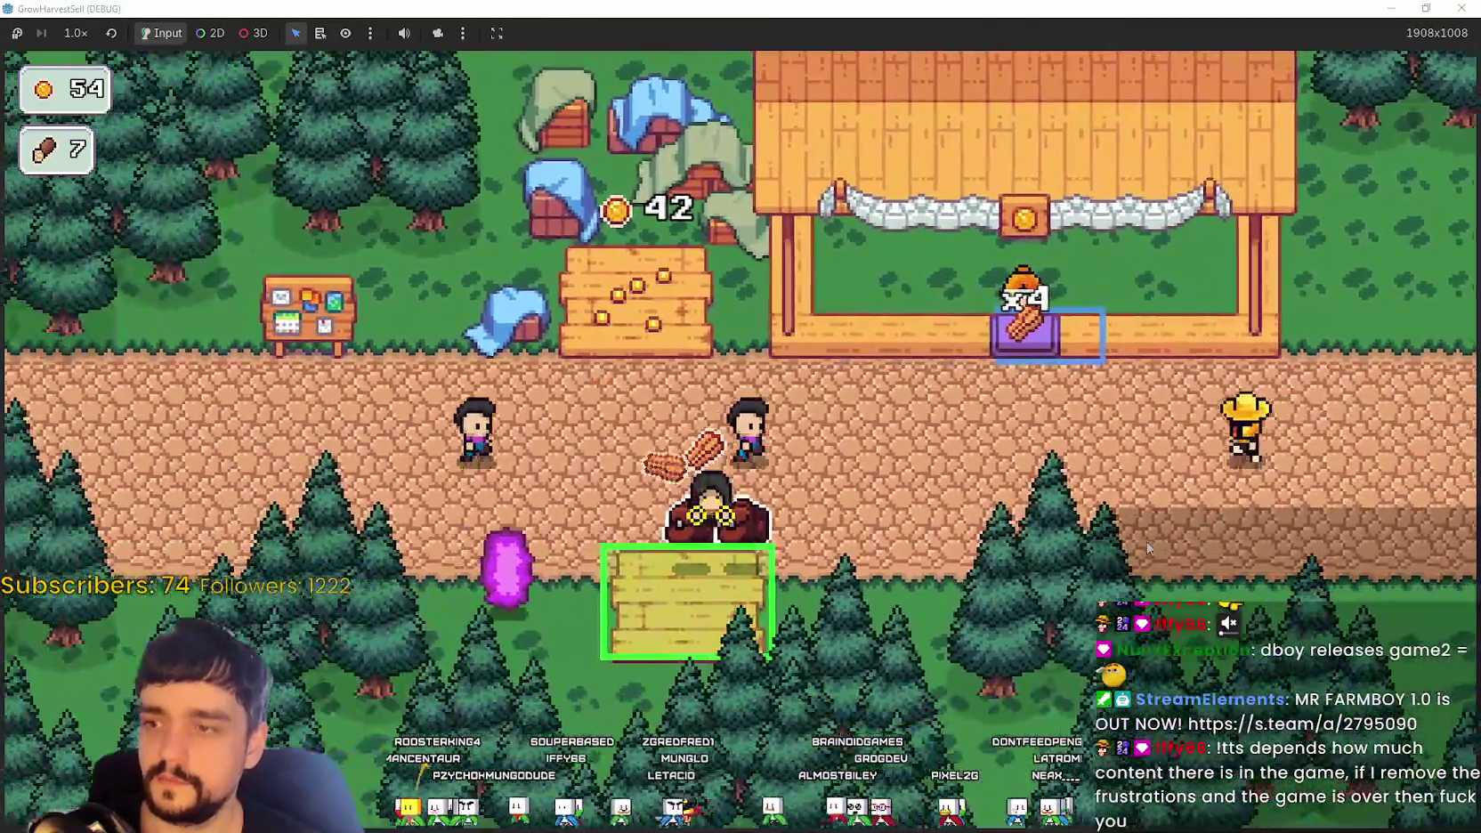
{"action": "key", "text": "d"}
{"action": "key", "text": "w"}
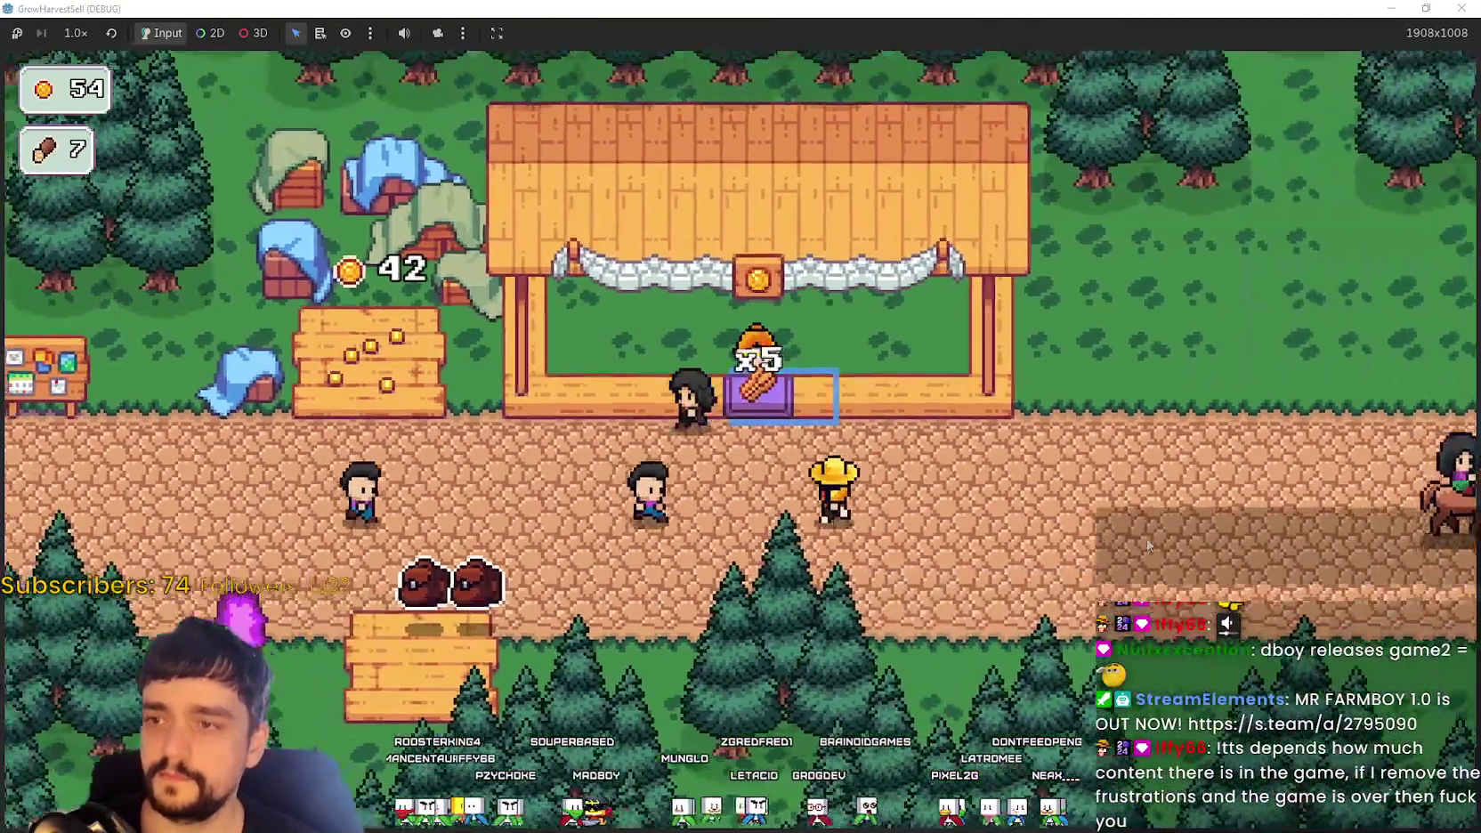
{"action": "key", "text": "a"}
{"action": "key", "text": "s"}
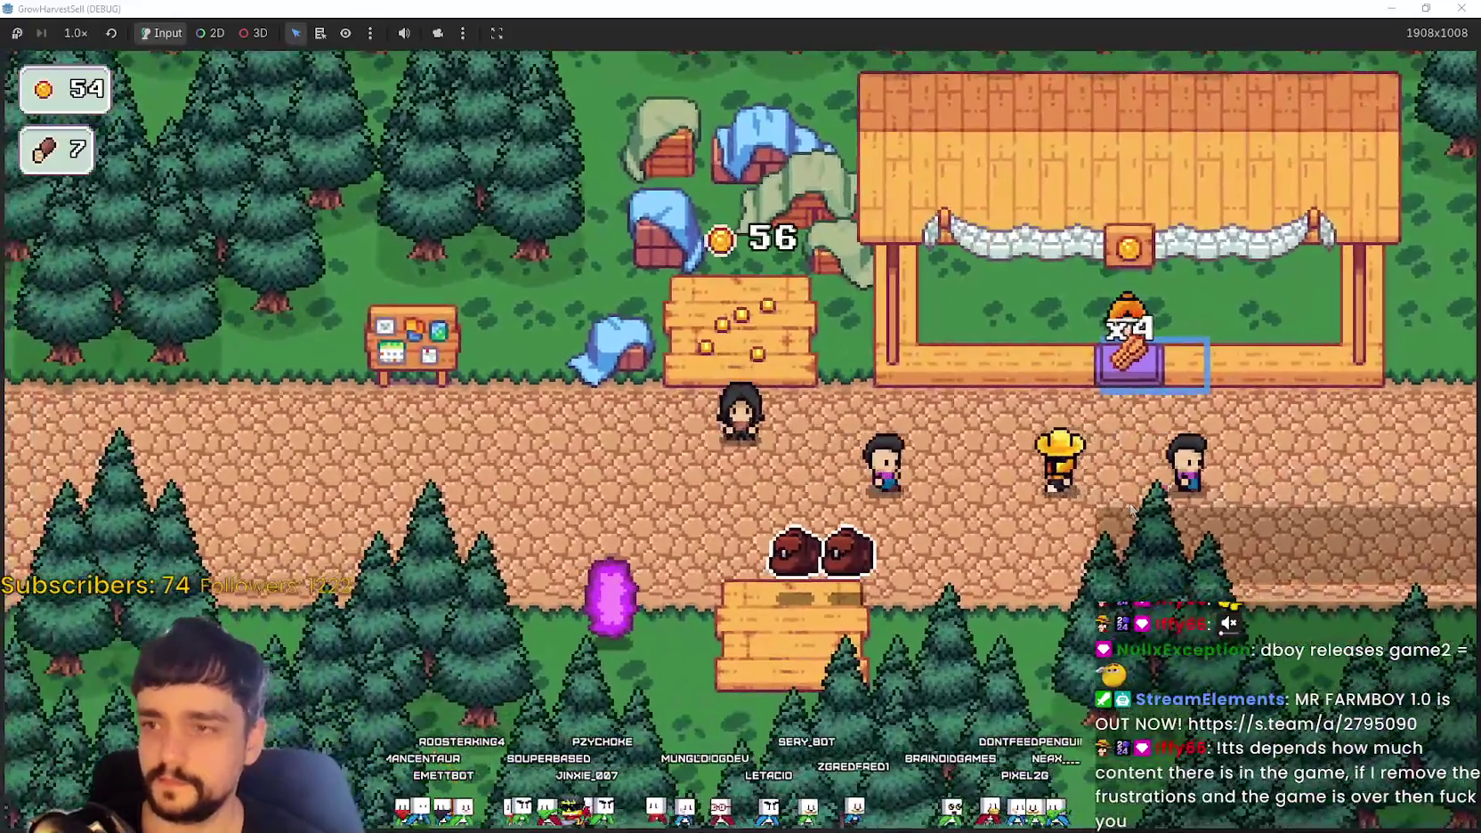
Step: Collect coins on the plot twice, bringing the counter to 152, and open the Prestige tree
{"action": "key", "text": "w"}
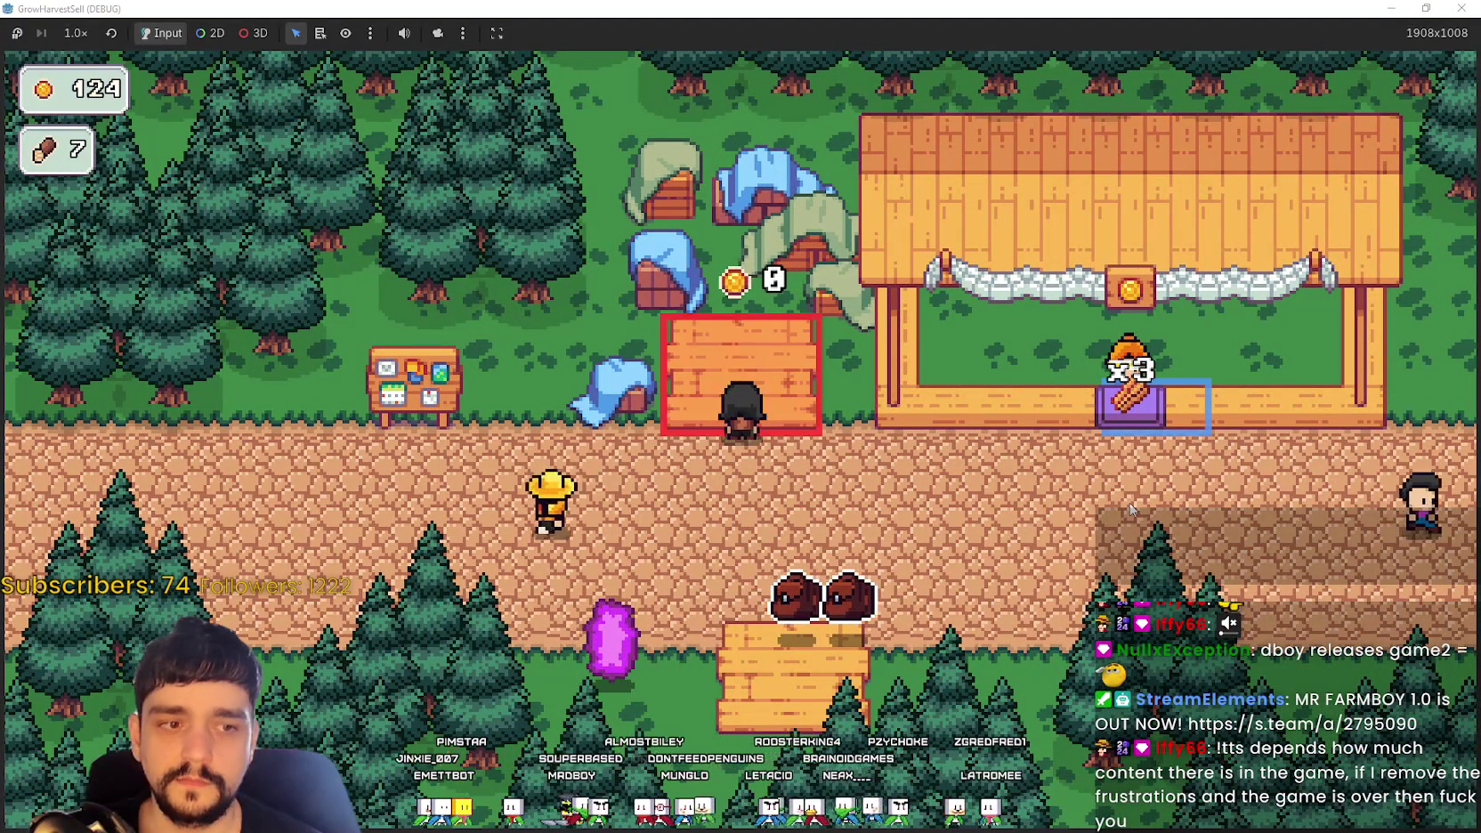
{"action": "key", "text": "s"}
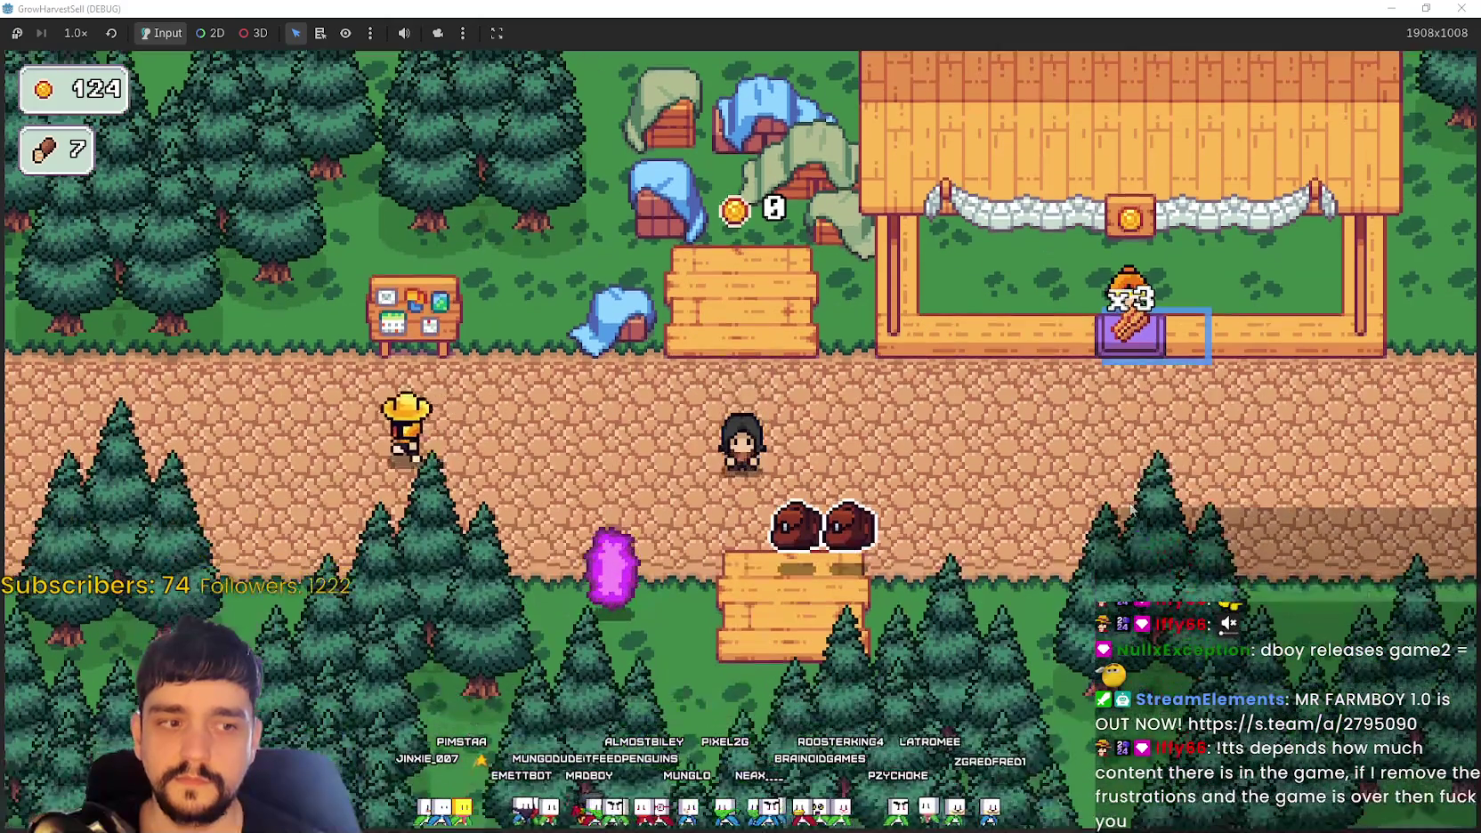
{"action": "key", "text": "a"}
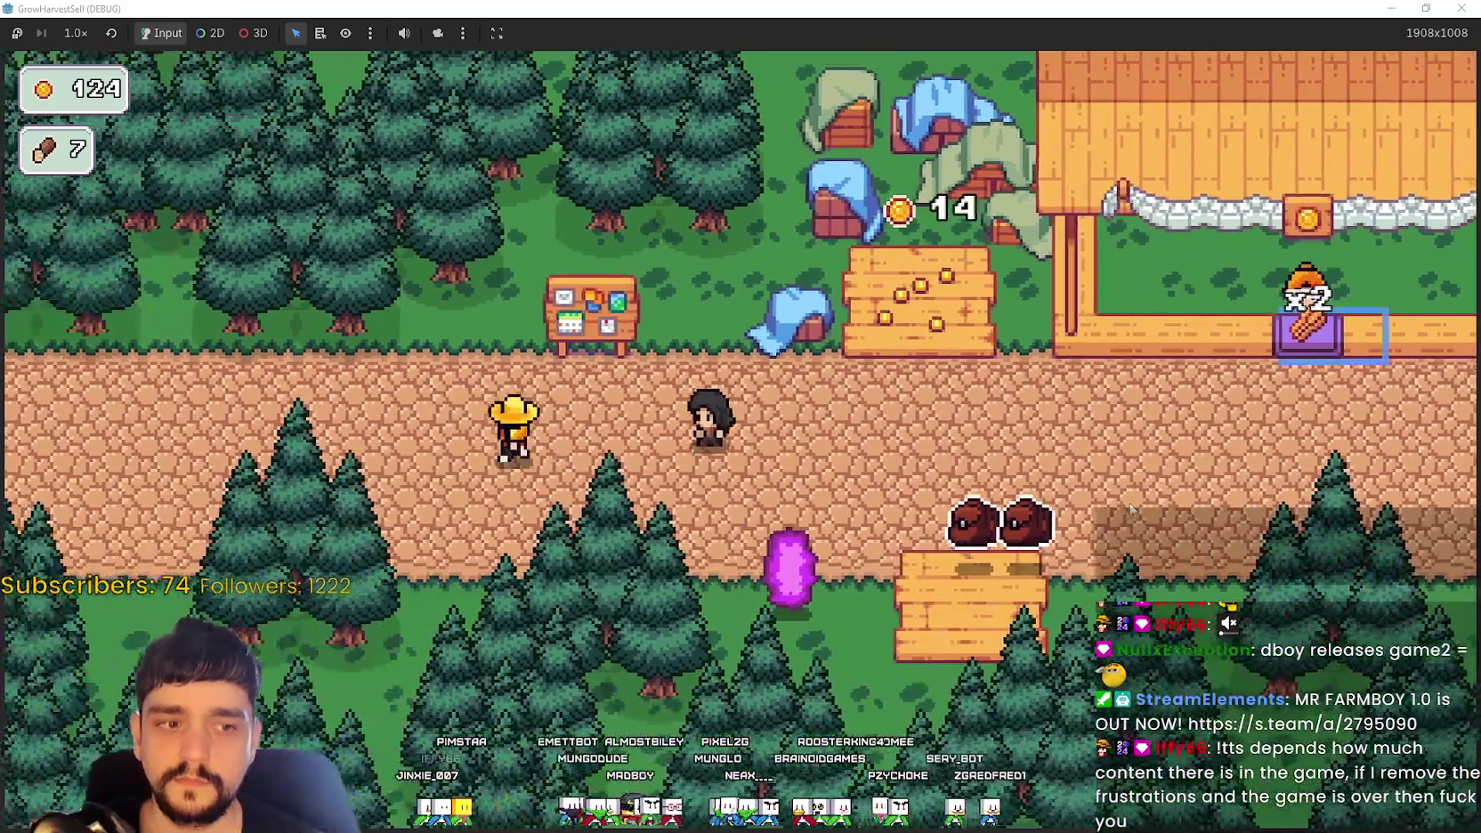
{"action": "key", "text": "a"}
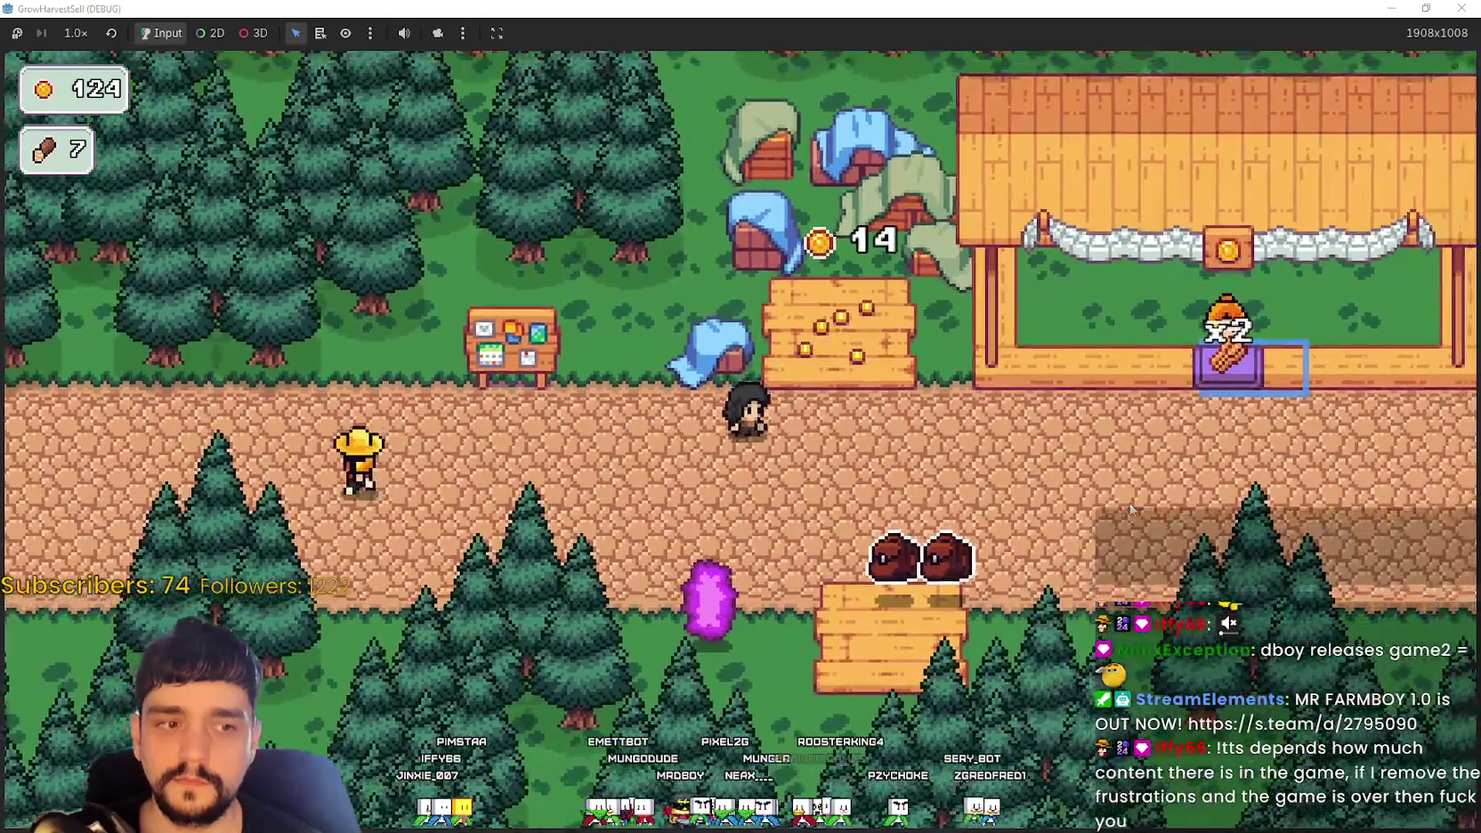
{"action": "key", "text": "d"}
{"action": "key", "text": "w"}
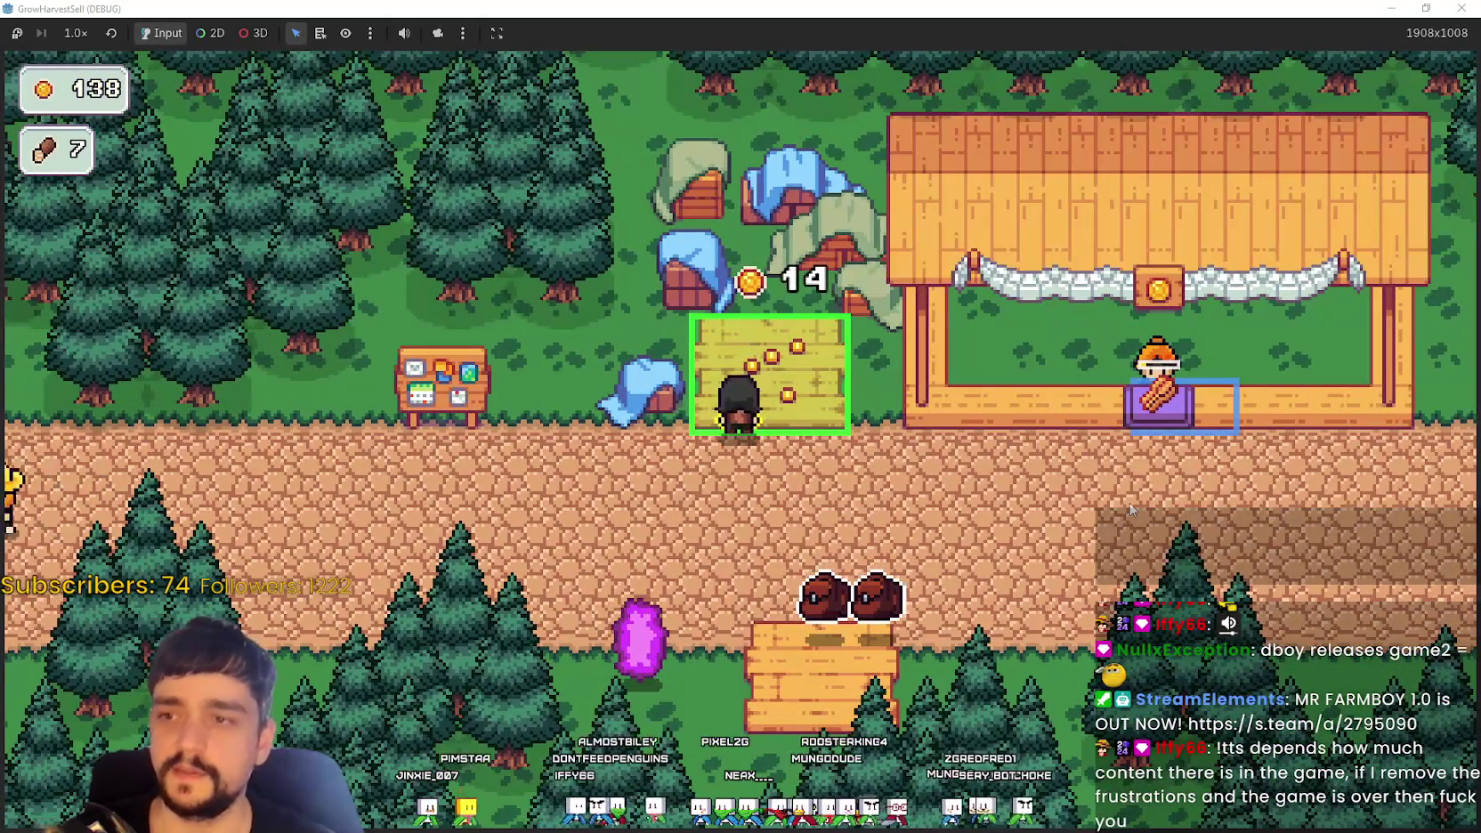
{"action": "key", "text": "s"}
{"action": "key", "text": "a"}
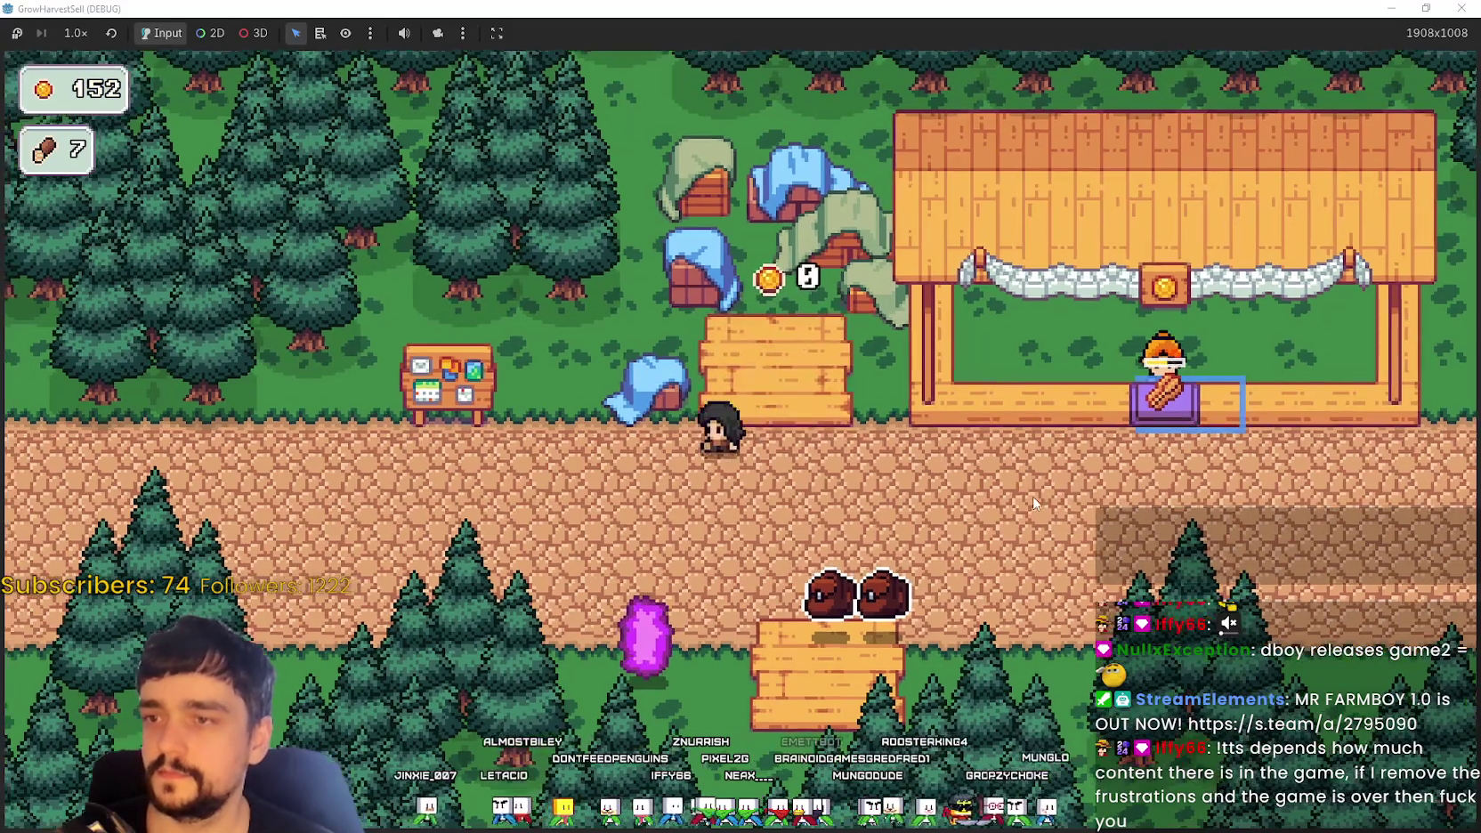
{"action": "key", "text": "Tab"}
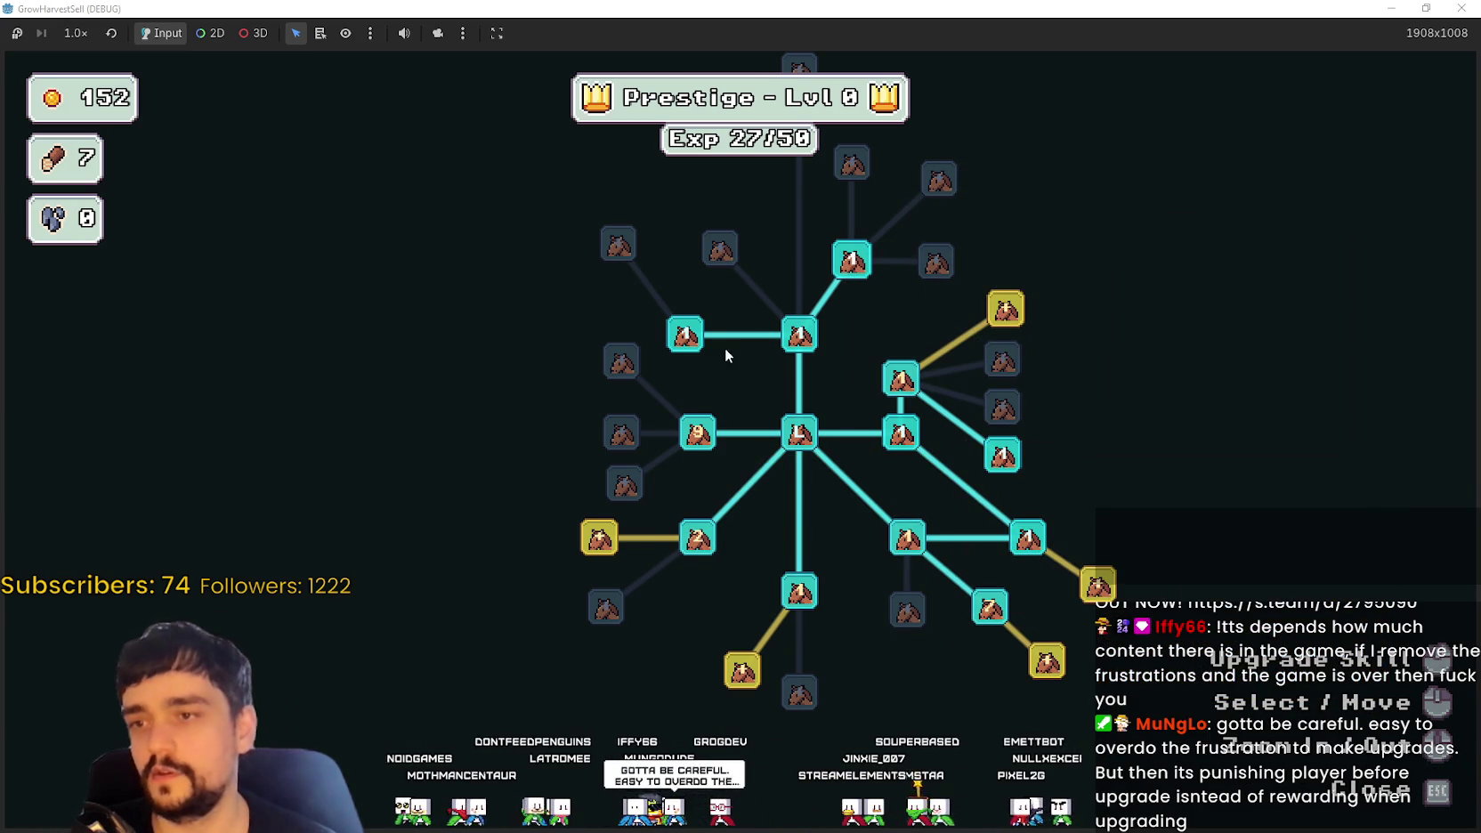
Step: Max out Crop Domain Damage and buy Wood Increase and Barrier Energy II, then close the tree
{"action": "left_click", "coordinate": [695, 433]}
{"action": "mouse_move", "coordinate": [799, 336]}
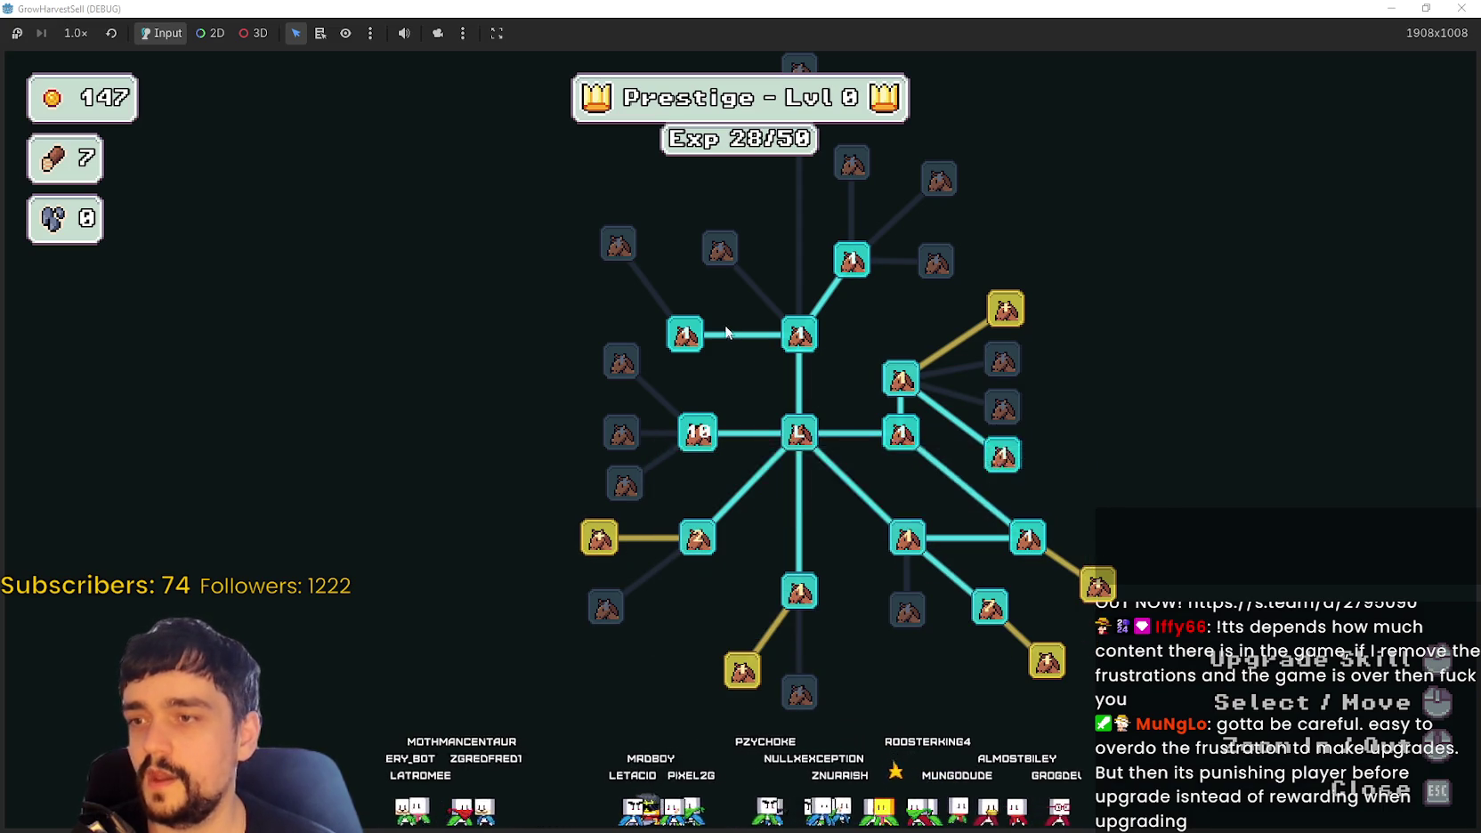
{"action": "mouse_move", "coordinate": [798, 591]}
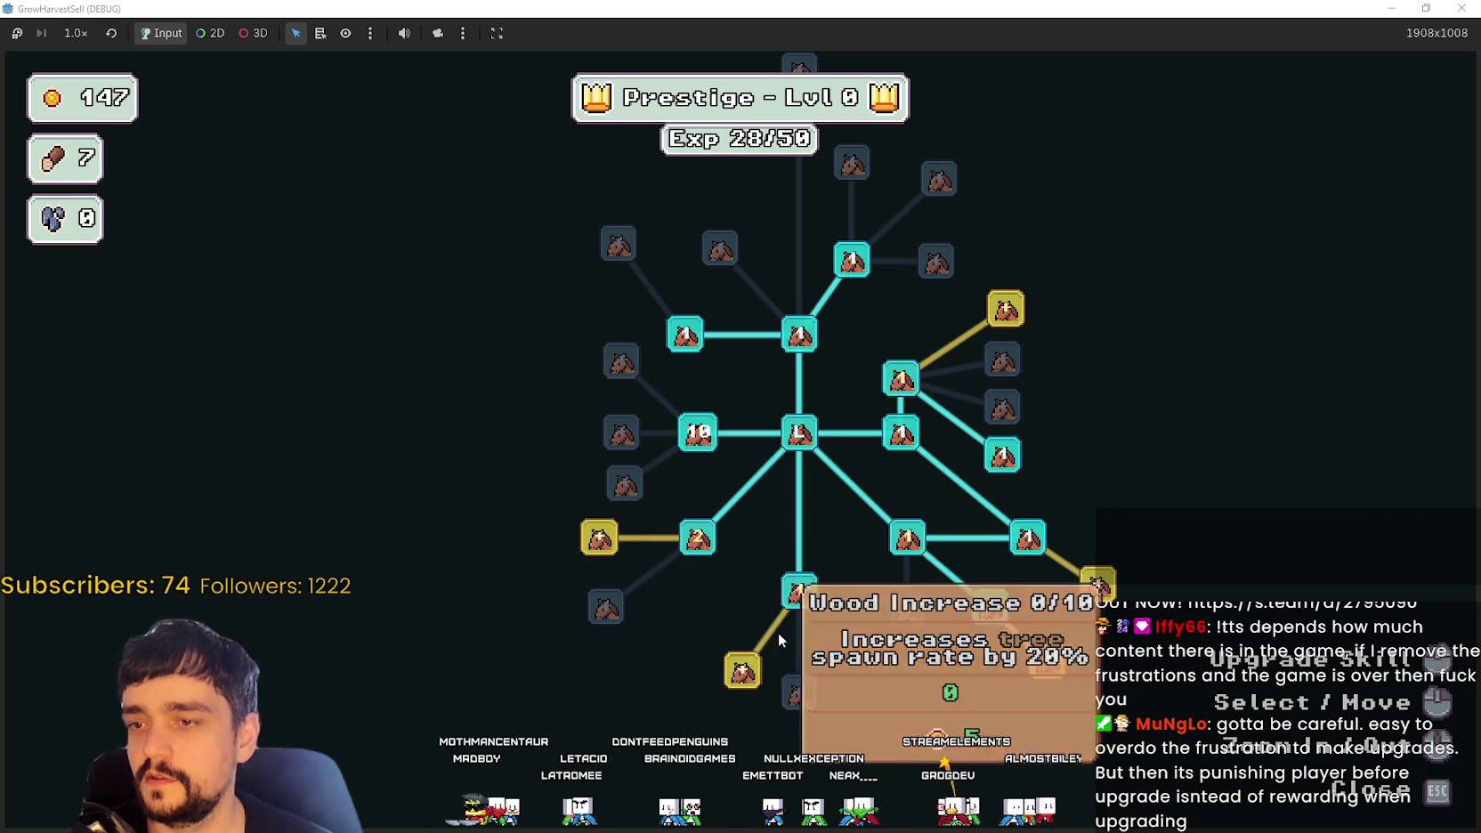
{"action": "left_click", "coordinate": [601, 539]}
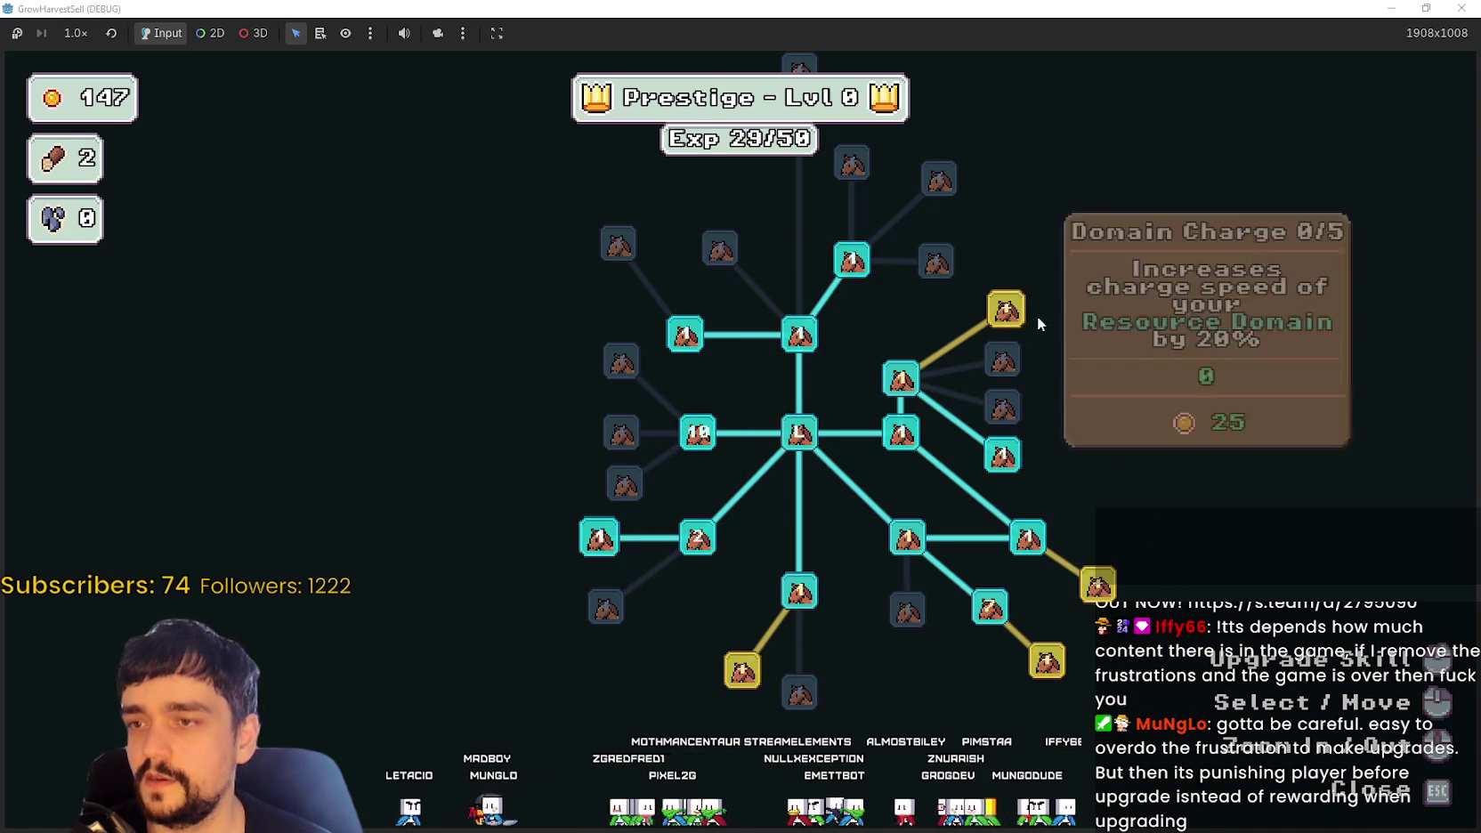
{"action": "left_click", "coordinate": [1044, 666]}
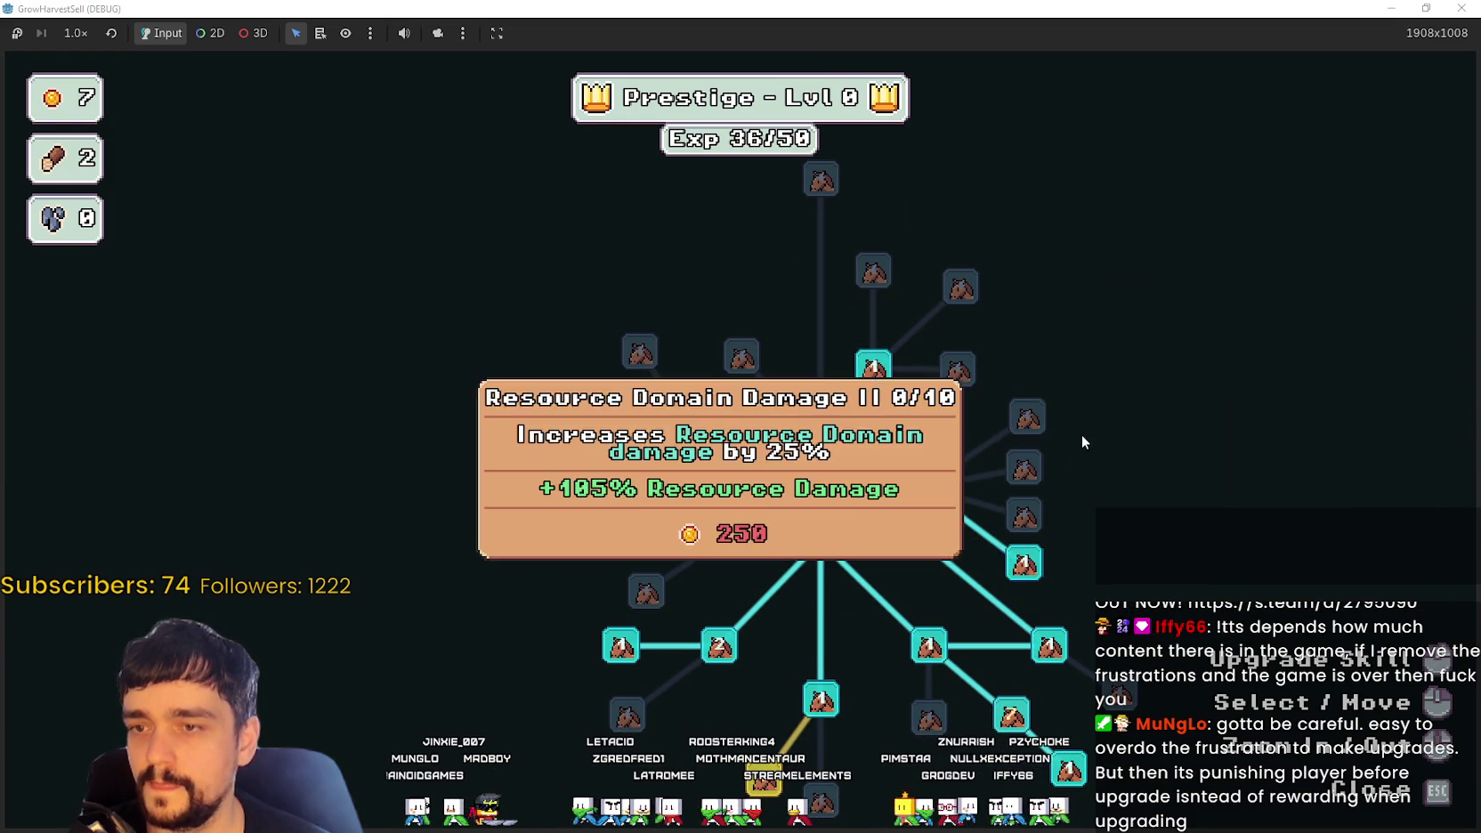
{"action": "key", "text": "Escape"}
{"action": "key", "text": "Tab"}
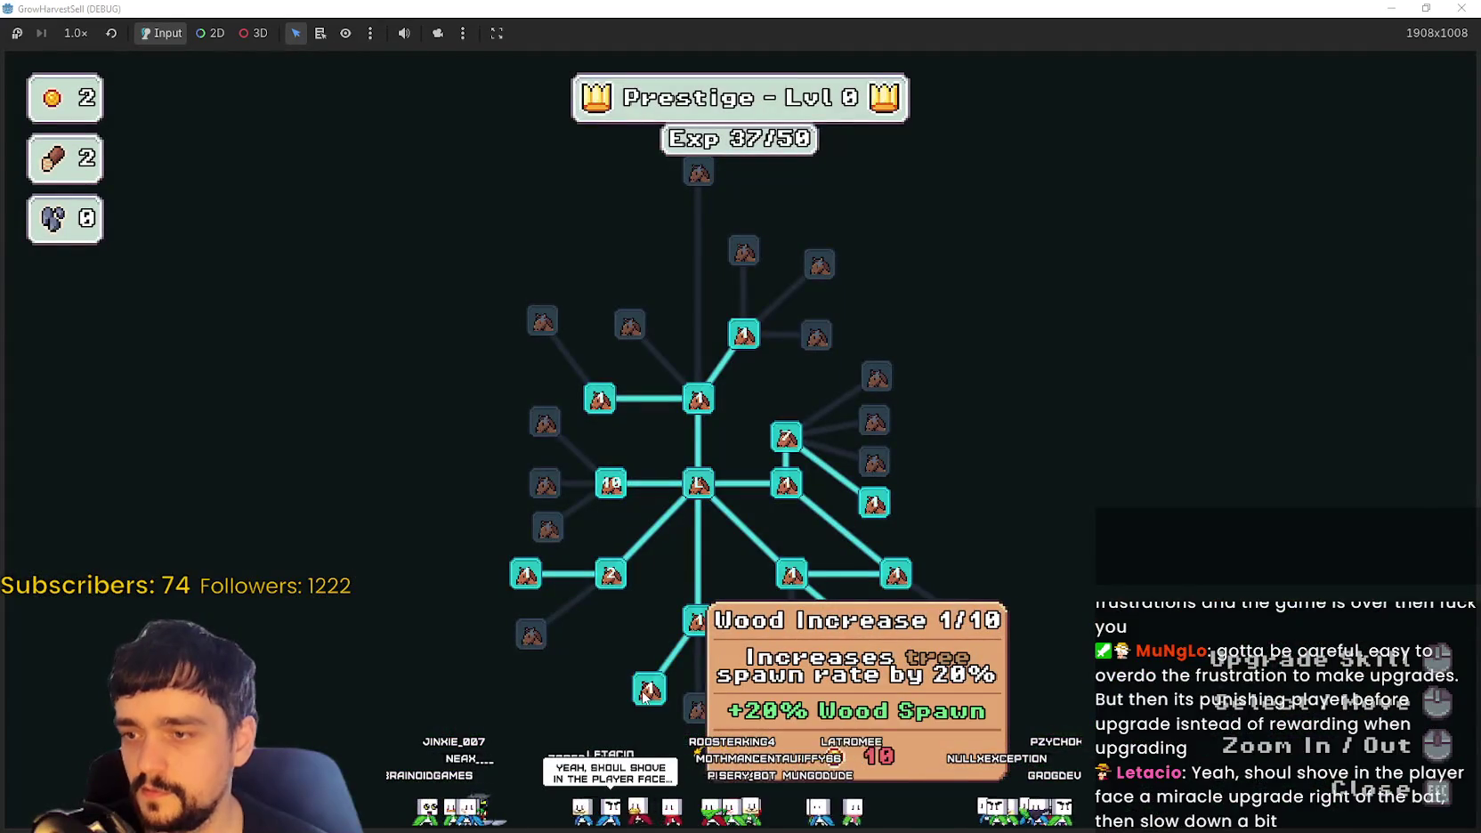
{"action": "key", "text": "Escape"}
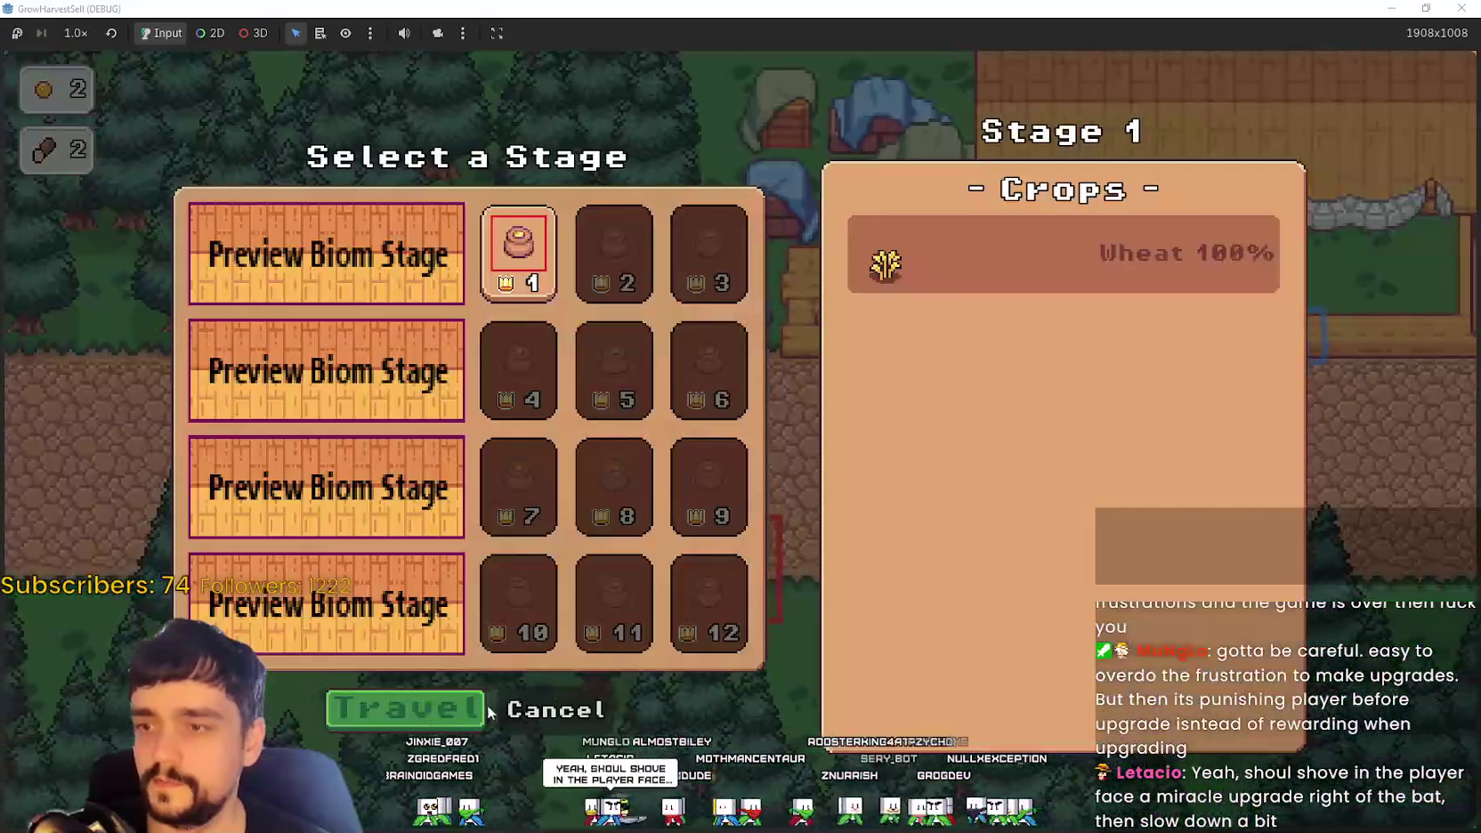
Step: Pick the forest_1 stage at the purple portal's Select a Stage screen
{"action": "left_click", "coordinate": [418, 708]}
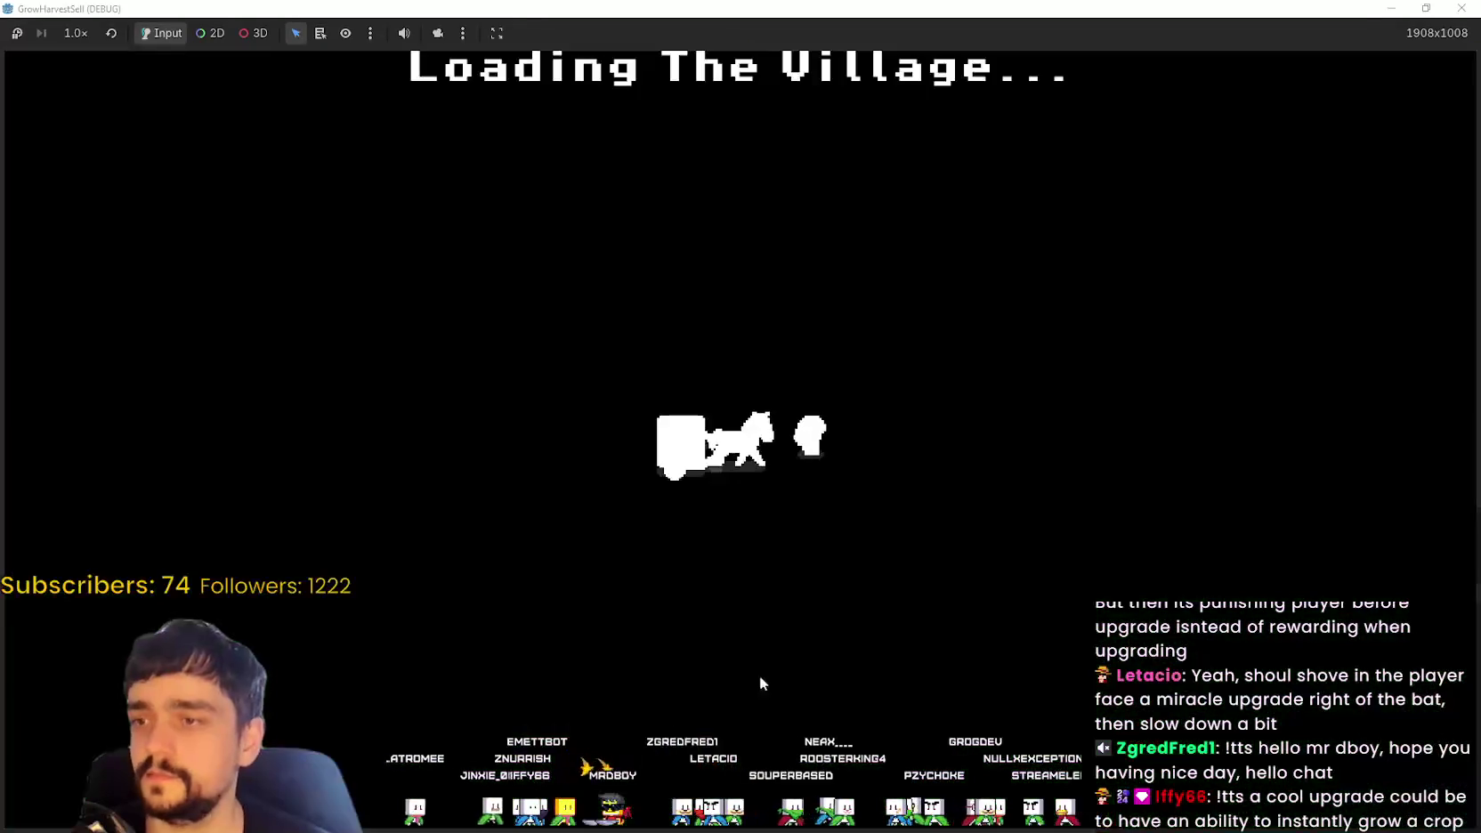
Step: Keep carrying wheat from the lower crate up to the selling stall while coins pile up
{"action": "key", "text": "d"}
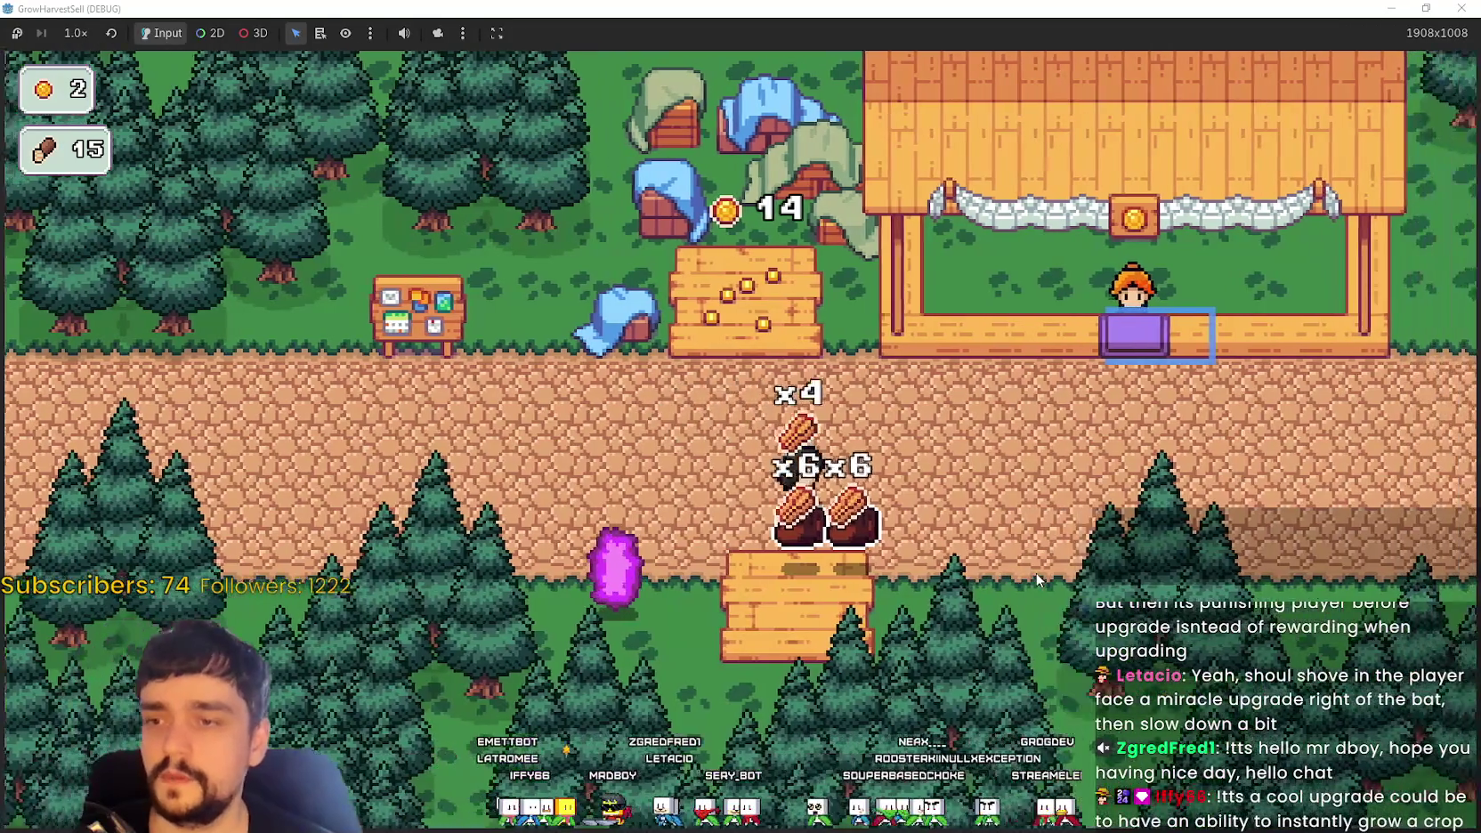
{"action": "key", "text": "w"}
{"action": "key", "text": "s"}
{"action": "key", "text": "a"}
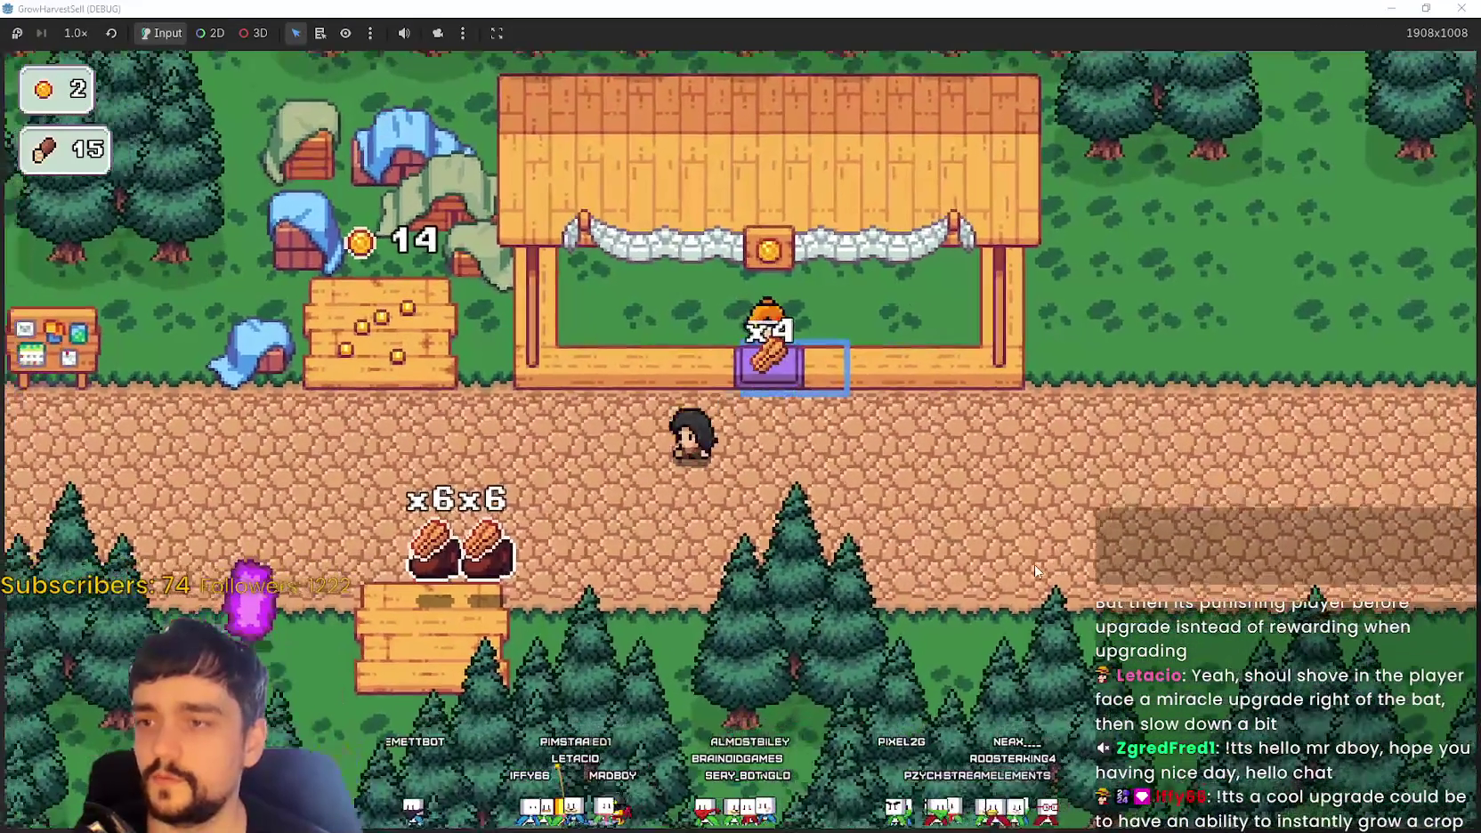
{"action": "key", "text": "d"}
{"action": "key", "text": "w"}
{"action": "key", "text": "a"}
{"action": "key", "text": "s"}
{"action": "key", "text": "d"}
{"action": "key", "text": "w"}
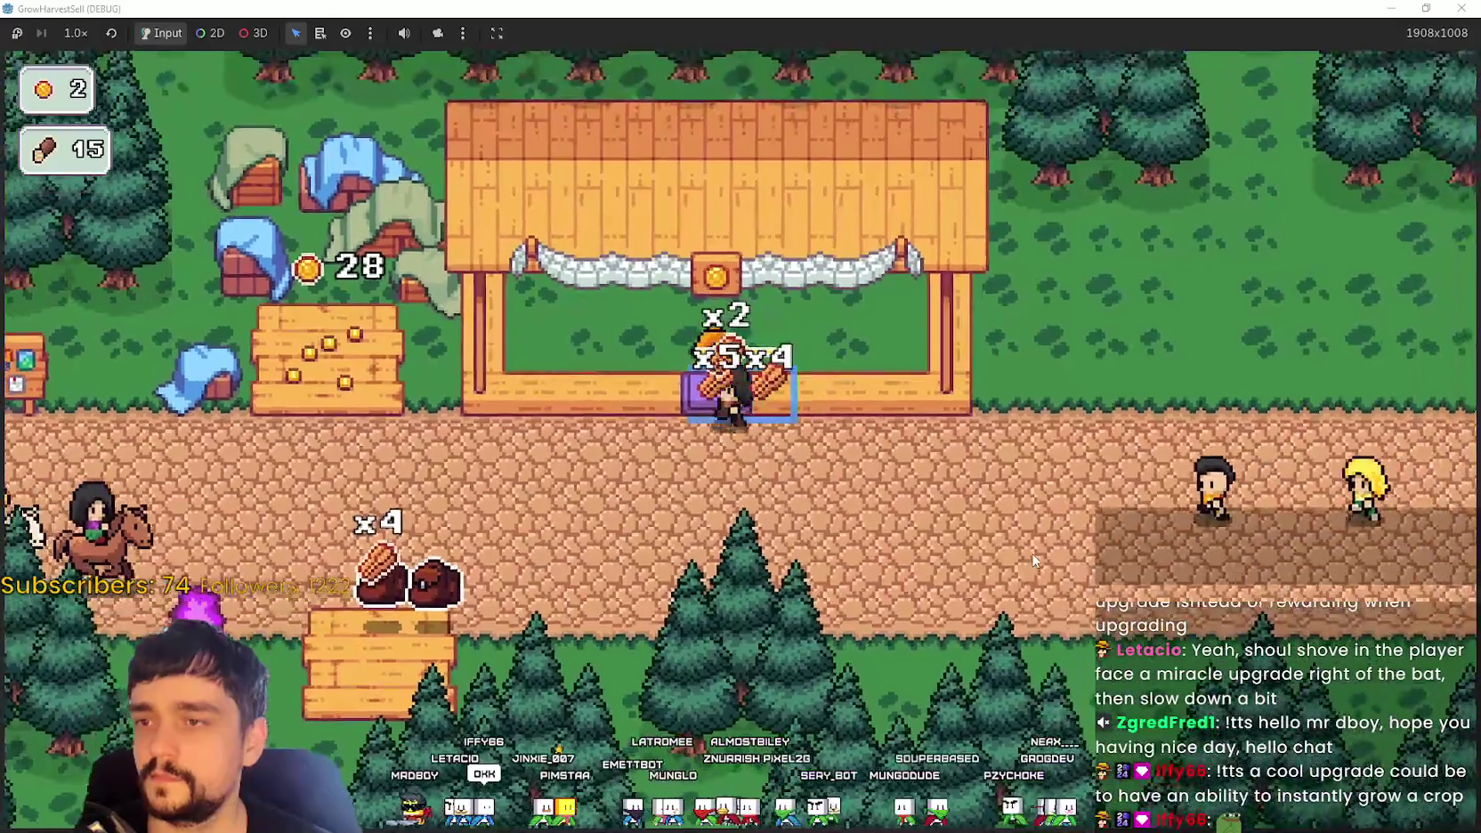
{"action": "key", "text": "a"}
{"action": "key", "text": "s"}
{"action": "key", "text": "d"}
{"action": "key", "text": "w"}
{"action": "key", "text": "a"}
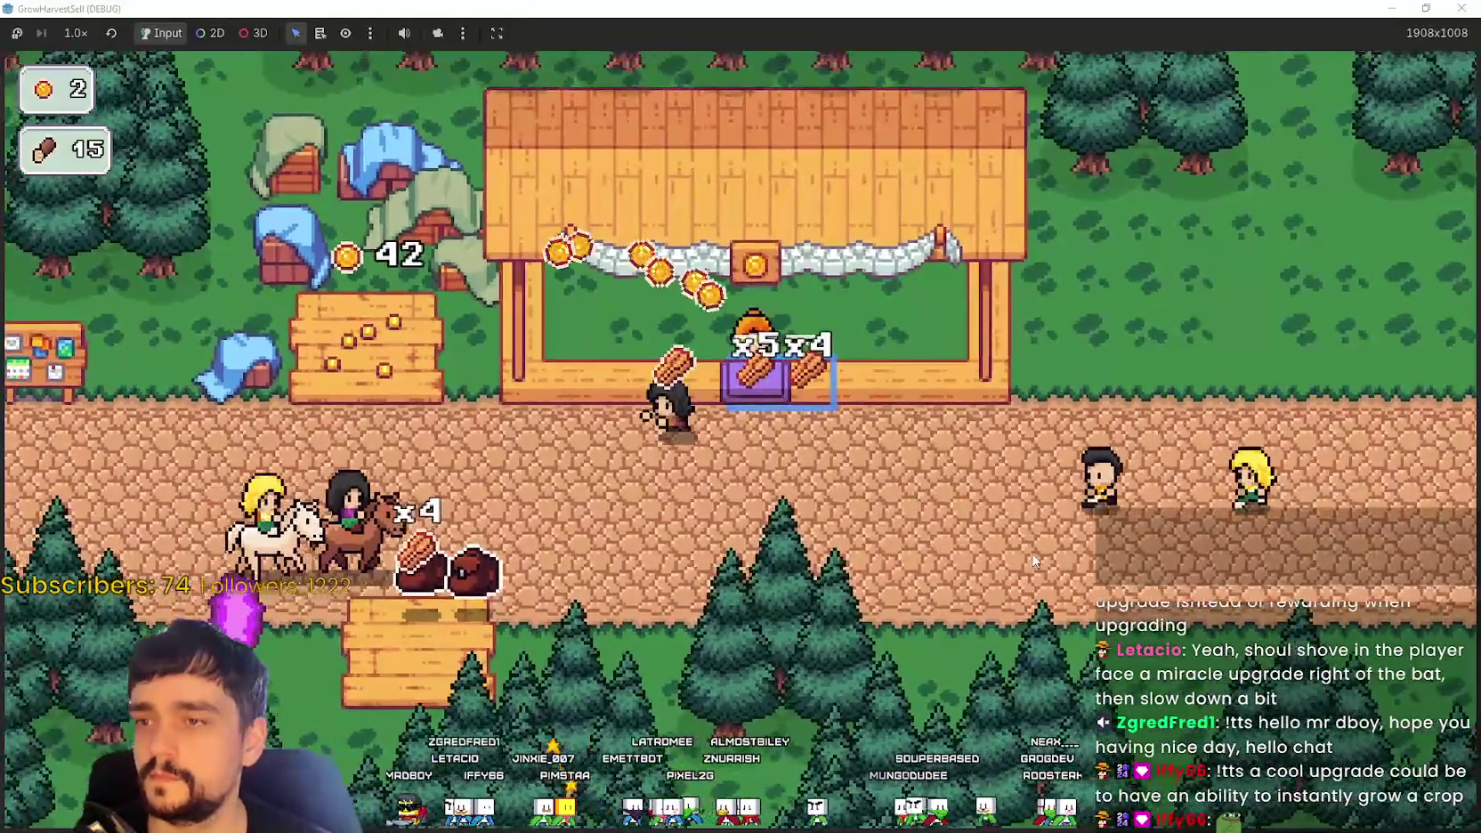
{"action": "key", "text": "d"}
Step: Check the Prestige skill tree at the signboard and return to the village
{"action": "key", "text": "a"}
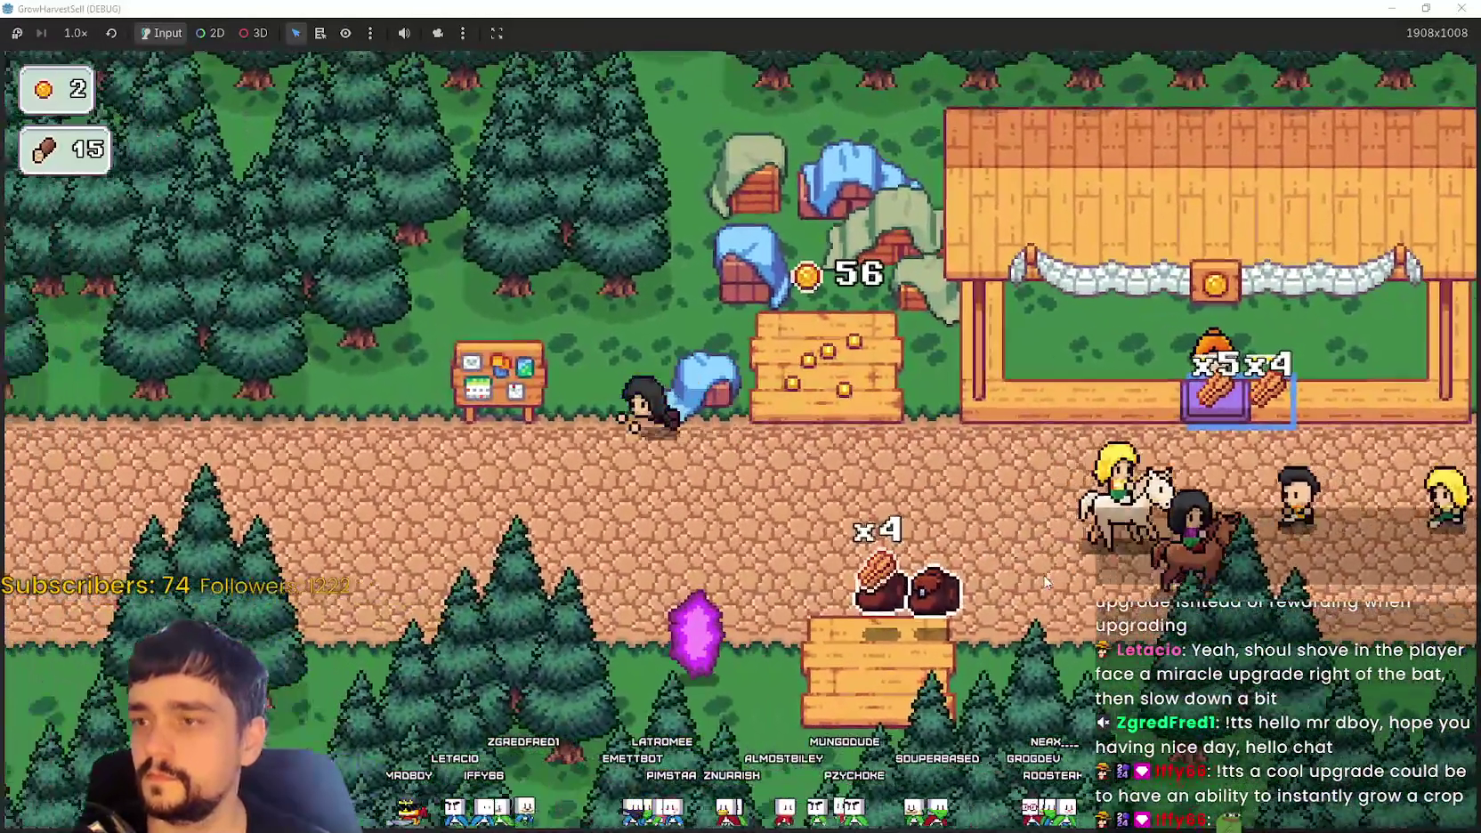
{"action": "key", "text": "e"}
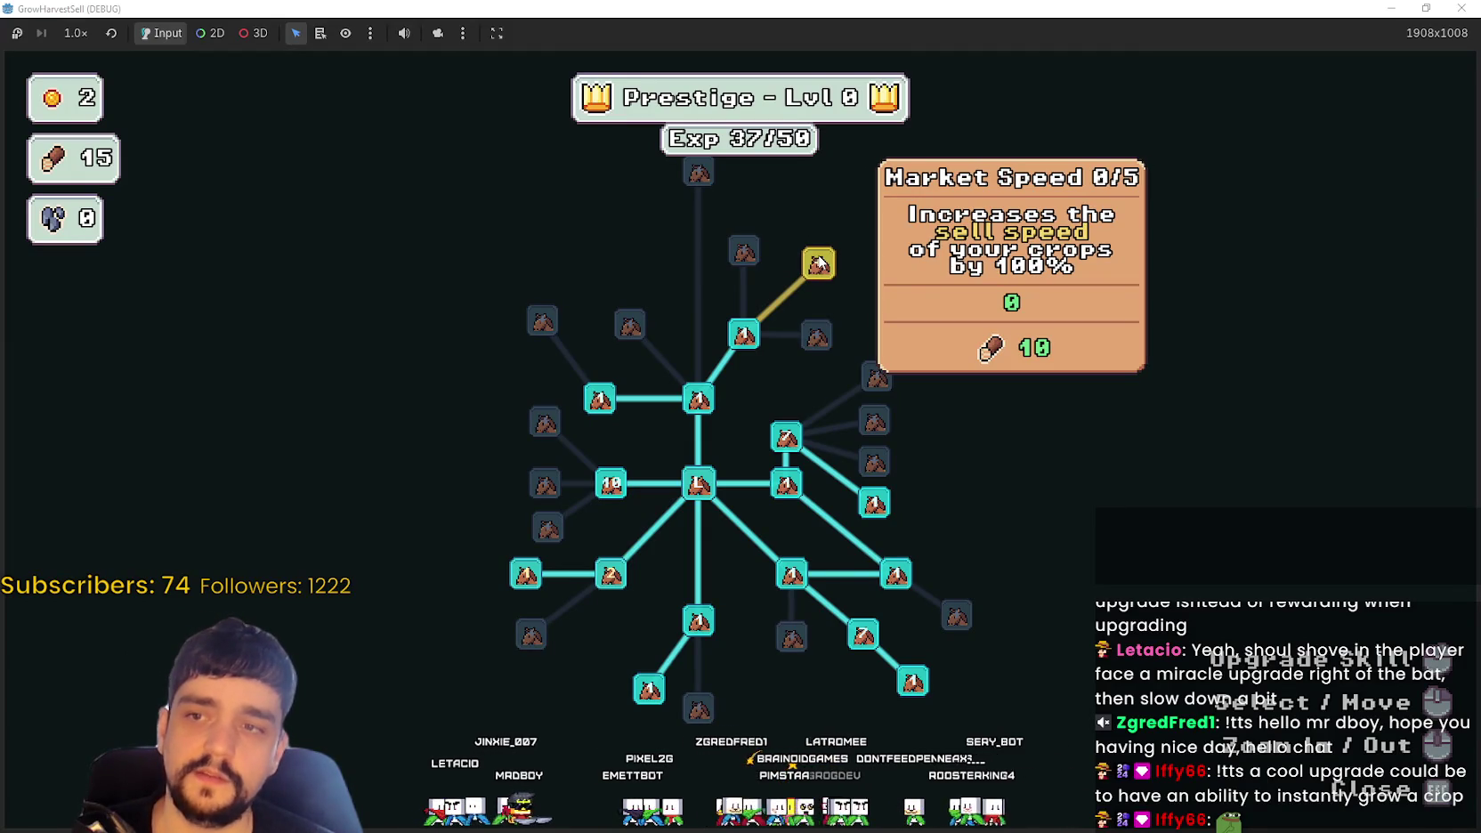
{"action": "key", "text": "e"}
Step: Bring another load of crops from the lower crate to the stall
{"action": "key", "text": "d"}
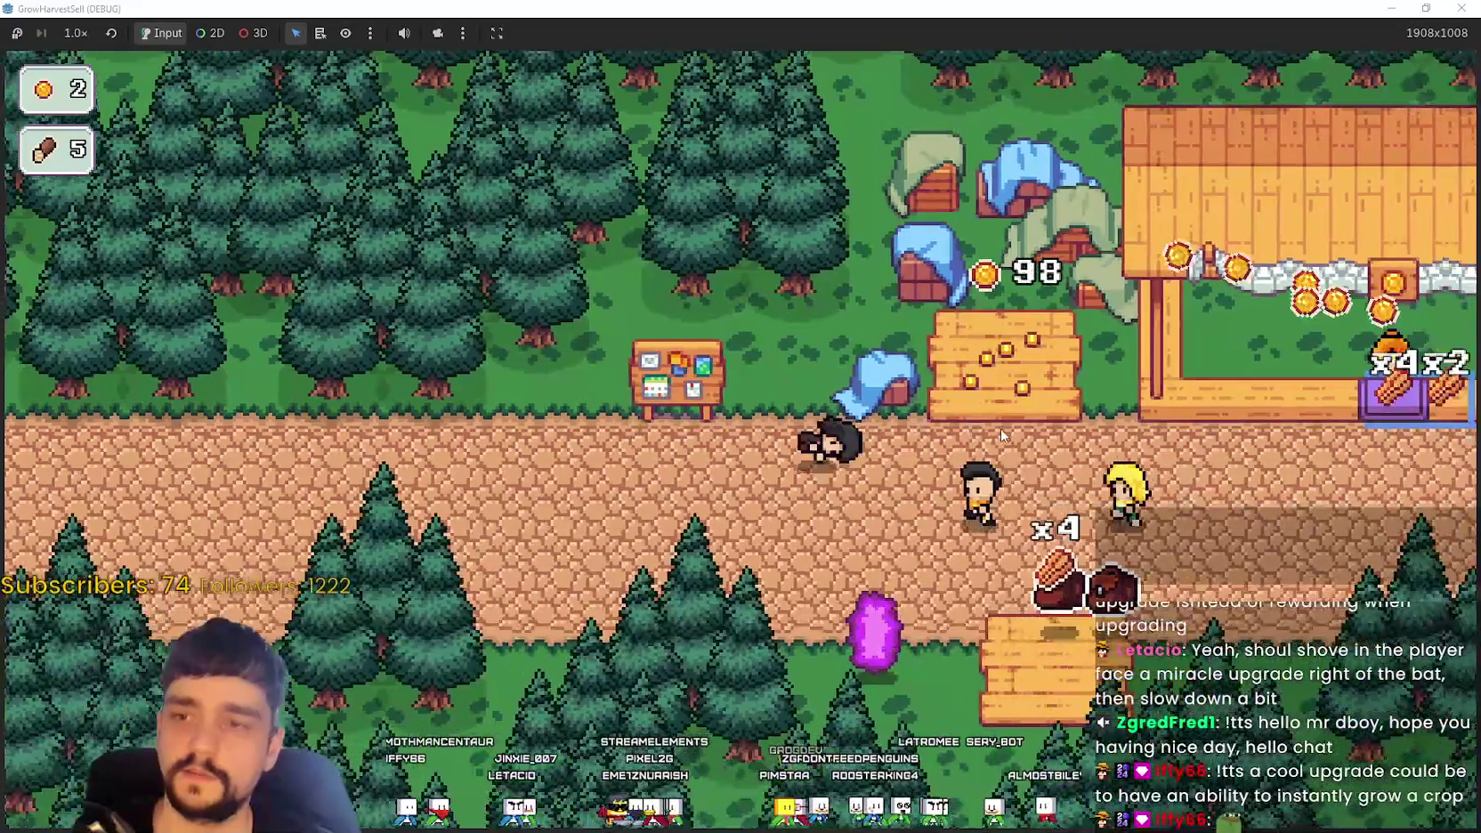
{"action": "key", "text": "a"}
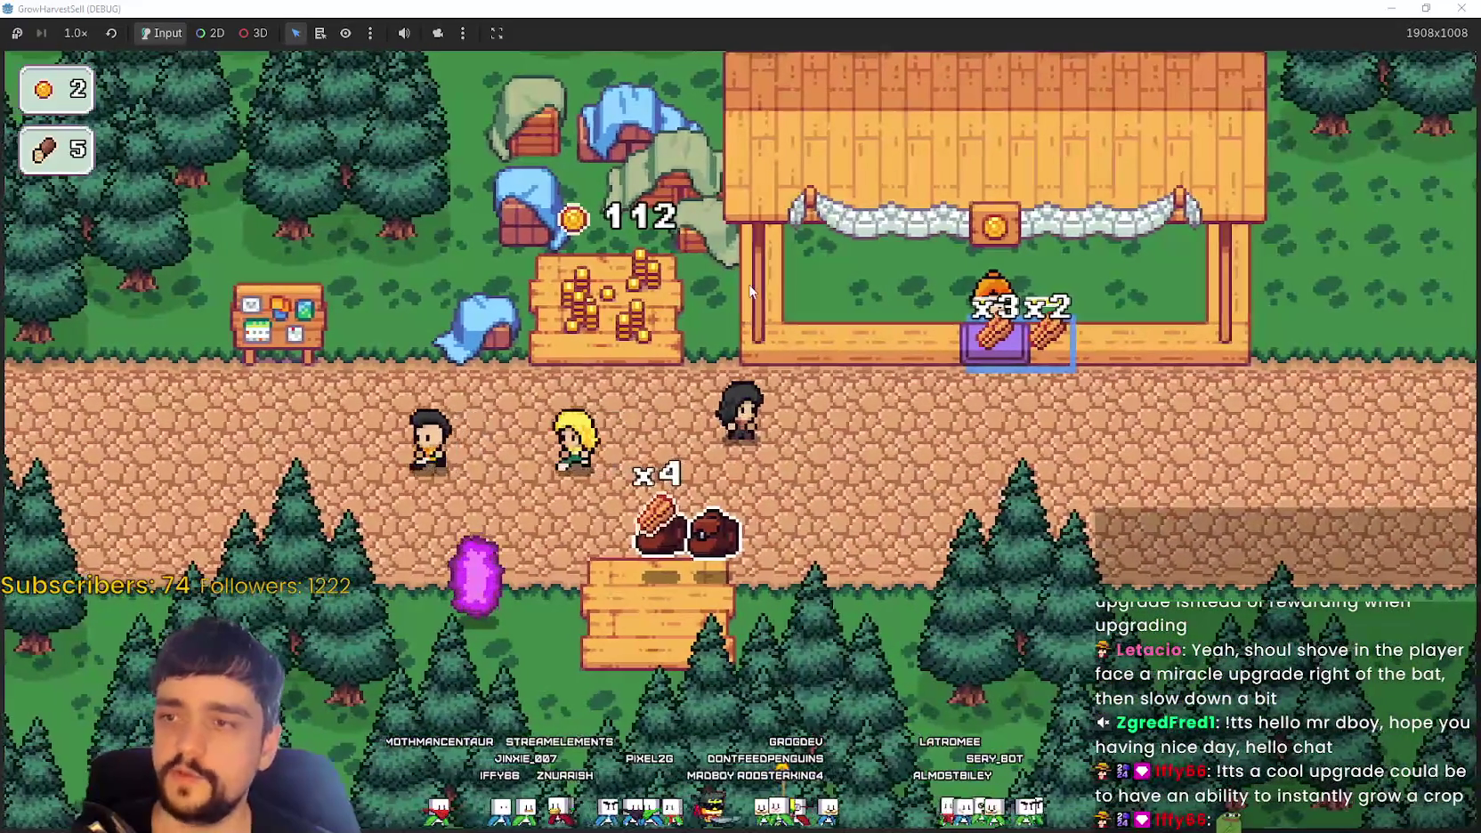
{"action": "key", "text": "s"}
{"action": "key", "text": "d"}
{"action": "key", "text": "w"}
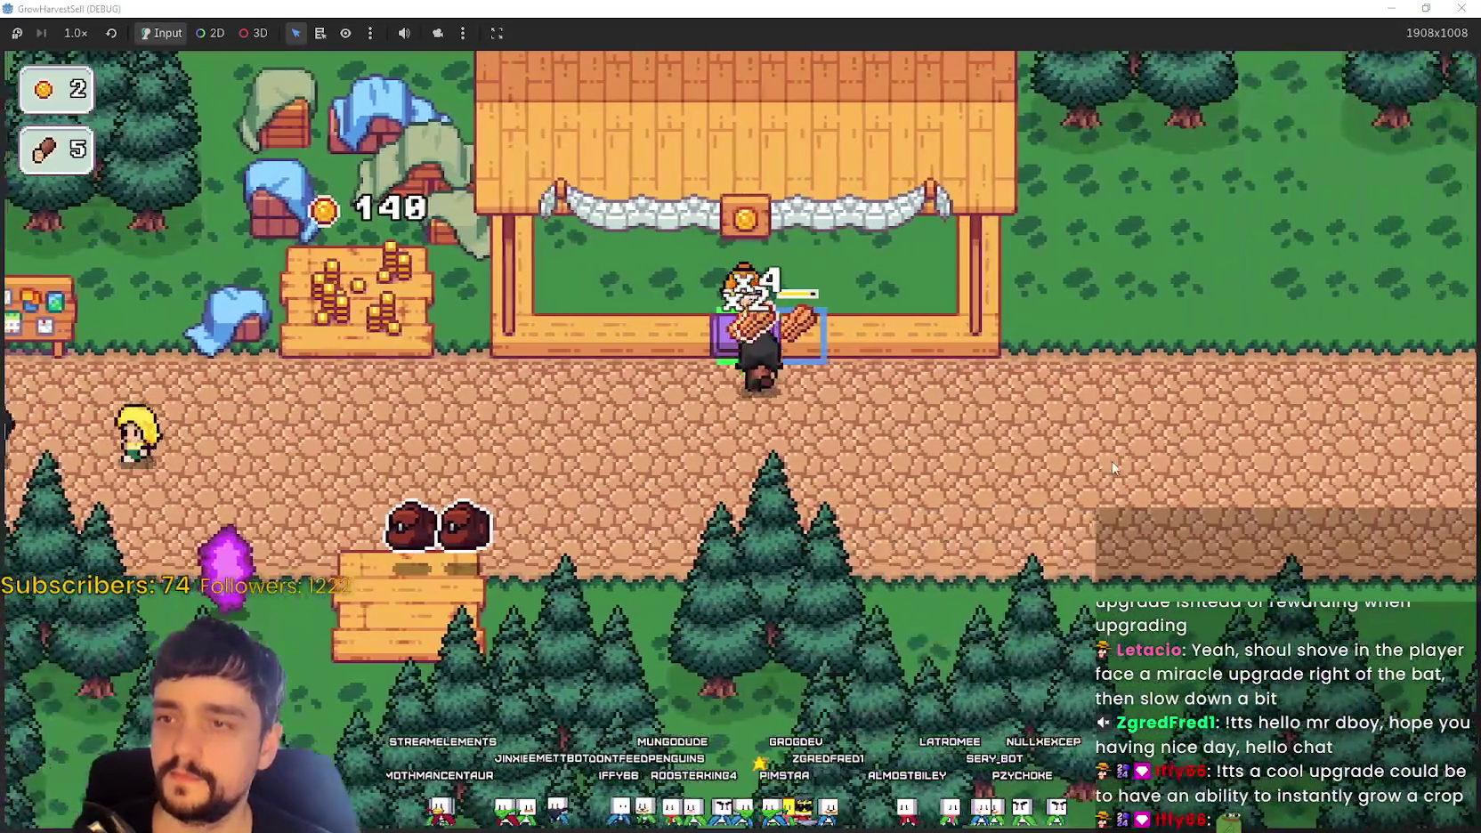
{"action": "key", "text": "s"}
{"action": "key", "text": "a"}
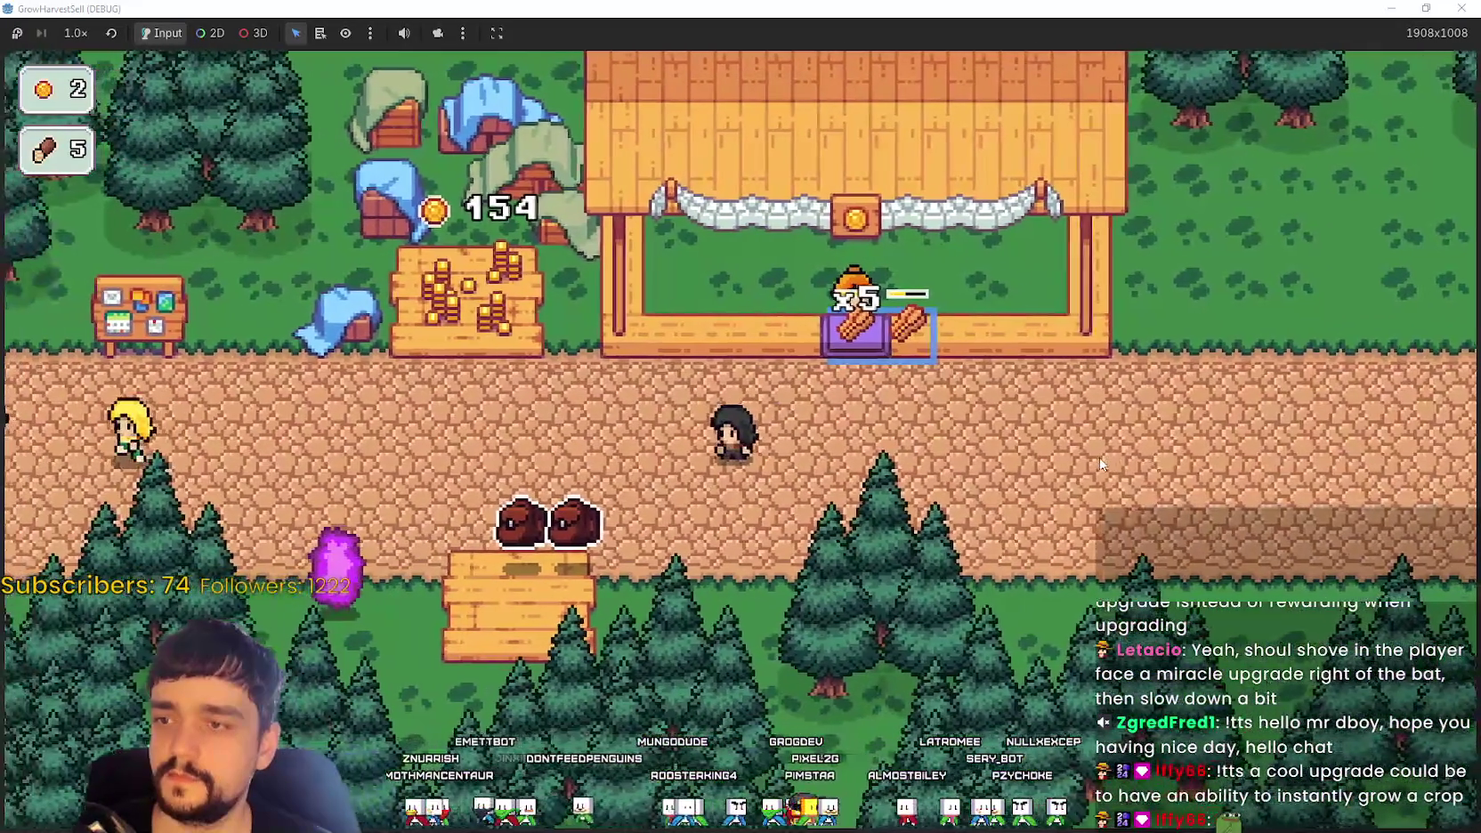
Step: Stand on the gold crate twice to collect earnings, reaching 240 coins, and open the Prestige tree
{"action": "key", "text": "a"}
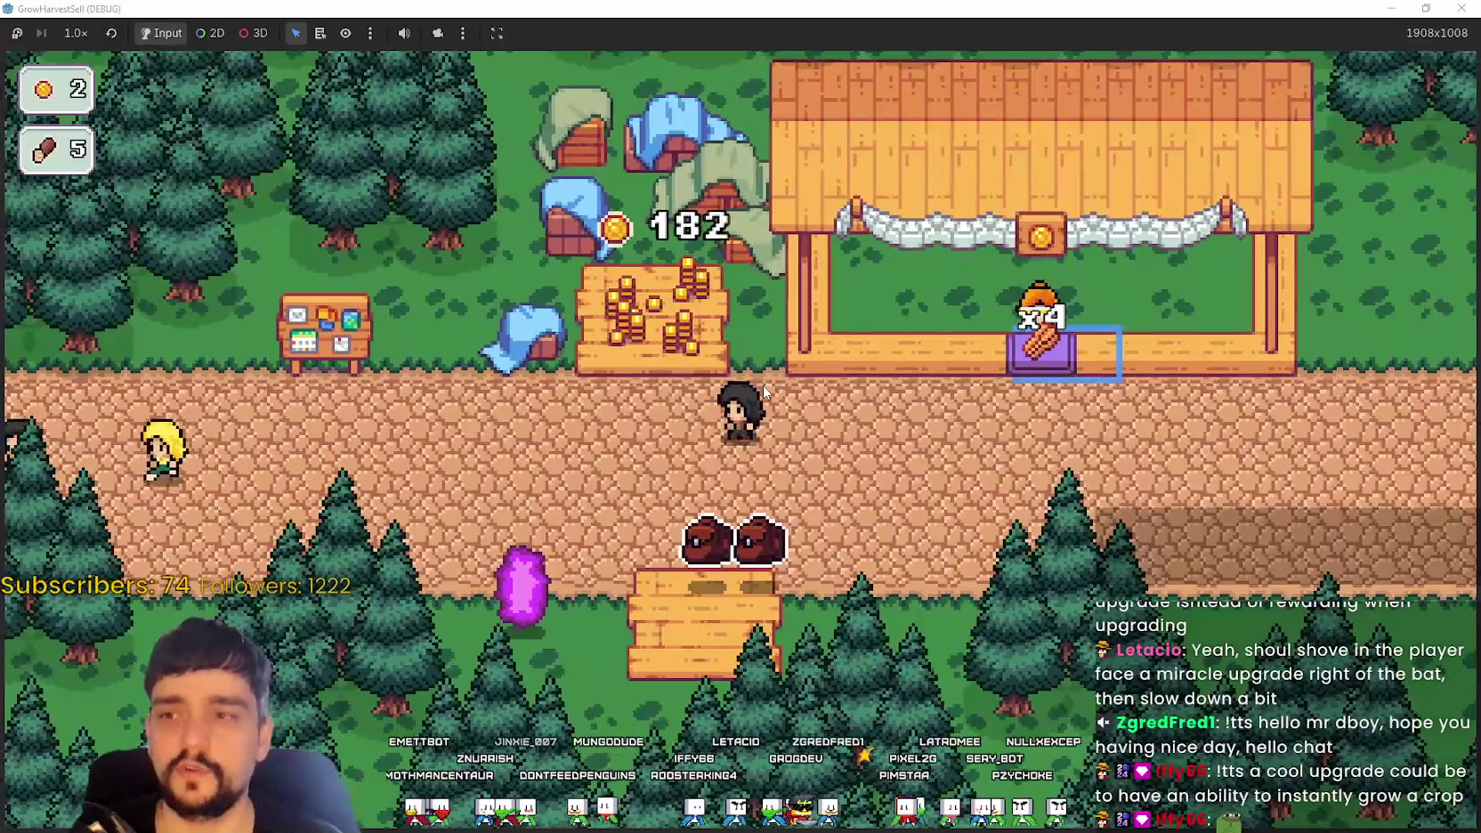
{"action": "key", "text": "a"}
{"action": "key", "text": "w"}
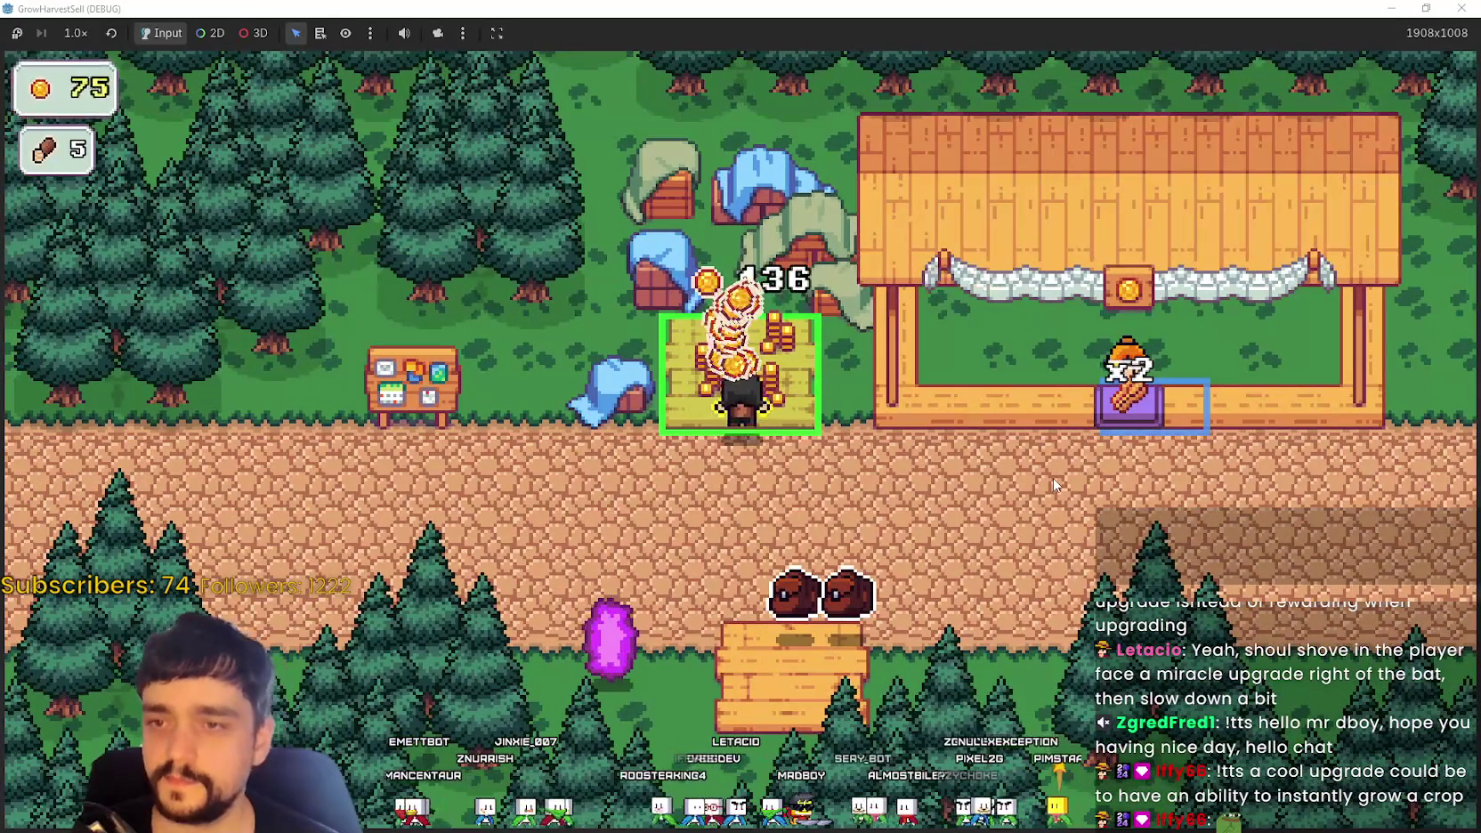
{"action": "key", "text": "d"}
{"action": "key", "text": "s"}
{"action": "key", "text": "a"}
{"action": "key", "text": "w"}
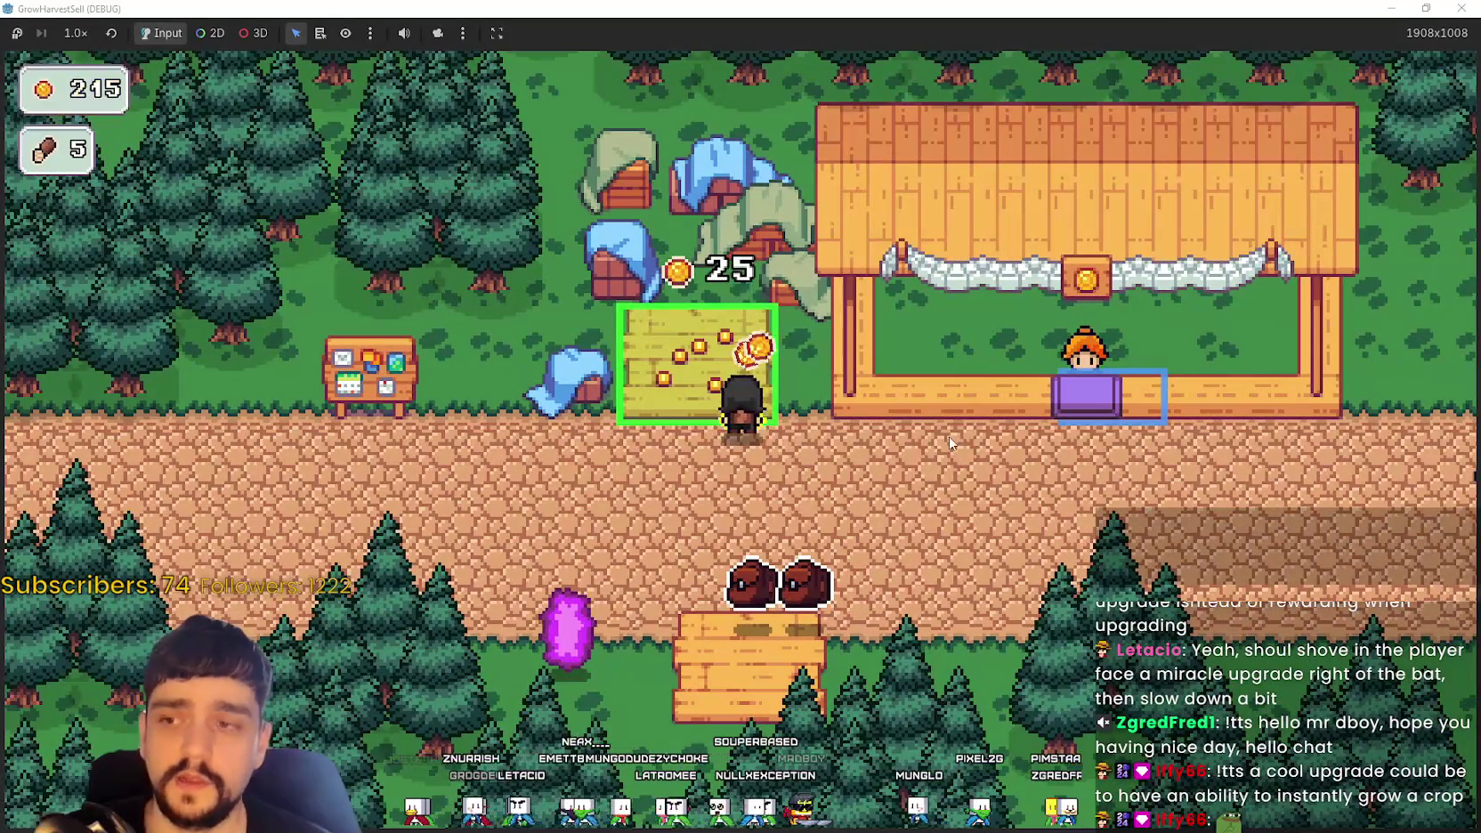
{"action": "key", "text": "a"}
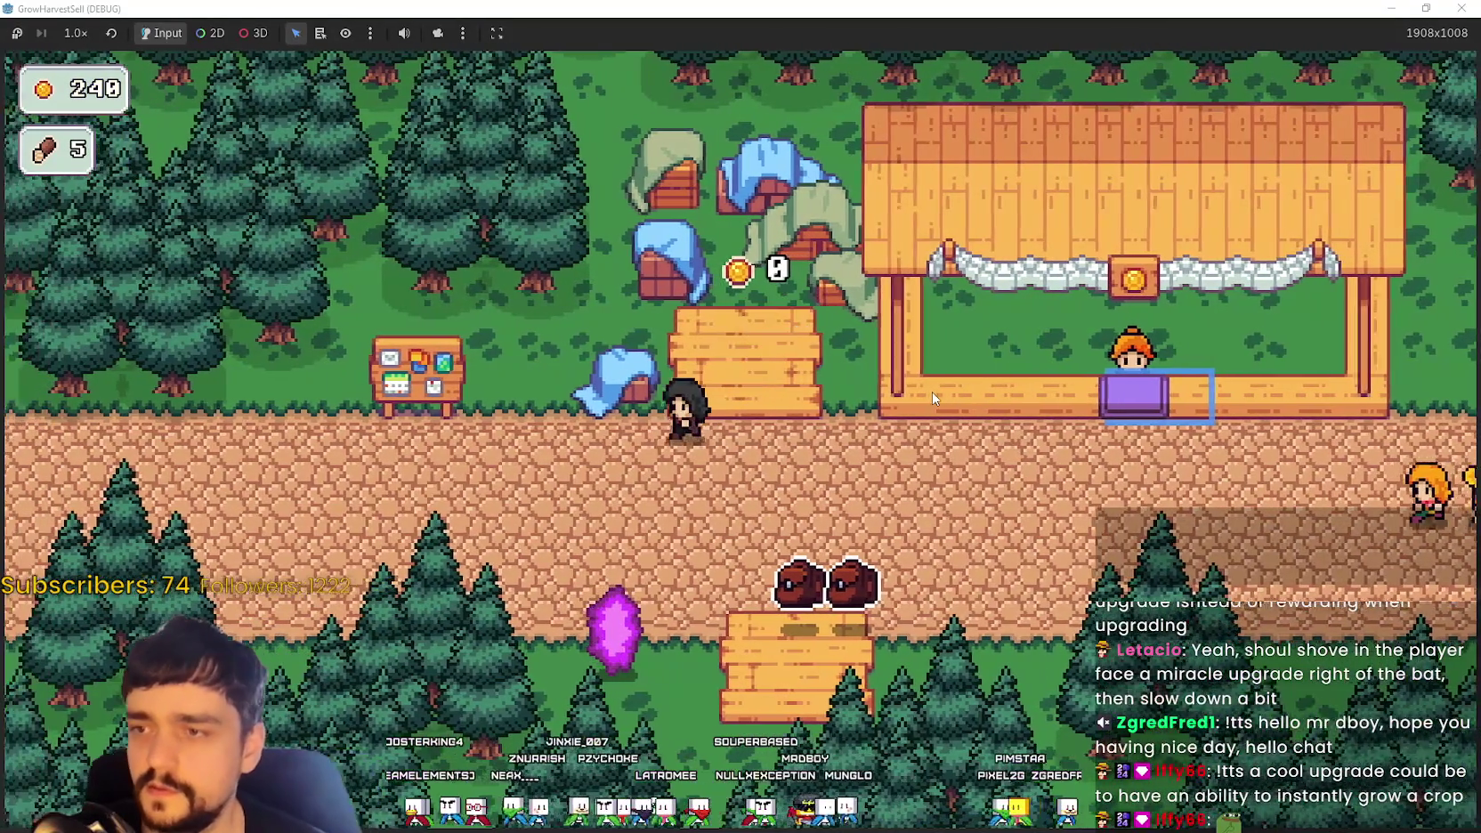
{"action": "key", "text": "Tab"}
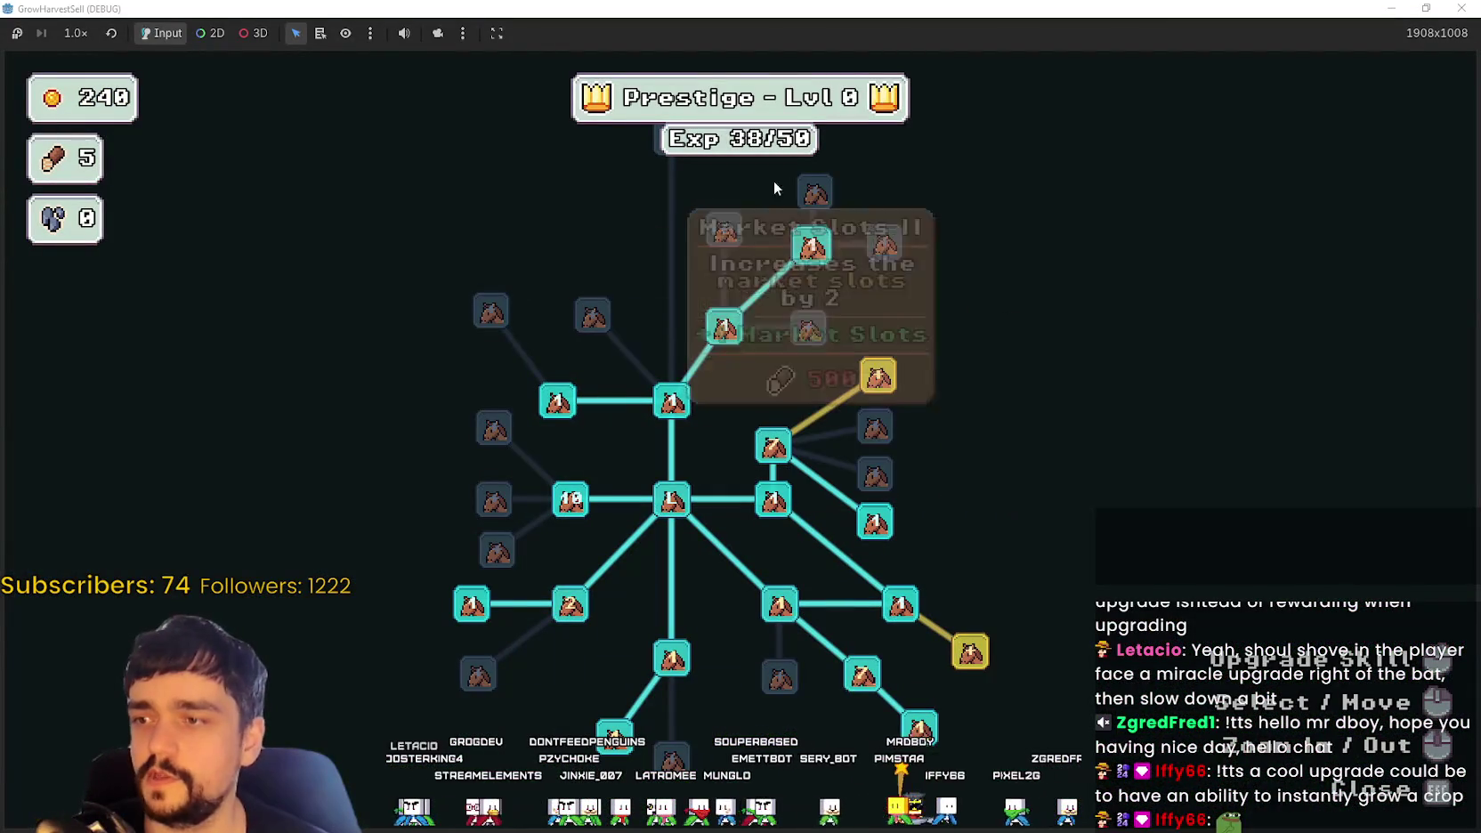
Step: Browse the Prestige tree, buy the Wood Gatherer upgrade, and close the tree
{"action": "left_click_drag", "start_coordinate": [956, 656], "coordinate": [1276, 491]}
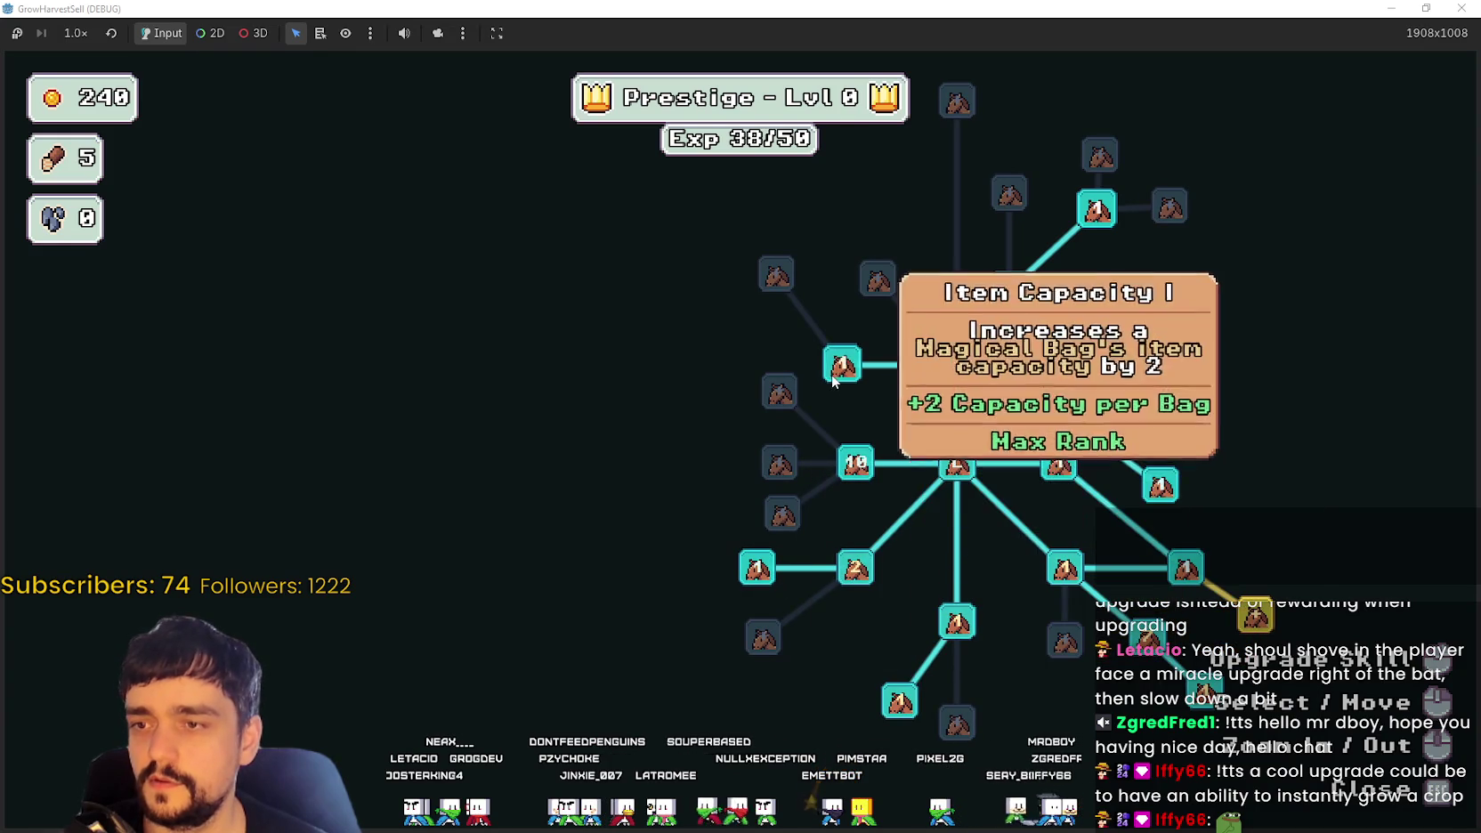
{"action": "left_click_drag", "start_coordinate": [830, 375], "coordinate": [794, 500]}
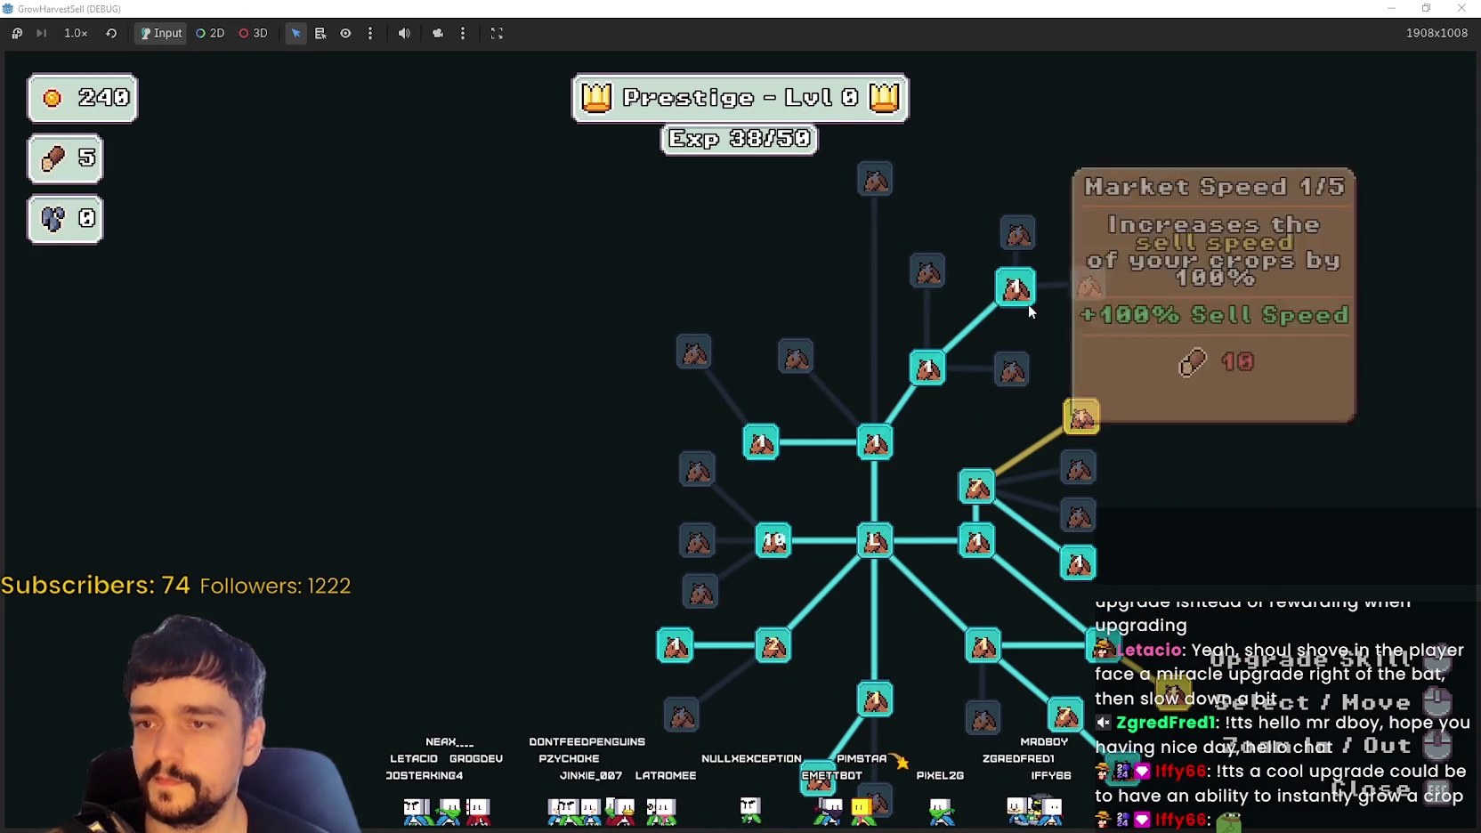
{"action": "left_click_drag", "start_coordinate": [1157, 439], "coordinate": [1029, 356]}
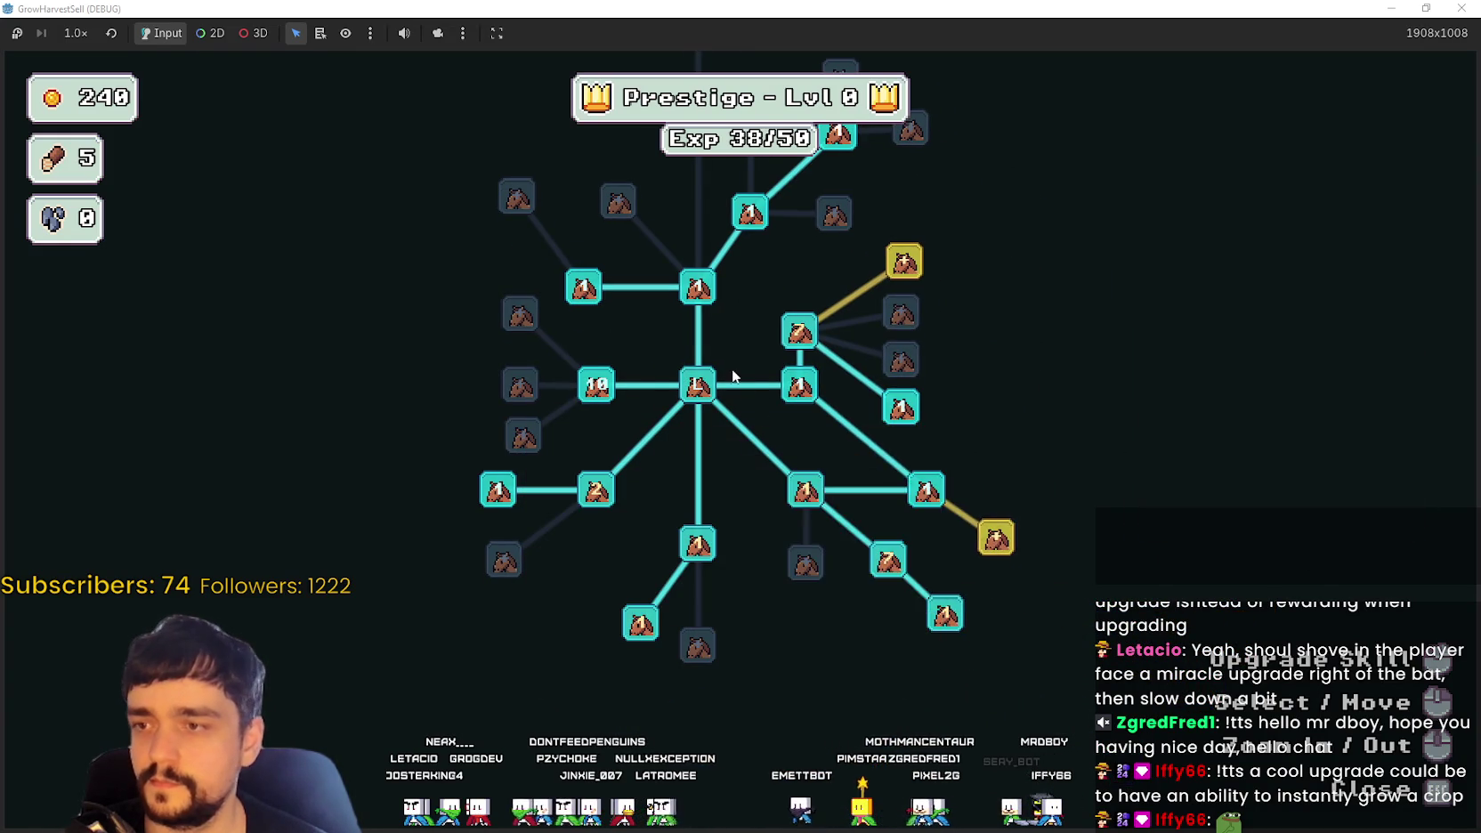
{"action": "mouse_move", "coordinate": [697, 385]}
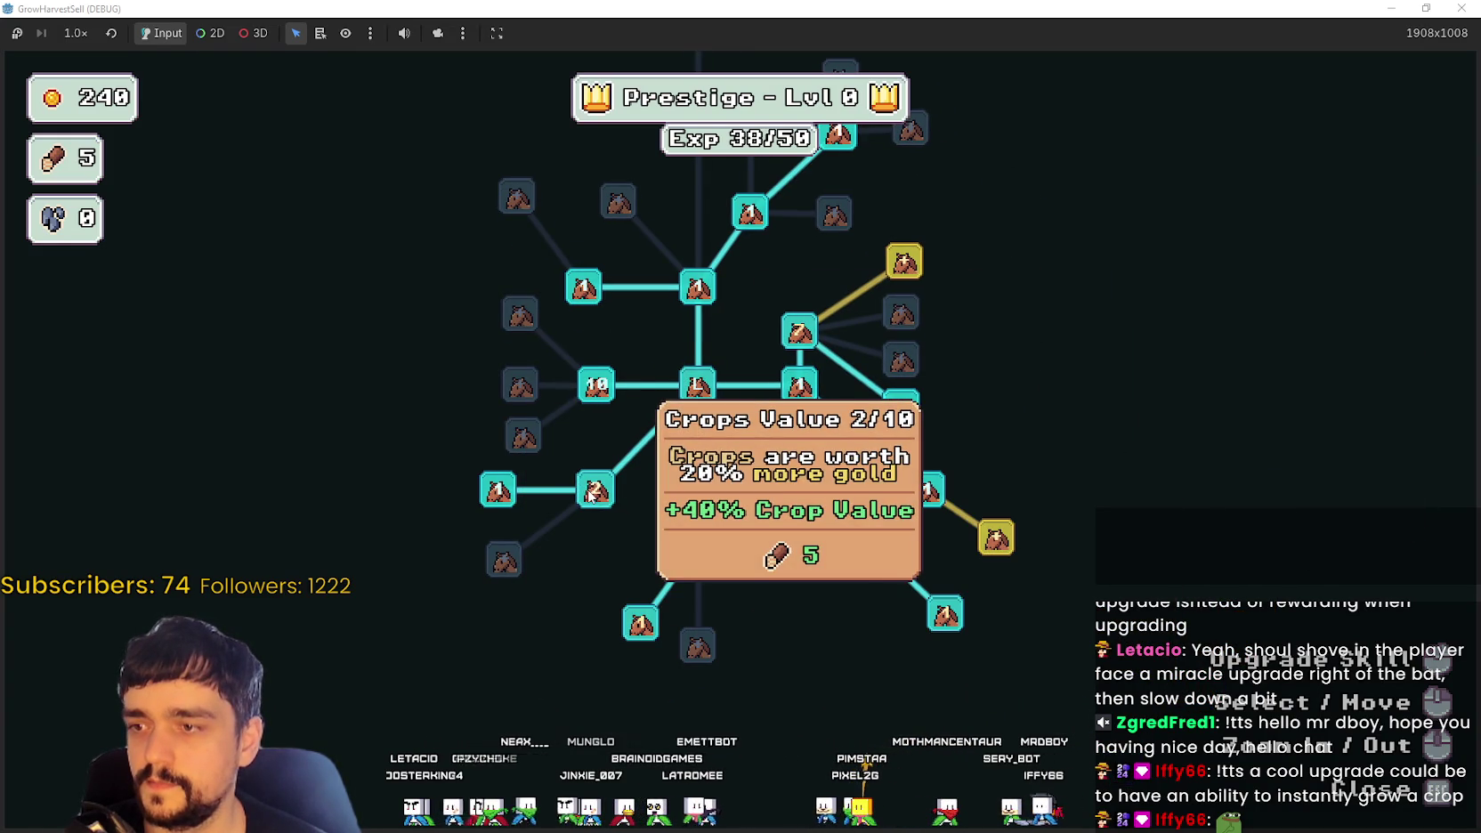
{"action": "left_click_drag", "start_coordinate": [651, 510], "coordinate": [737, 507]}
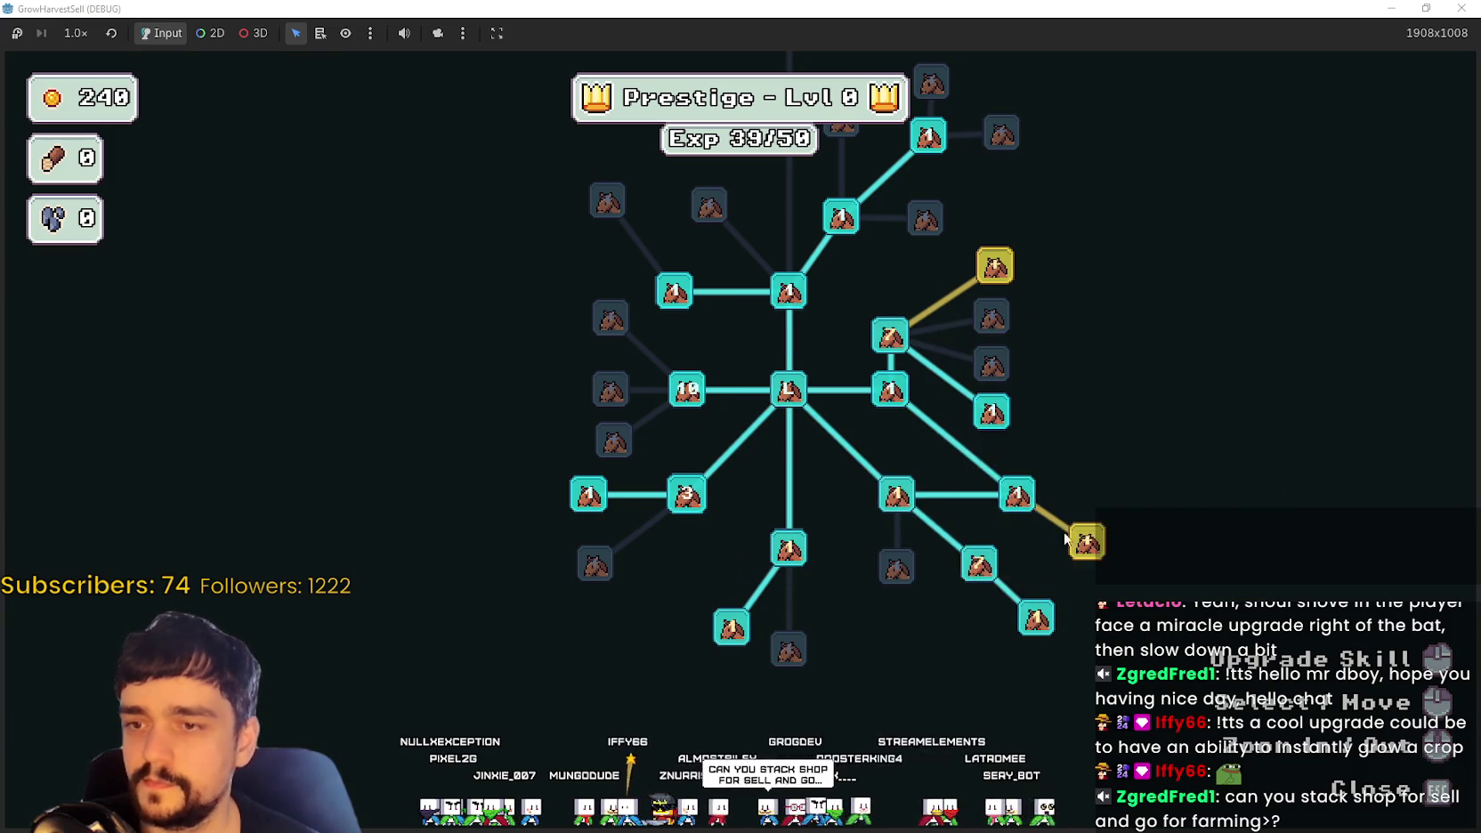
{"action": "left_click_drag", "start_coordinate": [1030, 241], "coordinate": [1063, 271]}
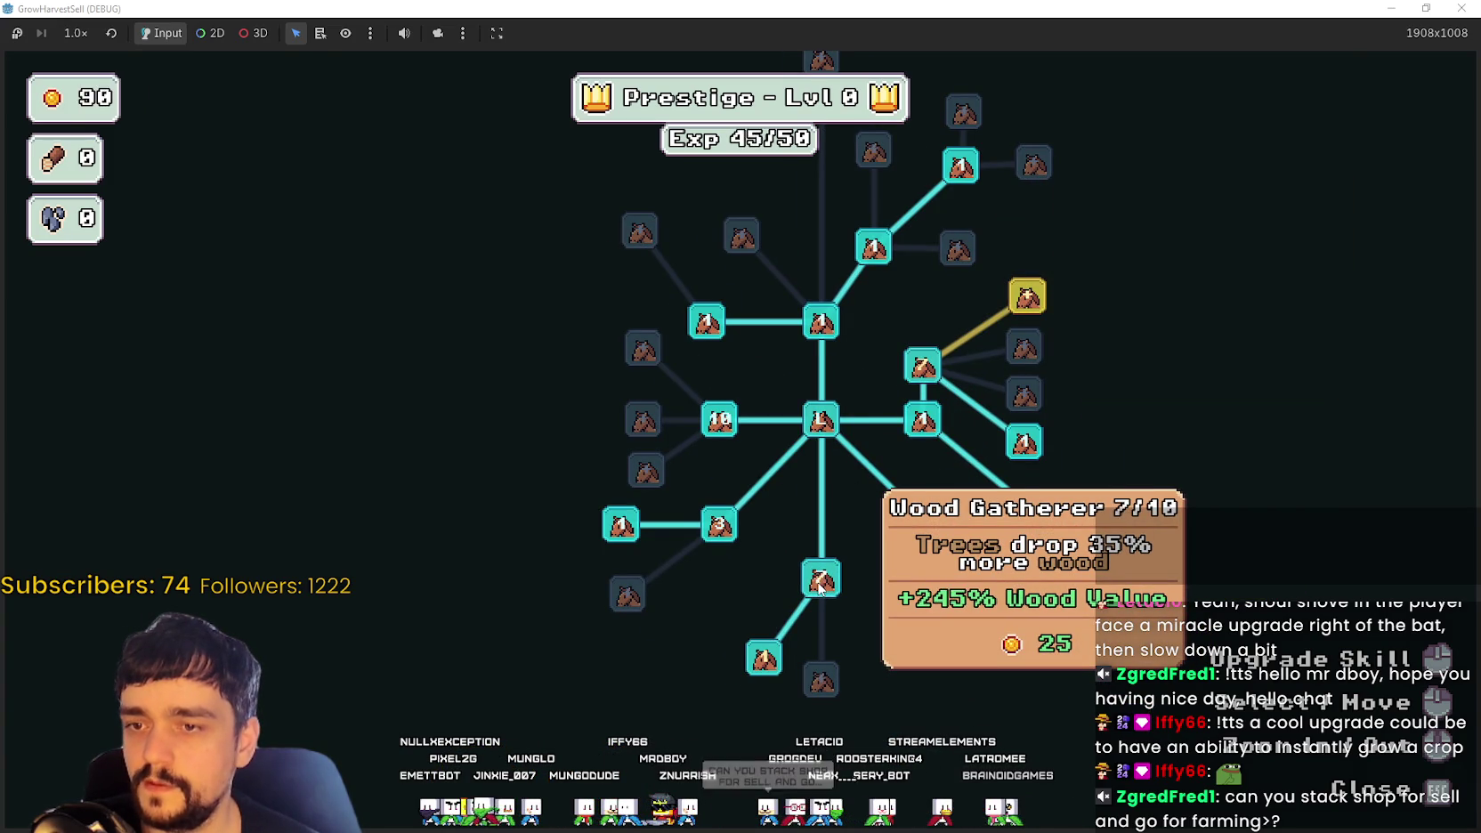
{"action": "left_click", "coordinate": [819, 583]}
{"action": "left_click_drag", "start_coordinate": [839, 623], "coordinate": [843, 570]}
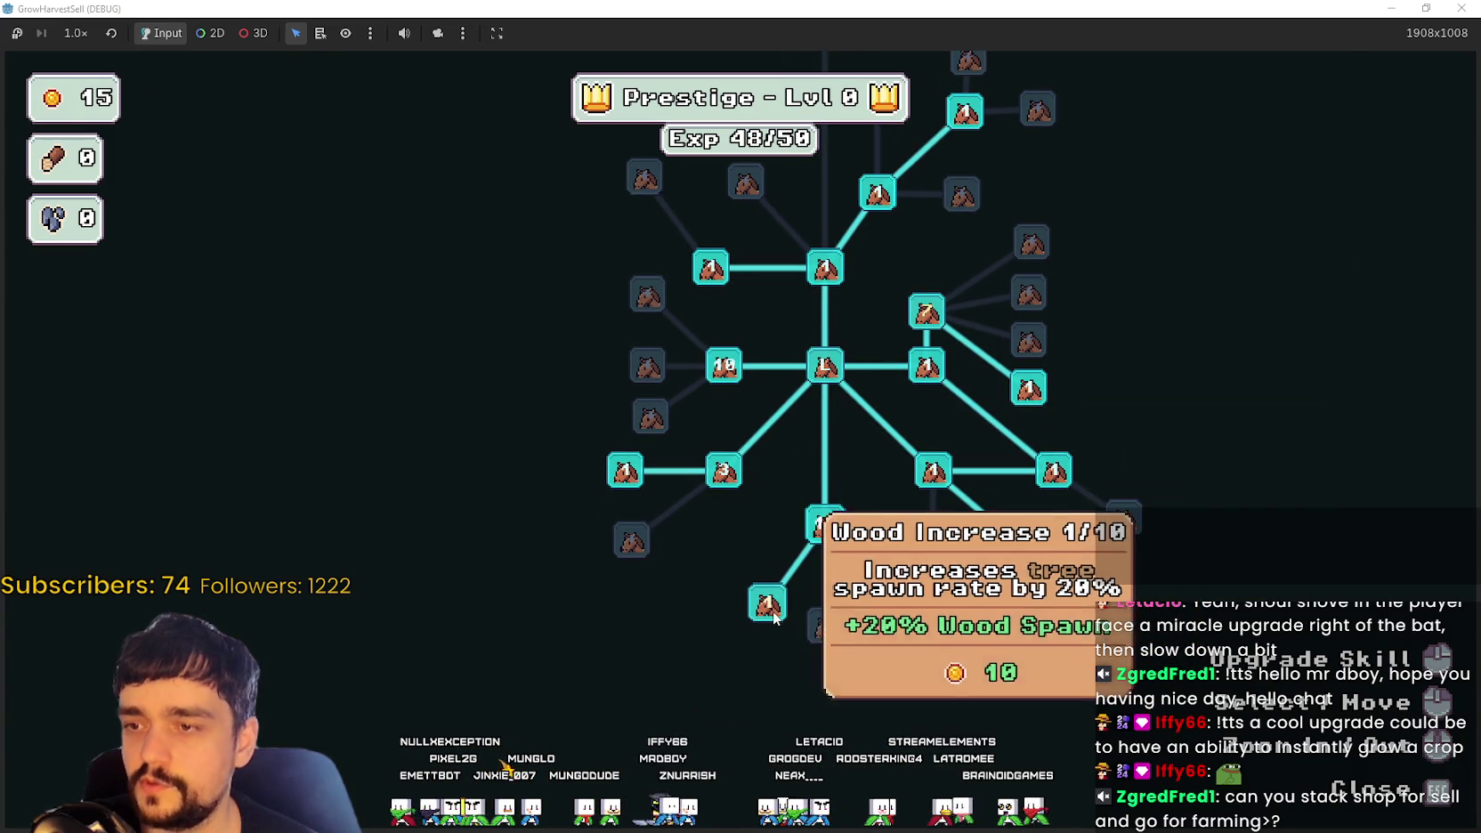
{"action": "key", "text": "Escape"}
Step: Travel from the village to the forest stage and walk down-right into it
{"action": "key", "text": "d"}
{"action": "key", "text": "s"}
{"action": "left_click", "coordinate": [924, 598]}
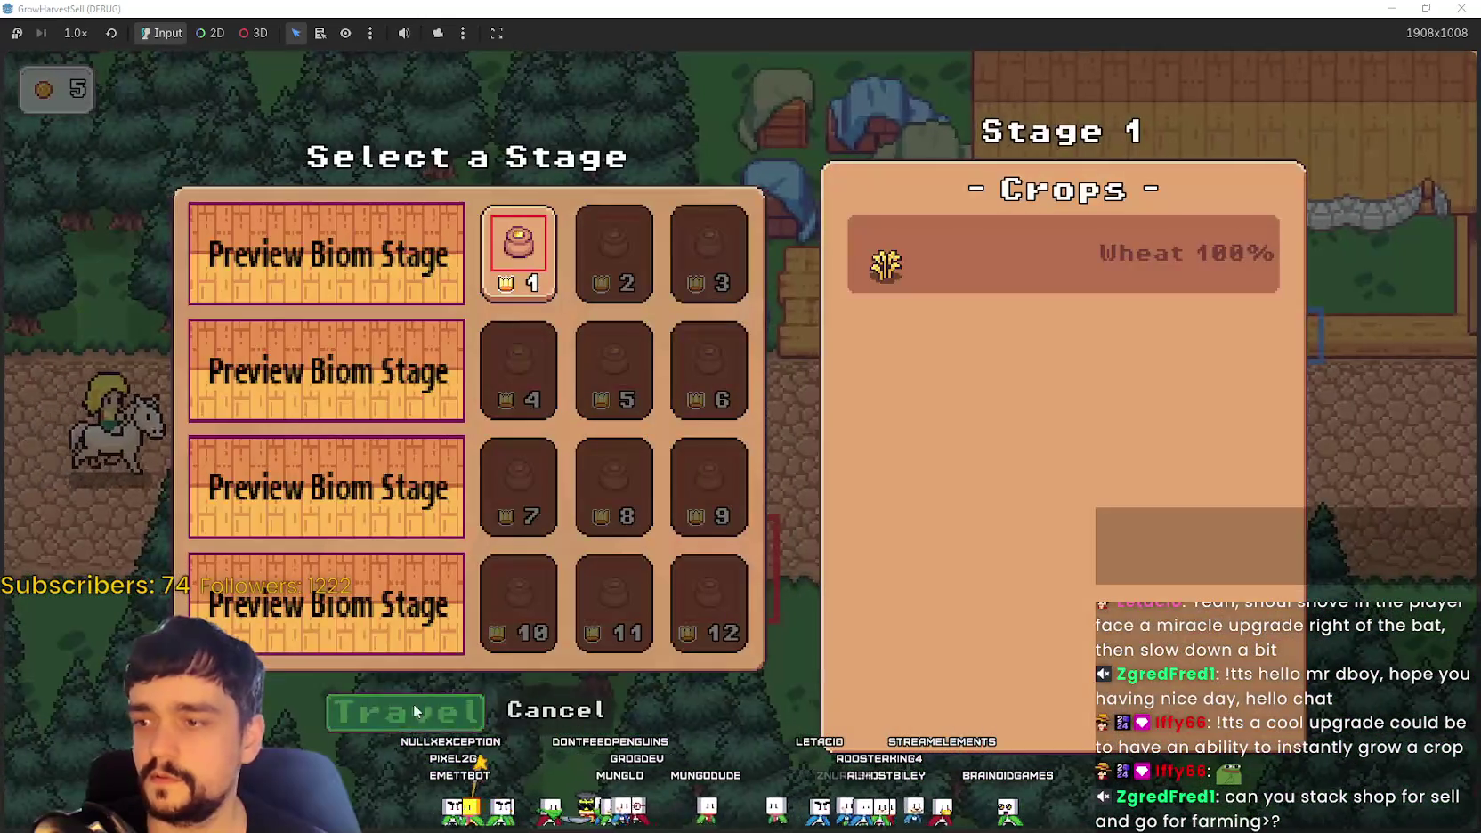
{"action": "left_click", "coordinate": [394, 717]}
{"action": "key", "text": "s"}
{"action": "key", "text": "d"}
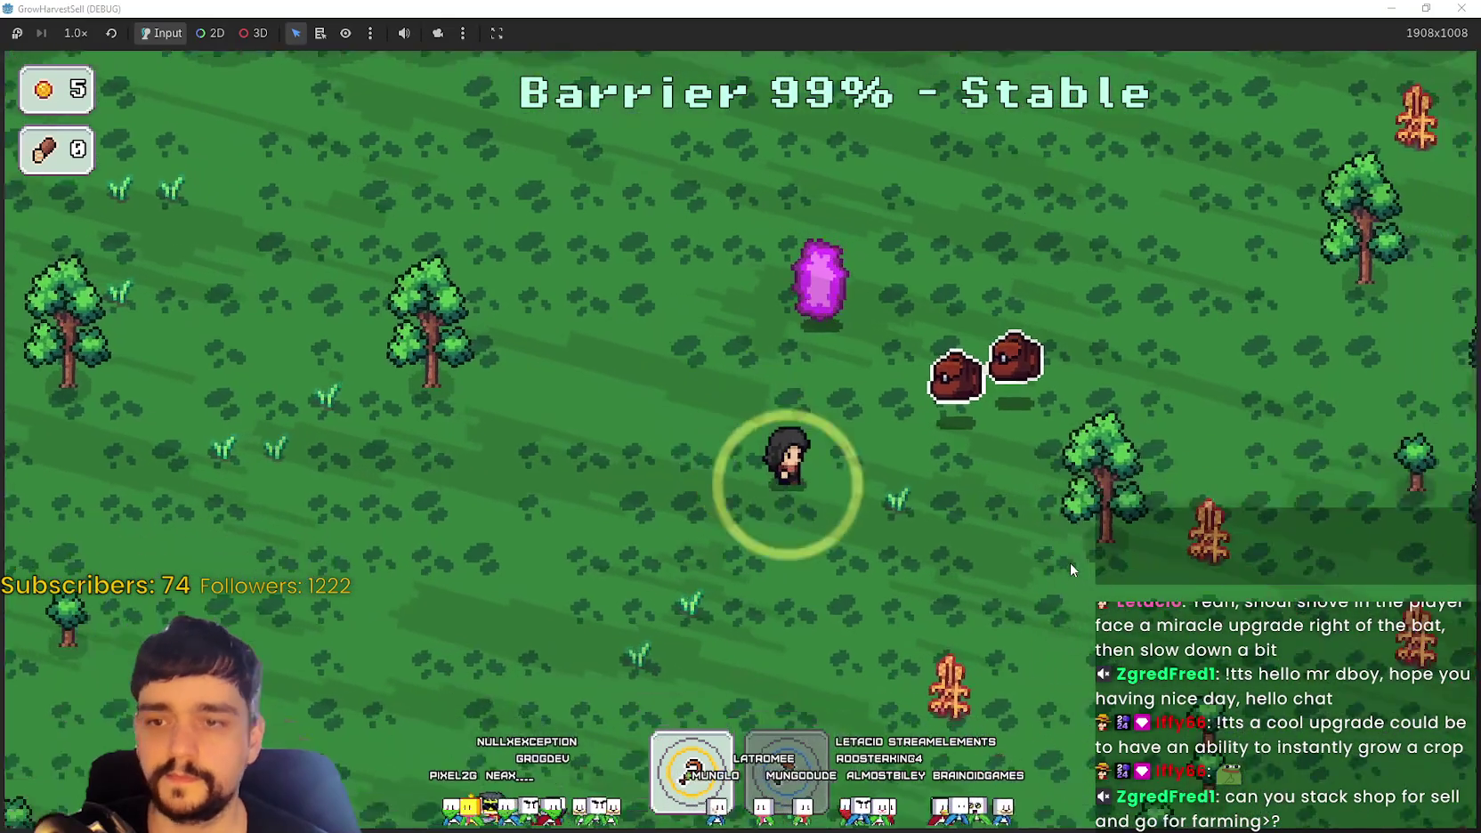
Step: Pick up the first crops in the forest, carrying them across the field
{"action": "key", "text": "e"}
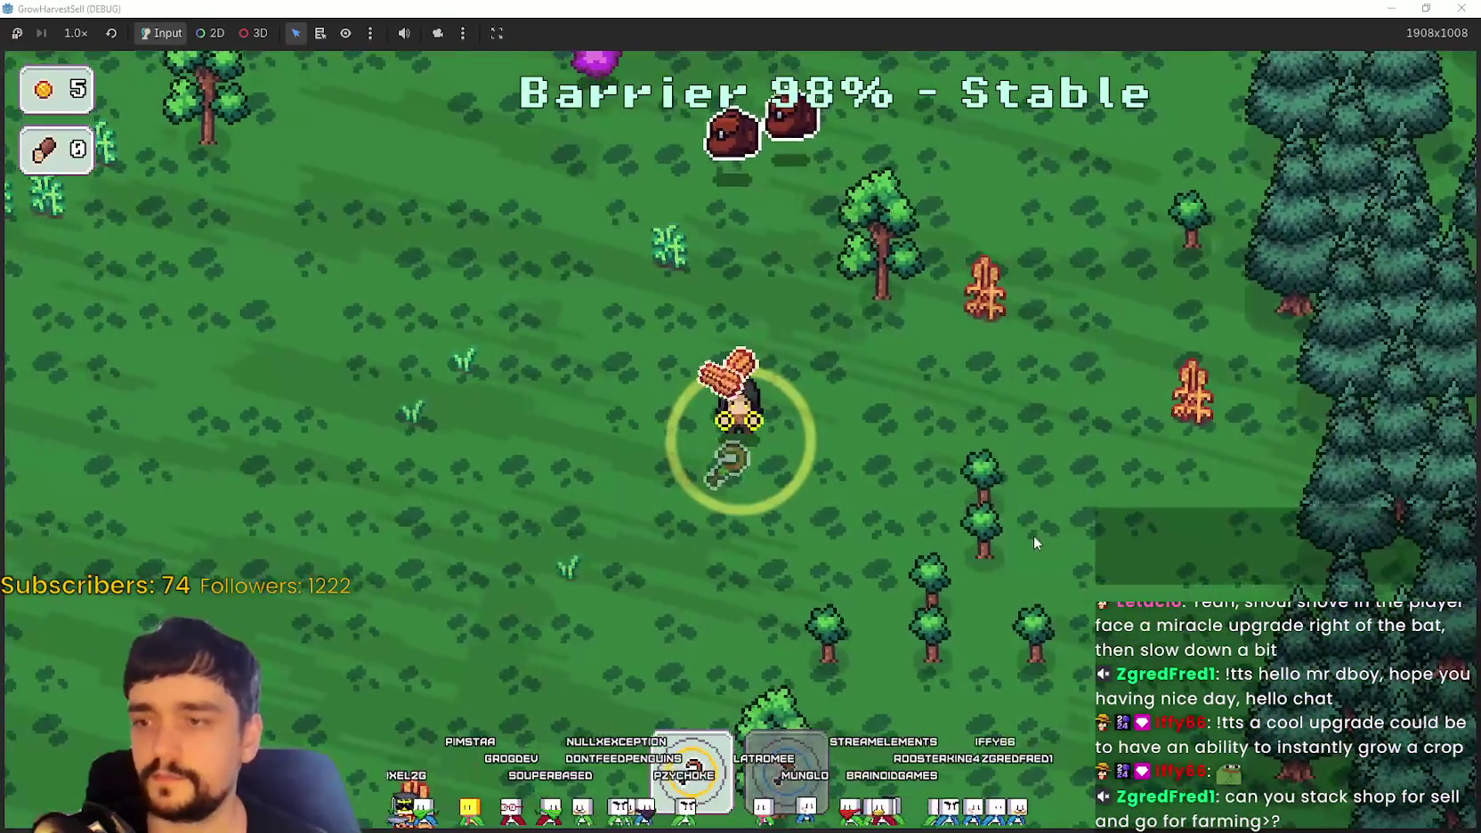
{"action": "key", "text": "d"}
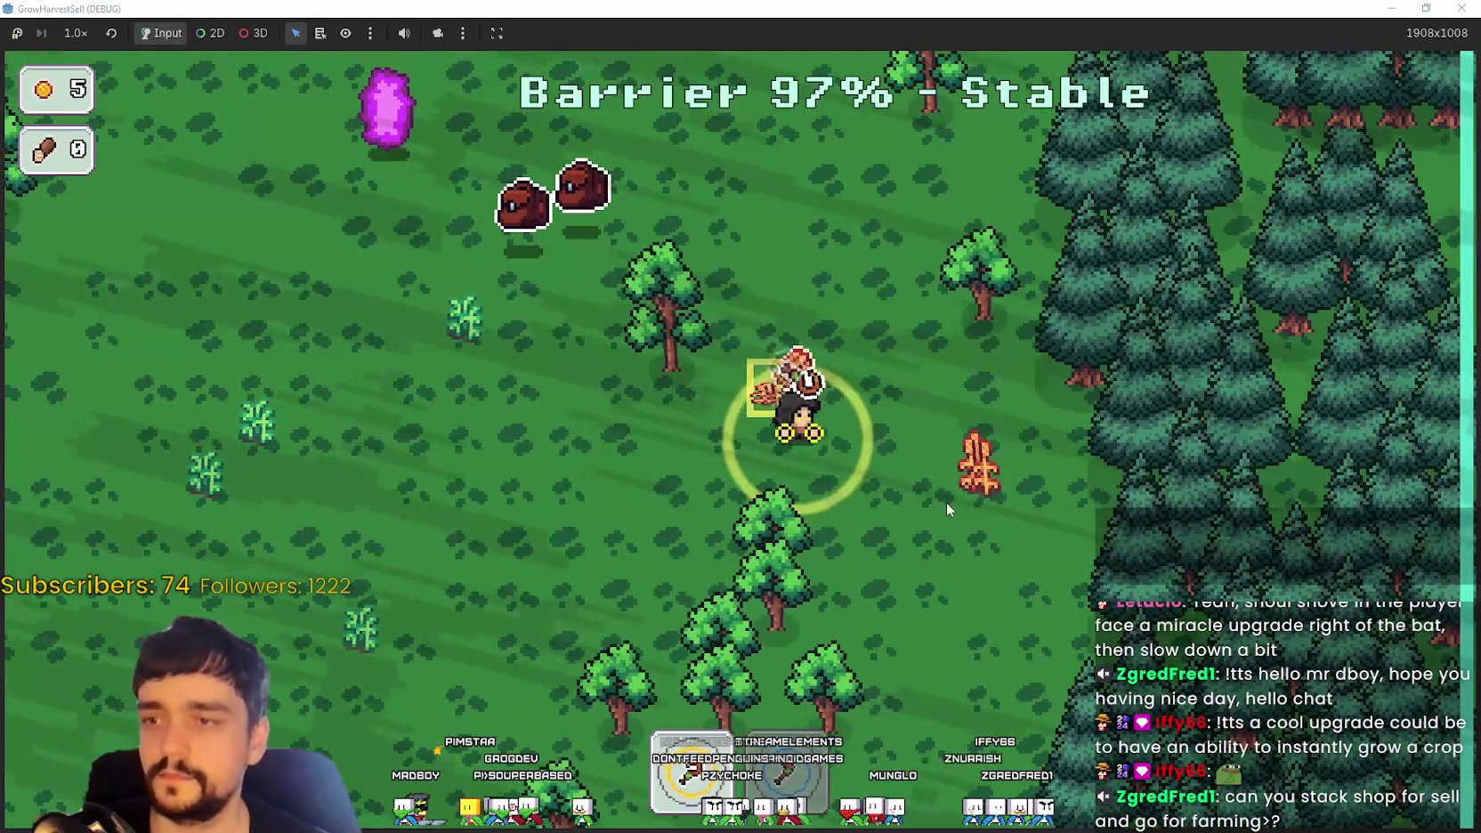
{"action": "key", "text": "e"}
{"action": "key", "text": "d"}
{"action": "key", "text": "e"}
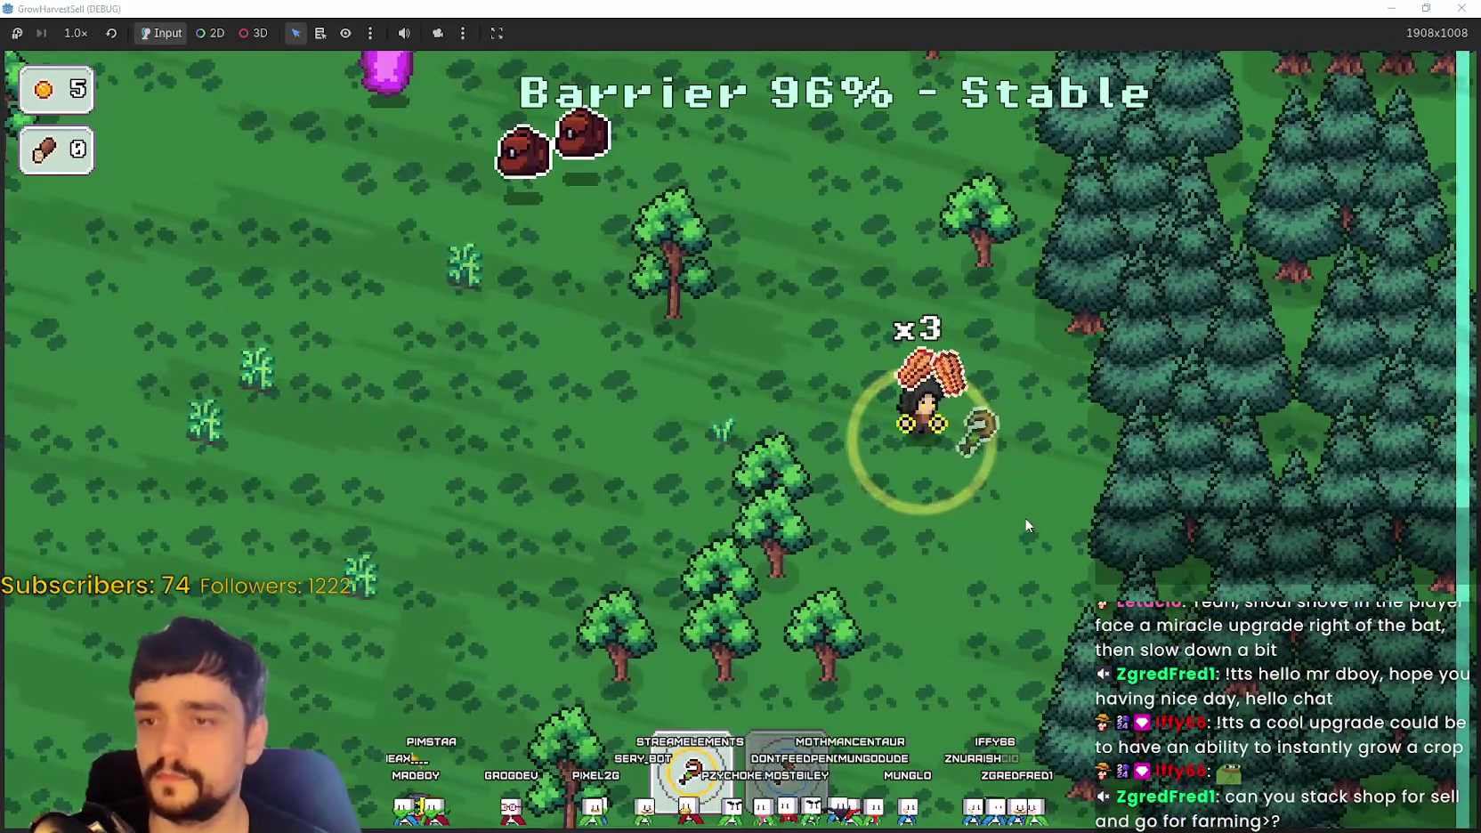
{"action": "key", "text": "a"}
{"action": "key", "text": "w"}
{"action": "key", "text": "a"}
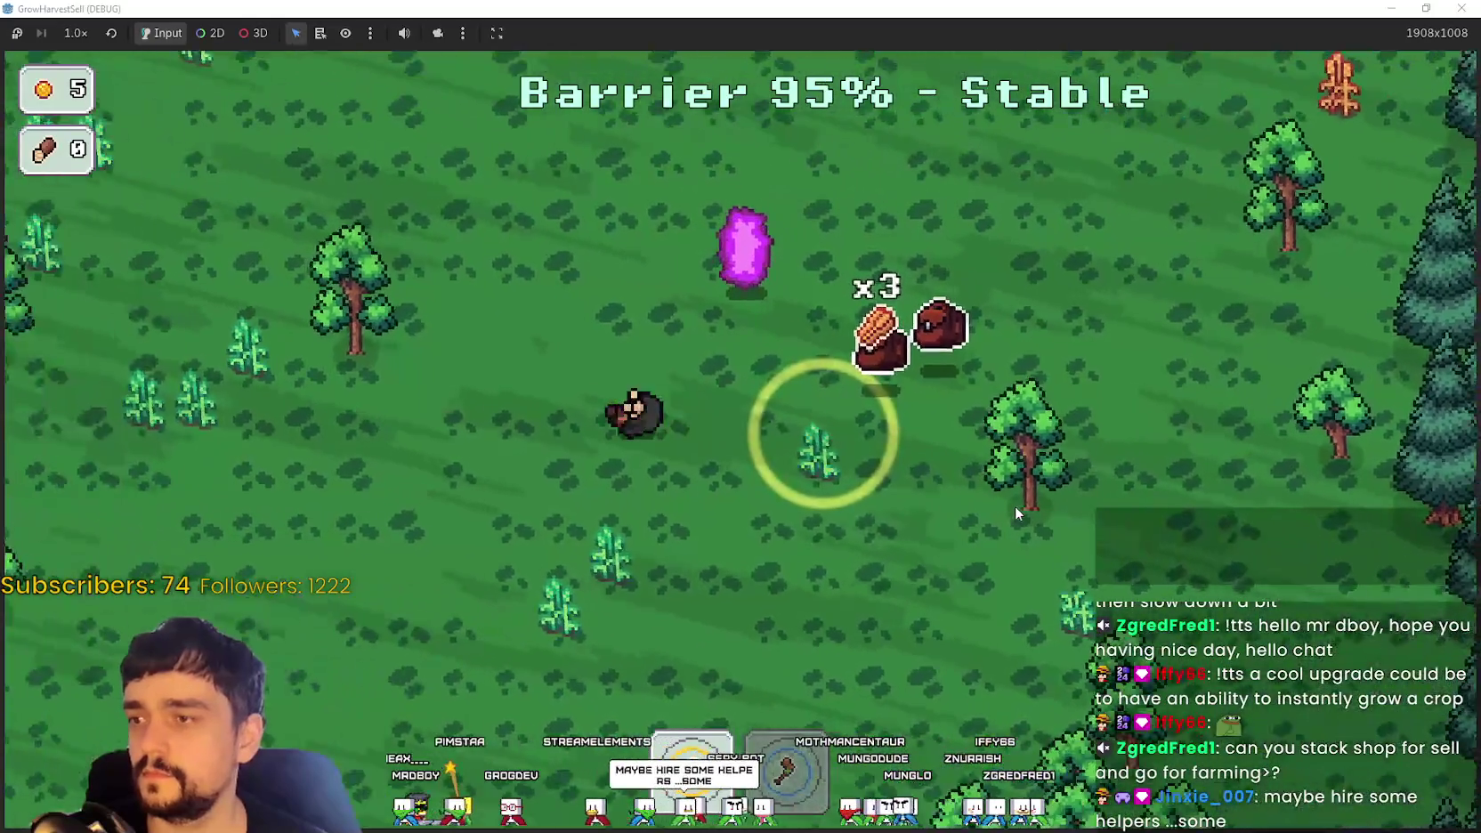
{"action": "key", "text": "s"}
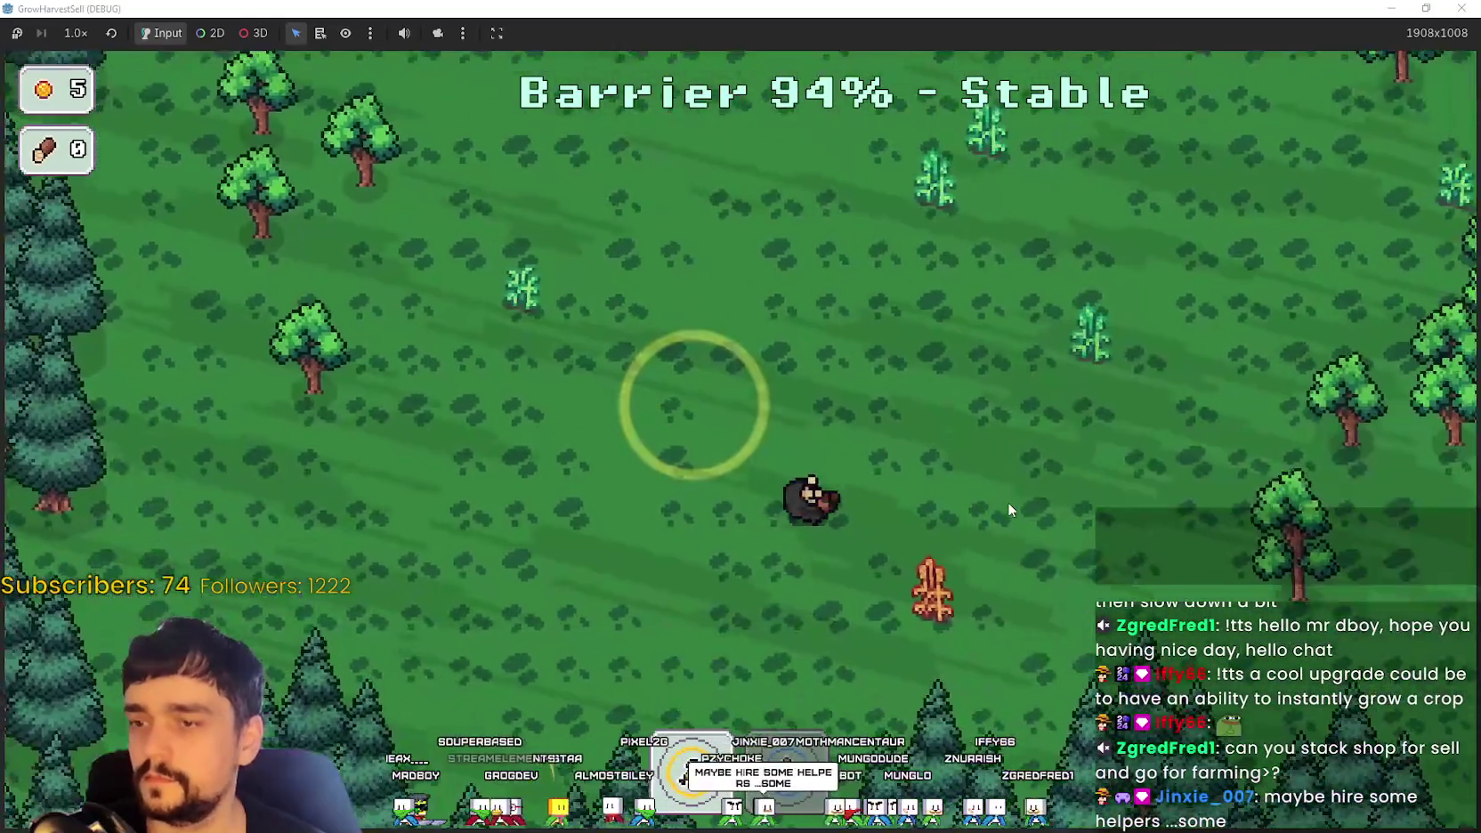
{"action": "key", "text": "e"}
{"action": "key", "text": "w"}
{"action": "key", "text": "d"}
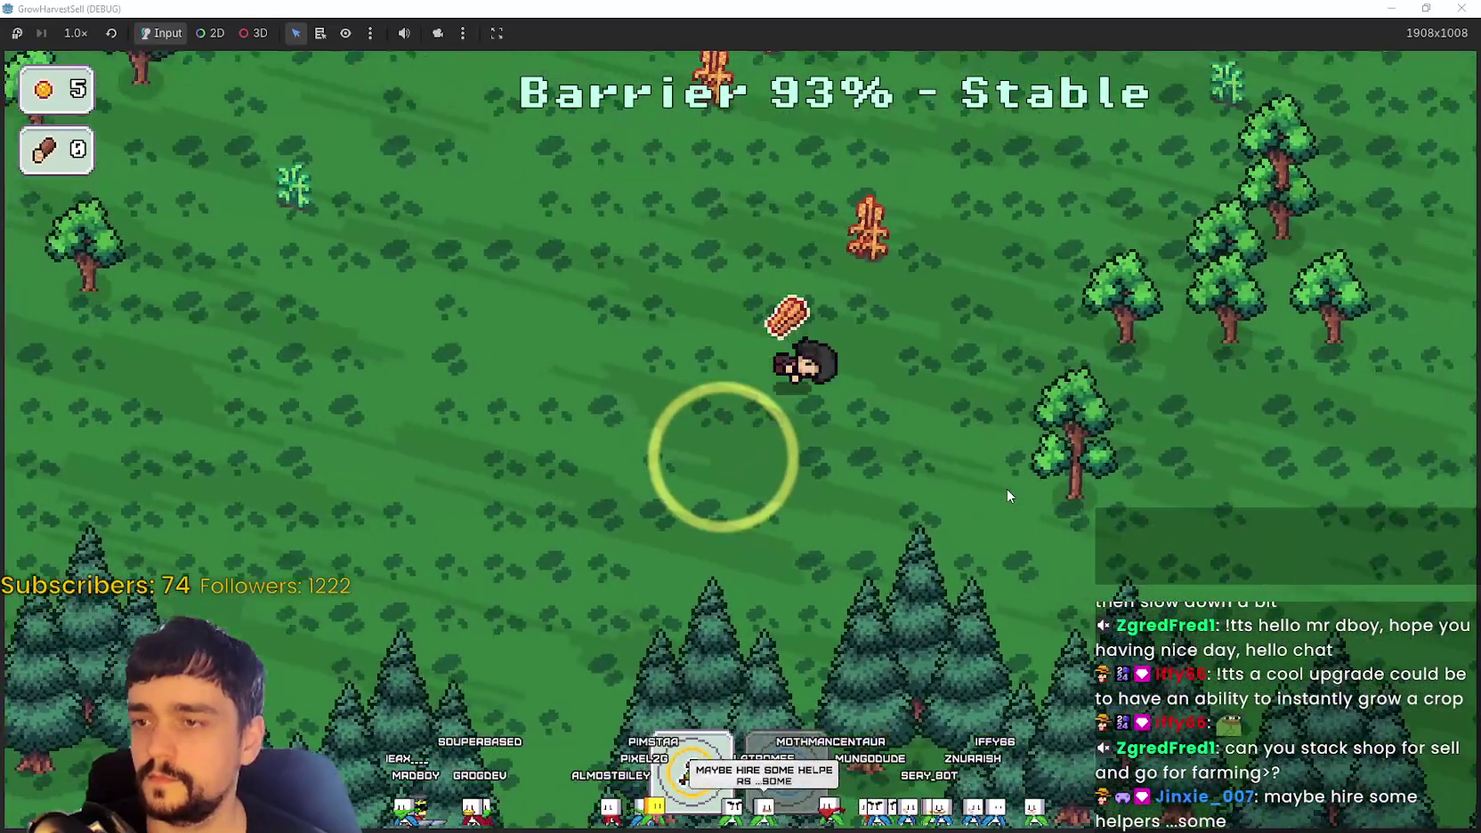
{"action": "key", "text": "w"}
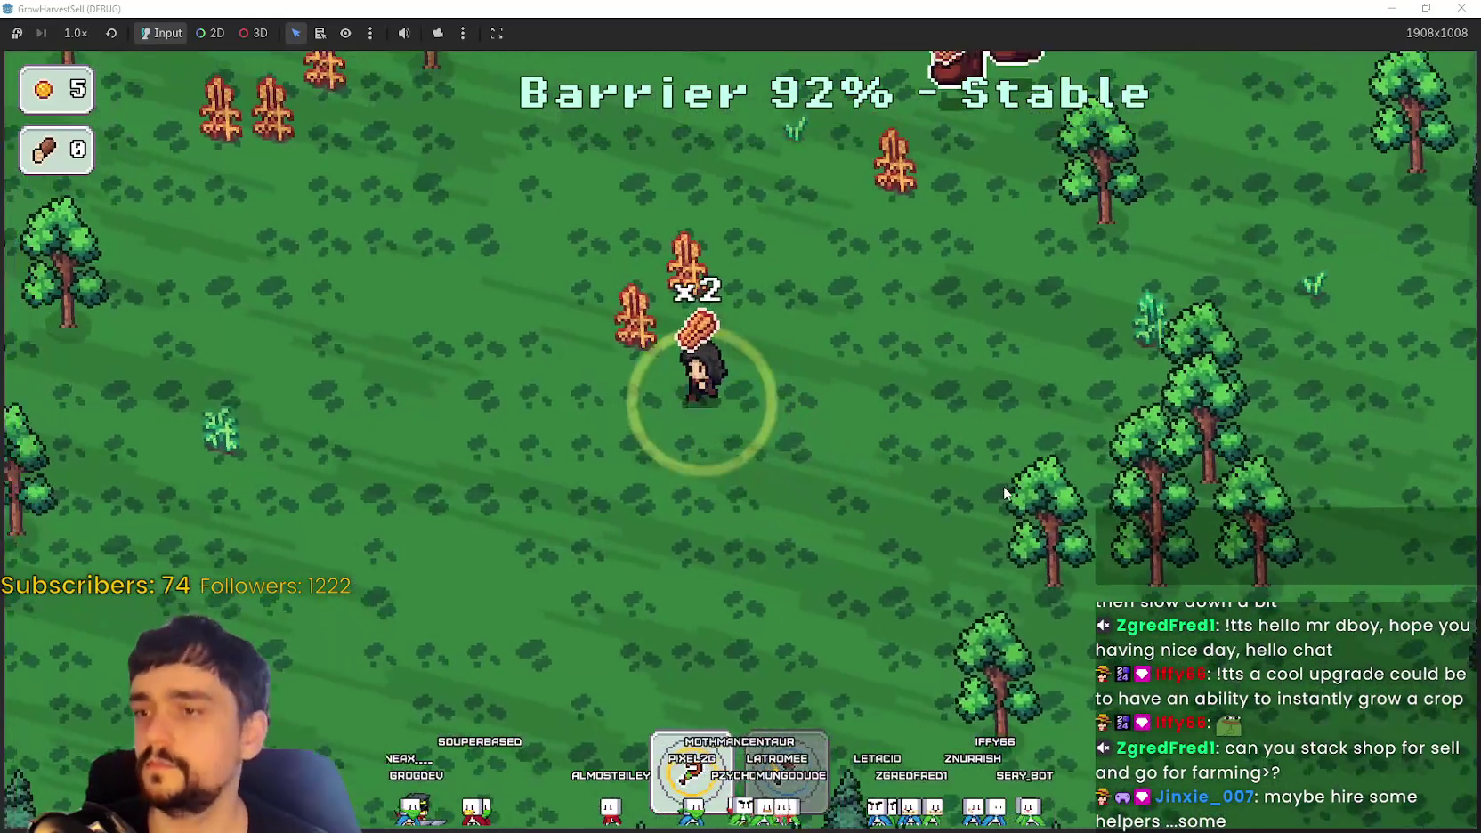
Step: Harvest crops until four are carried and take them toward the sell bags
{"action": "key", "text": "a"}
{"action": "key", "text": "w"}
{"action": "key", "text": "e"}
{"action": "key", "text": "e"}
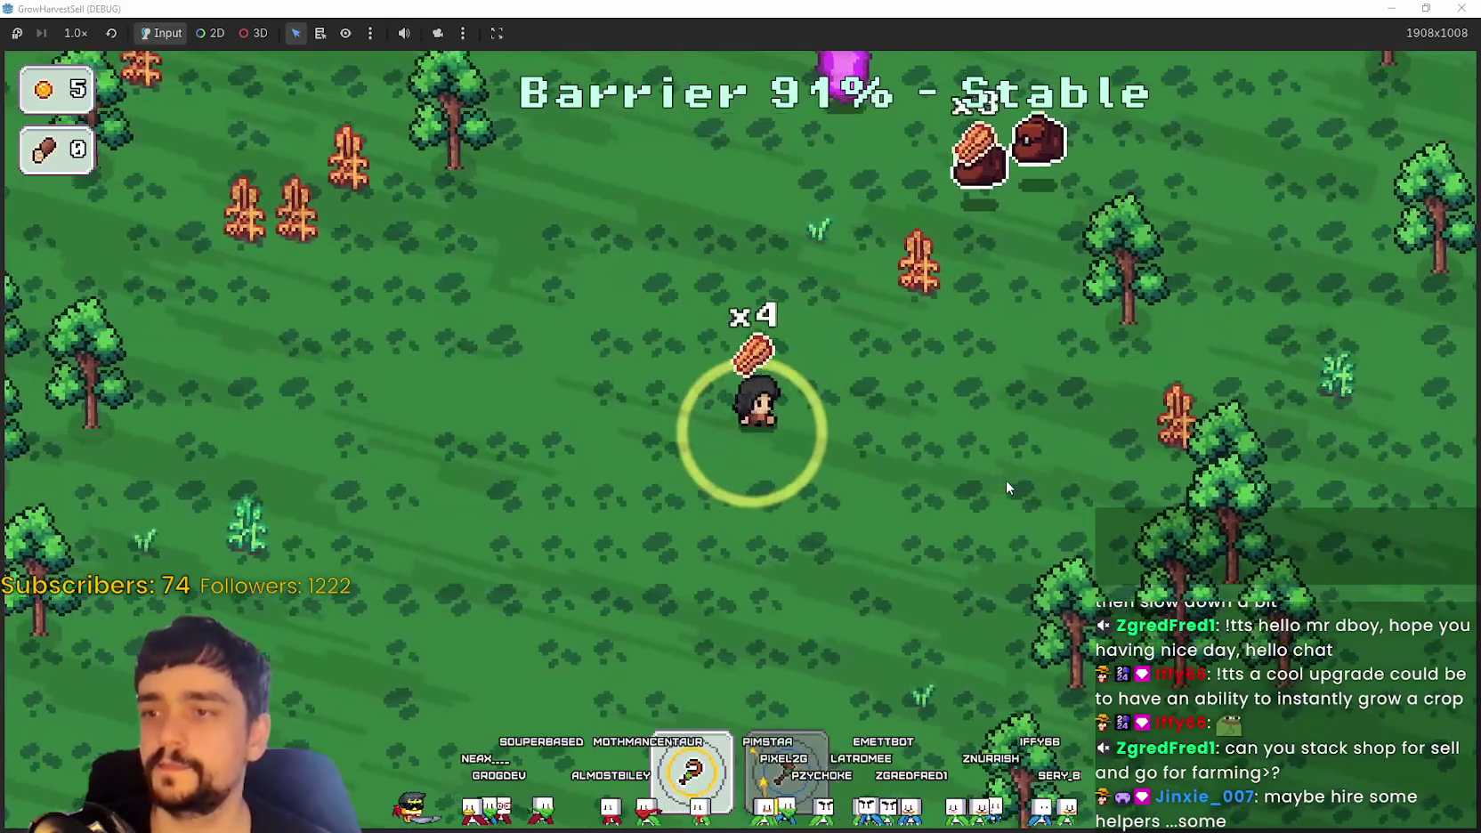
{"action": "key", "text": "d"}
{"action": "key", "text": "w"}
{"action": "key", "text": "e"}
{"action": "key", "text": "a"}
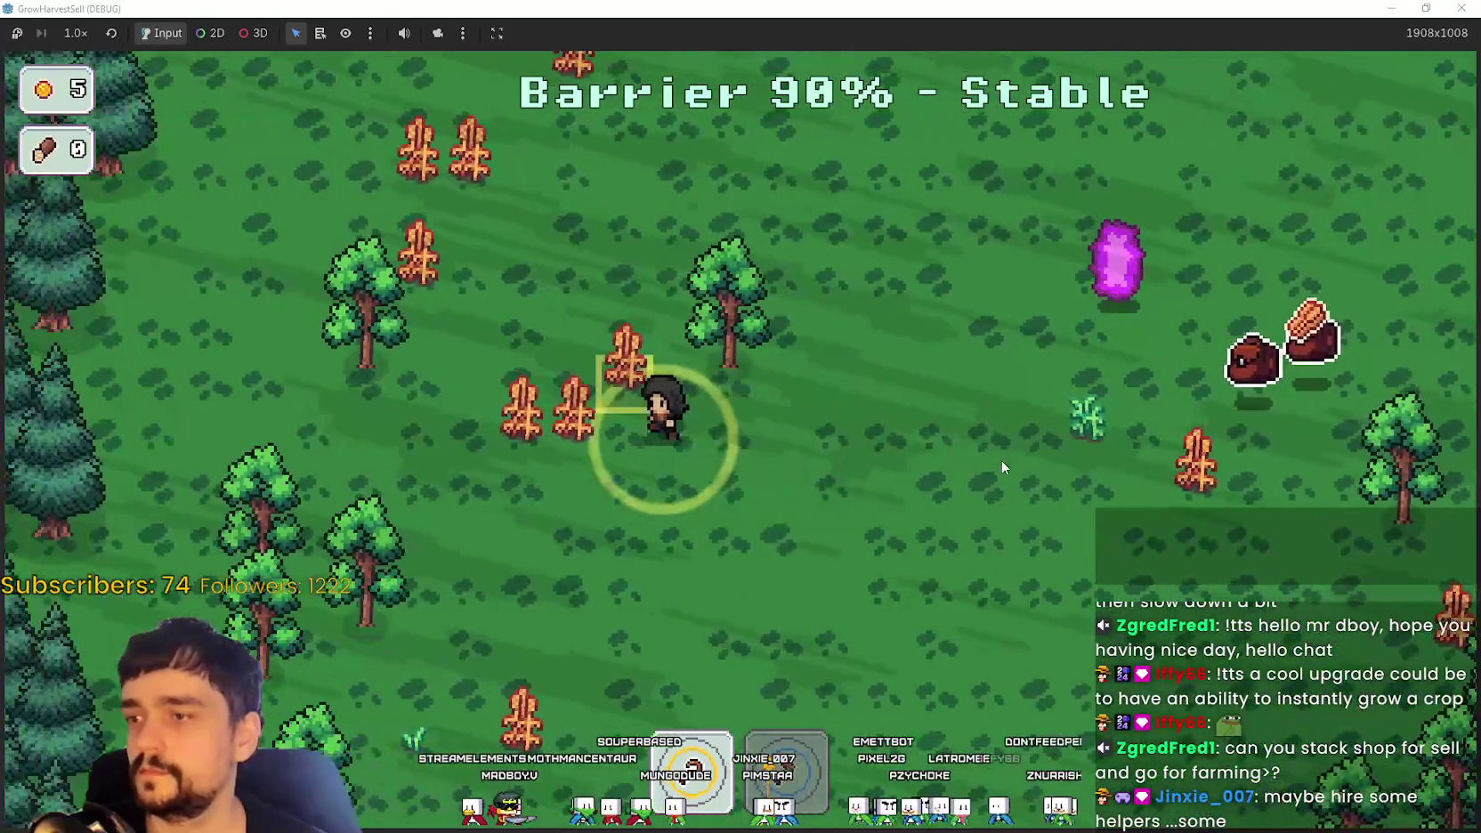
Step: Harvest another four crops and drop them at the sell bag
{"action": "key", "text": "a"}
{"action": "key", "text": "e"}
{"action": "key", "text": "w"}
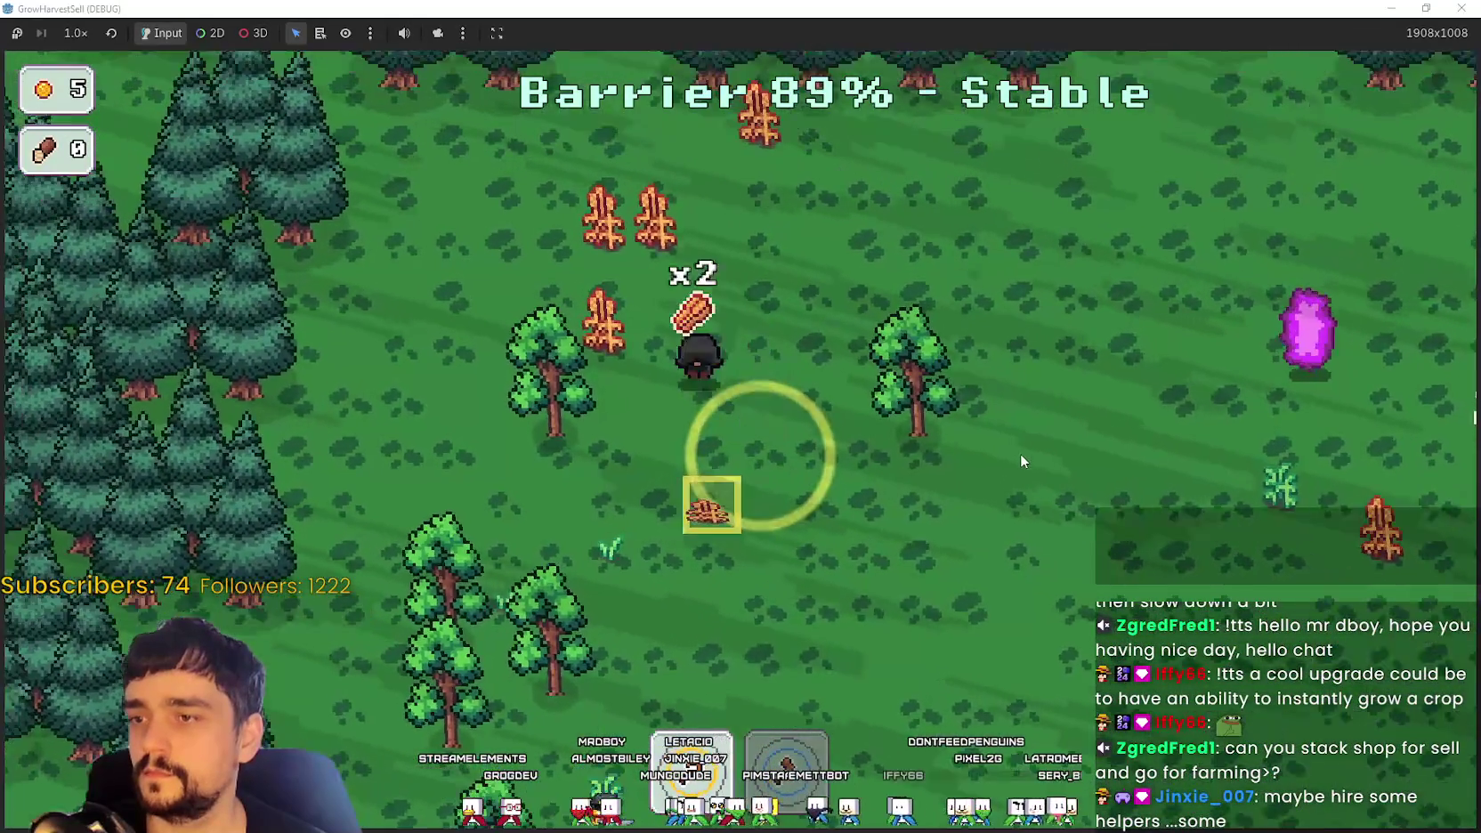
{"action": "key", "text": "w"}
{"action": "key", "text": "a"}
{"action": "key", "text": "e"}
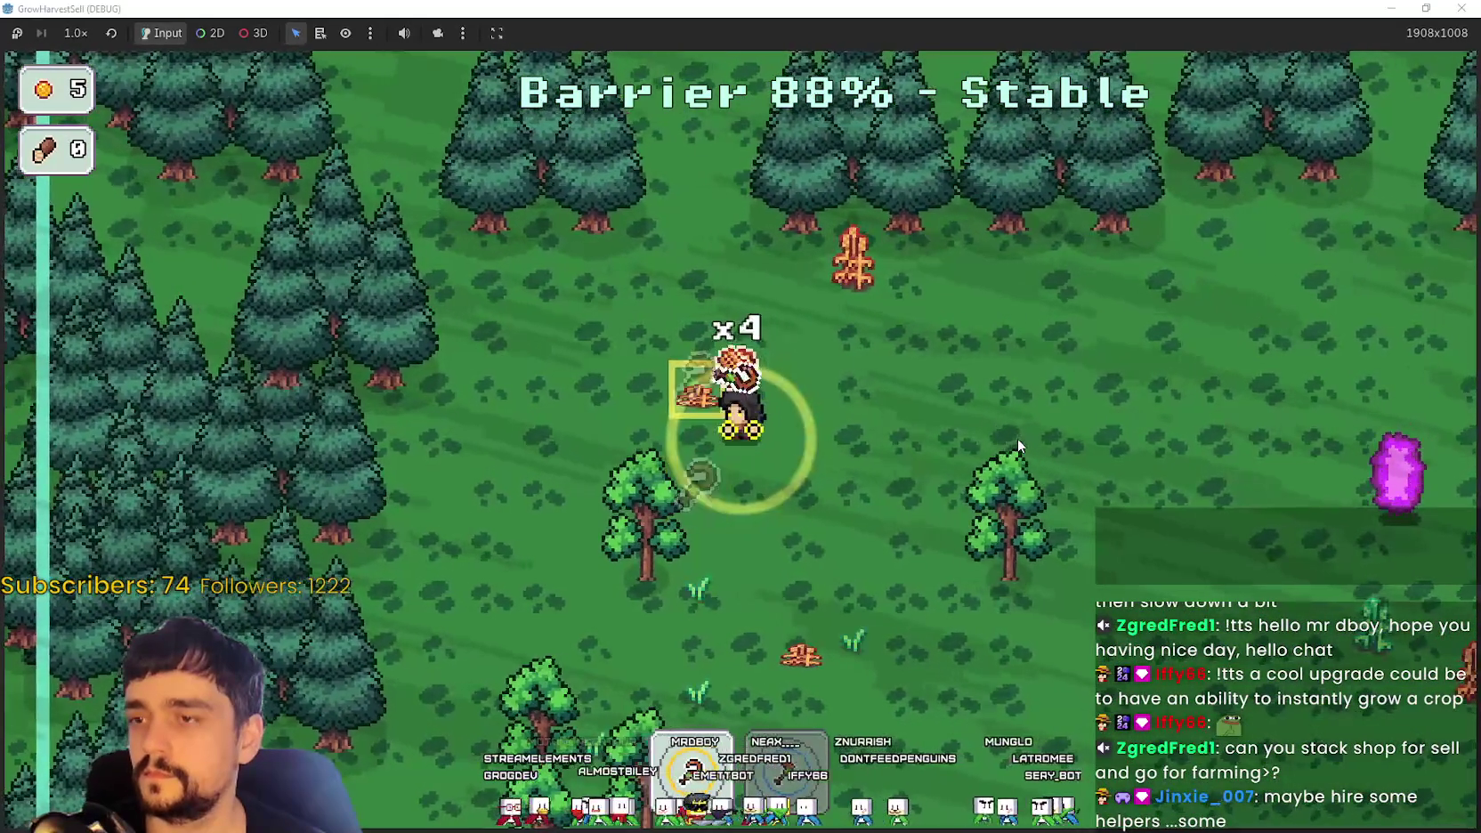
{"action": "key", "text": "s"}
{"action": "key", "text": "d"}
{"action": "key", "text": "d"}
{"action": "key", "text": "s"}
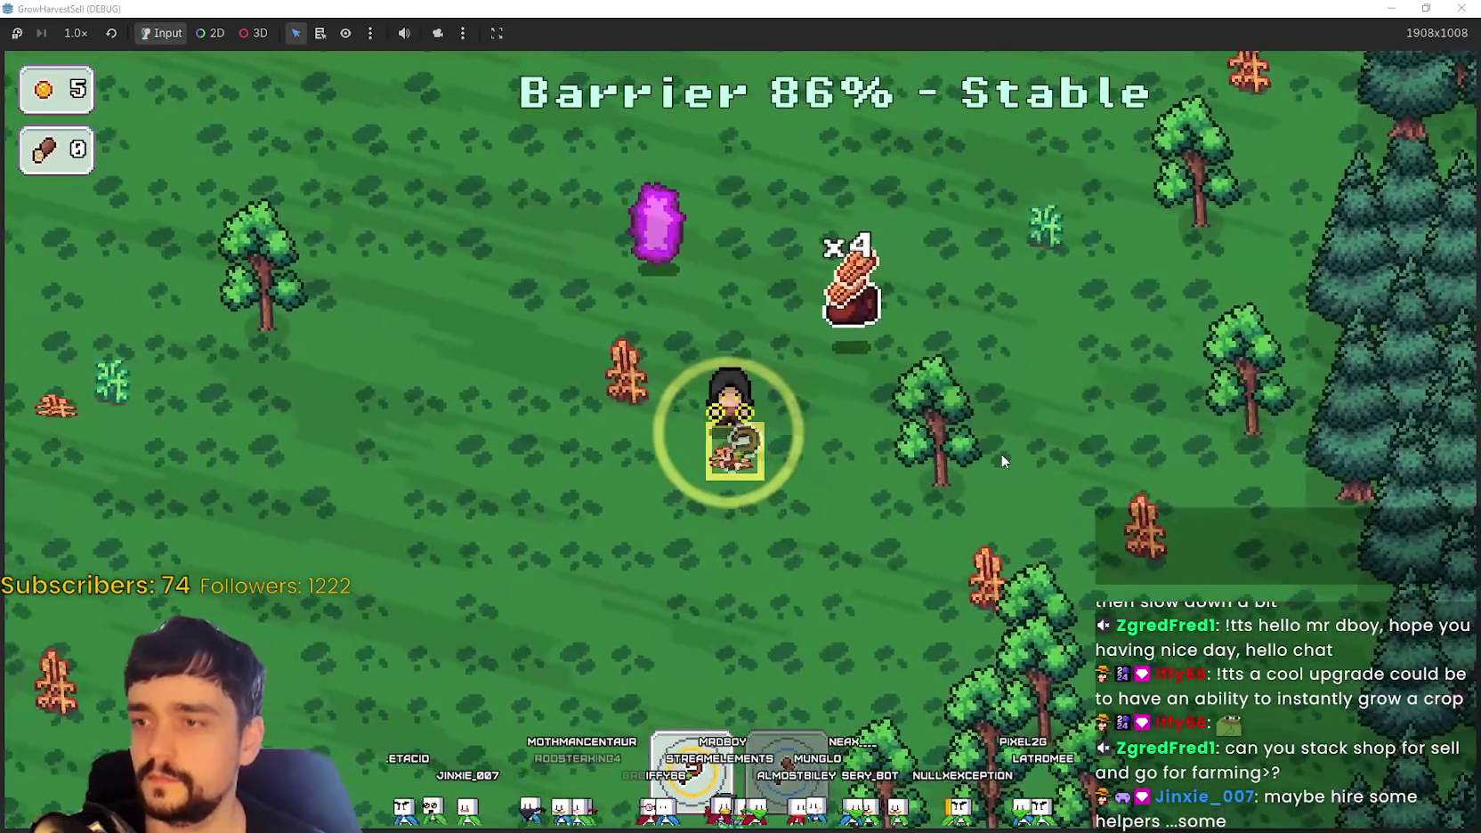
Step: Harvest the remaining nearby crops and plants while heading into the trees
{"action": "key", "text": "a"}
{"action": "key", "text": "w"}
{"action": "key", "text": "e"}
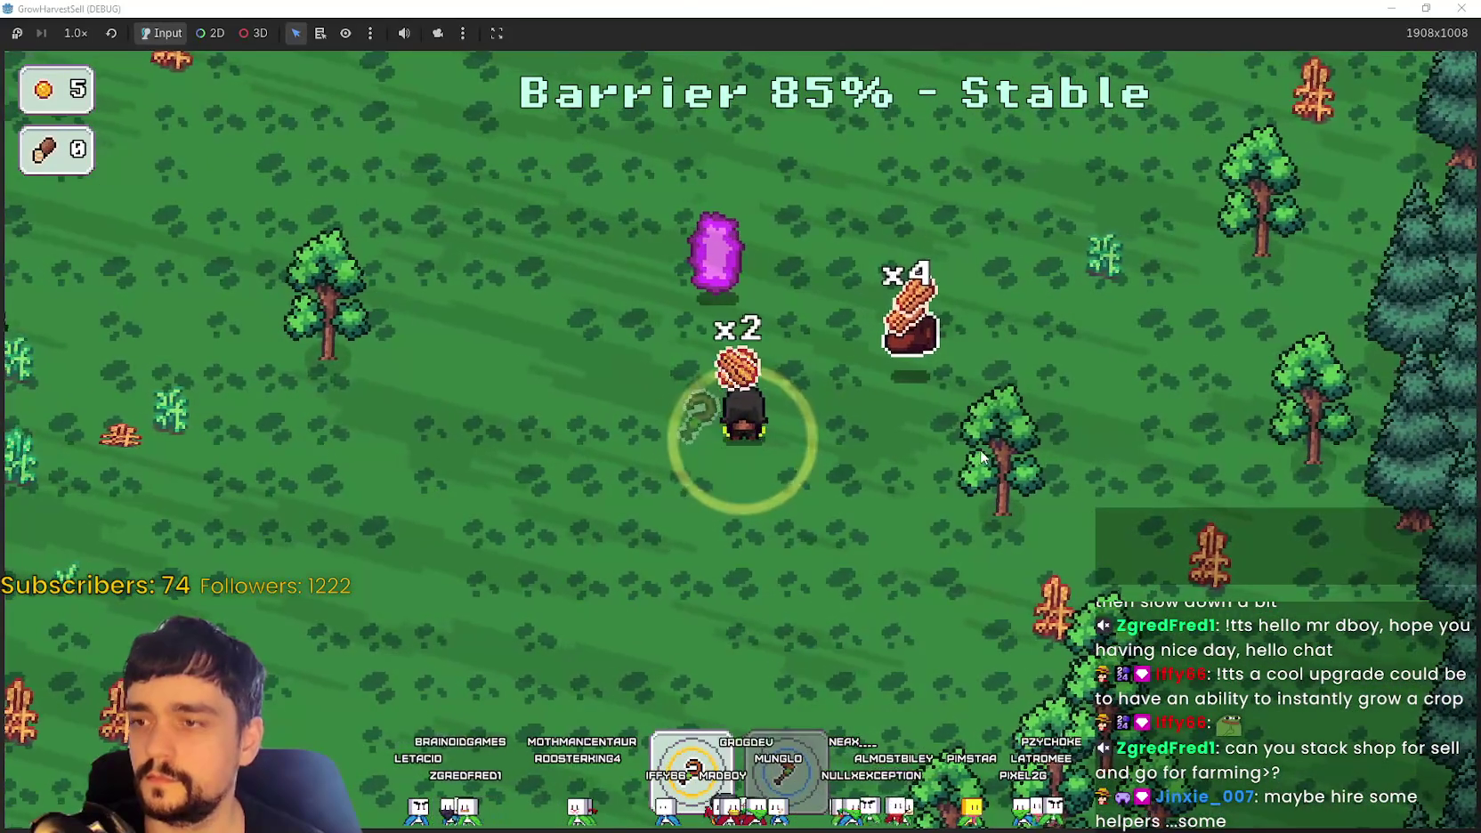
{"action": "key", "text": "d"}
{"action": "key", "text": "s"}
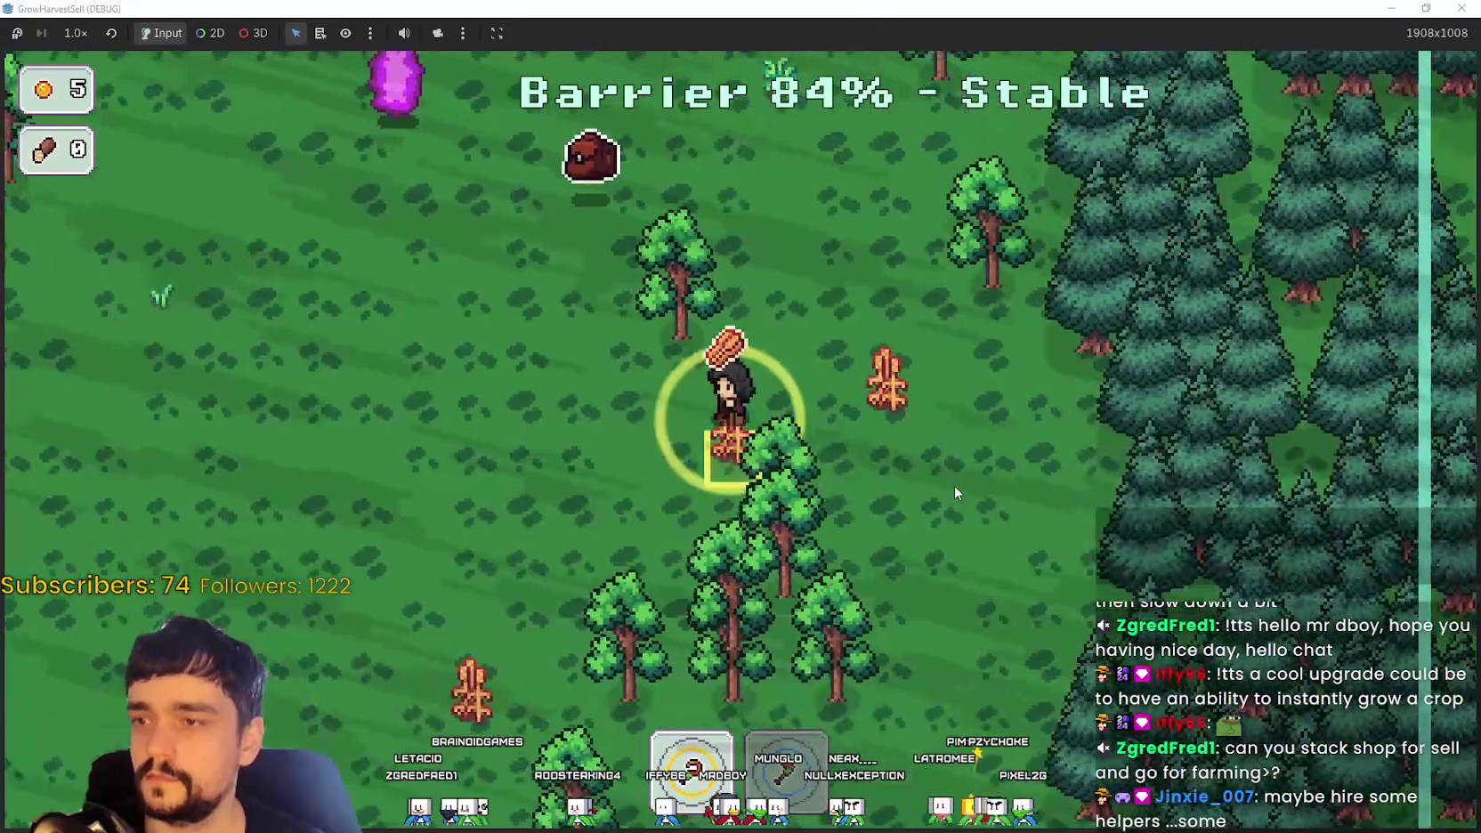
{"action": "key", "text": "d"}
{"action": "key", "text": "e"}
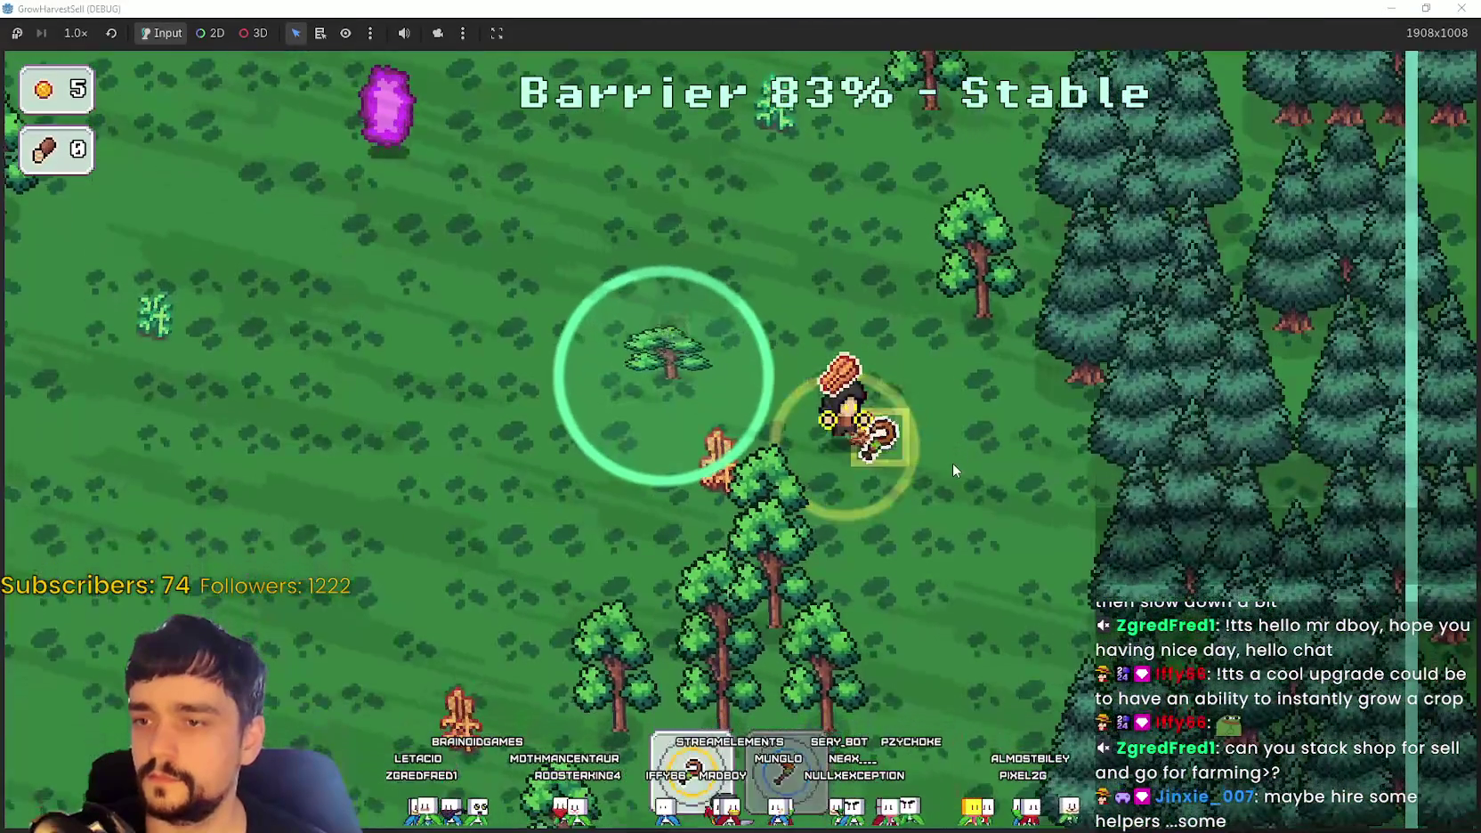
{"action": "key", "text": "e"}
{"action": "key", "text": "a"}
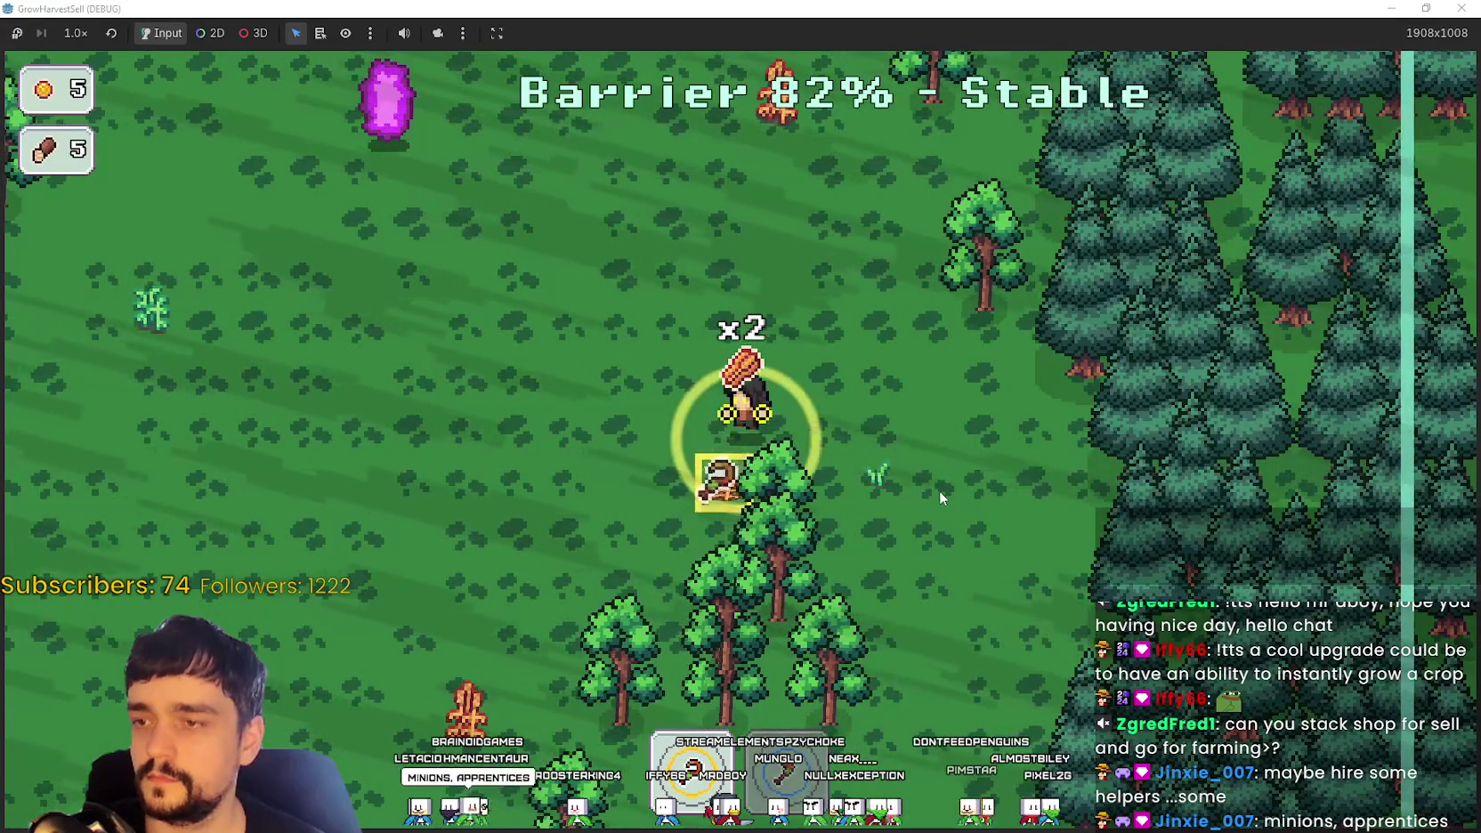
{"action": "key", "text": "e"}
{"action": "key", "text": "s"}
{"action": "key", "text": "a"}
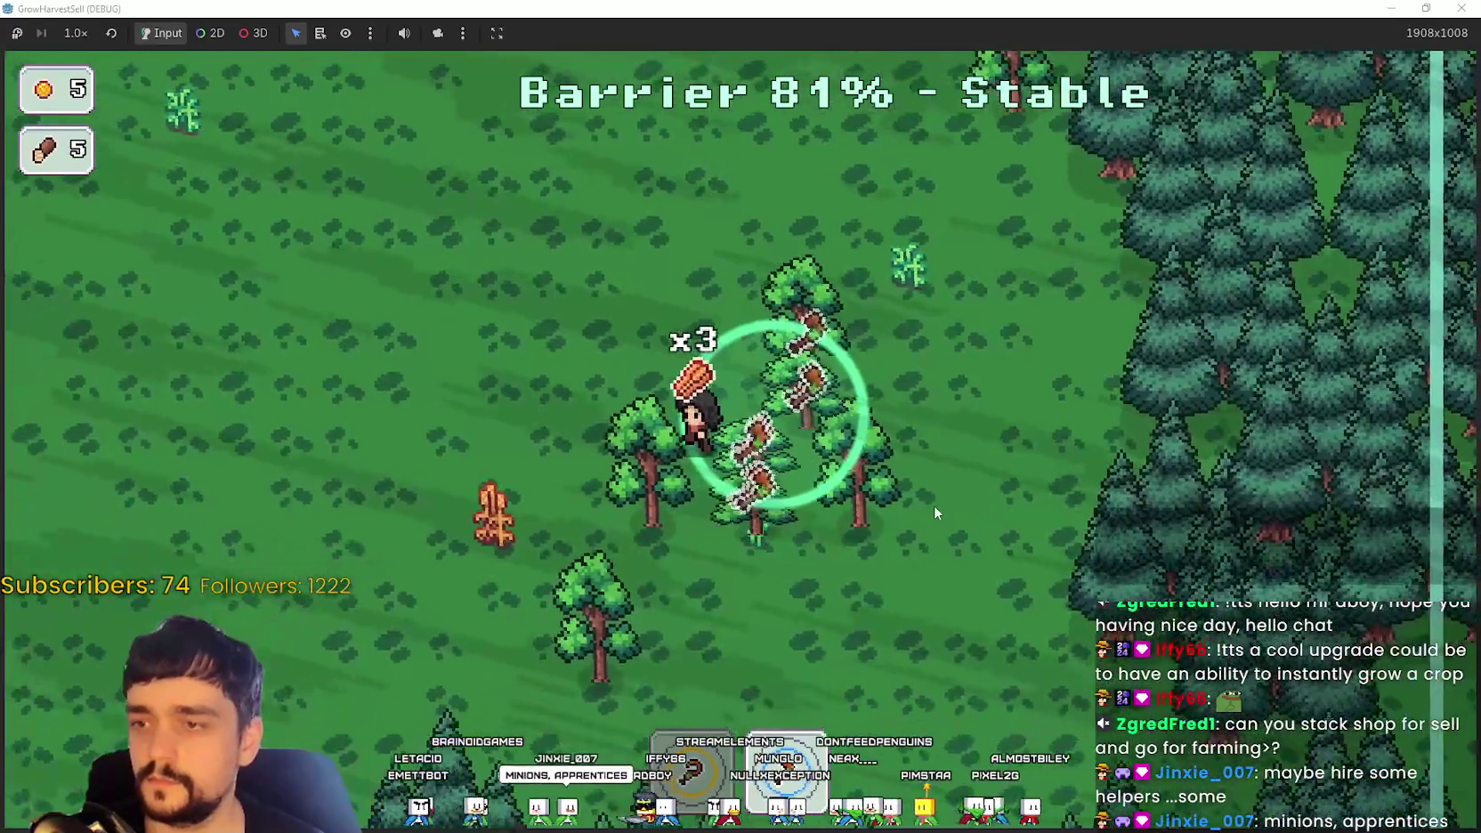
Step: Chop the trees around the player for wood
{"action": "key", "text": "e"}
{"action": "key", "text": "a"}
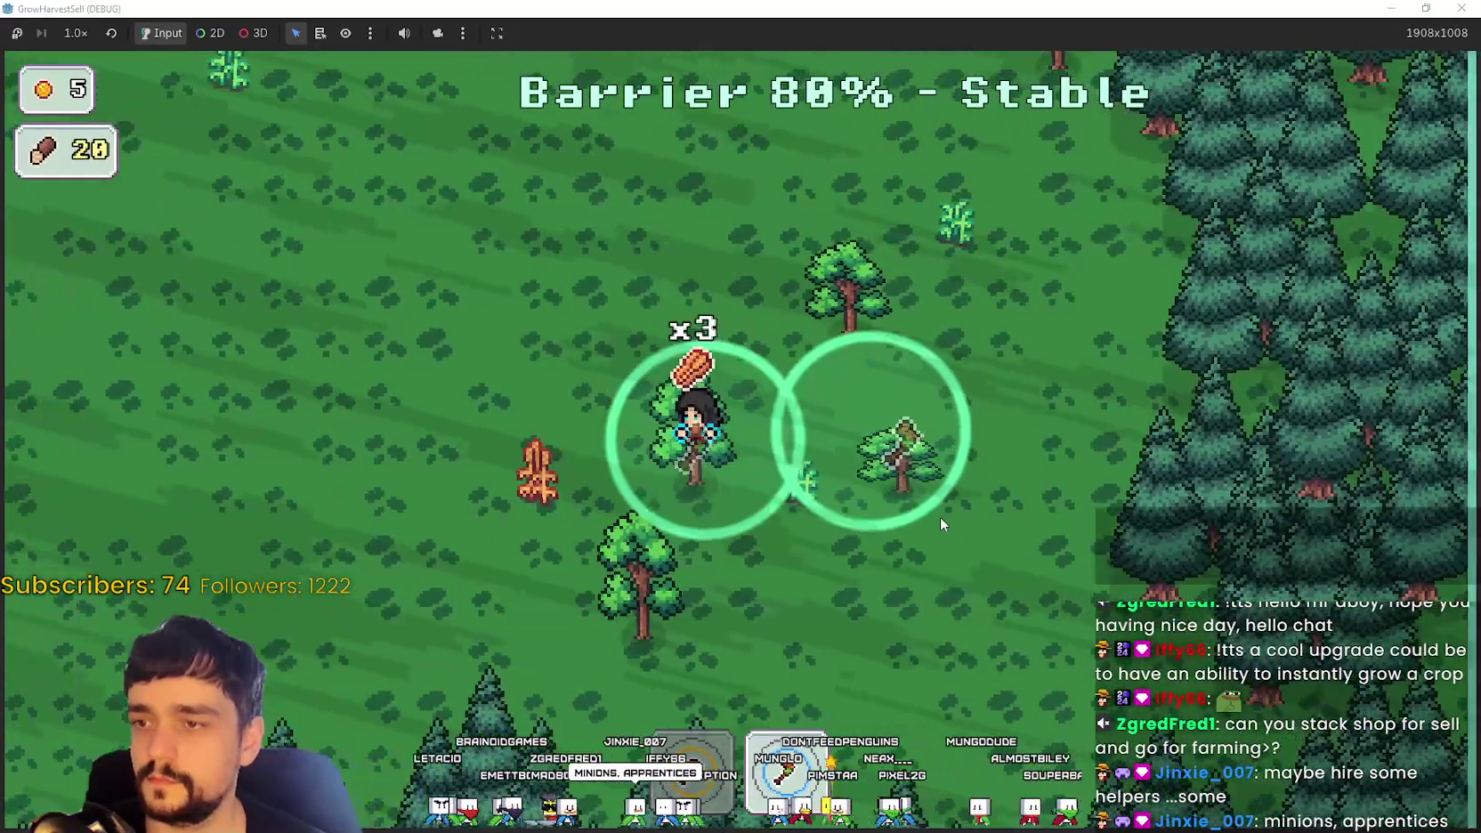
{"action": "key", "text": "e"}
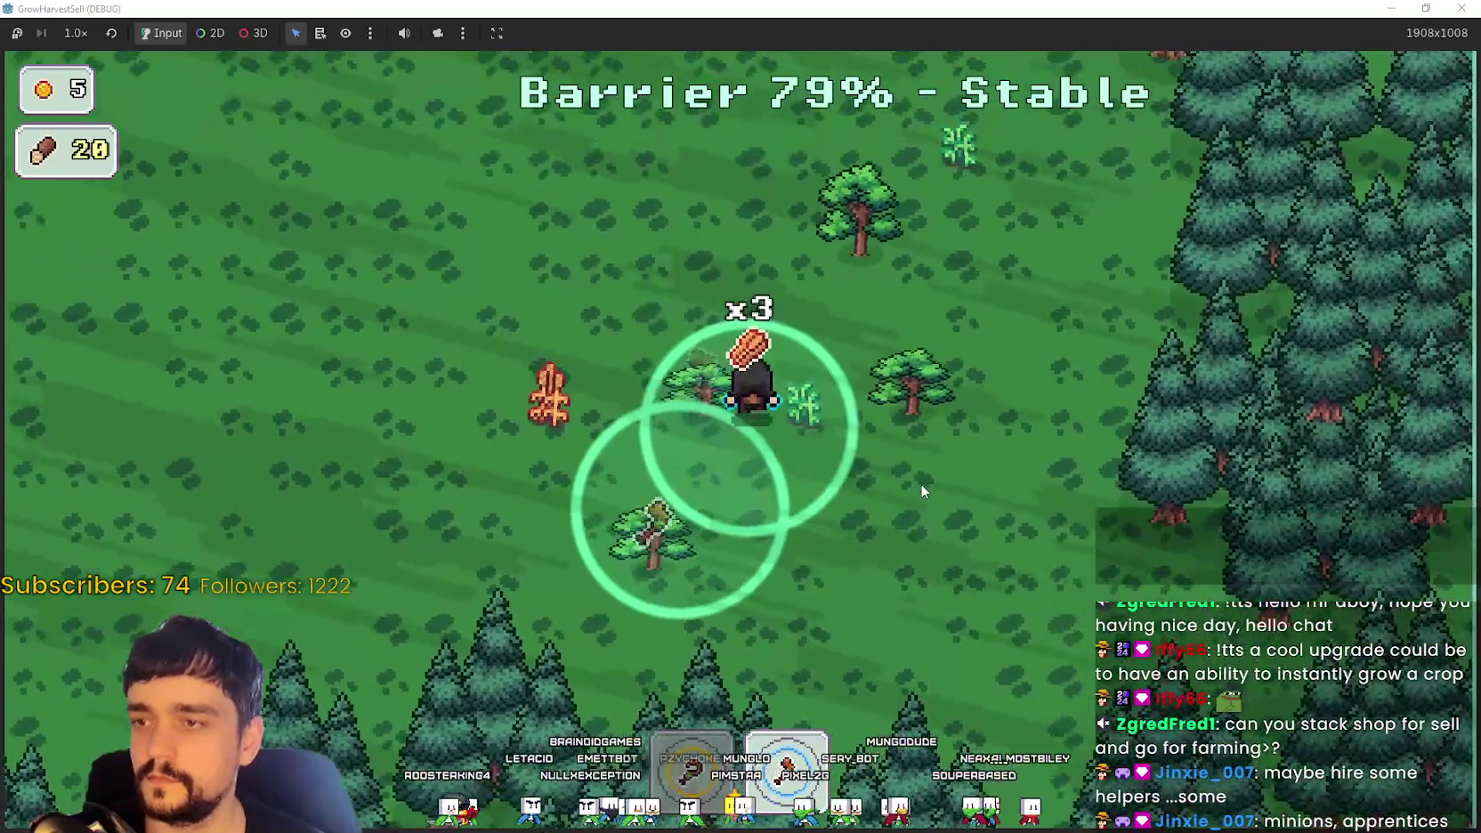
{"action": "key", "text": "d"}
{"action": "key", "text": "e"}
{"action": "key", "text": "a"}
{"action": "key", "text": "s"}
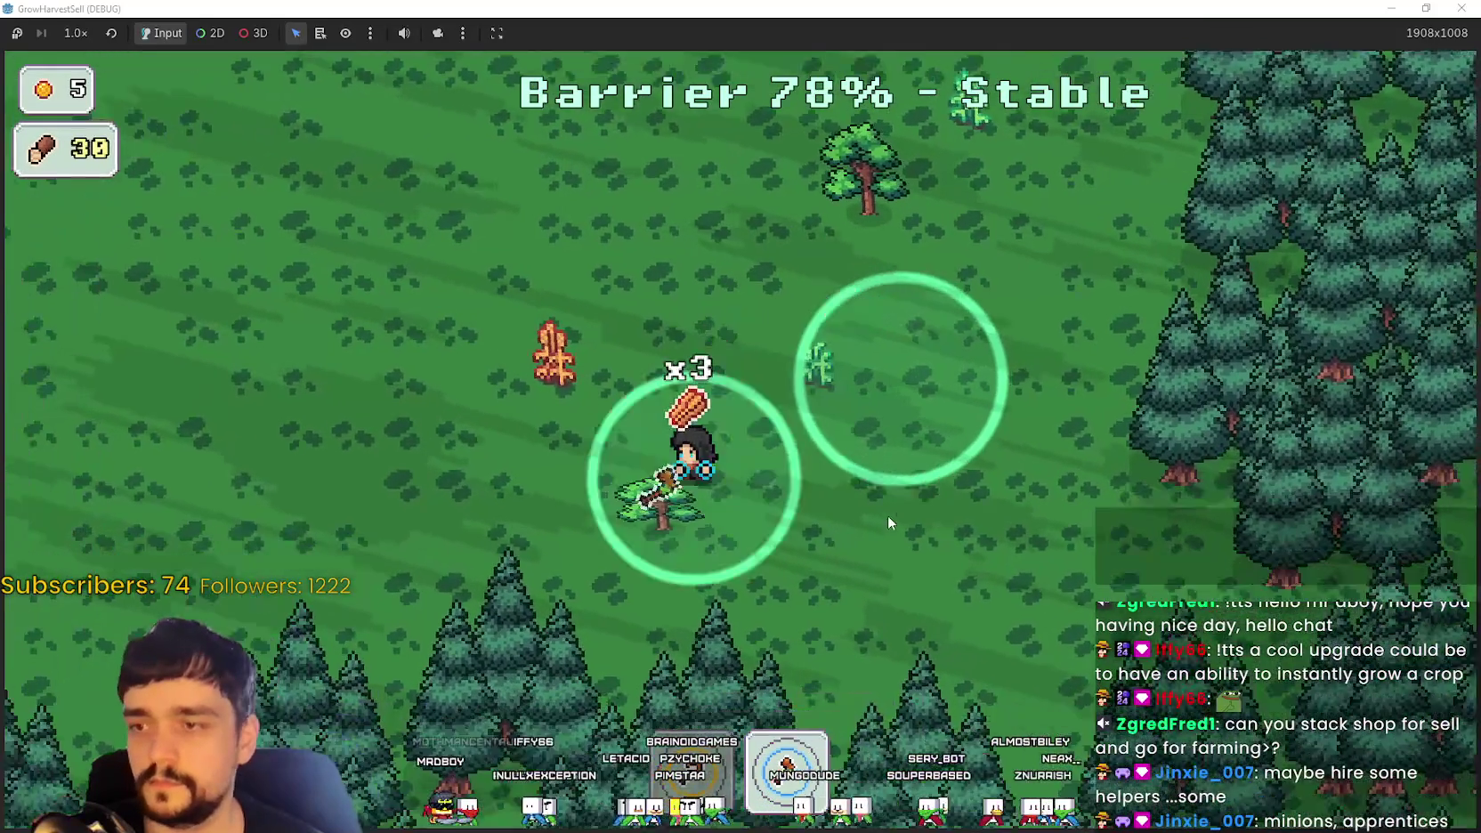
{"action": "key", "text": "e"}
{"action": "key", "text": "d"}
{"action": "key", "text": "w"}
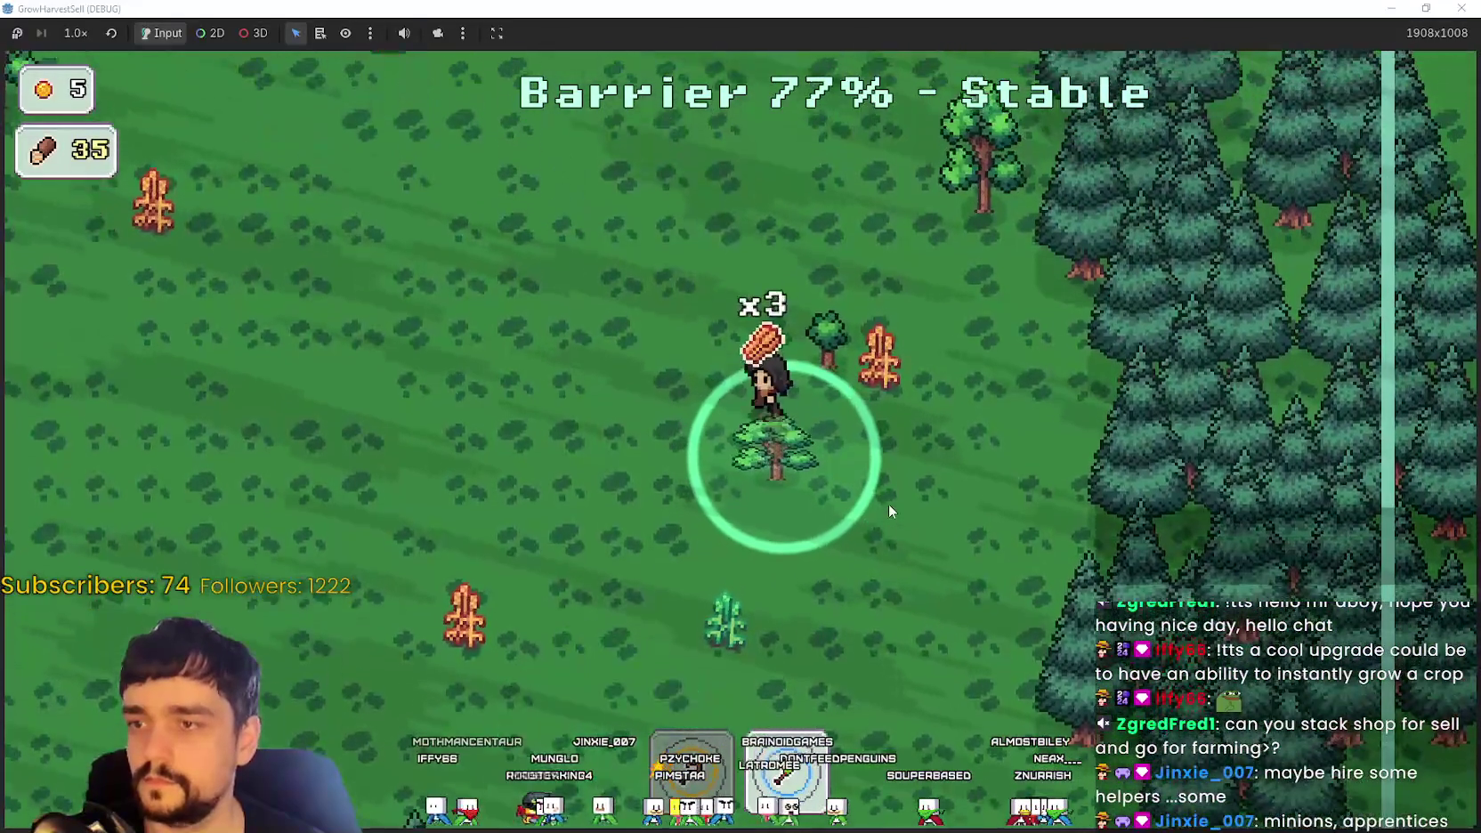
Step: Chop more trees while moving up, then down through the forest
{"action": "key", "text": "a"}
{"action": "key", "text": "w"}
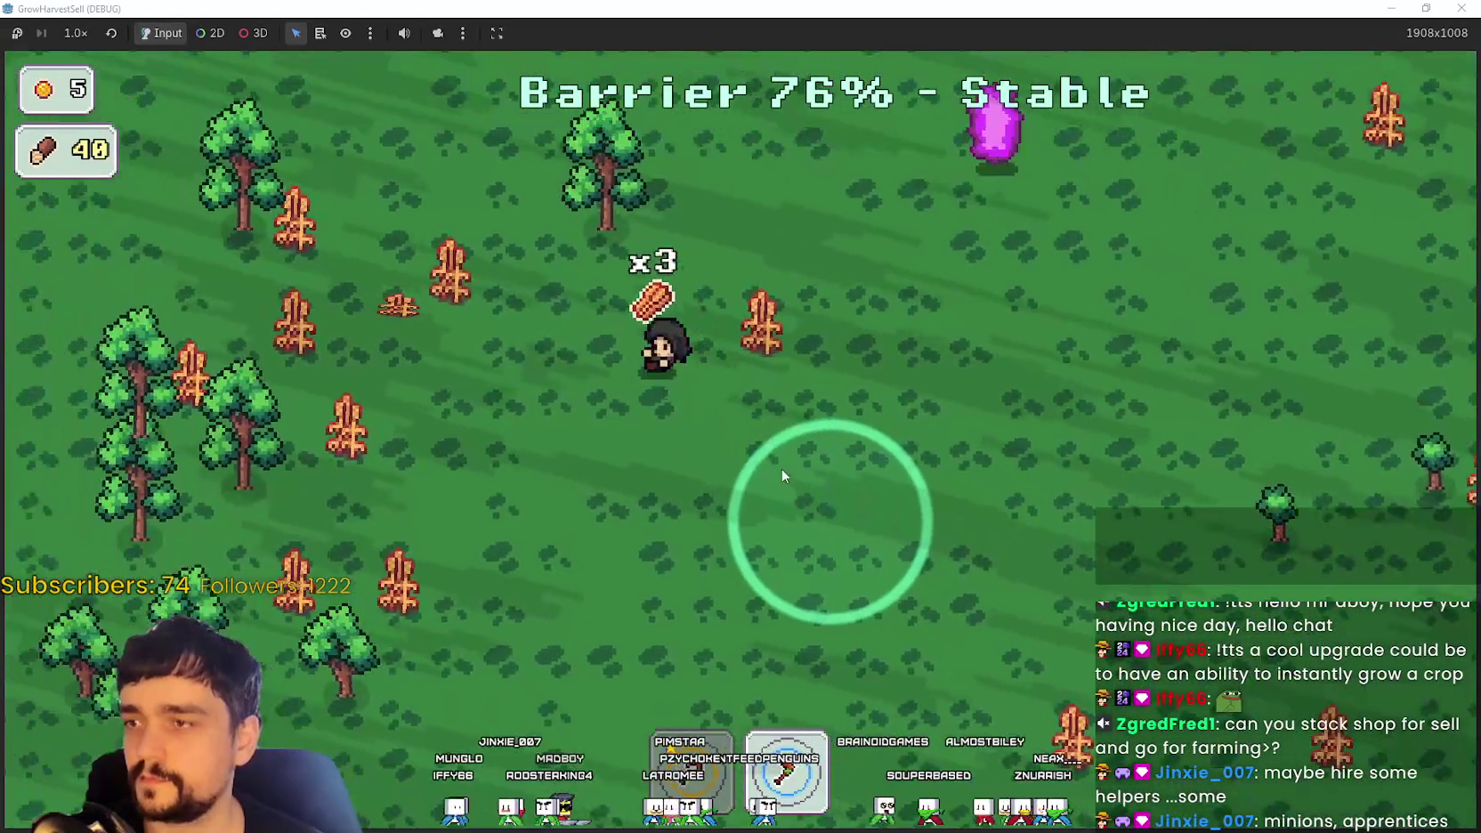
{"action": "key", "text": "e"}
{"action": "key", "text": "a"}
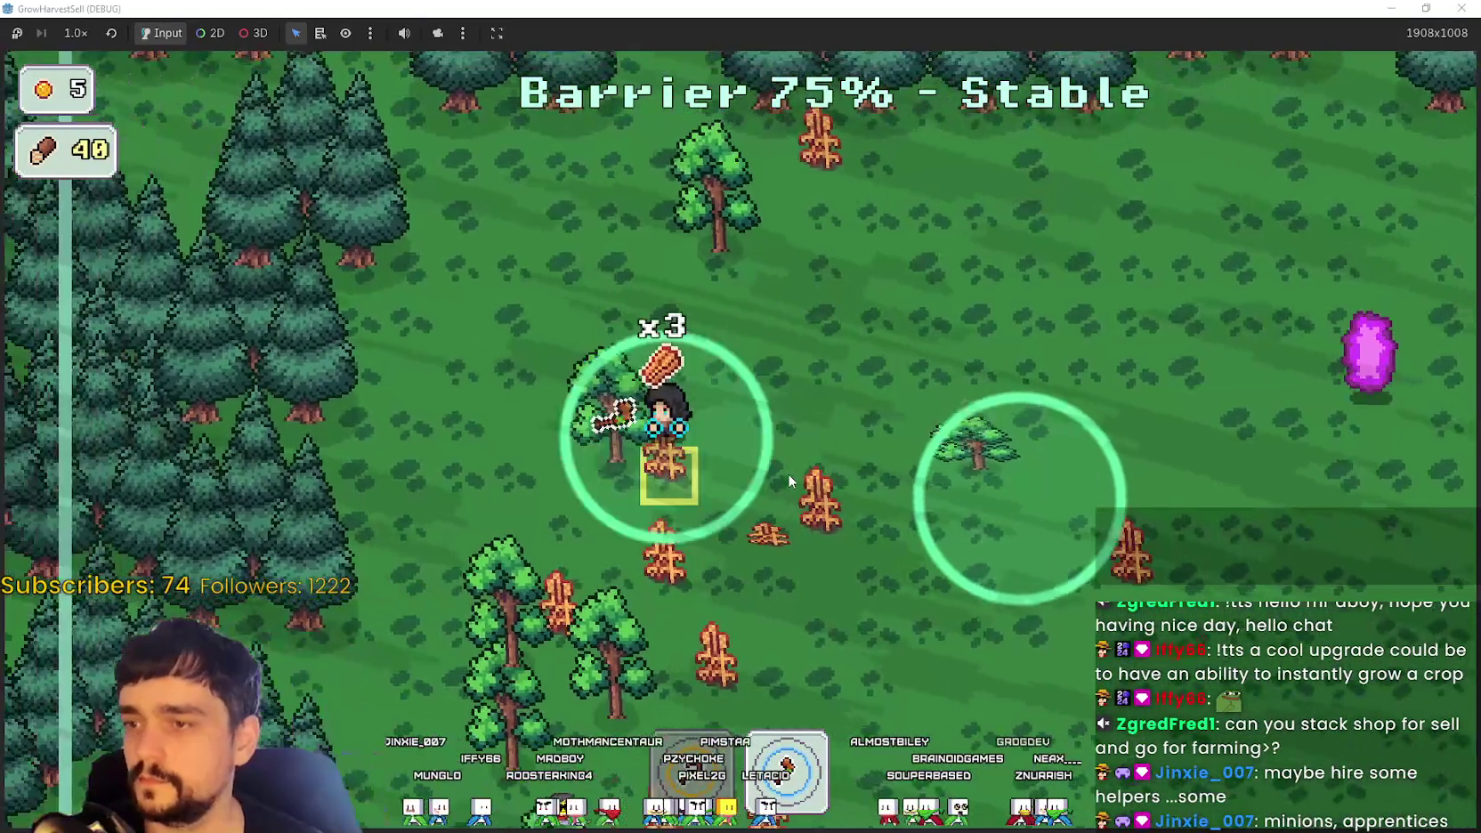
{"action": "key", "text": "e"}
{"action": "key", "text": "s"}
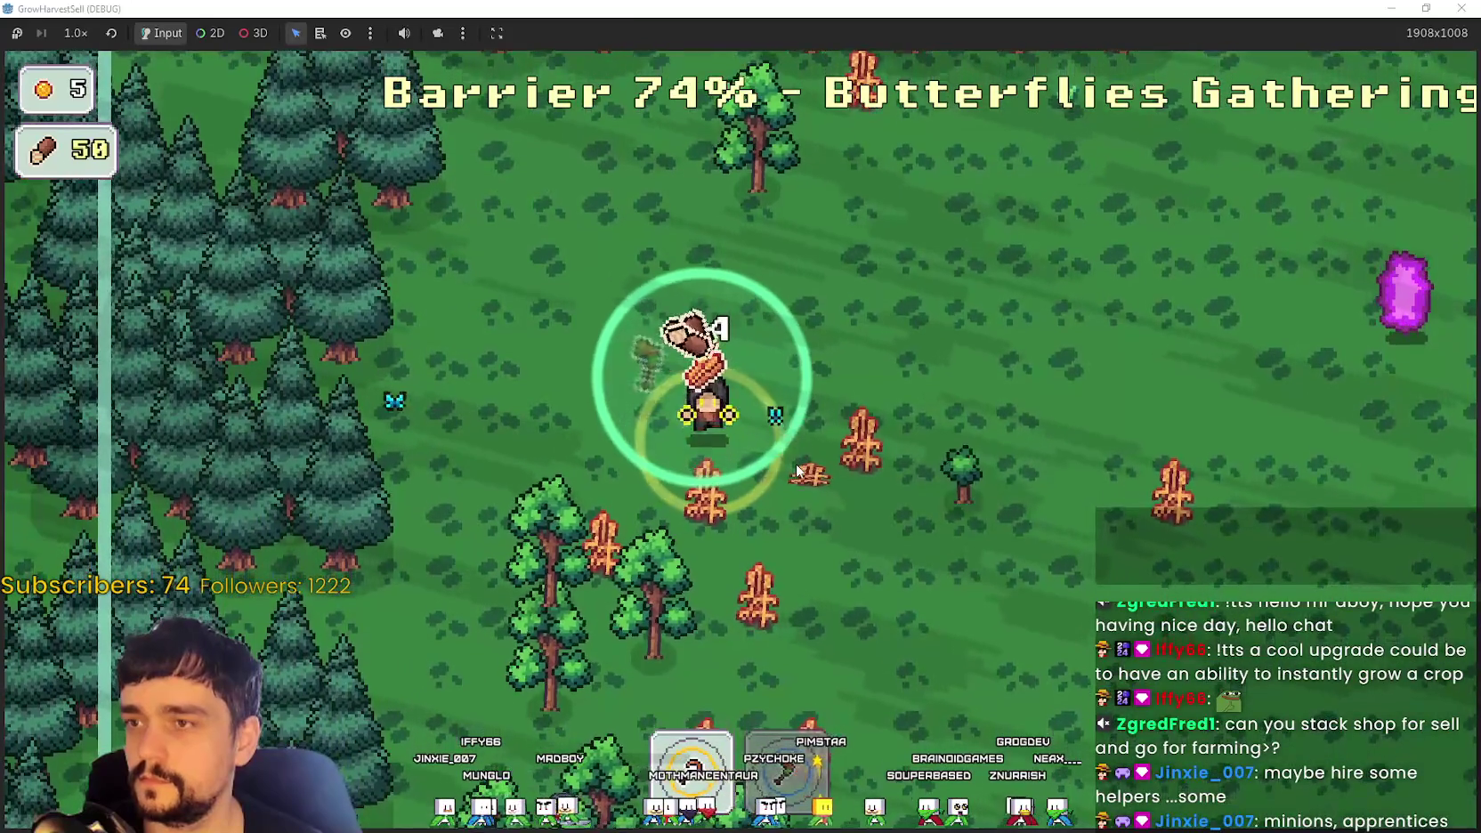
{"action": "key", "text": "s"}
{"action": "key", "text": "e"}
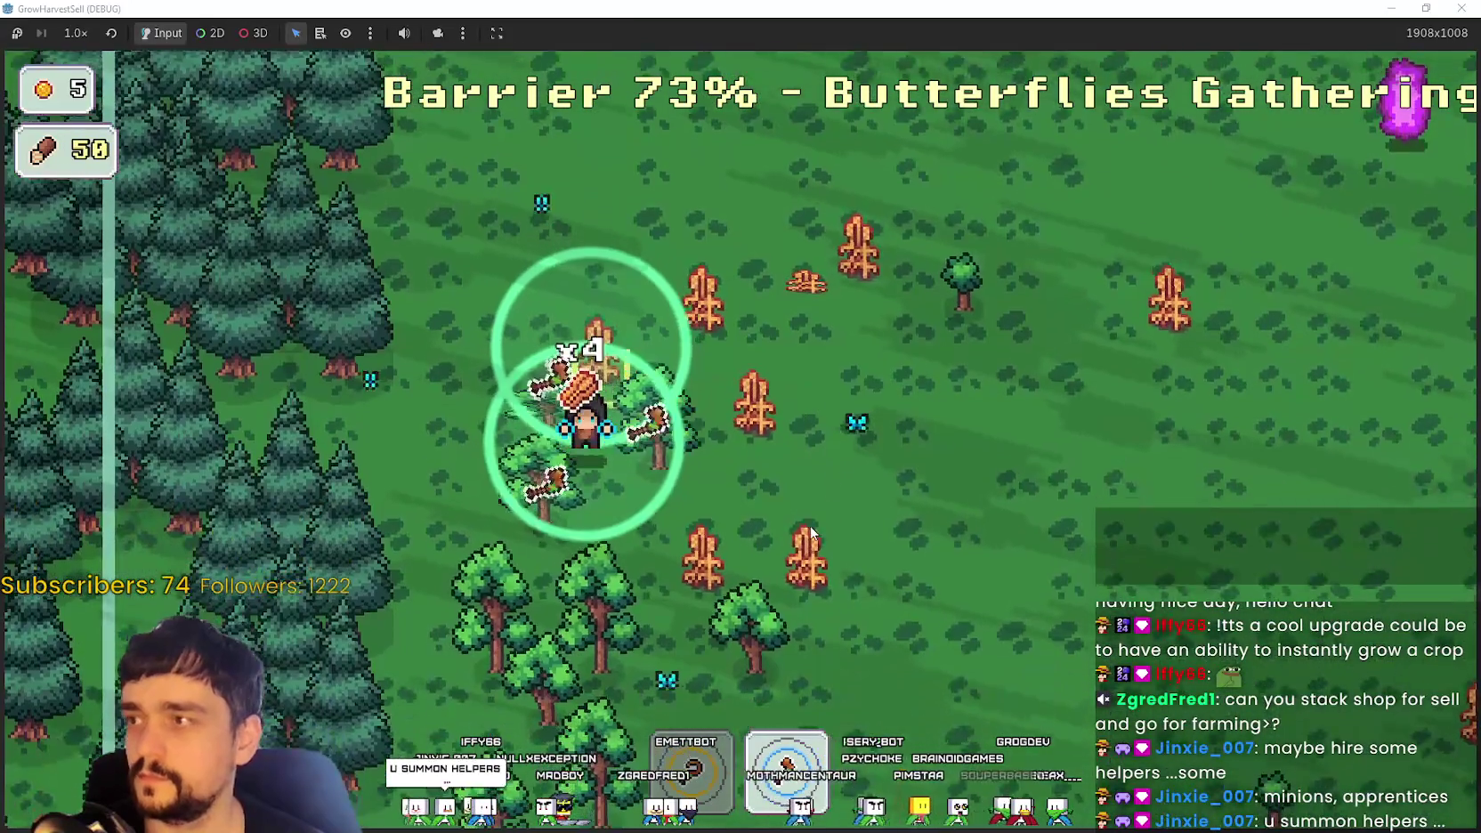
{"action": "key", "text": "s"}
{"action": "key", "text": "e"}
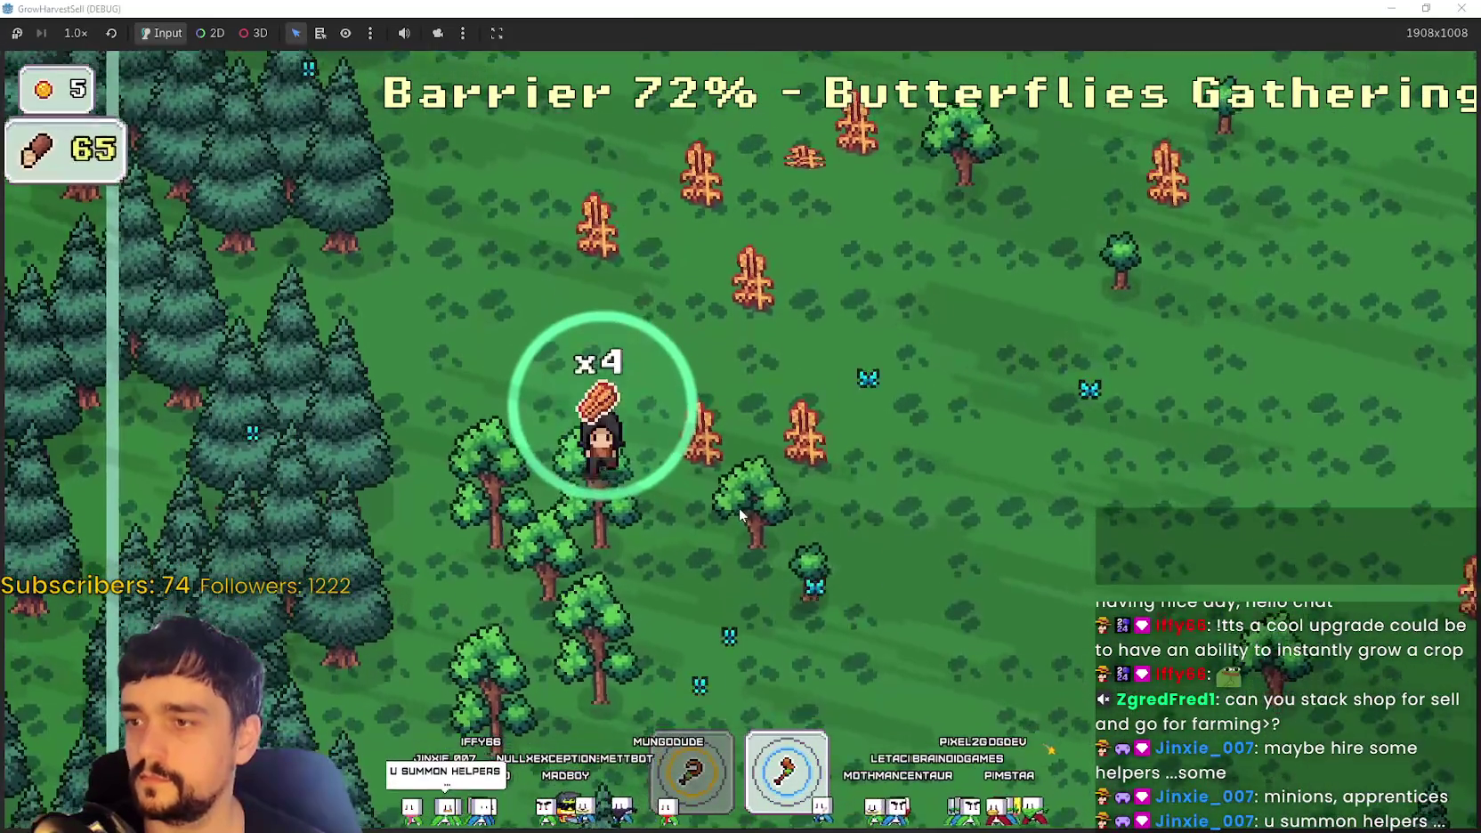
{"action": "key", "text": "s"}
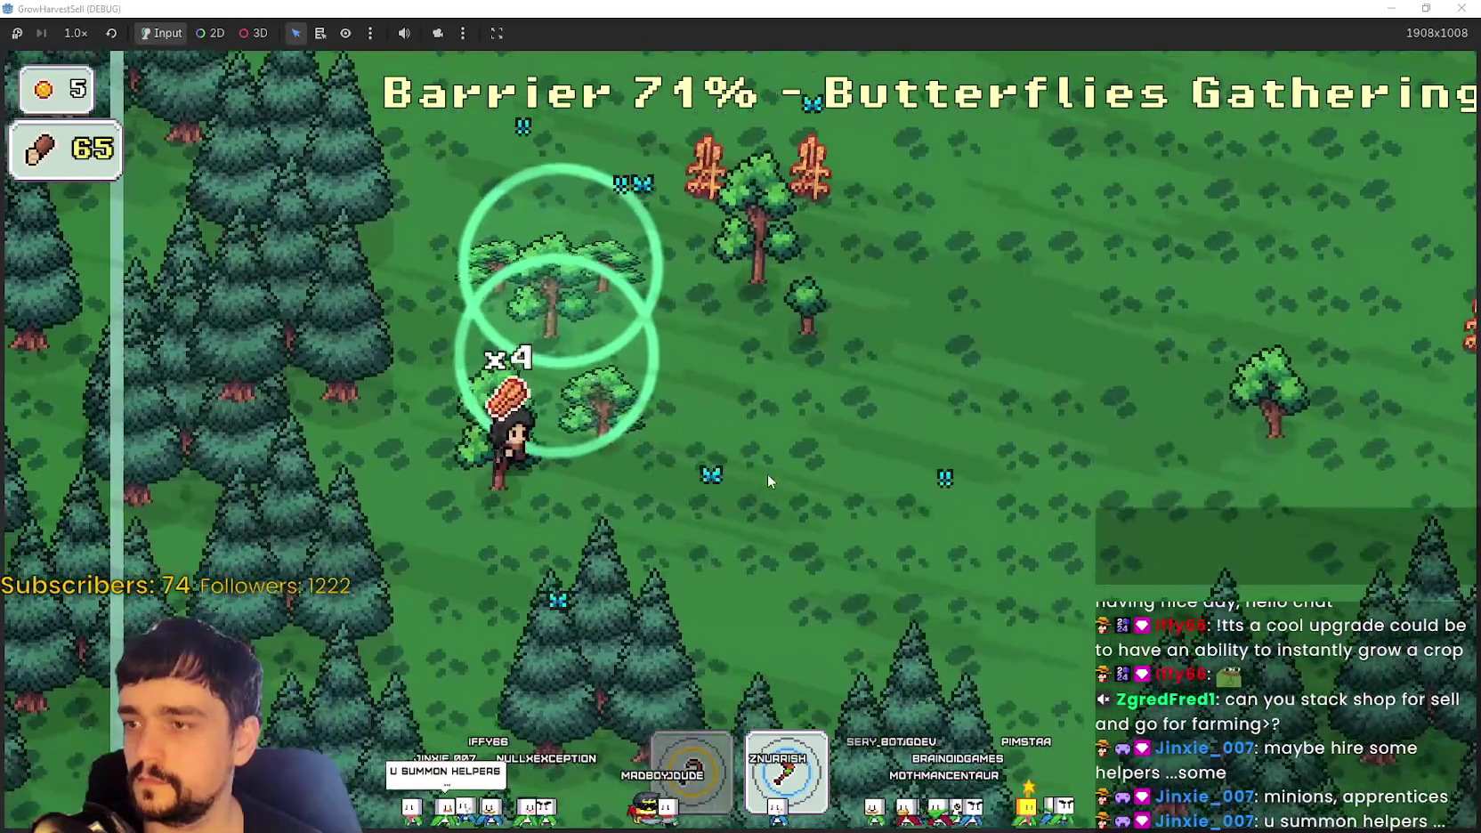
{"action": "key", "text": "e"}
{"action": "key", "text": "w"}
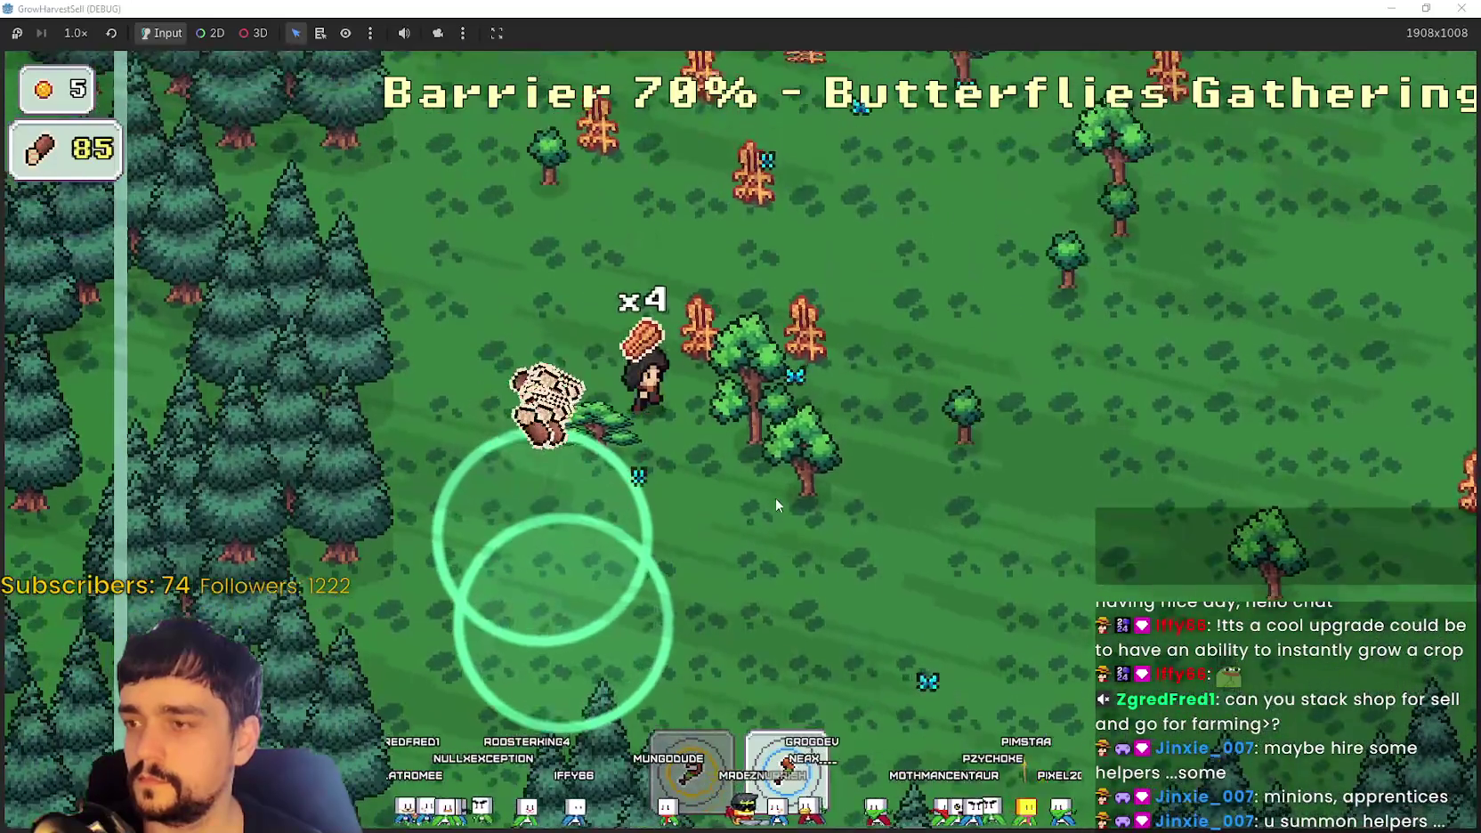
{"action": "key", "text": "e"}
{"action": "key", "text": "d"}
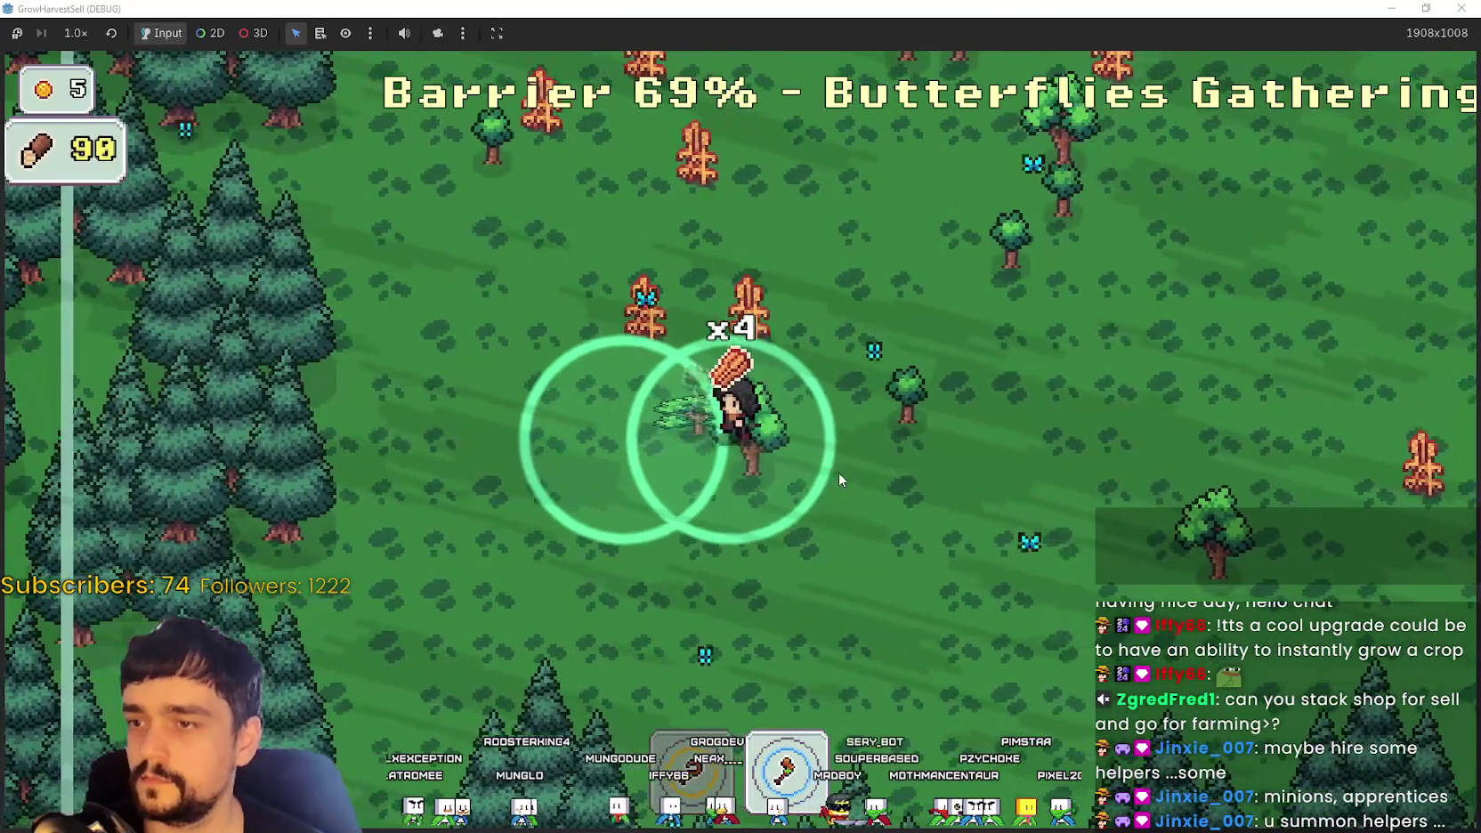
Step: Walk up and right through the forest collecting wood until 115 is carried
{"action": "key", "text": "d"}
{"action": "key", "text": "w"}
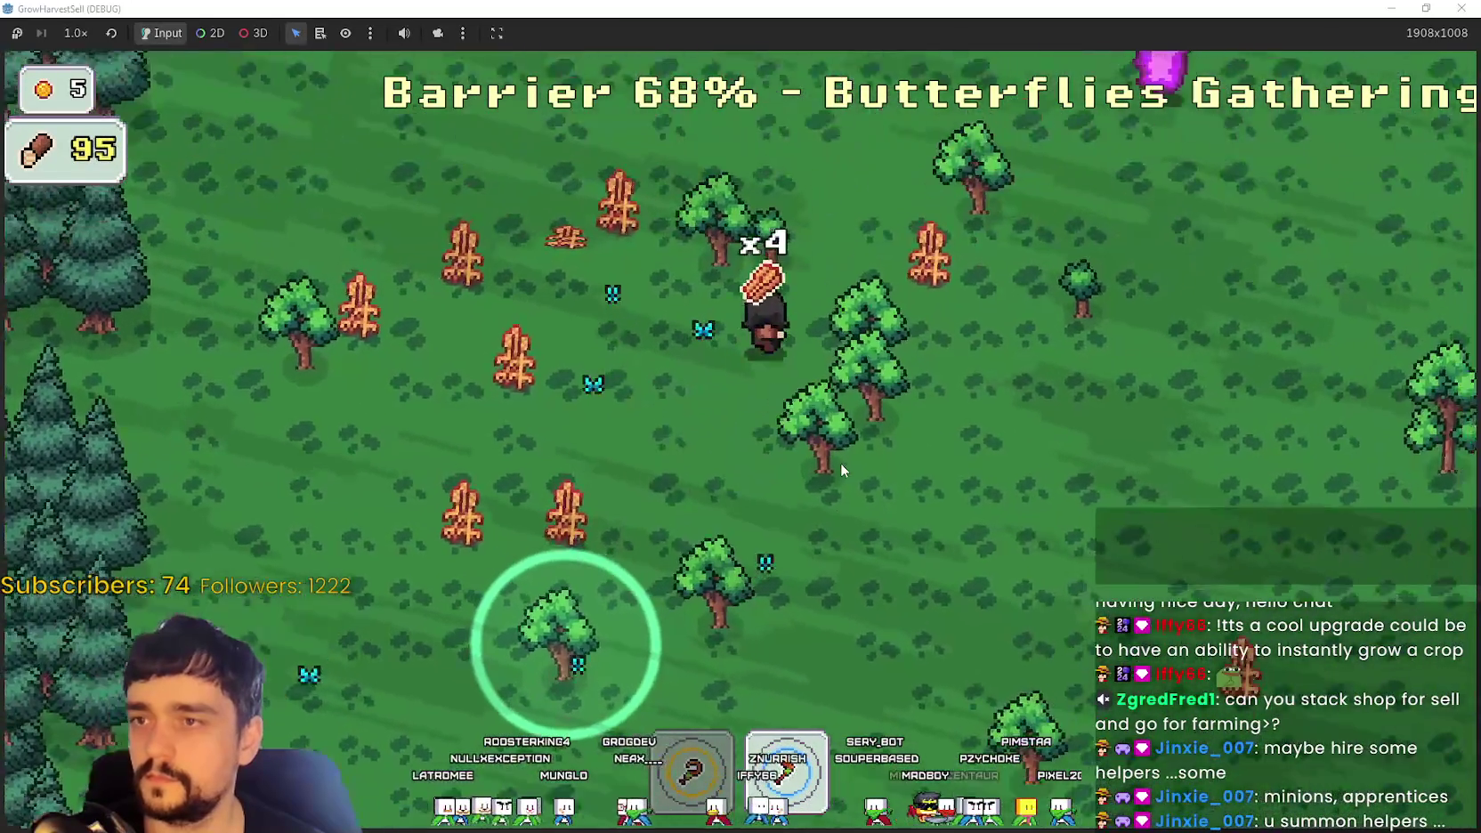
{"action": "key", "text": "d"}
{"action": "key", "text": "s"}
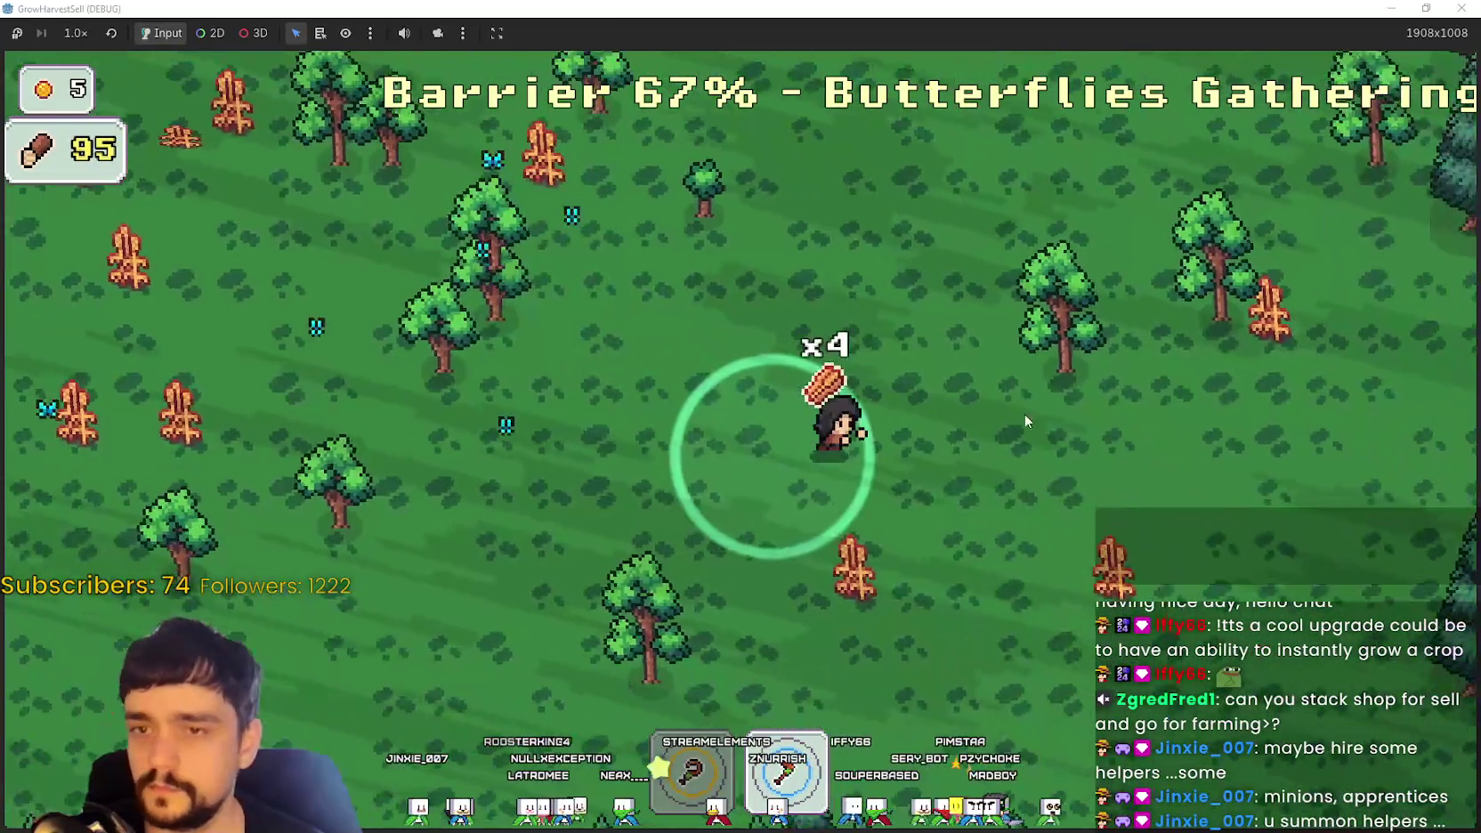
{"action": "key", "text": "d"}
{"action": "key", "text": "w"}
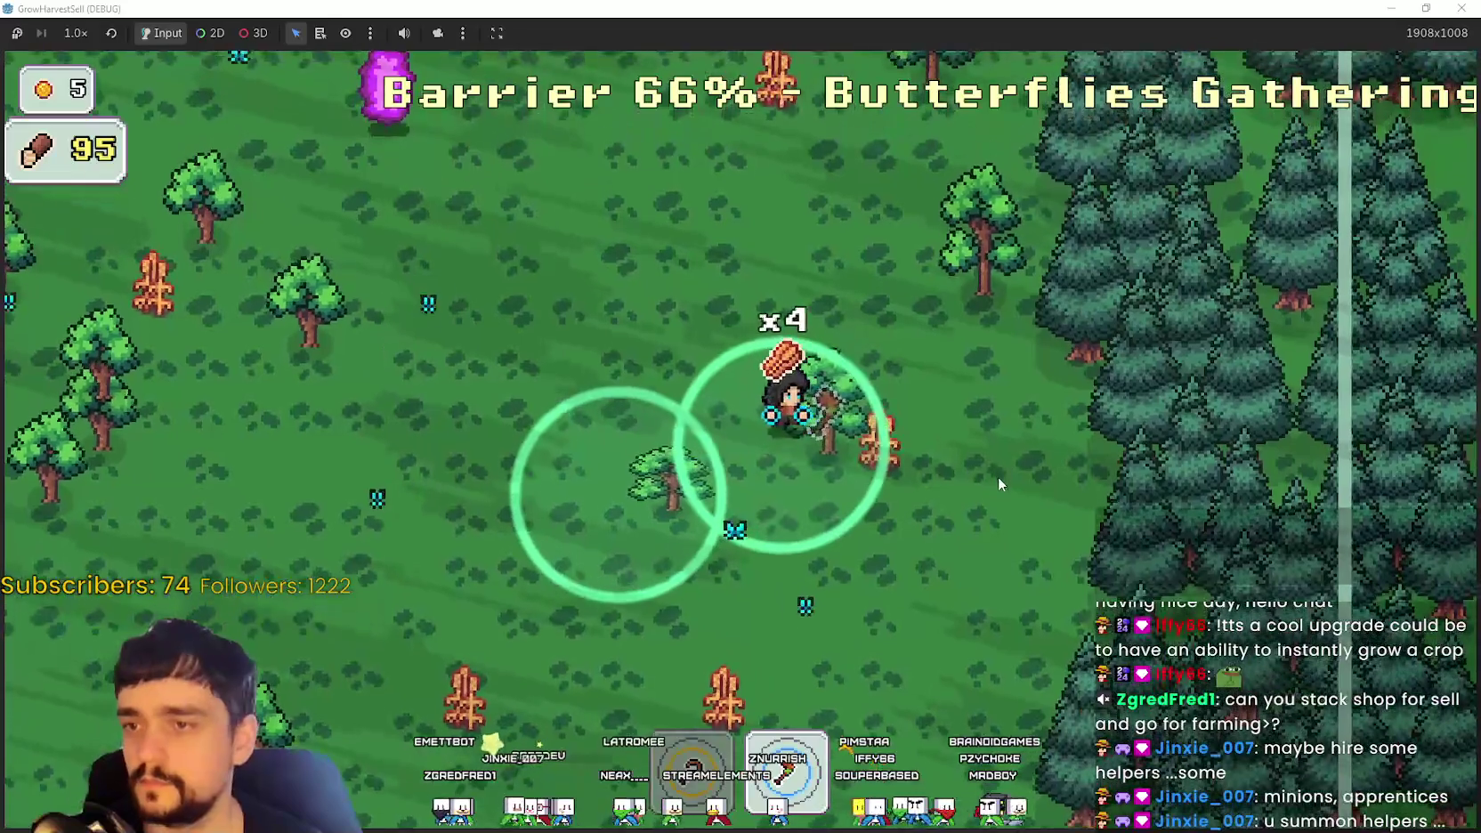
{"action": "key", "text": "d"}
{"action": "key", "text": "w"}
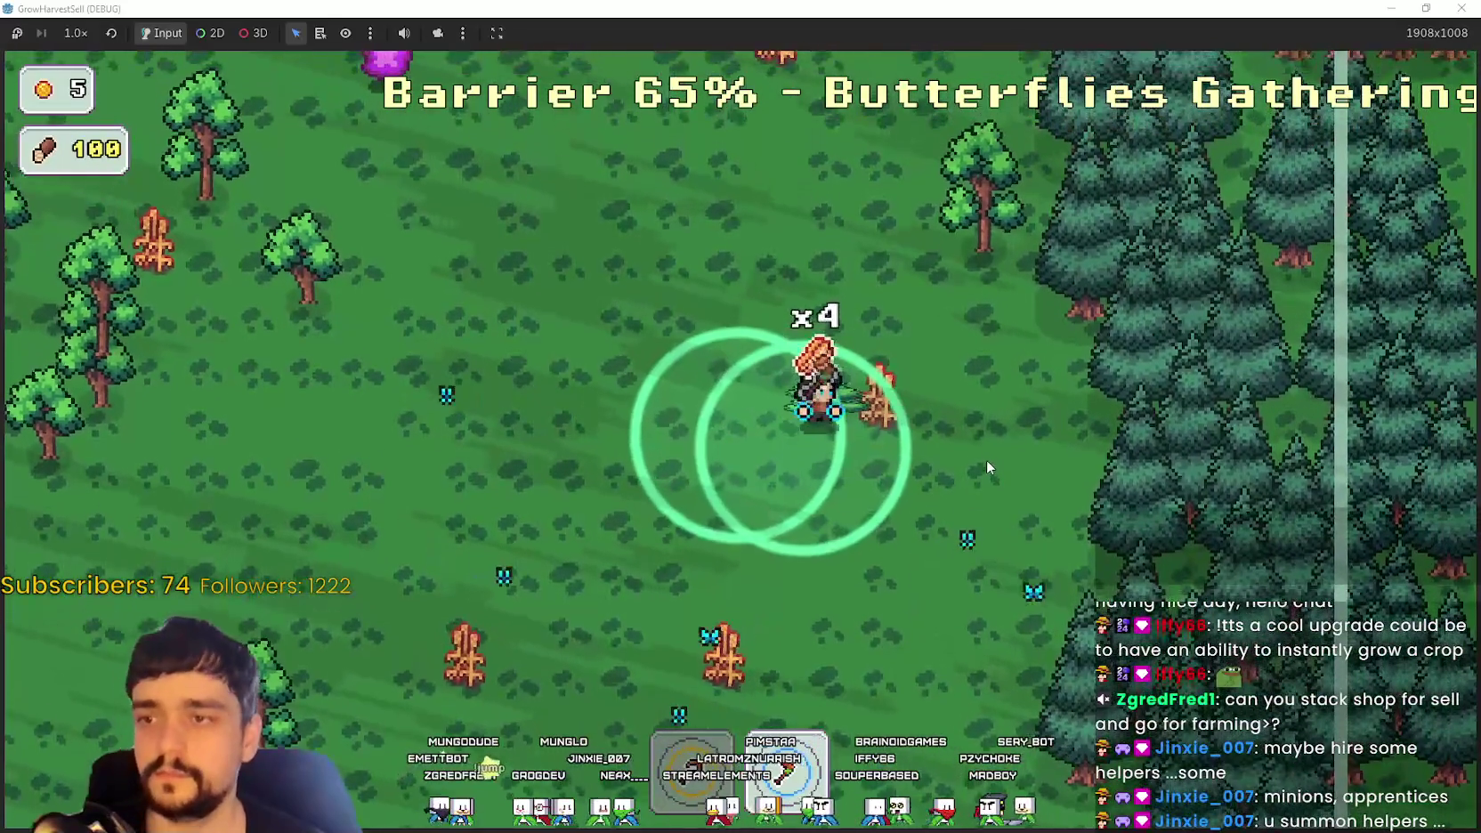
{"action": "key", "text": "w"}
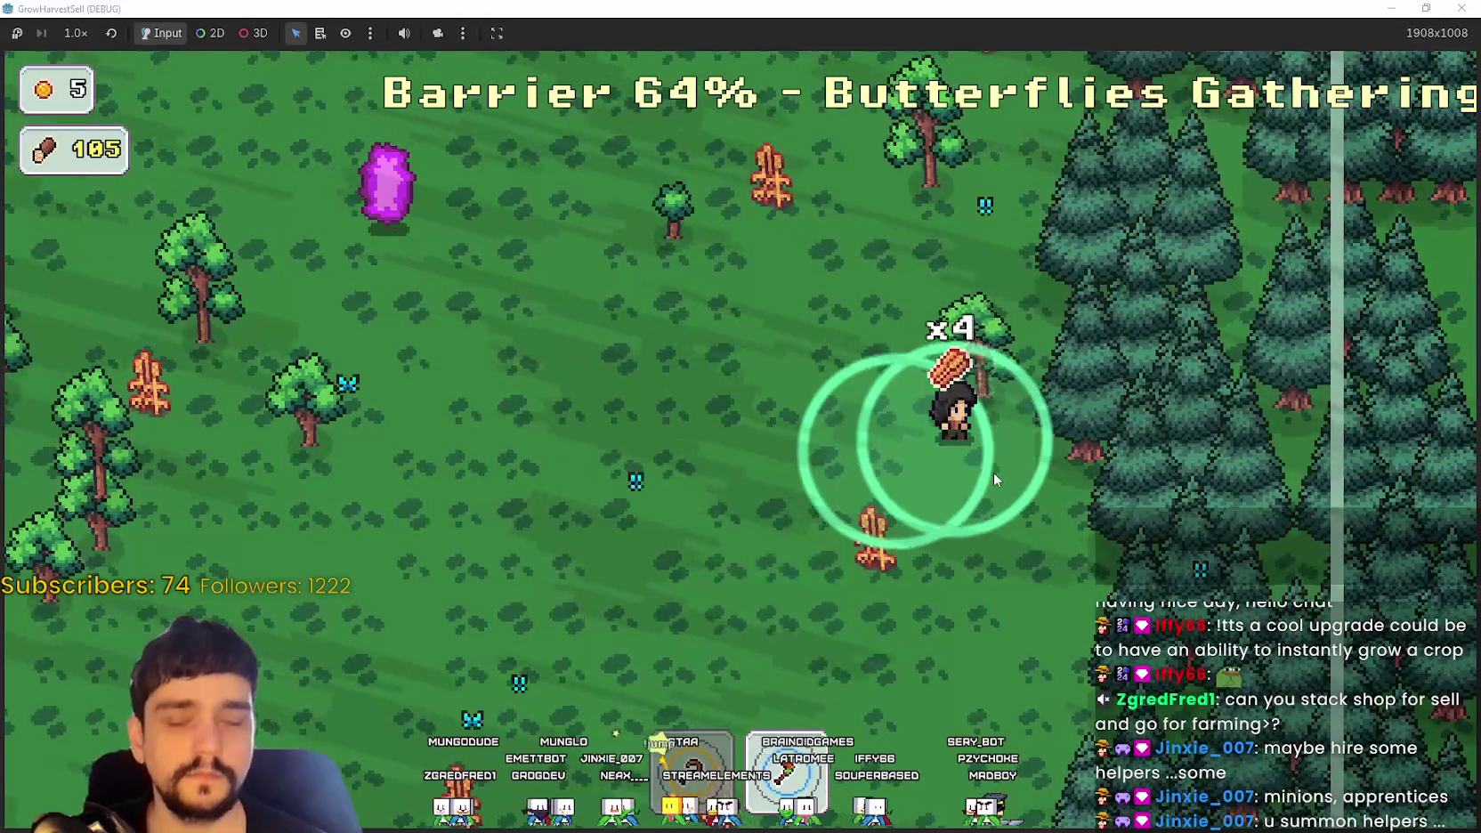
{"action": "key", "text": "w"}
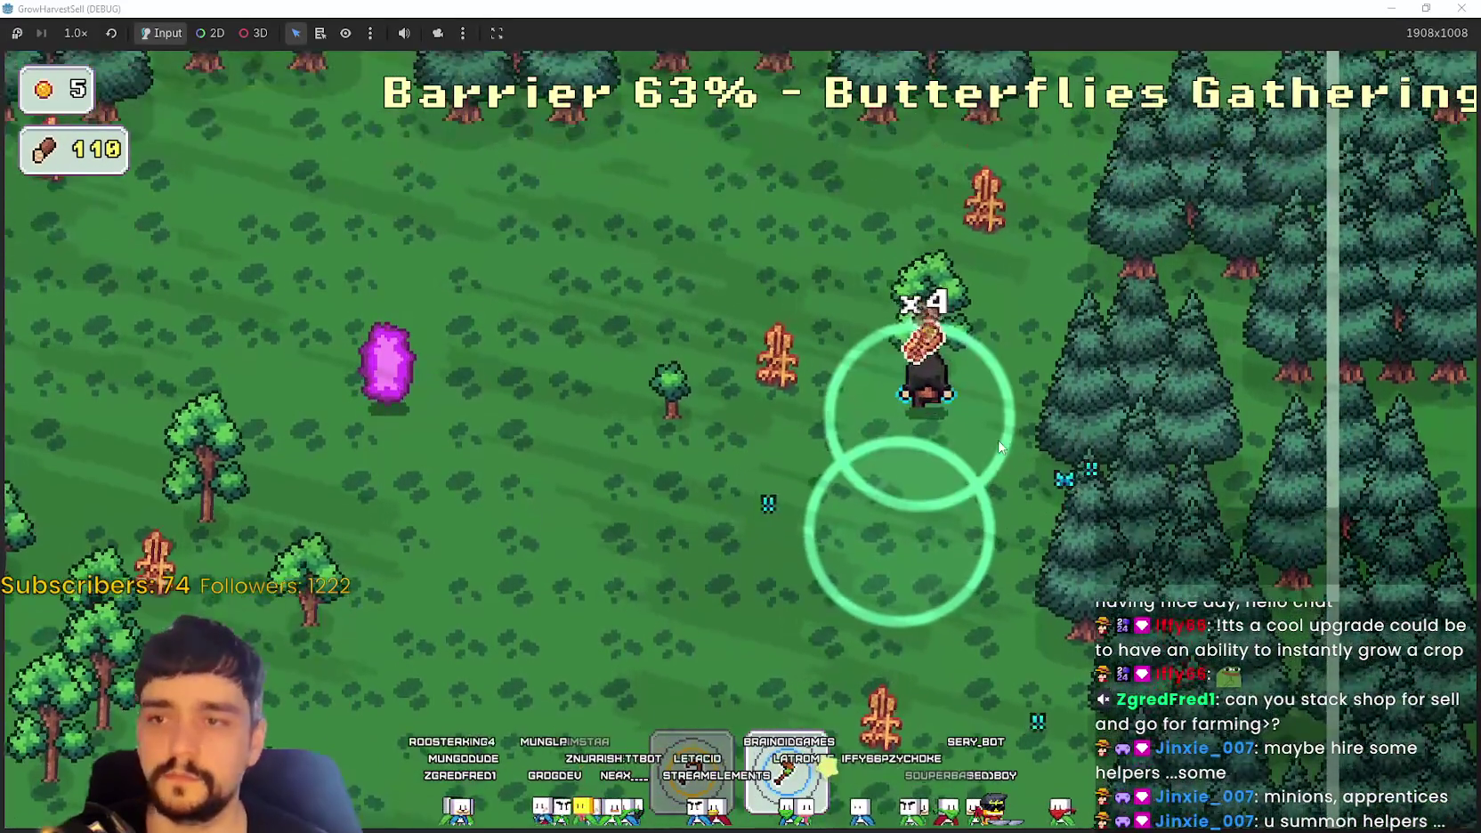
Step: Step into the green exit circle to travel back to the village
{"action": "key", "text": "s"}
{"action": "key", "text": "a"}
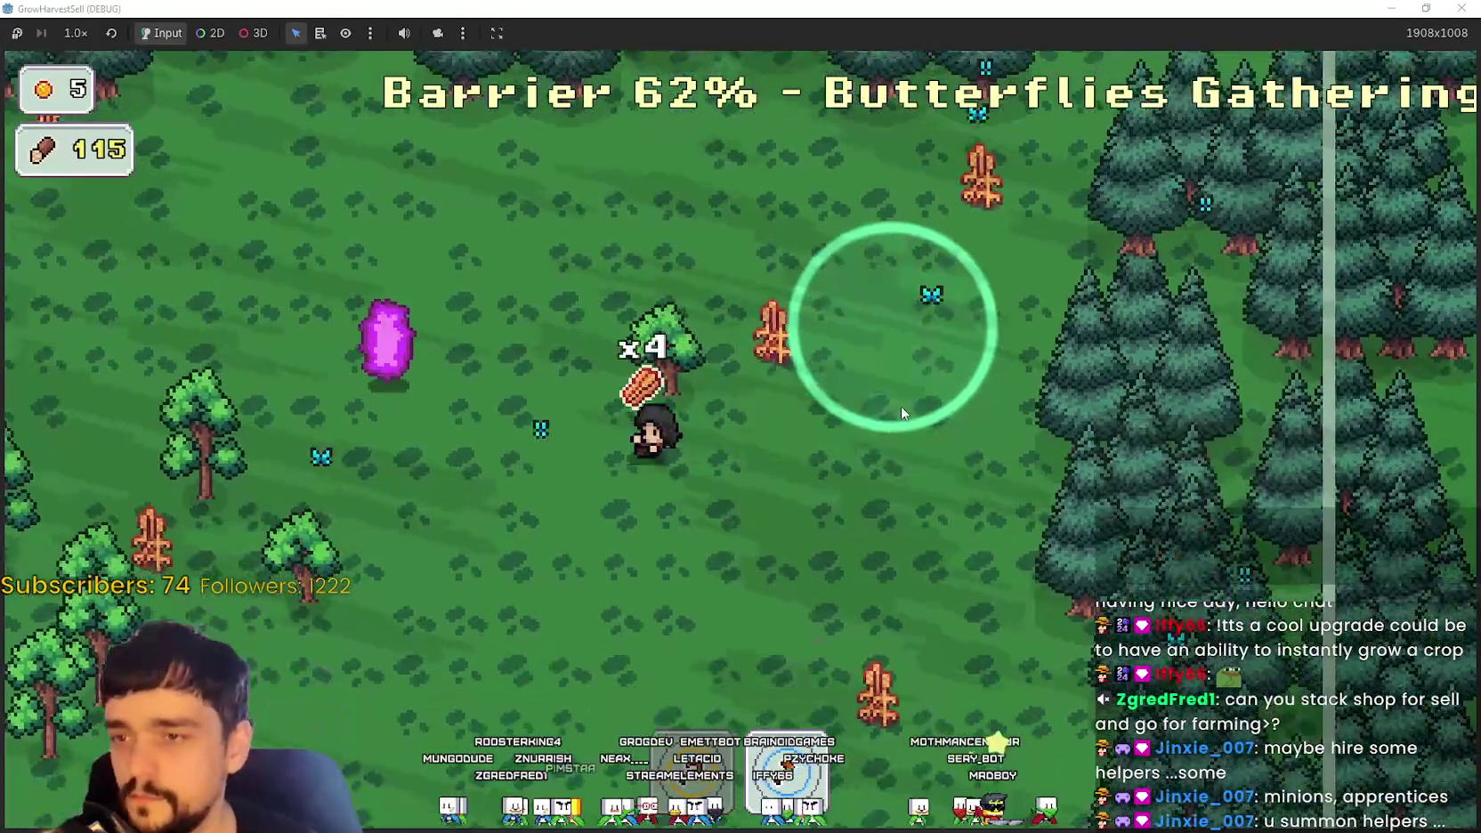
{"action": "key", "text": "d"}
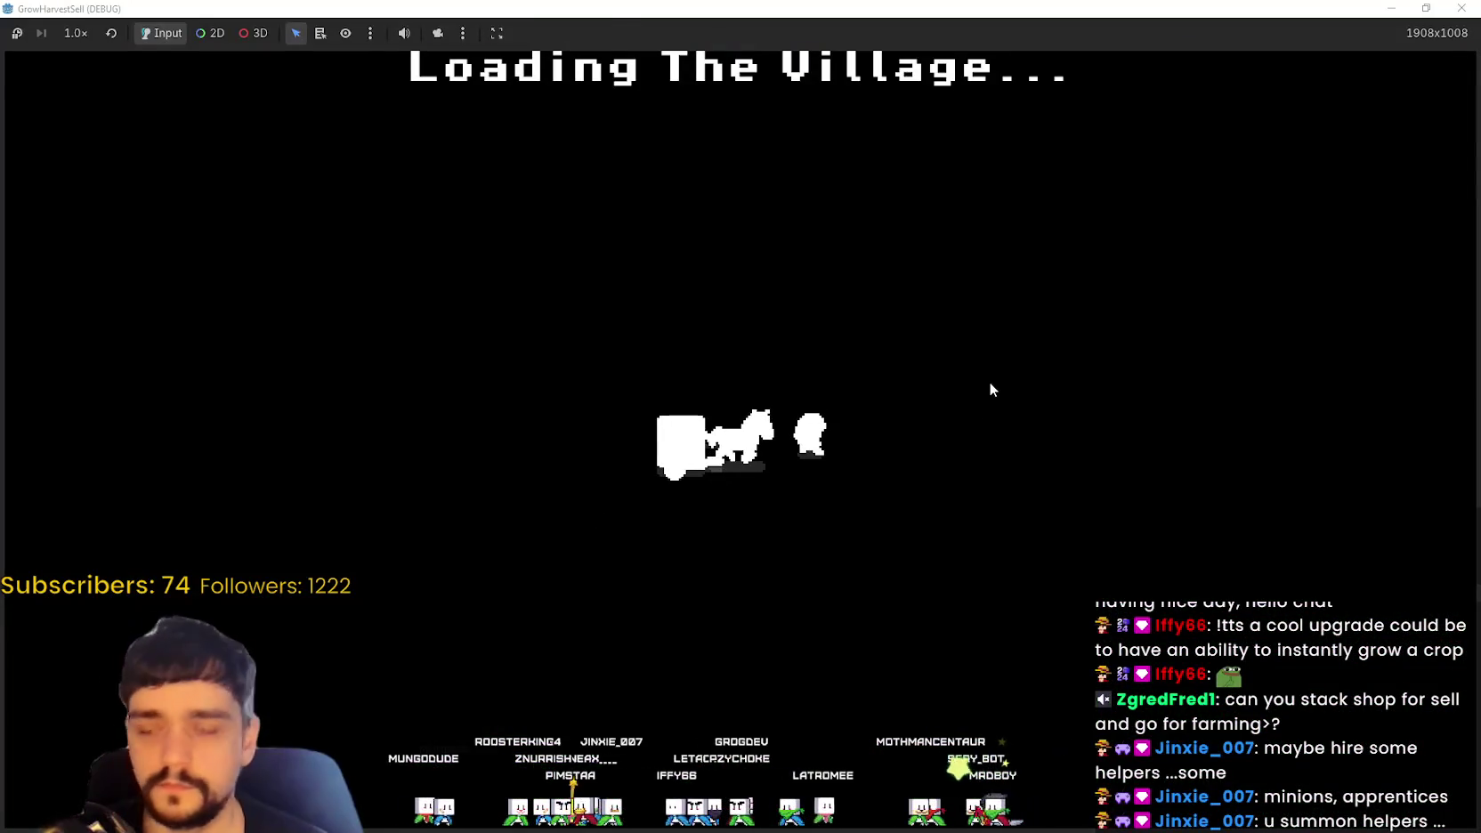
Step: Carry wood from the crates to the shop counter to stock the stall
{"action": "key", "text": "d"}
{"action": "key", "text": "w"}
{"action": "key", "text": "s"}
{"action": "key", "text": "a"}
{"action": "key", "text": "s"}
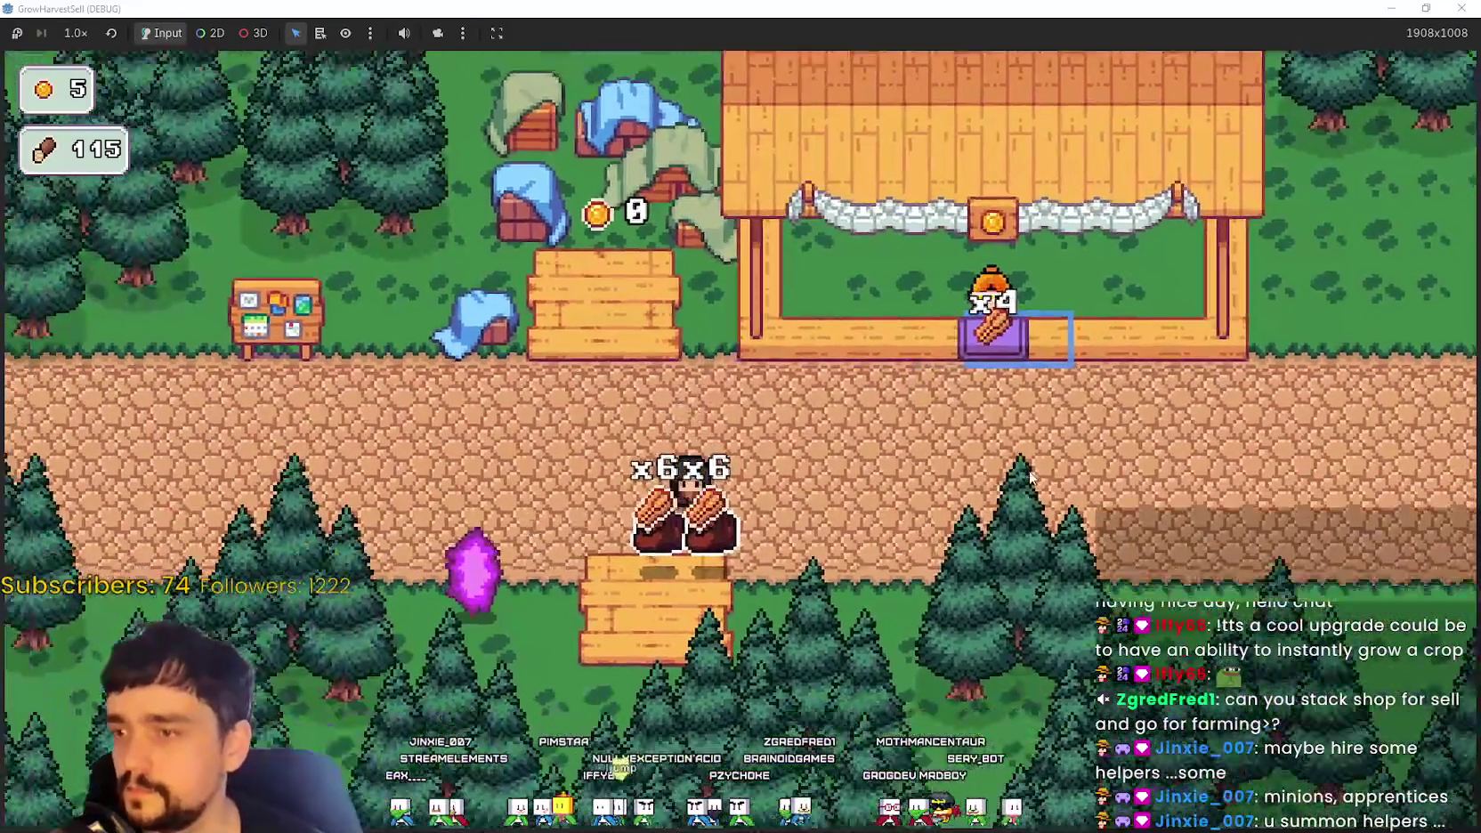
{"action": "key", "text": "d"}
{"action": "key", "text": "w"}
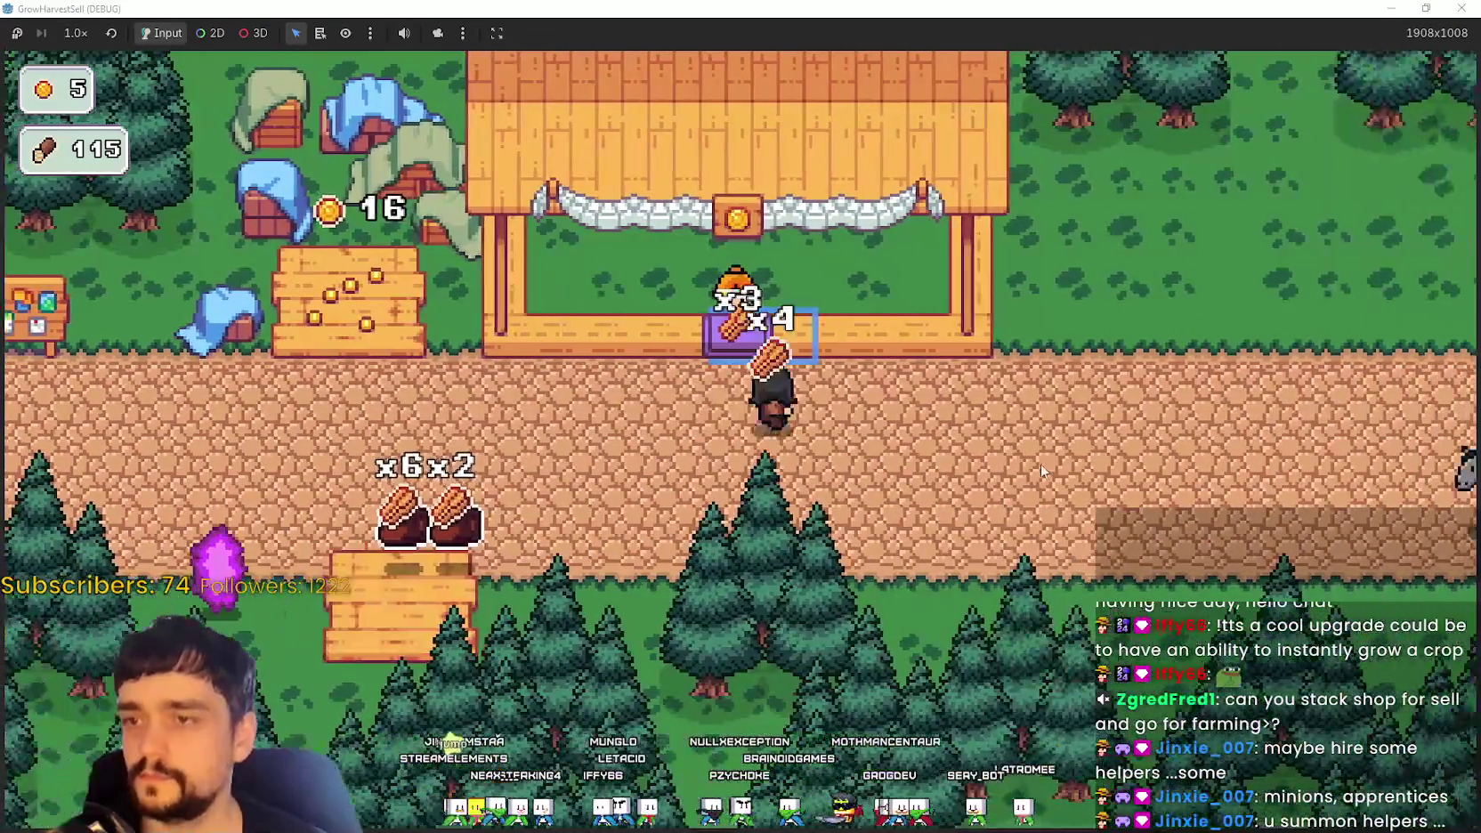
{"action": "key", "text": "s"}
{"action": "key", "text": "a"}
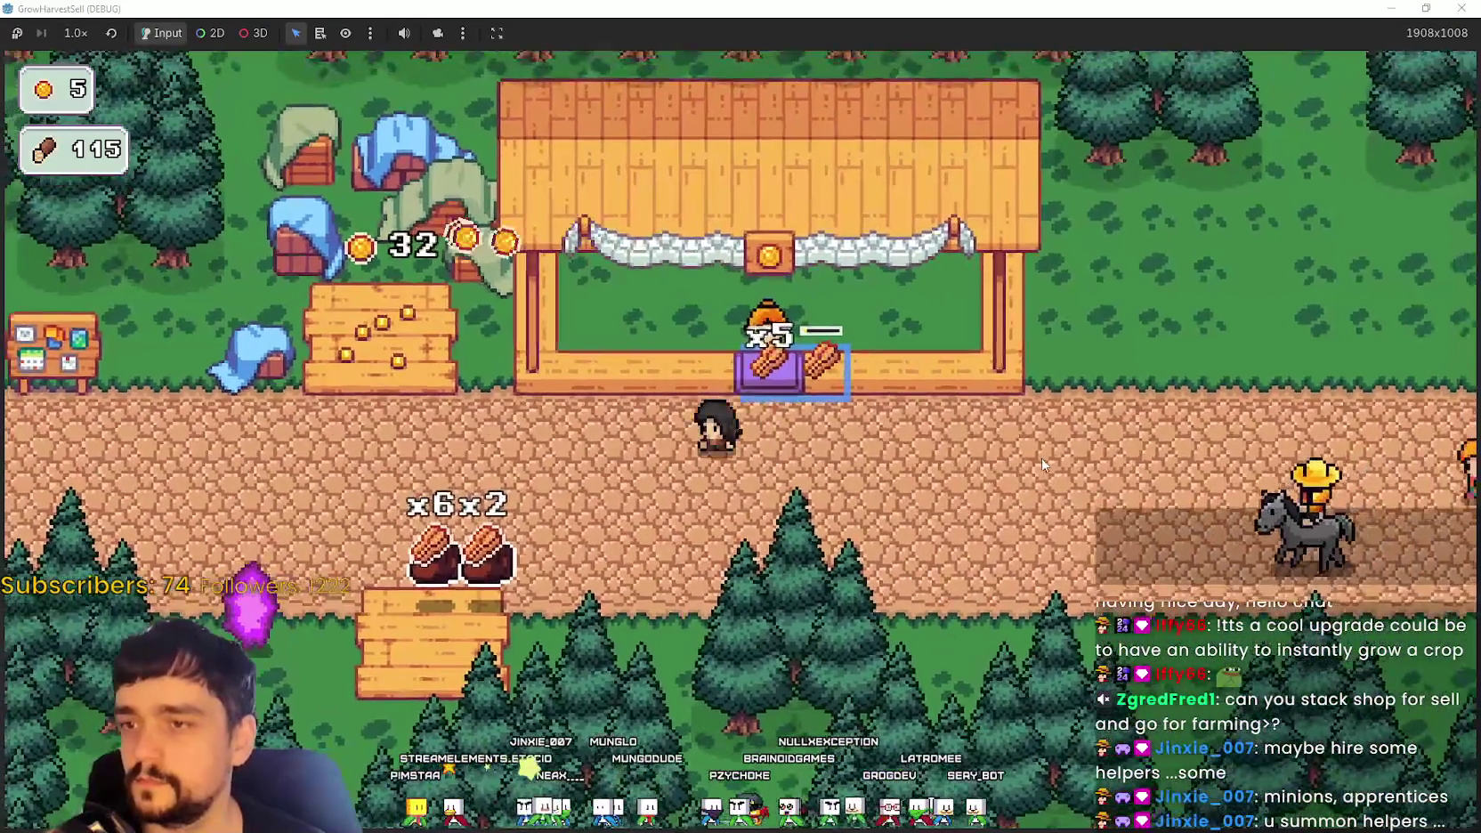
Step: Finish restocking the stall with wood, leaving 96 coins, and open the Prestige tree
{"action": "key", "text": "d"}
{"action": "key", "text": "w"}
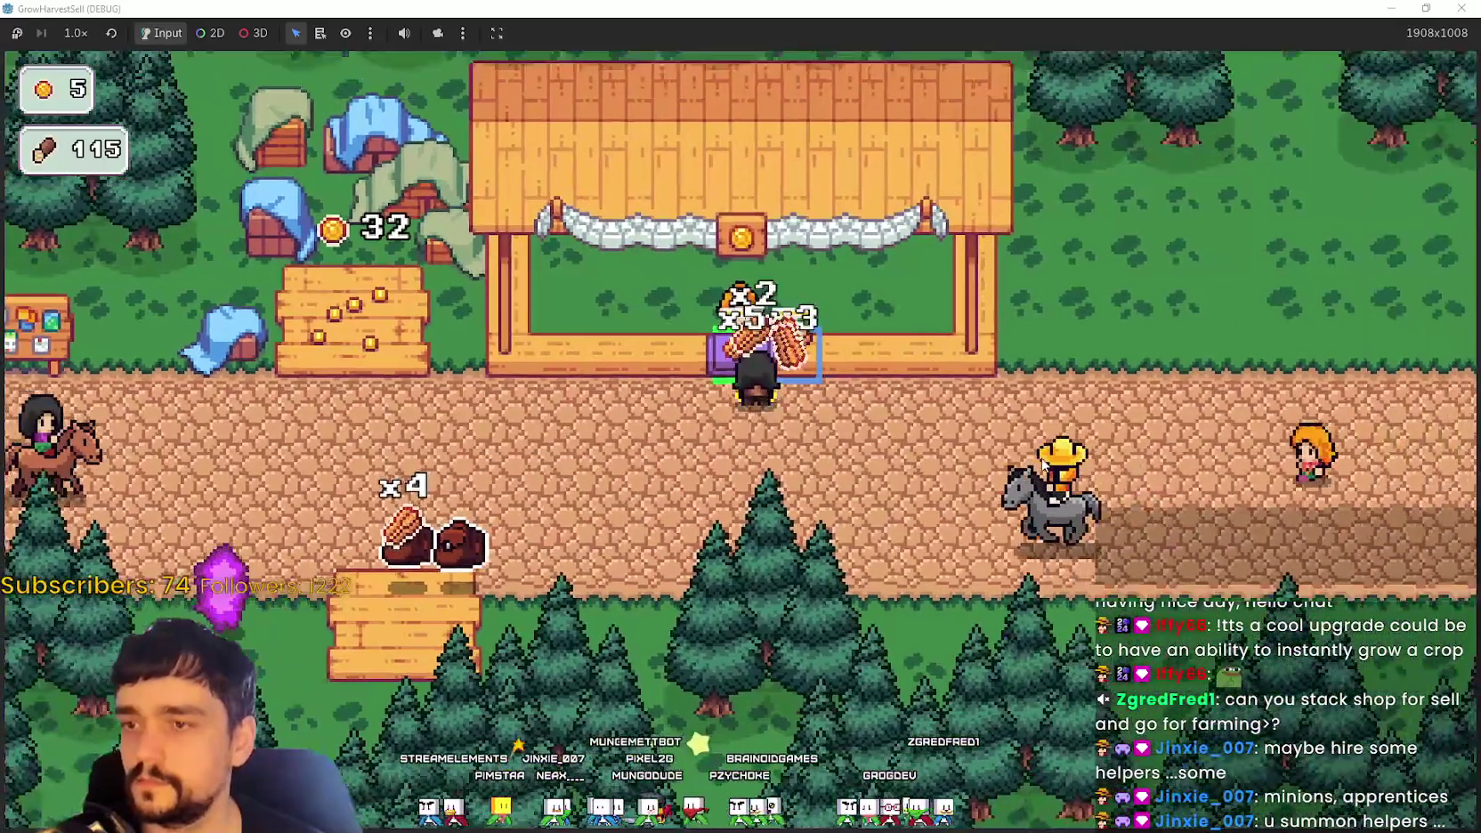
{"action": "key", "text": "s"}
{"action": "key", "text": "a"}
{"action": "key", "text": "d"}
{"action": "key", "text": "w"}
{"action": "key", "text": "a"}
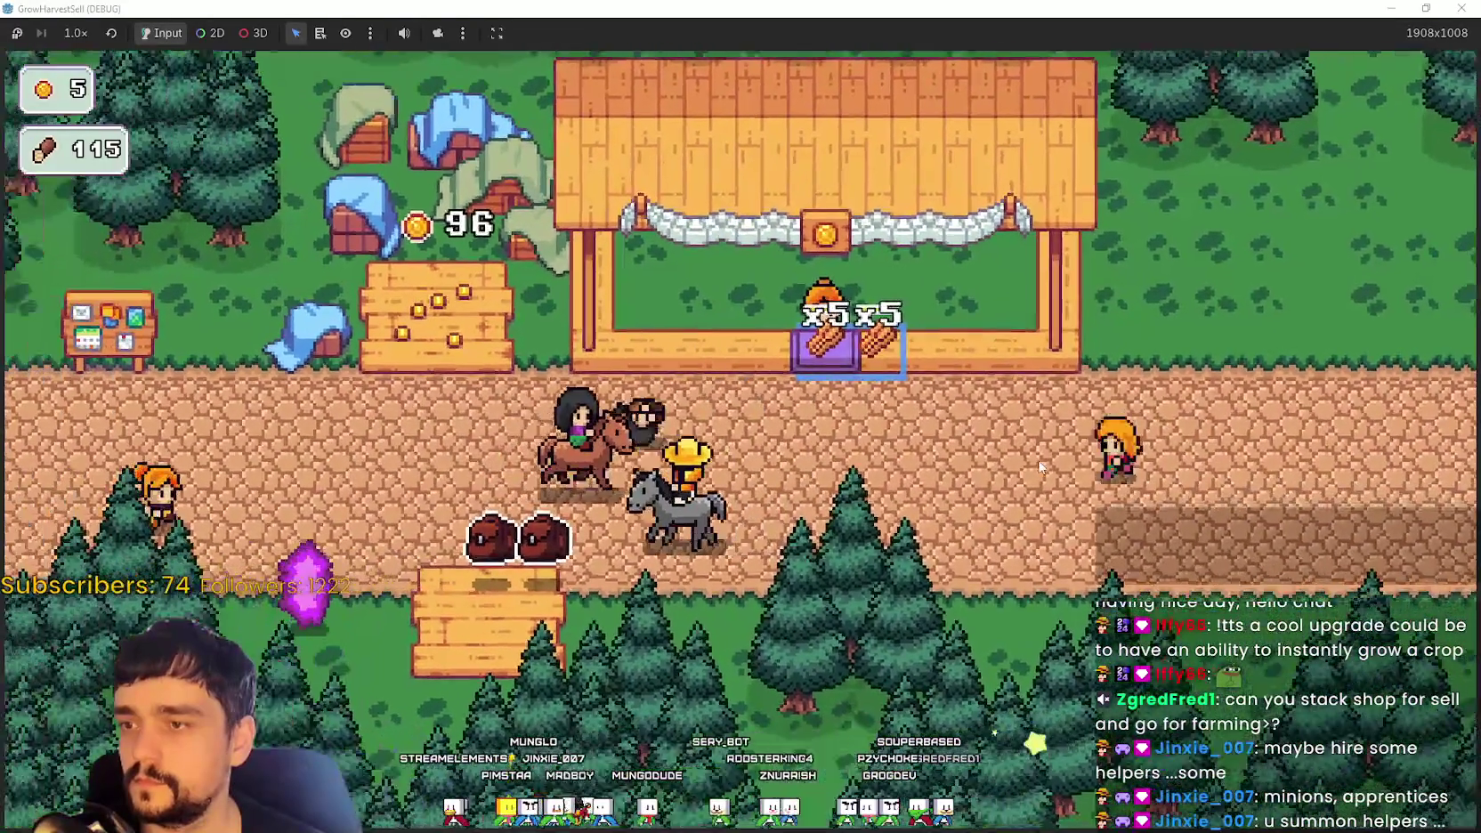
{"action": "key", "text": "p"}
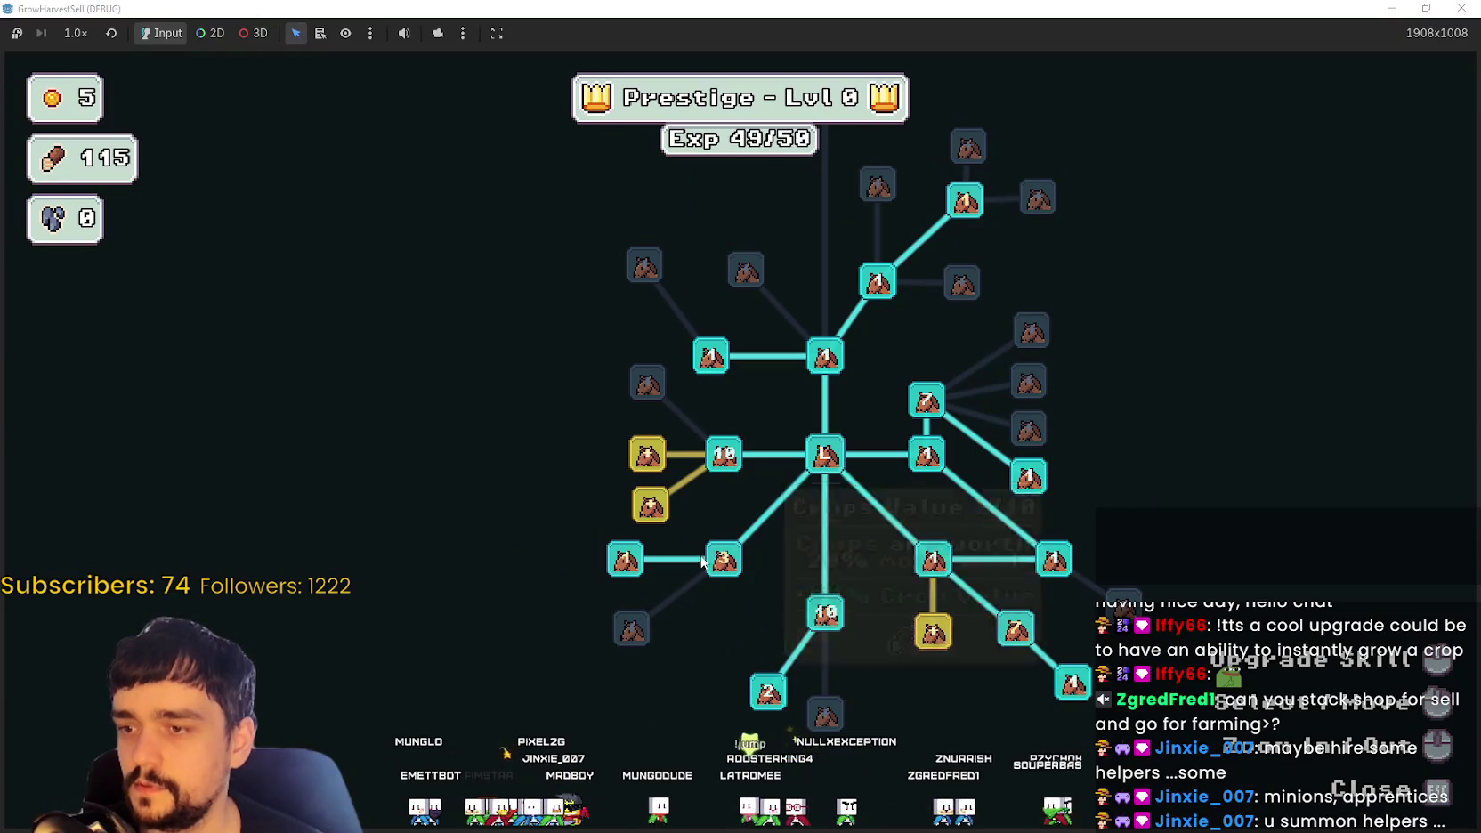
Step: Upgrade the Crops Value skill to max rank and close the skill tree
{"action": "left_click", "coordinate": [725, 560]}
{"action": "left_click", "coordinate": [726, 560]}
{"action": "left_click", "coordinate": [726, 560]}
{"action": "left_click", "coordinate": [726, 560]}
{"action": "left_click", "coordinate": [726, 560]}
{"action": "left_click", "coordinate": [725, 560]}
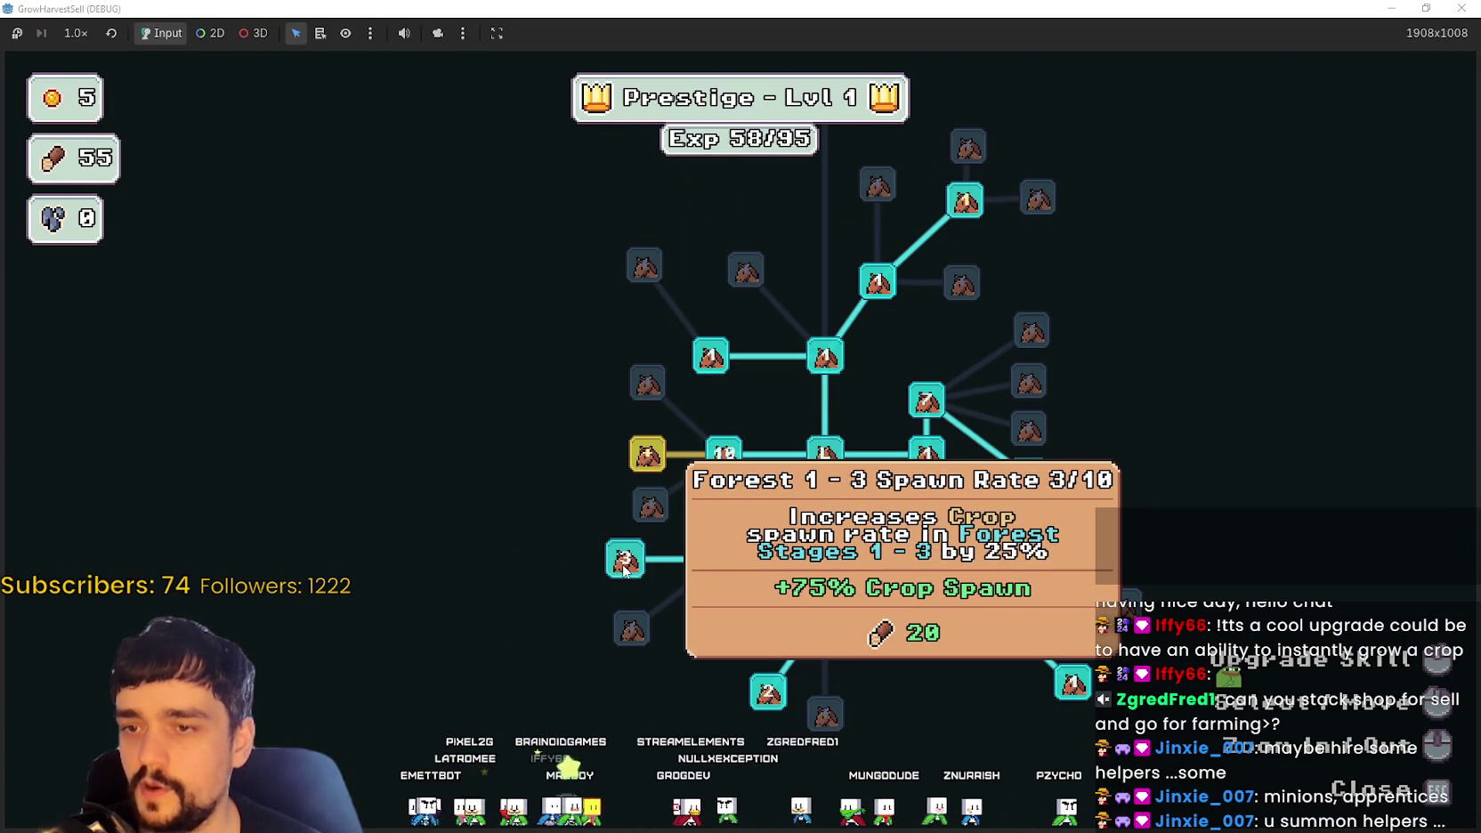
{"action": "key", "text": "Escape"}
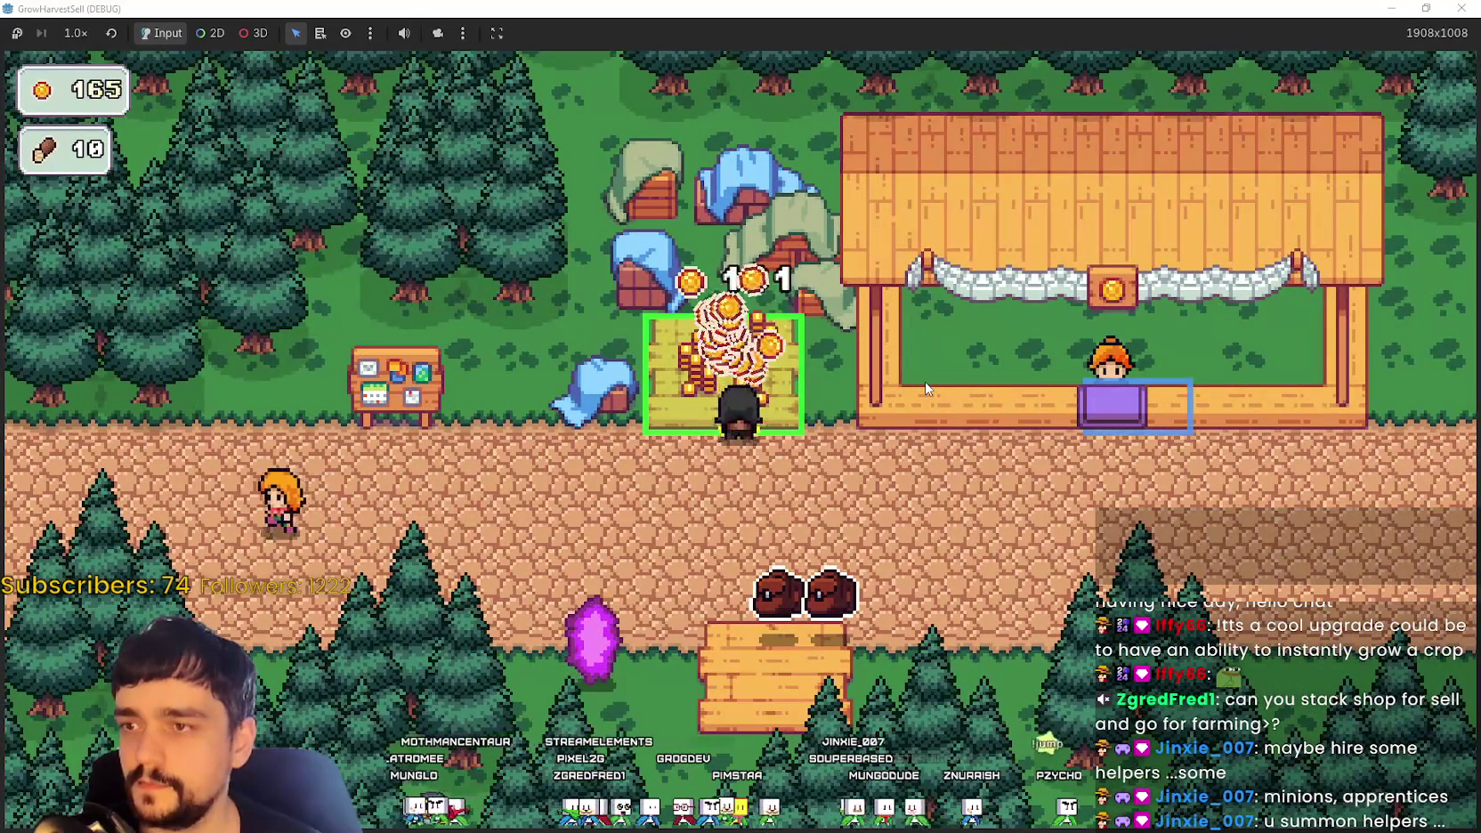
{"action": "key", "text": "a"}
Step: Max Resource Domain Damage to rank 10 and buy Crop Insurance, leaving 19 coins
{"action": "key", "text": "Tab"}
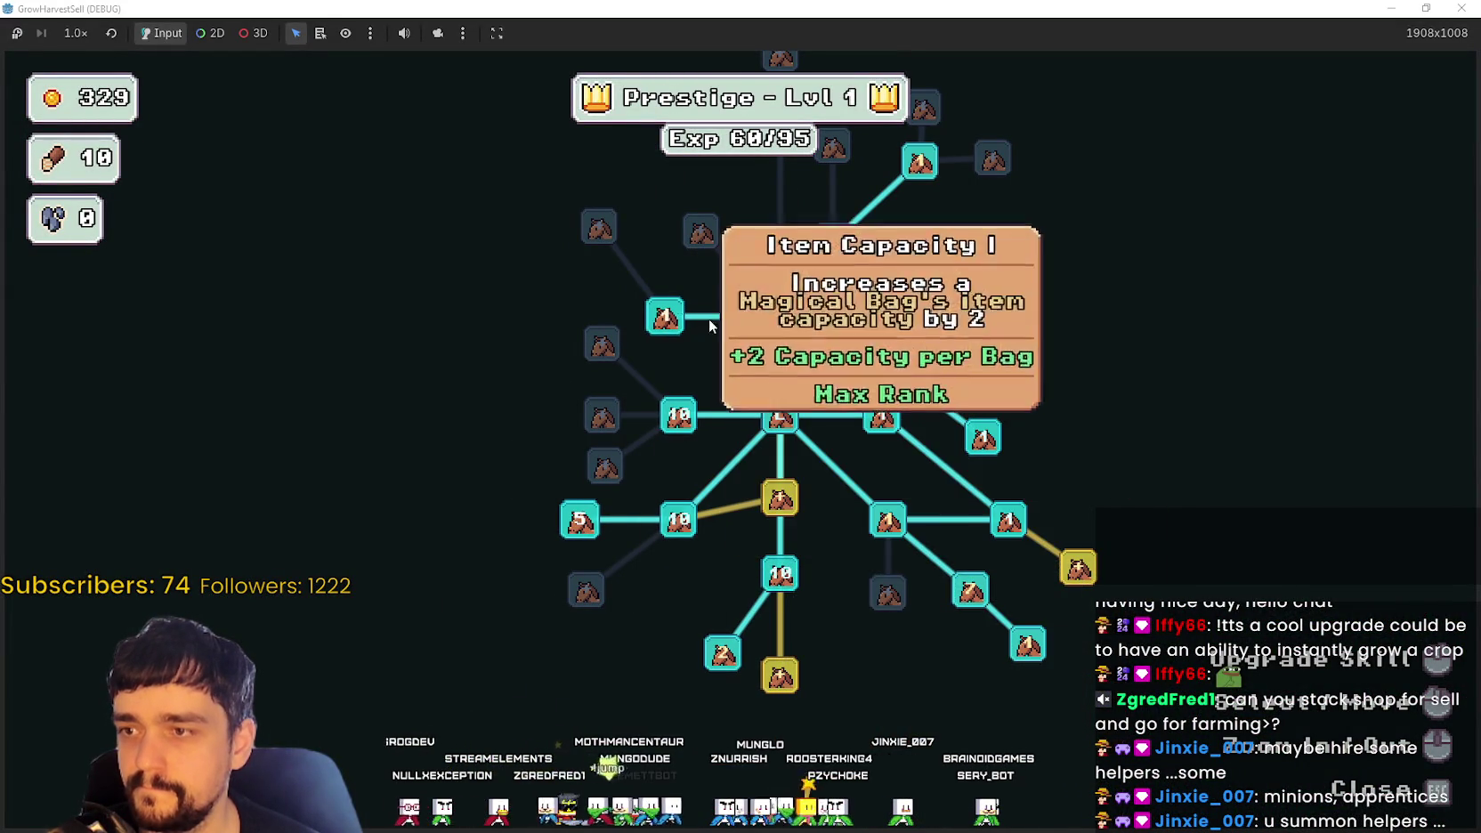
{"action": "left_click_drag", "start_coordinate": [1055, 391], "coordinate": [1030, 483]}
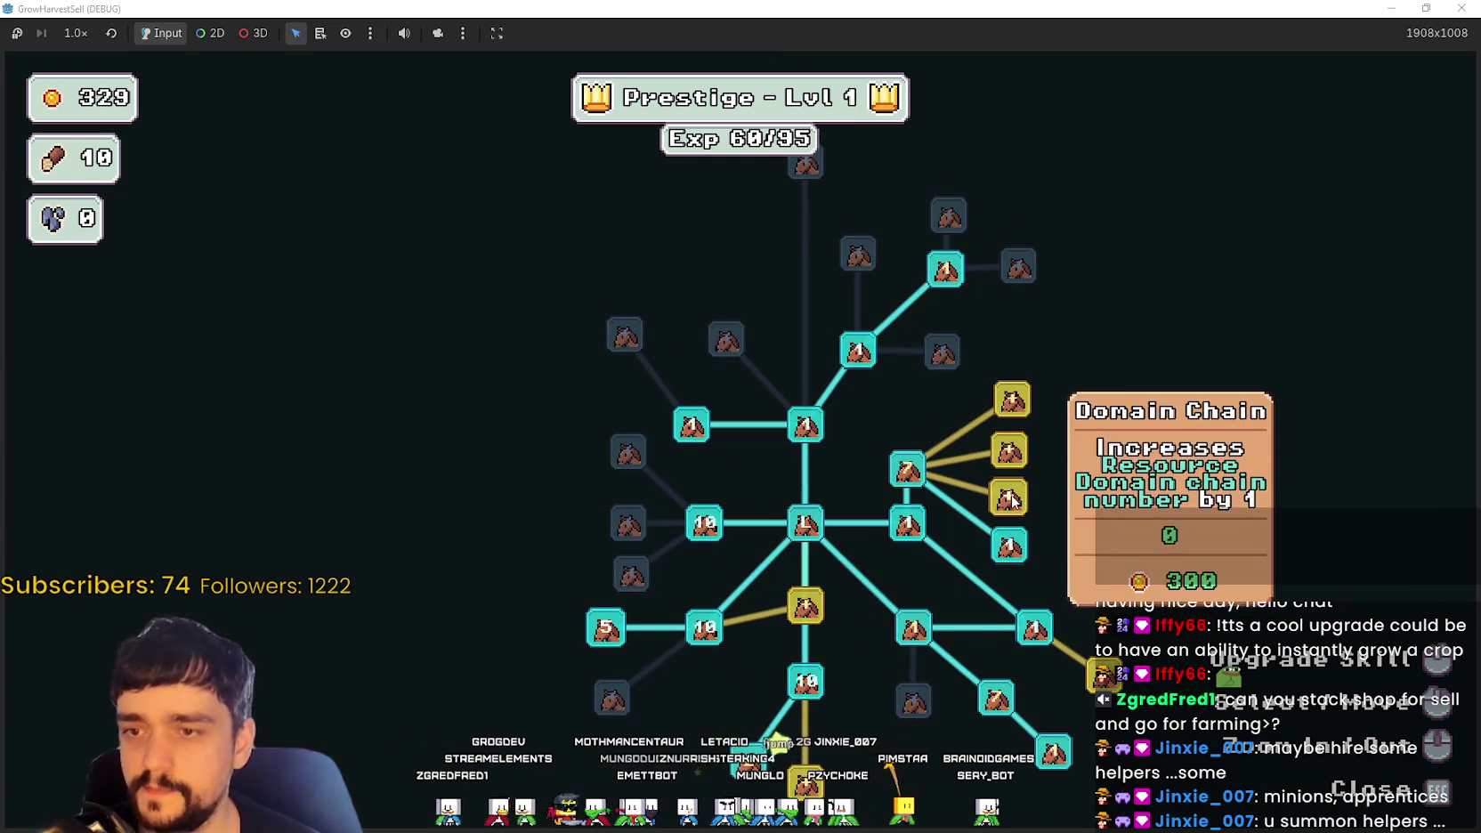
{"action": "mouse_move", "coordinate": [907, 468]}
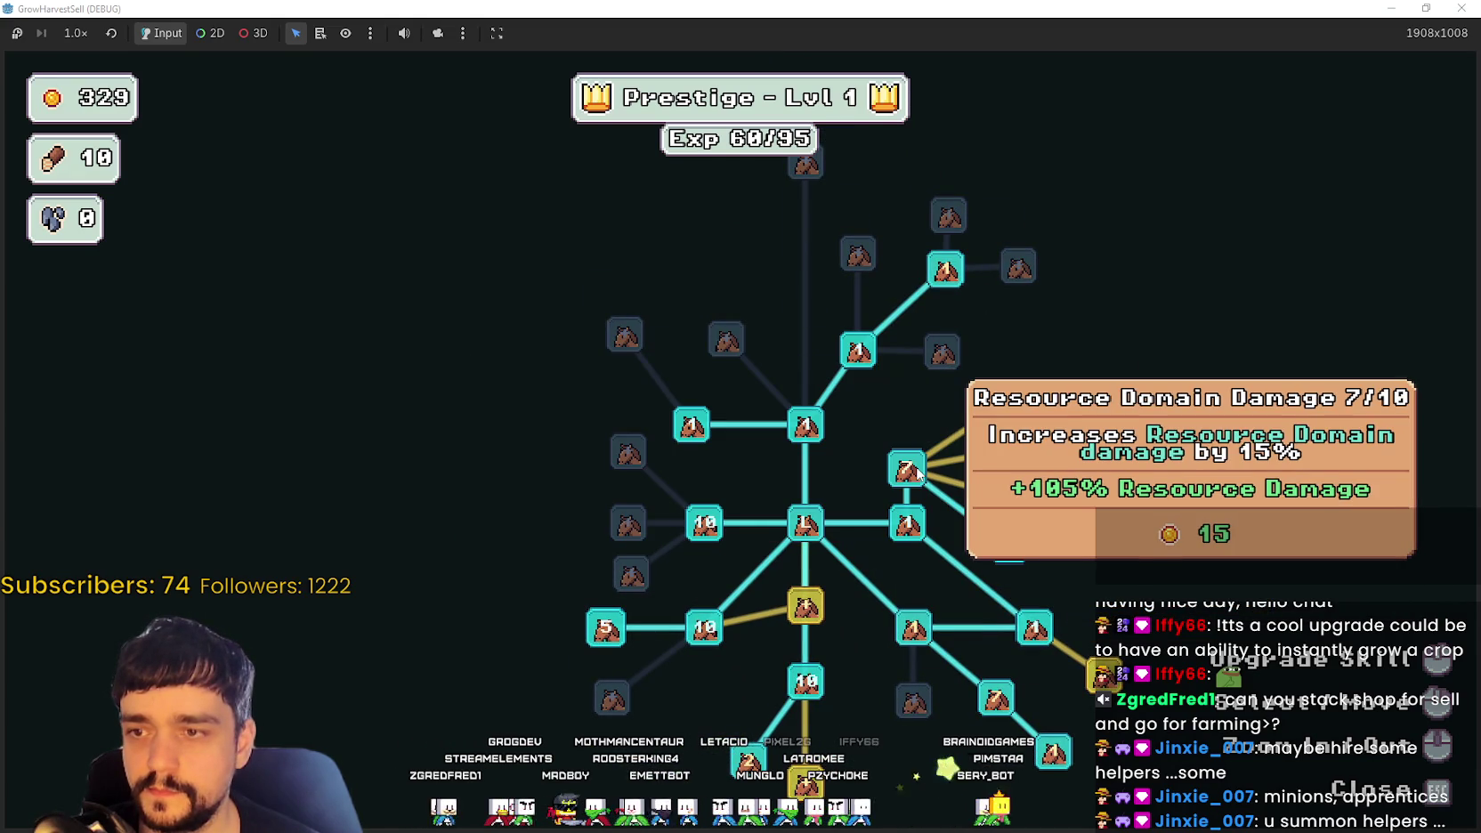
{"action": "double_click", "coordinate": [912, 474]}
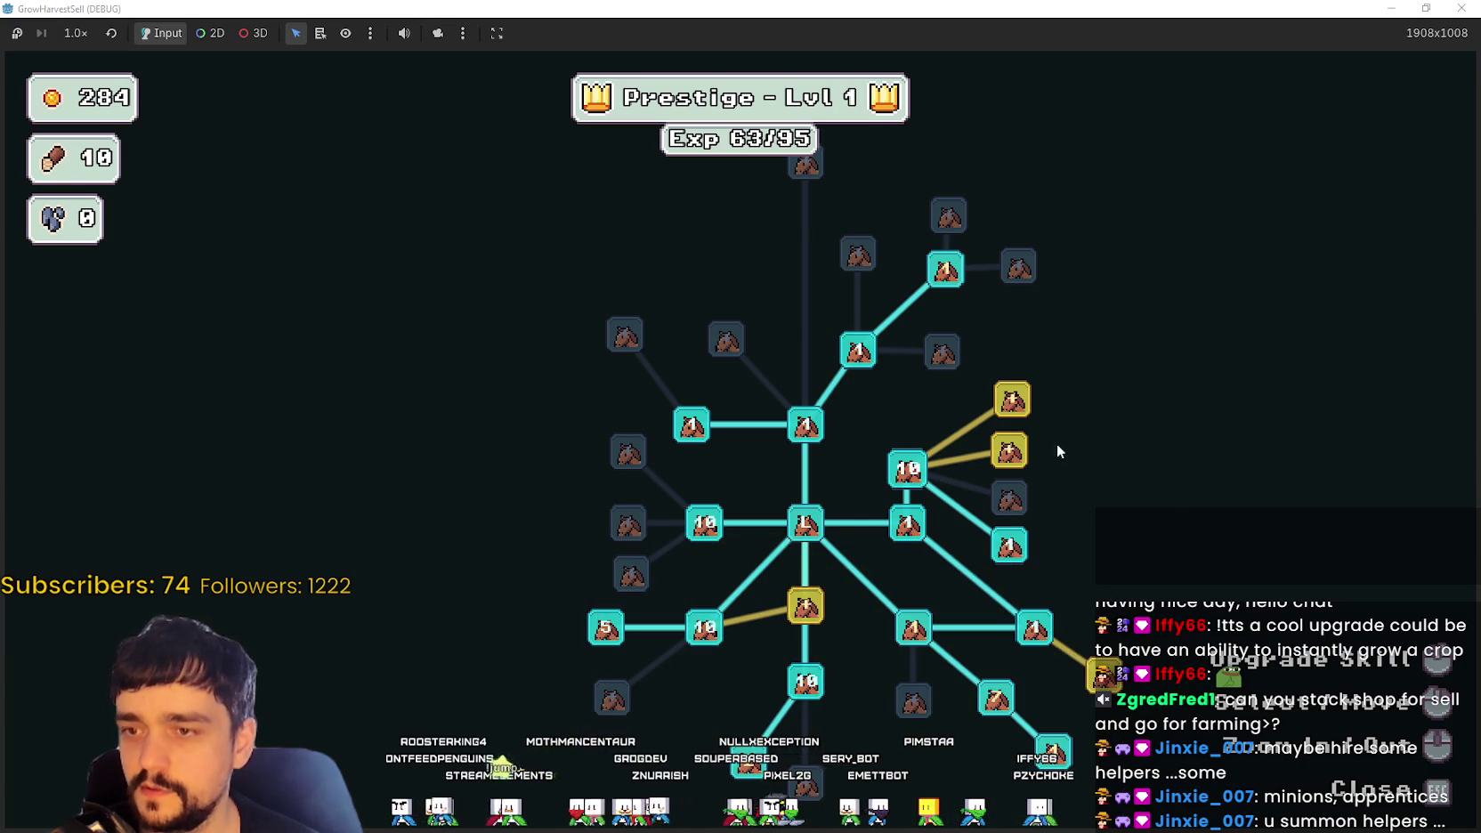
{"action": "left_click", "coordinate": [1008, 451]}
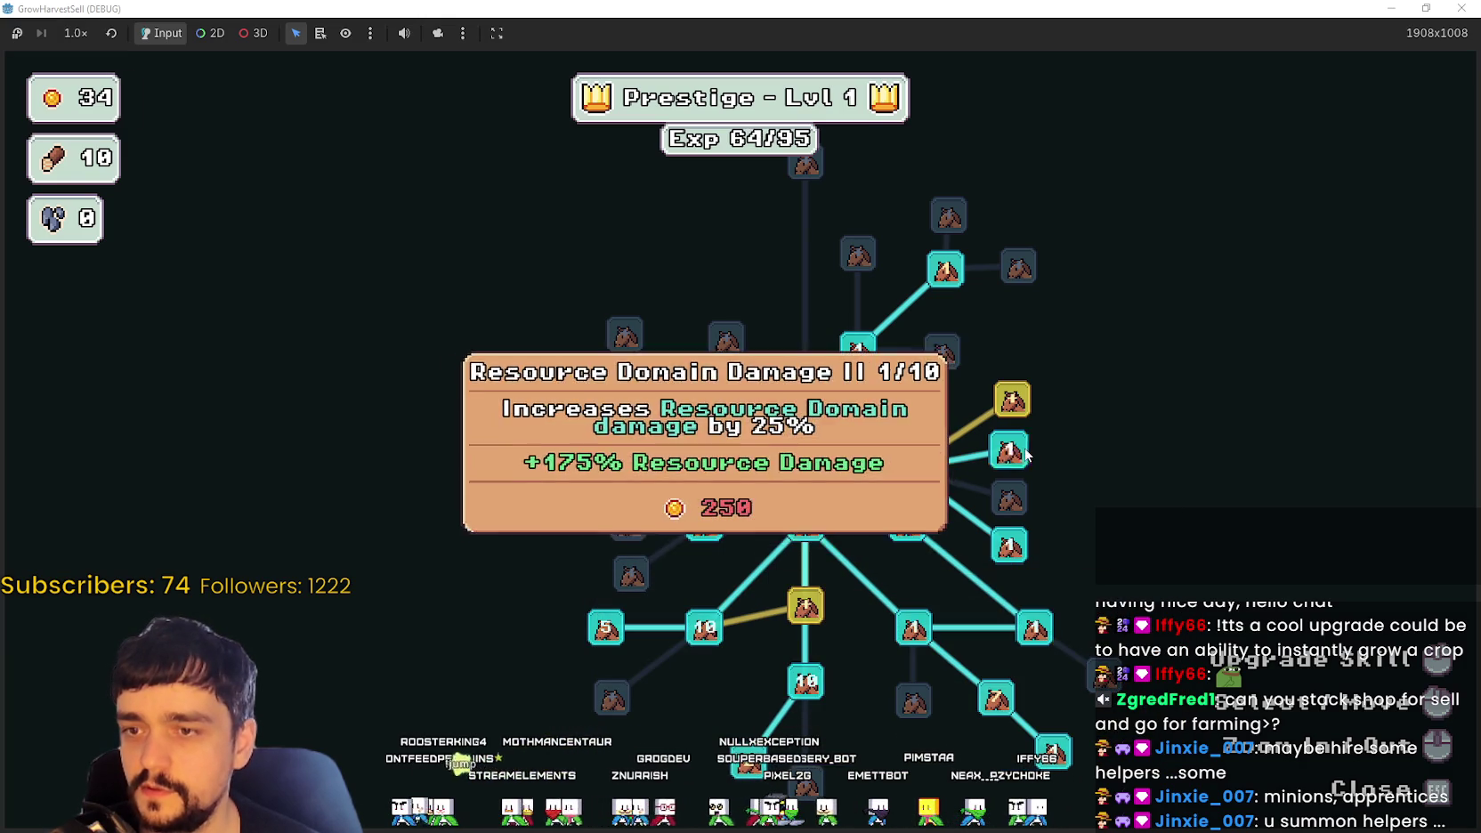
{"action": "left_click", "coordinate": [806, 605]}
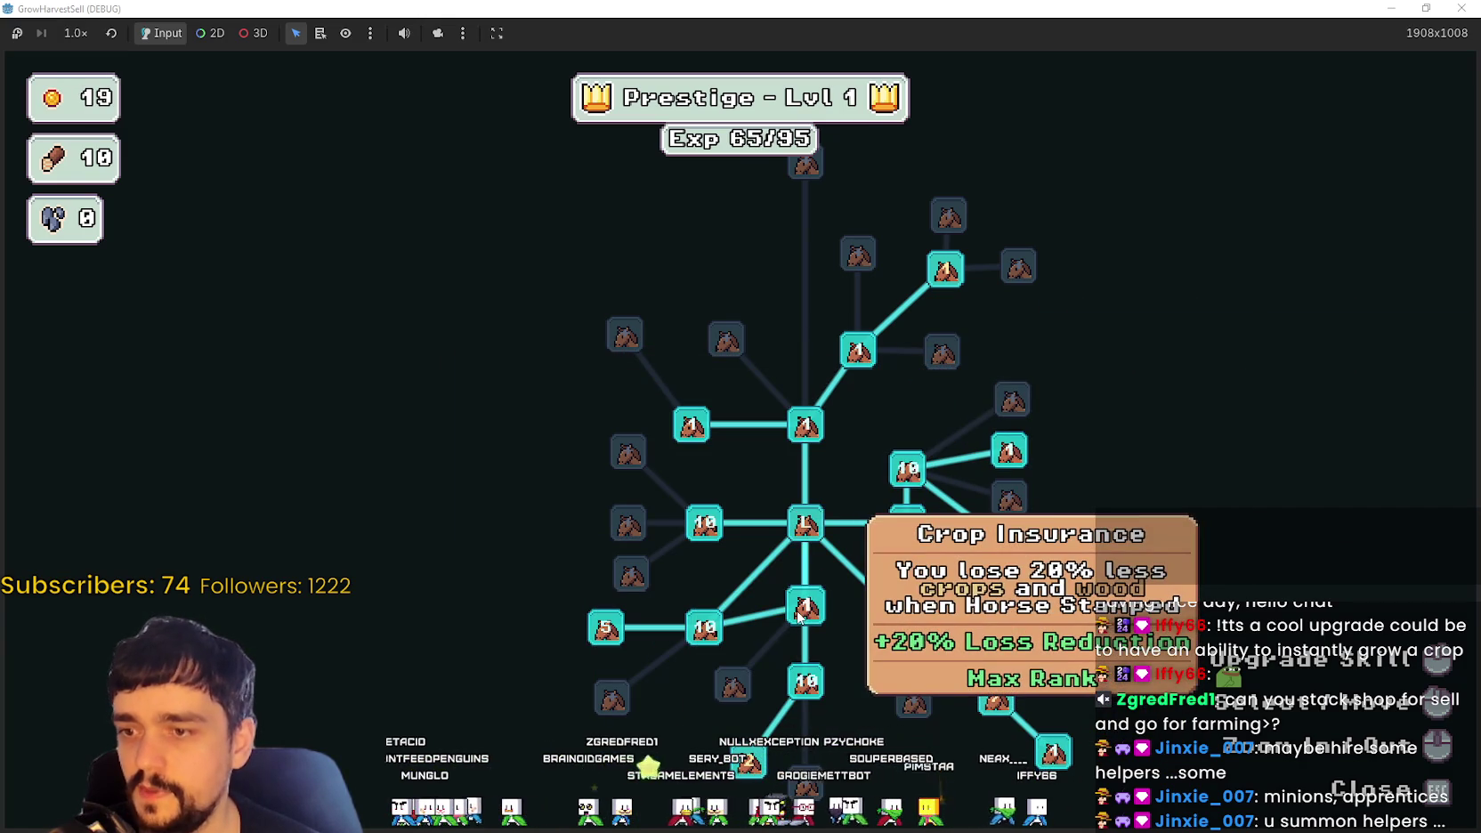
{"action": "key", "text": "Escape"}
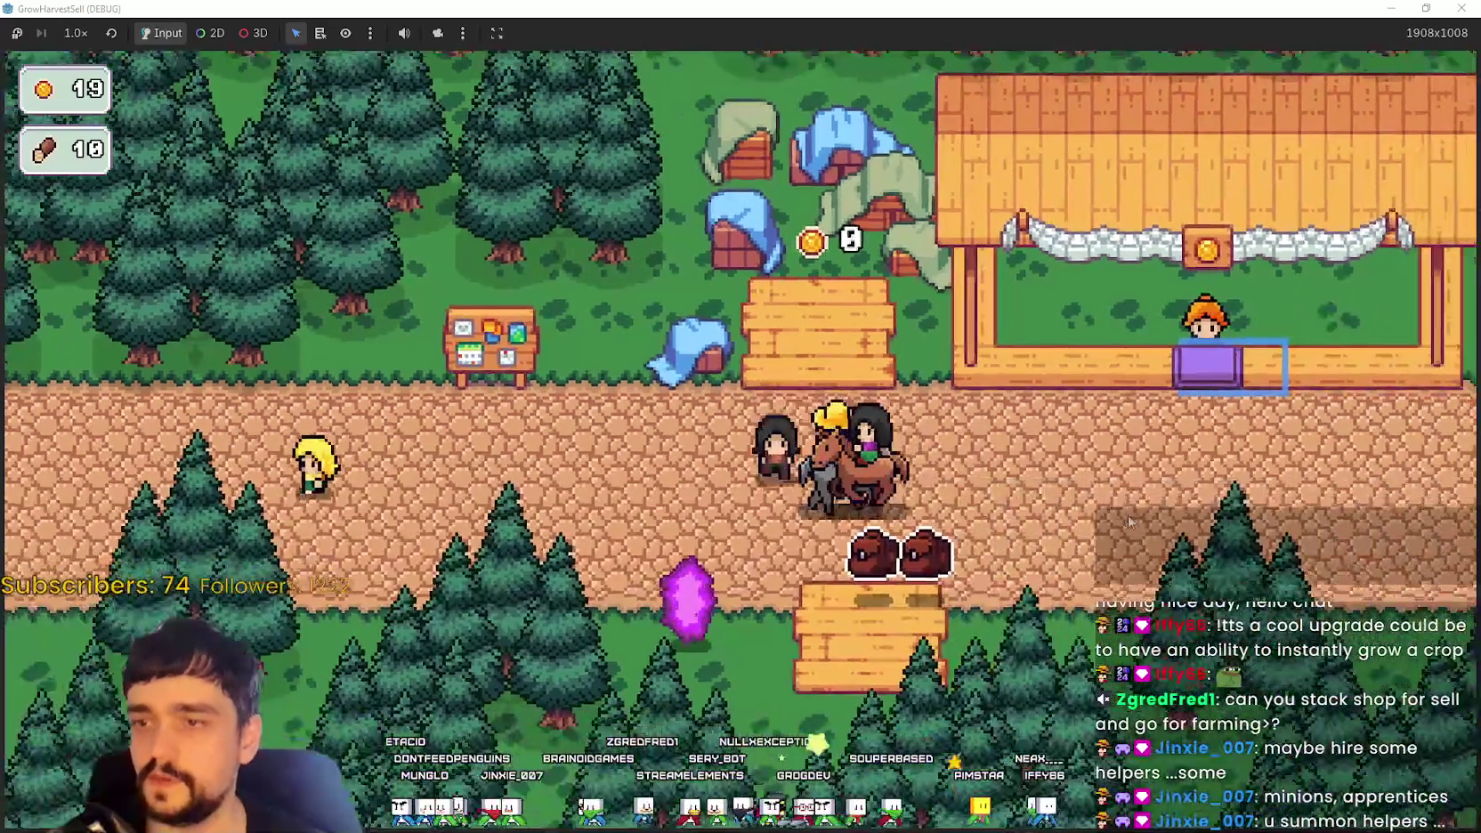
Step: Choose Stage 1 in the stage selection, travel there and walk right into the forest
{"action": "key", "text": "e"}
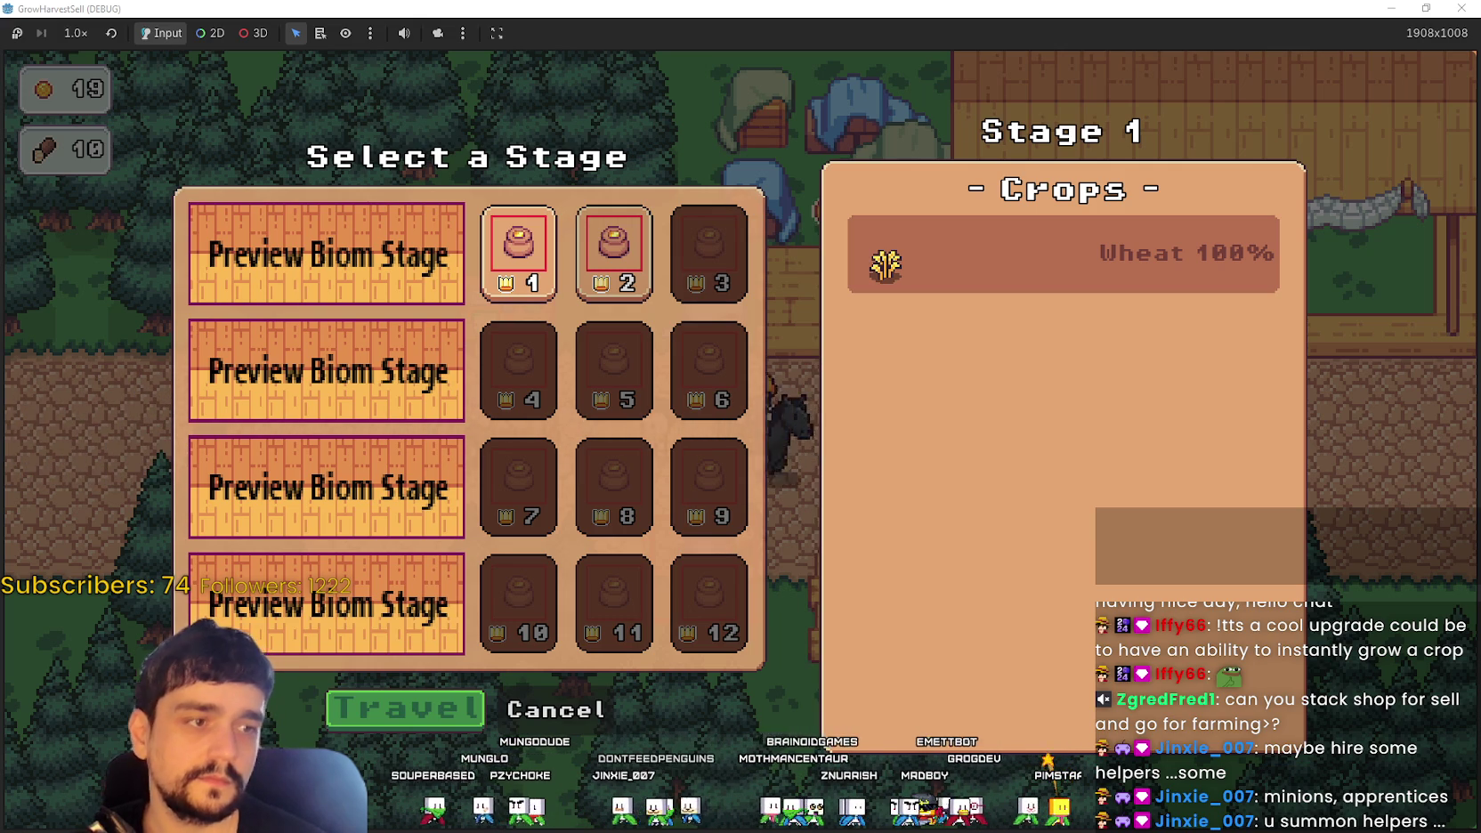
{"action": "left_click", "coordinate": [405, 708]}
{"action": "key", "text": "d"}
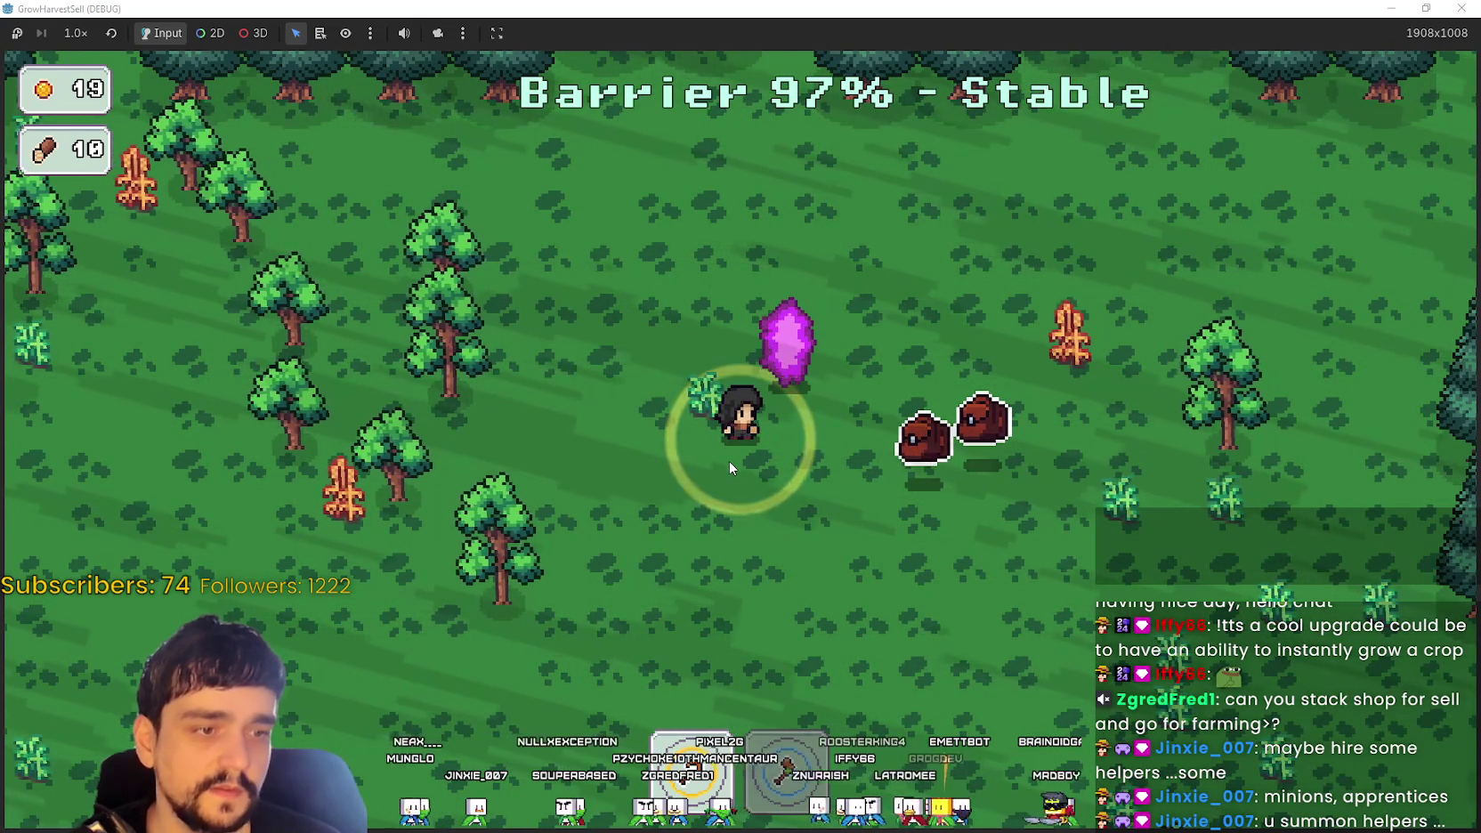
Step: Walk through the forest past the purple crystal, gathering wood and carrying it to the stacks
{"action": "key", "text": "d"}
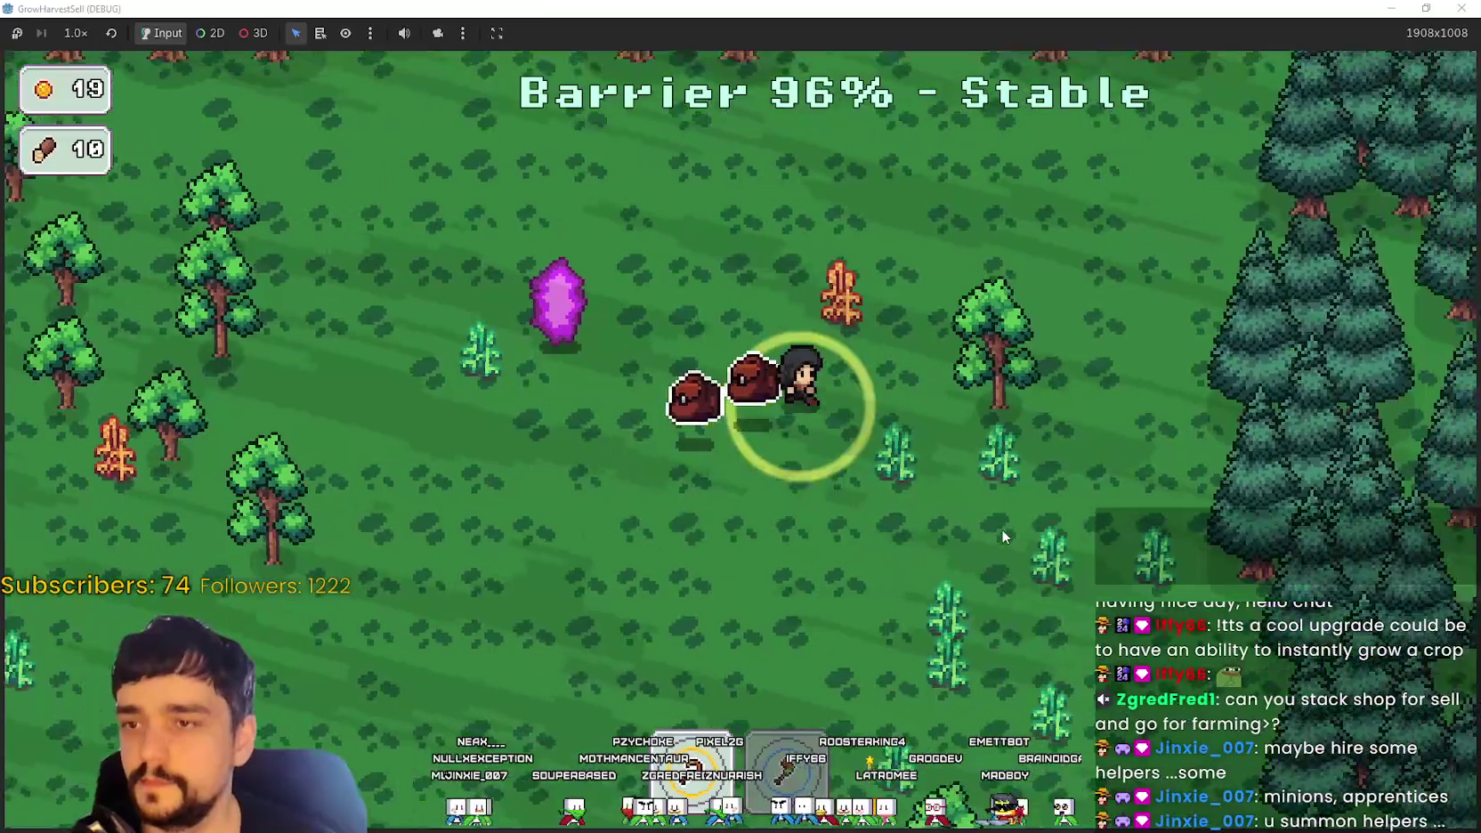
{"action": "key", "text": "w"}
{"action": "key", "text": "a"}
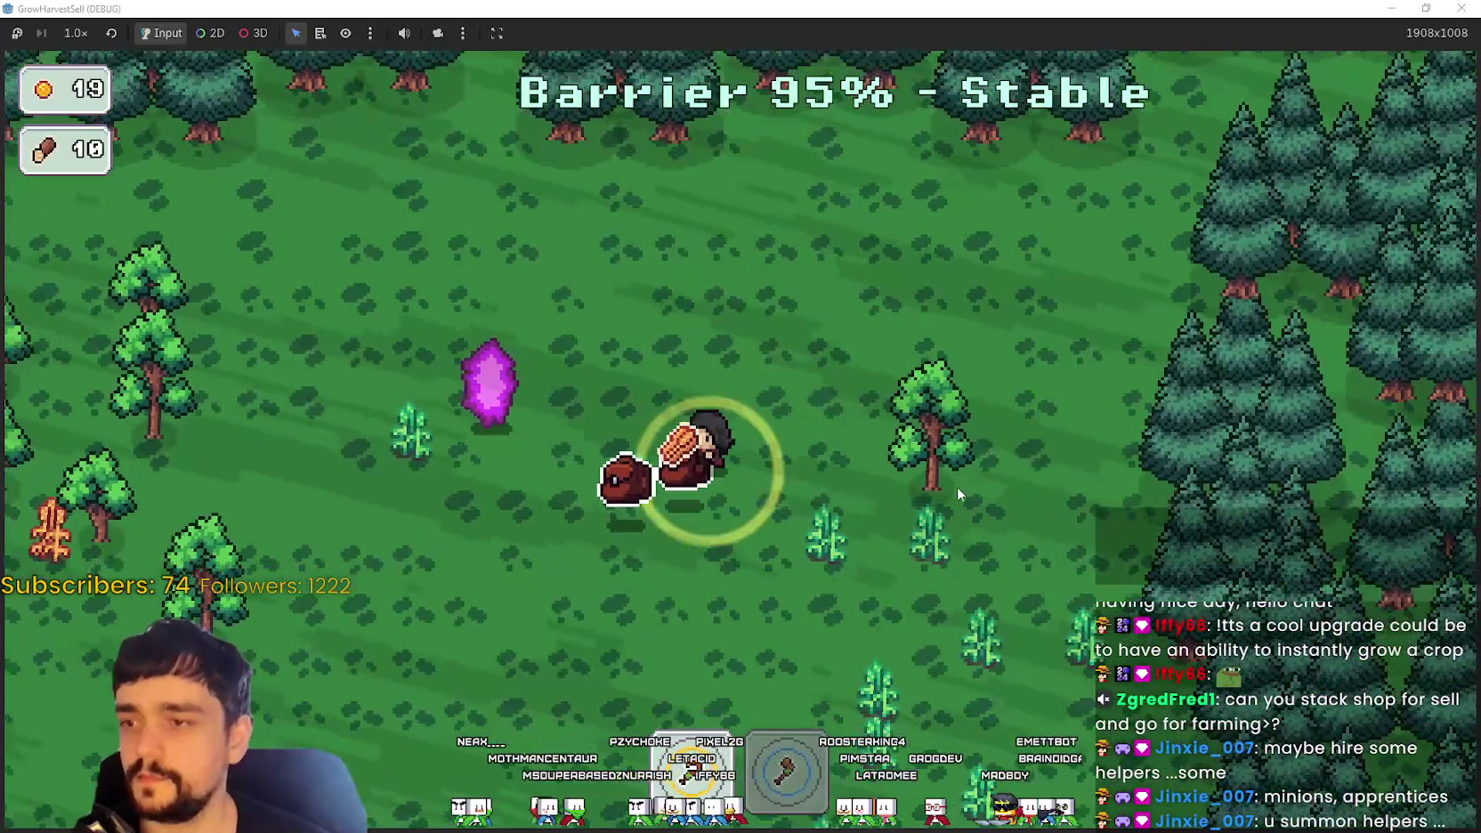
{"action": "key", "text": "a"}
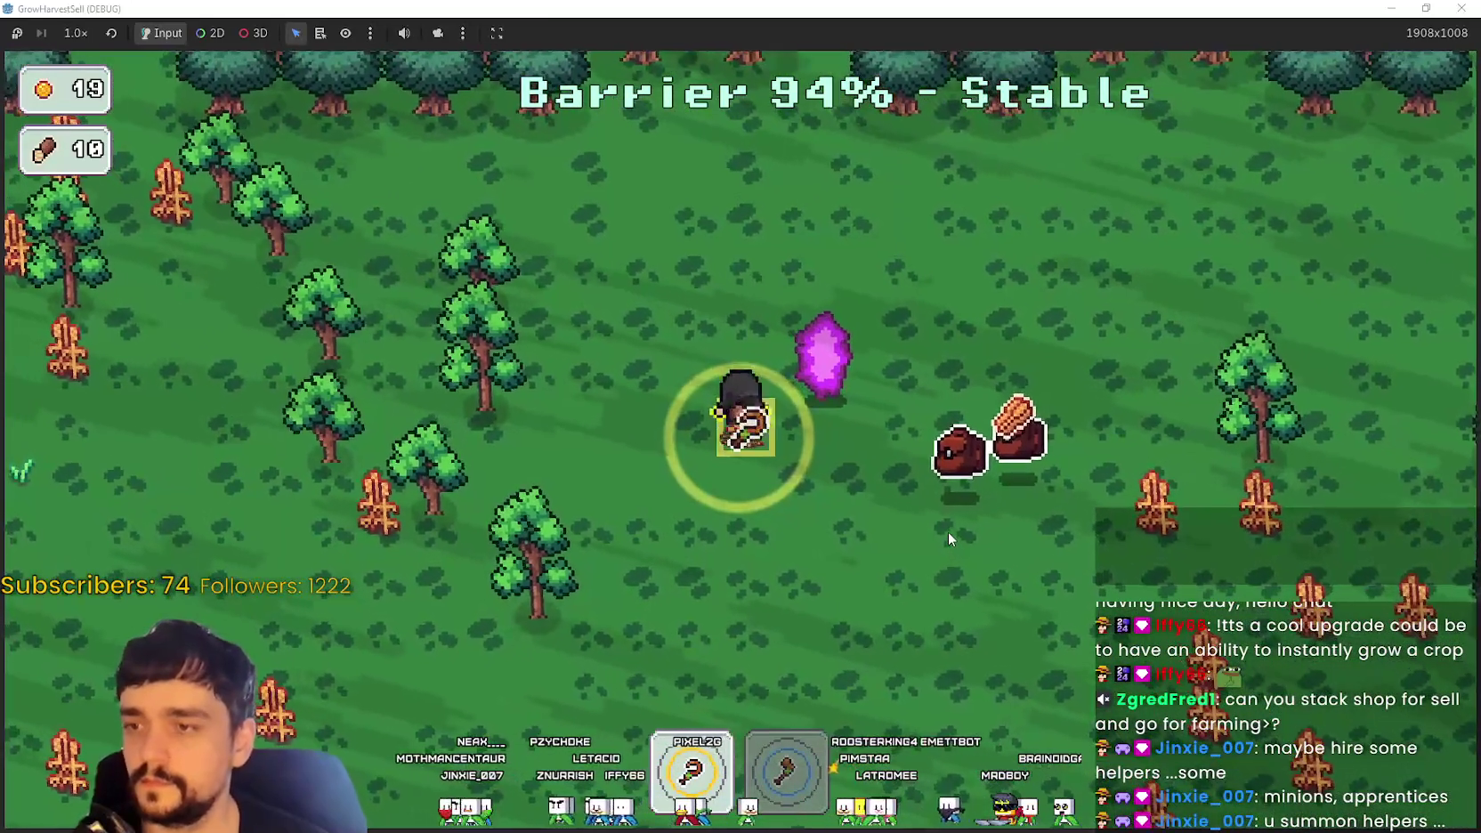
{"action": "key", "text": "a"}
{"action": "key", "text": "s"}
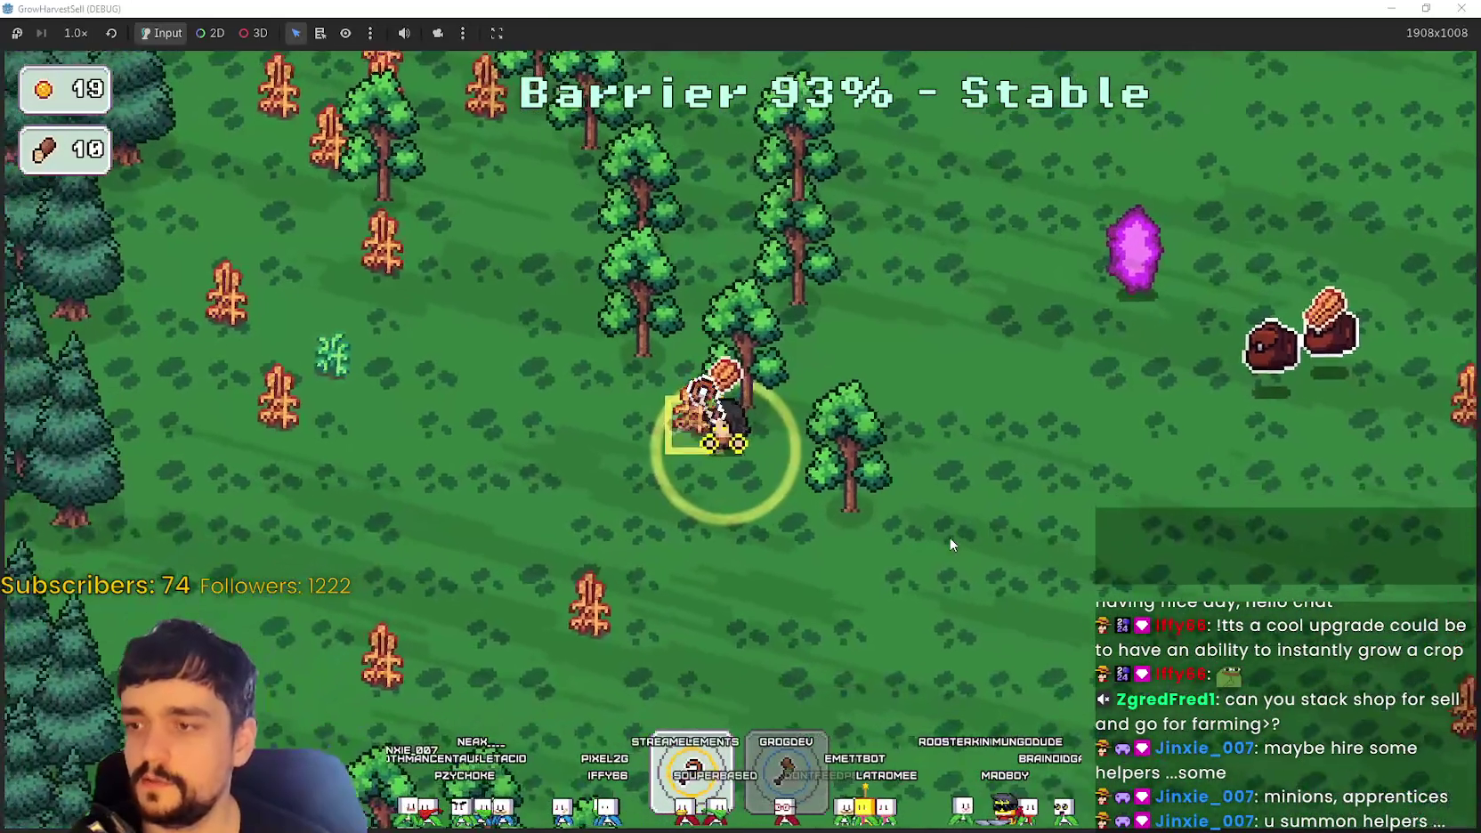
{"action": "key", "text": "d"}
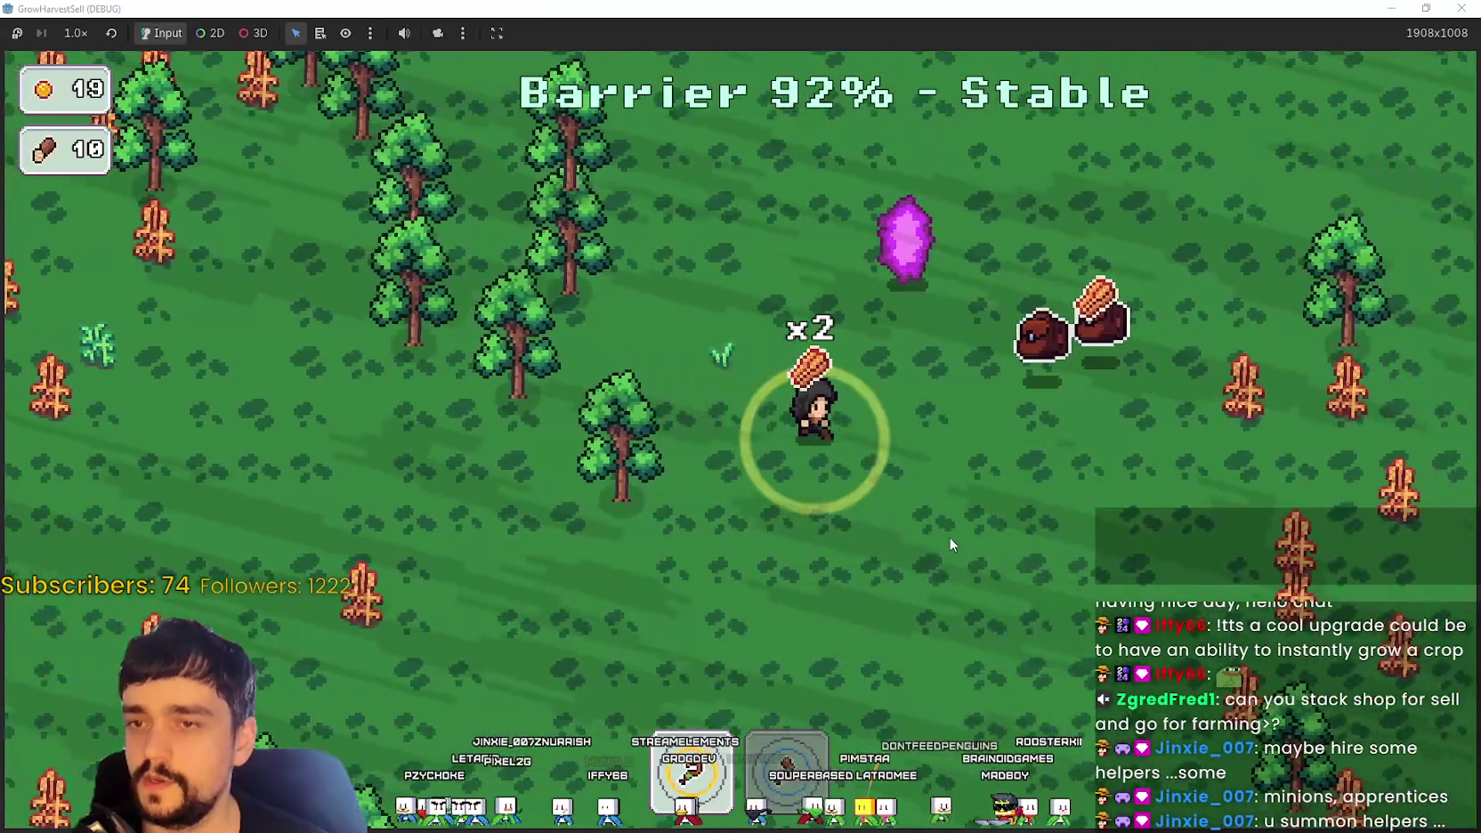
{"action": "key", "text": "d"}
{"action": "key", "text": "s"}
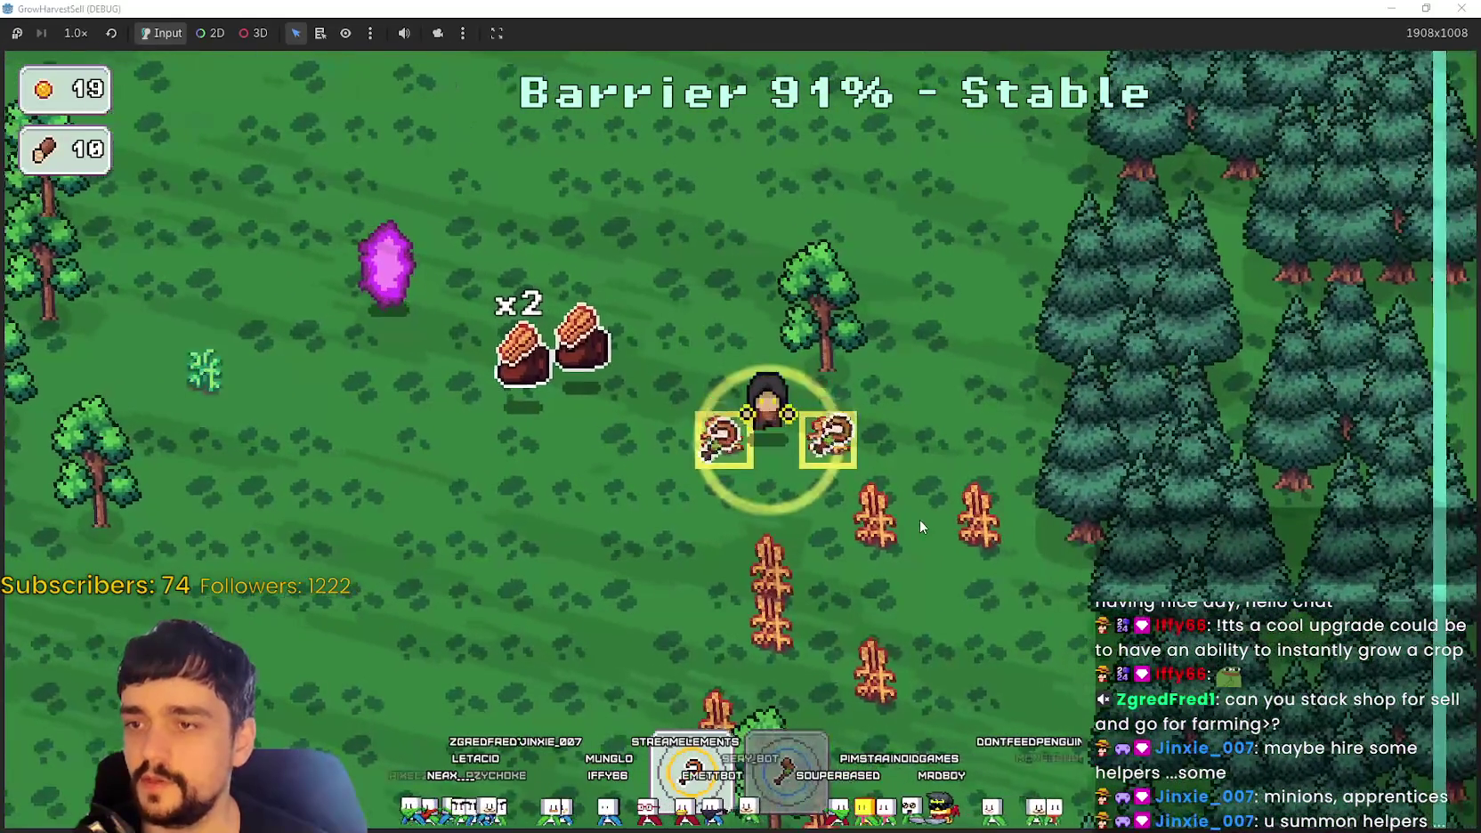
{"action": "key", "text": "s"}
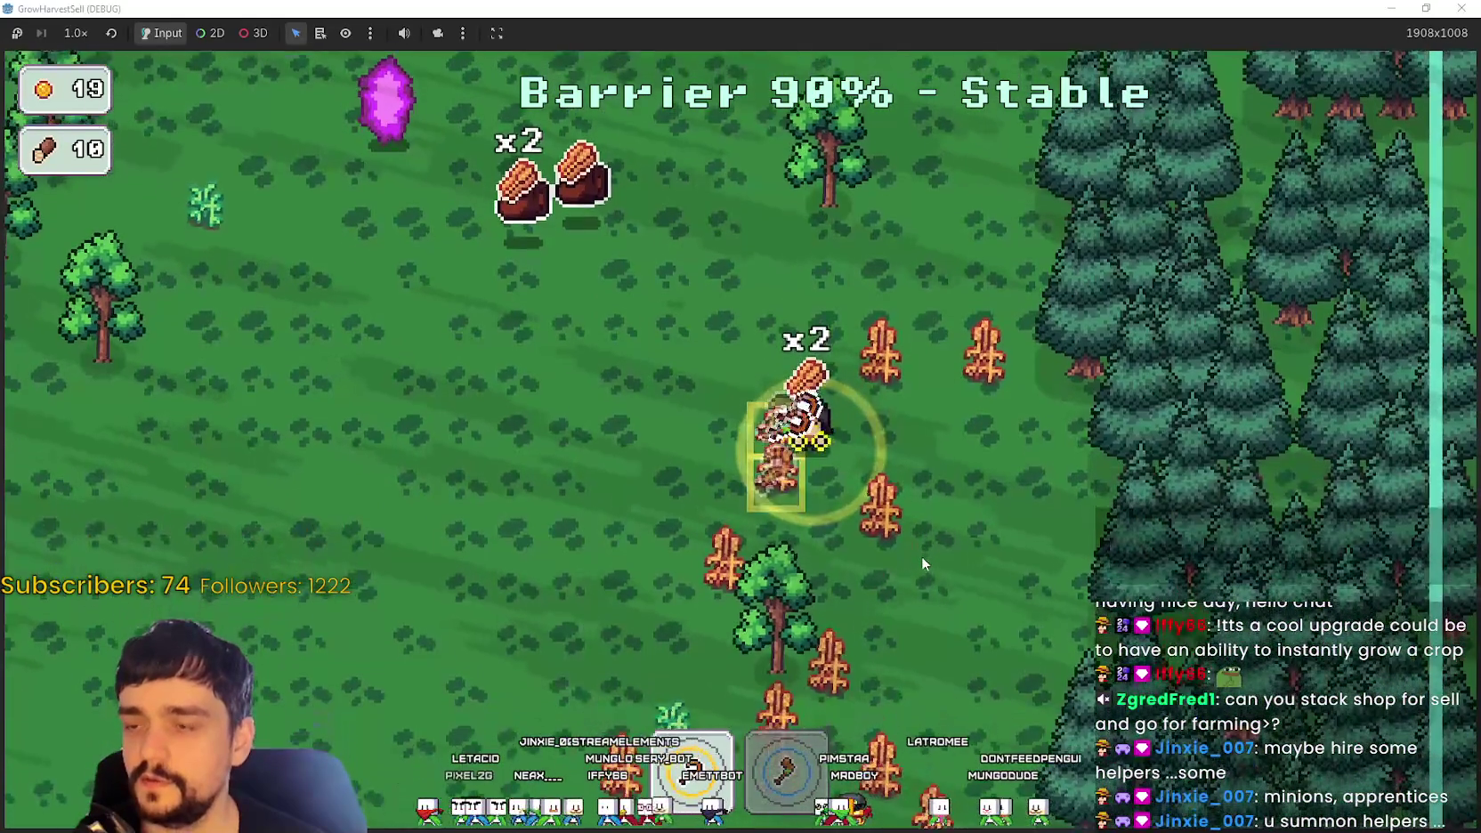
{"action": "key", "text": "w"}
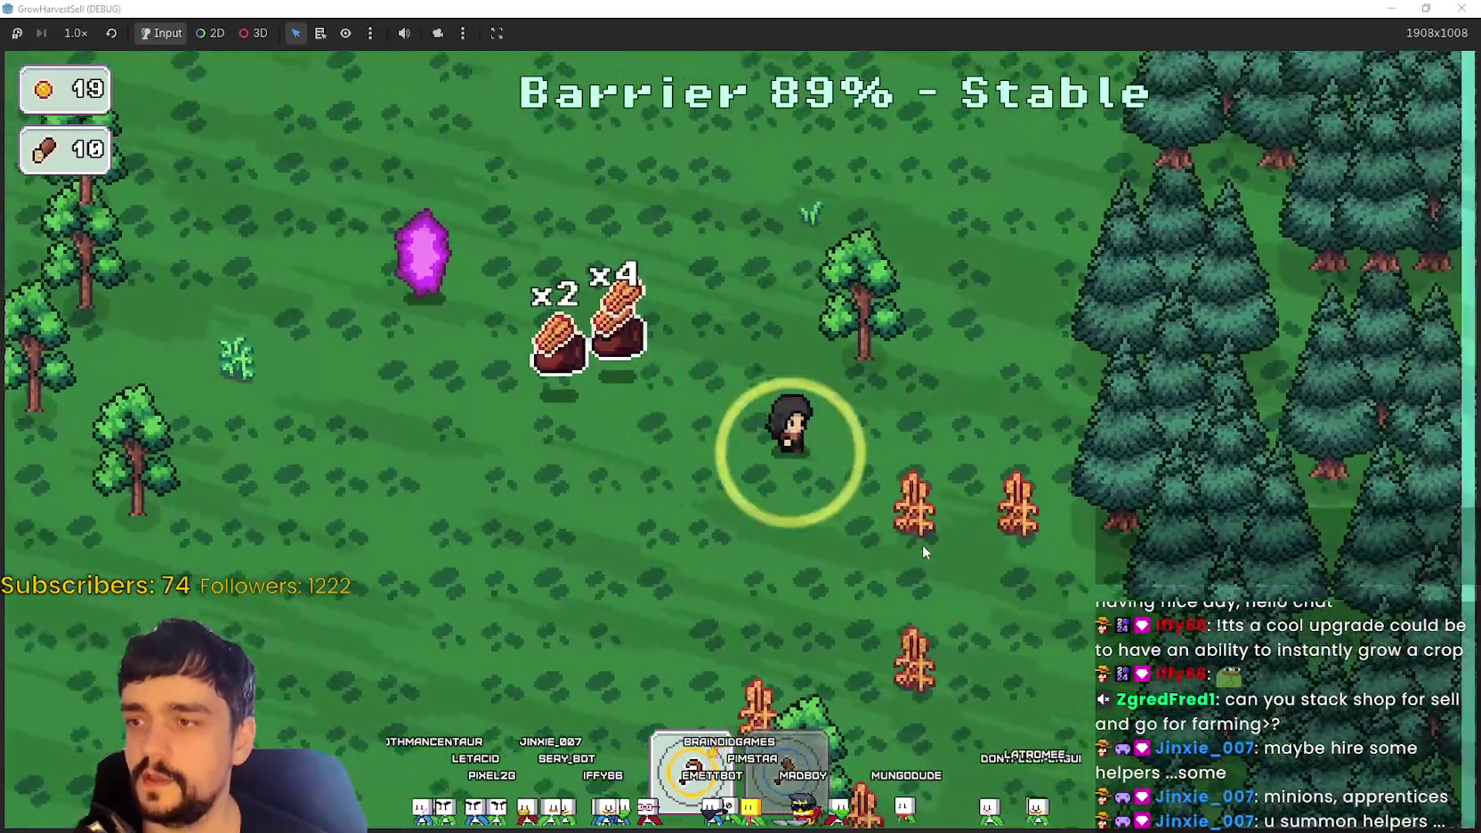
Step: Harvest the crops down-right, pick up the wood items and drop them onto the stack
{"action": "key", "text": "d"}
{"action": "key", "text": "s"}
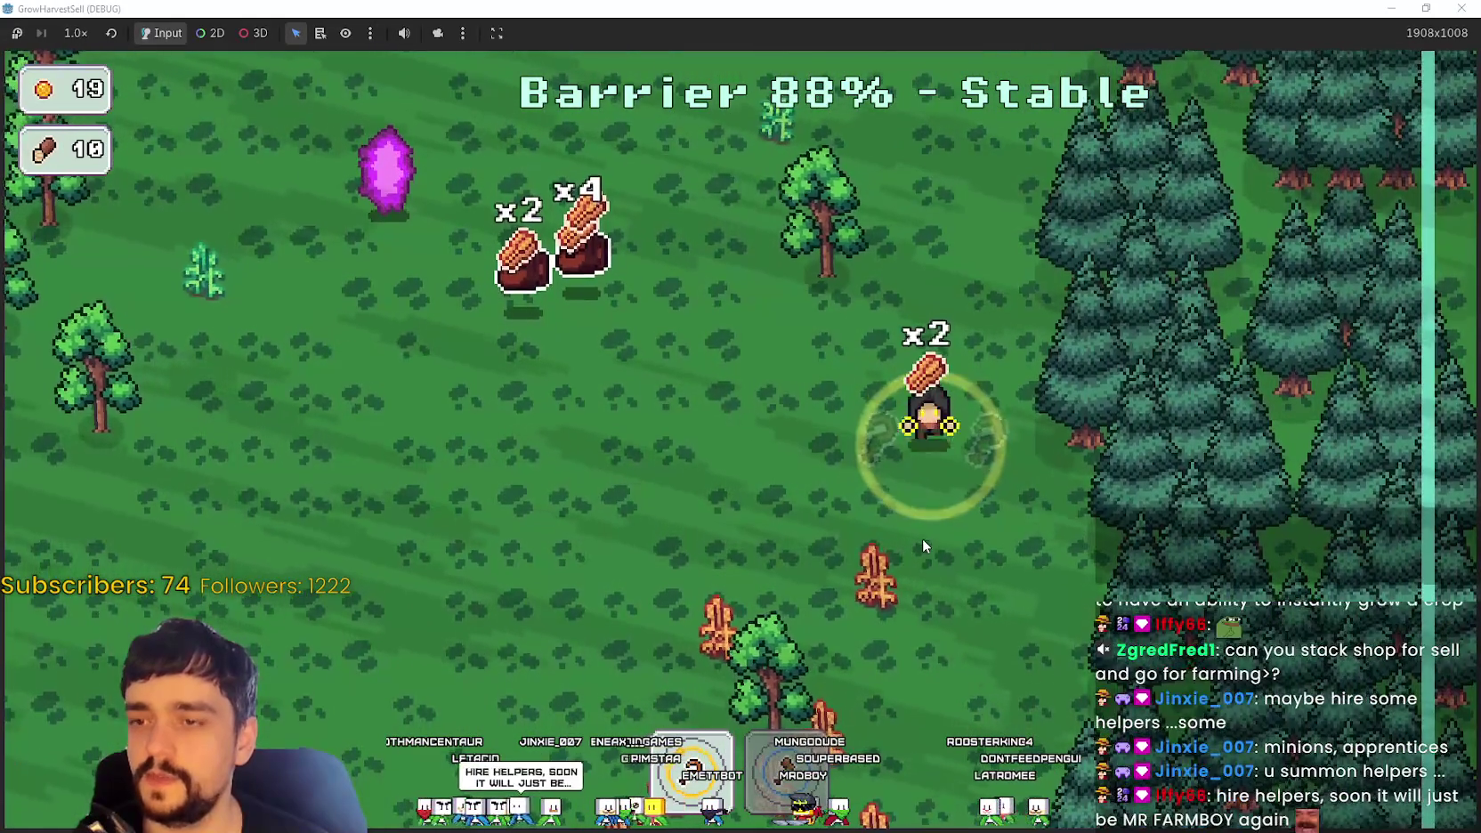
{"action": "key", "text": "a"}
{"action": "key", "text": "s"}
{"action": "key", "text": "d"}
{"action": "key", "text": "w"}
{"action": "key", "text": "a"}
{"action": "key", "text": "w"}
{"action": "key", "text": "a"}
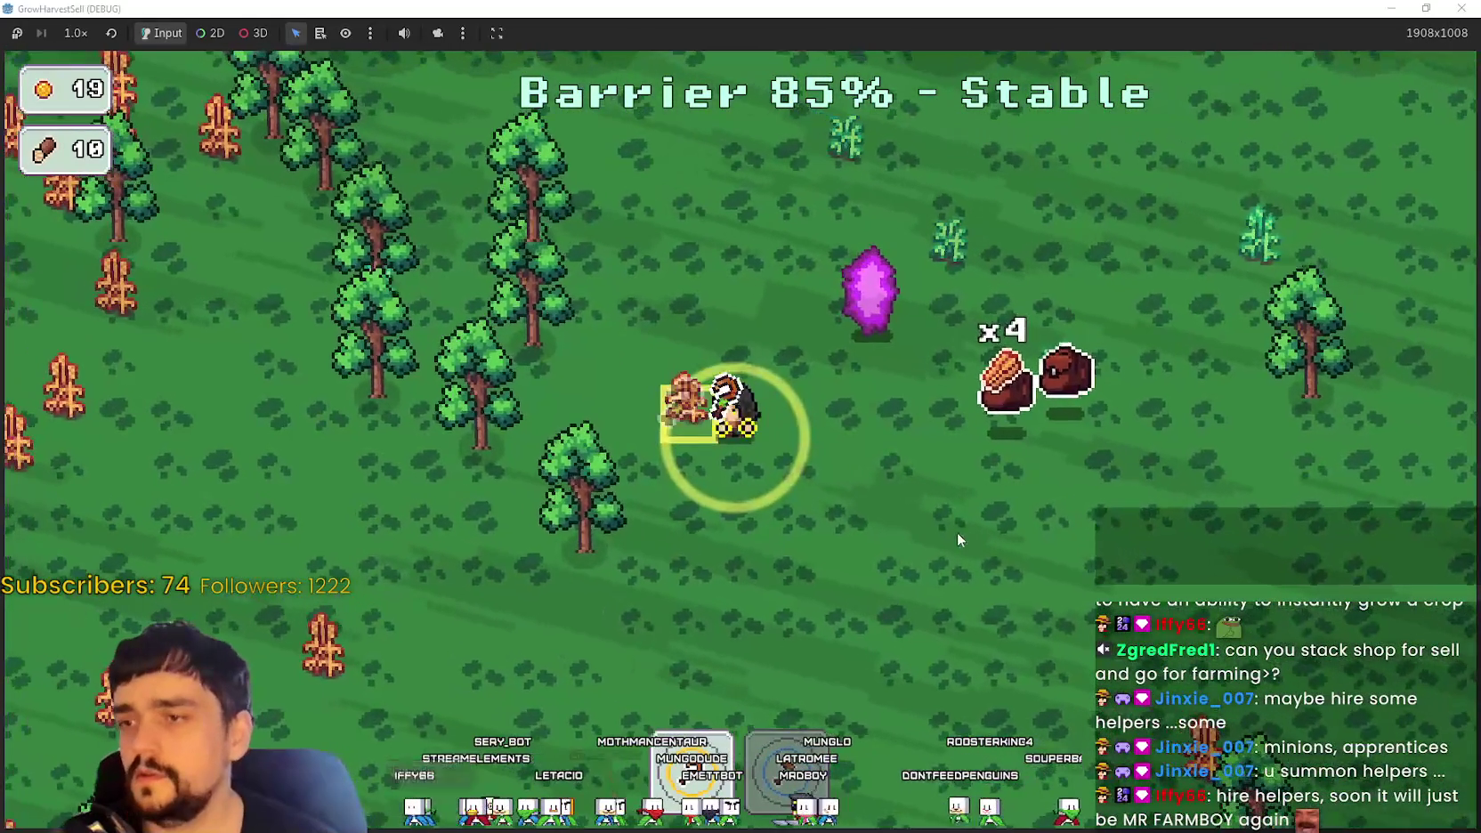
{"action": "key", "text": "e"}
{"action": "key", "text": "s"}
{"action": "key", "text": "d"}
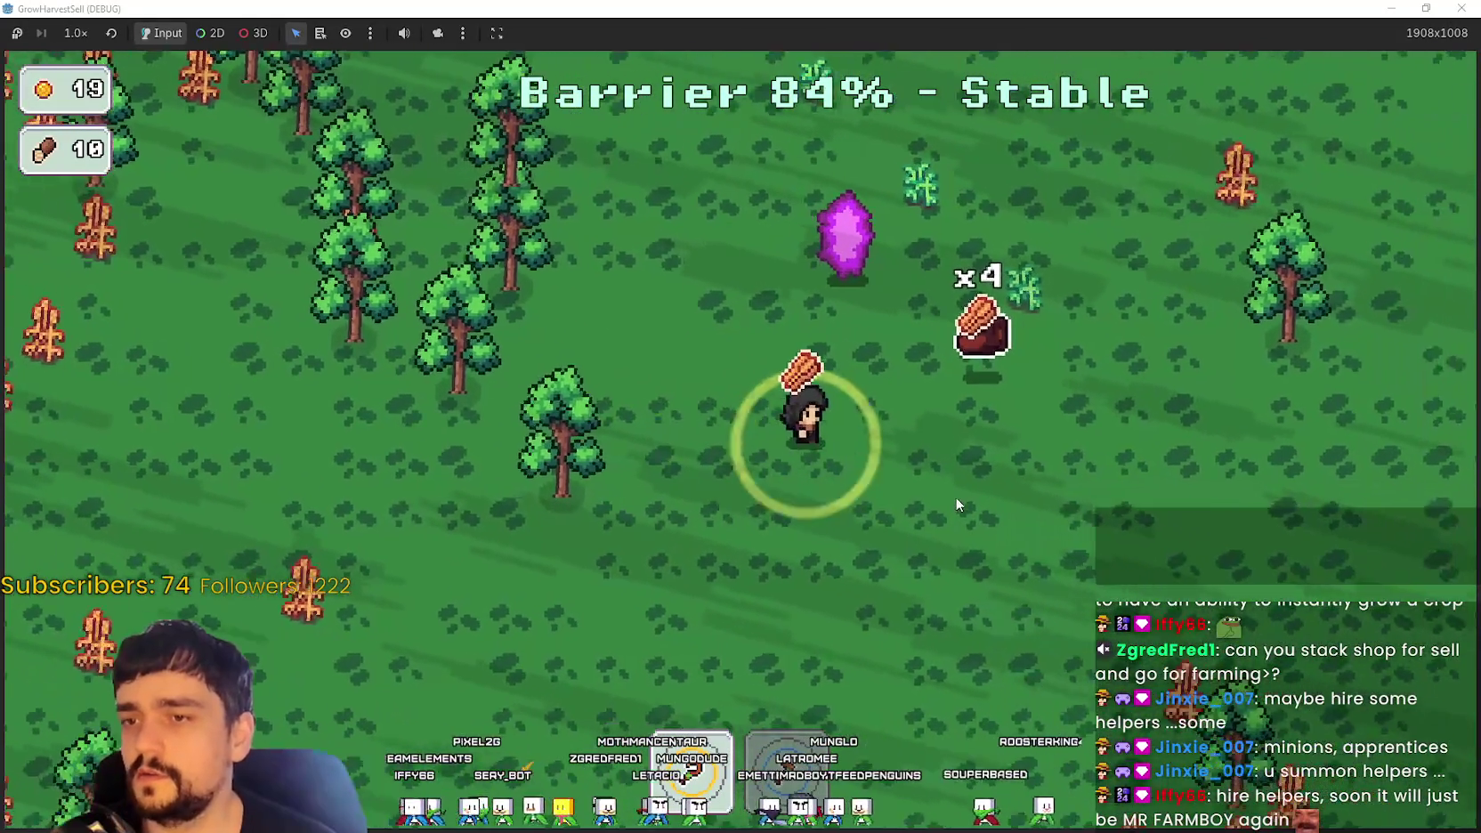
{"action": "key", "text": "d"}
{"action": "key", "text": "w"}
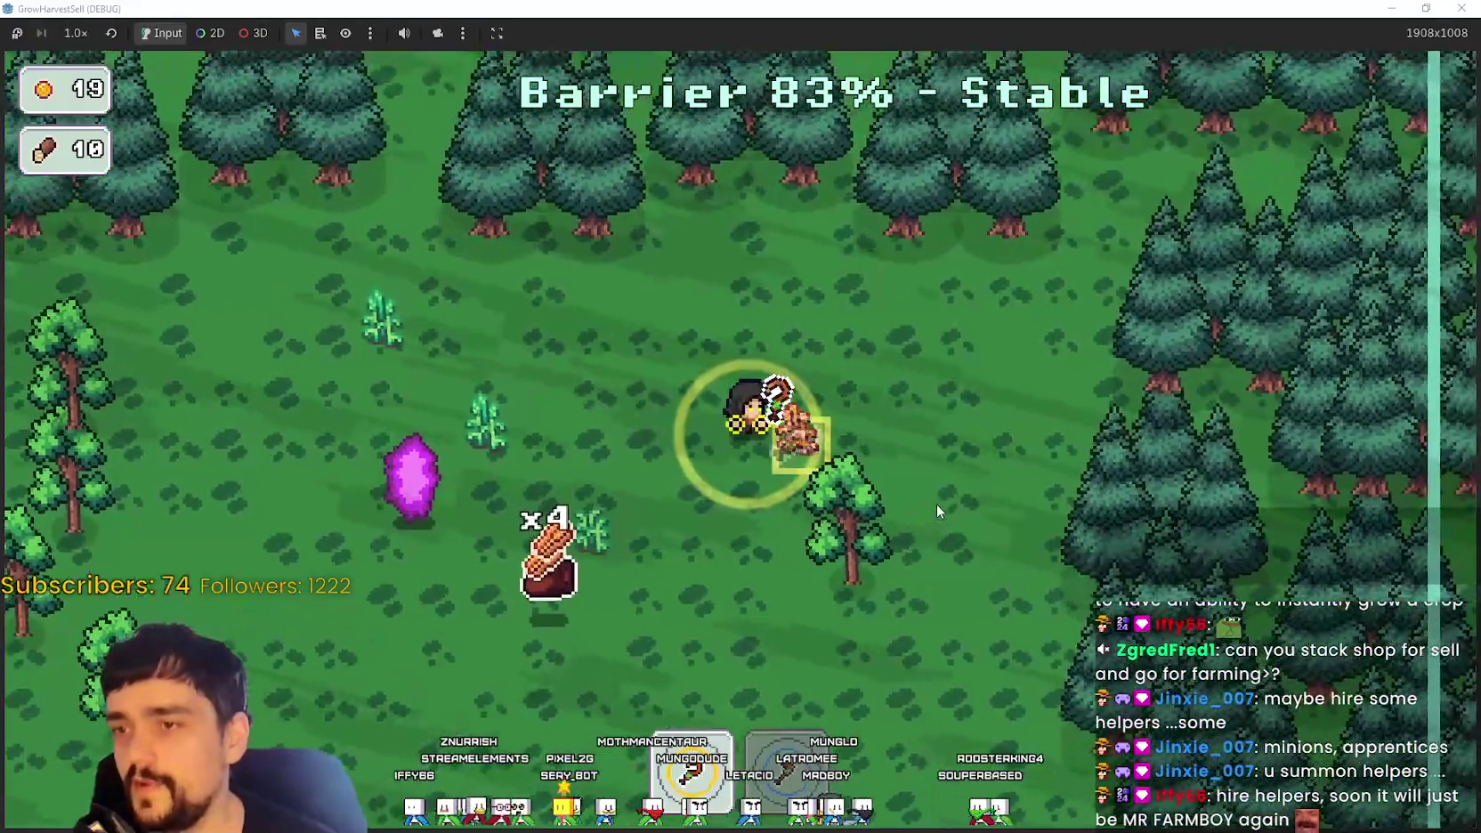
{"action": "key", "text": "e"}
{"action": "key", "text": "s"}
{"action": "key", "text": "a"}
{"action": "key", "text": "e"}
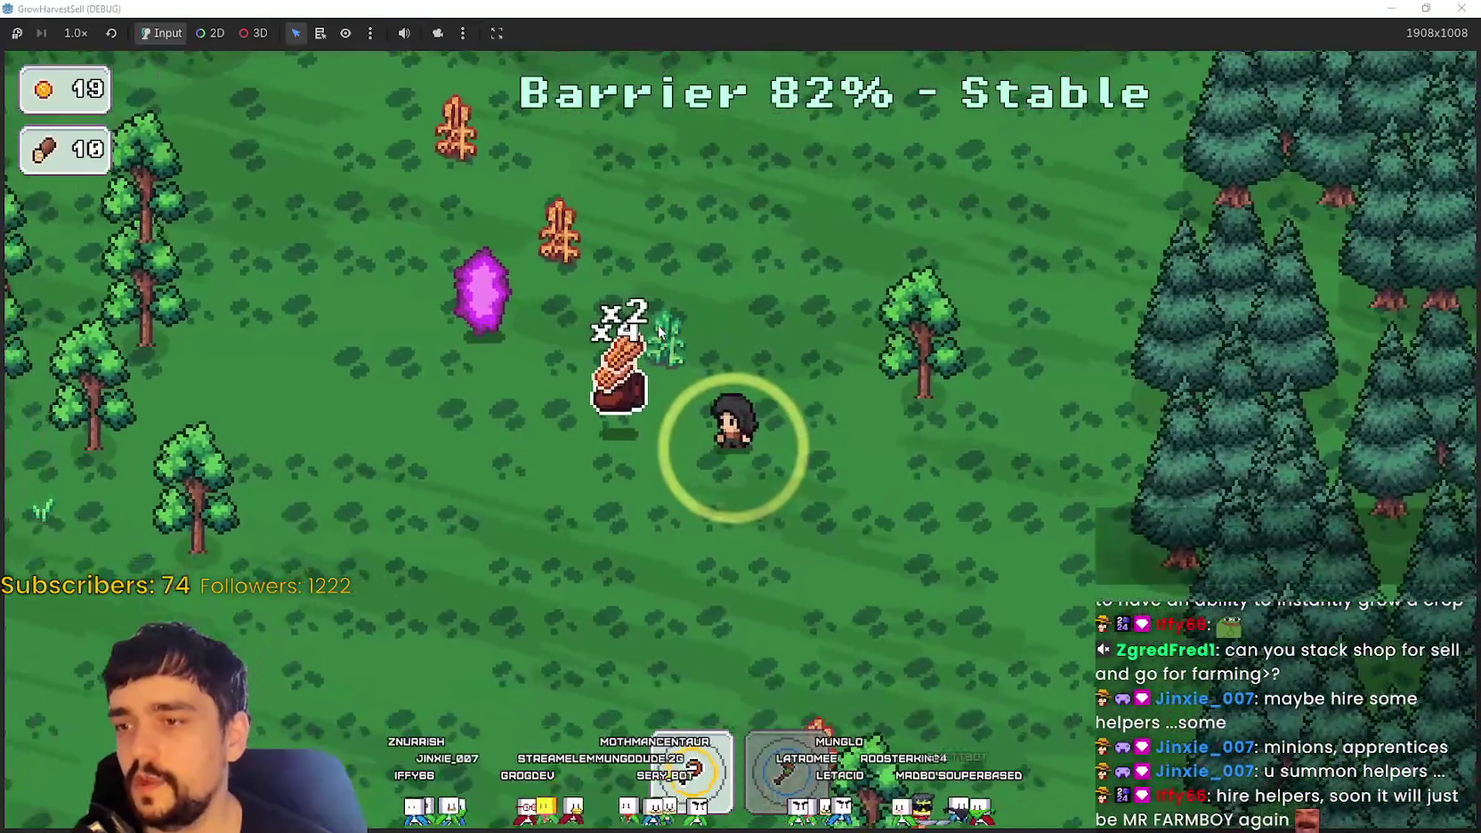
Step: Chop trees to the left, then return to the crystal and bank logs, raising the count to 20
{"action": "key", "text": "a"}
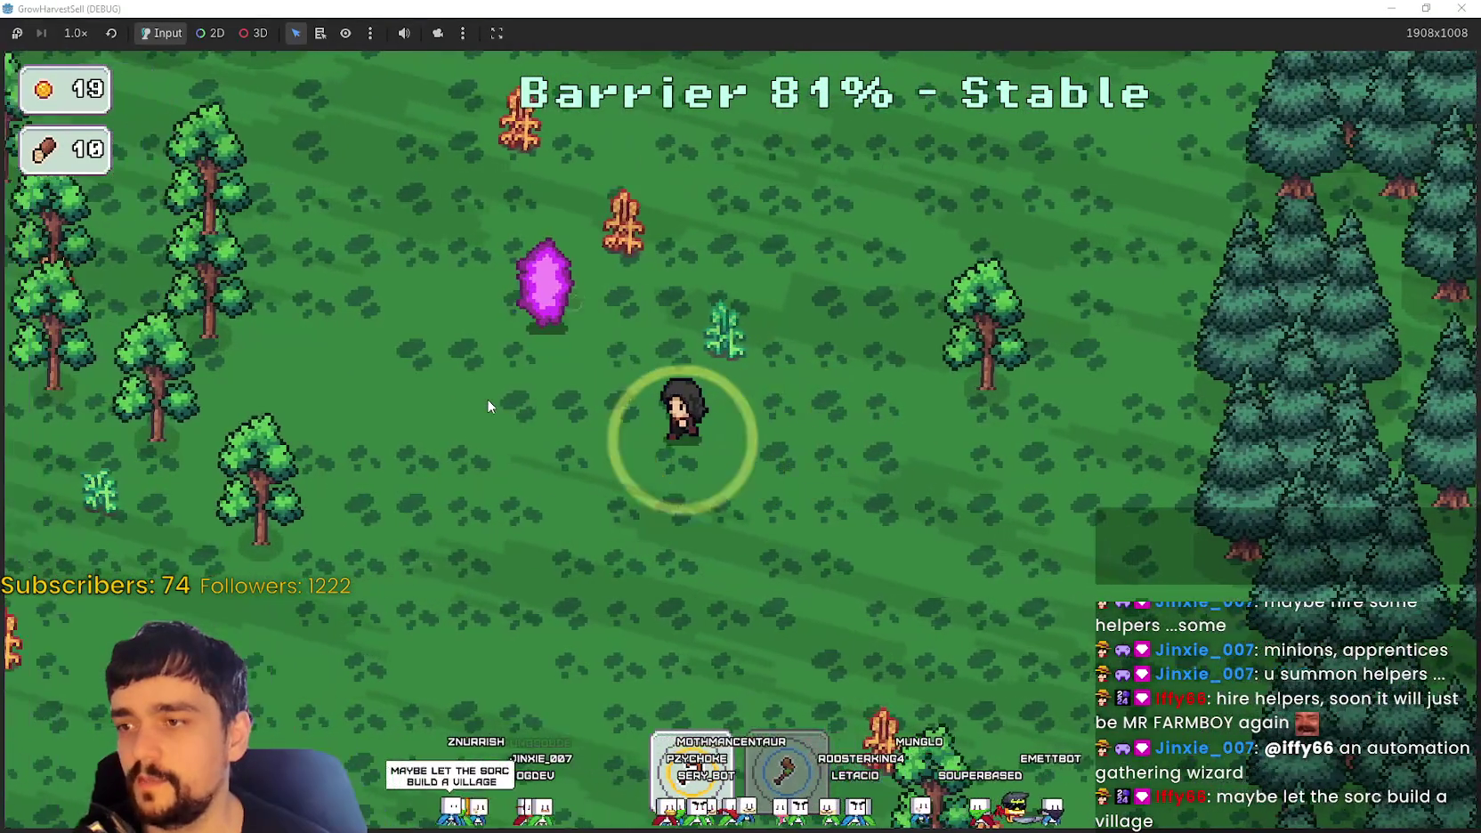
{"action": "key", "text": "w"}
{"action": "key", "text": "s"}
{"action": "key", "text": "a"}
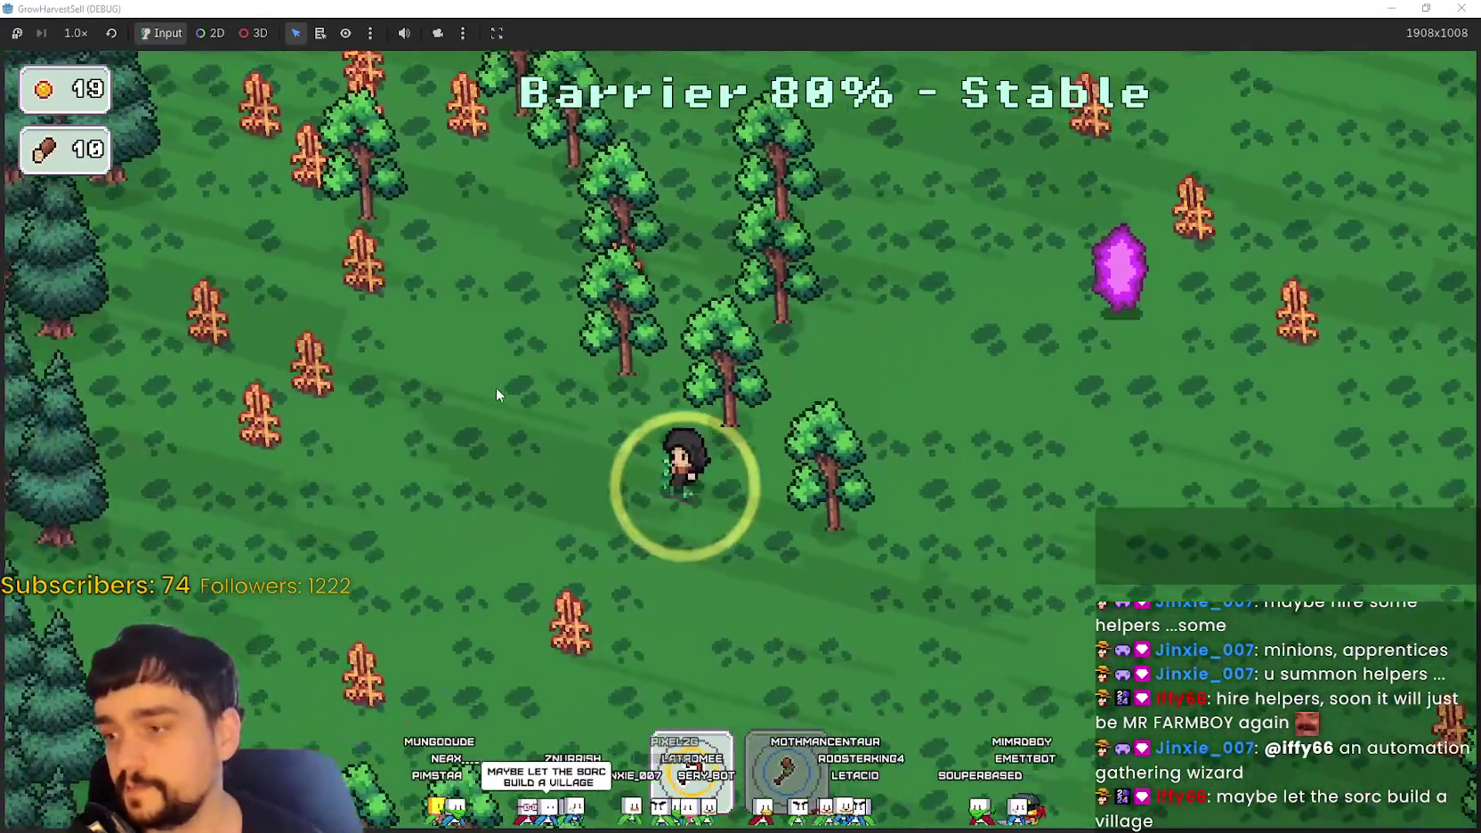
{"action": "key", "text": "s"}
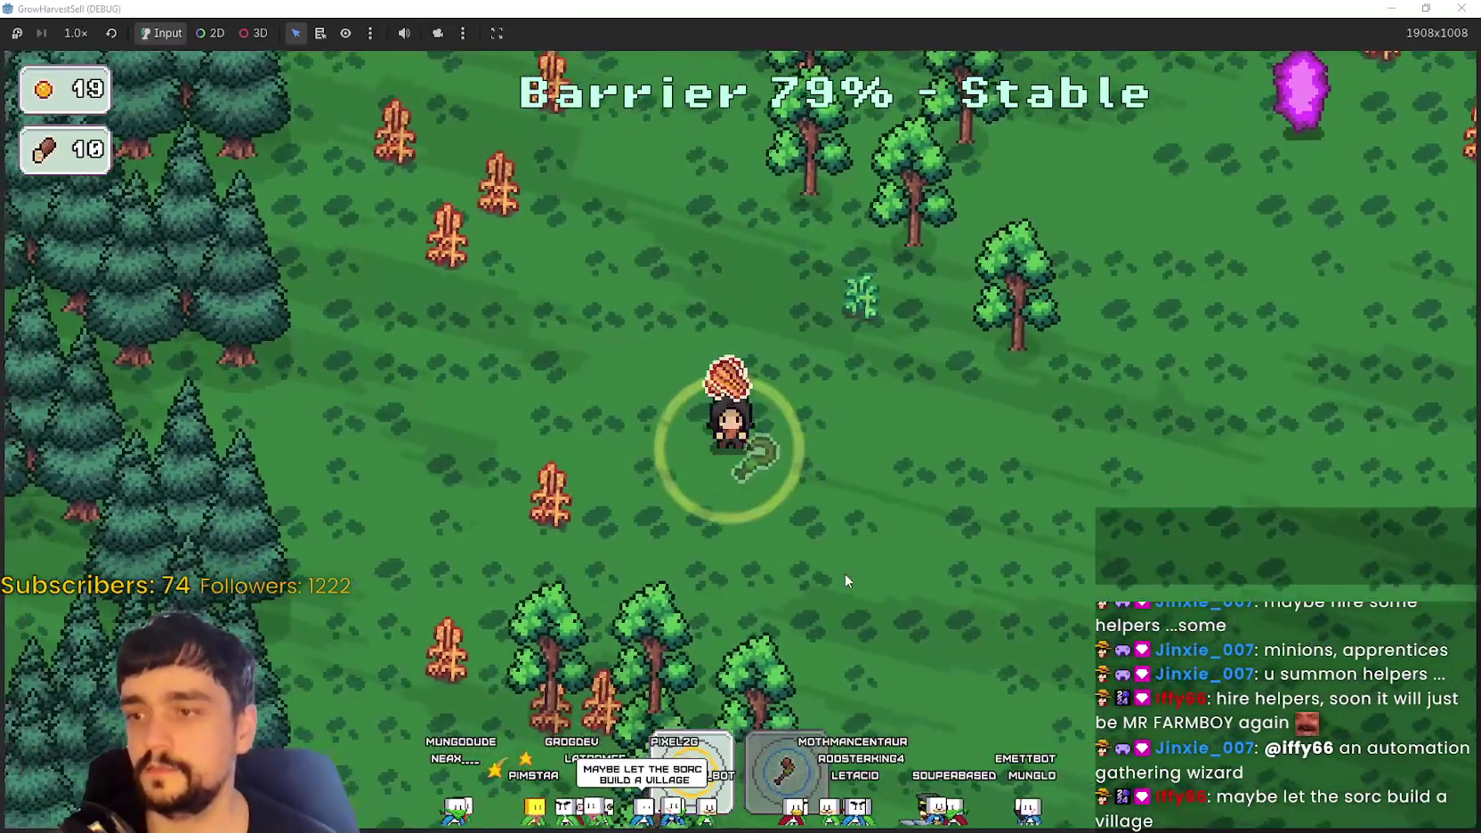
{"action": "key", "text": "a"}
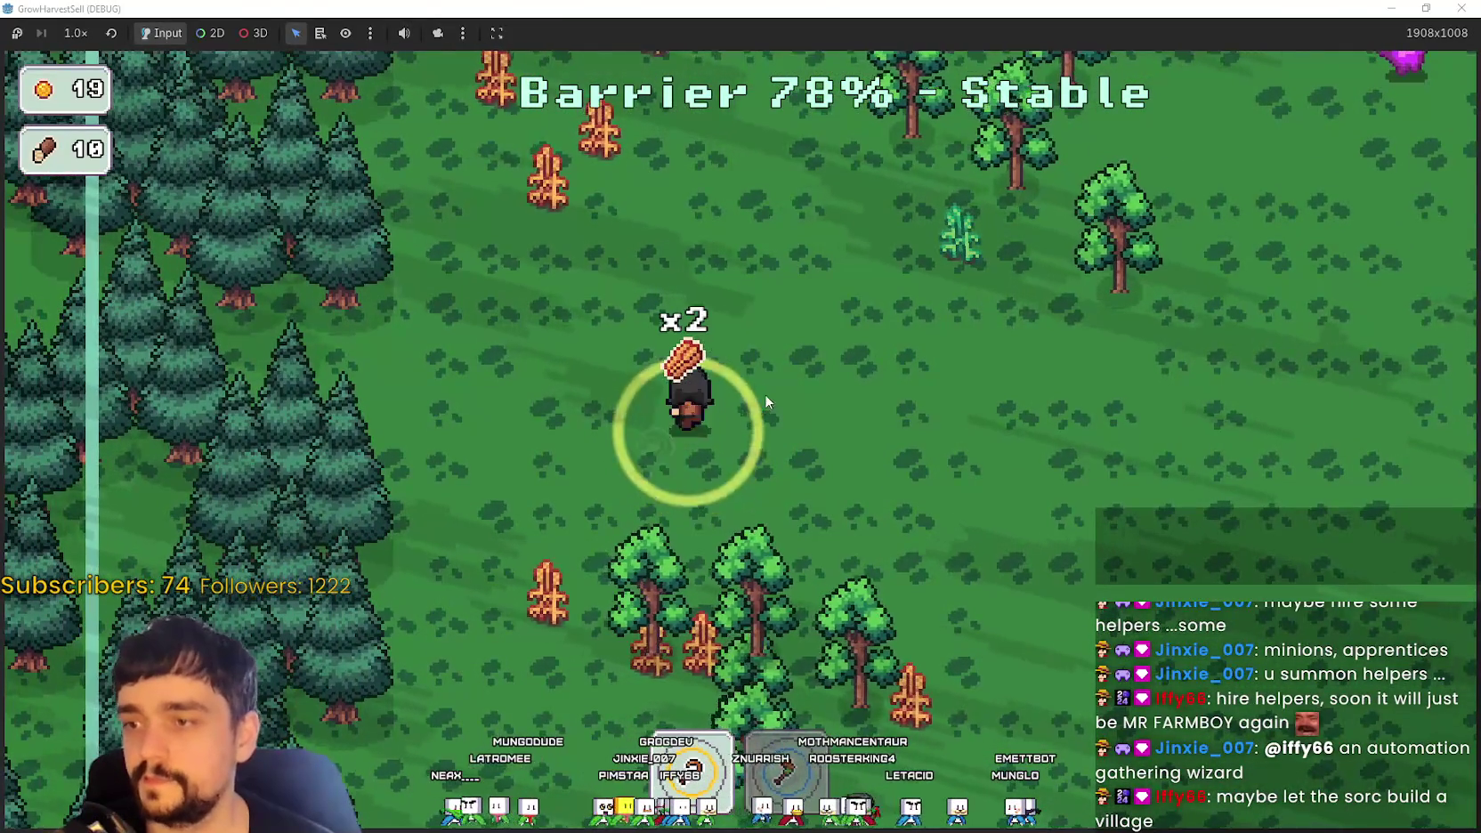
{"action": "key", "text": "w"}
{"action": "key", "text": "a"}
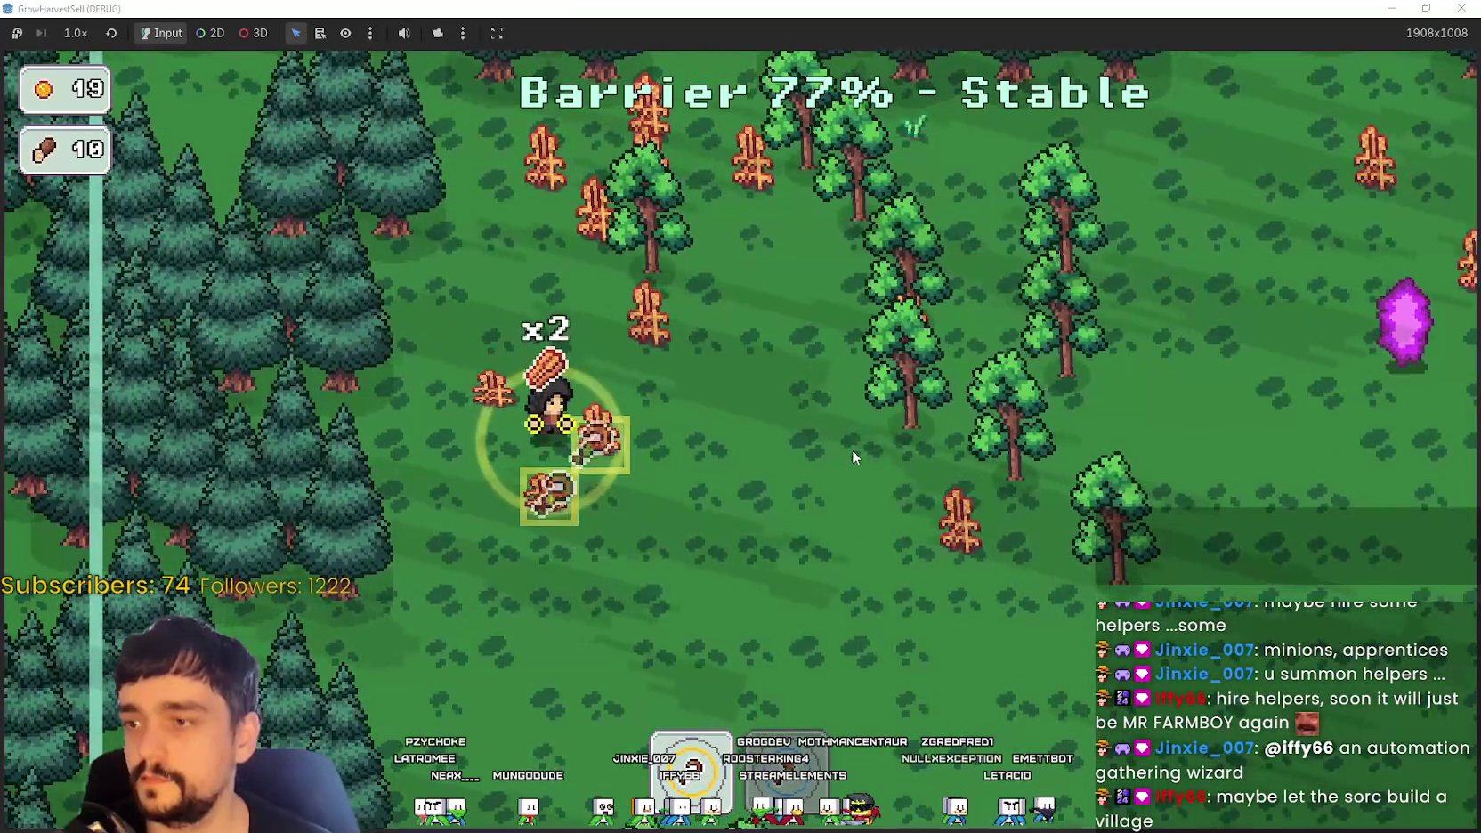
{"action": "key", "text": "w"}
{"action": "key", "text": "d"}
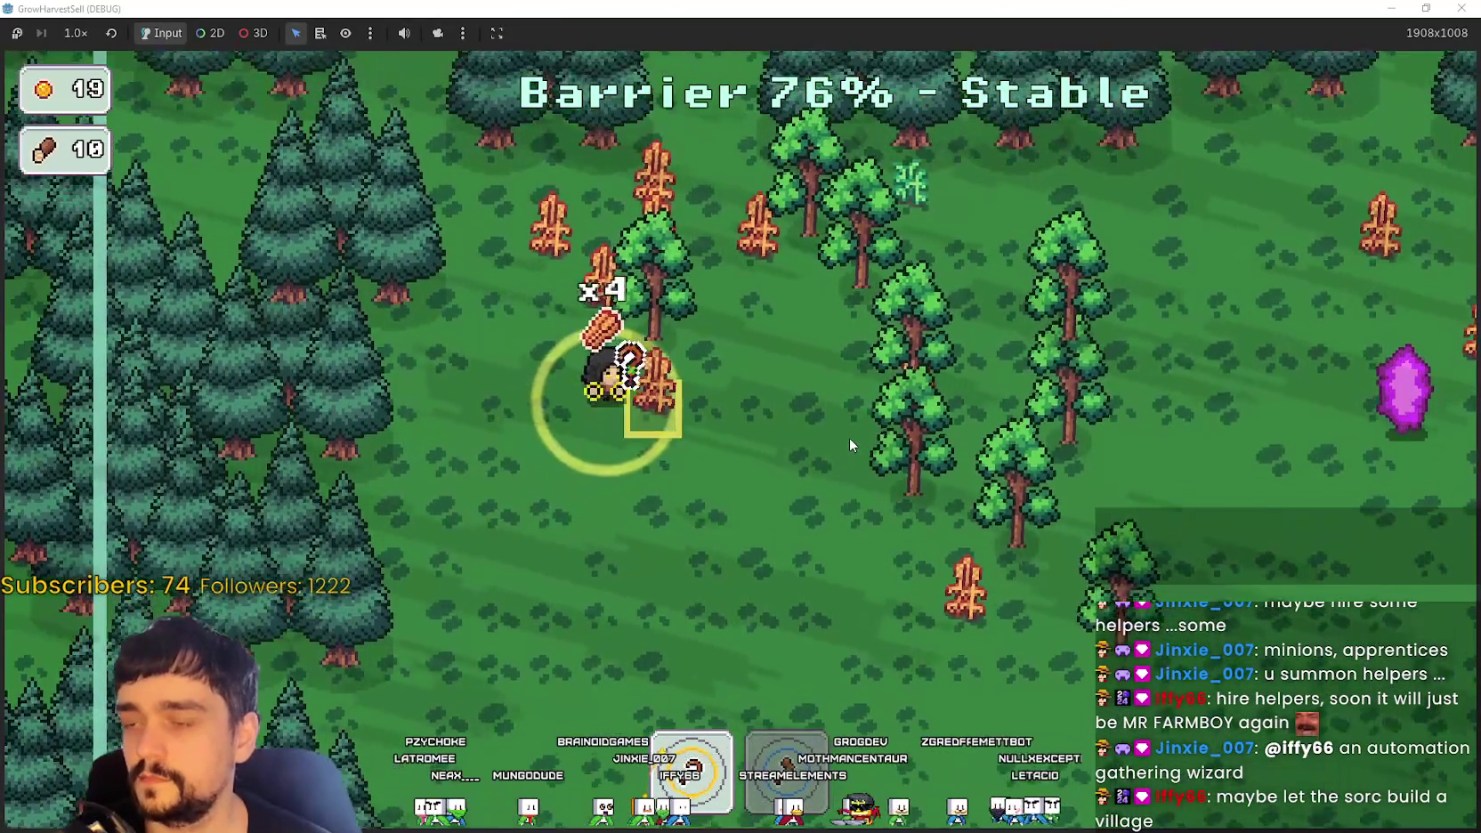
{"action": "key", "text": "d"}
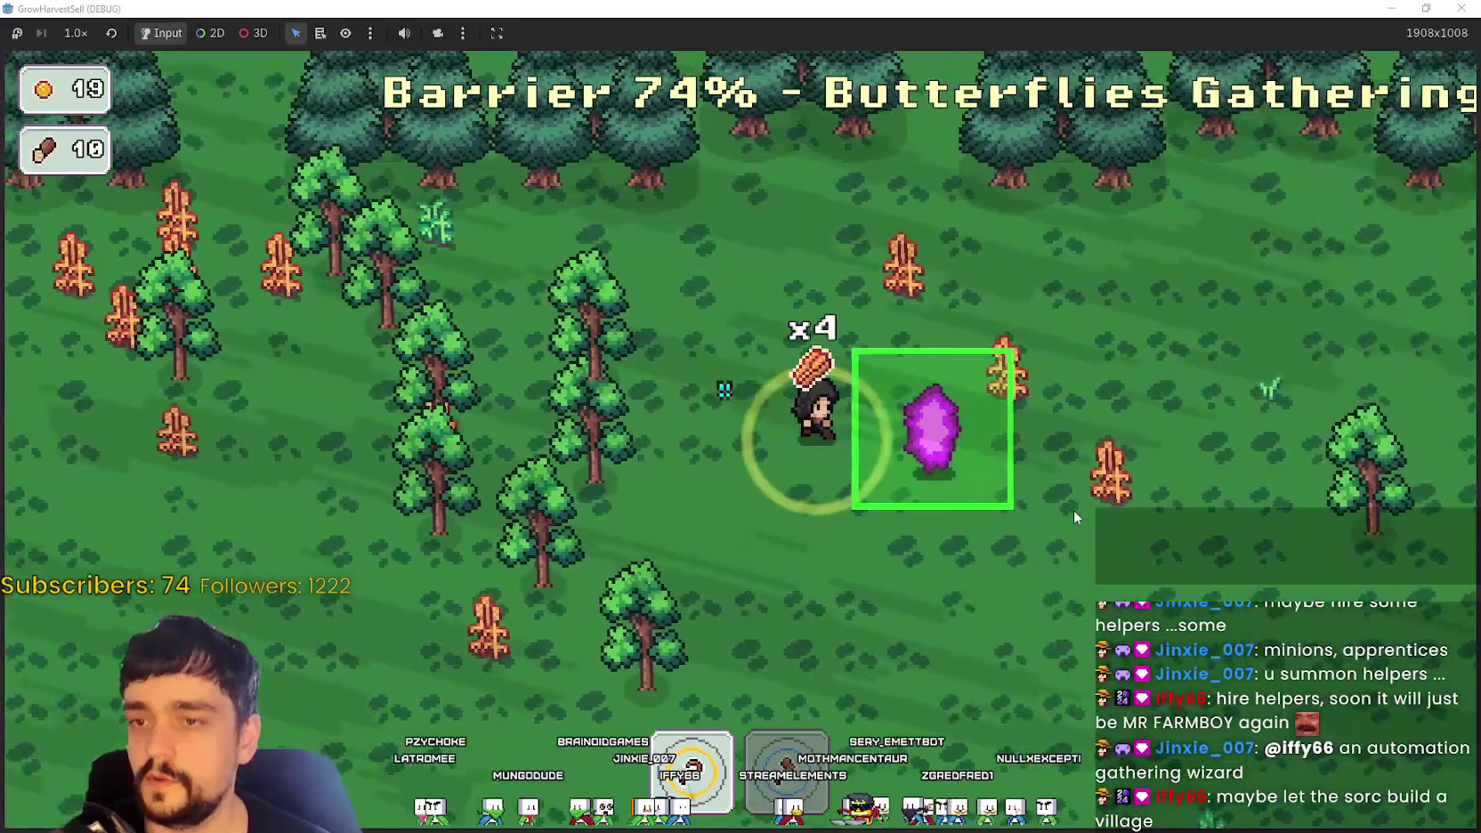
{"action": "key", "text": "a"}
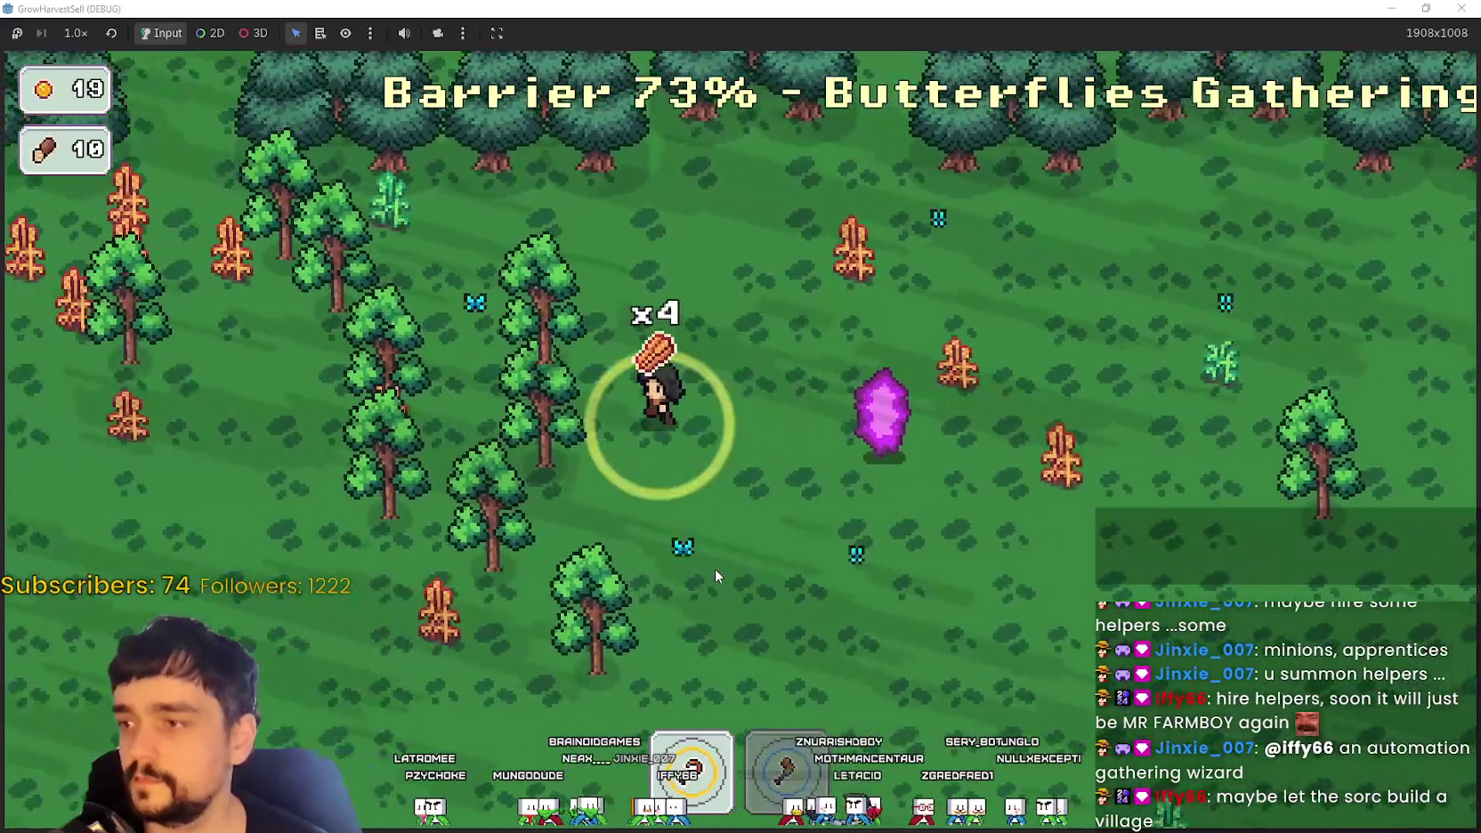
Step: Keep chopping trees down-right and left, pushing the log count past 40
{"action": "key", "text": "w"}
{"action": "key", "text": "s"}
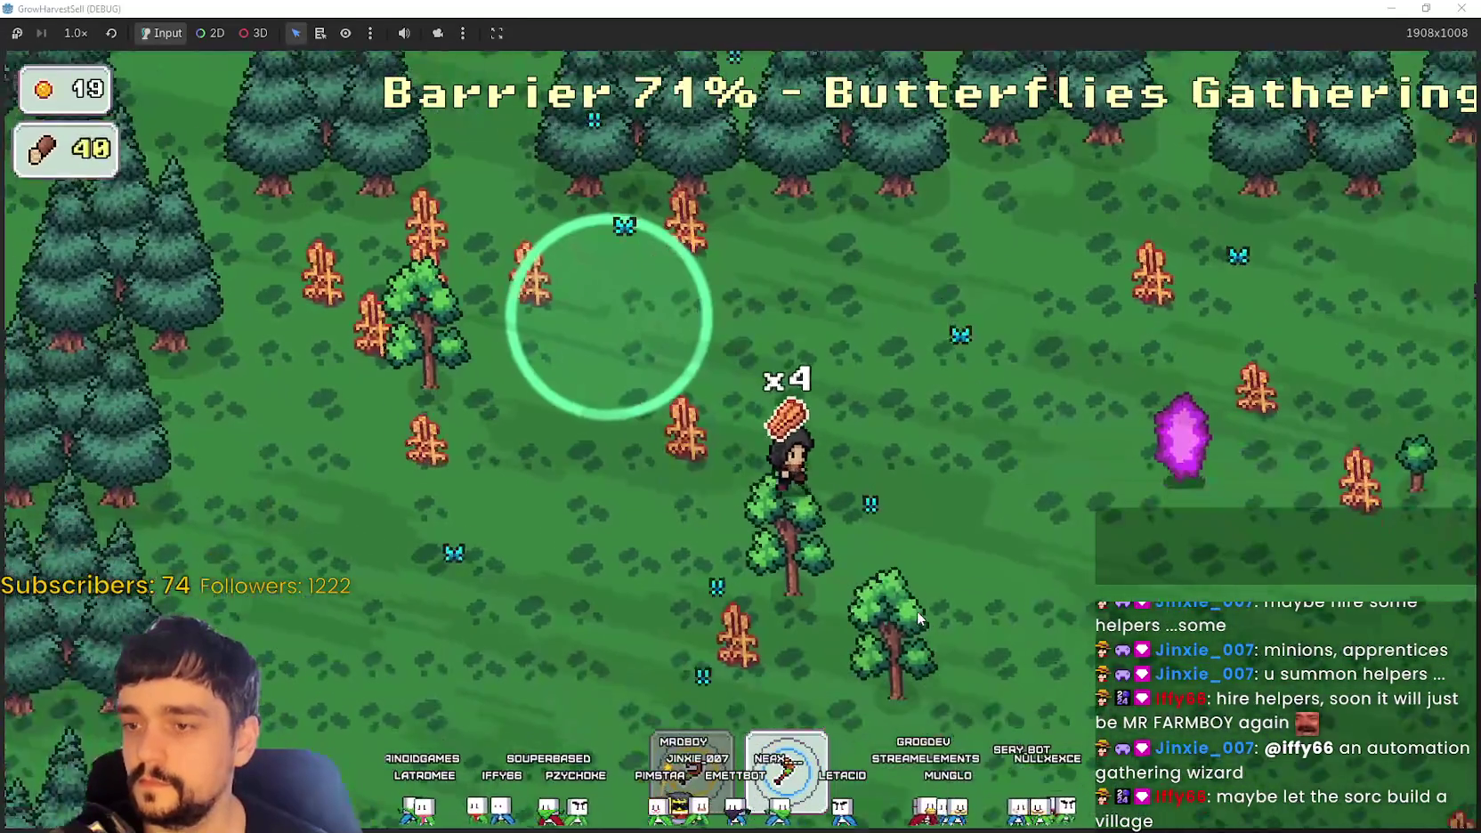
{"action": "key", "text": "d"}
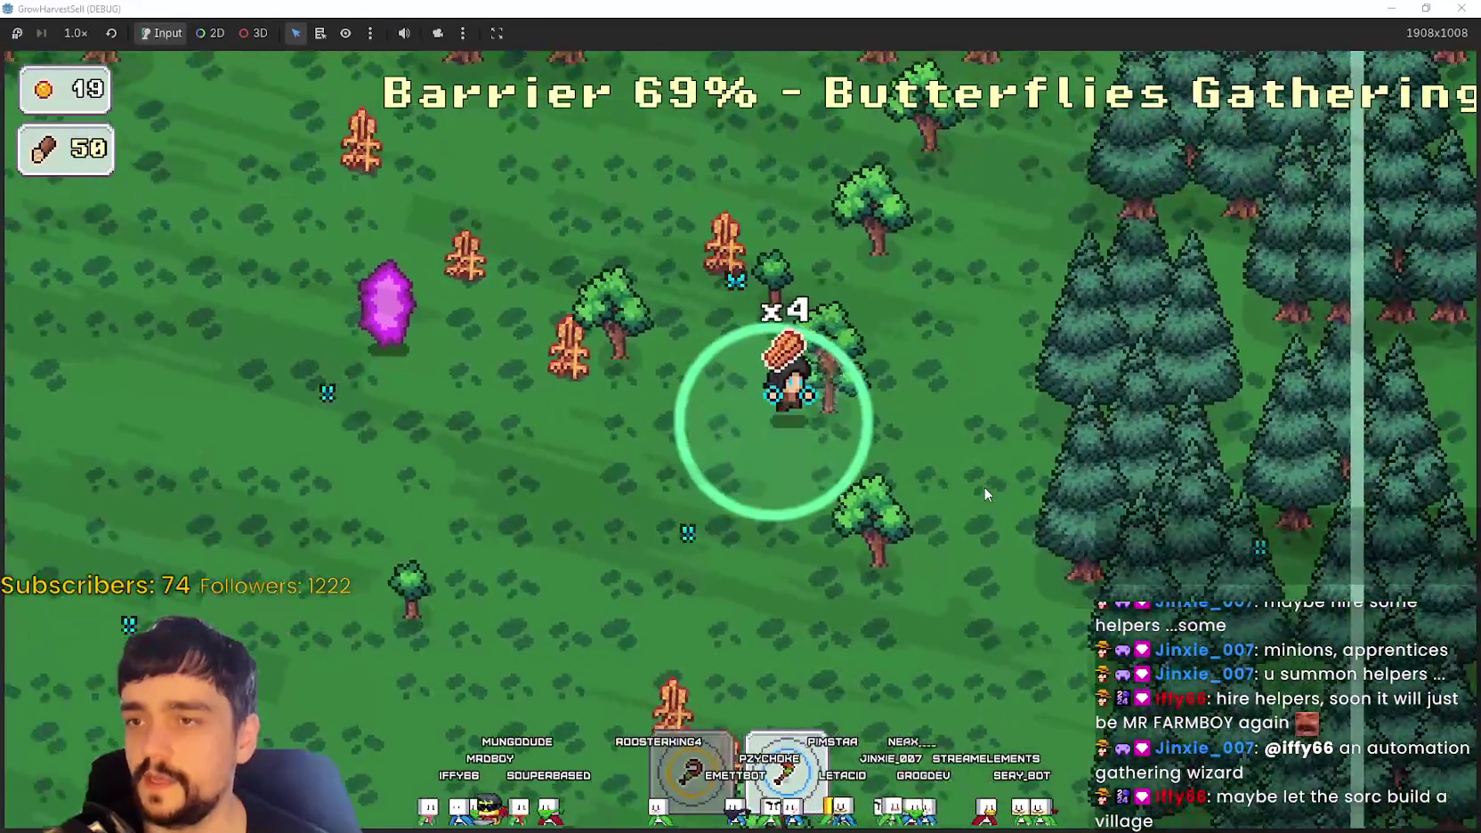
{"action": "key", "text": "s"}
{"action": "key", "text": "a"}
{"action": "key", "text": "s"}
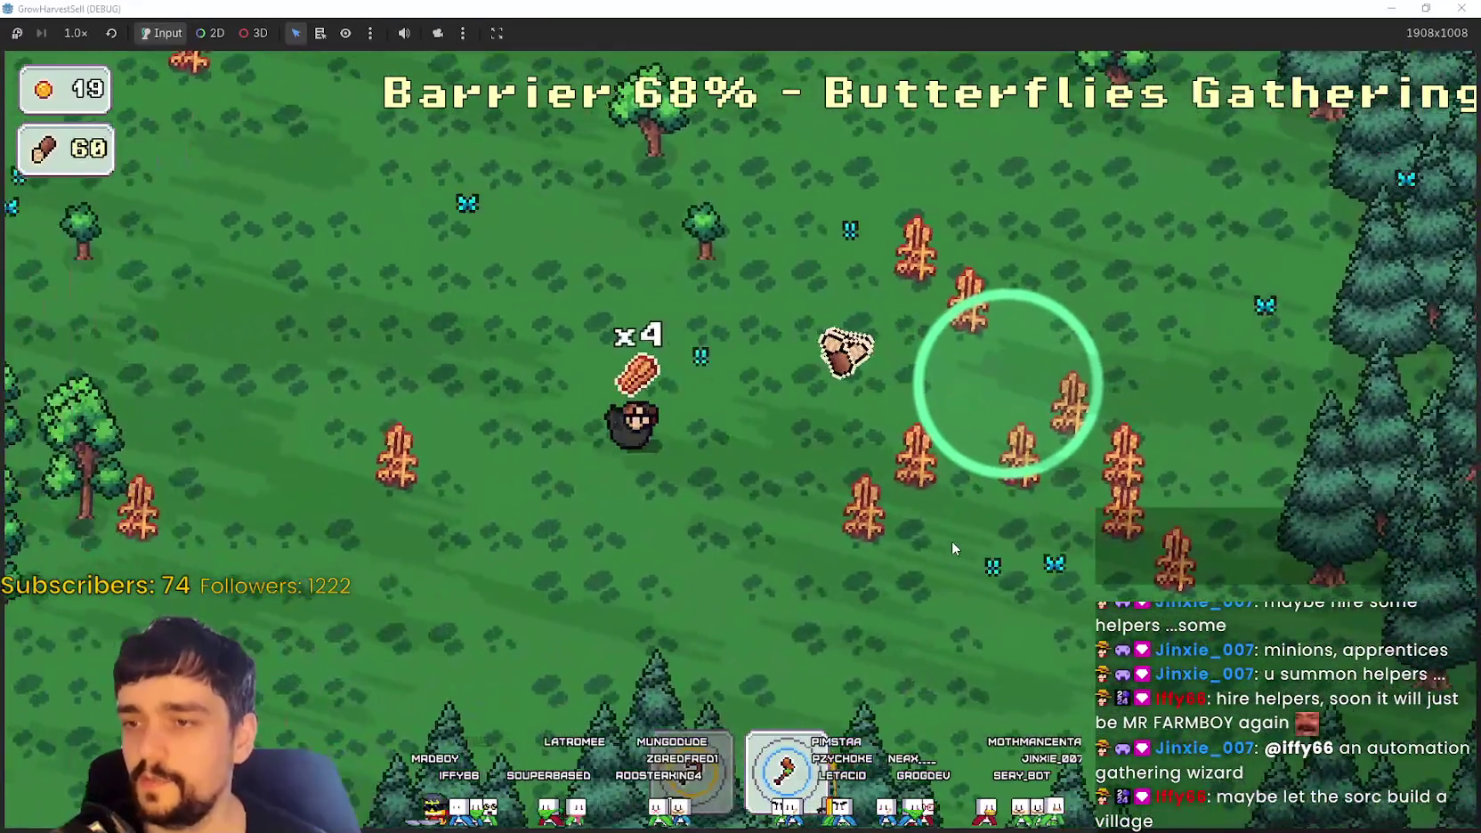
{"action": "key", "text": "a"}
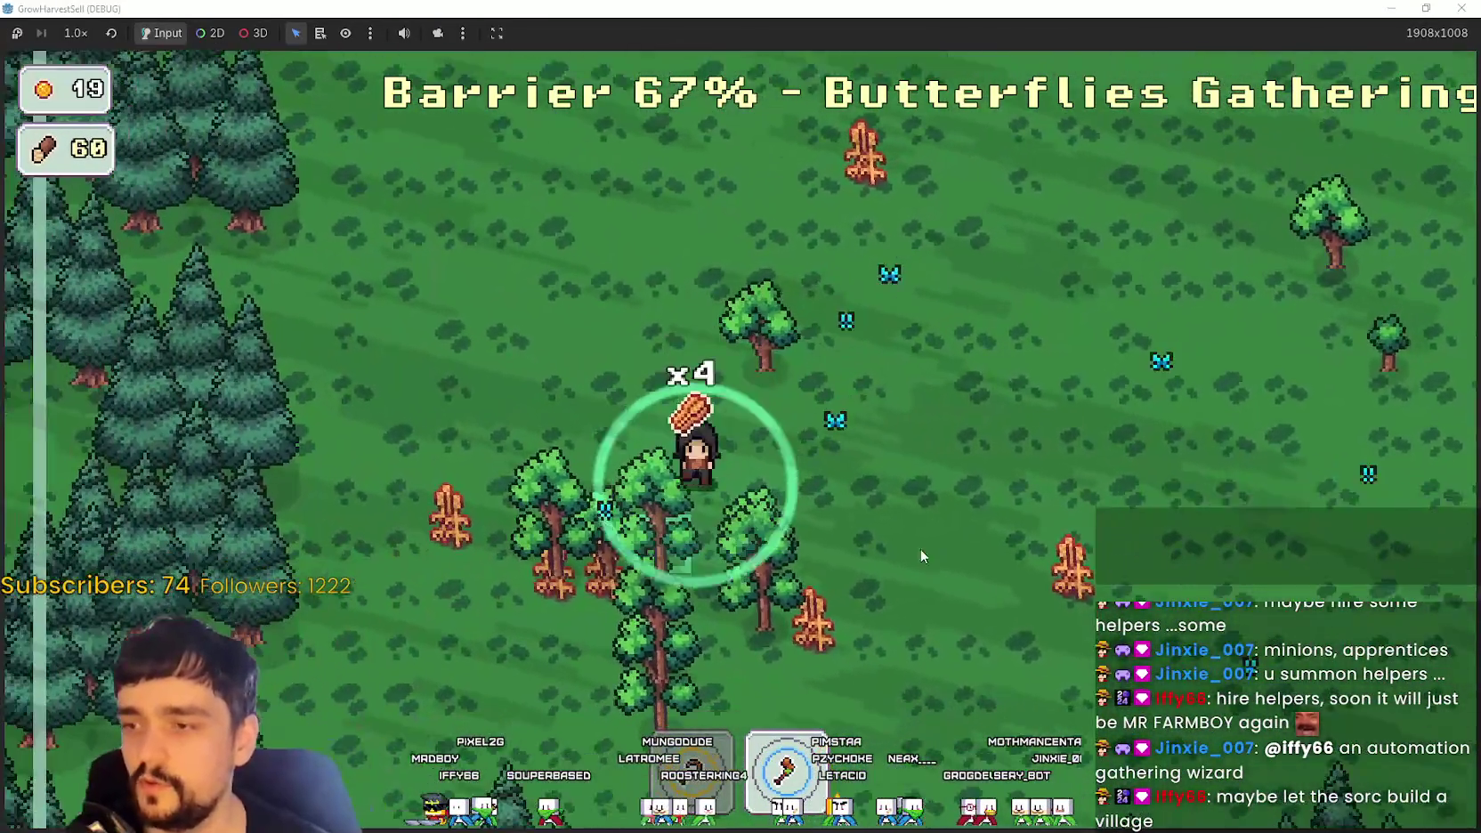
{"action": "key", "text": "a"}
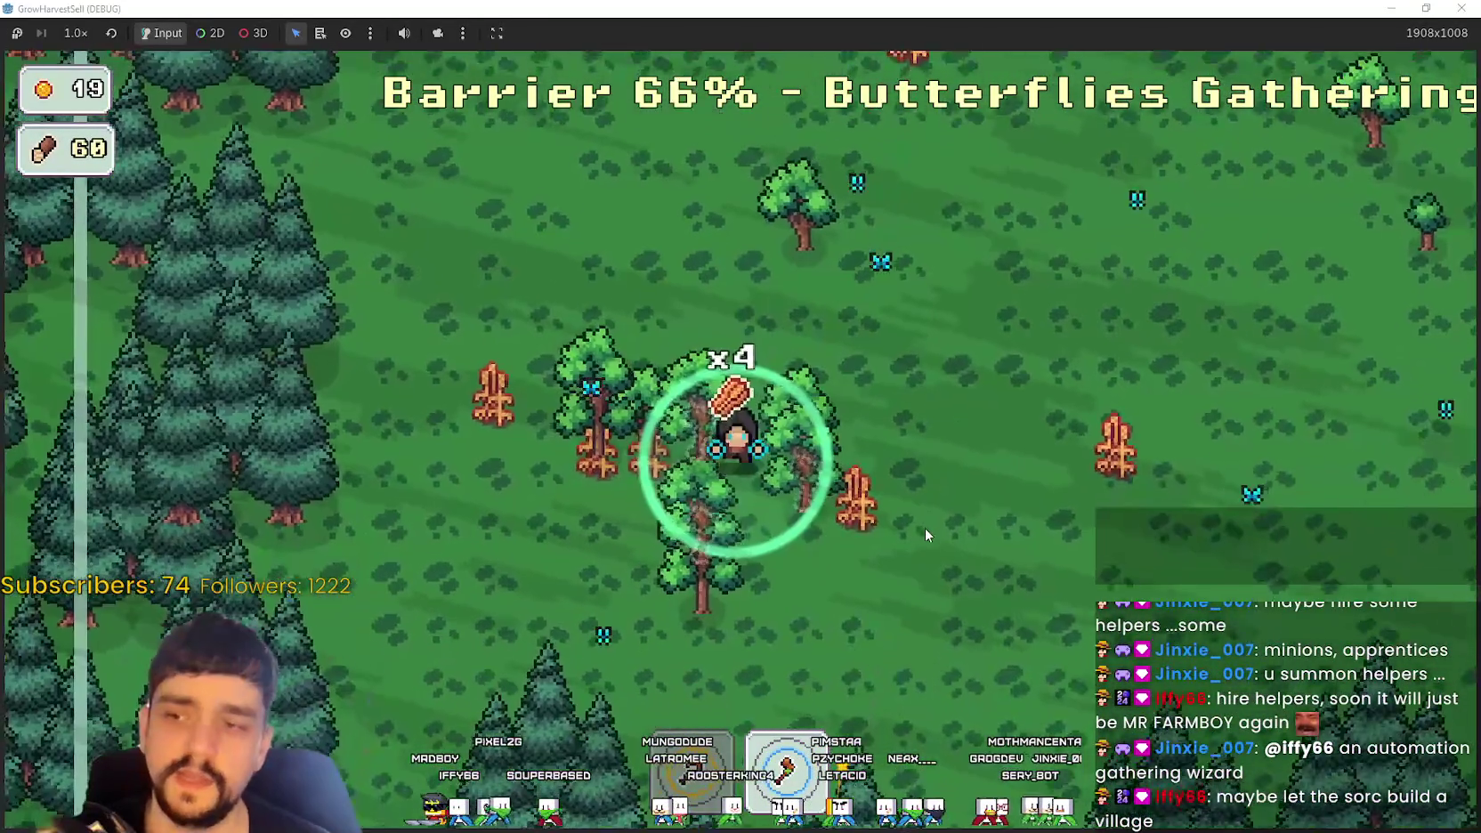
{"action": "key", "text": "w"}
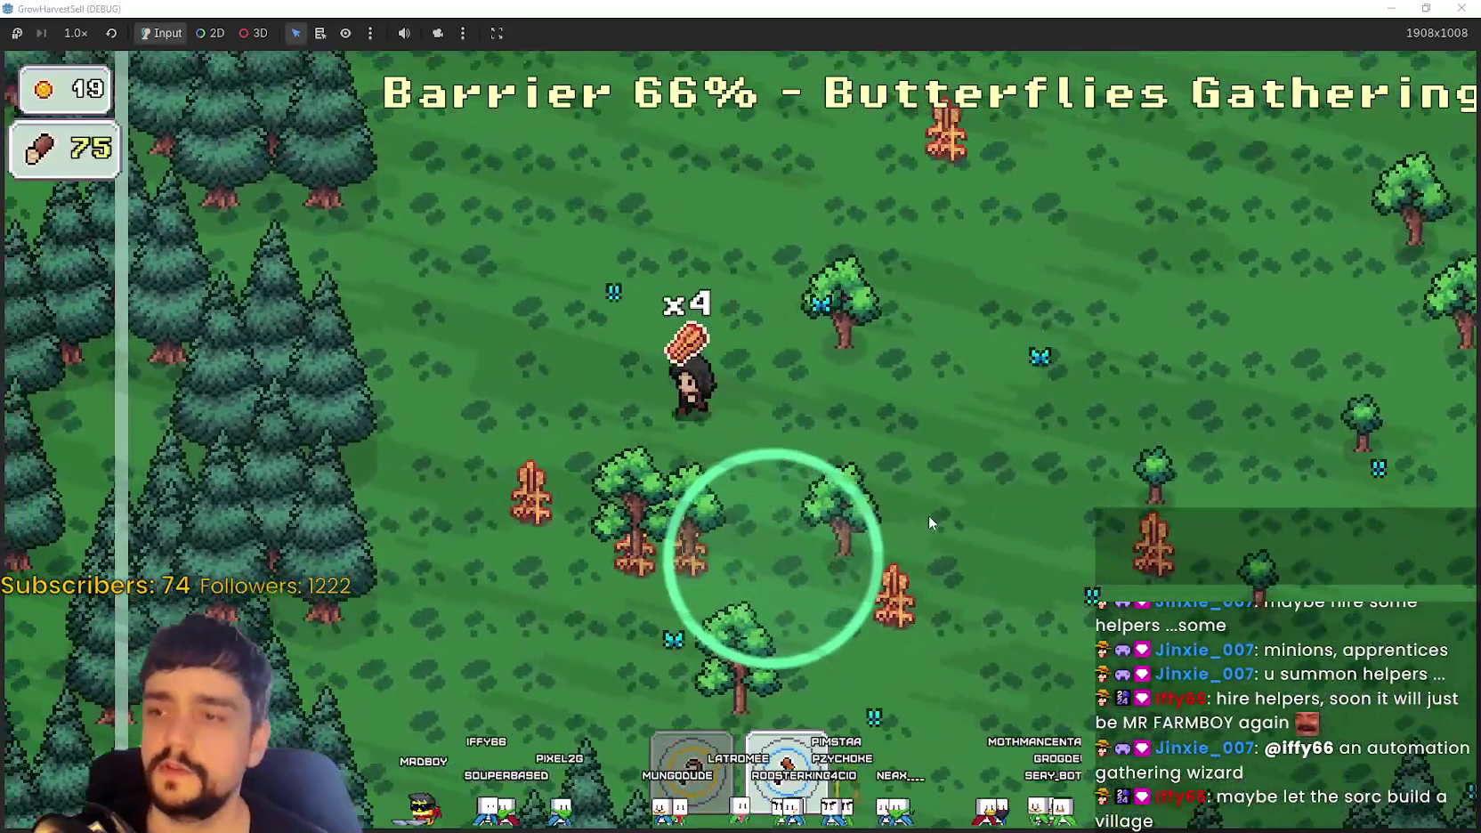
{"action": "key", "text": "s"}
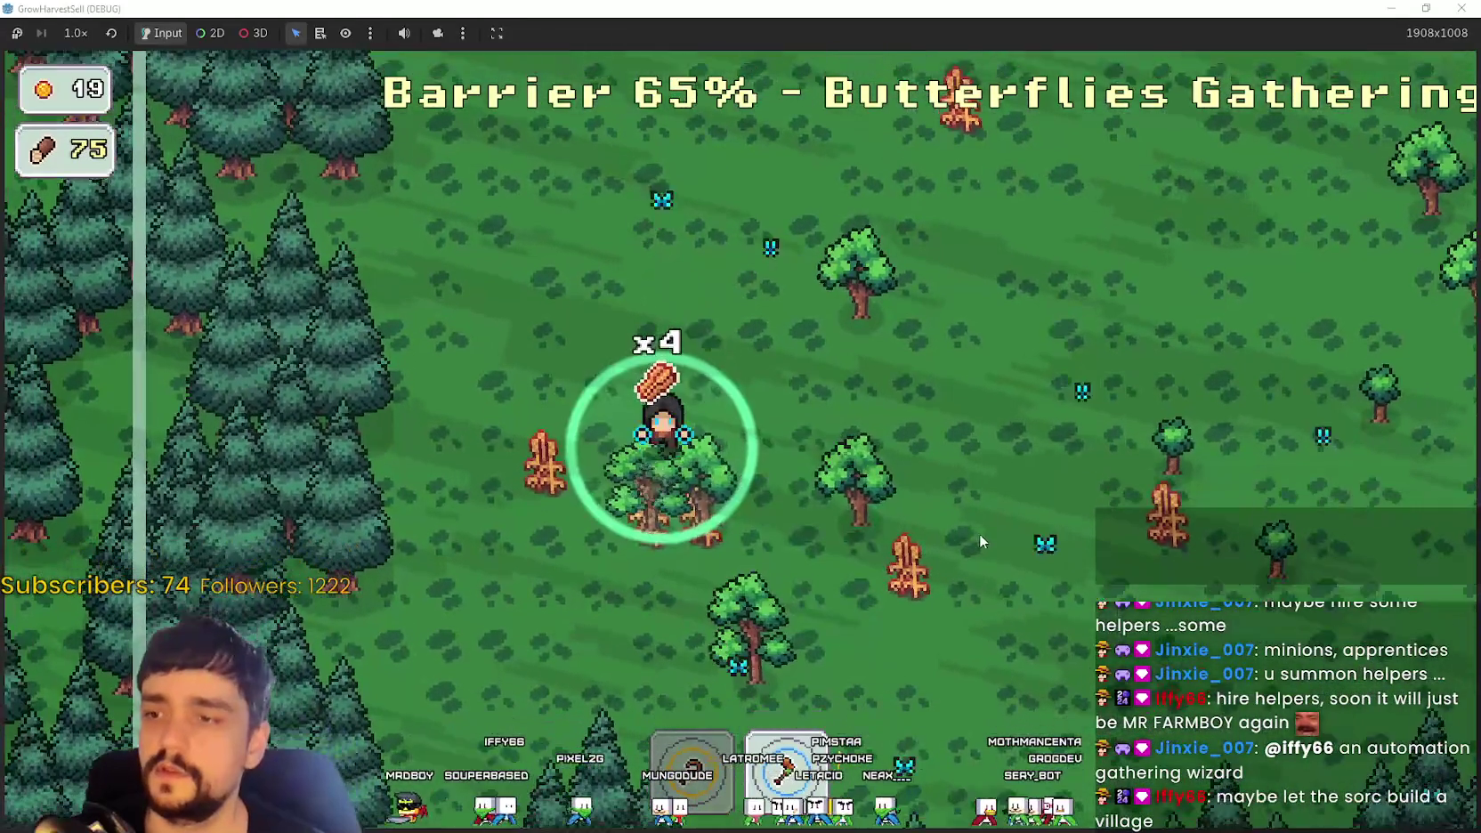
{"action": "key", "text": "d"}
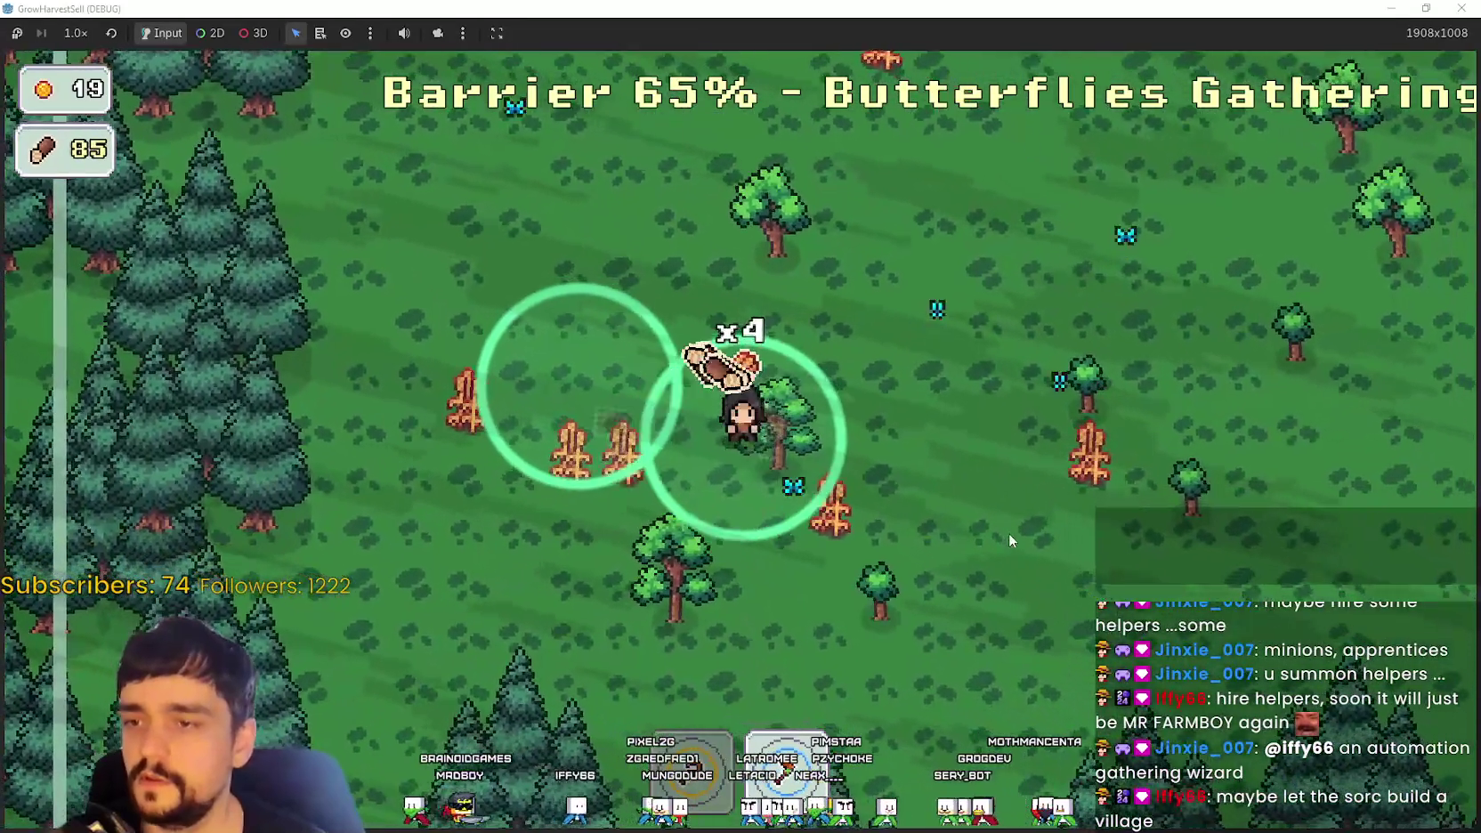
{"action": "key", "text": "s"}
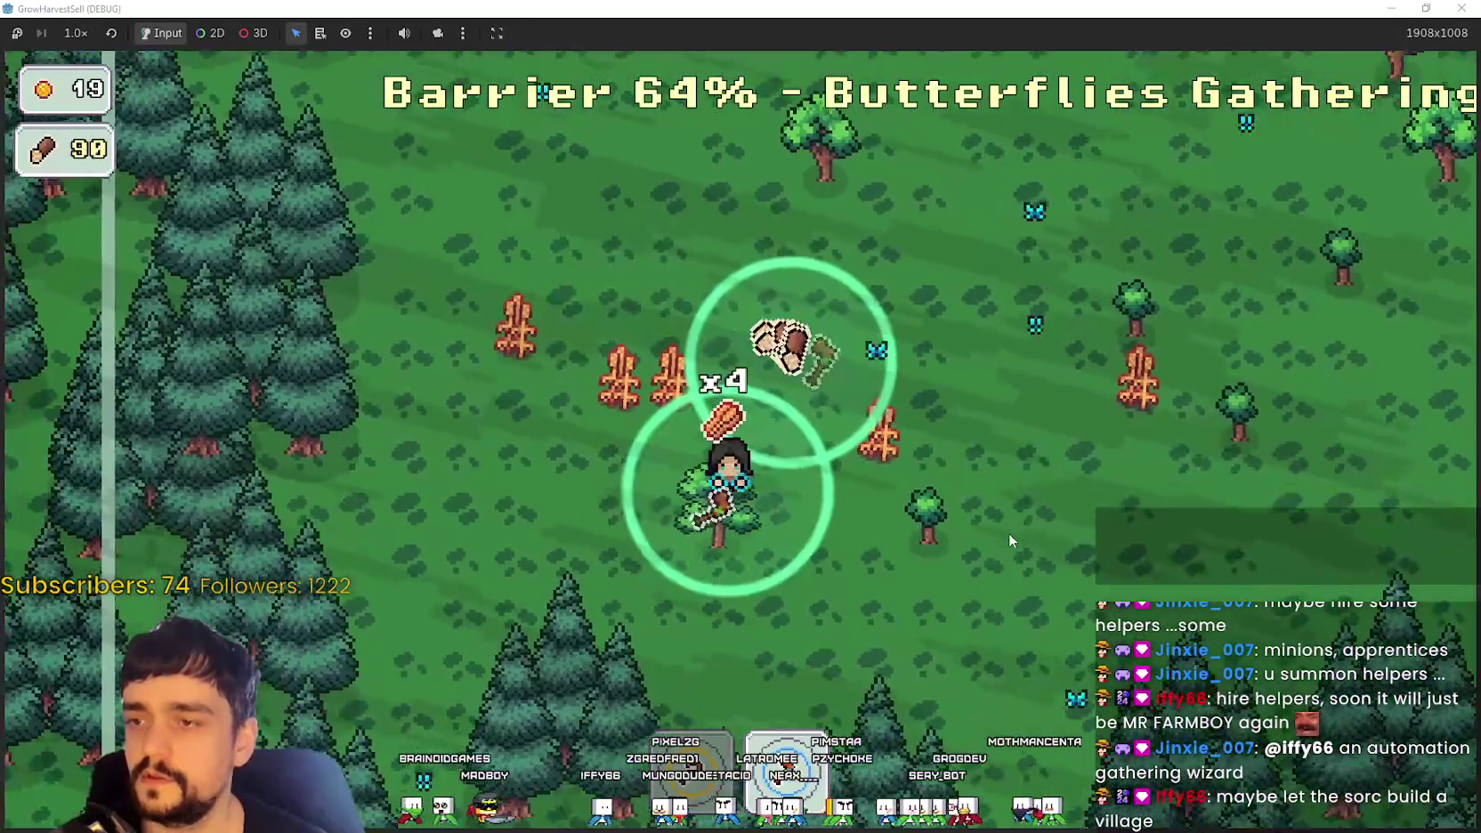
{"action": "key", "text": "w"}
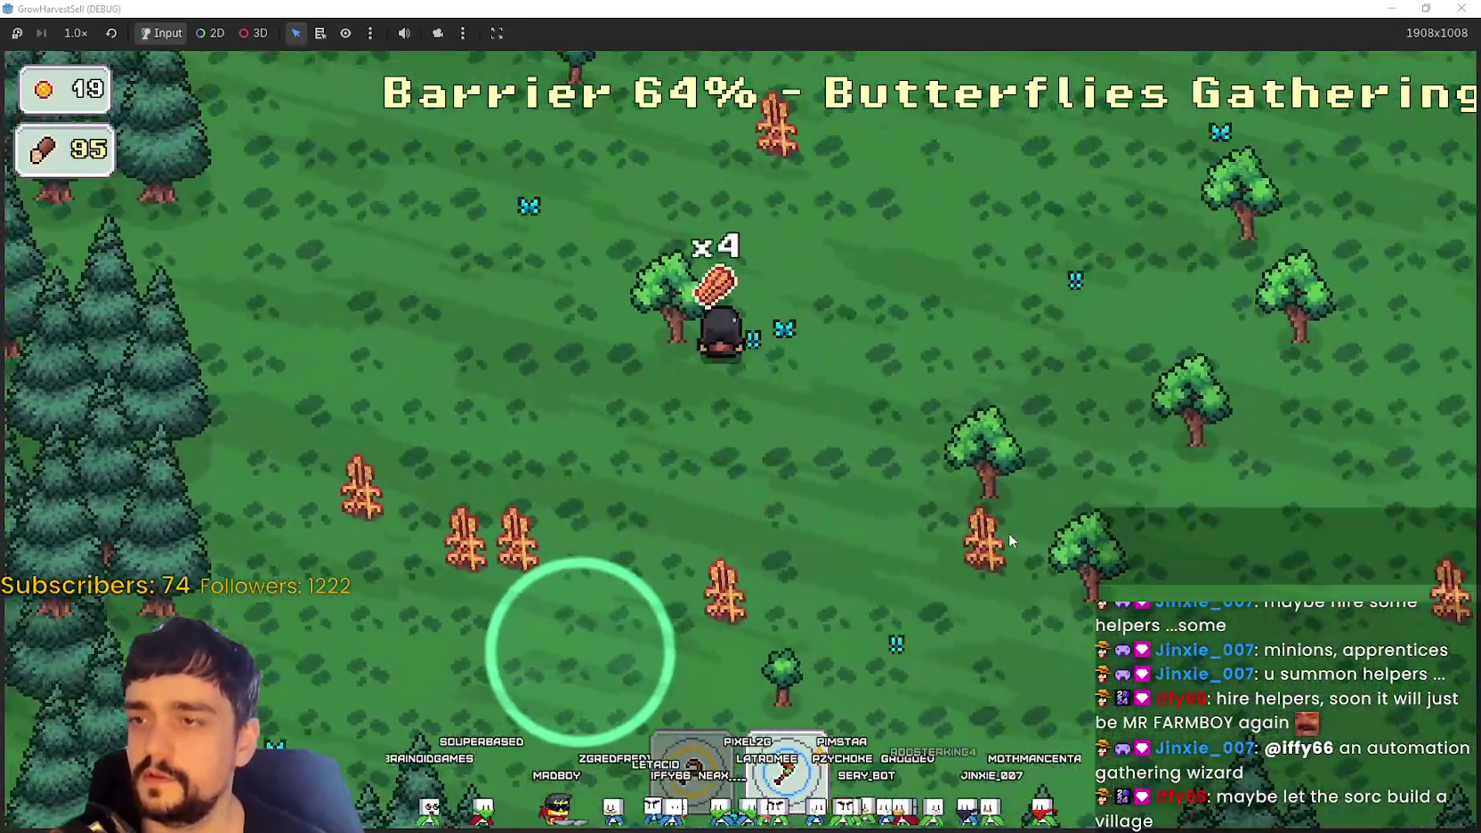
Step: Chop trees on the way toward the pine forest until logs reach 150 and the barrier hits 53%
{"action": "key", "text": "w"}
{"action": "key", "text": "s"}
{"action": "key", "text": "d"}
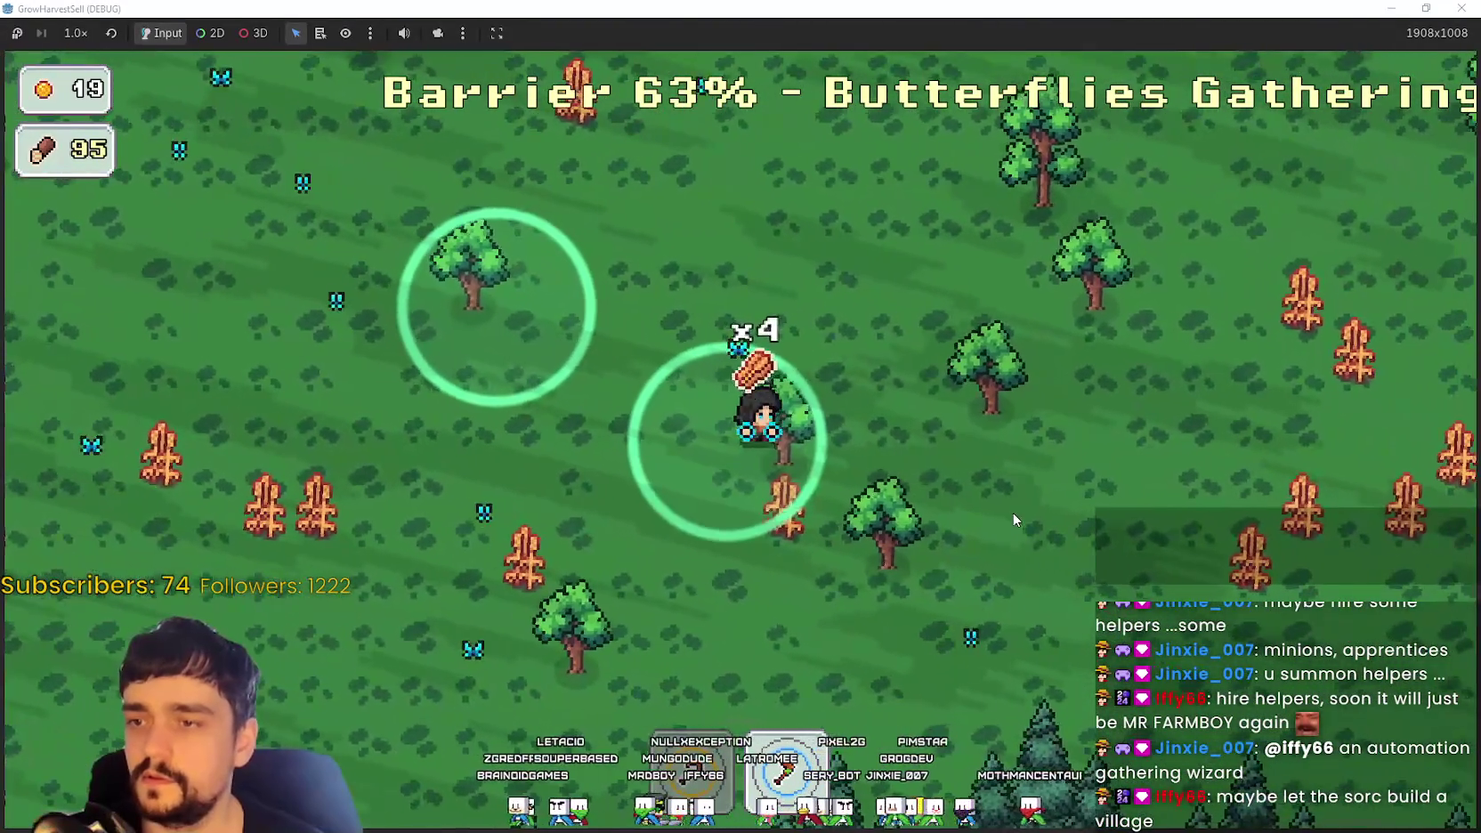
{"action": "key", "text": "w"}
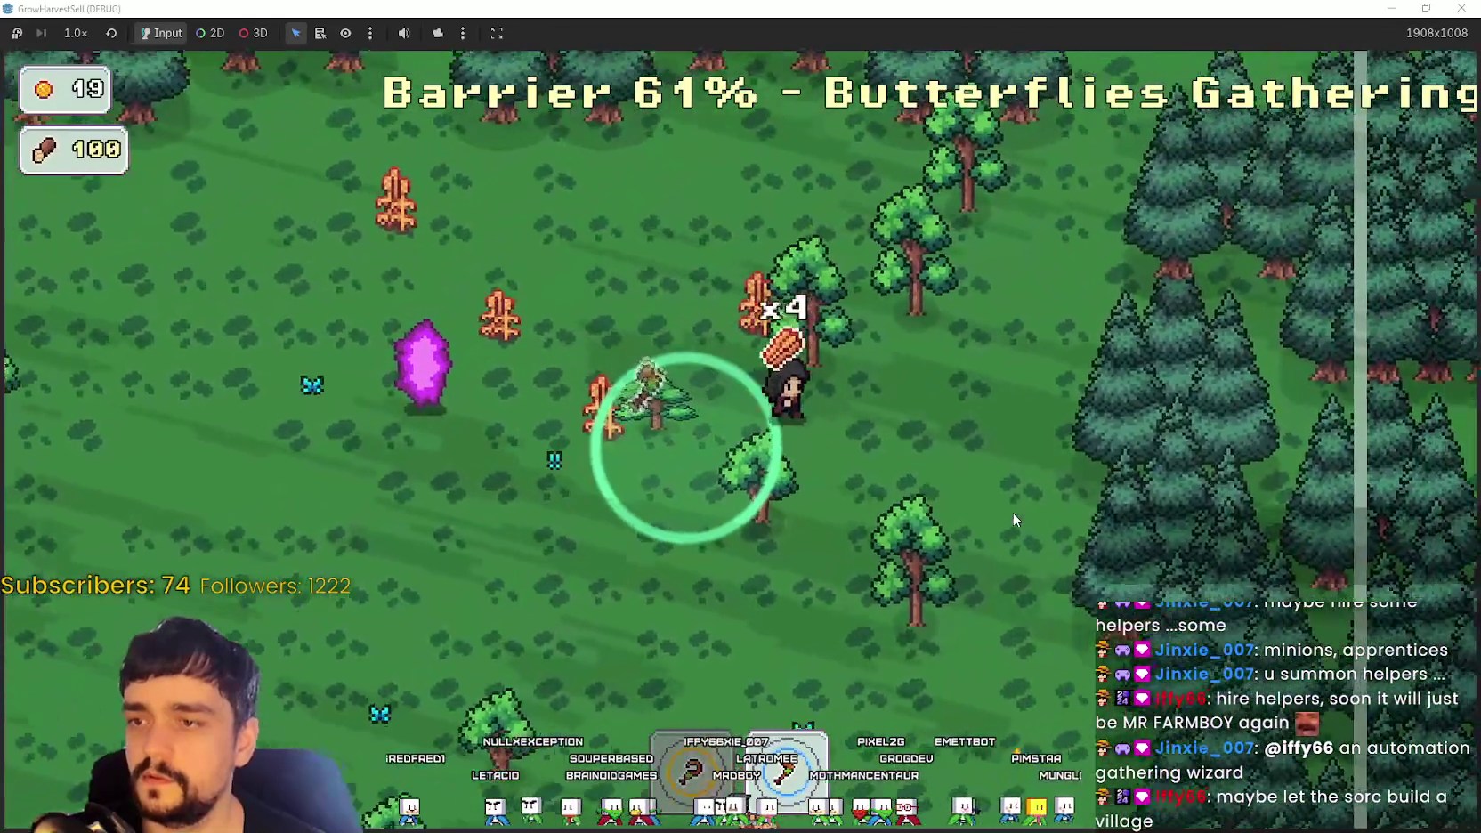
{"action": "key", "text": "w"}
{"action": "key", "text": "w"}
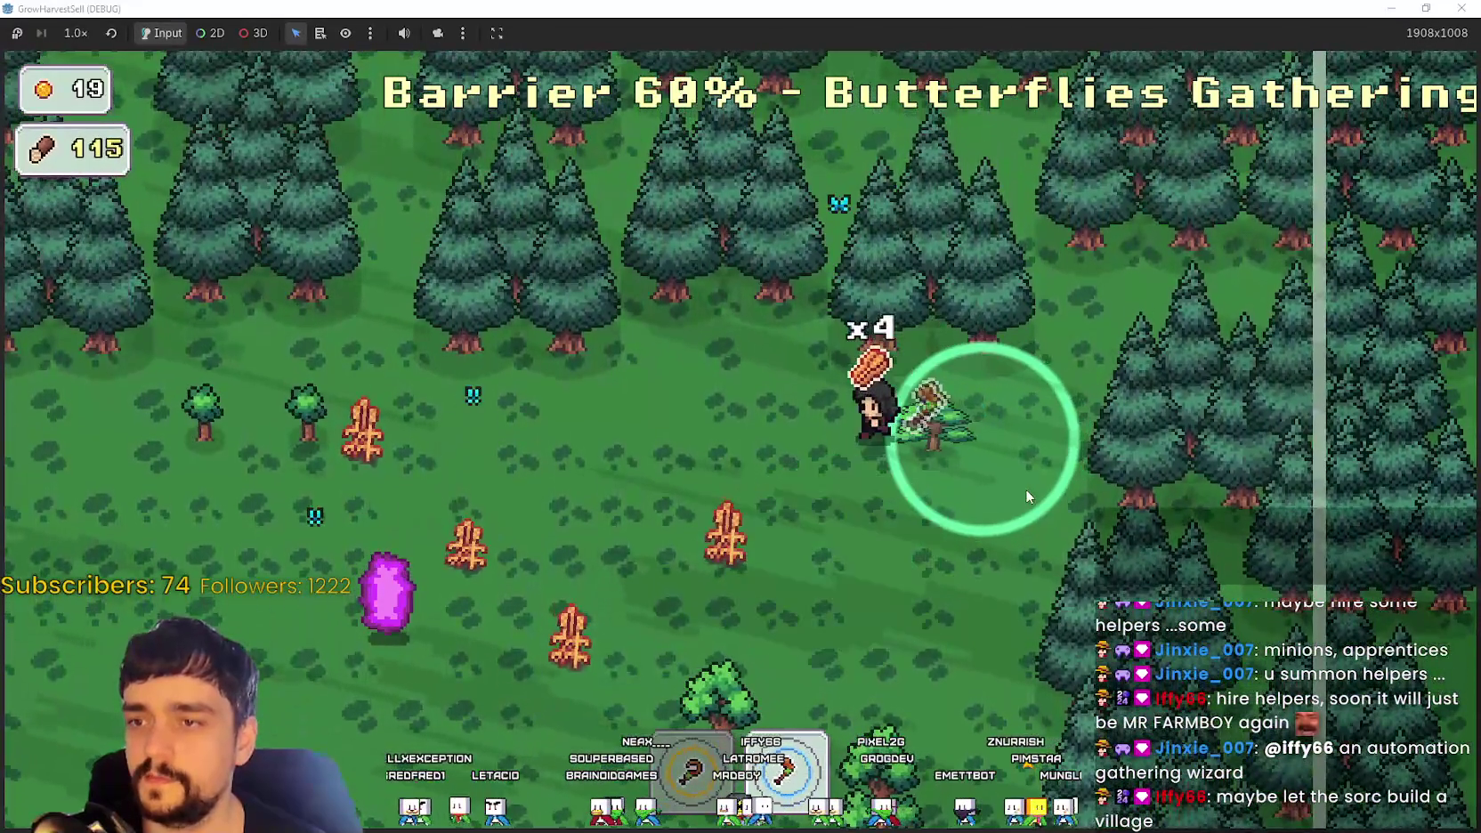
{"action": "key", "text": "a"}
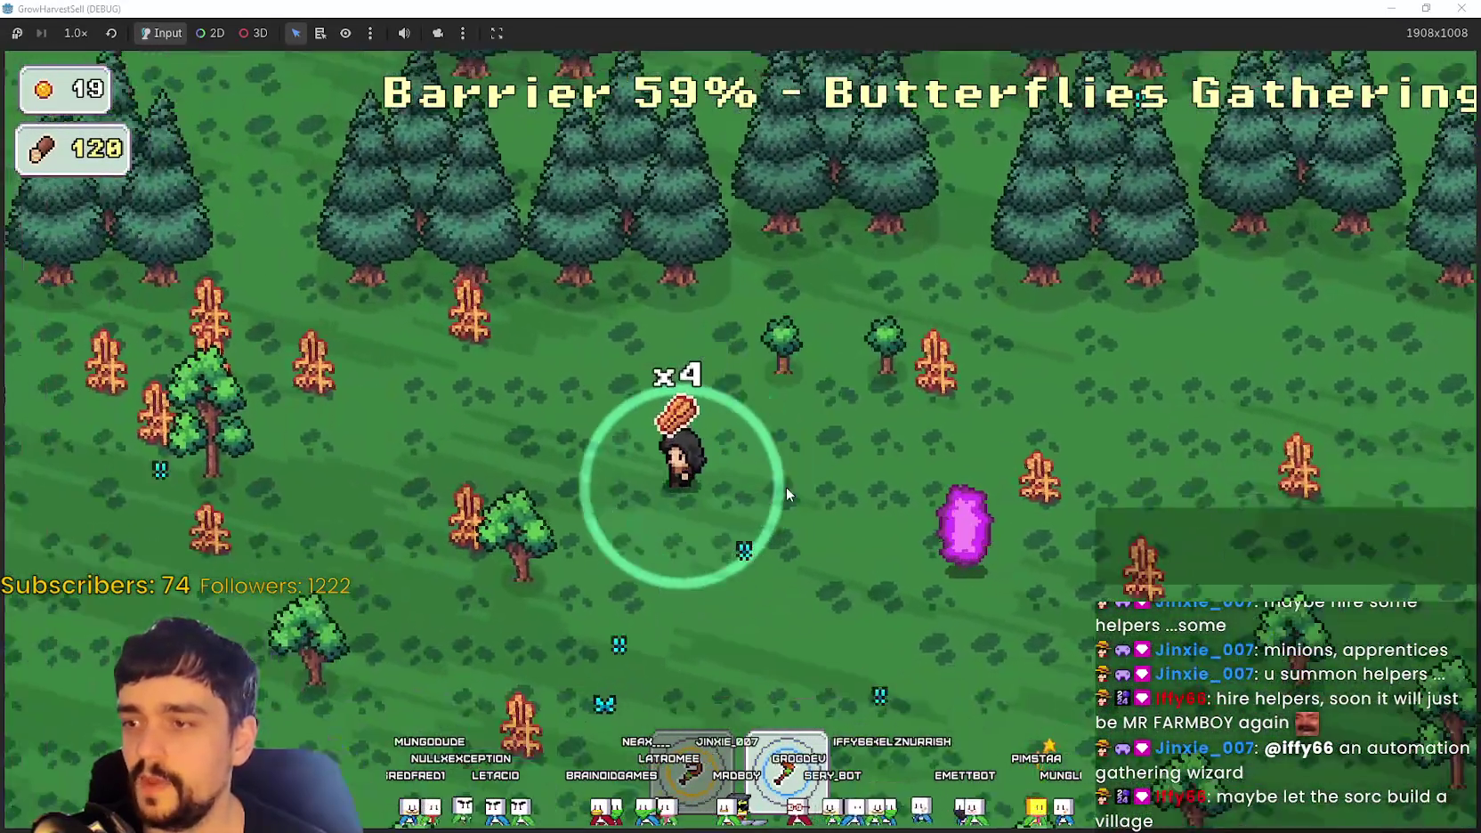
{"action": "key", "text": "a"}
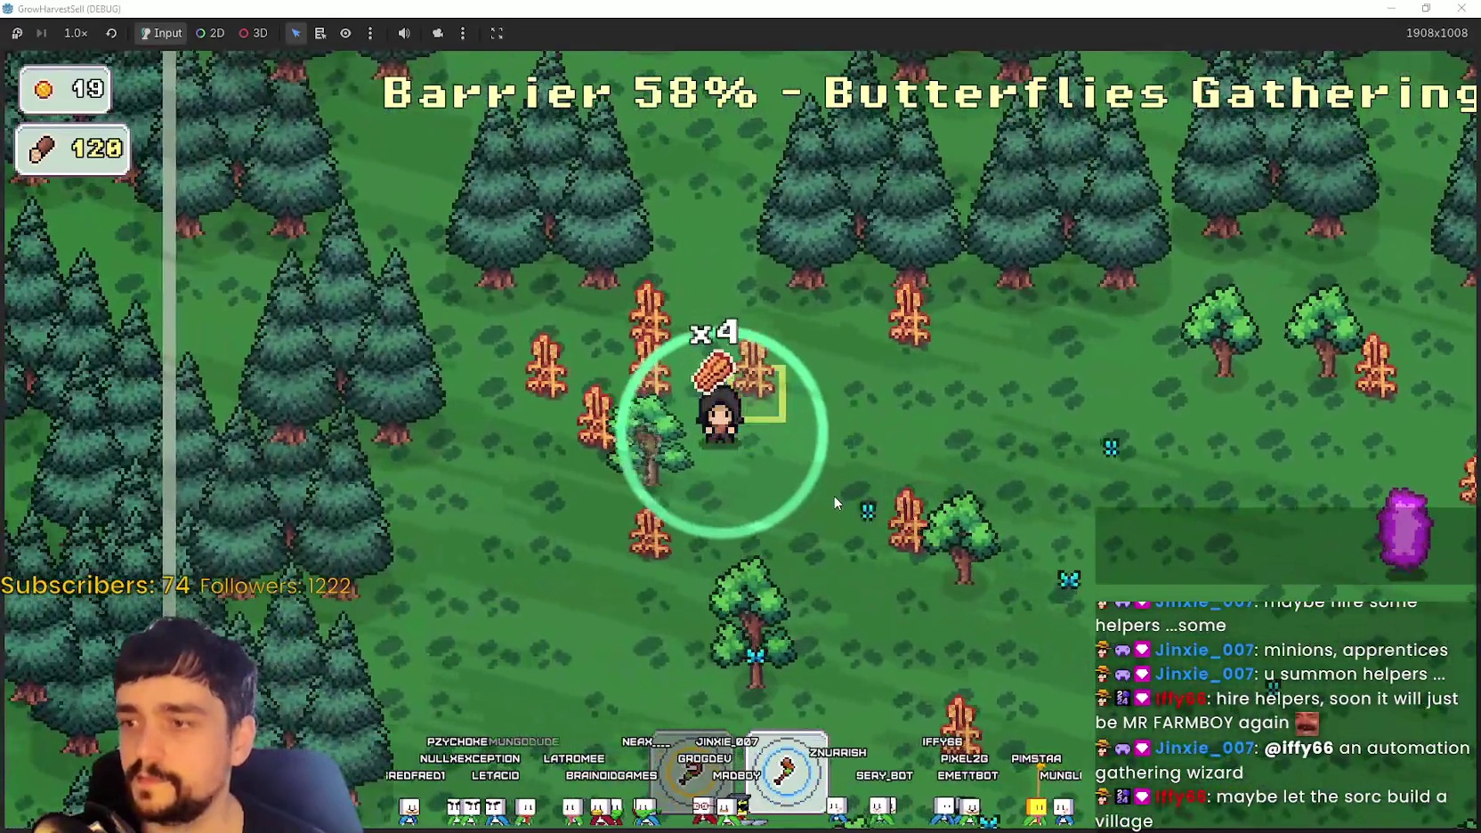
{"action": "key", "text": "s"}
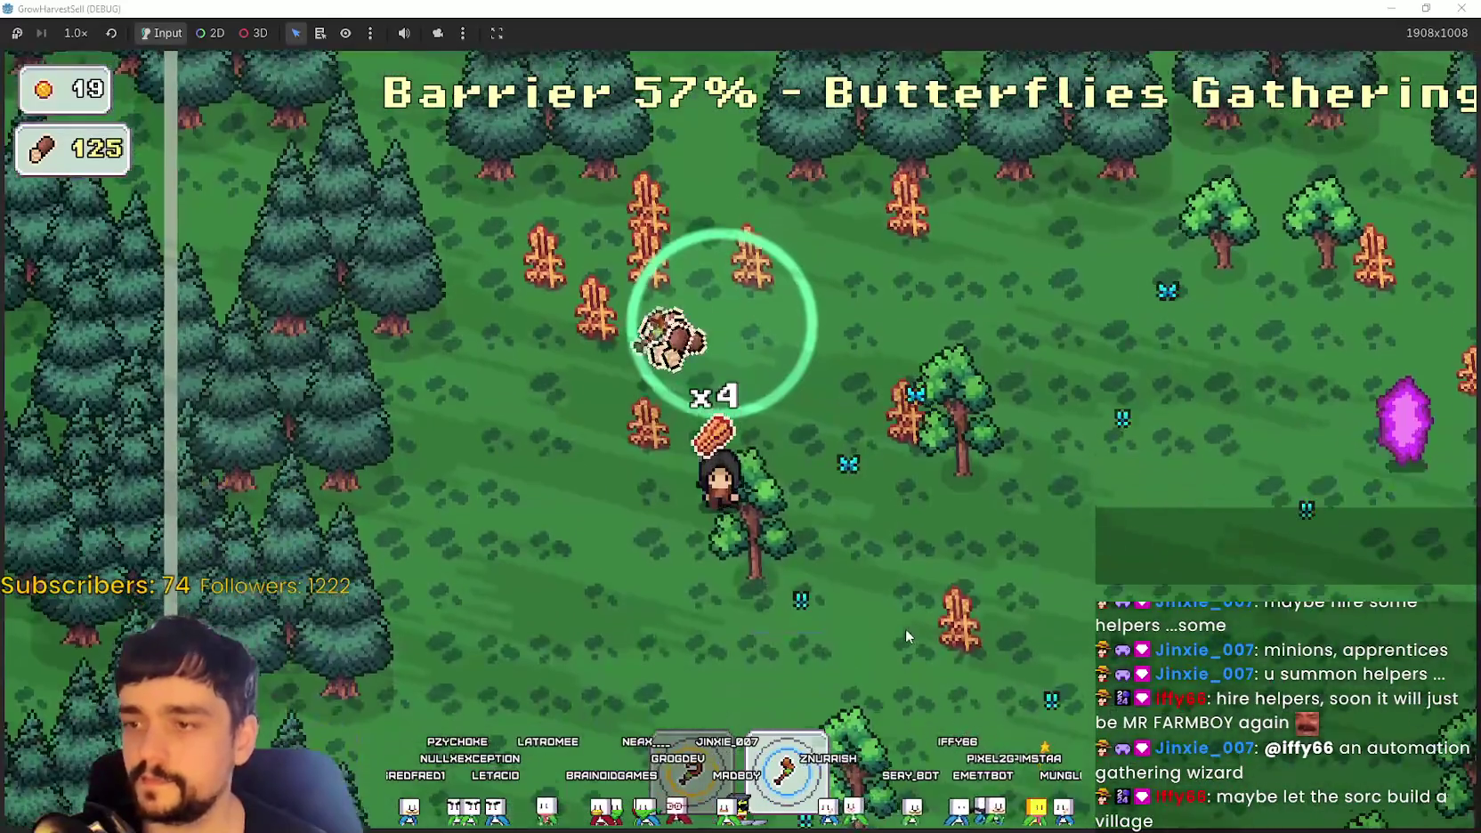
{"action": "key", "text": "d"}
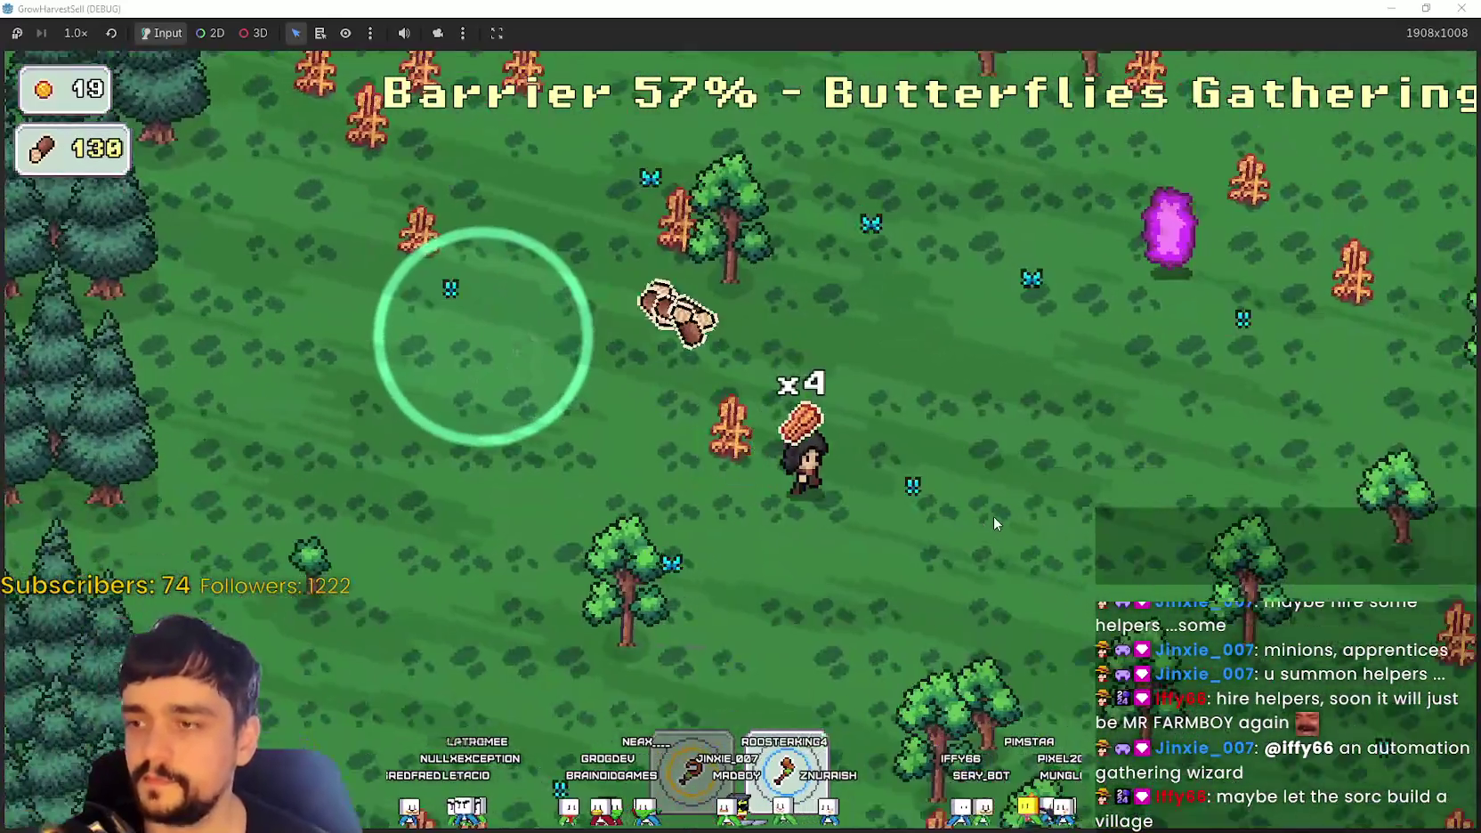
{"action": "key", "text": "s"}
{"action": "key", "text": "d"}
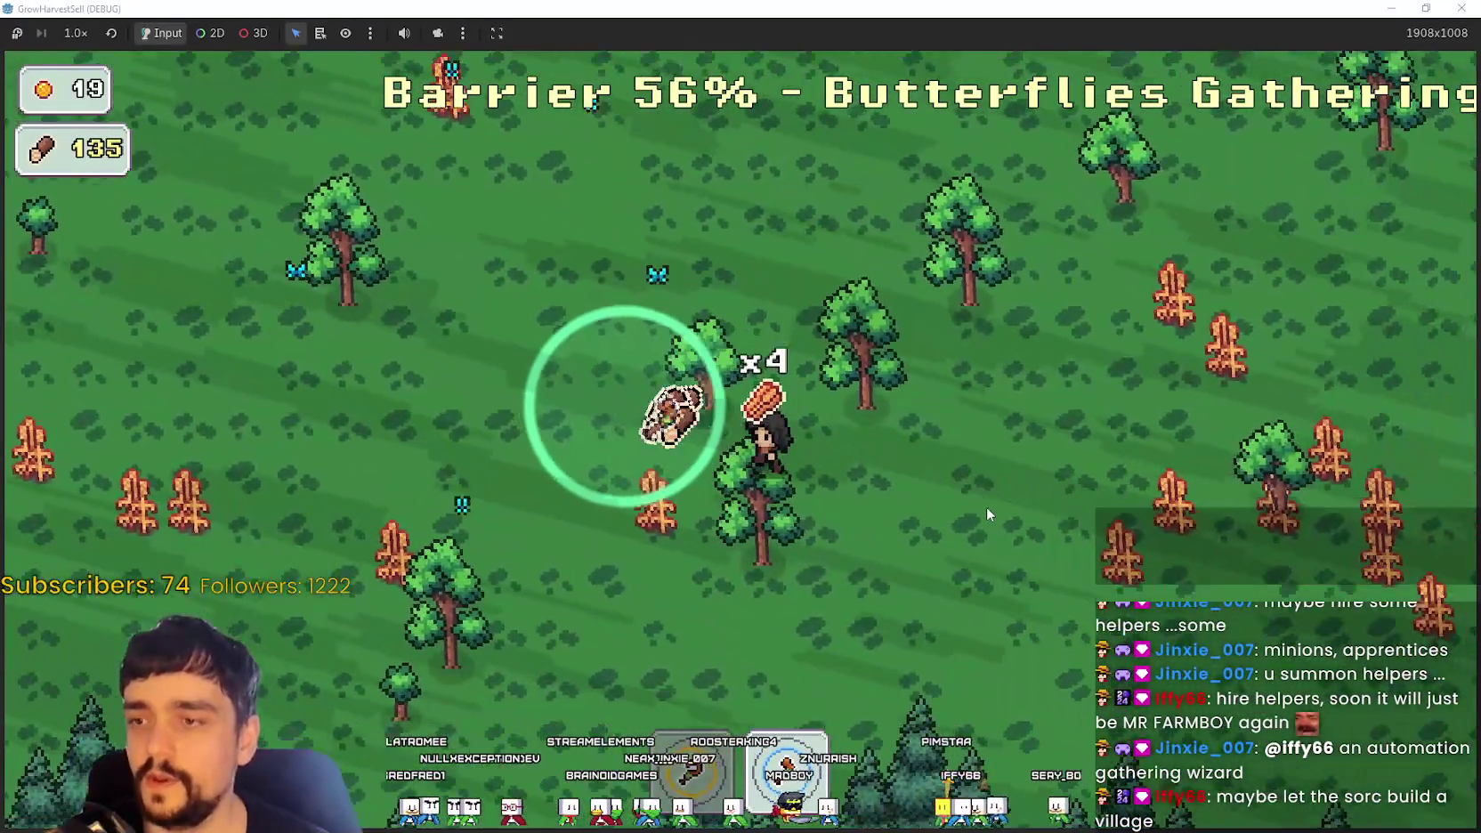
{"action": "key", "text": "s"}
{"action": "key", "text": "d"}
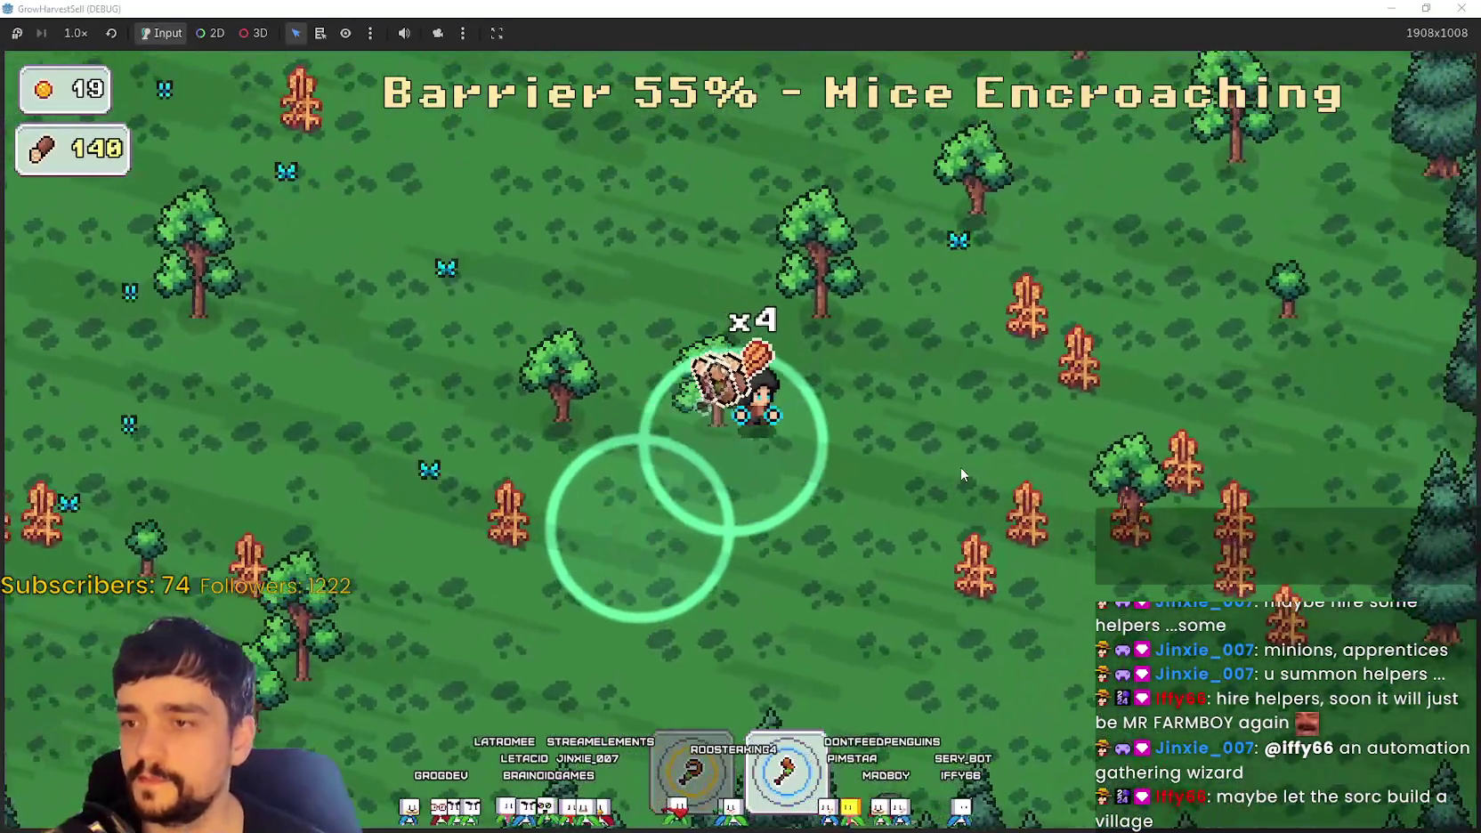
{"action": "key", "text": "s"}
{"action": "key", "text": "d"}
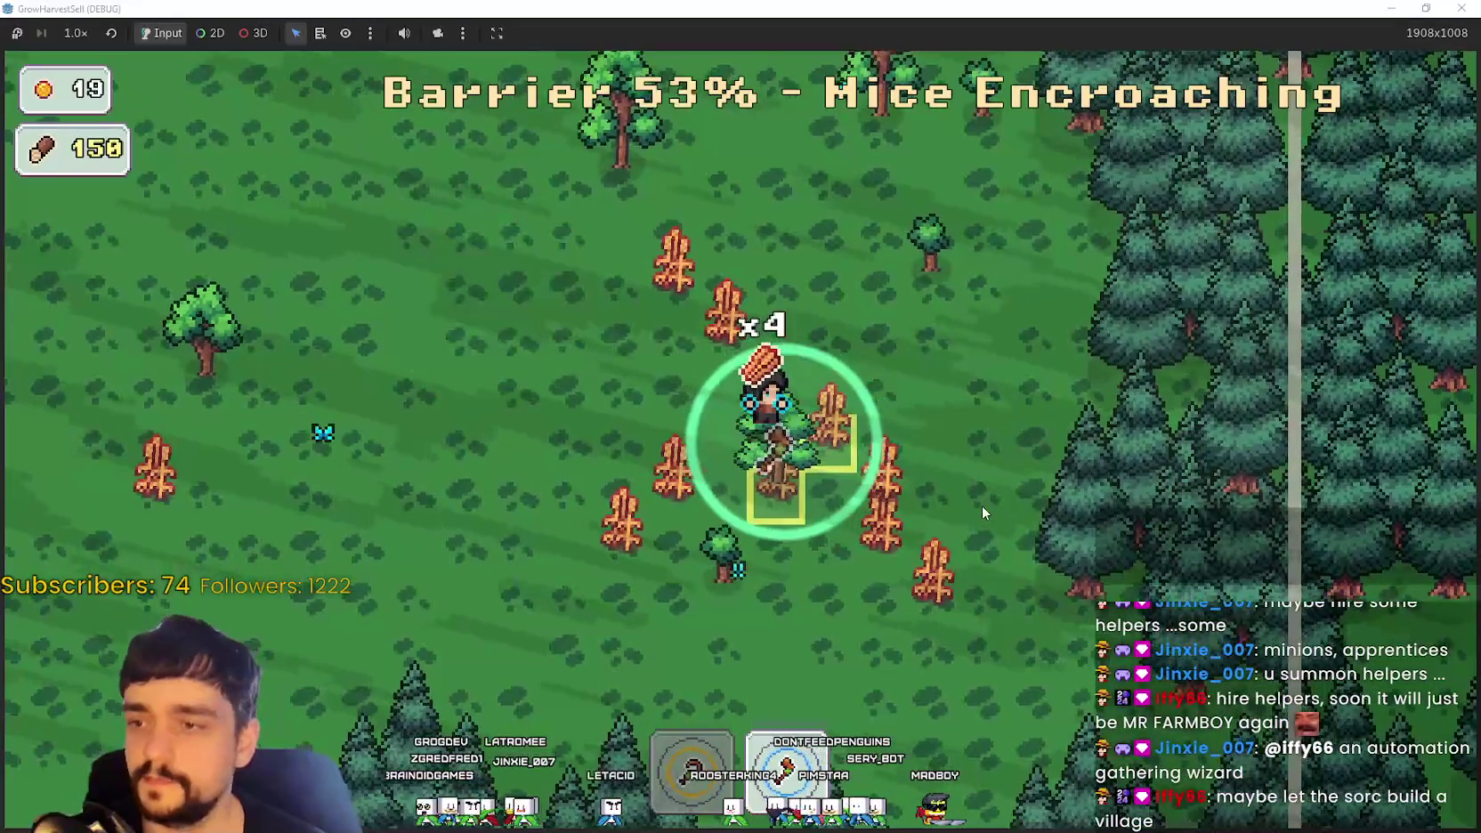
Step: Chop more trees around the purple crystal to reach 195 logs, then enter the portal to The Village
{"action": "key", "text": "w"}
{"action": "key", "text": "a"}
{"action": "key", "text": "w"}
{"action": "key", "text": "a"}
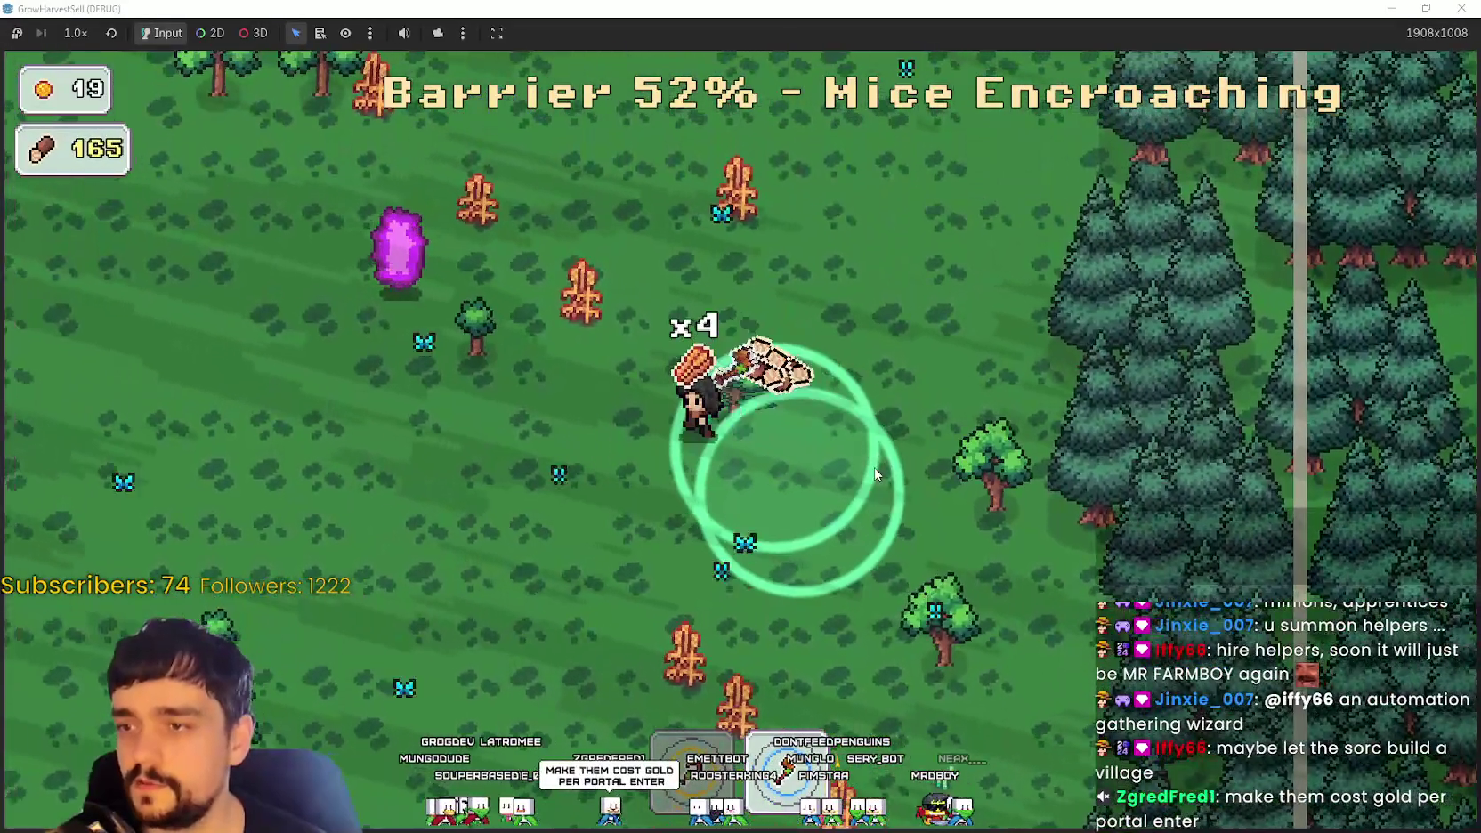
{"action": "key", "text": "a"}
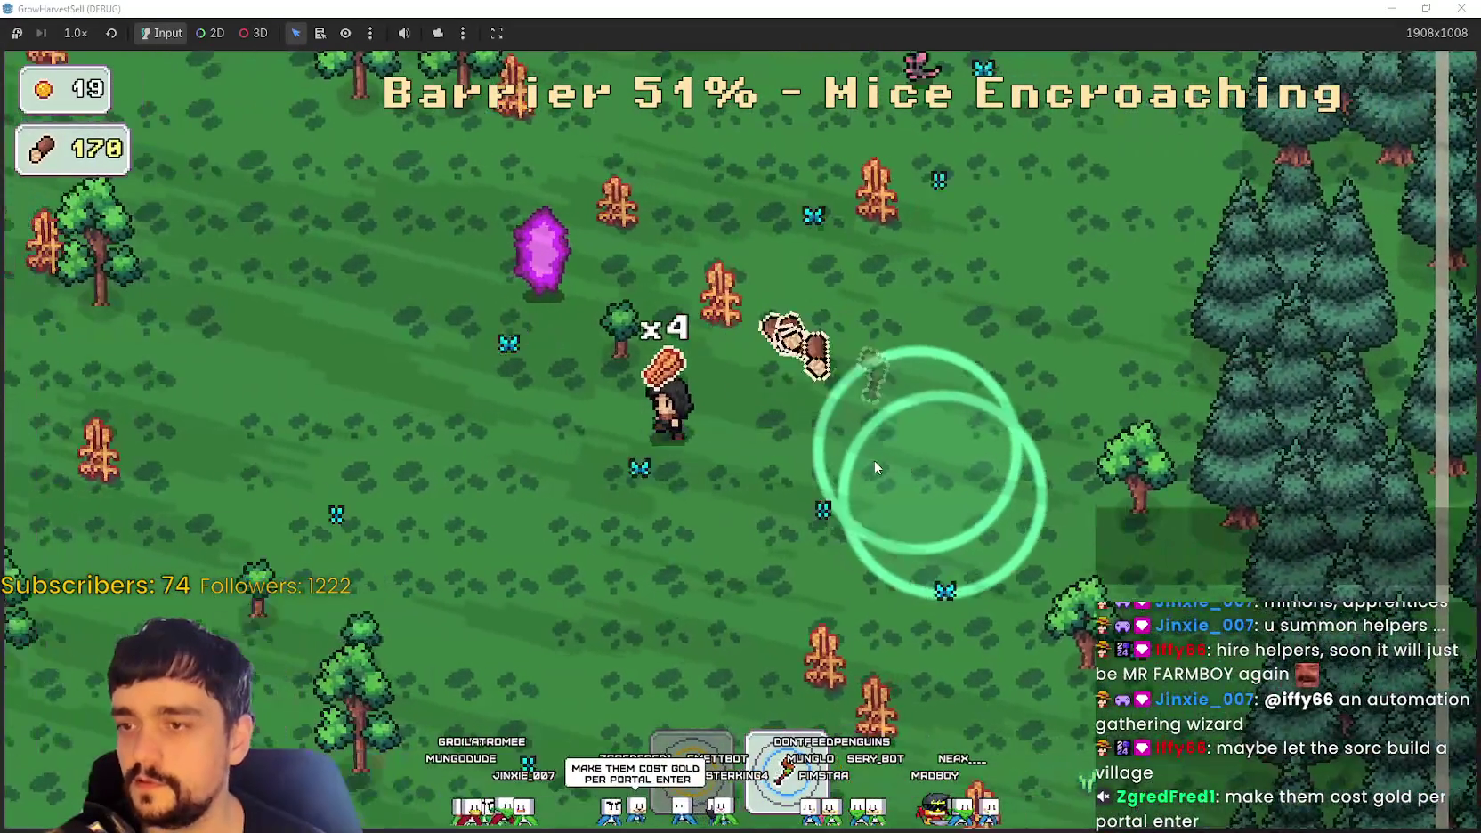
{"action": "key", "text": "w"}
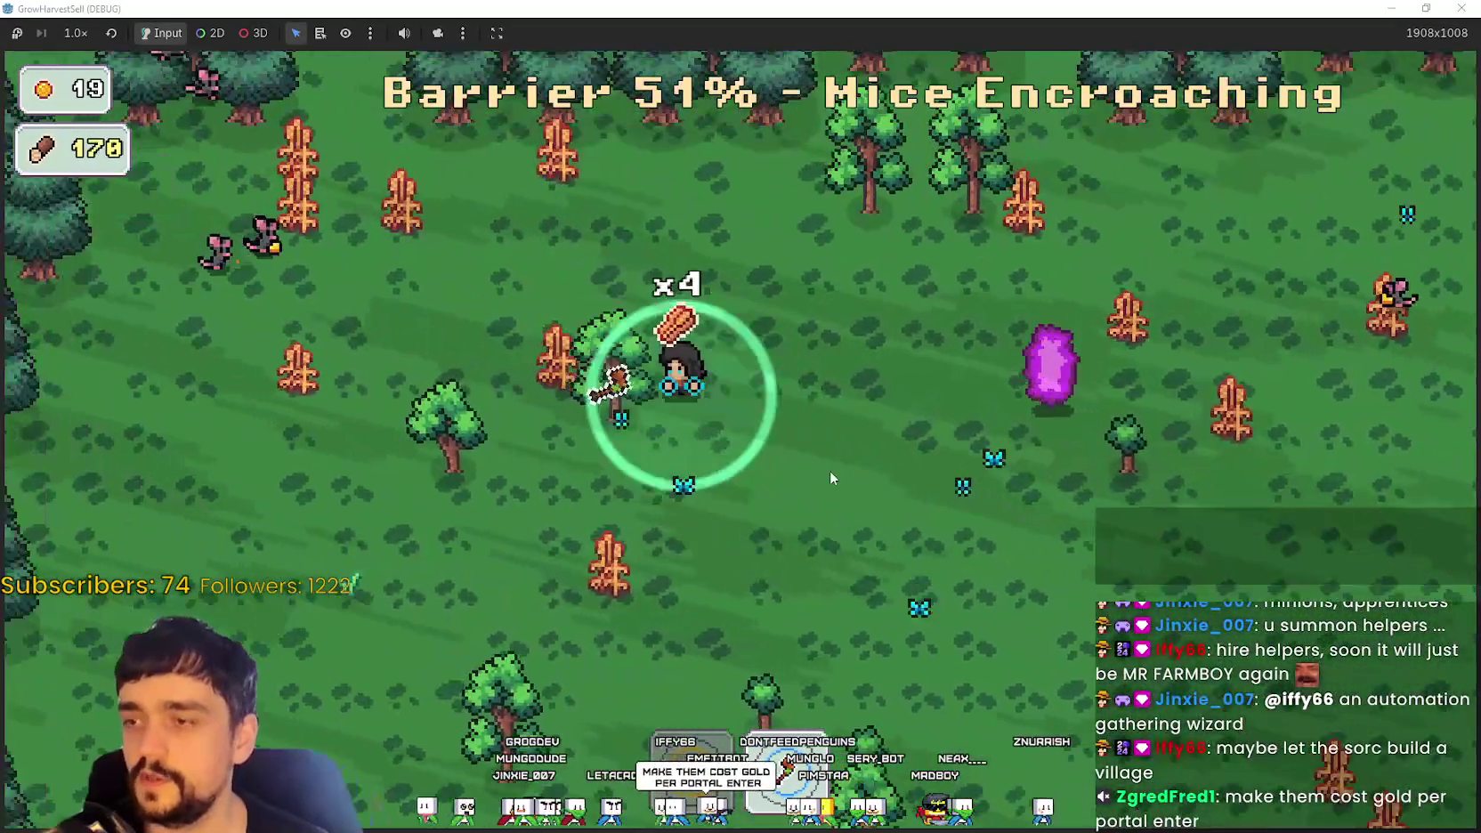
{"action": "key", "text": "w"}
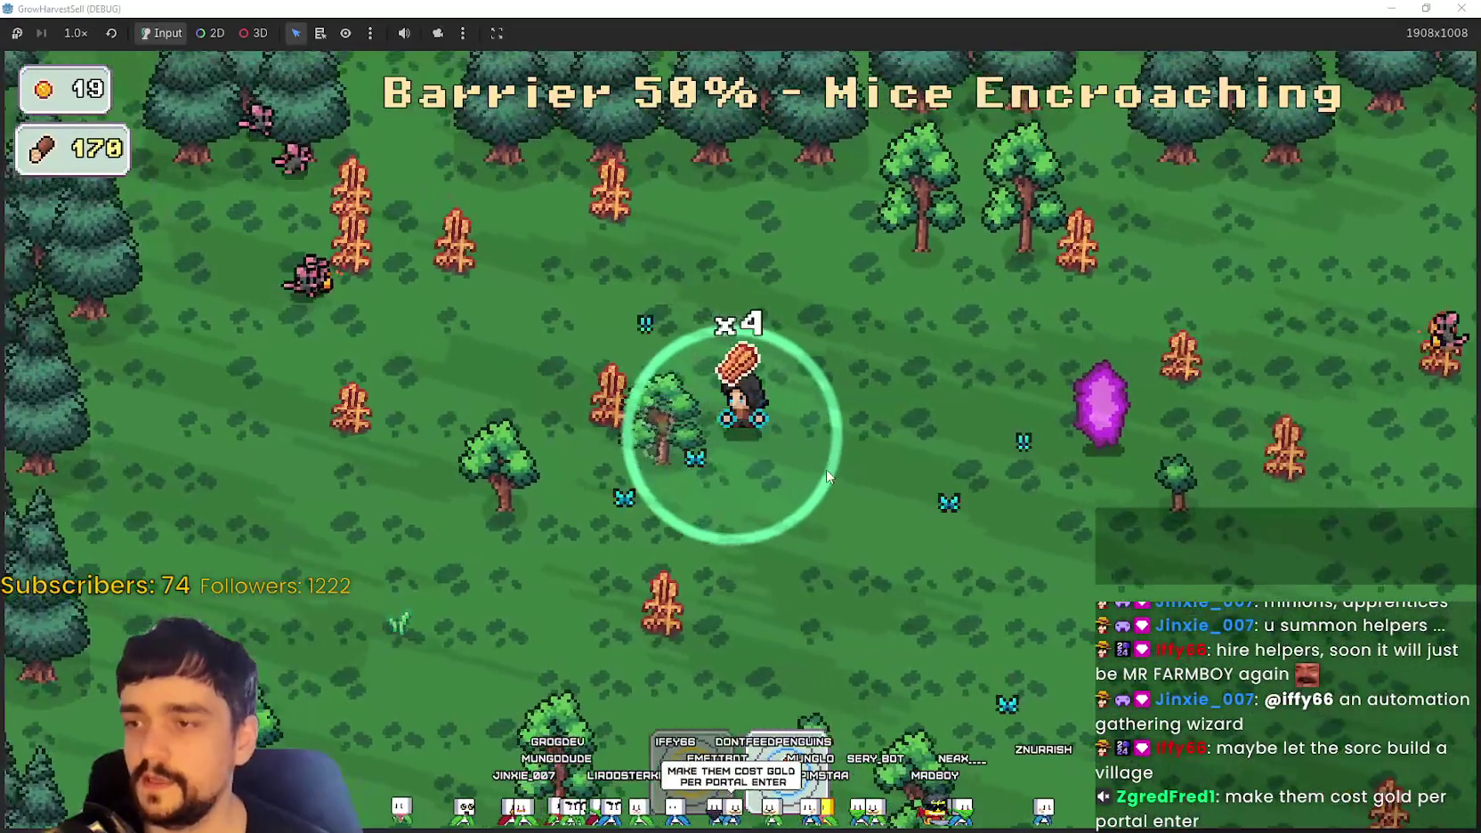
{"action": "key", "text": "d"}
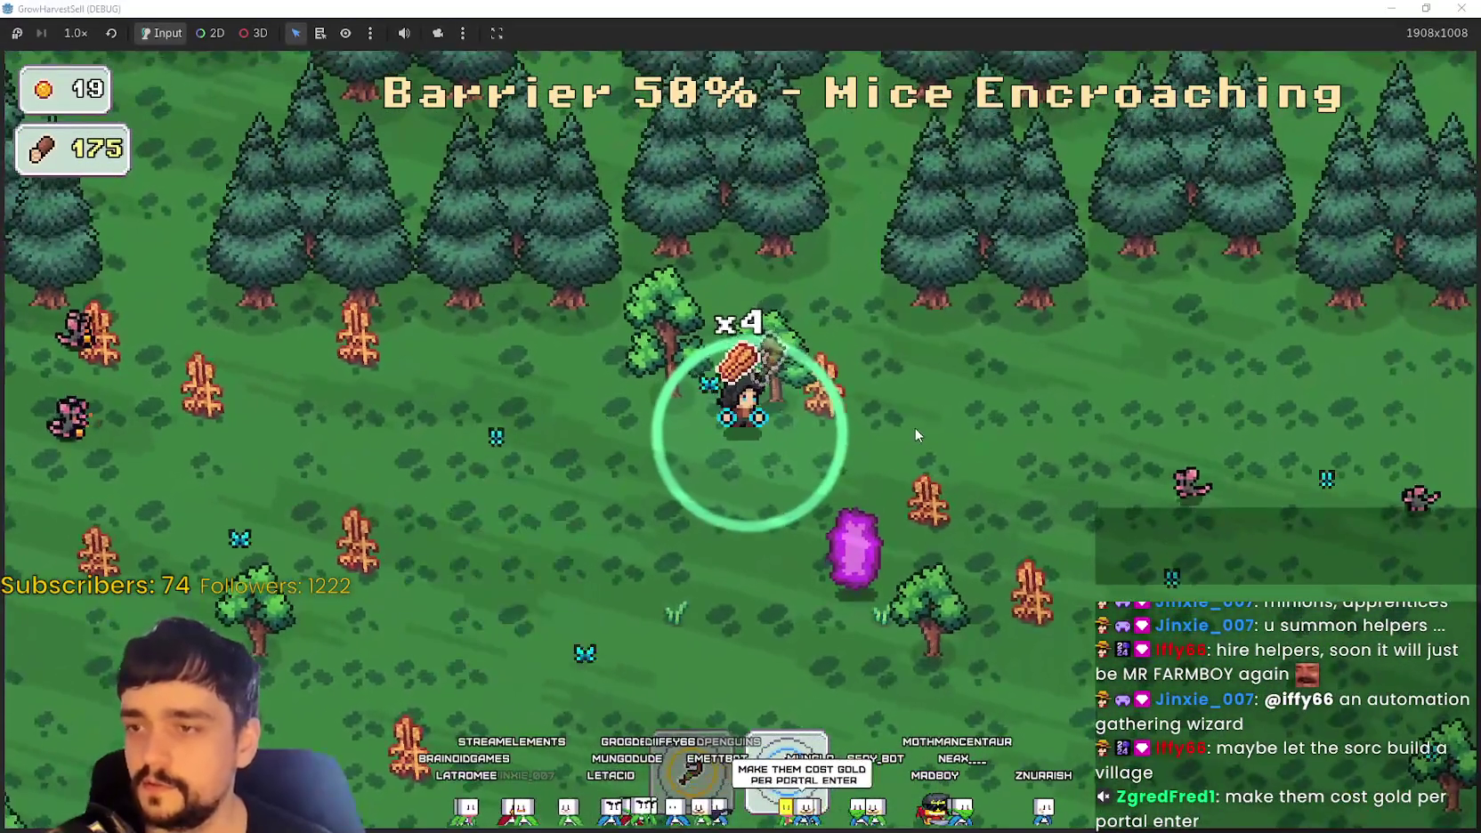
{"action": "key", "text": "s"}
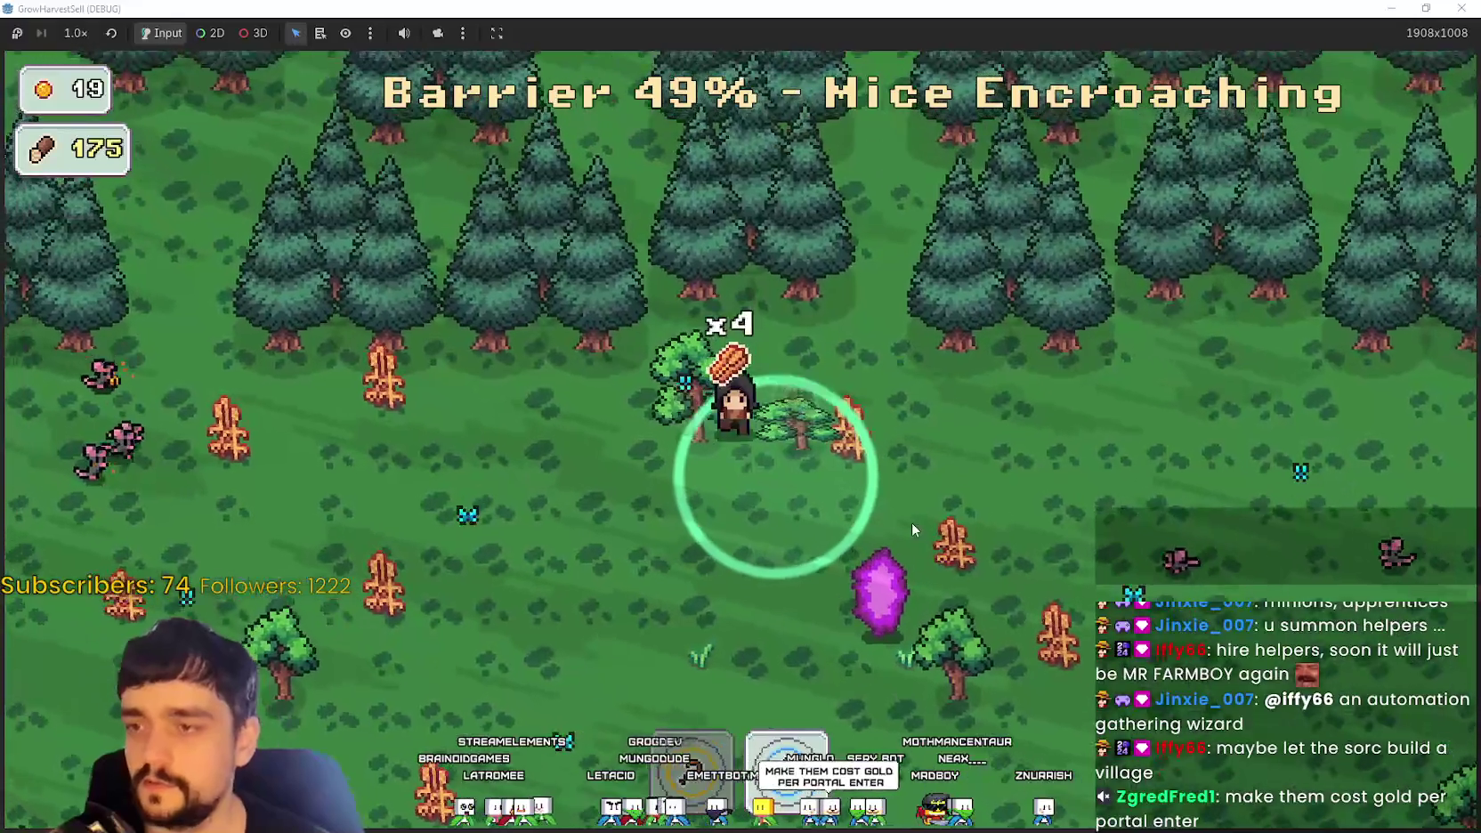
{"action": "key", "text": "d"}
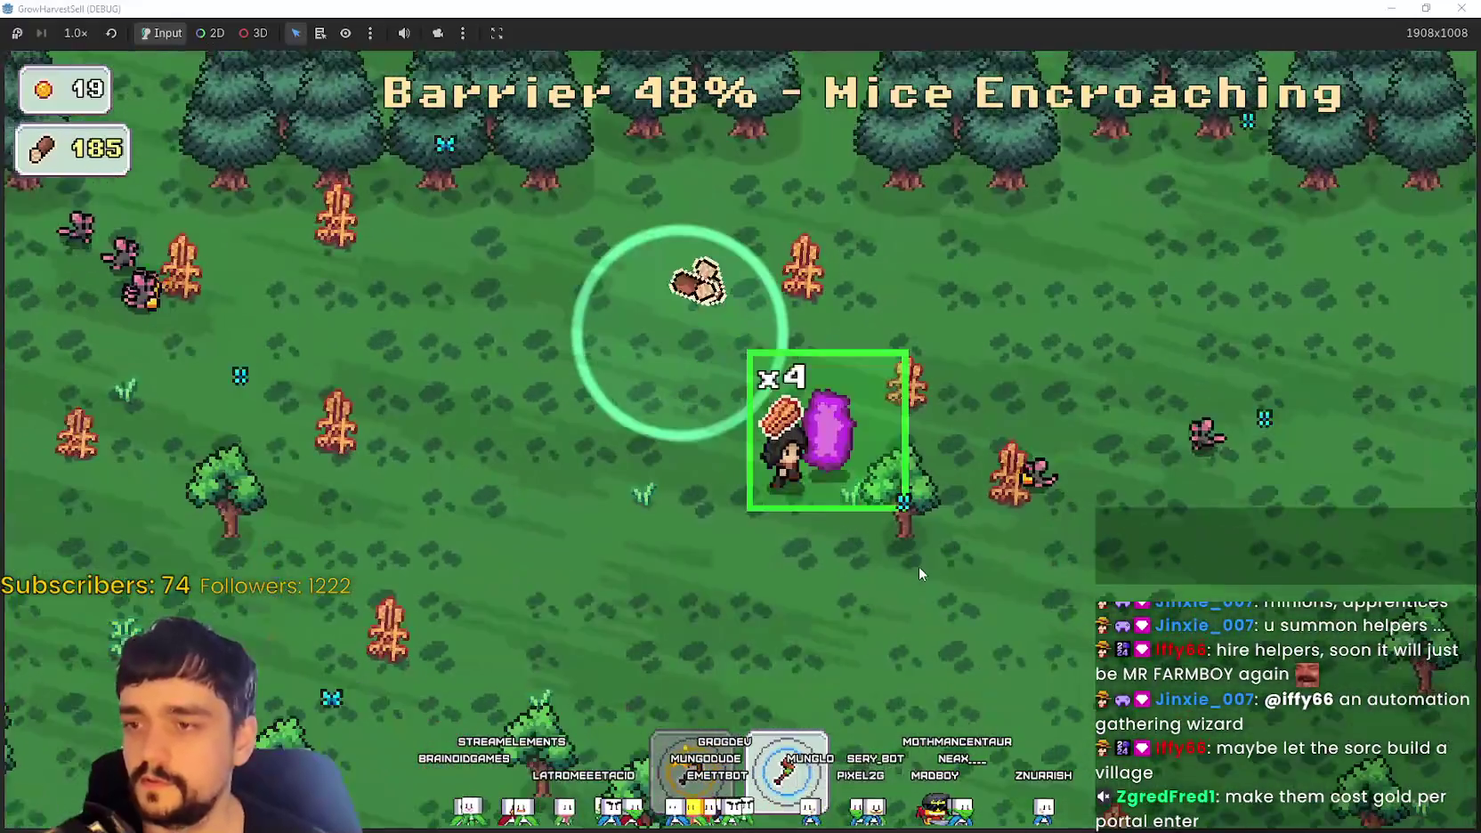
{"action": "key", "text": "s"}
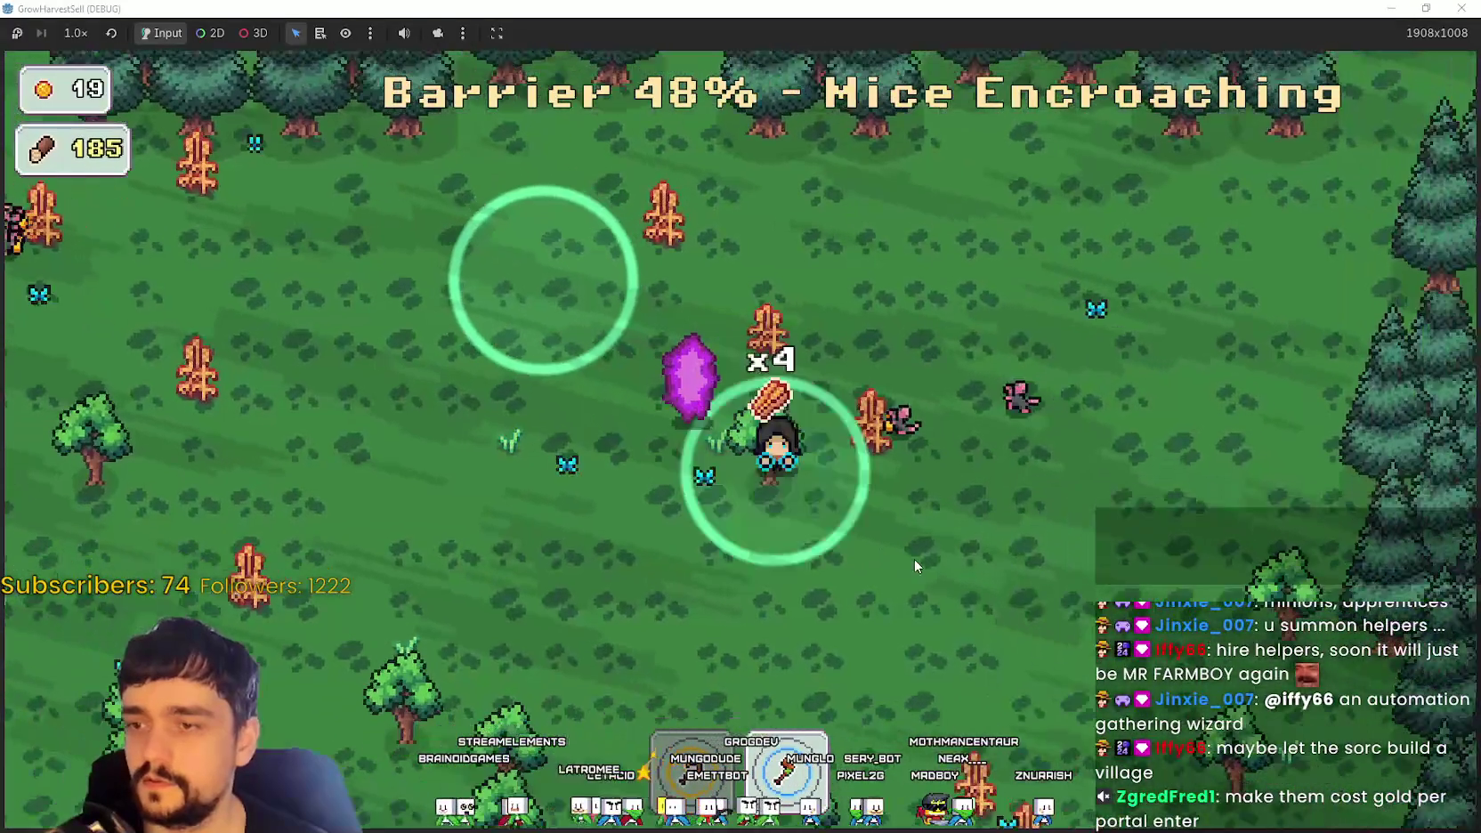
{"action": "key", "text": "a"}
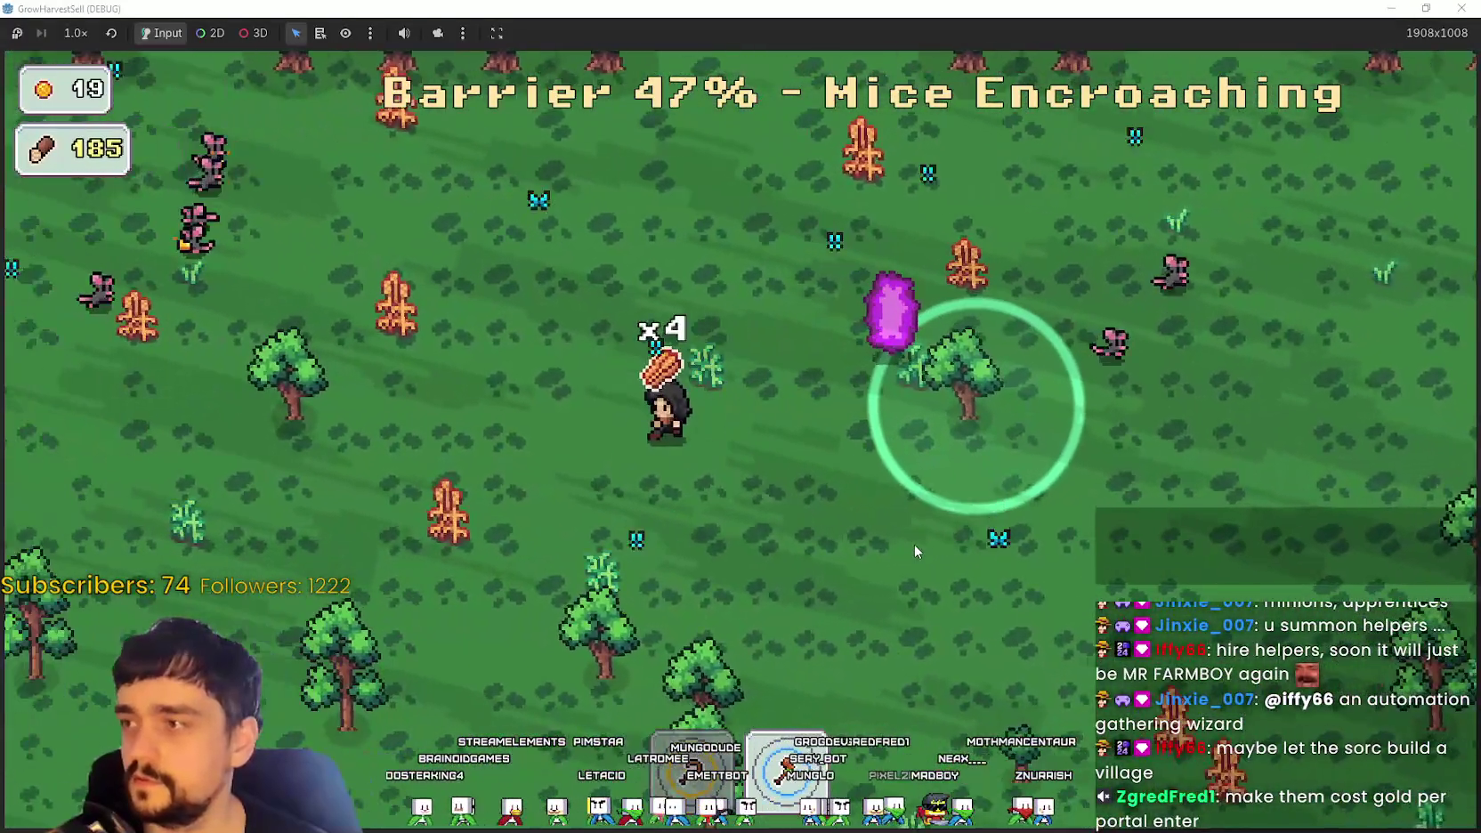
{"action": "key", "text": "a"}
{"action": "key", "text": "s"}
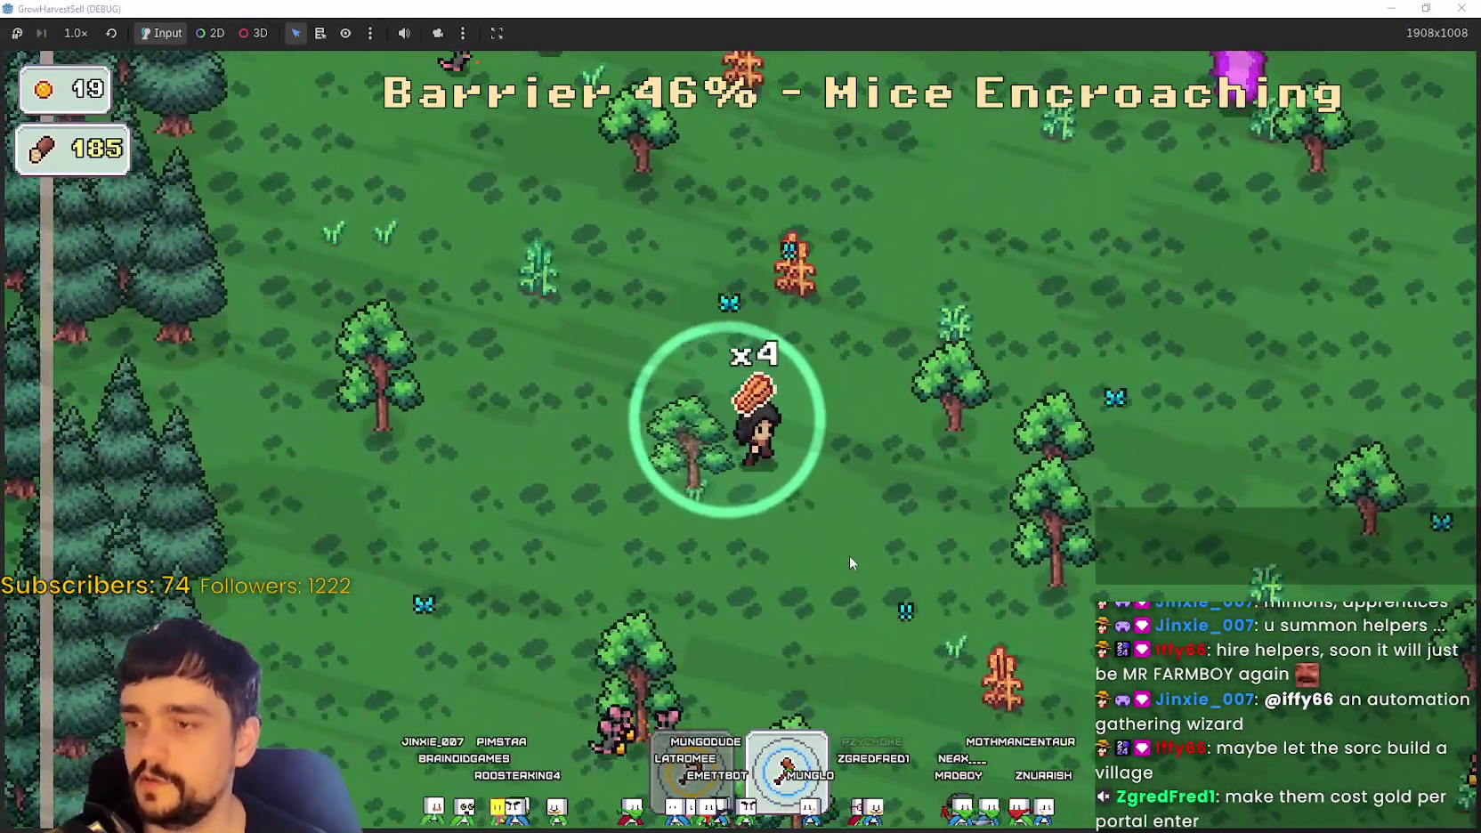
{"action": "key", "text": "d"}
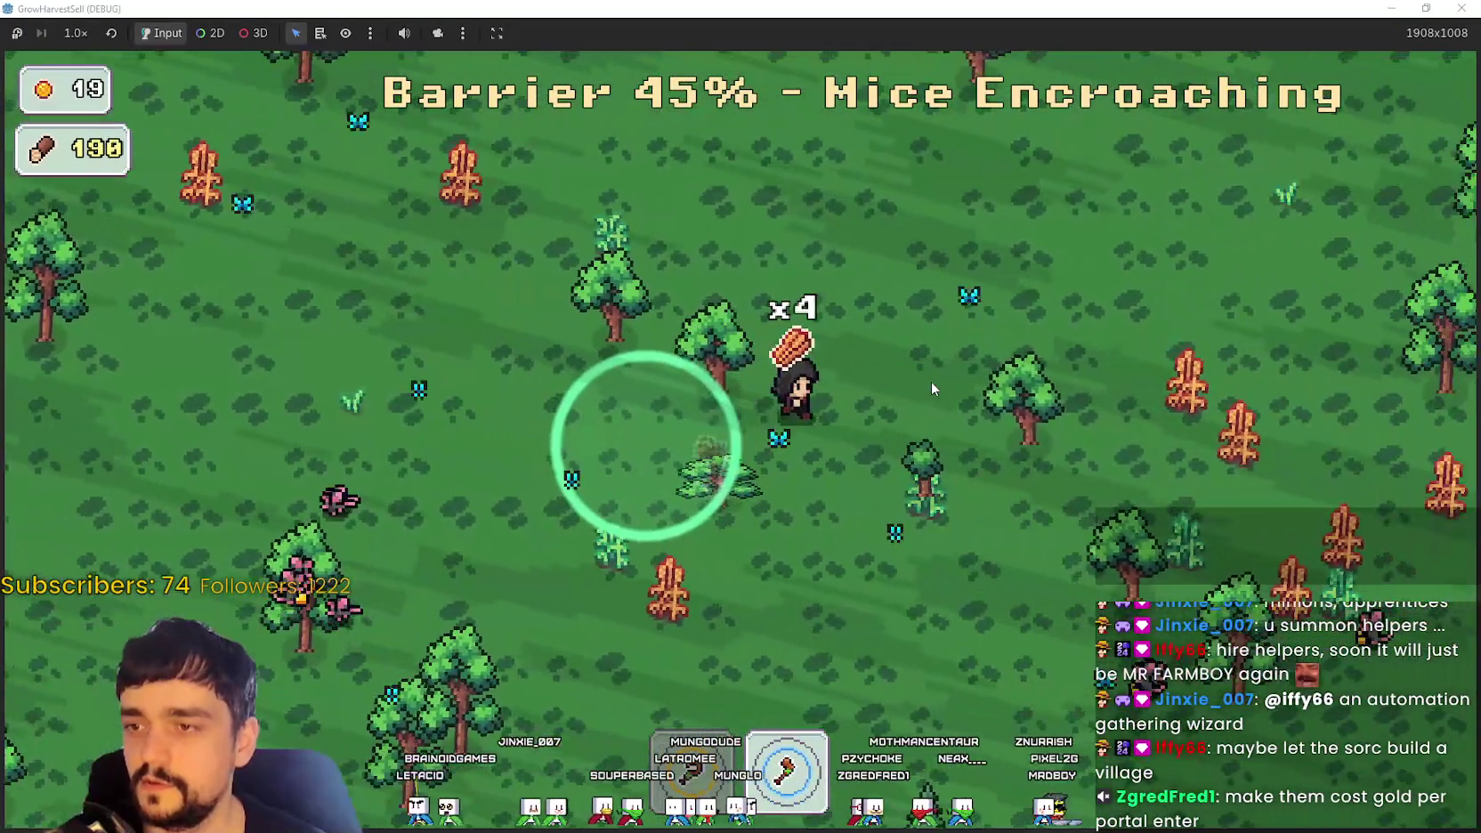
{"action": "key", "text": "w"}
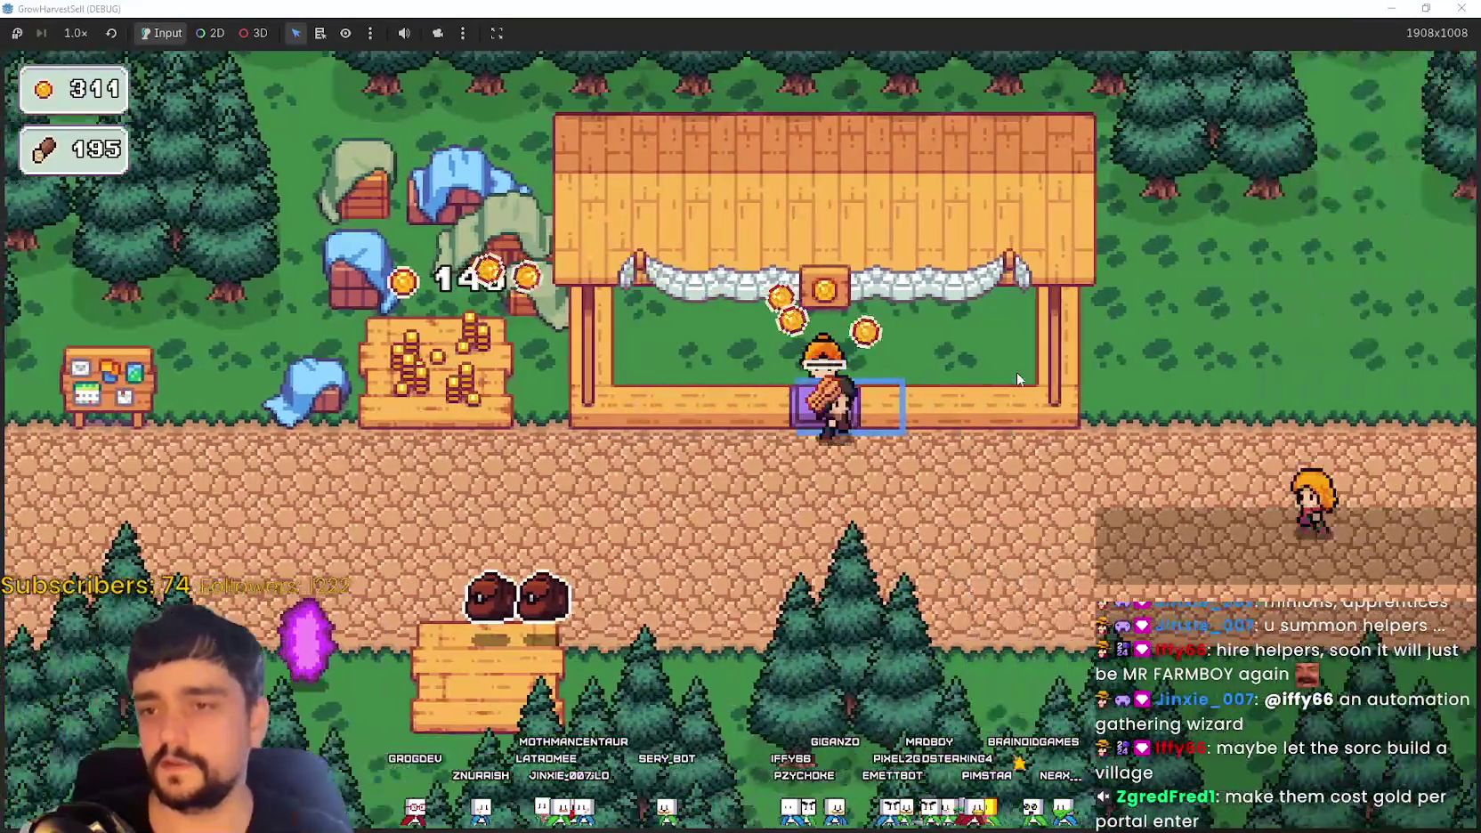
Step: Reload the externally modified forest scene files from disk, then return to the running game
{"action": "key", "text": "alt+Tab"}
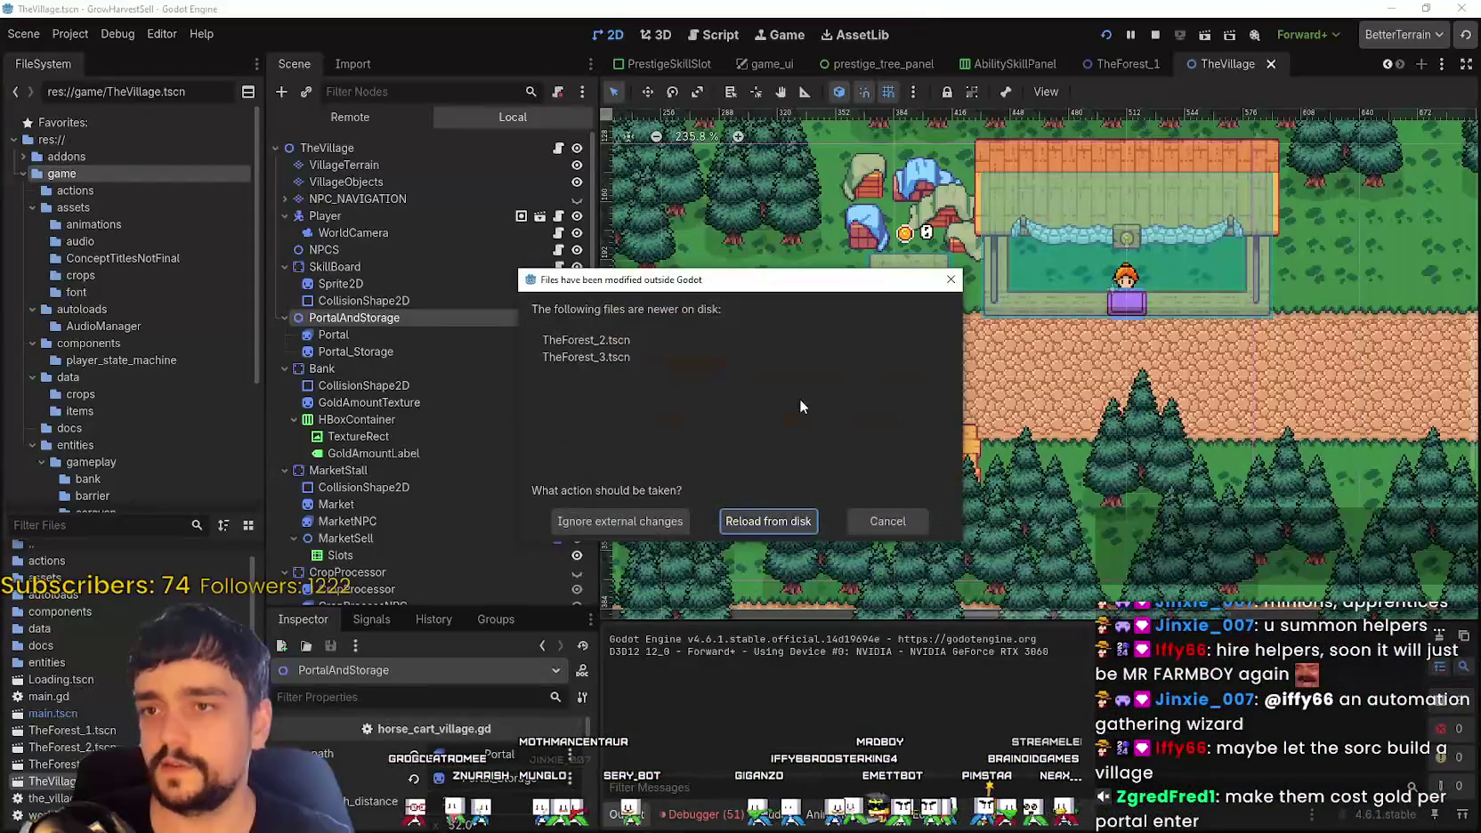
{"action": "left_click", "coordinate": [768, 522]}
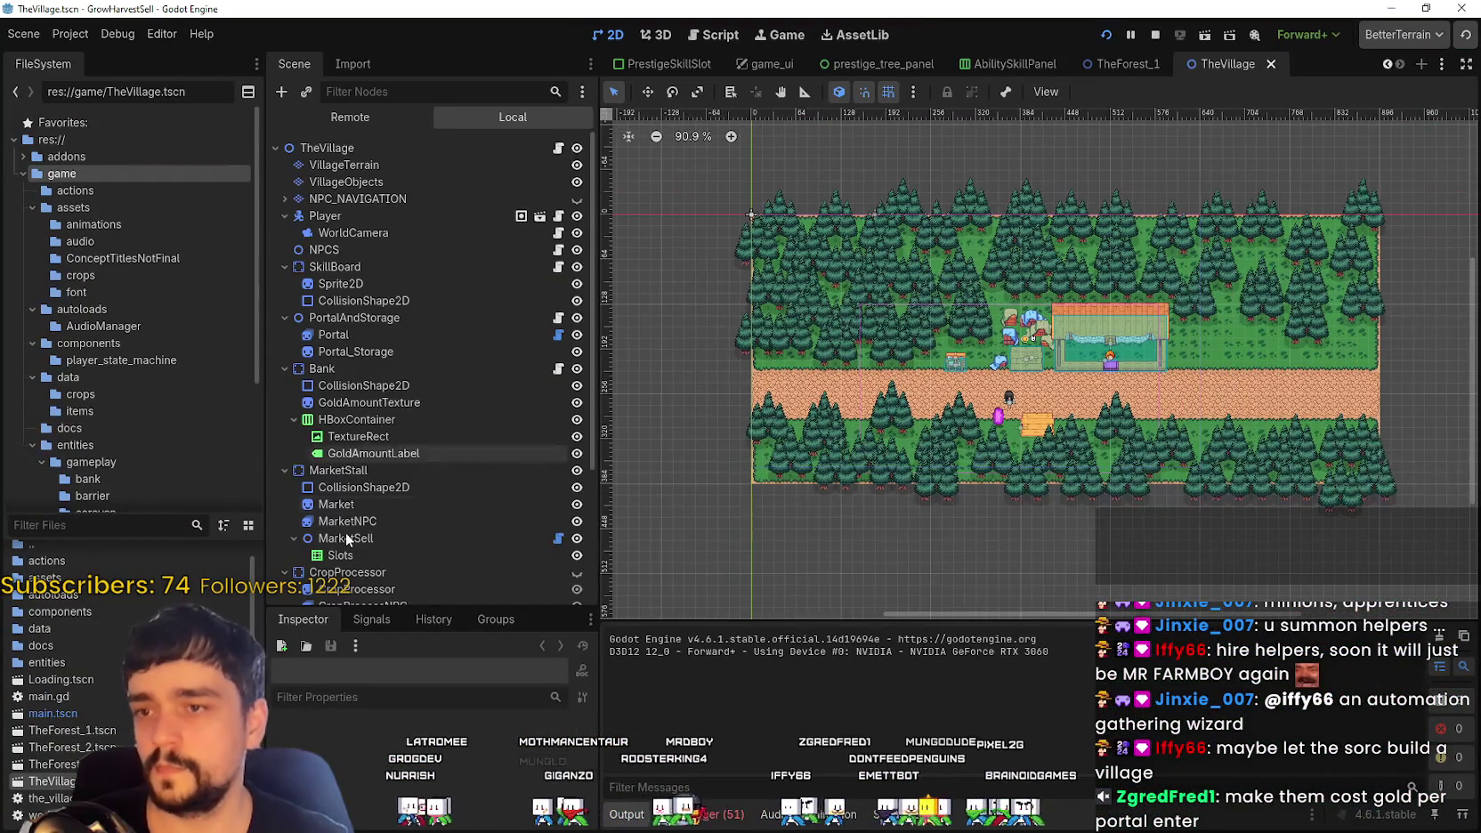
{"action": "scroll", "coordinate": [468, 462], "scroll_direction": "down", "scroll_amount": 2}
{"action": "scroll", "coordinate": [467, 462], "scroll_direction": "down", "scroll_amount": 3}
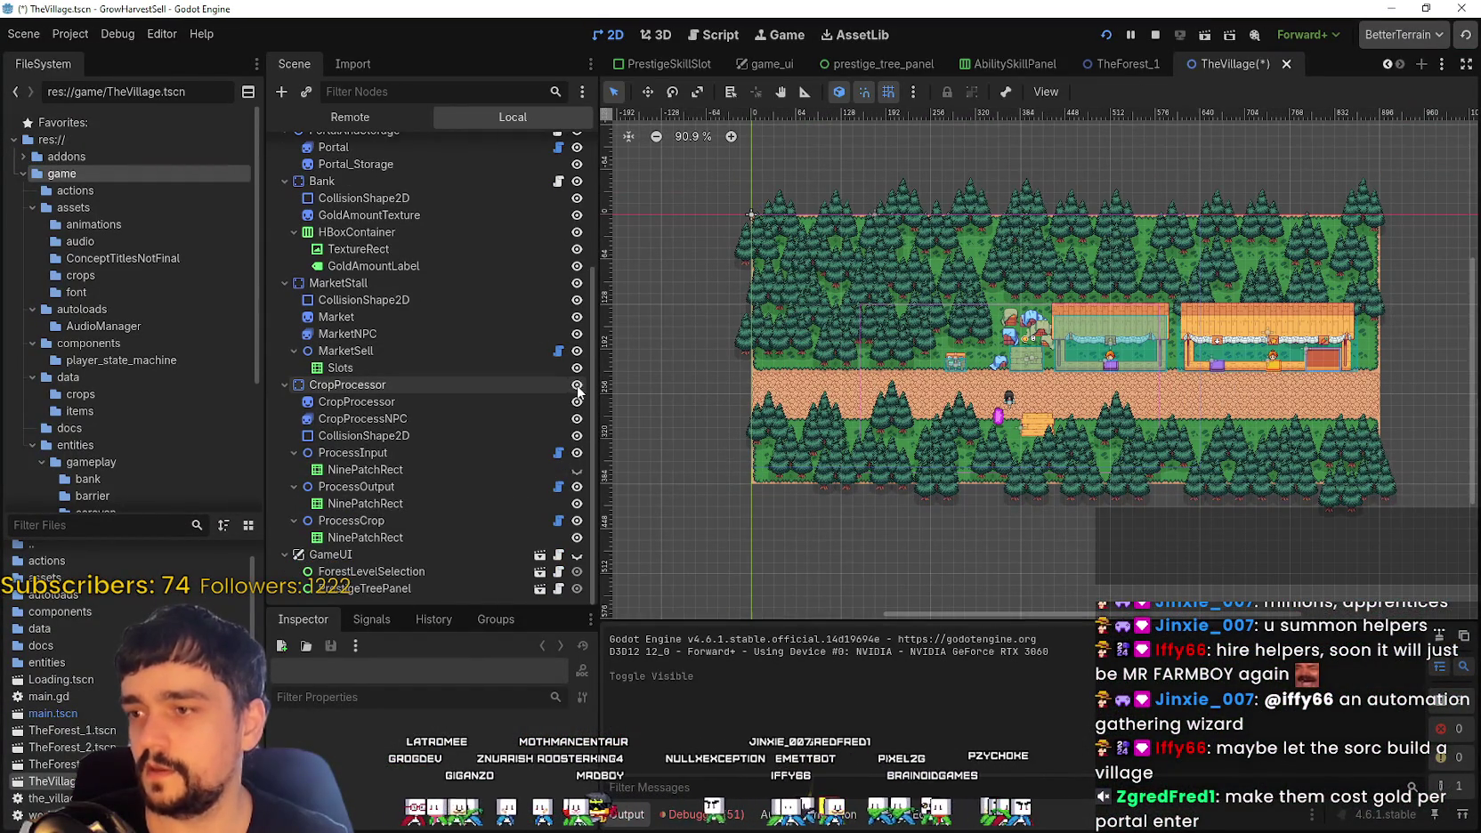
{"action": "key", "text": "alt+Tab"}
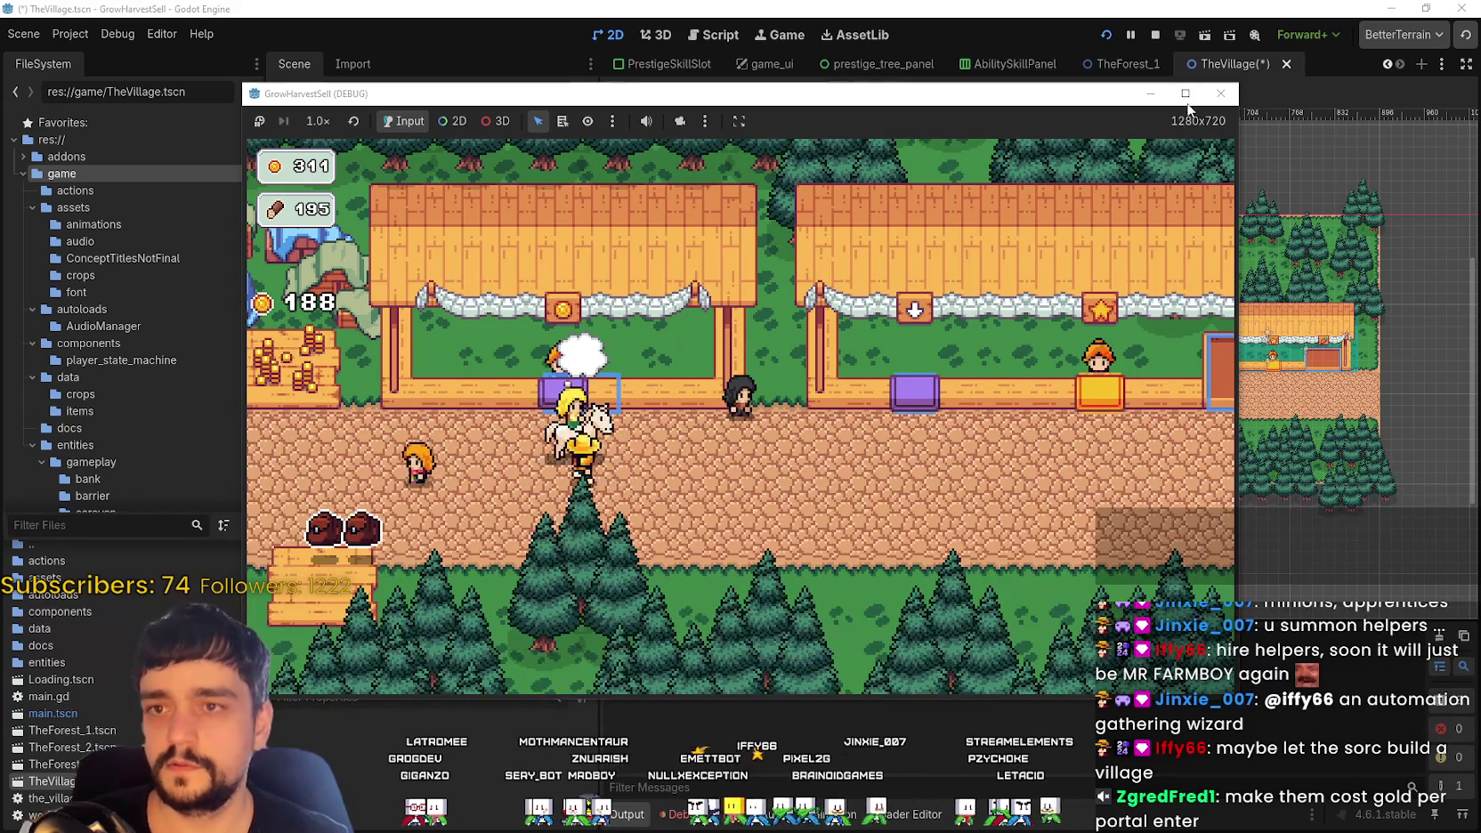
Step: Maximize the game window and walk onto the coin stall, collecting gold up to 499 coins
{"action": "left_click", "coordinate": [1185, 93]}
{"action": "key", "text": "d"}
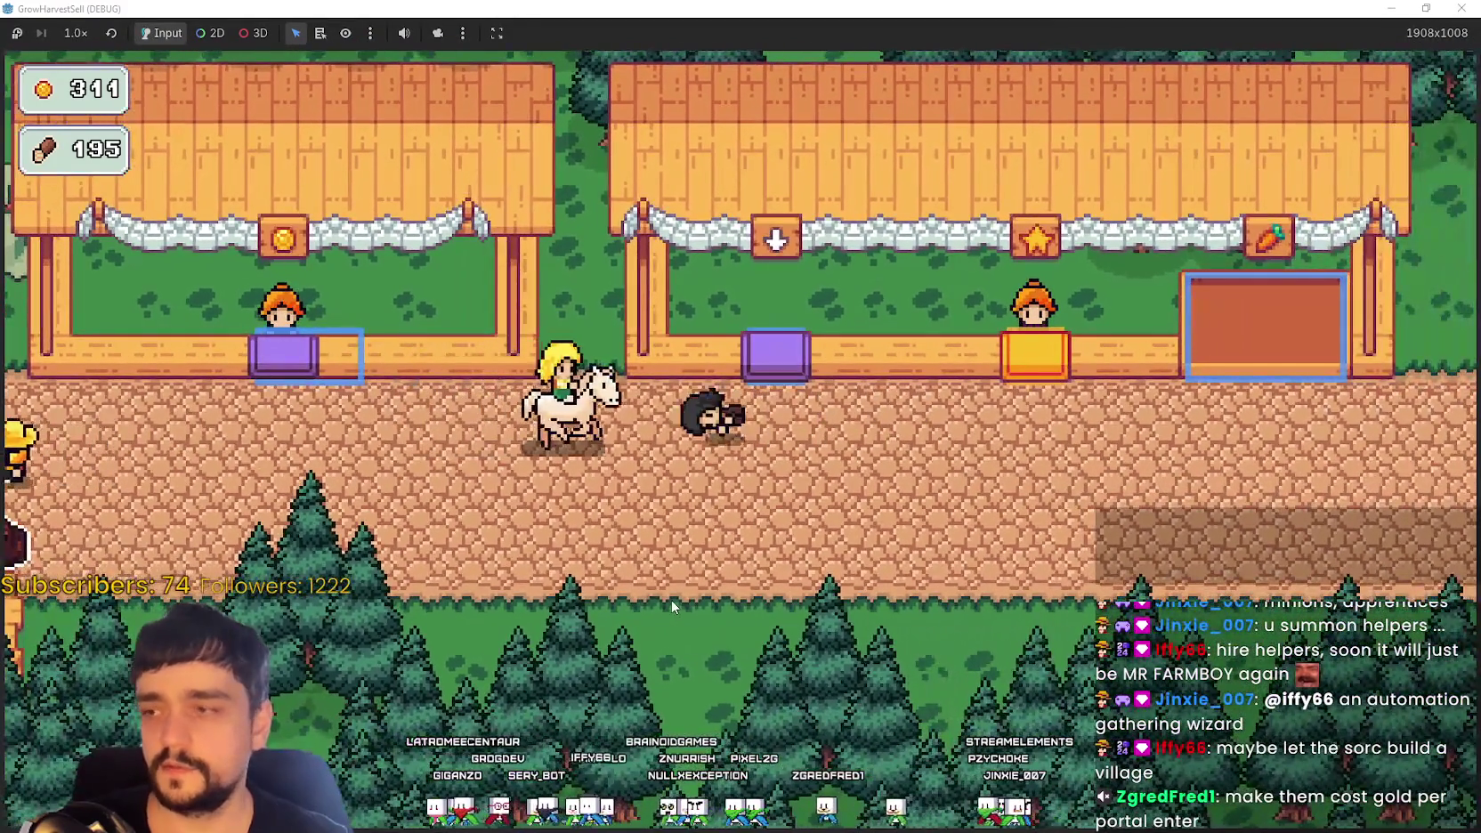
{"action": "key", "text": "a"}
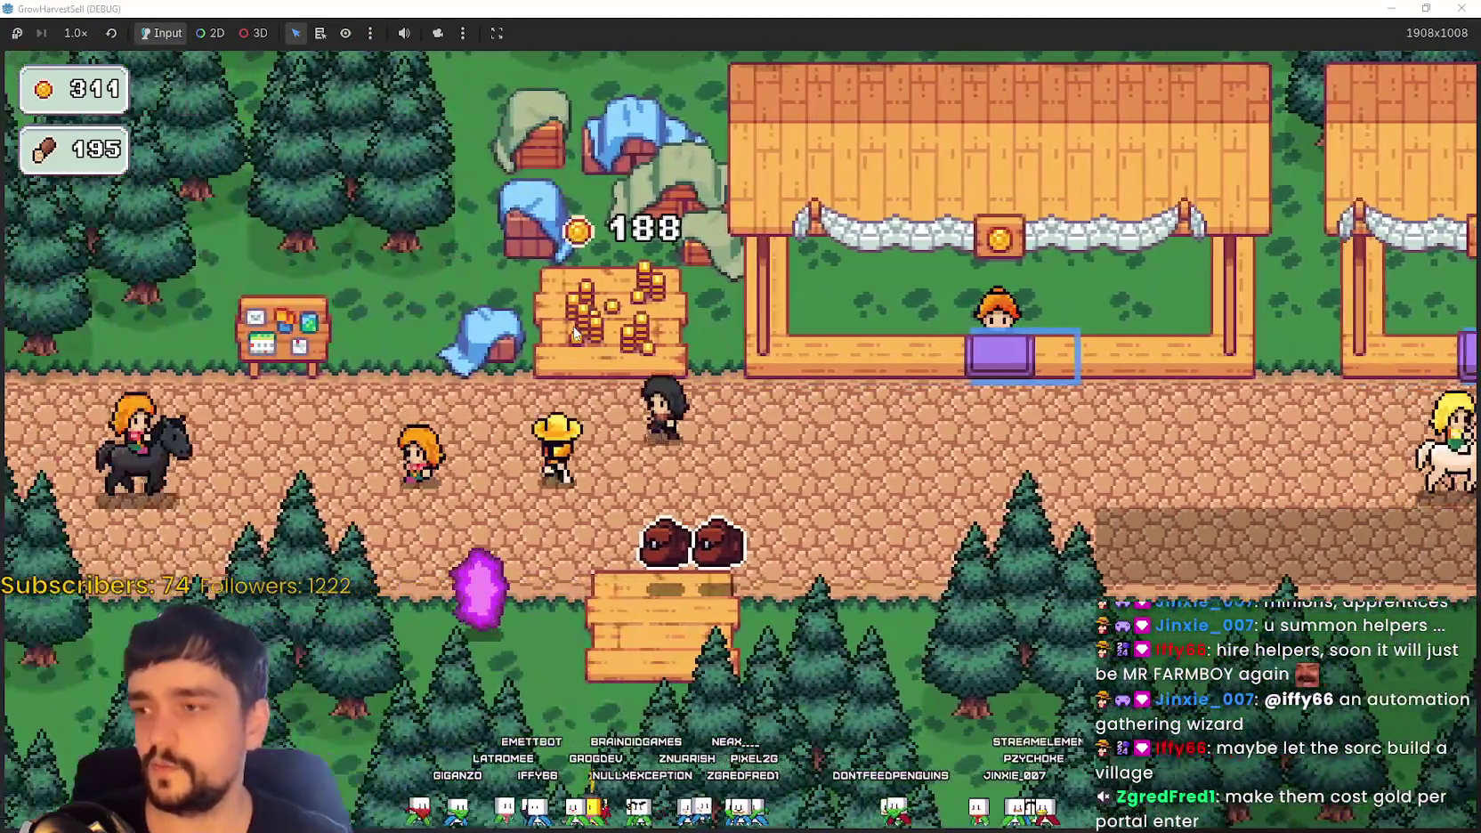
{"action": "key", "text": "a"}
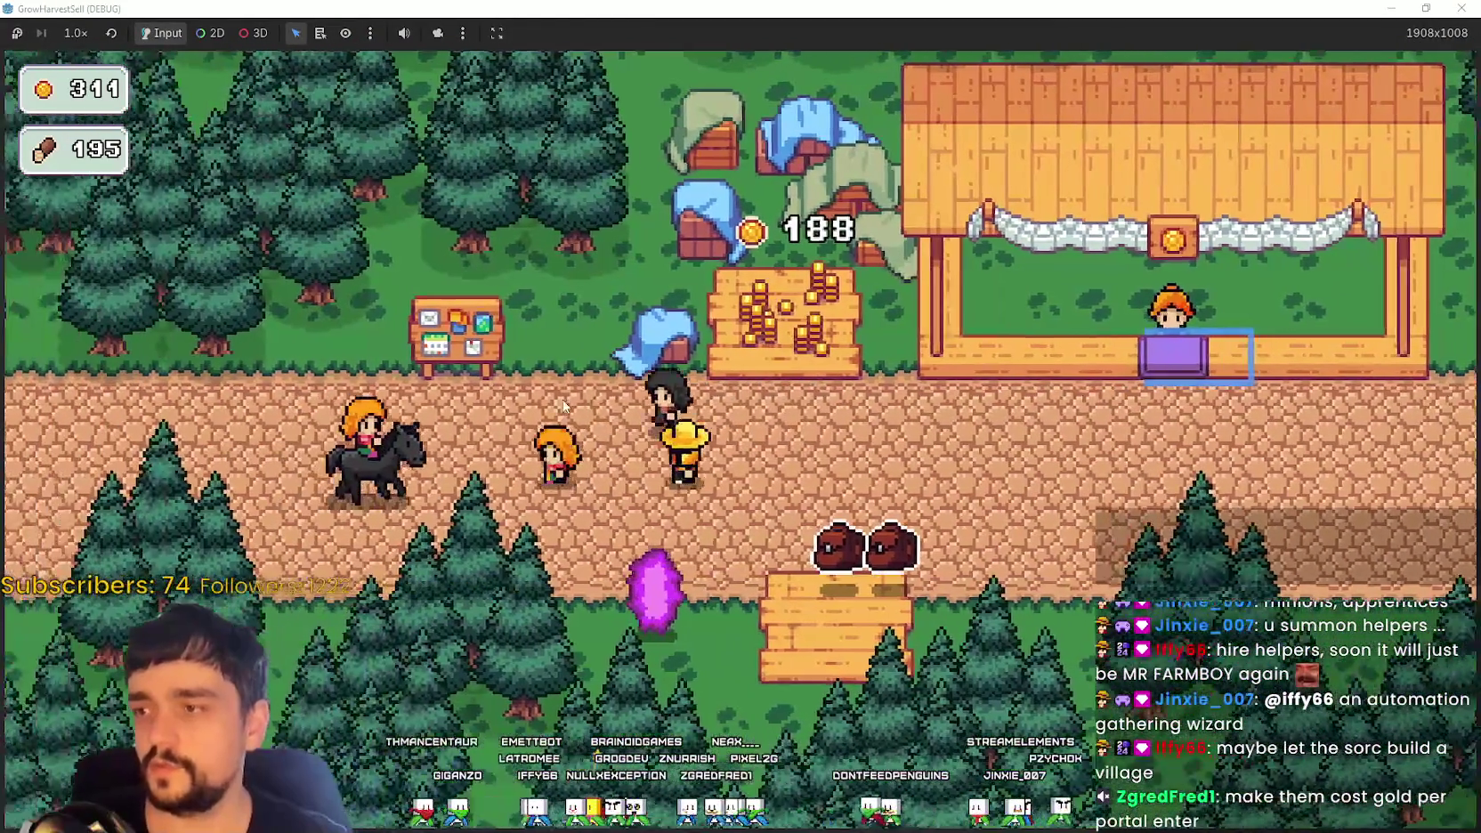
{"action": "key", "text": "w"}
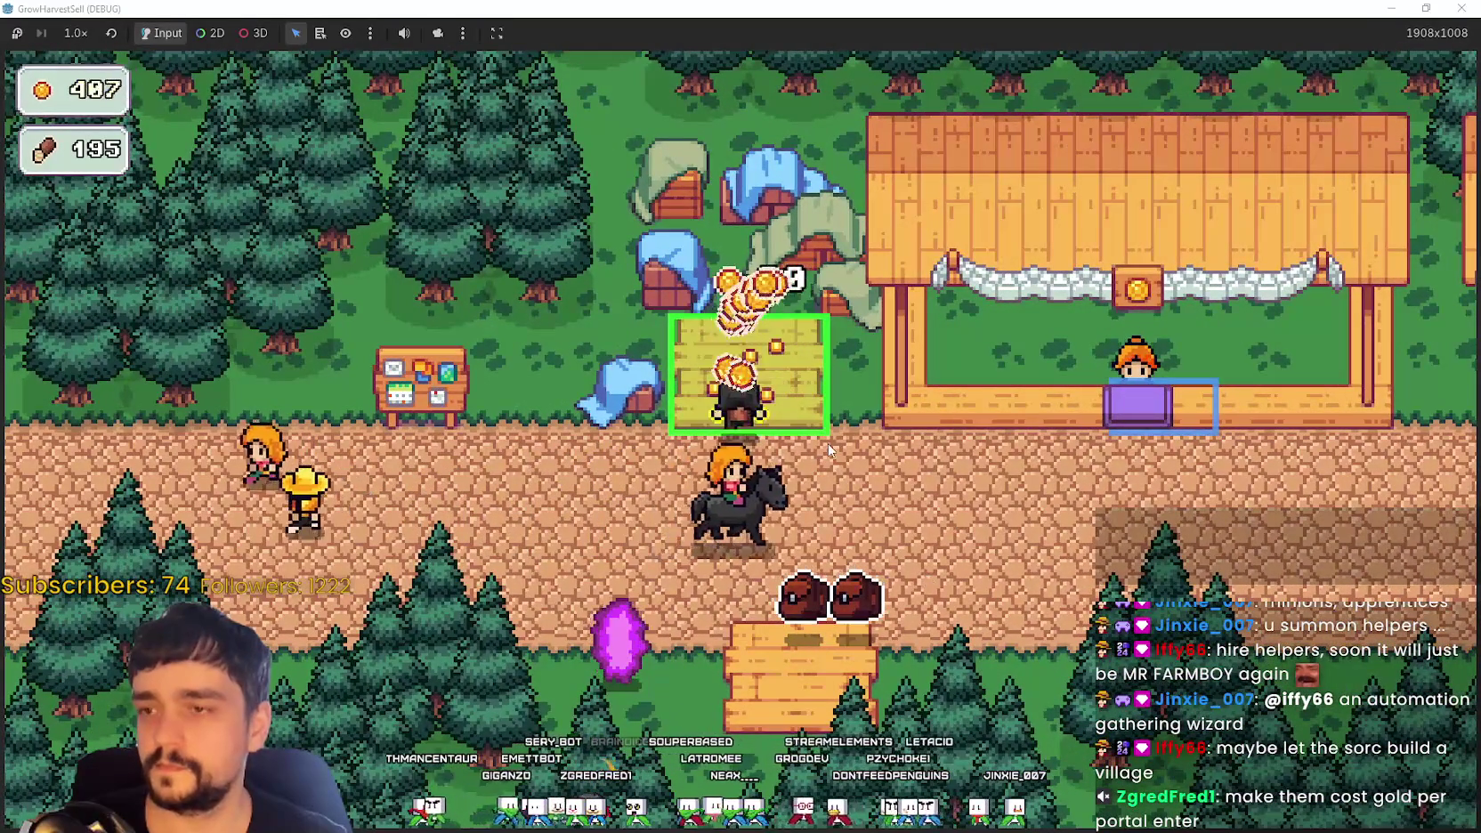
{"action": "key", "text": "s"}
Step: Enter the purple portal and launch The Forest stage from Select a Stage
{"action": "key", "text": "a"}
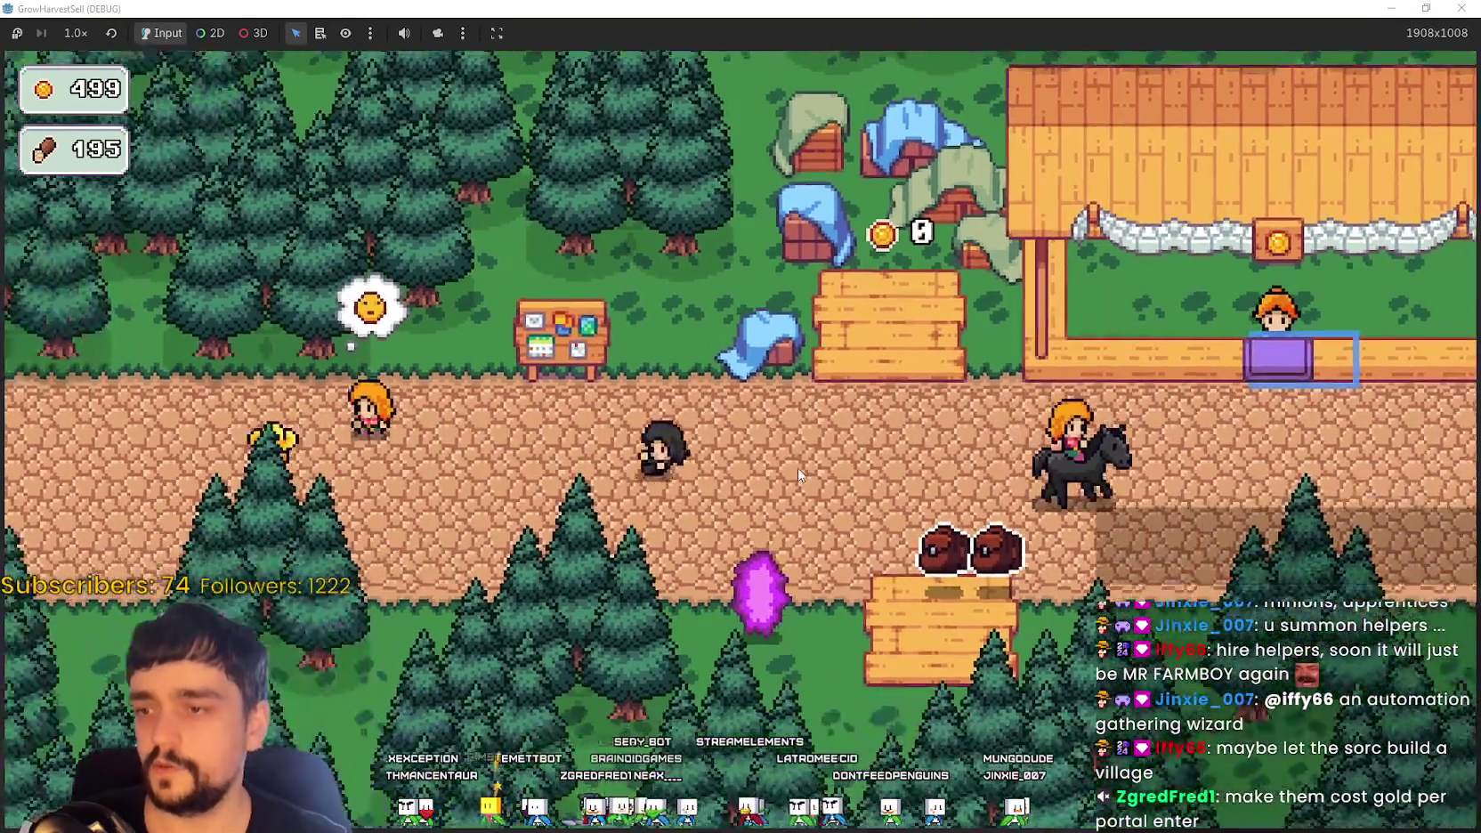
{"action": "key", "text": "s"}
{"action": "left_click", "coordinate": [349, 717]}
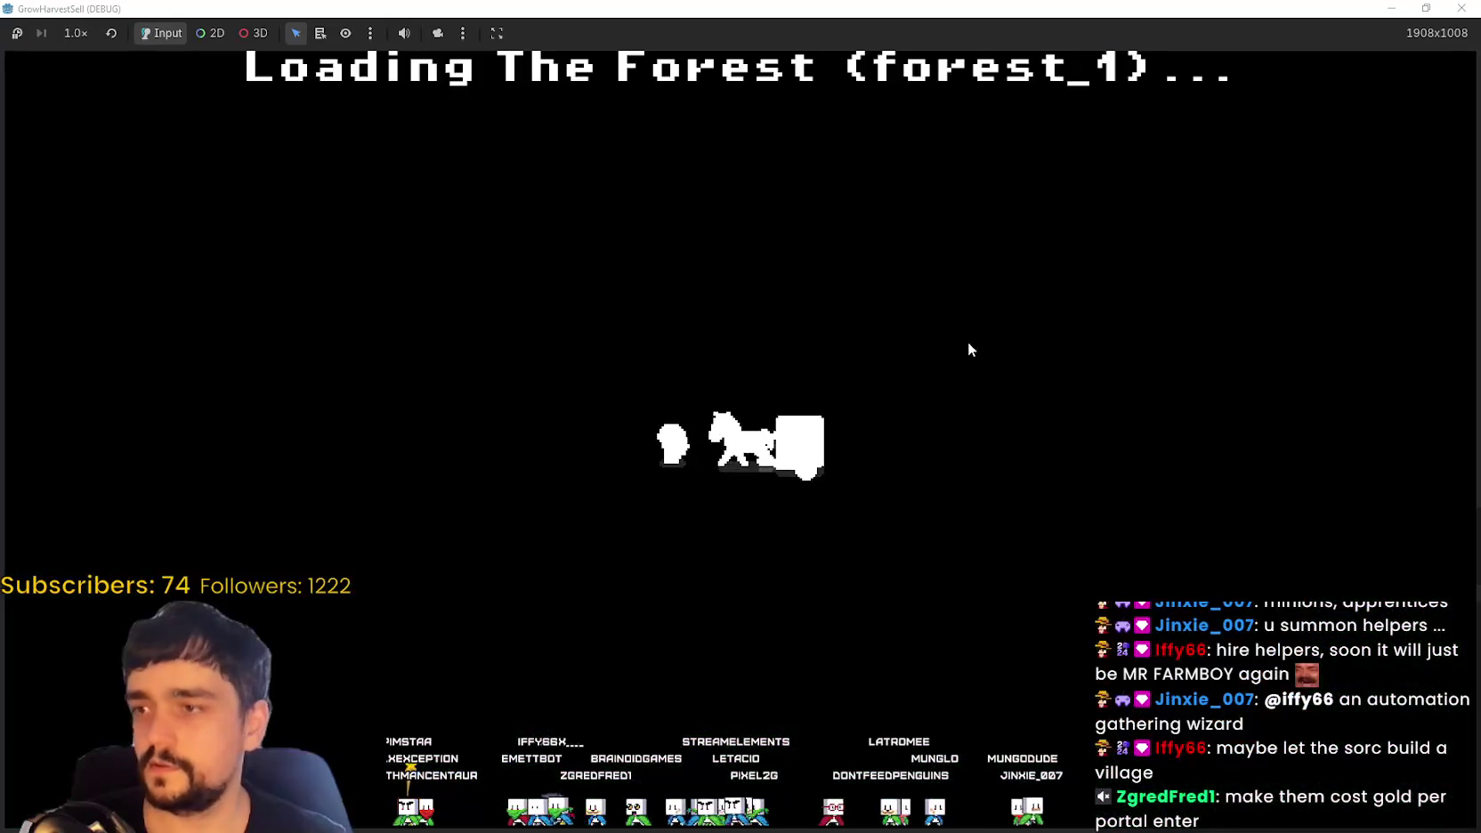
Step: Walk around The Forest stage and up-left to harvest the nearby wheat
{"action": "key", "text": "d"}
{"action": "key", "text": "s"}
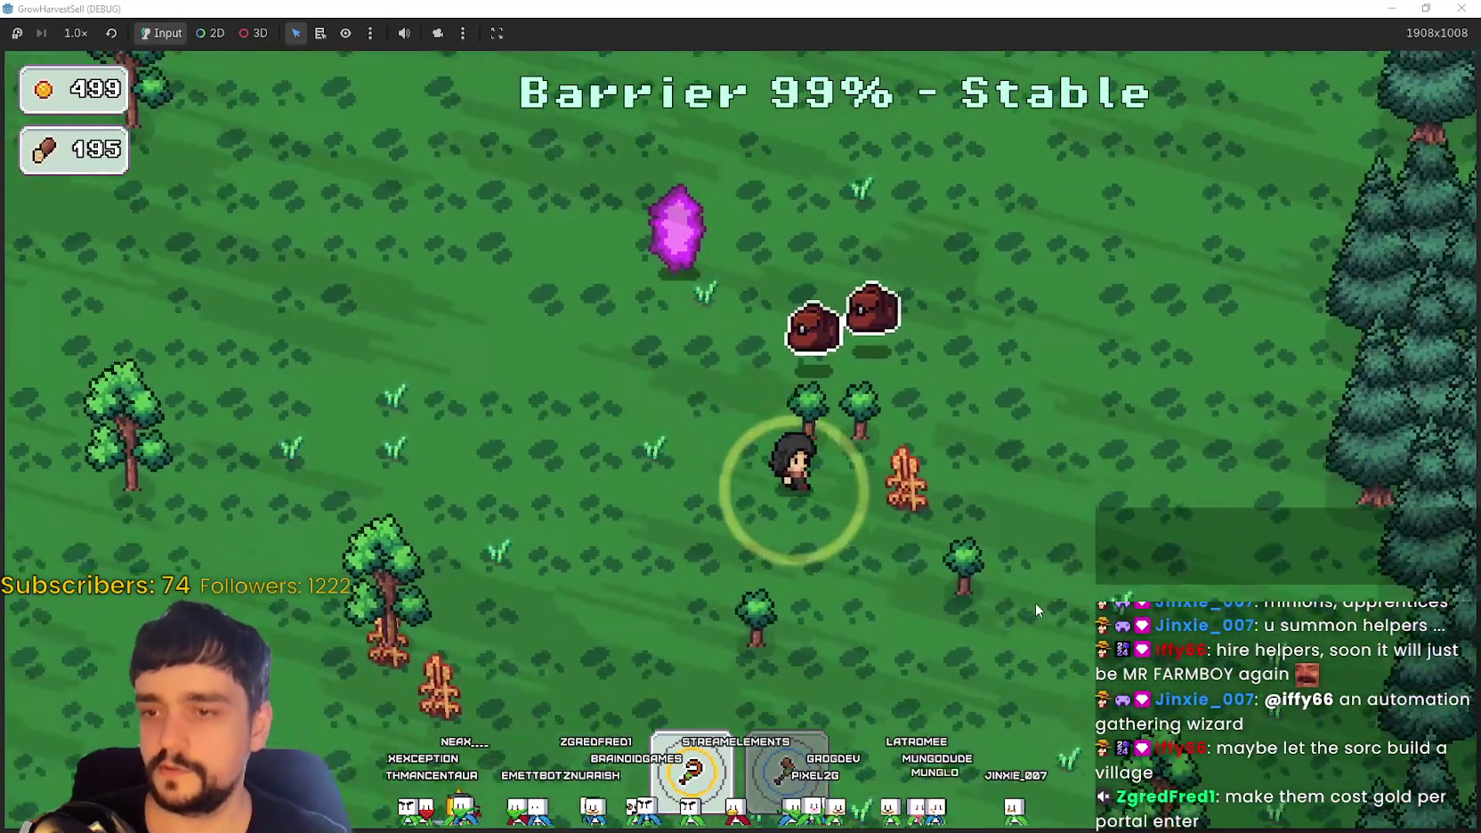
{"action": "key", "text": "a"}
{"action": "key", "text": "s"}
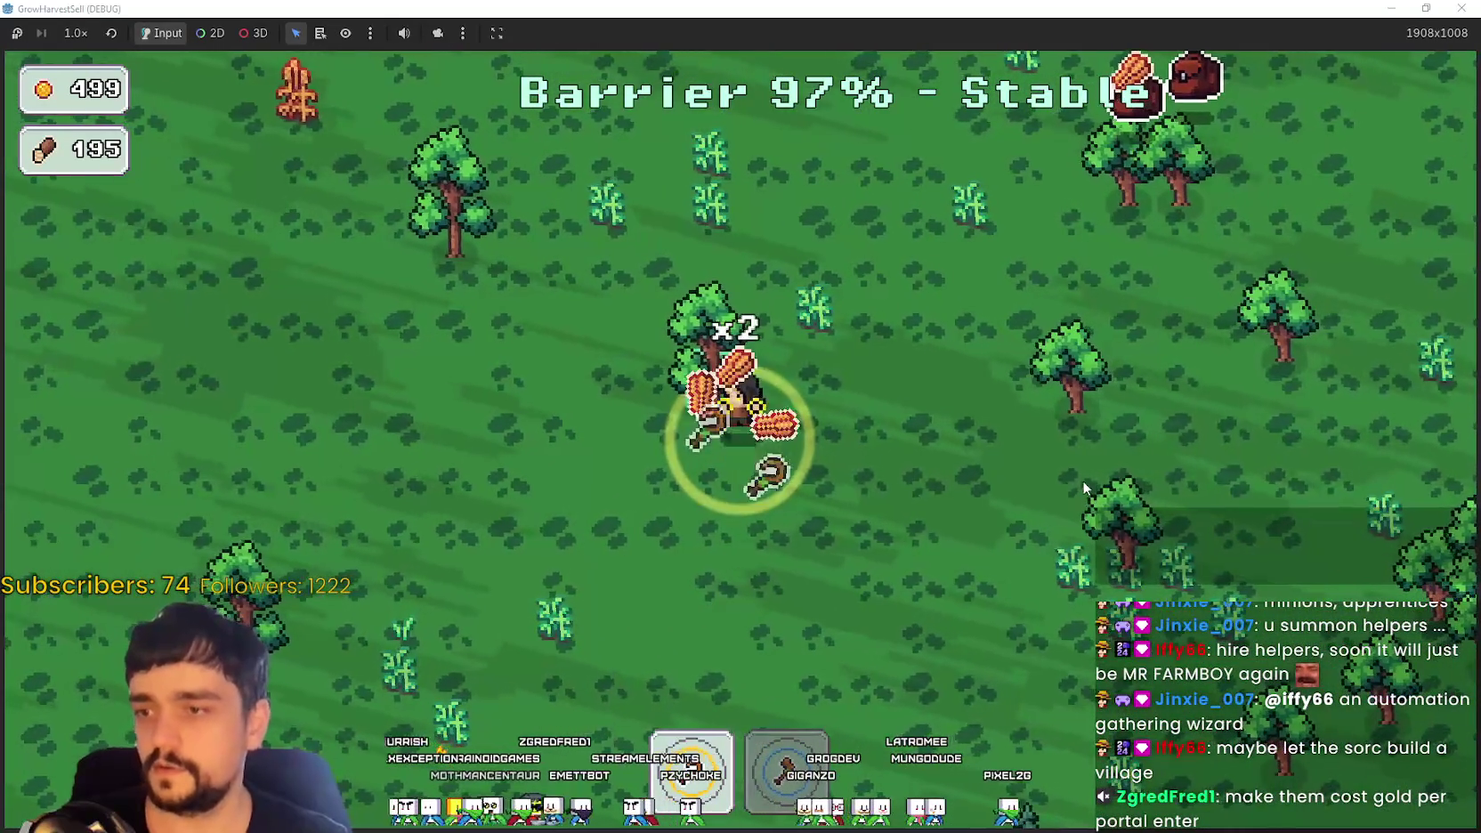
{"action": "key", "text": "d"}
{"action": "key", "text": "w"}
{"action": "key", "text": "d"}
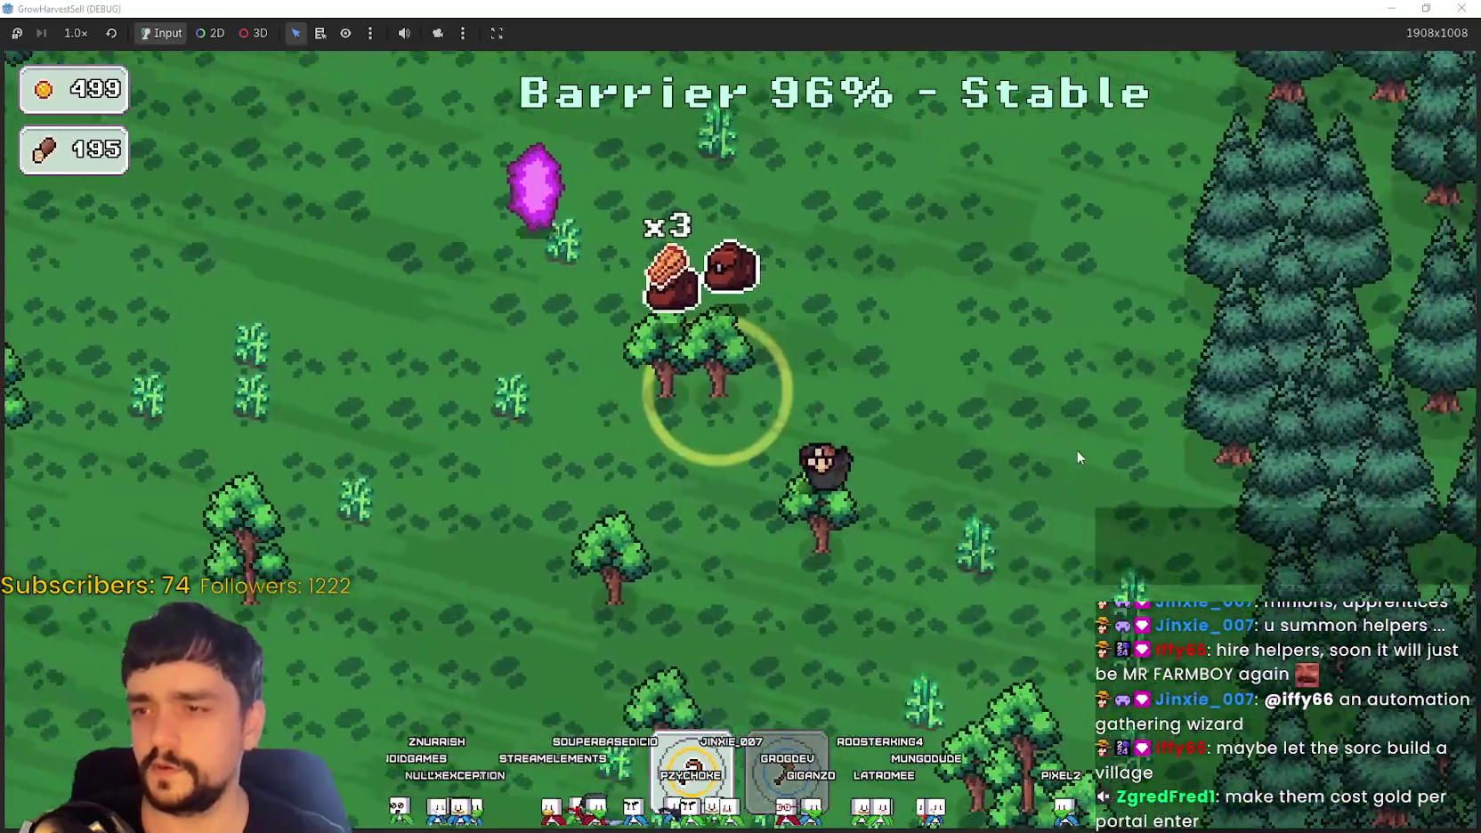
{"action": "key", "text": "s"}
{"action": "key", "text": "w"}
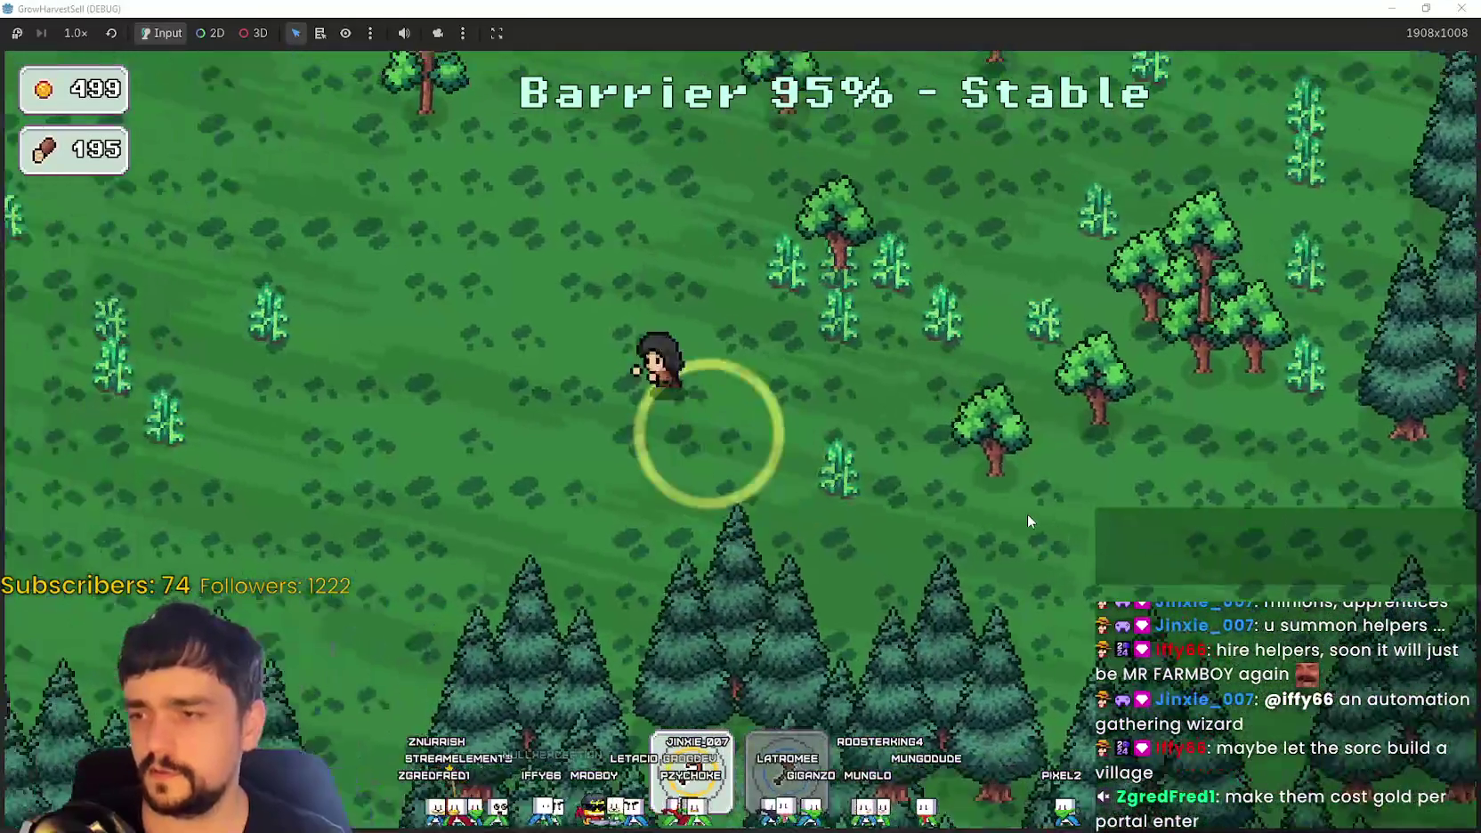
{"action": "key", "text": "w"}
{"action": "key", "text": "a"}
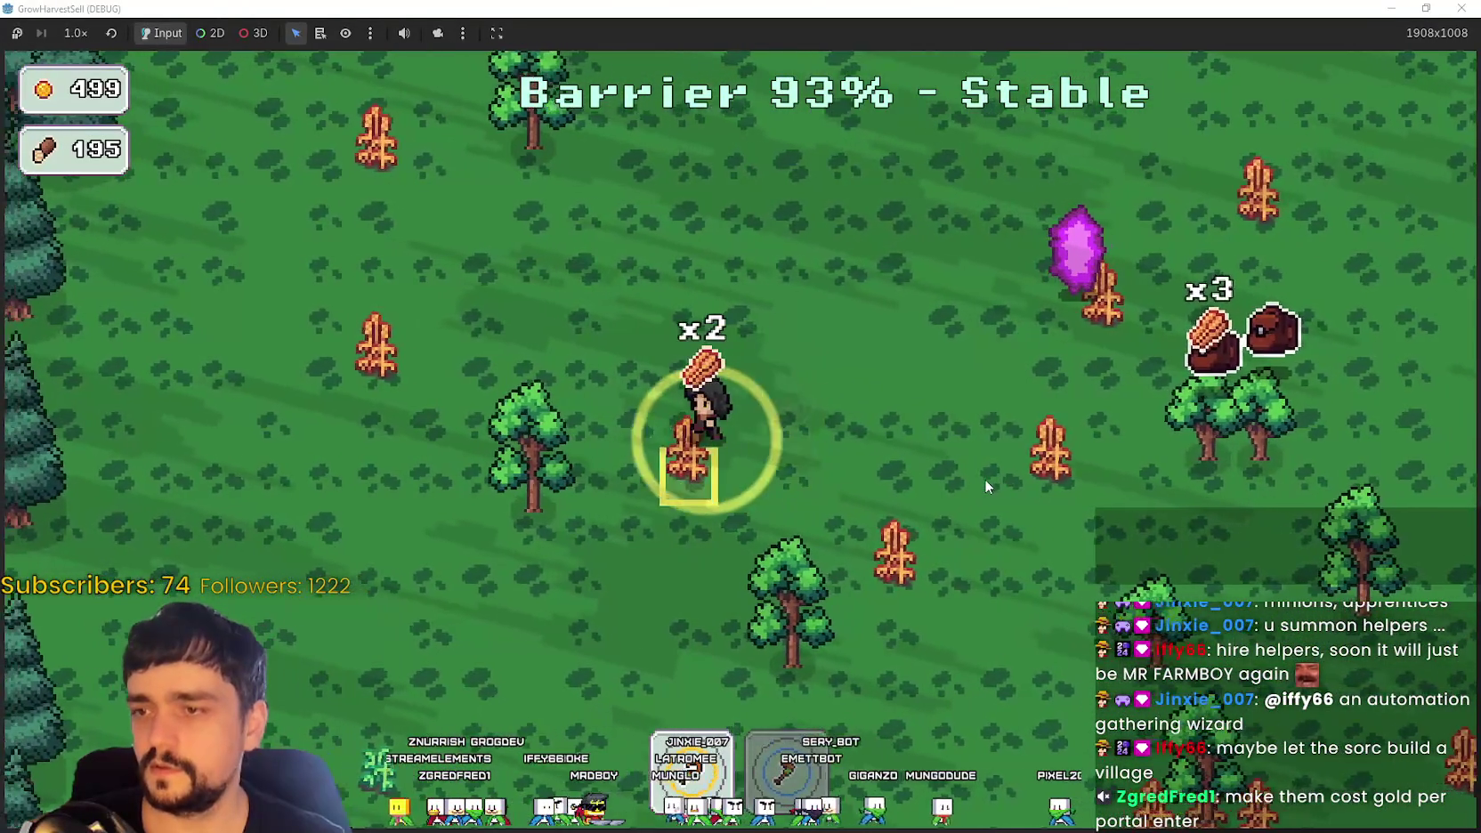
{"action": "key", "text": "a"}
Step: Harvest more wheat to the right and collect the items dropped near the tree
{"action": "key", "text": "d"}
{"action": "key", "text": "s"}
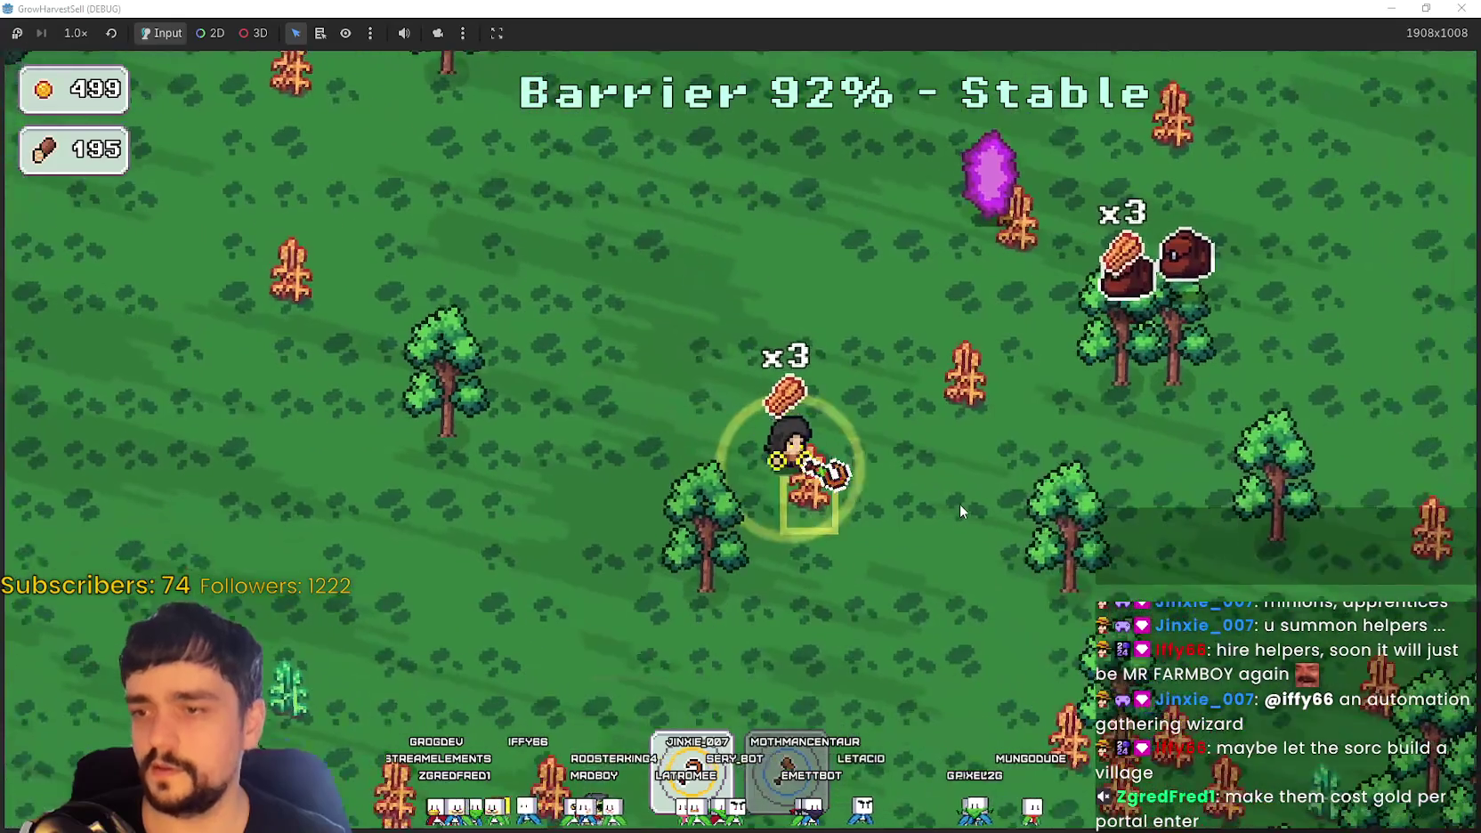
{"action": "key", "text": "d"}
{"action": "key", "text": "w"}
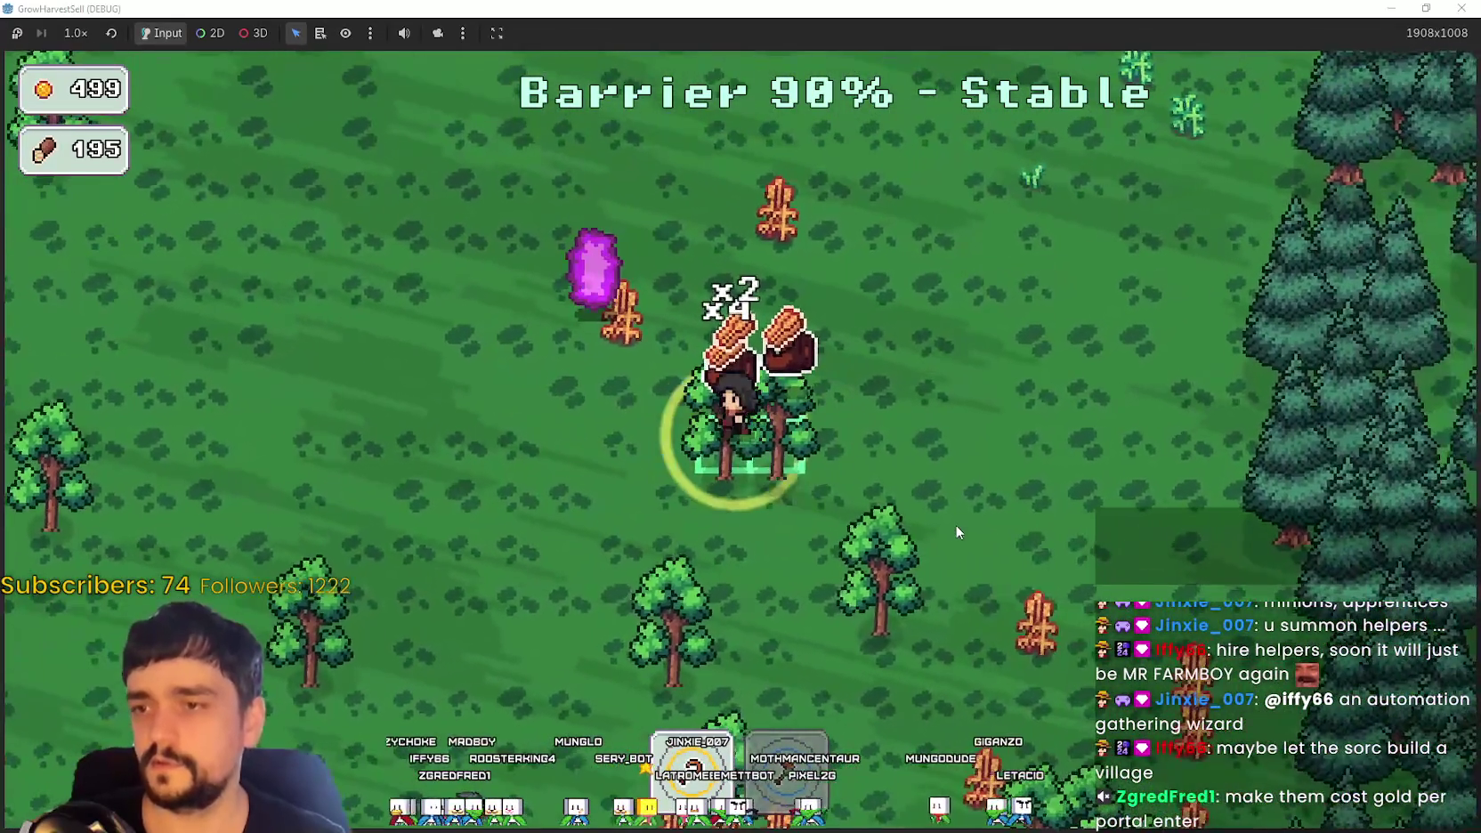
{"action": "key", "text": "w"}
{"action": "key", "text": "a"}
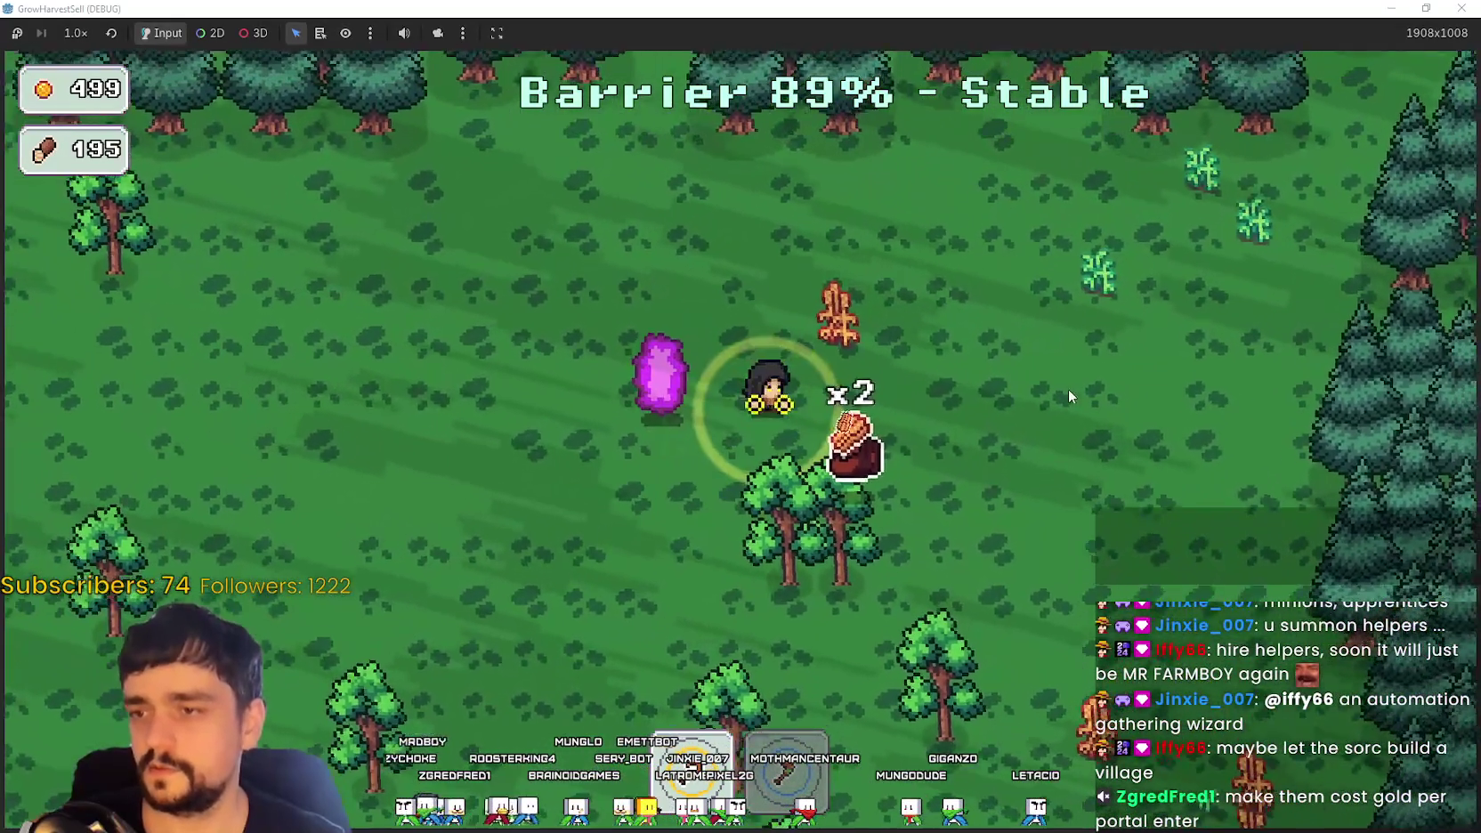
{"action": "key", "text": "w"}
{"action": "key", "text": "d"}
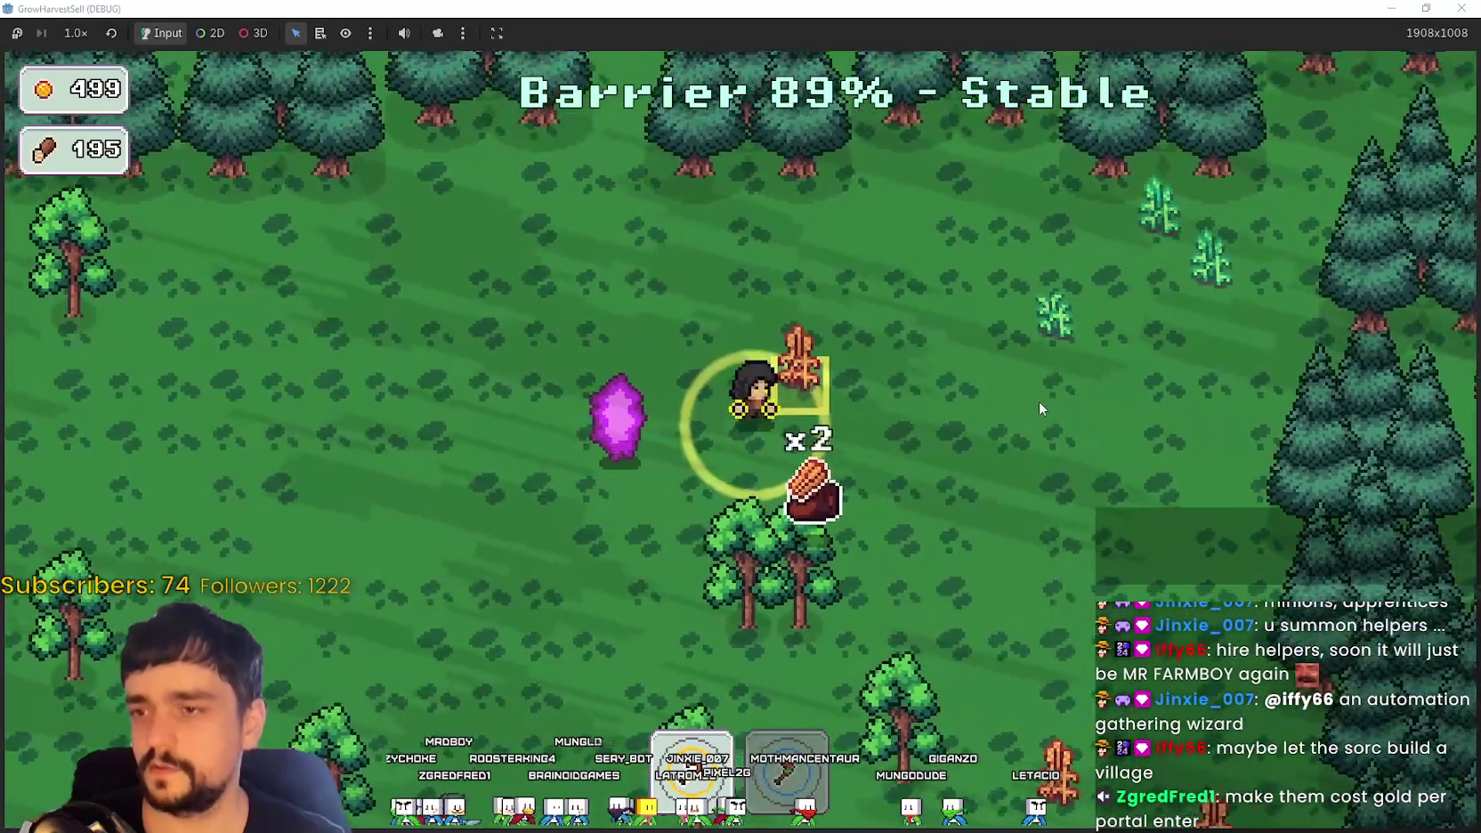
{"action": "key", "text": "s"}
{"action": "key", "text": "d"}
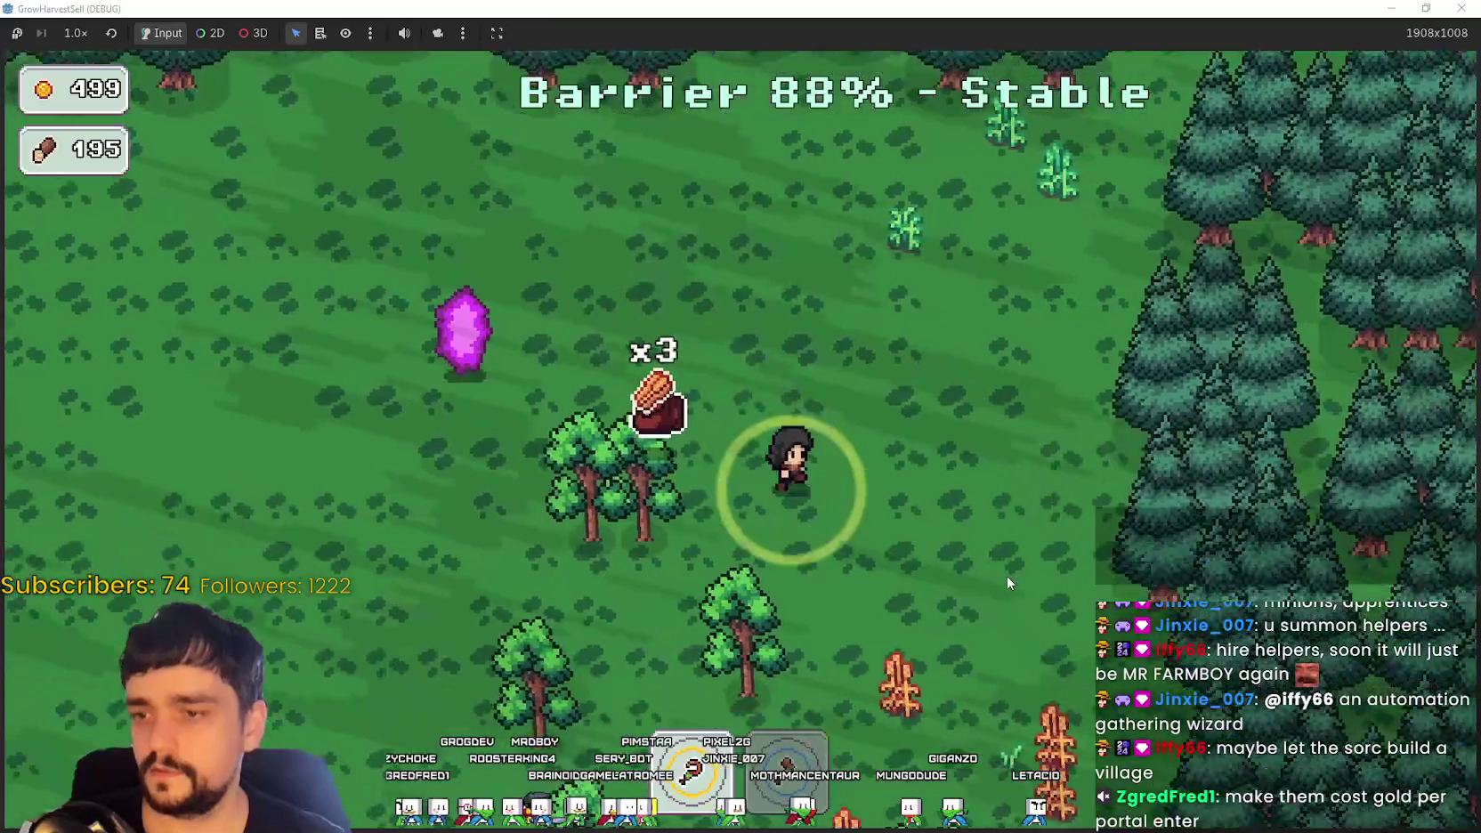
{"action": "key", "text": "s"}
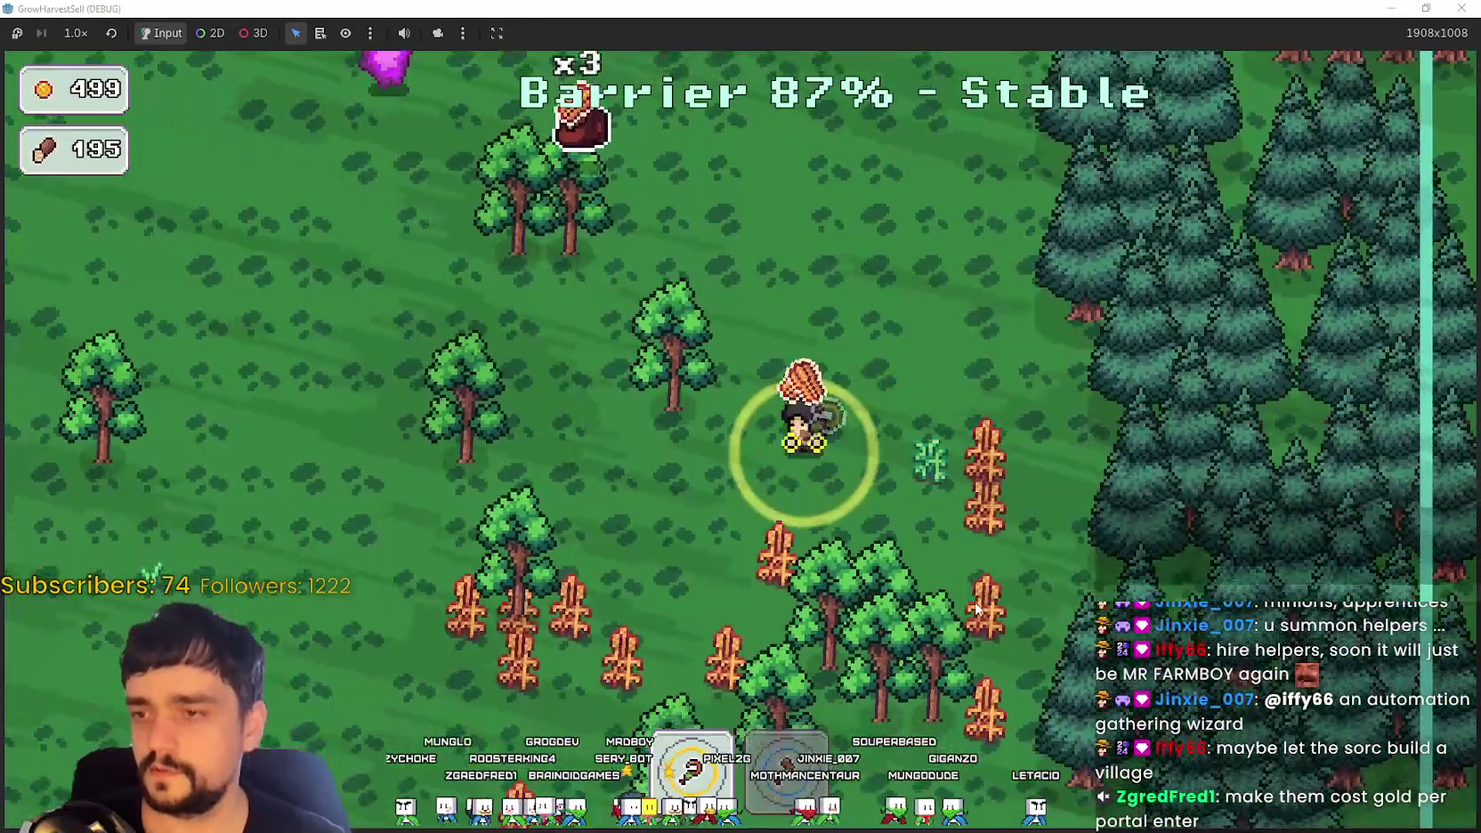
{"action": "key", "text": "a"}
Step: Head up-left into the purple portal, leaving the forest at 83% barrier for the village
{"action": "key", "text": "s"}
{"action": "key", "text": "a"}
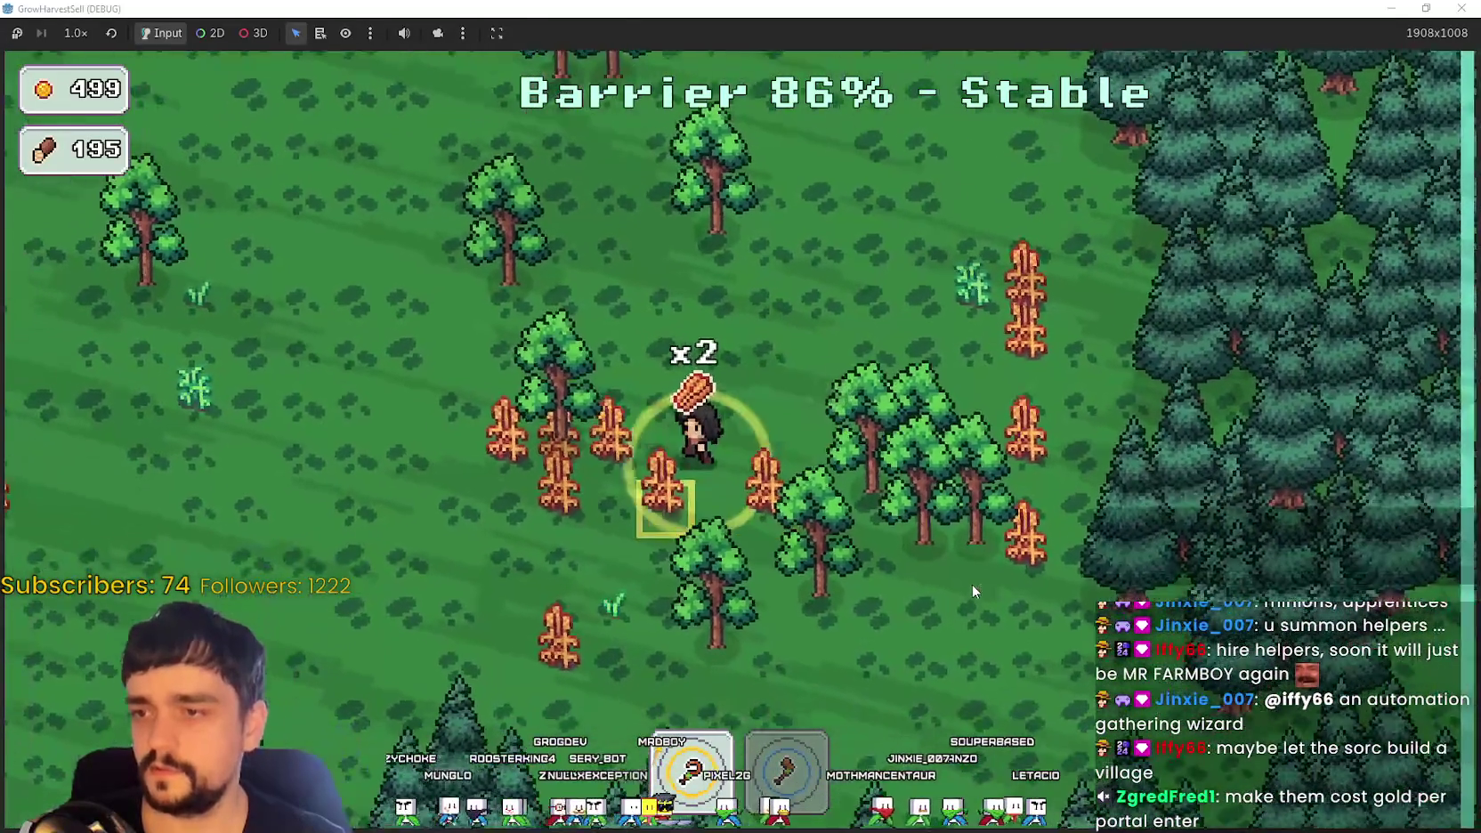
{"action": "key", "text": "w"}
{"action": "key", "text": "a"}
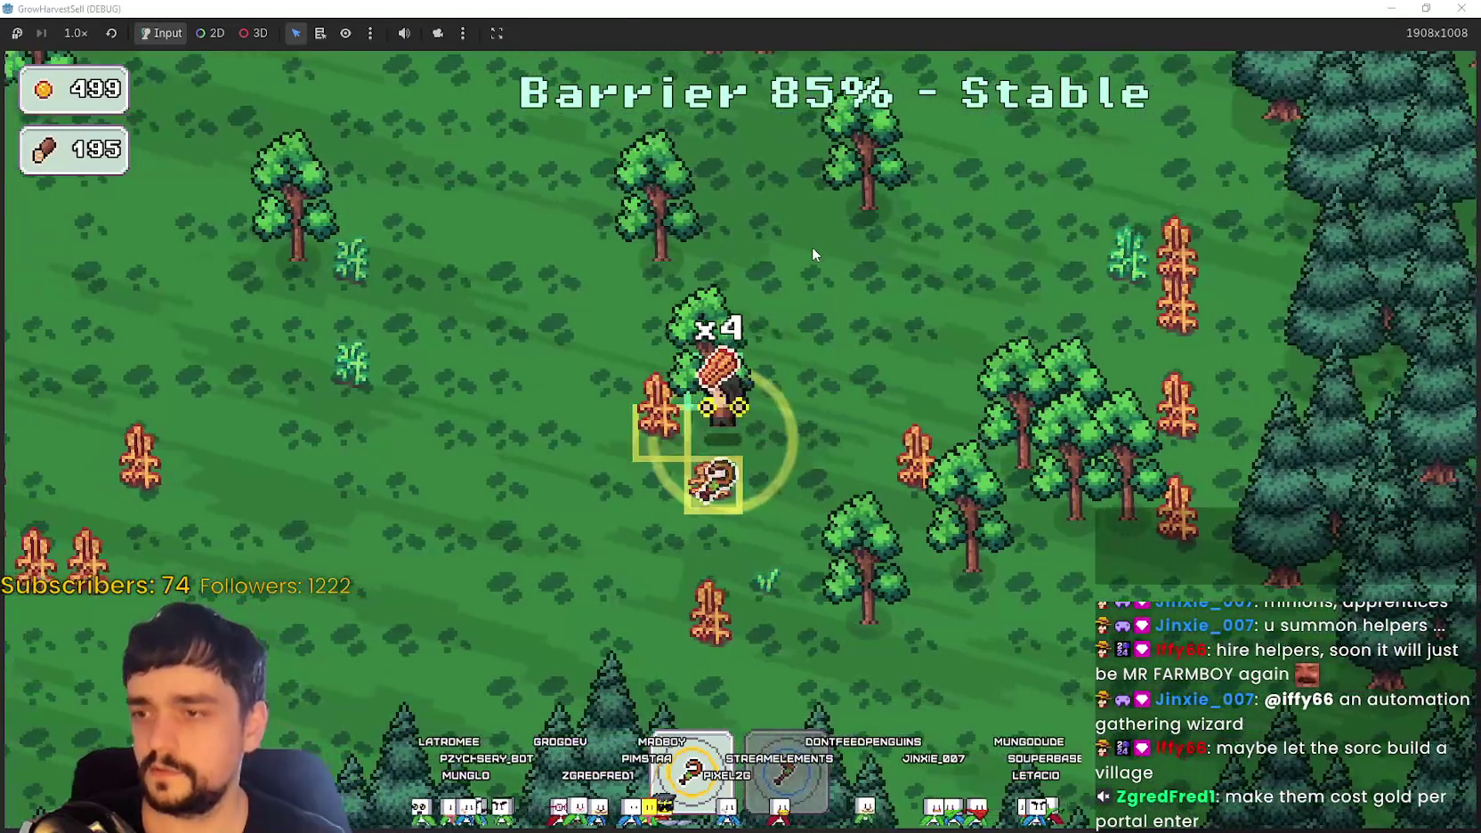
{"action": "key", "text": "w"}
{"action": "key", "text": "a"}
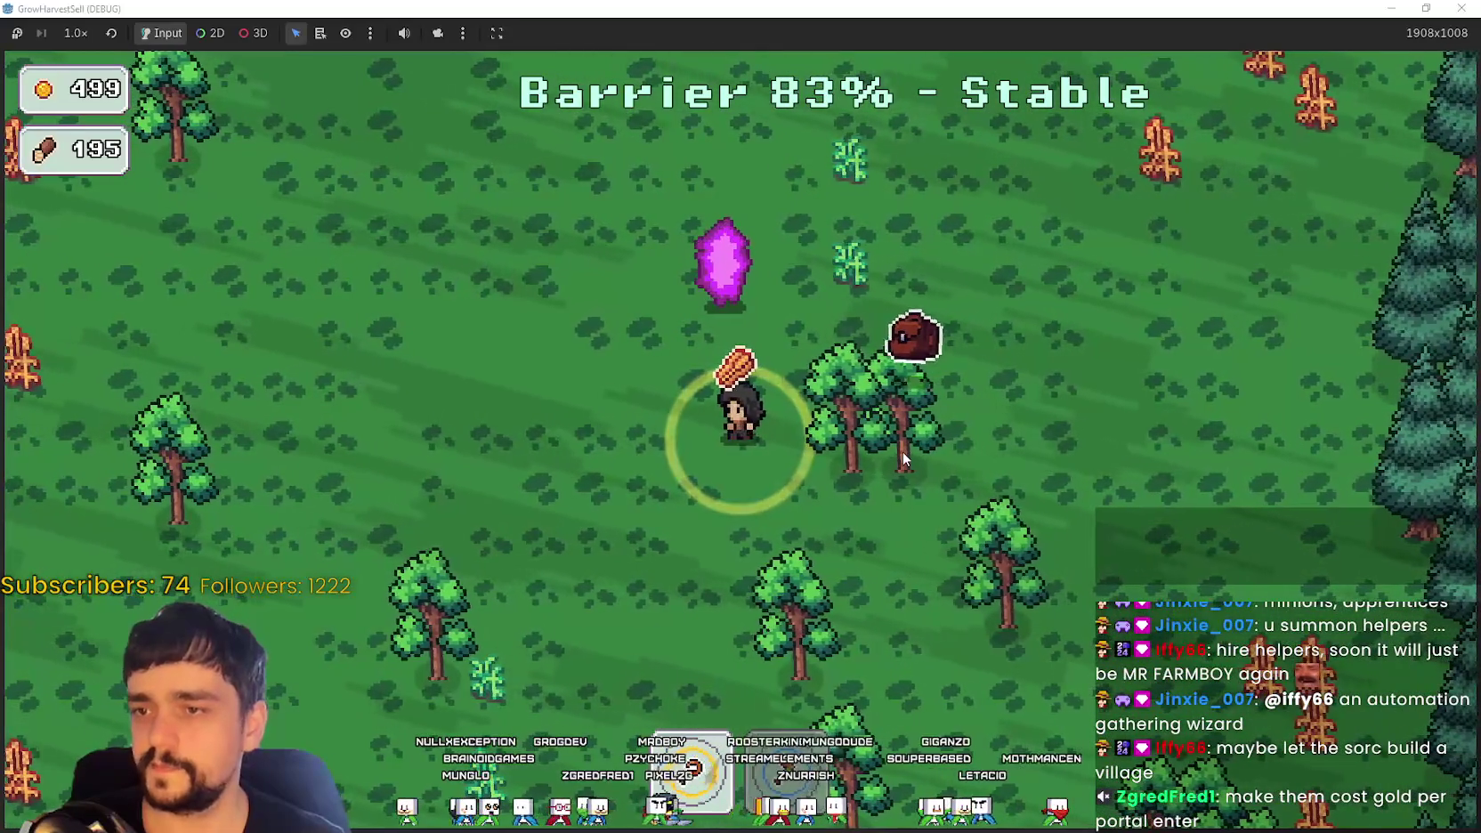
{"action": "key", "text": "w"}
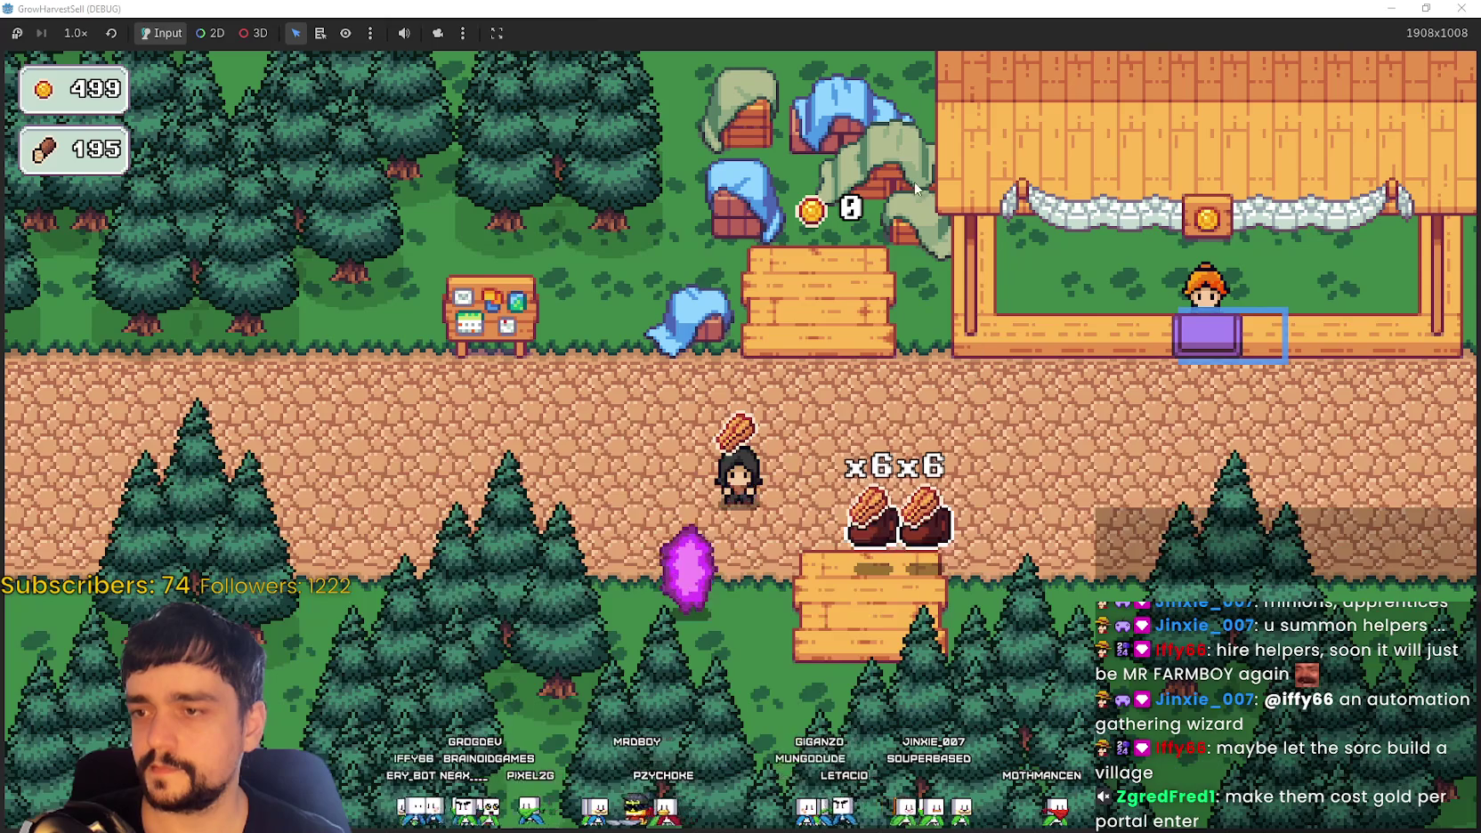
Step: Shrink the game to a 1280x720 window, then make it fill the screen again
{"action": "left_click_drag", "start_coordinate": [777, 8], "coordinate": [777, 19]}
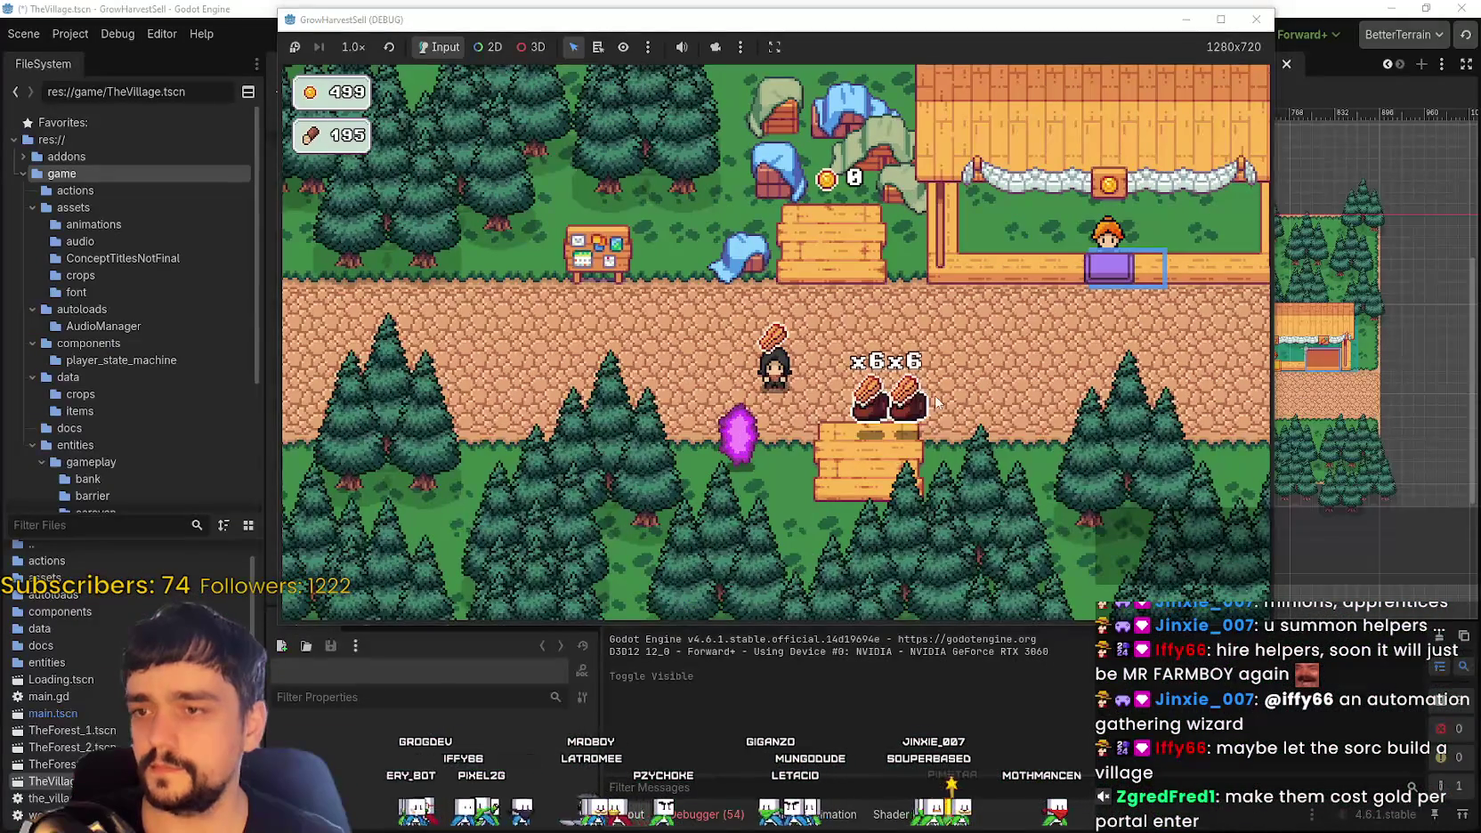
{"action": "key", "text": "d"}
{"action": "key", "text": "alt+Tab"}
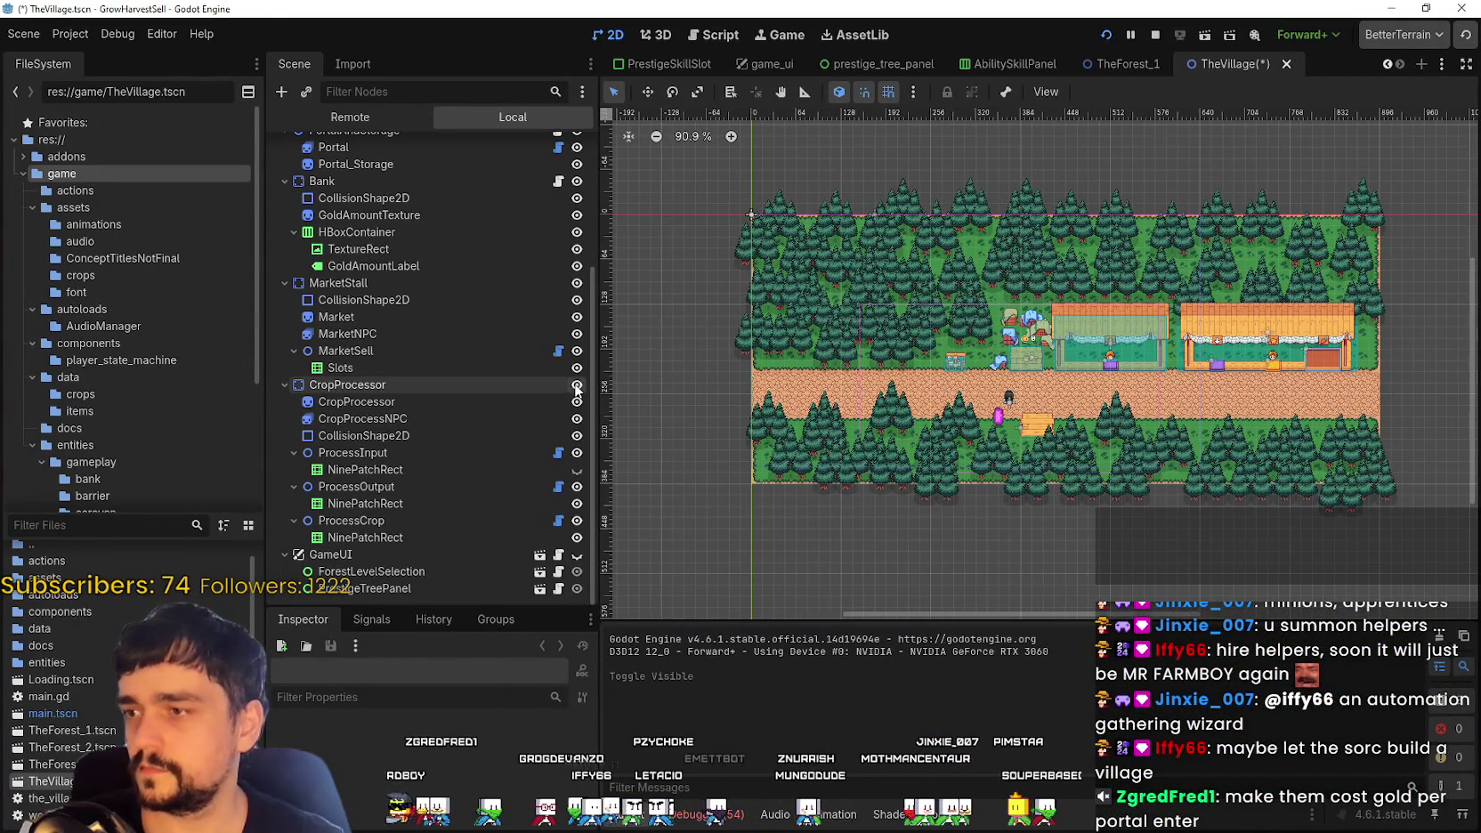
{"action": "key", "text": "alt+Tab"}
{"action": "left_click", "coordinate": [1220, 19]}
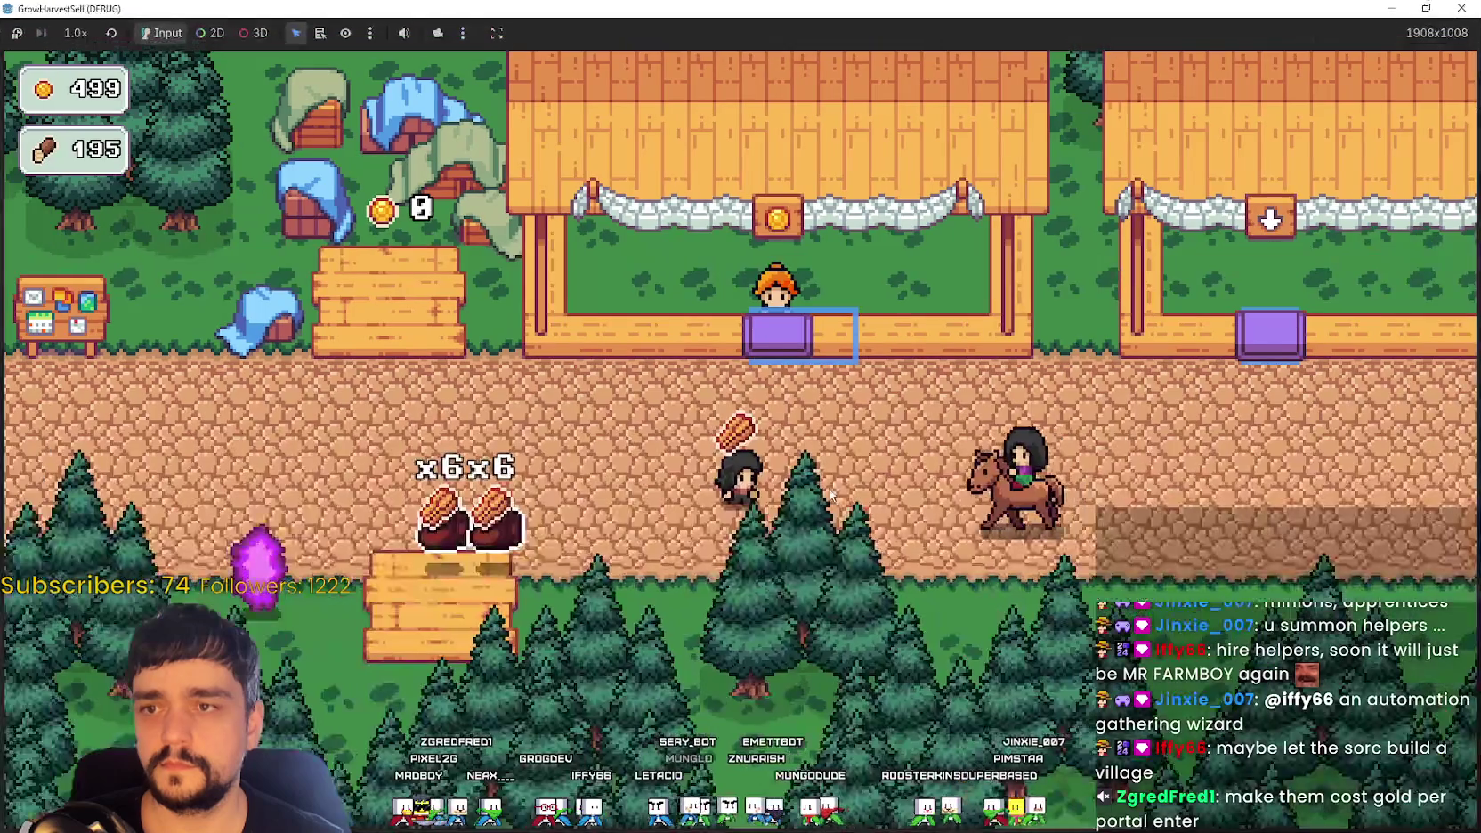
Step: Deliver crops to the carrot stall and collect items from the purple stall boxes
{"action": "key", "text": "d"}
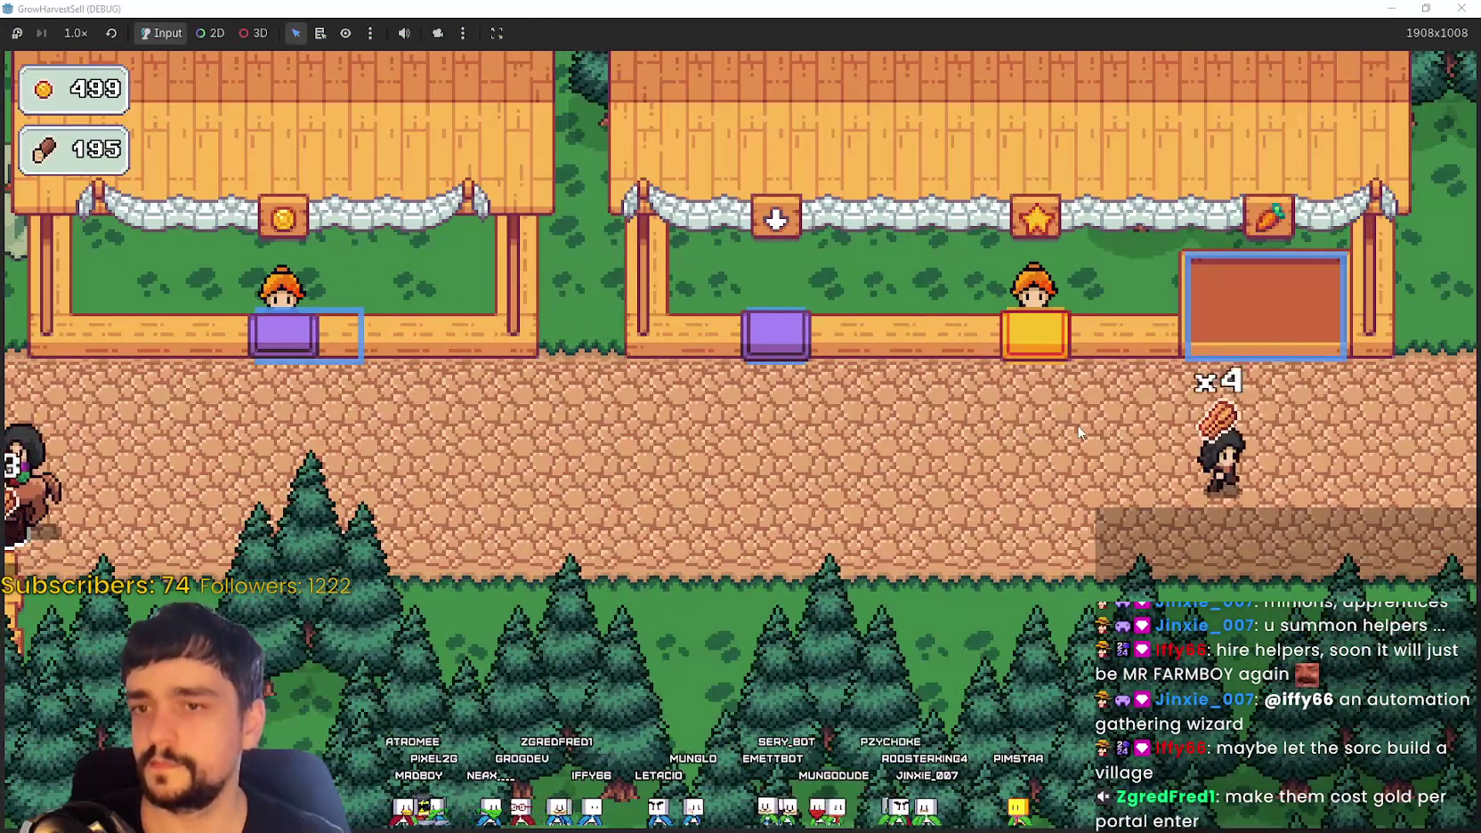
{"action": "key", "text": "w"}
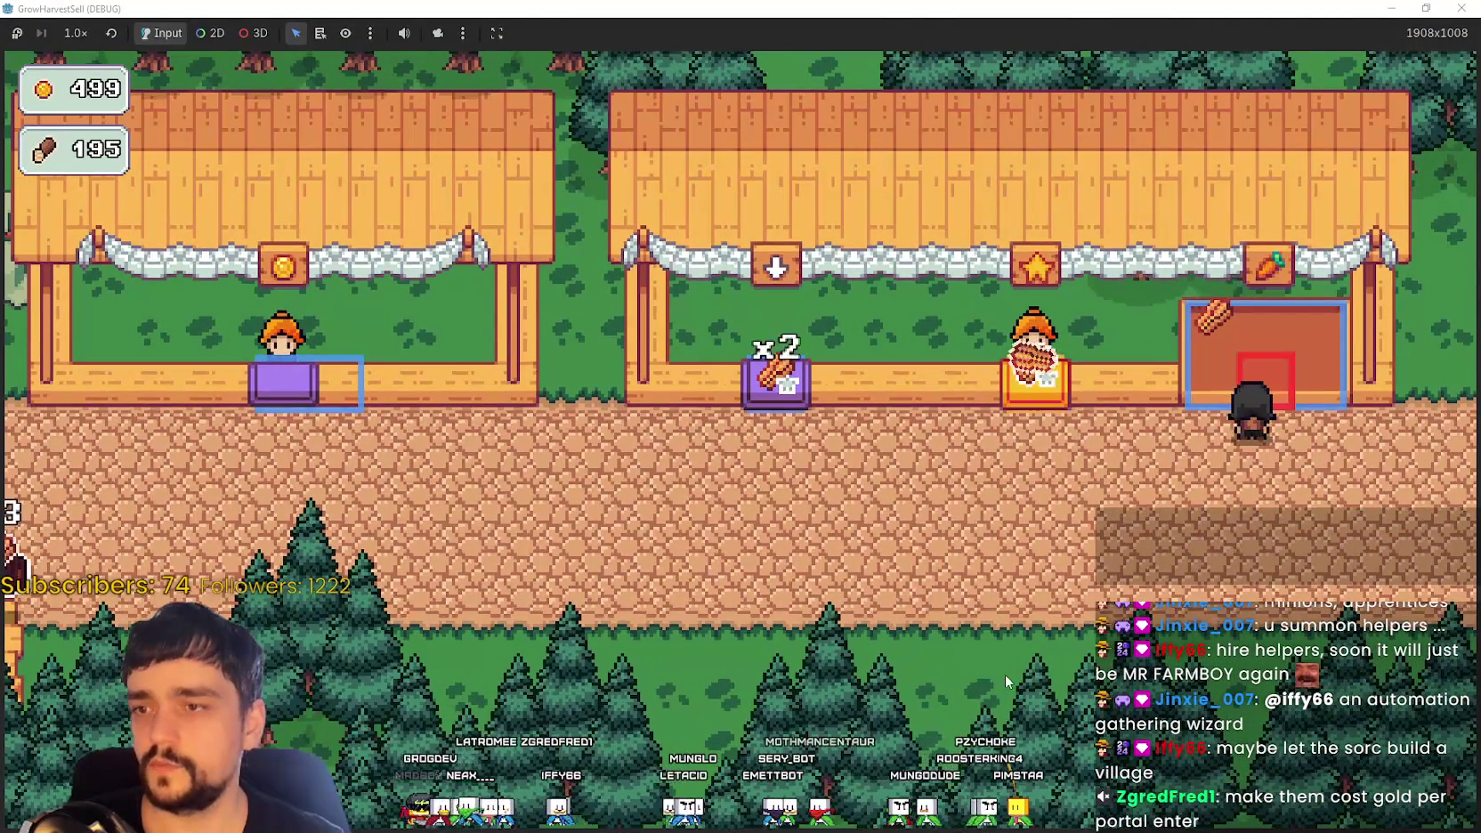
{"action": "key", "text": "a"}
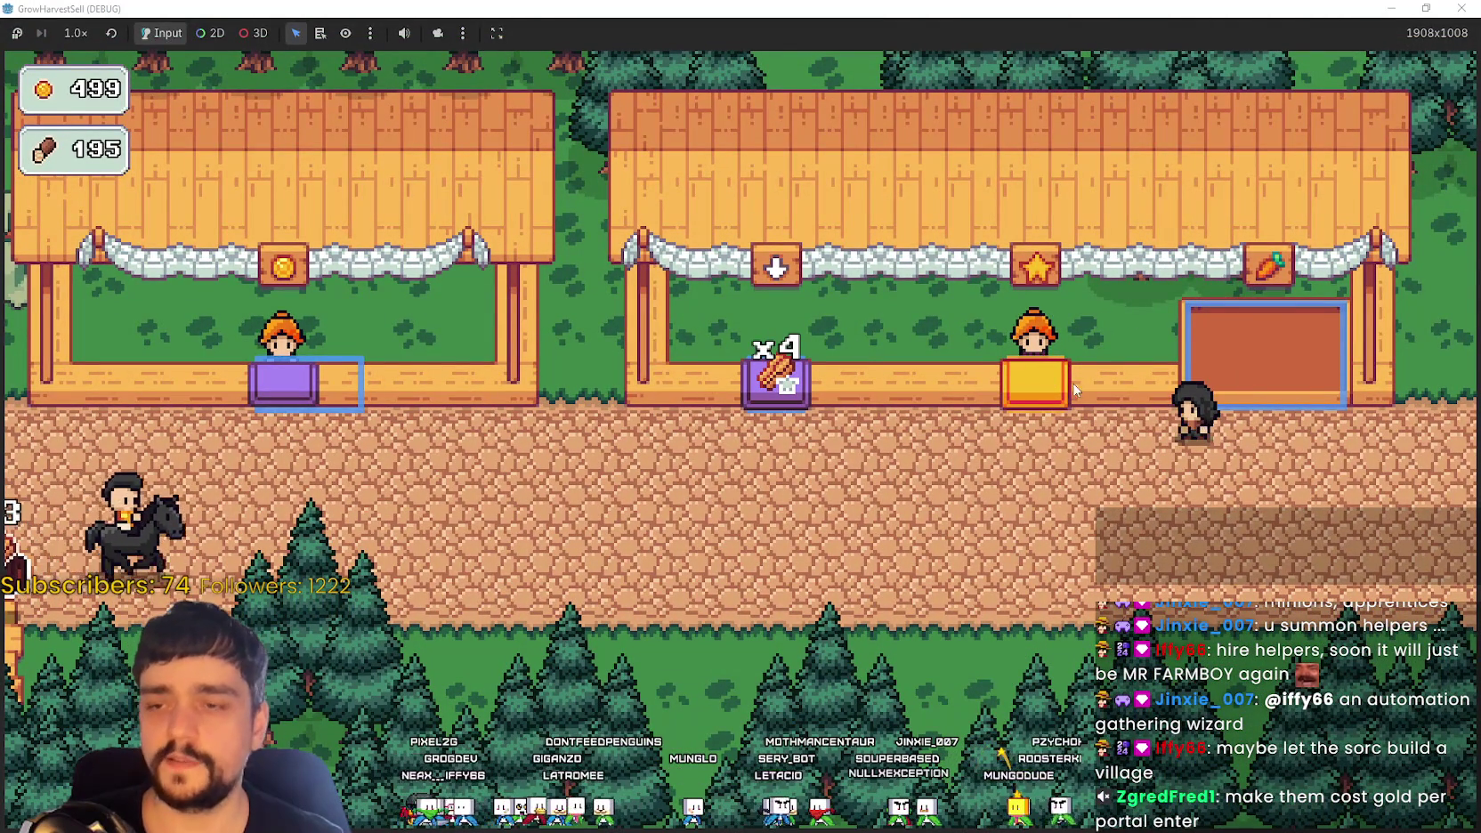
{"action": "key", "text": "a"}
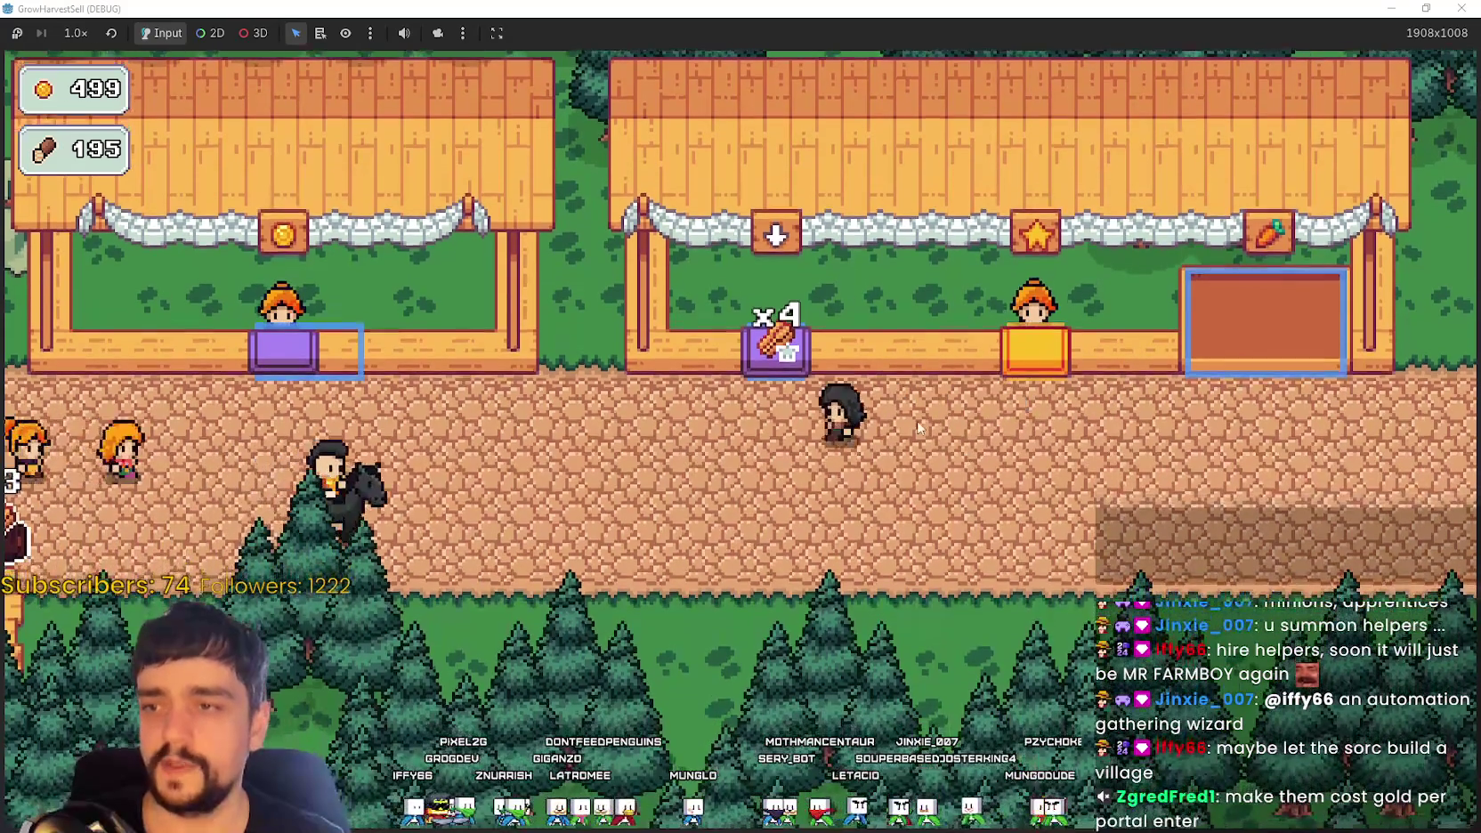
{"action": "key", "text": "w"}
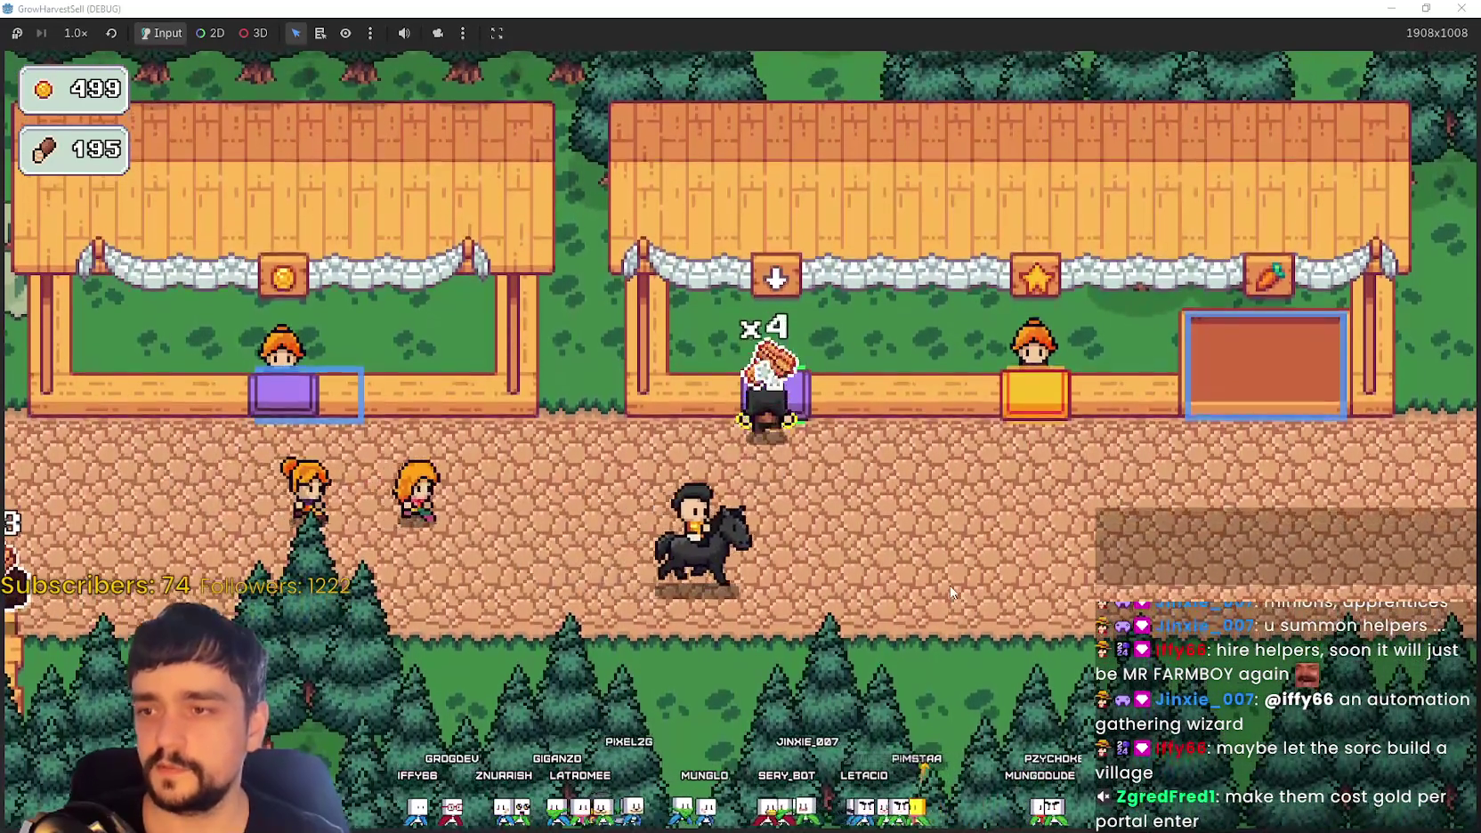
{"action": "key", "text": "a"}
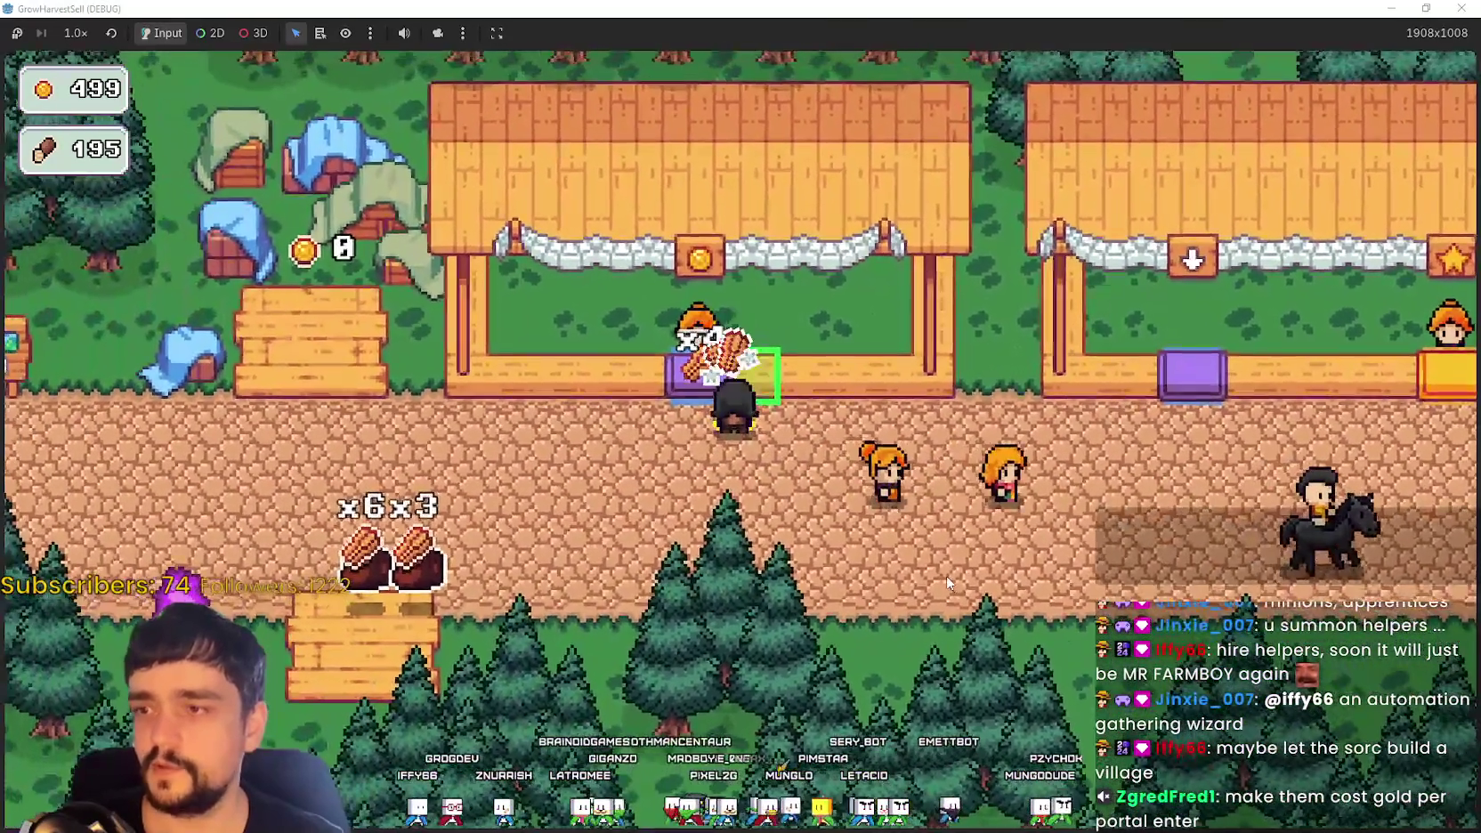
{"action": "key", "text": "d"}
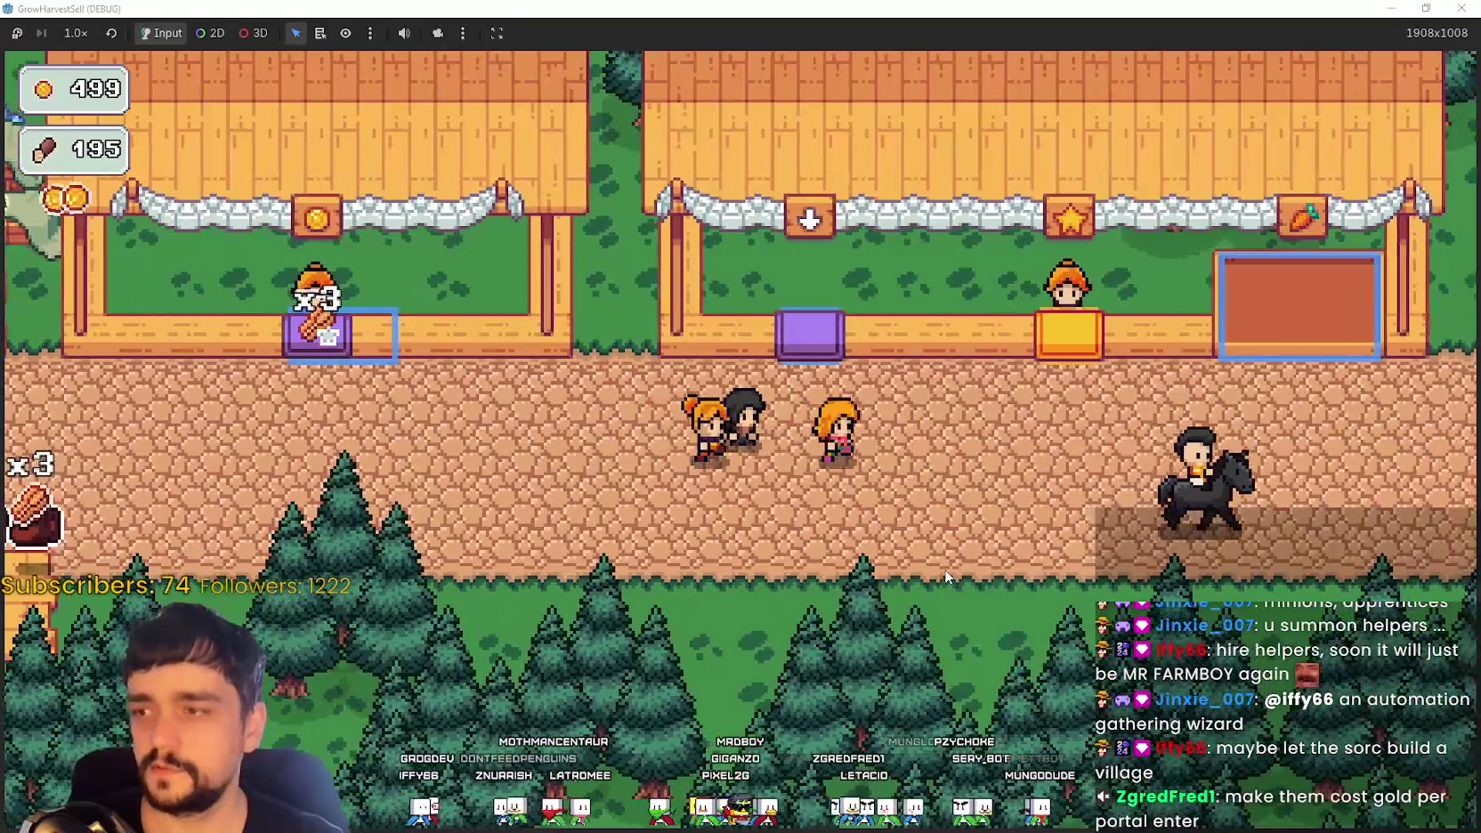
{"action": "key", "text": "a"}
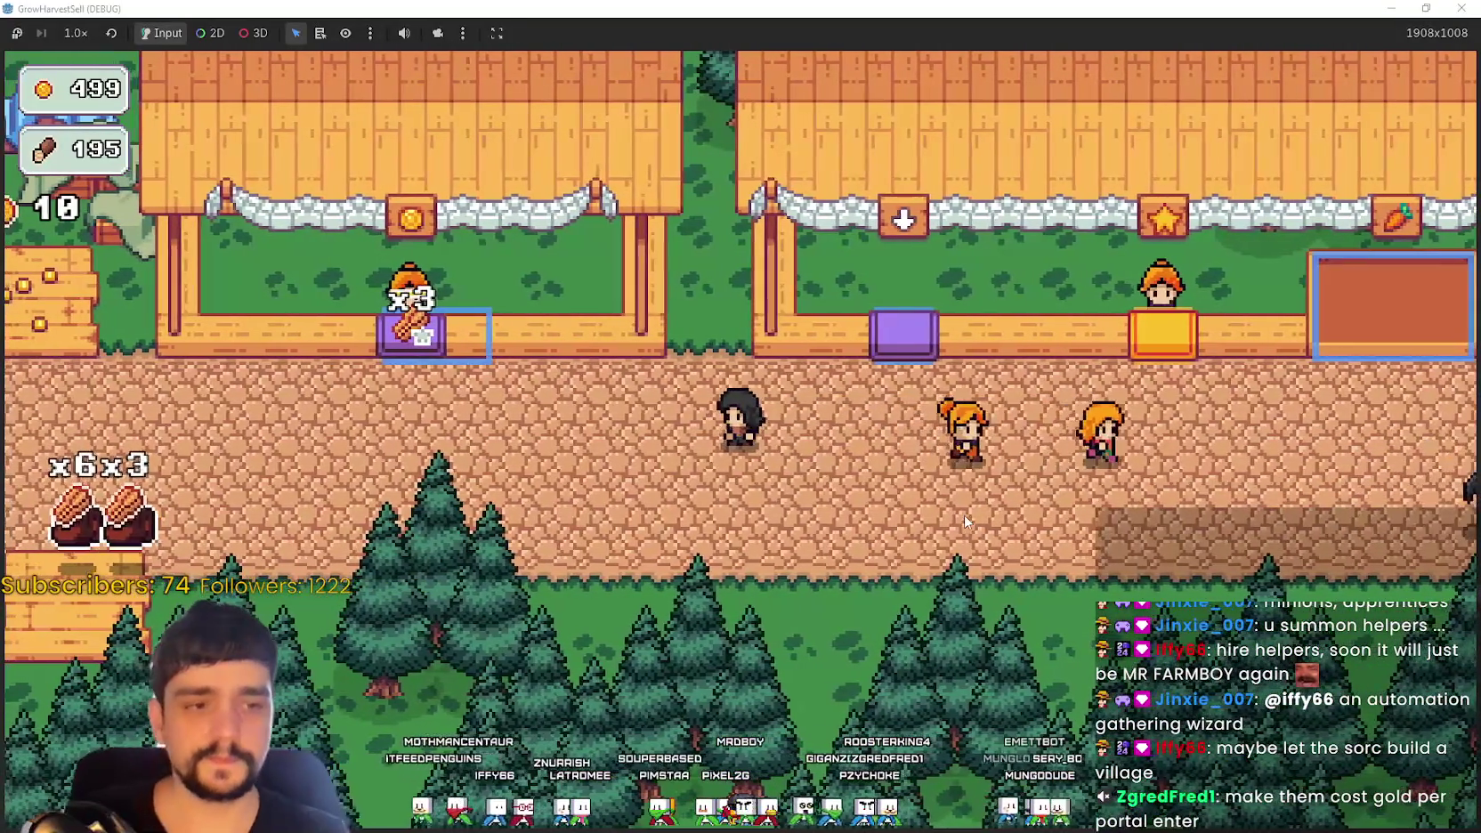
{"action": "key", "text": "a"}
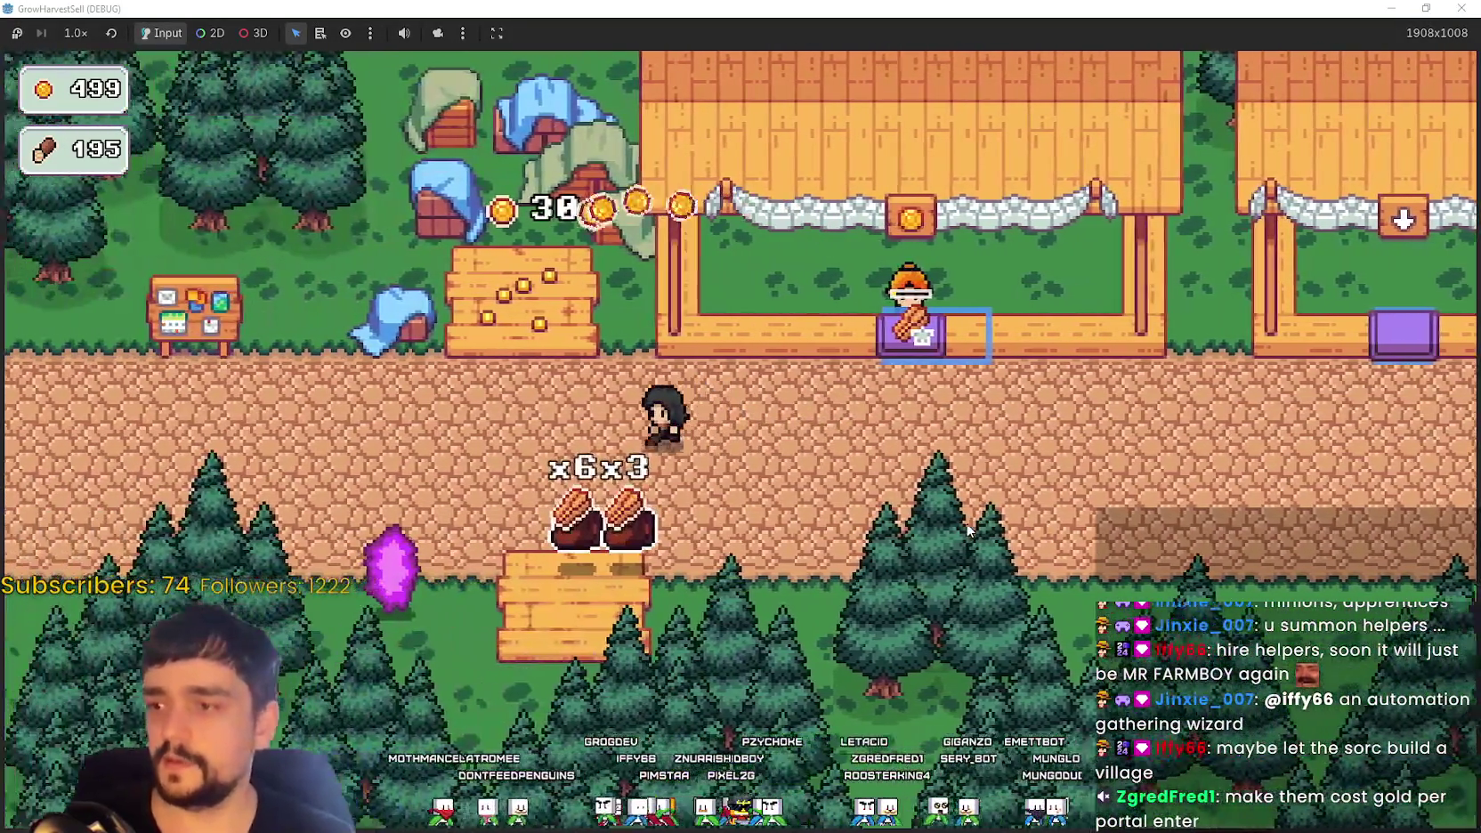
Step: Pick up logs from the stack and drop them at the carrot, middle and first-building stalls
{"action": "key", "text": "s"}
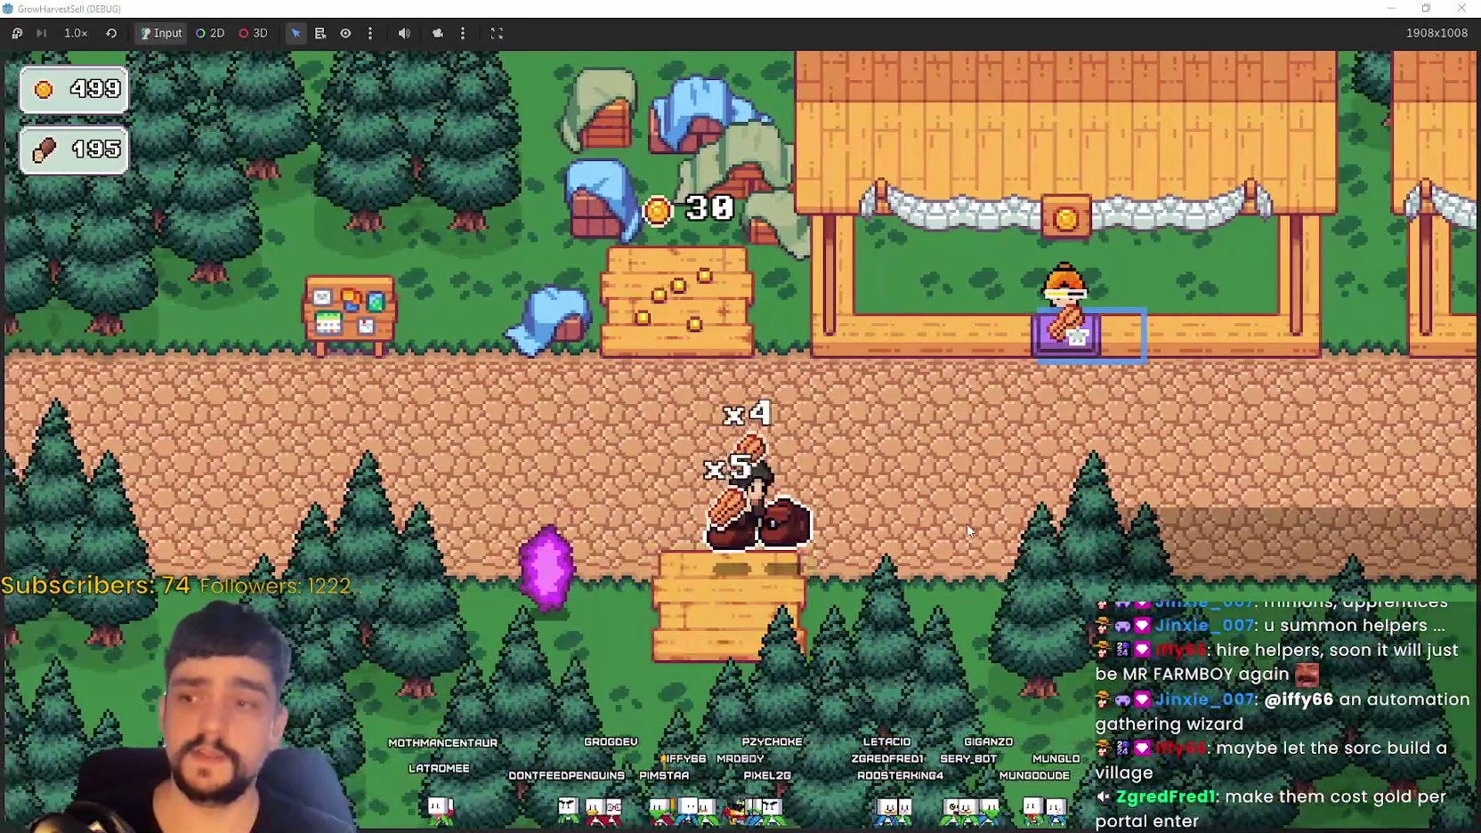
{"action": "key", "text": "d"}
{"action": "key", "text": "d"}
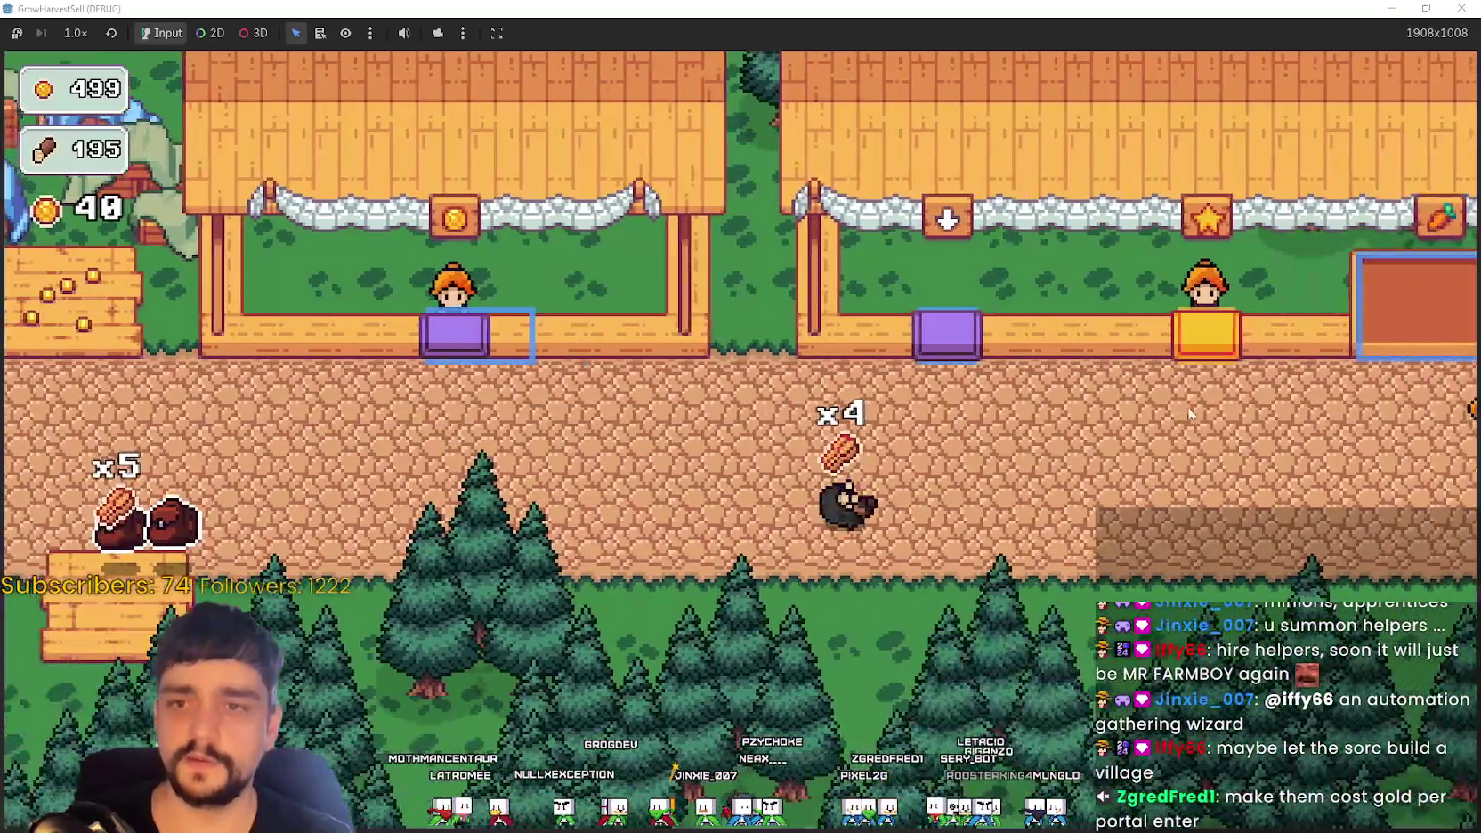
{"action": "key", "text": "w"}
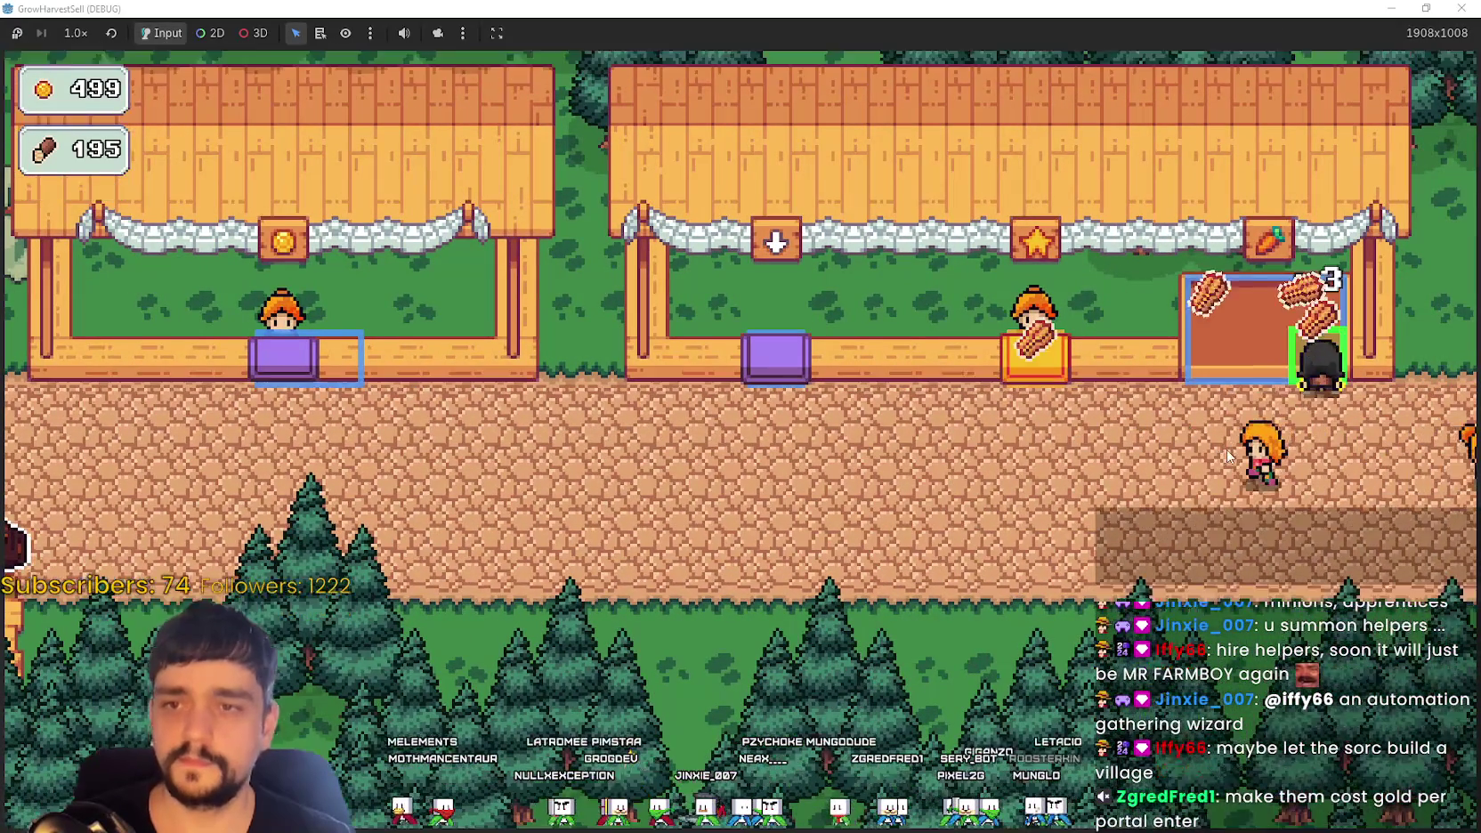
{"action": "key", "text": "s"}
{"action": "key", "text": "s"}
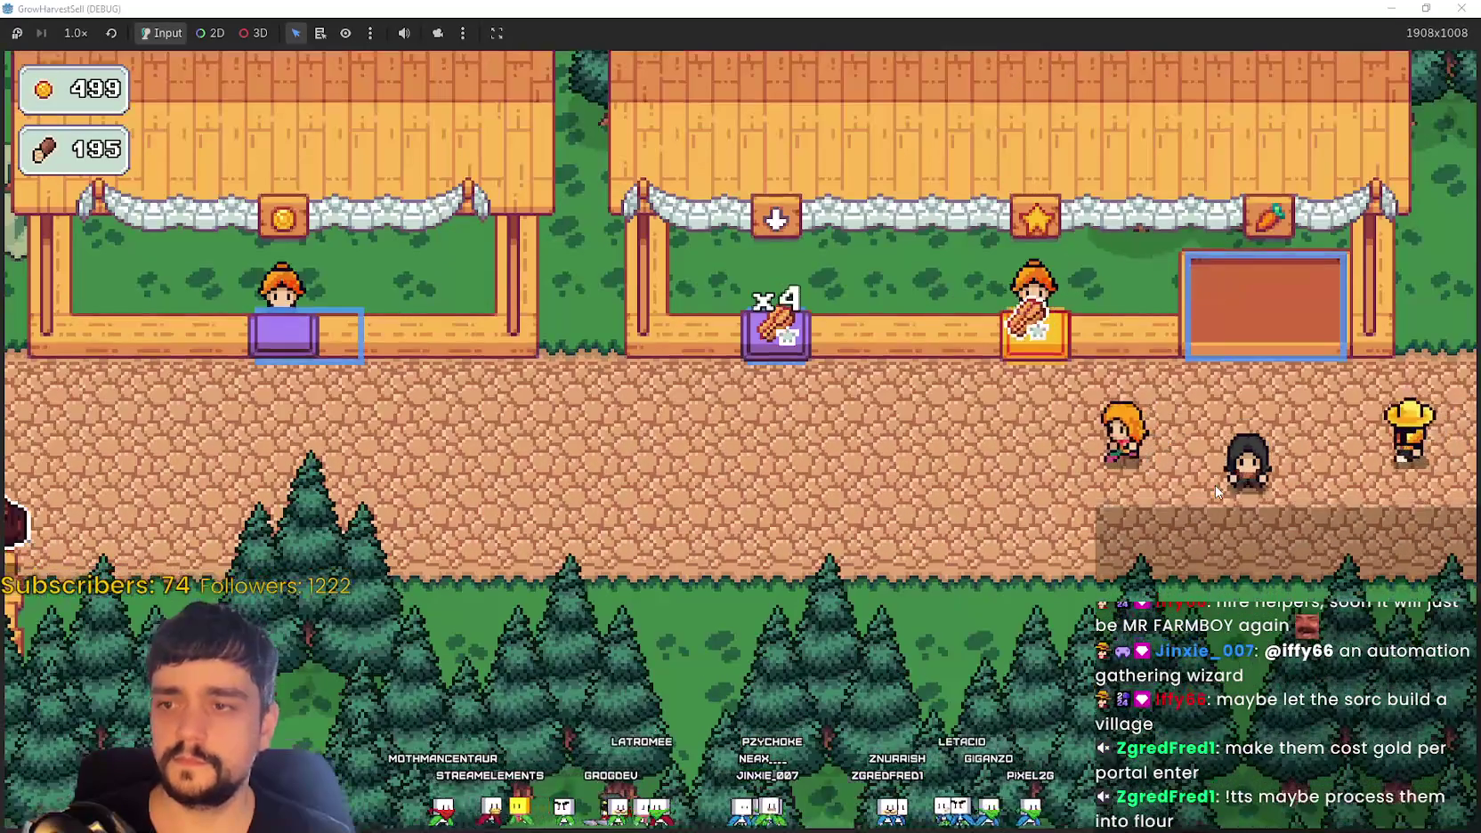
{"action": "key", "text": "a"}
{"action": "key", "text": "w"}
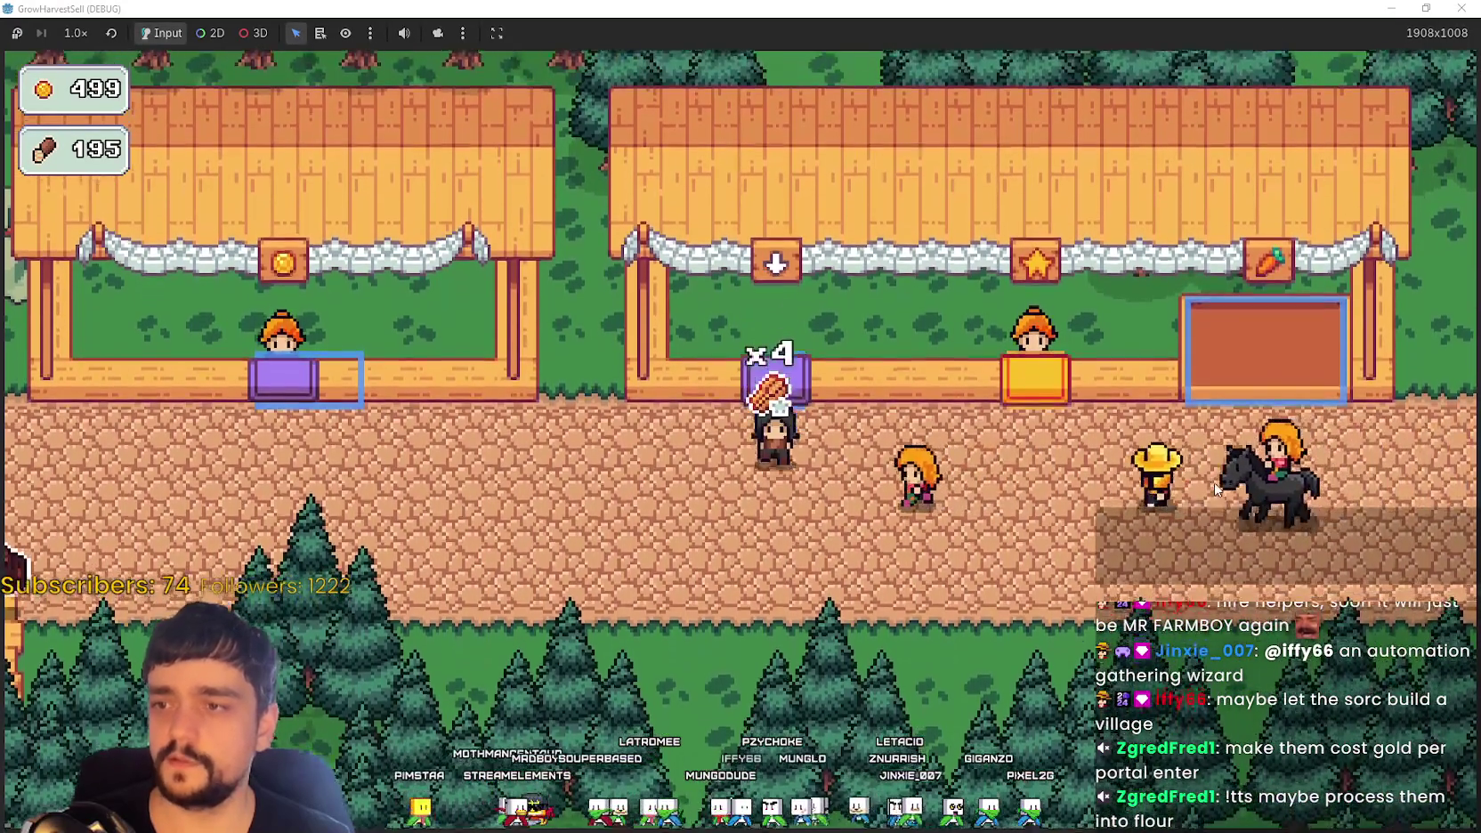
{"action": "key", "text": "a"}
{"action": "key", "text": "w"}
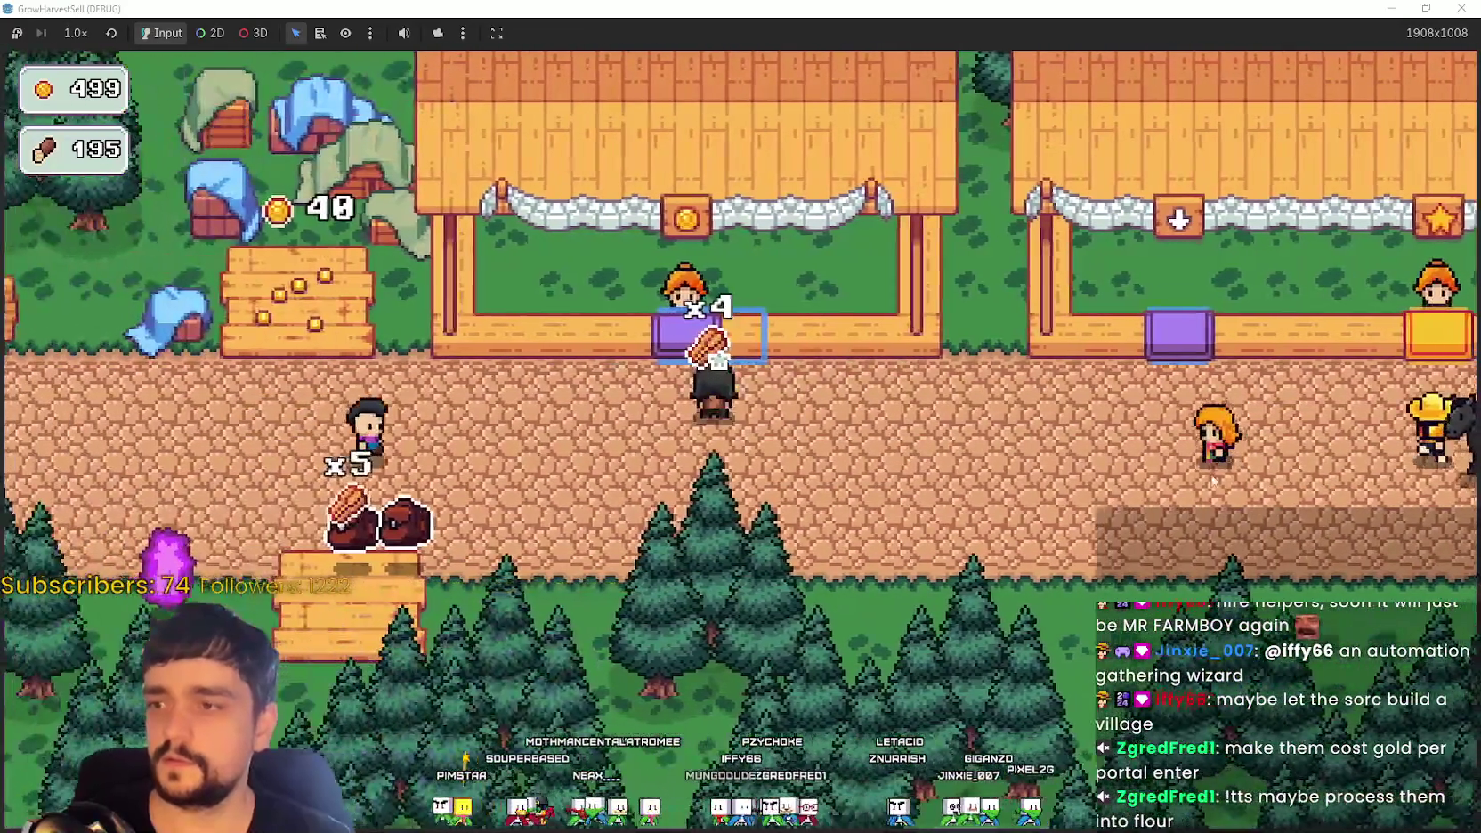
Step: Fetch goods from the pile below the path and carry them to the rightmost stall
{"action": "key", "text": "s"}
{"action": "key", "text": "a"}
{"action": "key", "text": "s"}
{"action": "key", "text": "d"}
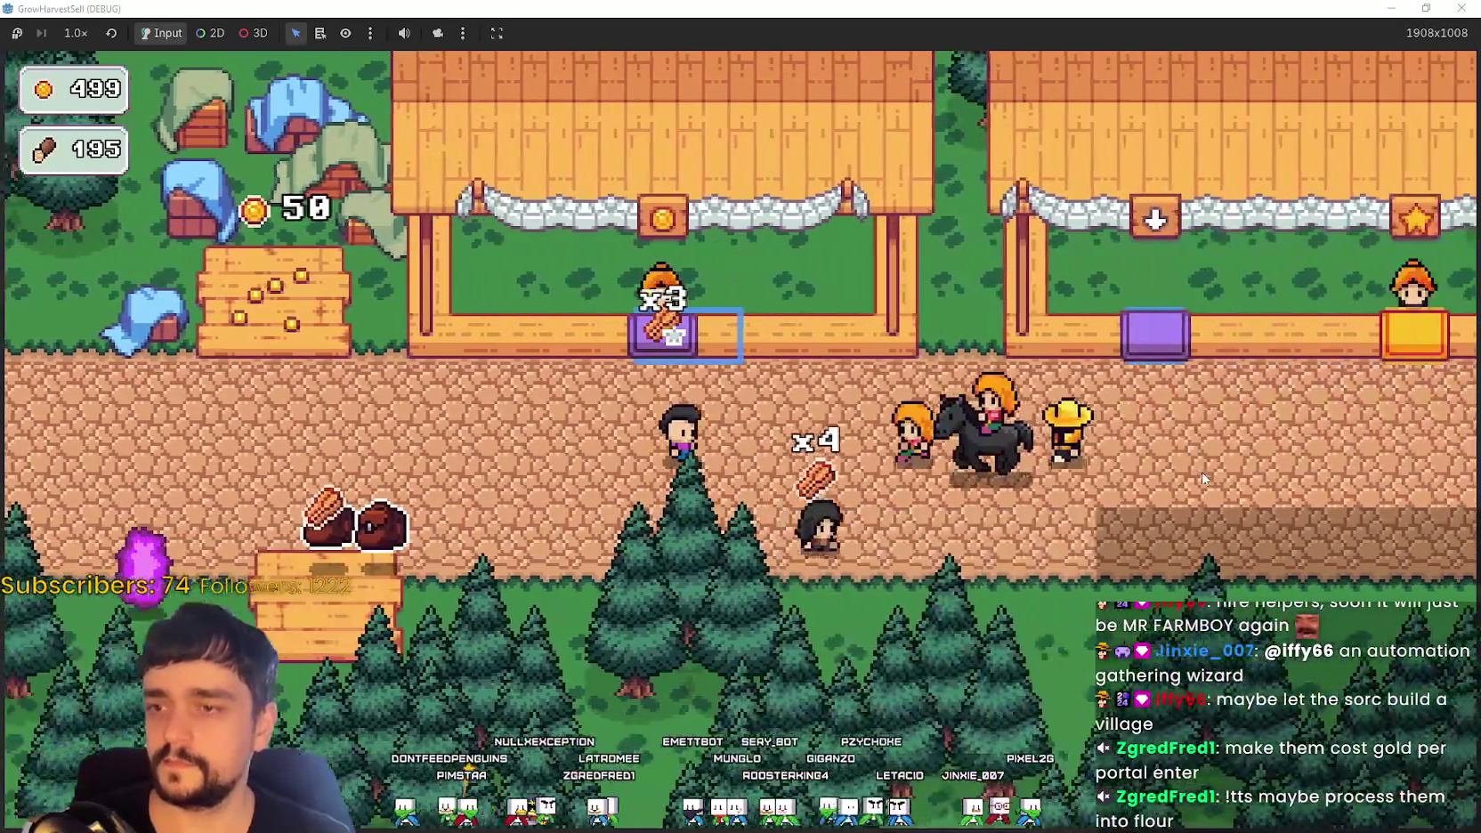
{"action": "key", "text": "d"}
{"action": "key", "text": "w"}
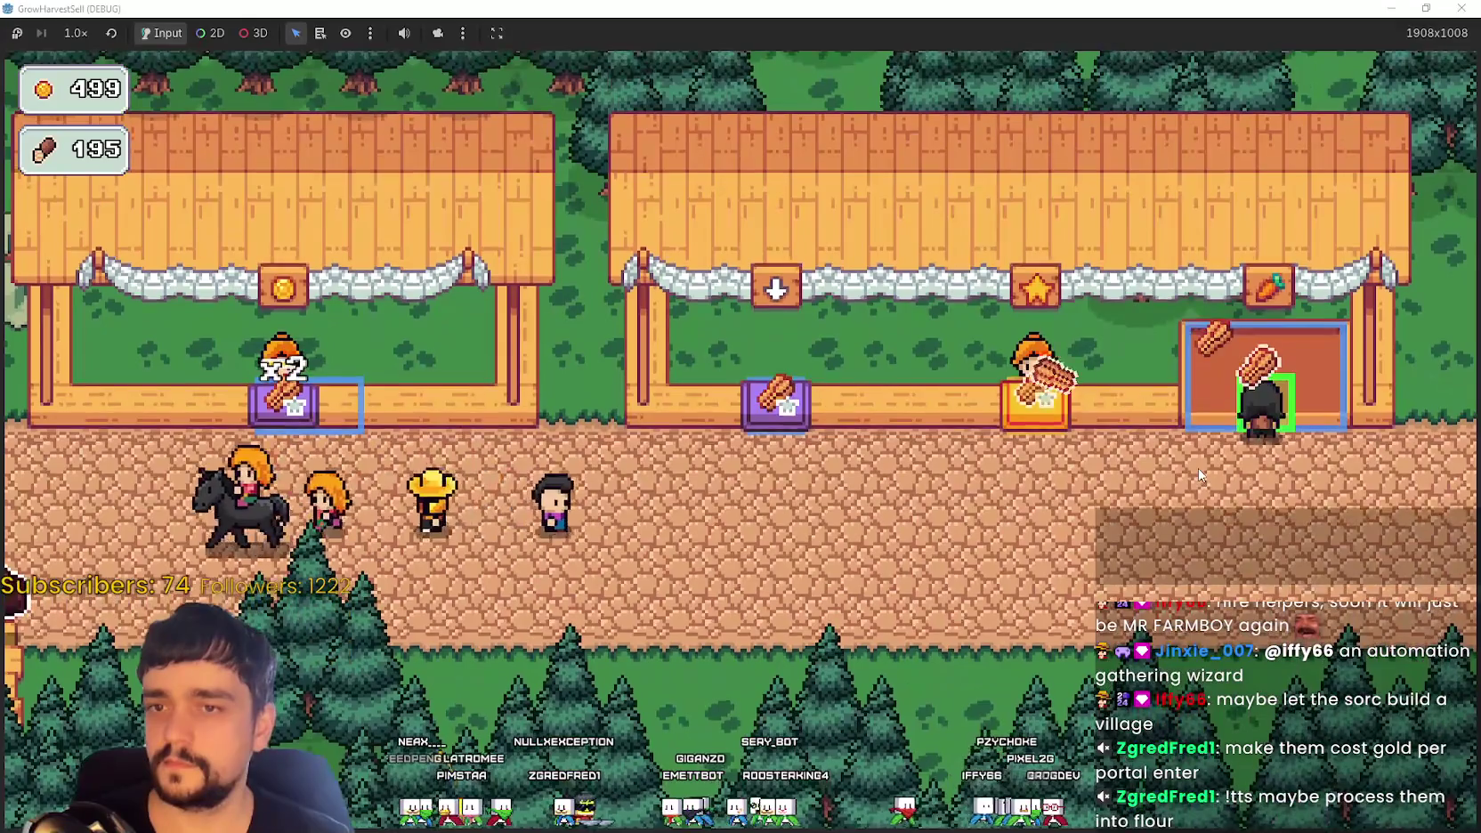
Step: Shuttle goods between the middle stalls and the coin stall, then return to the goods pile
{"action": "key", "text": "a"}
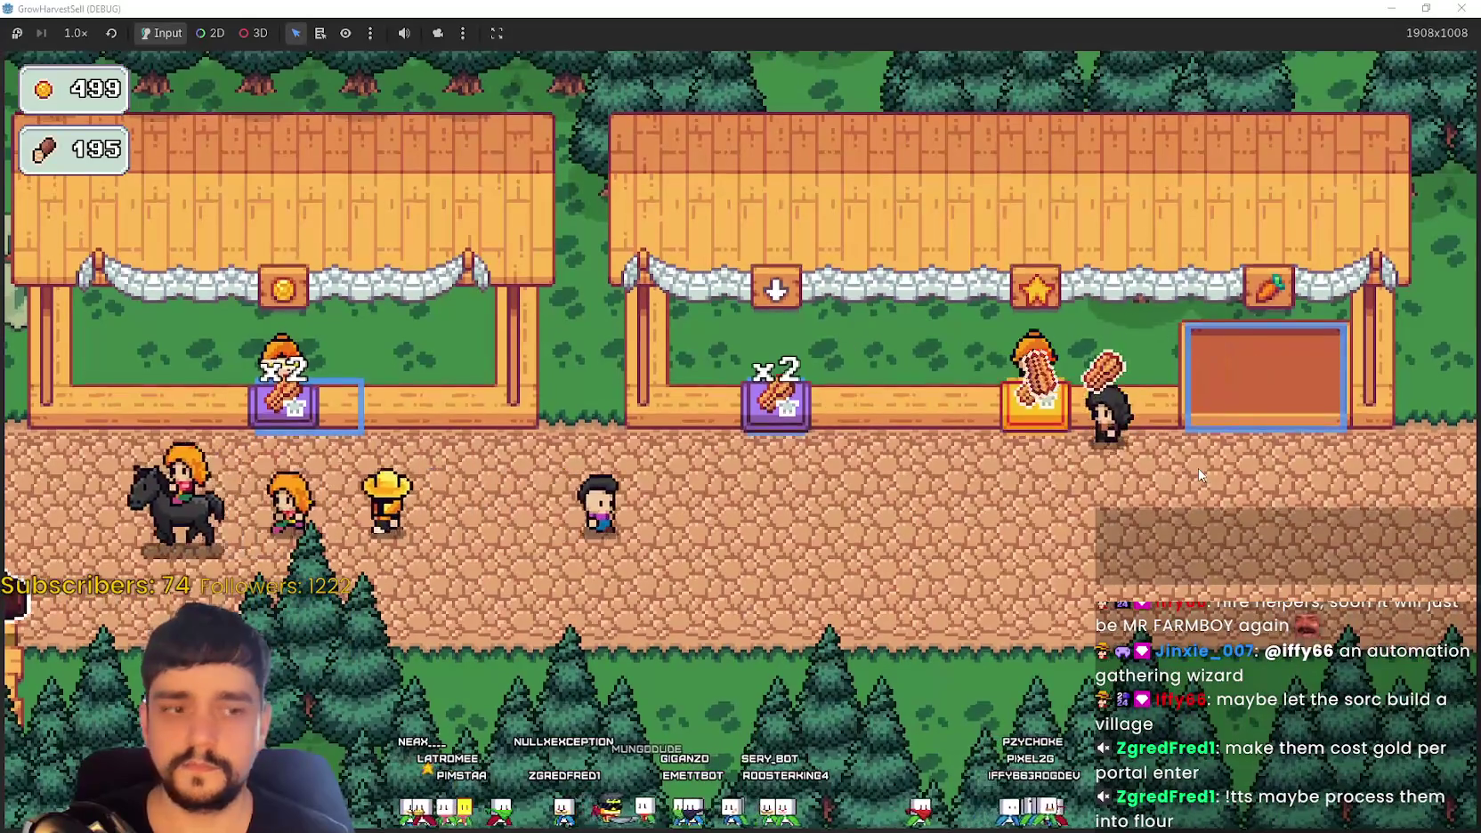
{"action": "key", "text": "s"}
{"action": "key", "text": "a"}
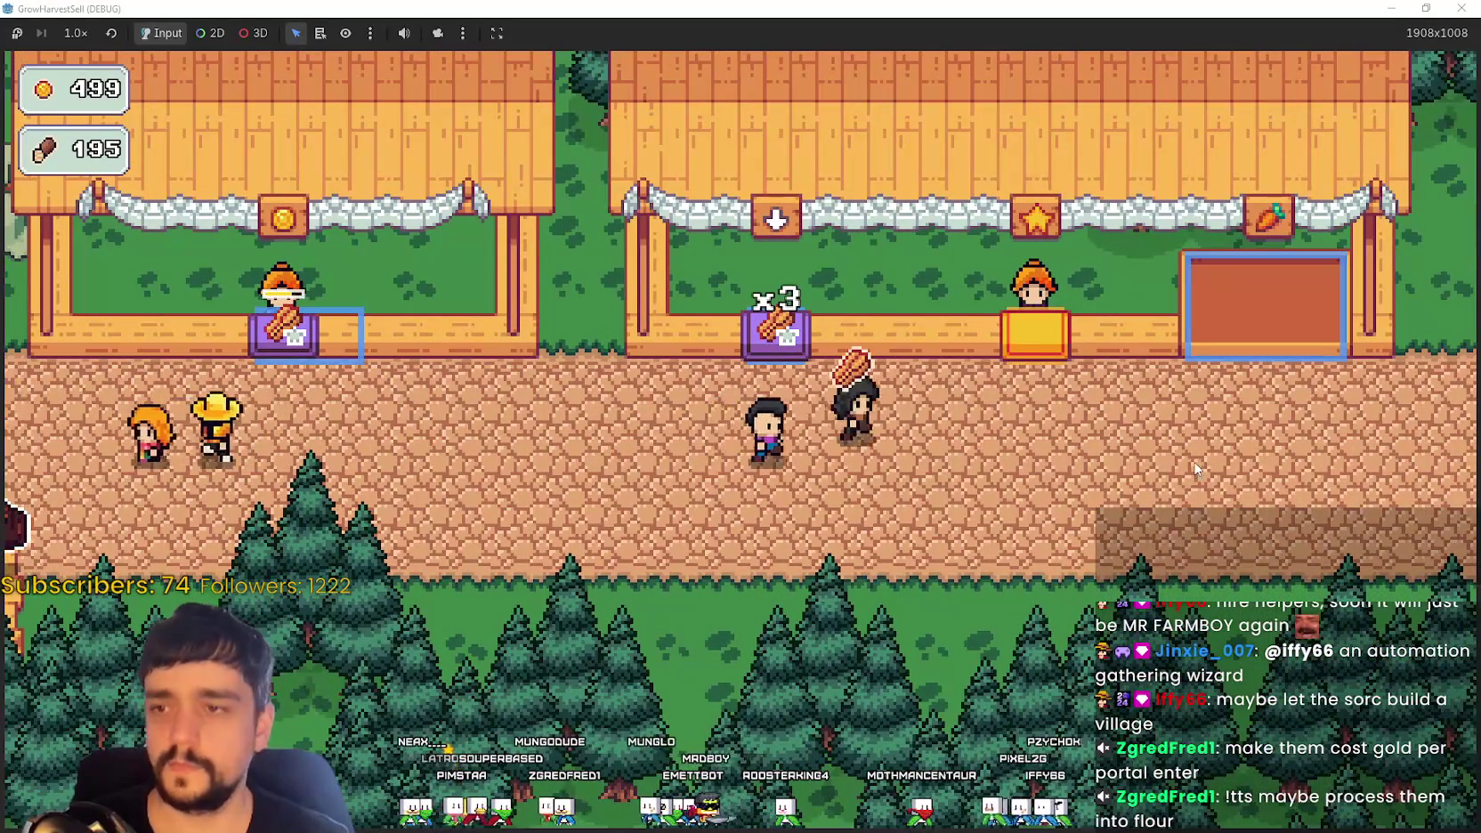
{"action": "key", "text": "d"}
{"action": "key", "text": "w"}
{"action": "key", "text": "s"}
{"action": "key", "text": "a"}
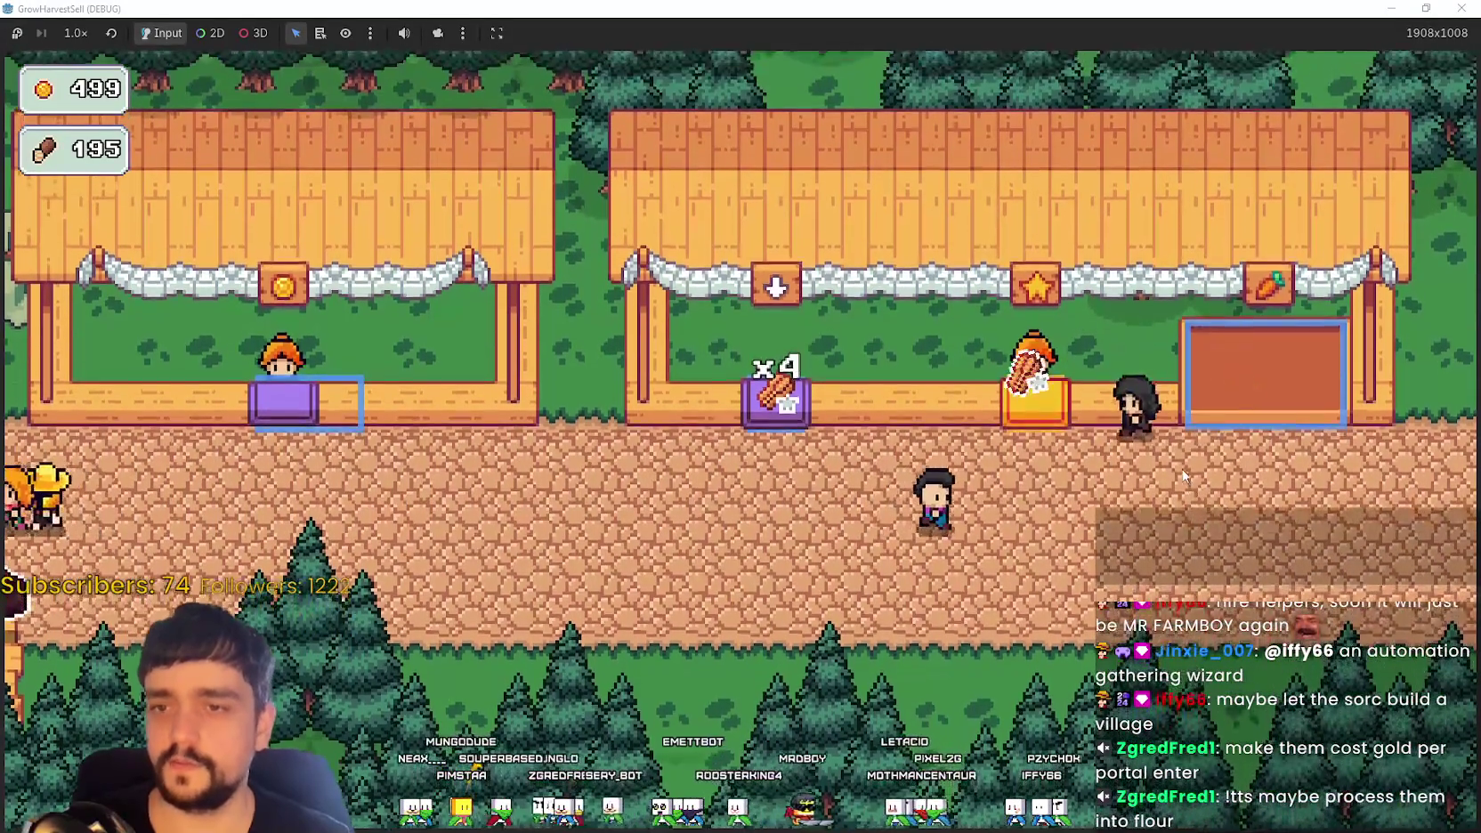
{"action": "key", "text": "a"}
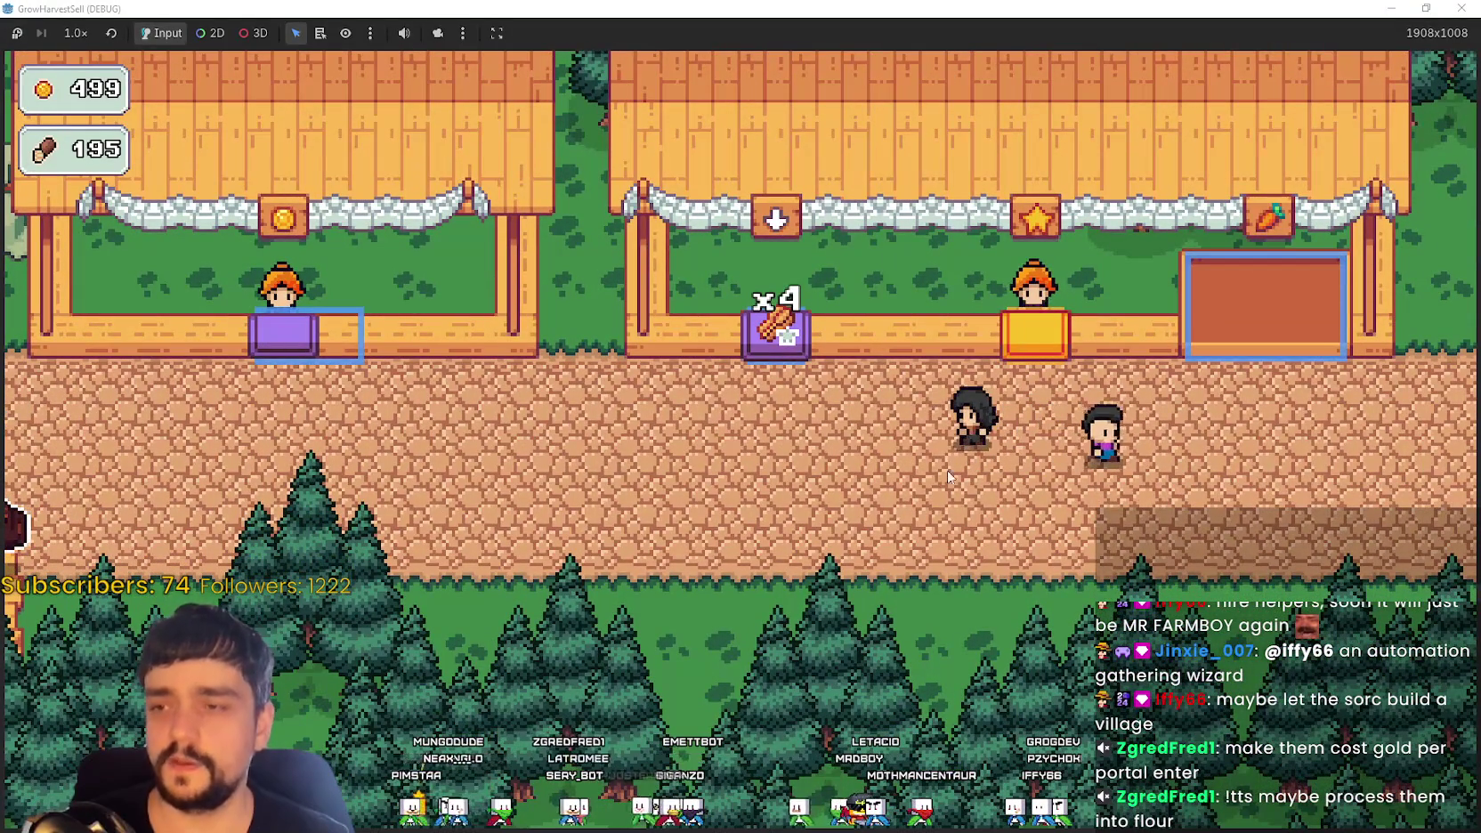
{"action": "key", "text": "w"}
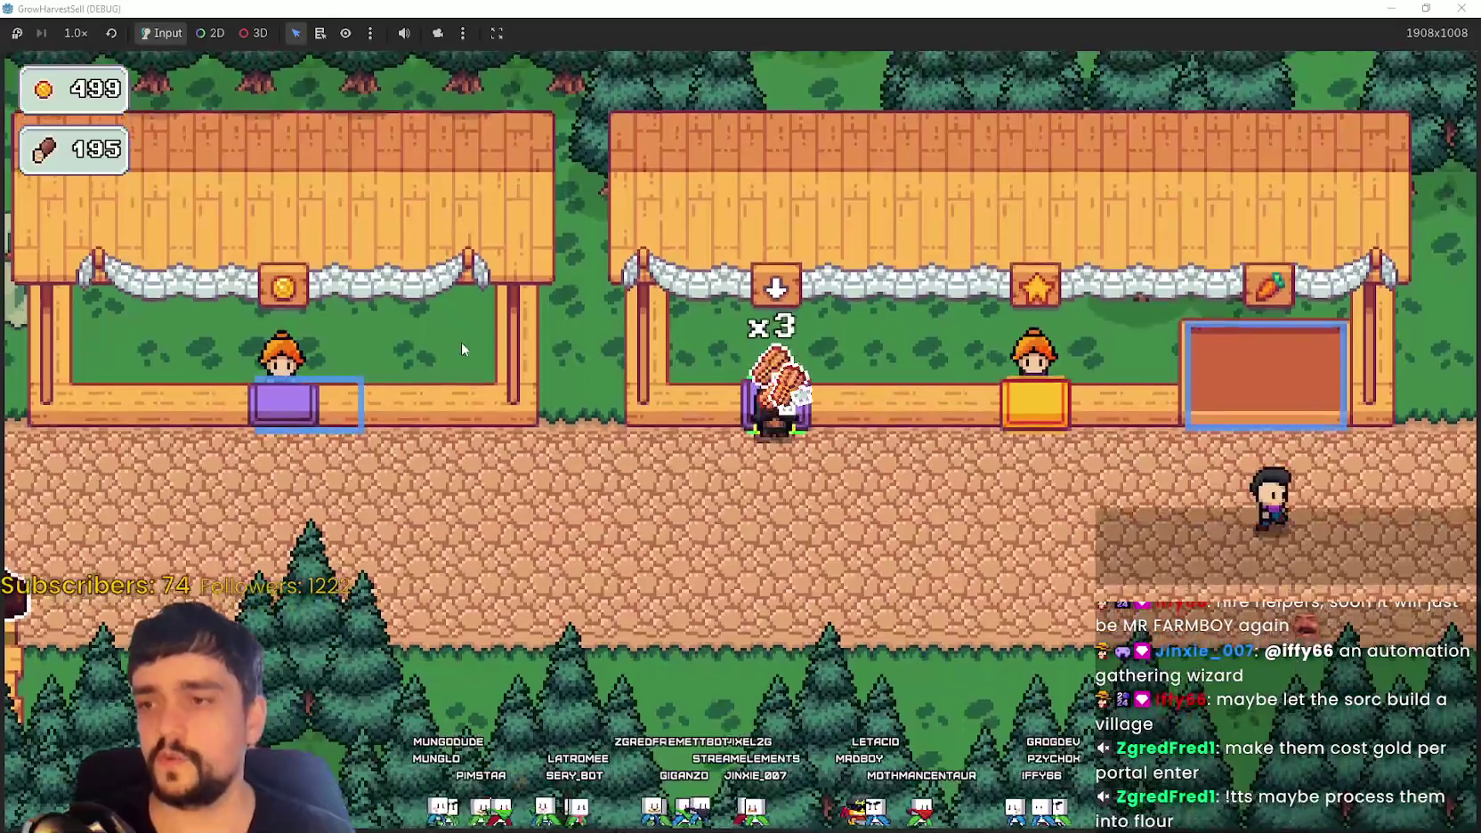
{"action": "key", "text": "a"}
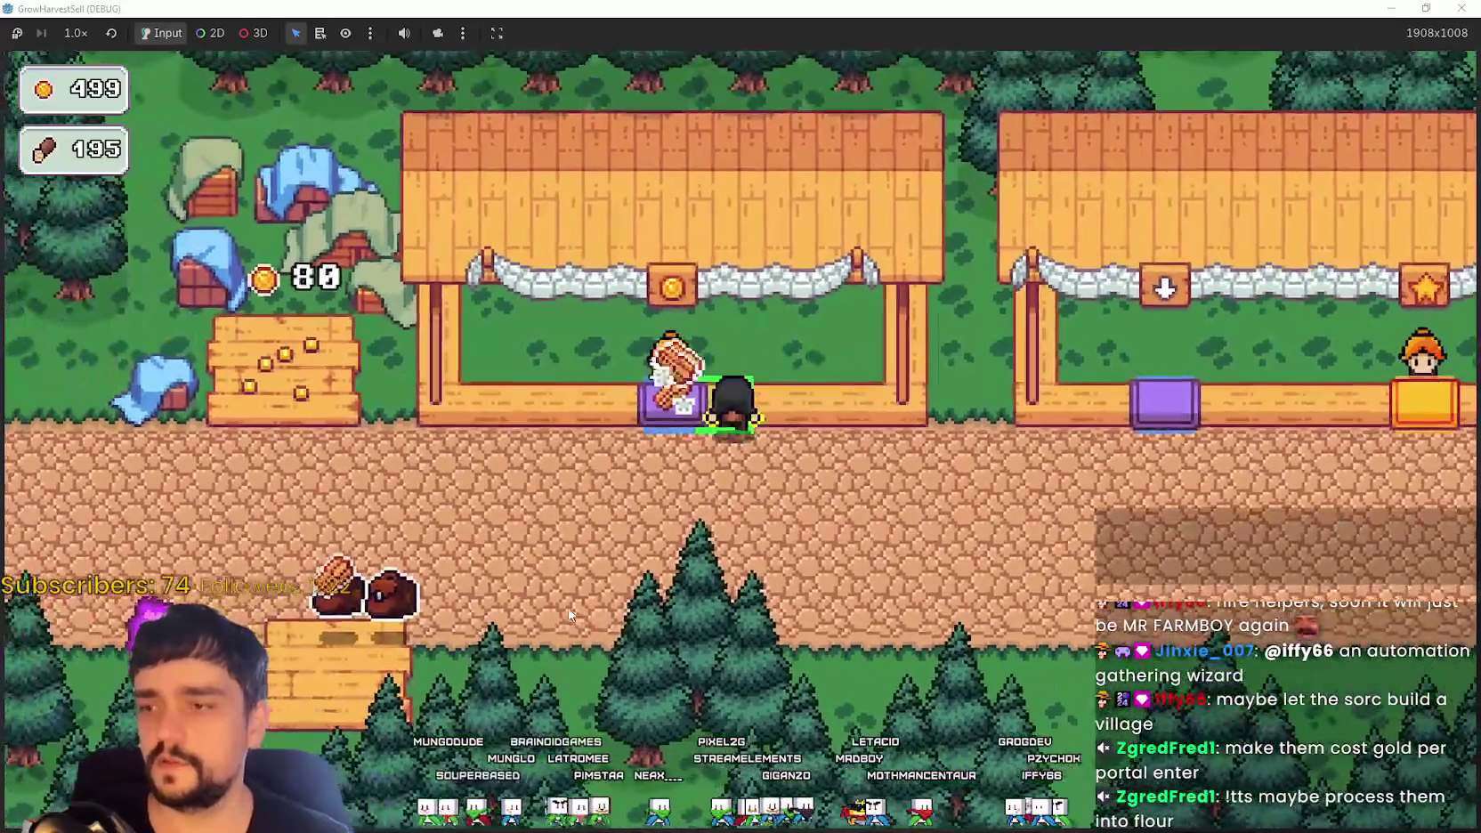
{"action": "key", "text": "a"}
{"action": "key", "text": "s"}
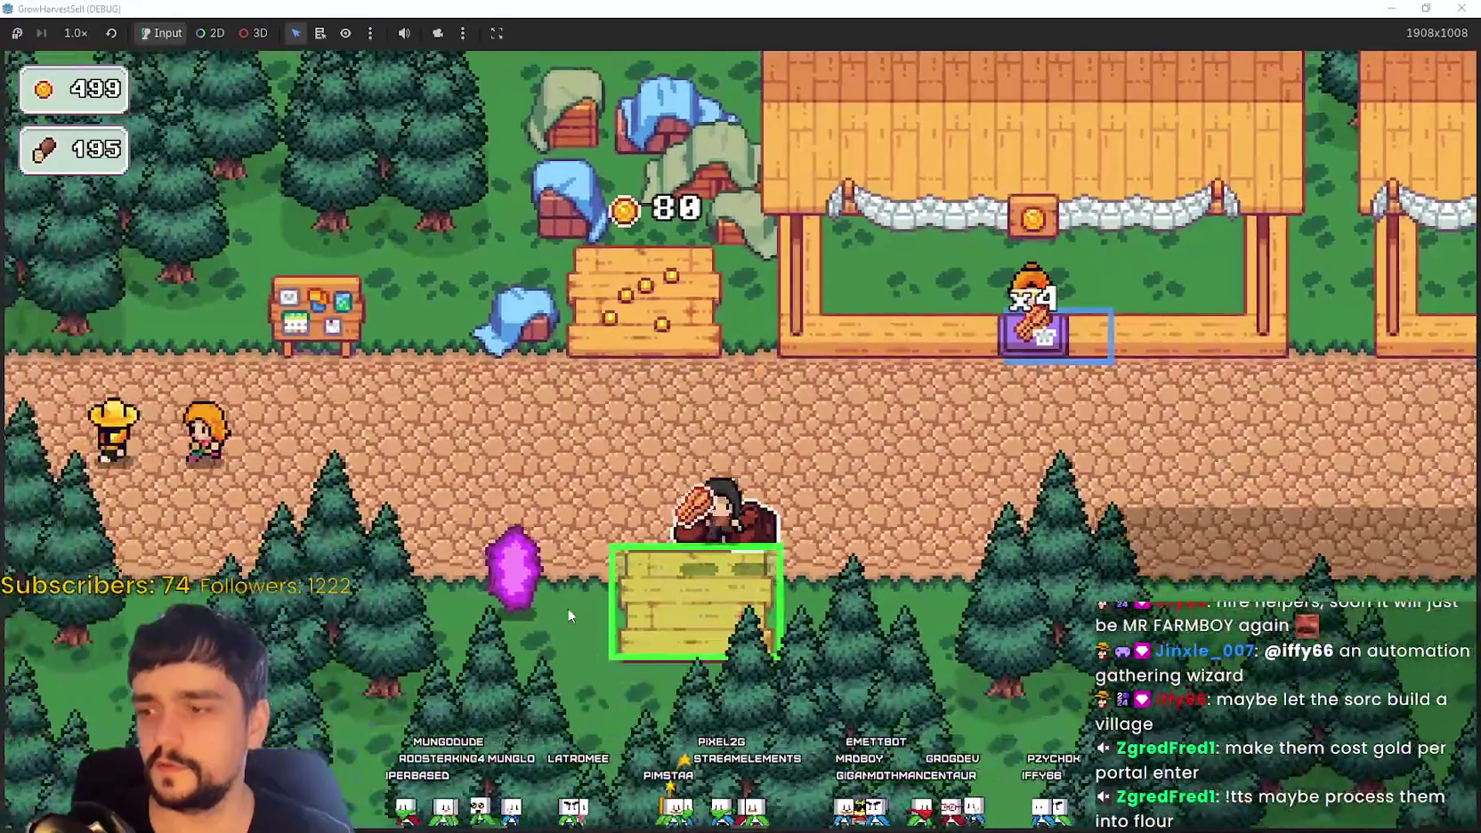
Step: Carry another load from the pile along the path up to the stalls
{"action": "key", "text": "d"}
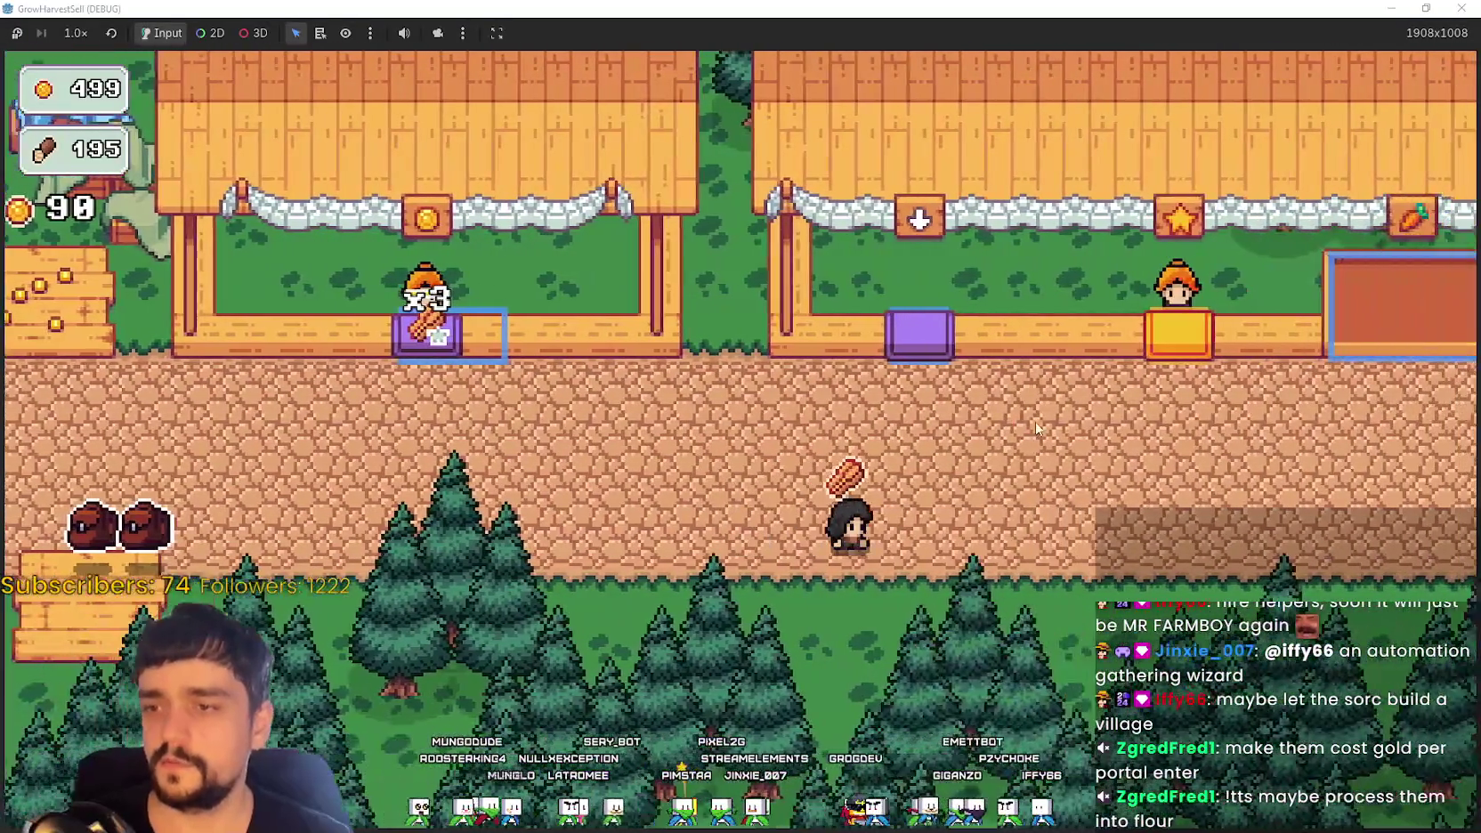
{"action": "key", "text": "a"}
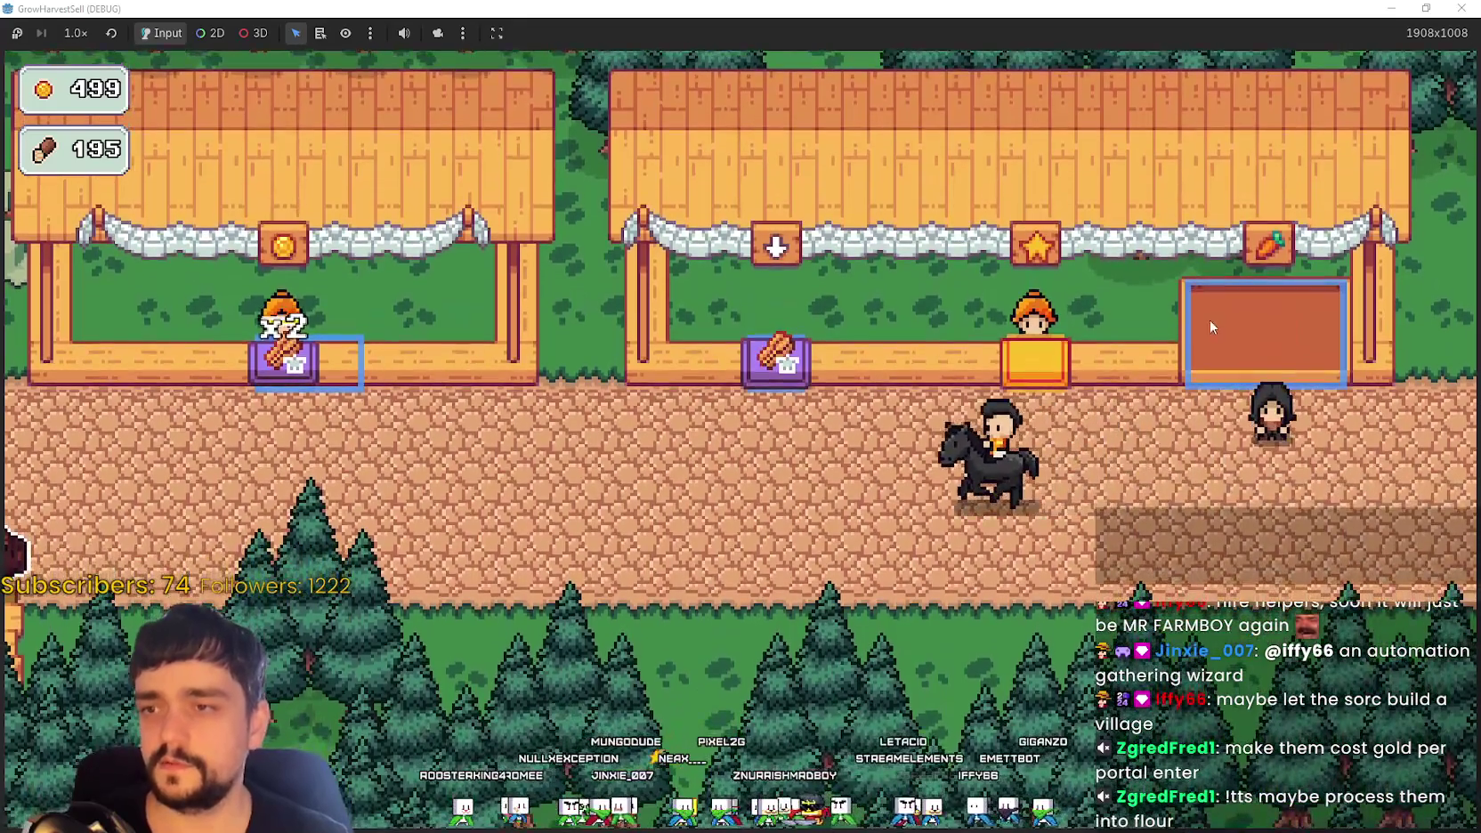
{"action": "key", "text": "a"}
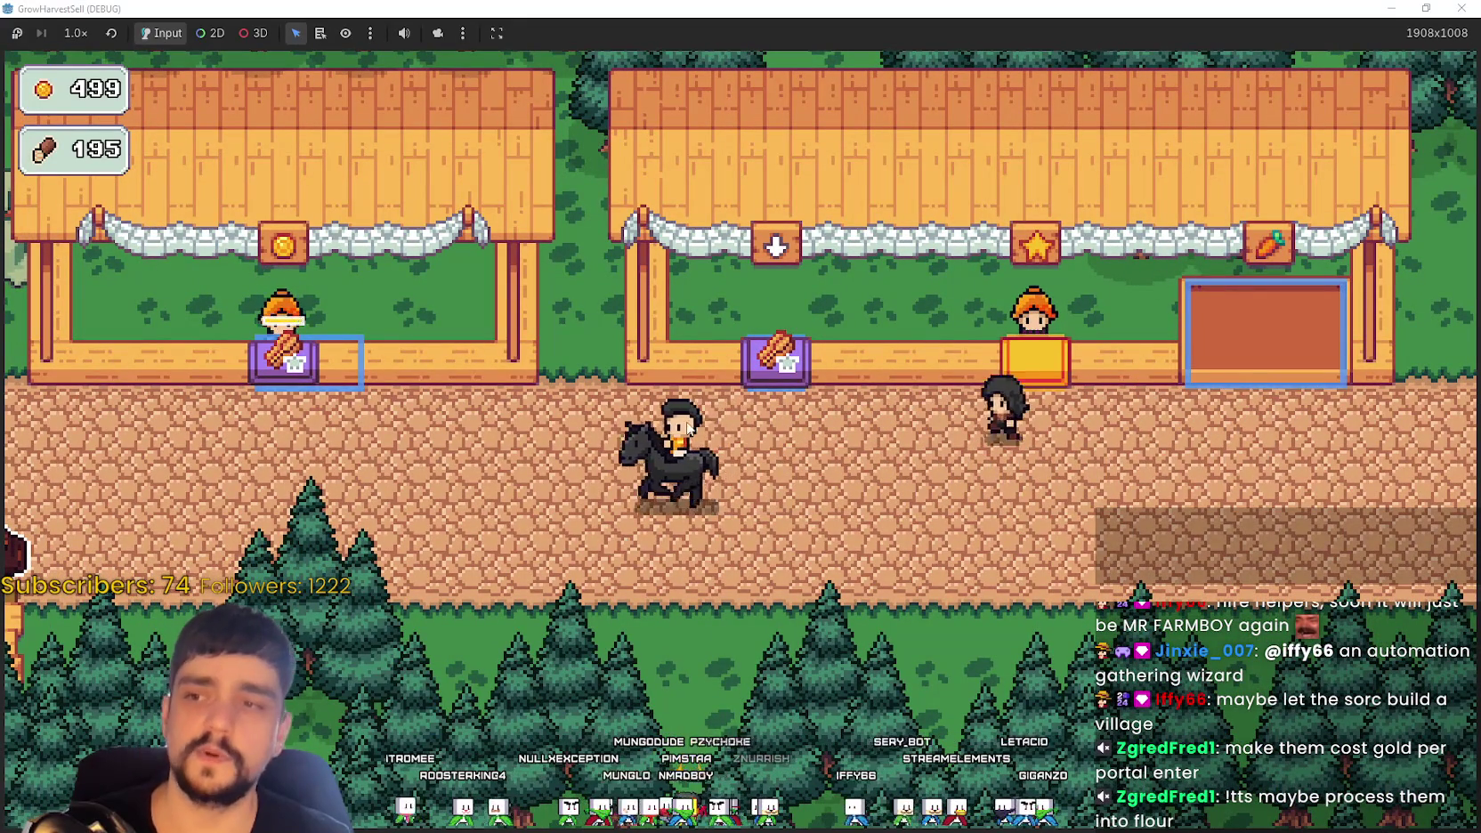
{"action": "key", "text": "a"}
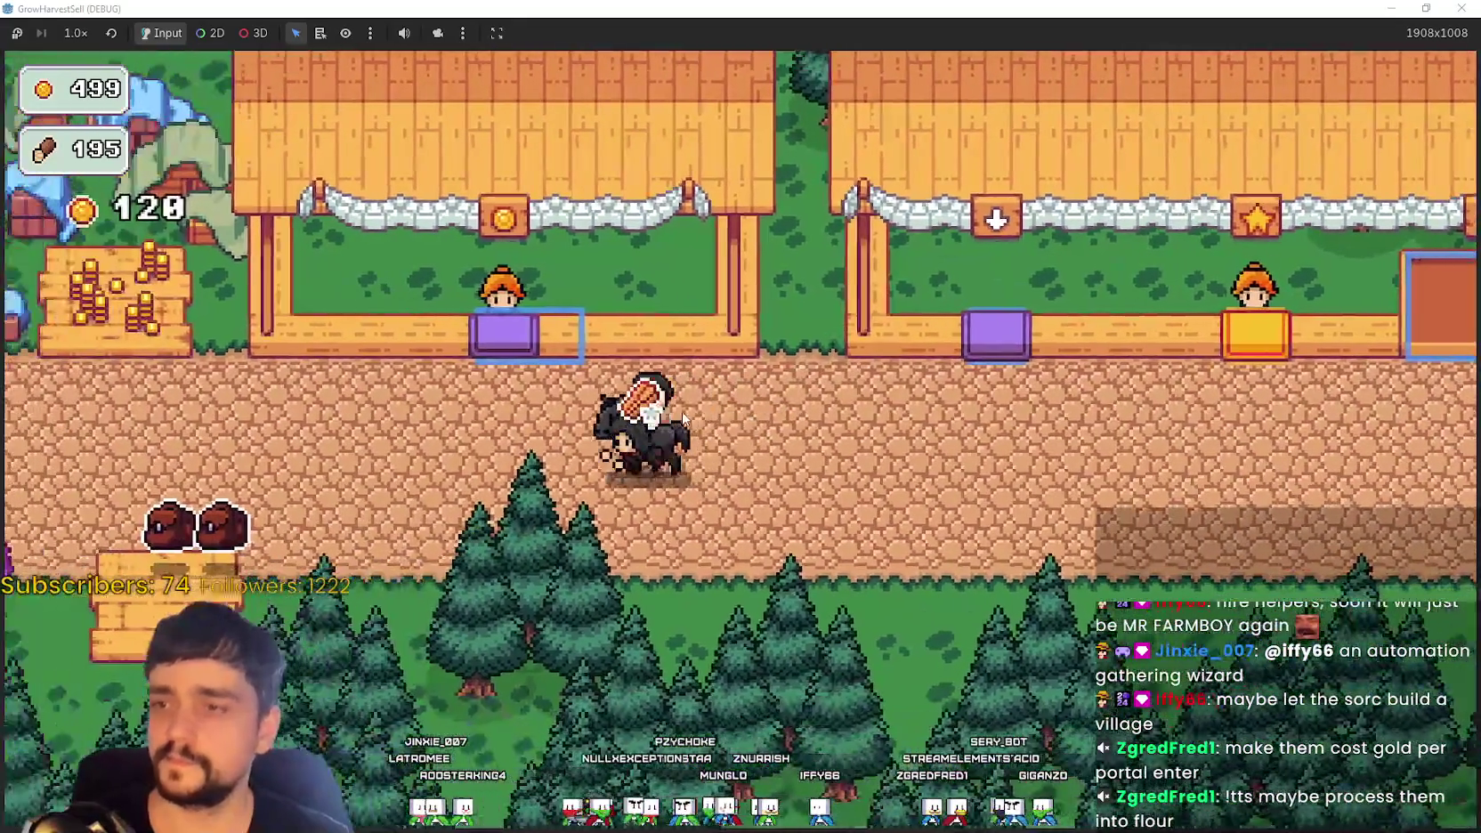
{"action": "key", "text": "a"}
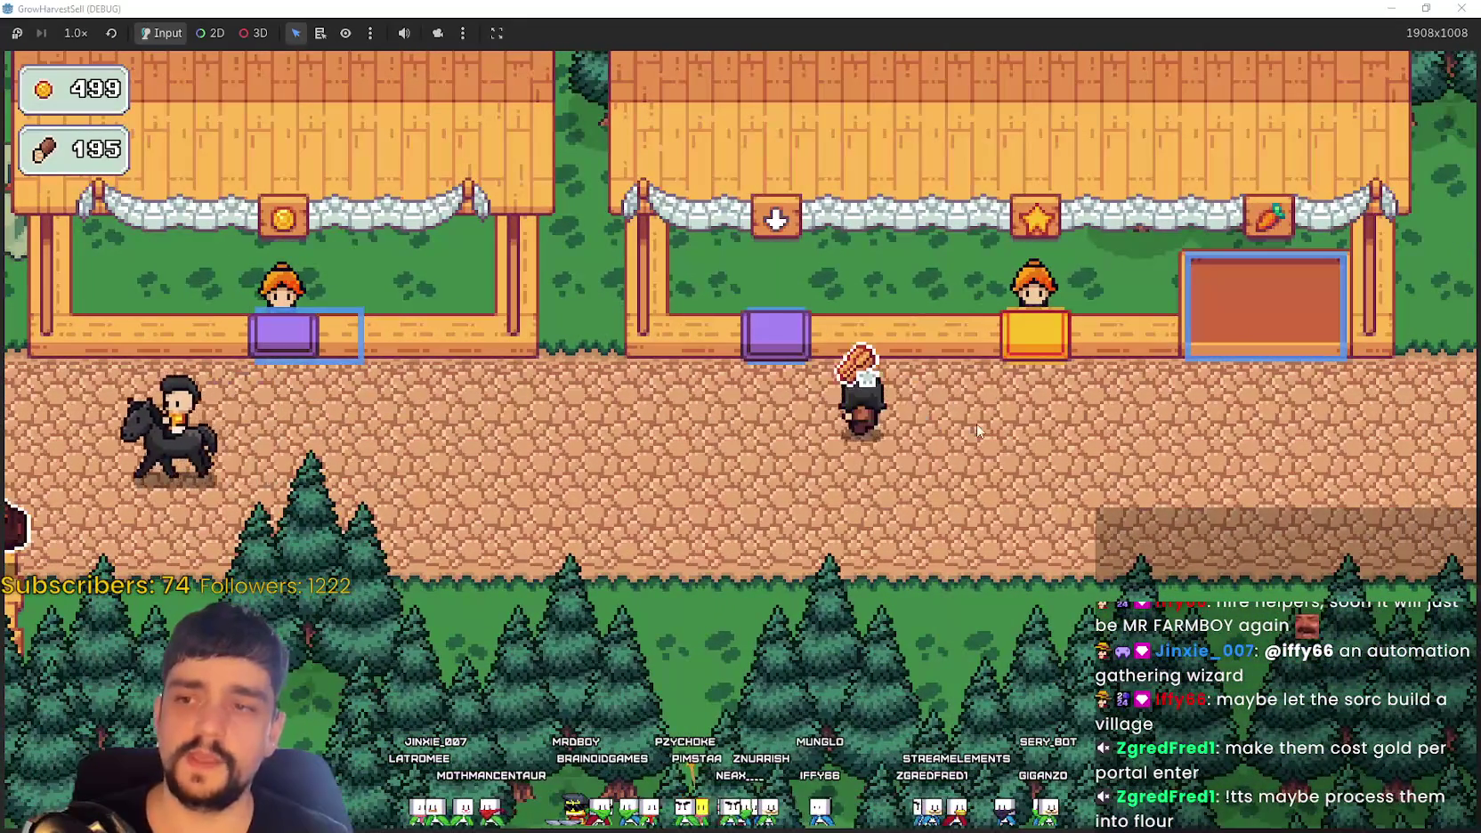
{"action": "key", "text": "w"}
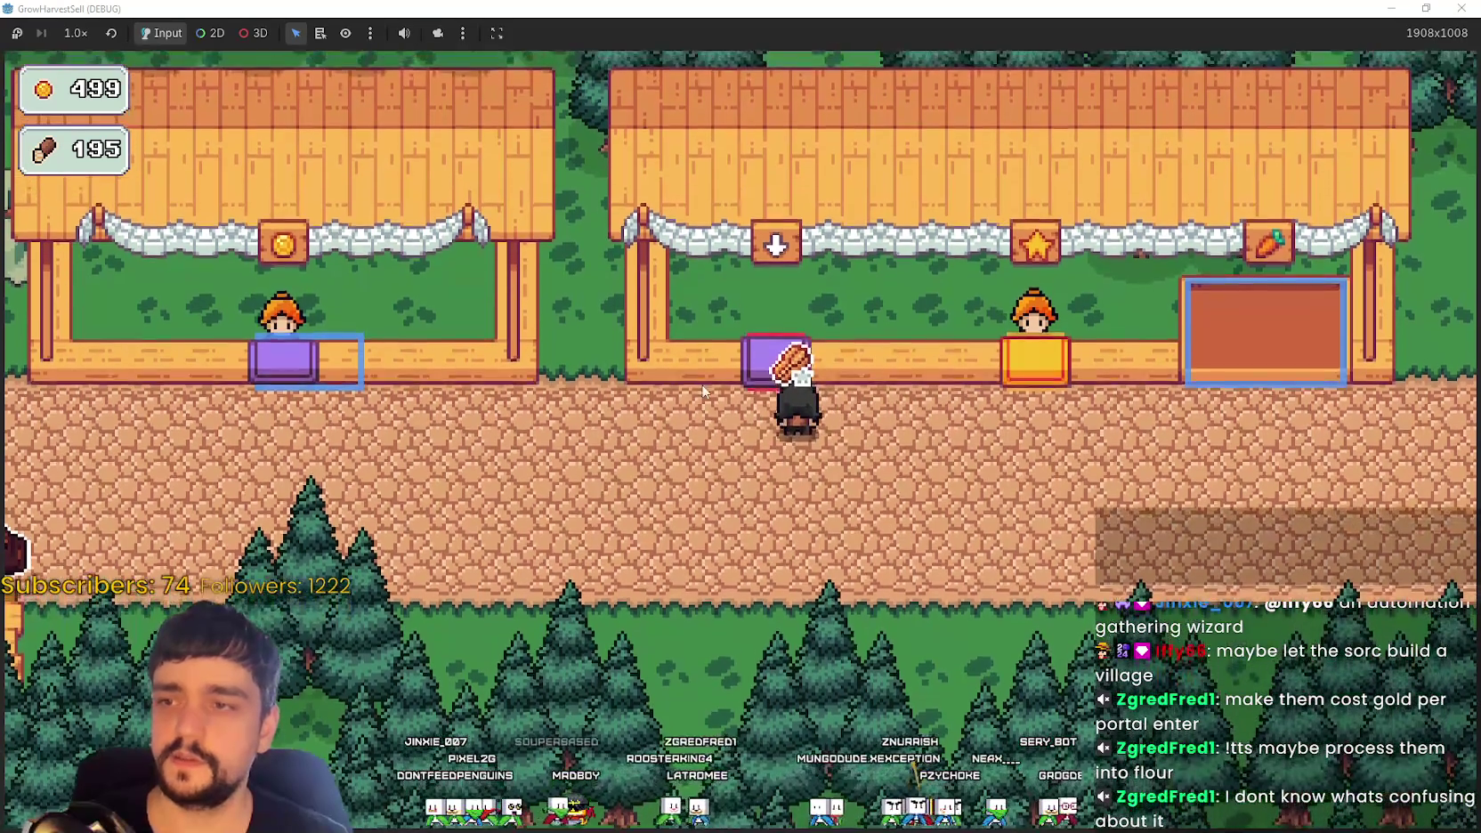
{"action": "key", "text": "d"}
{"action": "key", "text": "d"}
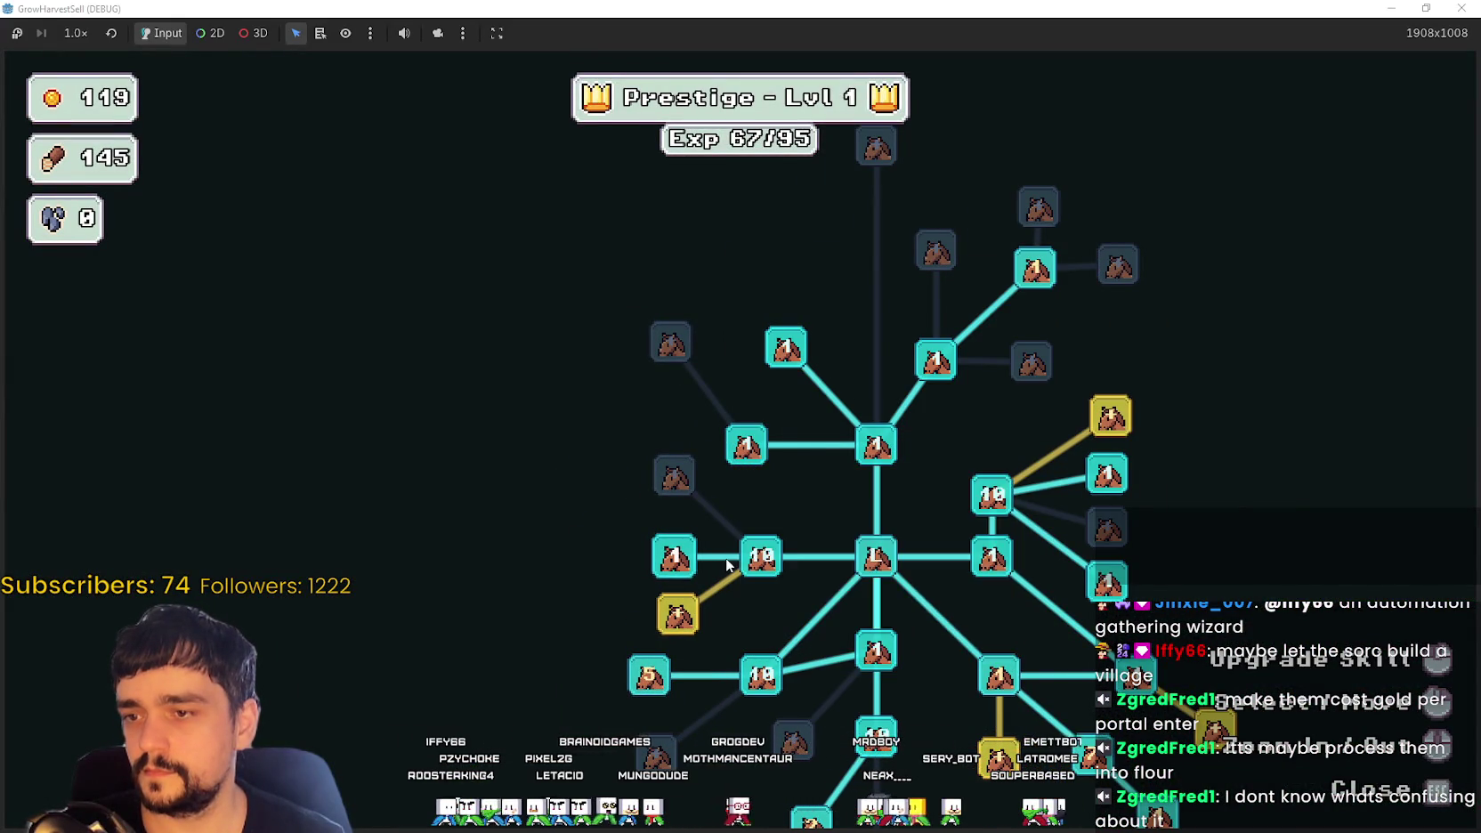
Step: Close the Prestige Lvl 1 skill tree and return to the village with 119 coins
{"action": "key", "text": "Escape"}
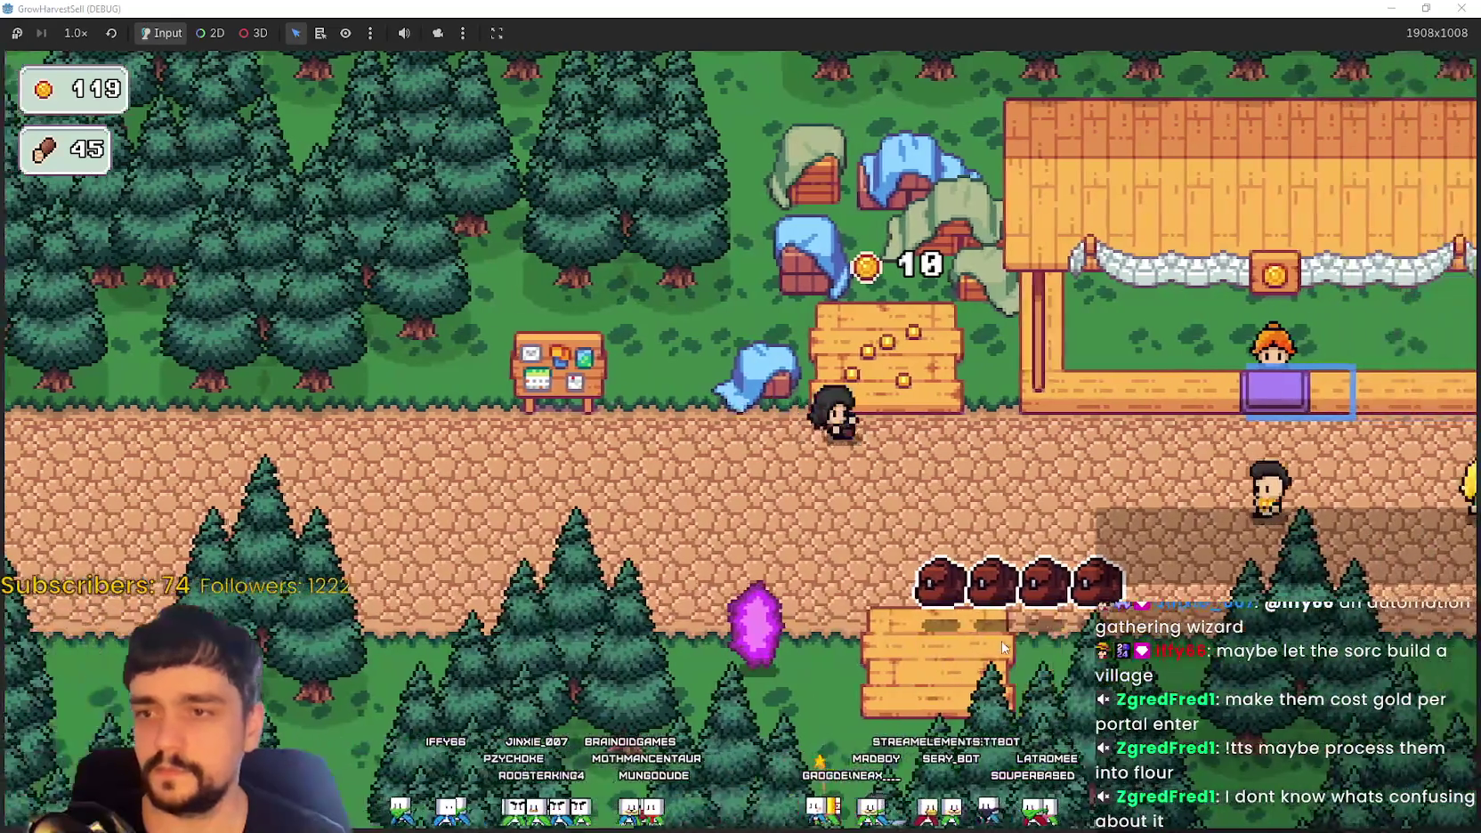
Step: Walk from the bank along the path down to the purple portal
{"action": "key", "text": "d"}
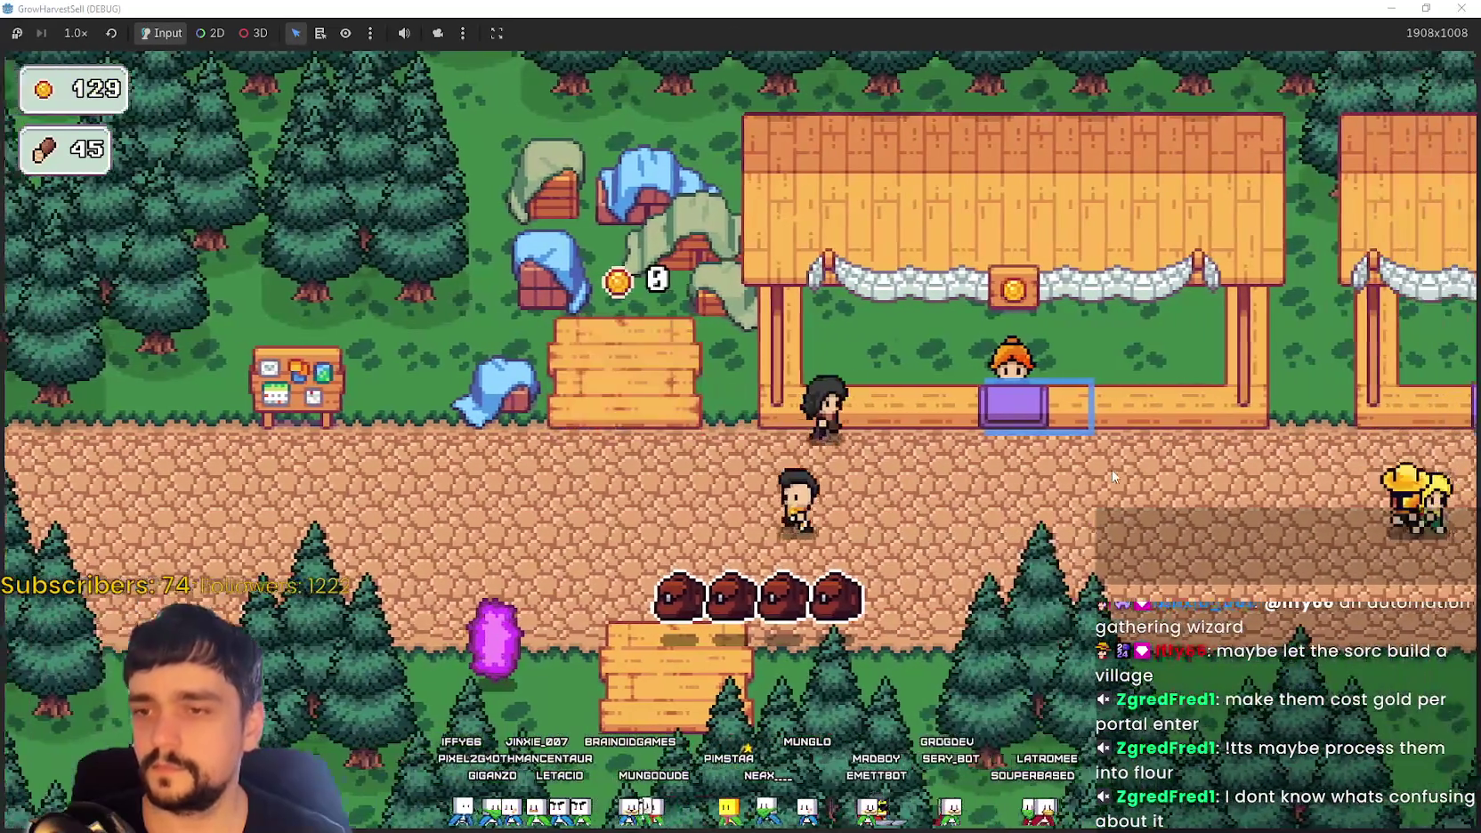
{"action": "key", "text": "d"}
{"action": "key", "text": "s"}
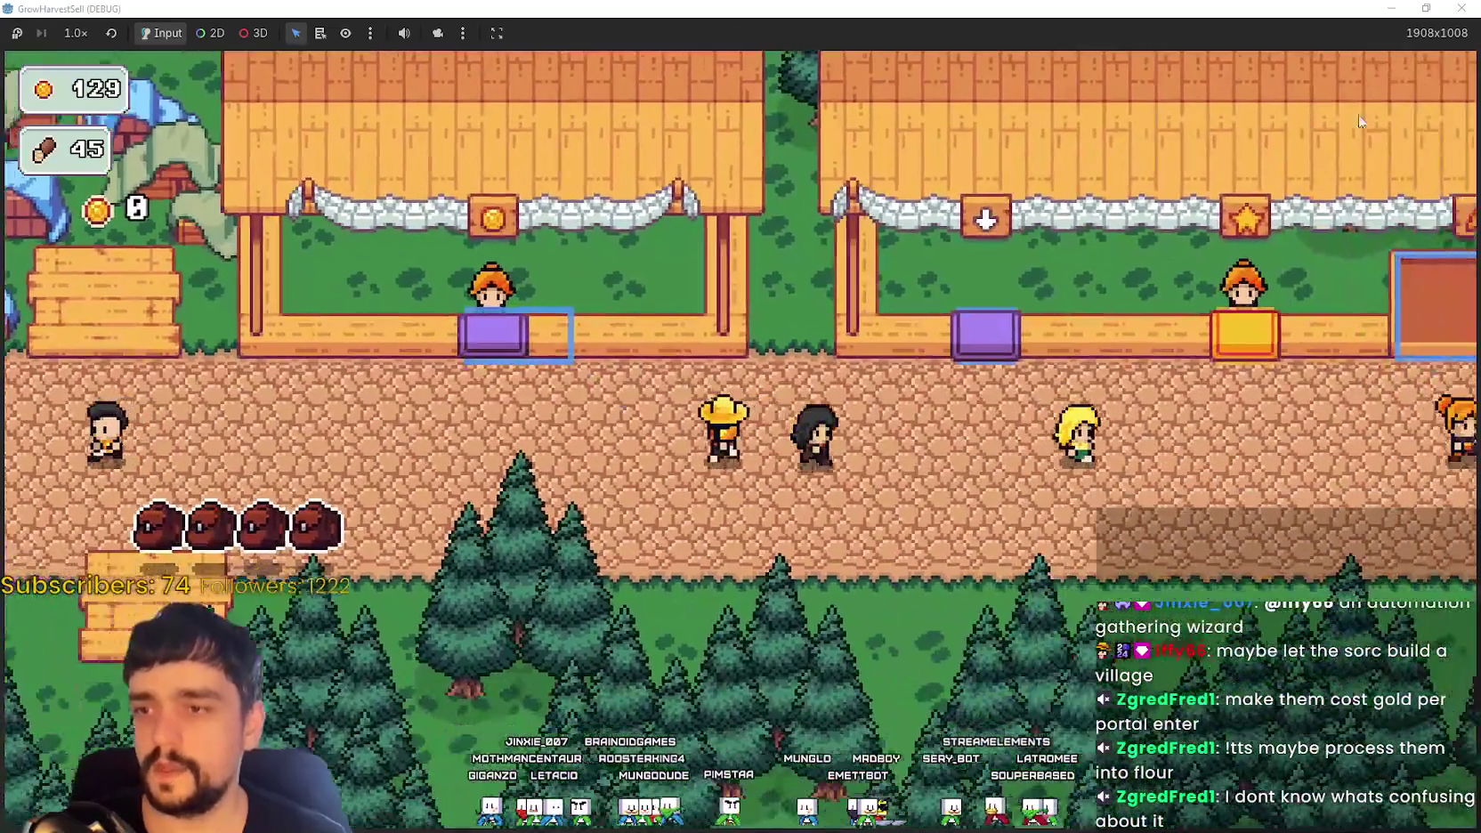
{"action": "key", "text": "d"}
{"action": "key", "text": "a"}
{"action": "key", "text": "d"}
{"action": "key", "text": "a"}
{"action": "key", "text": "a"}
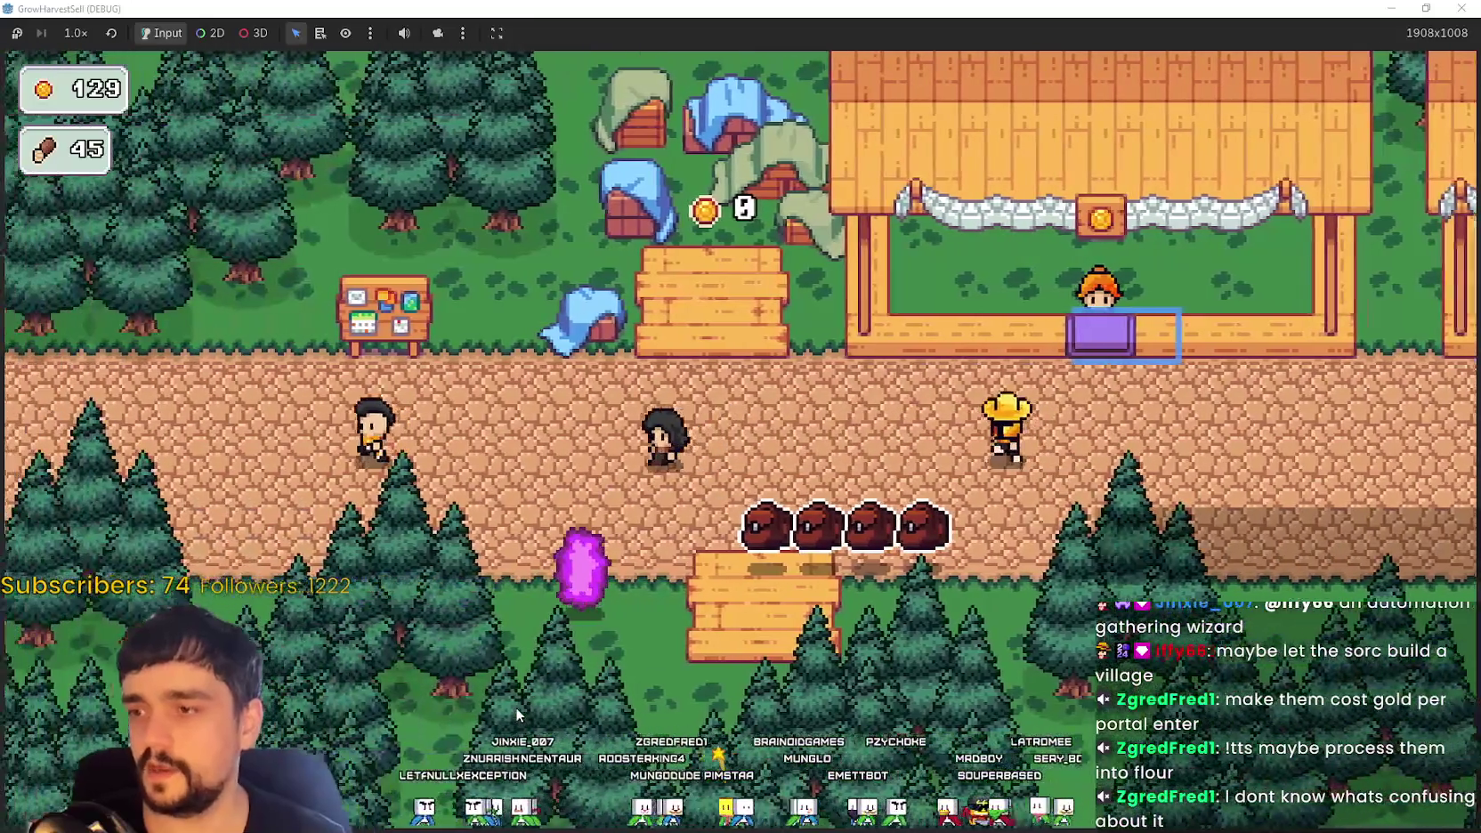
{"action": "key", "text": "s"}
Step: Check Stage 1 in Select a Stage, travel, then shrink the game window to reveal the editor
{"action": "key", "text": "e"}
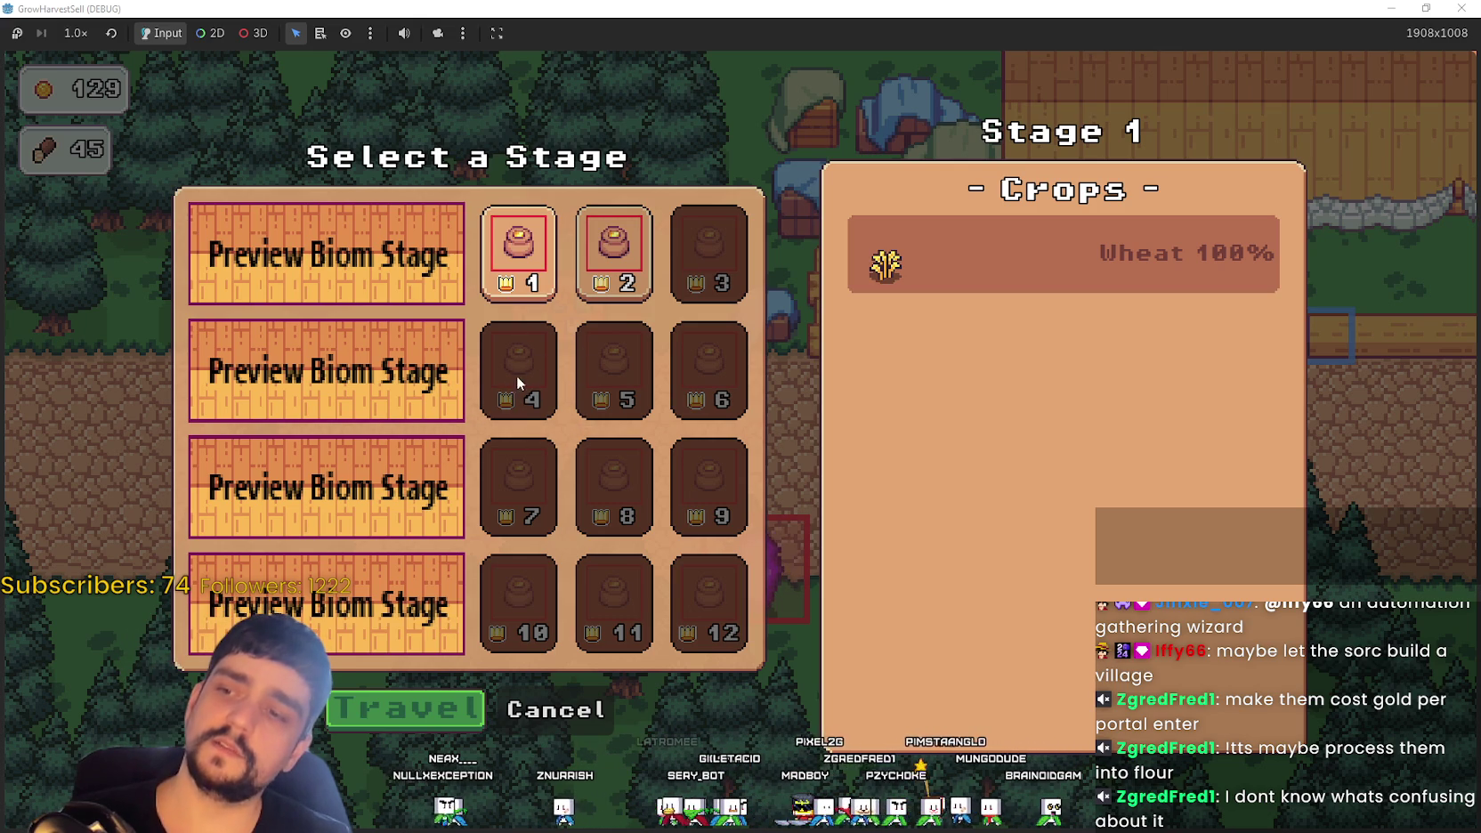
{"action": "left_click", "coordinate": [433, 699]}
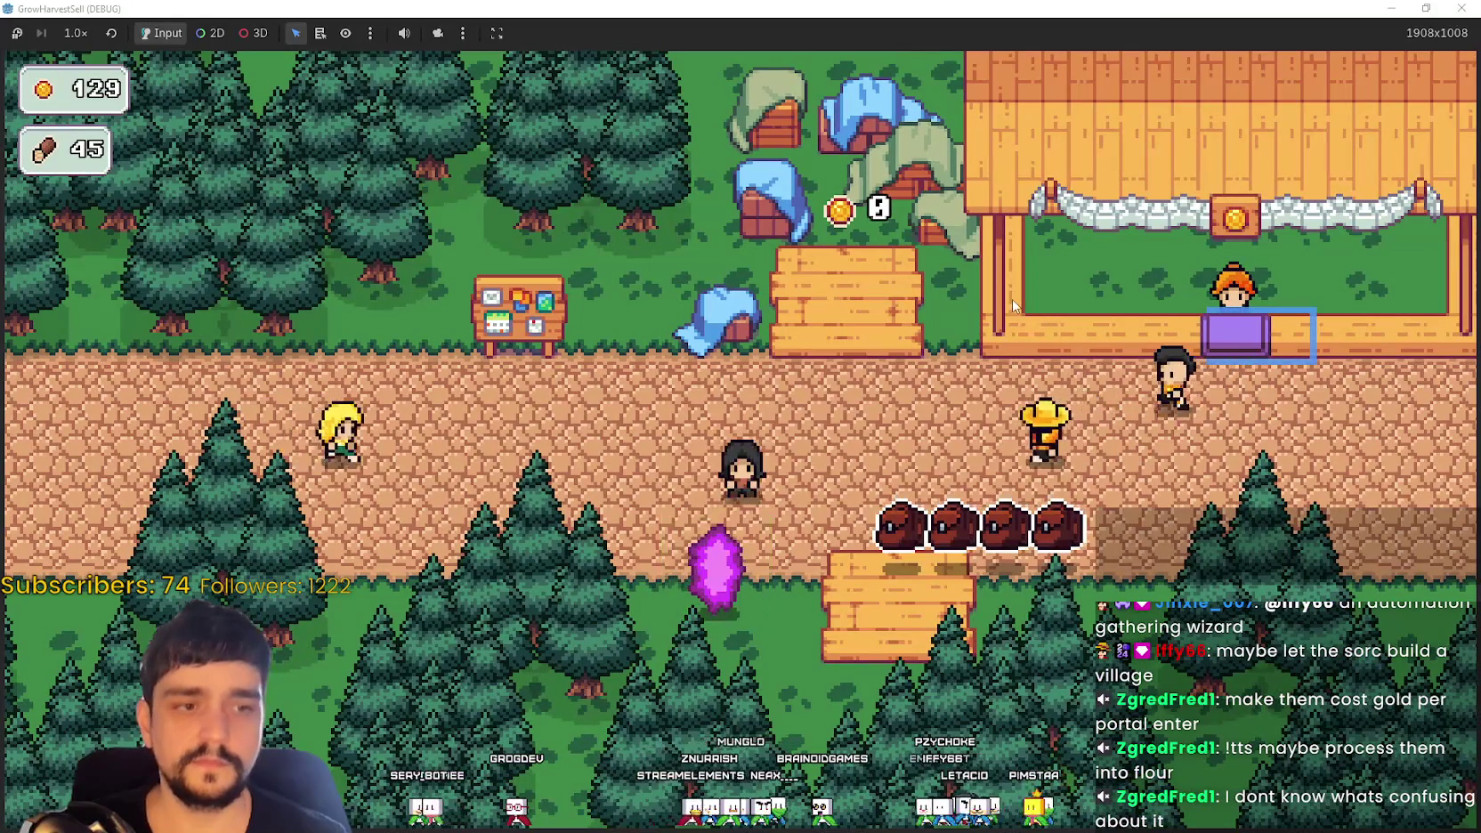
{"action": "double_click", "coordinate": [898, 7]}
Step: Stop the game, zoom the 2D viewport, and rerun the project, saving TheVillage.tscn
{"action": "left_click", "coordinate": [1157, 35]}
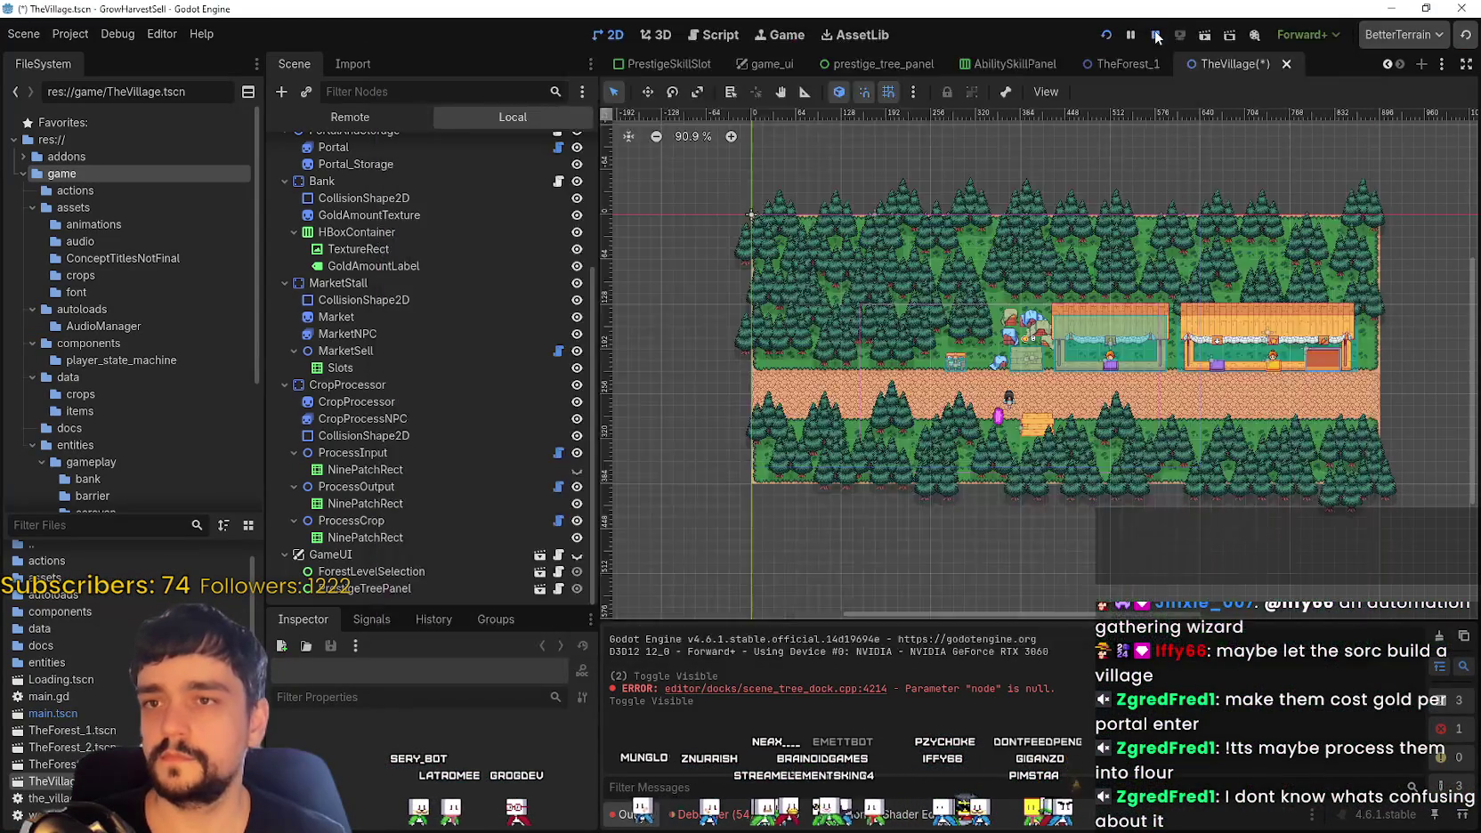
{"action": "scroll", "coordinate": [1222, 434], "scroll_direction": "up", "scroll_amount": 3}
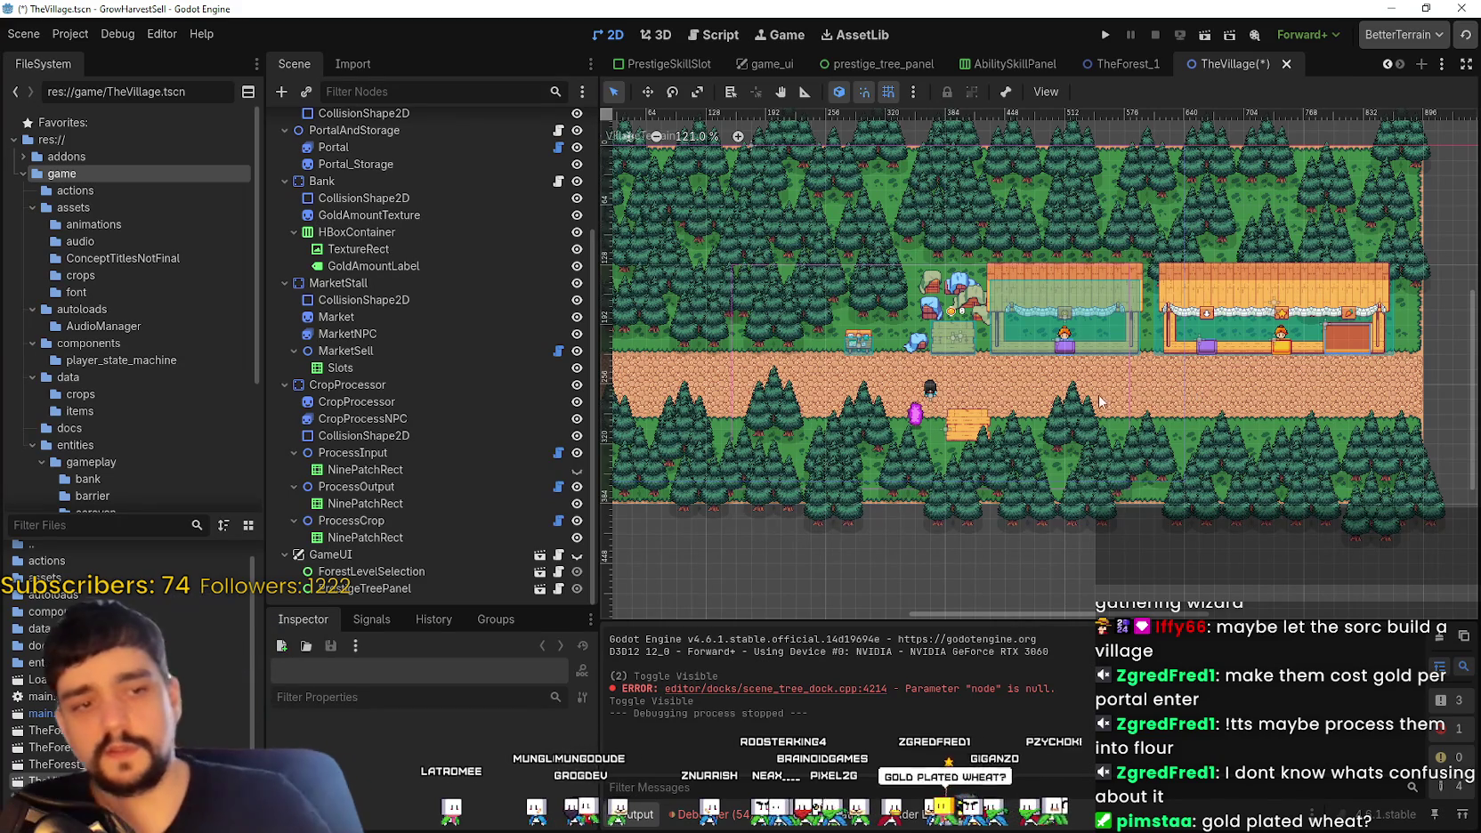
{"action": "left_click", "coordinate": [1106, 35]}
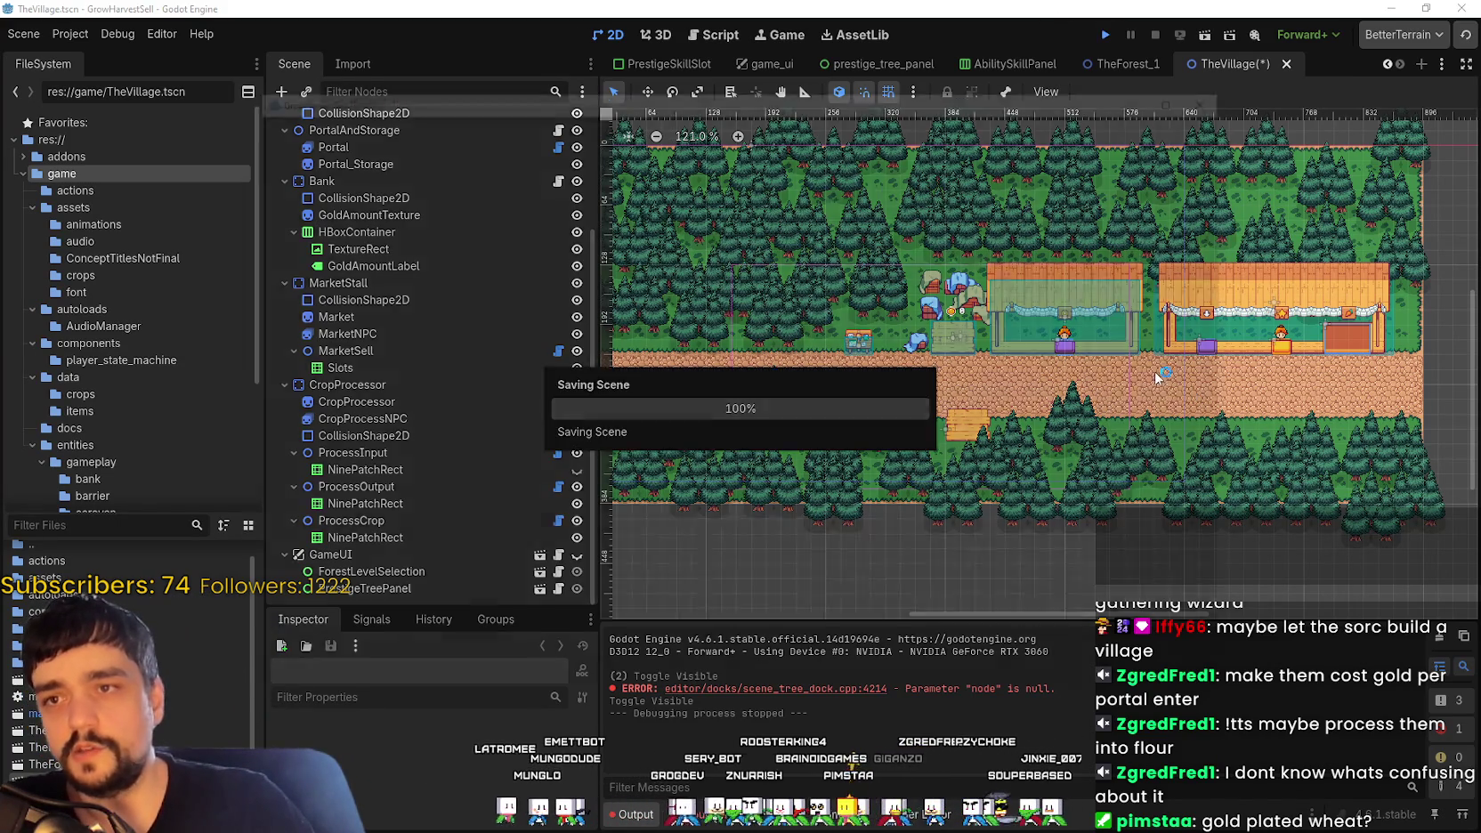
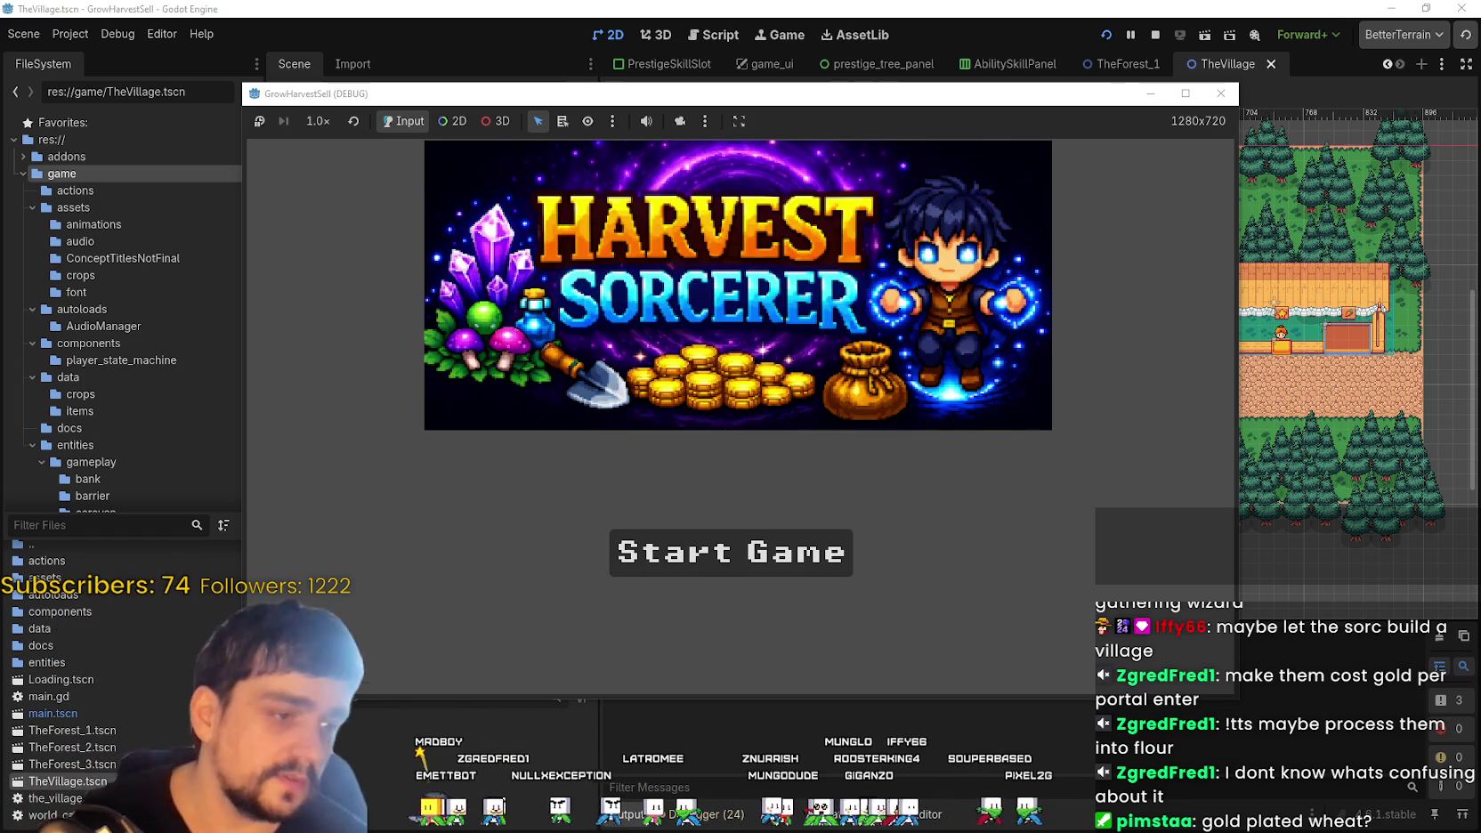
Step: Reload the Pig Farms Bugged discussion in Steam, then switch to the Store front page
{"action": "key", "text": "alt+Tab"}
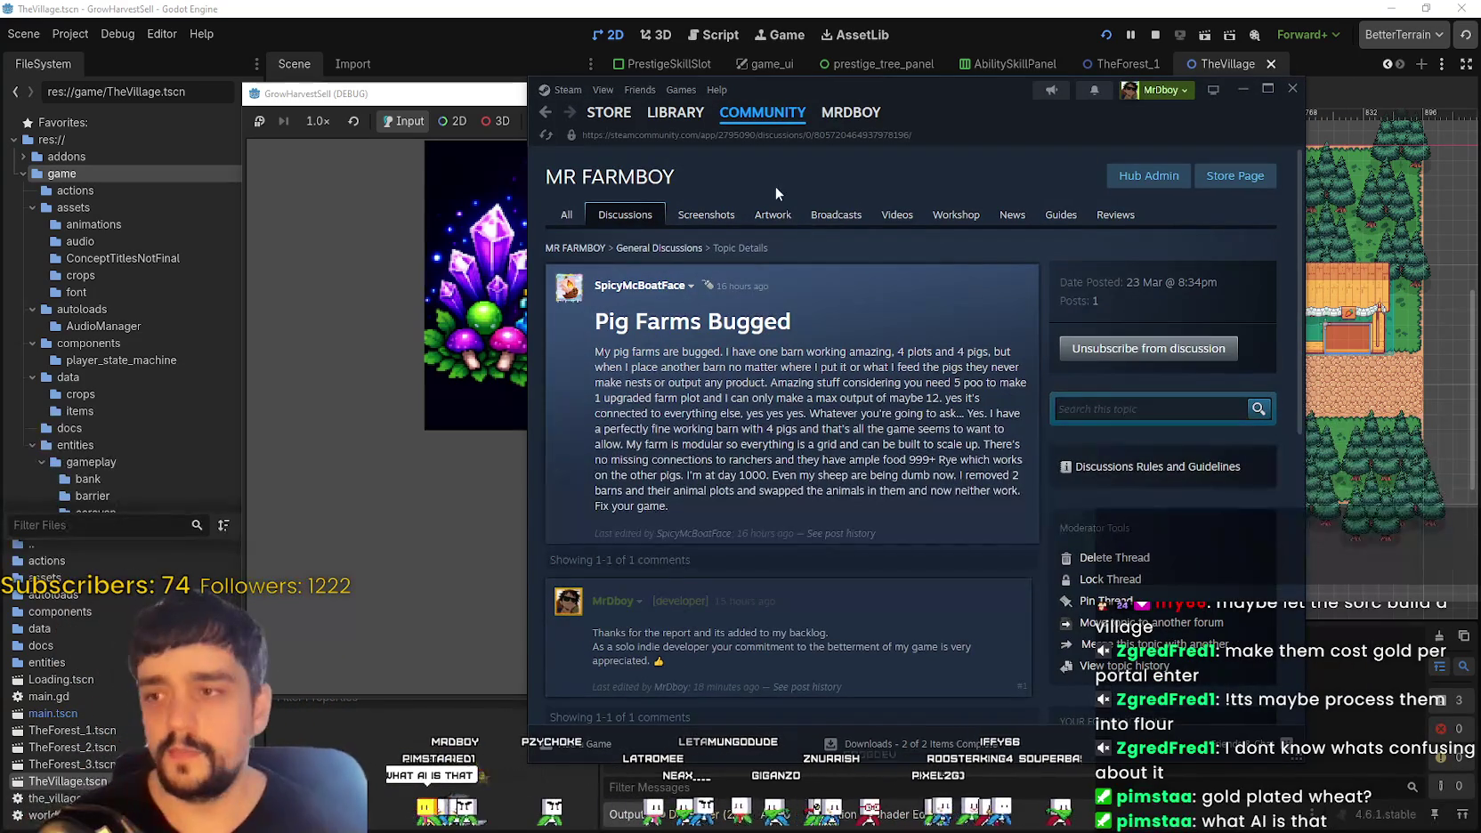
{"action": "right_click", "coordinate": [915, 187]}
{"action": "left_click", "coordinate": [946, 245]}
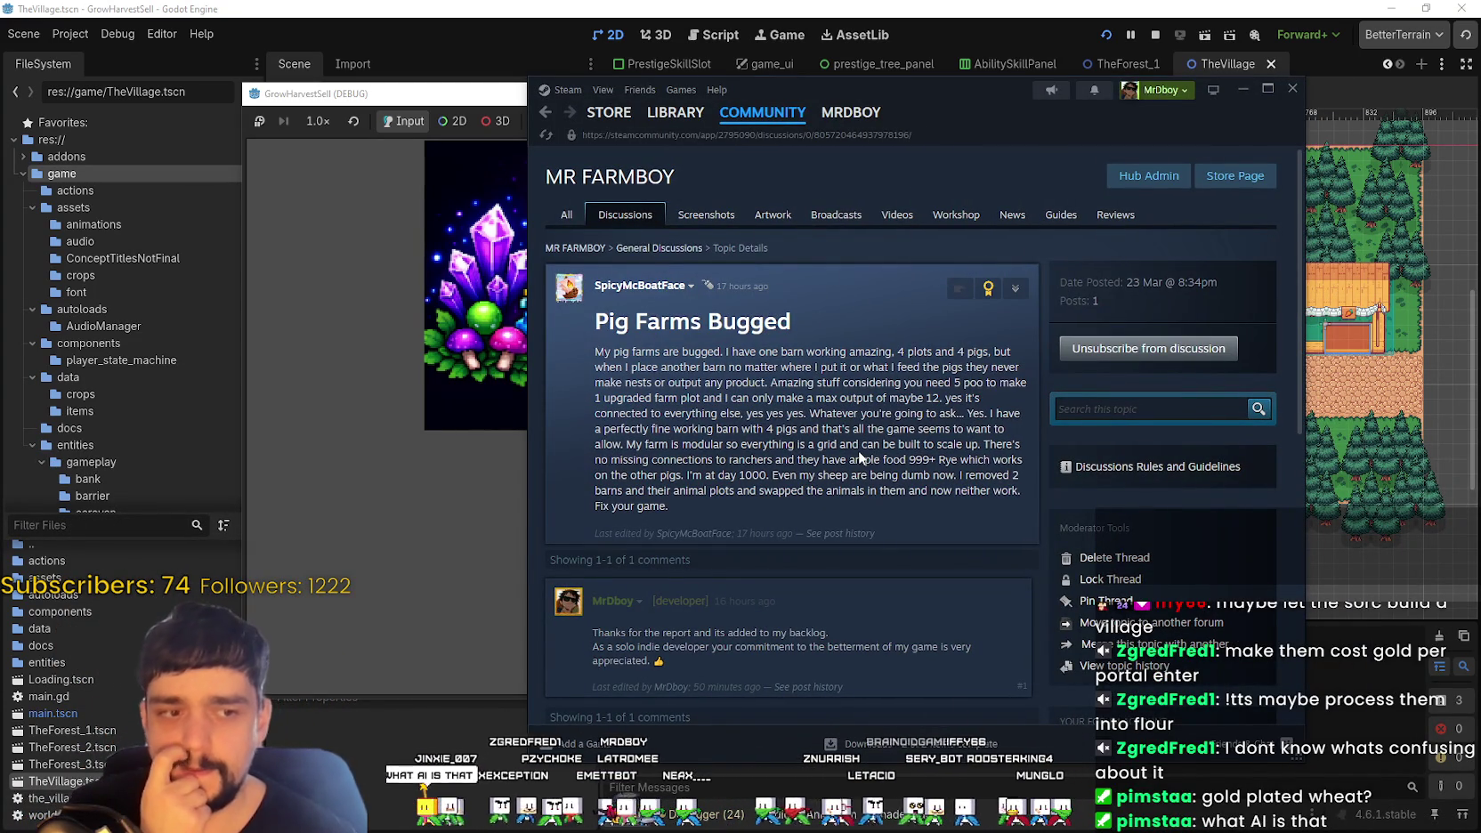
{"action": "left_click", "coordinate": [616, 123]}
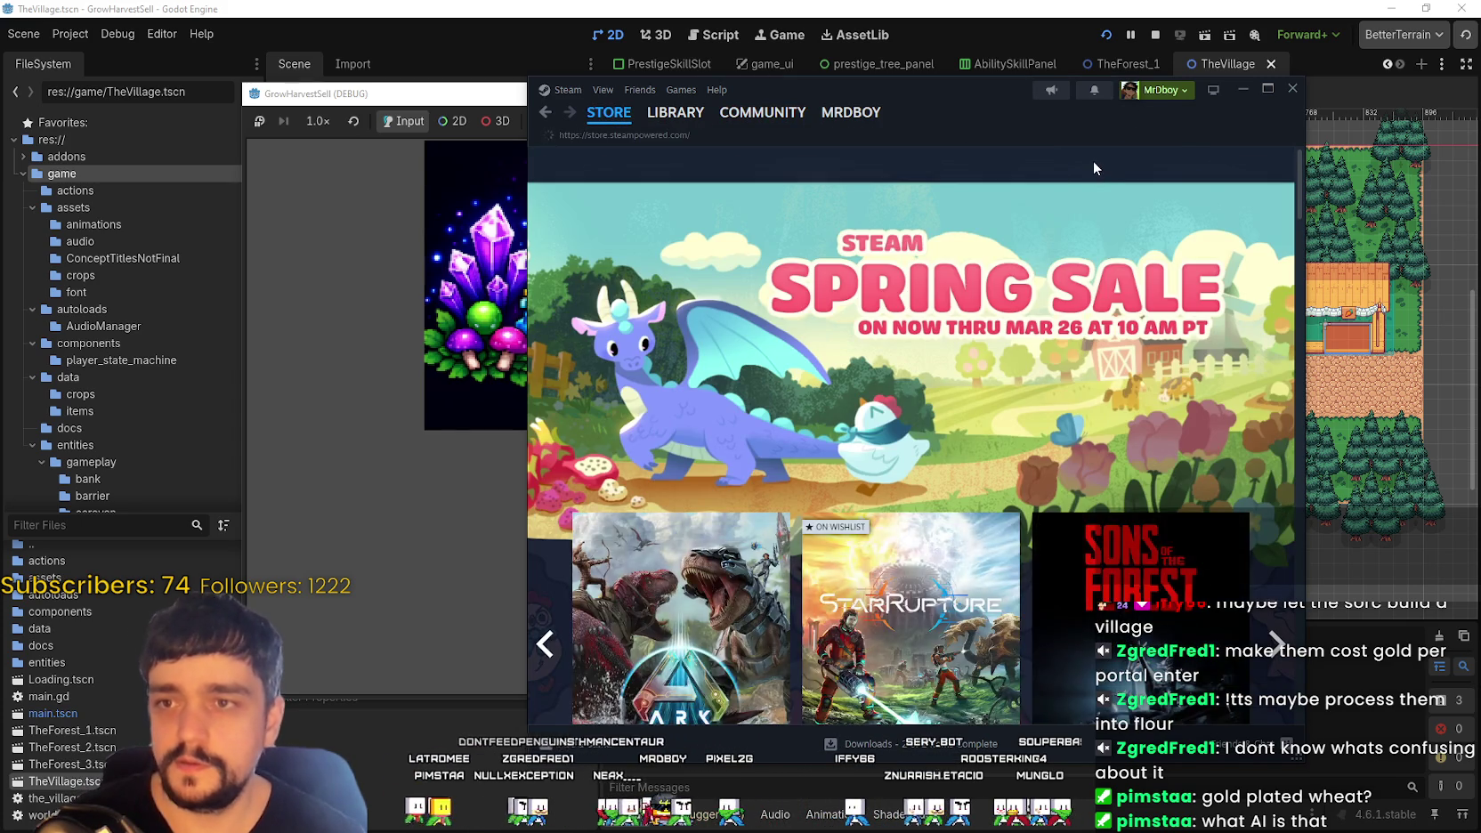
Step: Search the Steam store for 'Magicraf' and open the Magicraft store page
{"action": "left_click", "coordinate": [1093, 159]}
{"action": "type", "text": "Magicraft"}
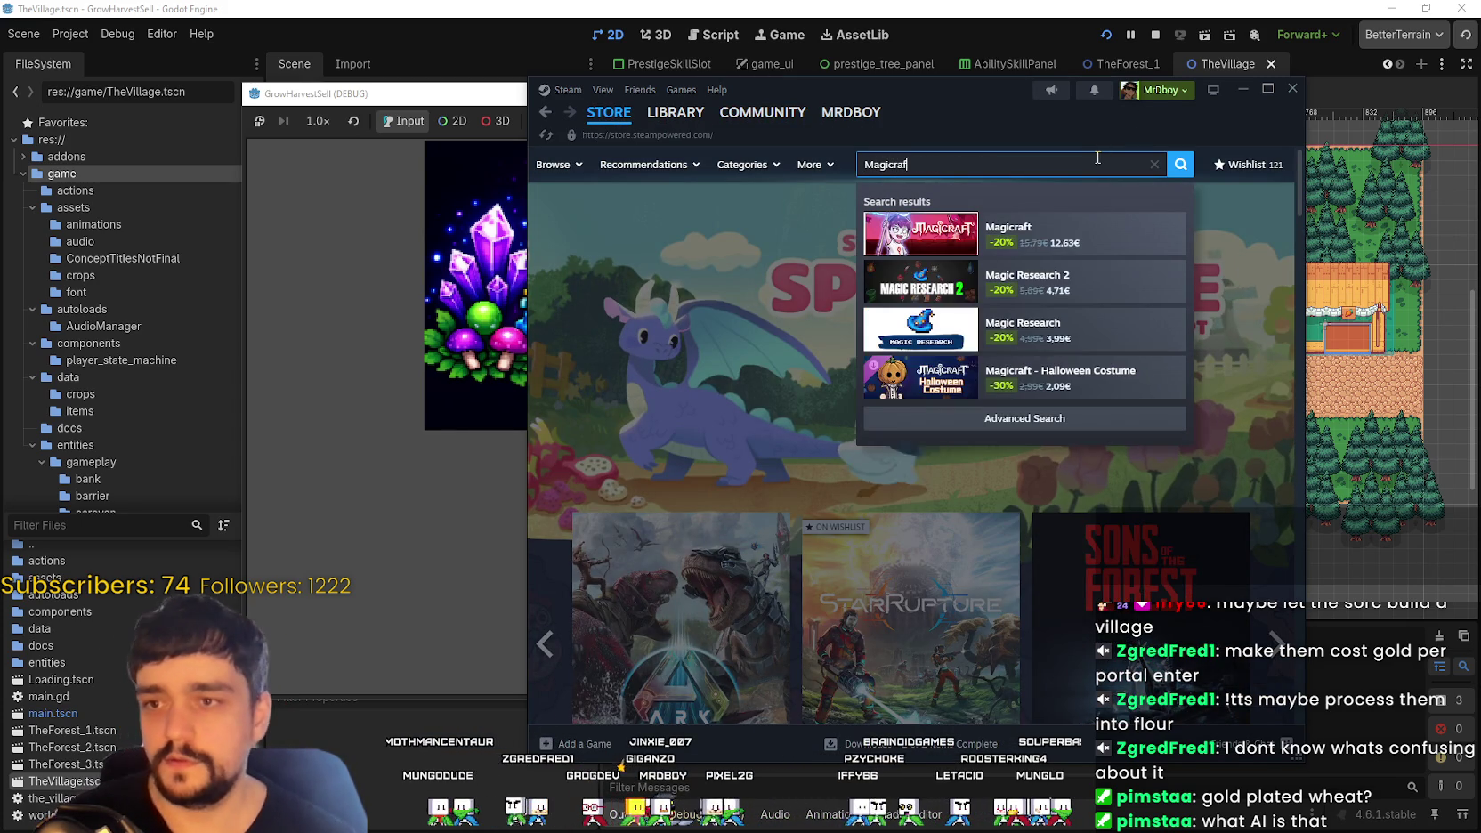
{"action": "type", "text": "f"}
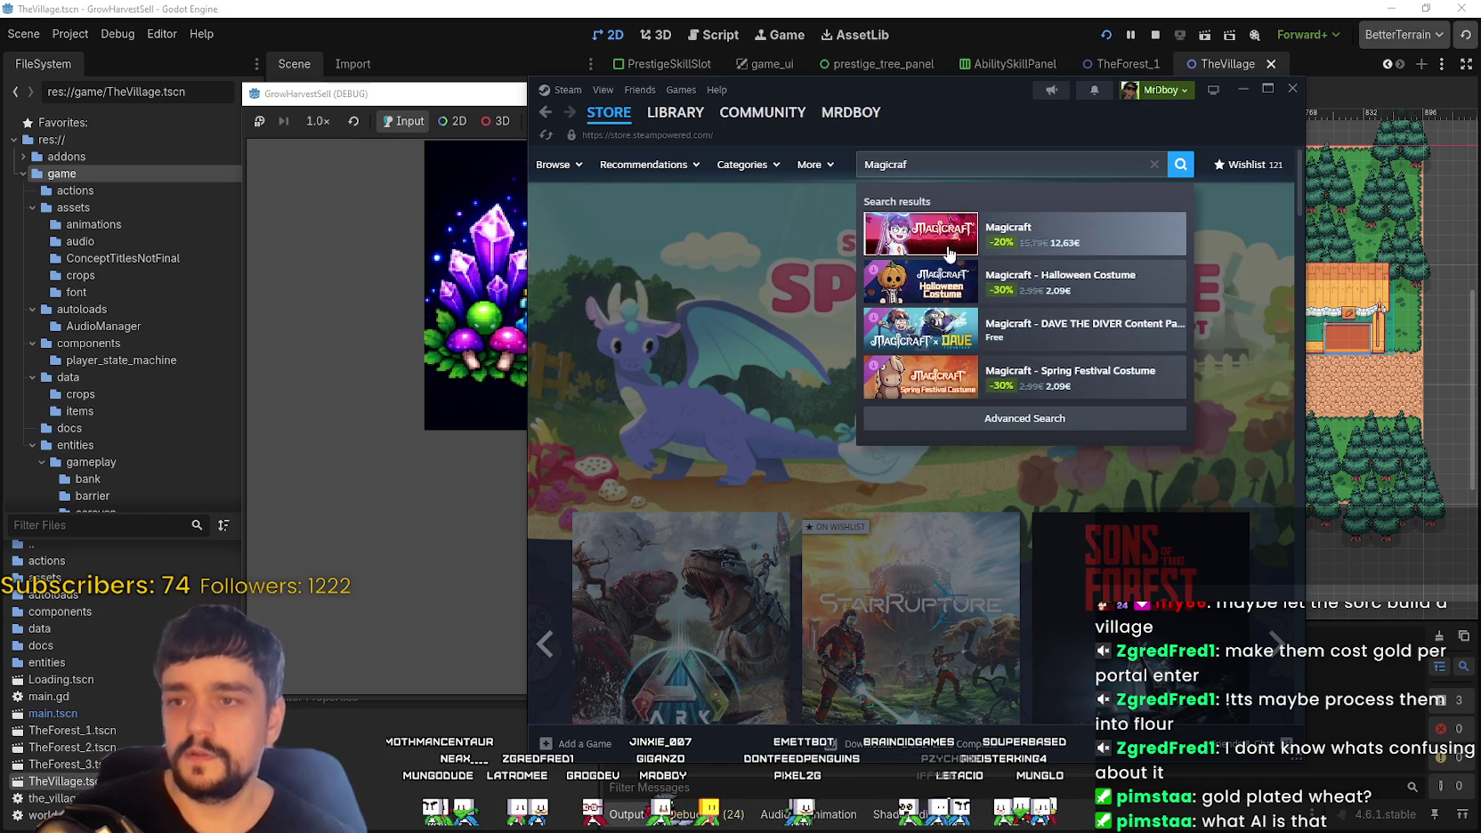
{"action": "left_click", "coordinate": [959, 205]}
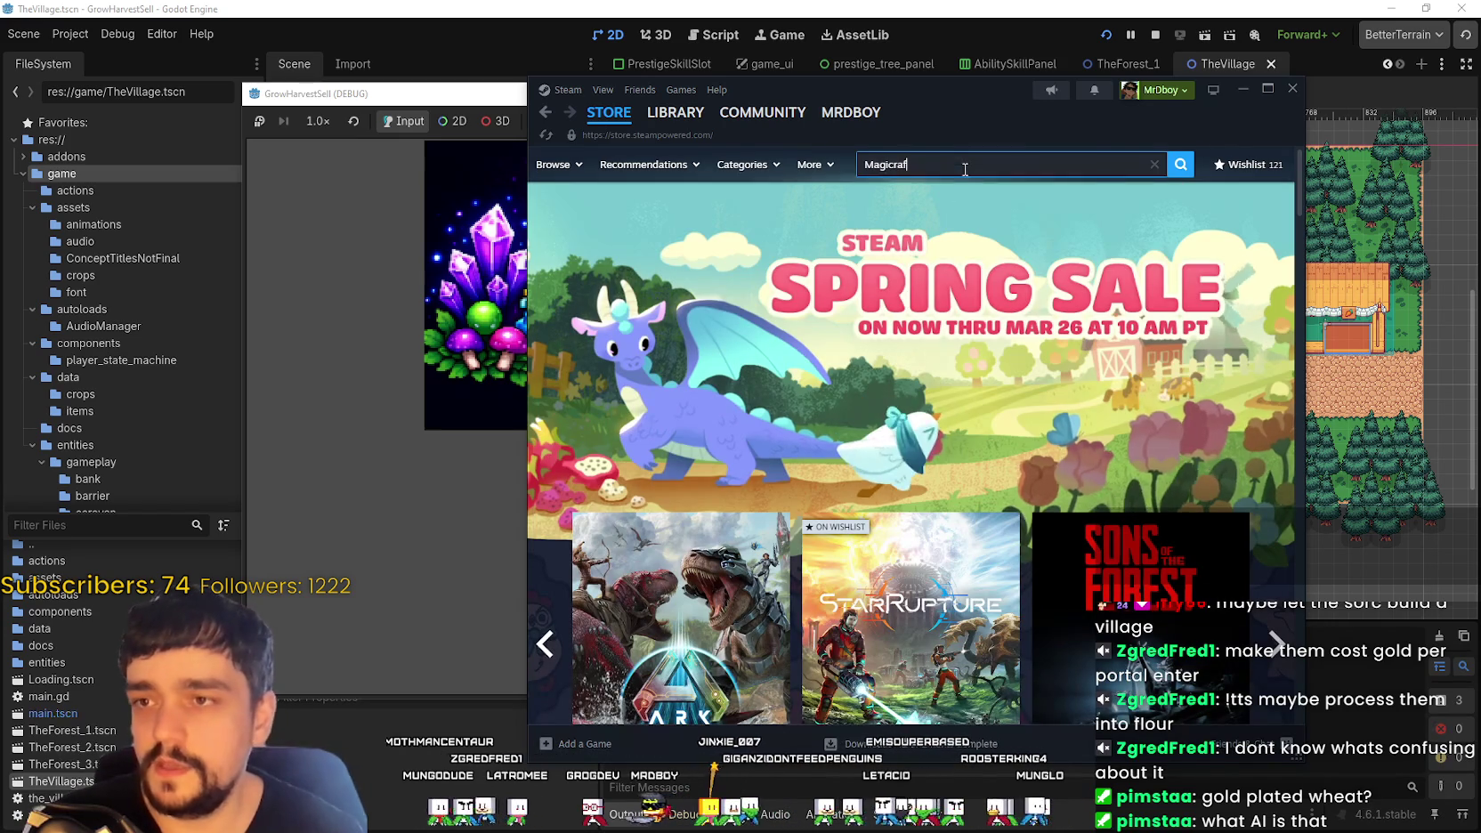
{"action": "left_click", "coordinate": [959, 165]}
{"action": "left_click", "coordinate": [1023, 233]}
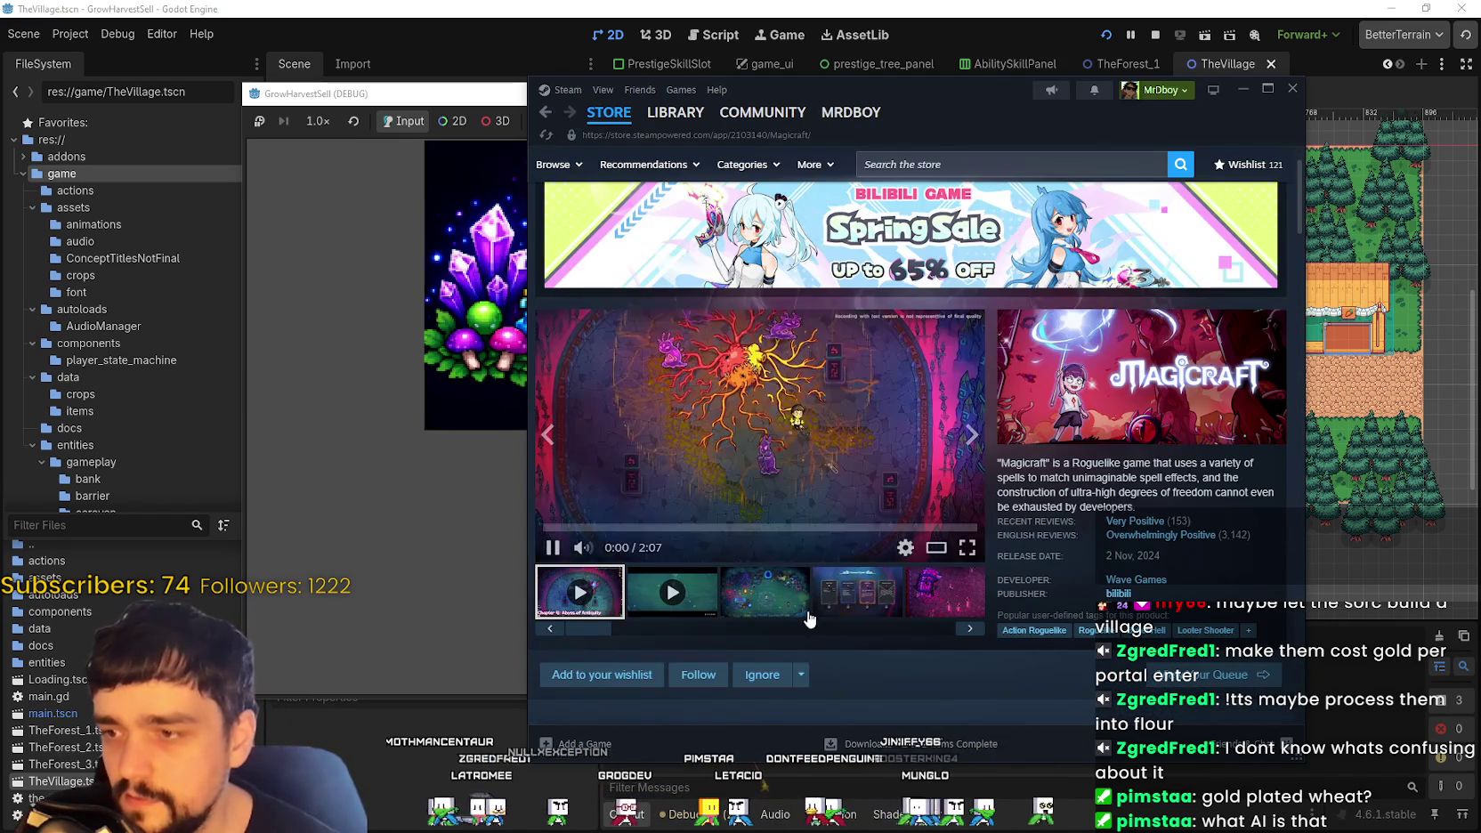
Step: Open the Magicraft screenshot gallery and advance to the world map screenshot
{"action": "left_click", "coordinate": [799, 454]}
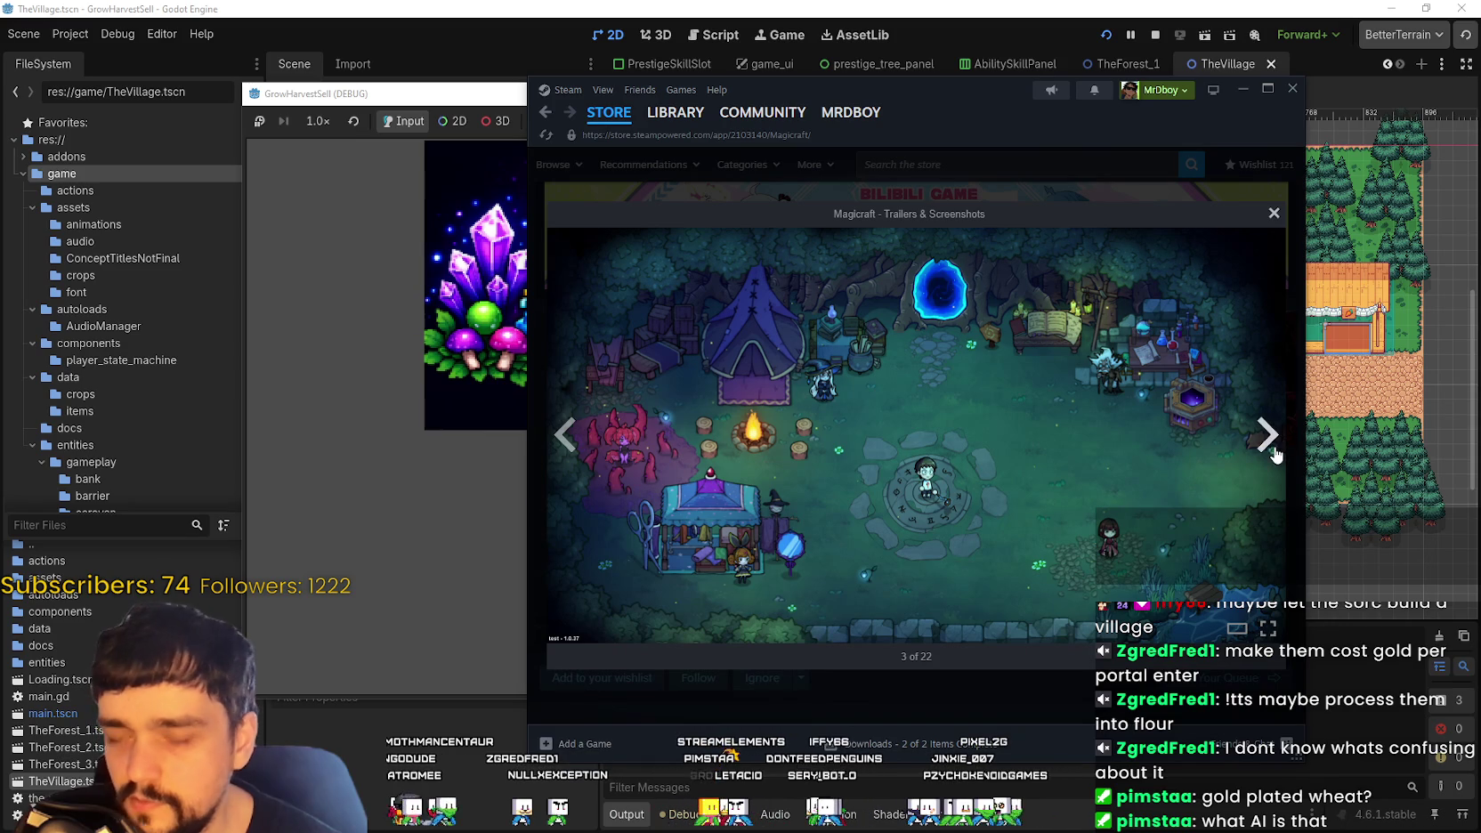
{"action": "left_click", "coordinate": [1268, 438]}
{"action": "left_click", "coordinate": [1270, 443]}
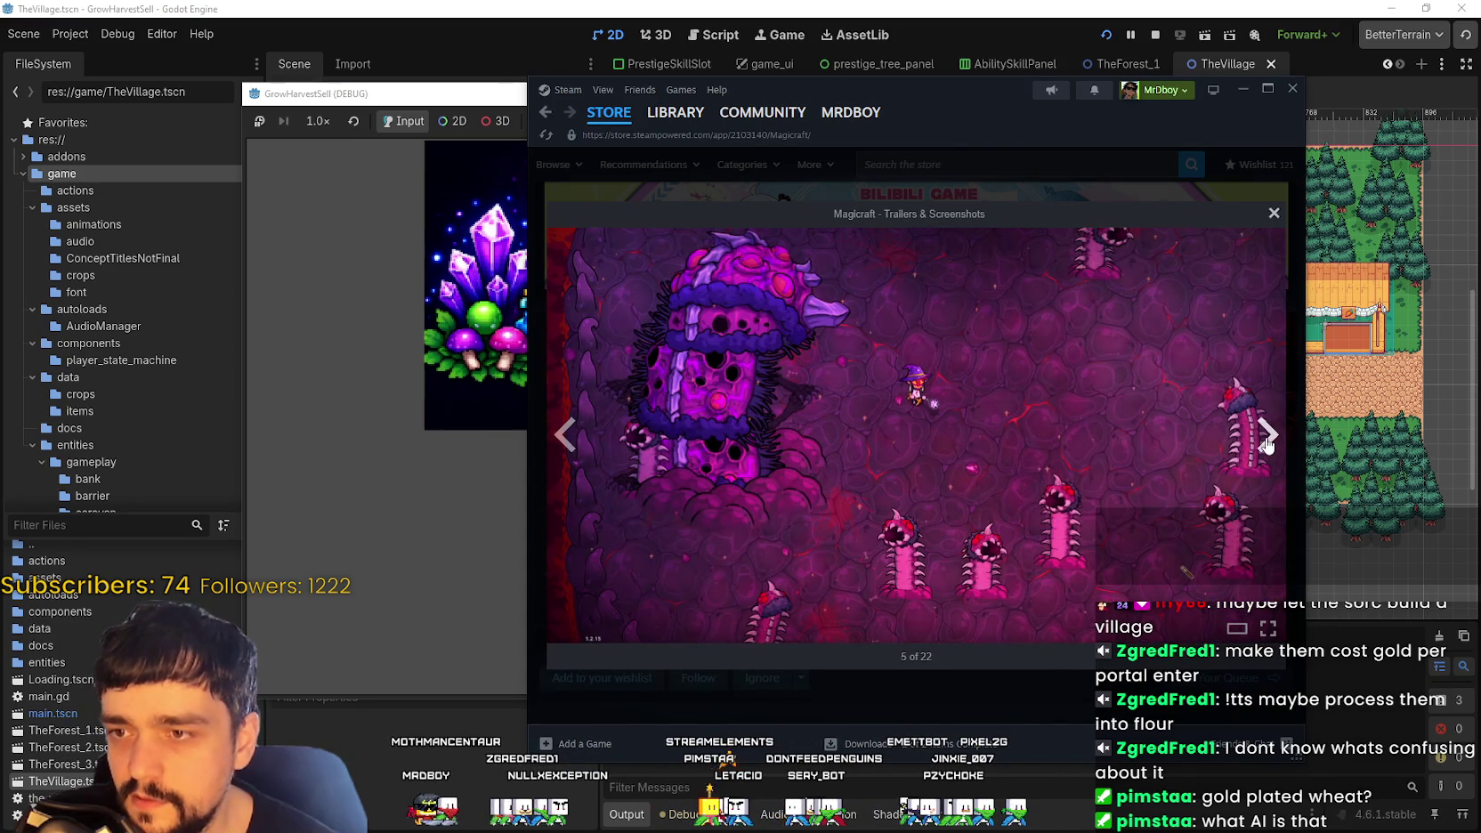
{"action": "left_click", "coordinate": [1269, 438]}
{"action": "left_click", "coordinate": [1268, 437]}
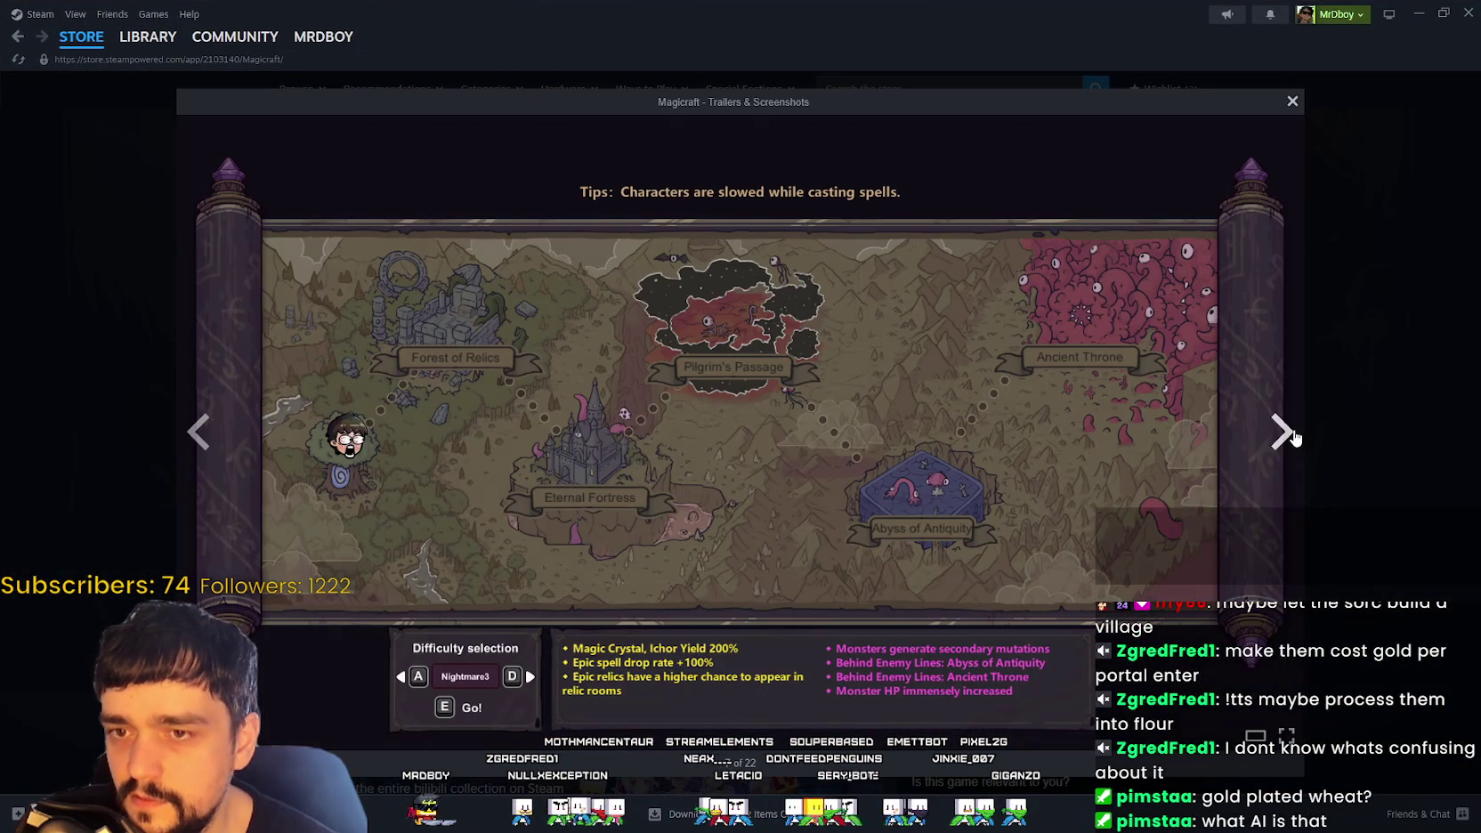
Step: Step through the Magicraft screenshots past the Set selection and forest battle images
{"action": "left_click", "coordinate": [1283, 433]}
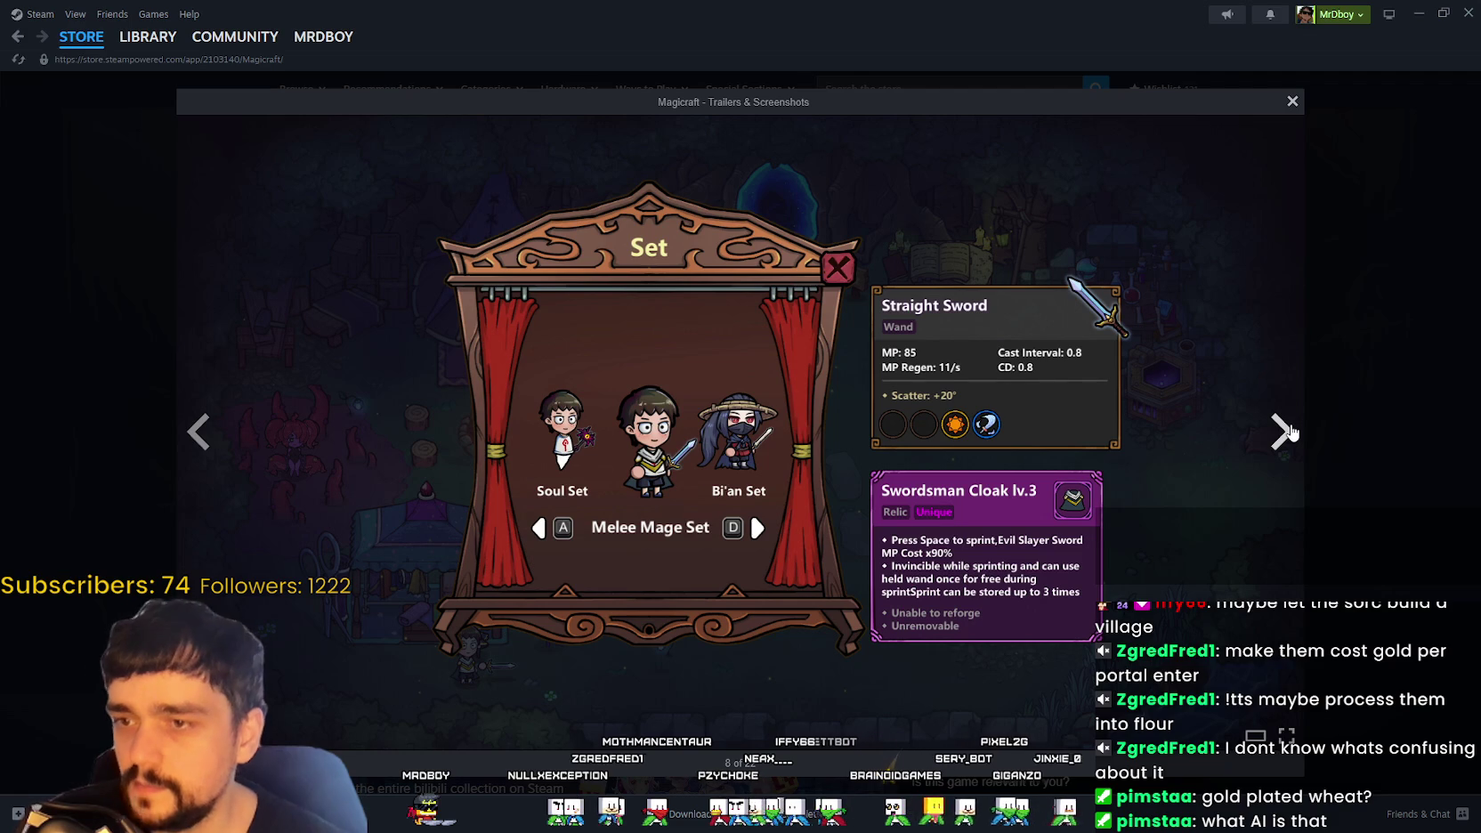
{"action": "left_click", "coordinate": [1283, 433]}
{"action": "left_click", "coordinate": [1283, 433]}
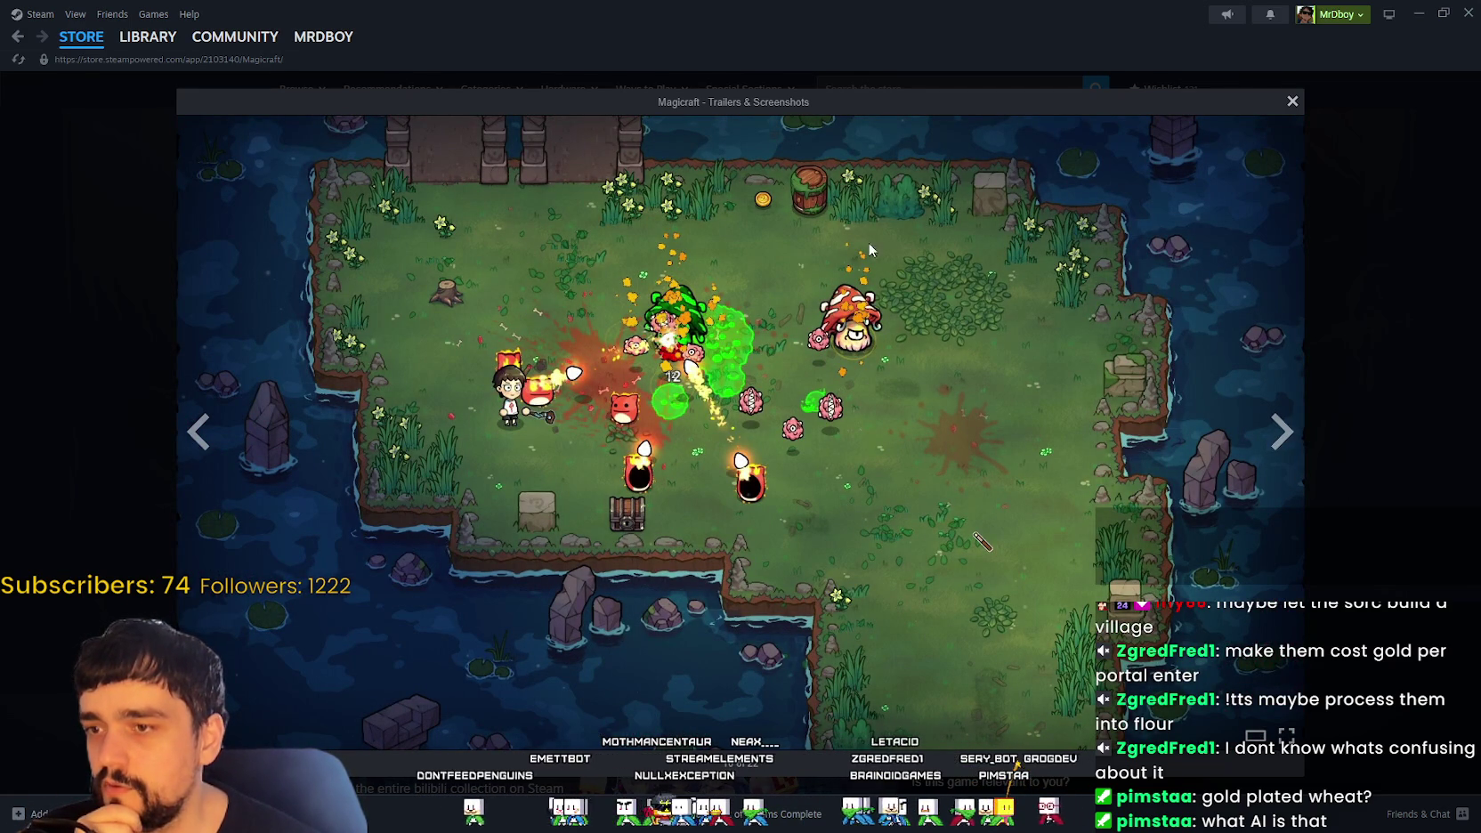
{"action": "left_click", "coordinate": [1295, 436]}
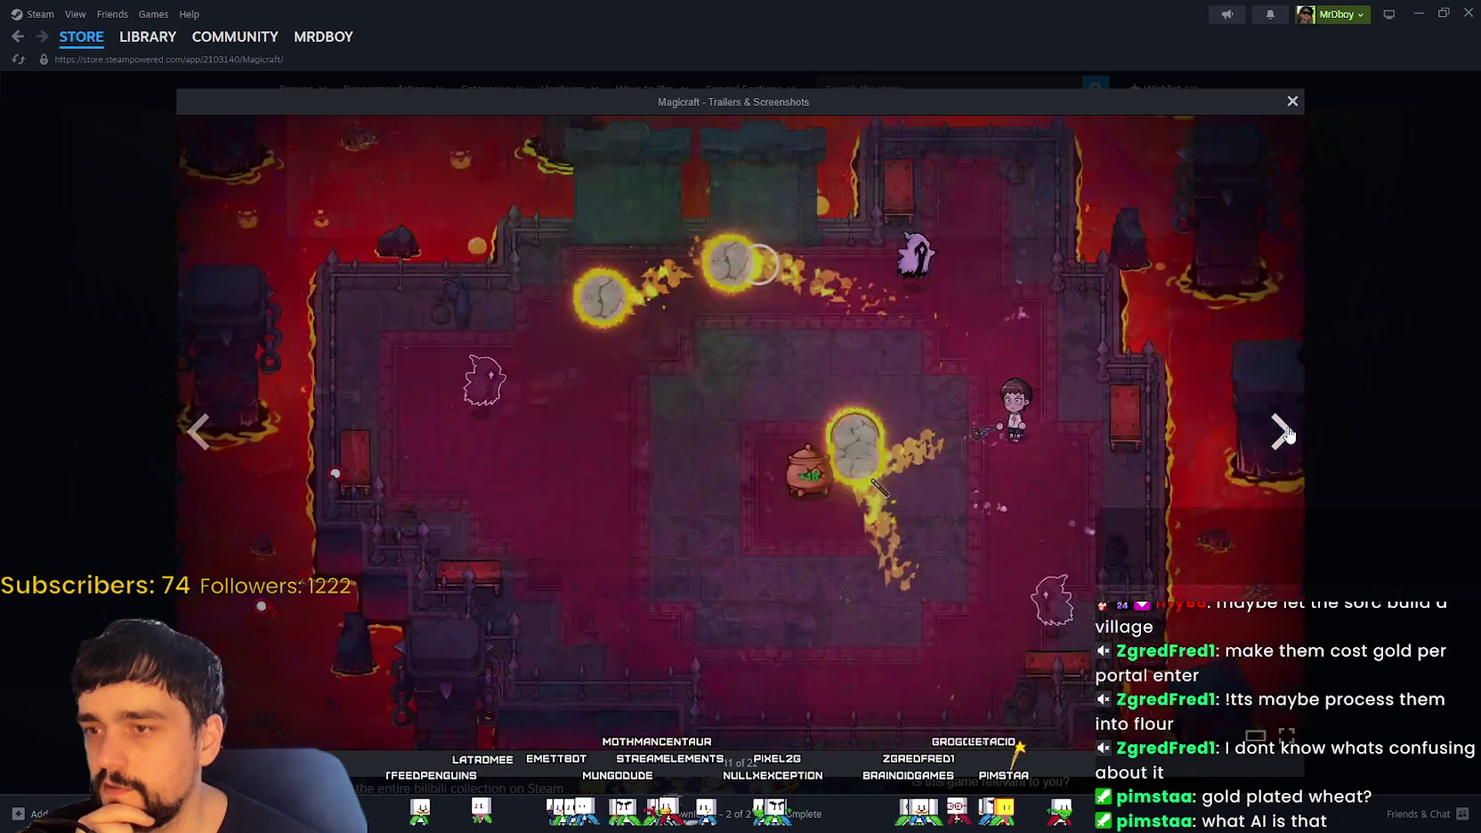
{"action": "left_click", "coordinate": [1287, 435]}
{"action": "left_click", "coordinate": [1283, 434]}
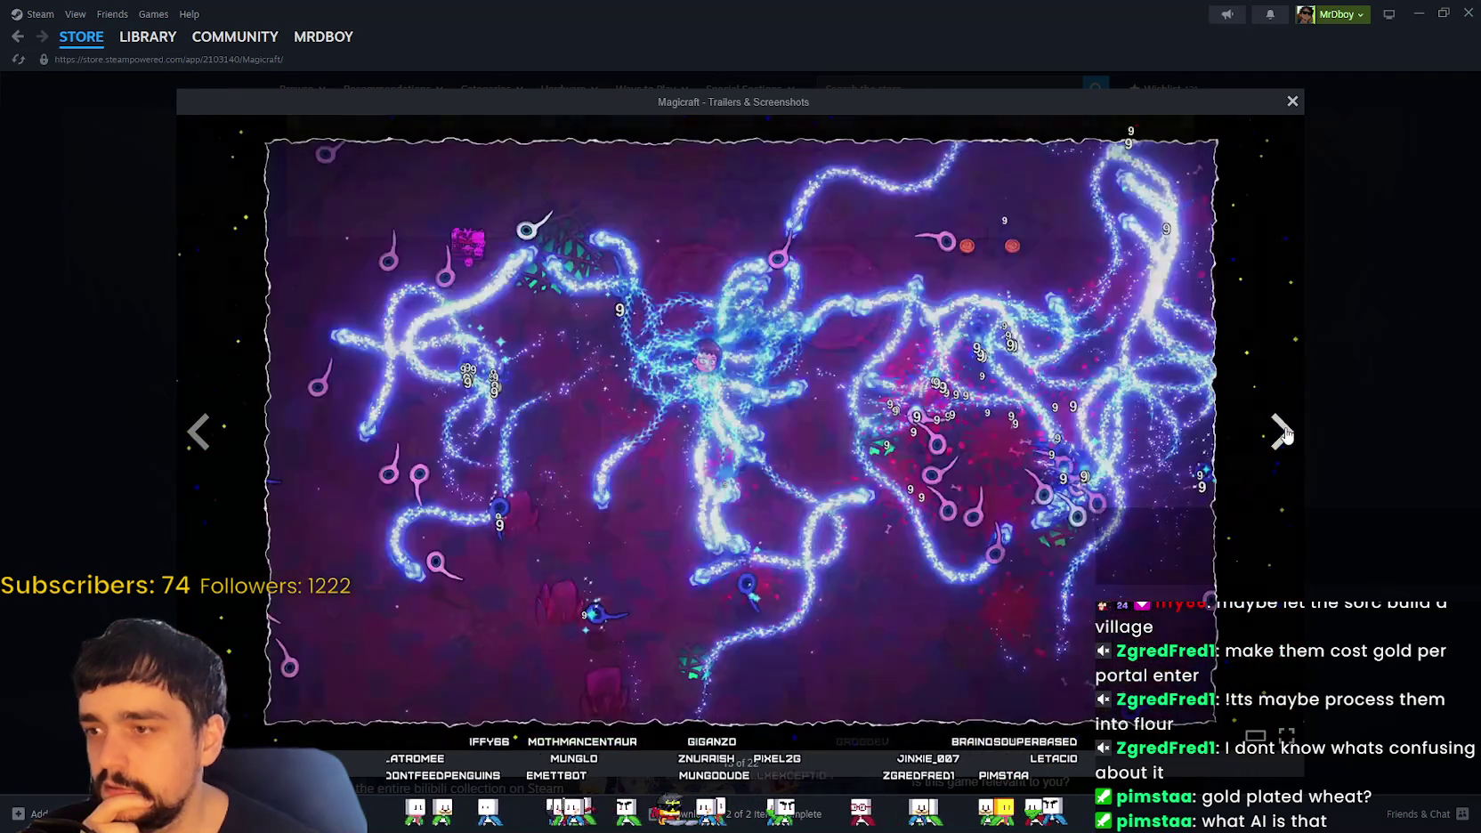
{"action": "left_click", "coordinate": [1284, 433]}
{"action": "left_click", "coordinate": [1284, 434]}
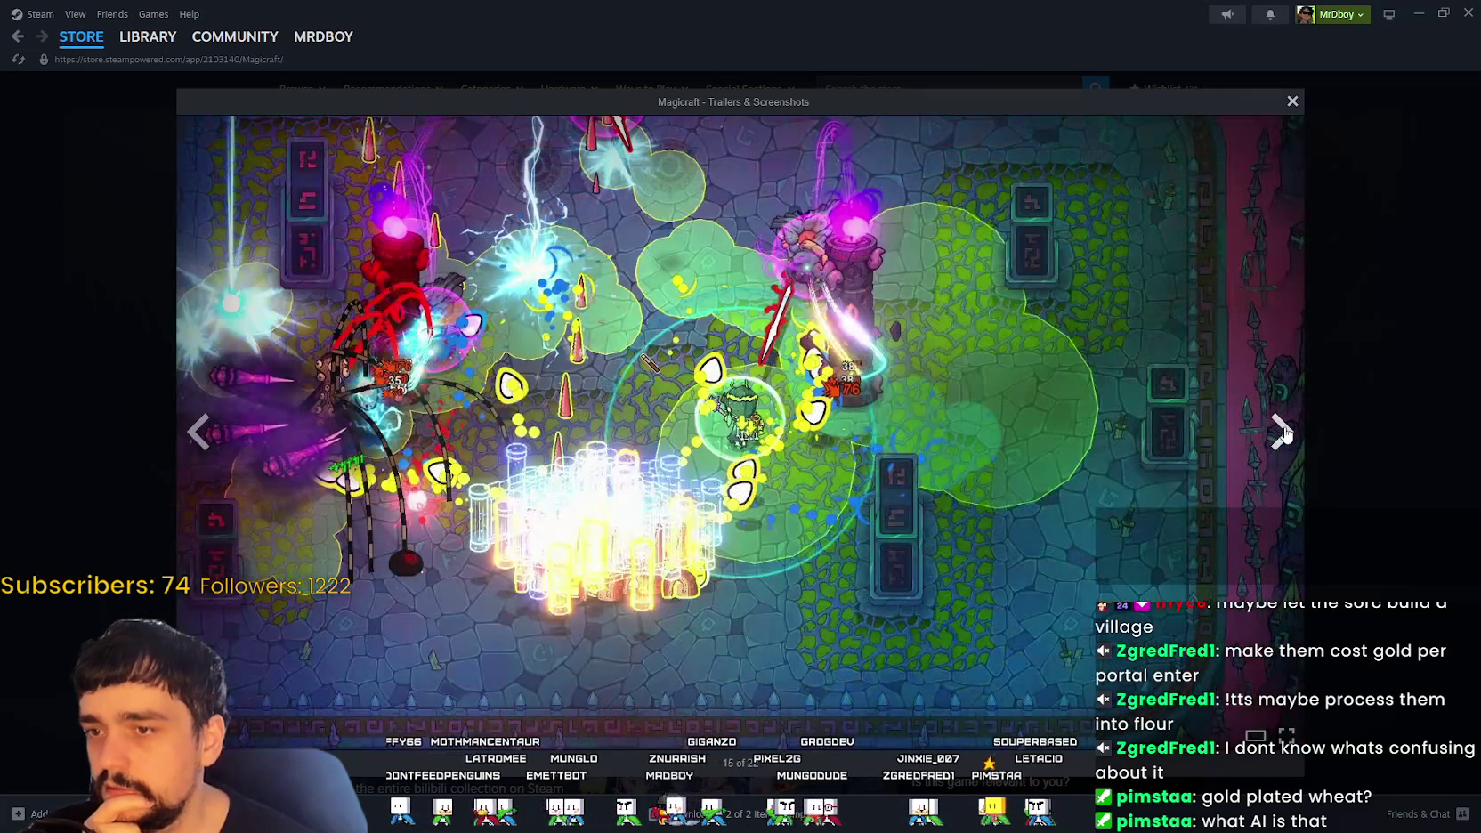
{"action": "left_click", "coordinate": [1283, 433]}
{"action": "left_click", "coordinate": [1283, 433]}
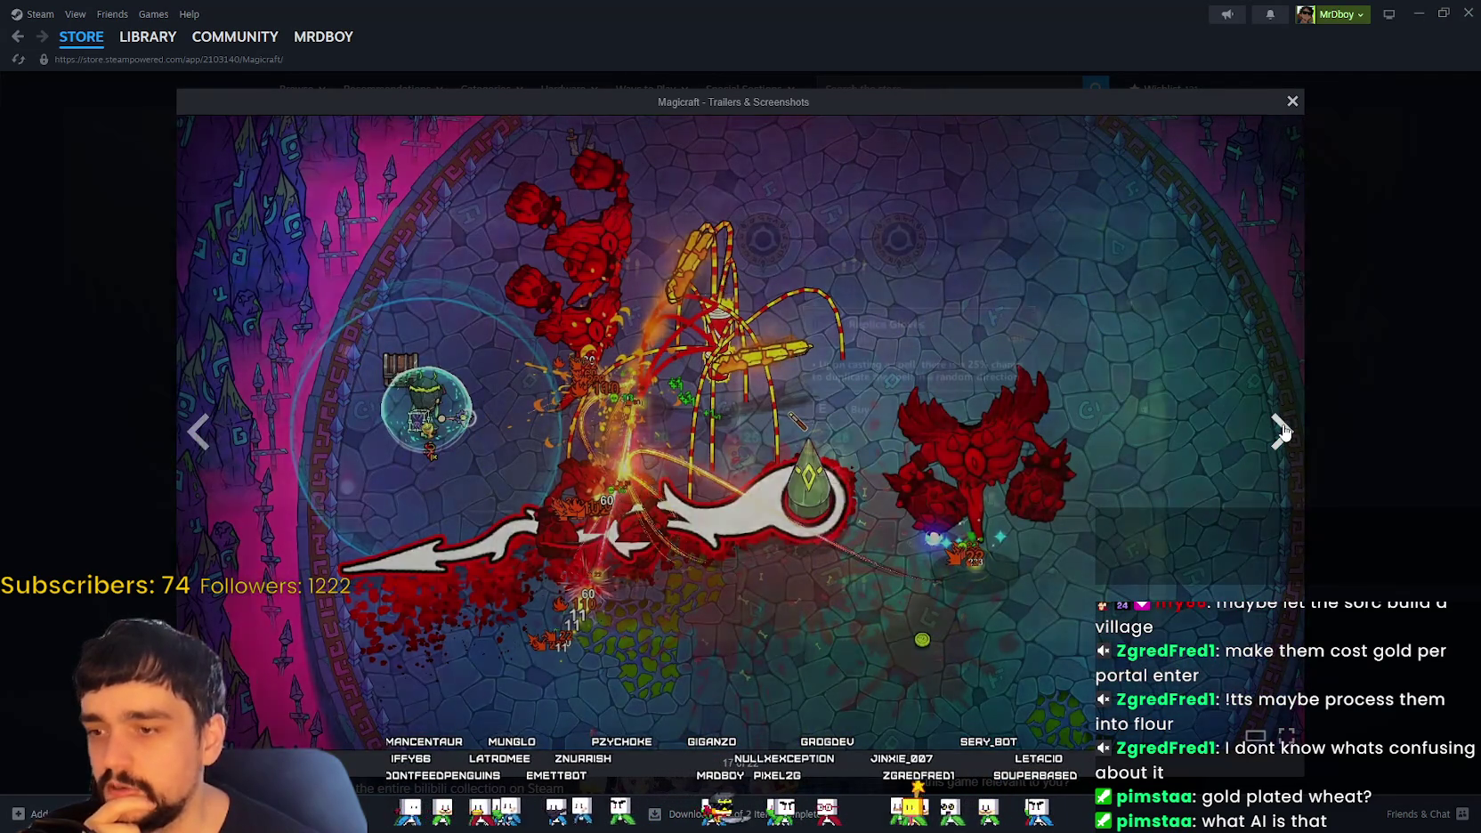
Step: Continue past the campfire gathering and last screenshots and the trailer, then close the gallery
{"action": "left_click", "coordinate": [1283, 431]}
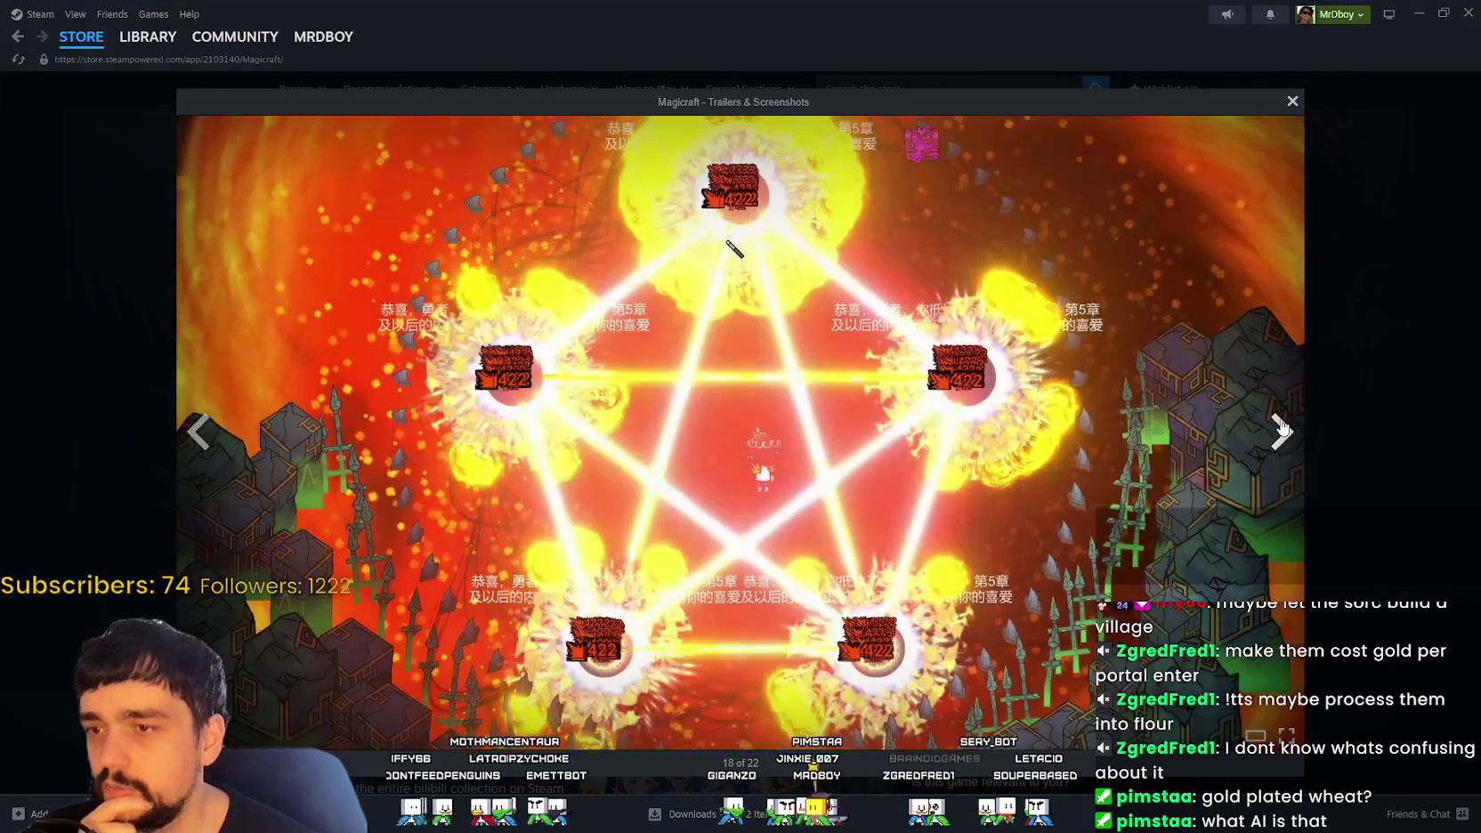
{"action": "left_click", "coordinate": [1282, 433]}
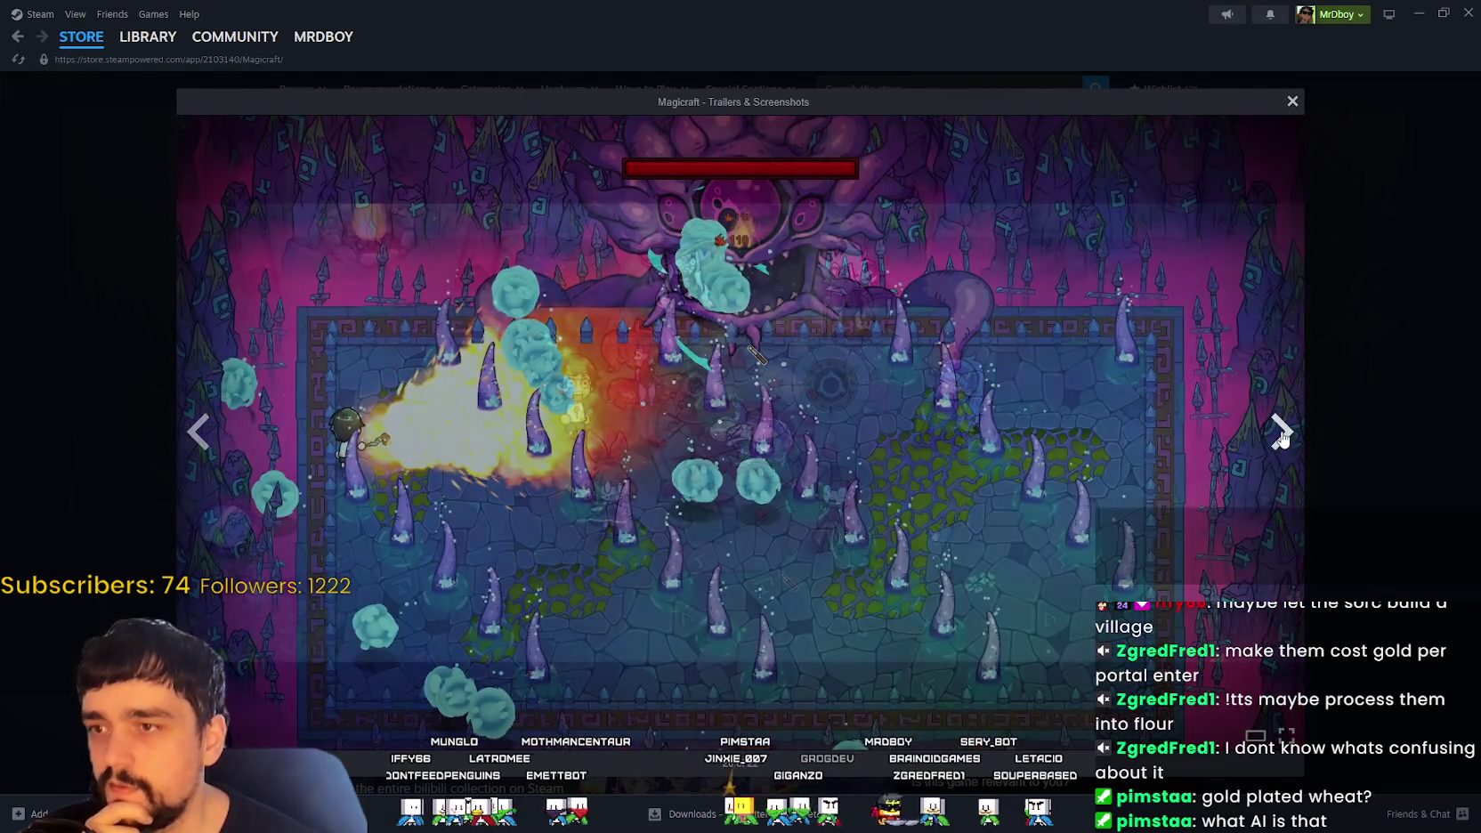
{"action": "left_click", "coordinate": [1282, 433]}
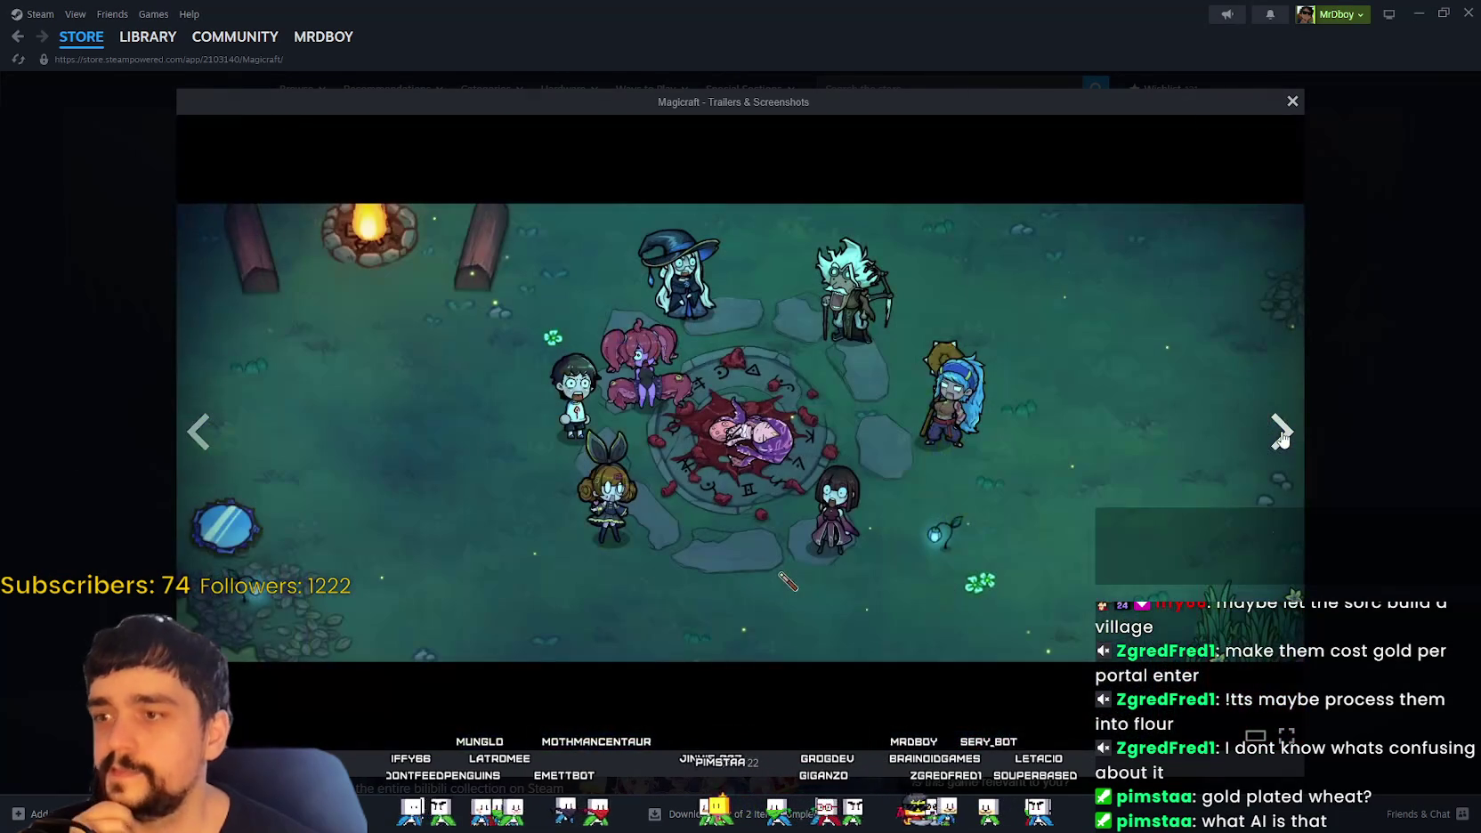
{"action": "left_click", "coordinate": [1282, 436]}
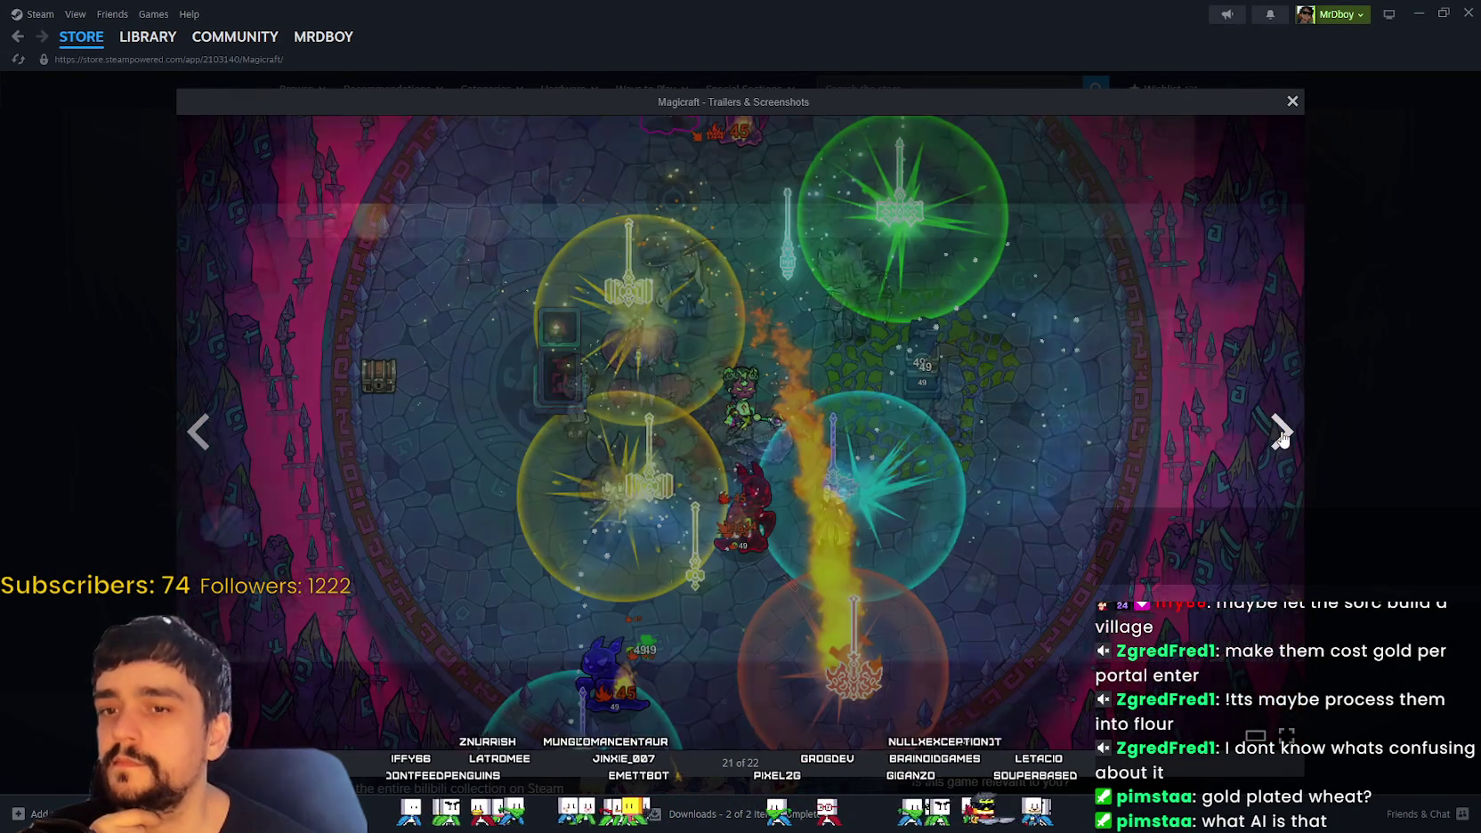
{"action": "left_click", "coordinate": [1283, 435]}
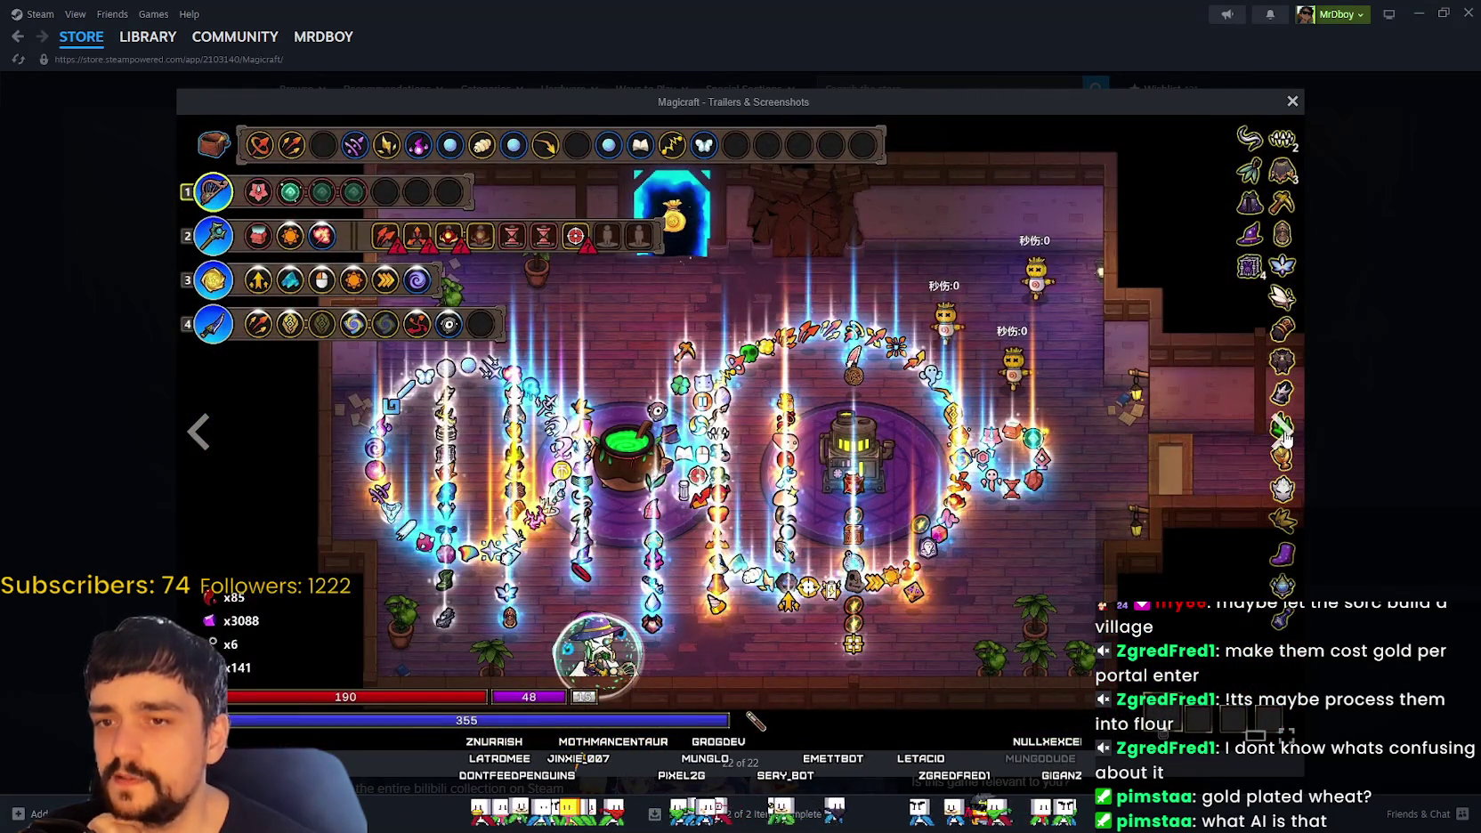
{"action": "left_click", "coordinate": [1278, 435]}
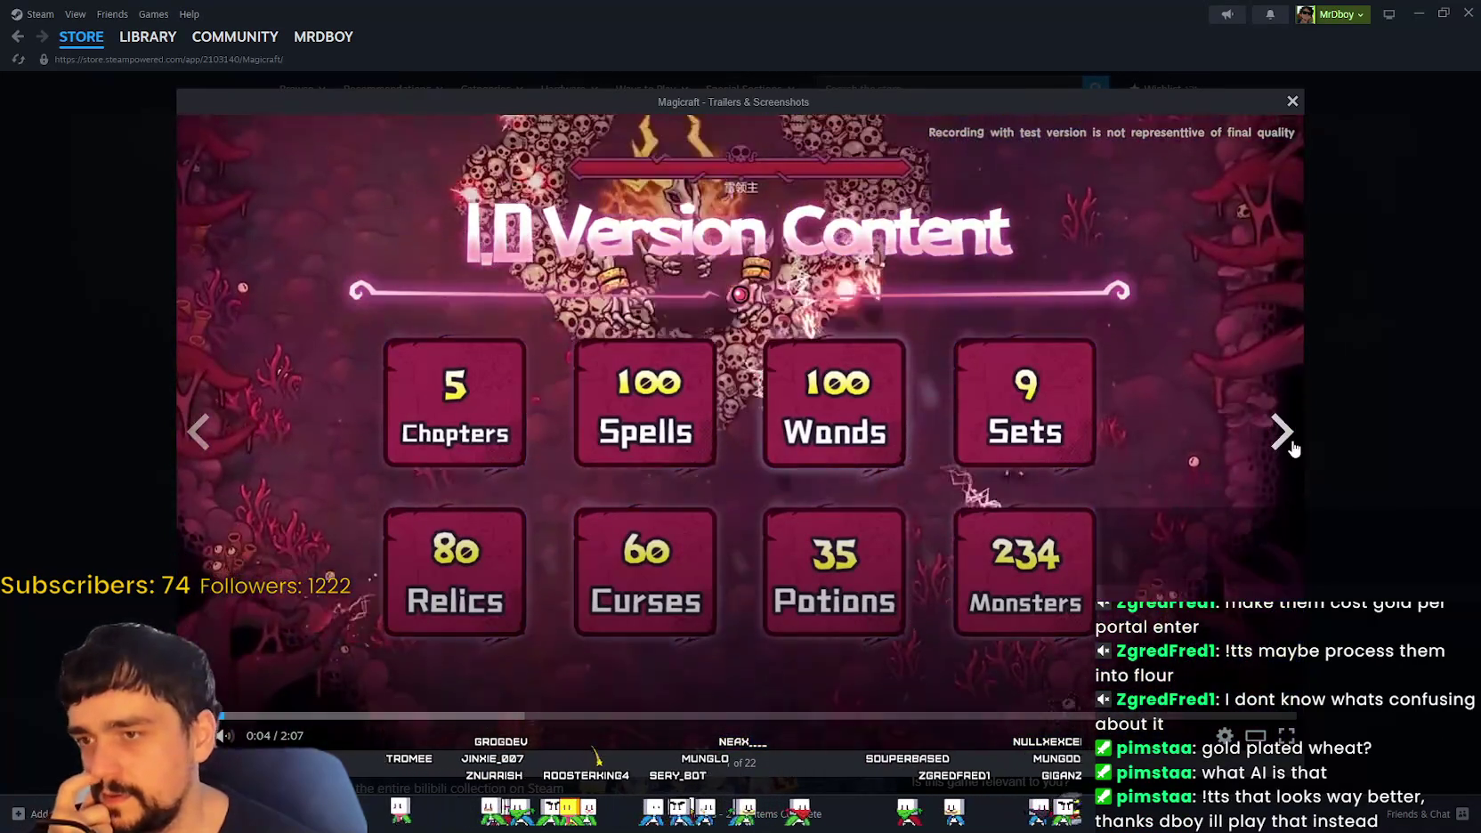
{"action": "left_click", "coordinate": [1290, 442]}
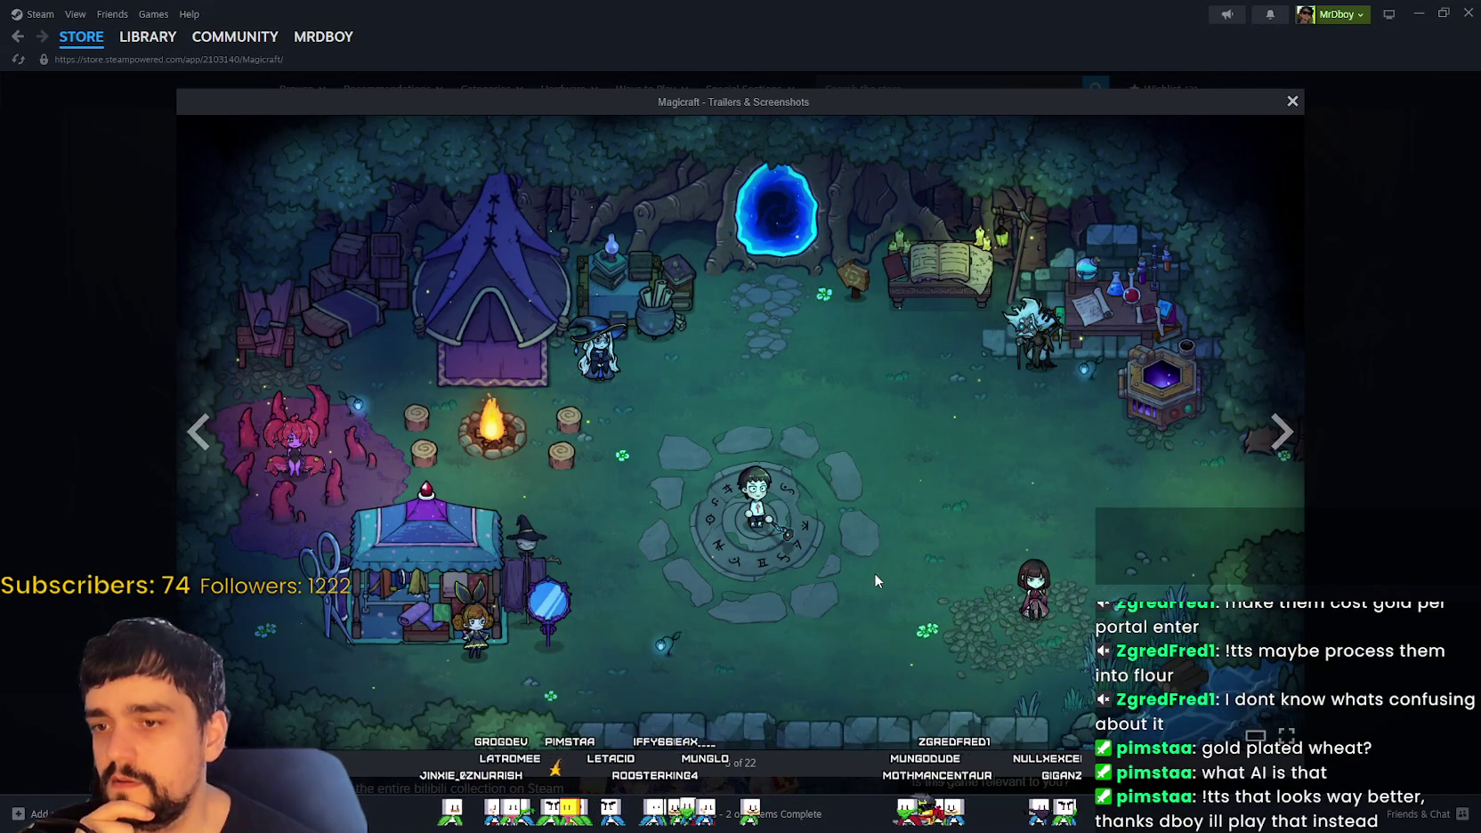
{"action": "left_click", "coordinate": [1324, 252]}
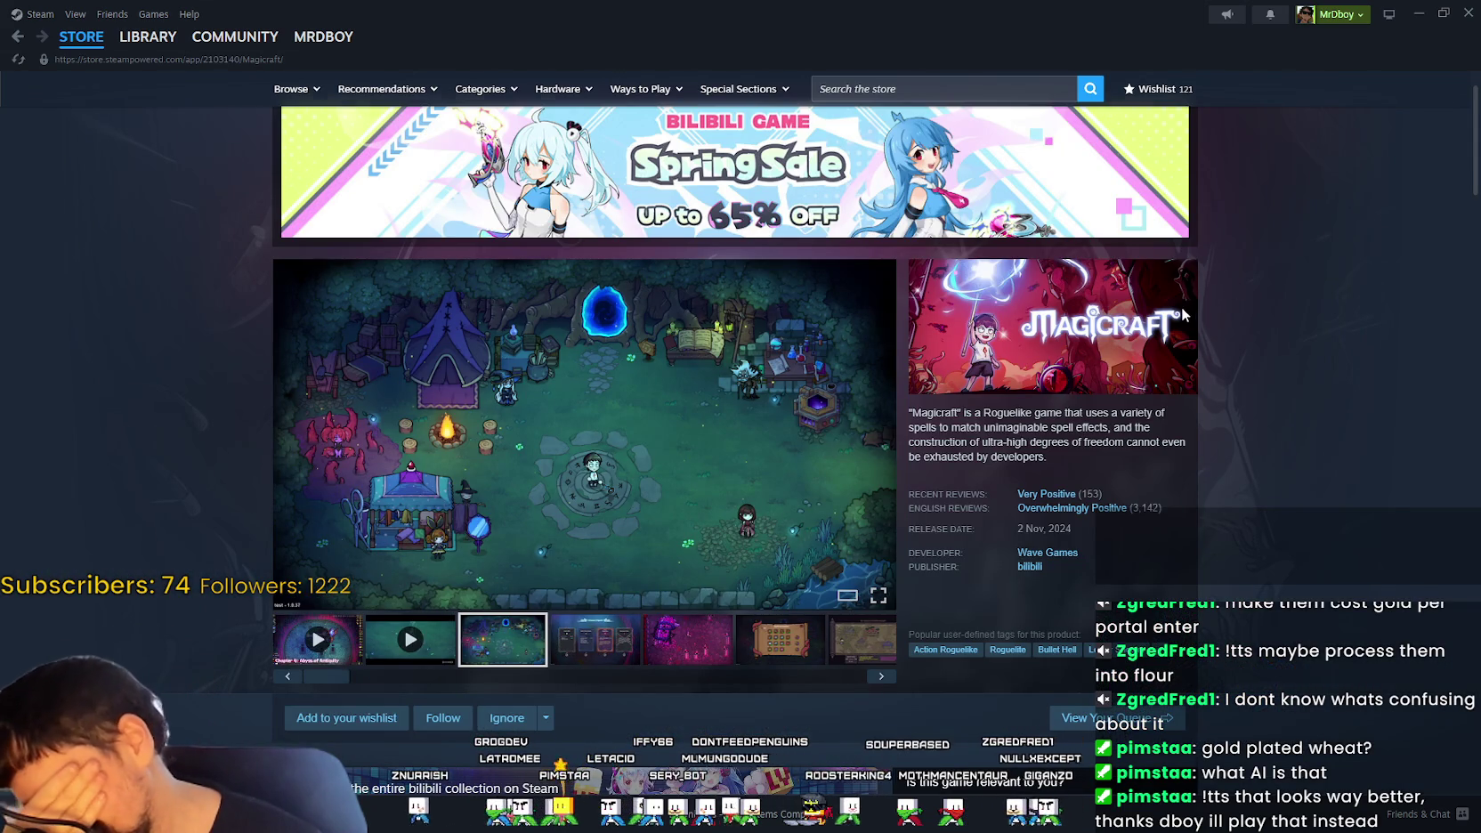
Step: Scroll down the Magicraft page and open the DAVE THE DIVER crossover announcement
{"action": "scroll", "coordinate": [1184, 313], "scroll_direction": "down", "scroll_amount": 3}
{"action": "scroll", "coordinate": [1181, 306], "scroll_direction": "down", "scroll_amount": 2}
{"action": "scroll", "coordinate": [1161, 308], "scroll_direction": "down", "scroll_amount": 4}
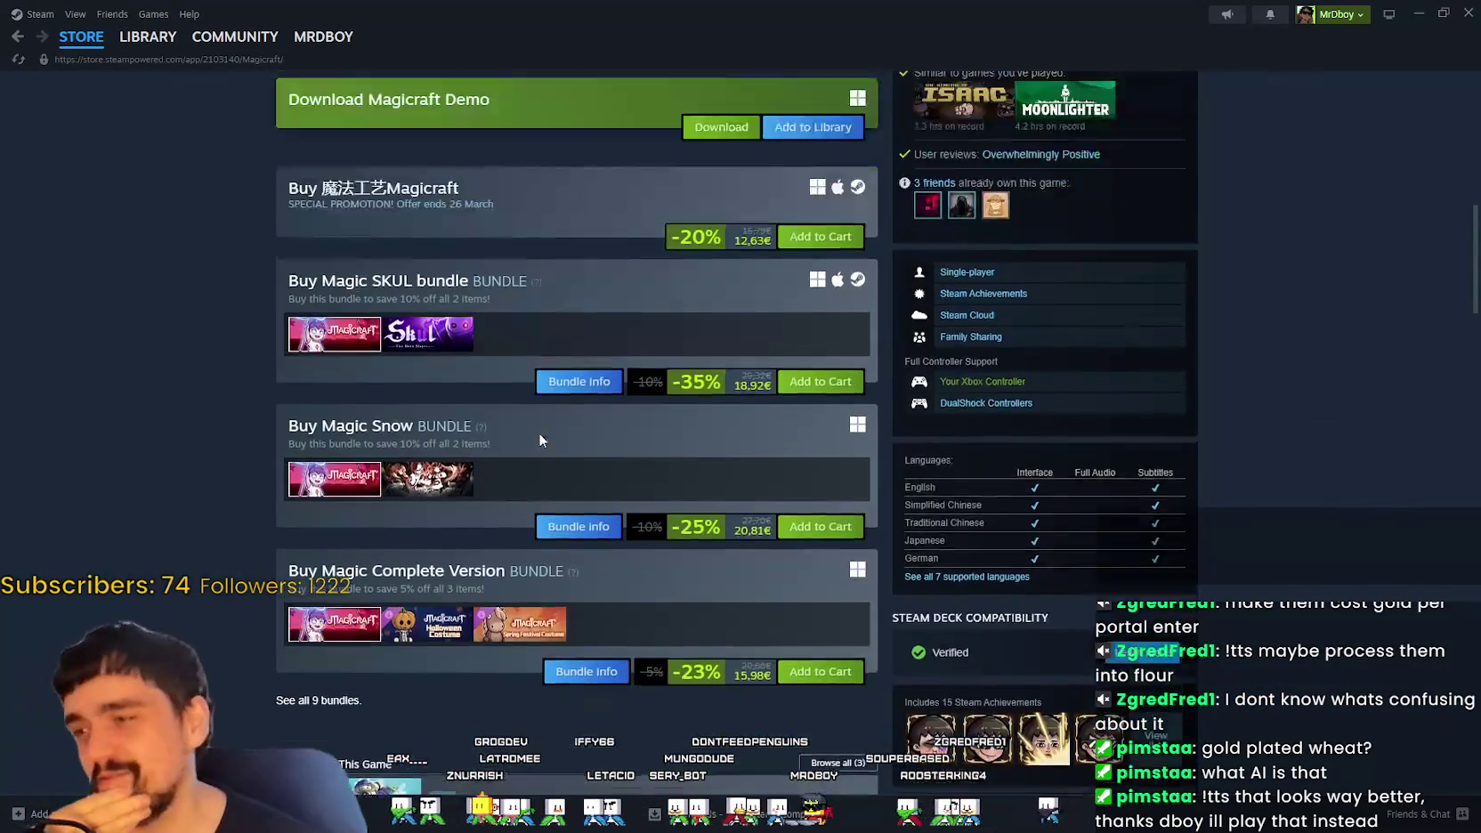
{"action": "scroll", "coordinate": [507, 443], "scroll_direction": "down", "scroll_amount": 2}
{"action": "scroll", "coordinate": [503, 534], "scroll_direction": "down", "scroll_amount": 4}
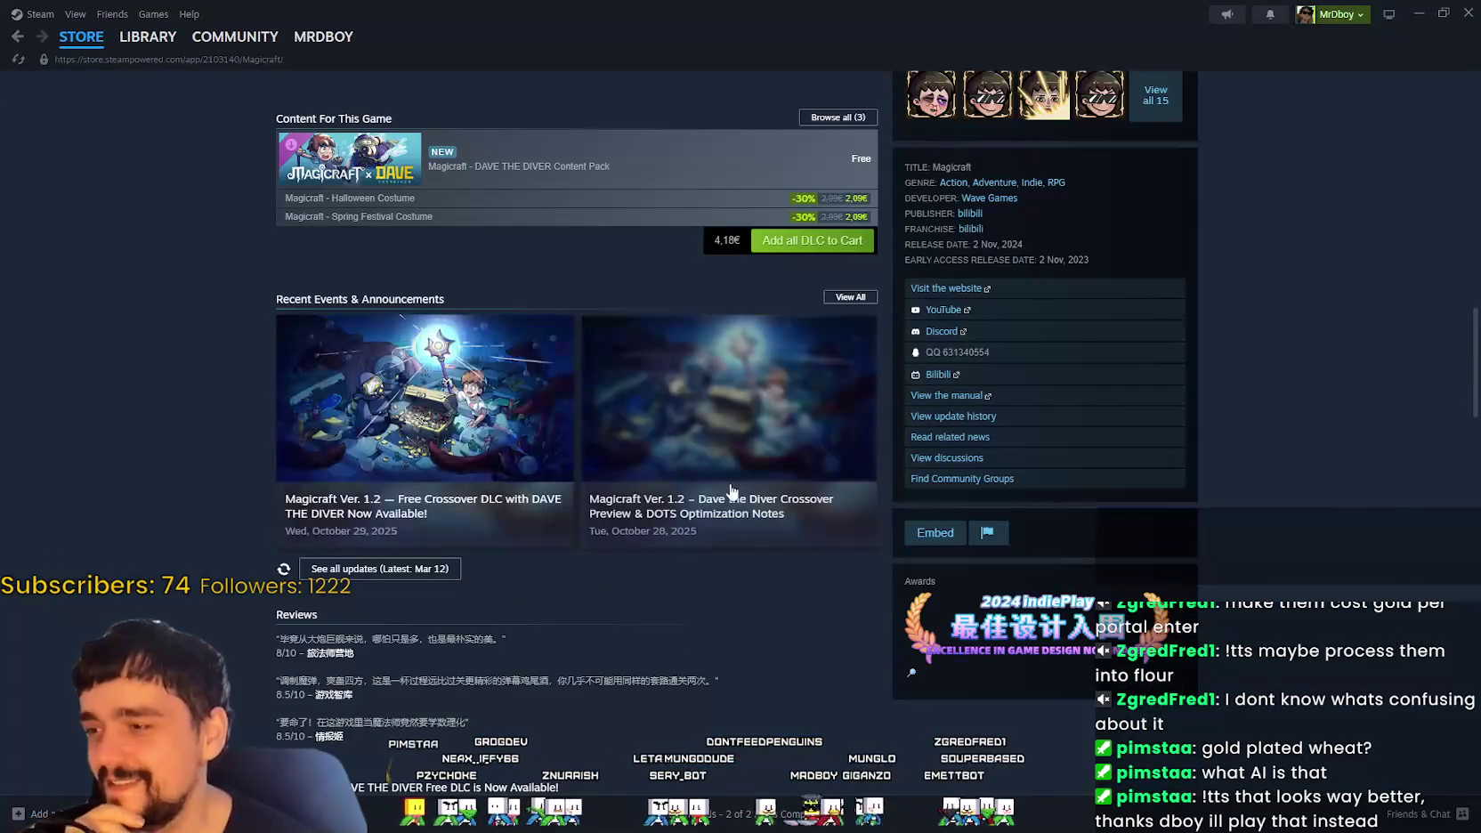
{"action": "left_click", "coordinate": [429, 418]}
Step: Read through the Magicraft Ver. 1.2 crossover update notes
{"action": "scroll", "coordinate": [875, 561], "scroll_direction": "down", "scroll_amount": 3}
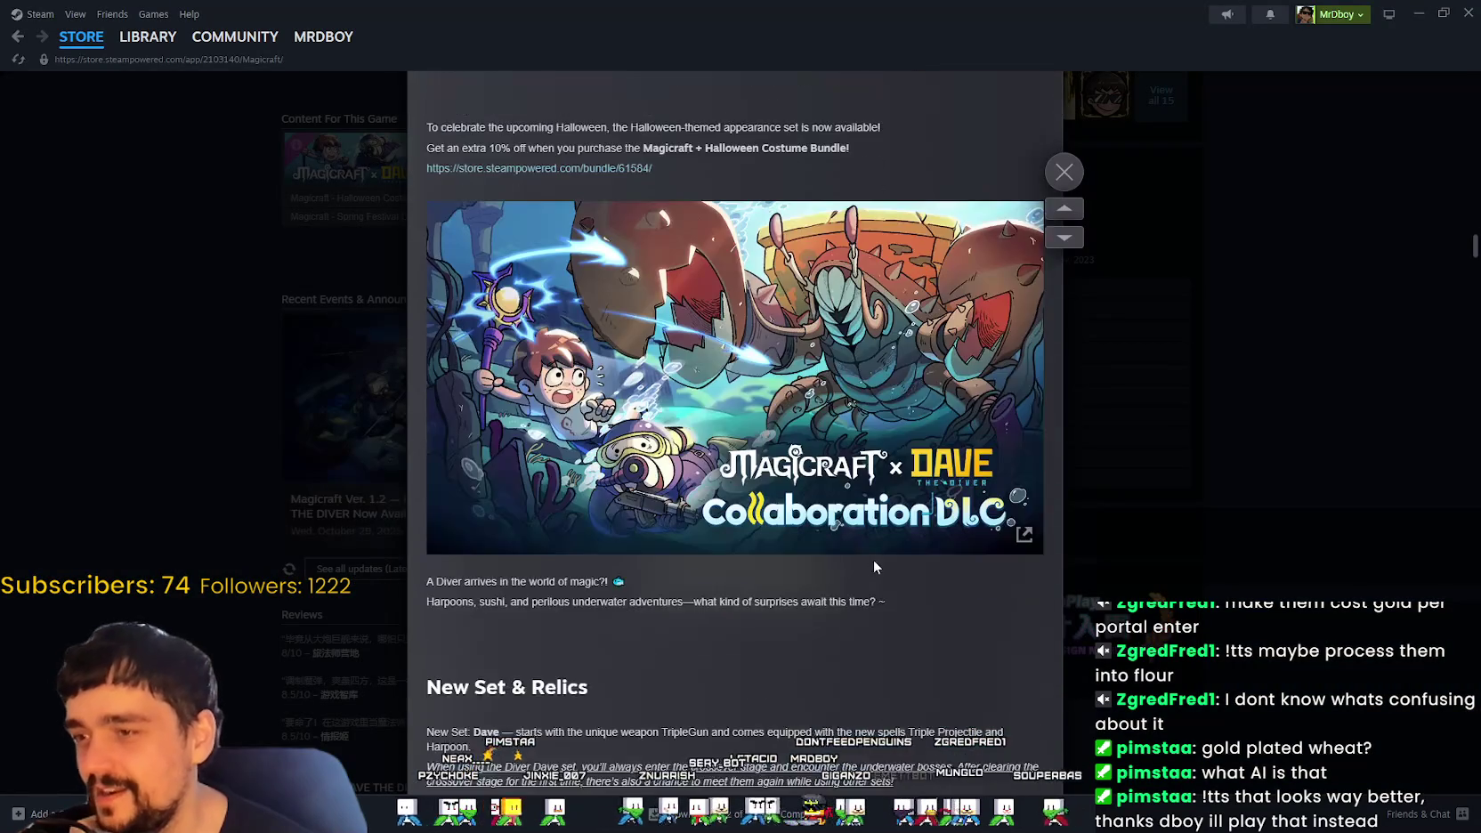
{"action": "scroll", "coordinate": [636, 537], "scroll_direction": "down", "scroll_amount": 2}
{"action": "scroll", "coordinate": [625, 544], "scroll_direction": "down", "scroll_amount": 5}
{"action": "scroll", "coordinate": [638, 546], "scroll_direction": "down", "scroll_amount": 1}
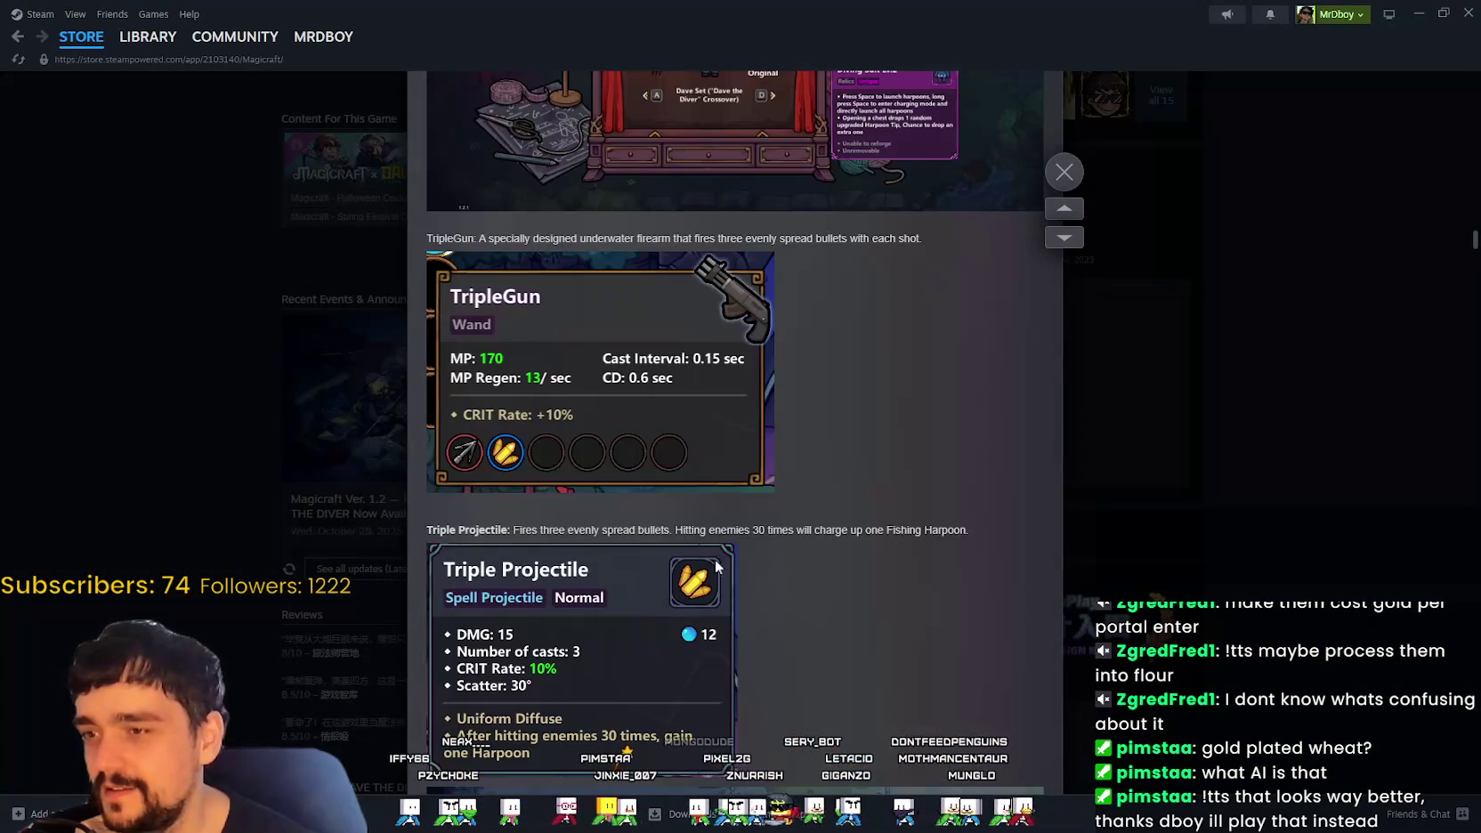
{"action": "scroll", "coordinate": [913, 614], "scroll_direction": "up", "scroll_amount": 2}
{"action": "scroll", "coordinate": [900, 609], "scroll_direction": "down", "scroll_amount": 8}
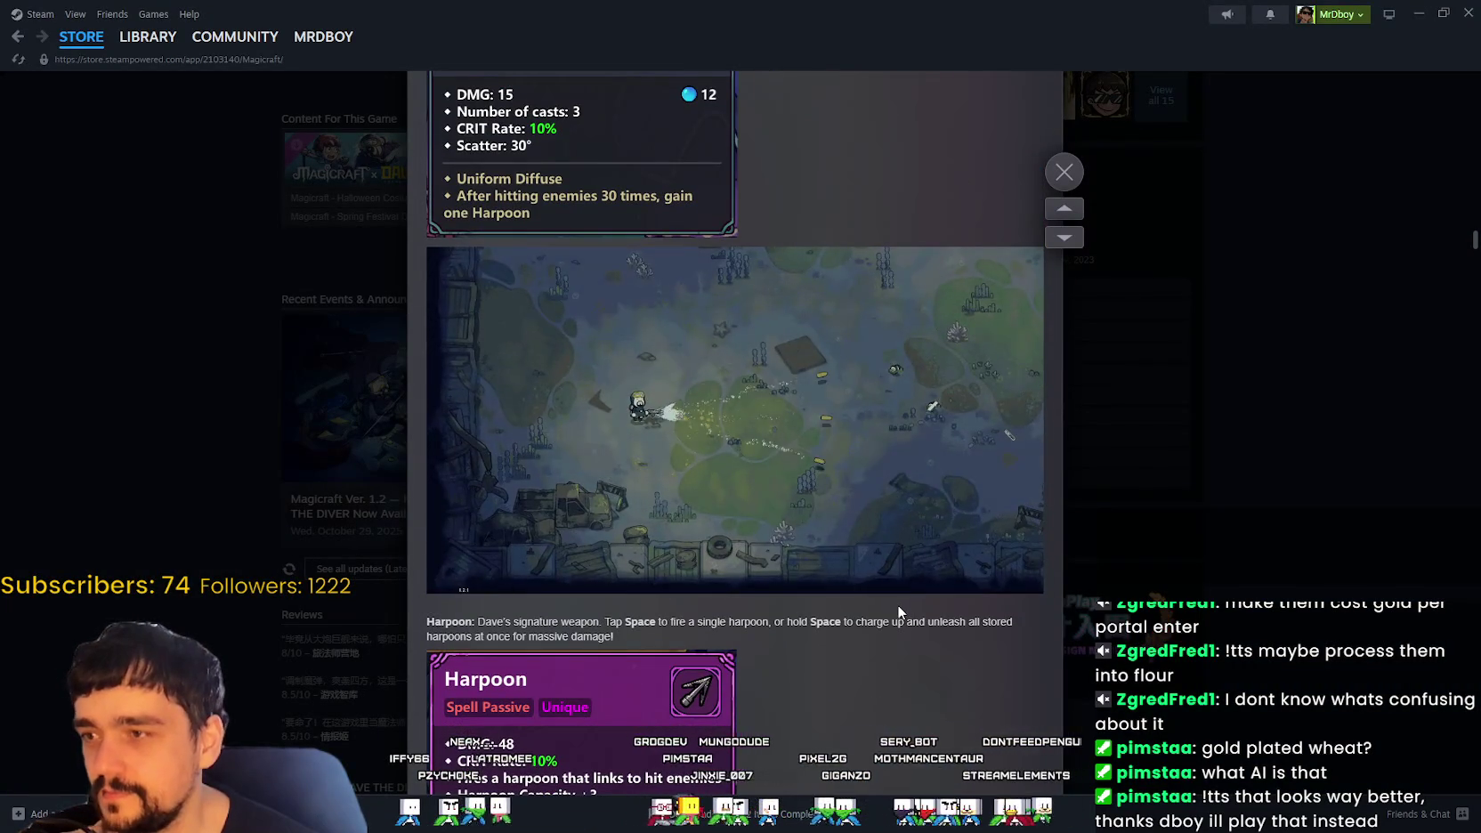
{"action": "scroll", "coordinate": [898, 606], "scroll_direction": "down", "scroll_amount": 1}
{"action": "scroll", "coordinate": [894, 601], "scroll_direction": "down", "scroll_amount": 8}
{"action": "scroll", "coordinate": [888, 601], "scroll_direction": "down", "scroll_amount": 4}
{"action": "scroll", "coordinate": [885, 601], "scroll_direction": "up", "scroll_amount": 5}
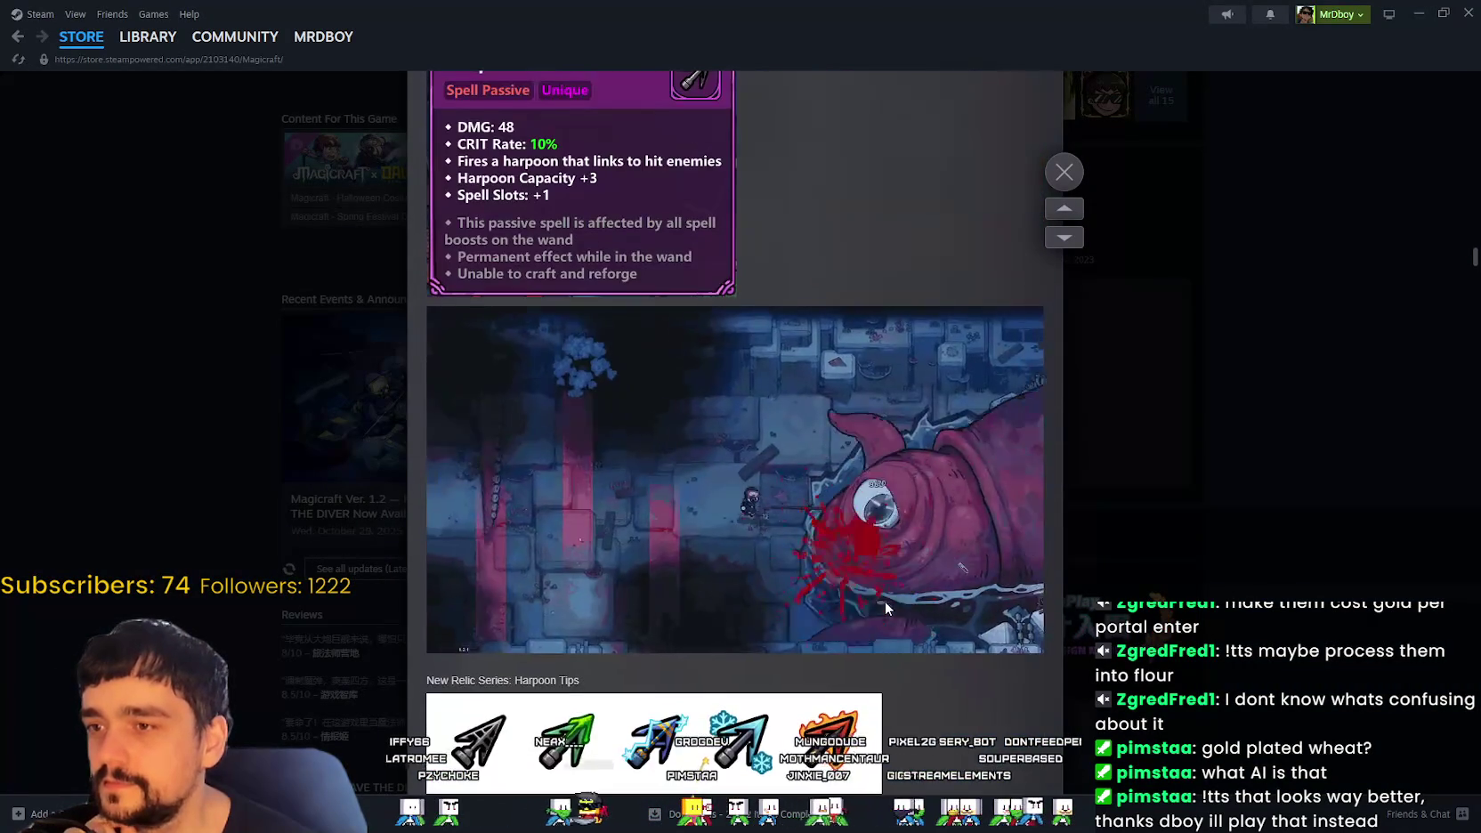
{"action": "scroll", "coordinate": [885, 603], "scroll_direction": "down", "scroll_amount": 5}
{"action": "scroll", "coordinate": [881, 600], "scroll_direction": "down", "scroll_amount": 1}
{"action": "scroll", "coordinate": [876, 587], "scroll_direction": "down", "scroll_amount": 5}
{"action": "scroll", "coordinate": [874, 583], "scroll_direction": "down", "scroll_amount": 5}
{"action": "scroll", "coordinate": [874, 579], "scroll_direction": "down", "scroll_amount": 5}
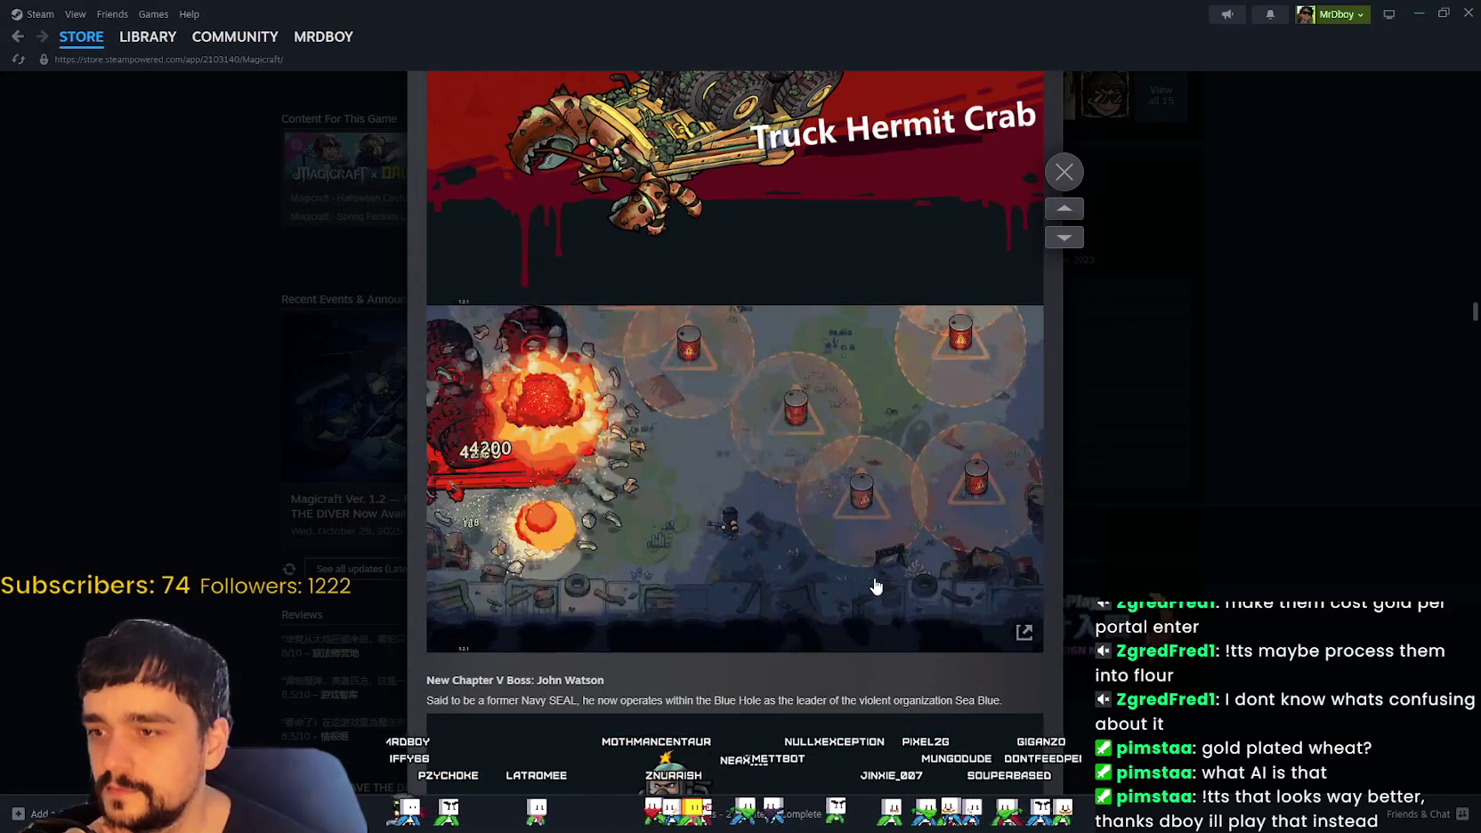
{"action": "scroll", "coordinate": [876, 586], "scroll_direction": "down", "scroll_amount": 1}
{"action": "scroll", "coordinate": [874, 585], "scroll_direction": "down", "scroll_amount": 3}
{"action": "scroll", "coordinate": [873, 583], "scroll_direction": "down", "scroll_amount": 6}
{"action": "scroll", "coordinate": [871, 583], "scroll_direction": "down", "scroll_amount": 4}
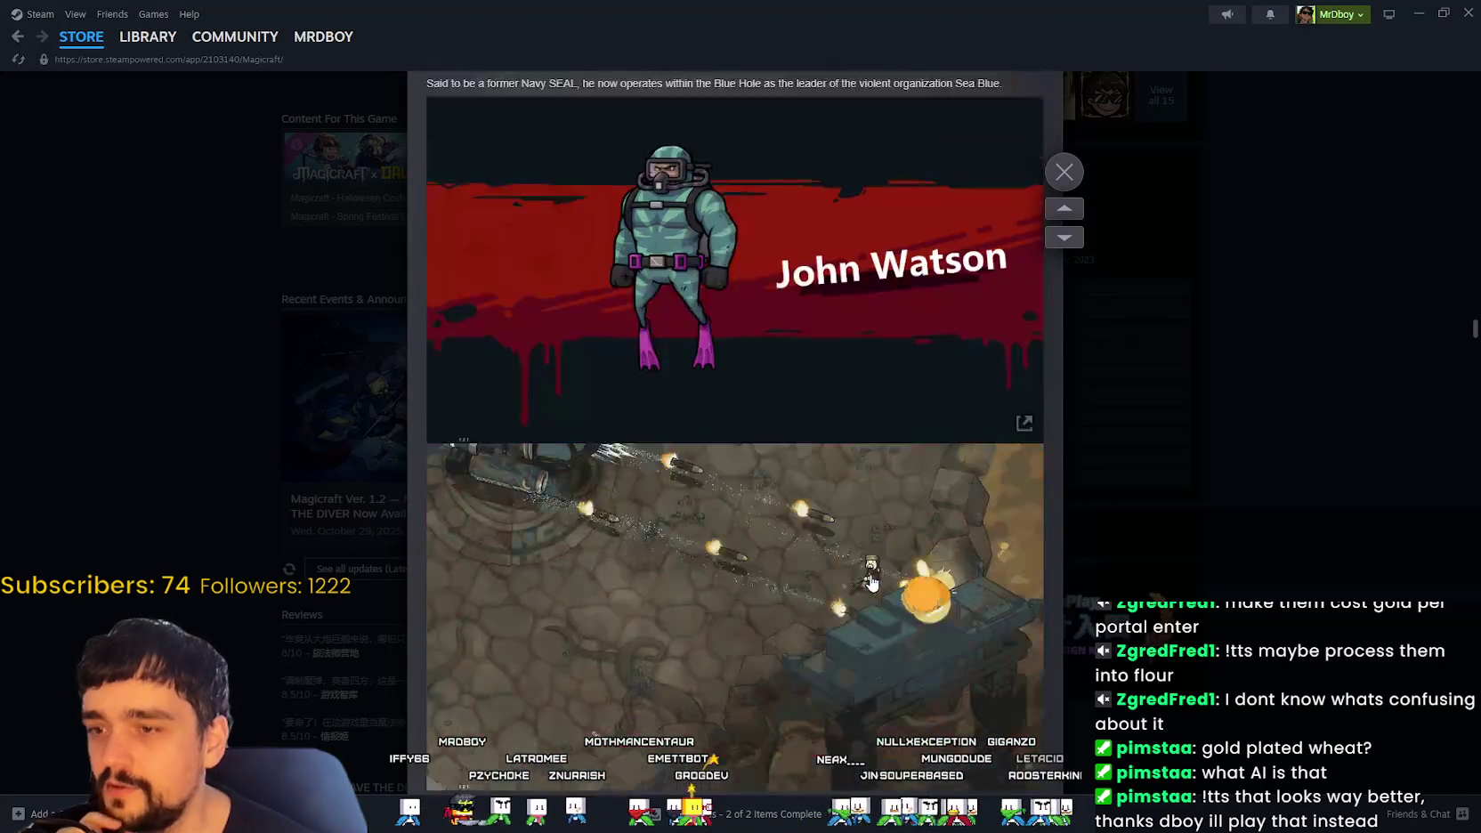
{"action": "scroll", "coordinate": [871, 583], "scroll_direction": "up", "scroll_amount": 5}
{"action": "scroll", "coordinate": [871, 583], "scroll_direction": "down", "scroll_amount": 7}
{"action": "scroll", "coordinate": [871, 582], "scroll_direction": "down", "scroll_amount": 3}
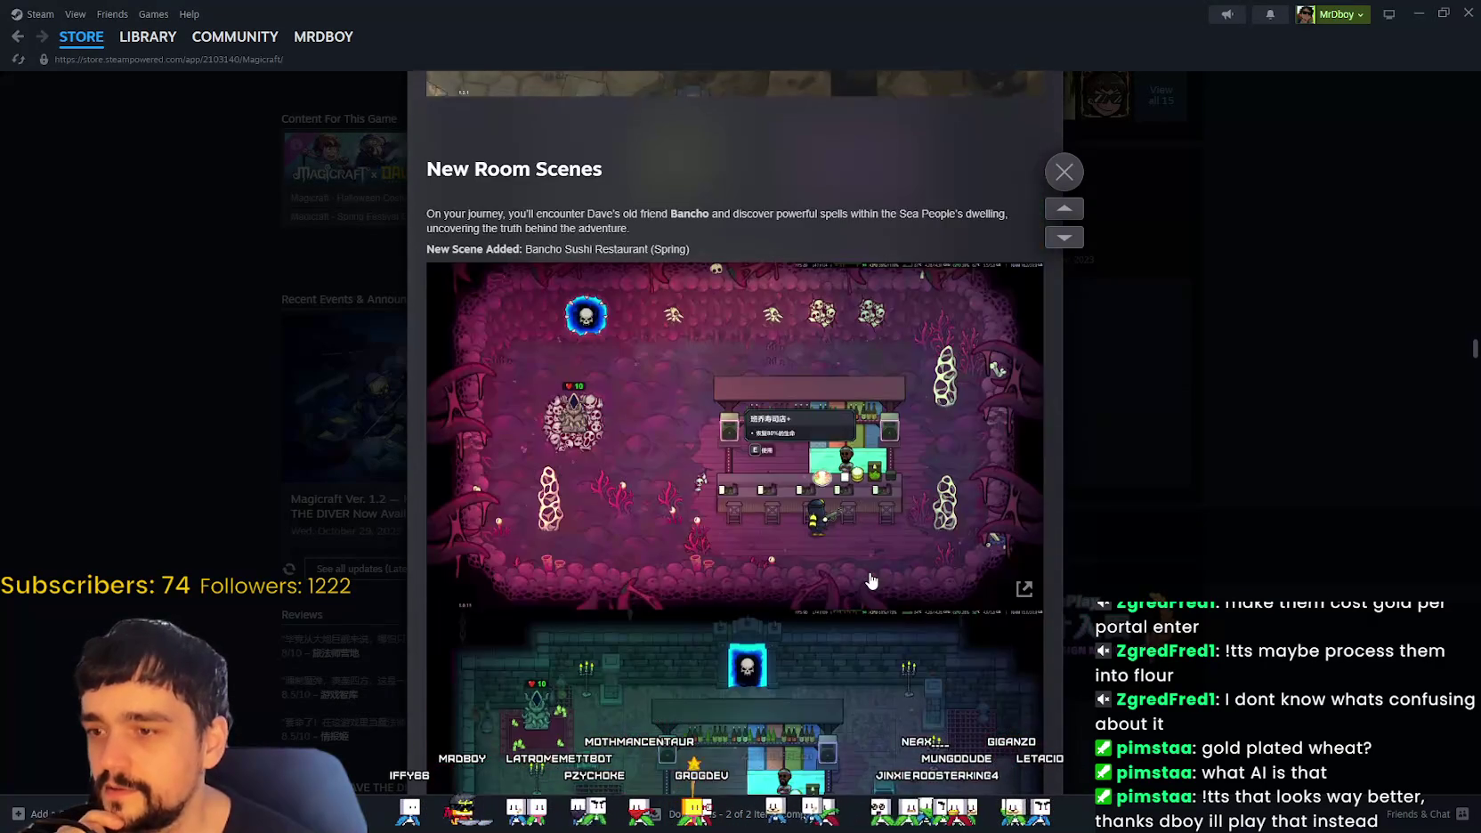
{"action": "scroll", "coordinate": [871, 580], "scroll_direction": "down", "scroll_amount": 4}
{"action": "scroll", "coordinate": [868, 579], "scroll_direction": "down", "scroll_amount": 8}
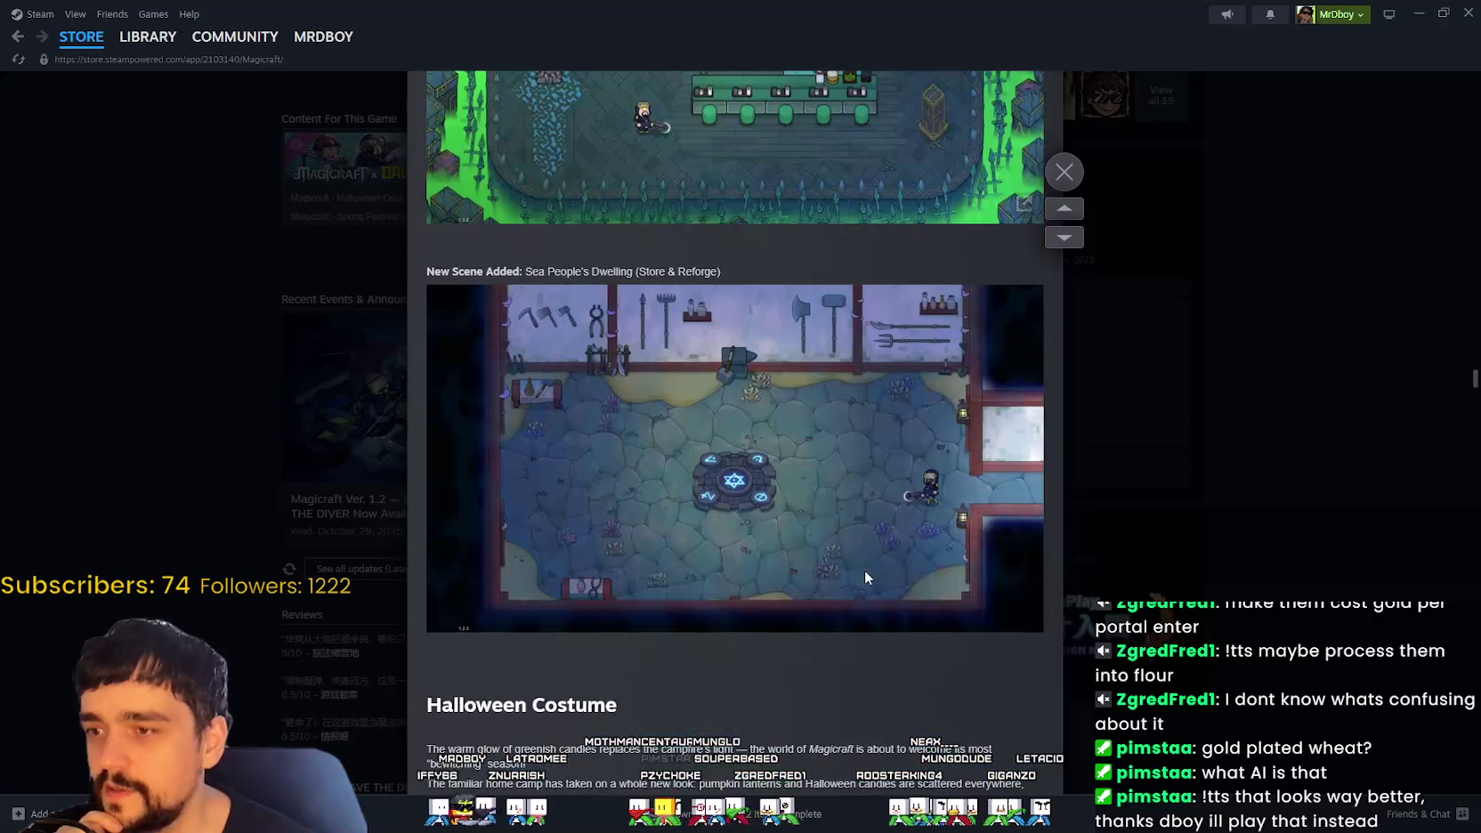
{"action": "scroll", "coordinate": [865, 570], "scroll_direction": "down", "scroll_amount": 5}
{"action": "scroll", "coordinate": [864, 568], "scroll_direction": "down", "scroll_amount": 5}
{"action": "scroll", "coordinate": [864, 566], "scroll_direction": "down", "scroll_amount": 6}
{"action": "scroll", "coordinate": [862, 563], "scroll_direction": "down", "scroll_amount": 9}
{"action": "scroll", "coordinate": [861, 563], "scroll_direction": "down", "scroll_amount": 5}
{"action": "scroll", "coordinate": [1238, 404], "scroll_direction": "down", "scroll_amount": 5}
Step: Close the announcement and go back to the Steam store front page
{"action": "left_click", "coordinate": [1238, 404]}
{"action": "scroll", "coordinate": [1238, 404], "scroll_direction": "down", "scroll_amount": 4}
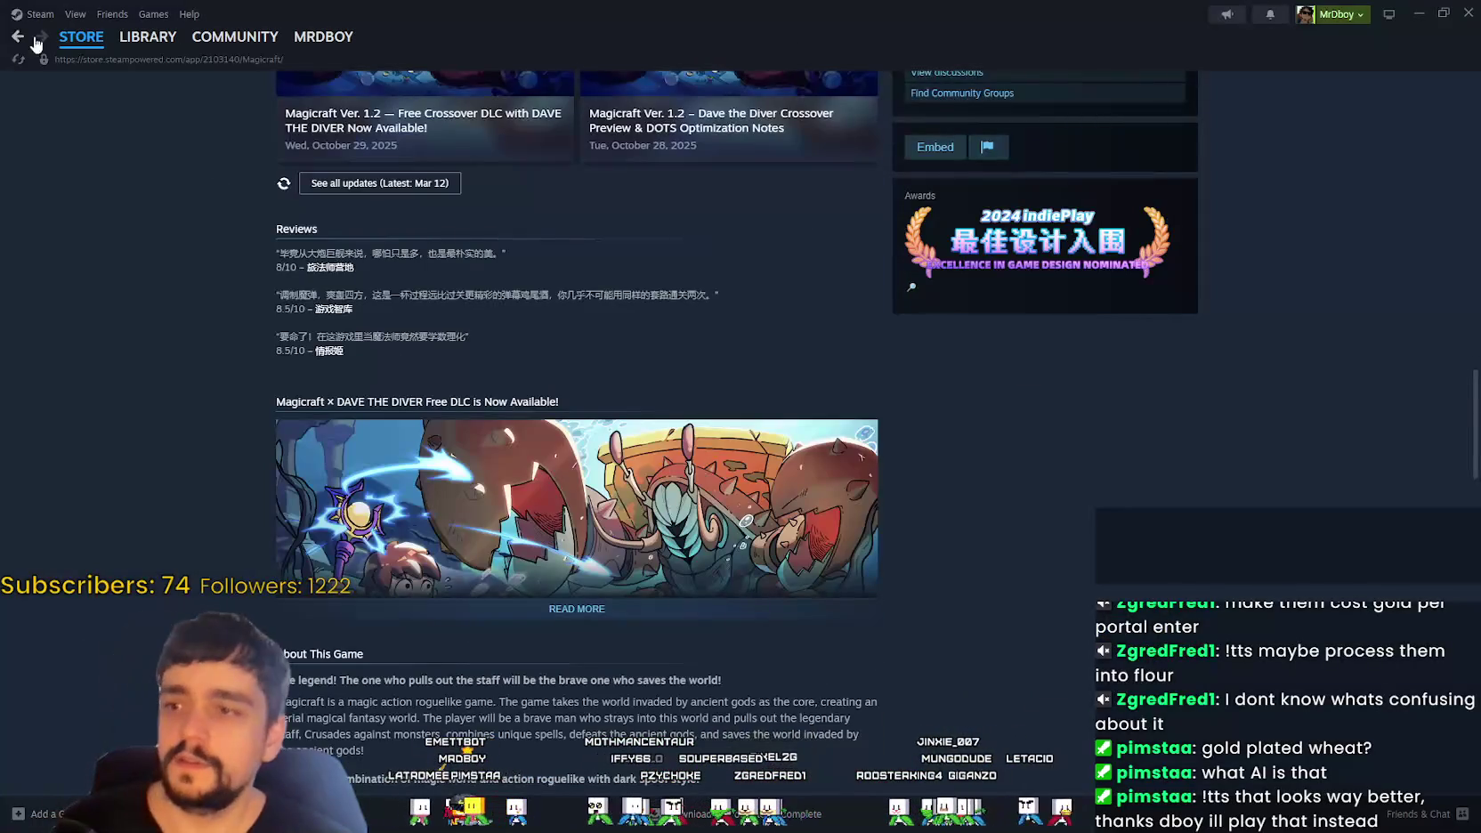
{"action": "left_click", "coordinate": [81, 37]}
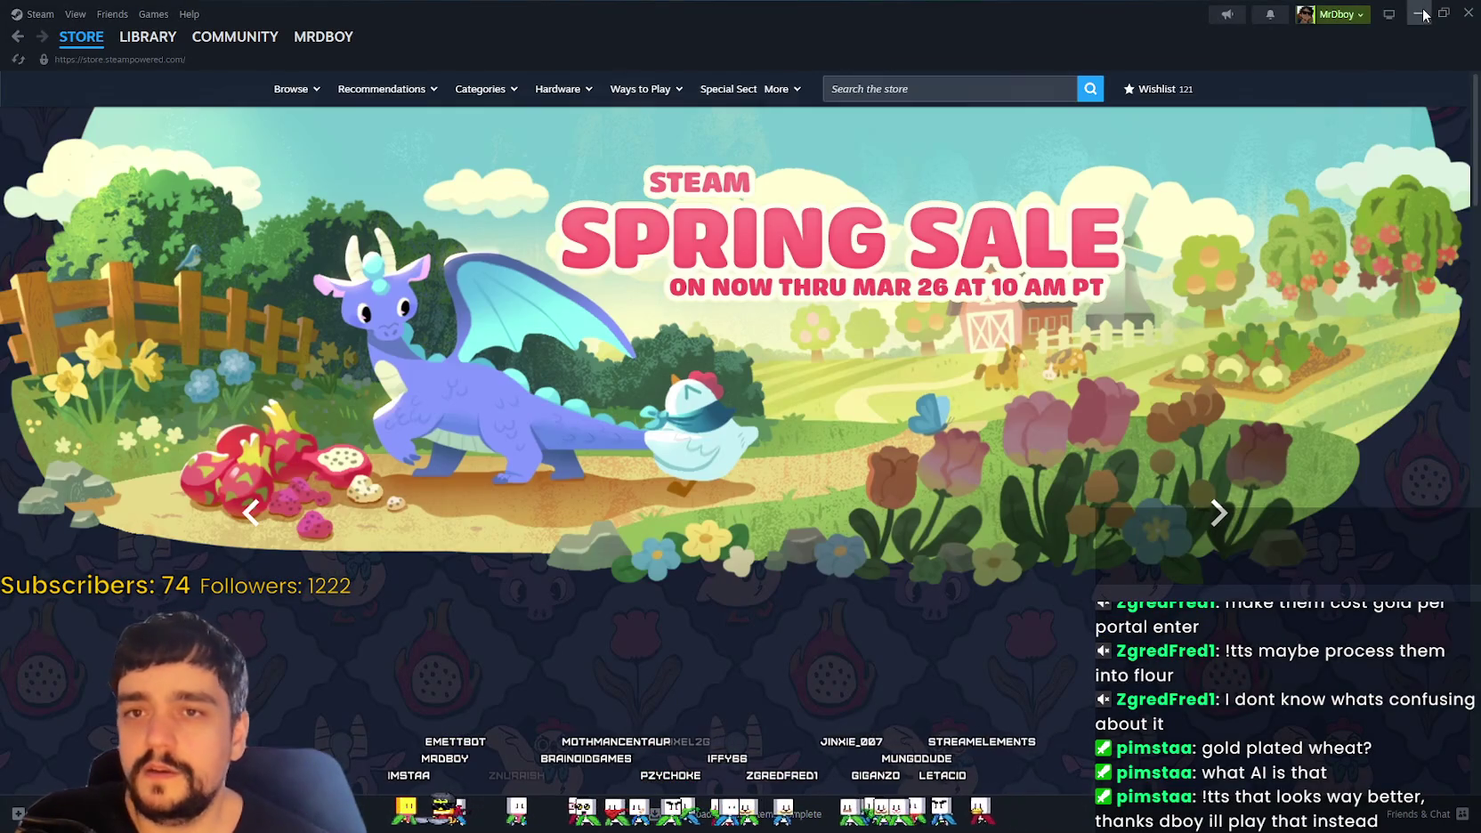
Step: Minimize Steam, run the Godot game into The Village, maximize it, then stop it with F8
{"action": "left_click", "coordinate": [1423, 14]}
{"action": "key", "text": "Return"}
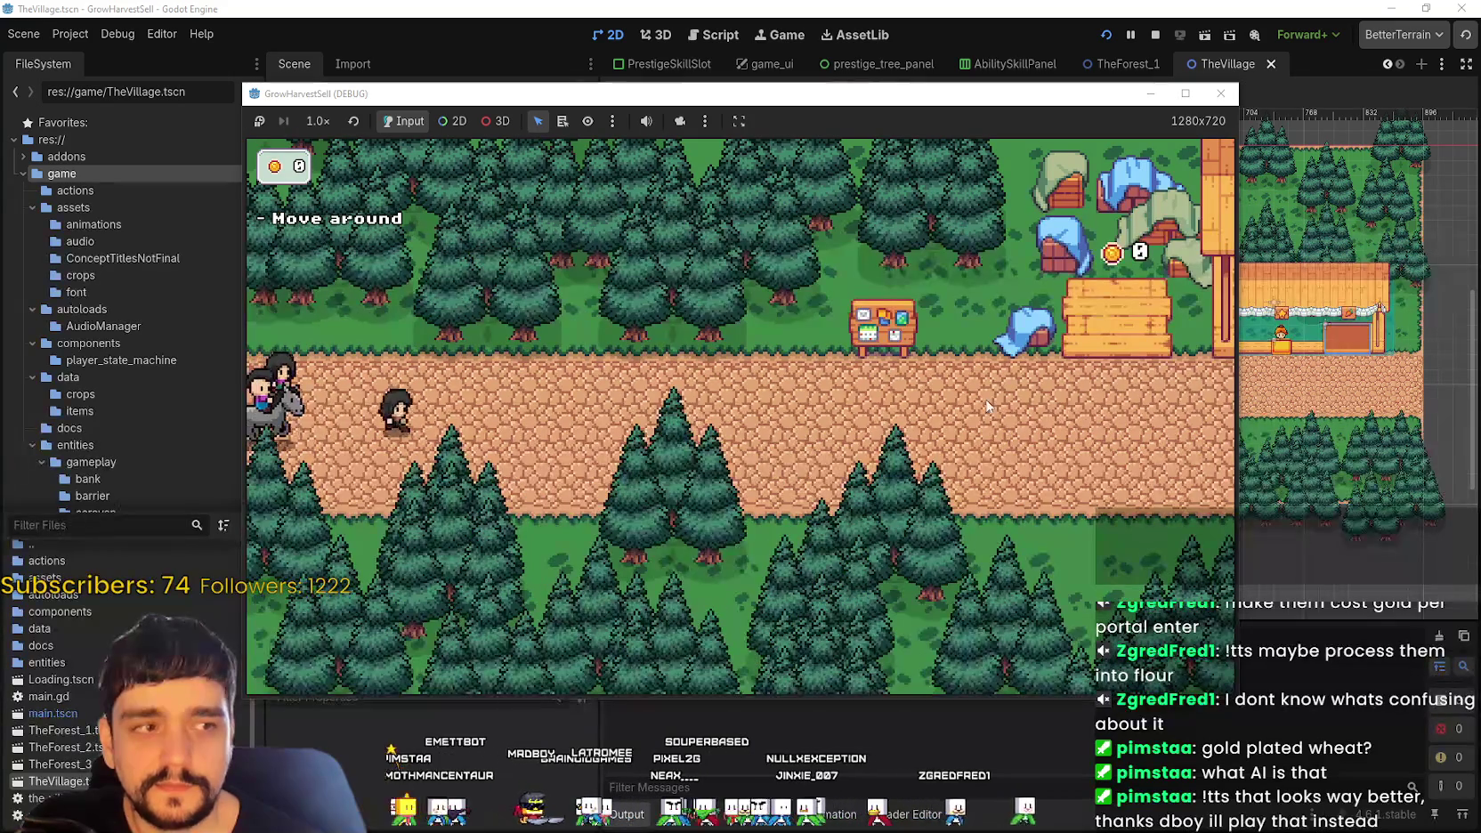
{"action": "key", "text": "super+Up"}
{"action": "key", "text": "super+Down"}
{"action": "key", "text": "F8"}
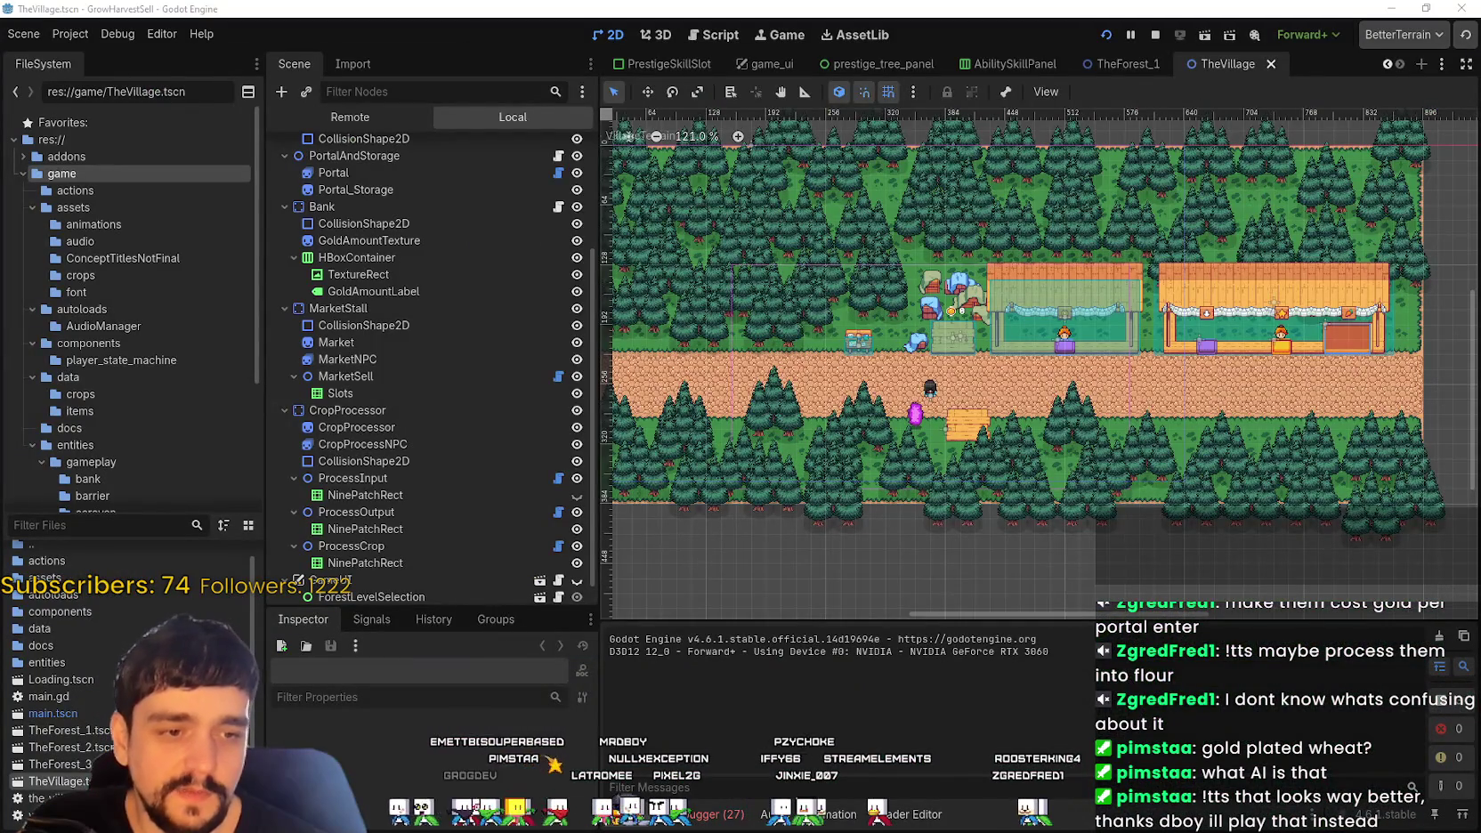
Step: Switch to the main_atlas.png sprite sheet in Aseprite and scroll over it
{"action": "key", "text": "alt+Tab"}
{"action": "scroll", "coordinate": [1182, 305], "scroll_direction": "down", "scroll_amount": 1}
{"action": "scroll", "coordinate": [1182, 304], "scroll_direction": "down", "scroll_amount": 1}
{"action": "scroll", "coordinate": [1182, 304], "scroll_direction": "down", "scroll_amount": 1}
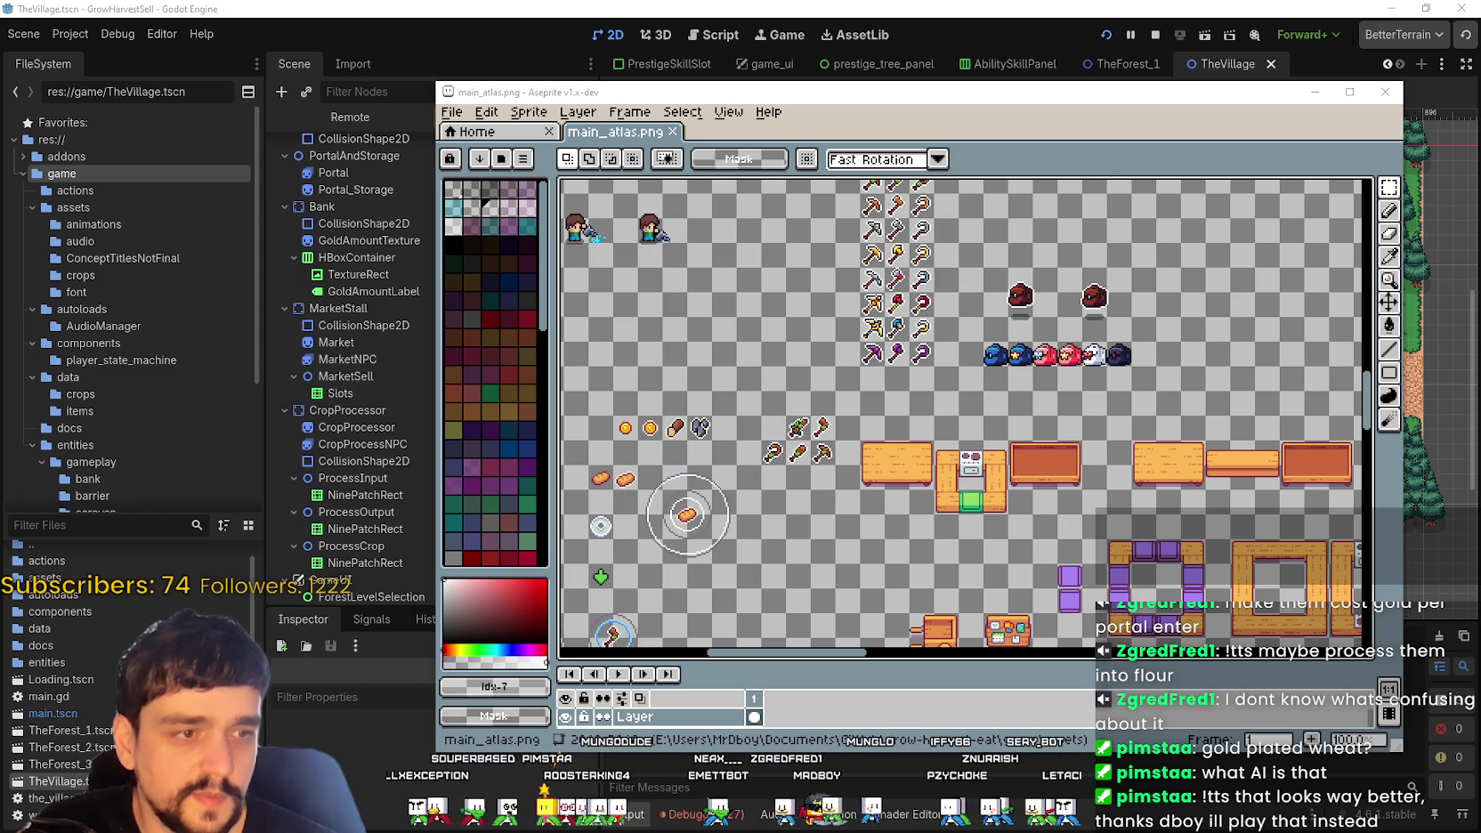
Step: In the Farm RPG asset pack folder, browse the UI folder, then return to the pack's main folder
{"action": "key", "text": "alt+Tab"}
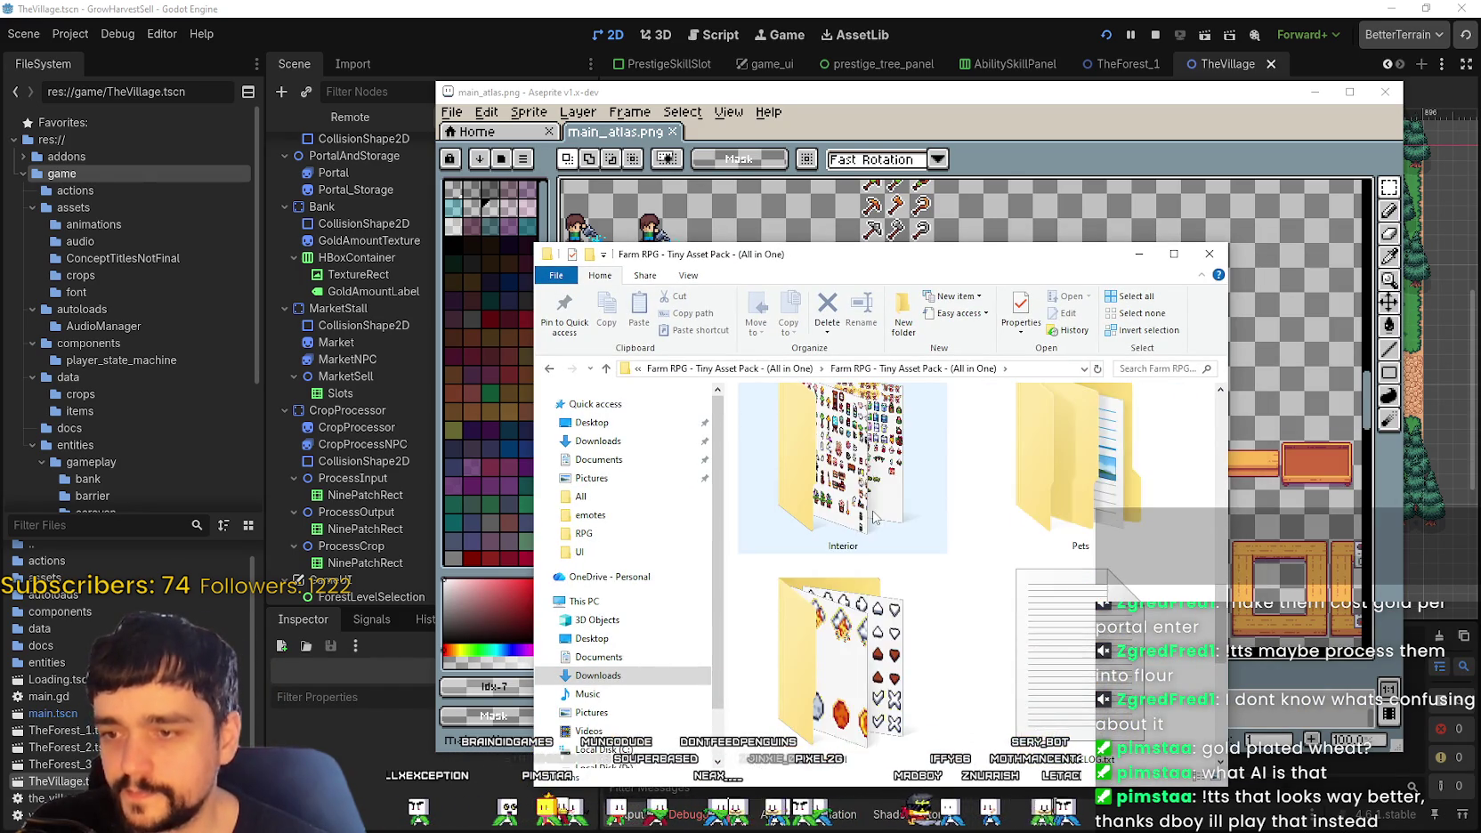
{"action": "scroll", "coordinate": [881, 521], "scroll_direction": "down", "scroll_amount": 2}
{"action": "left_click", "coordinate": [887, 511]}
{"action": "double_click", "coordinate": [899, 509]}
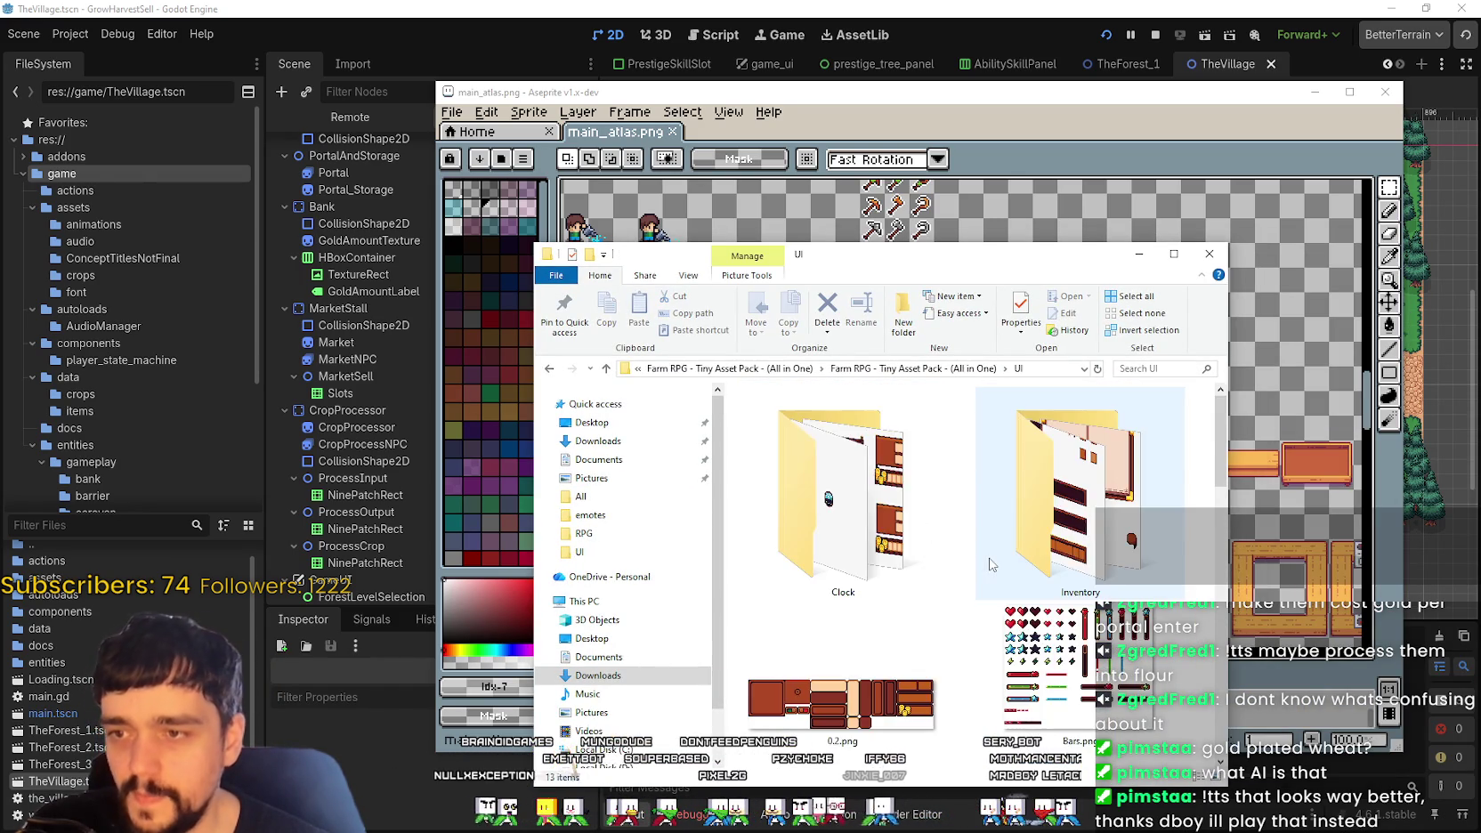
{"action": "scroll", "coordinate": [993, 561], "scroll_direction": "up", "scroll_amount": 1}
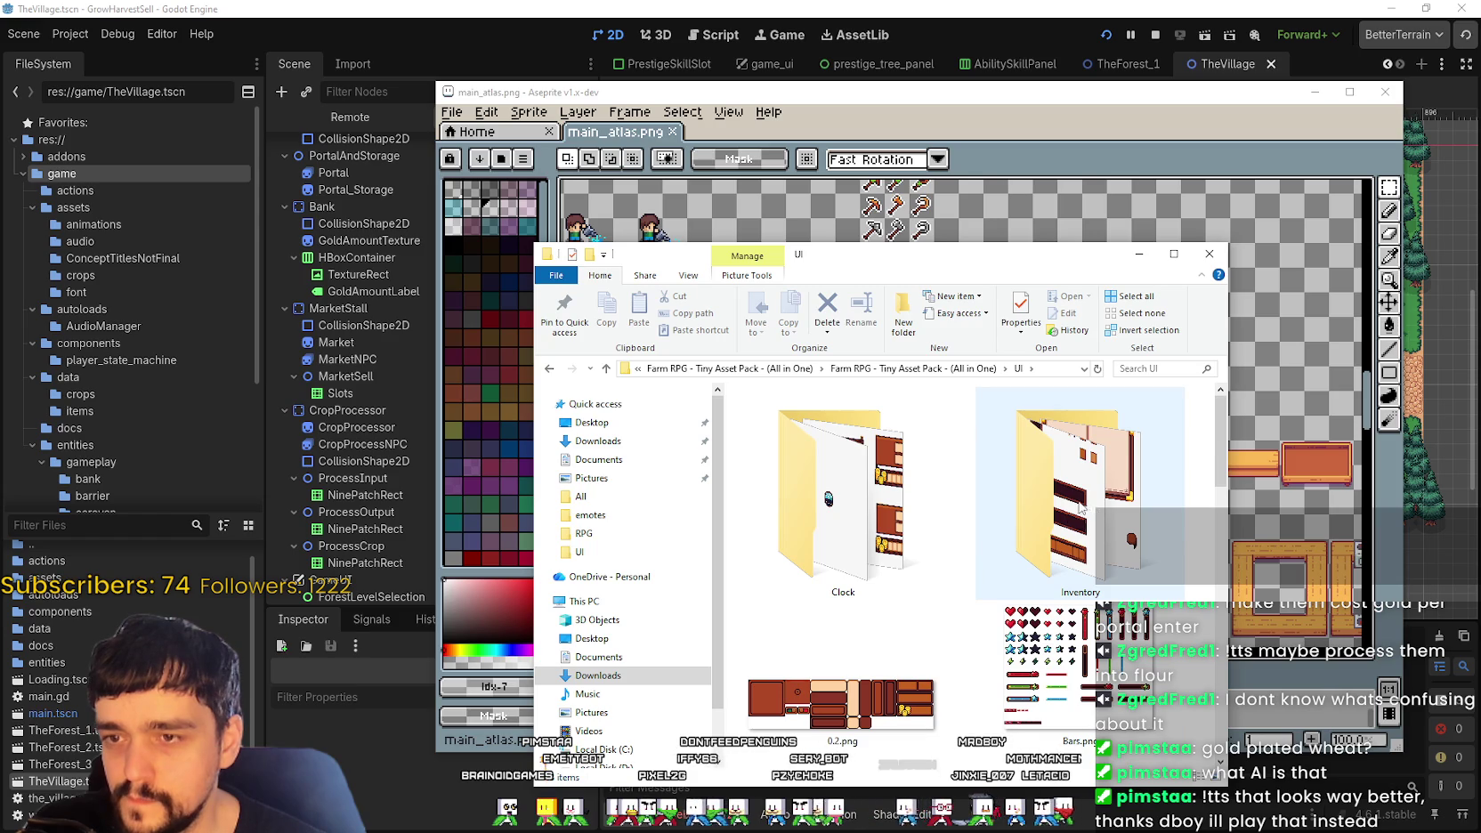
{"action": "scroll", "coordinate": [1081, 508], "scroll_direction": "down", "scroll_amount": 2}
{"action": "scroll", "coordinate": [1081, 508], "scroll_direction": "down", "scroll_amount": 1}
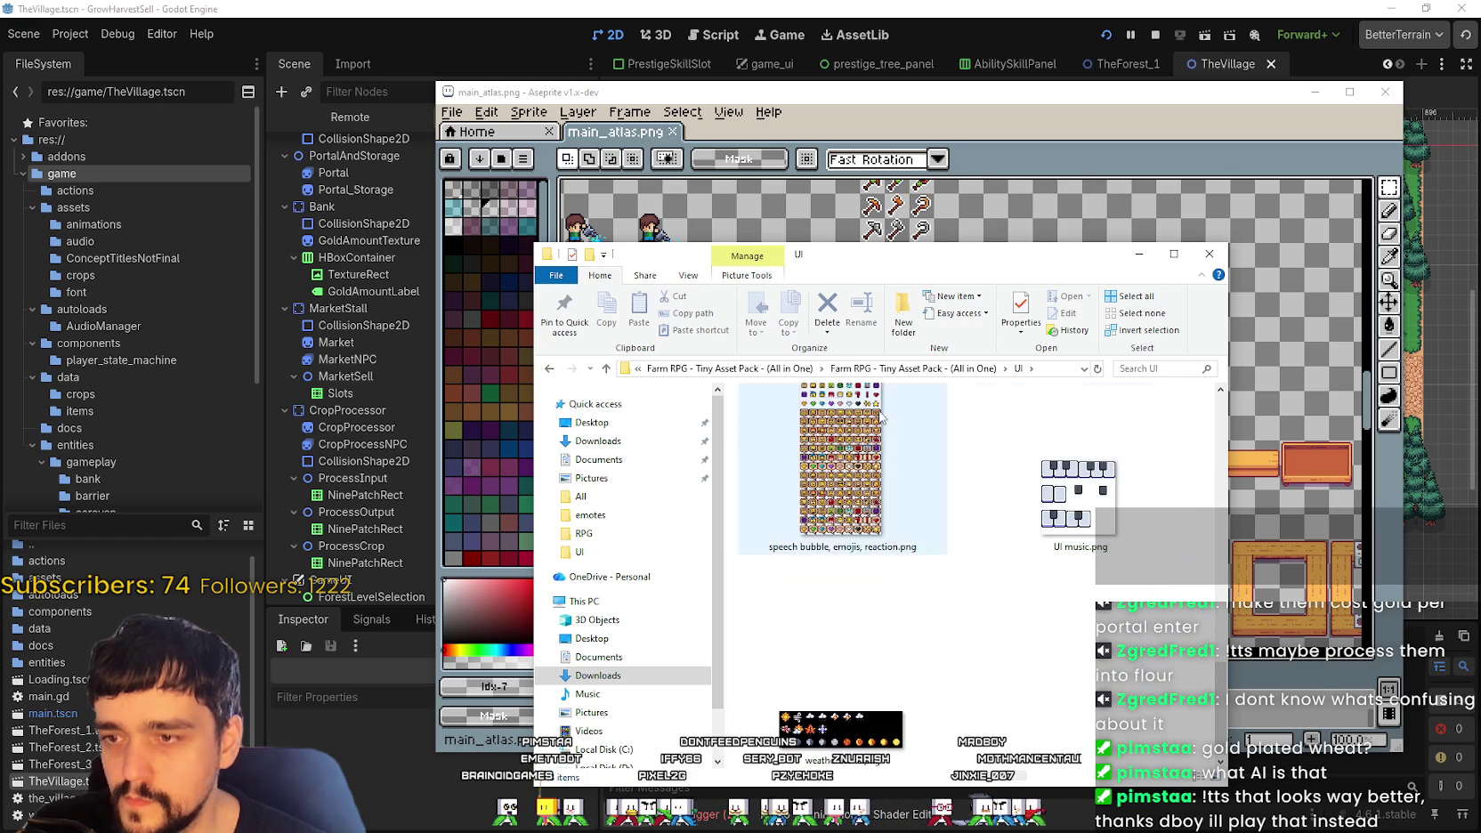
{"action": "left_click", "coordinate": [954, 368]}
Step: Open the Icons folder and scroll through its contents
{"action": "scroll", "coordinate": [1039, 545], "scroll_direction": "down", "scroll_amount": 2}
{"action": "scroll", "coordinate": [1040, 545], "scroll_direction": "up", "scroll_amount": 2}
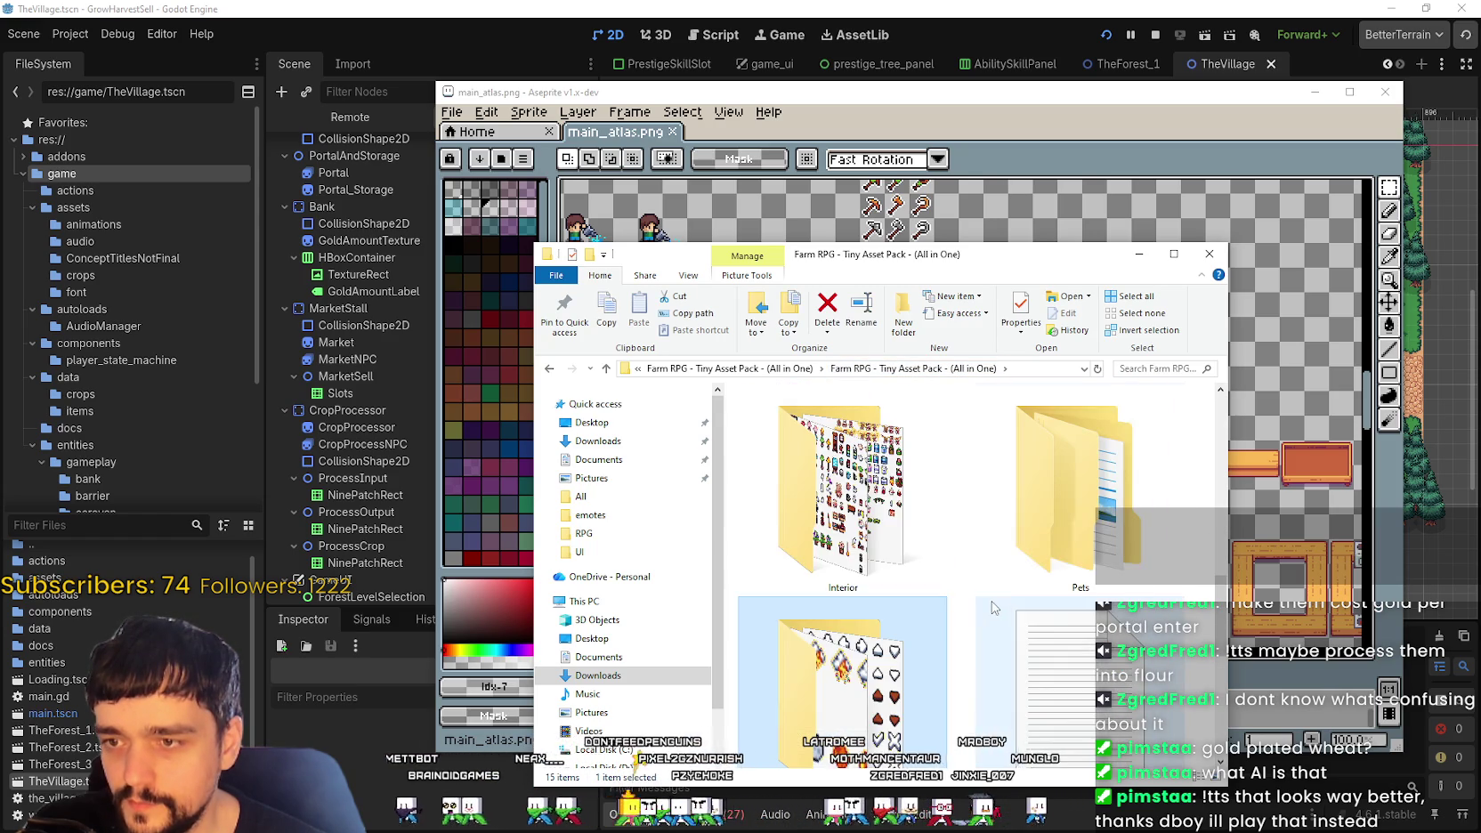
{"action": "scroll", "coordinate": [1039, 545], "scroll_direction": "up", "scroll_amount": 2}
{"action": "scroll", "coordinate": [1051, 605], "scroll_direction": "up", "scroll_amount": 2}
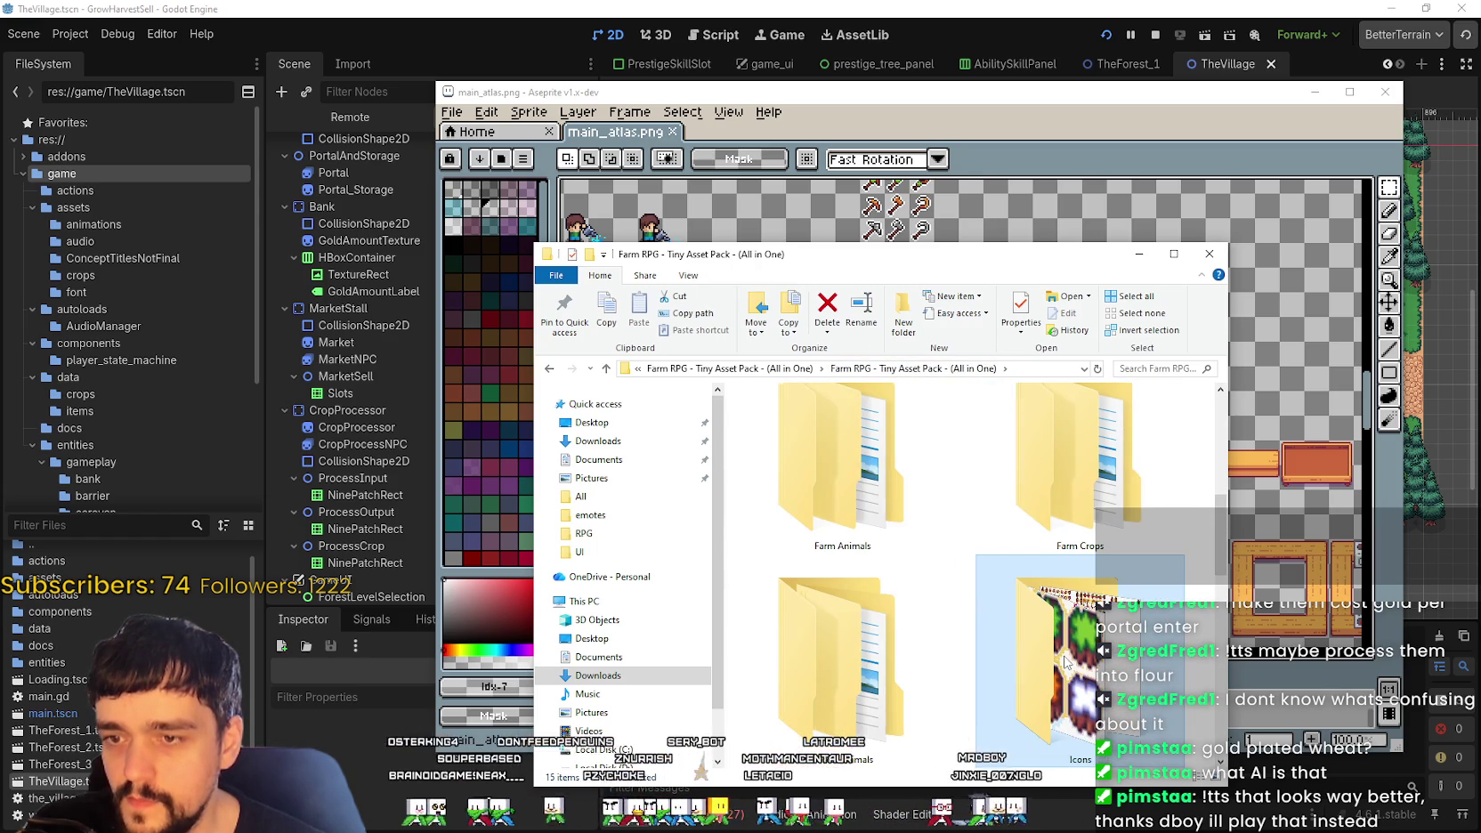
{"action": "double_click", "coordinate": [1057, 614]}
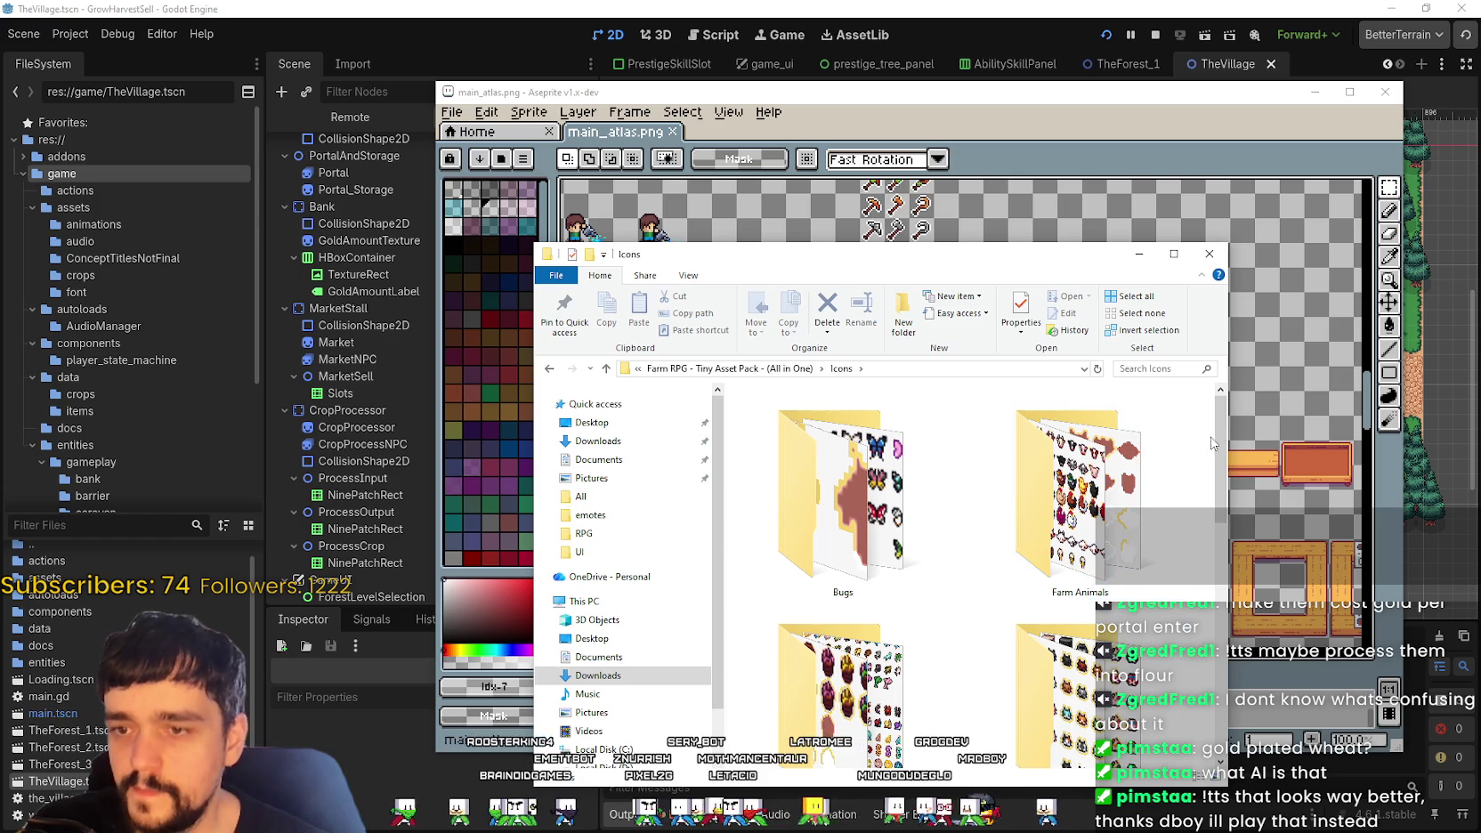
{"action": "scroll", "coordinate": [1227, 471], "scroll_direction": "down", "scroll_amount": 2}
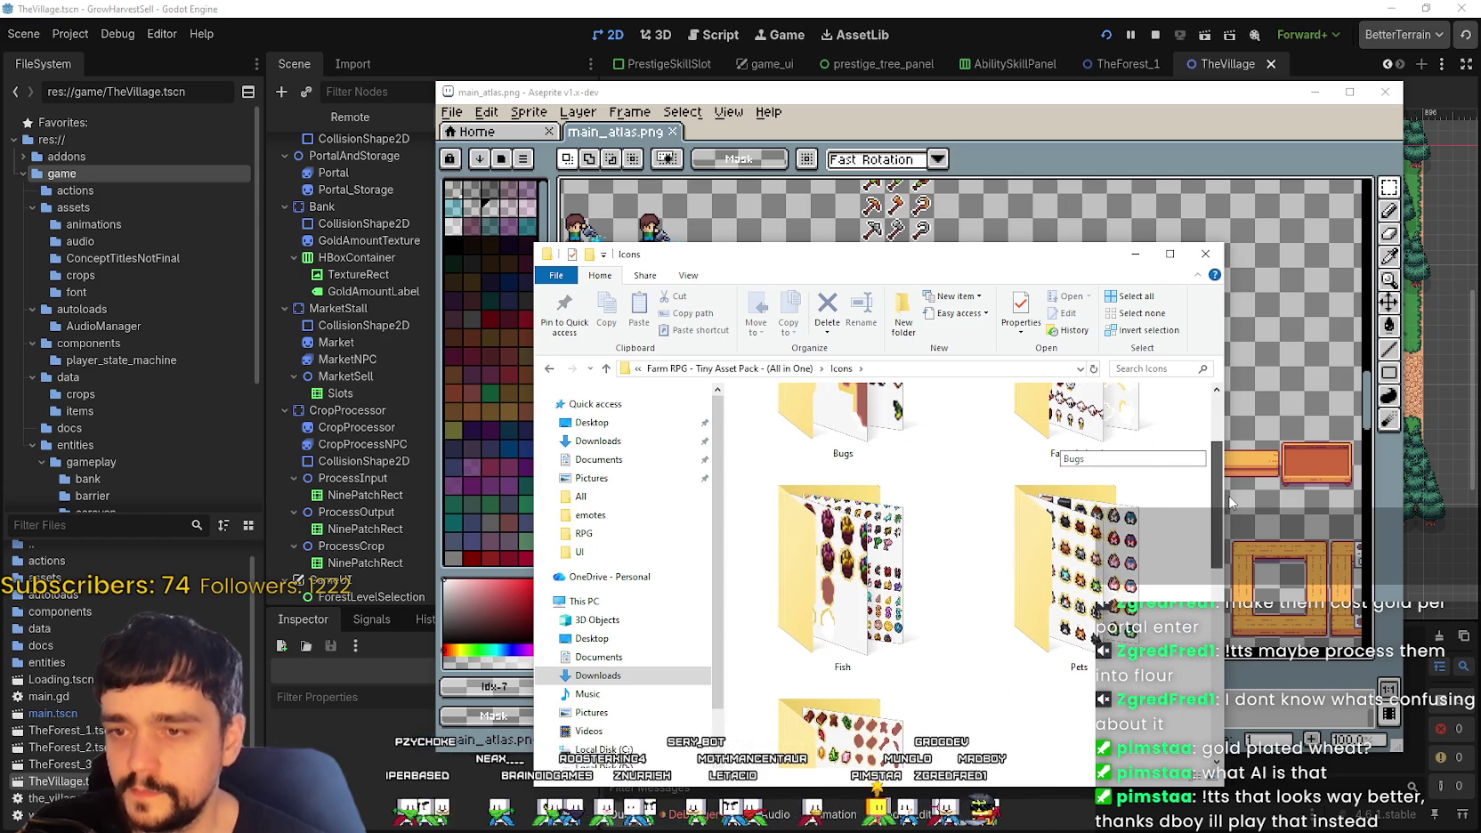
{"action": "left_click_drag", "start_coordinate": [1217, 502], "coordinate": [1219, 596]}
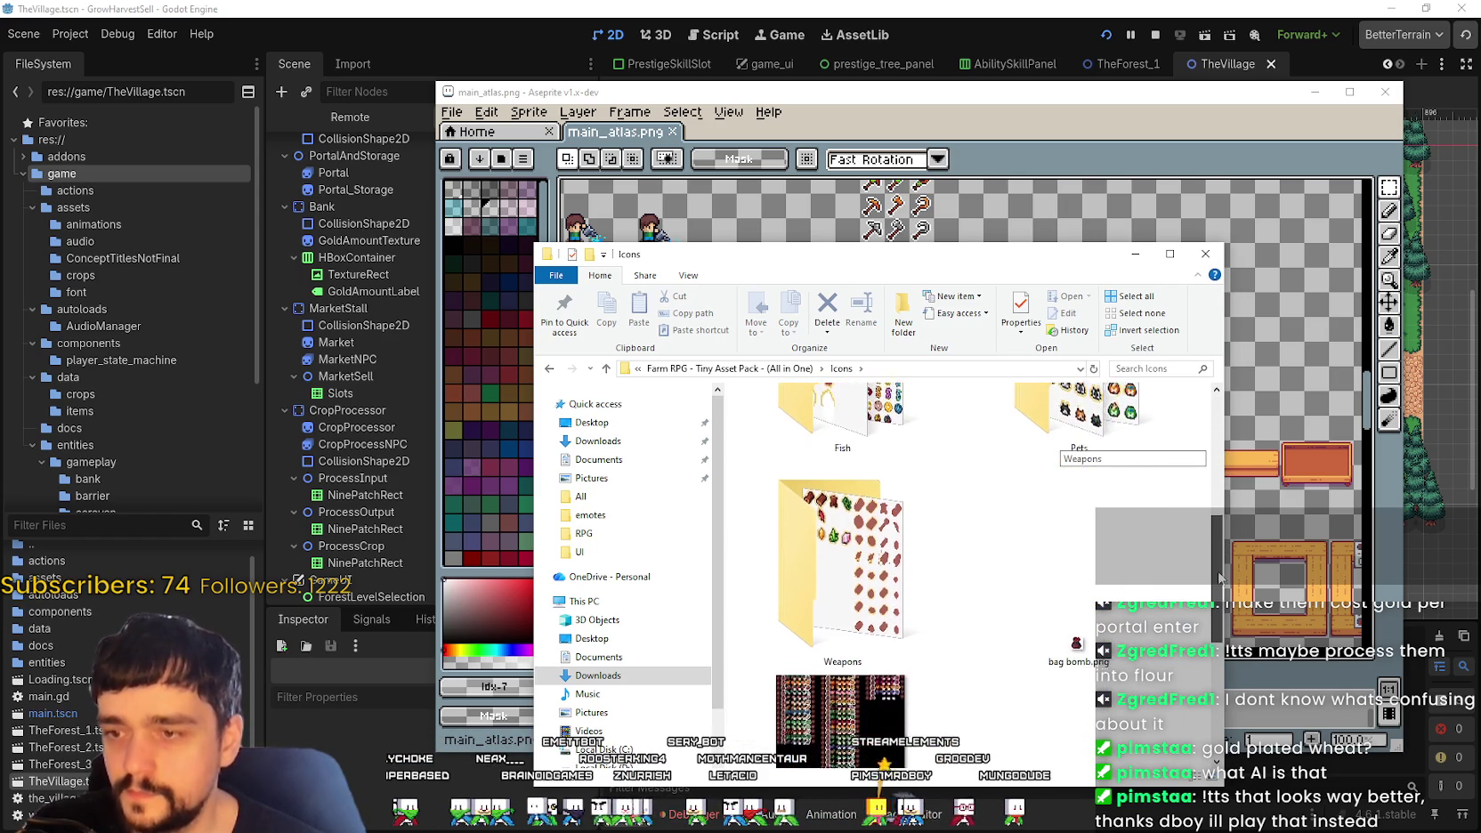
{"action": "left_click_drag", "start_coordinate": [1219, 597], "coordinate": [1210, 642]}
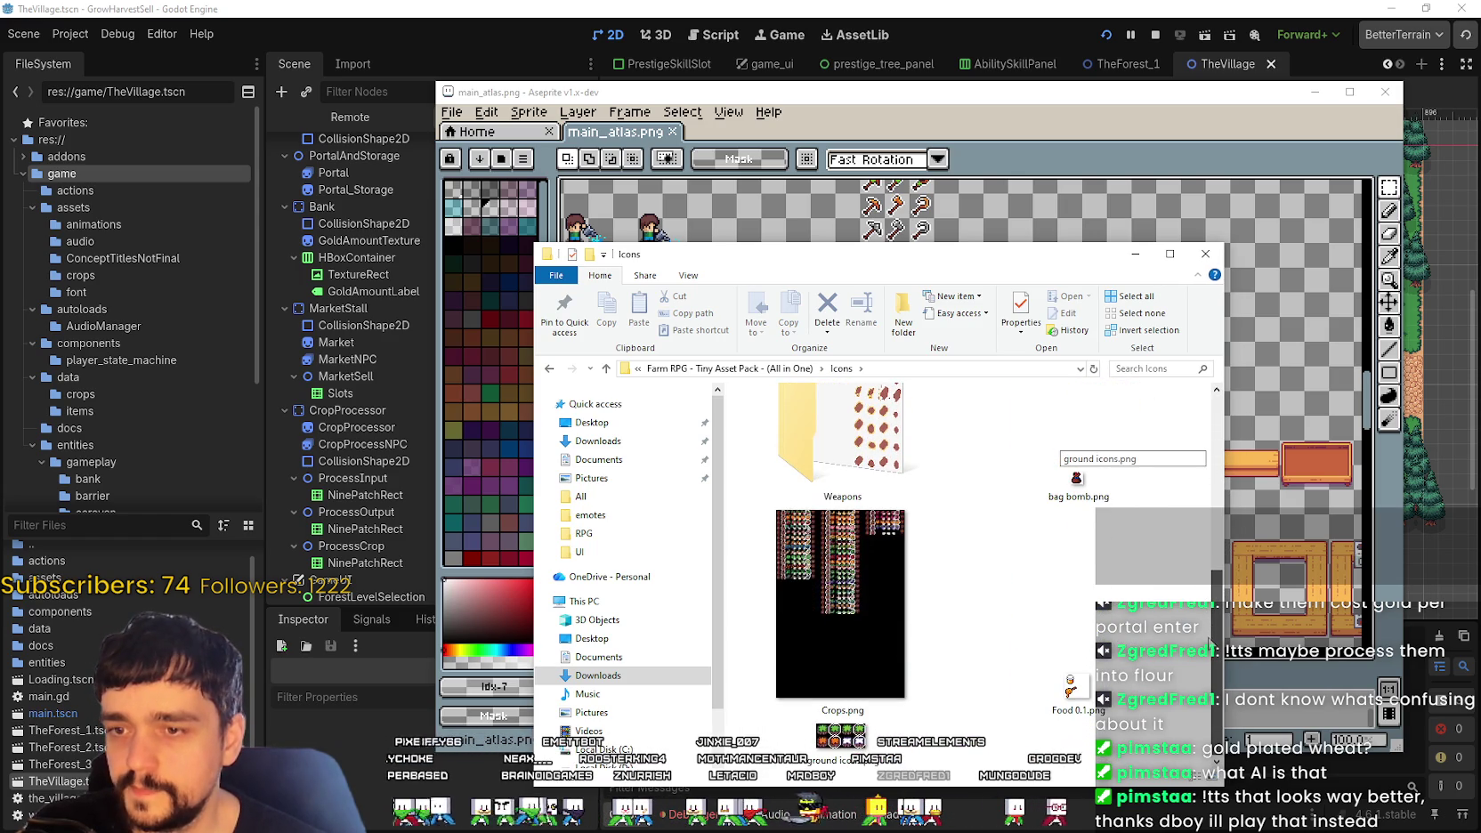
Step: Open Crops.png in Aseprite, pan across the crop rows, close it, and open the Fish folder
{"action": "left_click", "coordinate": [867, 570]}
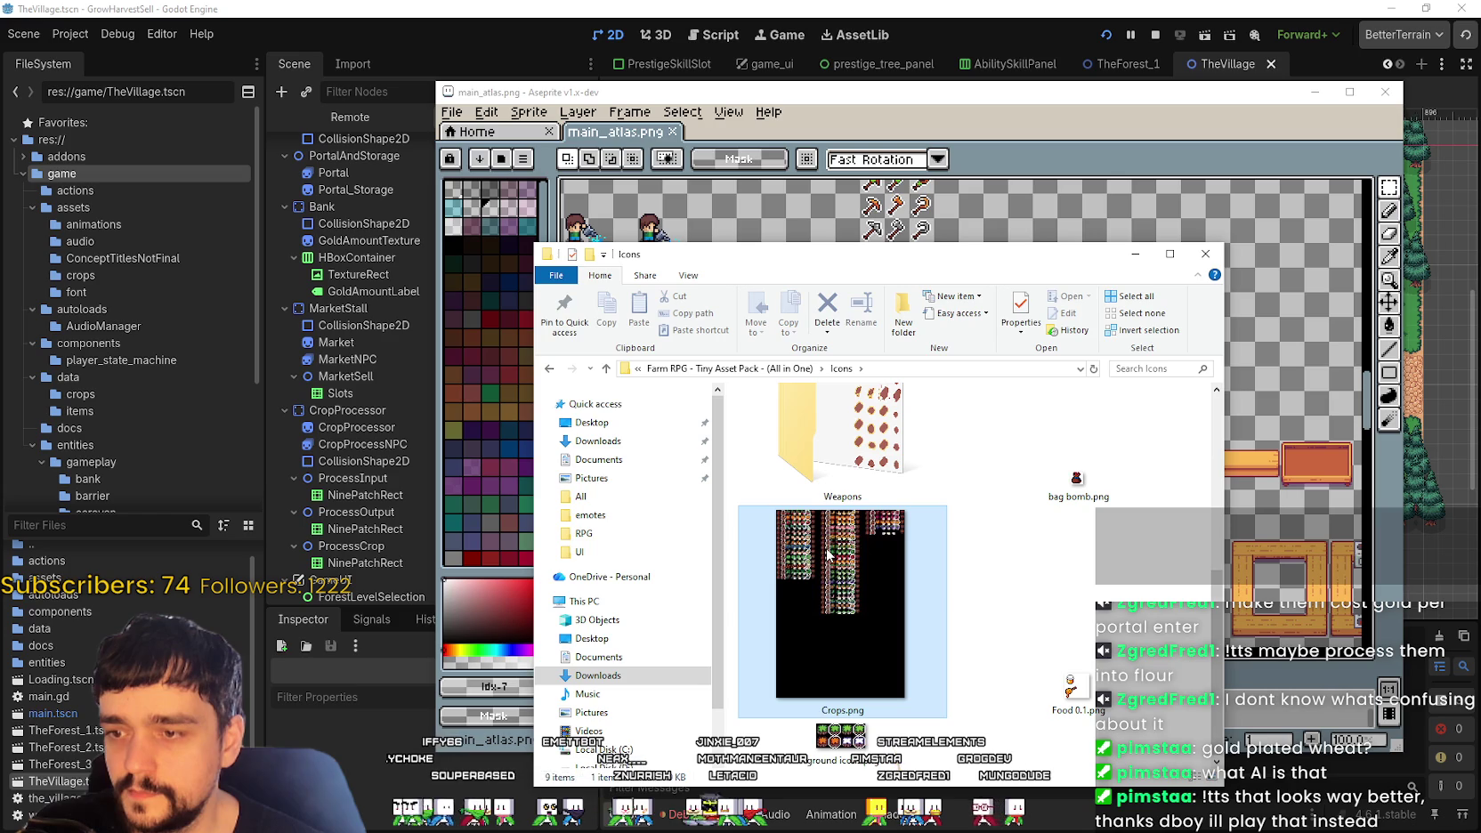
{"action": "double_click", "coordinate": [828, 552]}
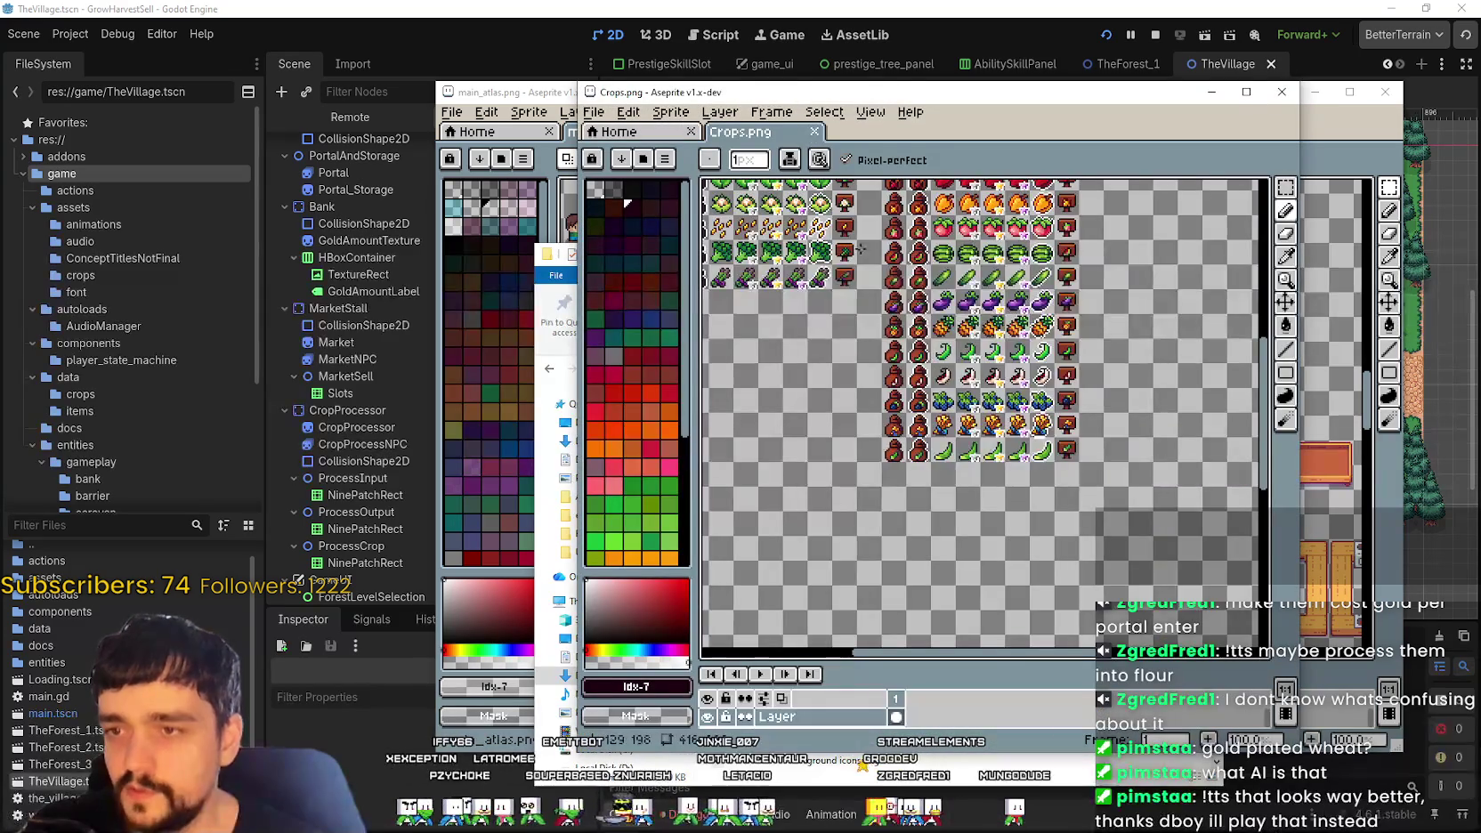
{"action": "scroll", "coordinate": [852, 252], "scroll_direction": "up", "scroll_amount": 2}
{"action": "scroll", "coordinate": [863, 356], "scroll_direction": "up", "scroll_amount": 1}
{"action": "scroll", "coordinate": [879, 481], "scroll_direction": "down", "scroll_amount": 3}
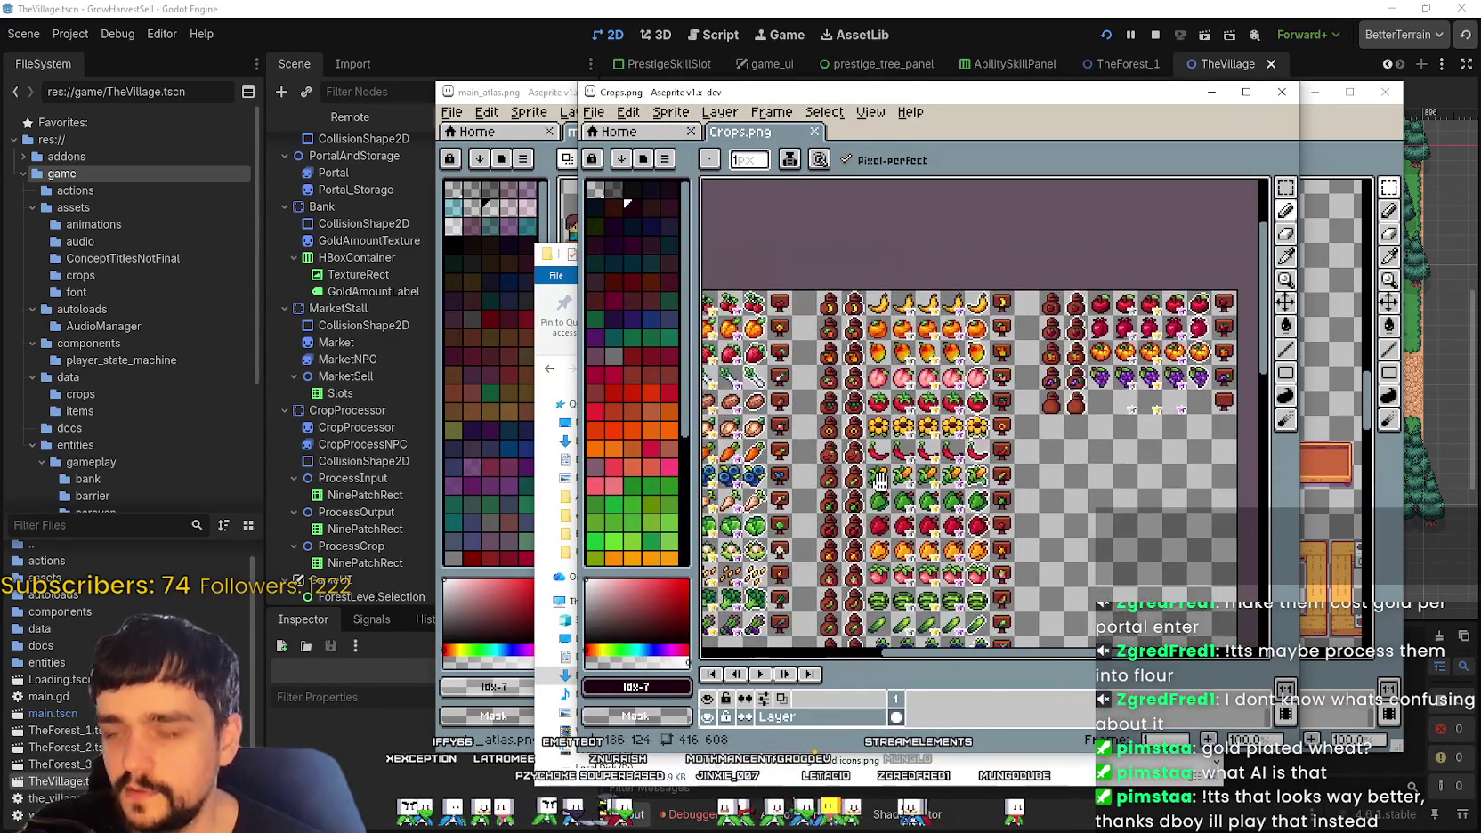
{"action": "scroll", "coordinate": [879, 481], "scroll_direction": "up", "scroll_amount": 2}
{"action": "left_click_drag", "start_coordinate": [943, 218], "coordinate": [944, 260]}
{"action": "scroll", "coordinate": [997, 428], "scroll_direction": "down", "scroll_amount": 2}
{"action": "left_click_drag", "start_coordinate": [1008, 462], "coordinate": [816, 458]}
{"action": "left_click", "coordinate": [1282, 92]}
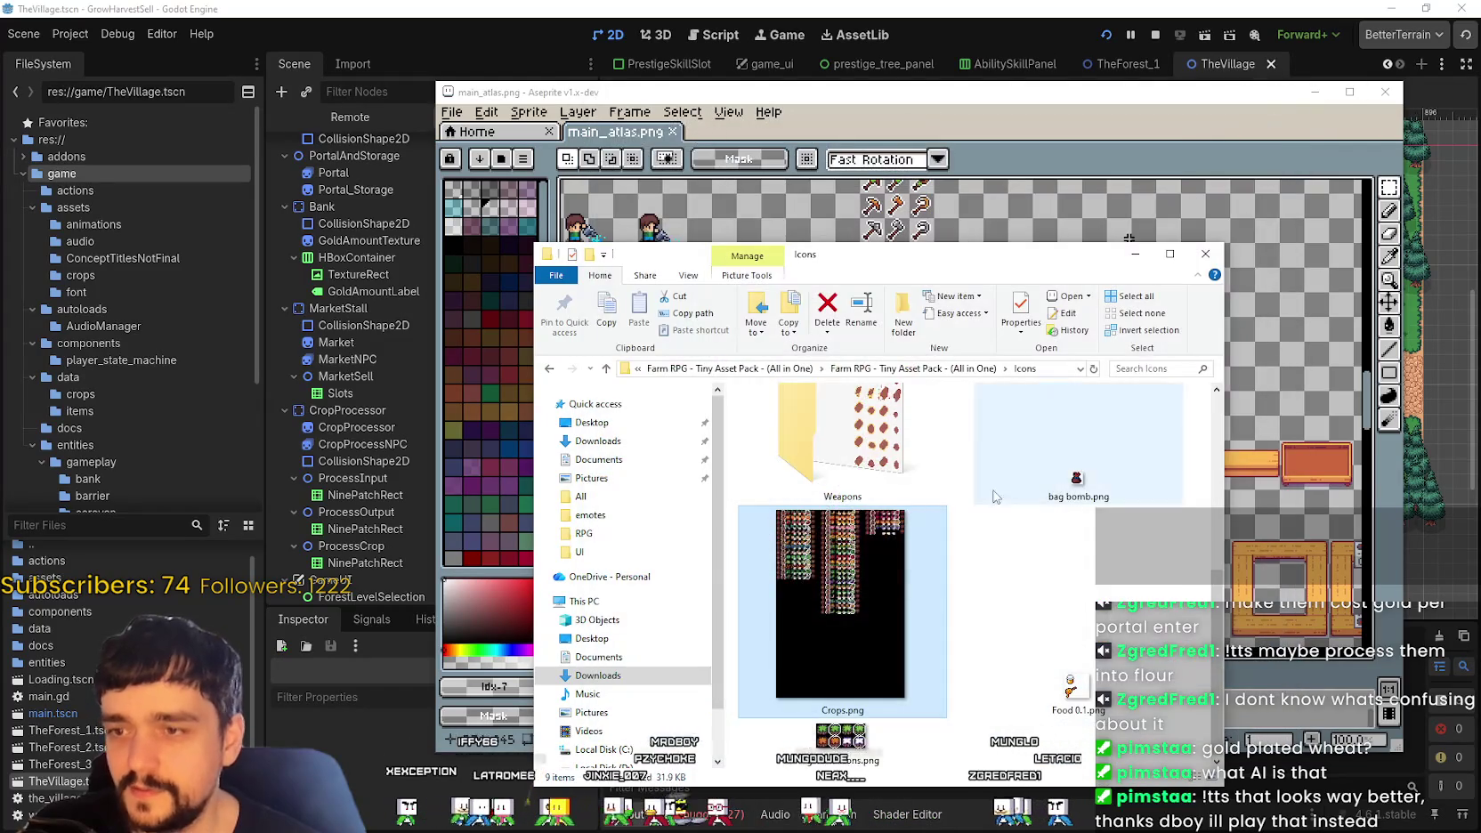
{"action": "scroll", "coordinate": [990, 623], "scroll_direction": "up", "scroll_amount": 5}
{"action": "double_click", "coordinate": [842, 489]}
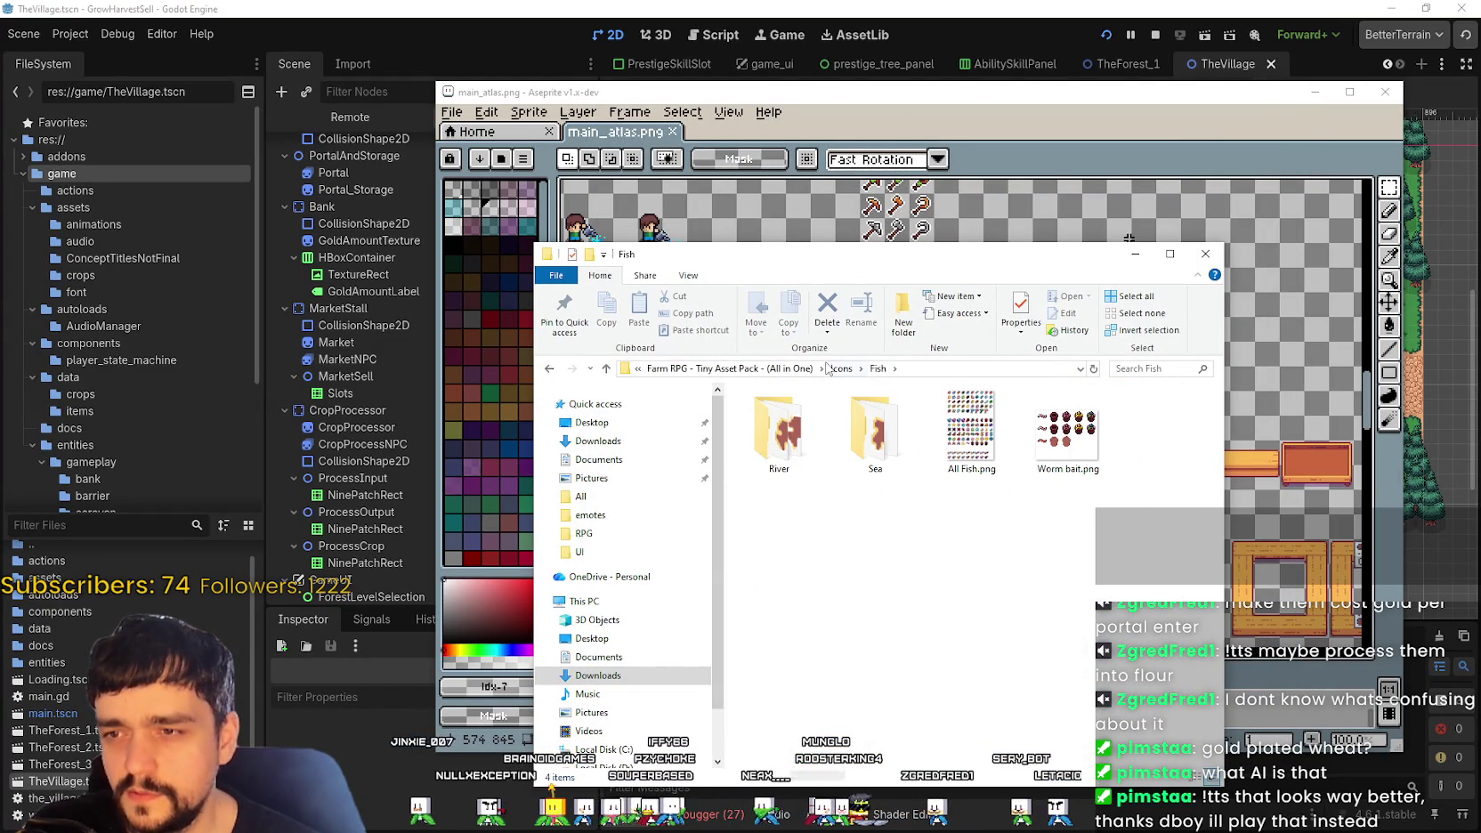
Step: Return to the Icons folder, make the Explorer window taller, and open the Bugs folder
{"action": "left_click", "coordinate": [841, 370]}
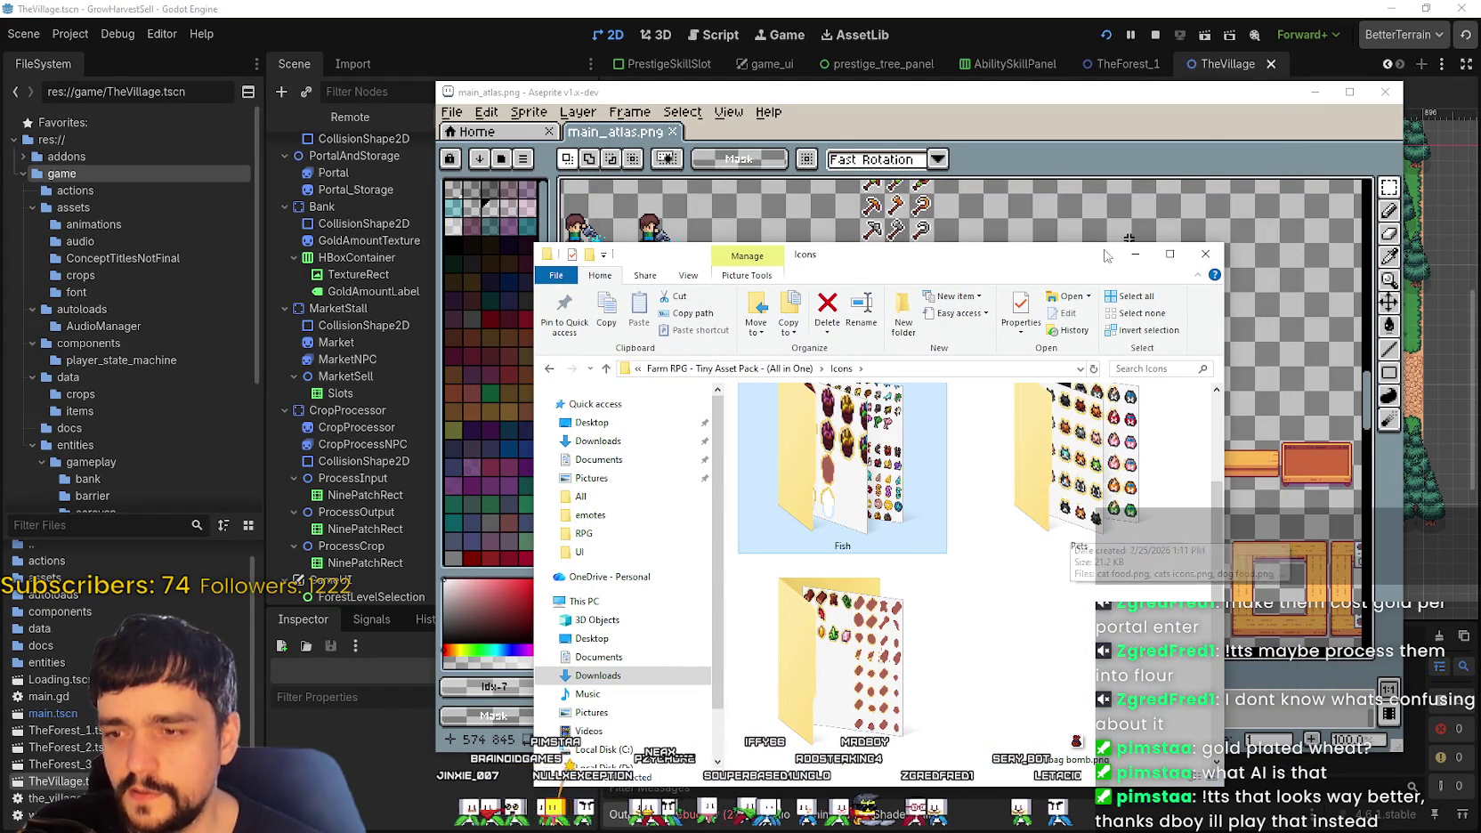
{"action": "left_click_drag", "start_coordinate": [1094, 240], "coordinate": [1093, 98]}
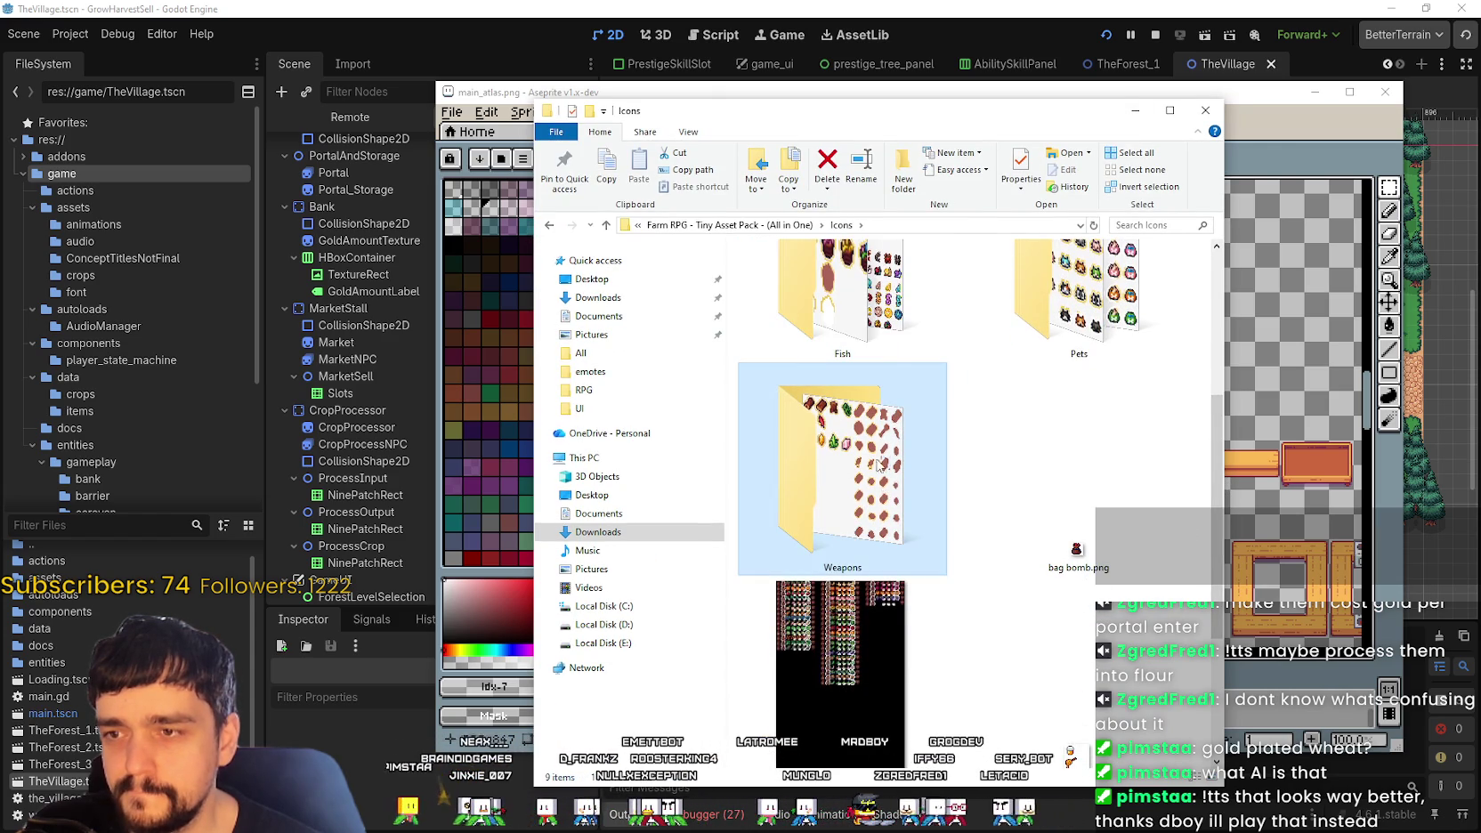
{"action": "scroll", "coordinate": [932, 409], "scroll_direction": "up", "scroll_amount": 3}
{"action": "double_click", "coordinate": [933, 409]}
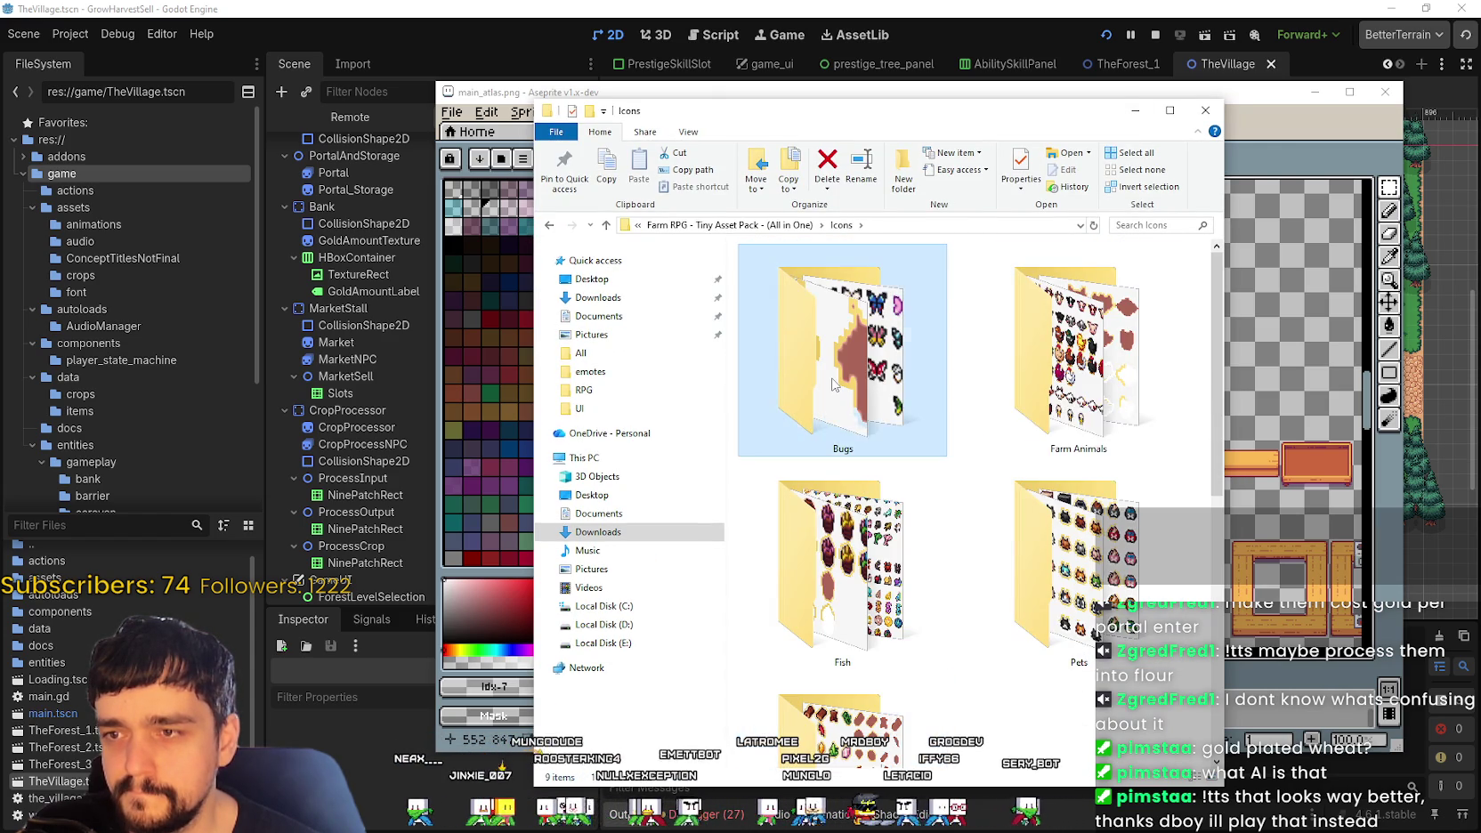
{"action": "scroll", "coordinate": [986, 566], "scroll_direction": "down", "scroll_amount": 2}
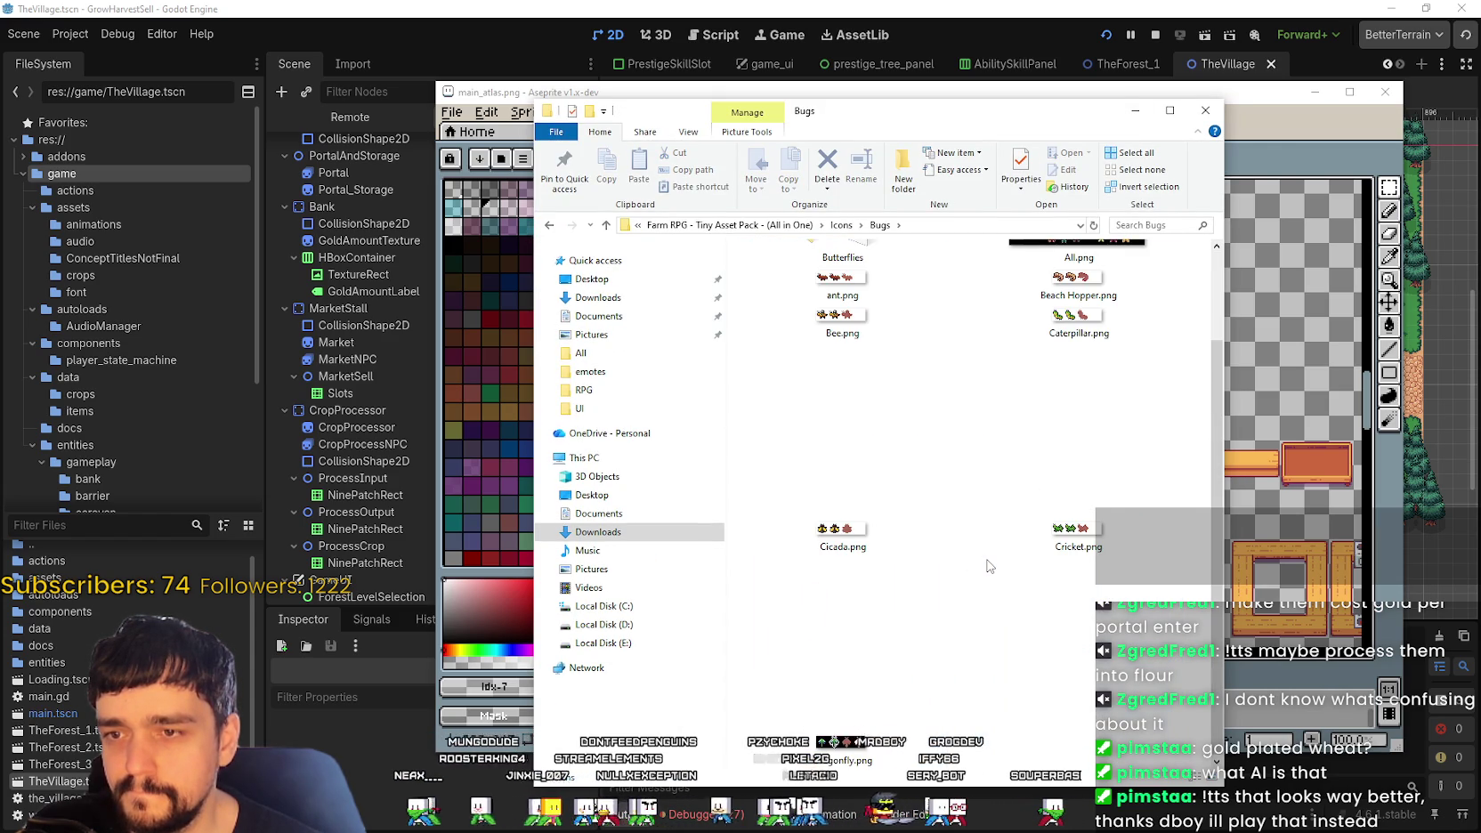
{"action": "scroll", "coordinate": [986, 566], "scroll_direction": "up", "scroll_amount": 2}
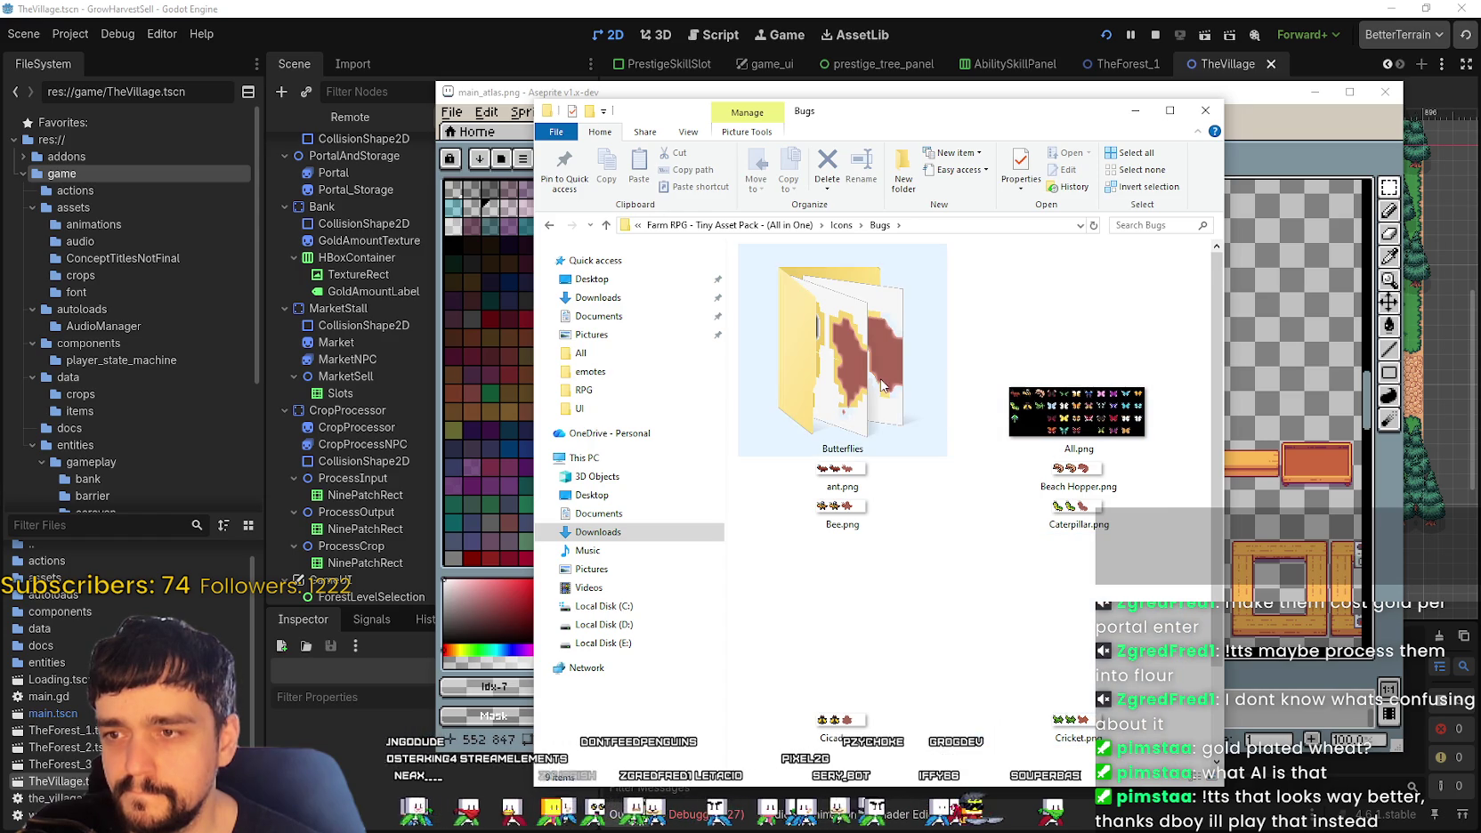
Step: Preview the All.png bug sprite sheet in Aseprite, panning around it, then close it
{"action": "left_click", "coordinate": [1061, 409]}
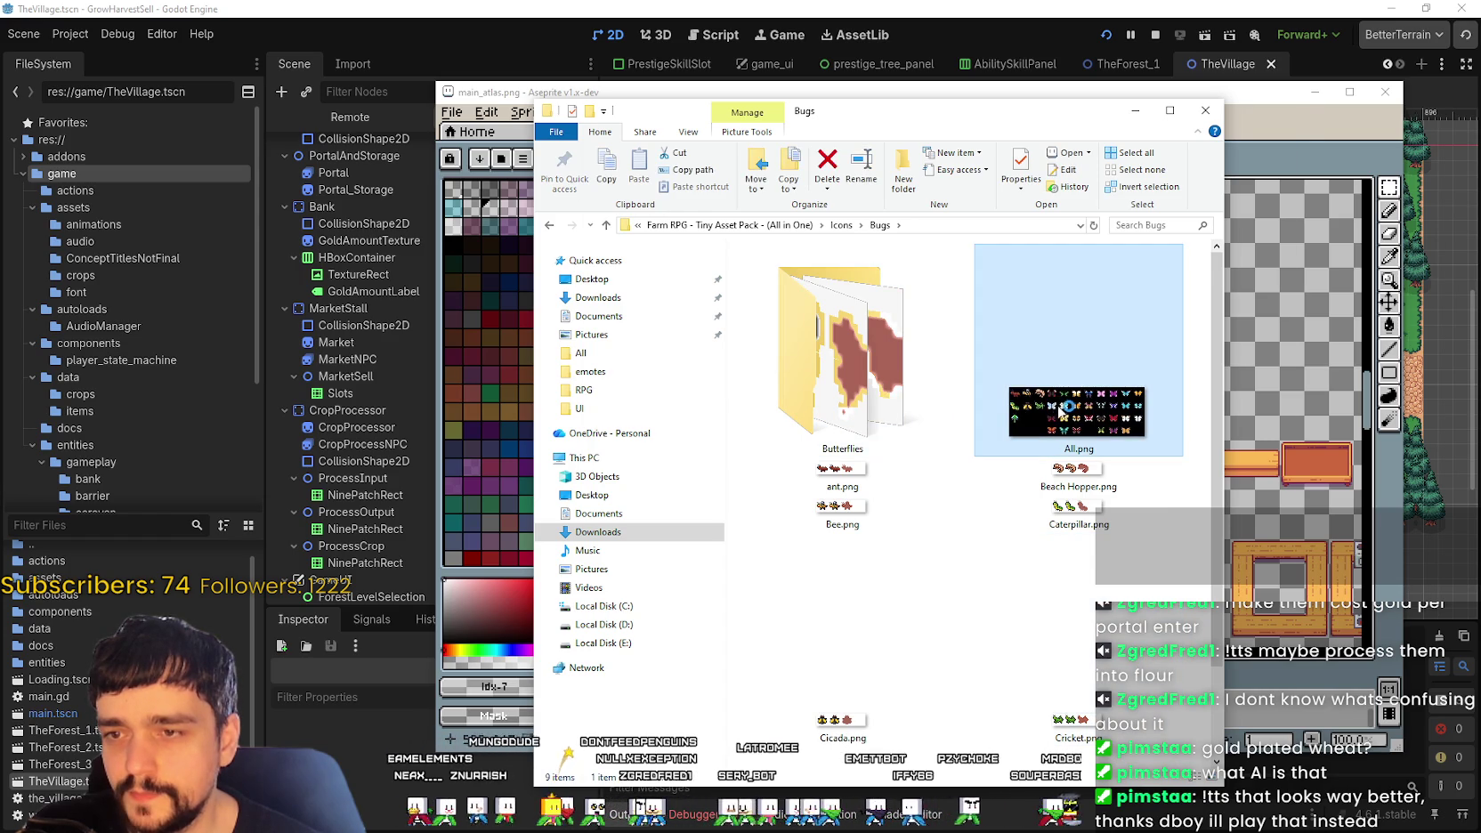
{"action": "double_click", "coordinate": [1063, 412]}
{"action": "scroll", "coordinate": [943, 374], "scroll_direction": "up", "scroll_amount": 3}
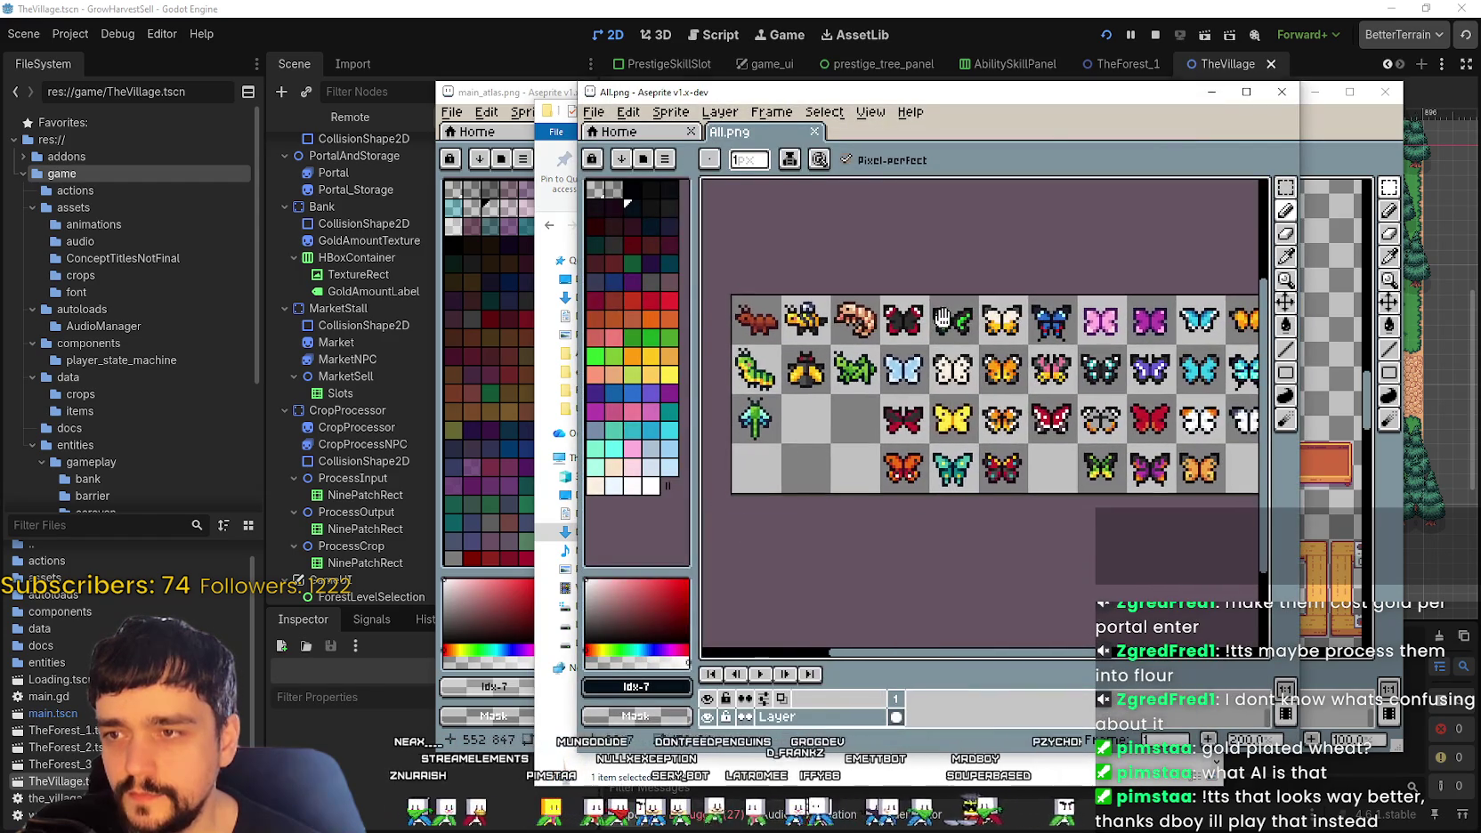
{"action": "left_click_drag", "start_coordinate": [1112, 394], "coordinate": [1041, 383]}
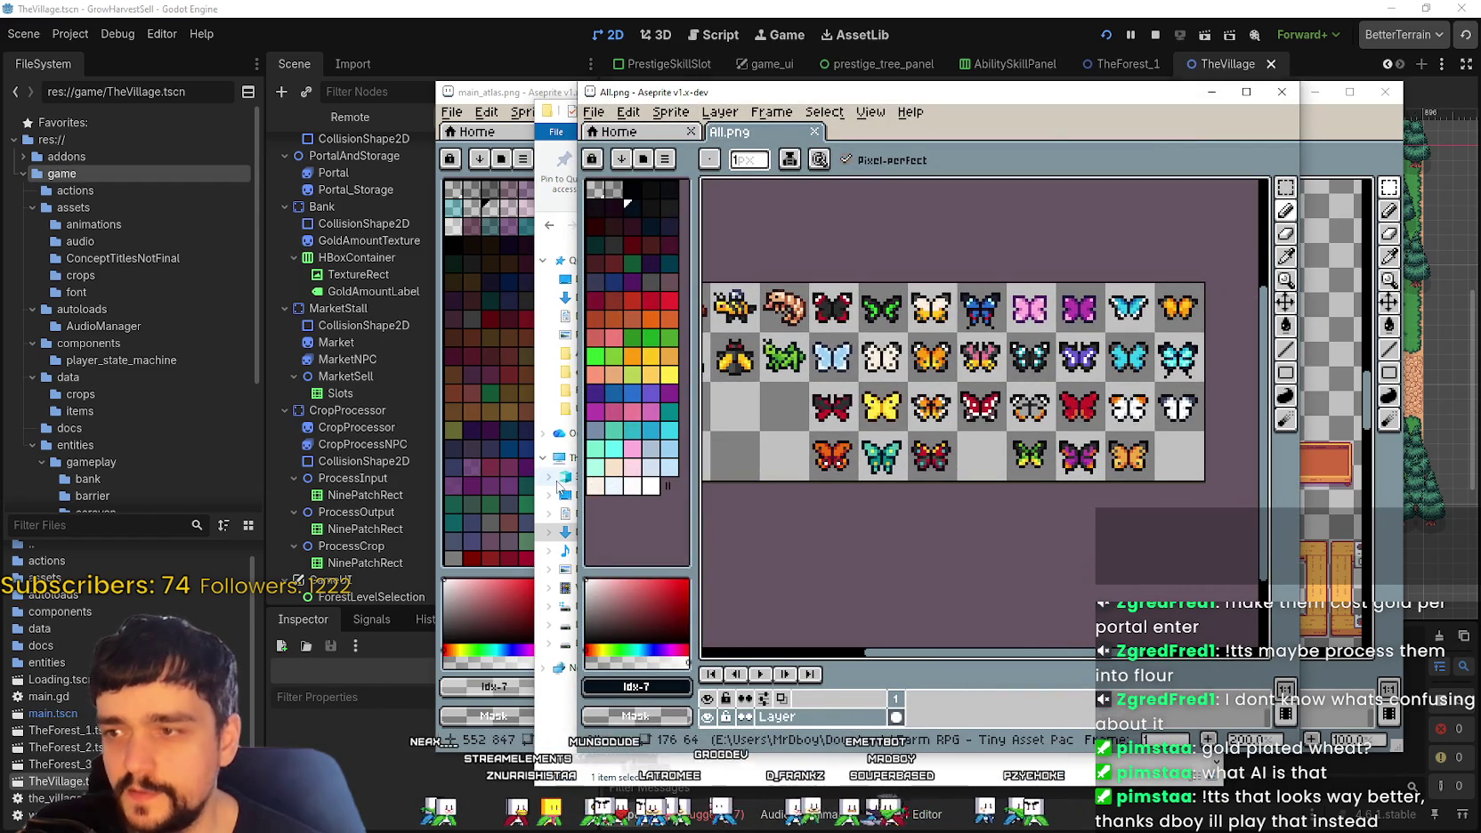
{"action": "left_click_drag", "start_coordinate": [911, 407], "coordinate": [957, 436]}
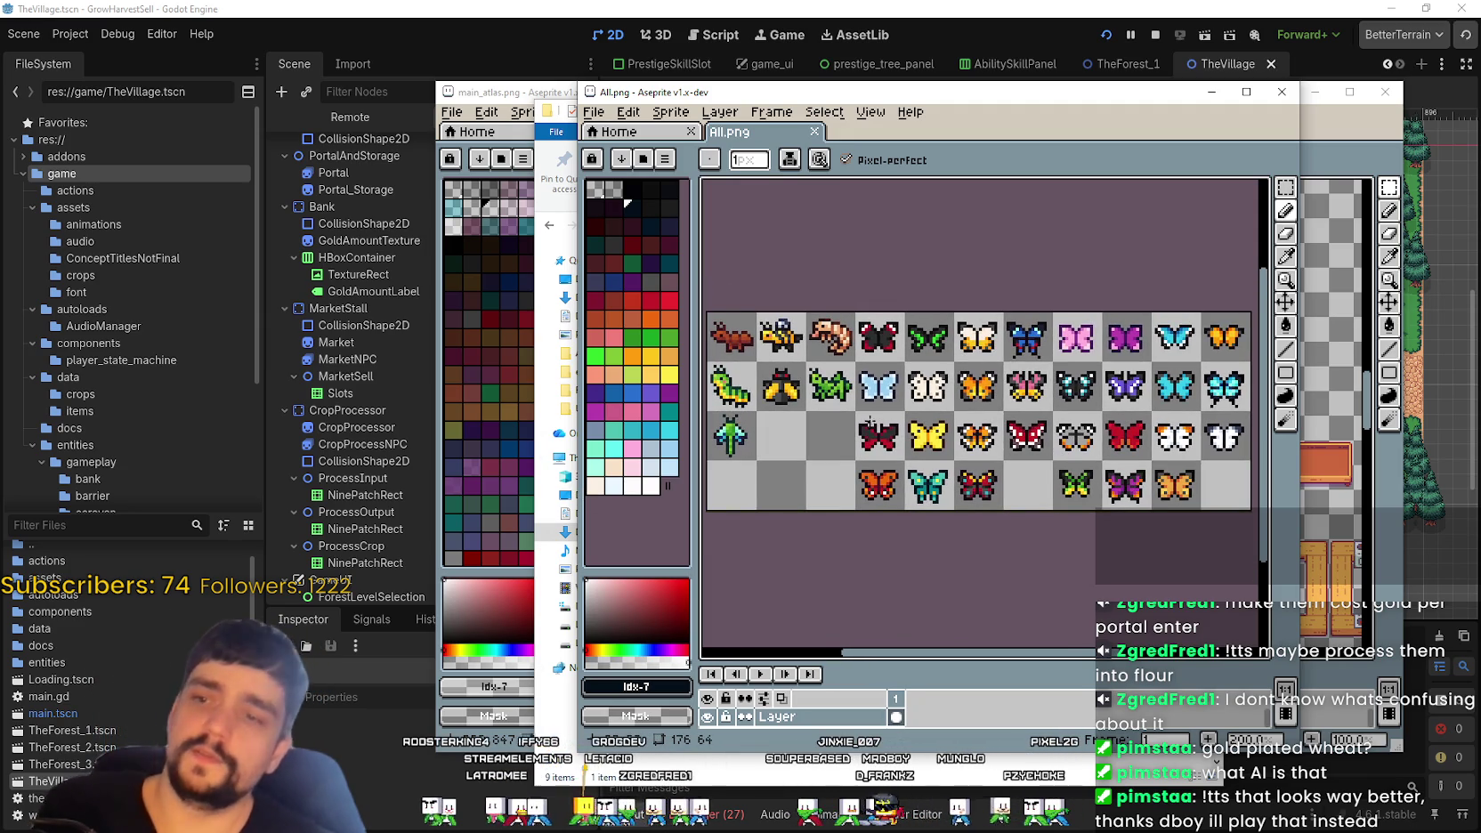
{"action": "left_click_drag", "start_coordinate": [841, 421], "coordinate": [897, 403]}
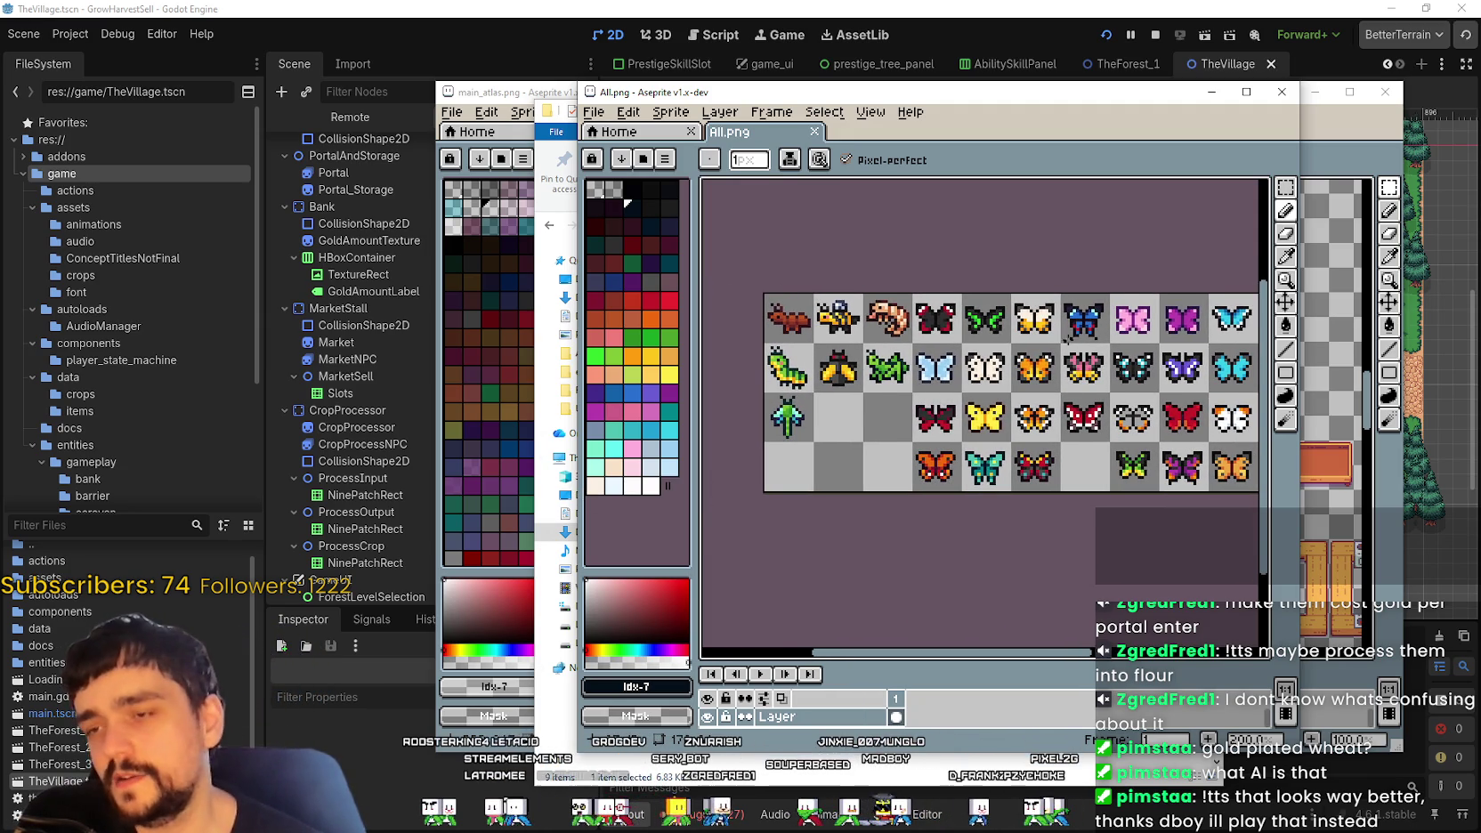
{"action": "left_click_drag", "start_coordinate": [1041, 337], "coordinate": [1042, 355]}
{"action": "left_click", "coordinate": [1277, 94]}
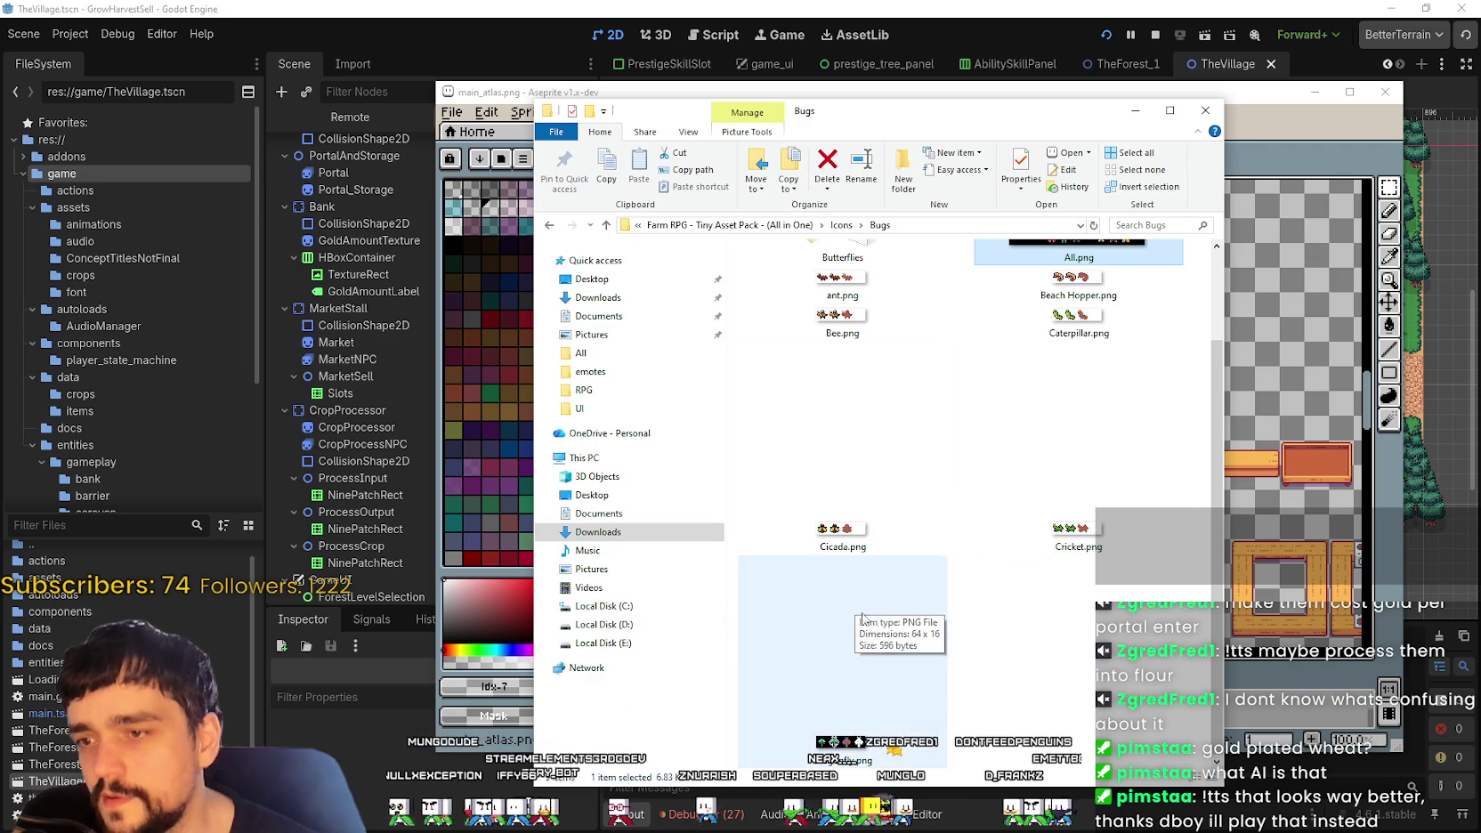
Step: Open Butterflies, preview and close Azure Butterfly.png, then return to the pack's main folder
{"action": "scroll", "coordinate": [890, 401], "scroll_direction": "up", "scroll_amount": 3}
{"action": "left_click", "coordinate": [828, 333]}
{"action": "double_click", "coordinate": [827, 333]}
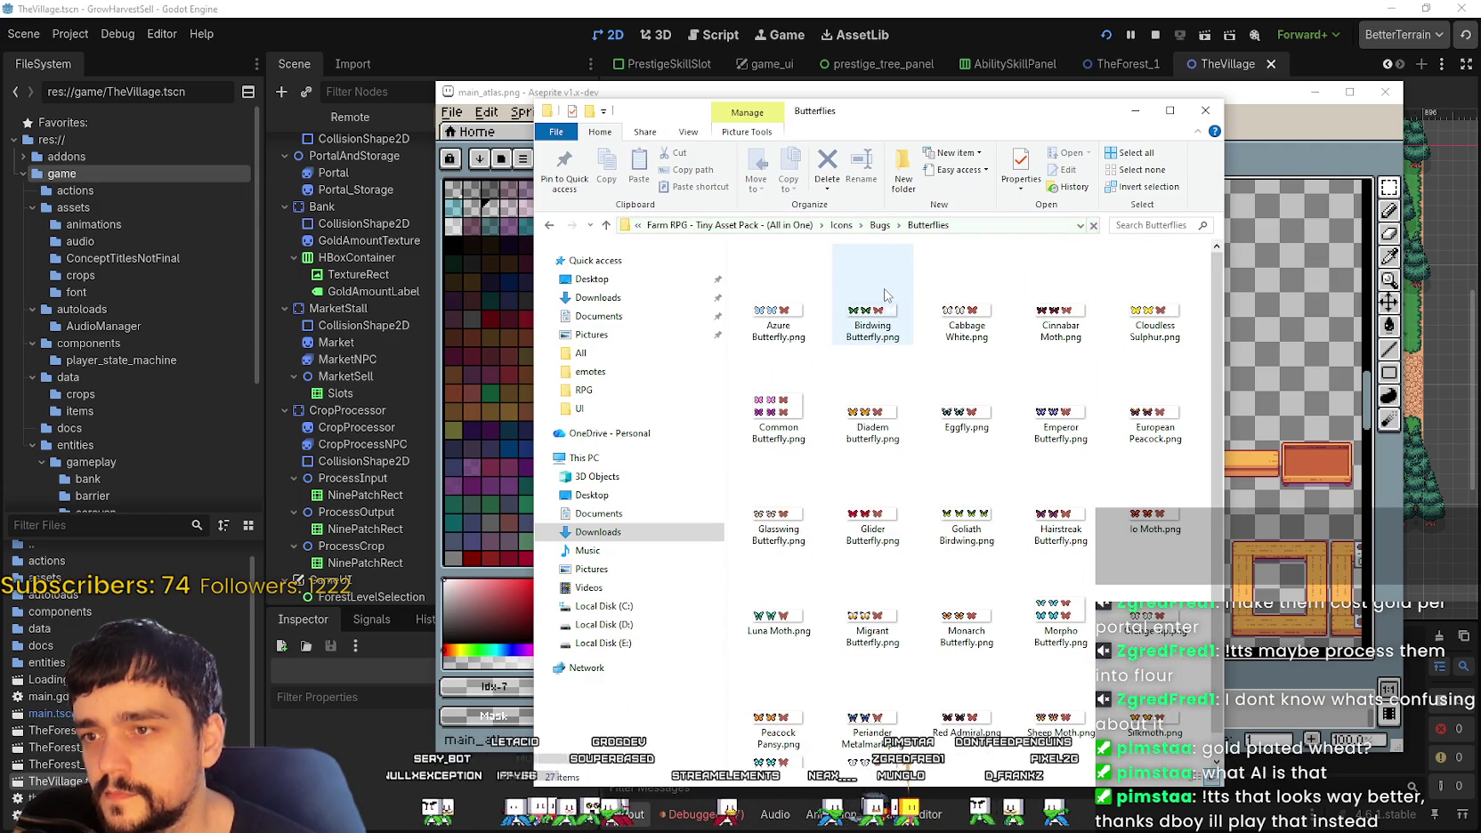
{"action": "left_click", "coordinate": [796, 322]}
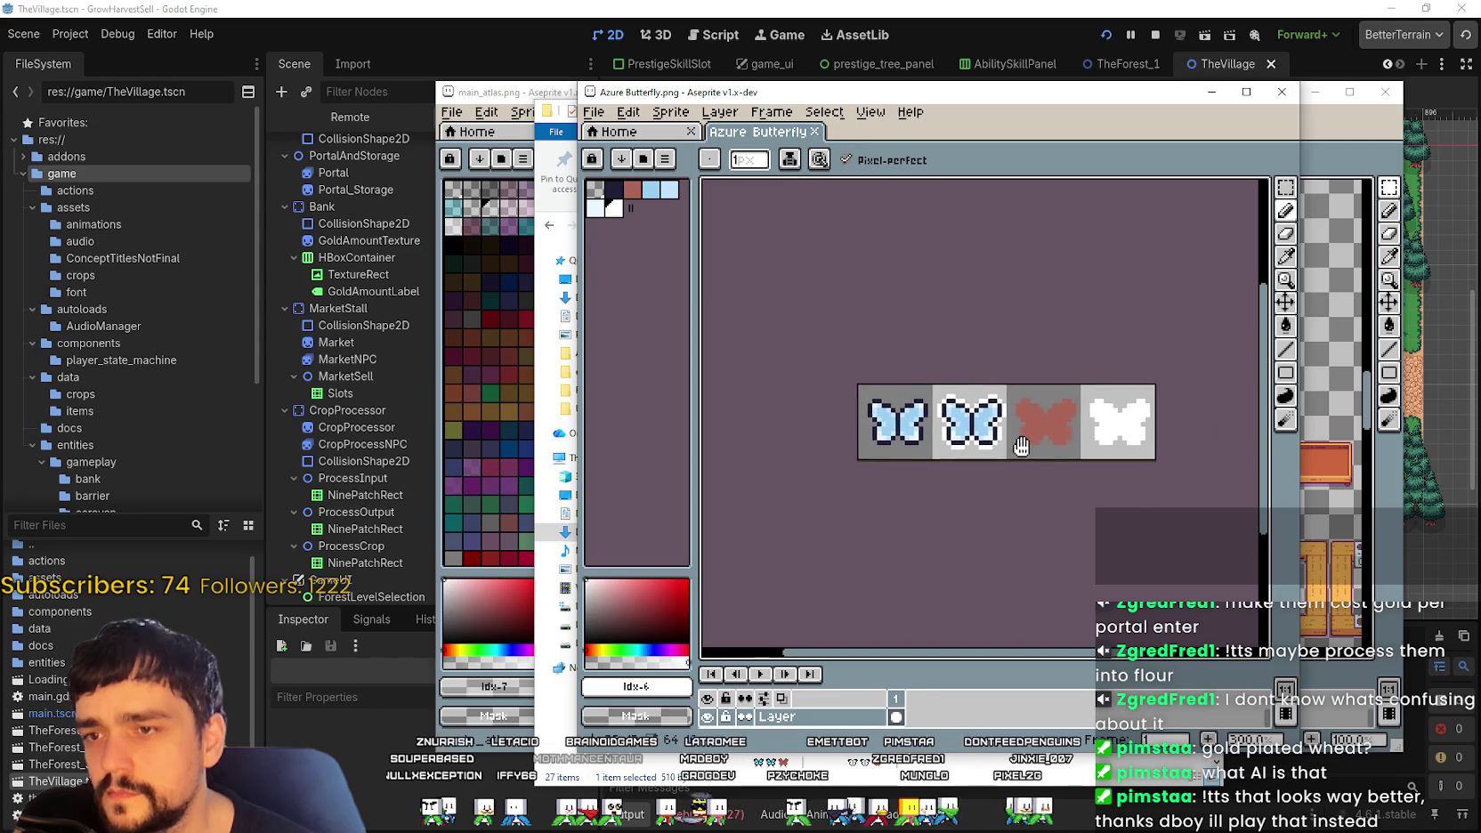
{"action": "left_click", "coordinate": [1281, 95]}
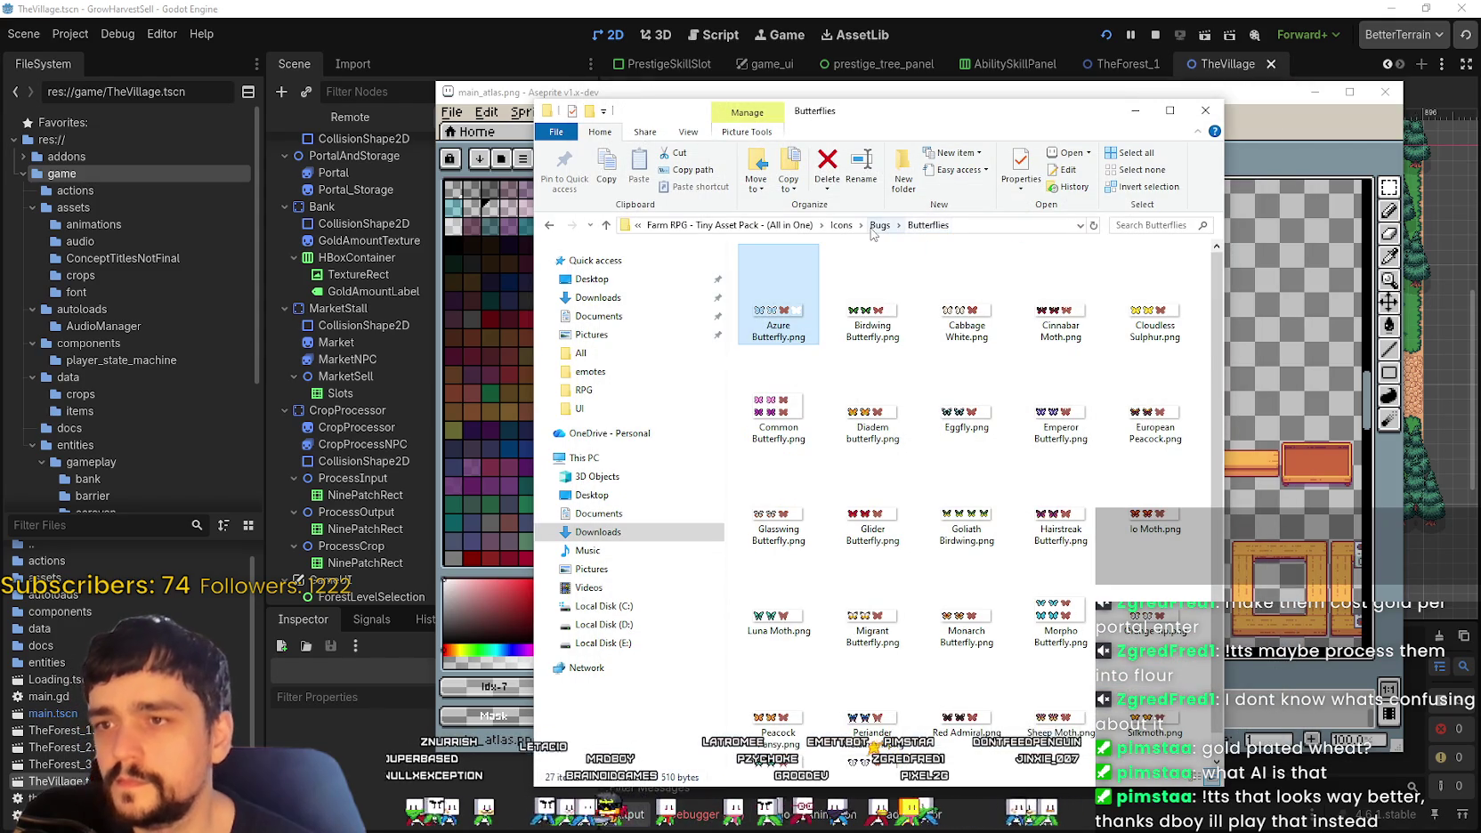
{"action": "left_click", "coordinate": [809, 227]}
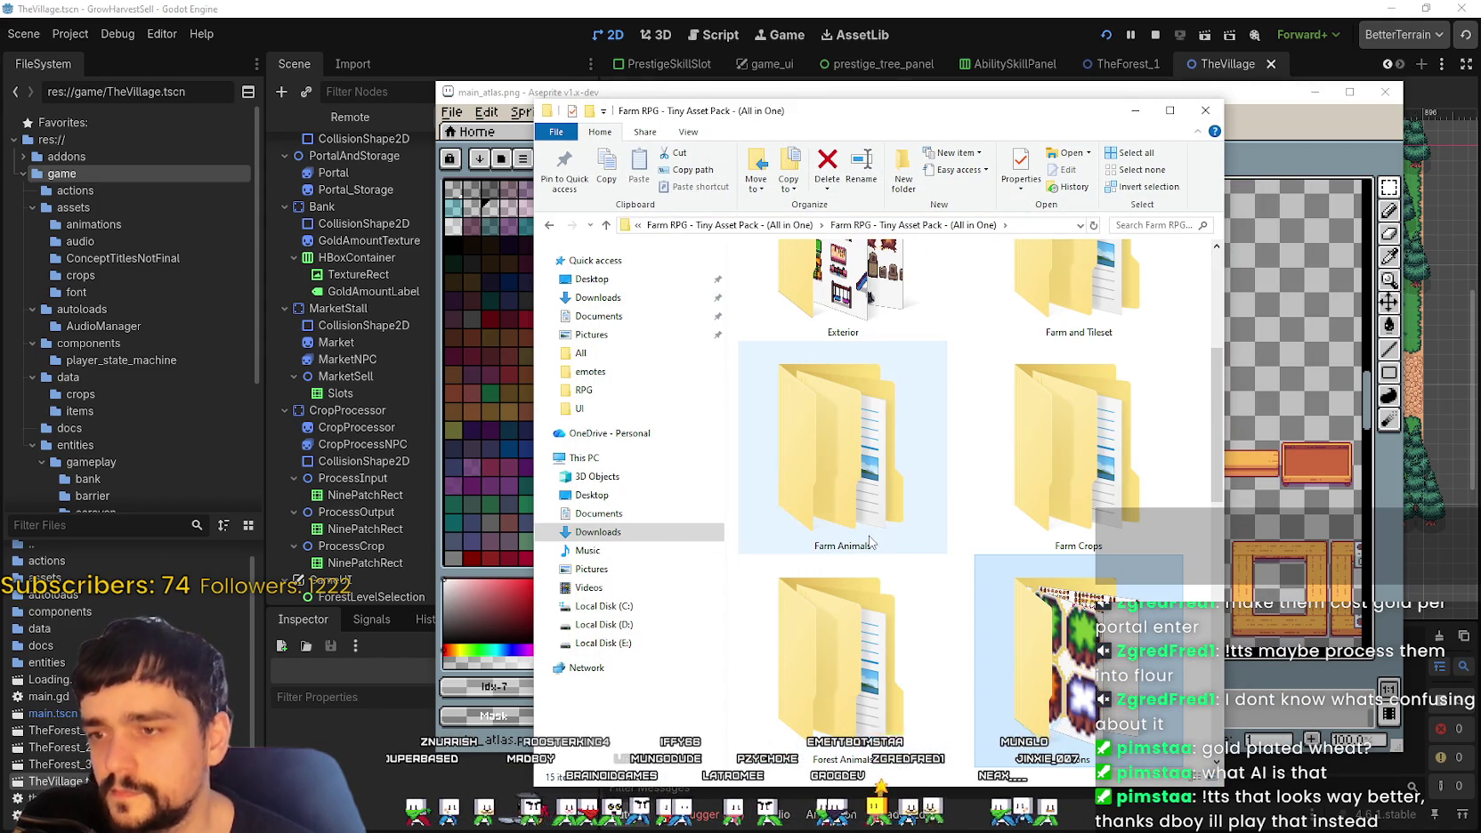
Step: Open Forest Animals > Hippo at extra large icons and preview the hippo sprite sheet
{"action": "double_click", "coordinate": [848, 462]}
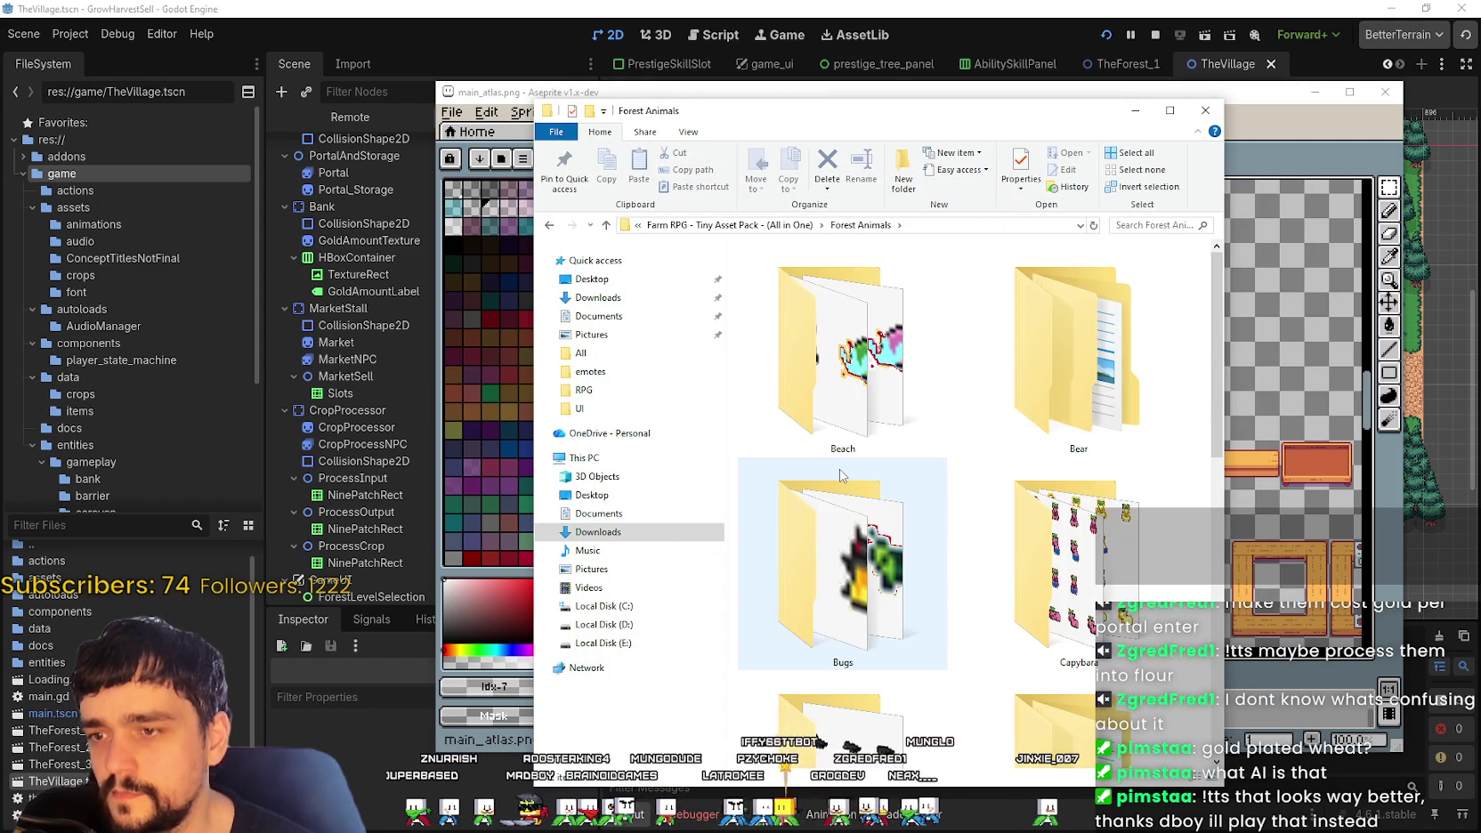
{"action": "scroll", "coordinate": [978, 503], "scroll_direction": "down", "scroll_amount": 3}
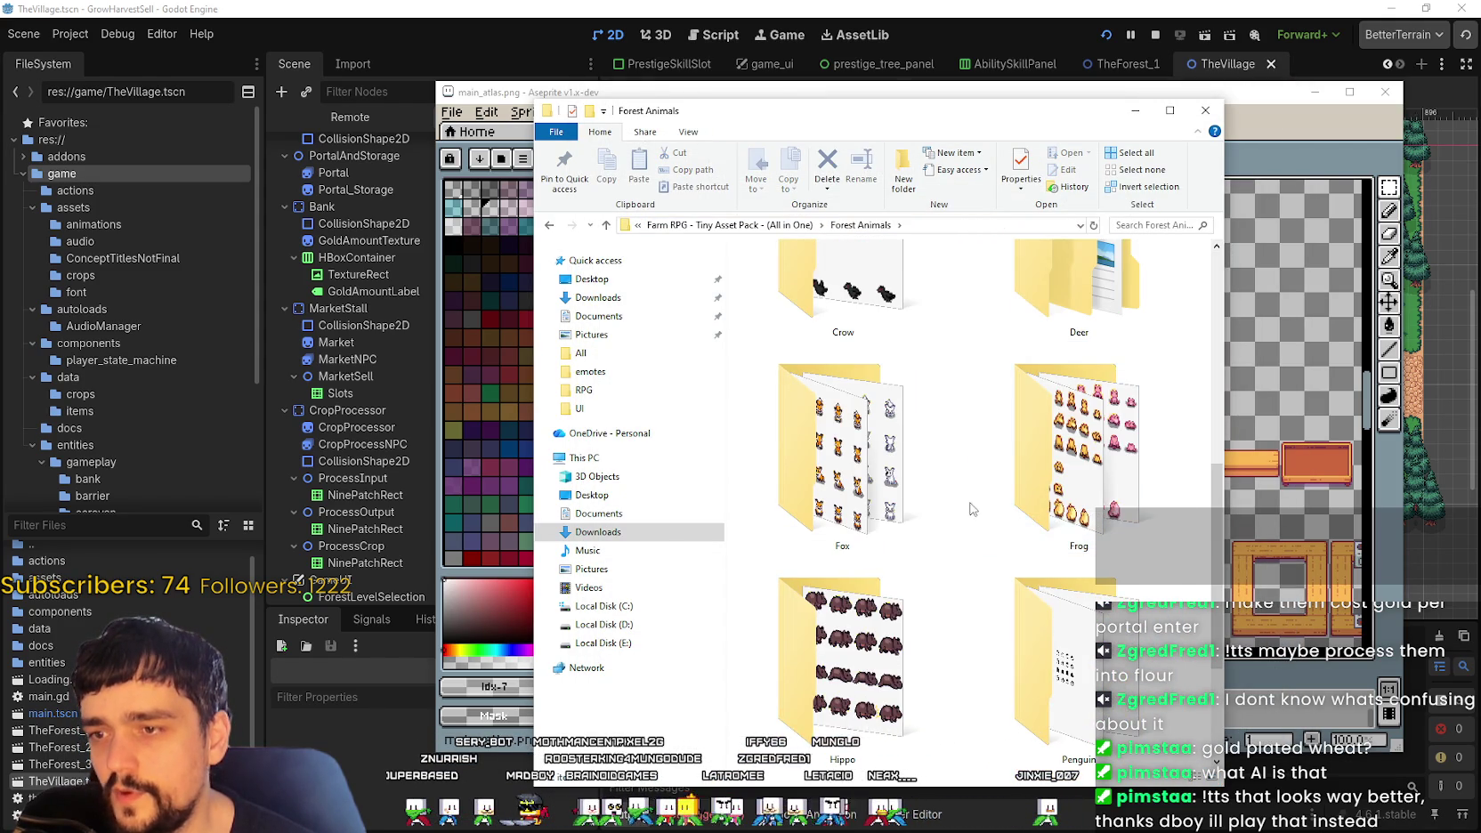
{"action": "scroll", "coordinate": [997, 656], "scroll_direction": "down", "scroll_amount": 2}
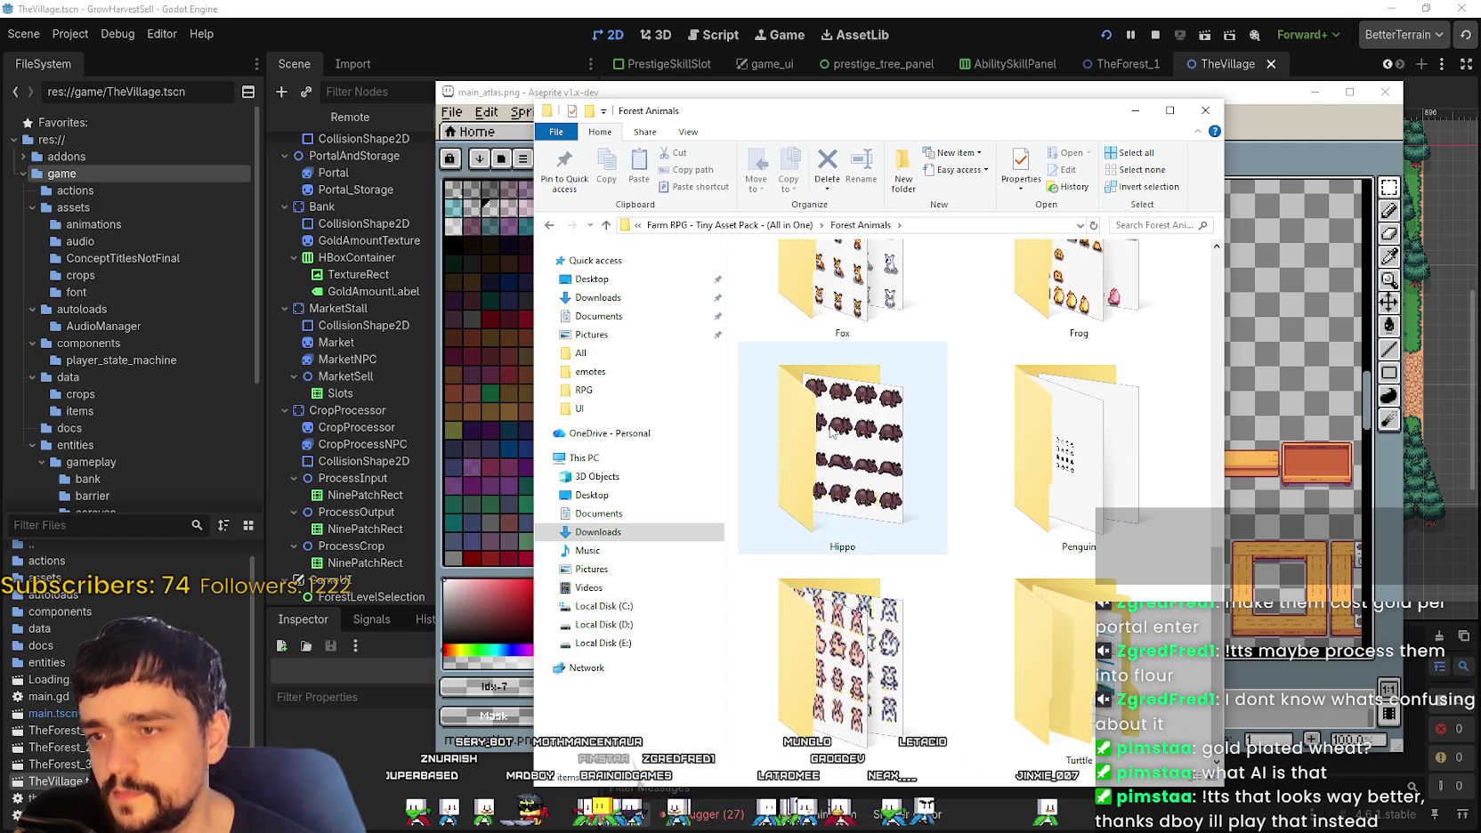
{"action": "double_click", "coordinate": [835, 430]}
{"action": "right_click", "coordinate": [836, 418]}
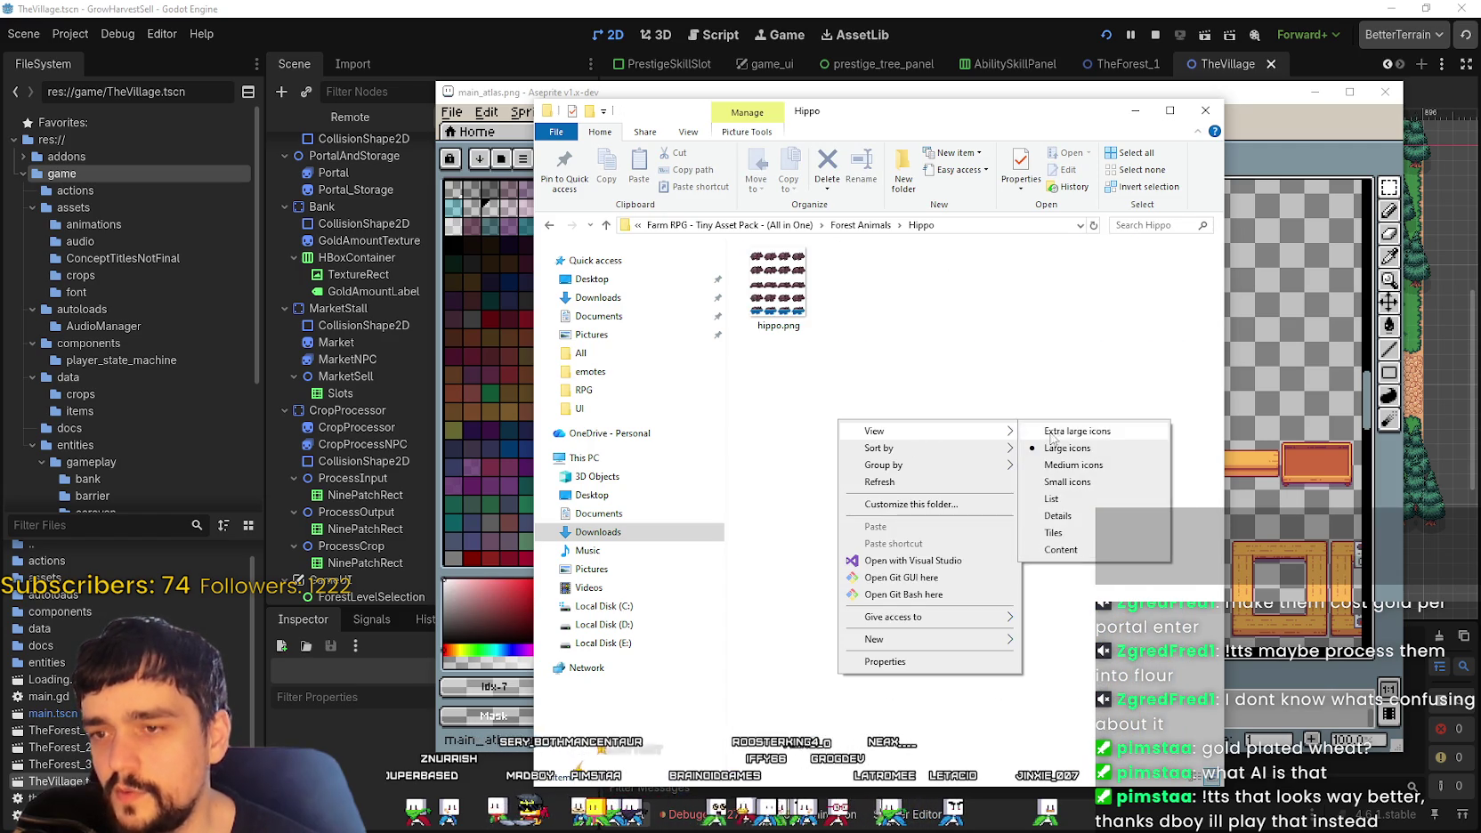
{"action": "left_click", "coordinate": [1148, 430]}
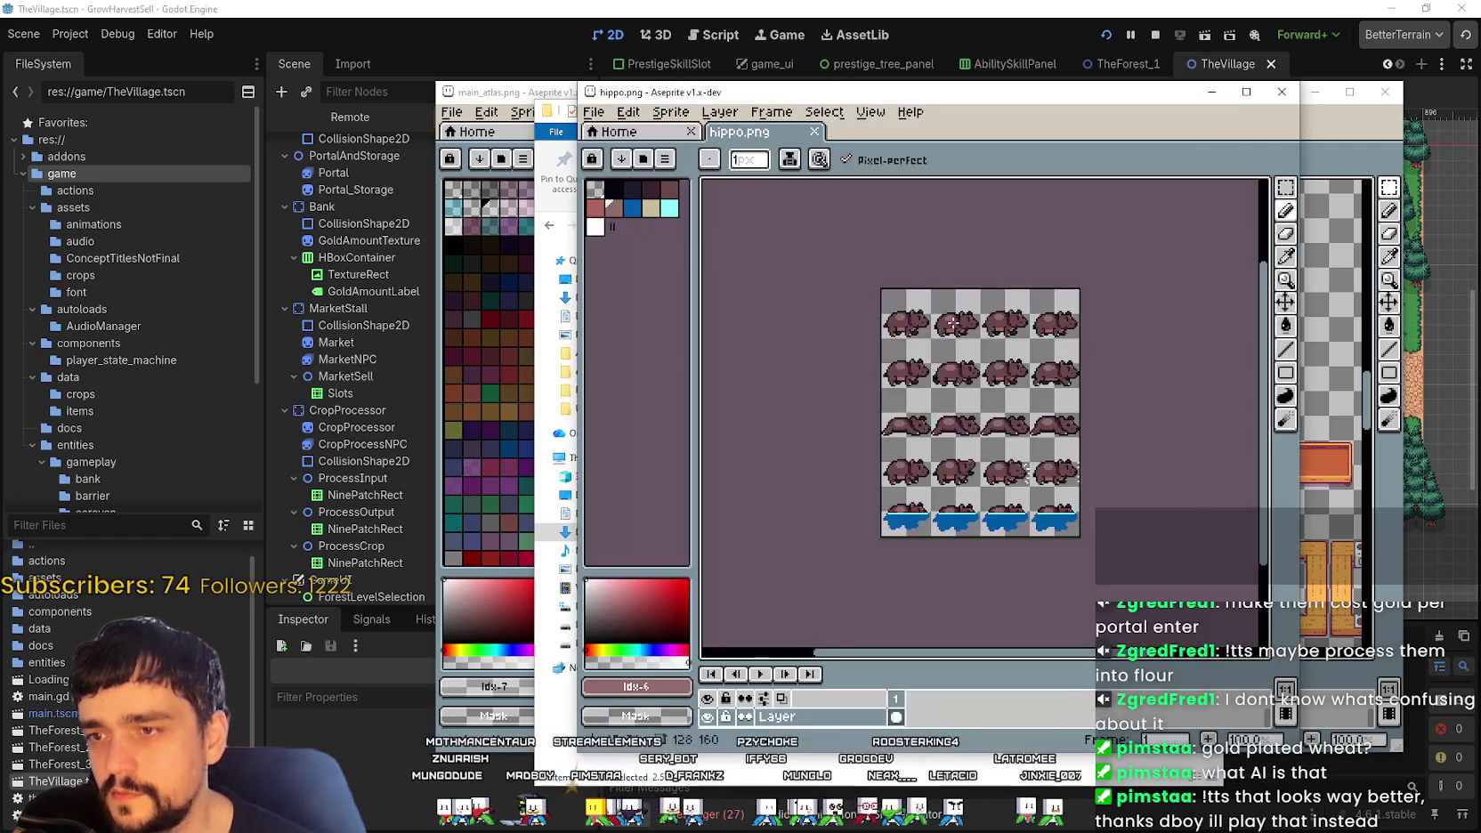
{"action": "scroll", "coordinate": [1013, 356], "scroll_direction": "up", "scroll_amount": 2}
{"action": "left_click_drag", "start_coordinate": [1125, 370], "coordinate": [1012, 307]}
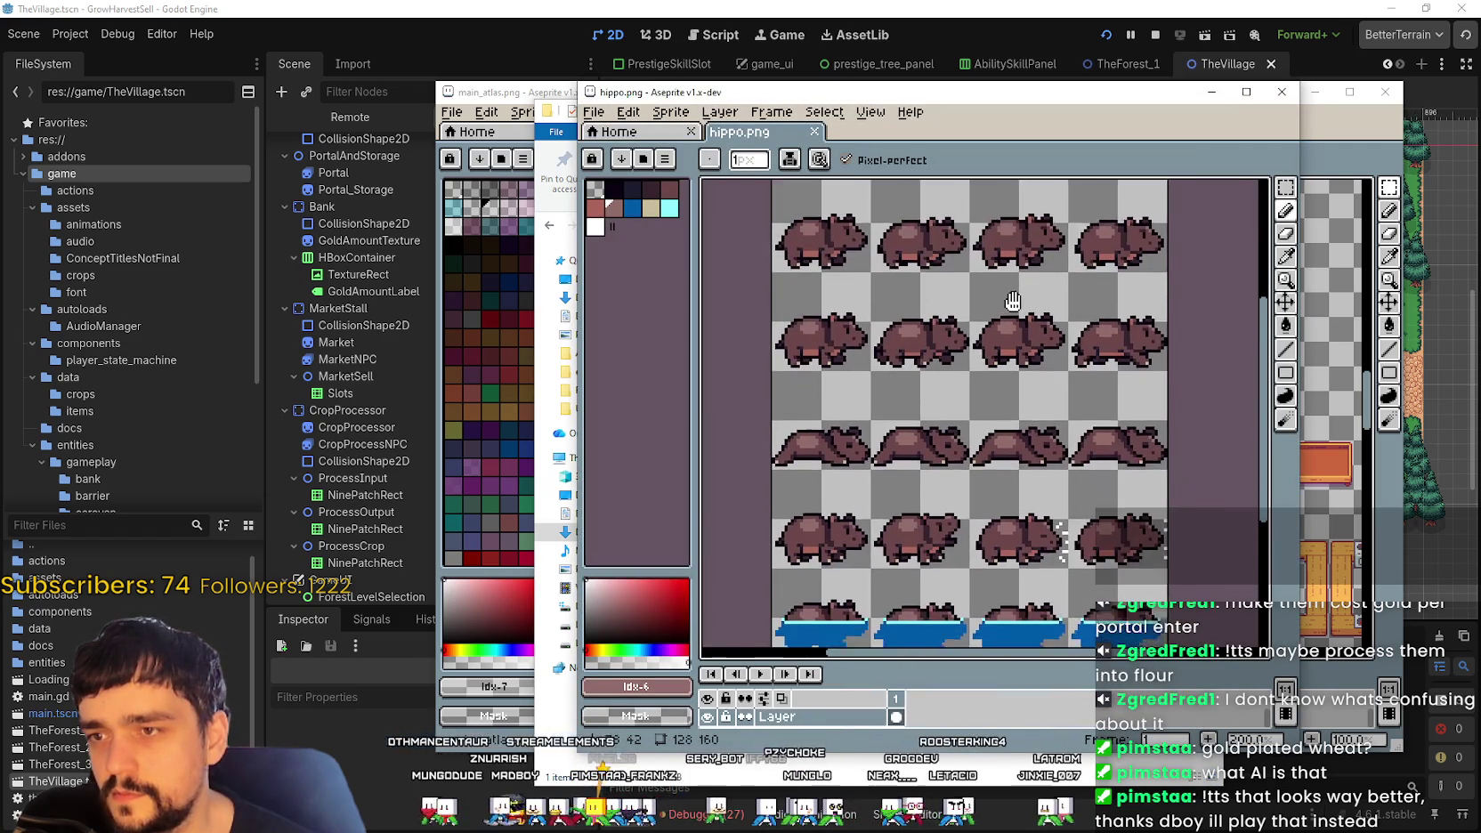
{"action": "scroll", "coordinate": [1112, 428], "scroll_direction": "down", "scroll_amount": 2}
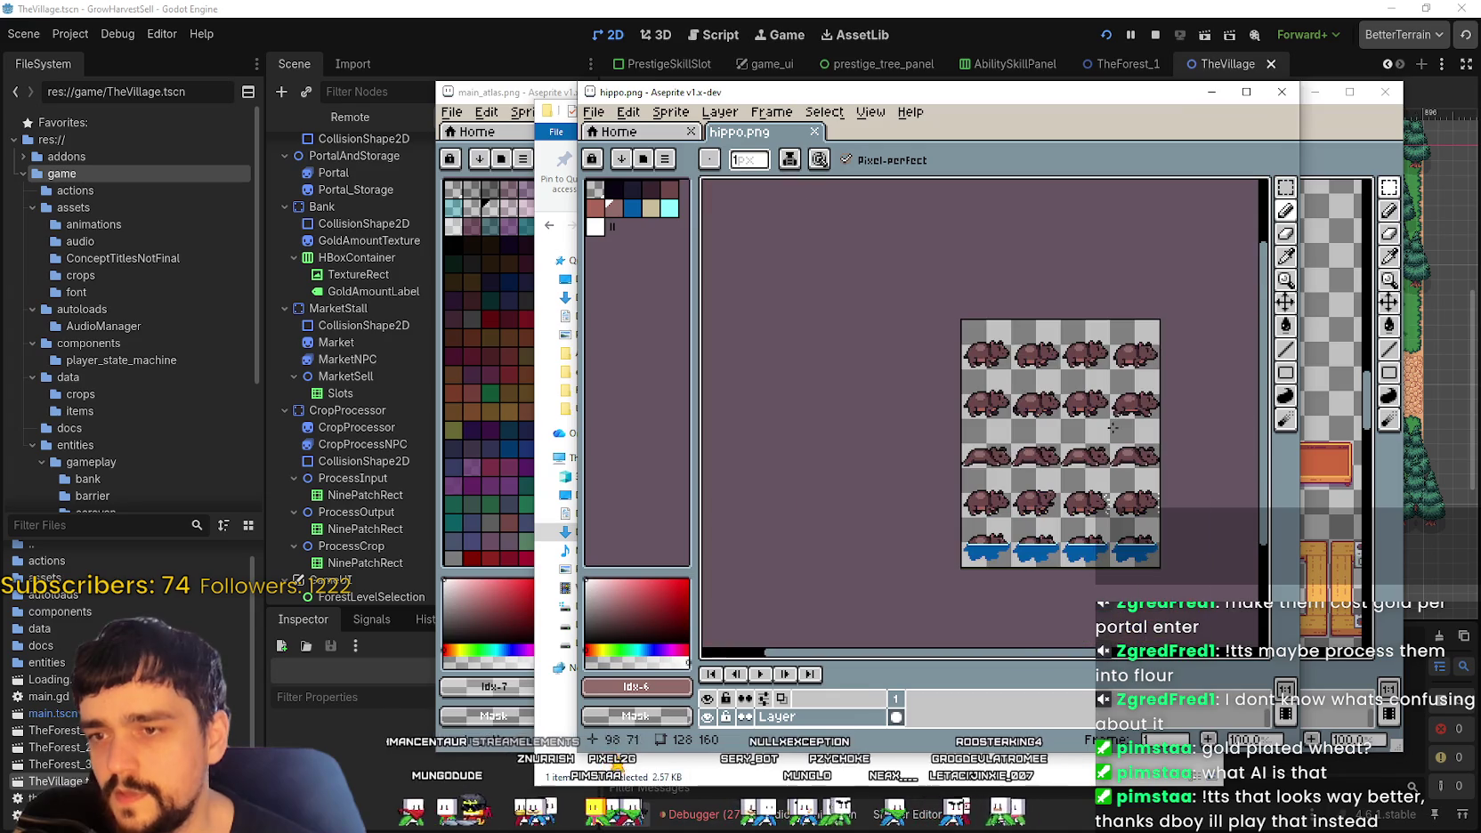
{"action": "left_click", "coordinate": [1272, 94]}
Step: Open the Fox folder at extra large icons, preview Red Fox.png, then return to Forest Animals
{"action": "left_click", "coordinate": [886, 226]}
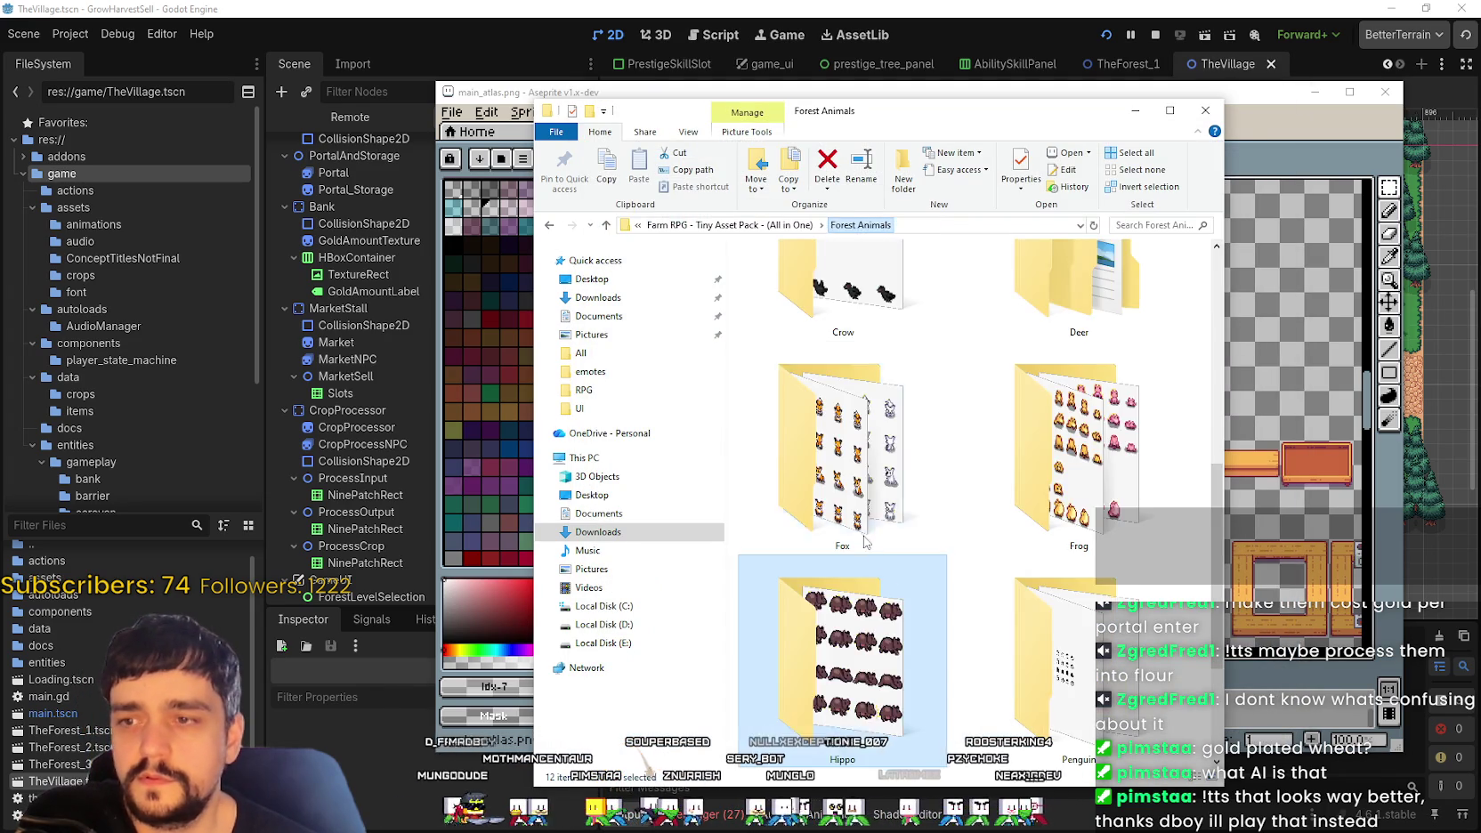
{"action": "double_click", "coordinate": [871, 412]}
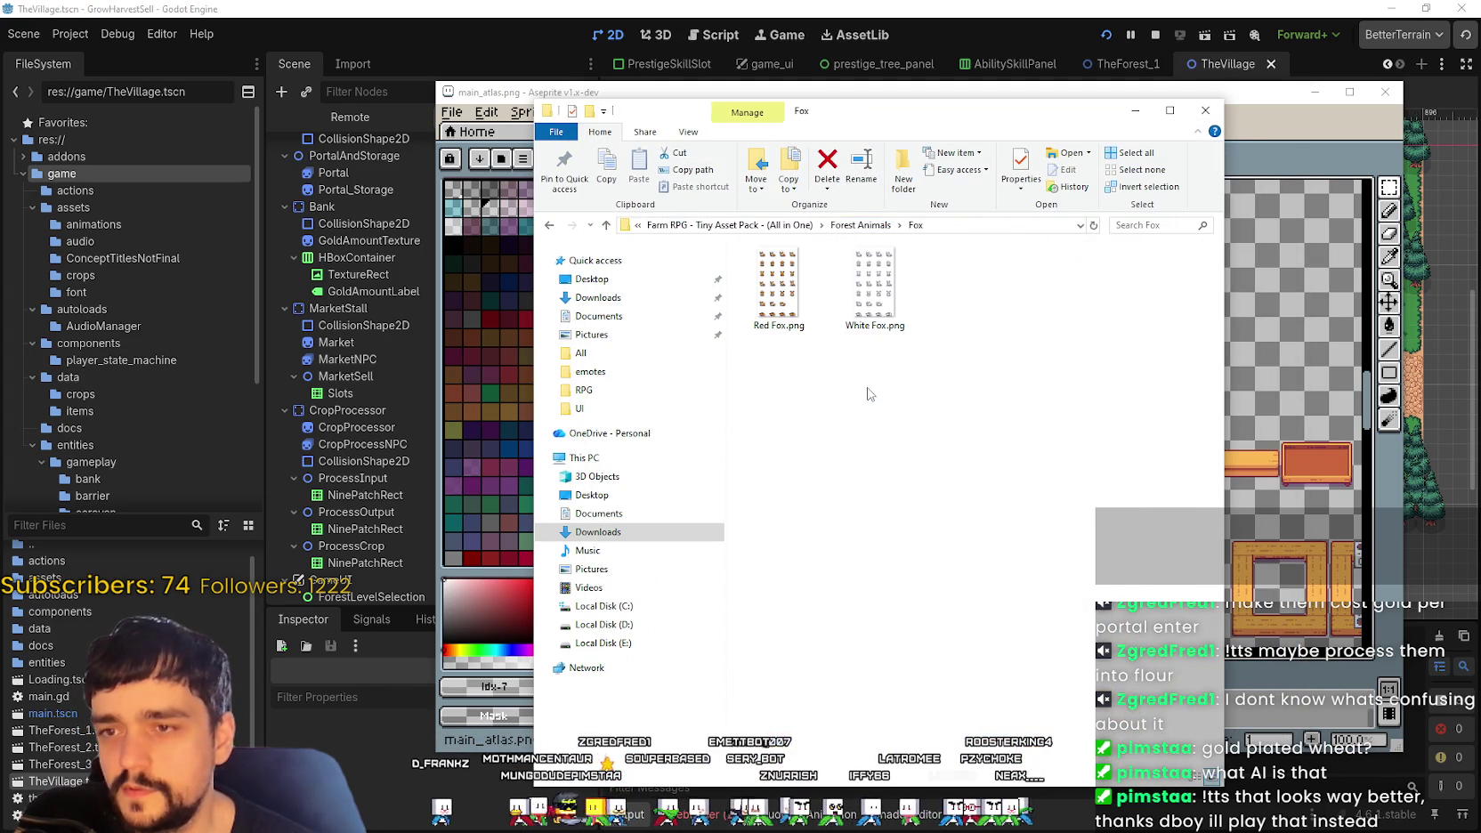
{"action": "right_click", "coordinate": [860, 398]}
{"action": "left_click", "coordinate": [1175, 396]}
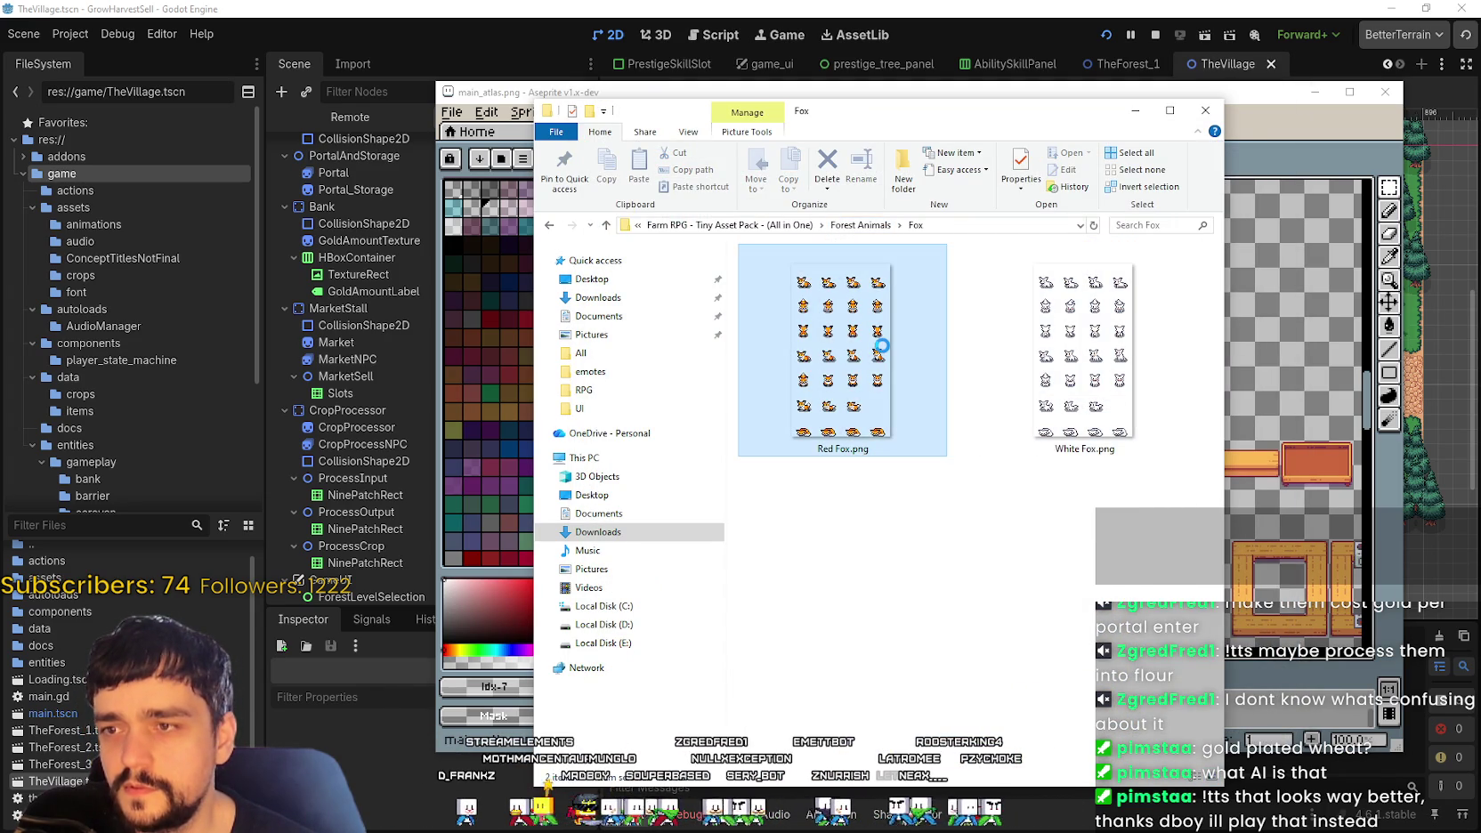
{"action": "scroll", "coordinate": [998, 506], "scroll_direction": "up", "scroll_amount": 3}
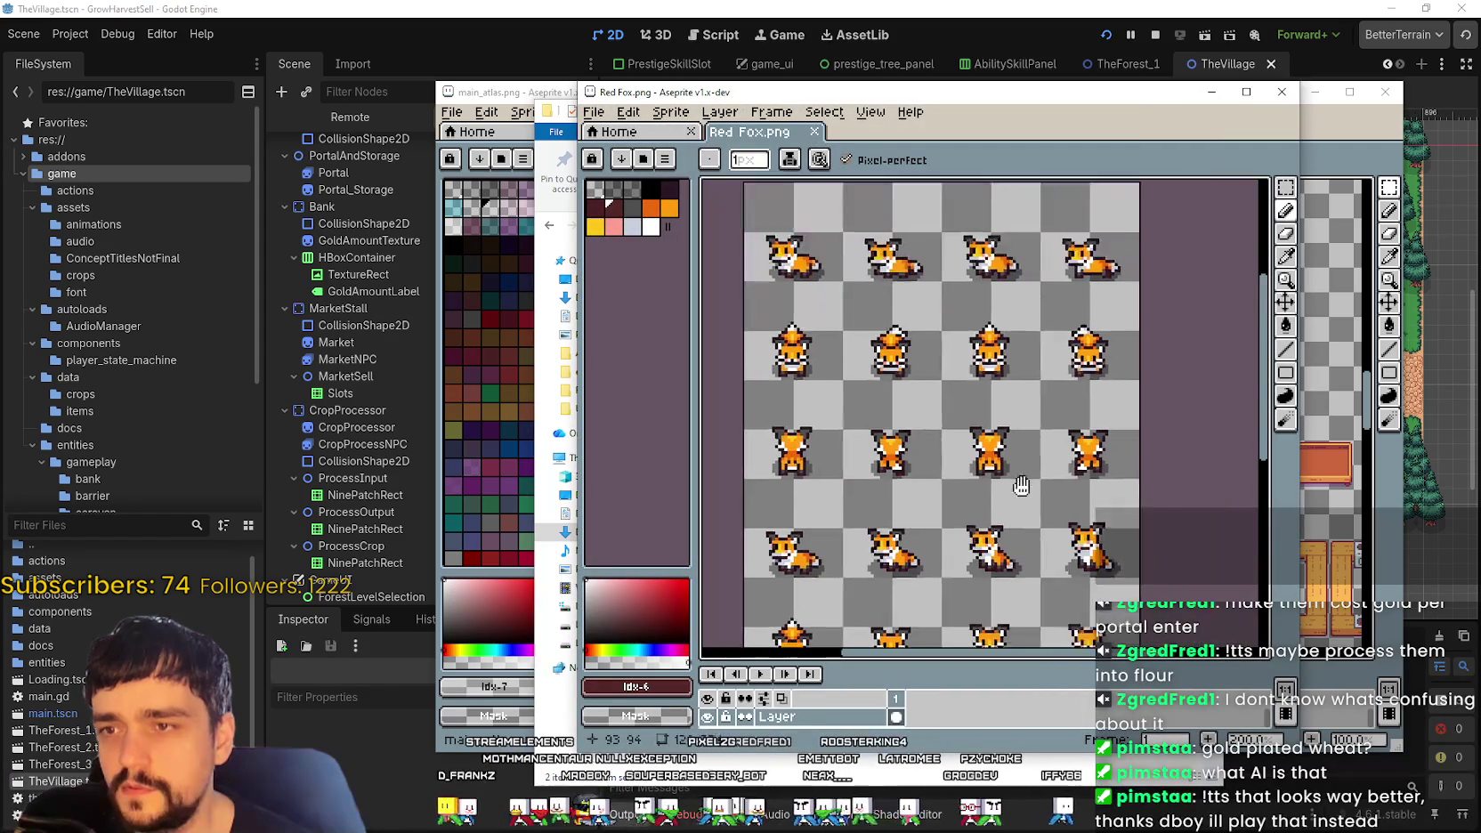
{"action": "left_click_drag", "start_coordinate": [998, 506], "coordinate": [1007, 255]}
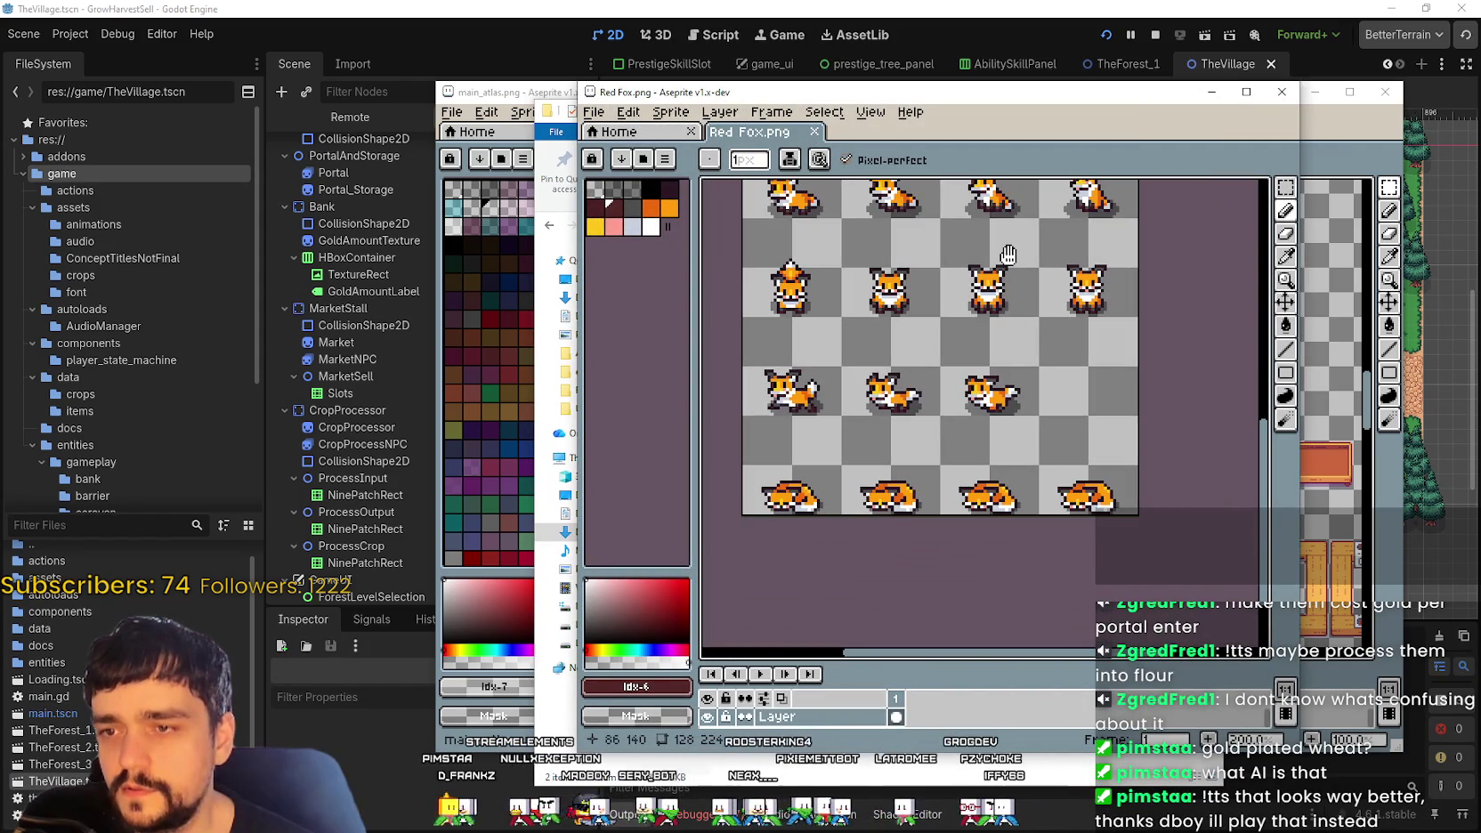
{"action": "scroll", "coordinate": [1007, 255], "scroll_direction": "down", "scroll_amount": 2}
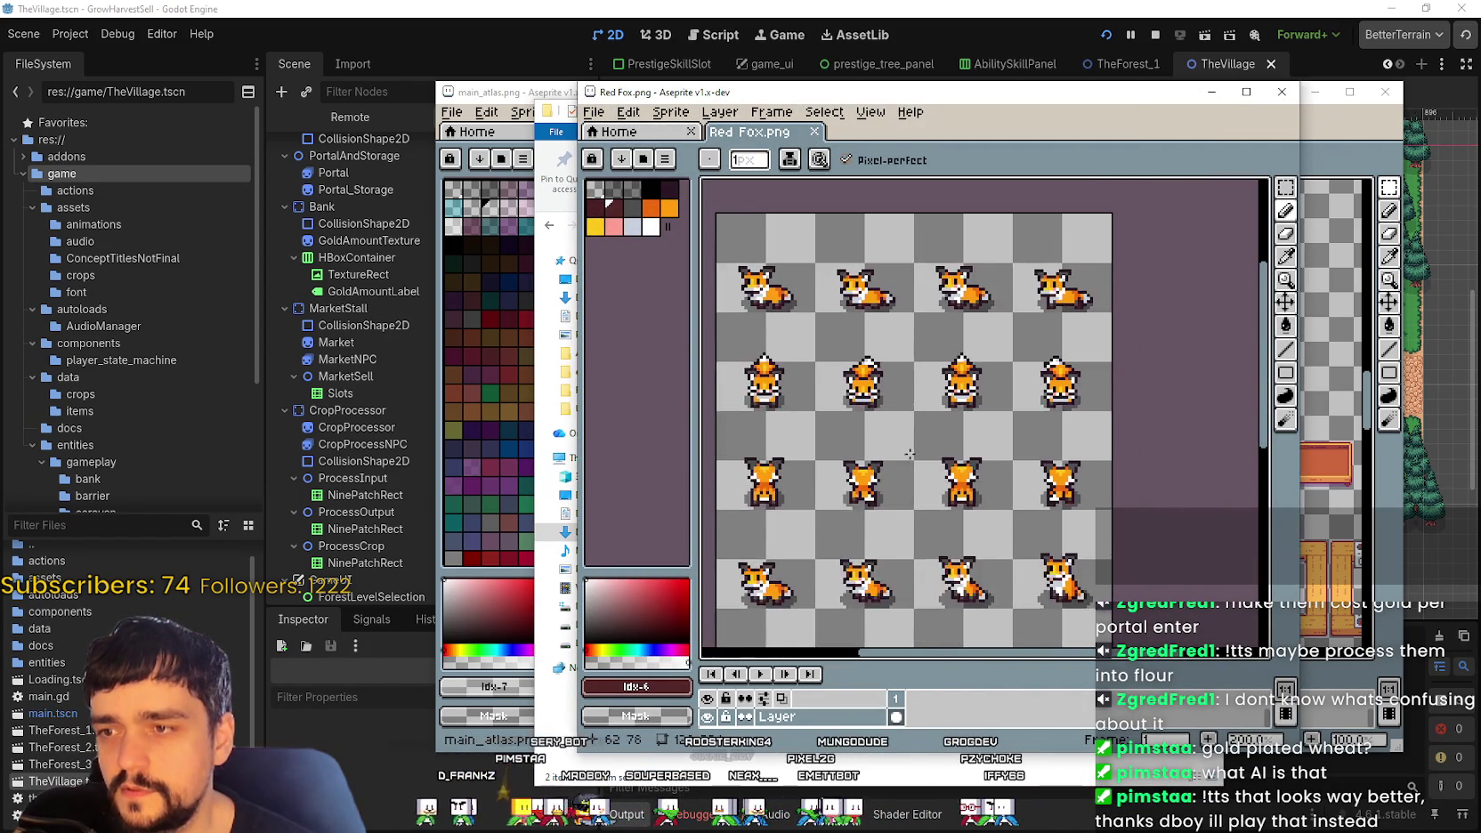
{"action": "scroll", "coordinate": [962, 395], "scroll_direction": "up", "scroll_amount": 2}
{"action": "key", "text": "alt+F4"}
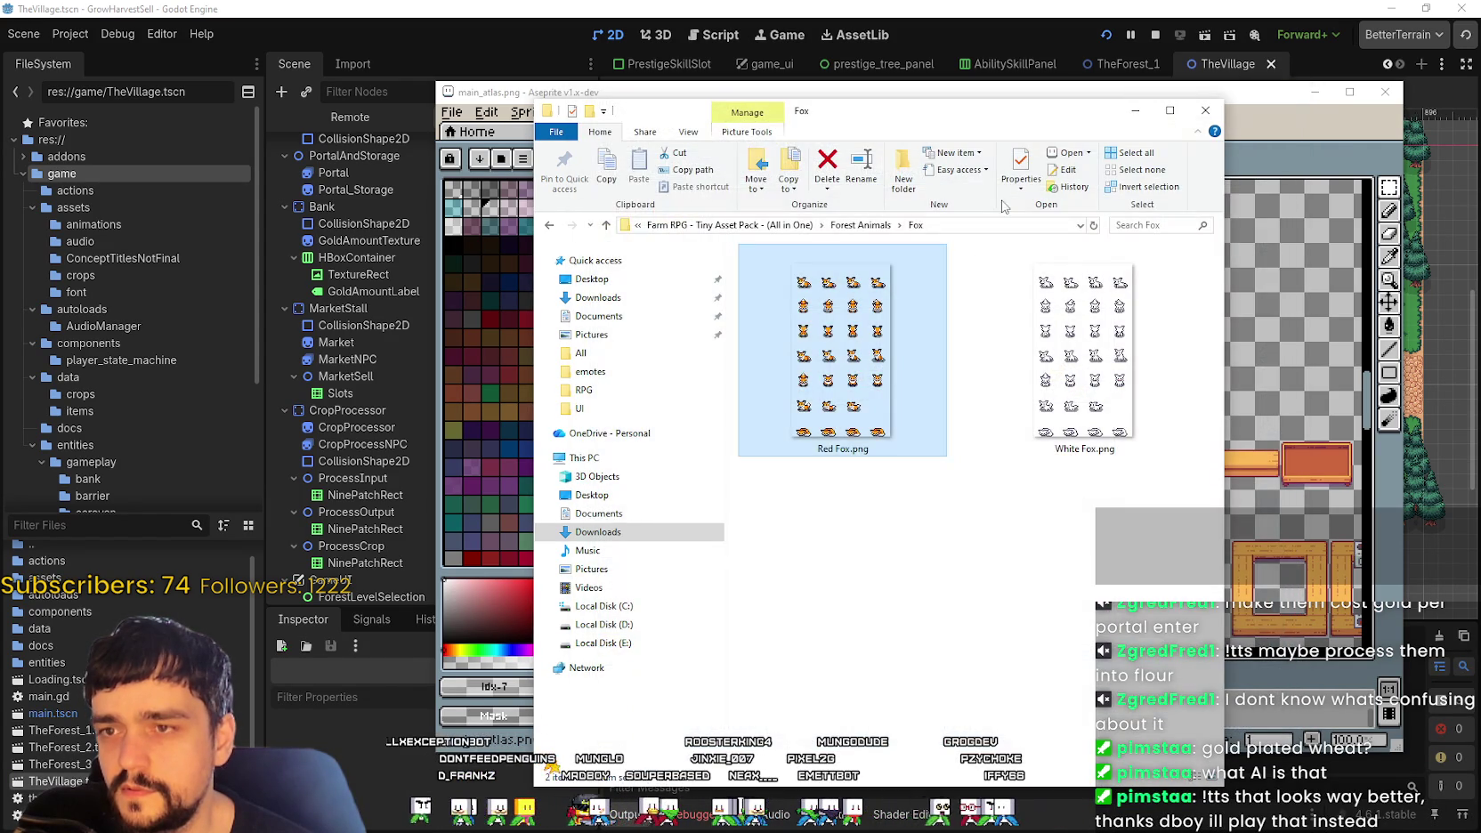
{"action": "left_click", "coordinate": [881, 228]}
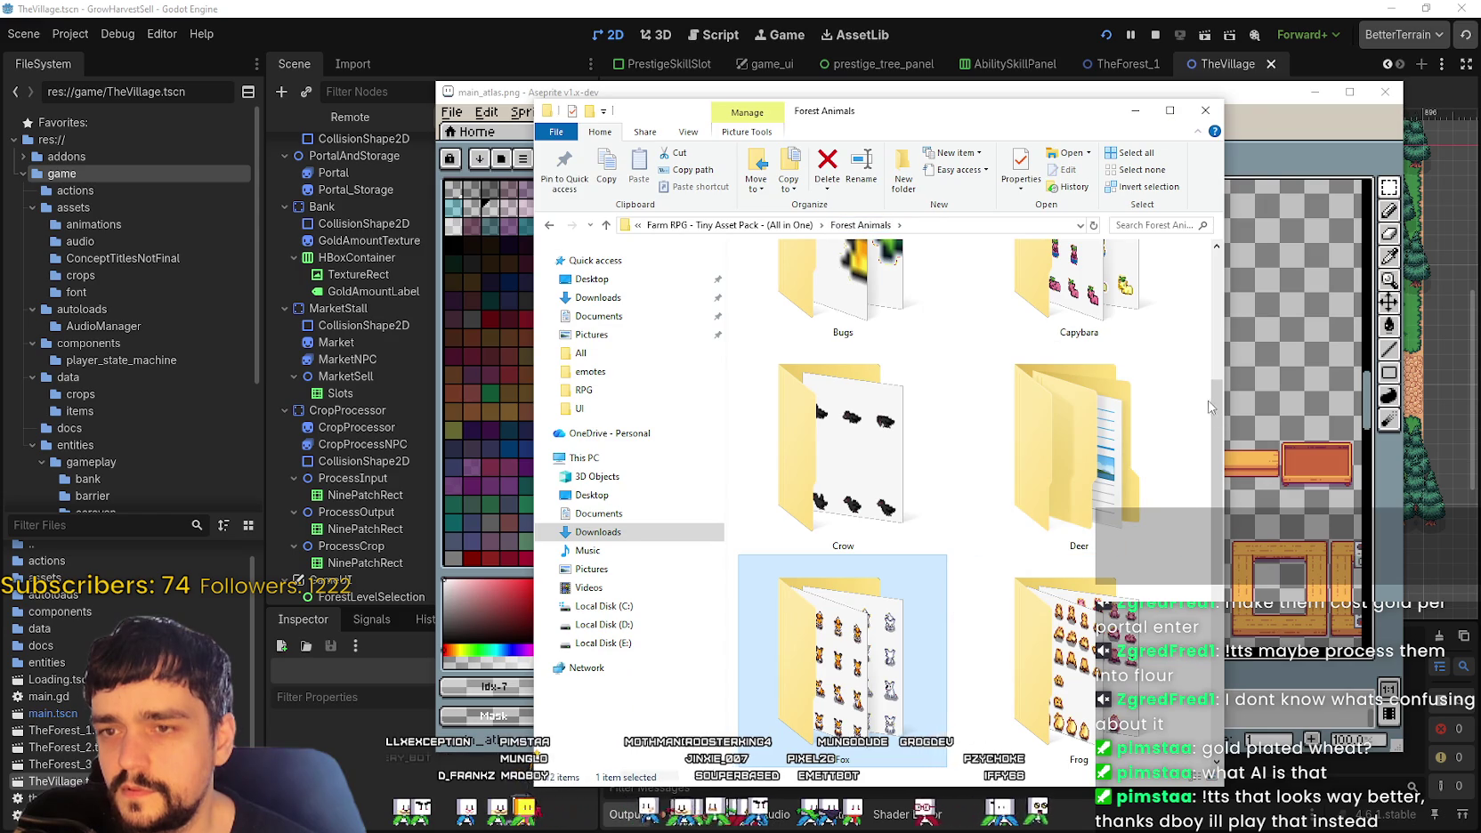
{"action": "scroll", "coordinate": [870, 509], "scroll_direction": "up", "scroll_amount": 3}
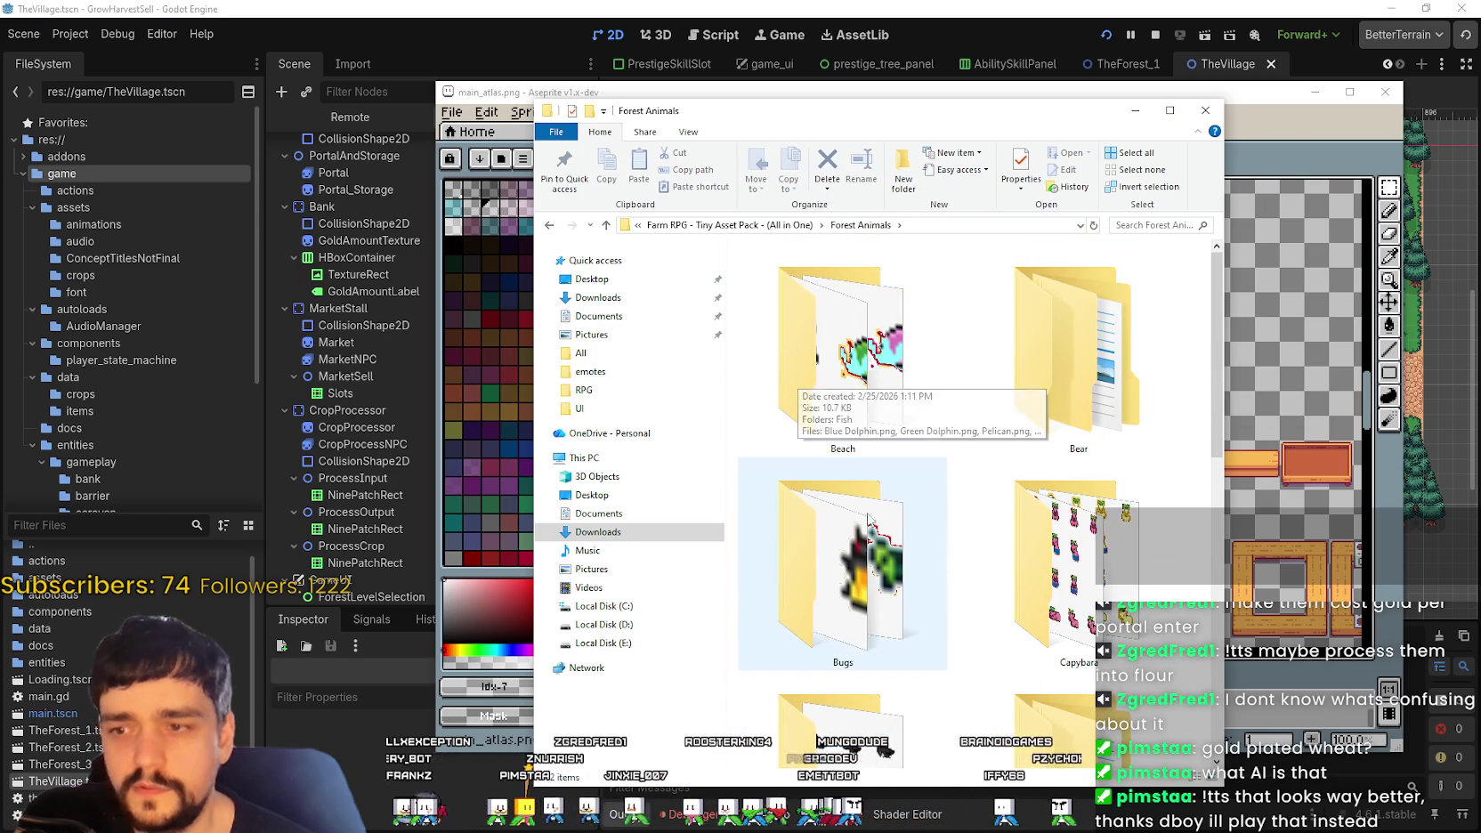
Step: Show the Bugs > others ant sprites as extra large icons
{"action": "double_click", "coordinate": [869, 509]}
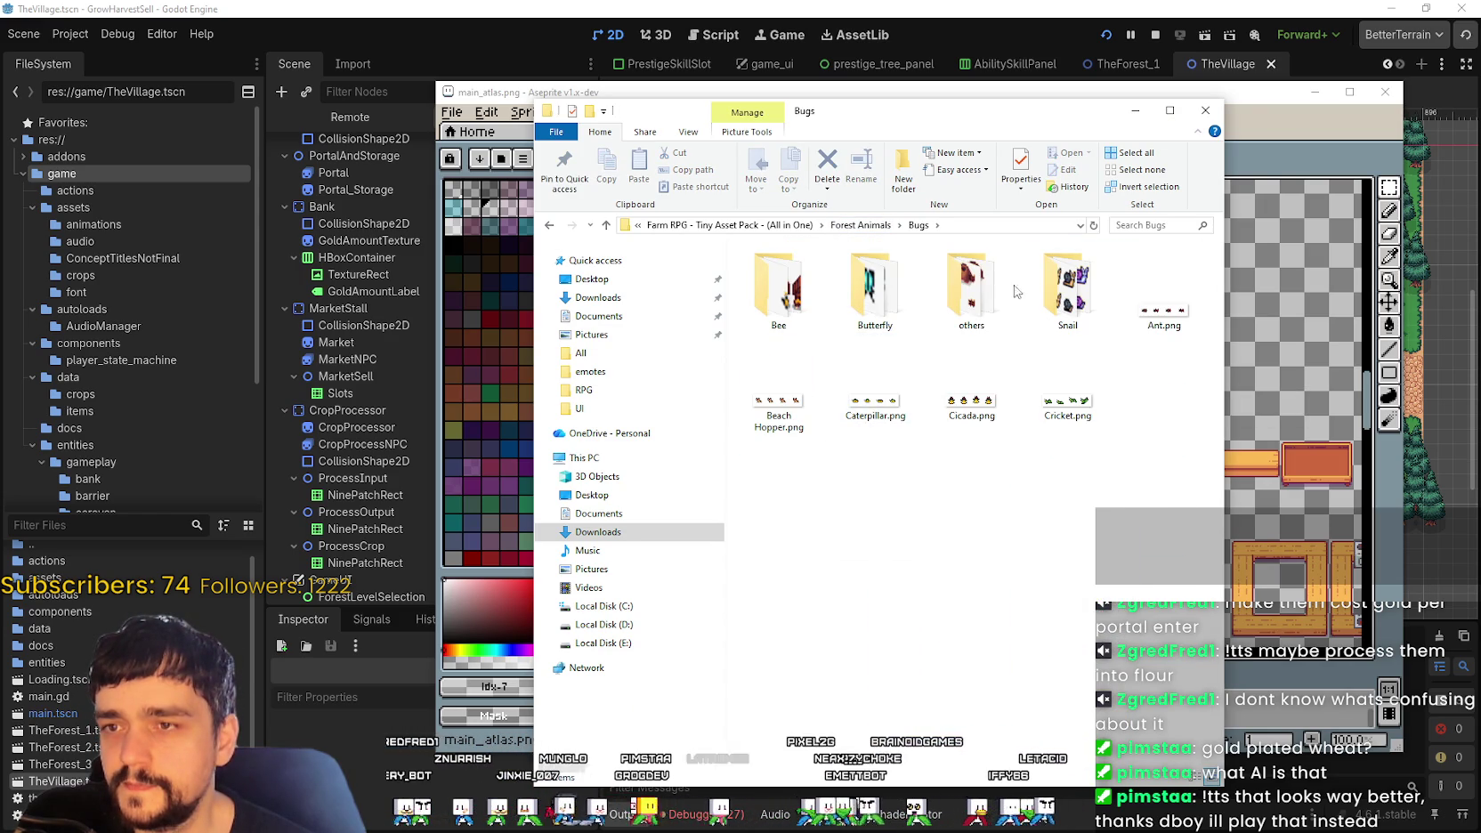
{"action": "double_click", "coordinate": [972, 285]}
{"action": "right_click", "coordinate": [874, 452]}
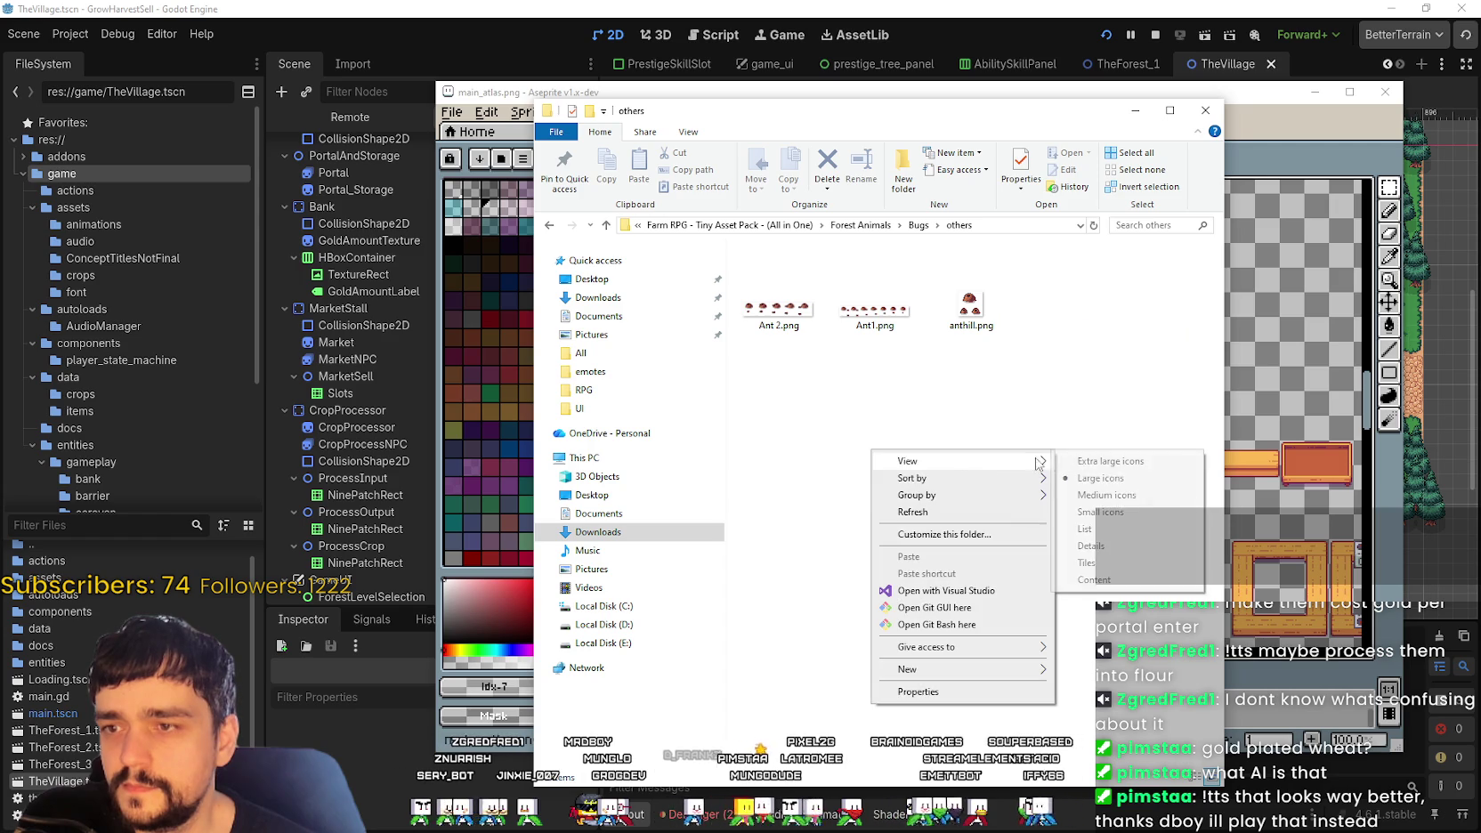
{"action": "left_click", "coordinate": [1086, 462]}
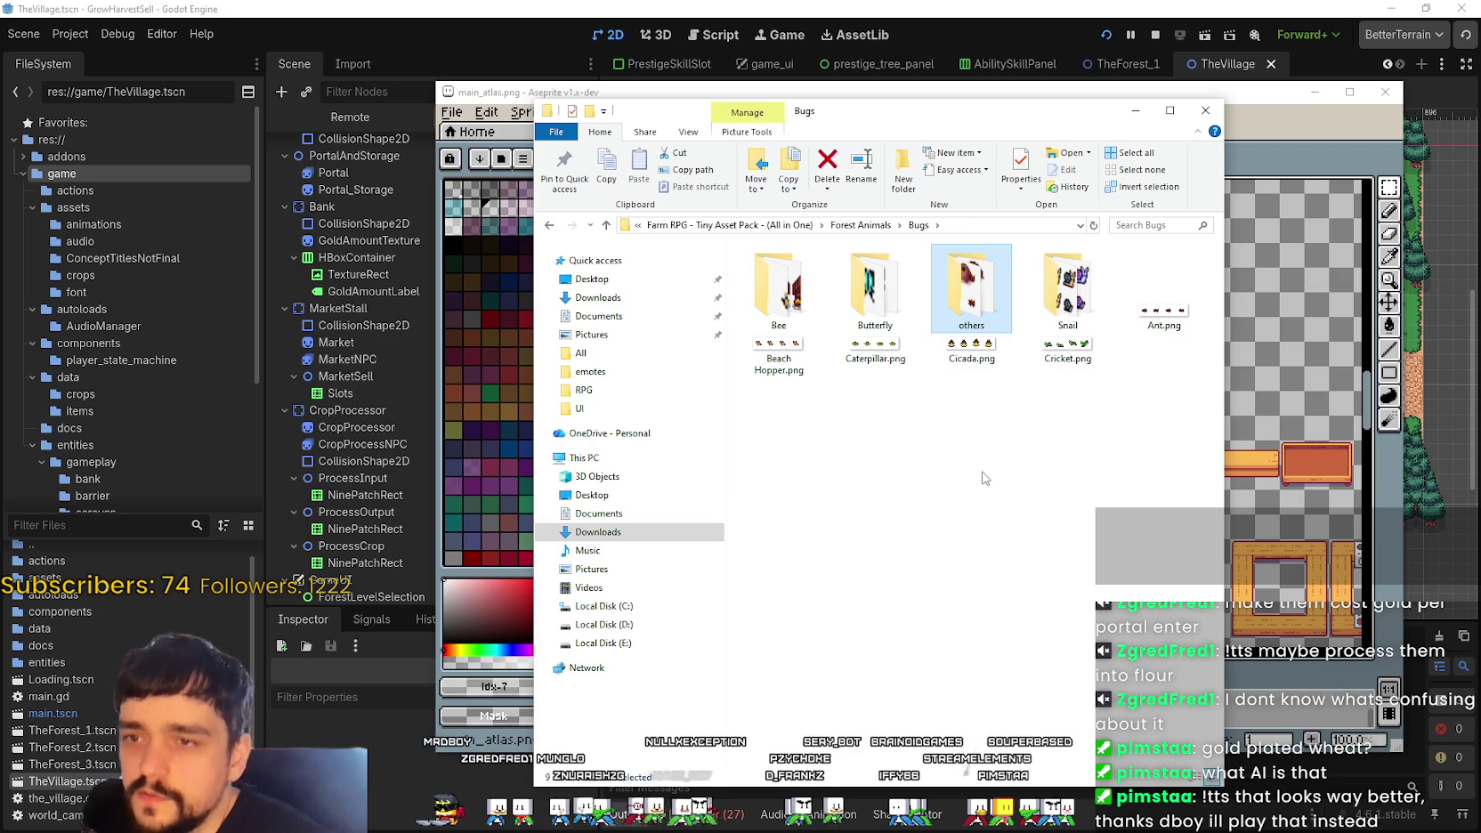
Step: Show the Bugs > Snail sprites as extra large icons and return to Forest Animals
{"action": "double_click", "coordinate": [1090, 294]}
{"action": "right_click", "coordinate": [923, 441]}
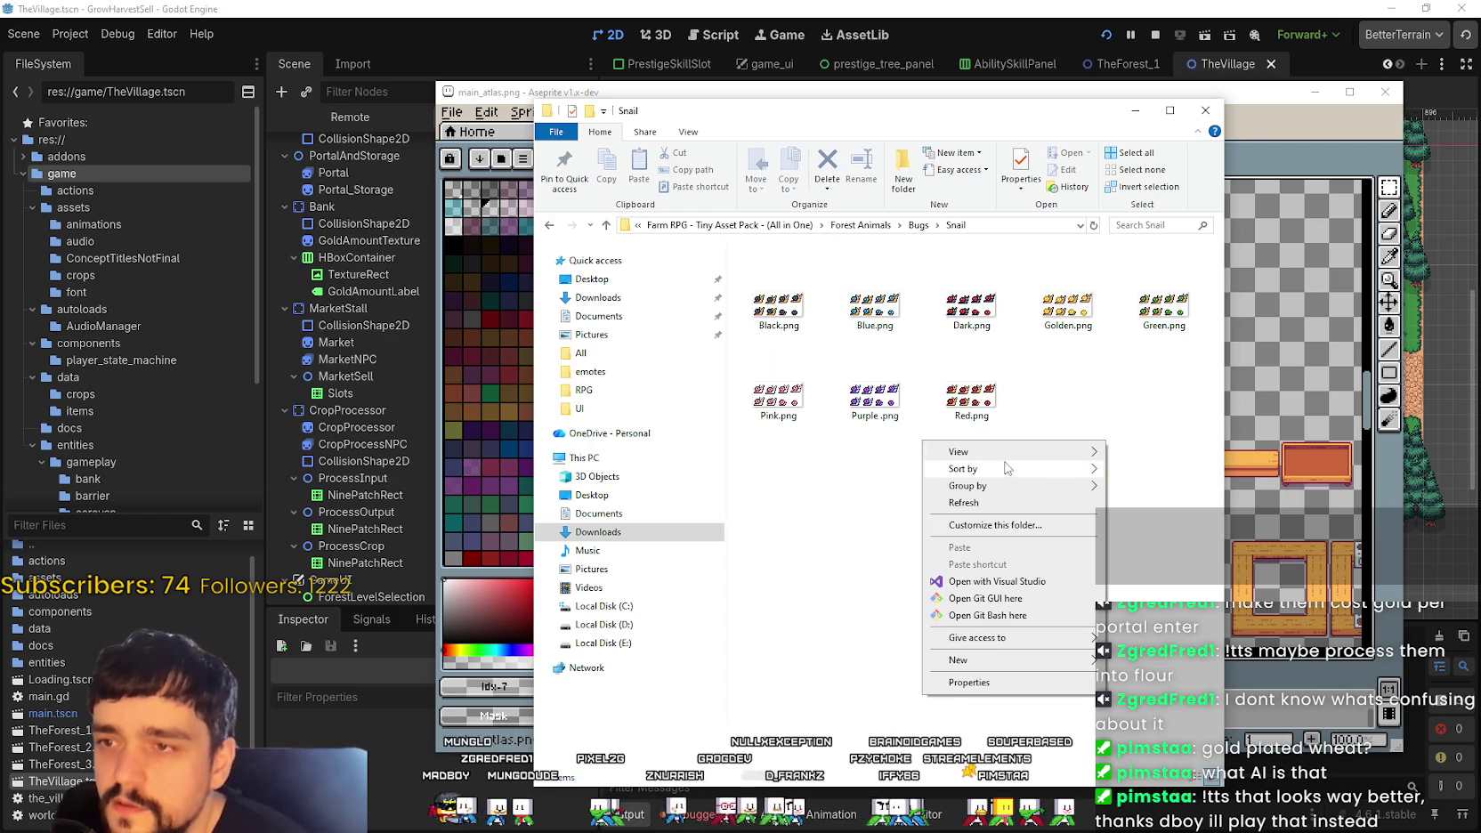
{"action": "left_click", "coordinate": [1160, 452]}
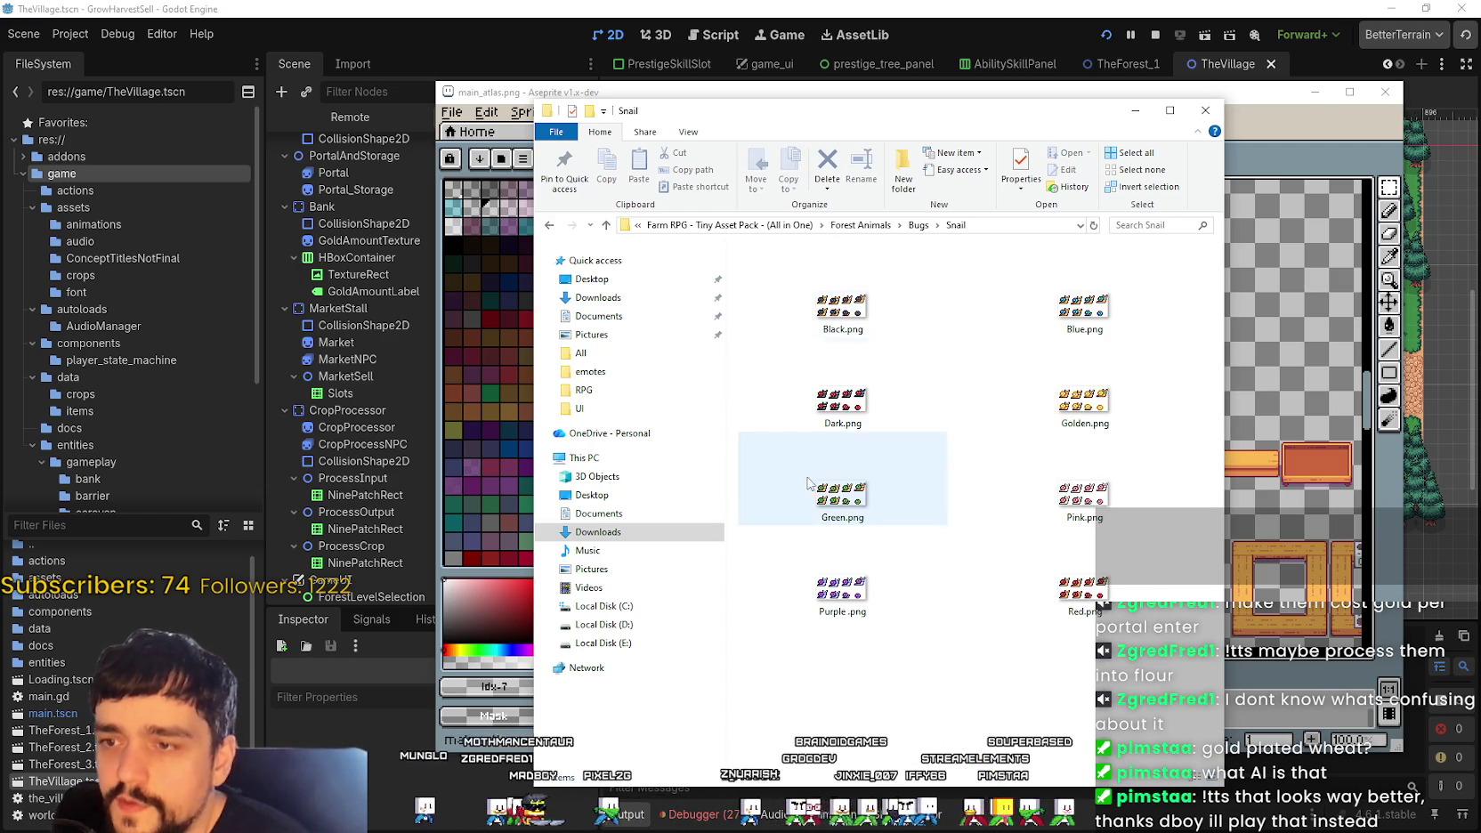
{"action": "left_click", "coordinate": [859, 225]}
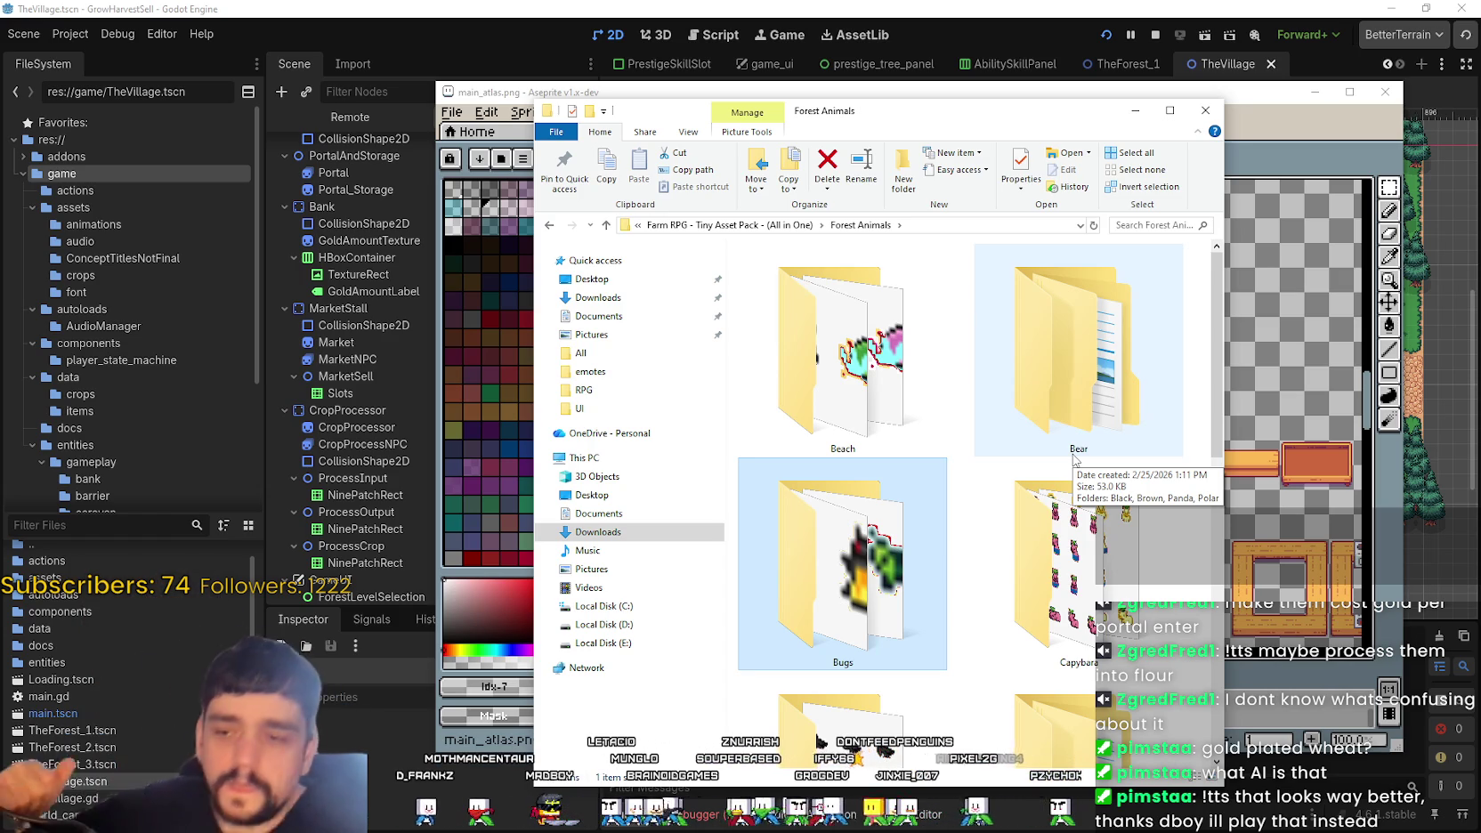
{"action": "scroll", "coordinate": [998, 507], "scroll_direction": "down", "scroll_amount": 5}
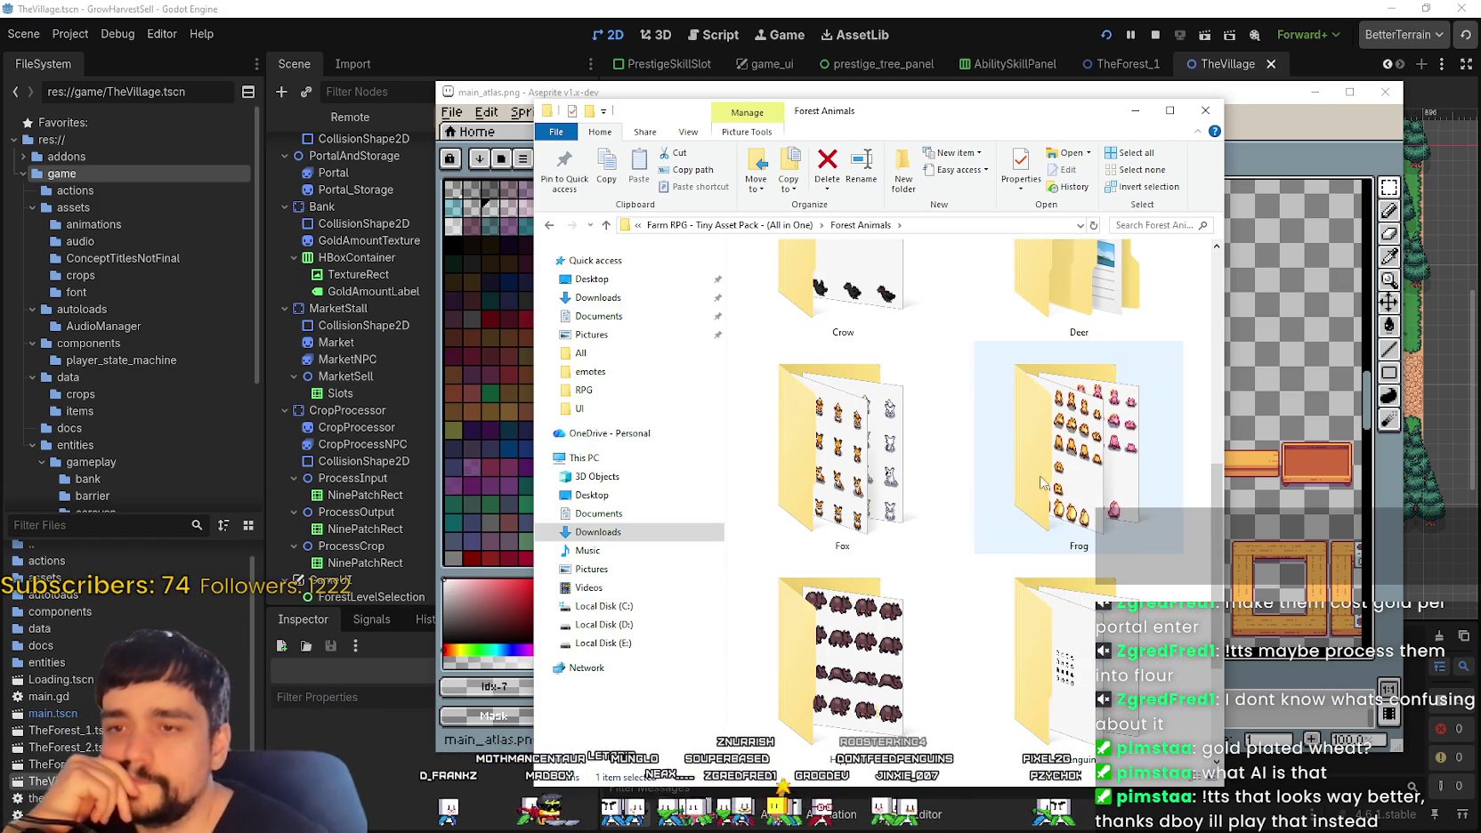
{"action": "scroll", "coordinate": [941, 558], "scroll_direction": "down", "scroll_amount": 2}
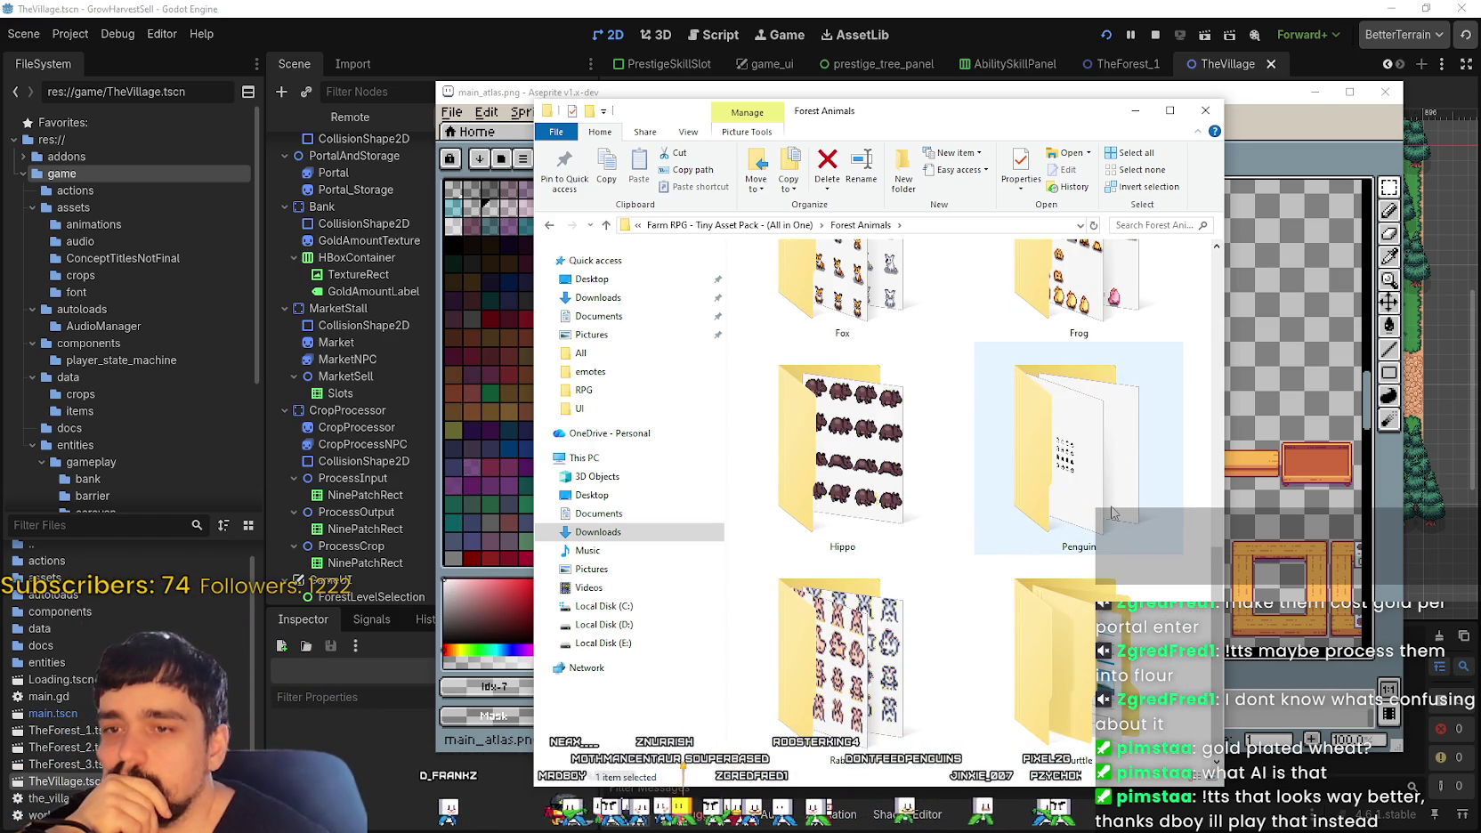
{"action": "left_click", "coordinate": [833, 669]}
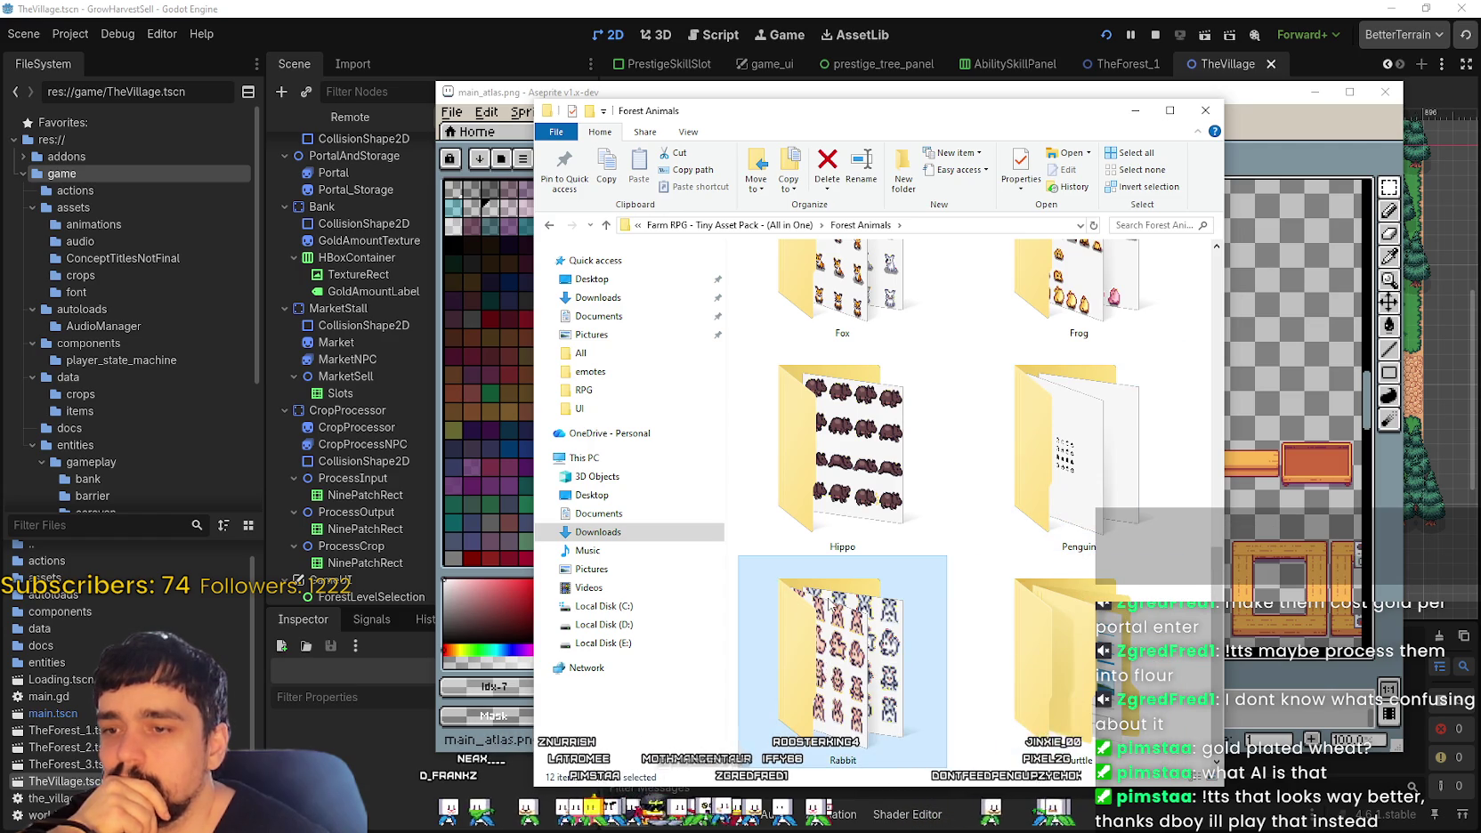
Step: Show the Rabbit sprites as extra large icons, then go back up a folder
{"action": "double_click", "coordinate": [830, 605]}
{"action": "right_click", "coordinate": [937, 451]}
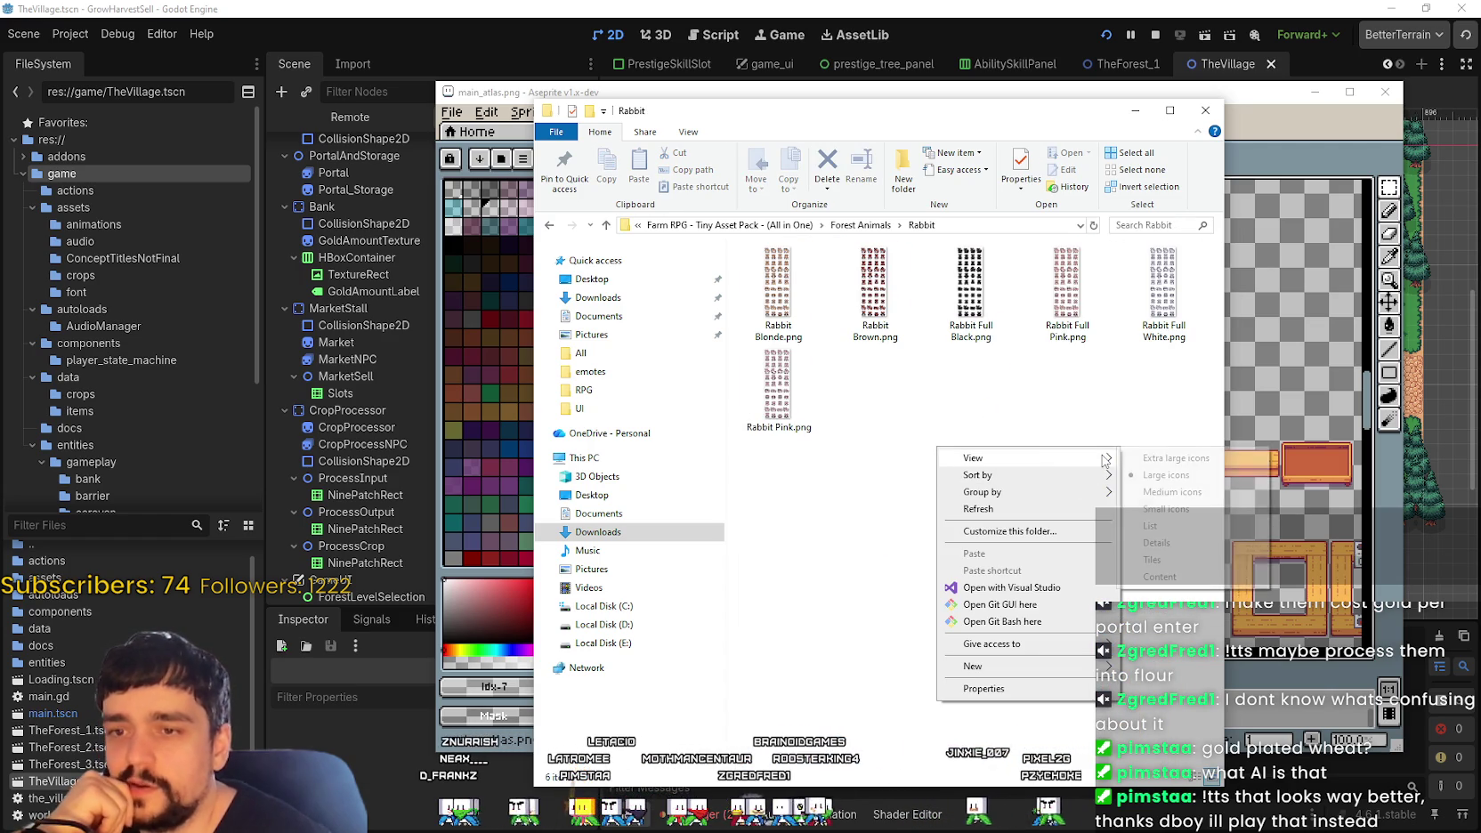
{"action": "left_click", "coordinate": [1175, 458]}
{"action": "scroll", "coordinate": [906, 486], "scroll_direction": "down", "scroll_amount": 1}
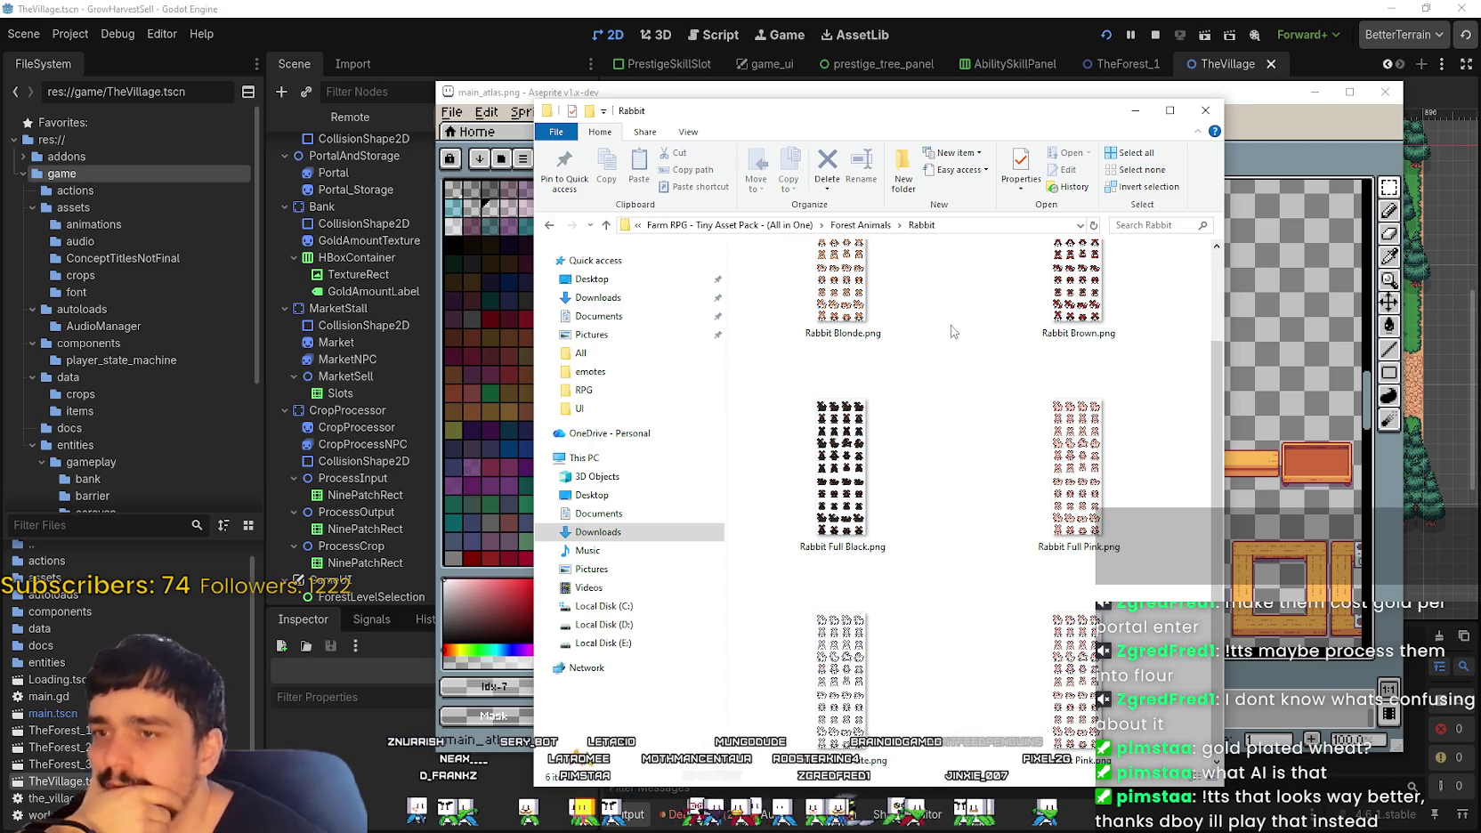
{"action": "key", "text": "alt+Up"}
{"action": "key", "text": "alt+Up"}
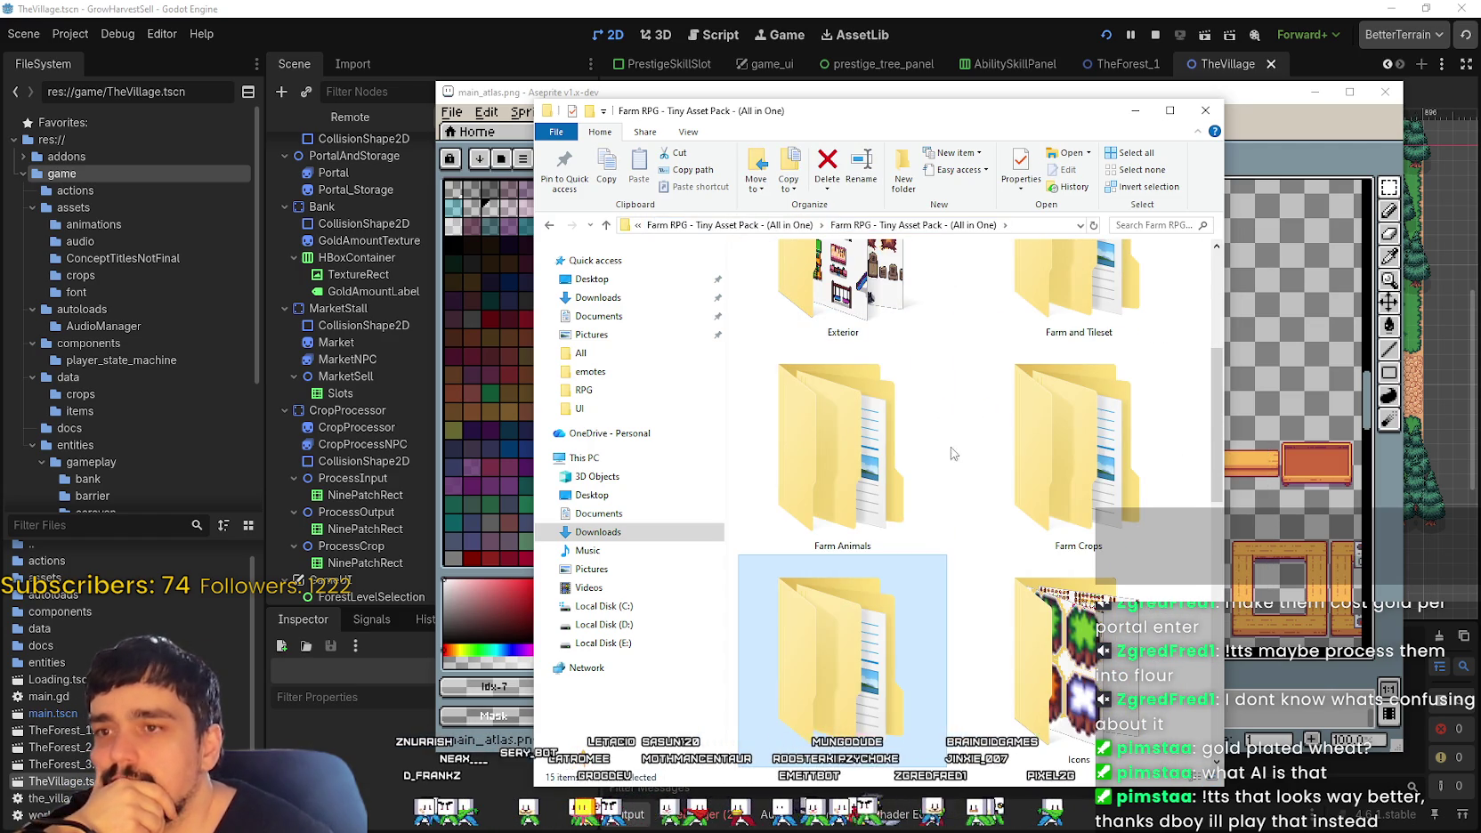
{"action": "scroll", "coordinate": [1053, 538], "scroll_direction": "up", "scroll_amount": 1}
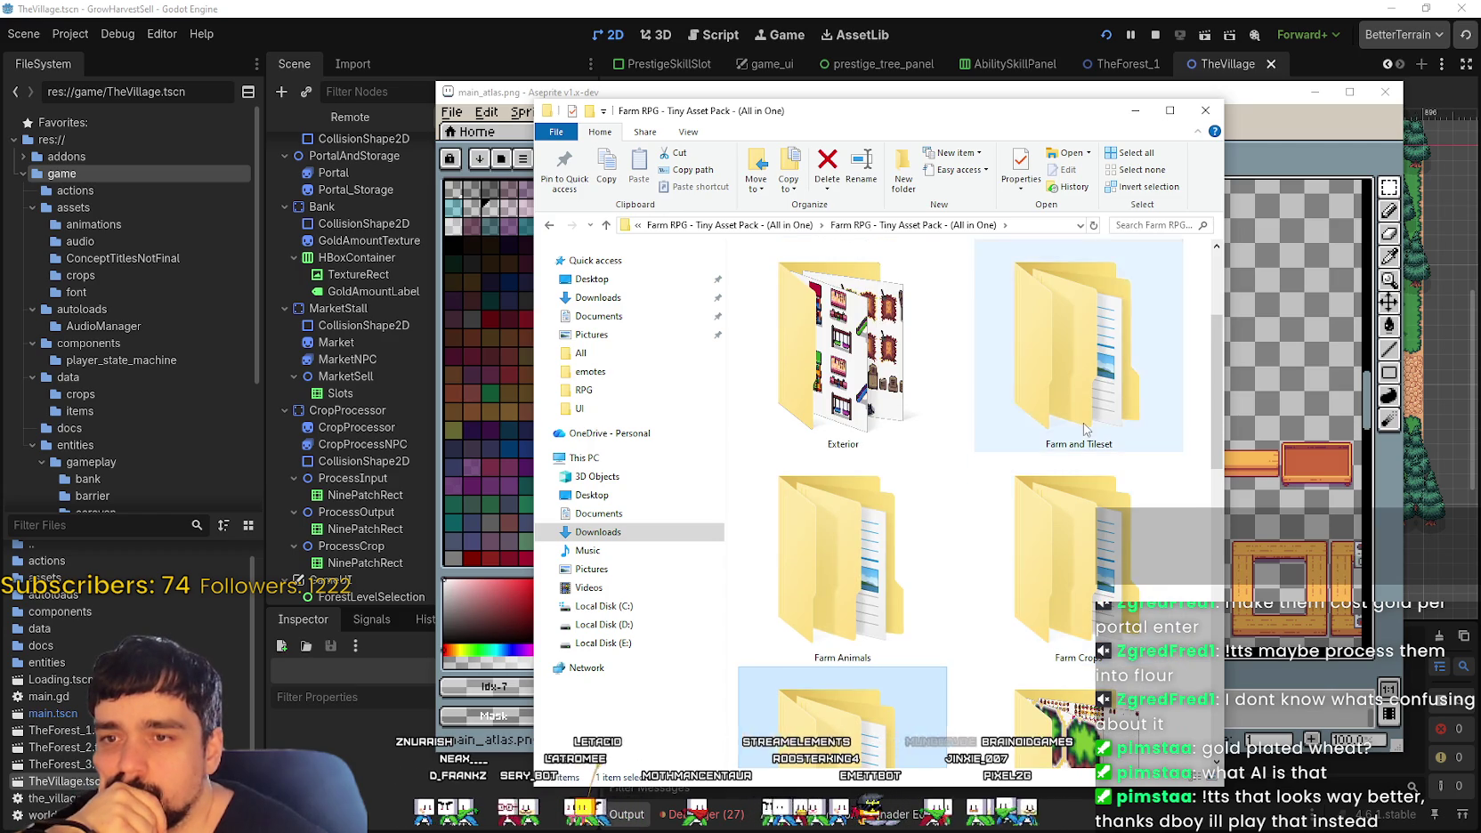
Step: Open Farm and Tileset > Tree > Deep Forest with extra-large thumbnails
{"action": "double_click", "coordinate": [1086, 430]}
{"action": "scroll", "coordinate": [982, 556], "scroll_direction": "down", "scroll_amount": 1}
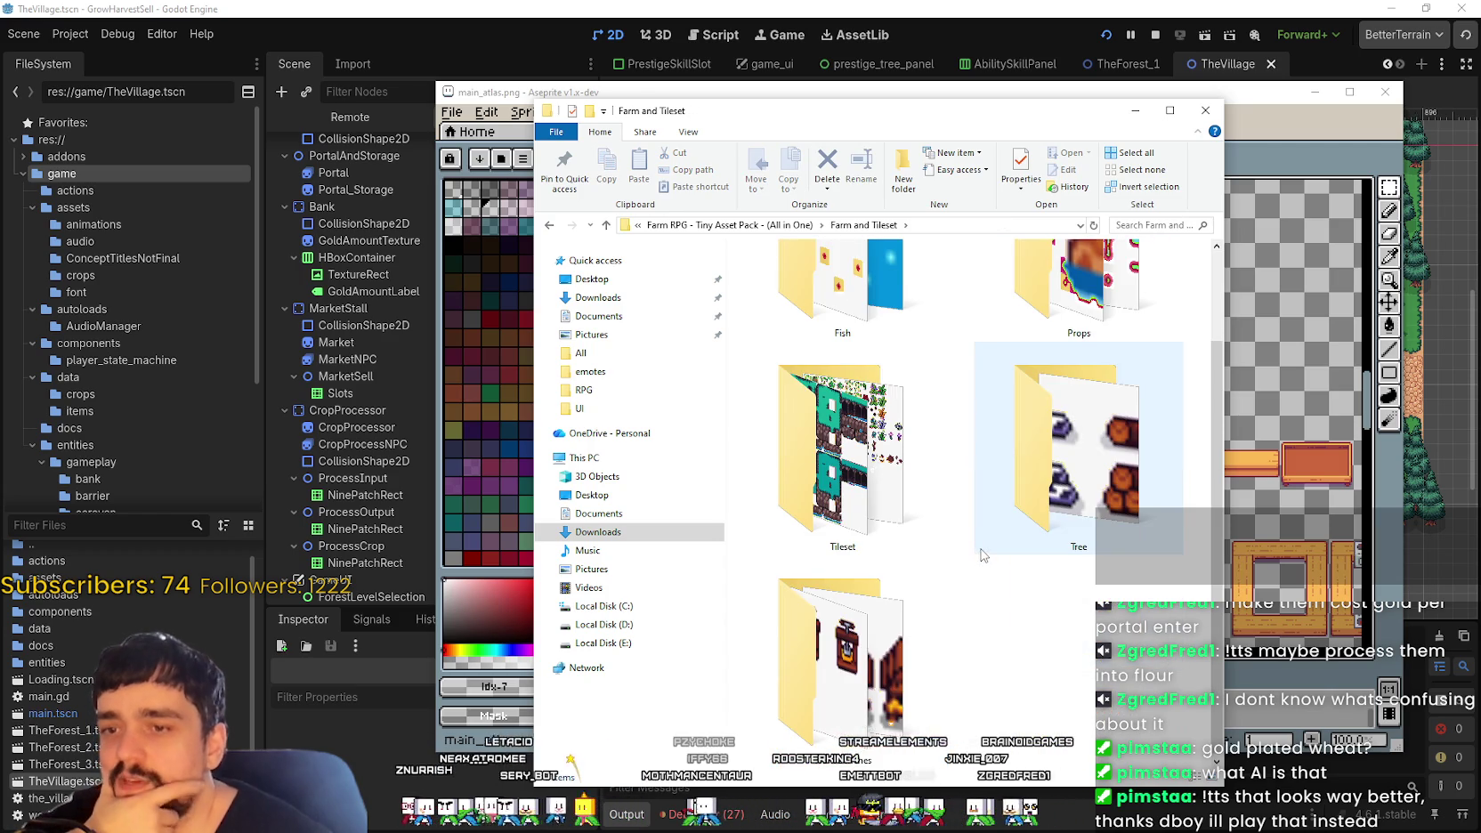
{"action": "double_click", "coordinate": [983, 547]}
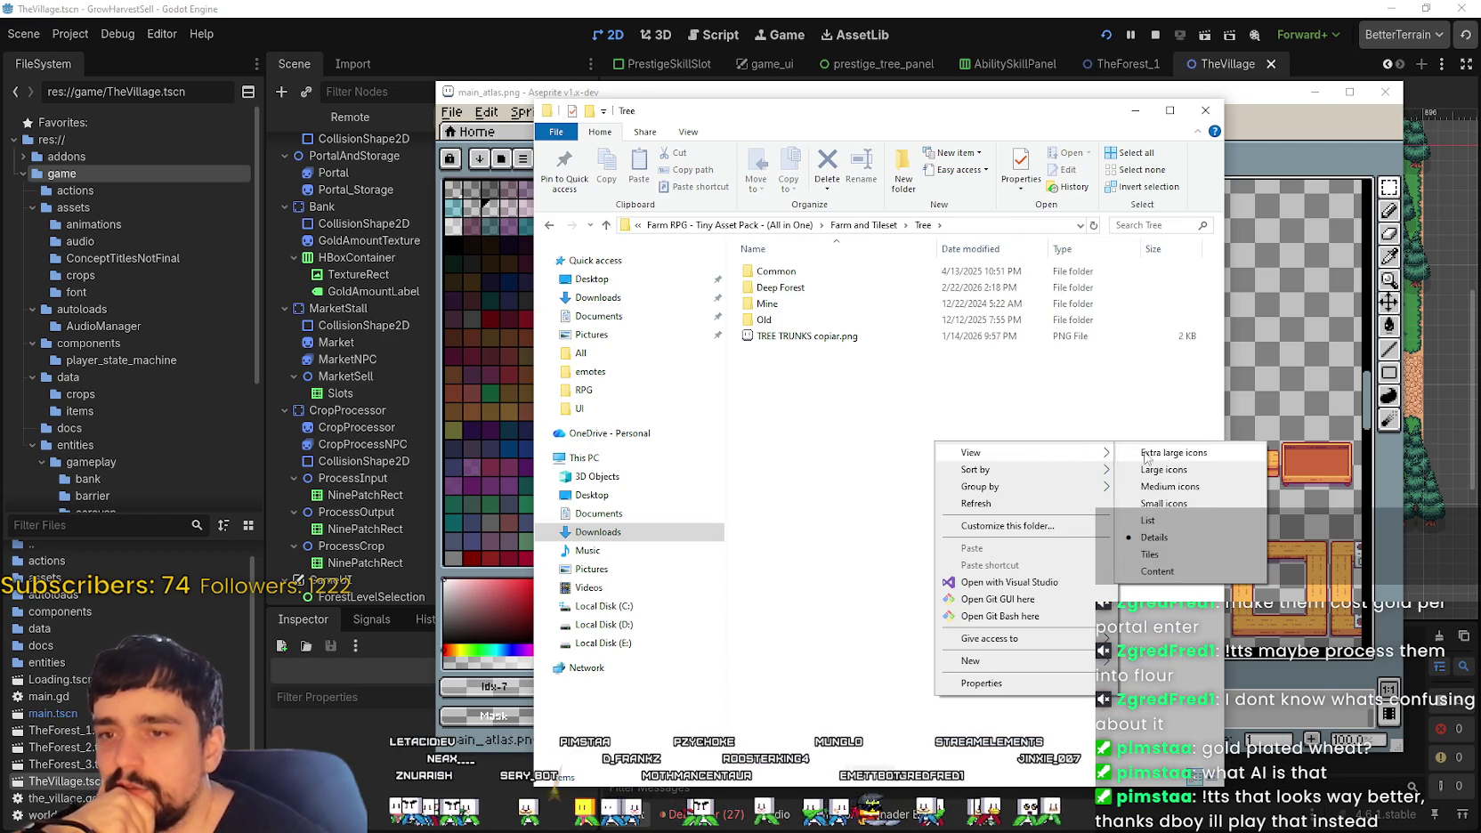
{"action": "mouse_move", "coordinate": [972, 452]}
{"action": "left_click", "coordinate": [1153, 457]}
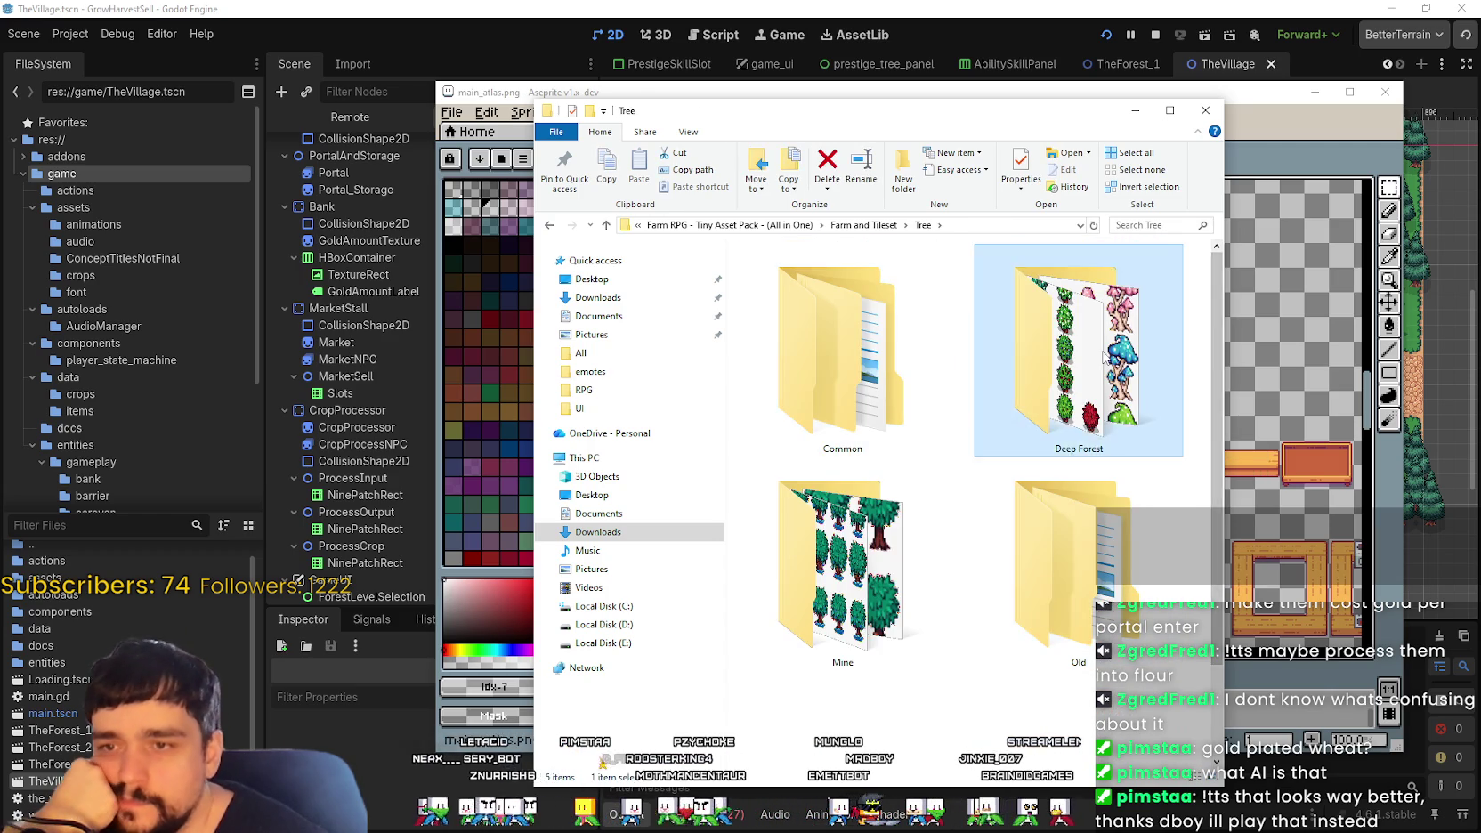
{"action": "double_click", "coordinate": [1077, 356]}
{"action": "right_click", "coordinate": [930, 482]}
{"action": "left_click", "coordinate": [1143, 495]}
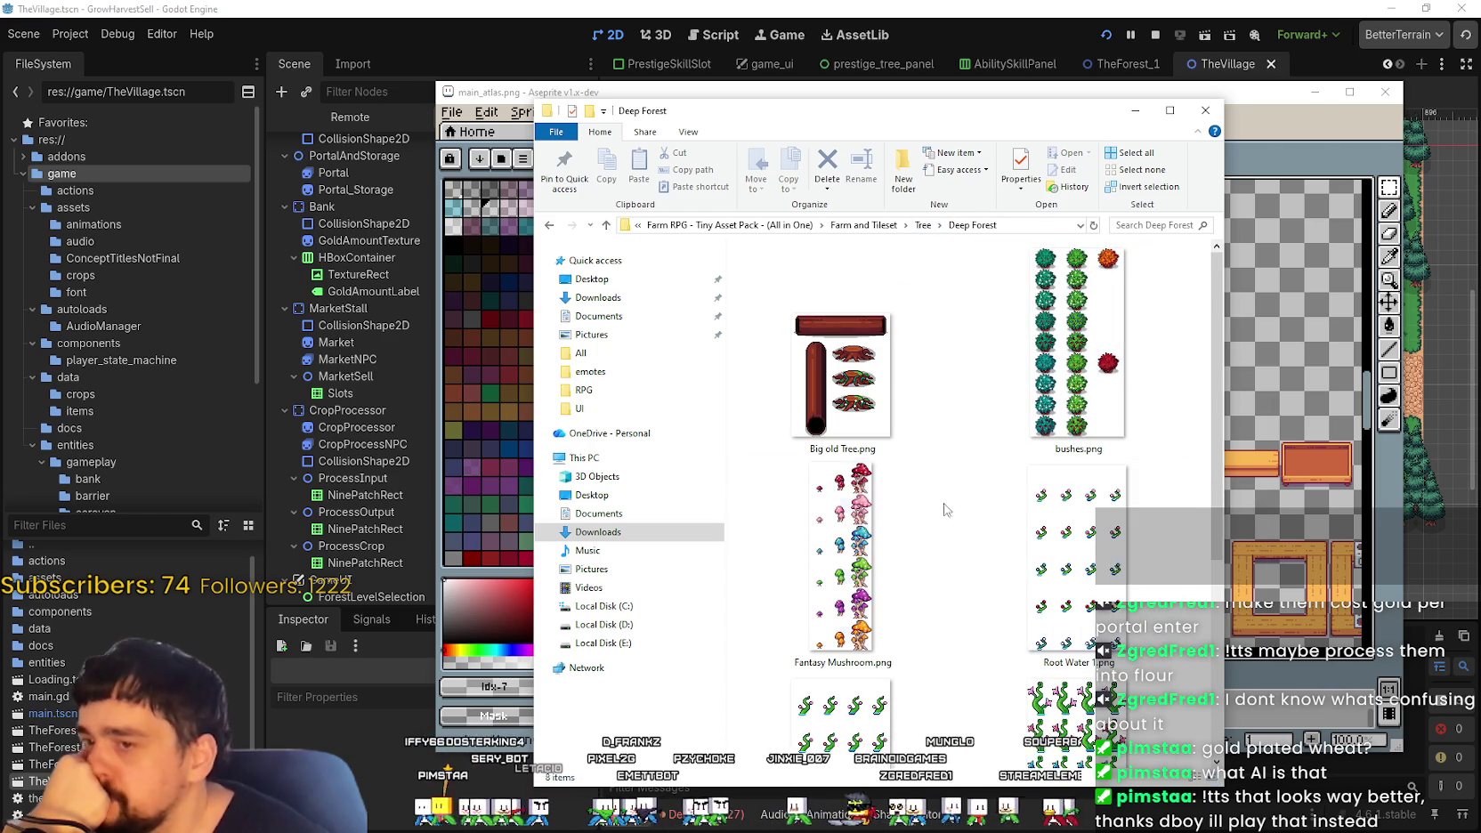
{"action": "double_click", "coordinate": [841, 561]}
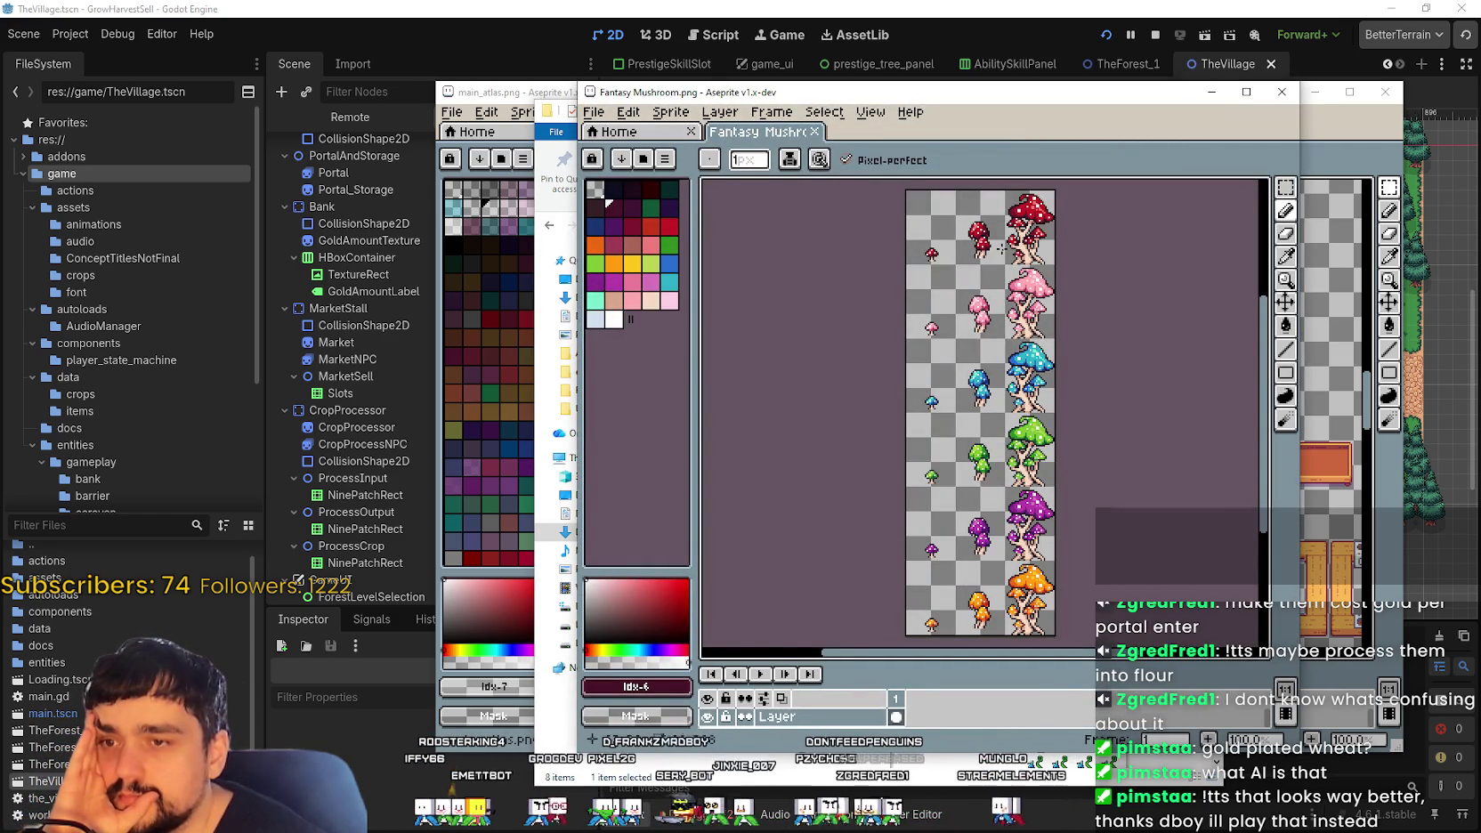
Step: Zoom and pan Fantasy Mushroom.png to inspect its red, pink, blue, green, purple and orange mushrooms
{"action": "scroll", "coordinate": [1001, 250], "scroll_direction": "up", "scroll_amount": 1}
{"action": "left_click_drag", "start_coordinate": [988, 552], "coordinate": [983, 323]}
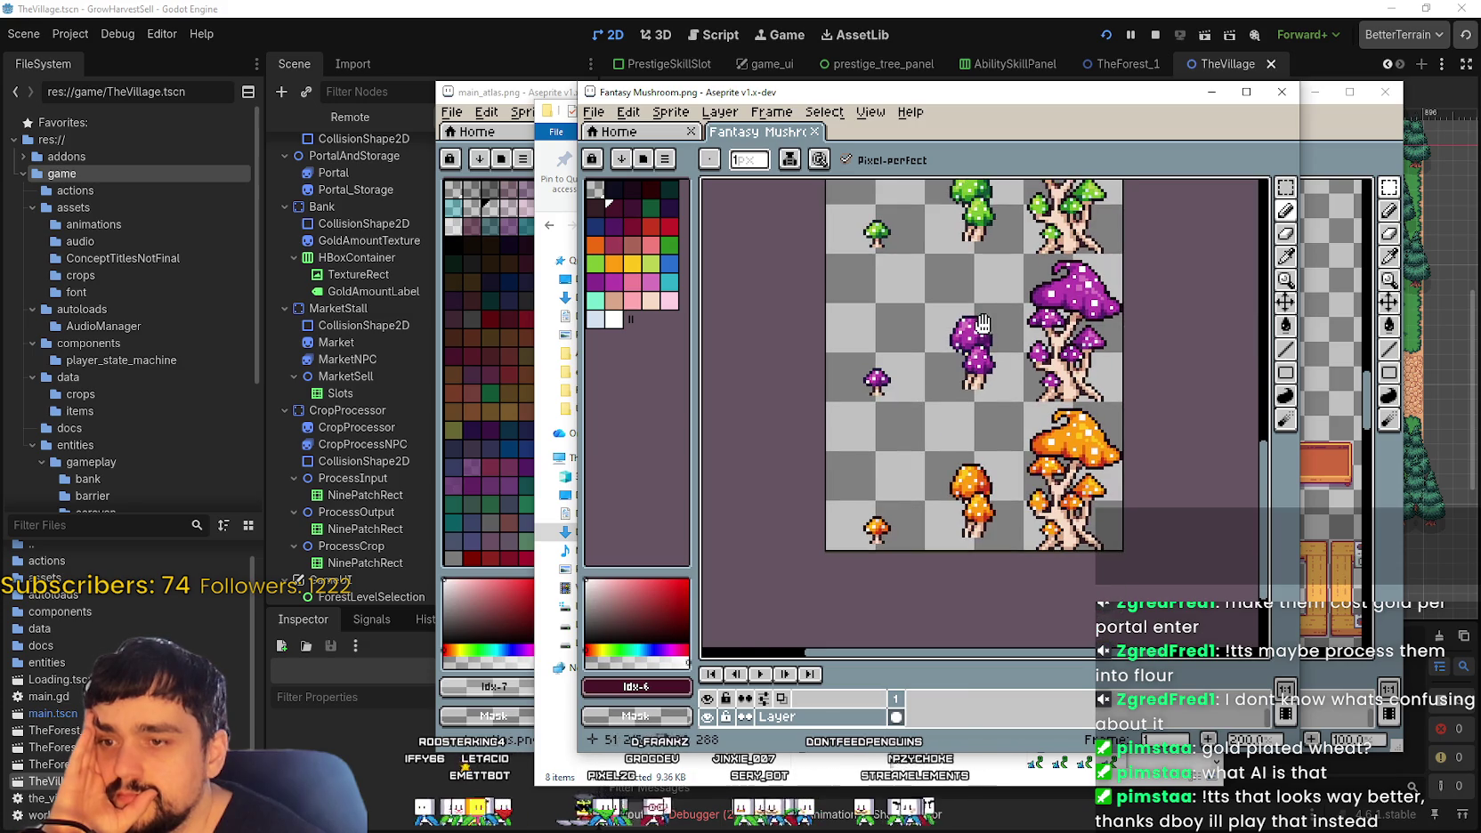
{"action": "mouse_move", "coordinate": [1012, 210]}
{"action": "left_mouse_down"}
{"action": "mouse_move", "coordinate": [937, 415]}
{"action": "mouse_move", "coordinate": [942, 587]}
{"action": "left_mouse_up"}
{"action": "left_click_drag", "start_coordinate": [939, 258], "coordinate": [935, 433]}
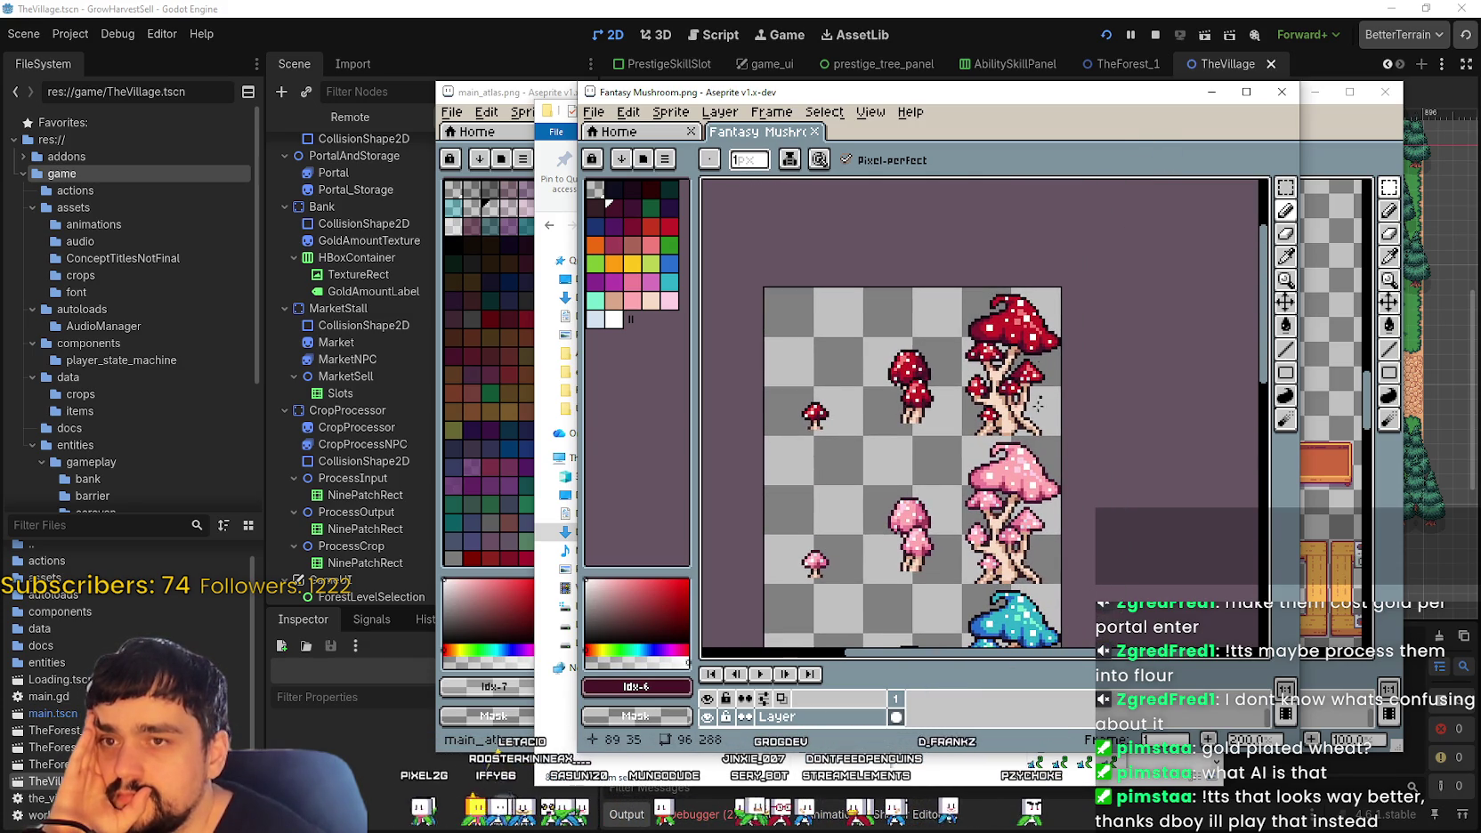
{"action": "left_click_drag", "start_coordinate": [1046, 339], "coordinate": [1059, 53]}
{"action": "mouse_move", "coordinate": [1057, 418]}
{"action": "left_mouse_down"}
{"action": "mouse_move", "coordinate": [1071, 250]}
{"action": "mouse_move", "coordinate": [1055, 187]}
{"action": "left_mouse_up"}
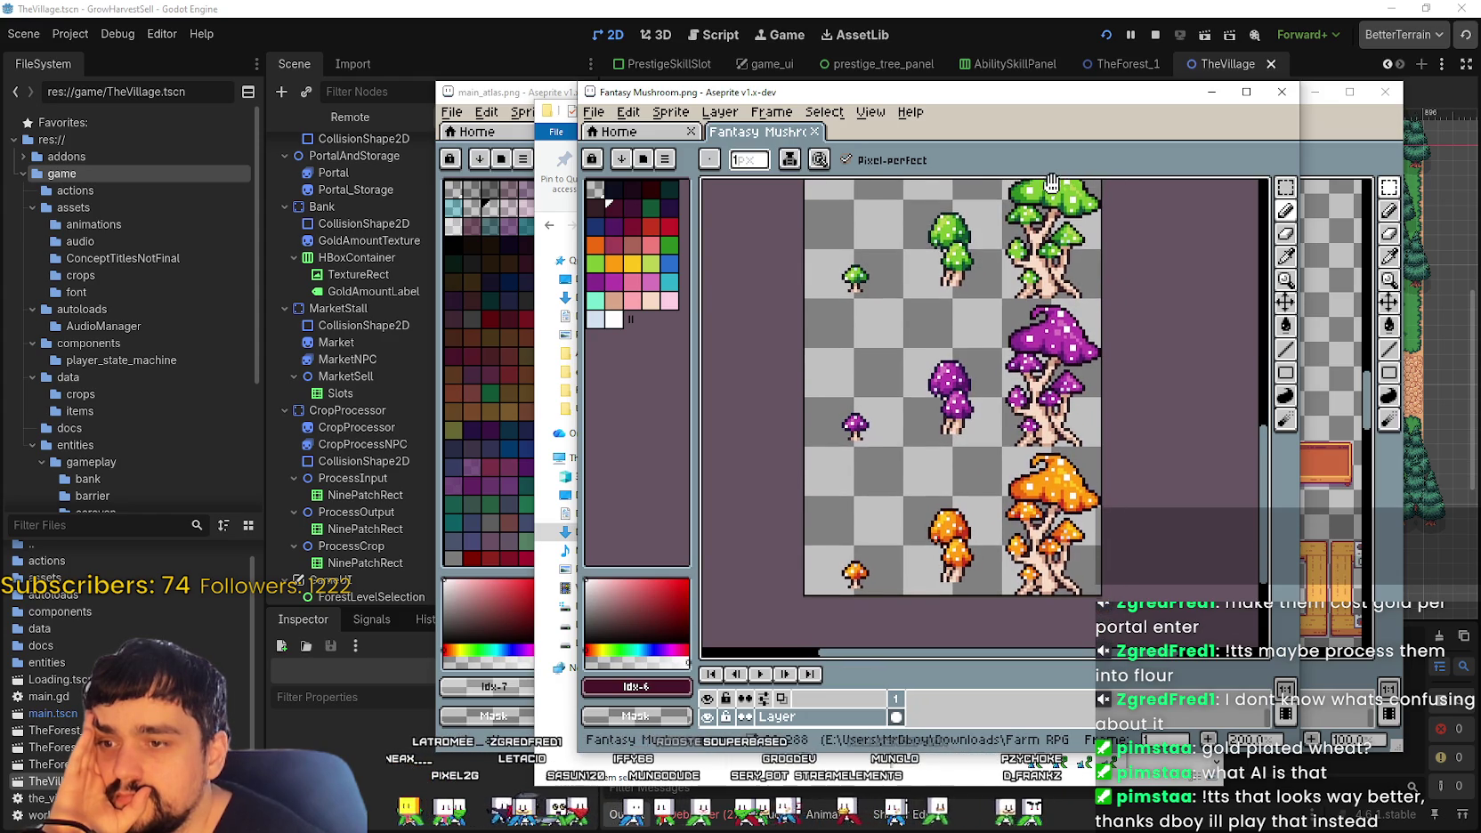
{"action": "left_click_drag", "start_coordinate": [1079, 667], "coordinate": [1079, 640]}
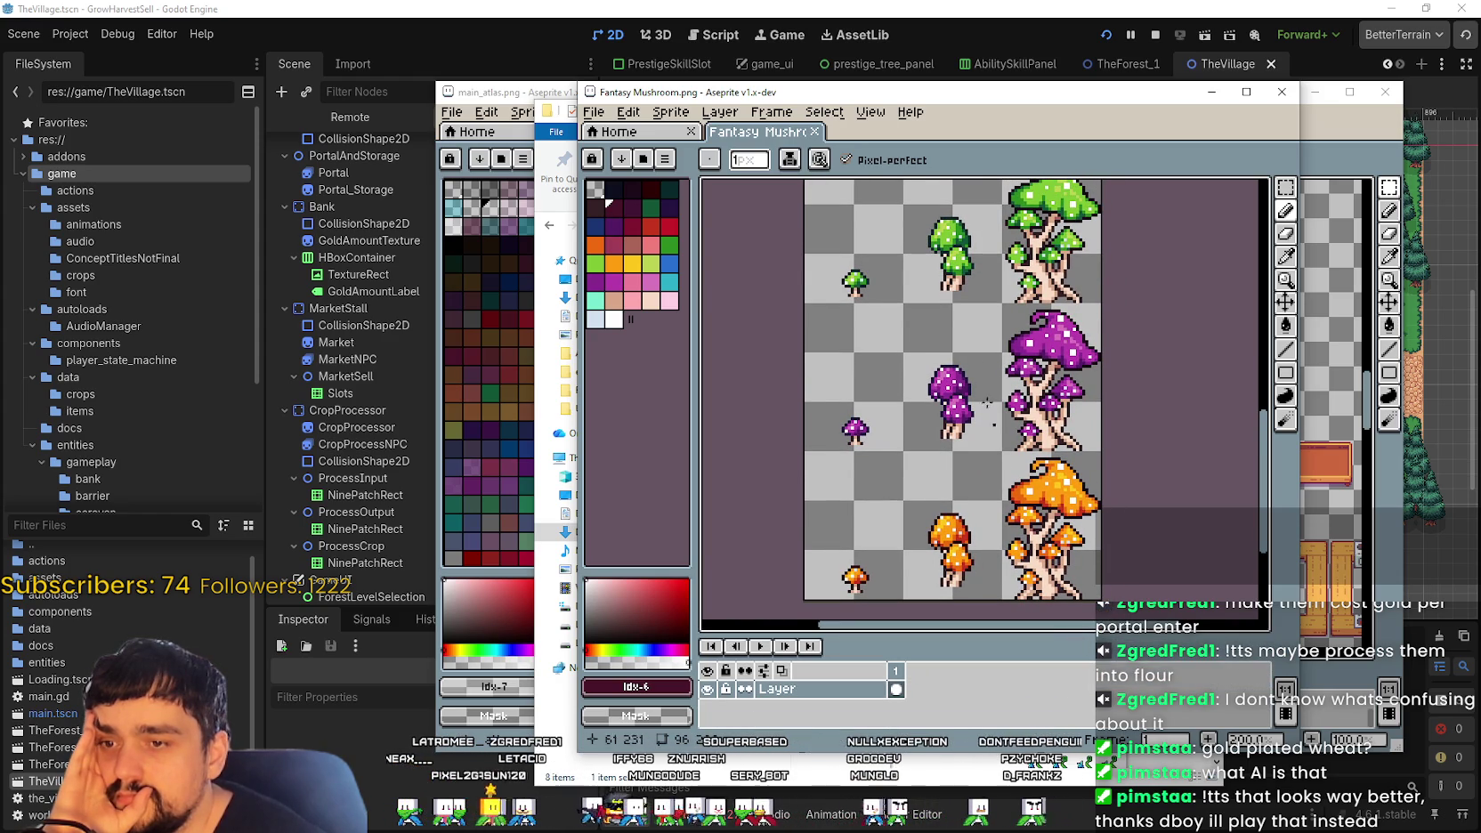
{"action": "left_click_drag", "start_coordinate": [946, 178], "coordinate": [922, 283]}
{"action": "scroll", "coordinate": [921, 283], "scroll_direction": "up", "scroll_amount": 3}
{"action": "scroll", "coordinate": [891, 455], "scroll_direction": "up", "scroll_amount": 3}
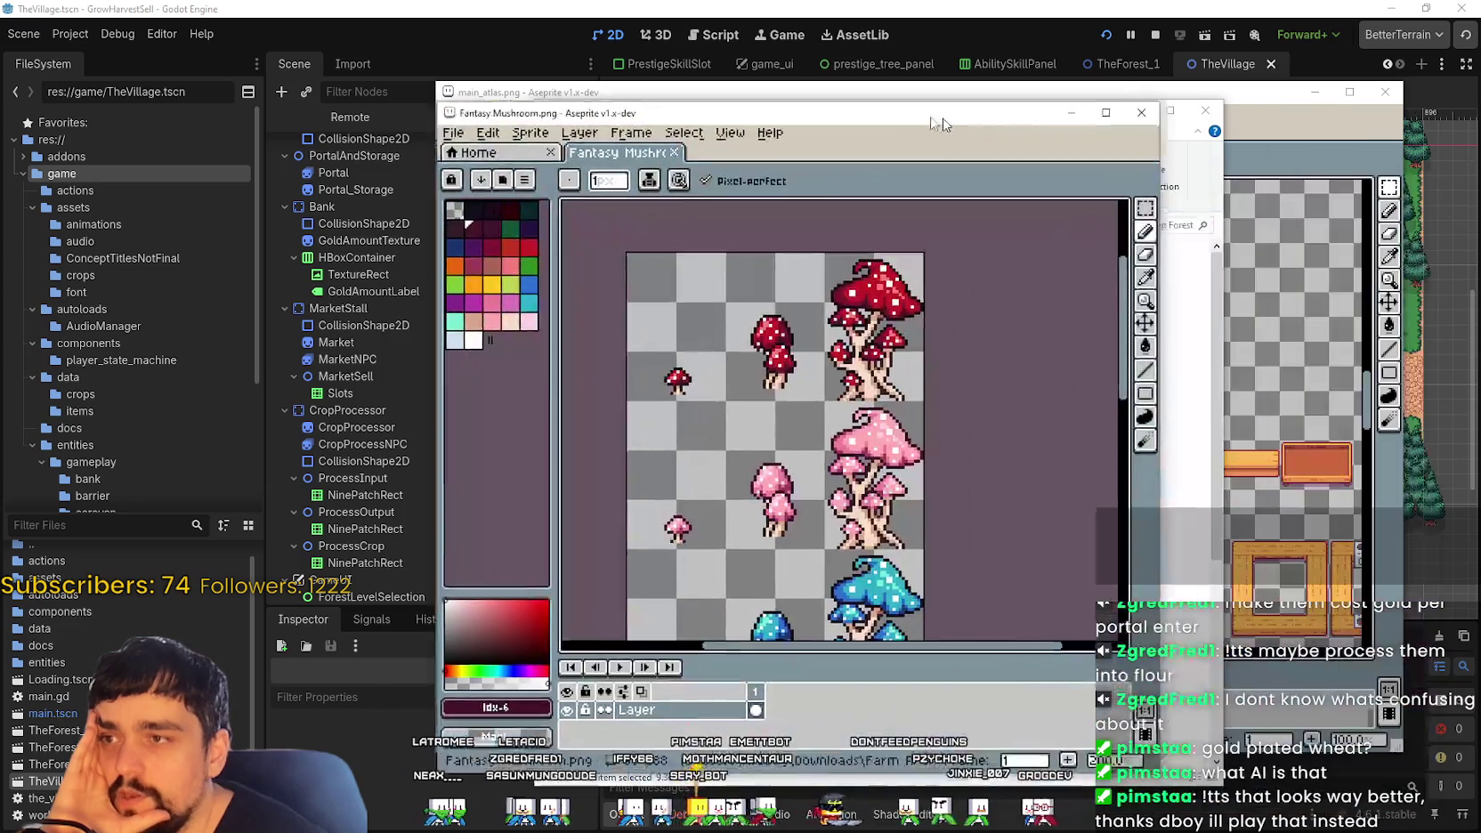
Step: Move the Aseprite window upper left beside the Deep Forest folder and select bushes.png
{"action": "left_click_drag", "start_coordinate": [1087, 103], "coordinate": [654, 70]}
{"action": "left_click", "coordinate": [1222, 139]}
{"action": "left_click_drag", "start_coordinate": [1222, 140], "coordinate": [1187, 126]}
{"action": "left_click", "coordinate": [1249, 349]}
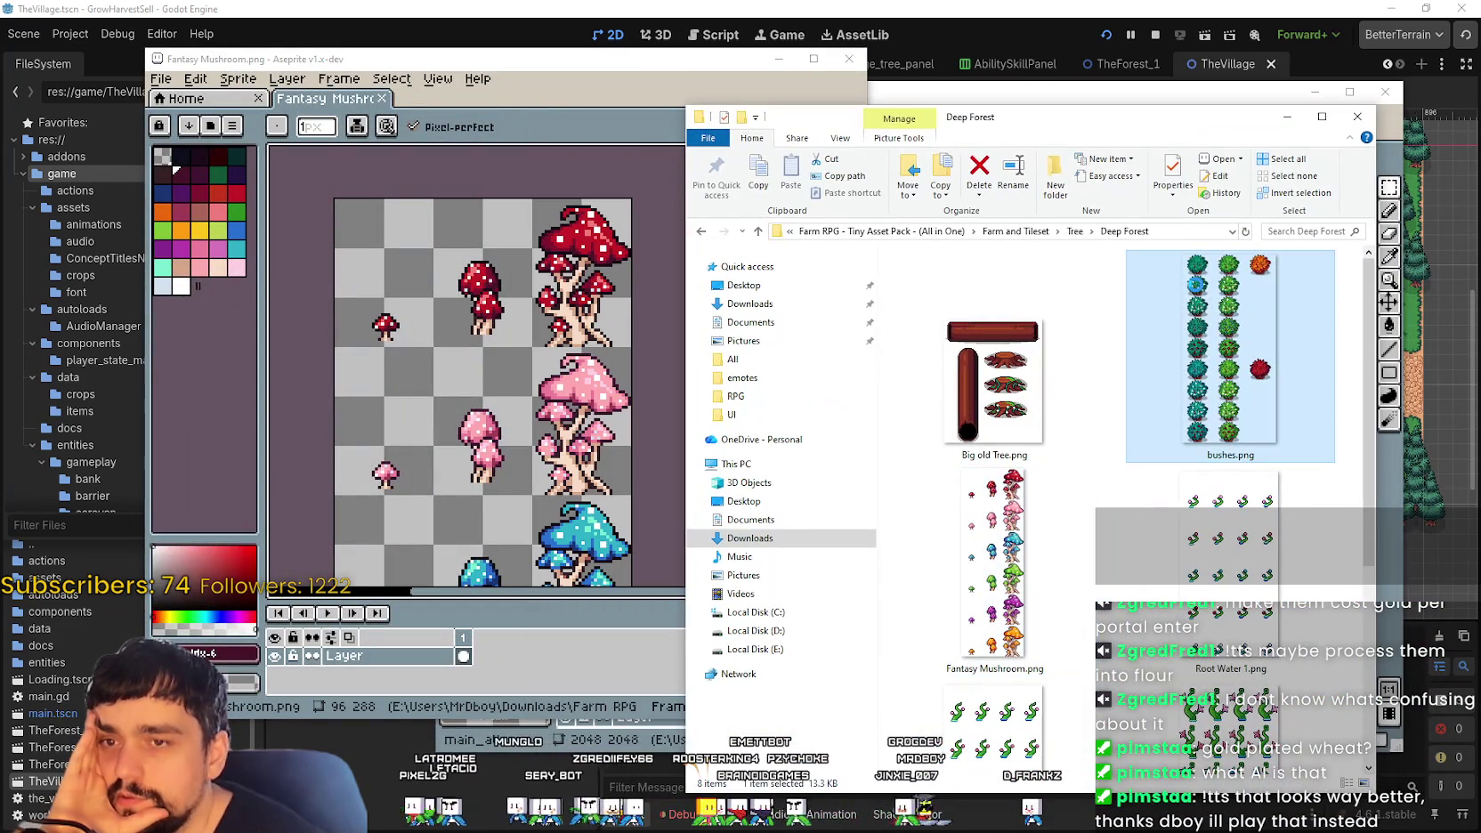
{"action": "double_click", "coordinate": [1222, 307]}
{"action": "scroll", "coordinate": [1001, 434], "scroll_direction": "up", "scroll_amount": 2}
{"action": "scroll", "coordinate": [1000, 434], "scroll_direction": "down", "scroll_amount": 1}
{"action": "left_click_drag", "start_coordinate": [1001, 434], "coordinate": [974, 5]}
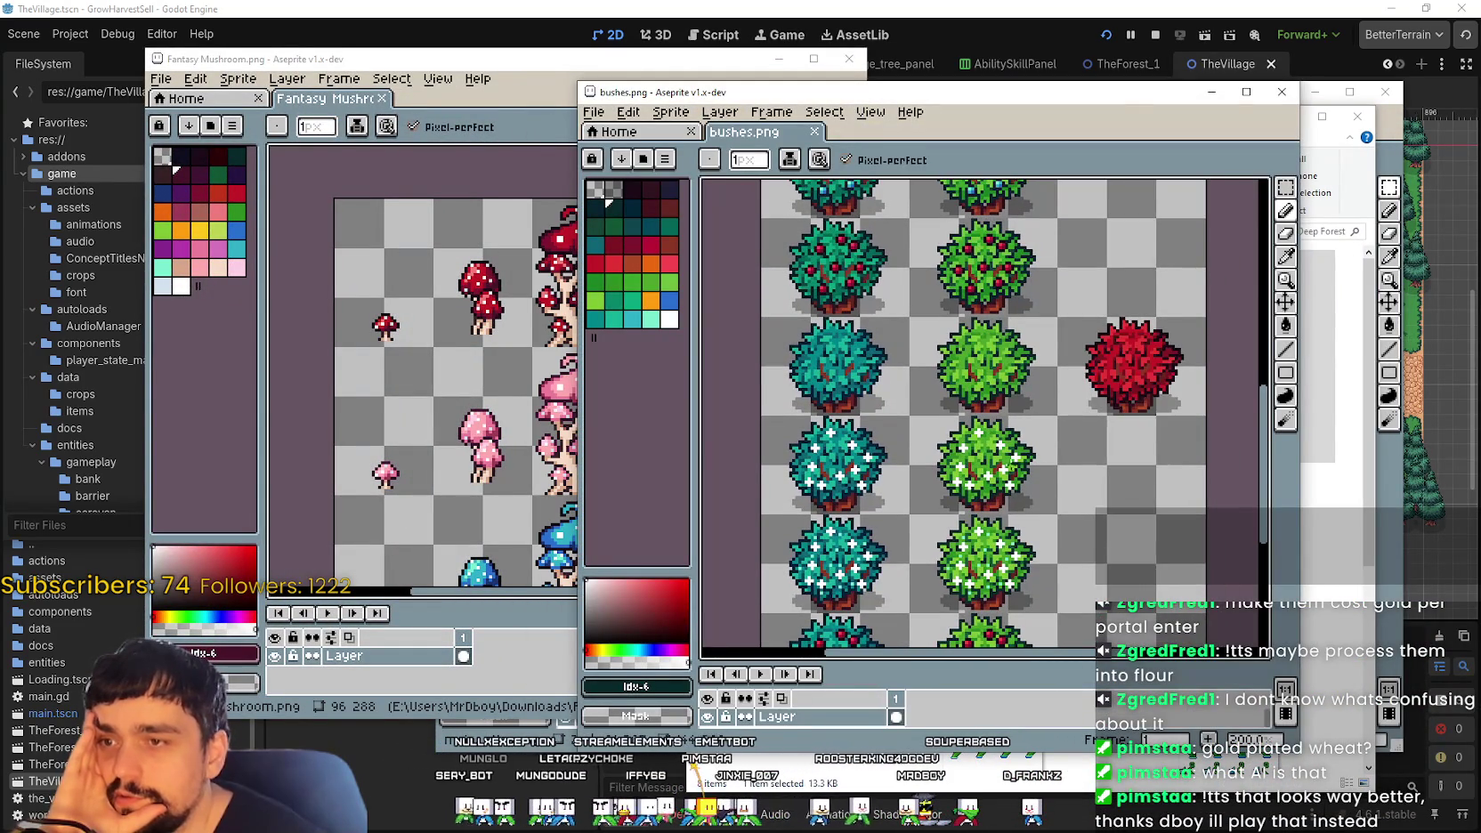
{"action": "left_click_drag", "start_coordinate": [1011, 472], "coordinate": [1012, 357]}
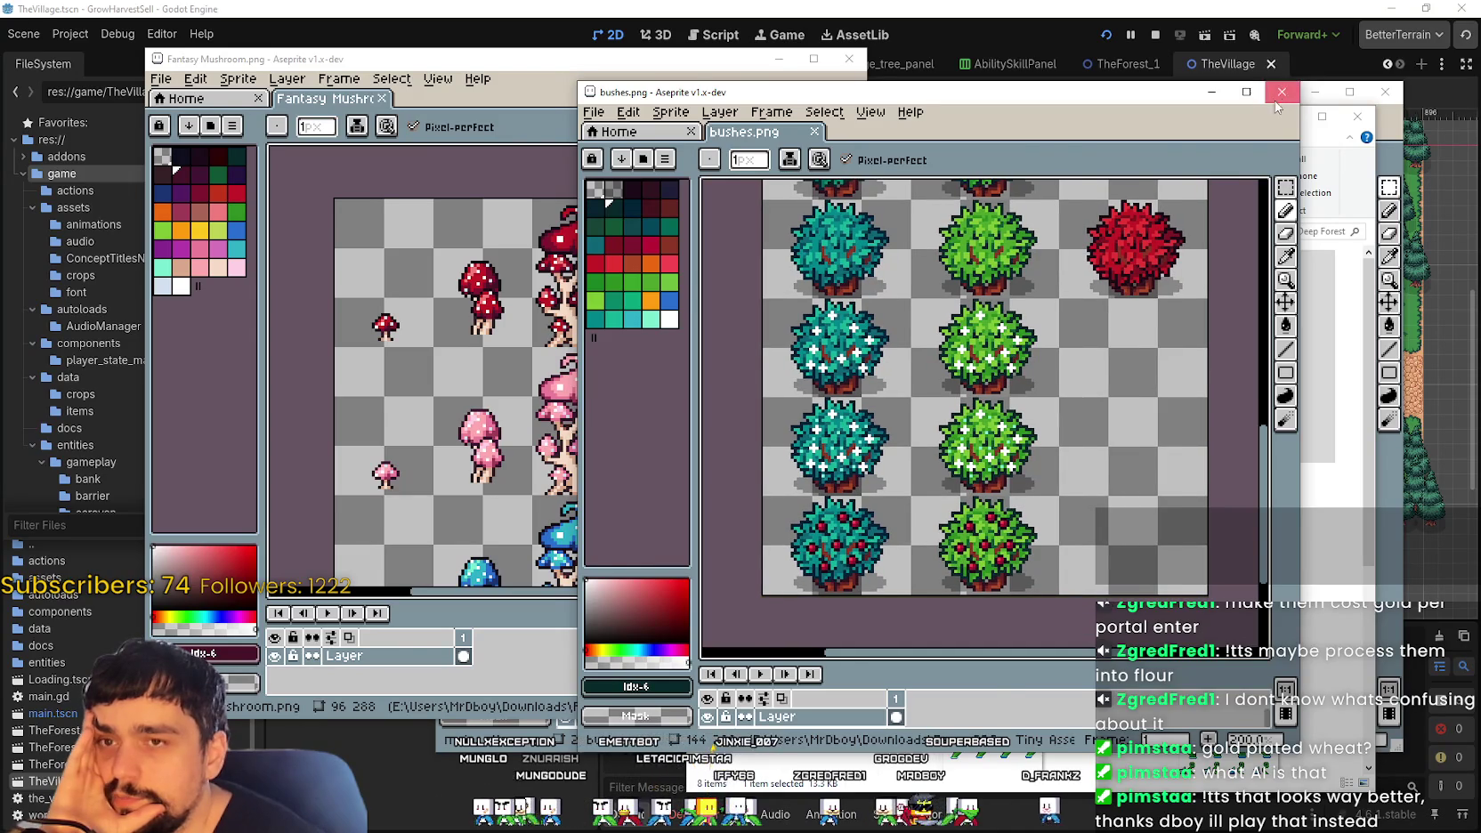
{"action": "left_click", "coordinate": [1280, 92]}
{"action": "left_click", "coordinate": [993, 377]}
{"action": "scroll", "coordinate": [1084, 537], "scroll_direction": "down", "scroll_amount": 2}
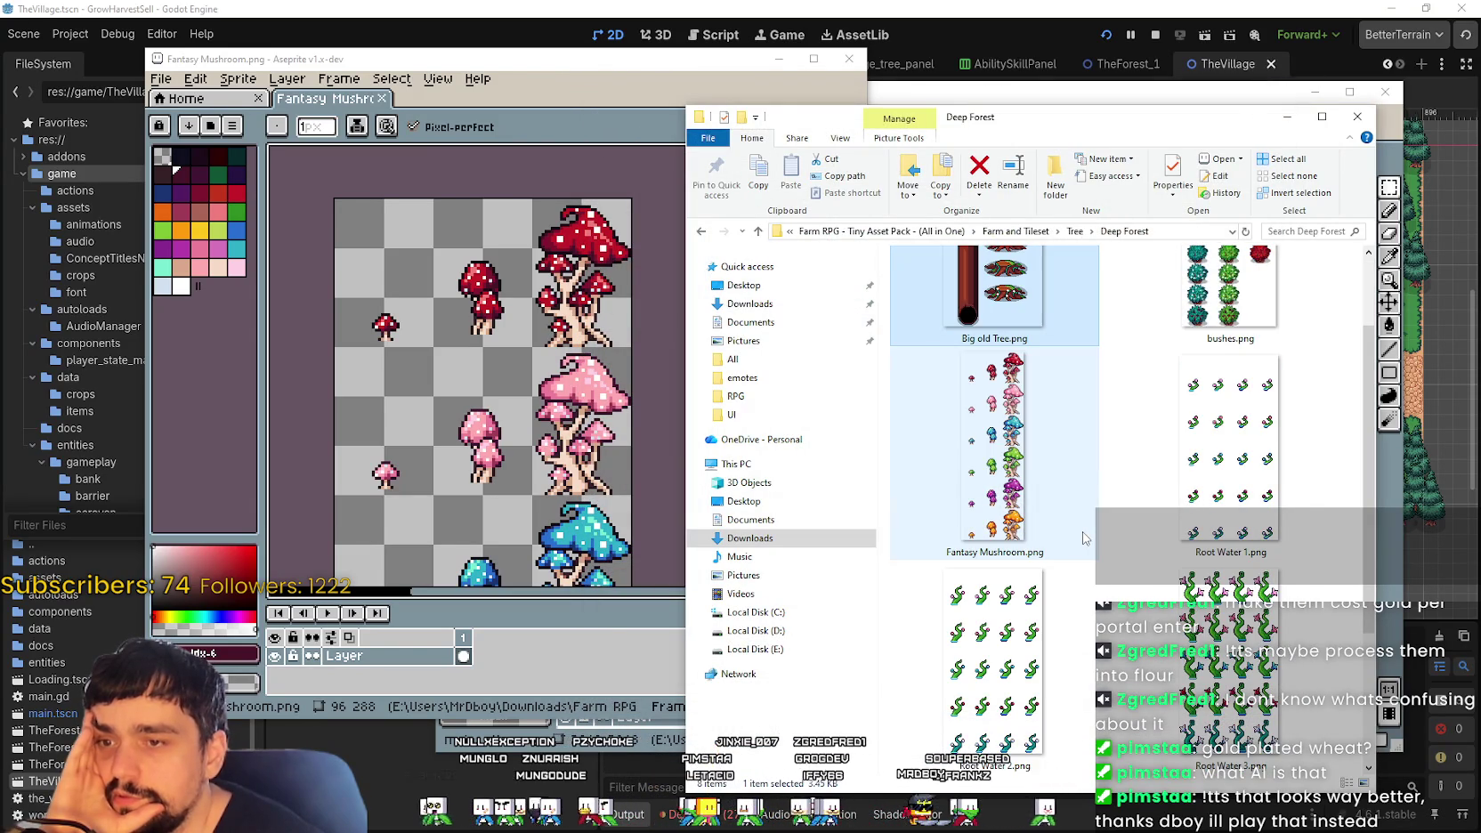
{"action": "left_click", "coordinate": [1193, 483]}
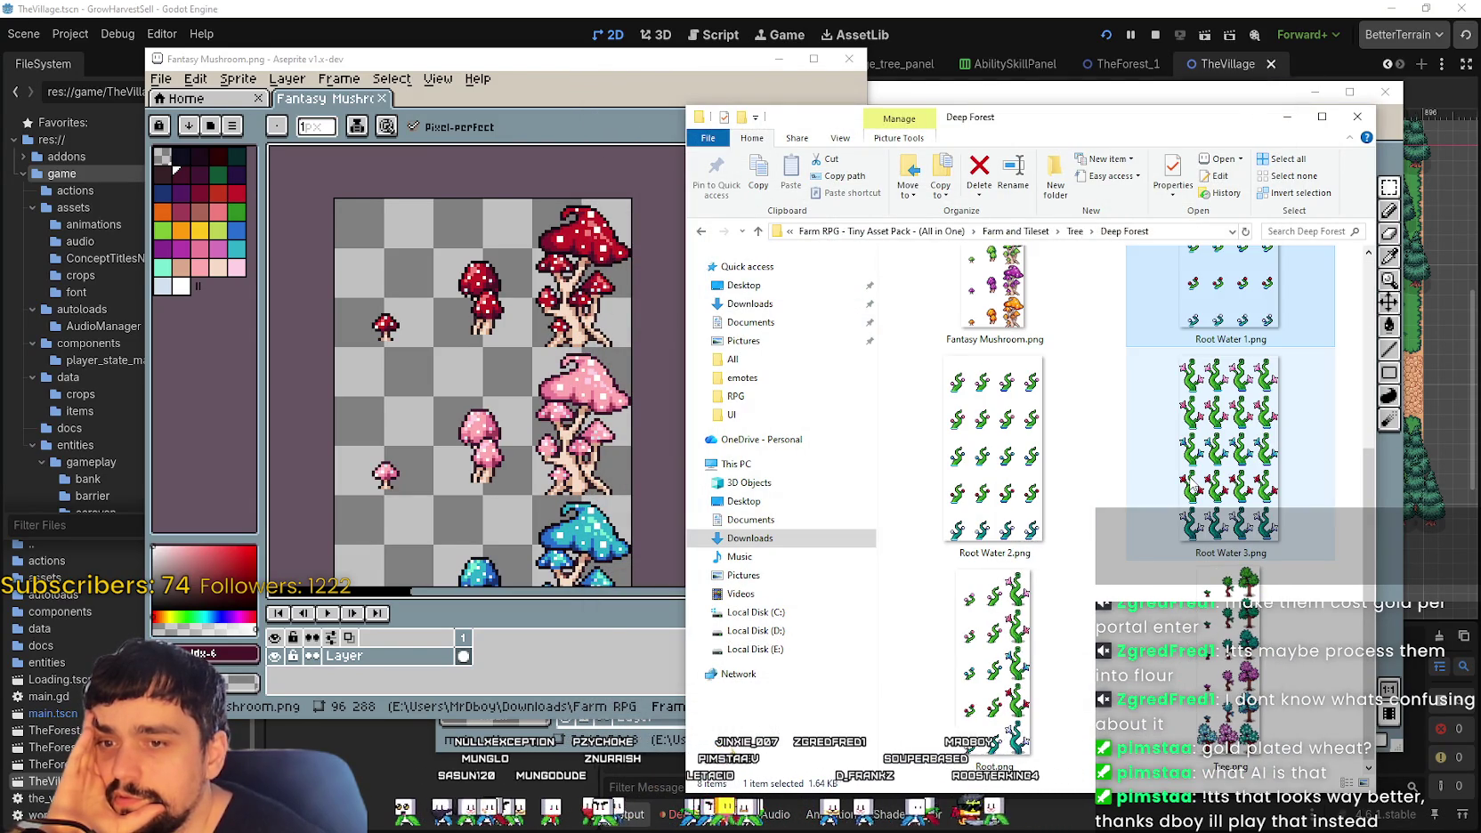
{"action": "left_click", "coordinate": [1190, 480]}
{"action": "left_click", "coordinate": [1228, 641]}
{"action": "double_click", "coordinate": [1228, 641]}
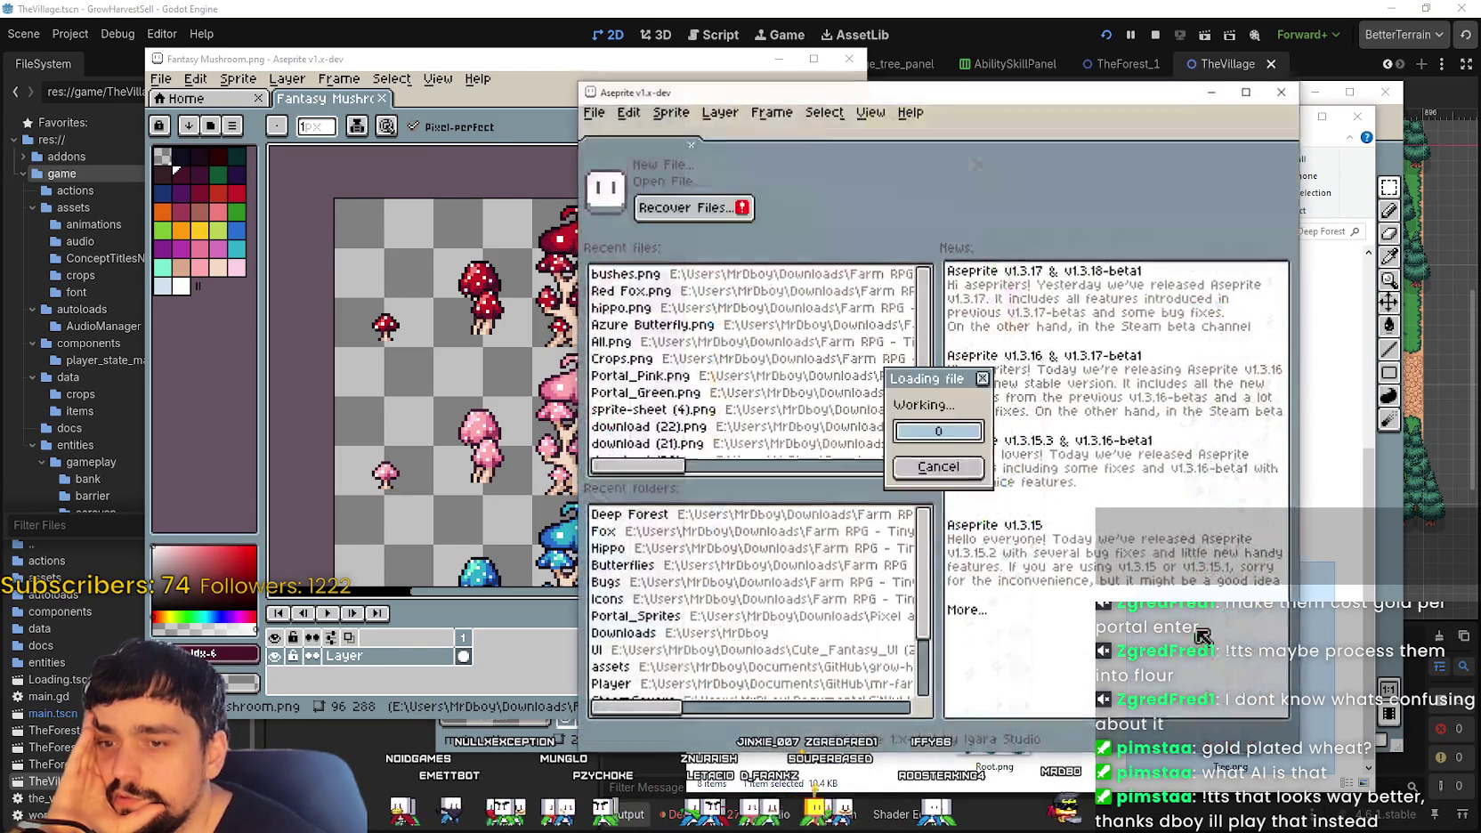
{"action": "scroll", "coordinate": [1027, 362], "scroll_direction": "up", "scroll_amount": 3}
{"action": "scroll", "coordinate": [1026, 362], "scroll_direction": "down", "scroll_amount": 3}
{"action": "scroll", "coordinate": [1019, 343], "scroll_direction": "down", "scroll_amount": 3}
{"action": "scroll", "coordinate": [1008, 321], "scroll_direction": "down", "scroll_amount": 3}
{"action": "scroll", "coordinate": [1008, 278], "scroll_direction": "down", "scroll_amount": 2}
{"action": "left_click_drag", "start_coordinate": [1085, 509], "coordinate": [1032, 385]}
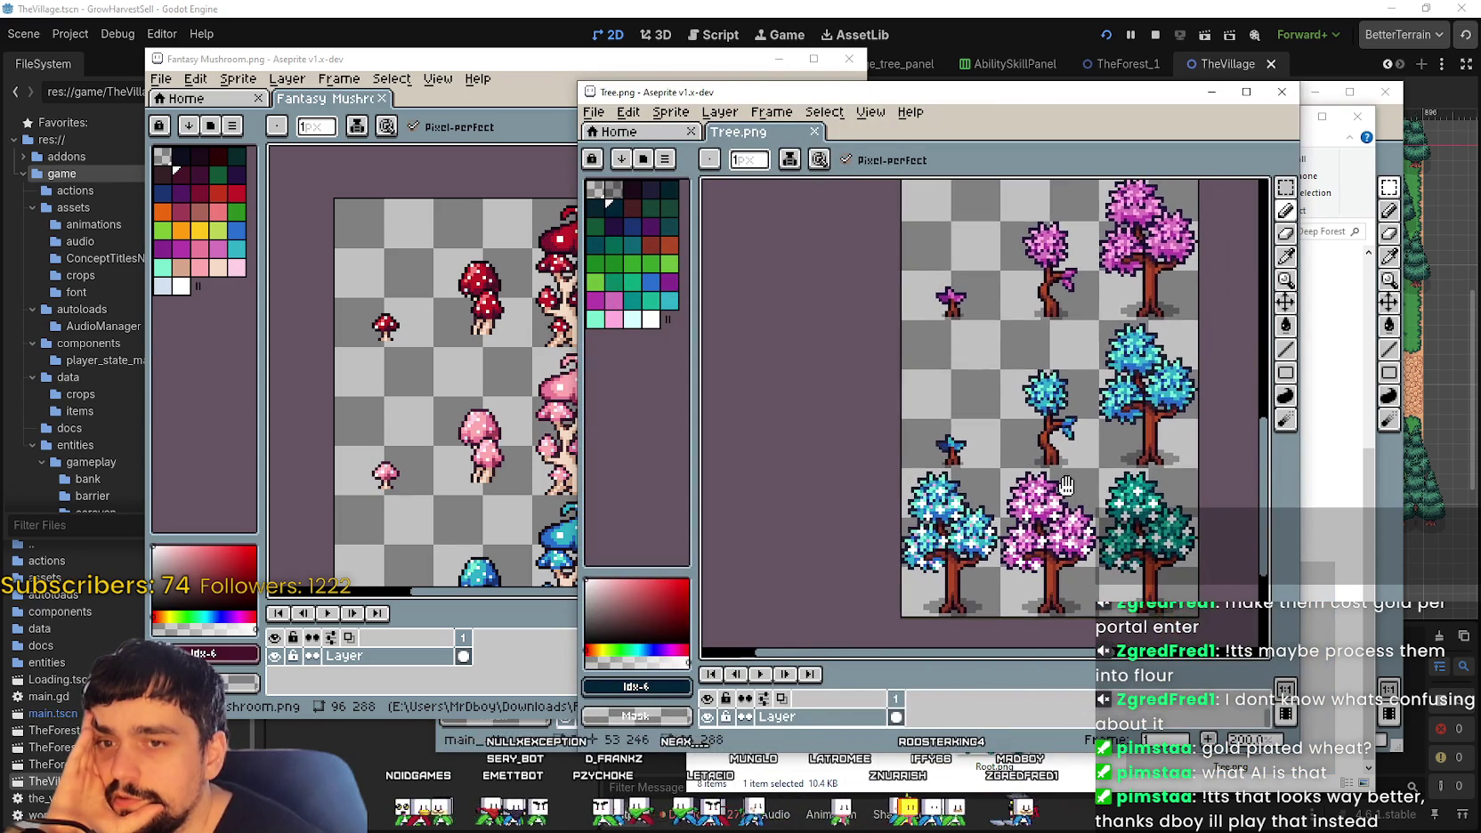
{"action": "left_click", "coordinate": [1282, 92]}
{"action": "key", "text": "Up"}
{"action": "key", "text": "Up"}
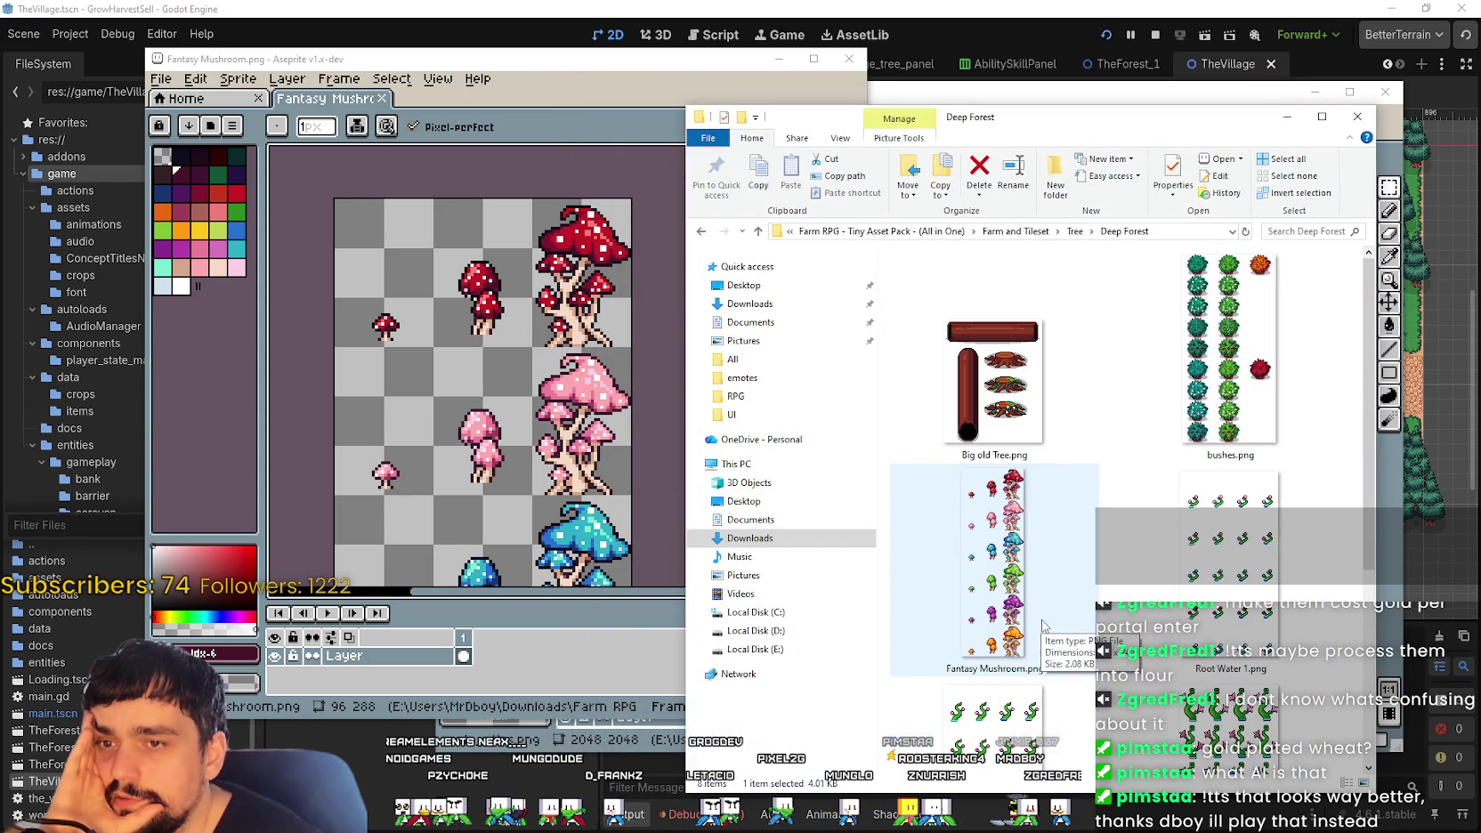
{"action": "left_click", "coordinate": [1220, 349]}
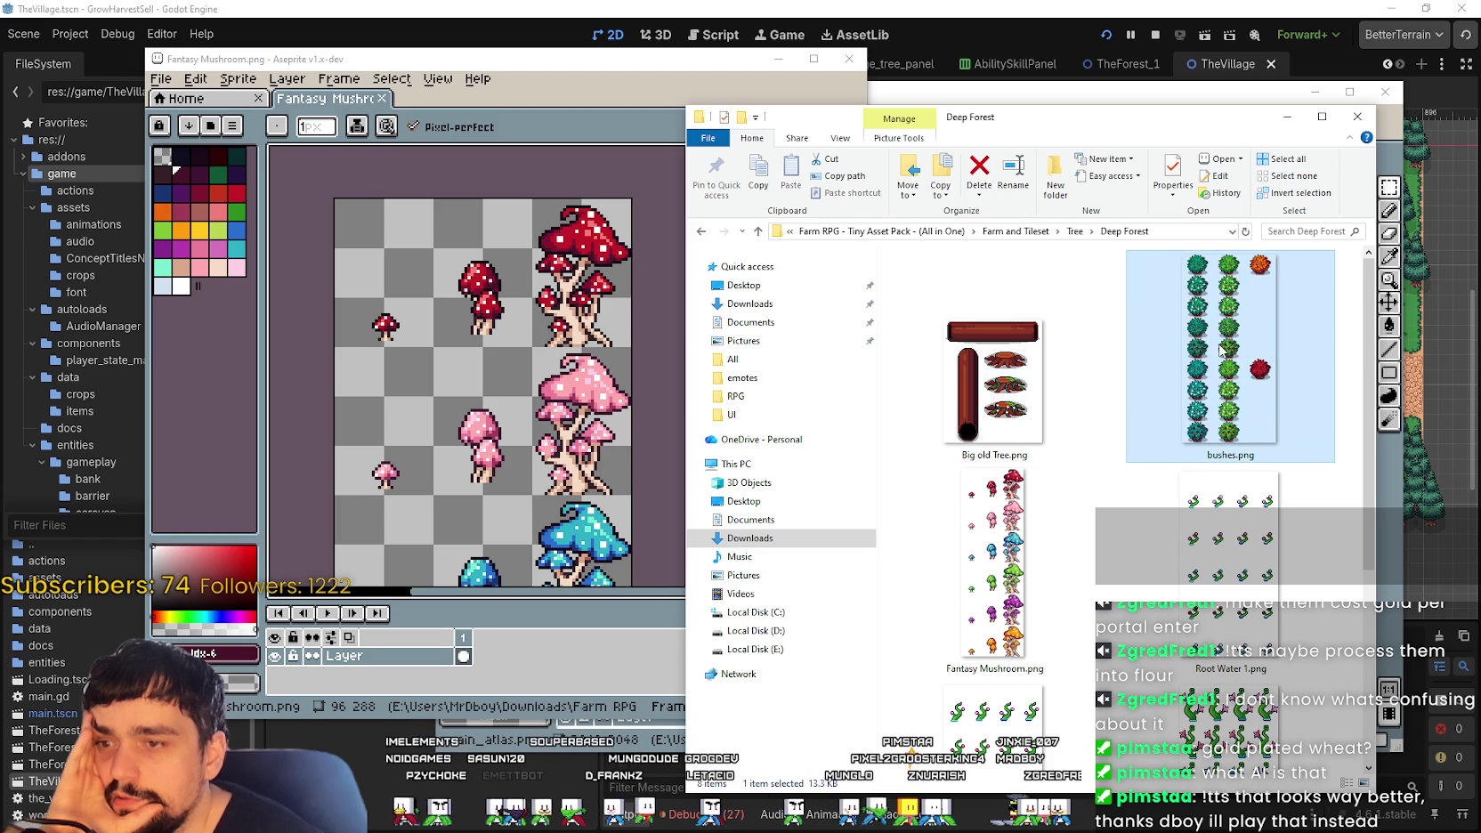
{"action": "double_click", "coordinate": [1216, 344]}
{"action": "scroll", "coordinate": [925, 356], "scroll_direction": "up", "scroll_amount": 2}
{"action": "scroll", "coordinate": [924, 356], "scroll_direction": "up", "scroll_amount": 1}
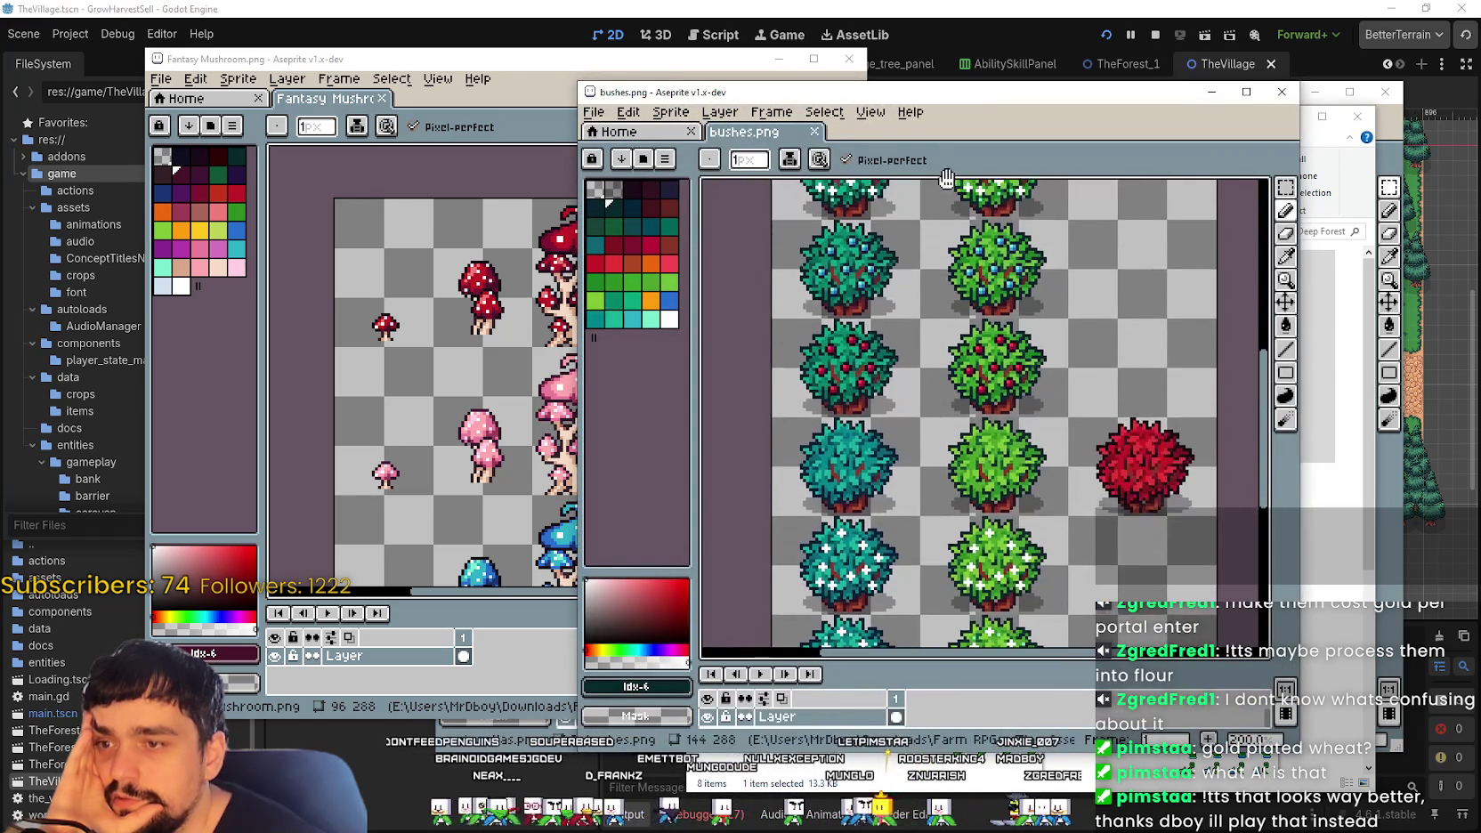
{"action": "left_click_drag", "start_coordinate": [925, 238], "coordinate": [1258, 83]}
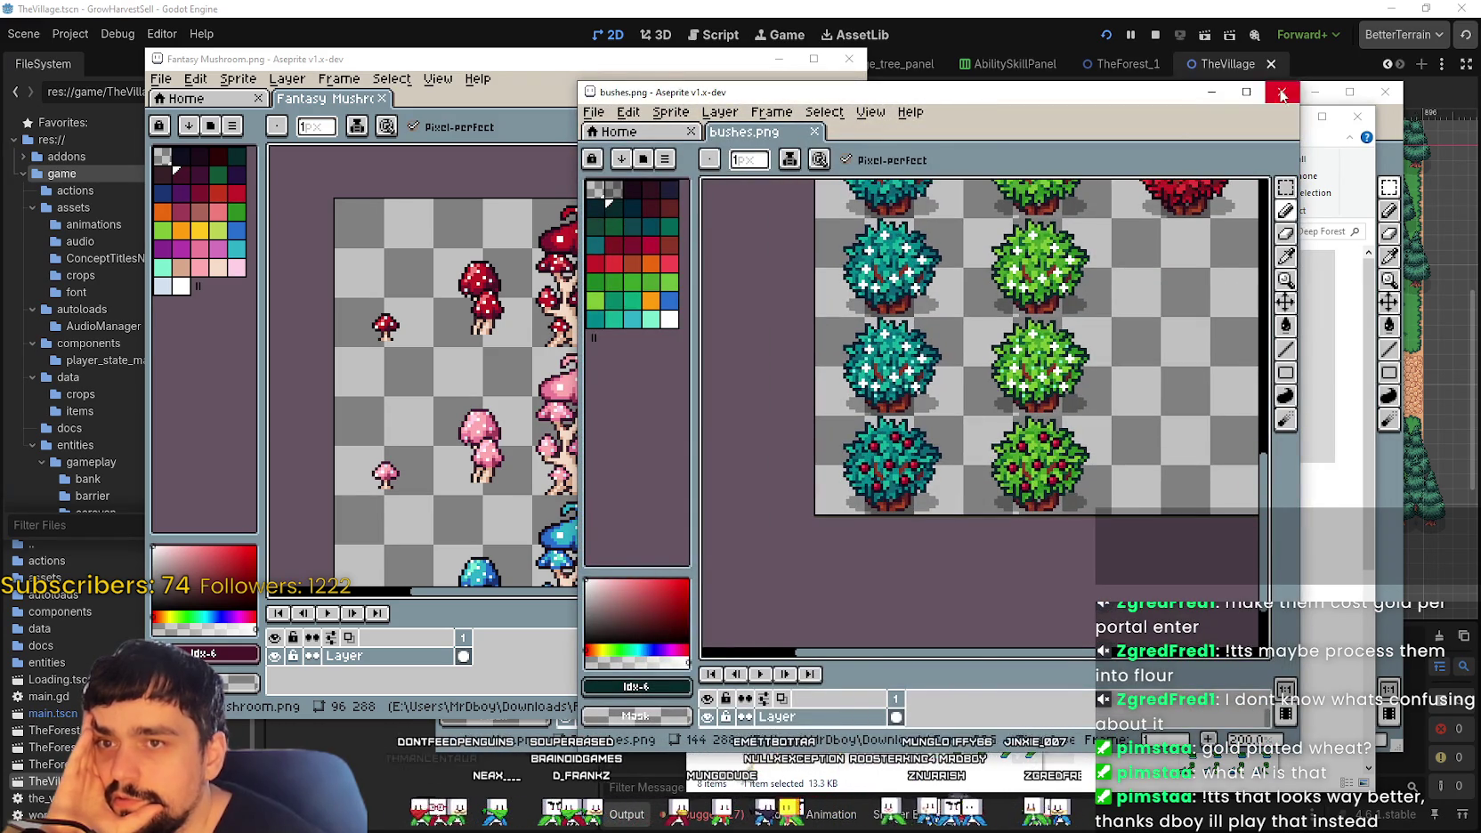
{"action": "left_click", "coordinate": [1282, 93]}
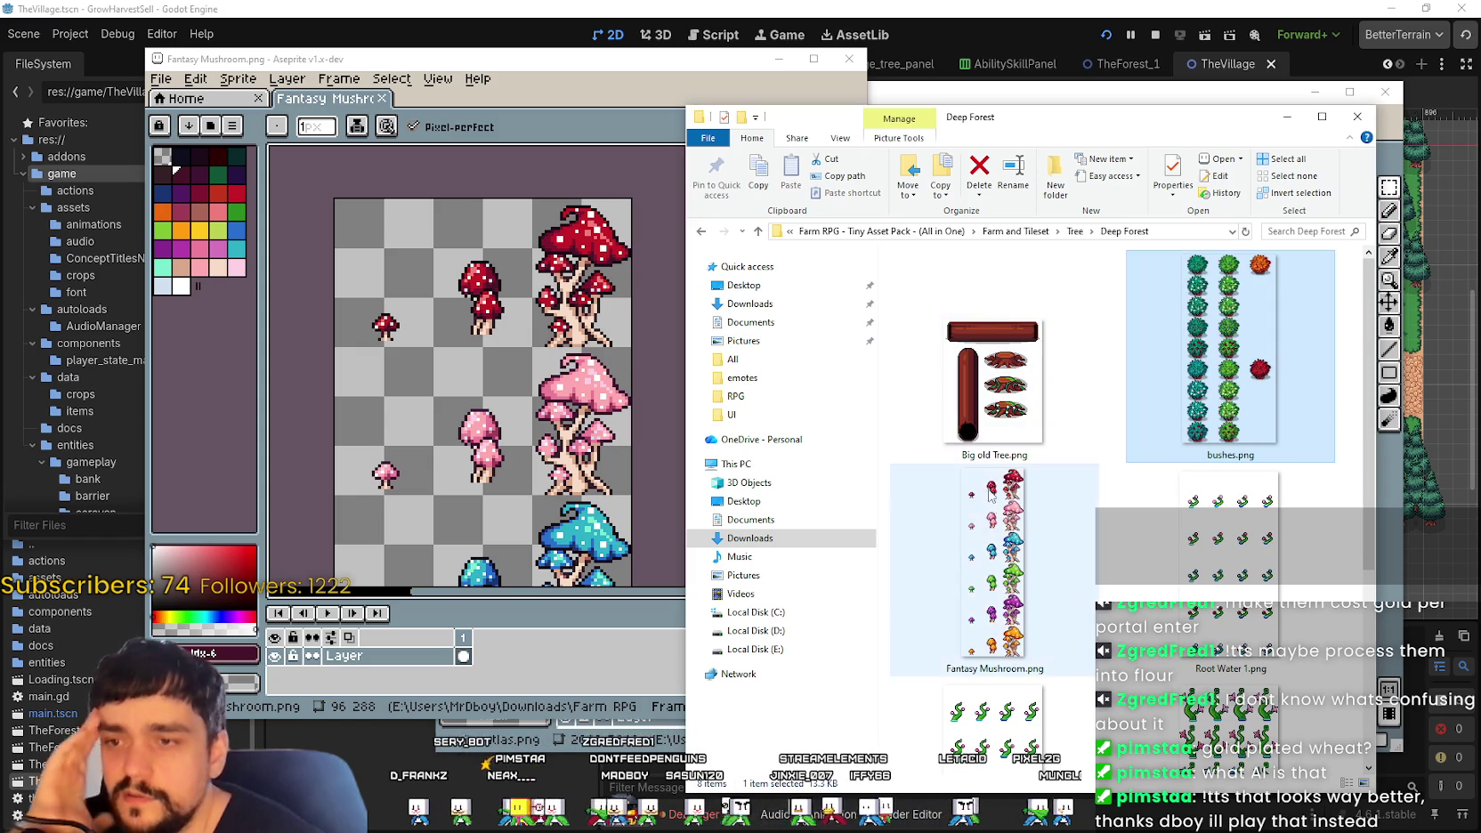
Step: Look inside Tree > Mine at large icons, then return to the Tree folder
{"action": "scroll", "coordinate": [1113, 498], "scroll_direction": "down", "scroll_amount": 4}
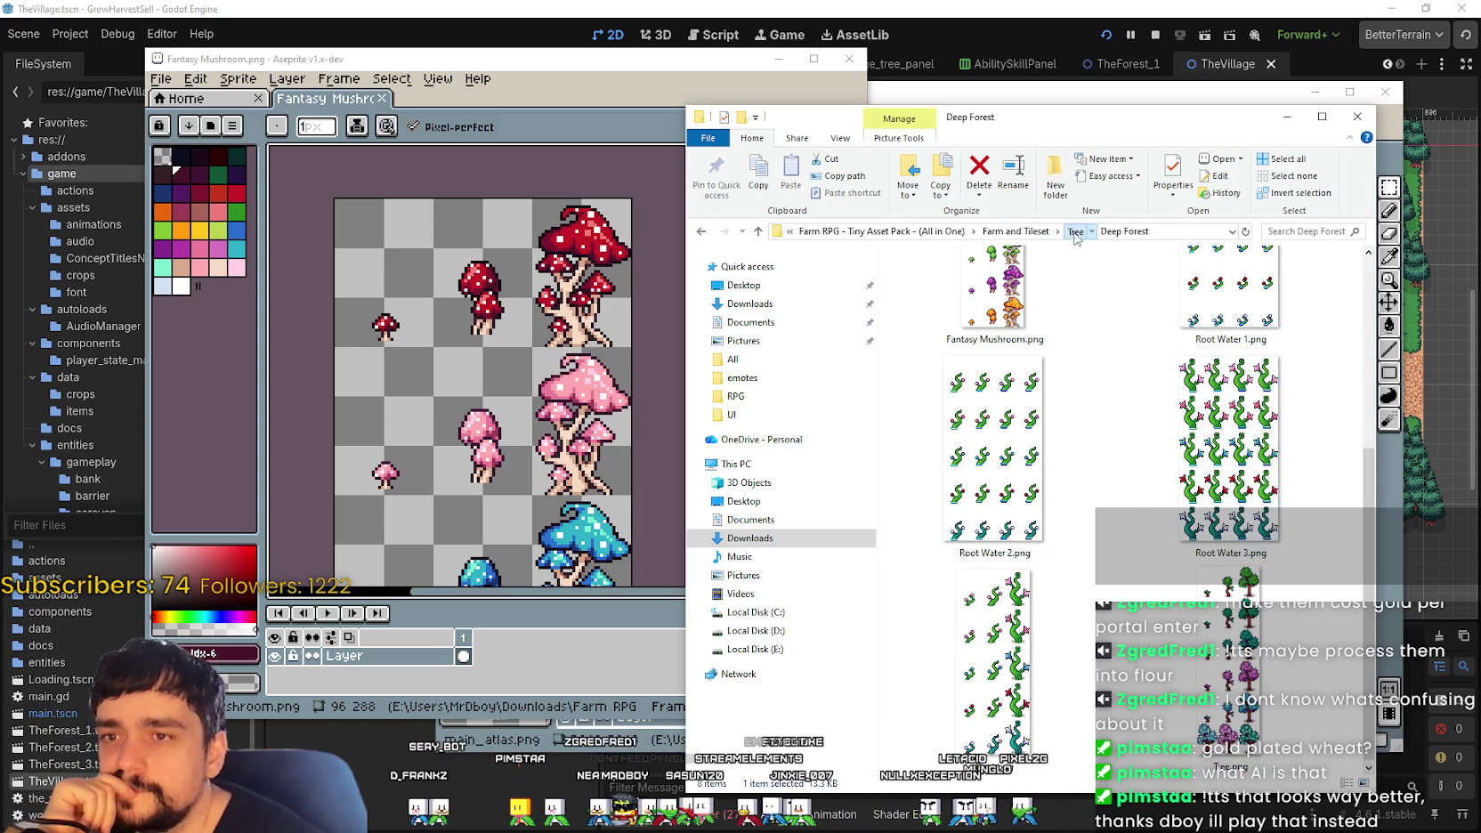
{"action": "left_click", "coordinate": [1076, 231]}
{"action": "double_click", "coordinate": [1019, 576]}
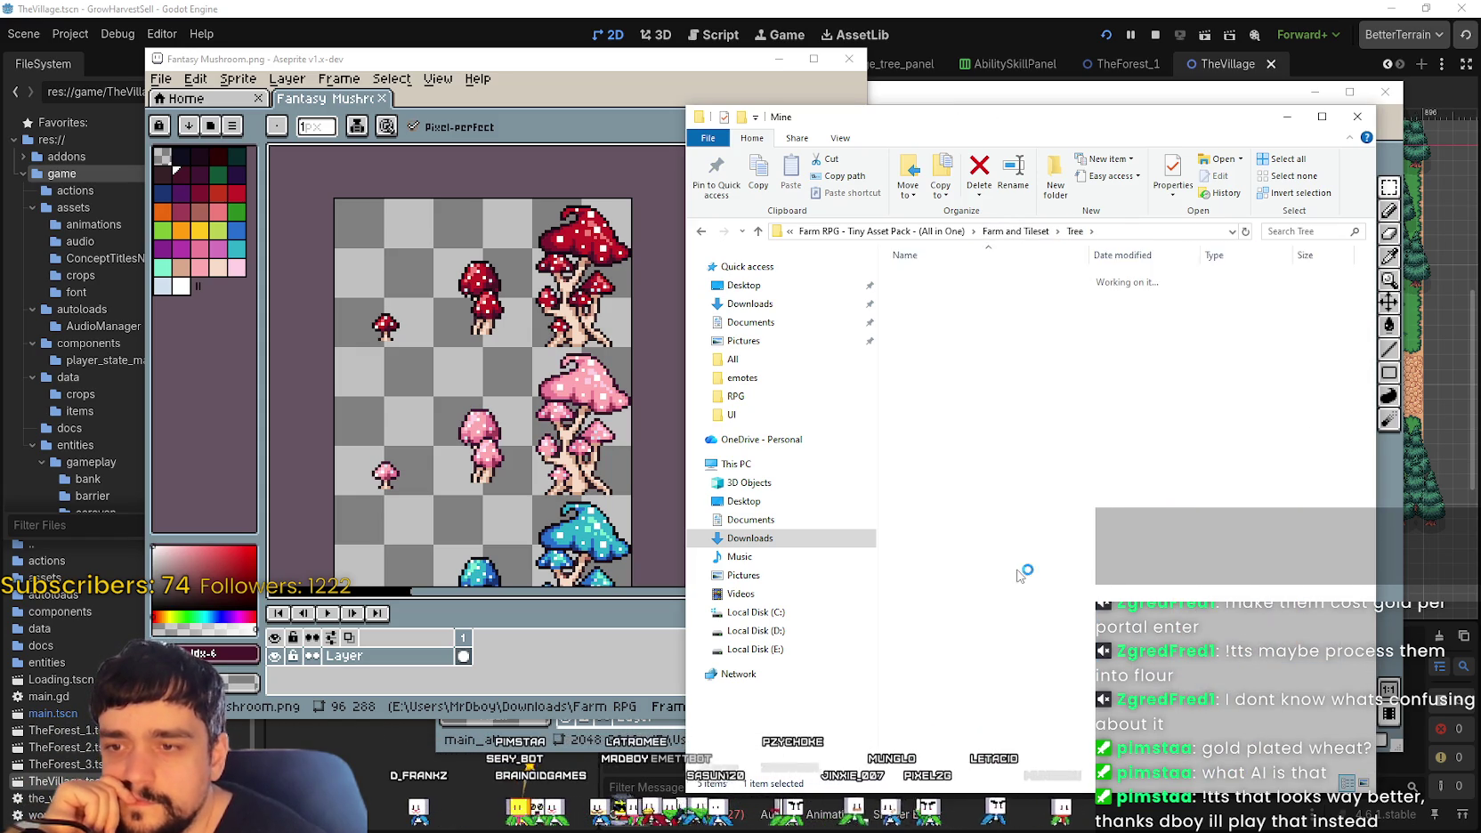
{"action": "right_click", "coordinate": [1060, 426]}
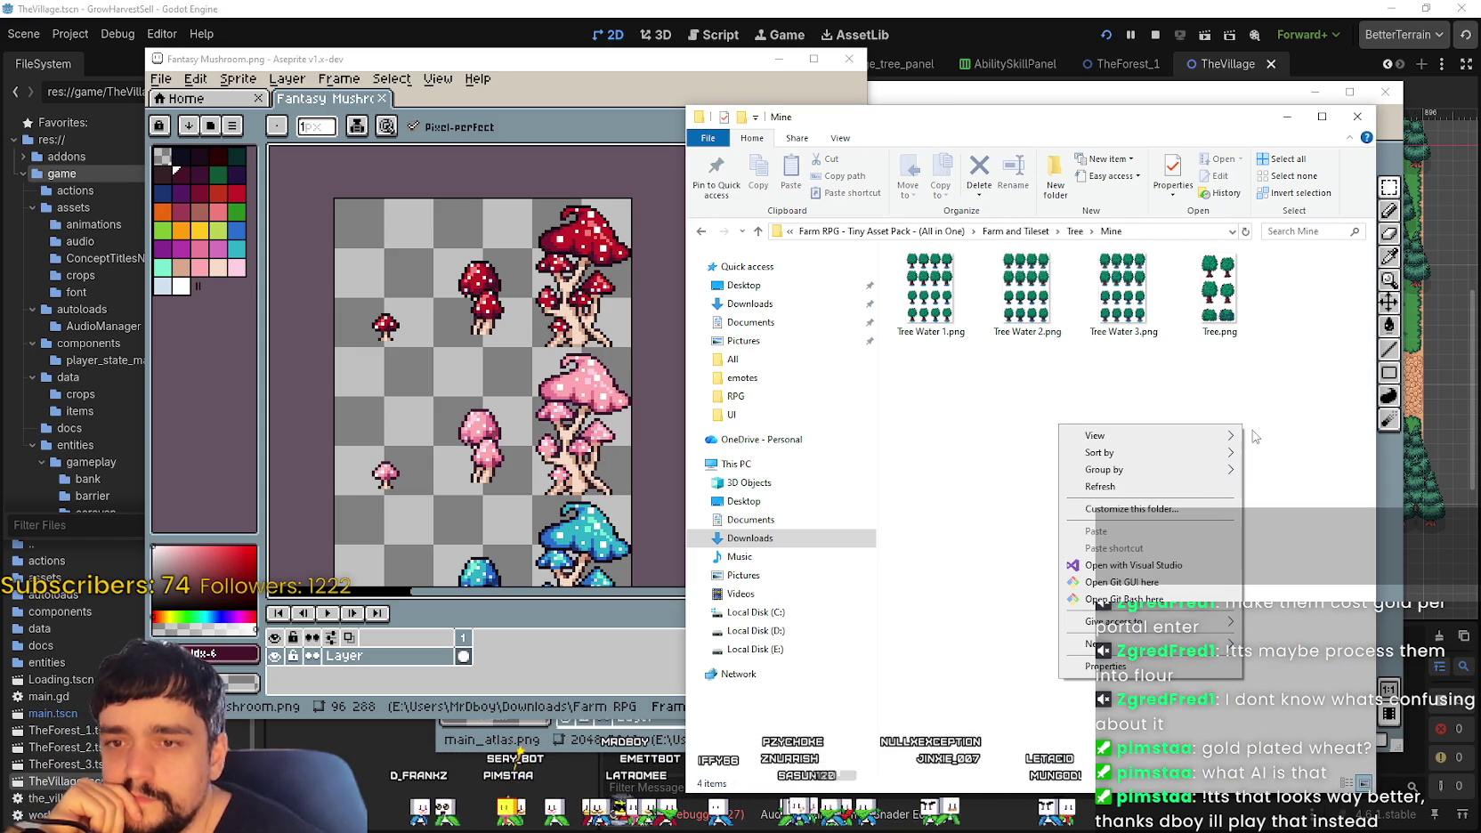
{"action": "mouse_move", "coordinate": [1146, 435]}
{"action": "left_click", "coordinate": [1273, 436]}
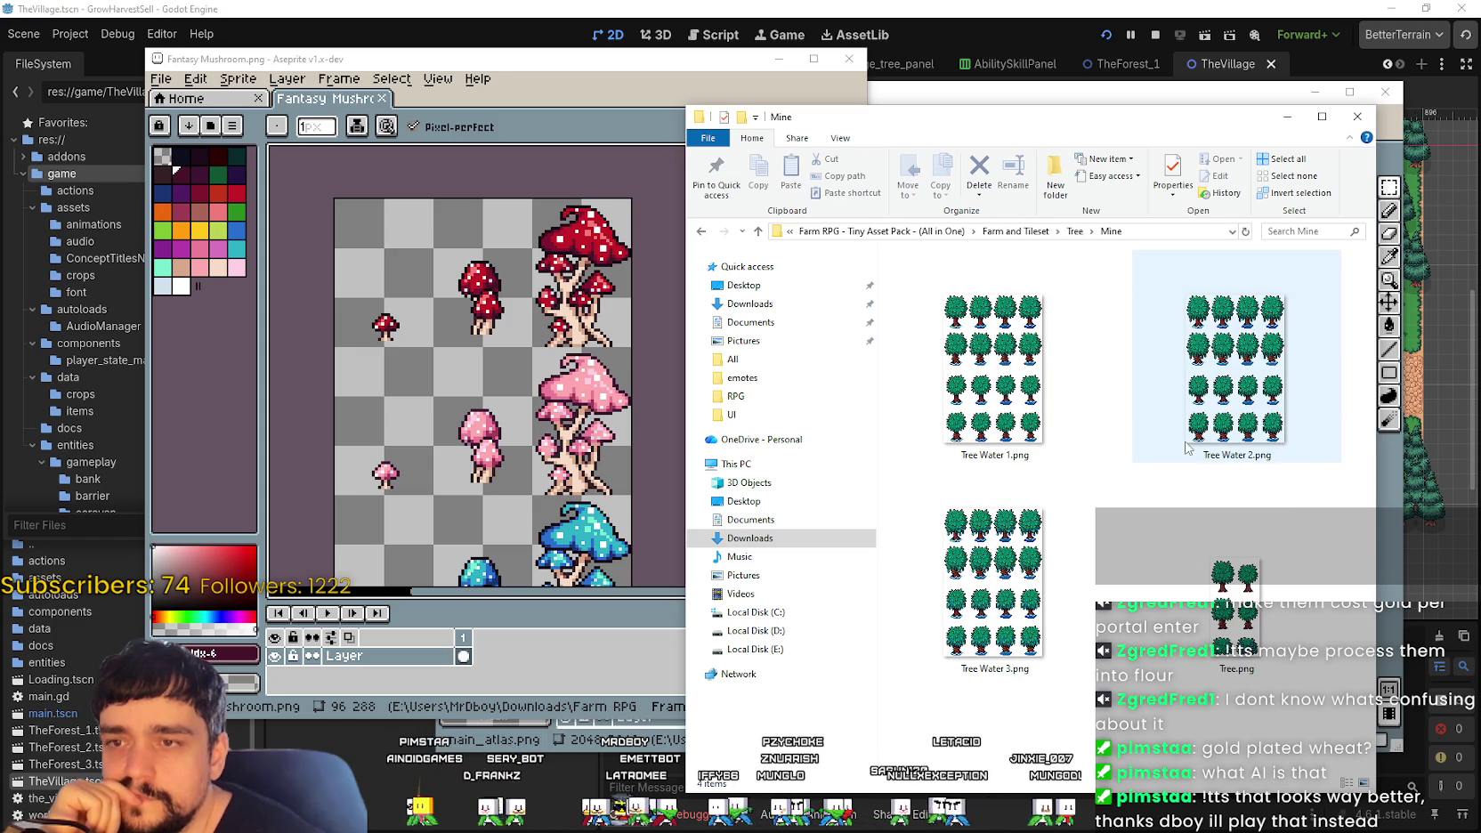
{"action": "key", "text": "alt+Up"}
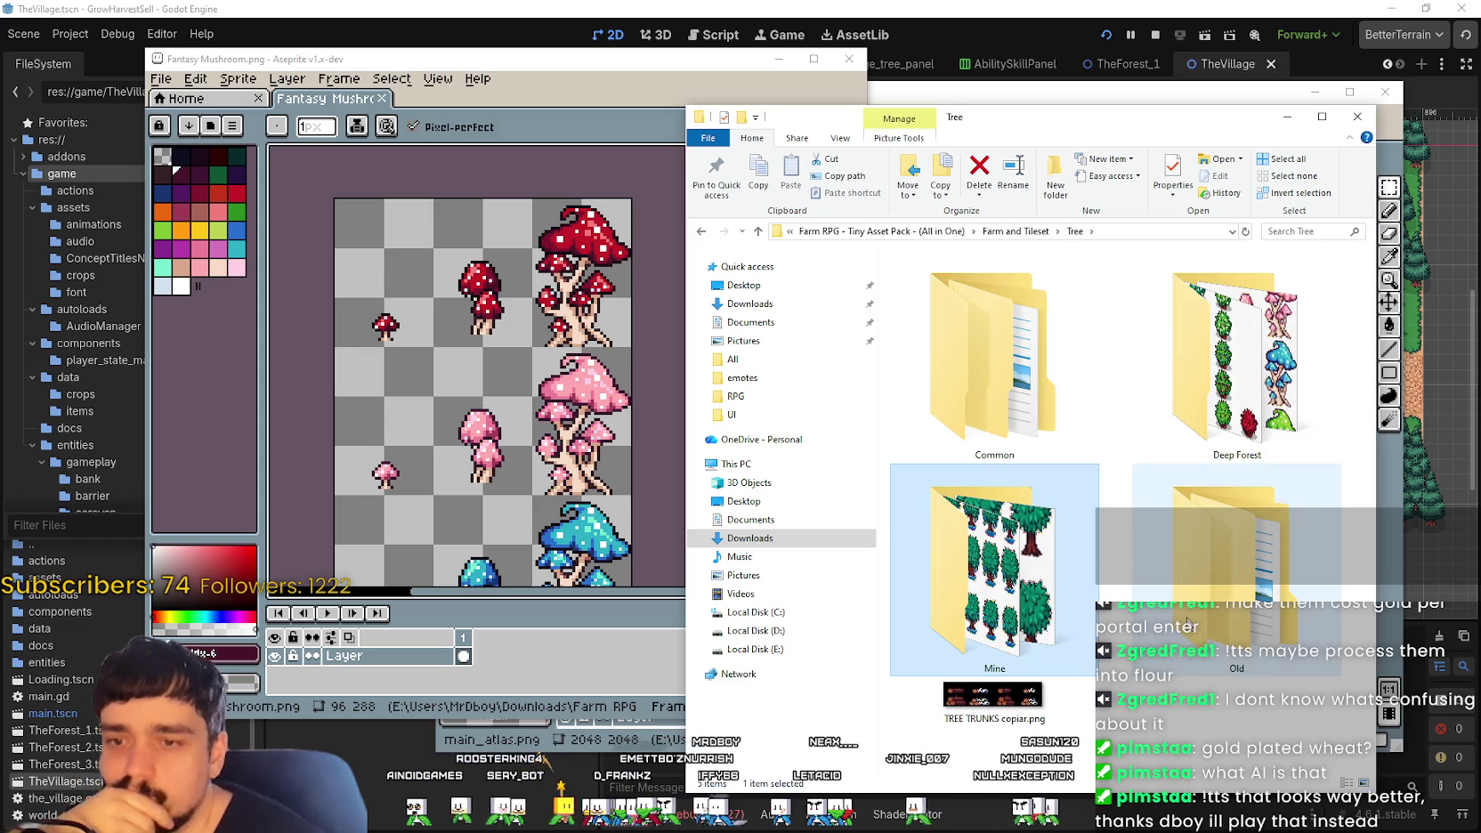
Step: Open the Common folder with extra-large thumbnails
{"action": "double_click", "coordinate": [1002, 381]}
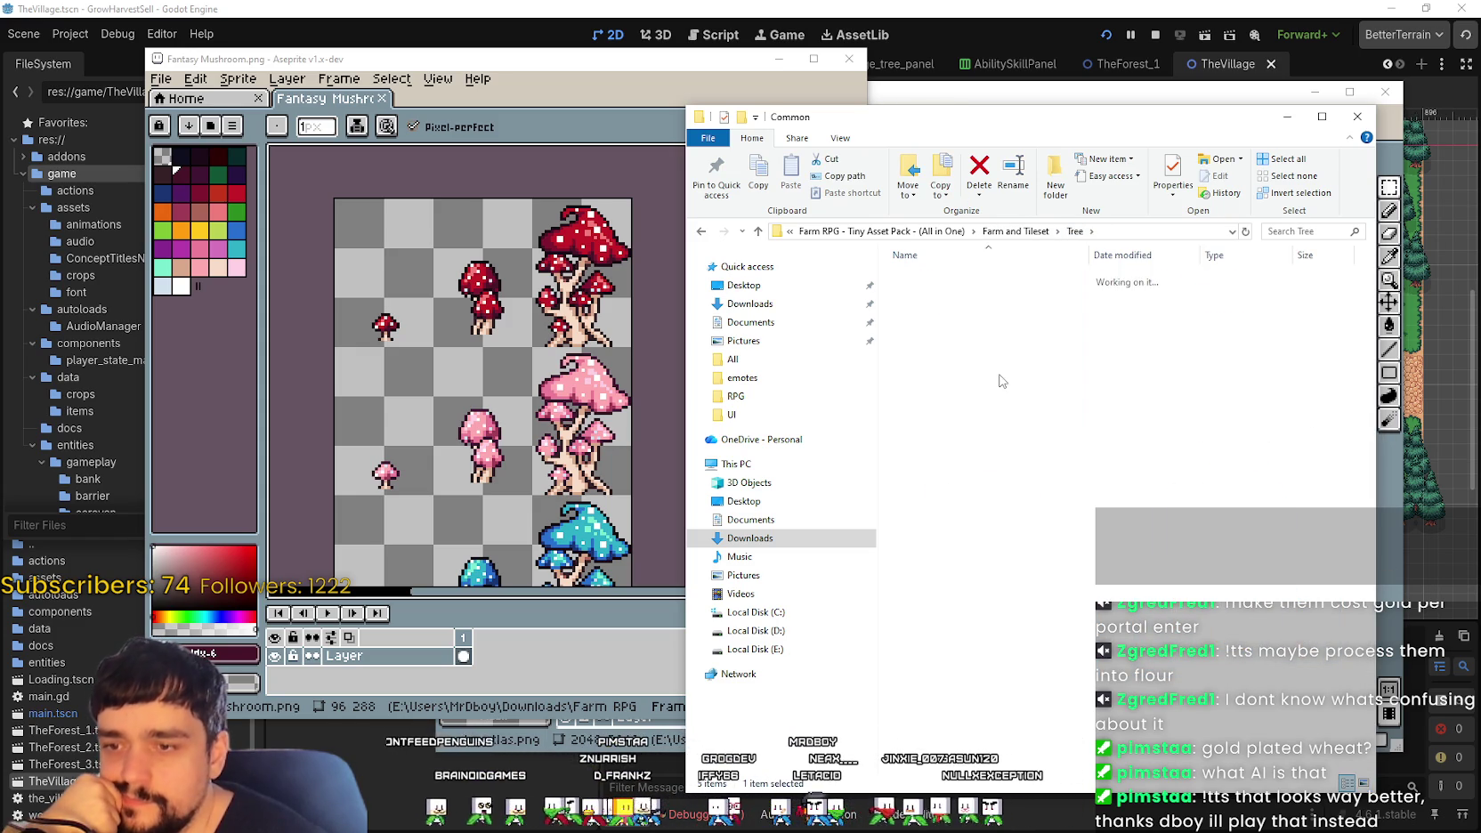
{"action": "right_click", "coordinate": [964, 356]}
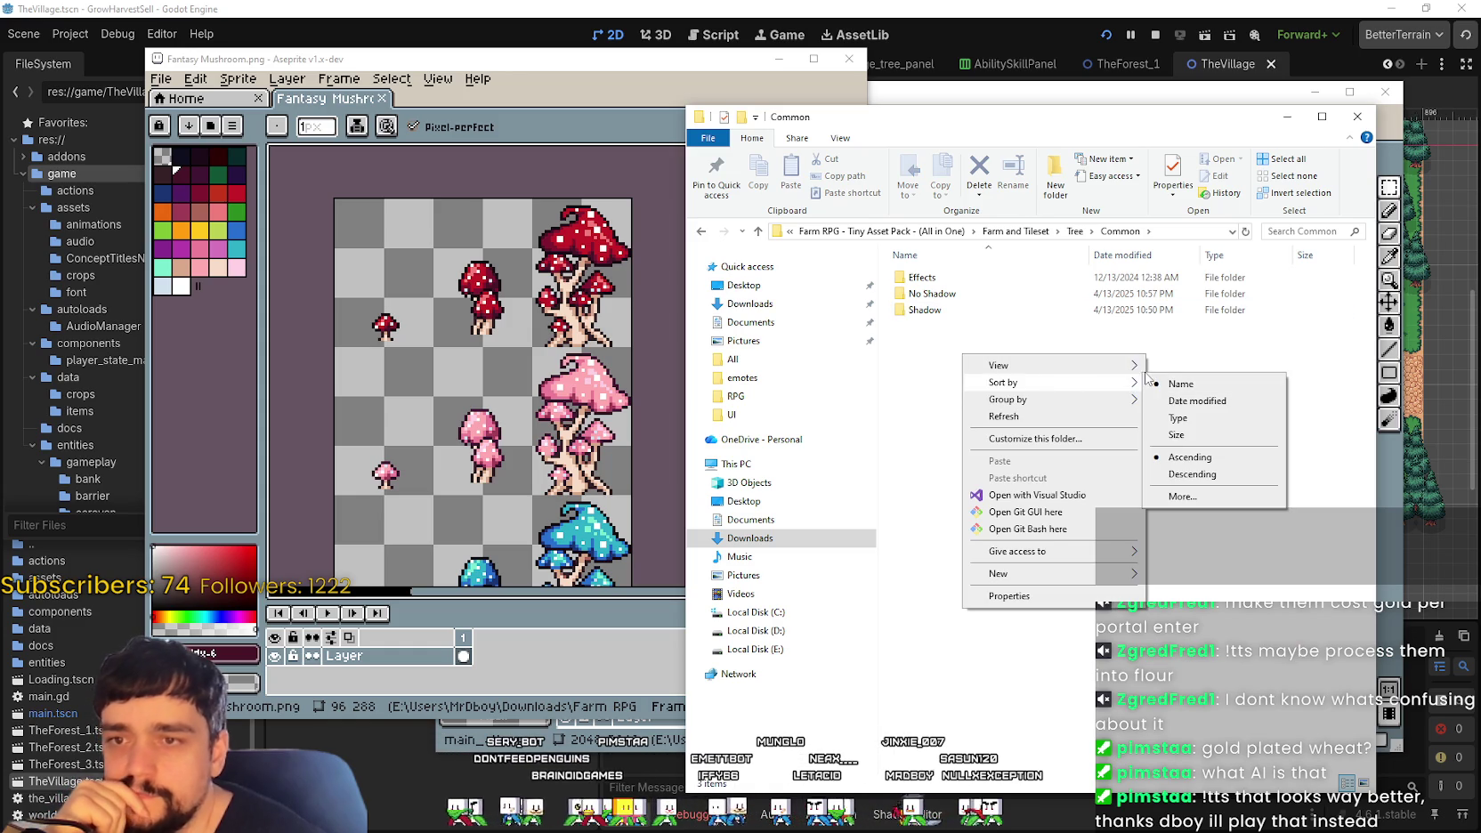
{"action": "mouse_move", "coordinate": [999, 366]}
{"action": "left_click", "coordinate": [1193, 368]}
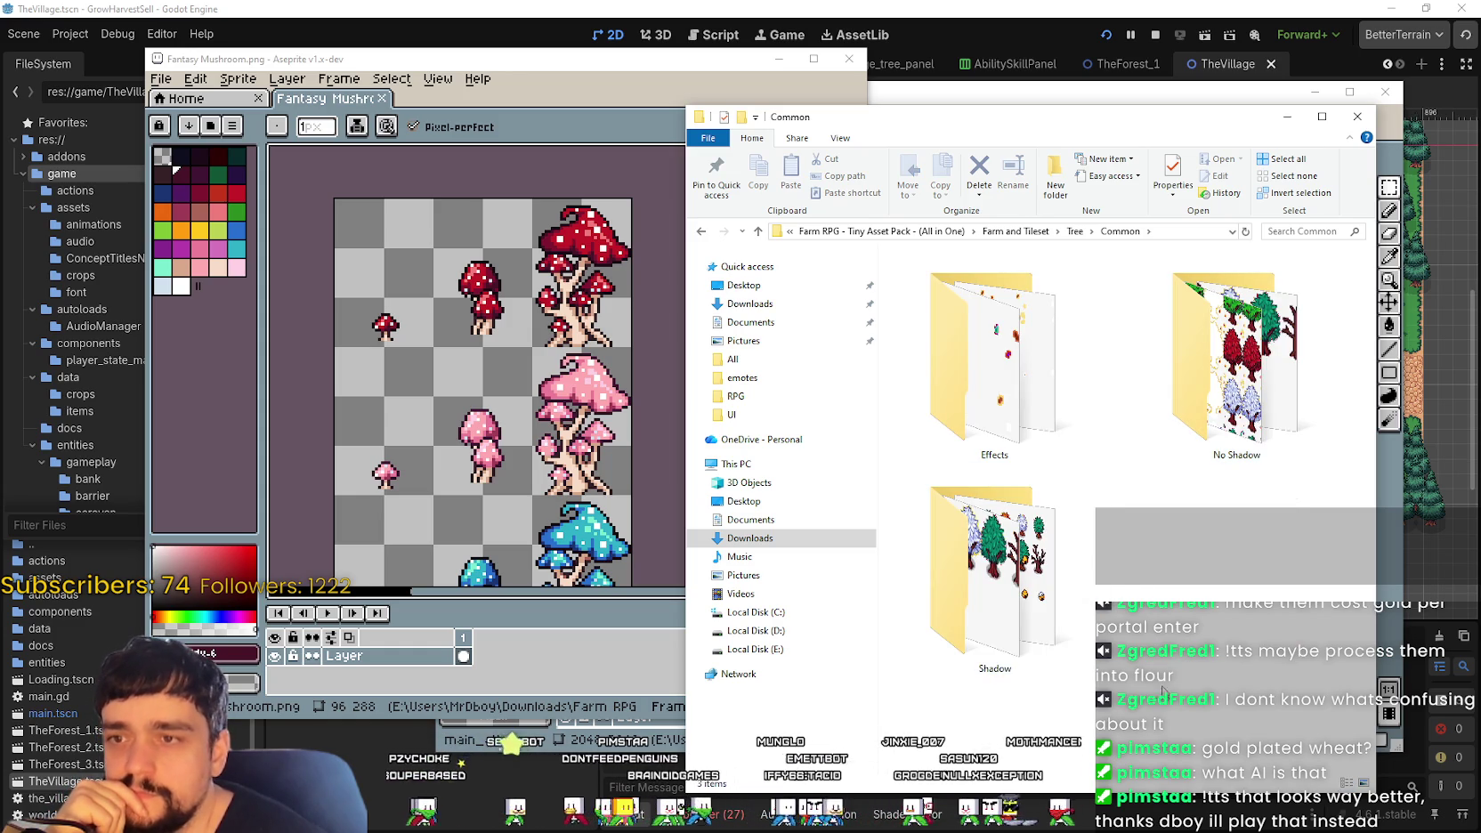
Step: Open Common > Shadow at extra-large thumbnails and preview Birch Tree.png in Aseprite
{"action": "double_click", "coordinate": [1013, 578]}
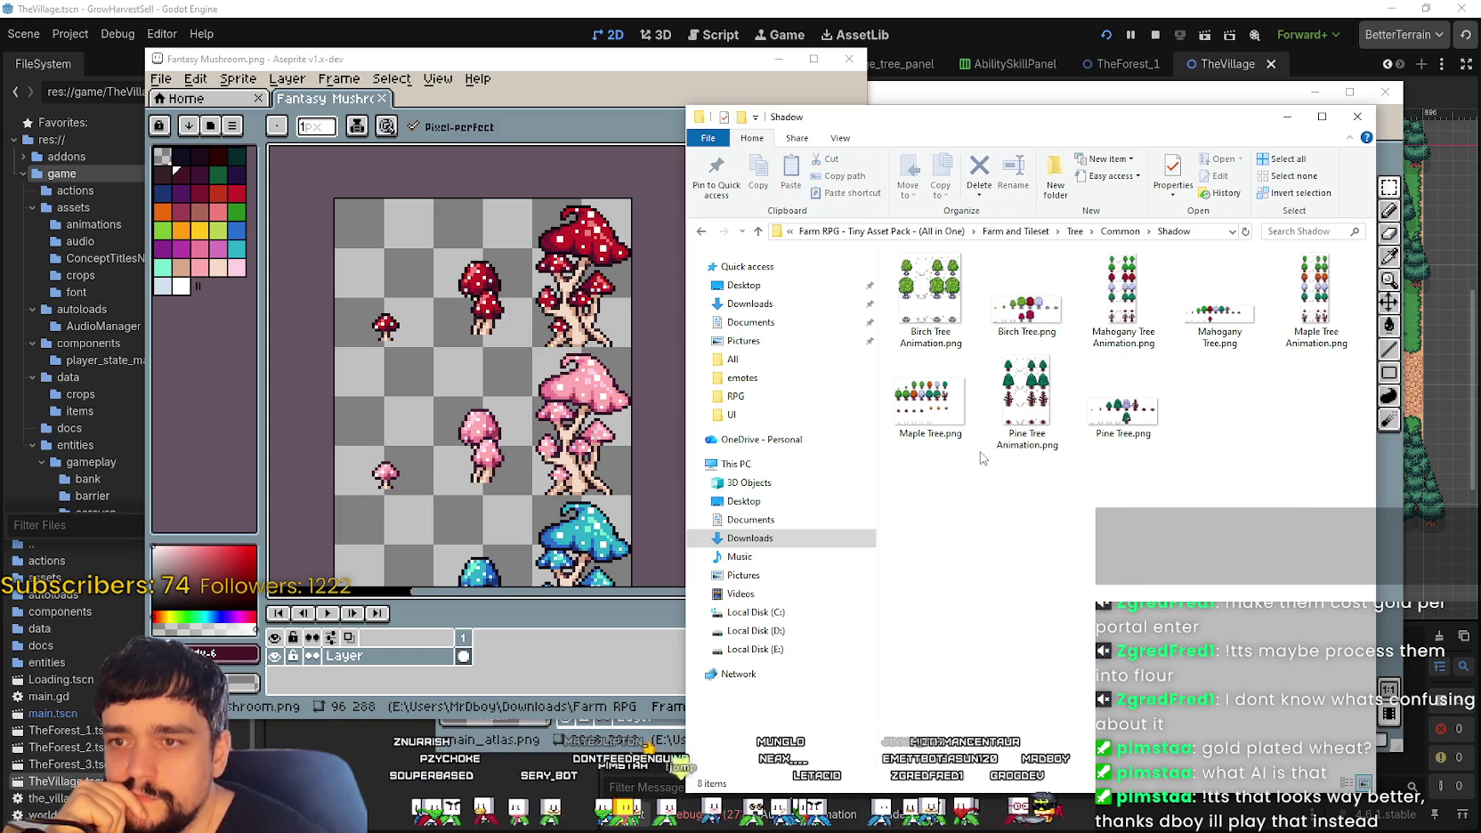
{"action": "right_click", "coordinate": [991, 500]}
{"action": "left_click", "coordinate": [1238, 505]}
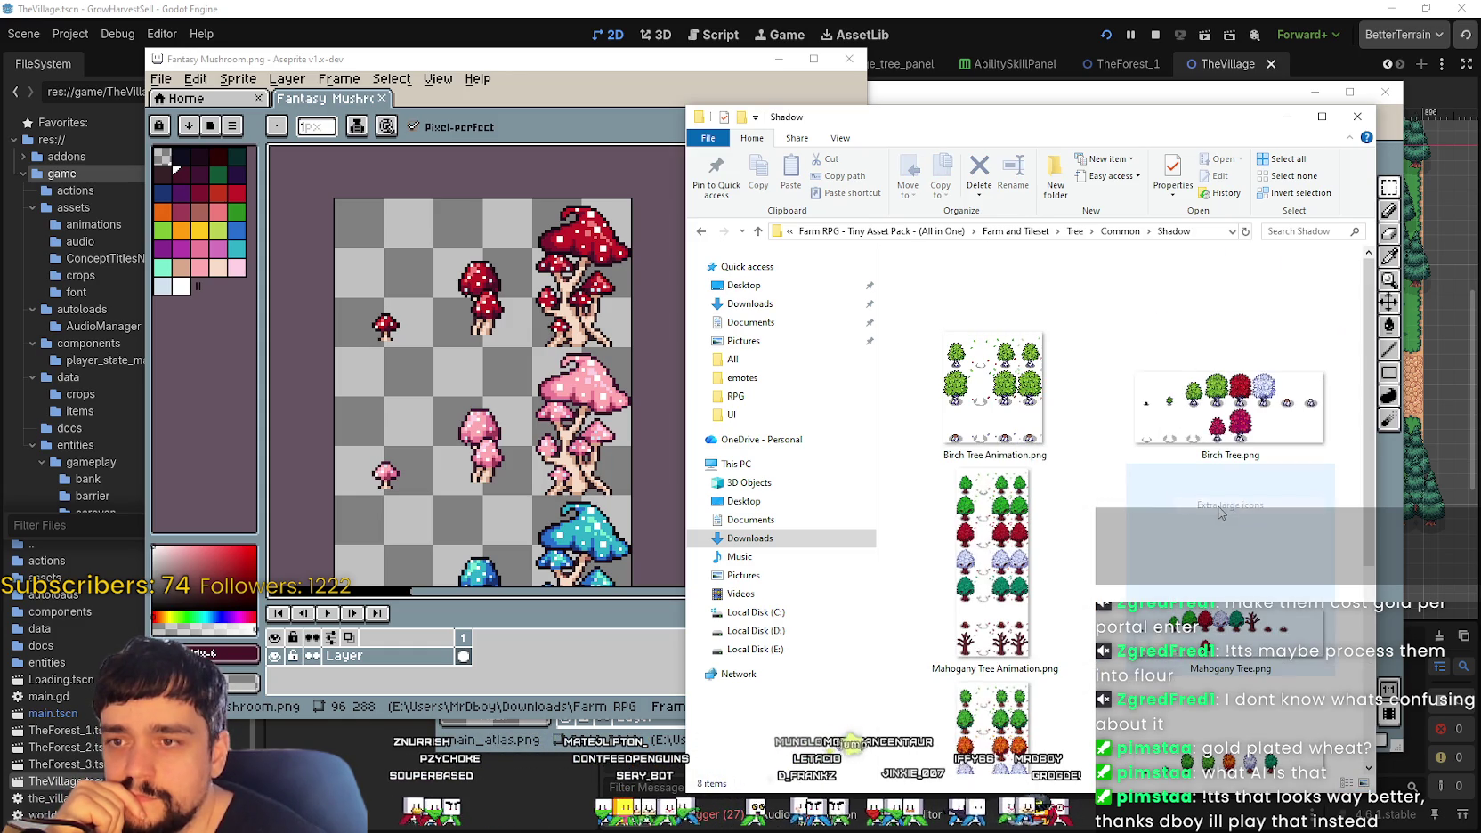
{"action": "left_click", "coordinate": [1273, 372]}
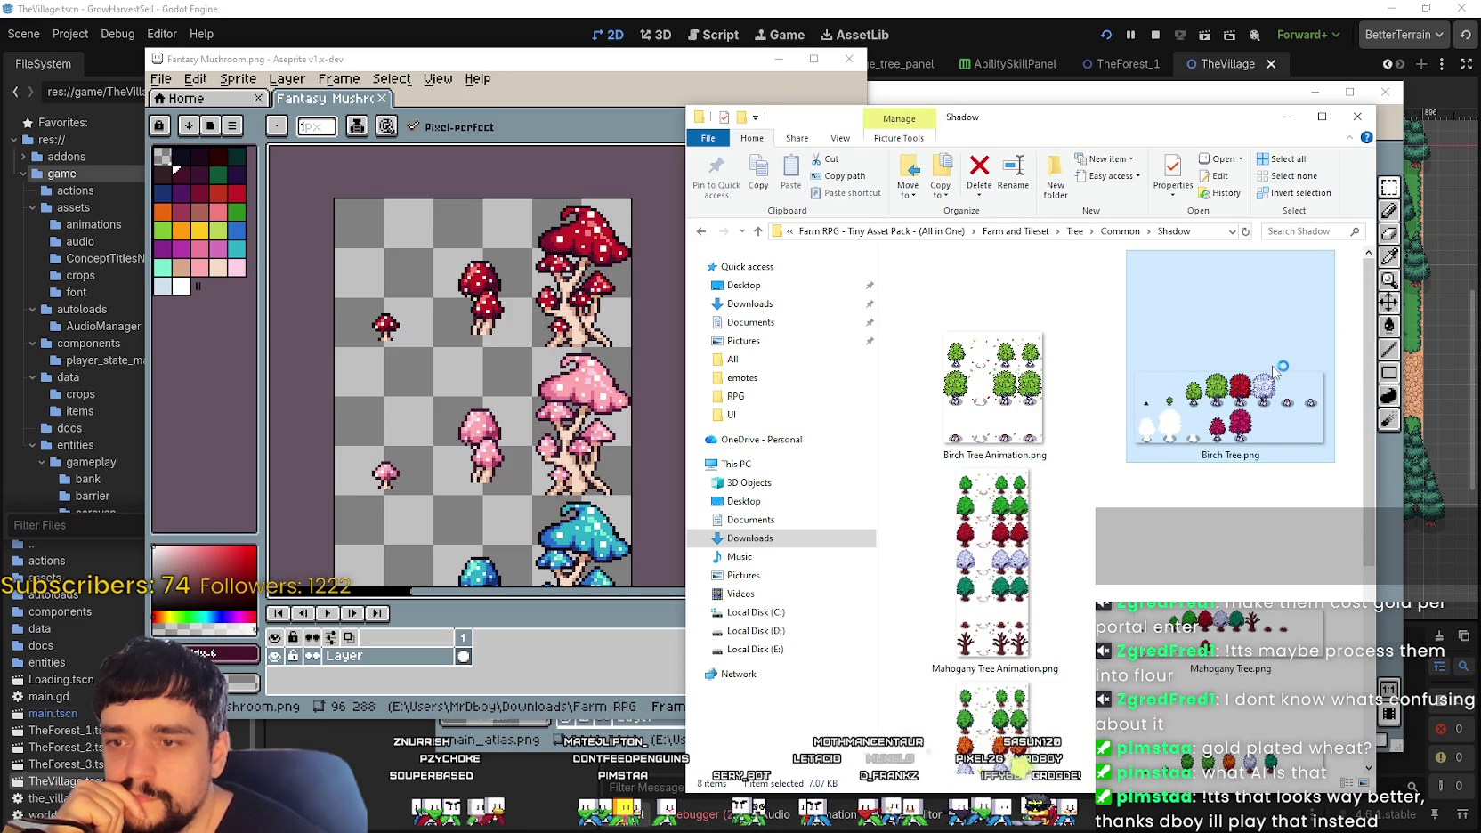
{"action": "double_click", "coordinate": [1273, 372]}
{"action": "scroll", "coordinate": [890, 443], "scroll_direction": "up", "scroll_amount": 2}
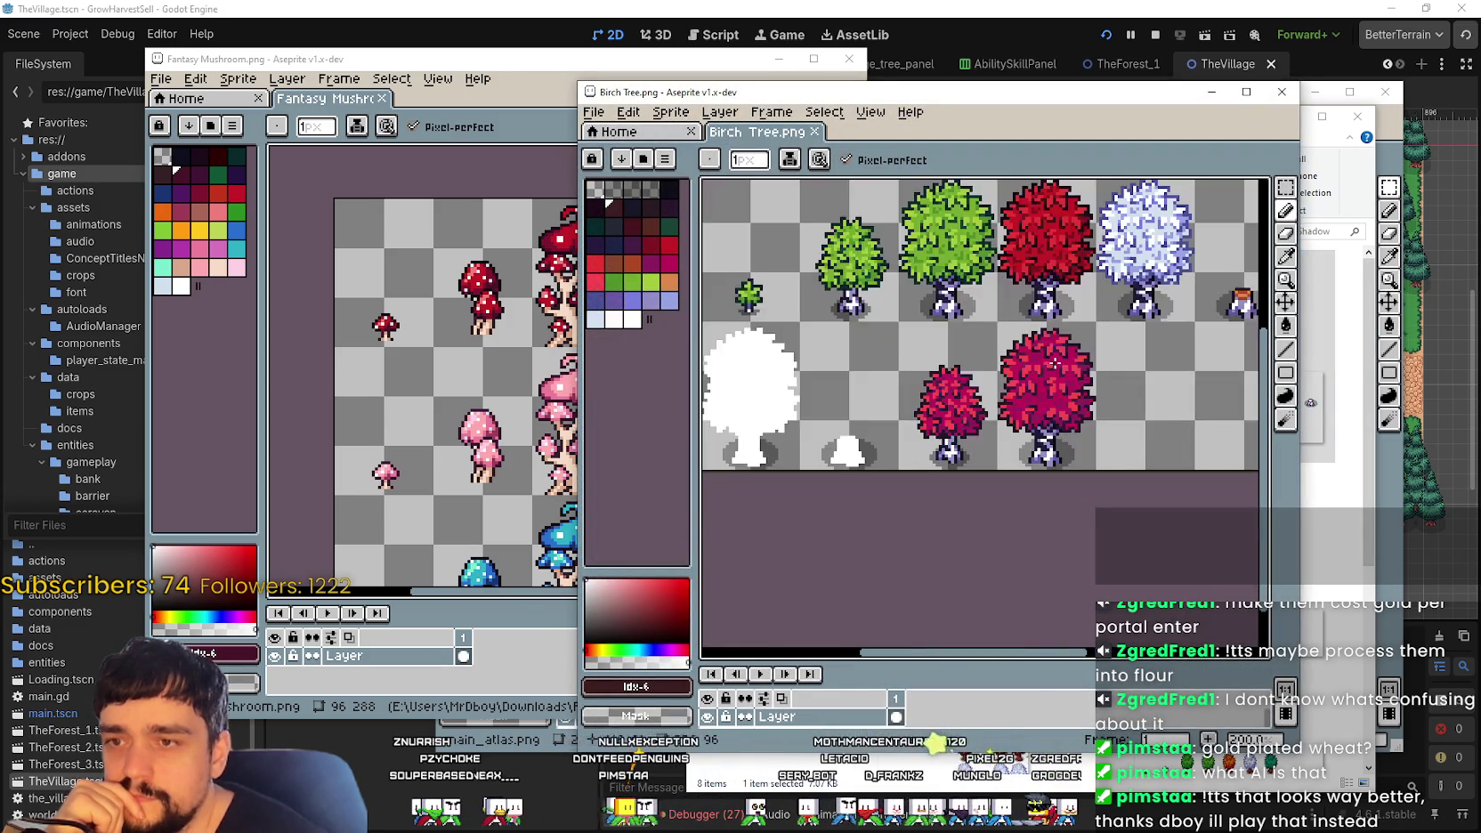
{"action": "scroll", "coordinate": [890, 442], "scroll_direction": "up", "scroll_amount": 2}
{"action": "left_click_drag", "start_coordinate": [890, 442], "coordinate": [1139, 415]}
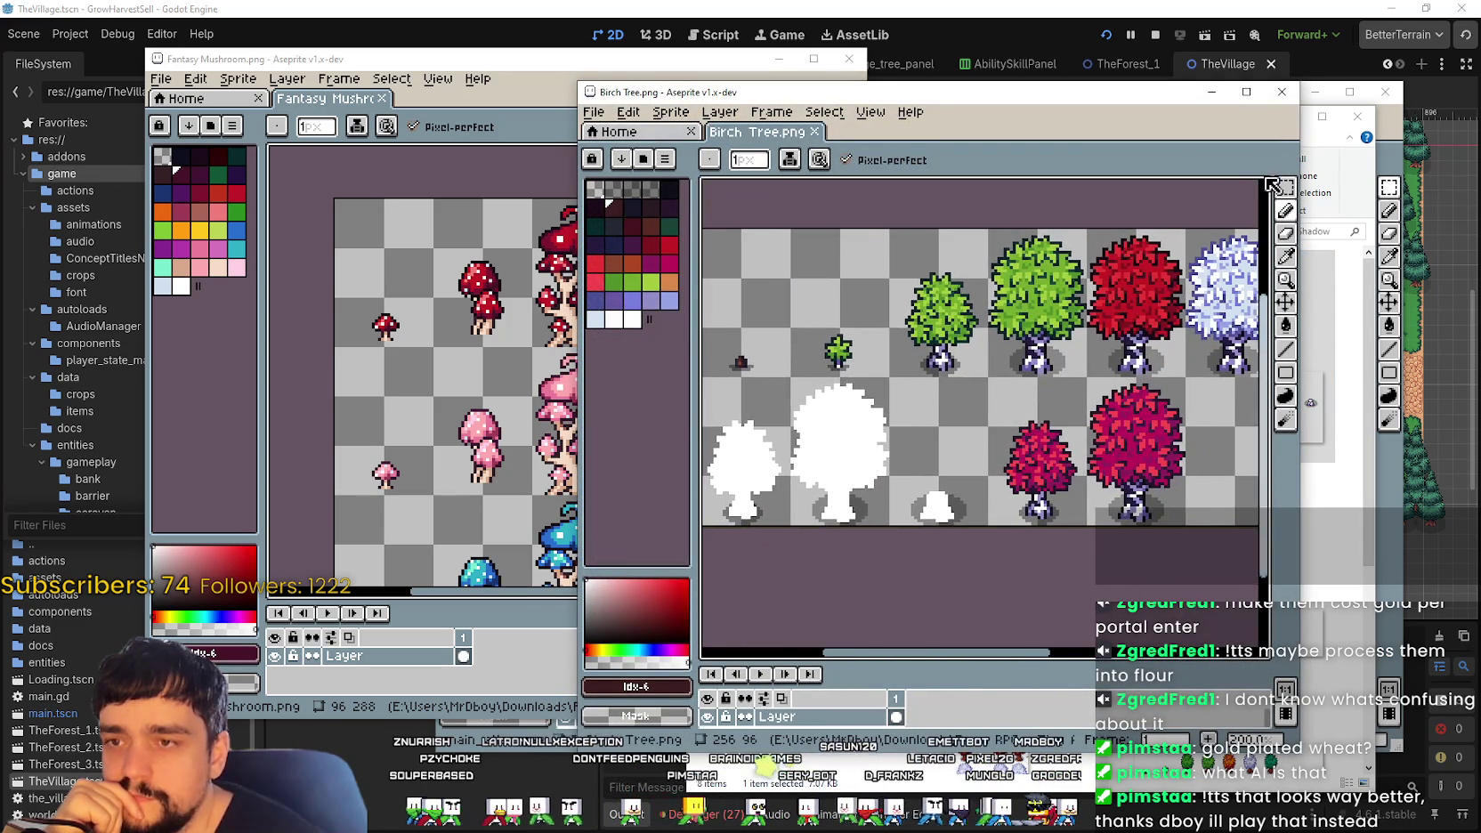
{"action": "left_click", "coordinate": [1282, 92]}
Step: Preview Mahogany Tree Animation.png in Aseprite, then close it
{"action": "left_click", "coordinate": [986, 522]}
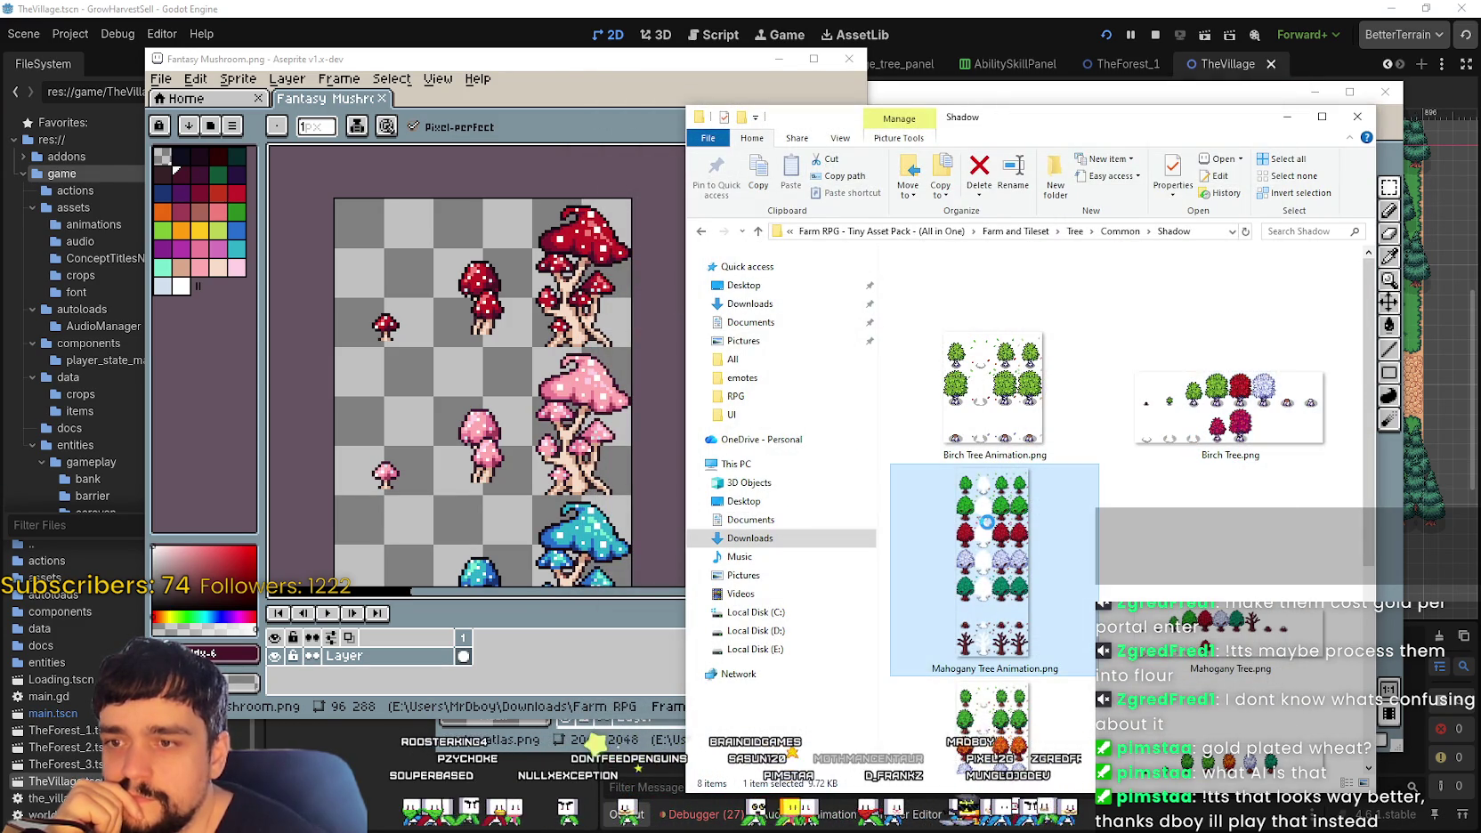
{"action": "double_click", "coordinate": [990, 527]}
{"action": "scroll", "coordinate": [986, 420], "scroll_direction": "up", "scroll_amount": 1}
{"action": "scroll", "coordinate": [985, 420], "scroll_direction": "up", "scroll_amount": 1}
{"action": "left_click_drag", "start_coordinate": [985, 420], "coordinate": [985, 400]}
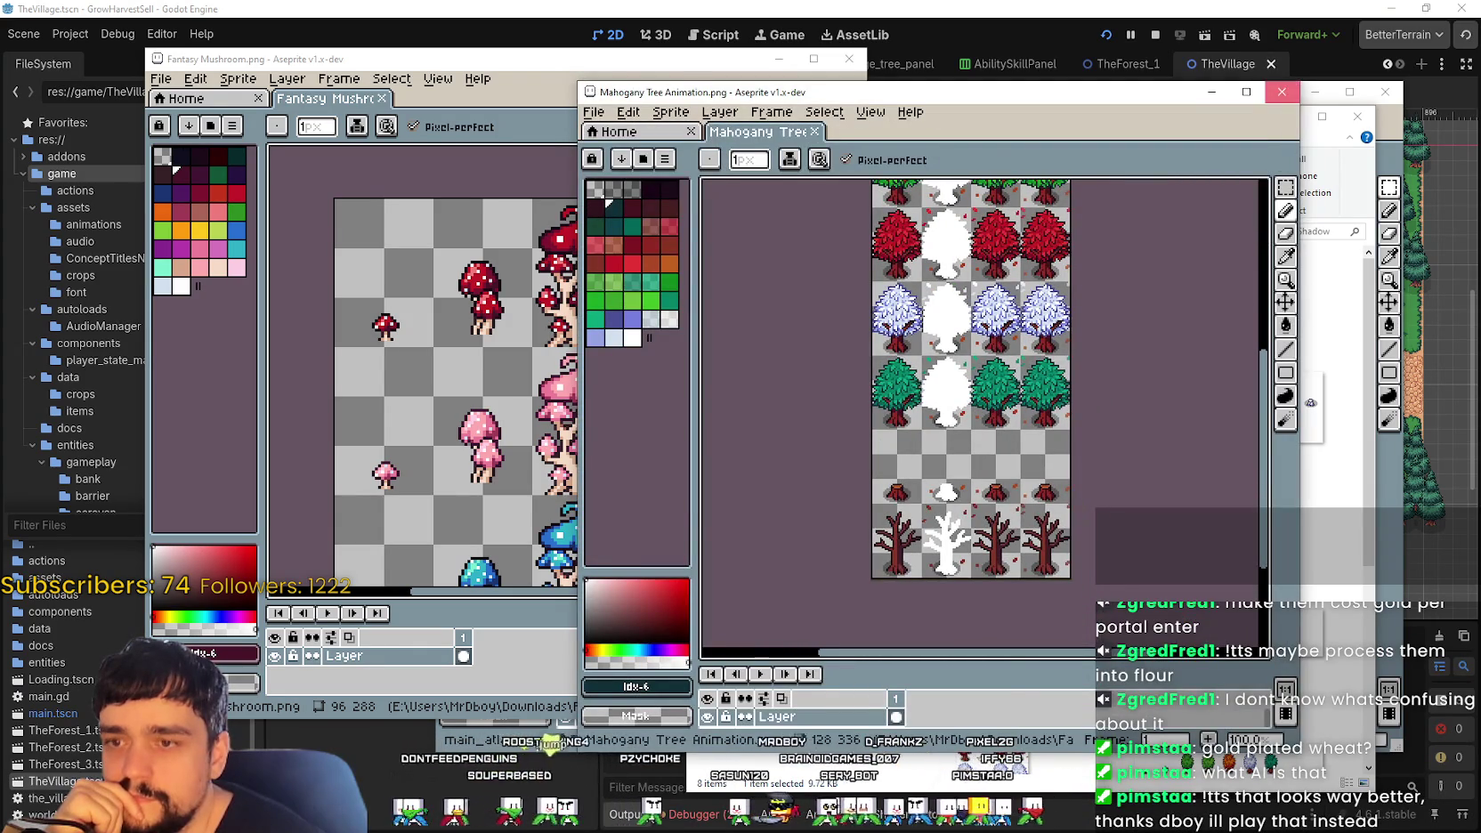
{"action": "left_click", "coordinate": [1281, 92]}
Step: Preview Maple Tree.png, then return to the Common folder
{"action": "scroll", "coordinate": [1101, 612], "scroll_direction": "down", "scroll_amount": 2}
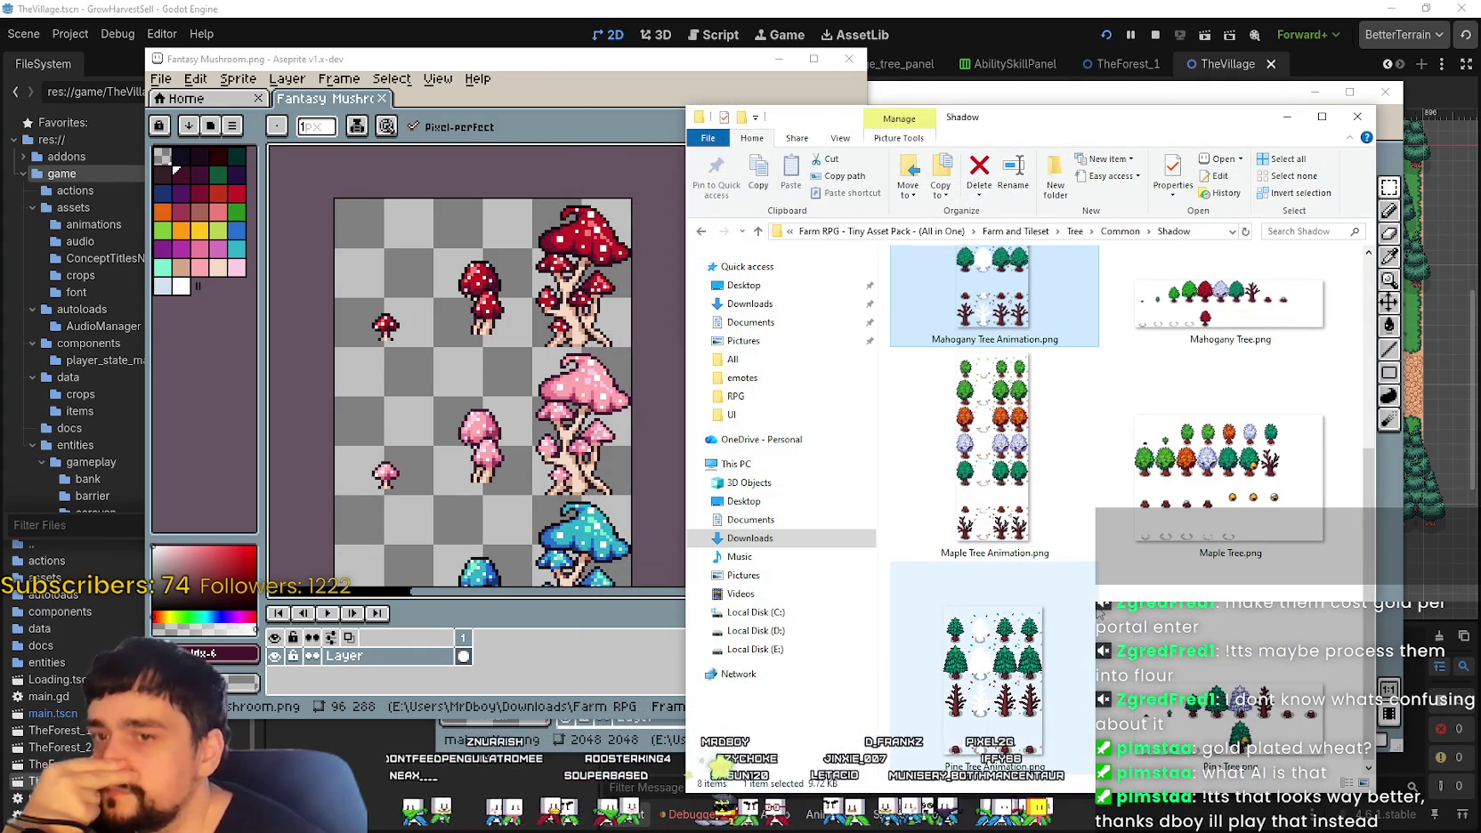
{"action": "double_click", "coordinate": [1234, 420]}
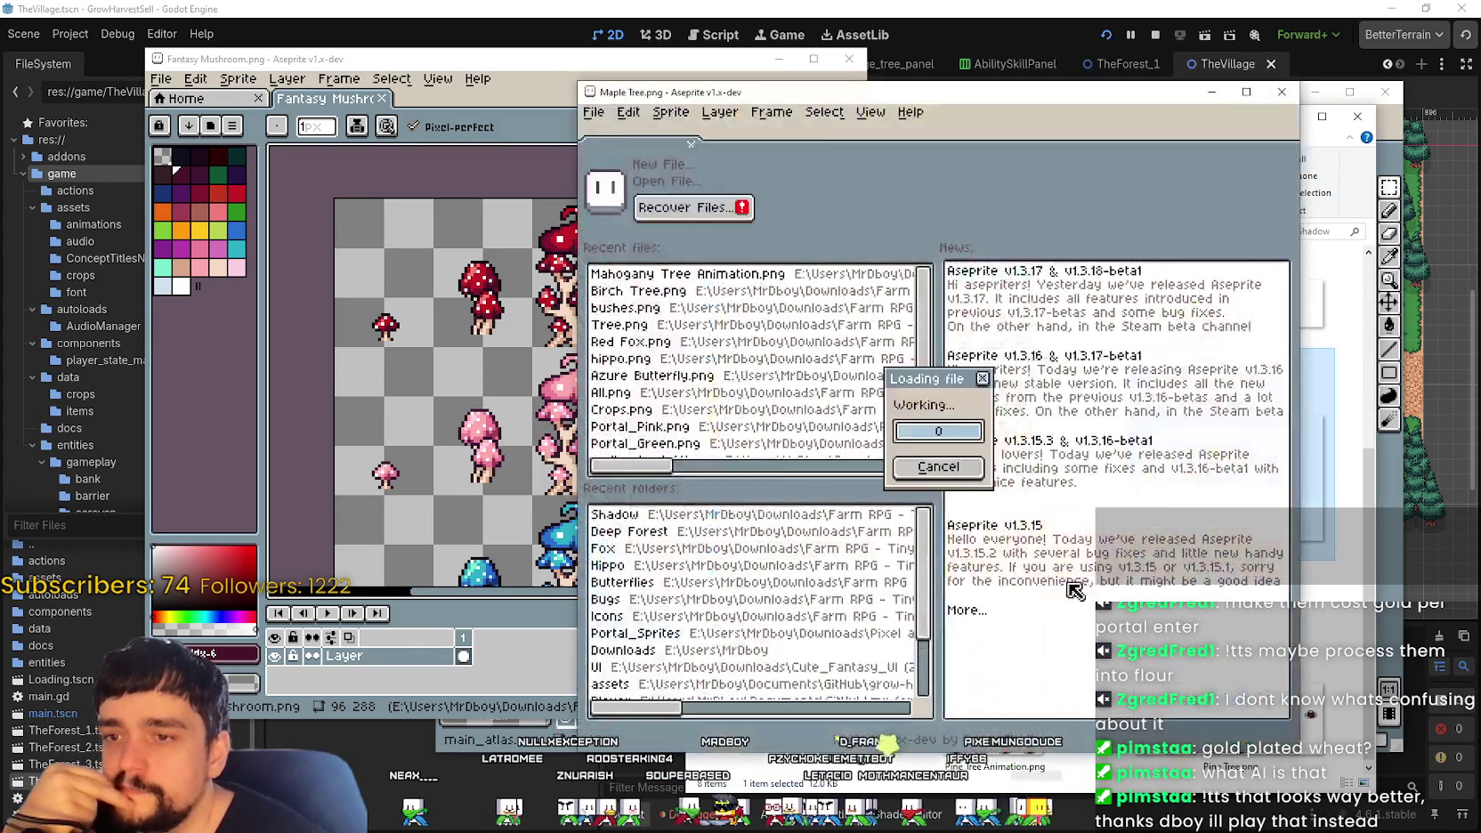
{"action": "scroll", "coordinate": [971, 431], "scroll_direction": "up", "scroll_amount": 4}
{"action": "scroll", "coordinate": [975, 430], "scroll_direction": "down", "scroll_amount": 1}
{"action": "scroll", "coordinate": [953, 379], "scroll_direction": "down", "scroll_amount": 1}
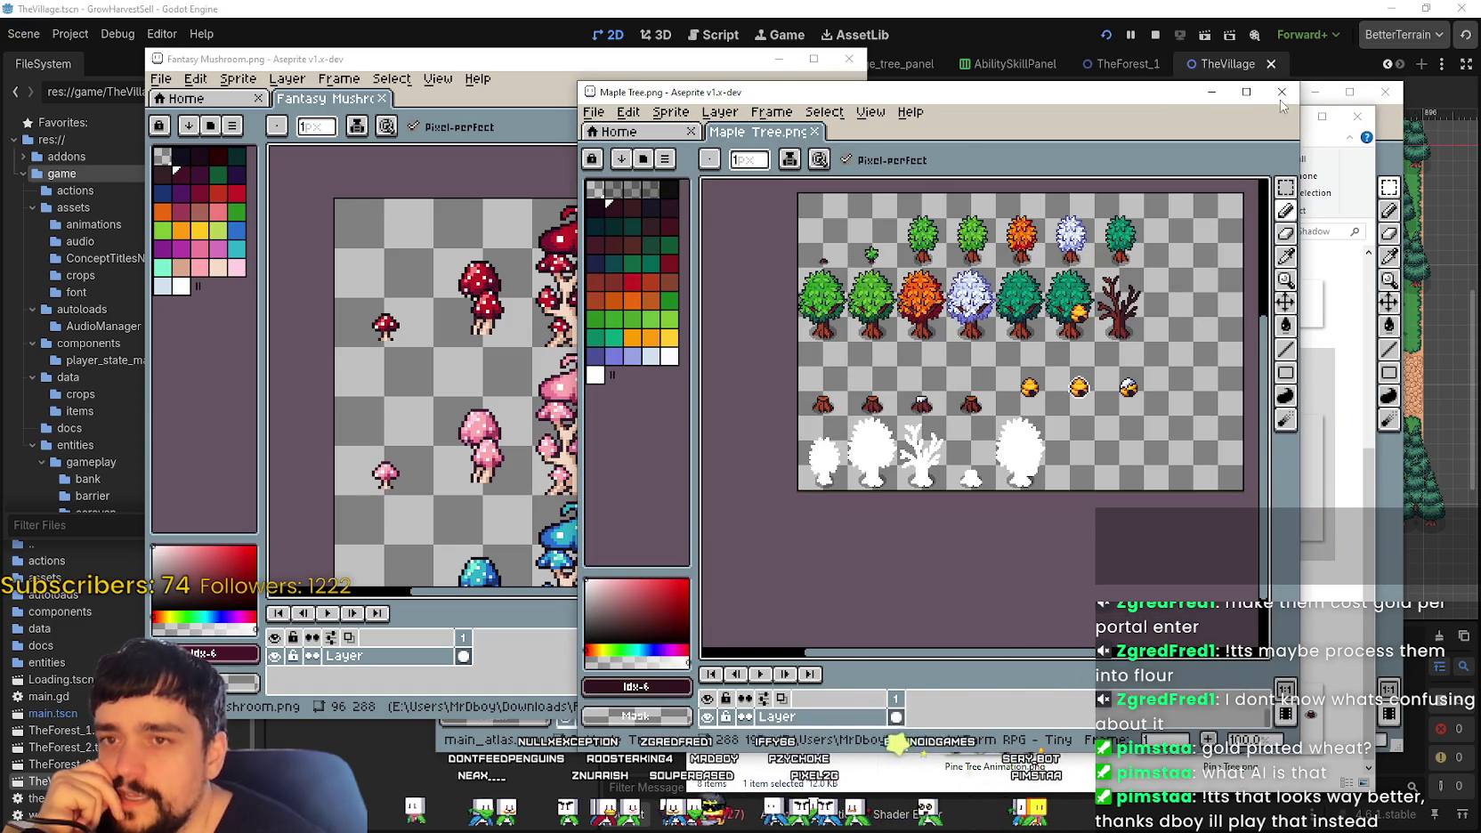
{"action": "left_click", "coordinate": [1281, 92]}
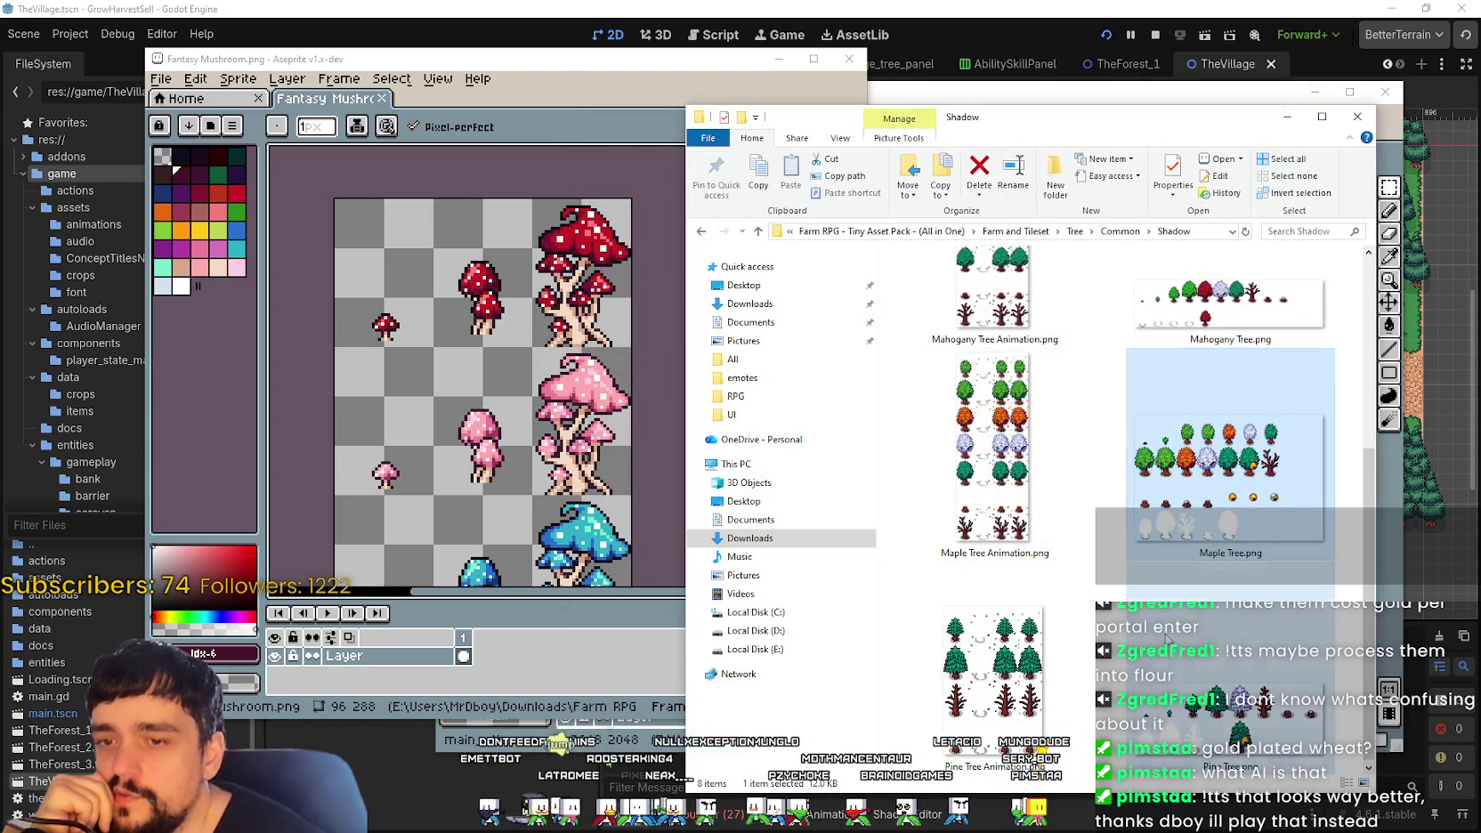
{"action": "key", "text": "Down"}
{"action": "left_click", "coordinate": [1119, 231]}
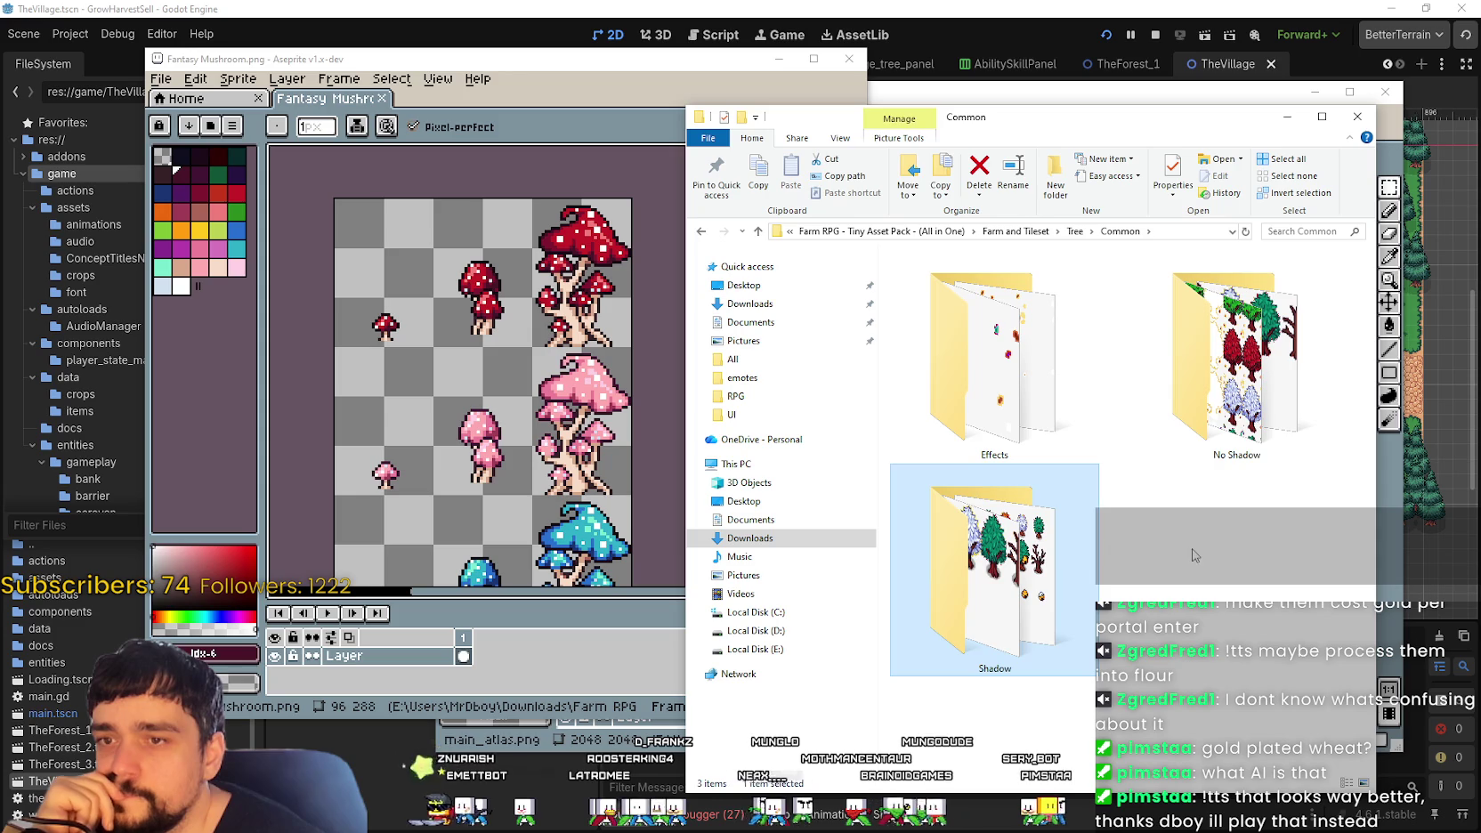
{"action": "double_click", "coordinate": [992, 356]}
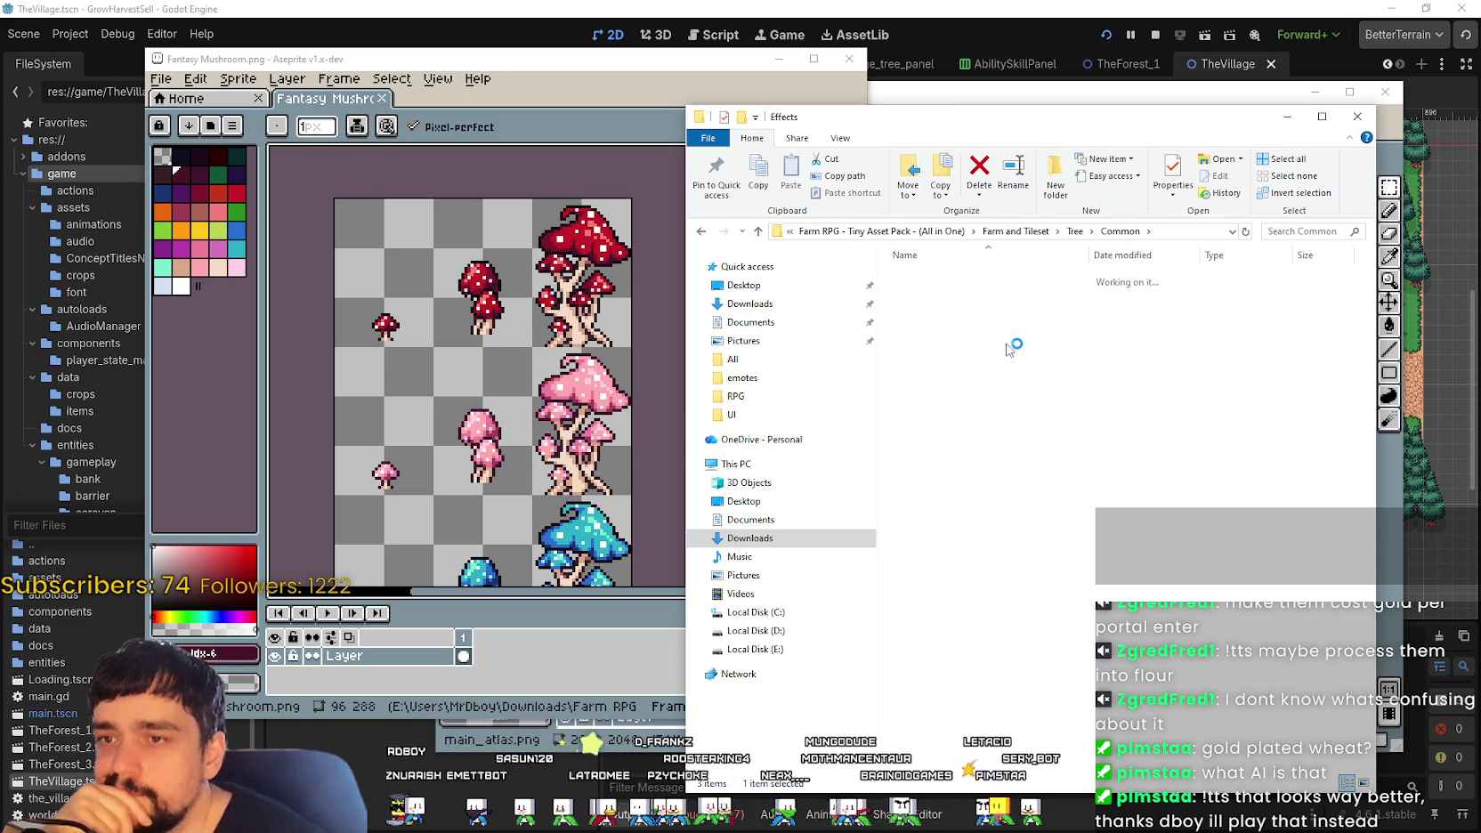
Step: Check the Effects.png particle sheet and close it
{"action": "scroll", "coordinate": [1024, 427], "scroll_direction": "up", "scroll_amount": 2}
{"action": "left_click", "coordinate": [1007, 398]}
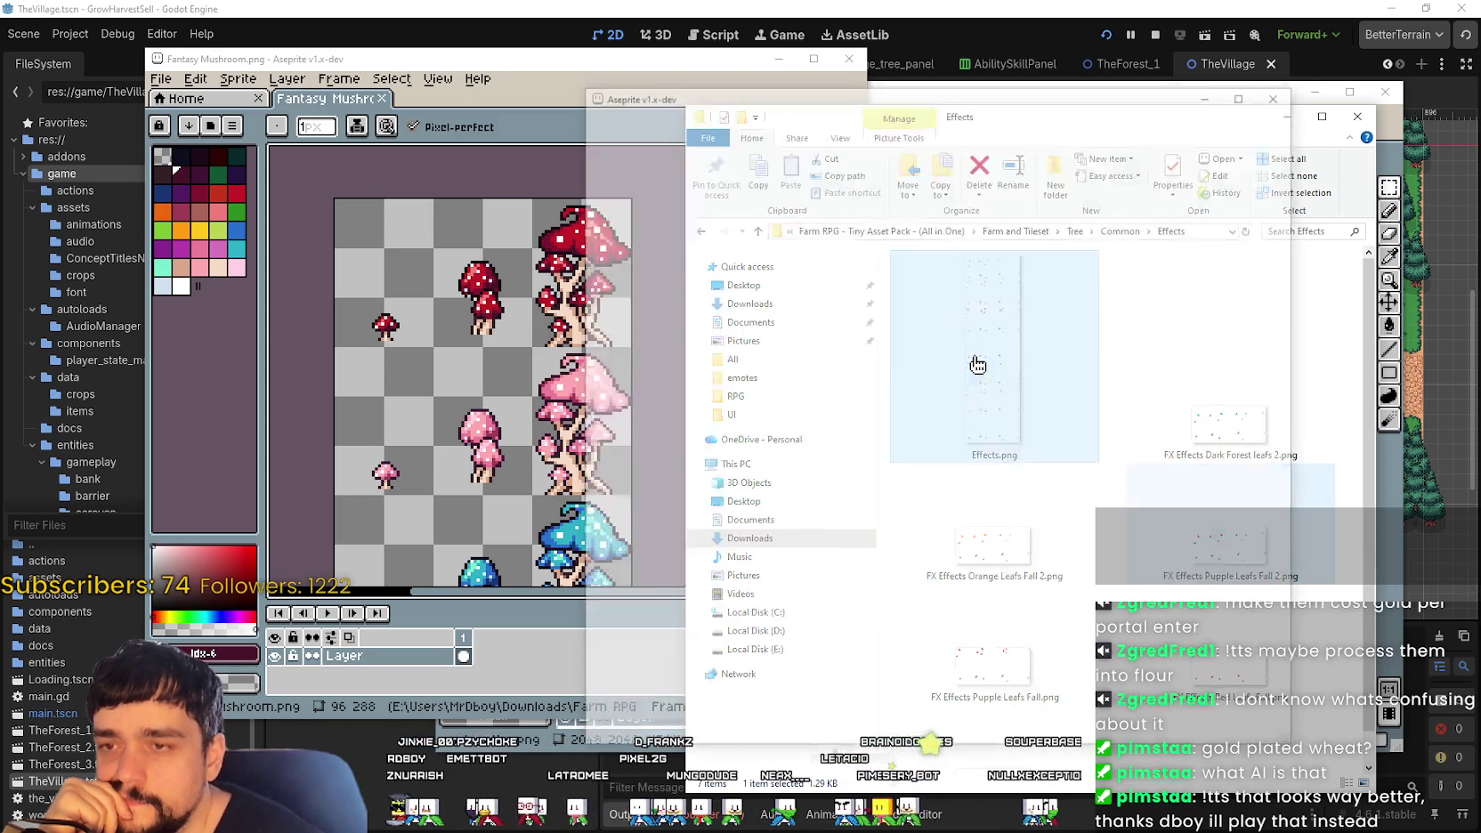
{"action": "scroll", "coordinate": [1036, 299], "scroll_direction": "down", "scroll_amount": 5}
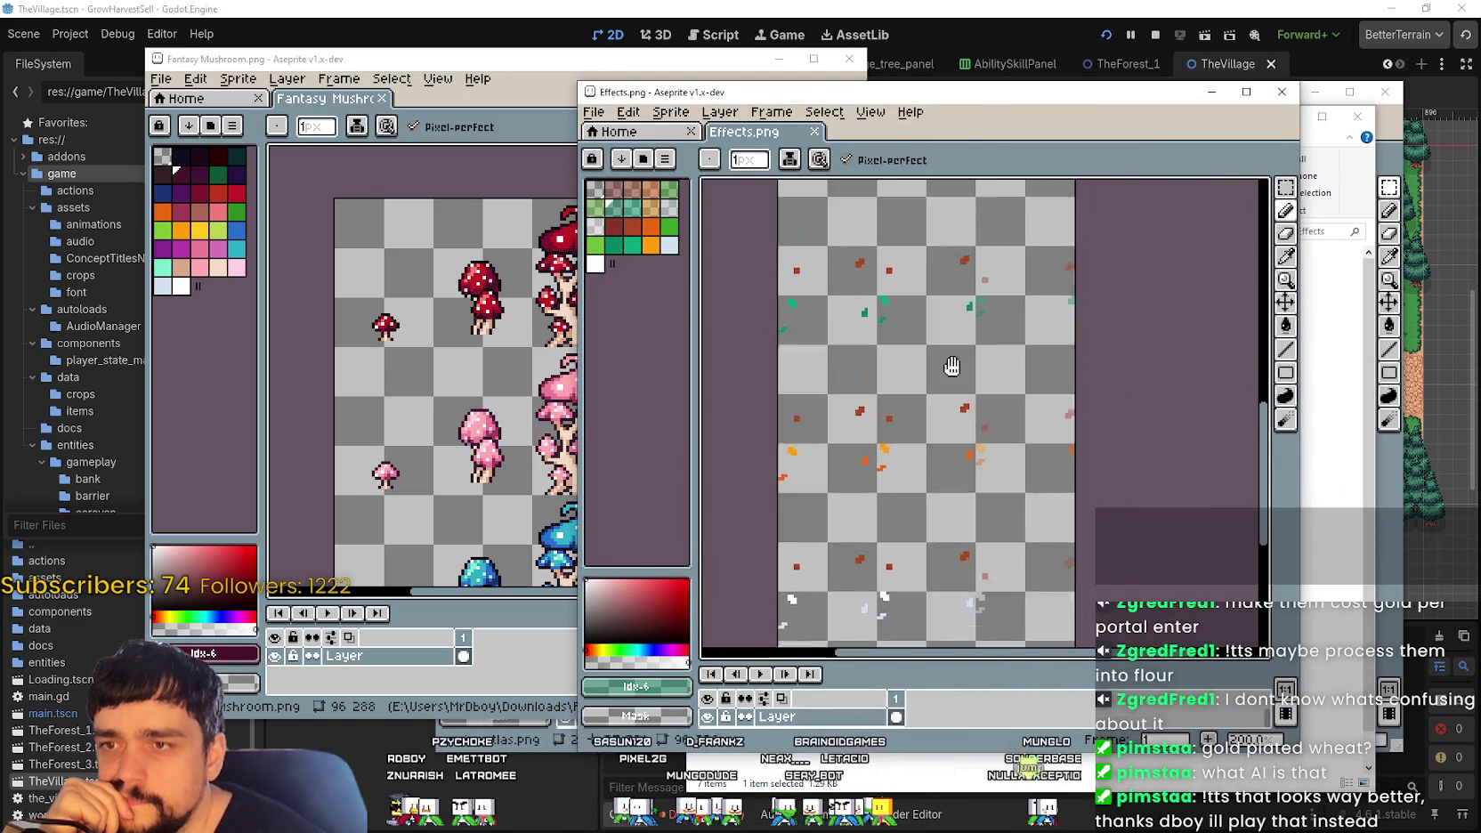
{"action": "key", "text": "alt+F4"}
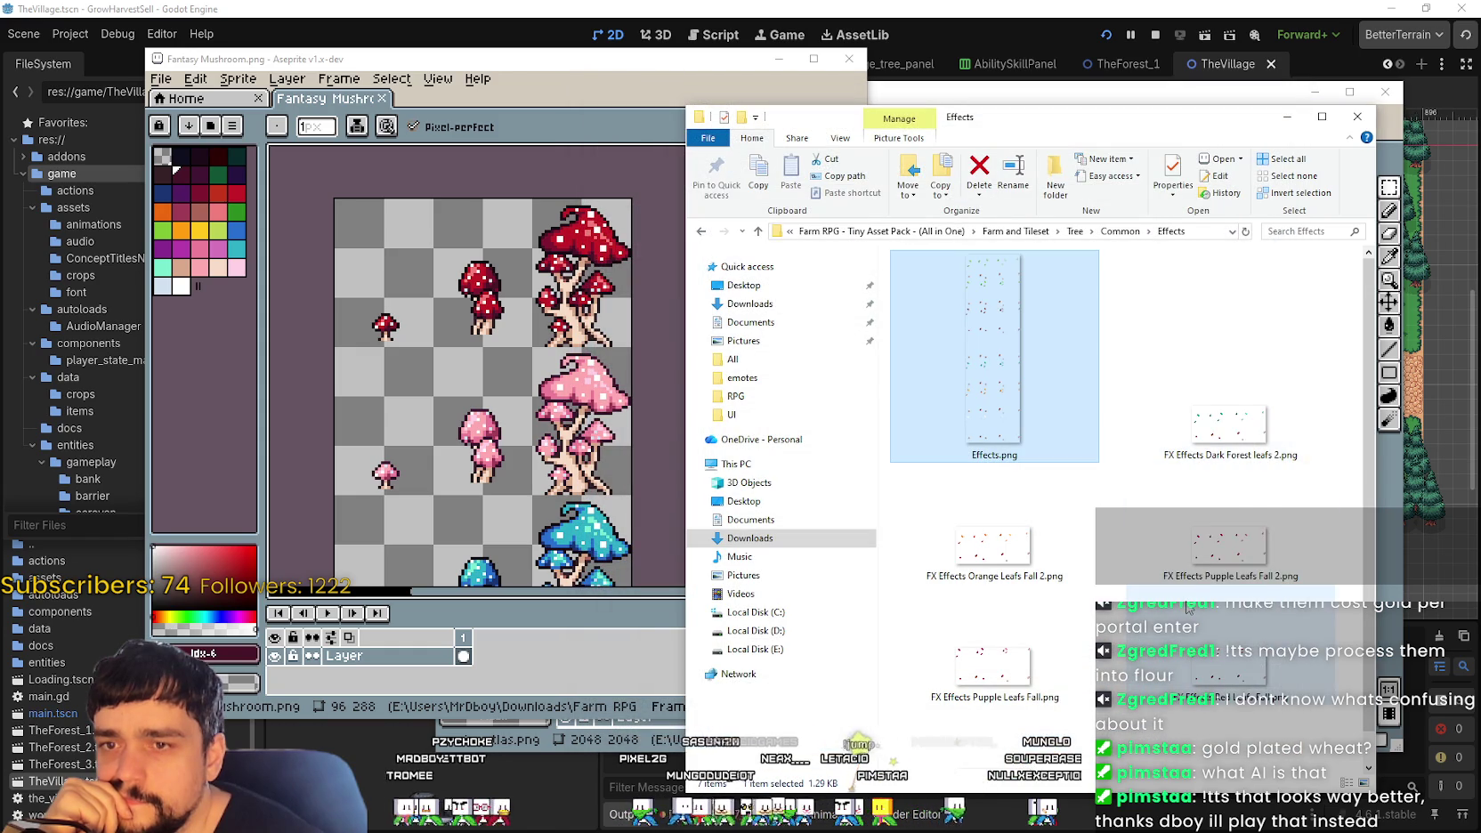
Step: Navigate up to Farm and Tileset, glance at the old tree folder, and open Props
{"action": "left_click", "coordinate": [1121, 231]}
{"action": "left_click", "coordinate": [1075, 231]}
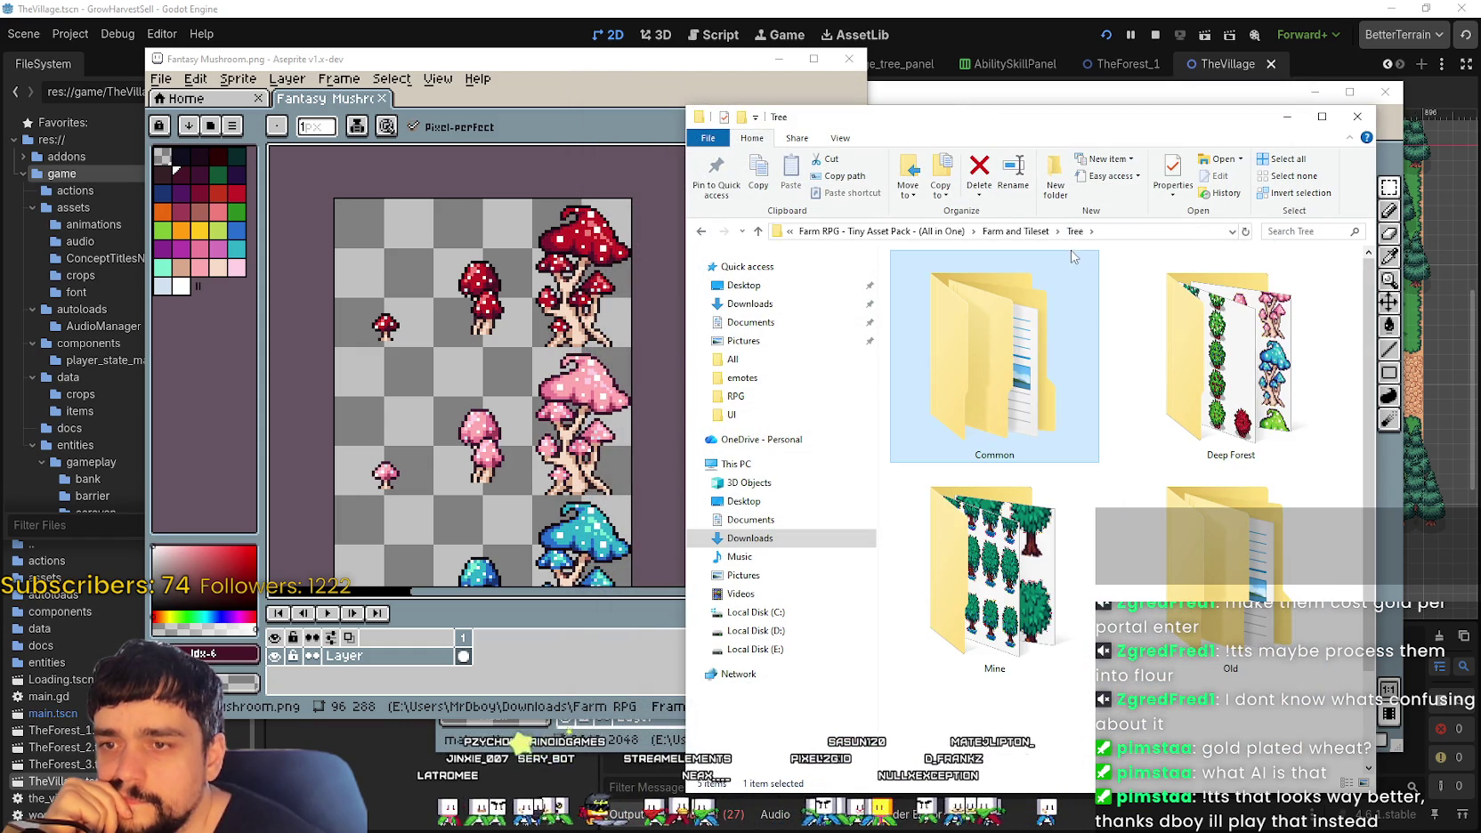
{"action": "left_click", "coordinate": [1039, 233]}
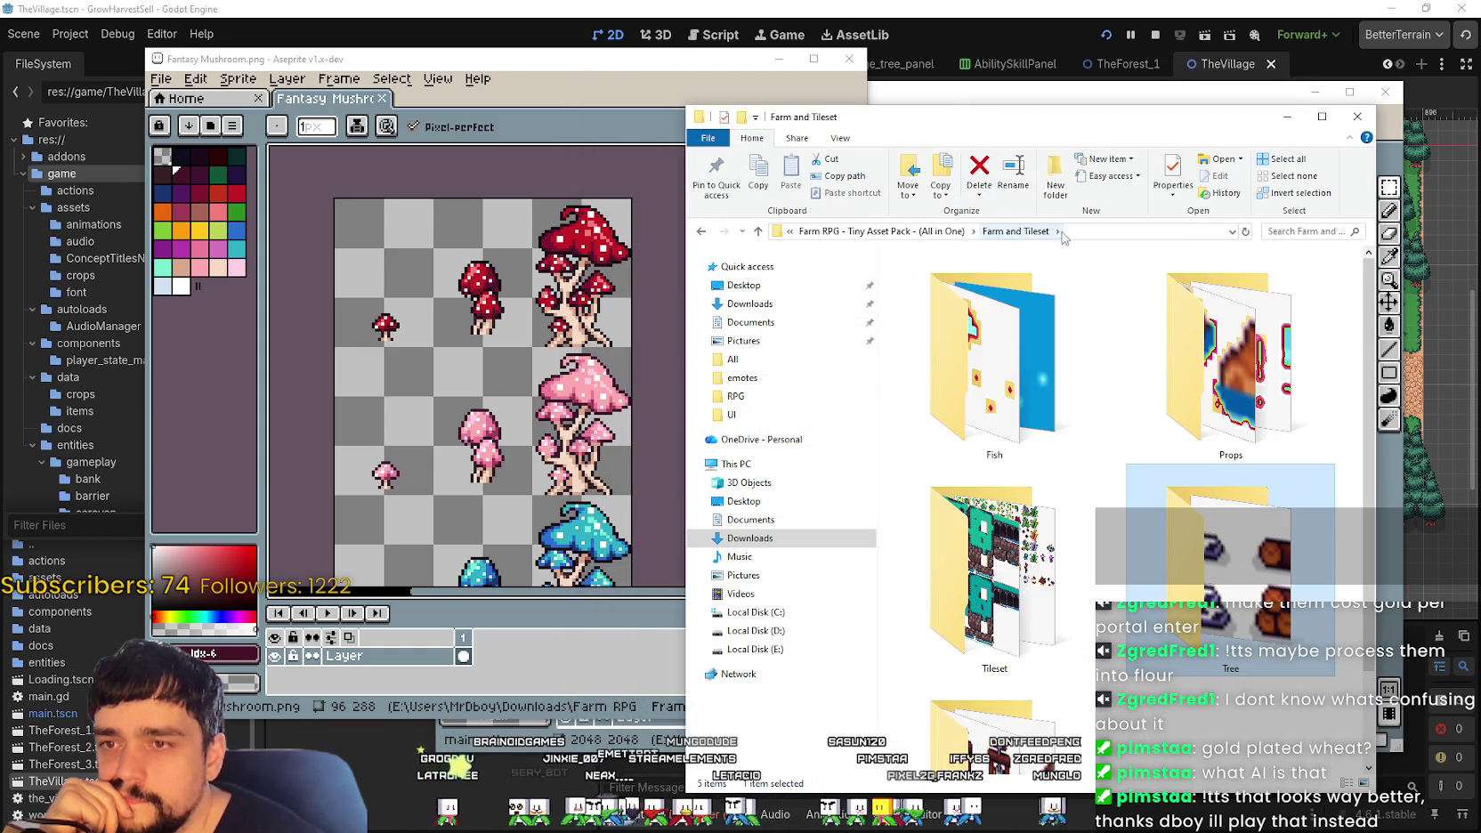
{"action": "double_click", "coordinate": [1028, 494]}
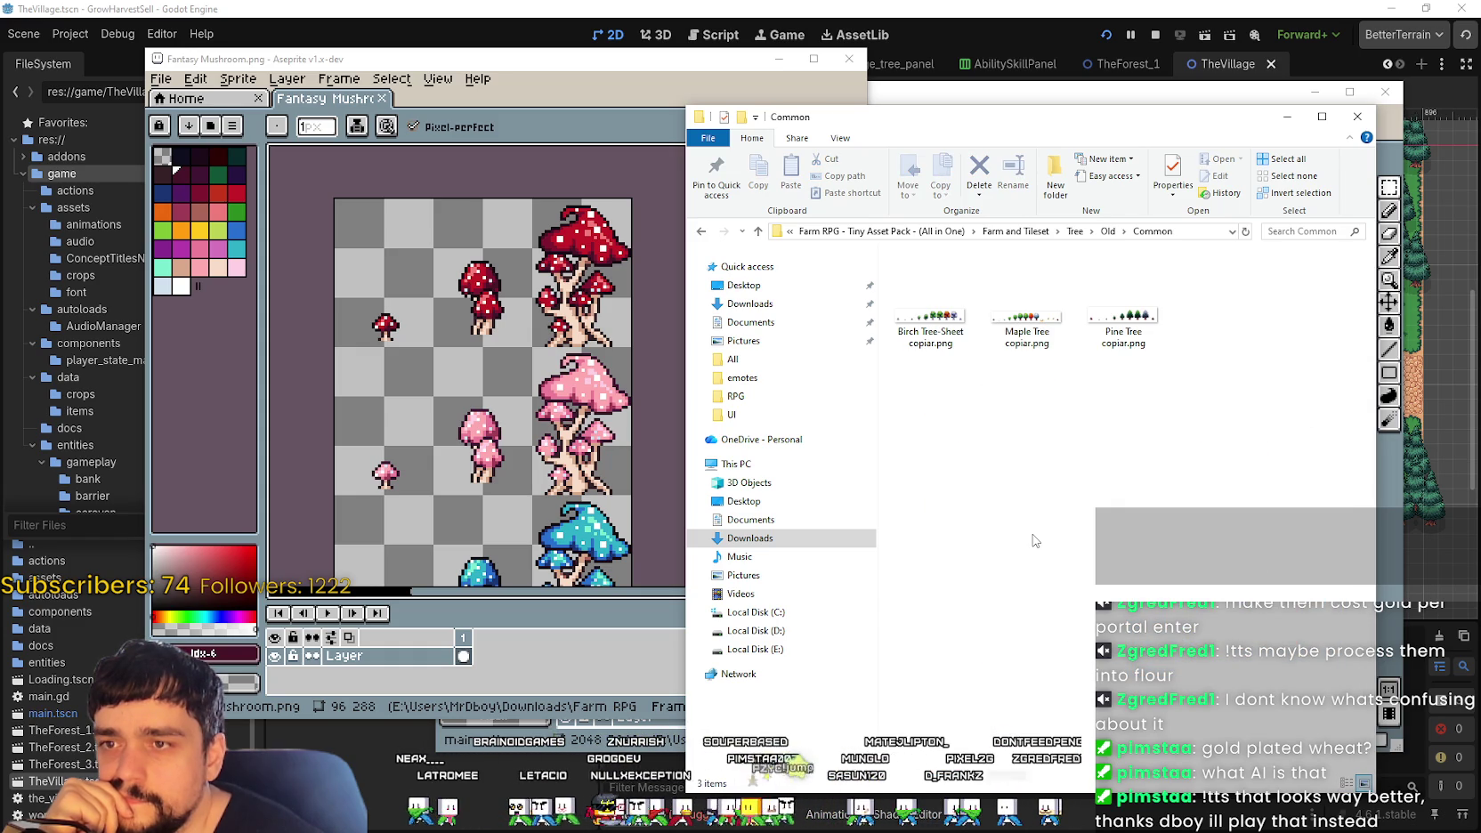
{"action": "left_click", "coordinate": [994, 233]}
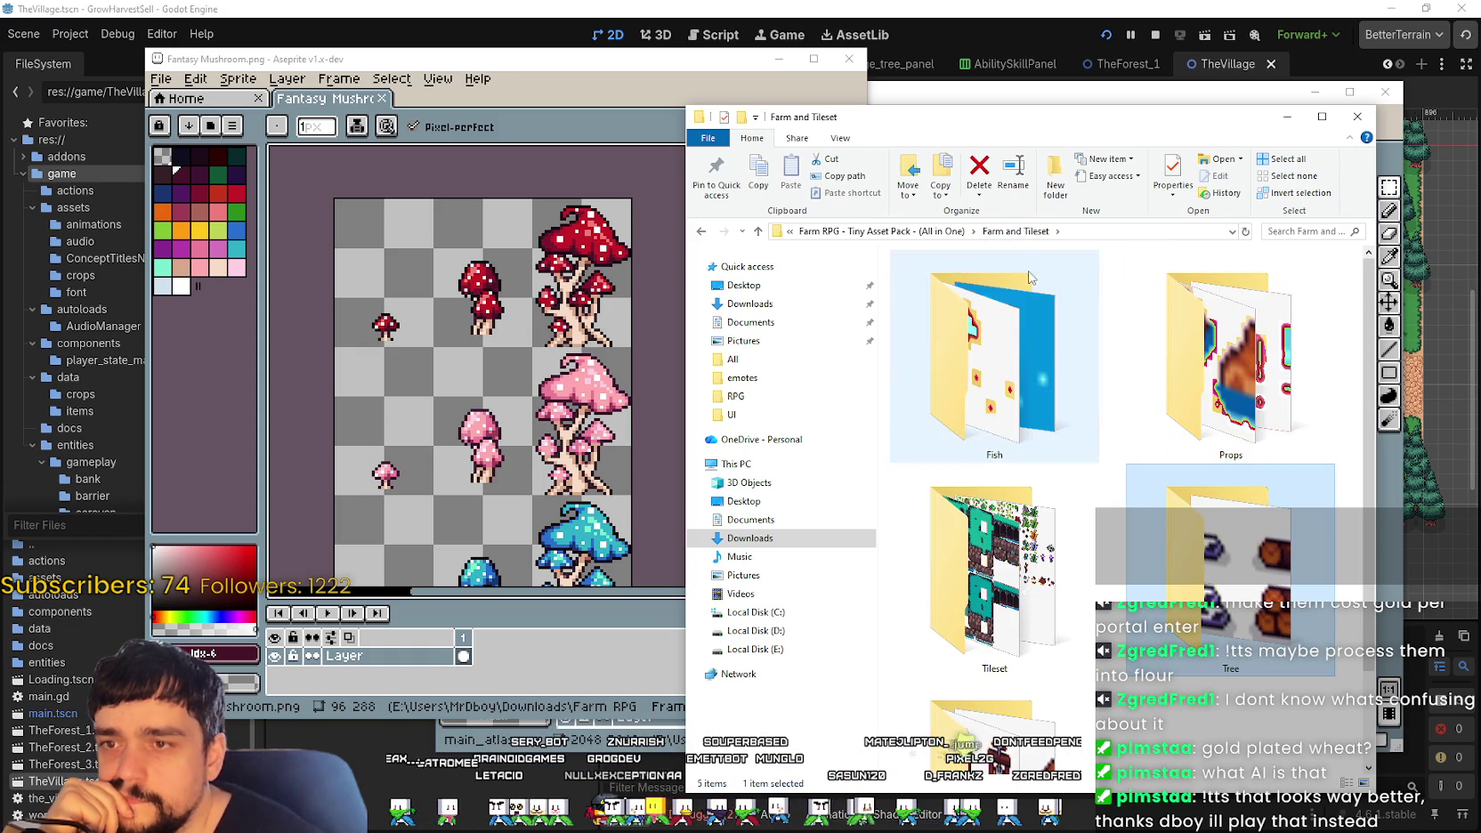
{"action": "double_click", "coordinate": [1231, 374]}
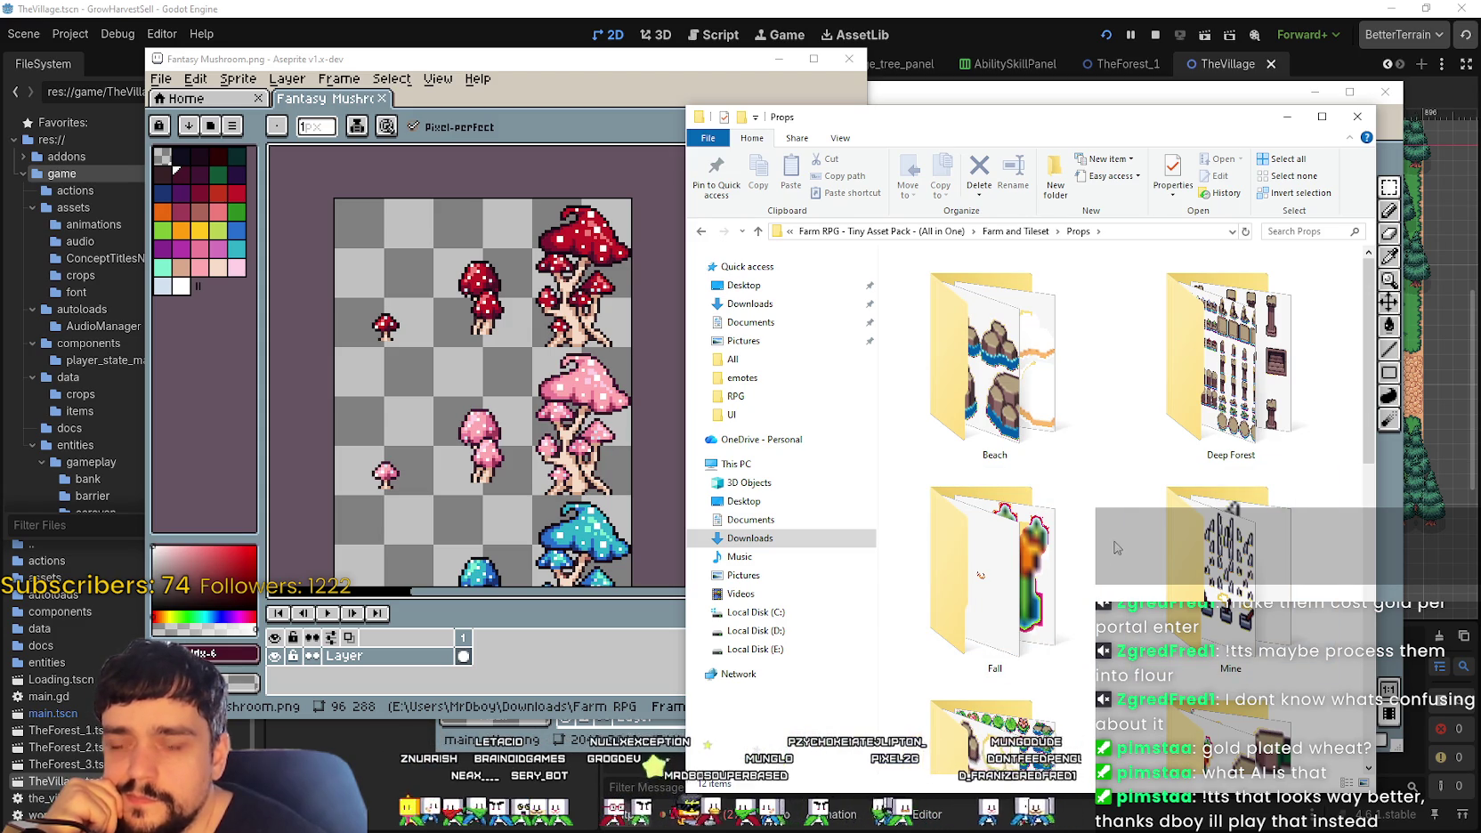
Step: Open Props > Deep Forest at extra-large thumbnails and preview Stone structures.png
{"action": "double_click", "coordinate": [1229, 365]}
{"action": "right_click", "coordinate": [991, 452]}
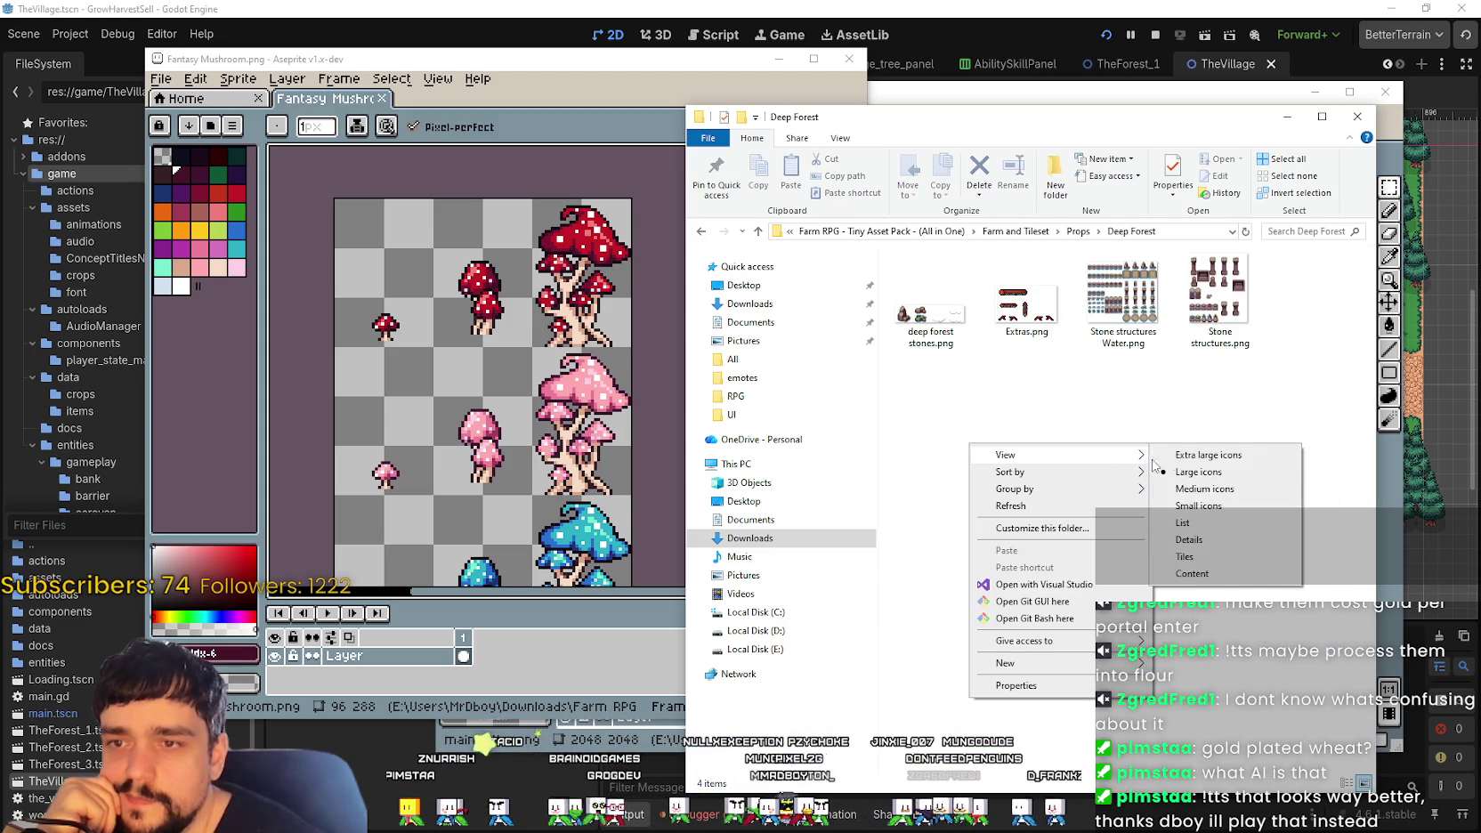
{"action": "mouse_move", "coordinate": [1006, 455]}
{"action": "left_click", "coordinate": [1184, 455]}
{"action": "double_click", "coordinate": [1233, 498]}
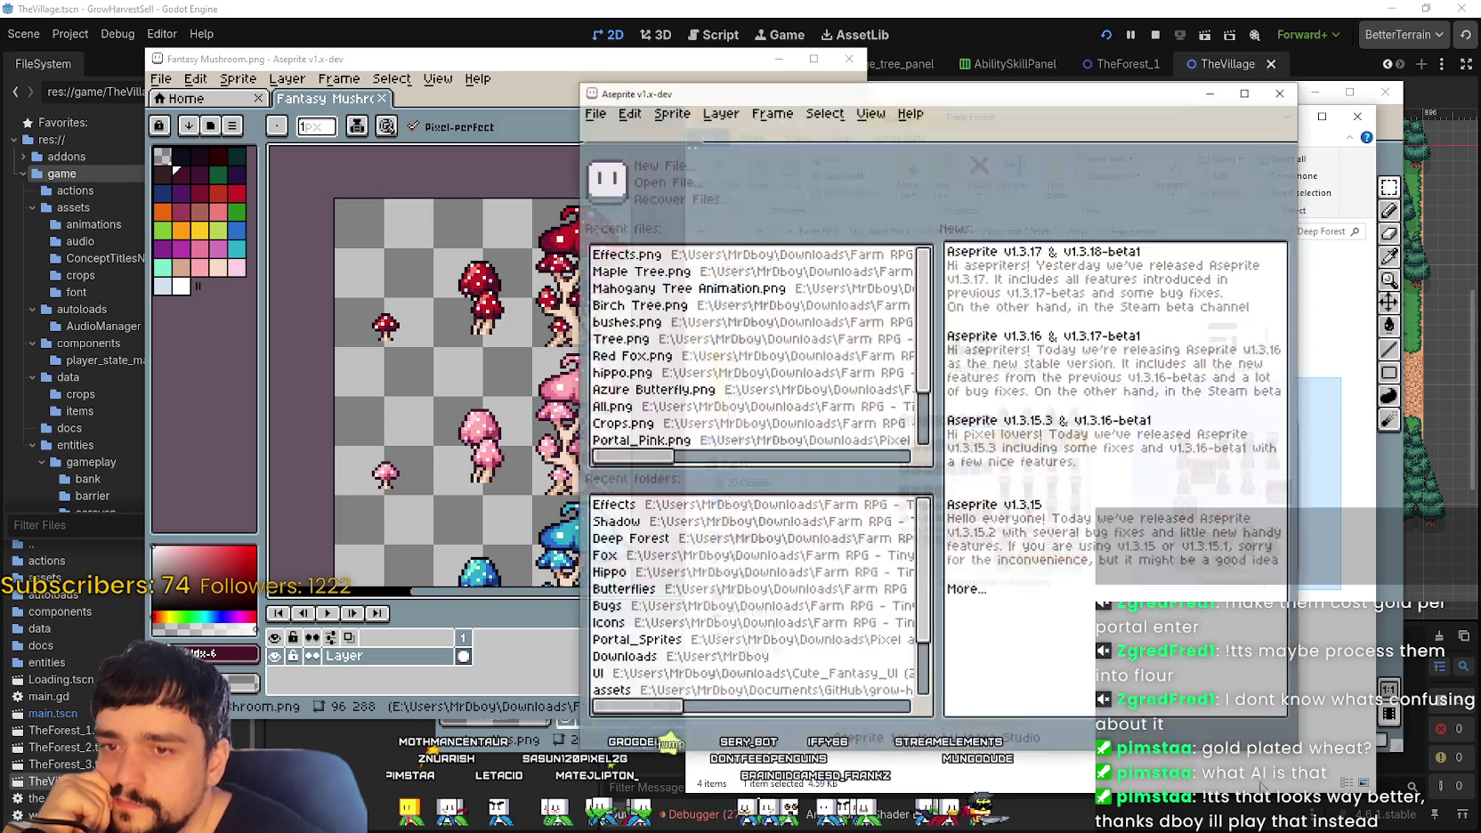
{"action": "scroll", "coordinate": [986, 479], "scroll_direction": "up", "scroll_amount": 2}
{"action": "scroll", "coordinate": [1021, 464], "scroll_direction": "down", "scroll_amount": 1}
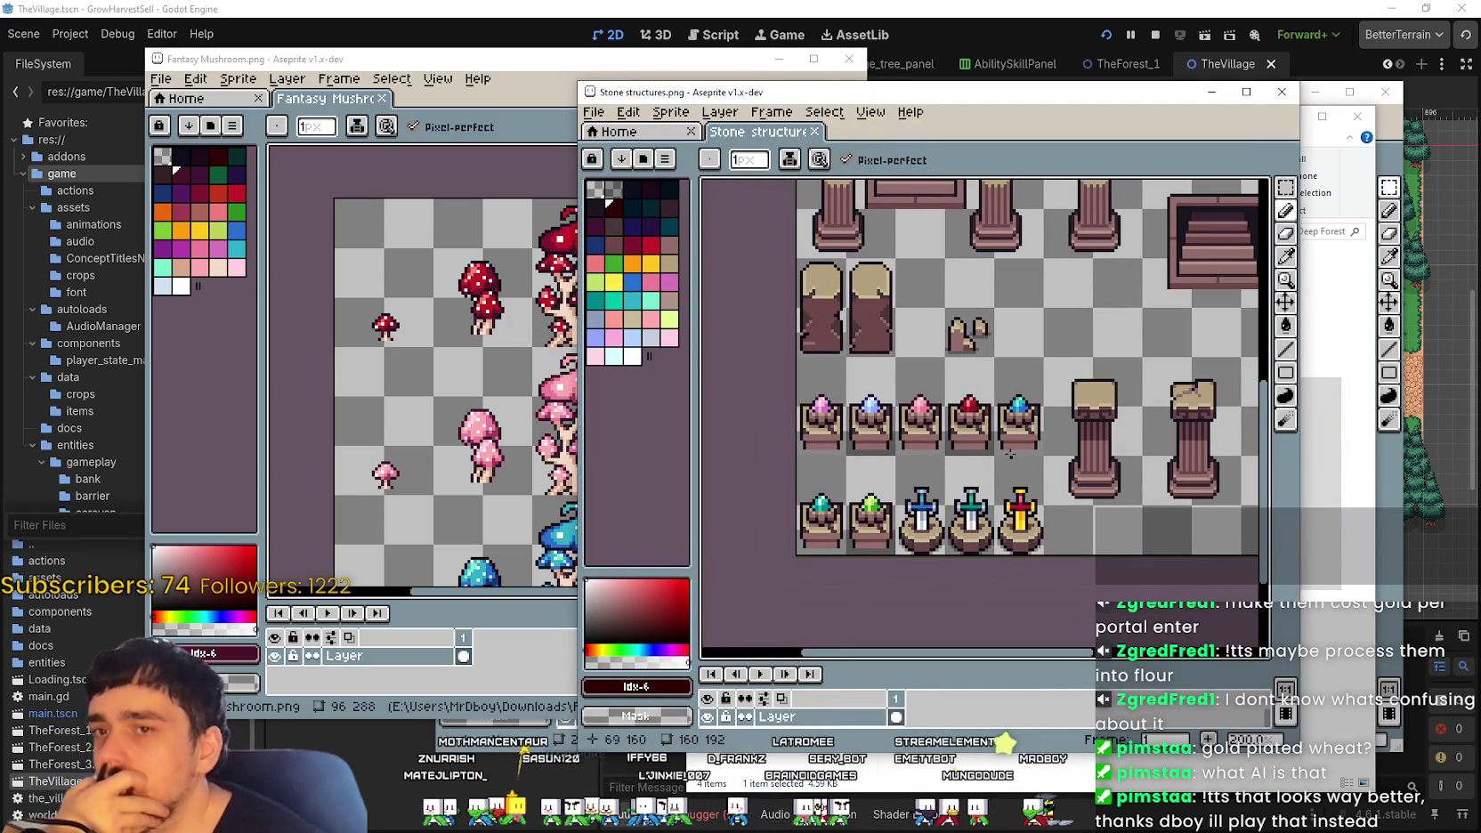
{"action": "scroll", "coordinate": [1012, 463], "scroll_direction": "up", "scroll_amount": 5}
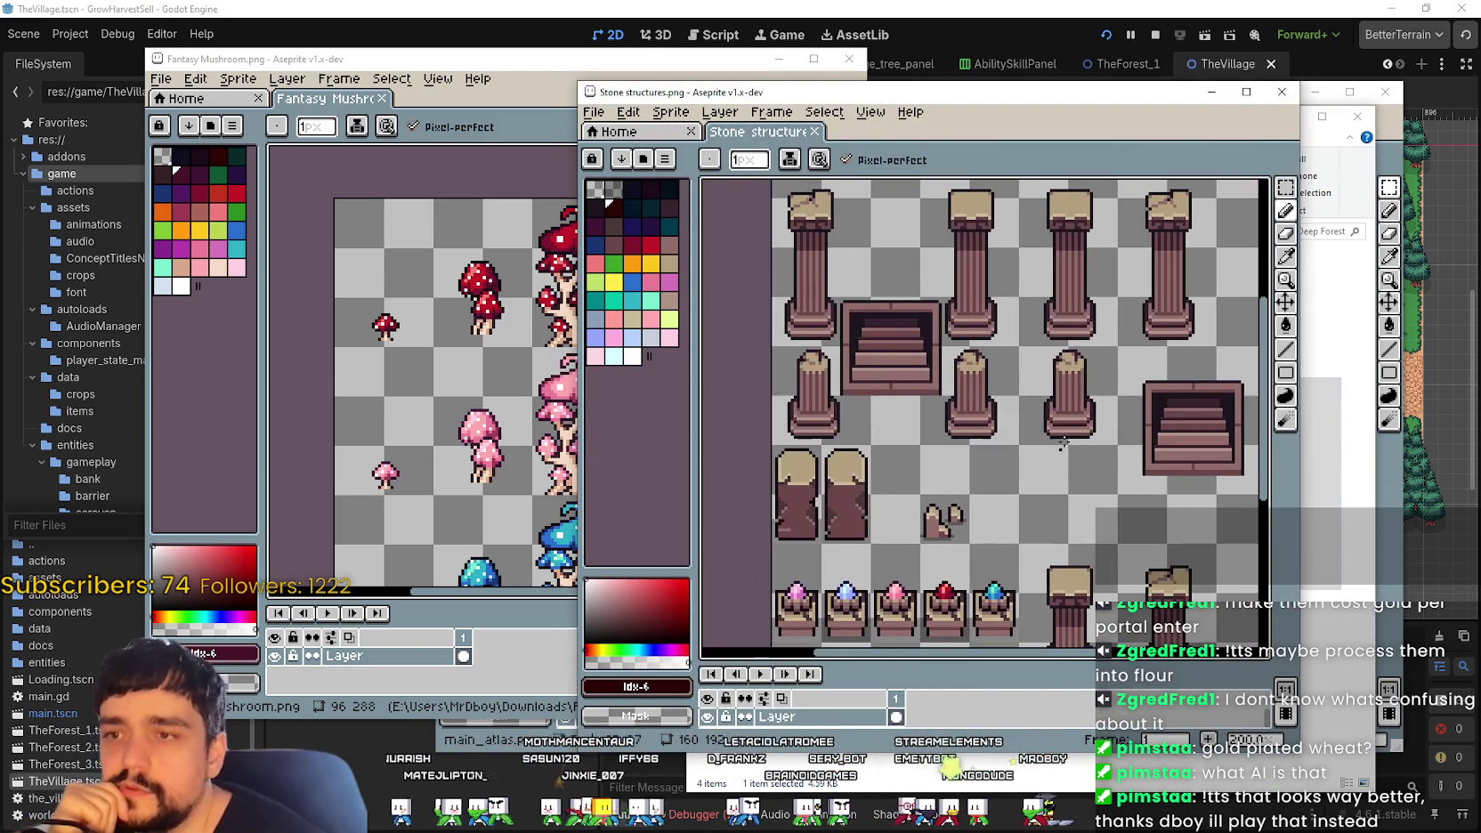
{"action": "left_click", "coordinate": [1284, 99]}
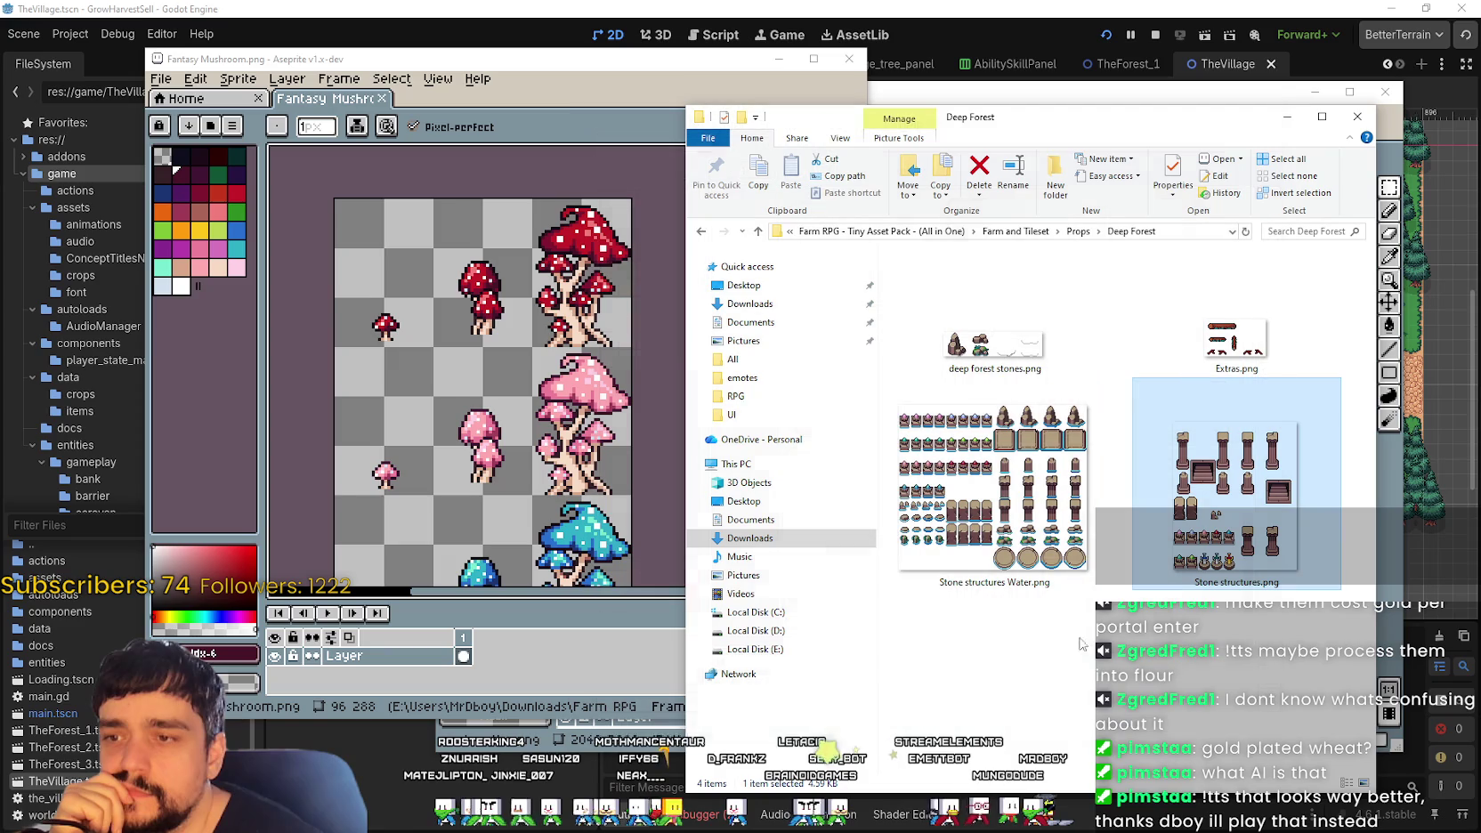
Step: Preview Stone structures Water.png, panning to its crystal and pillar tiles, then close it
{"action": "left_click", "coordinate": [1019, 523]}
{"action": "double_click", "coordinate": [1002, 515]}
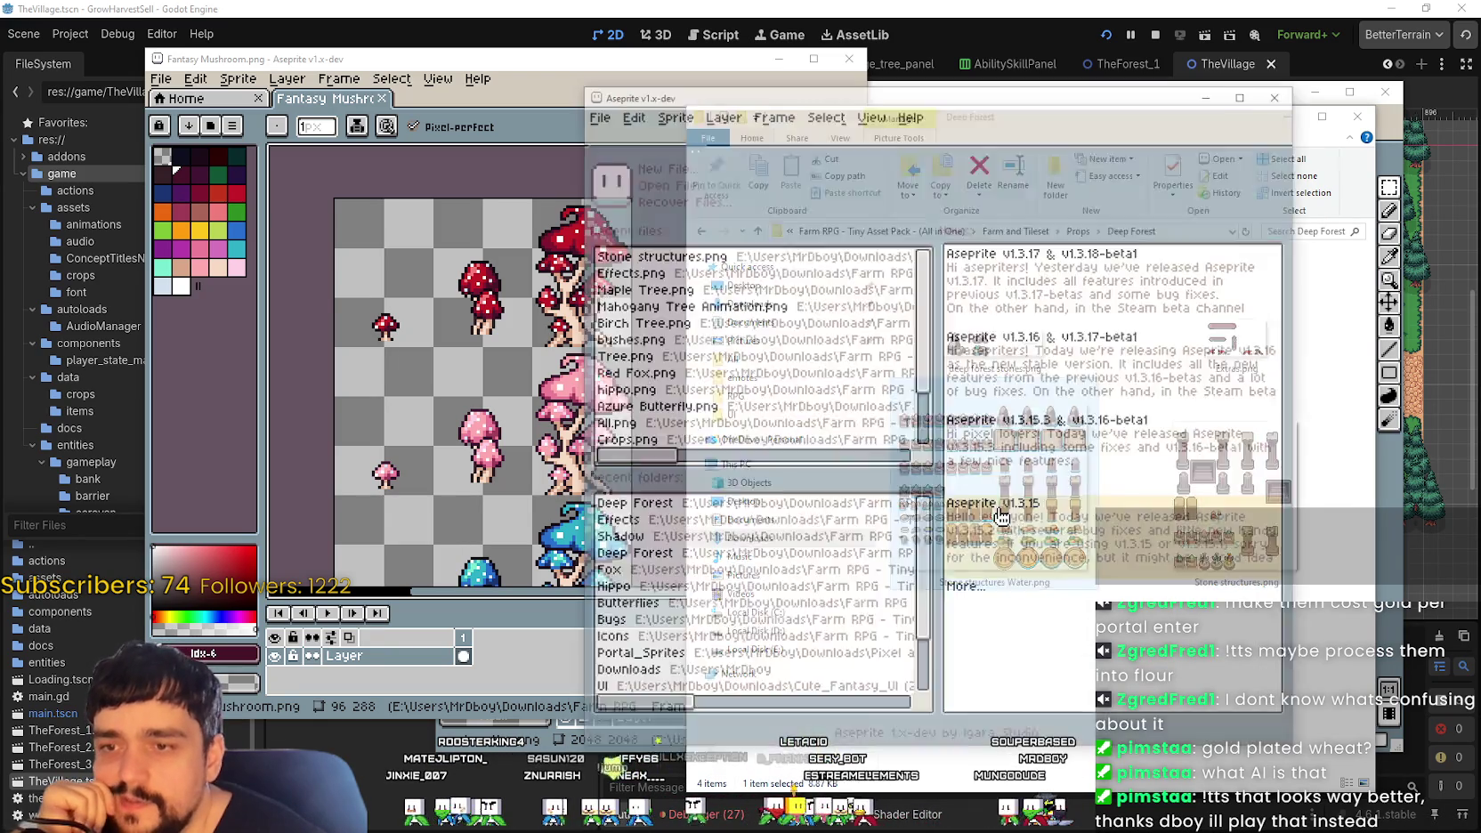
{"action": "scroll", "coordinate": [1074, 458], "scroll_direction": "up", "scroll_amount": 1}
{"action": "scroll", "coordinate": [1074, 458], "scroll_direction": "up", "scroll_amount": 1}
{"action": "mouse_move", "coordinate": [808, 303]}
{"action": "left_mouse_down"}
{"action": "mouse_move", "coordinate": [1081, 243]}
{"action": "mouse_move", "coordinate": [1014, 541]}
{"action": "mouse_move", "coordinate": [1088, 386]}
{"action": "mouse_move", "coordinate": [1002, 289]}
{"action": "mouse_move", "coordinate": [966, 314]}
{"action": "left_mouse_up"}
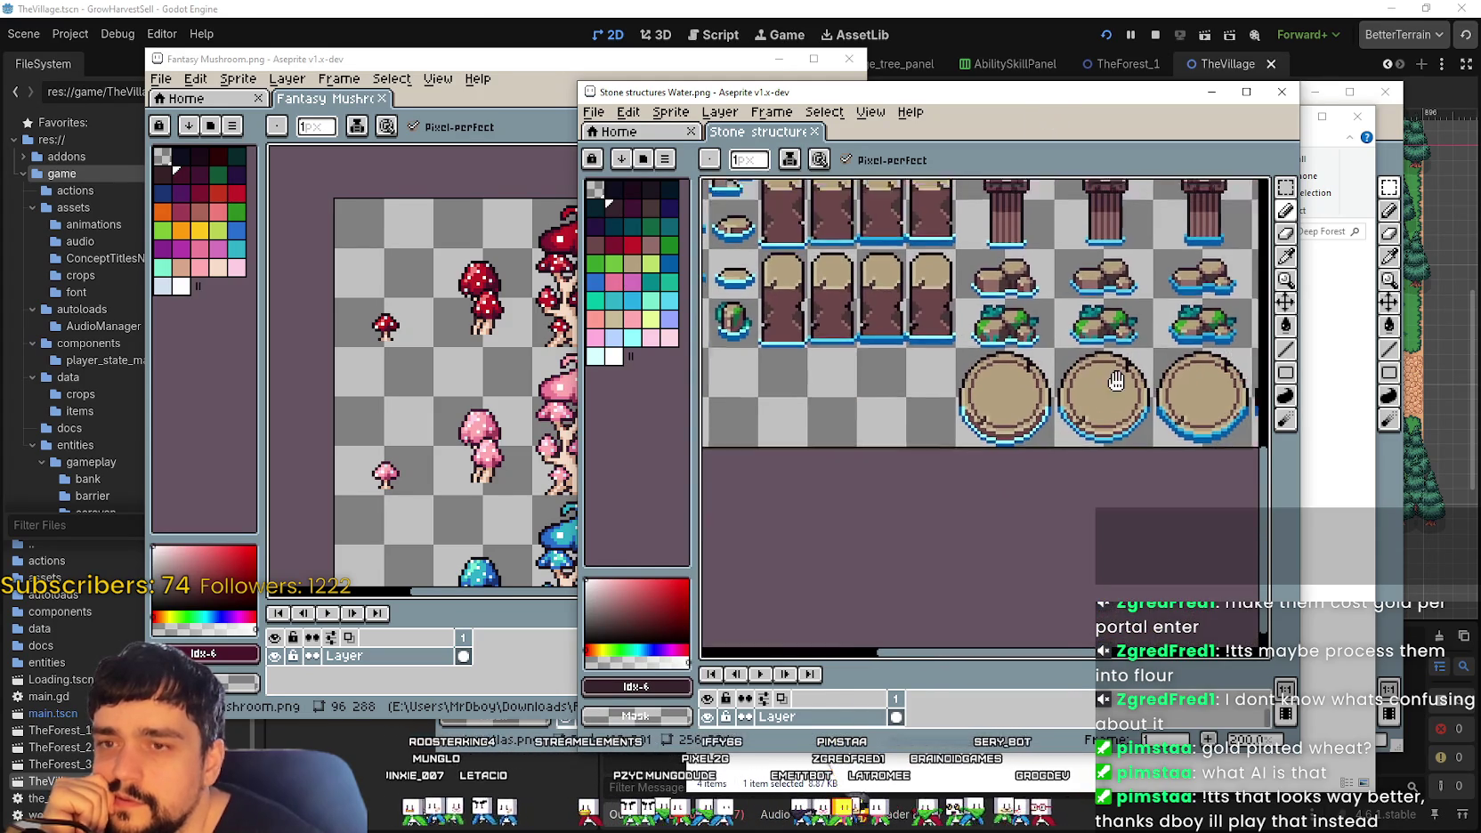
{"action": "scroll", "coordinate": [972, 485], "scroll_direction": "up", "scroll_amount": 5}
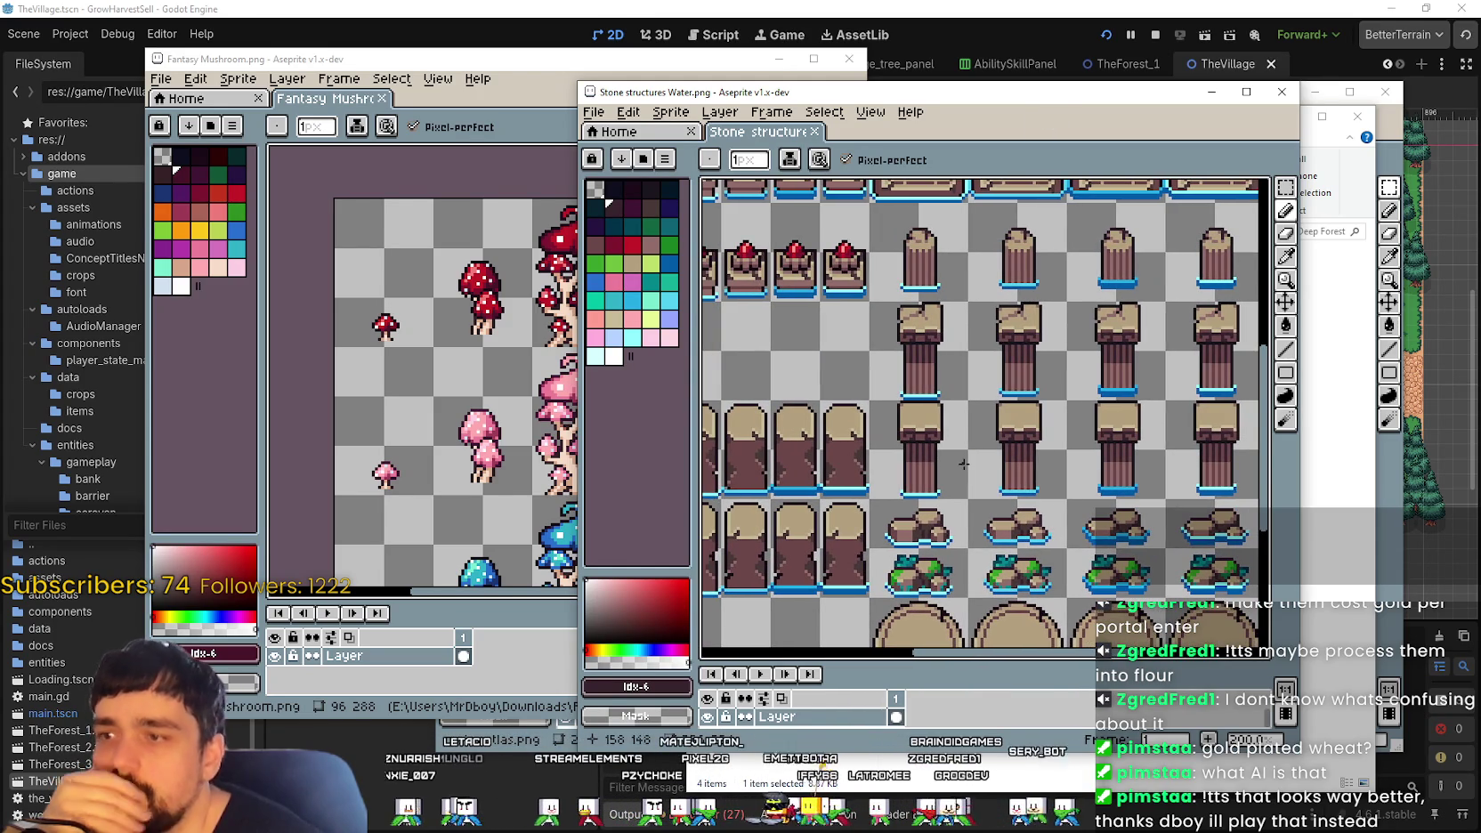
{"action": "left_click", "coordinate": [1280, 94]}
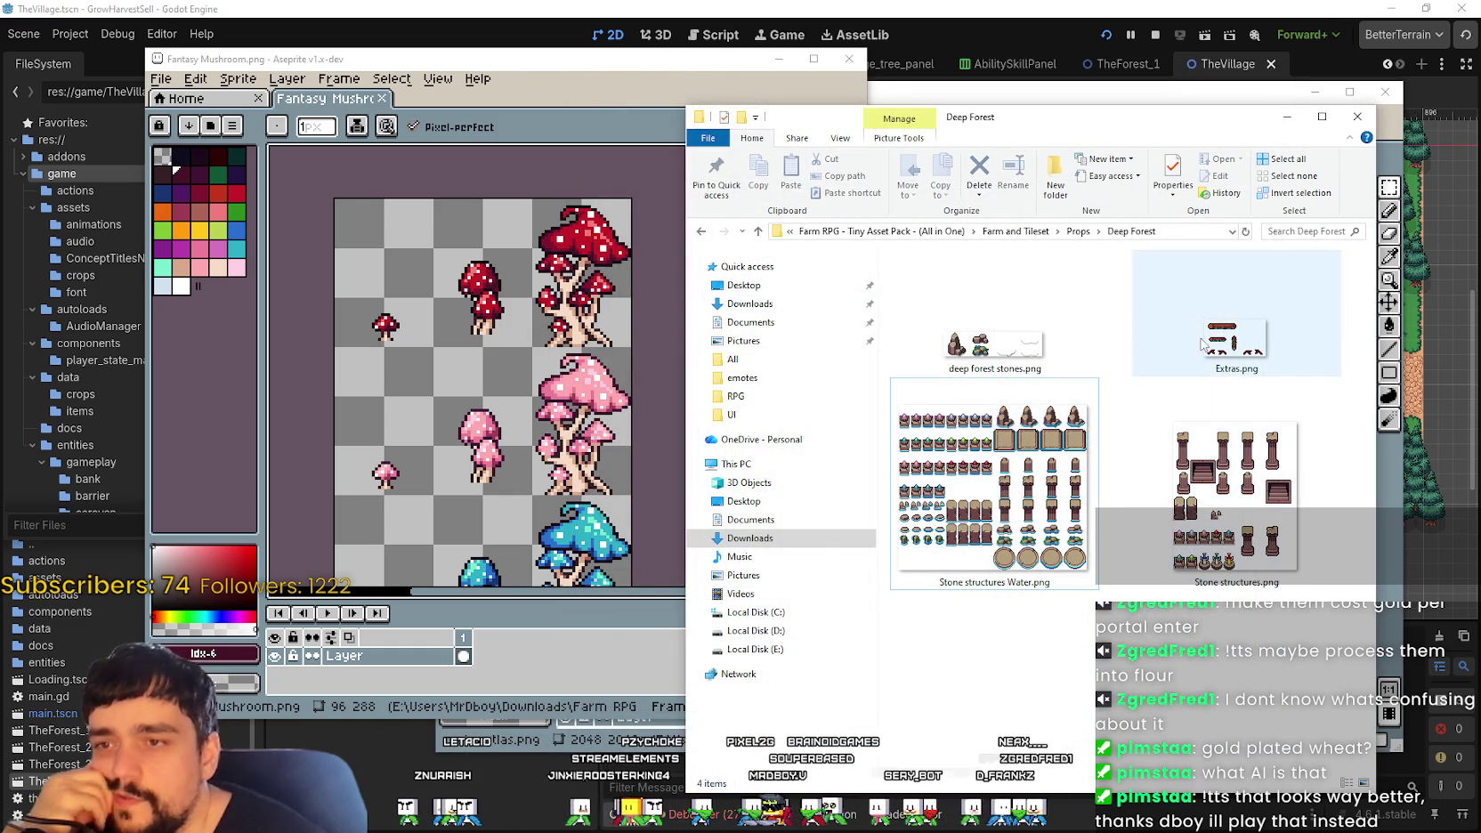
Step: Preview deep forest stones.png, close it, and return to the Props folder
{"action": "double_click", "coordinate": [974, 345]}
{"action": "scroll", "coordinate": [960, 367], "scroll_direction": "up", "scroll_amount": 1}
{"action": "scroll", "coordinate": [890, 401], "scroll_direction": "up", "scroll_amount": 1}
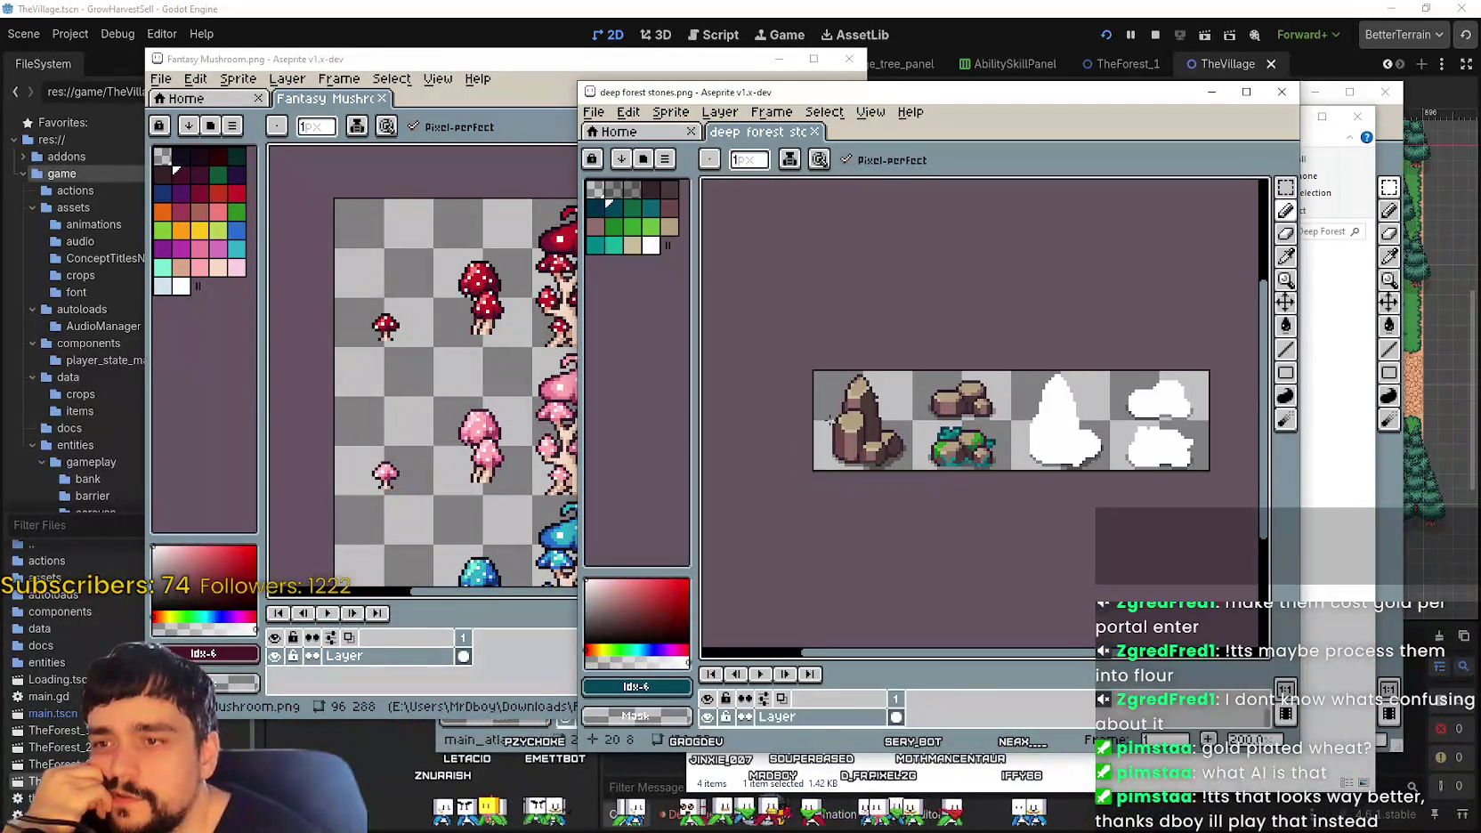
{"action": "left_click", "coordinate": [1280, 94]}
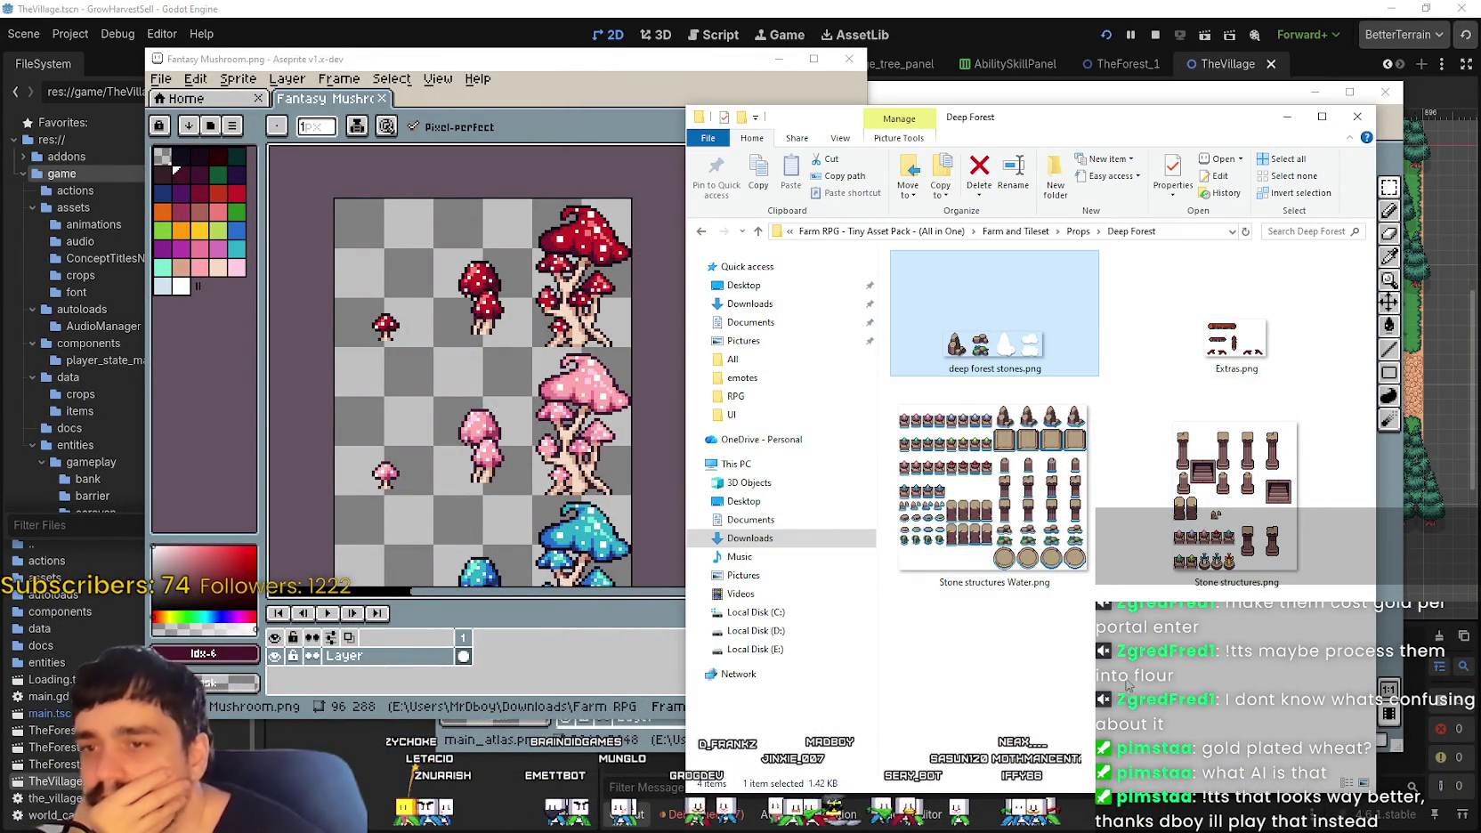
{"action": "left_click", "coordinate": [1079, 231]}
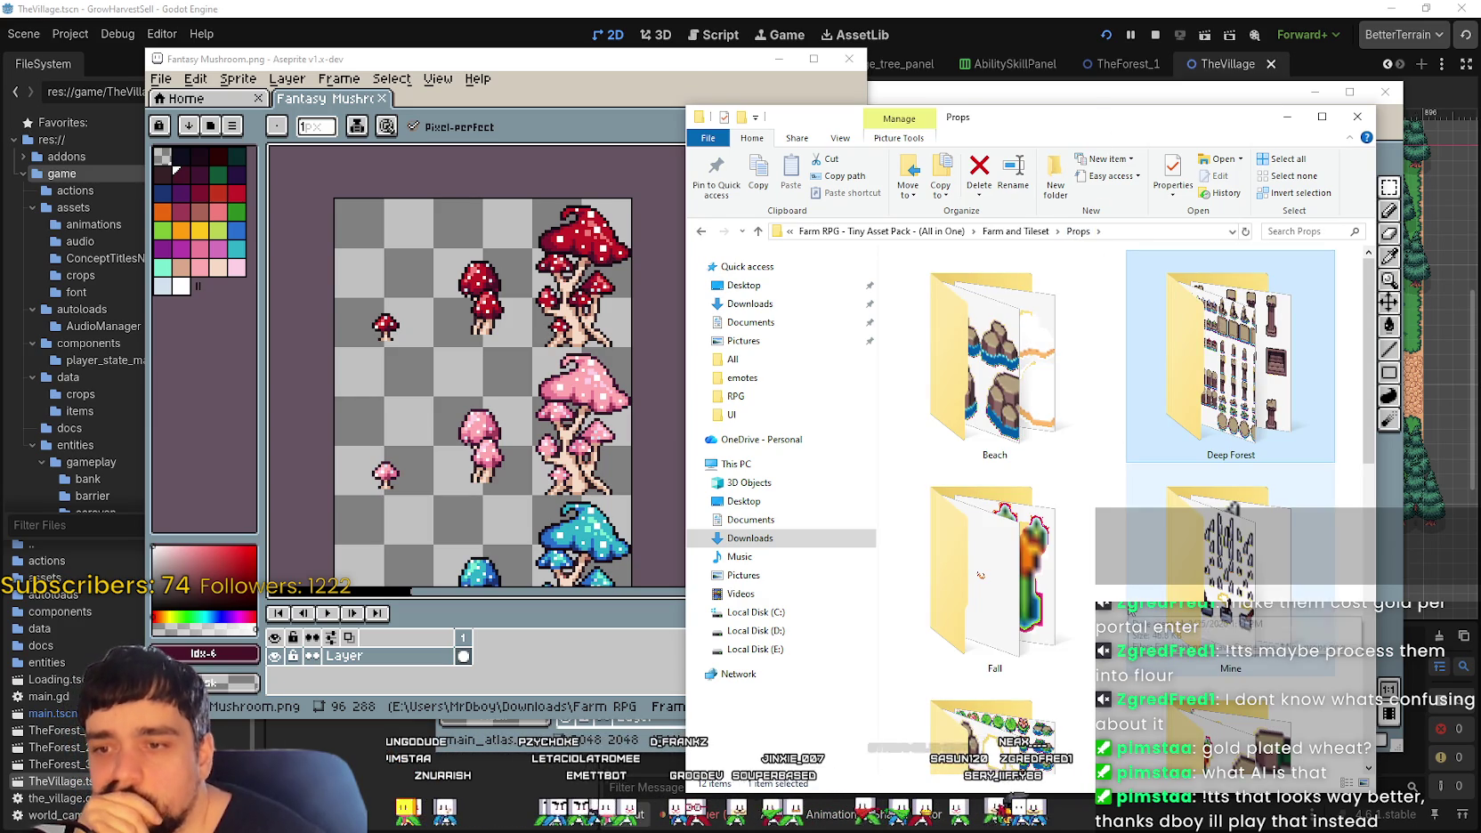
Step: Open the Mine props folder and show its files as large icons
{"action": "double_click", "coordinate": [1128, 609]}
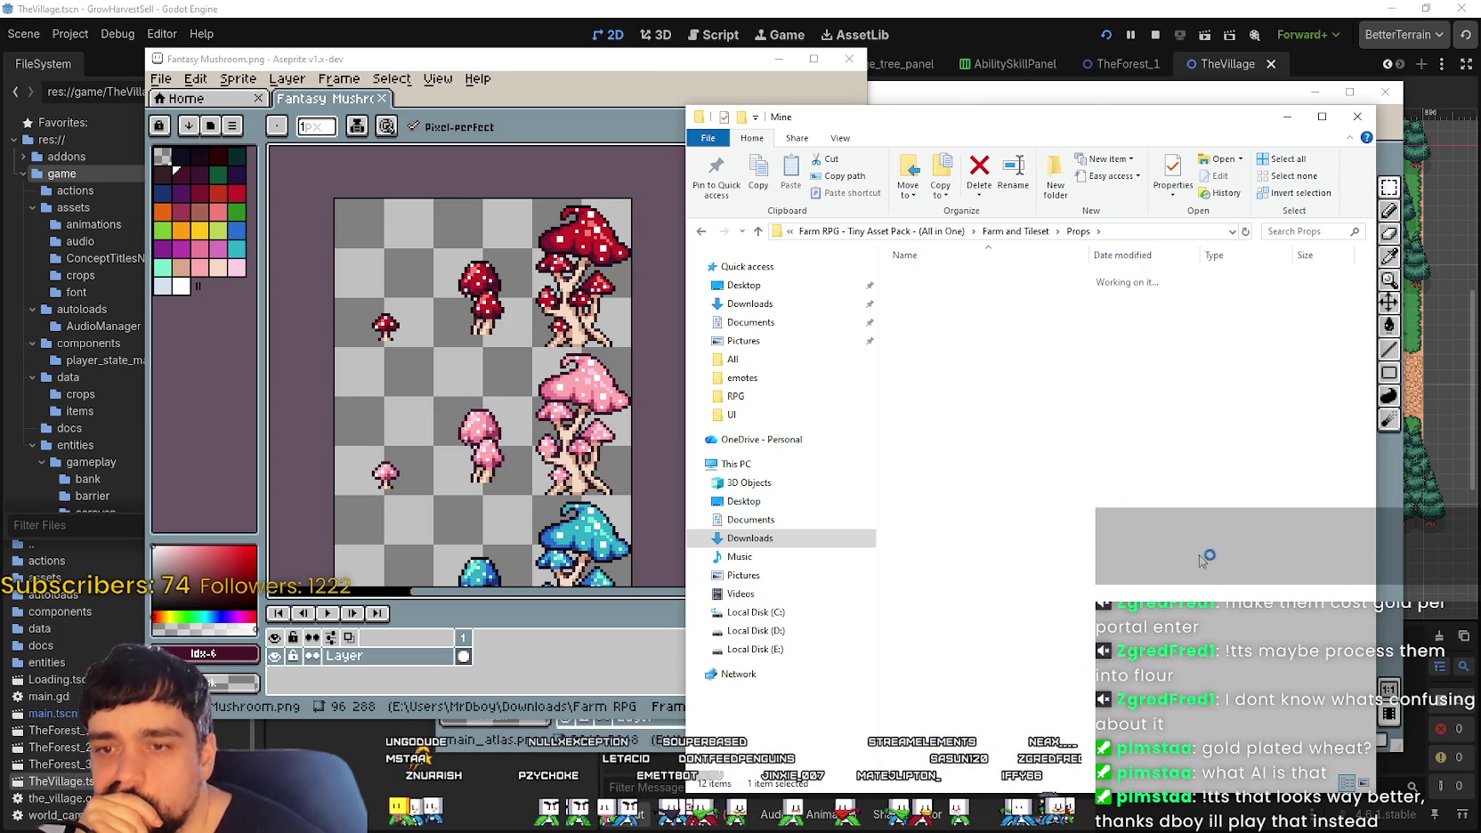
{"action": "right_click", "coordinate": [1062, 467]}
{"action": "left_click", "coordinate": [1273, 486]}
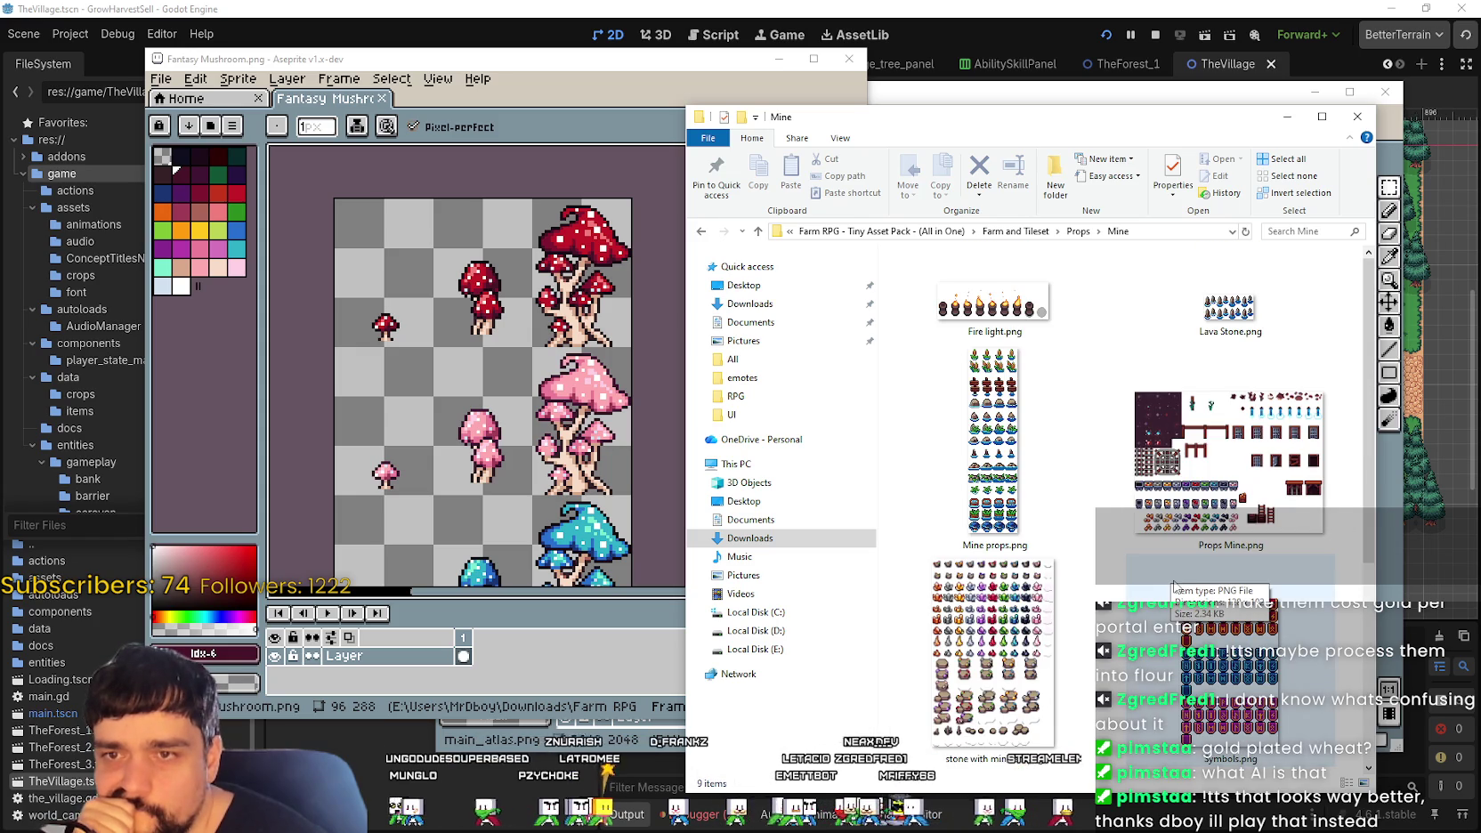
Step: Open Props Mine.png in Aseprite, look over the sheet, then close it
{"action": "double_click", "coordinate": [1209, 456]}
{"action": "scroll", "coordinate": [1051, 489], "scroll_direction": "up", "scroll_amount": 3}
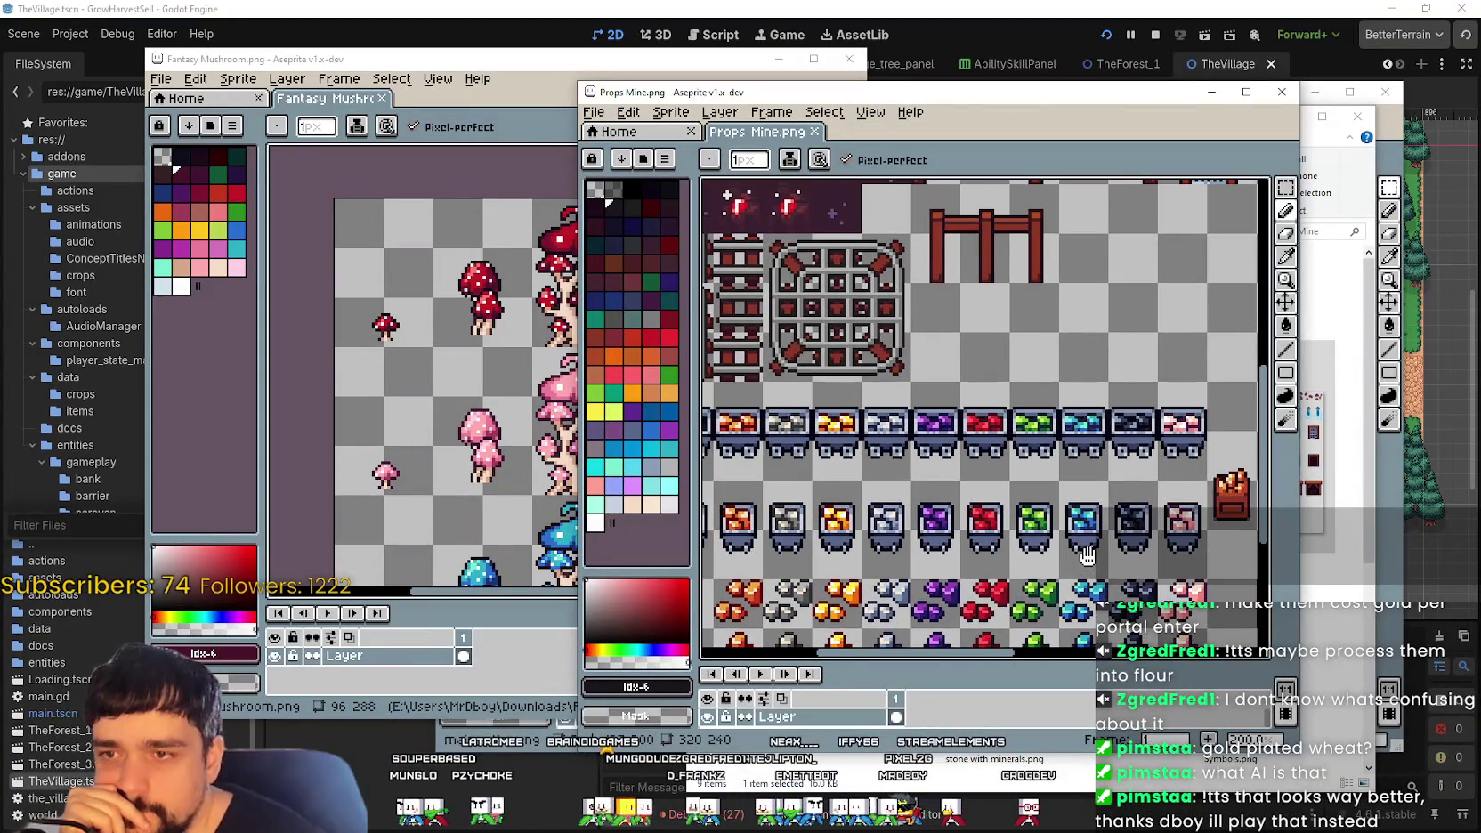
{"action": "scroll", "coordinate": [1087, 555], "scroll_direction": "down", "scroll_amount": 2}
{"action": "scroll", "coordinate": [1023, 400], "scroll_direction": "down", "scroll_amount": 1}
{"action": "scroll", "coordinate": [985, 314], "scroll_direction": "down", "scroll_amount": 1}
{"action": "left_click_drag", "start_coordinate": [985, 314], "coordinate": [1111, 376]}
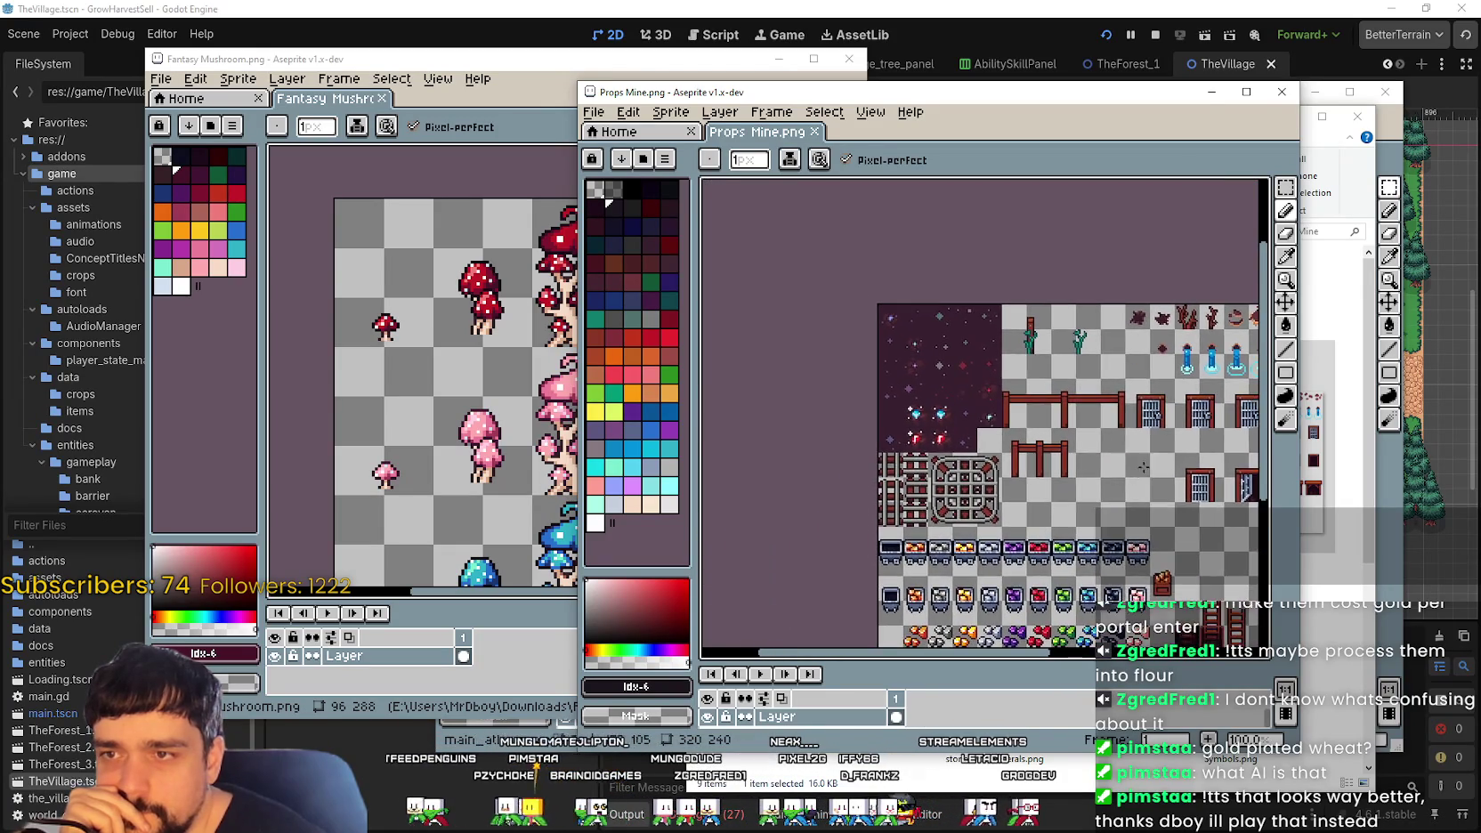
{"action": "scroll", "coordinate": [894, 346], "scroll_direction": "up", "scroll_amount": 2}
{"action": "scroll", "coordinate": [901, 351], "scroll_direction": "up", "scroll_amount": 1}
{"action": "scroll", "coordinate": [890, 356], "scroll_direction": "down", "scroll_amount": 1}
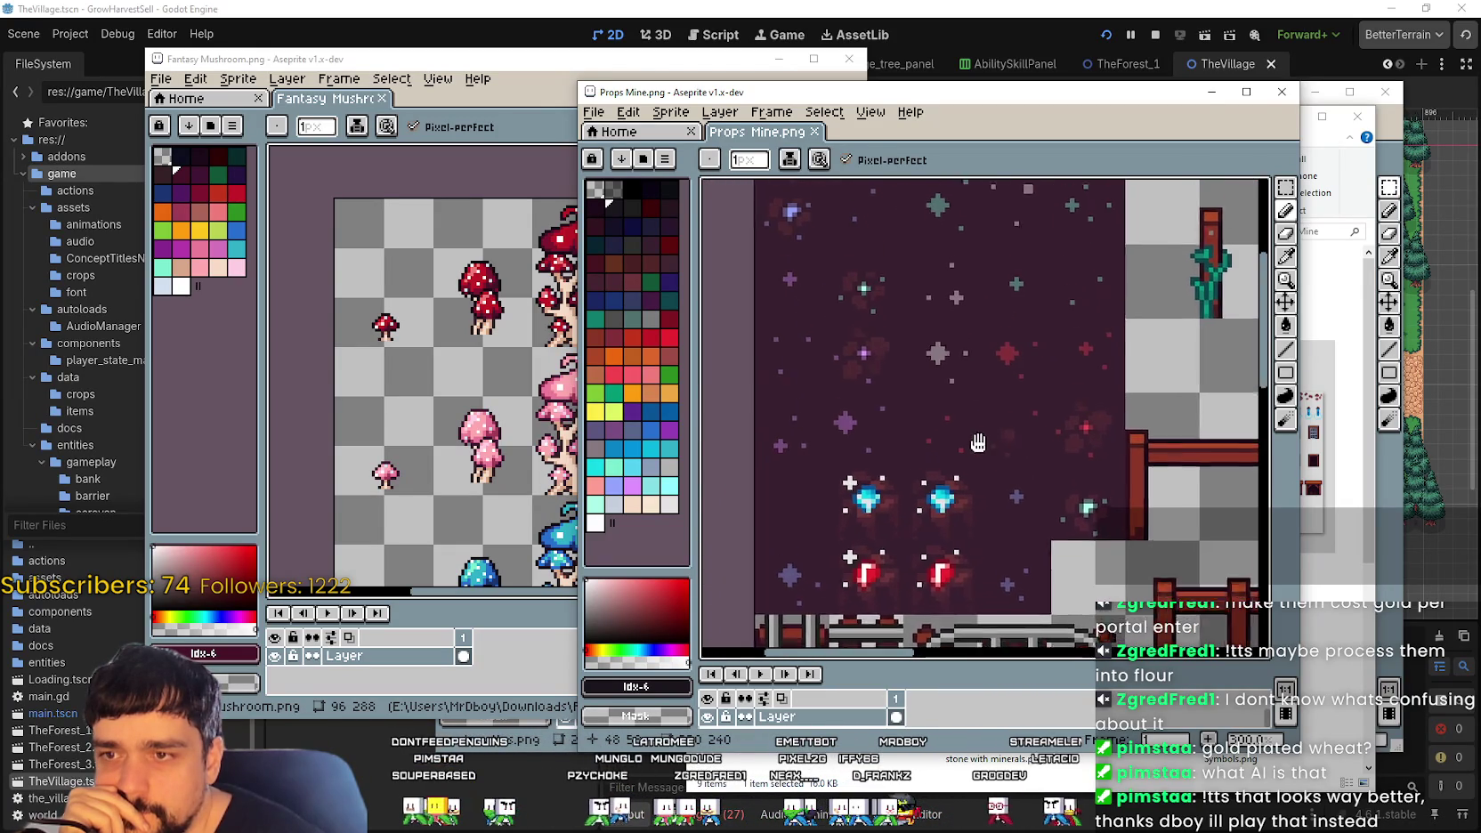
{"action": "scroll", "coordinate": [853, 363], "scroll_direction": "down", "scroll_amount": 1}
{"action": "scroll", "coordinate": [853, 363], "scroll_direction": "down", "scroll_amount": 1}
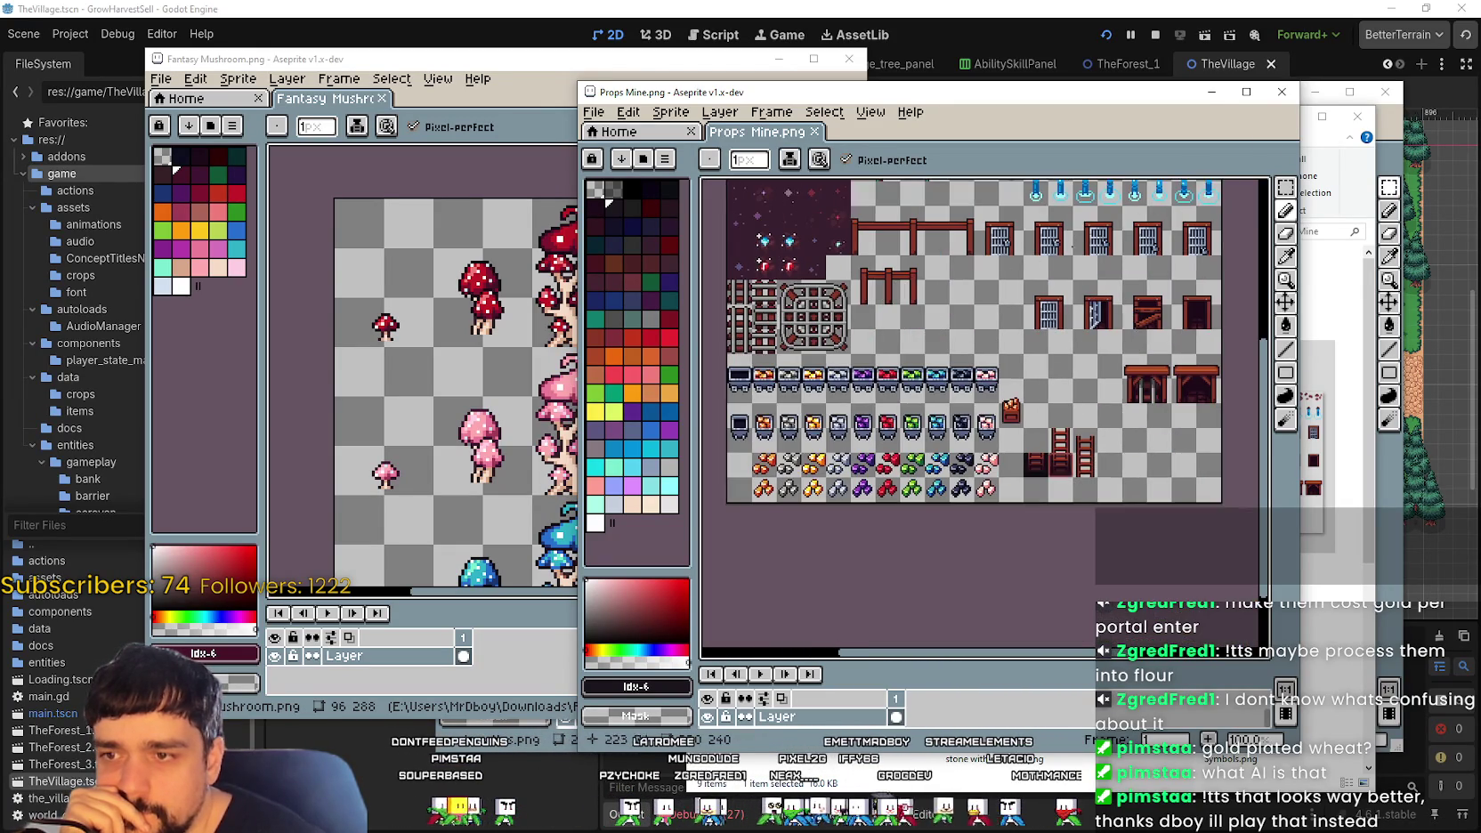
{"action": "left_click", "coordinate": [1282, 91]}
Step: Open stone with minerals.png in Aseprite and pan through its crystal, gem-box and rock rows
{"action": "scroll", "coordinate": [1068, 400], "scroll_direction": "down", "scroll_amount": 2}
{"action": "double_click", "coordinate": [1071, 348]}
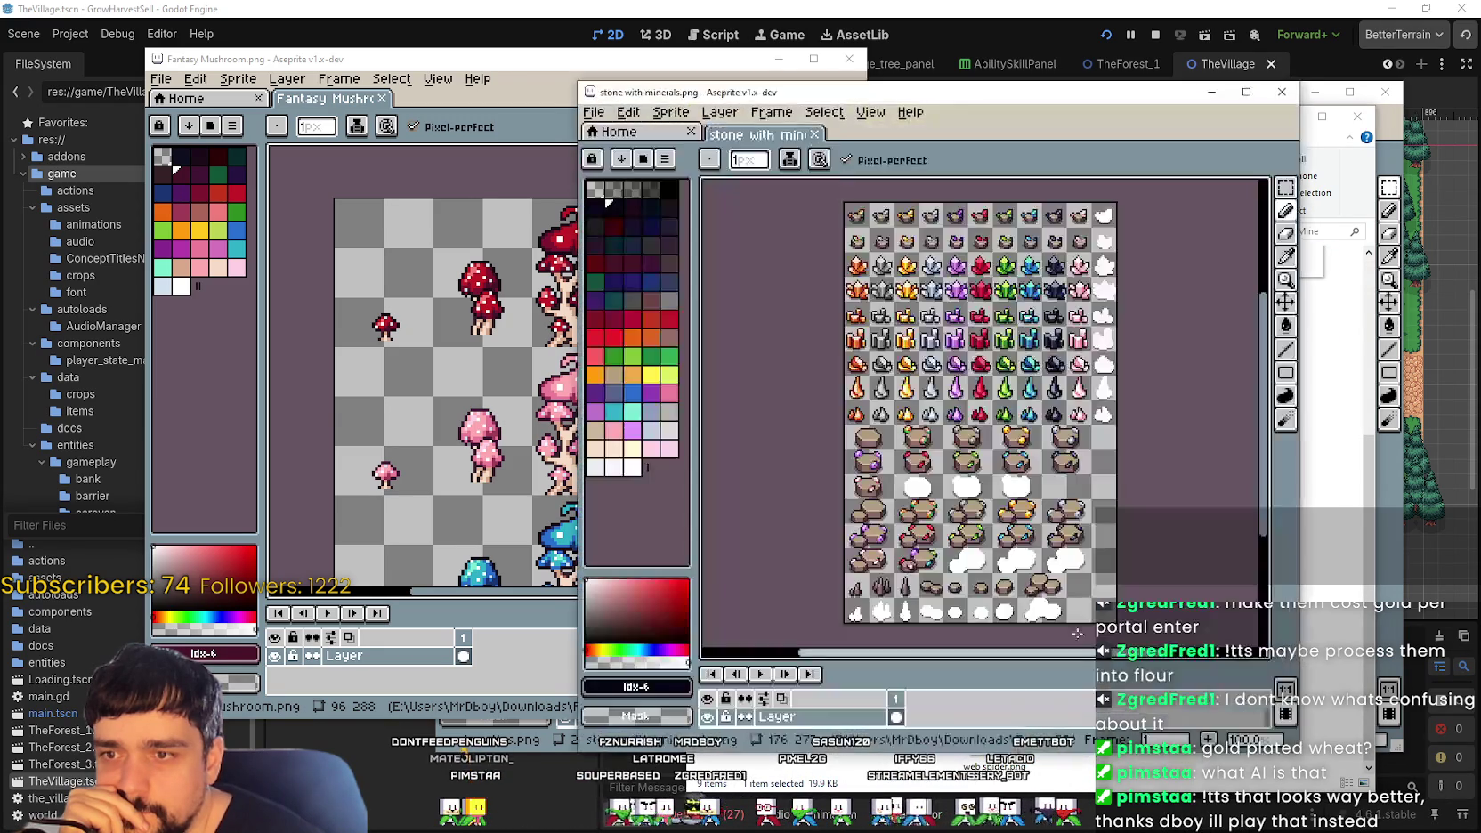
{"action": "scroll", "coordinate": [948, 430], "scroll_direction": "up", "scroll_amount": 1}
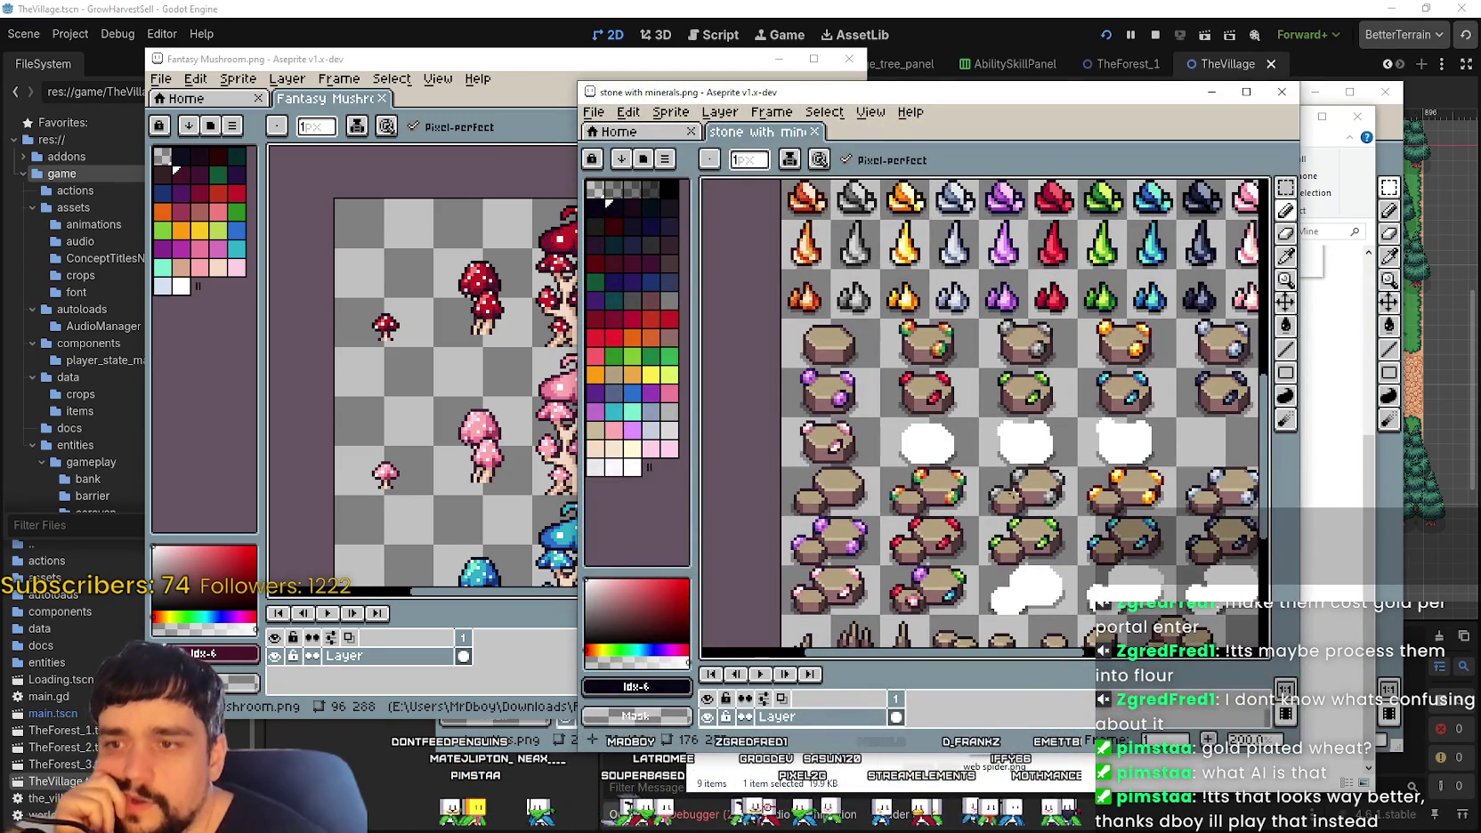
{"action": "mouse_move", "coordinate": [978, 402]}
{"action": "left_mouse_down"}
{"action": "mouse_move", "coordinate": [974, 628]}
{"action": "mouse_move", "coordinate": [1043, 239]}
{"action": "left_mouse_up"}
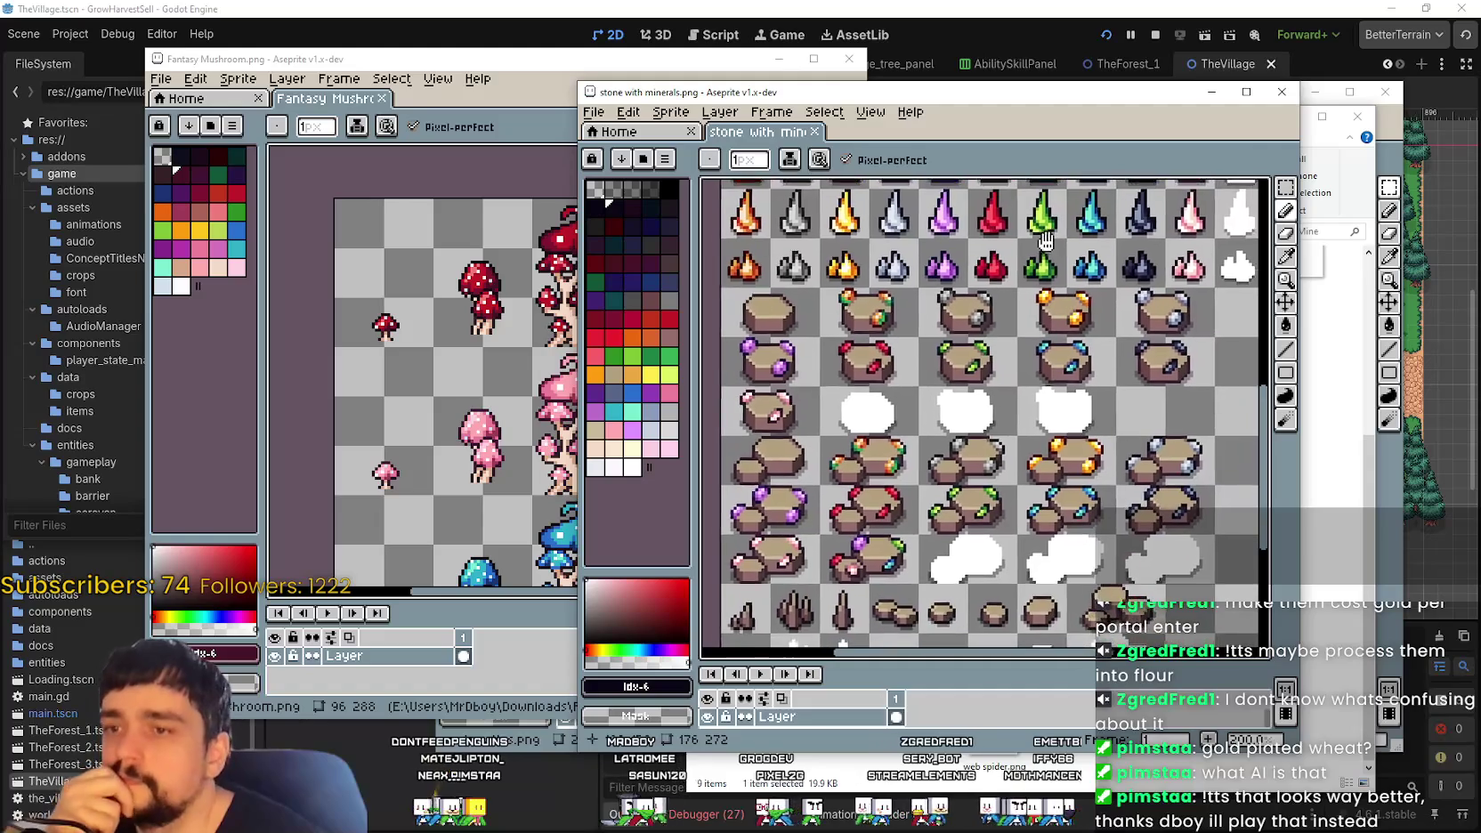
{"action": "mouse_move", "coordinate": [1043, 239]}
{"action": "left_mouse_down"}
{"action": "mouse_move", "coordinate": [997, 176]}
{"action": "mouse_move", "coordinate": [989, 534]}
{"action": "left_mouse_up"}
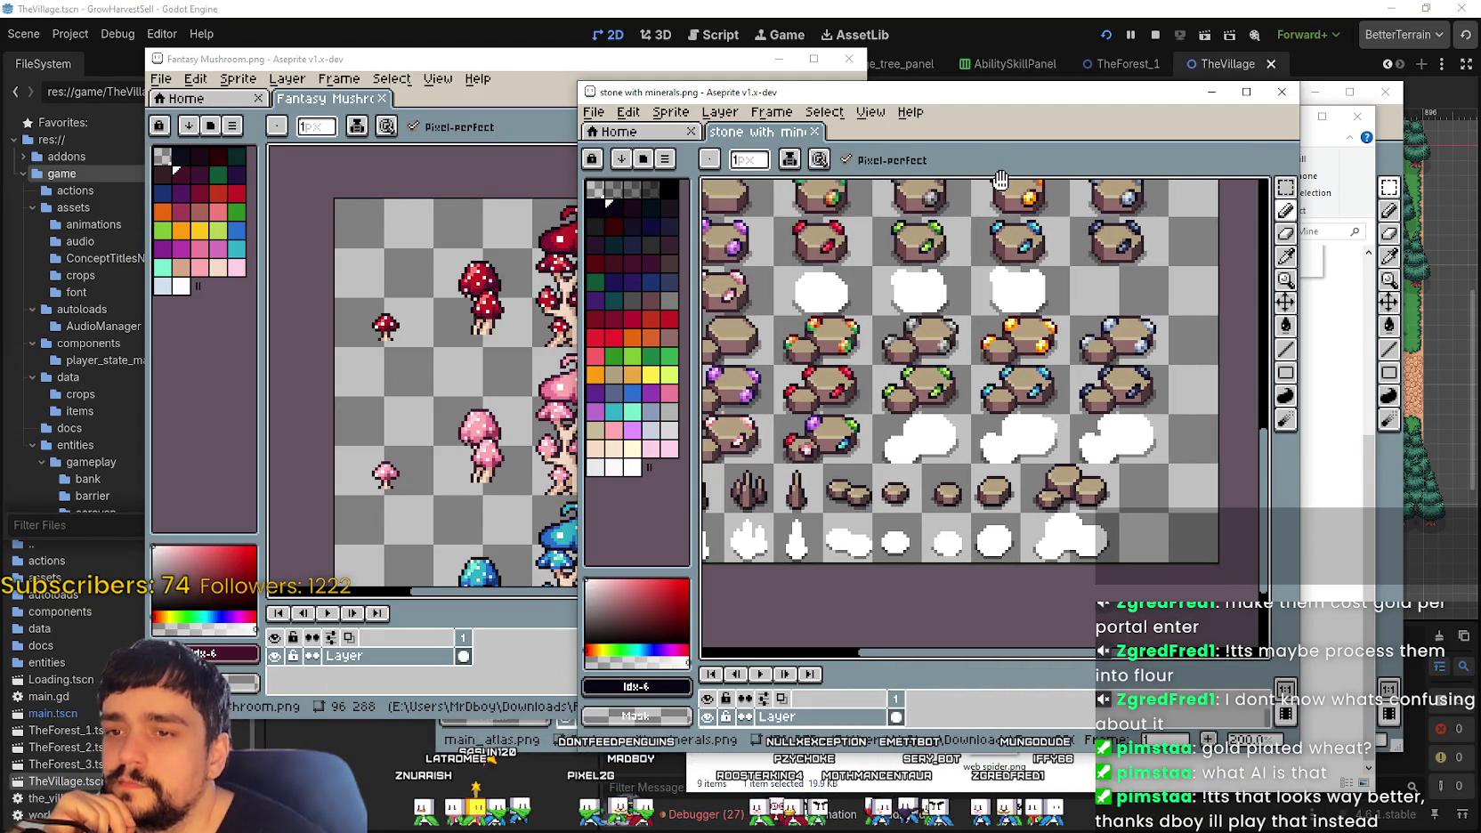
{"action": "scroll", "coordinate": [971, 462], "scroll_direction": "up", "scroll_amount": 3}
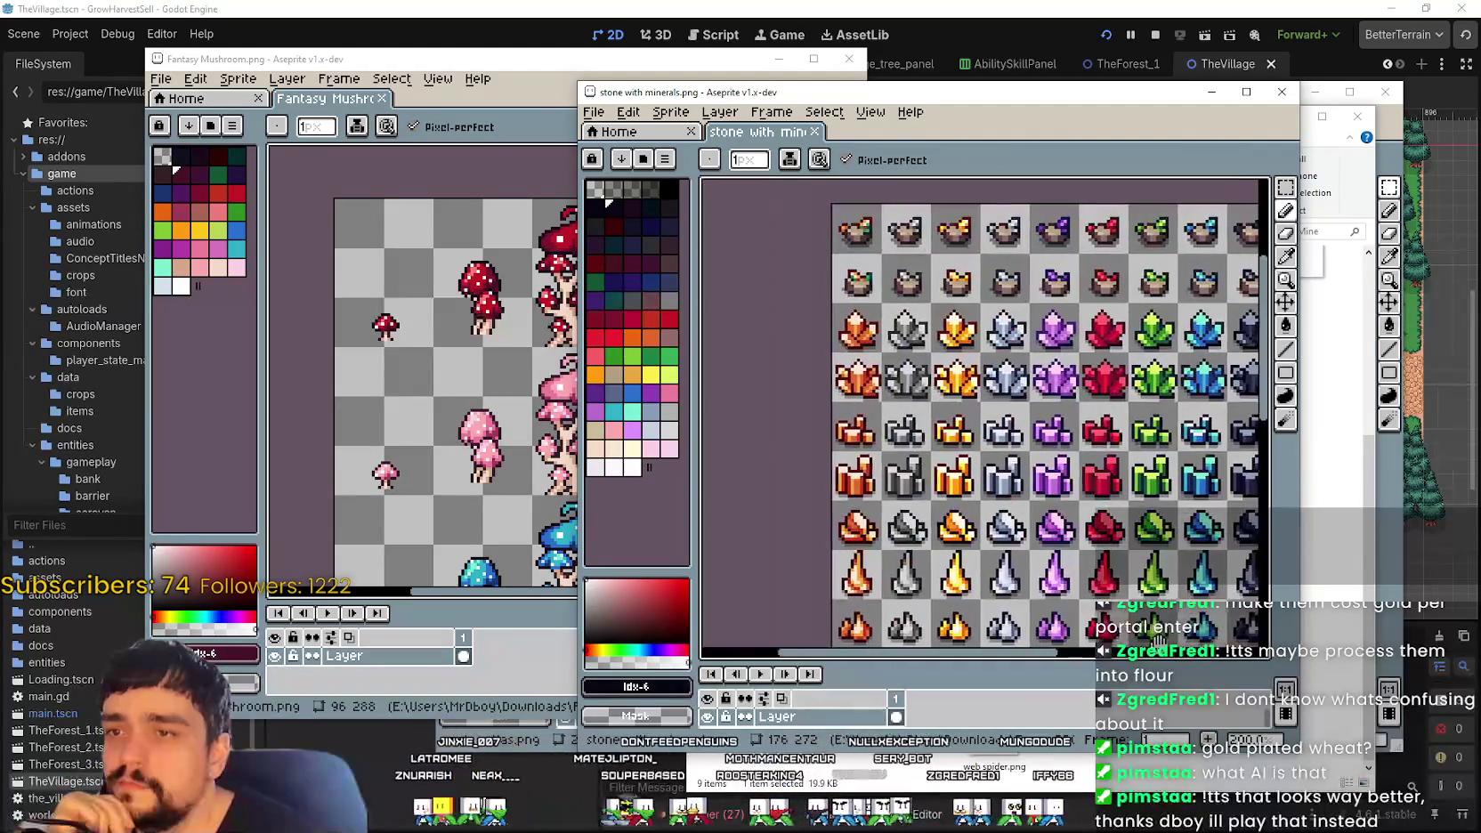
{"action": "mouse_move", "coordinate": [942, 367]}
{"action": "left_mouse_down"}
{"action": "mouse_move", "coordinate": [925, 340]}
{"action": "mouse_move", "coordinate": [887, 380]}
{"action": "mouse_move", "coordinate": [957, 358]}
{"action": "left_mouse_up"}
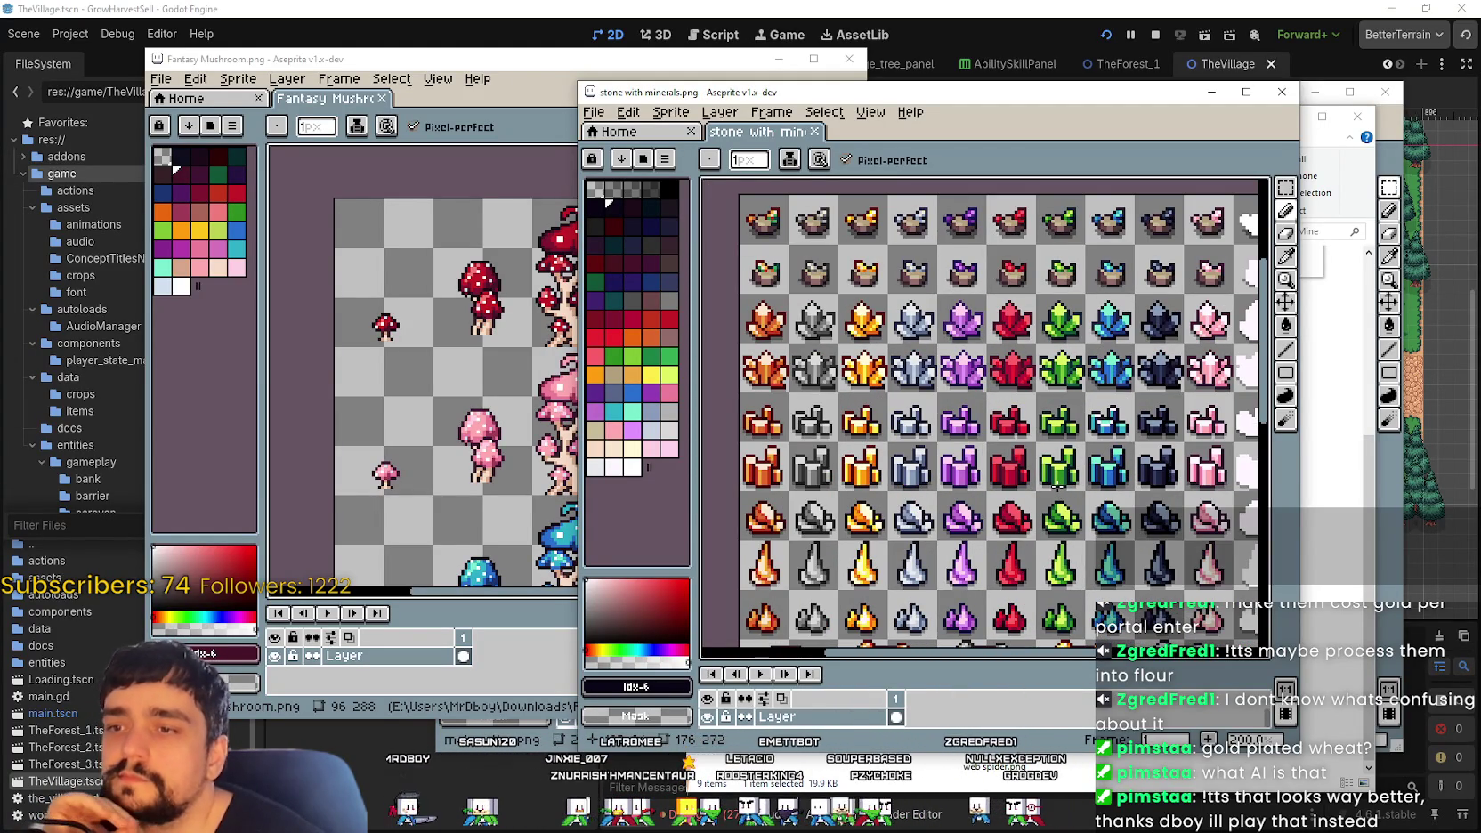
{"action": "mouse_move", "coordinate": [1042, 525]}
{"action": "left_mouse_down"}
{"action": "mouse_move", "coordinate": [1042, 567]}
{"action": "mouse_move", "coordinate": [1055, 498]}
{"action": "mouse_move", "coordinate": [1065, 531]}
{"action": "left_mouse_up"}
{"action": "mouse_move", "coordinate": [1064, 531]}
{"action": "left_mouse_down"}
{"action": "mouse_move", "coordinate": [1047, 570]}
{"action": "mouse_move", "coordinate": [1099, 617]}
{"action": "mouse_move", "coordinate": [1015, 402]}
{"action": "left_mouse_up"}
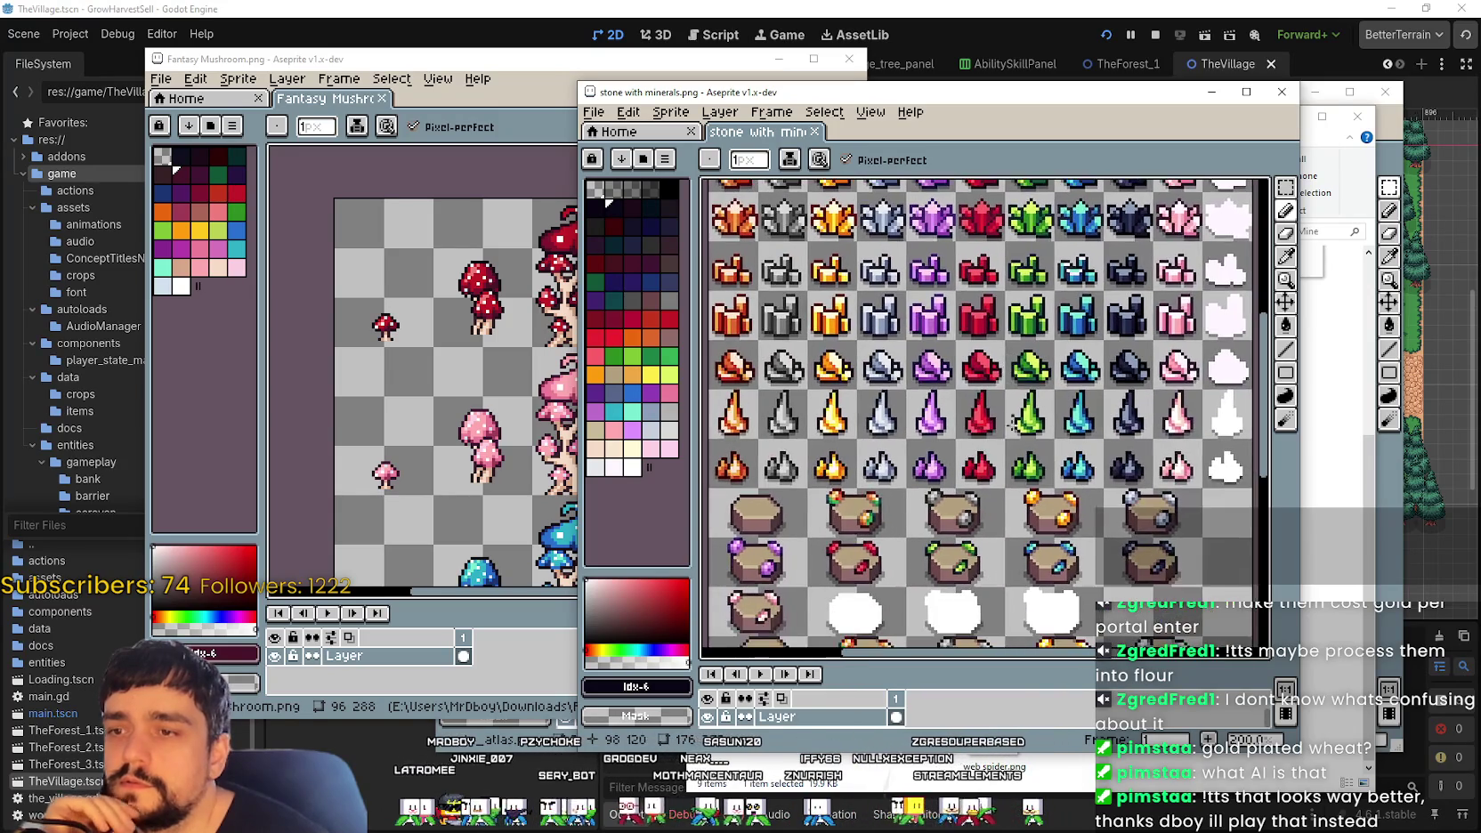
{"action": "left_click_drag", "start_coordinate": [912, 311], "coordinate": [988, 356]}
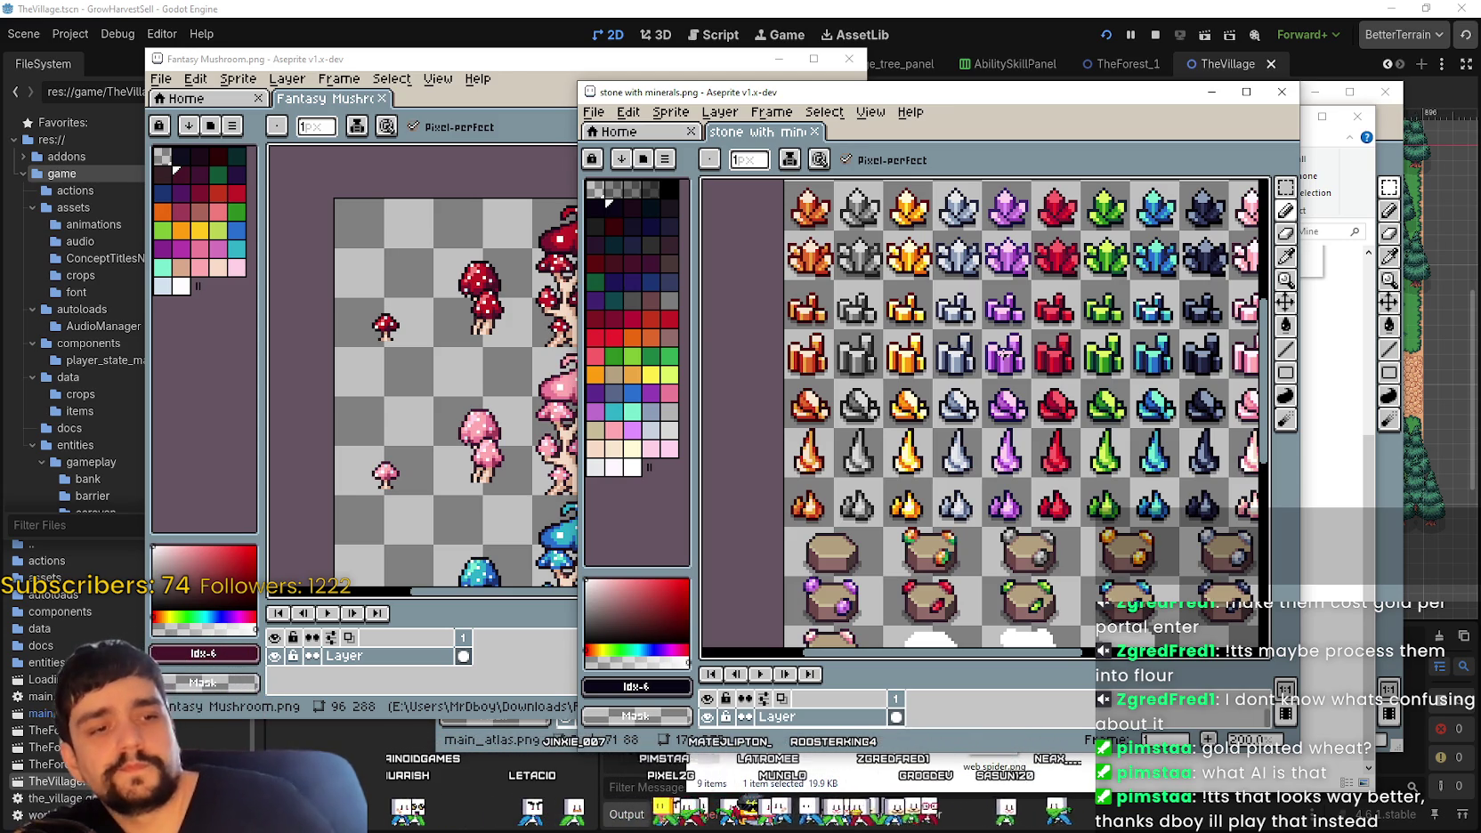
{"action": "scroll", "coordinate": [877, 325], "scroll_direction": "up", "scroll_amount": 1}
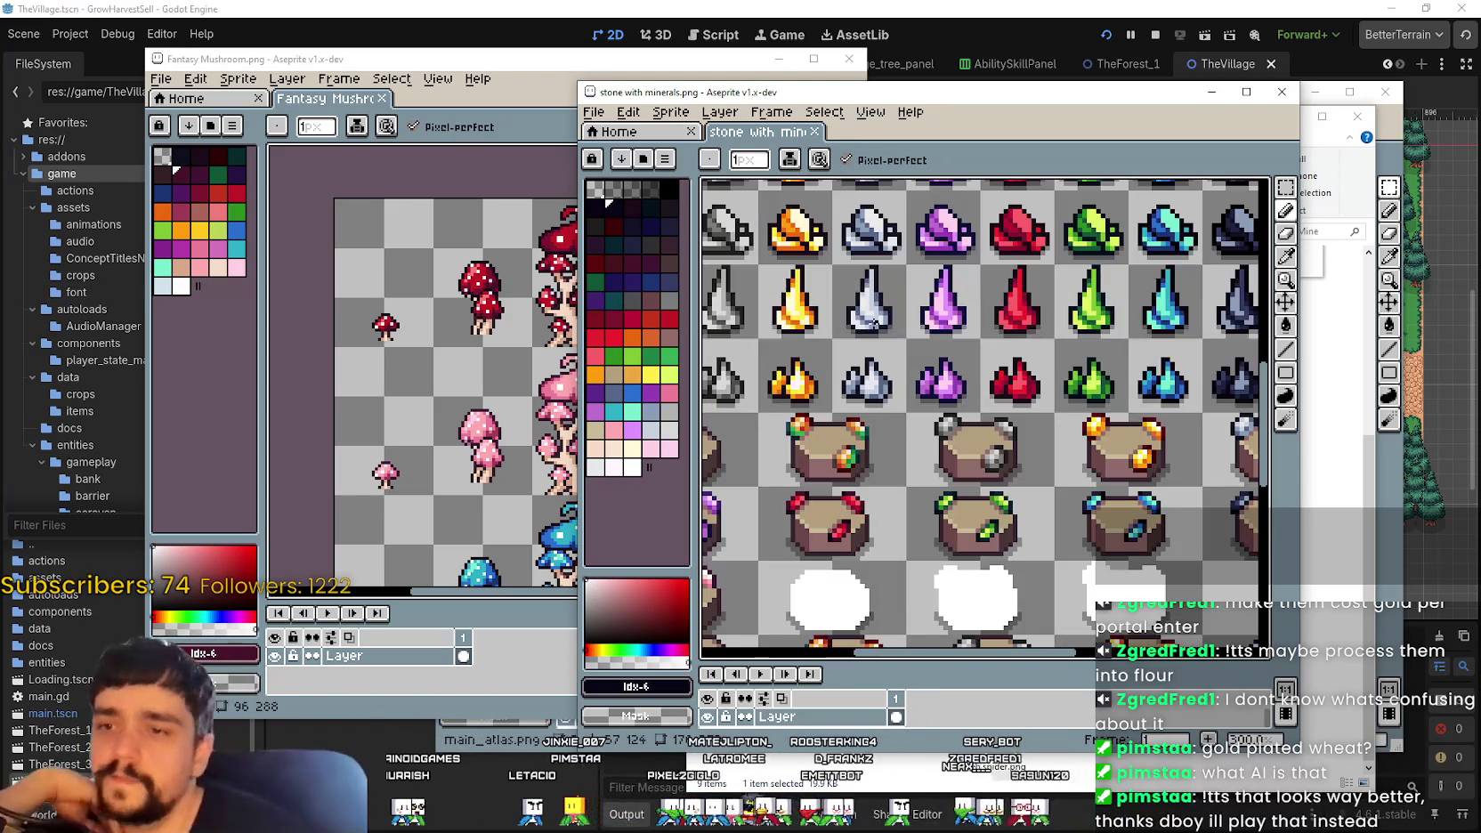
{"action": "scroll", "coordinate": [874, 323], "scroll_direction": "down", "scroll_amount": 1}
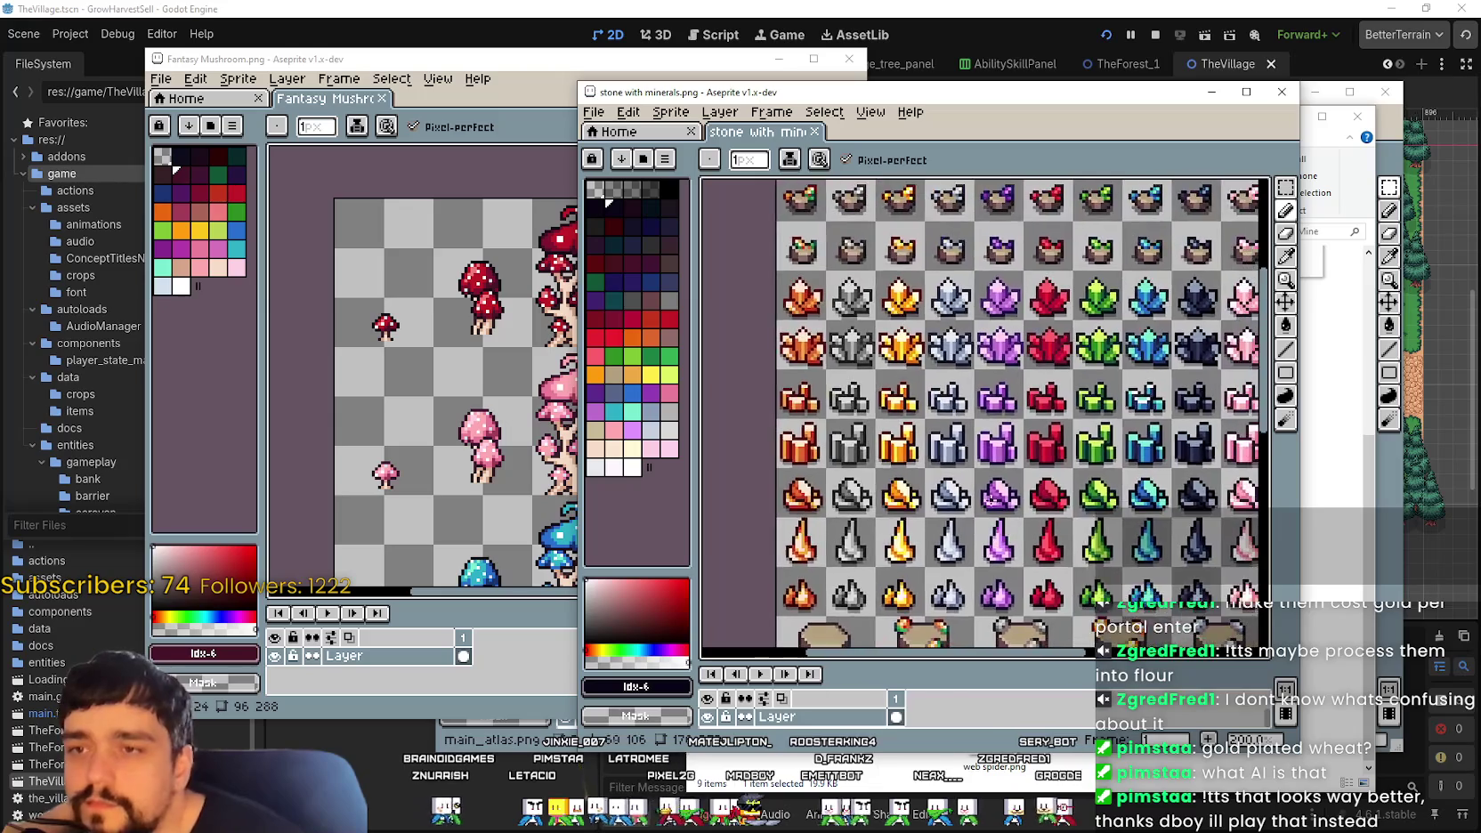
{"action": "left_click_drag", "start_coordinate": [1067, 673], "coordinate": [1088, 263]}
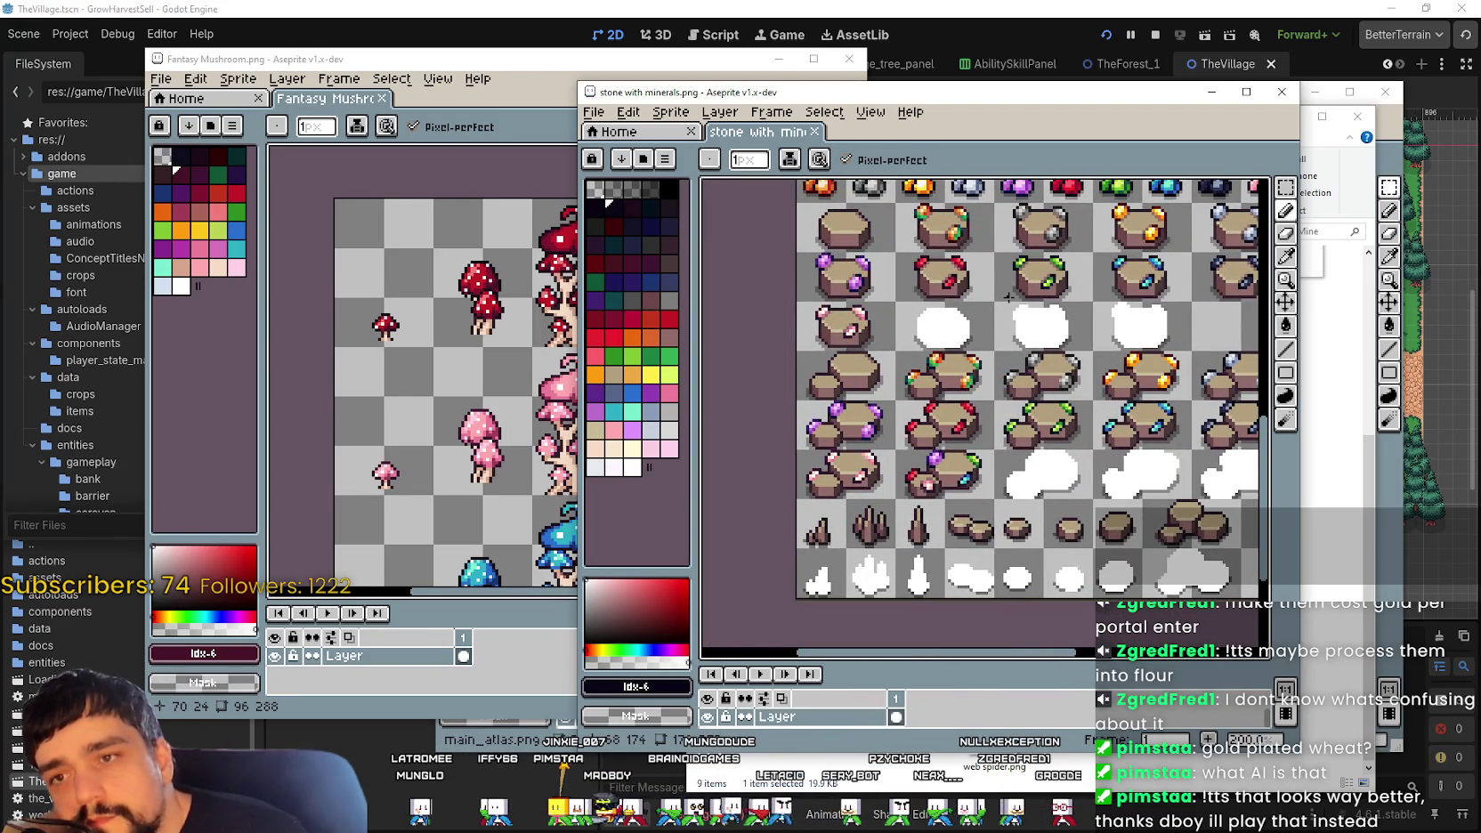
{"action": "scroll", "coordinate": [1007, 307], "scroll_direction": "right", "scroll_amount": 2}
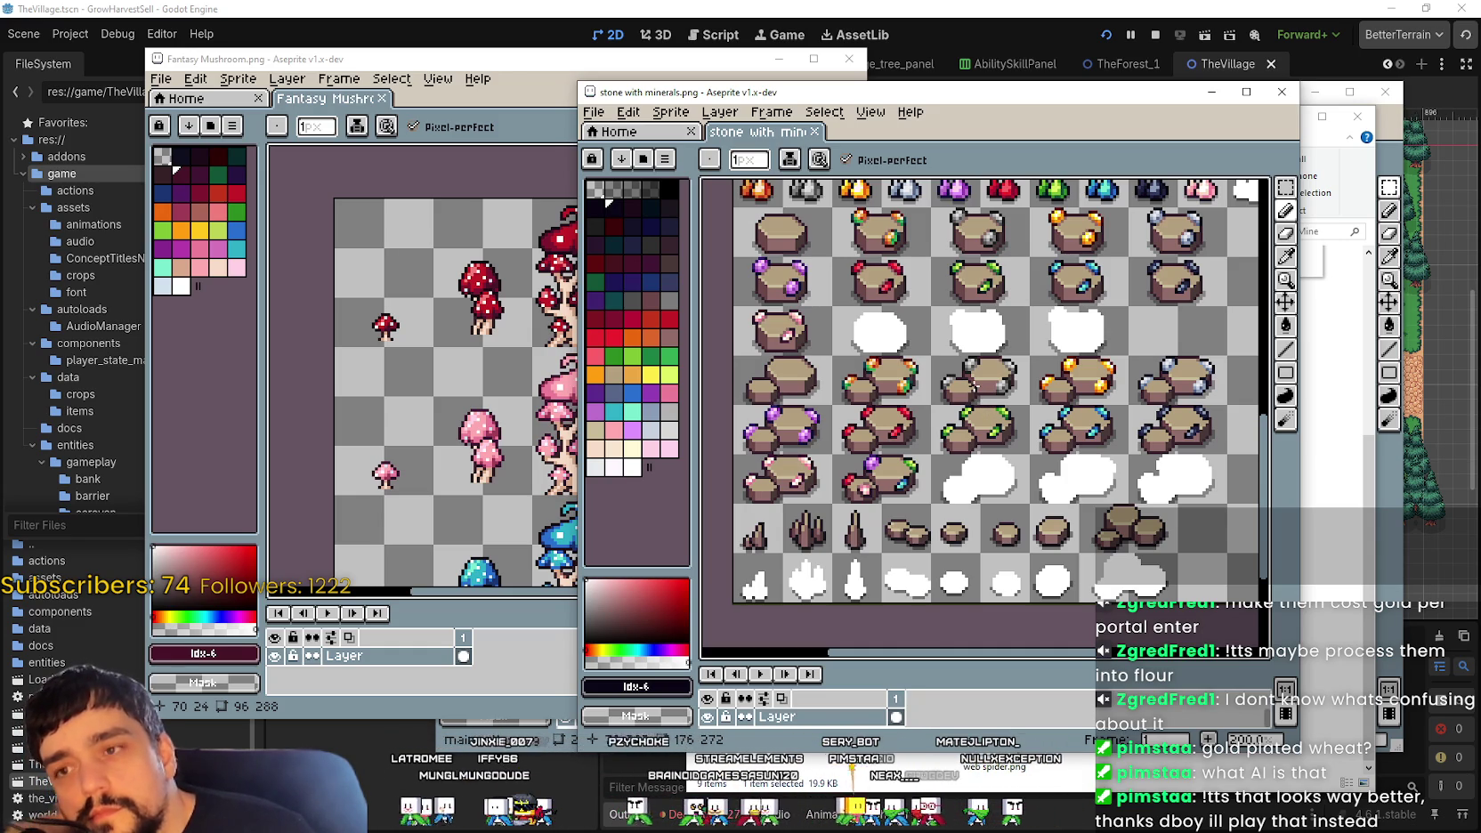
{"action": "left_click_drag", "start_coordinate": [954, 329], "coordinate": [1005, 565]}
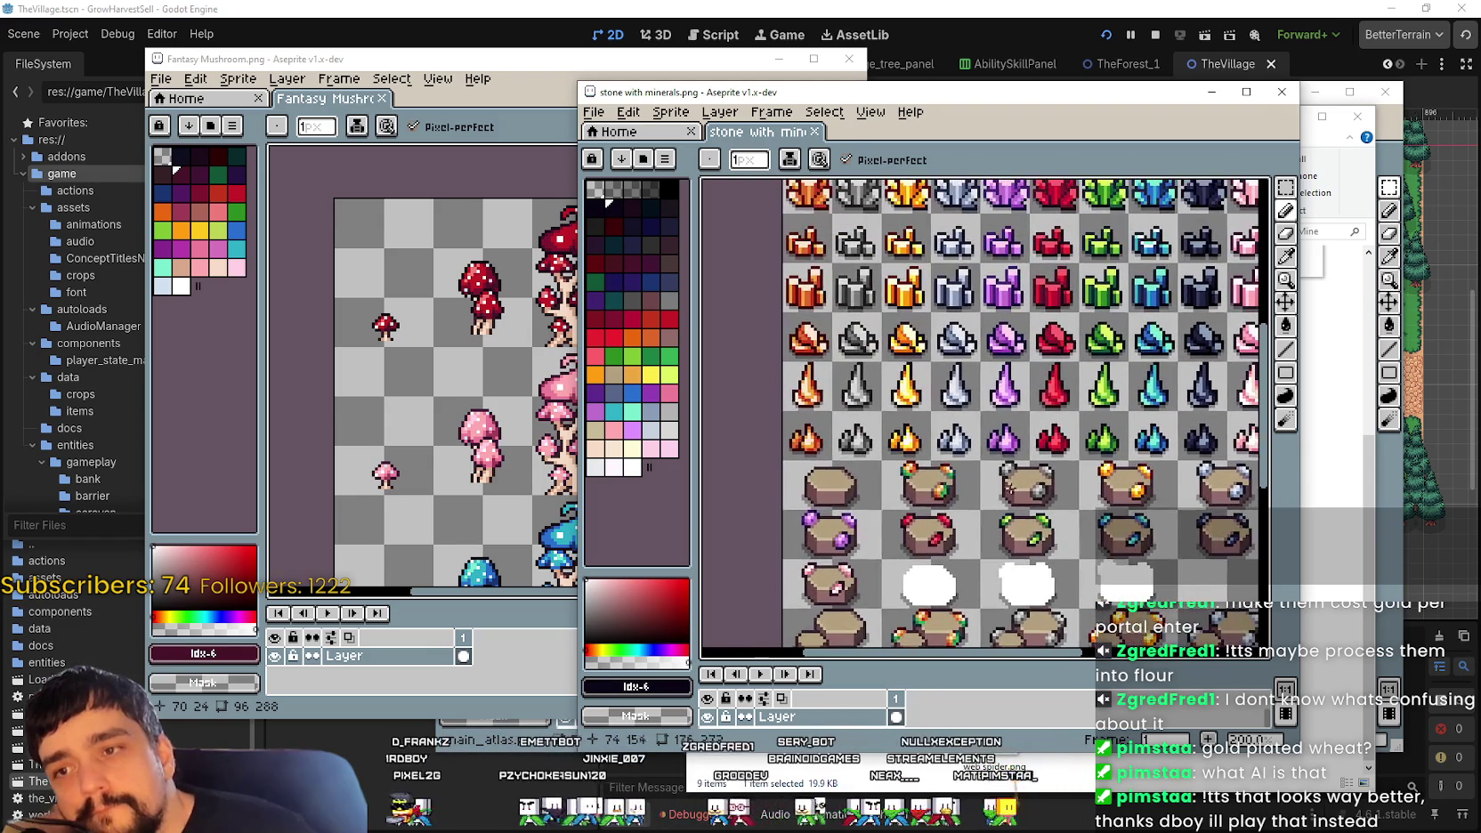
{"action": "left_click_drag", "start_coordinate": [1057, 406], "coordinate": [981, 330]}
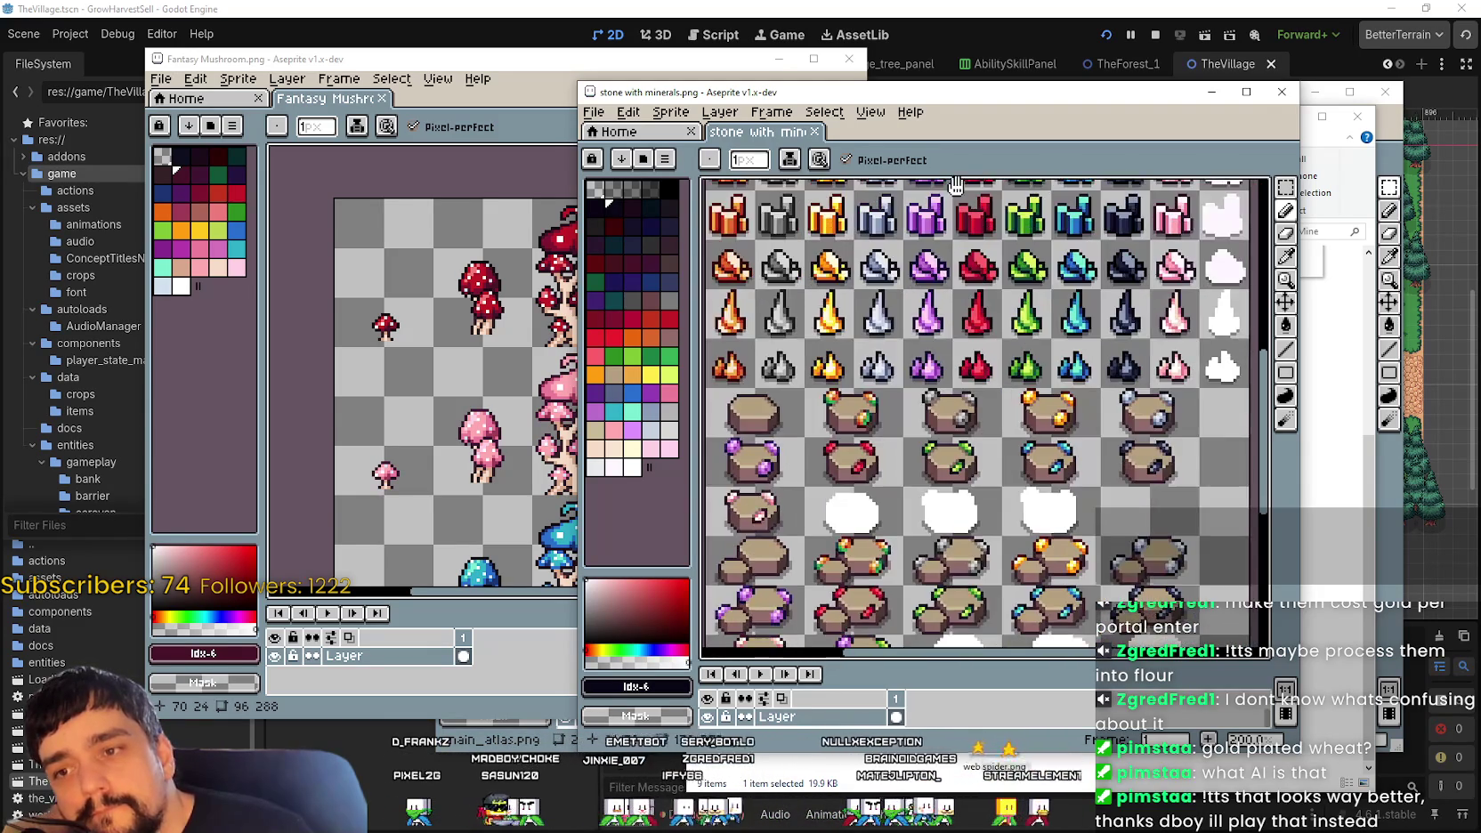
{"action": "left_click_drag", "start_coordinate": [1004, 484], "coordinate": [994, 412]}
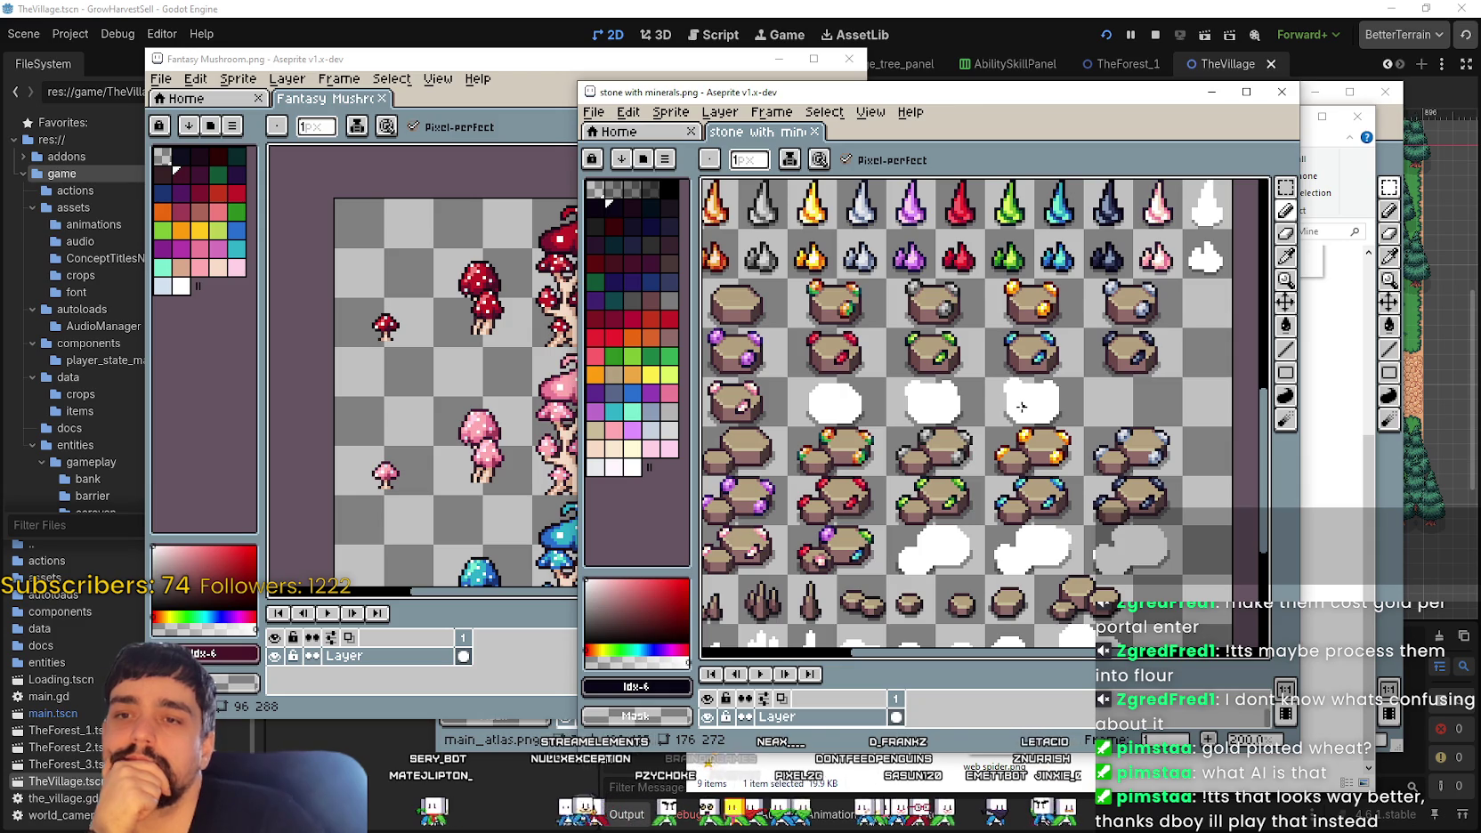
{"action": "scroll", "coordinate": [1022, 407], "scroll_direction": "down", "scroll_amount": 2}
Step: Pan over the top crystal rows of the stone with minerals sheet
{"action": "scroll", "coordinate": [897, 348], "scroll_direction": "up", "scroll_amount": 1}
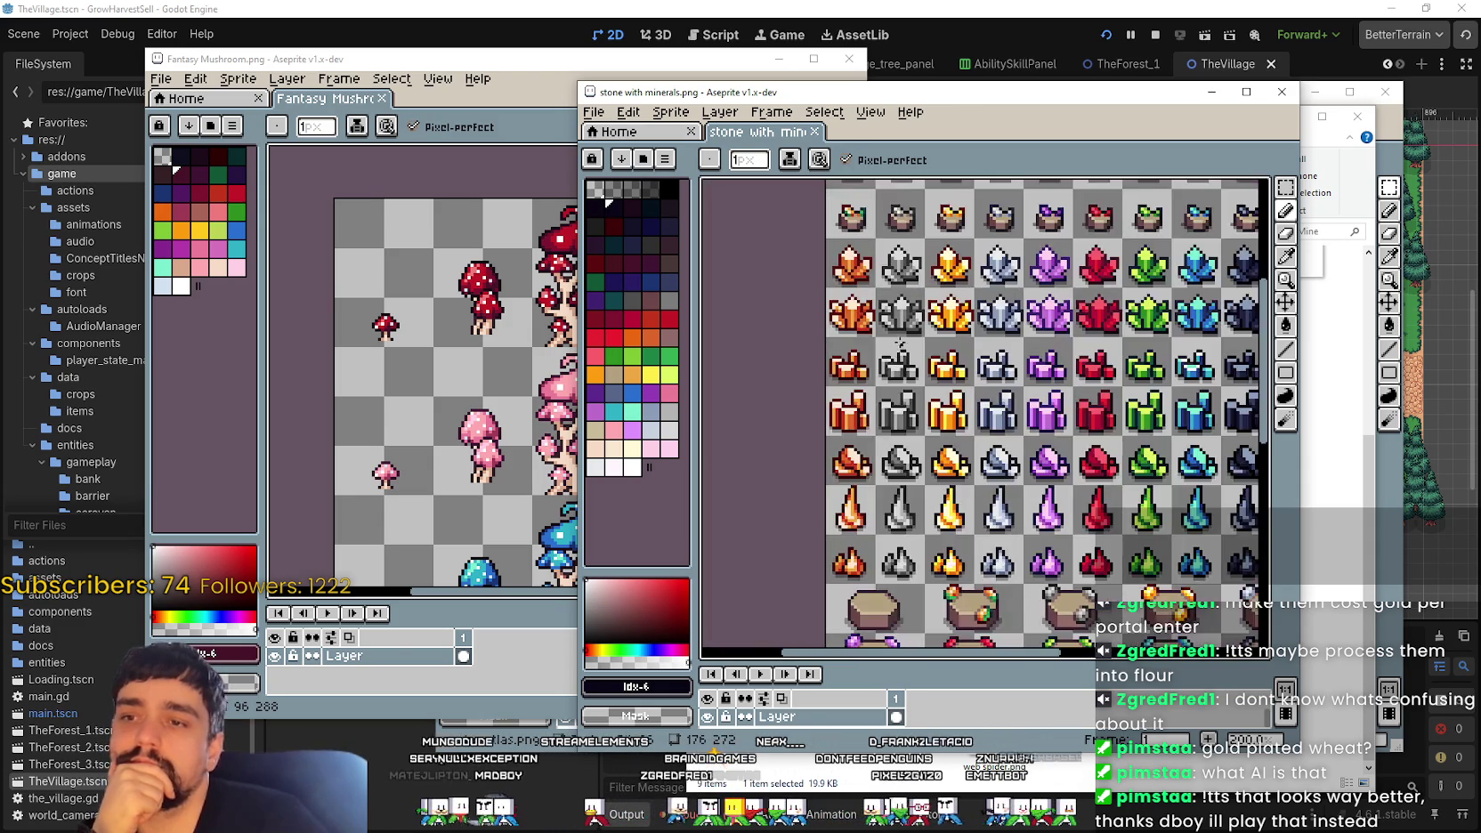
{"action": "scroll", "coordinate": [897, 349], "scroll_direction": "up", "scroll_amount": 1}
{"action": "scroll", "coordinate": [886, 334], "scroll_direction": "up", "scroll_amount": 1}
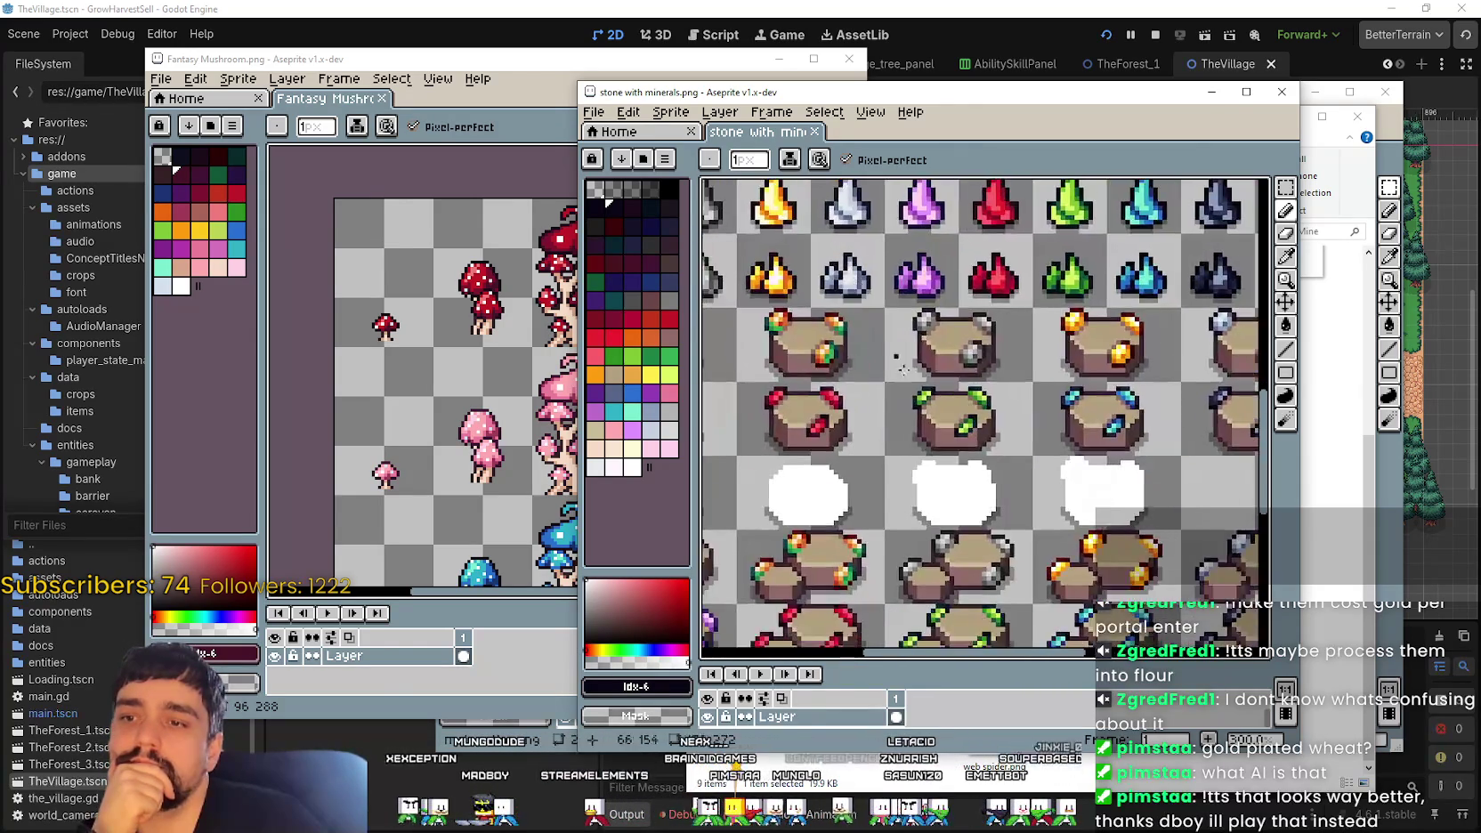
{"action": "scroll", "coordinate": [881, 327], "scroll_direction": "down", "scroll_amount": 2}
{"action": "scroll", "coordinate": [1028, 313], "scroll_direction": "up", "scroll_amount": 1}
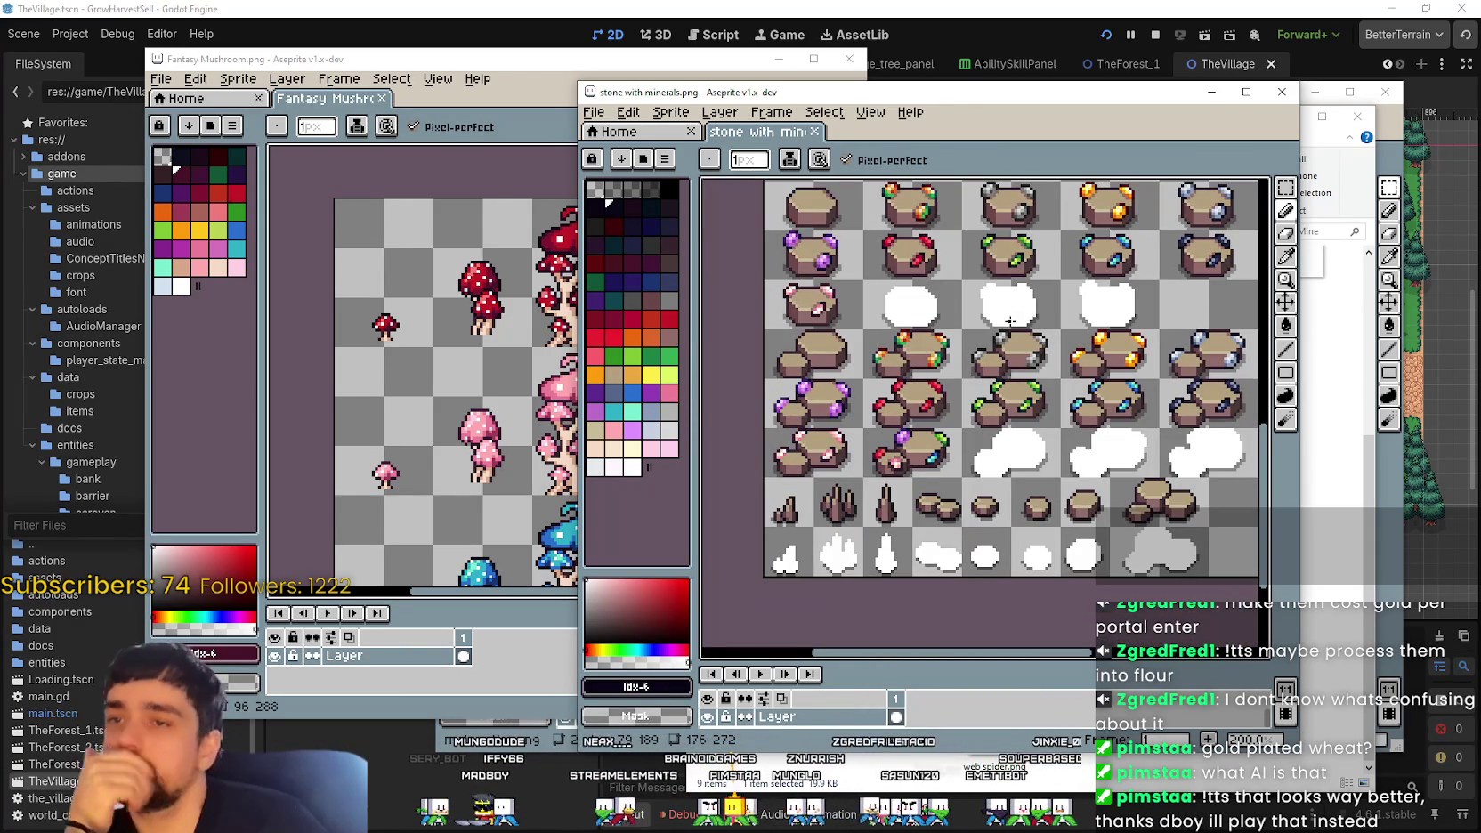
{"action": "mouse_move", "coordinate": [1013, 234]}
{"action": "left_mouse_down"}
{"action": "mouse_move", "coordinate": [995, 349]}
{"action": "mouse_move", "coordinate": [1010, 342]}
{"action": "left_mouse_up"}
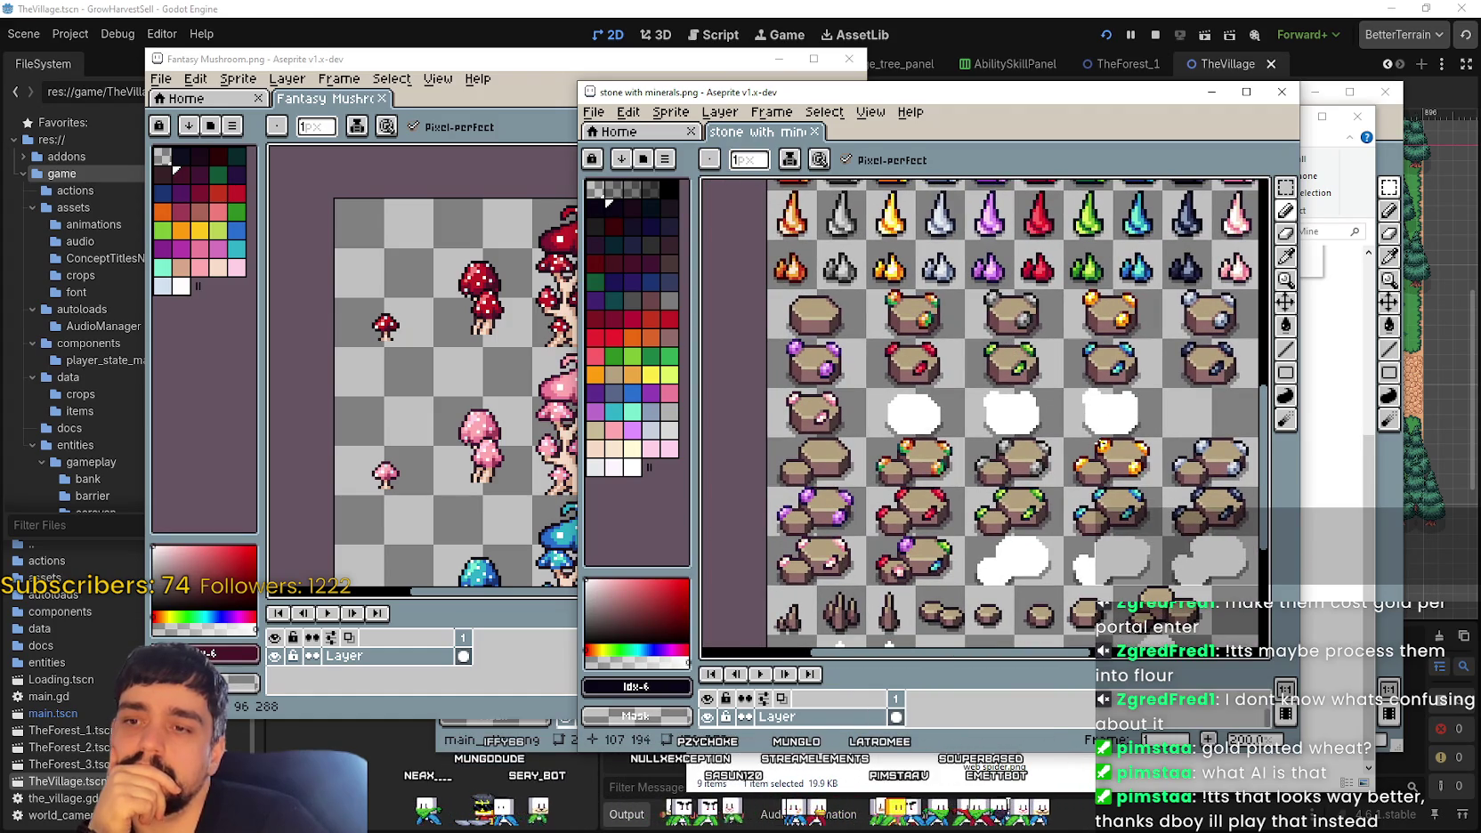
{"action": "mouse_move", "coordinate": [1047, 341]}
{"action": "left_mouse_down"}
{"action": "mouse_move", "coordinate": [998, 457]}
{"action": "mouse_move", "coordinate": [1008, 411]}
{"action": "mouse_move", "coordinate": [1029, 465]}
{"action": "left_mouse_up"}
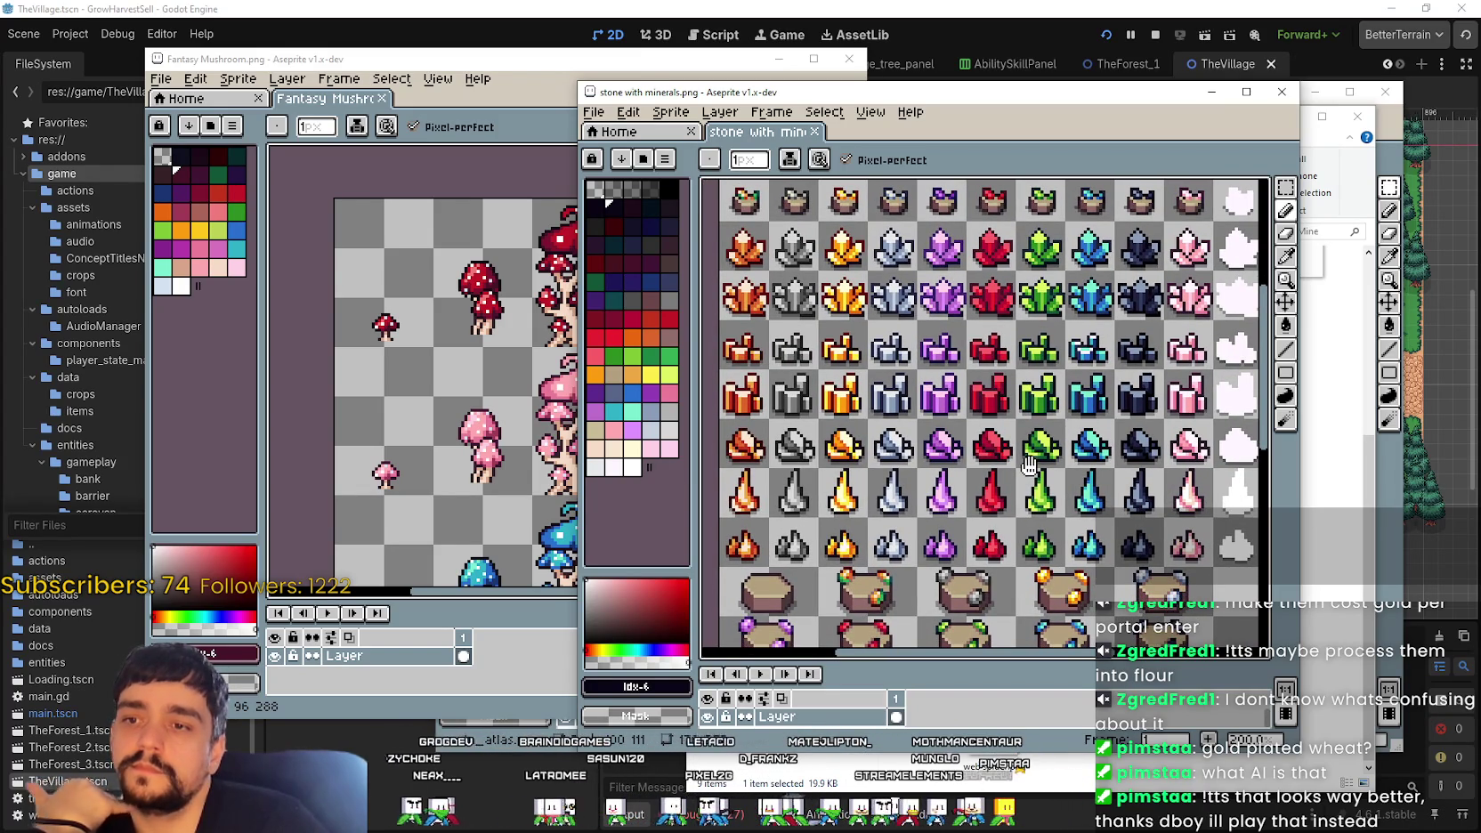
Step: Review the gem-box and rock rows, then shift the sprite window left to reveal the Mine folder
{"action": "left_click_drag", "start_coordinate": [1028, 465], "coordinate": [992, 317]}
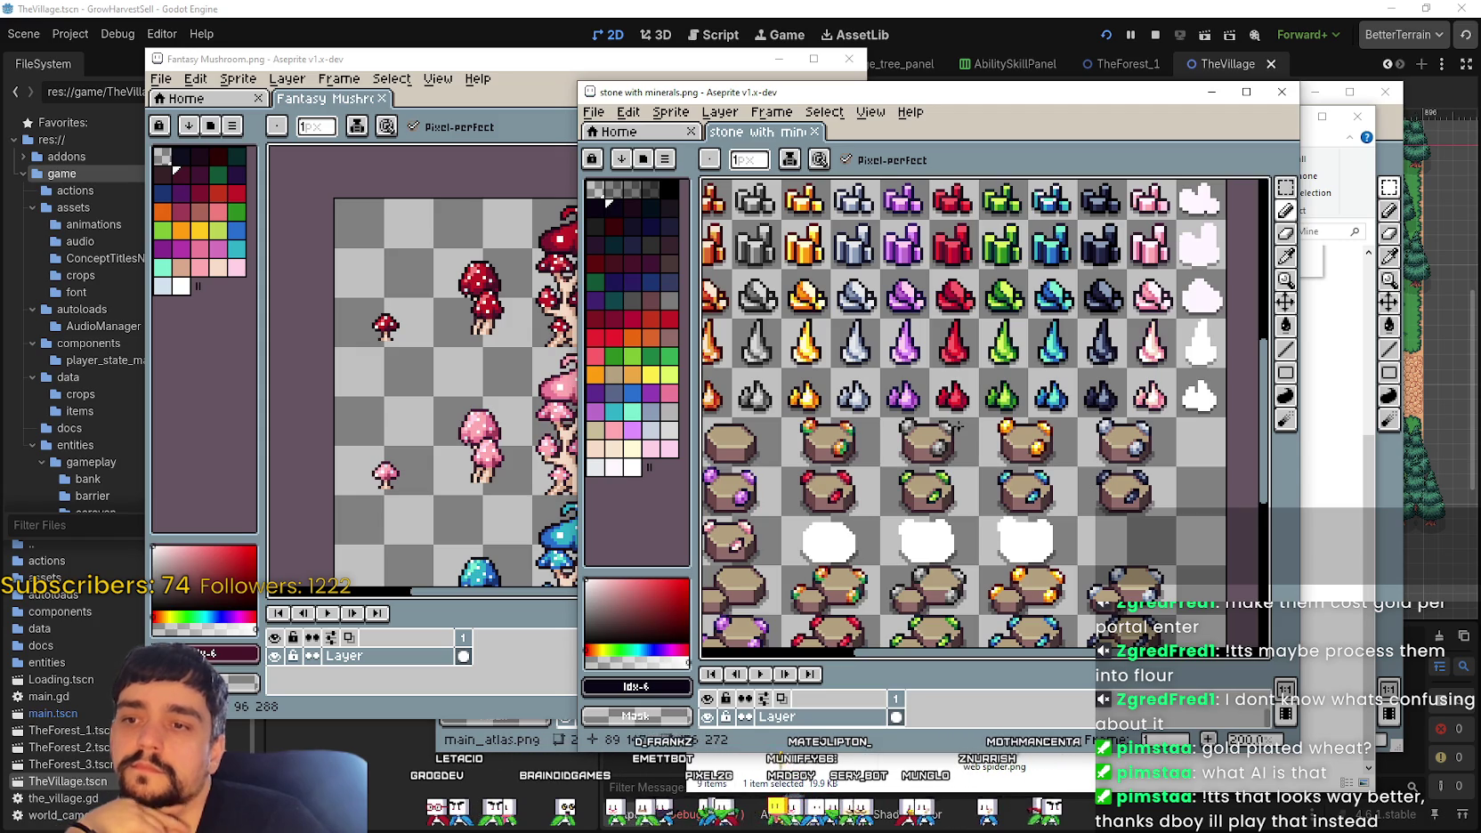
{"action": "mouse_move", "coordinate": [958, 425]}
{"action": "left_mouse_down"}
{"action": "mouse_move", "coordinate": [1035, 262]}
{"action": "mouse_move", "coordinate": [994, 357]}
{"action": "mouse_move", "coordinate": [999, 562]}
{"action": "left_mouse_up"}
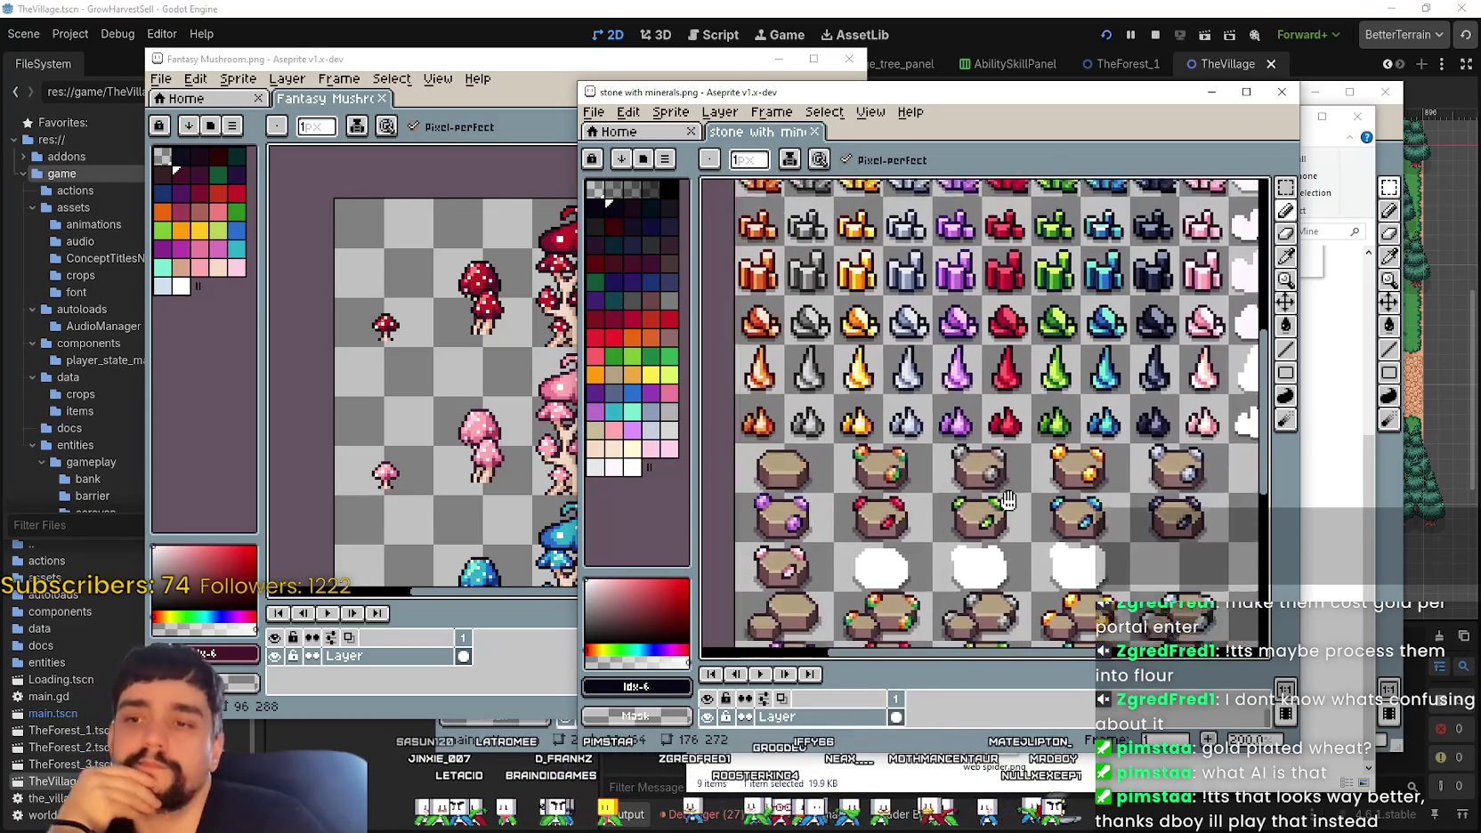
{"action": "mouse_move", "coordinate": [998, 562]}
{"action": "left_mouse_down"}
{"action": "mouse_move", "coordinate": [972, 421]}
{"action": "mouse_move", "coordinate": [908, 365]}
{"action": "mouse_move", "coordinate": [961, 641]}
{"action": "mouse_move", "coordinate": [967, 485]}
{"action": "left_mouse_up"}
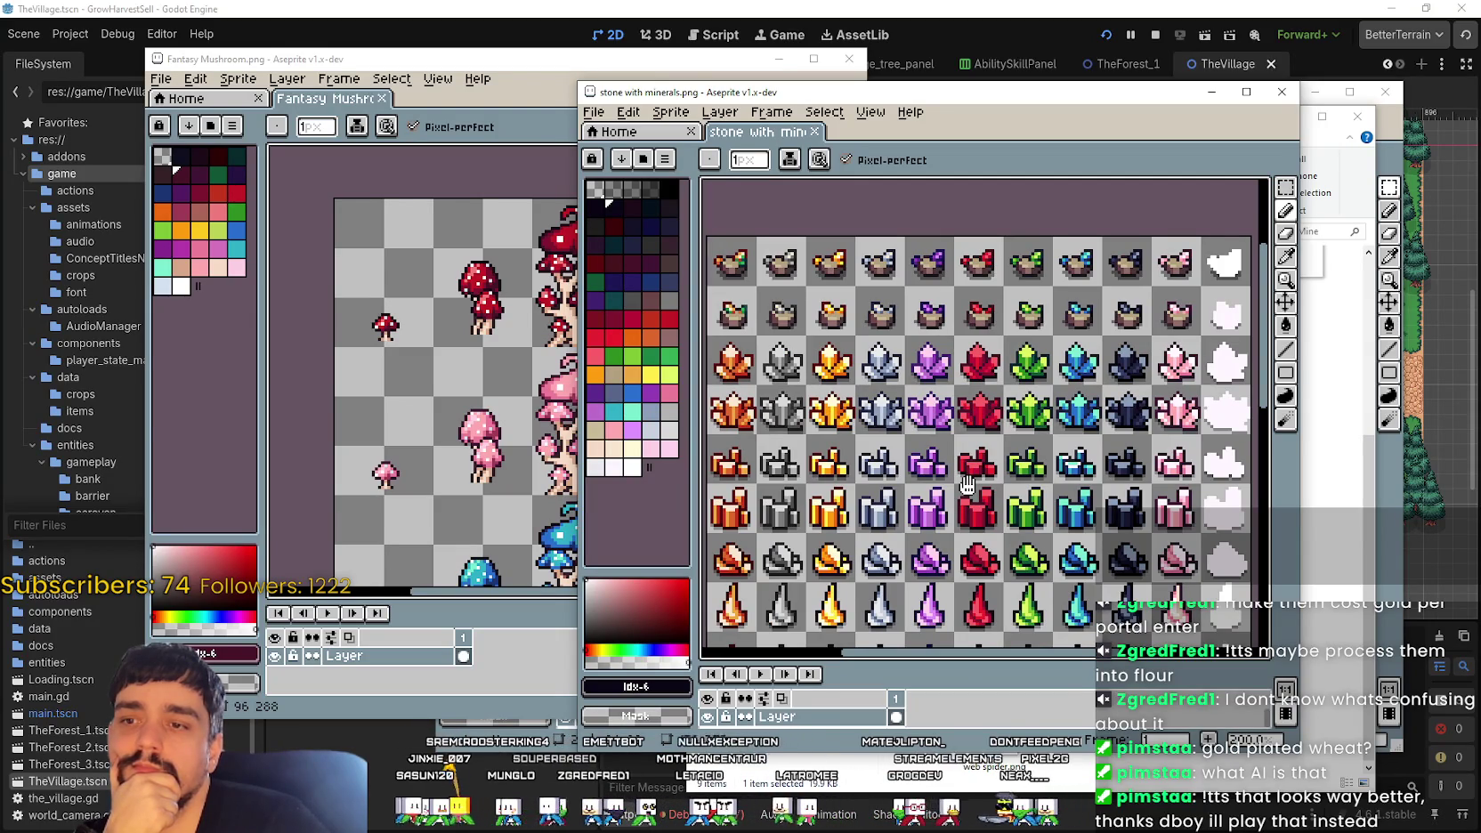
{"action": "left_click_drag", "start_coordinate": [967, 485], "coordinate": [1015, 258]}
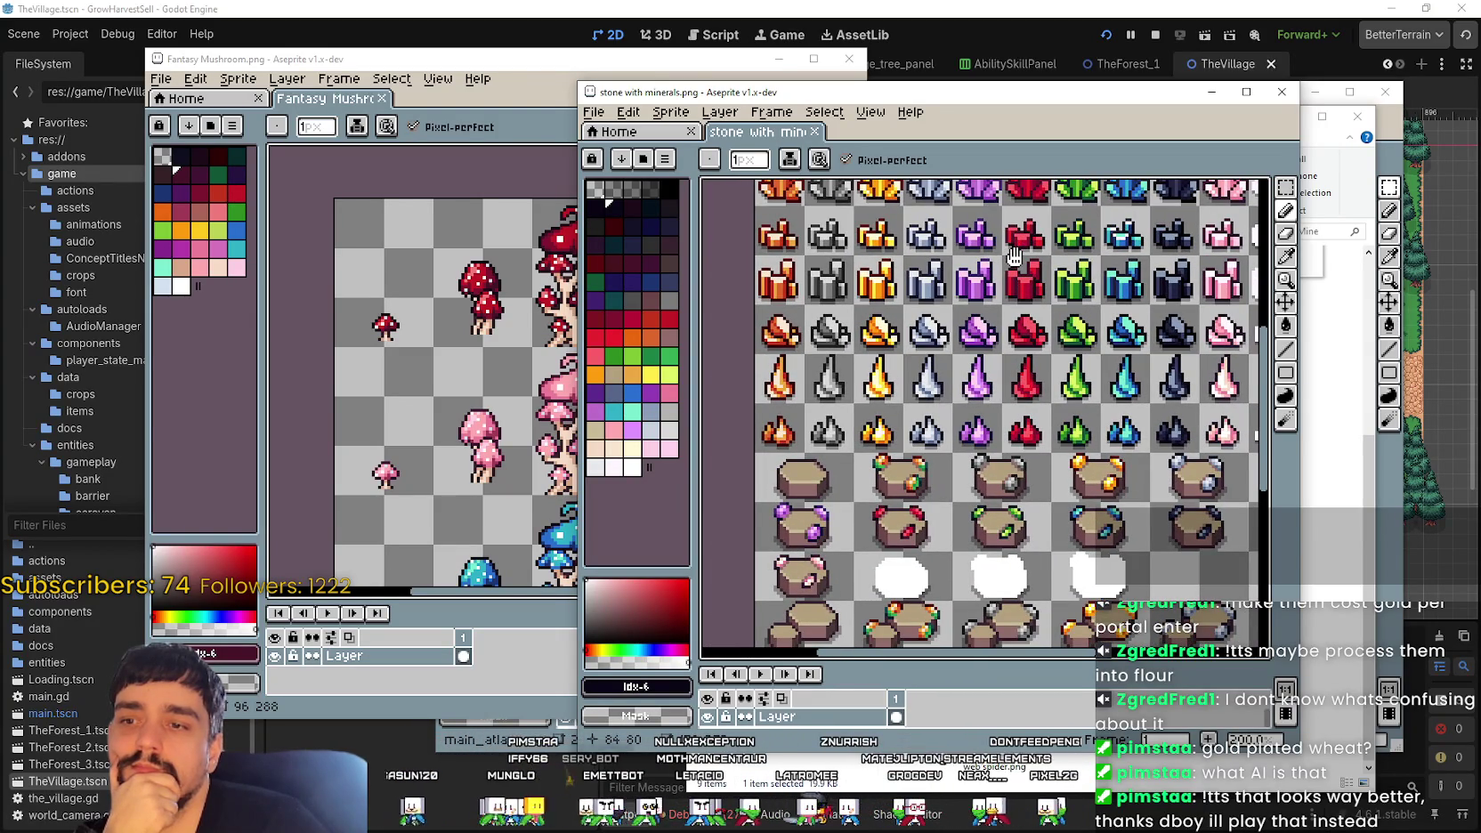
{"action": "mouse_move", "coordinate": [1015, 257]}
{"action": "left_mouse_down"}
{"action": "mouse_move", "coordinate": [971, 327]}
{"action": "mouse_move", "coordinate": [891, 168]}
{"action": "left_mouse_up"}
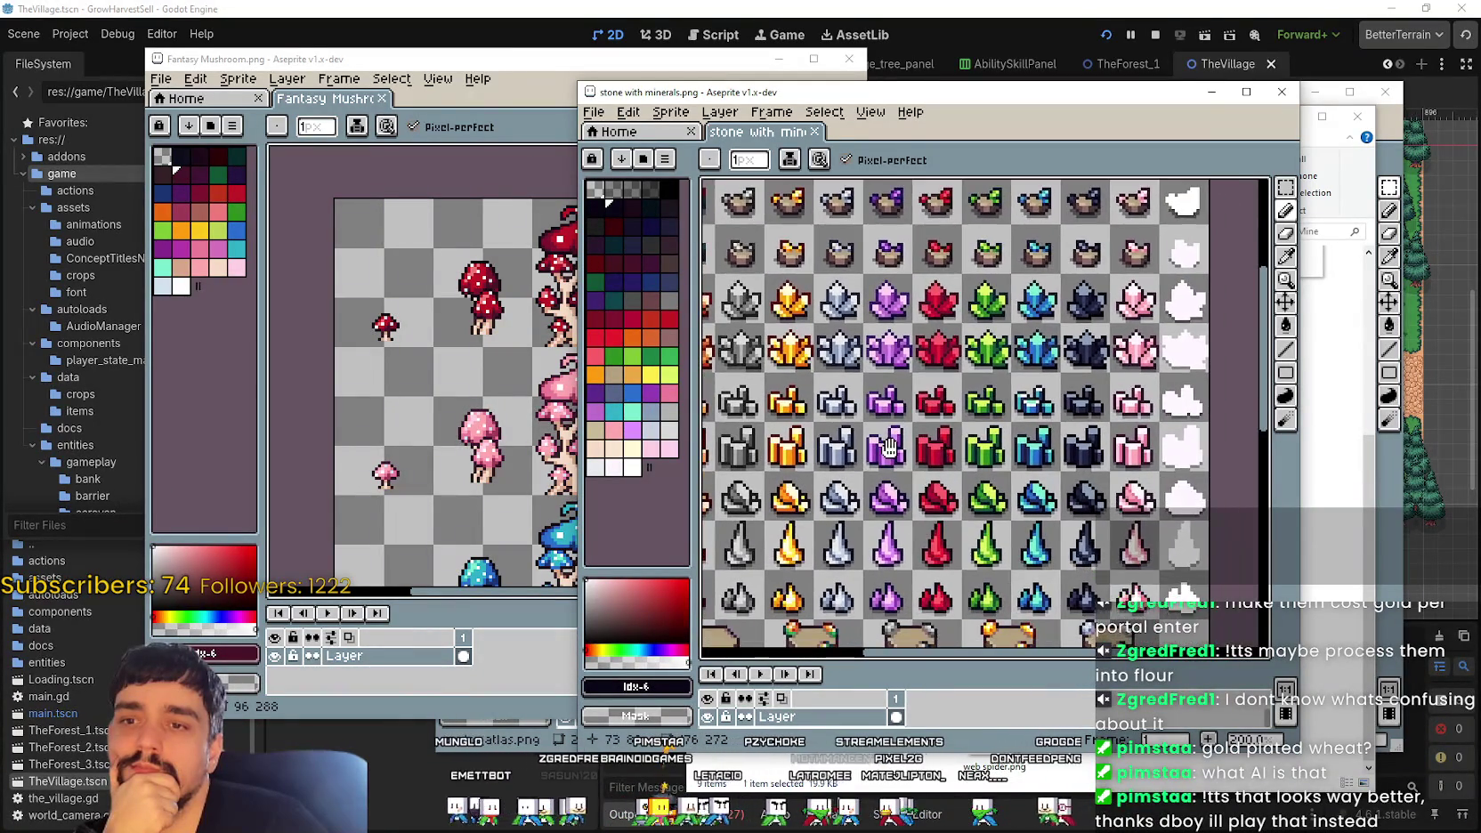
{"action": "mouse_move", "coordinate": [1175, 251]}
{"action": "left_mouse_down"}
{"action": "mouse_move", "coordinate": [854, 634]}
{"action": "mouse_move", "coordinate": [734, 538]}
{"action": "mouse_move", "coordinate": [810, 334]}
{"action": "left_mouse_up"}
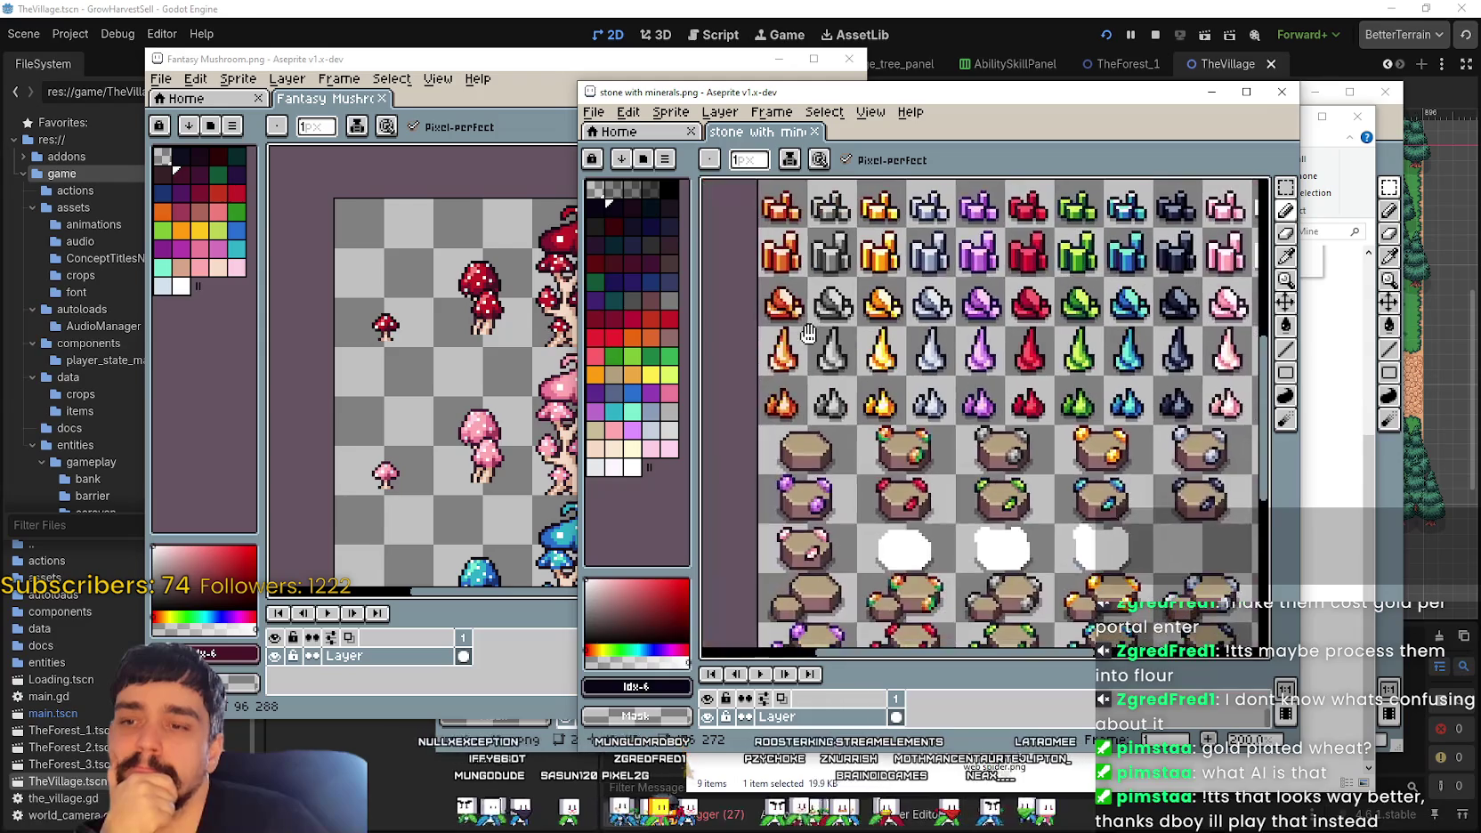
{"action": "left_click_drag", "start_coordinate": [1188, 92], "coordinate": [745, 88]}
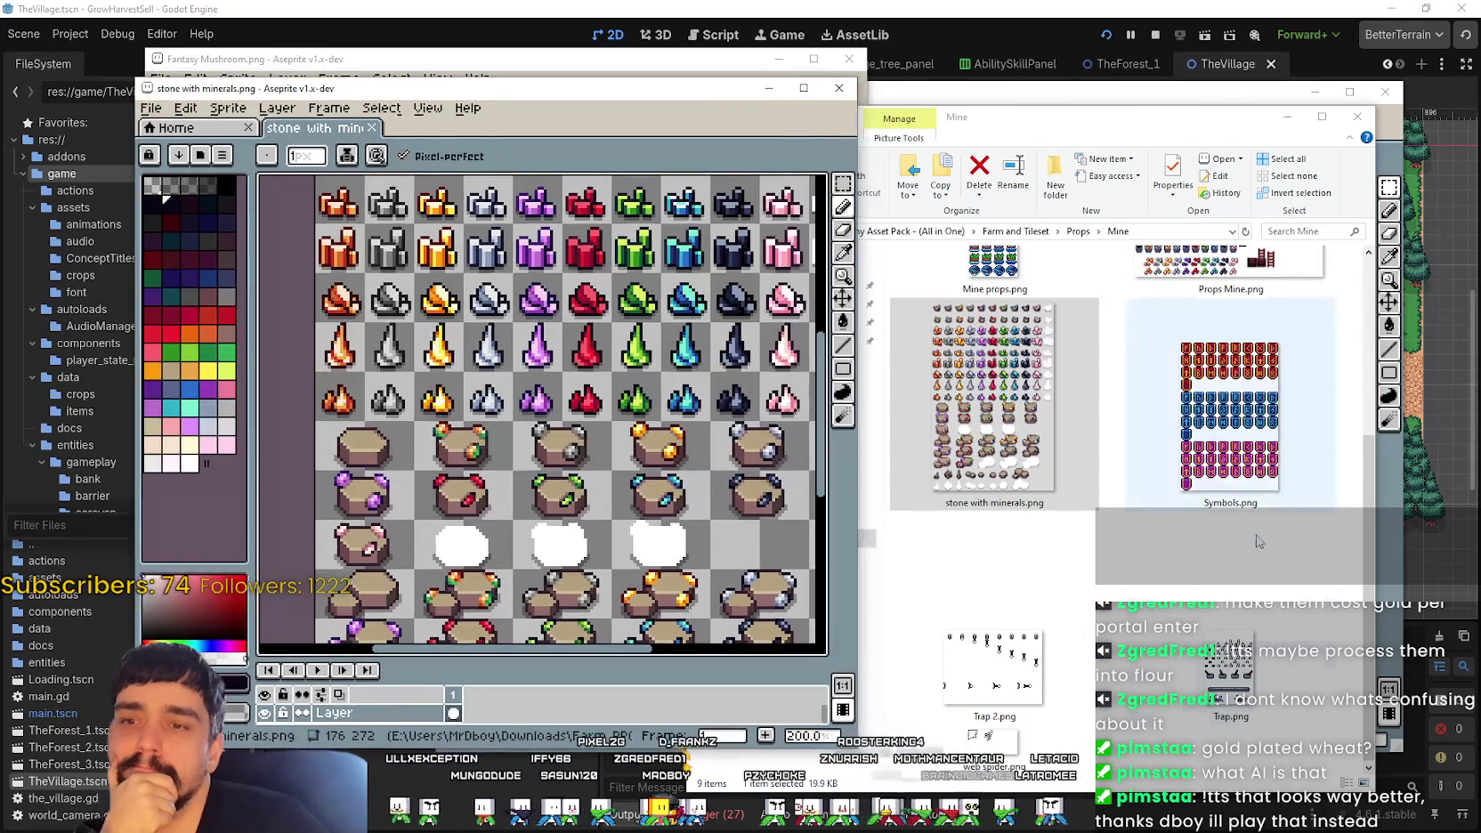
{"action": "left_click", "coordinate": [1213, 481]}
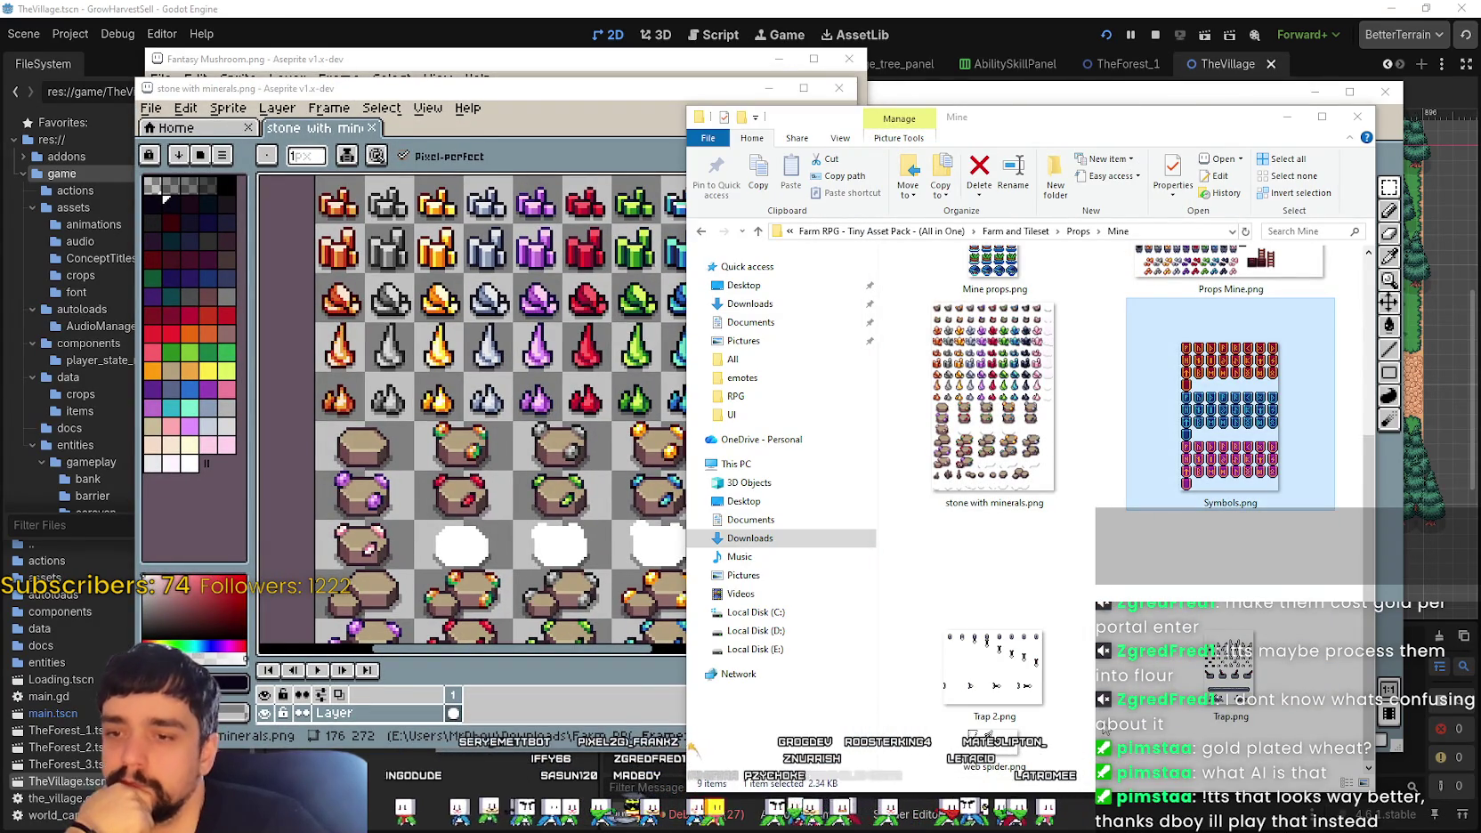
{"action": "scroll", "coordinate": [1104, 713], "scroll_direction": "up", "scroll_amount": 3}
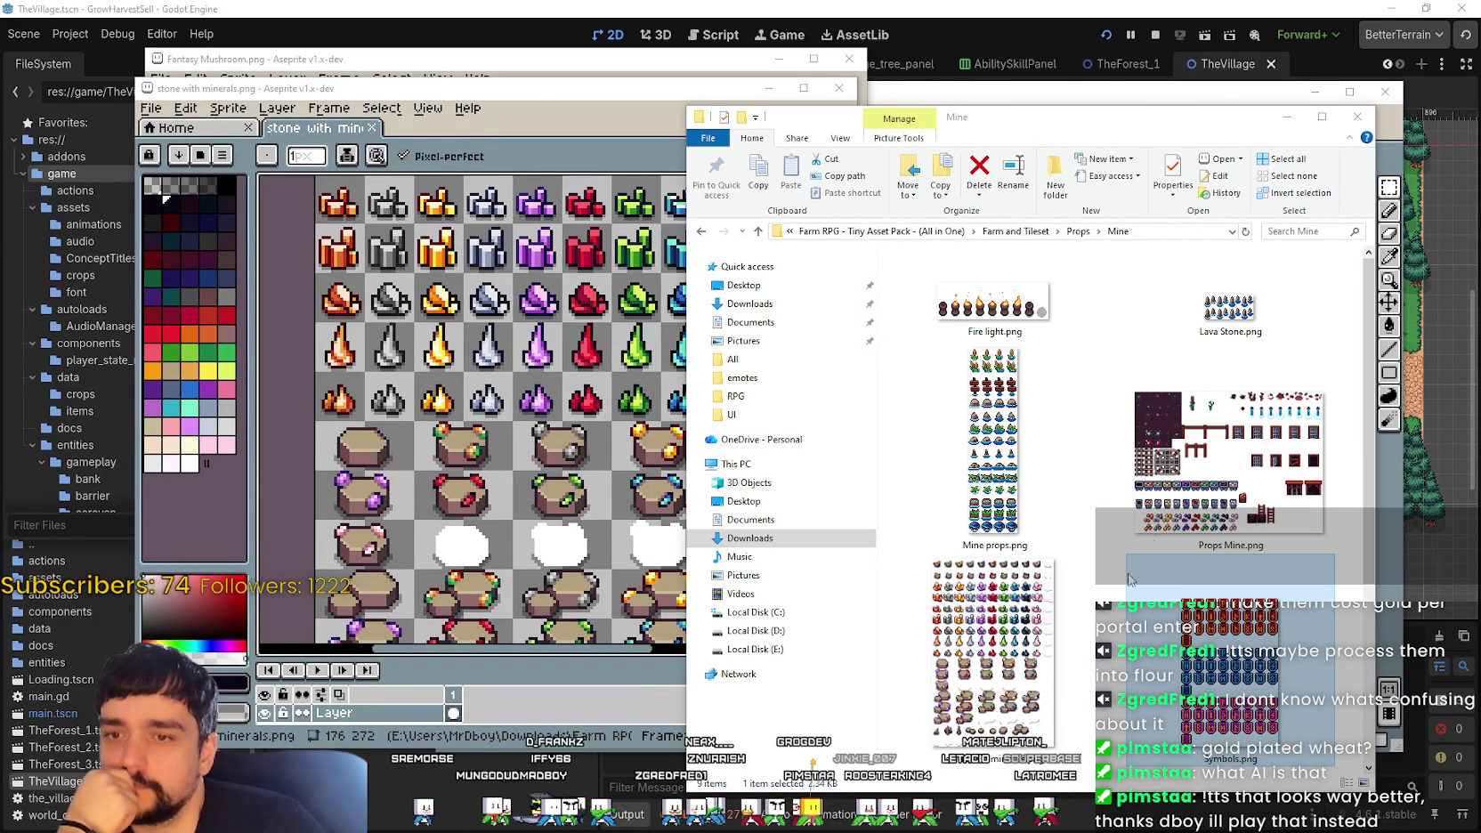
{"action": "left_click", "coordinate": [990, 651]}
{"action": "left_click_drag", "start_coordinate": [990, 652], "coordinate": [1155, 646]}
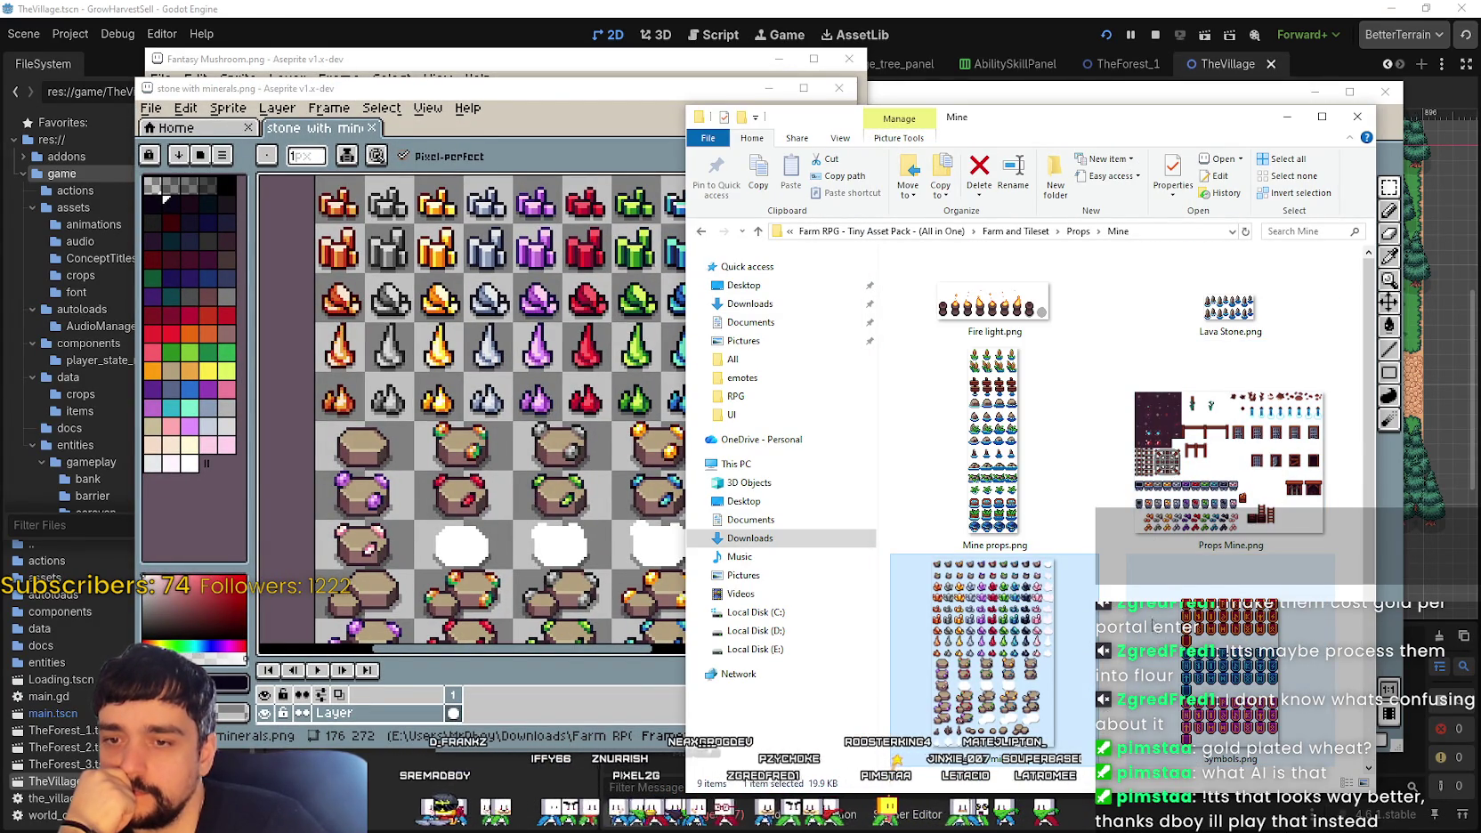
{"action": "left_click", "coordinate": [997, 402]}
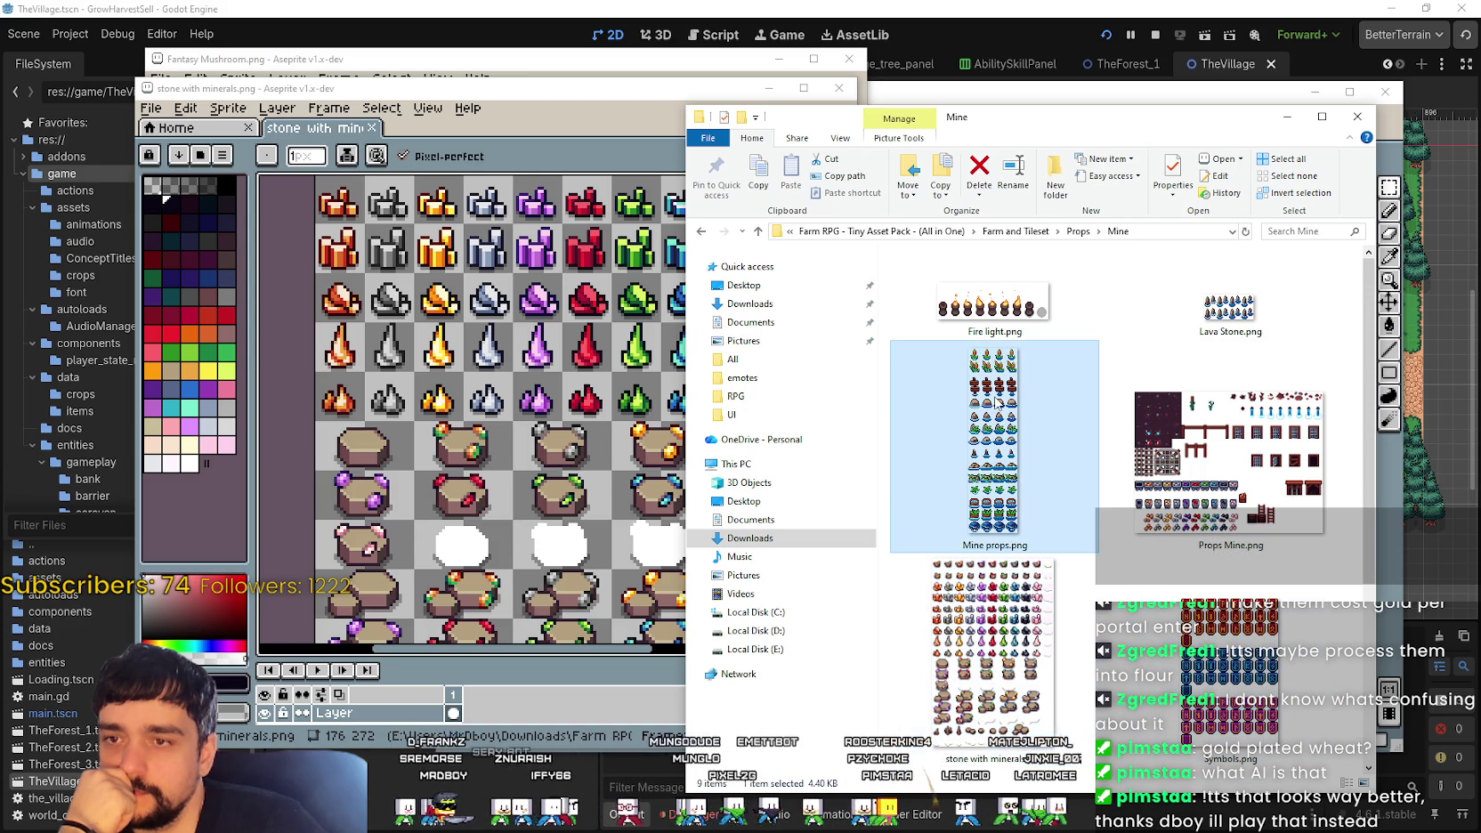
{"action": "double_click", "coordinate": [993, 463]}
{"action": "scroll", "coordinate": [950, 267], "scroll_direction": "up", "scroll_amount": 2}
{"action": "scroll", "coordinate": [951, 181], "scroll_direction": "up", "scroll_amount": 2}
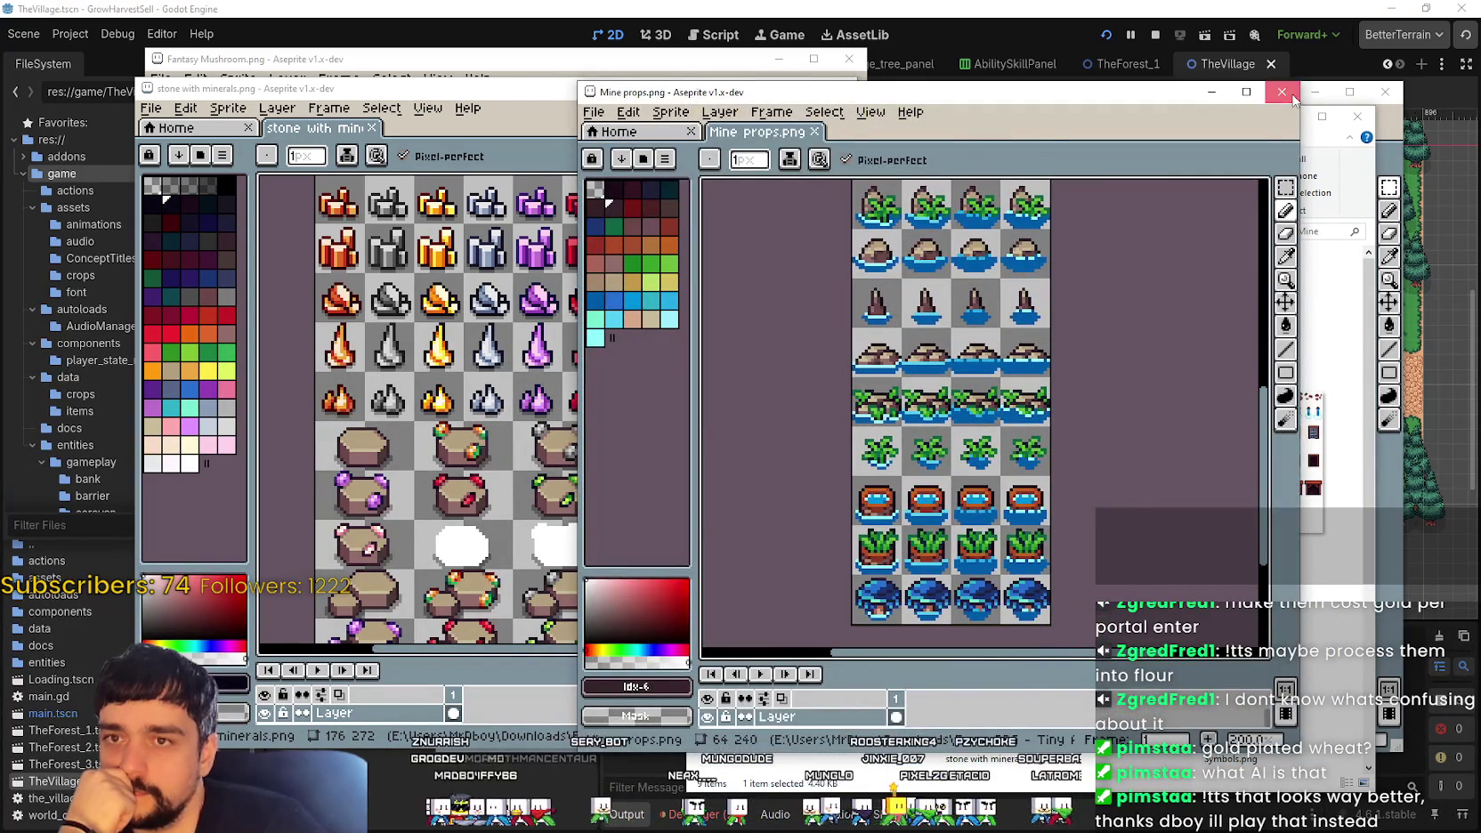
{"action": "left_click", "coordinate": [1281, 92]}
{"action": "left_click", "coordinate": [1186, 414]}
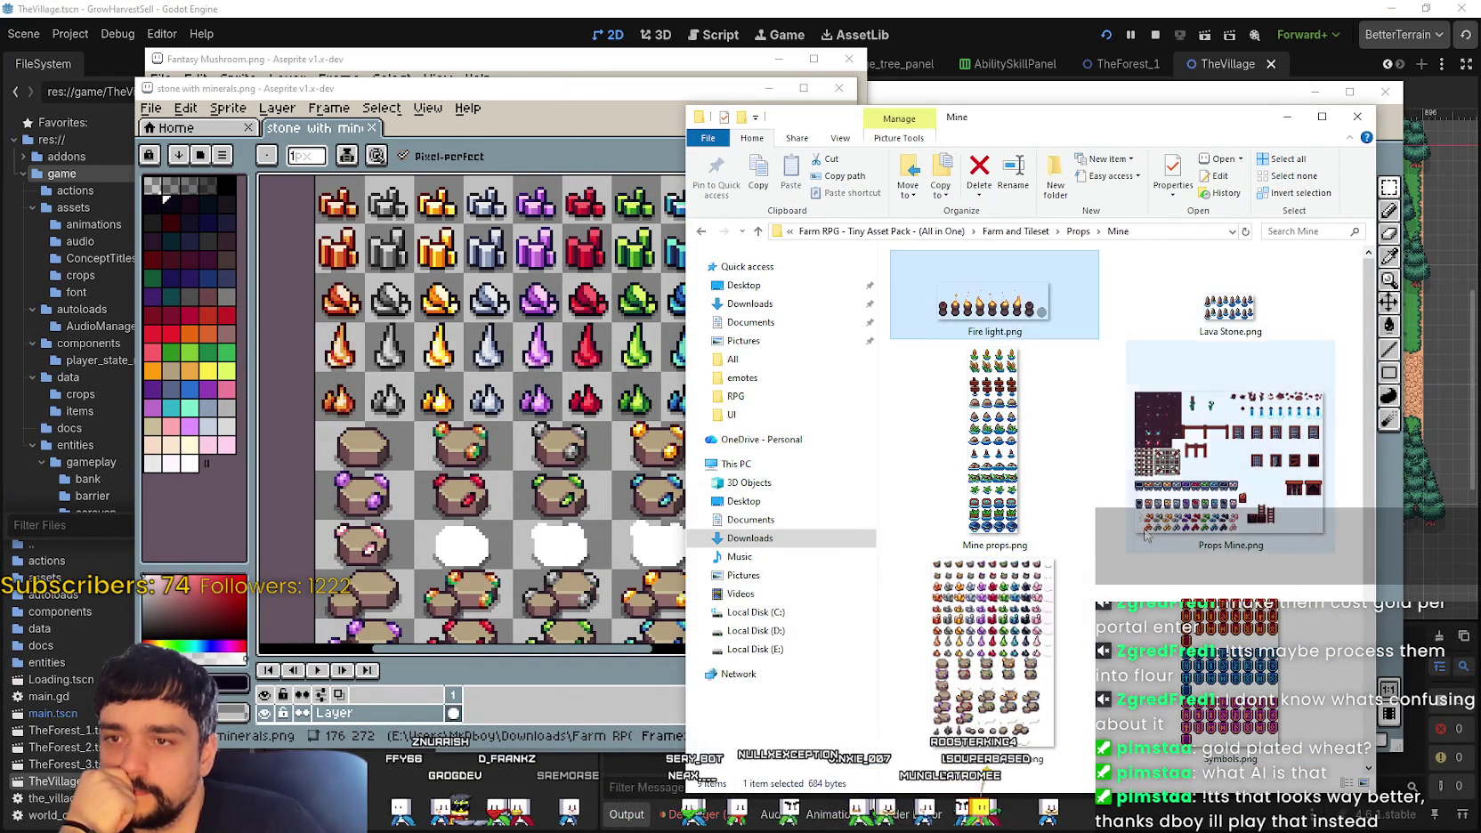
{"action": "scroll", "coordinate": [1166, 437], "scroll_direction": "down", "scroll_amount": 3}
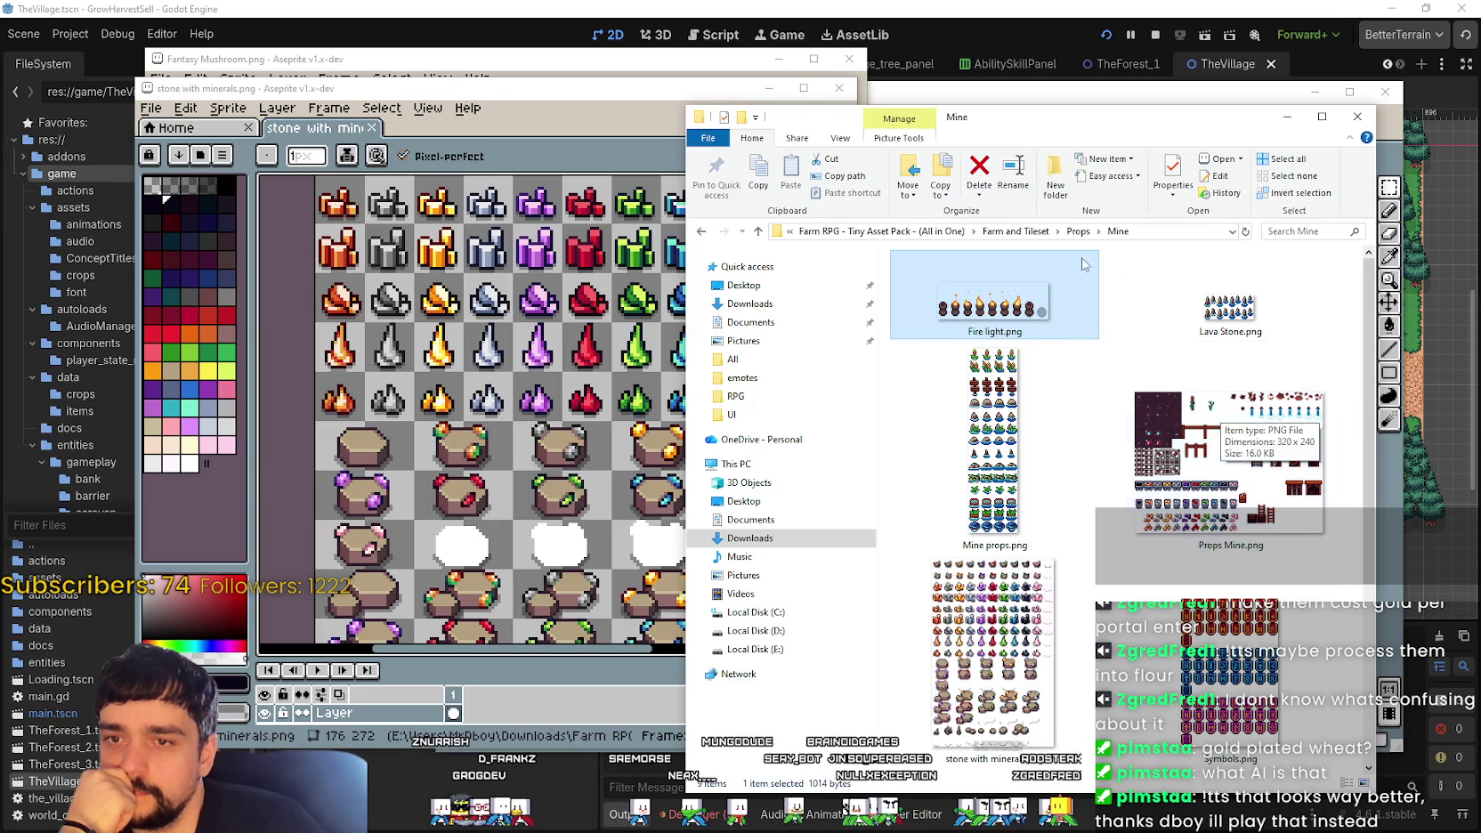
{"action": "left_click", "coordinate": [1078, 232]}
Step: Preview clouds.png in Aseprite and close it
{"action": "scroll", "coordinate": [999, 517], "scroll_direction": "down", "scroll_amount": 2}
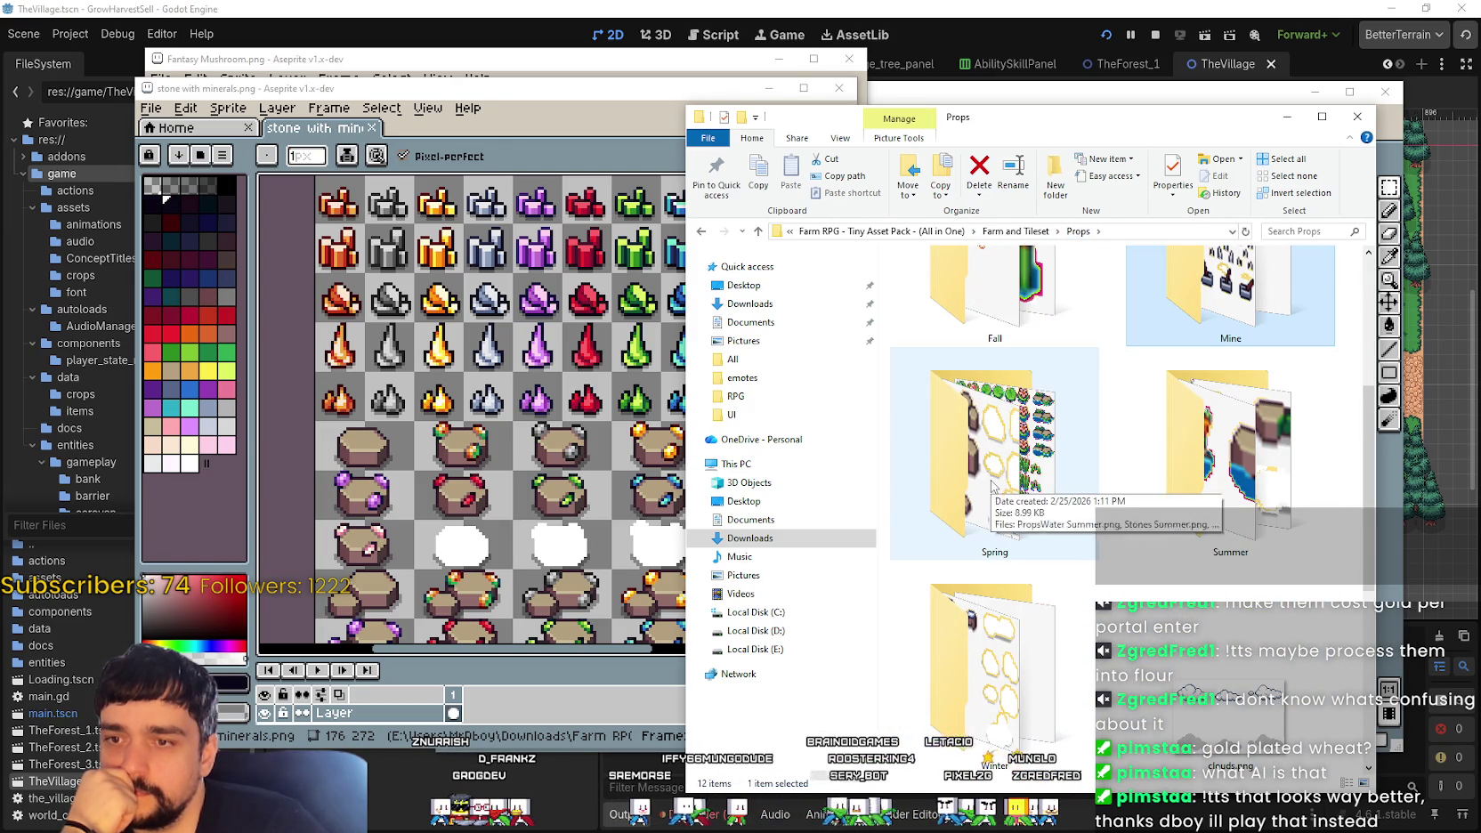
{"action": "scroll", "coordinate": [1228, 472], "scroll_direction": "down", "scroll_amount": 1}
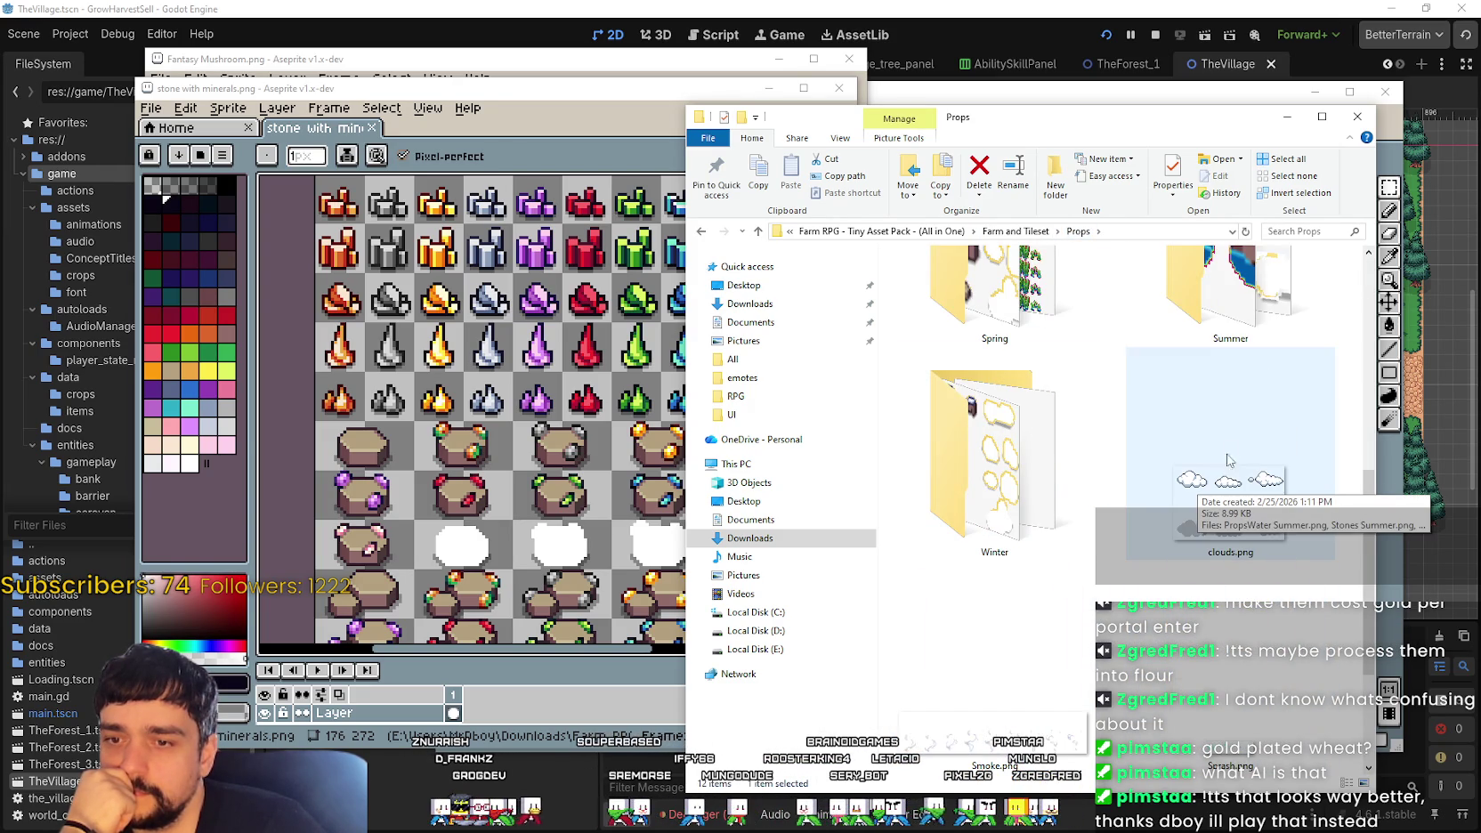
{"action": "double_click", "coordinate": [1230, 481]}
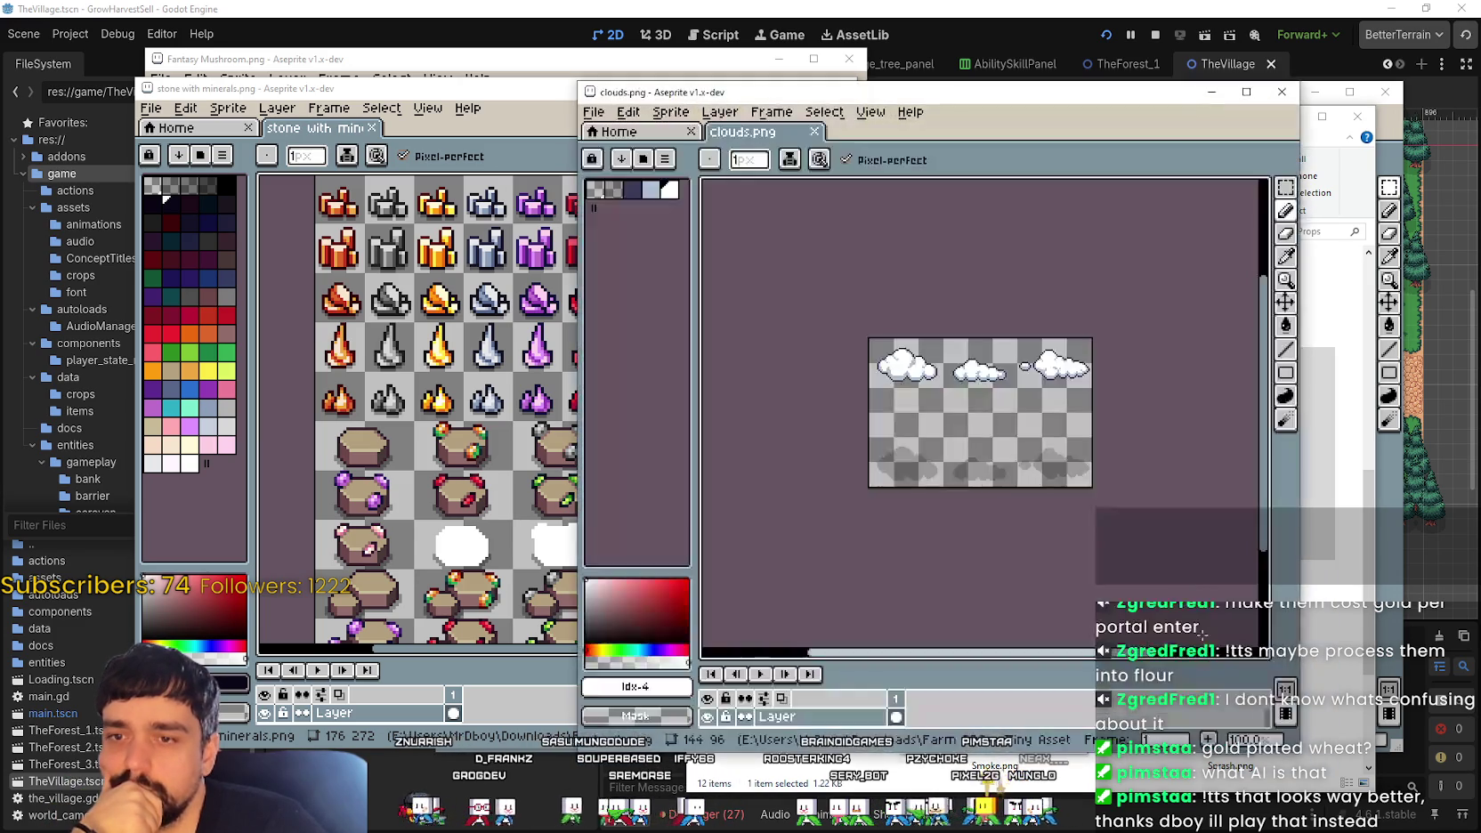
{"action": "scroll", "coordinate": [1203, 632], "scroll_direction": "up", "scroll_amount": 1}
{"action": "scroll", "coordinate": [1203, 632], "scroll_direction": "down", "scroll_amount": 1}
{"action": "left_click", "coordinate": [1282, 92]}
Step: Preview Smoke.png in Aseprite and close it
{"action": "scroll", "coordinate": [1068, 401], "scroll_direction": "down", "scroll_amount": 1}
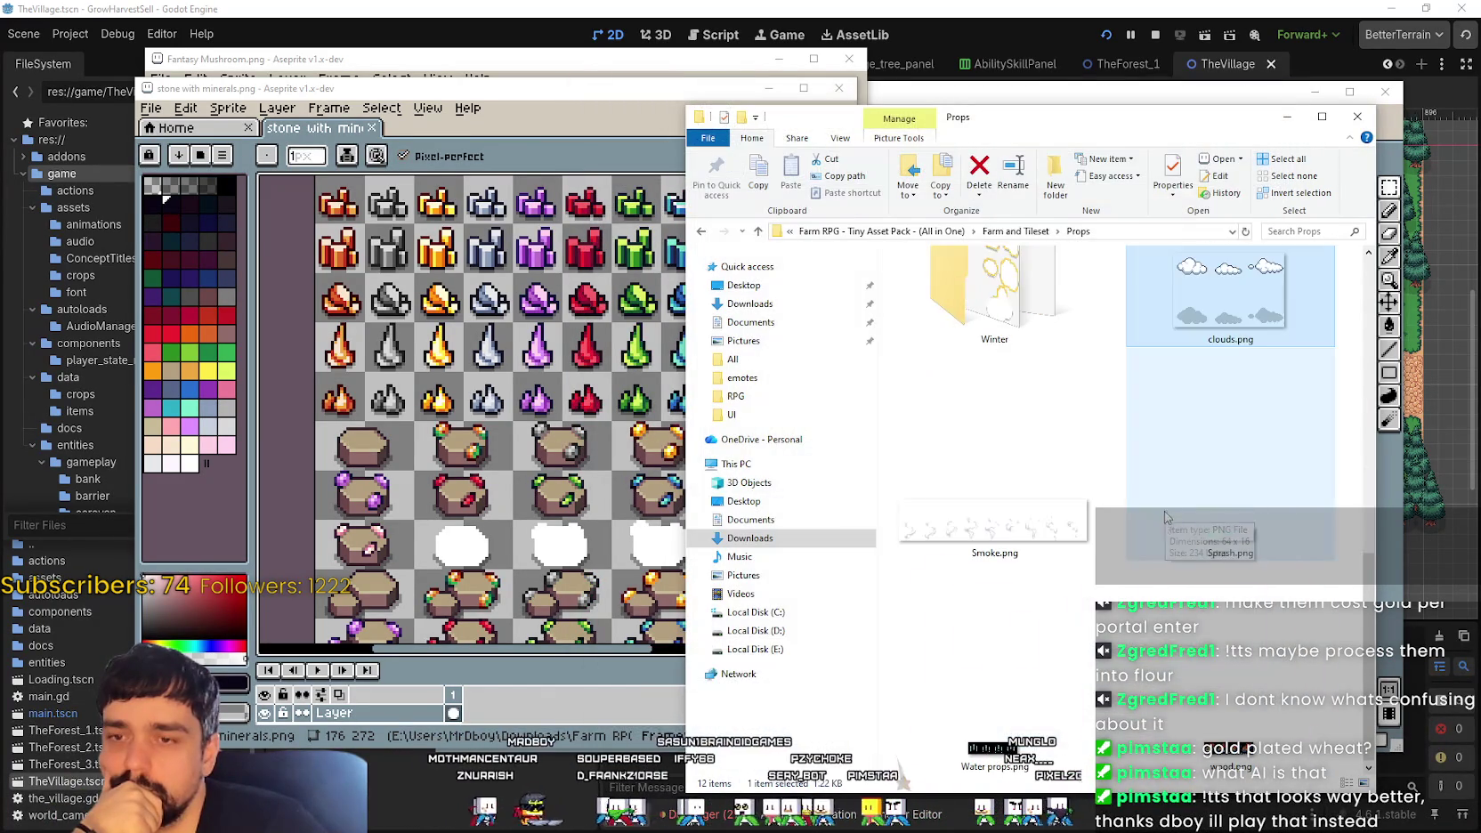
{"action": "left_click", "coordinate": [986, 467]}
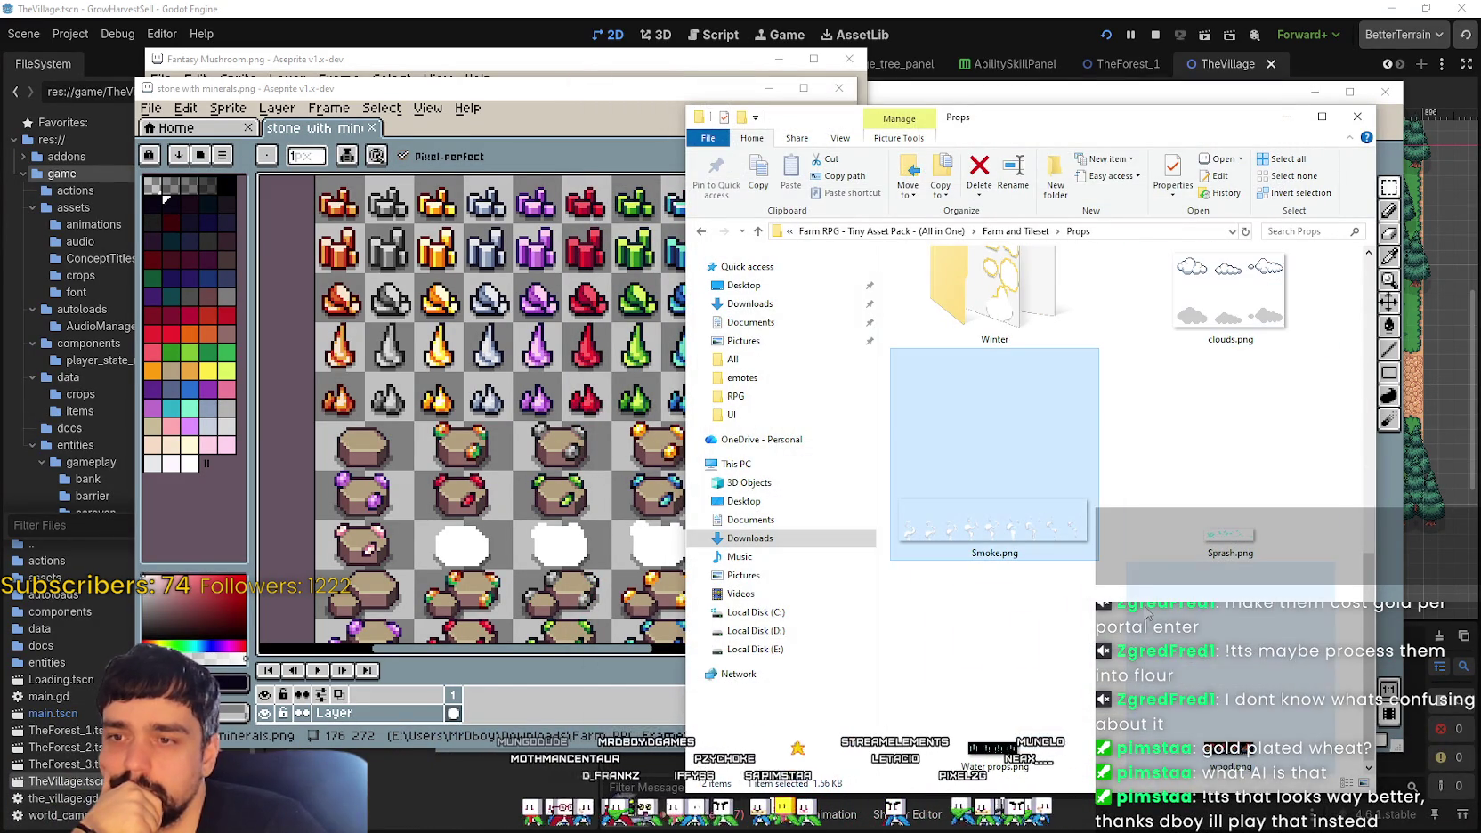
{"action": "key", "text": "Return"}
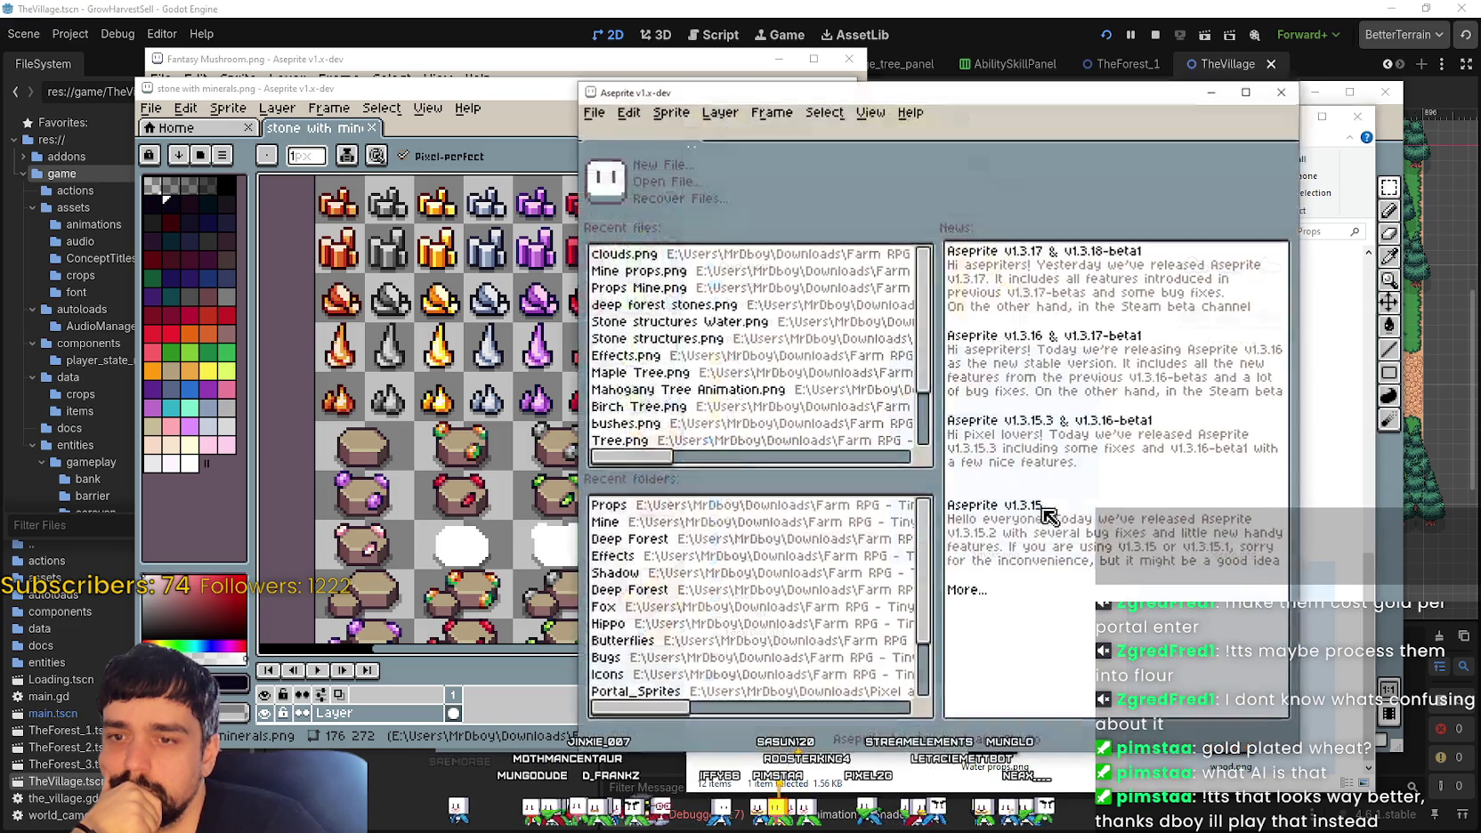
{"action": "left_click", "coordinate": [1282, 95]}
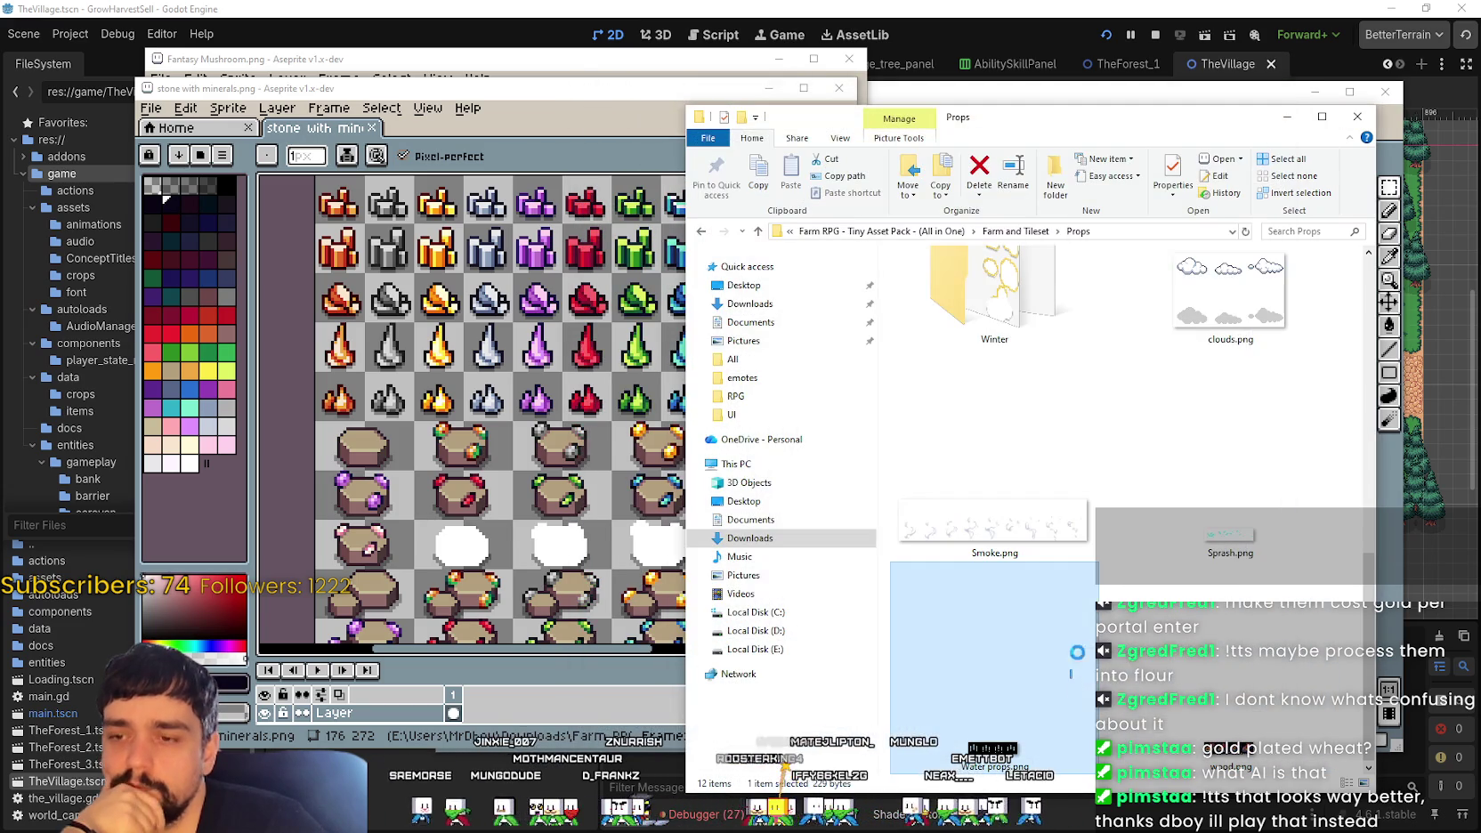
{"action": "right_click", "coordinate": [1155, 663]}
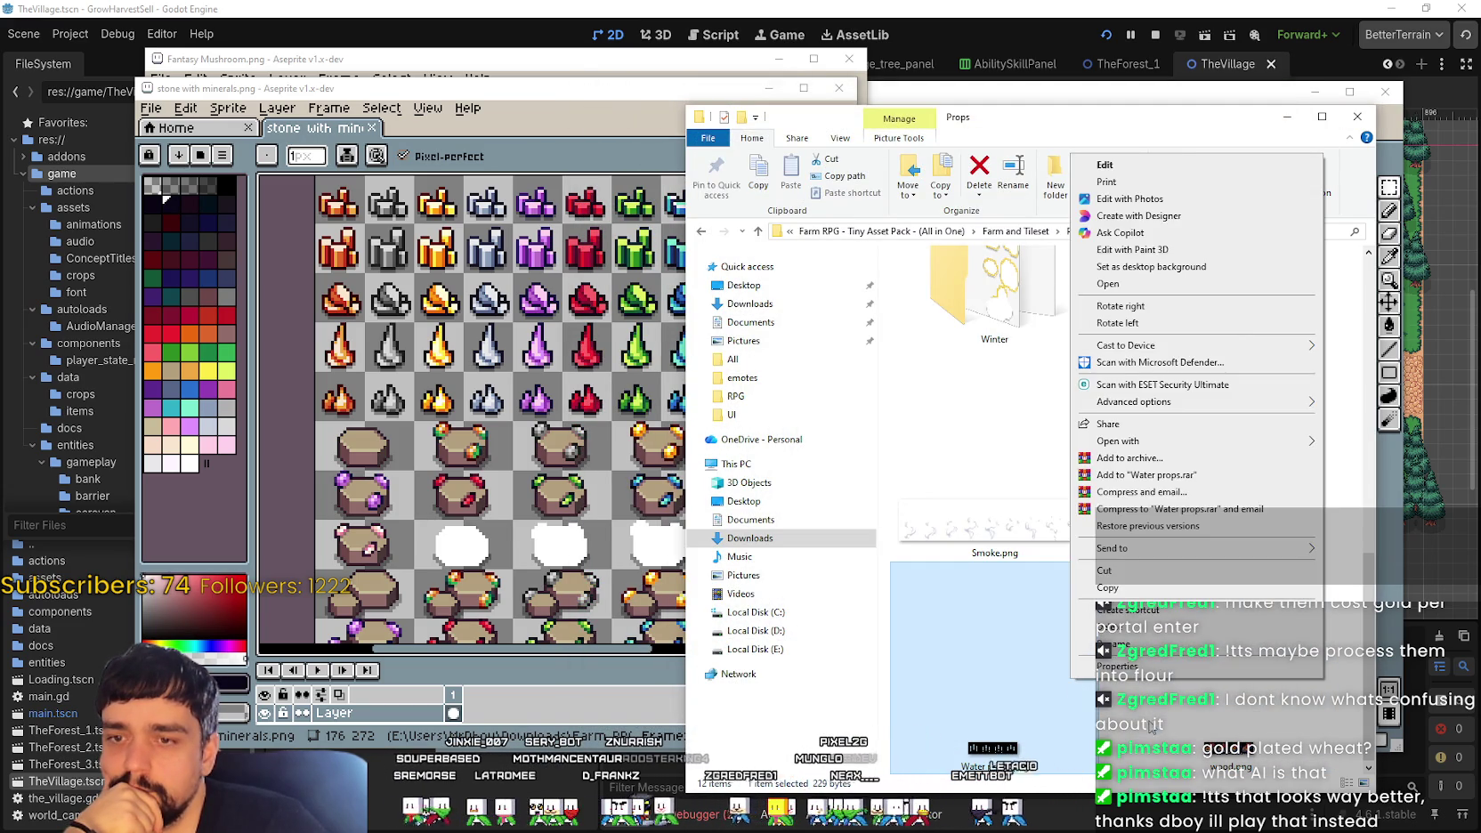
{"action": "left_click", "coordinate": [1018, 572]}
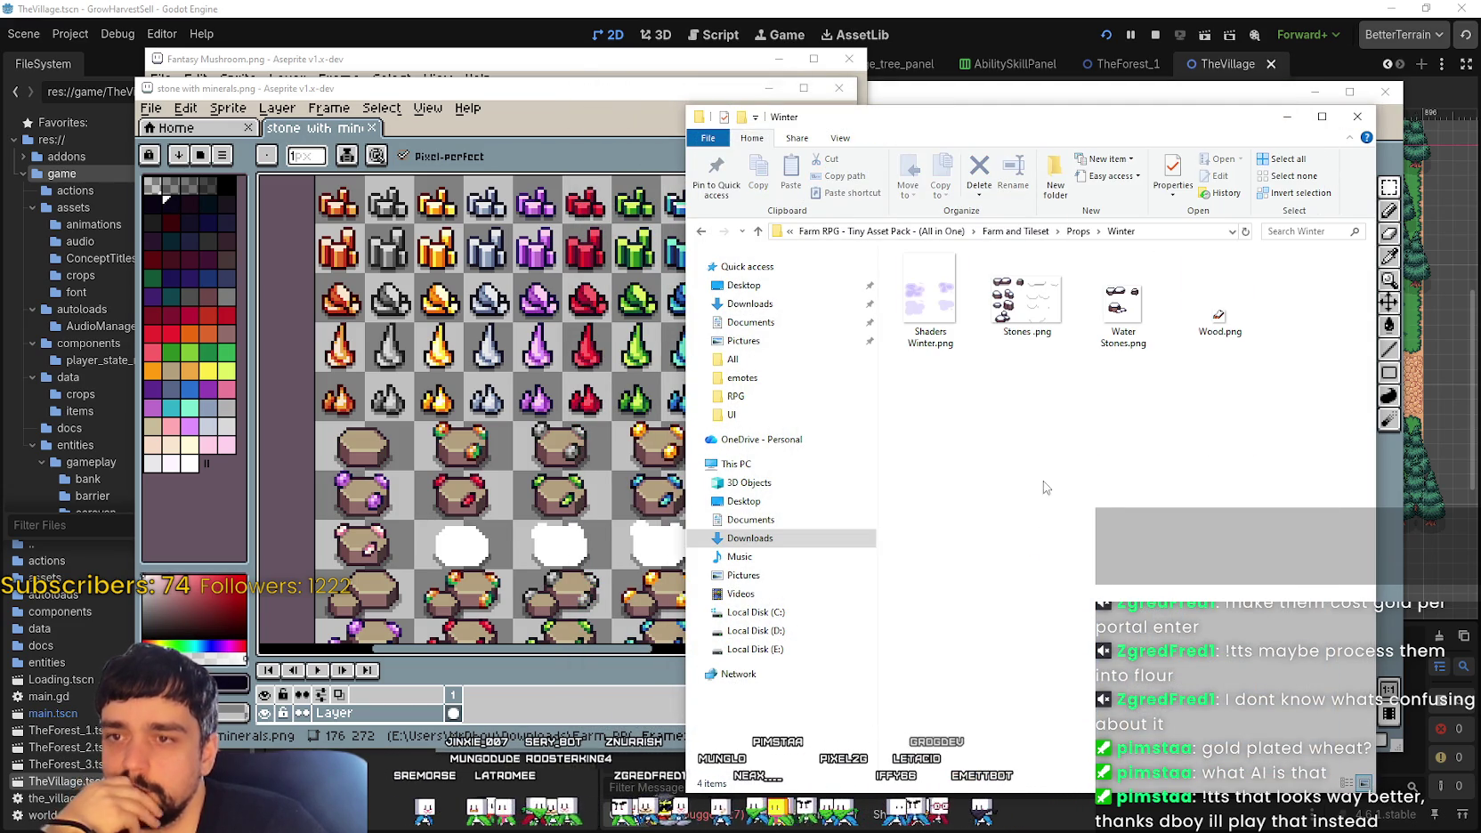
Step: Show the Winter and Fall prop folders as extra large icons
{"action": "right_click", "coordinate": [1029, 420]}
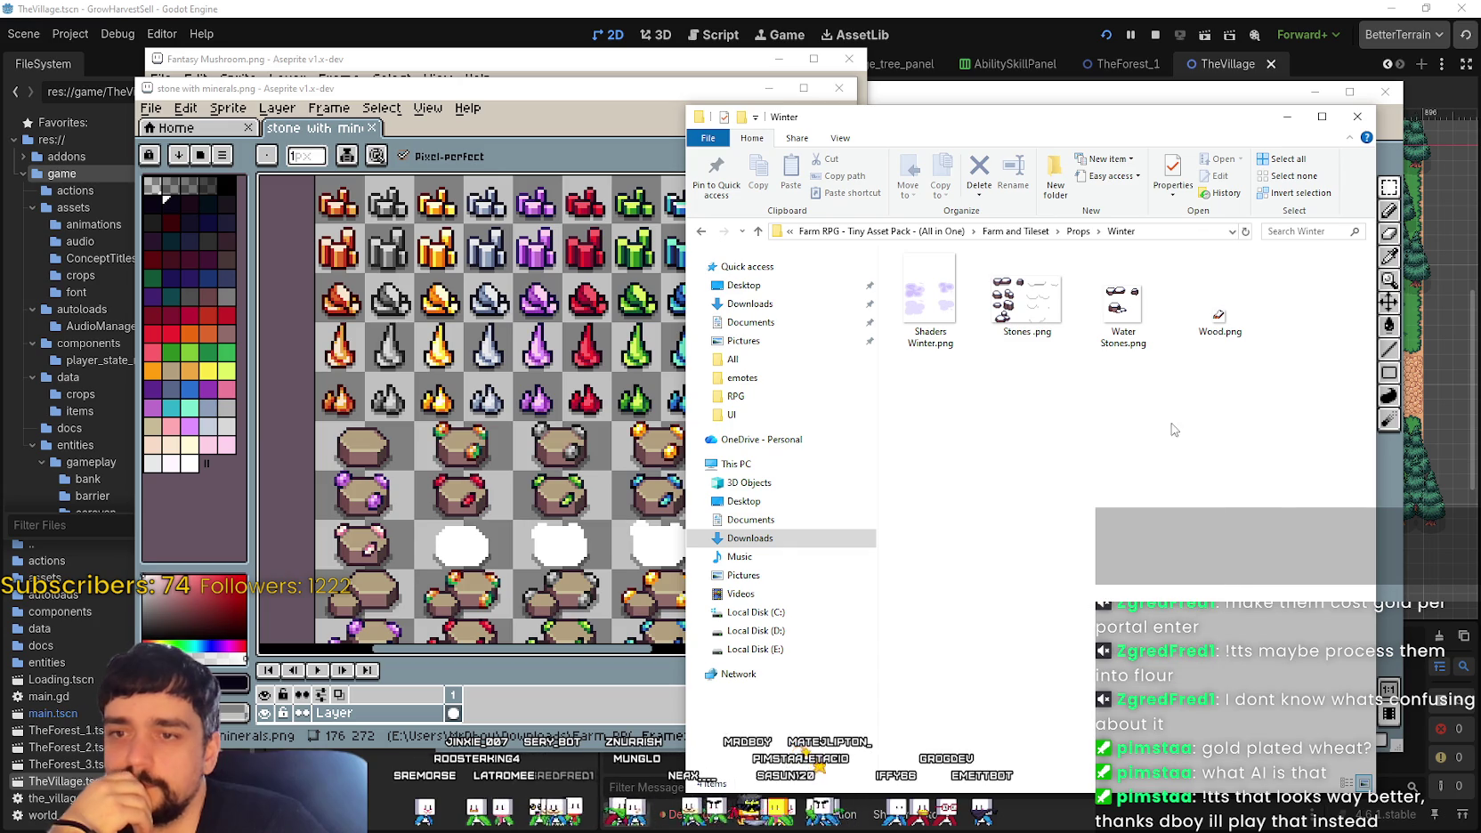
{"action": "right_click", "coordinate": [1173, 424]}
{"action": "left_click", "coordinate": [1080, 434]}
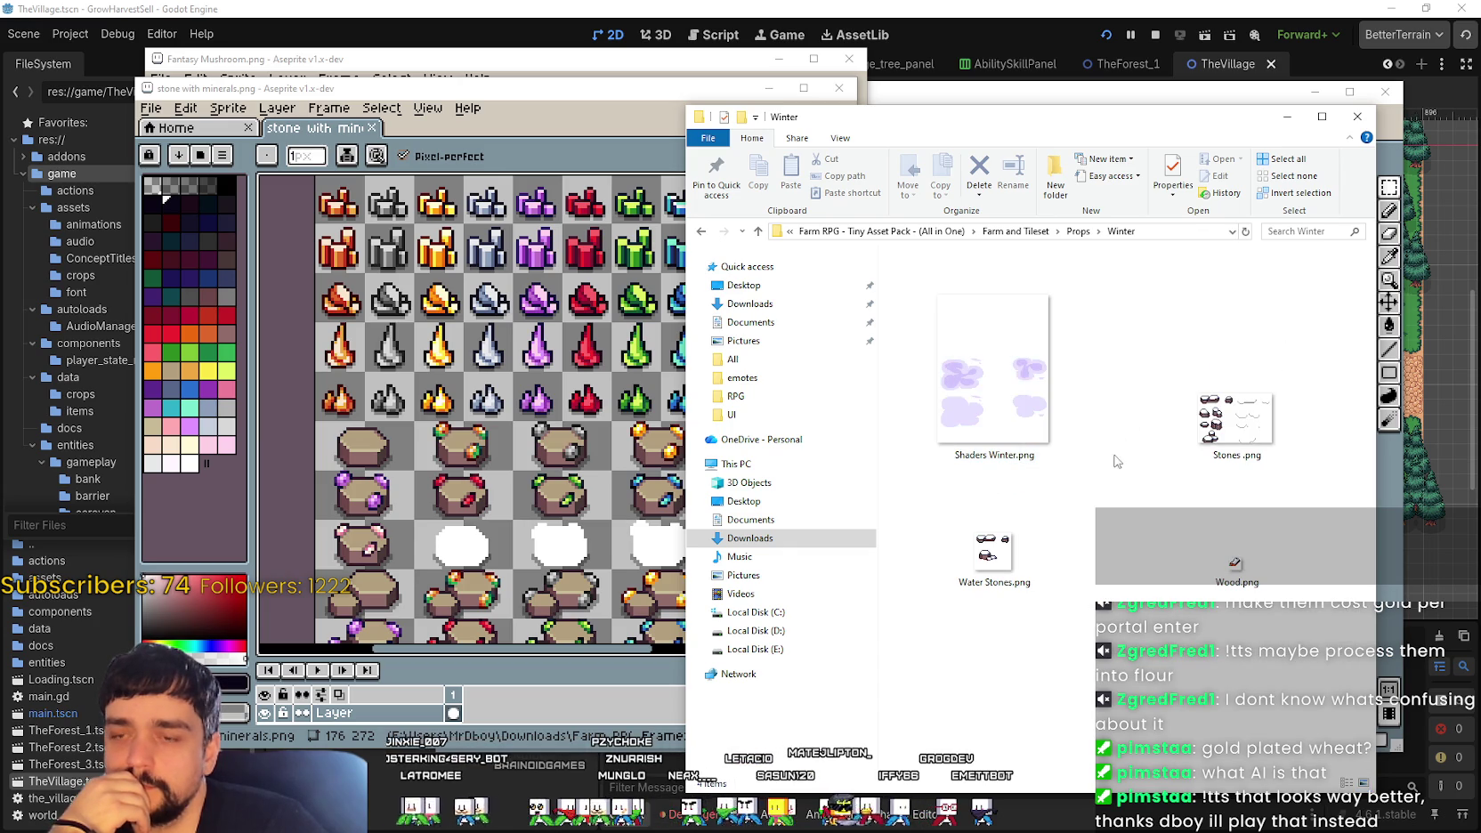
{"action": "left_click", "coordinate": [1077, 230]}
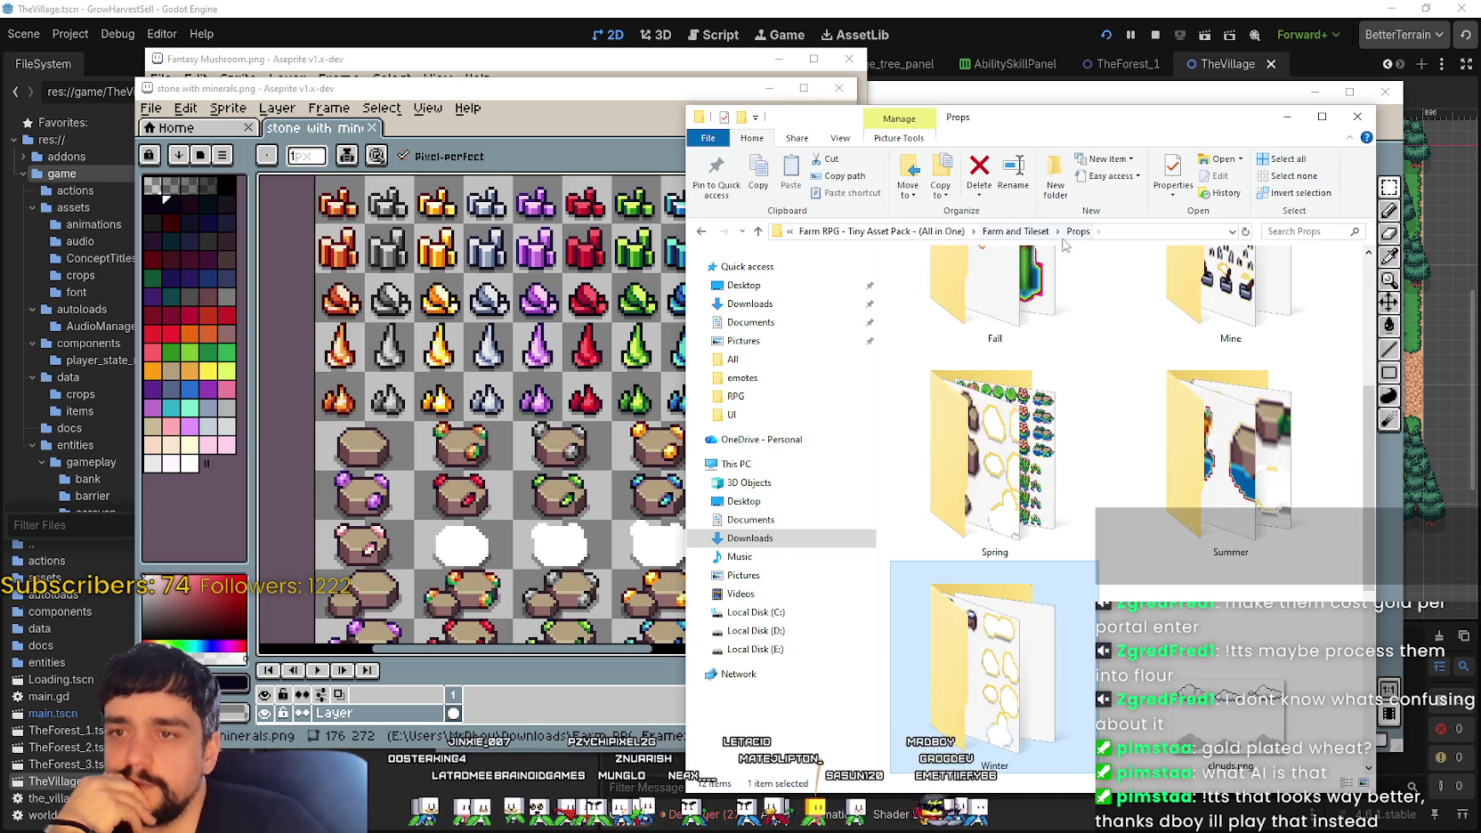
{"action": "double_click", "coordinate": [1026, 556]}
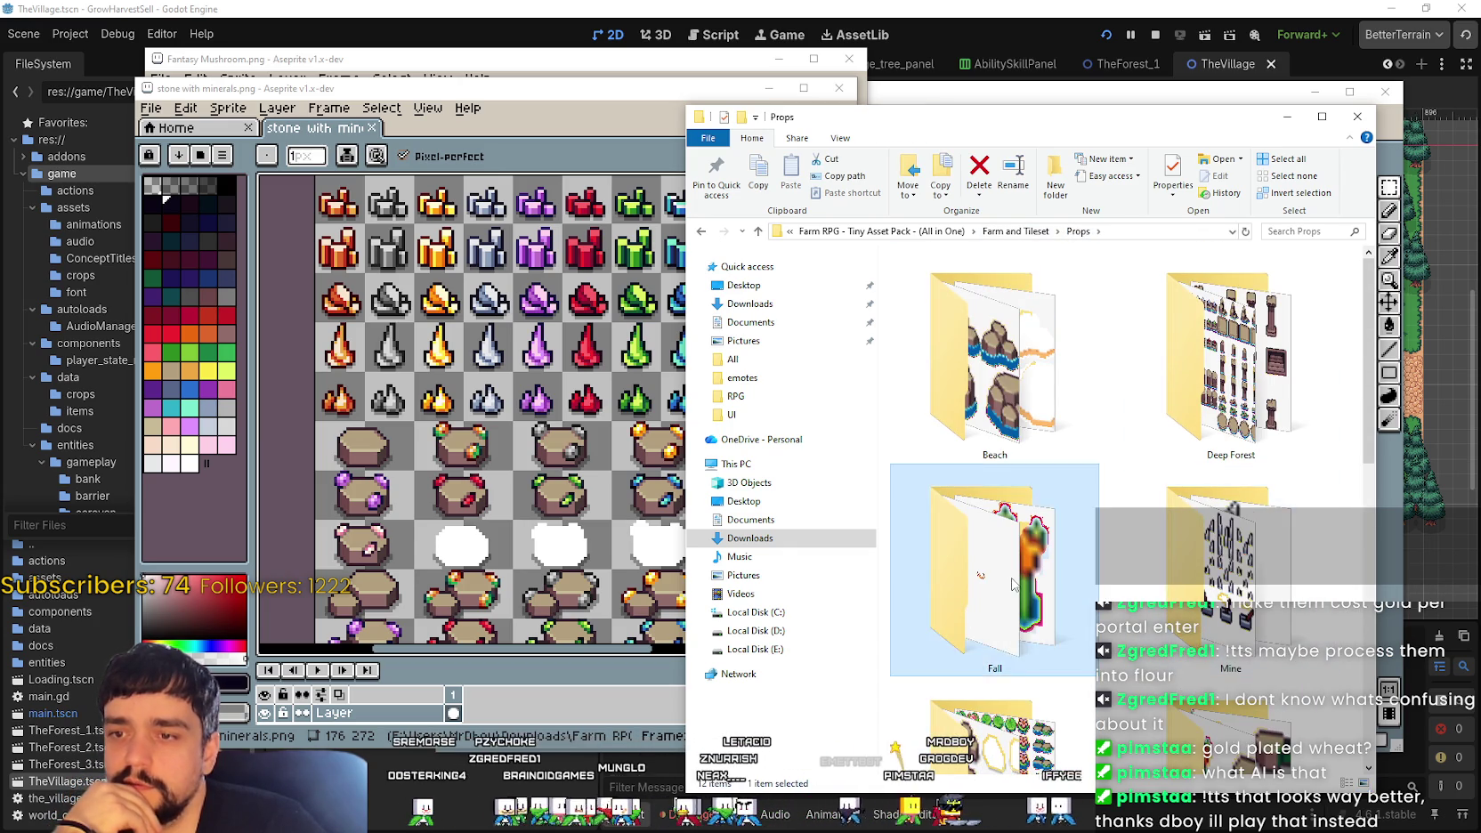
{"action": "right_click", "coordinate": [1013, 374]}
{"action": "mouse_move", "coordinate": [1045, 382]}
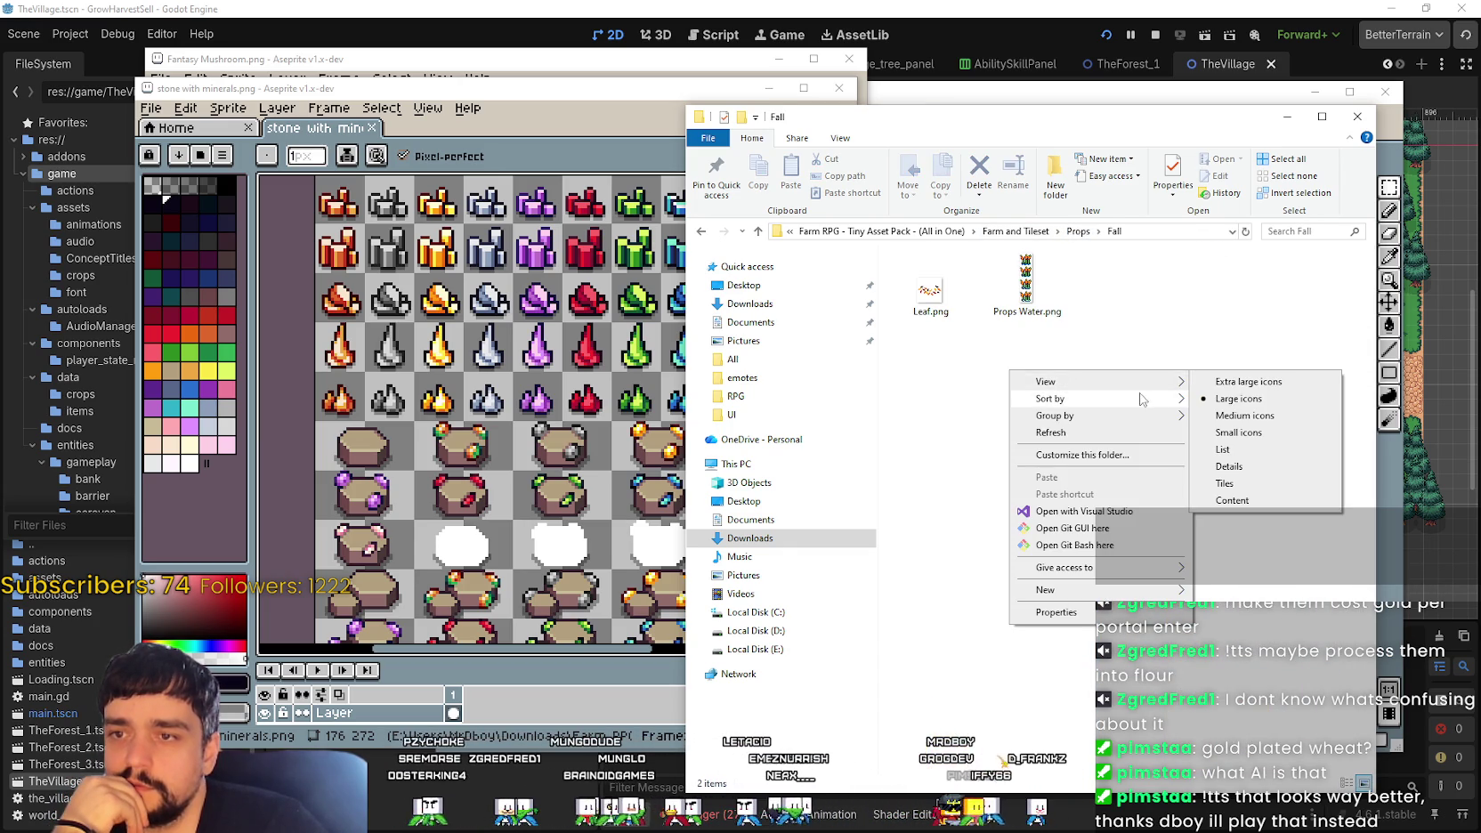
{"action": "left_click", "coordinate": [1246, 381]}
{"action": "left_click", "coordinate": [1078, 231]}
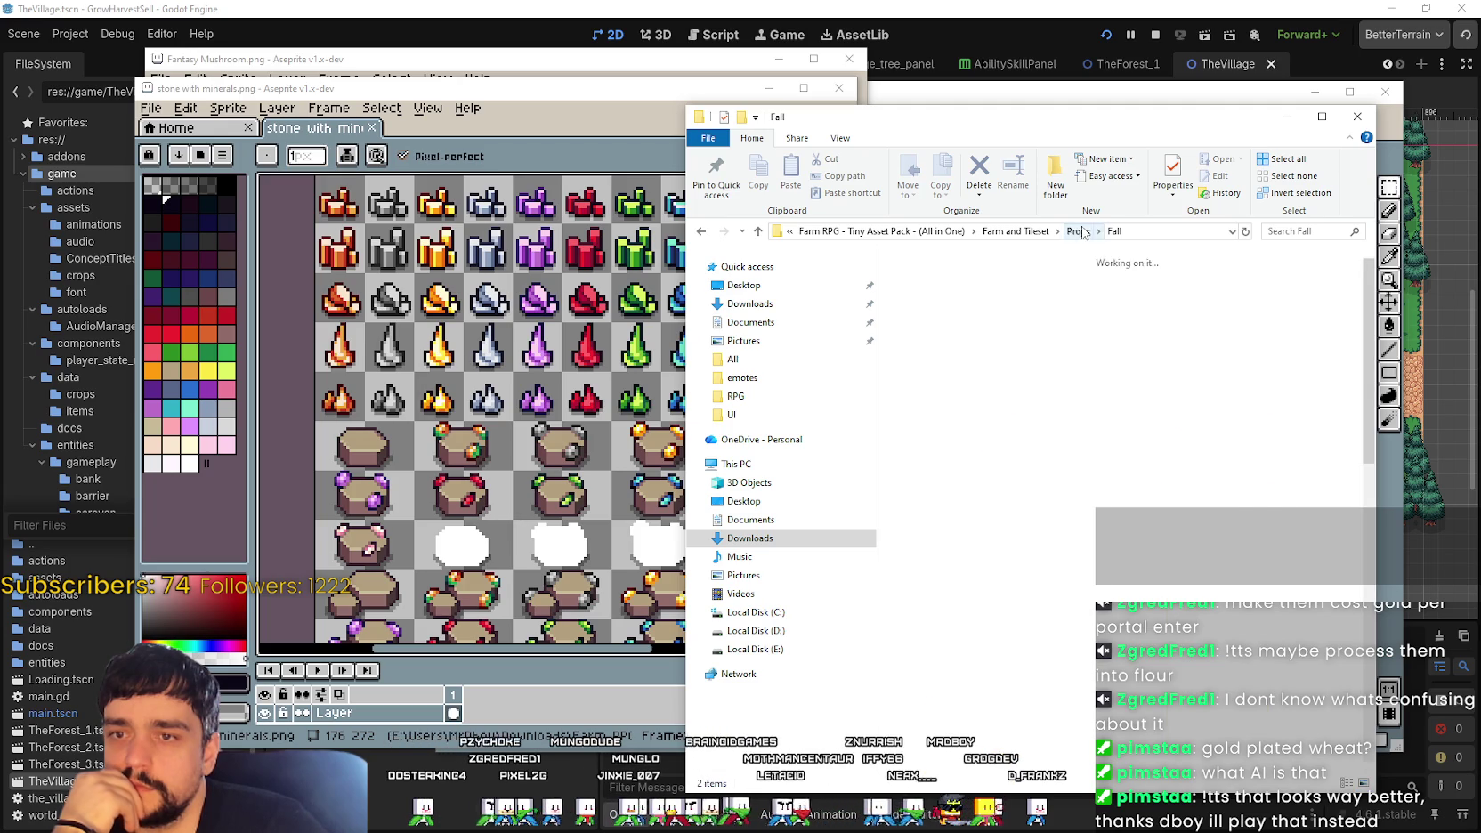
Step: Open the Spring folder as extra large icons and open Ground stones.png in Aseprite
{"action": "scroll", "coordinate": [980, 458], "scroll_direction": "down", "scroll_amount": 2}
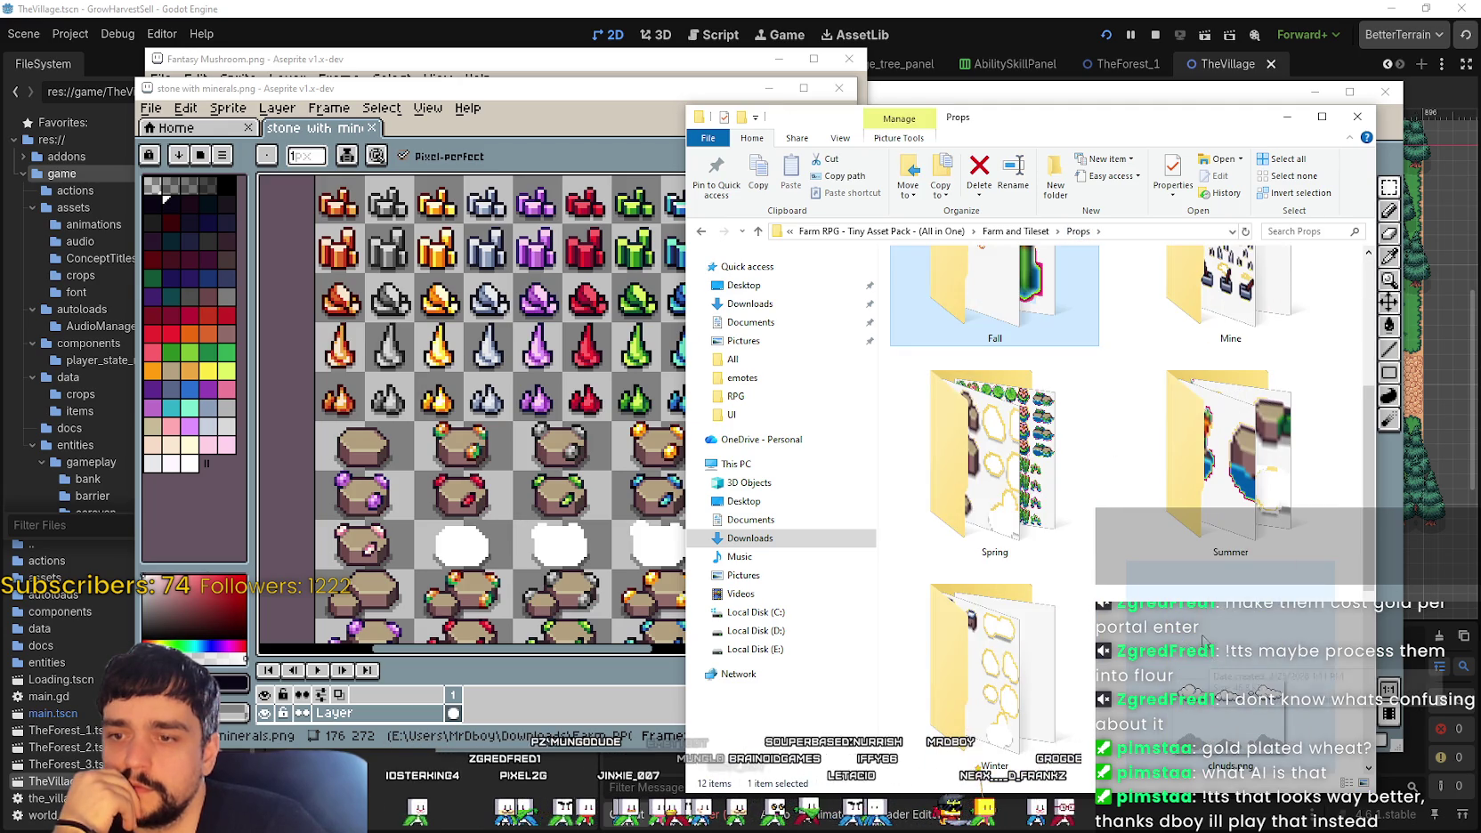
{"action": "double_click", "coordinate": [980, 459]}
{"action": "right_click", "coordinate": [1003, 463]}
{"action": "left_click", "coordinate": [1242, 473]}
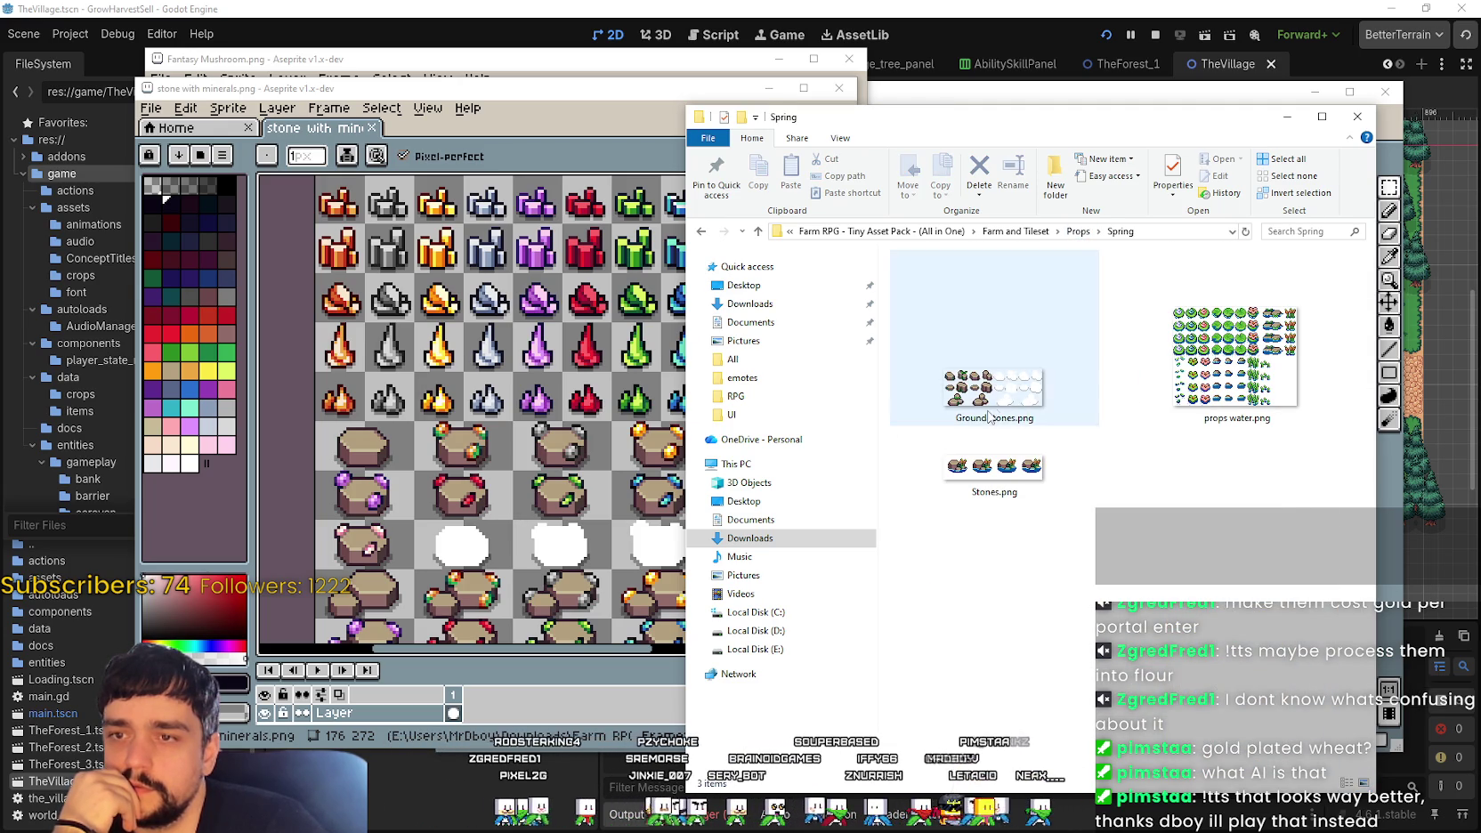
{"action": "left_click", "coordinate": [1030, 367]}
{"action": "left_click", "coordinate": [1220, 325]}
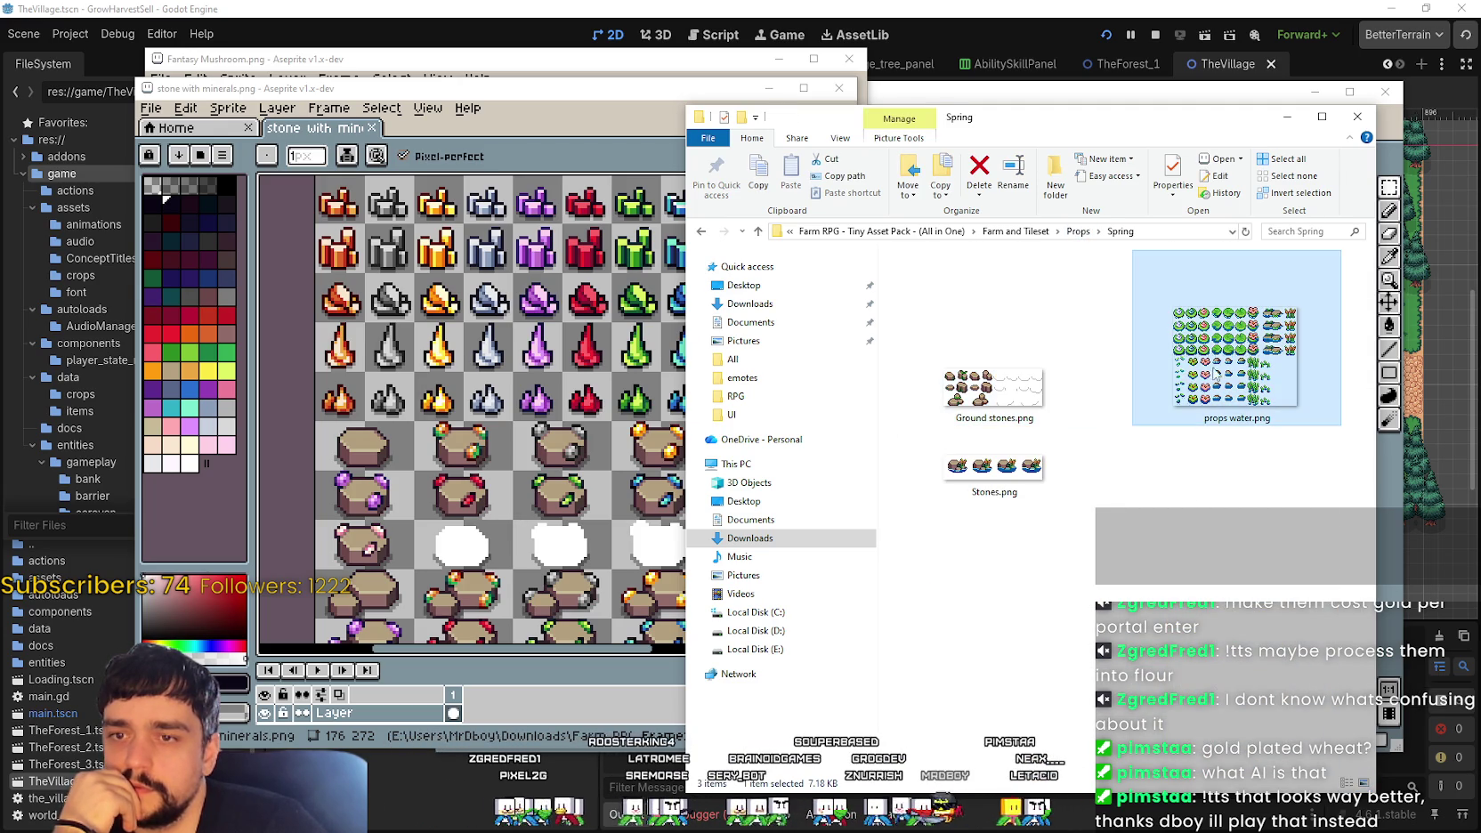
{"action": "left_click", "coordinate": [1025, 419]}
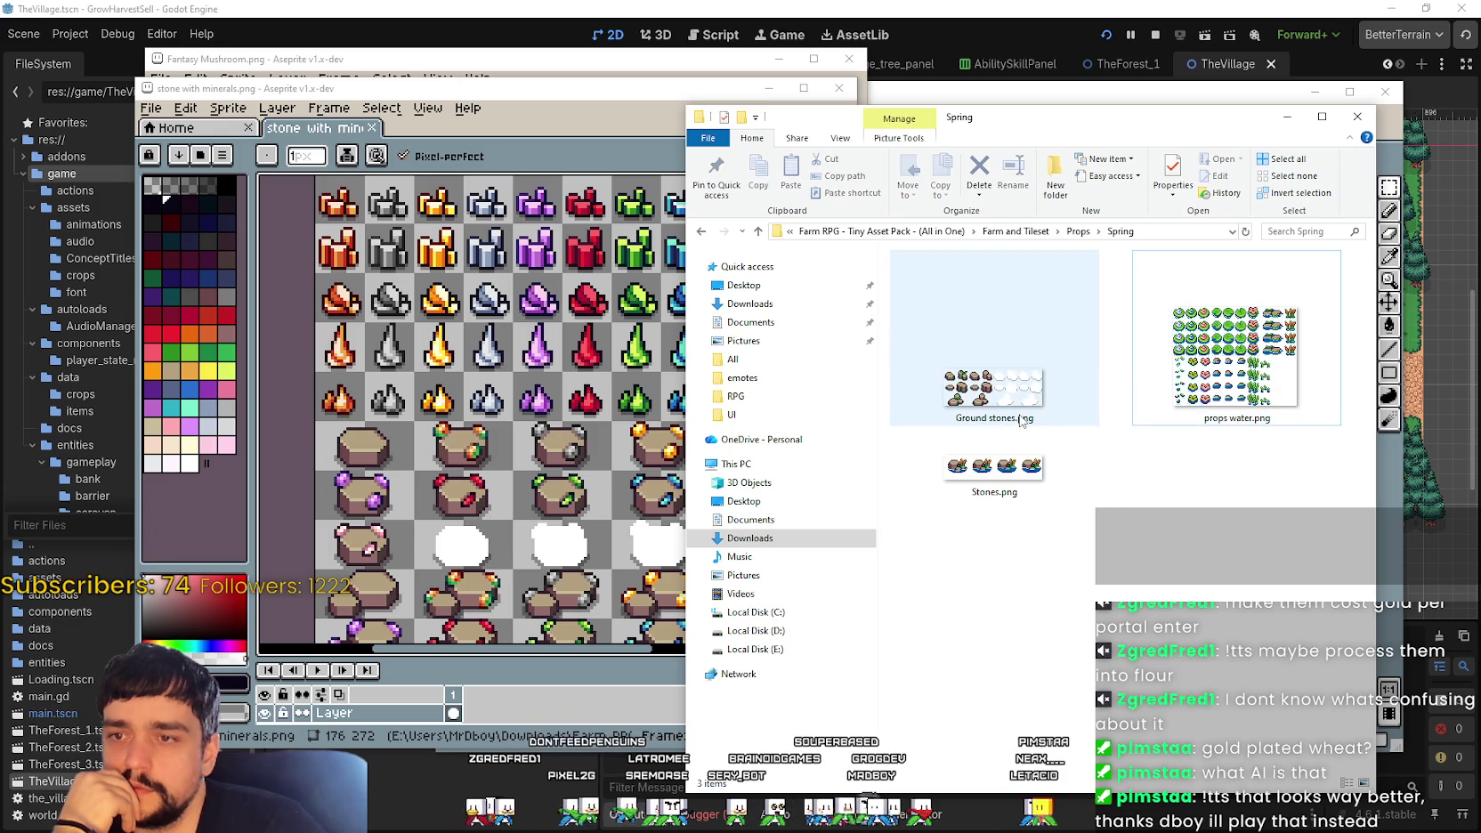
{"action": "double_click", "coordinate": [1013, 357]}
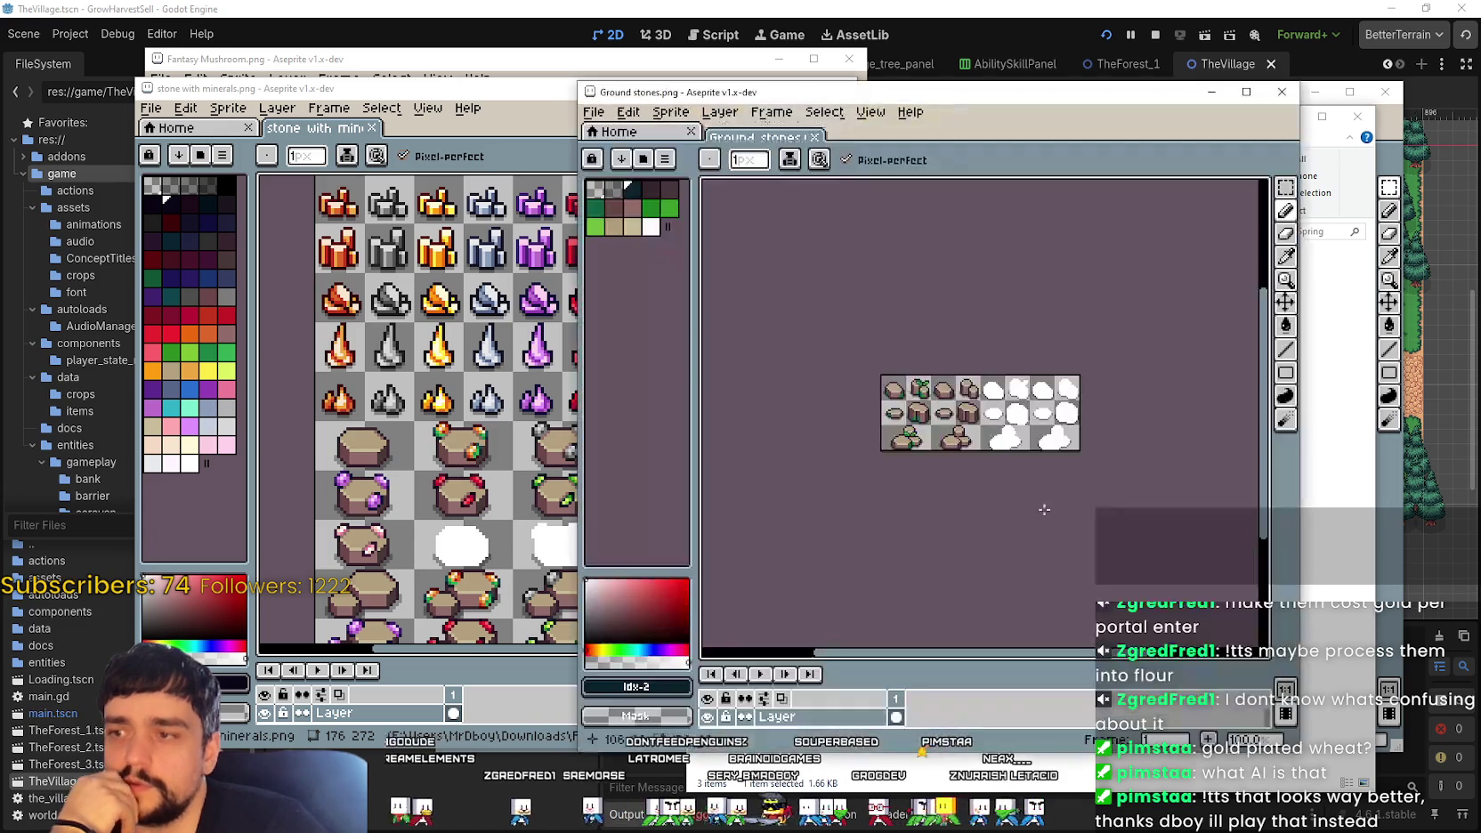
Step: Bring the stone with minerals sheet to the front and zoom in on its tiles
{"action": "scroll", "coordinate": [957, 433], "scroll_direction": "up", "scroll_amount": 1}
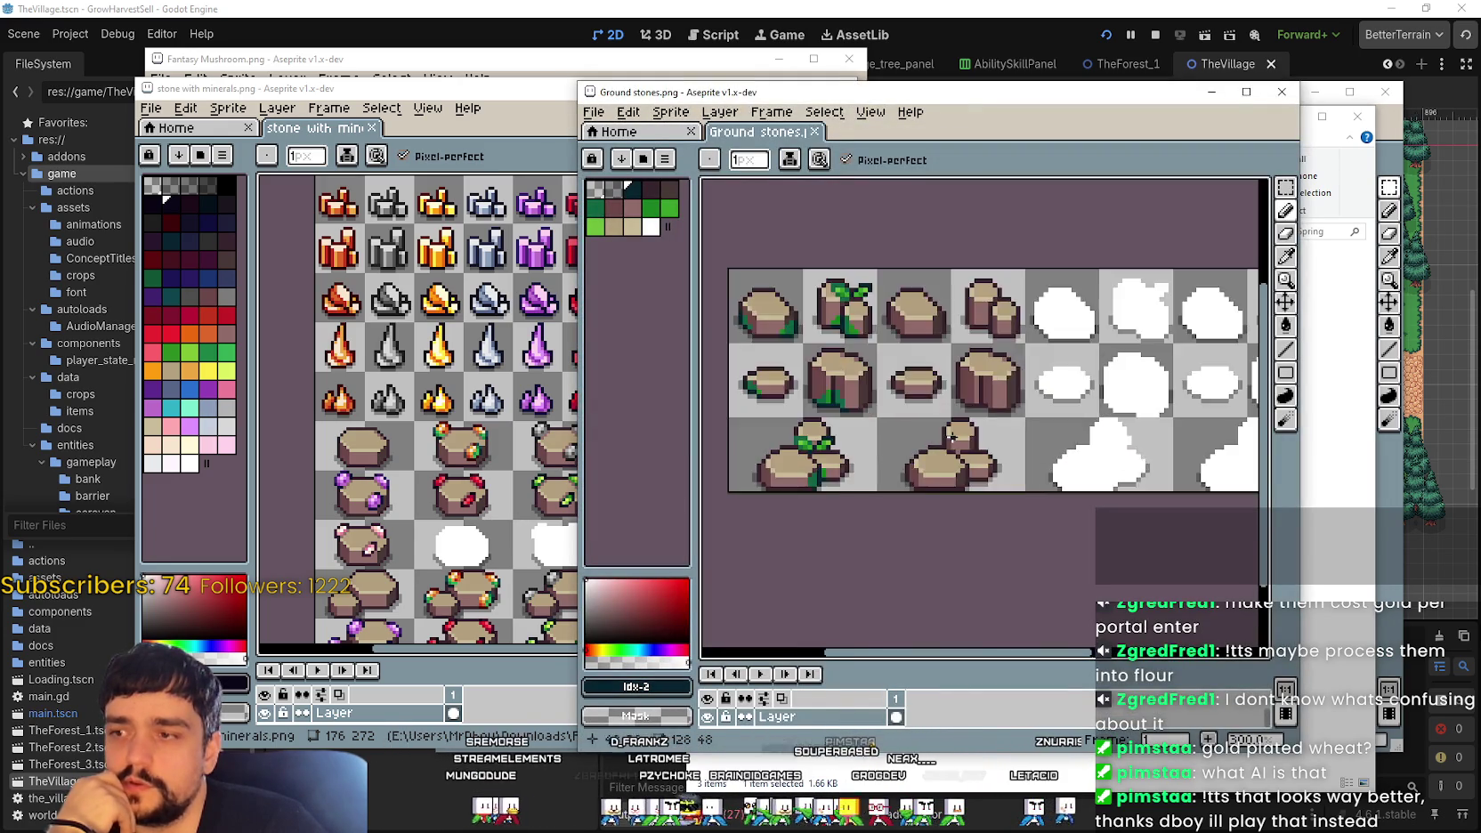
{"action": "scroll", "coordinate": [956, 434], "scroll_direction": "down", "scroll_amount": 1}
{"action": "scroll", "coordinate": [954, 436], "scroll_direction": "up", "scroll_amount": 1}
{"action": "scroll", "coordinate": [953, 436], "scroll_direction": "down", "scroll_amount": 1}
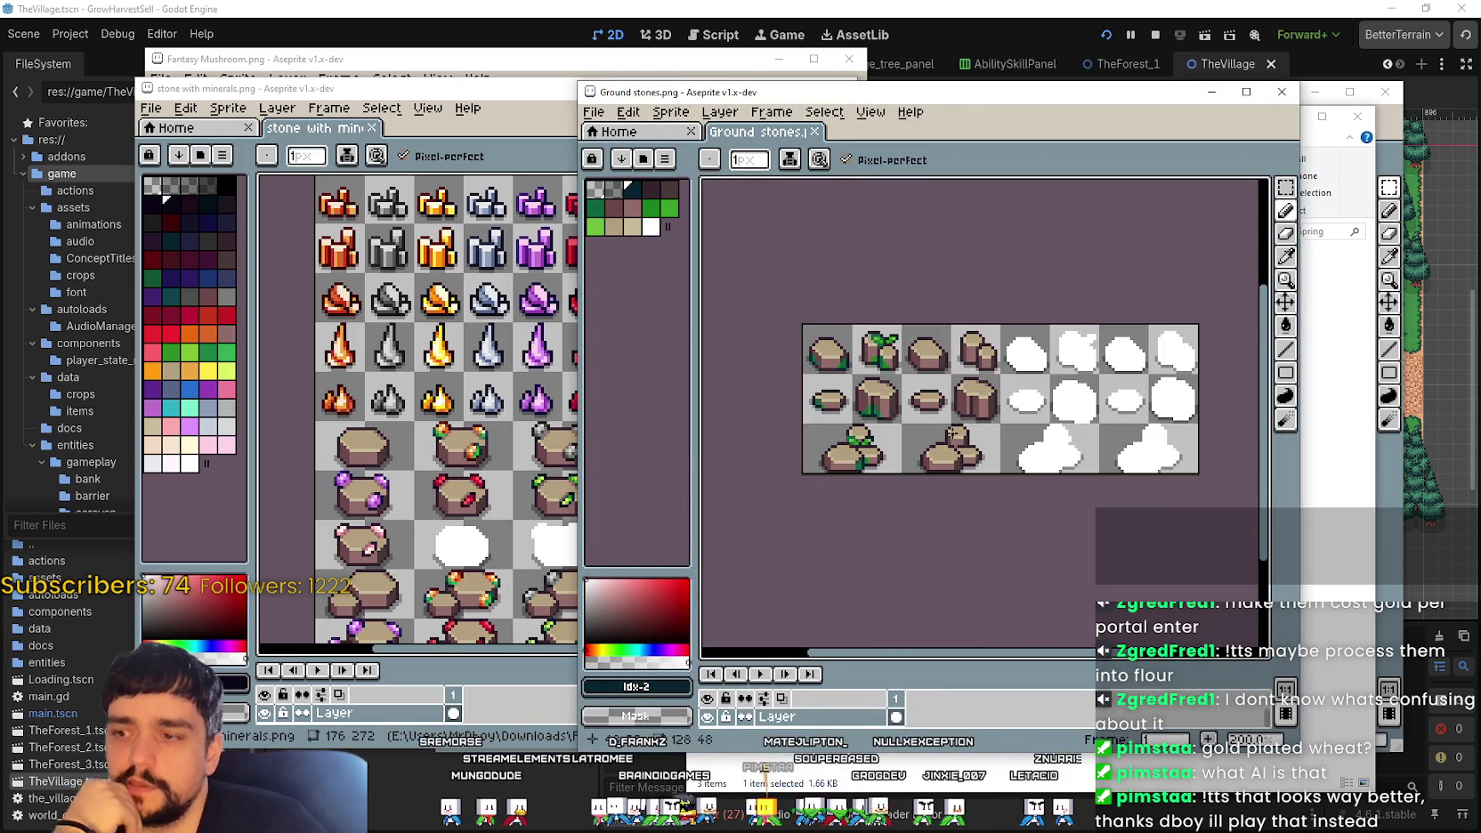
{"action": "left_click_drag", "start_coordinate": [356, 88], "coordinate": [356, 71]}
{"action": "scroll", "coordinate": [624, 415], "scroll_direction": "down", "scroll_amount": 1}
{"action": "scroll", "coordinate": [625, 415], "scroll_direction": "down", "scroll_amount": 1}
{"action": "scroll", "coordinate": [624, 415], "scroll_direction": "up", "scroll_amount": 1}
{"action": "scroll", "coordinate": [569, 453], "scroll_direction": "down", "scroll_amount": 1}
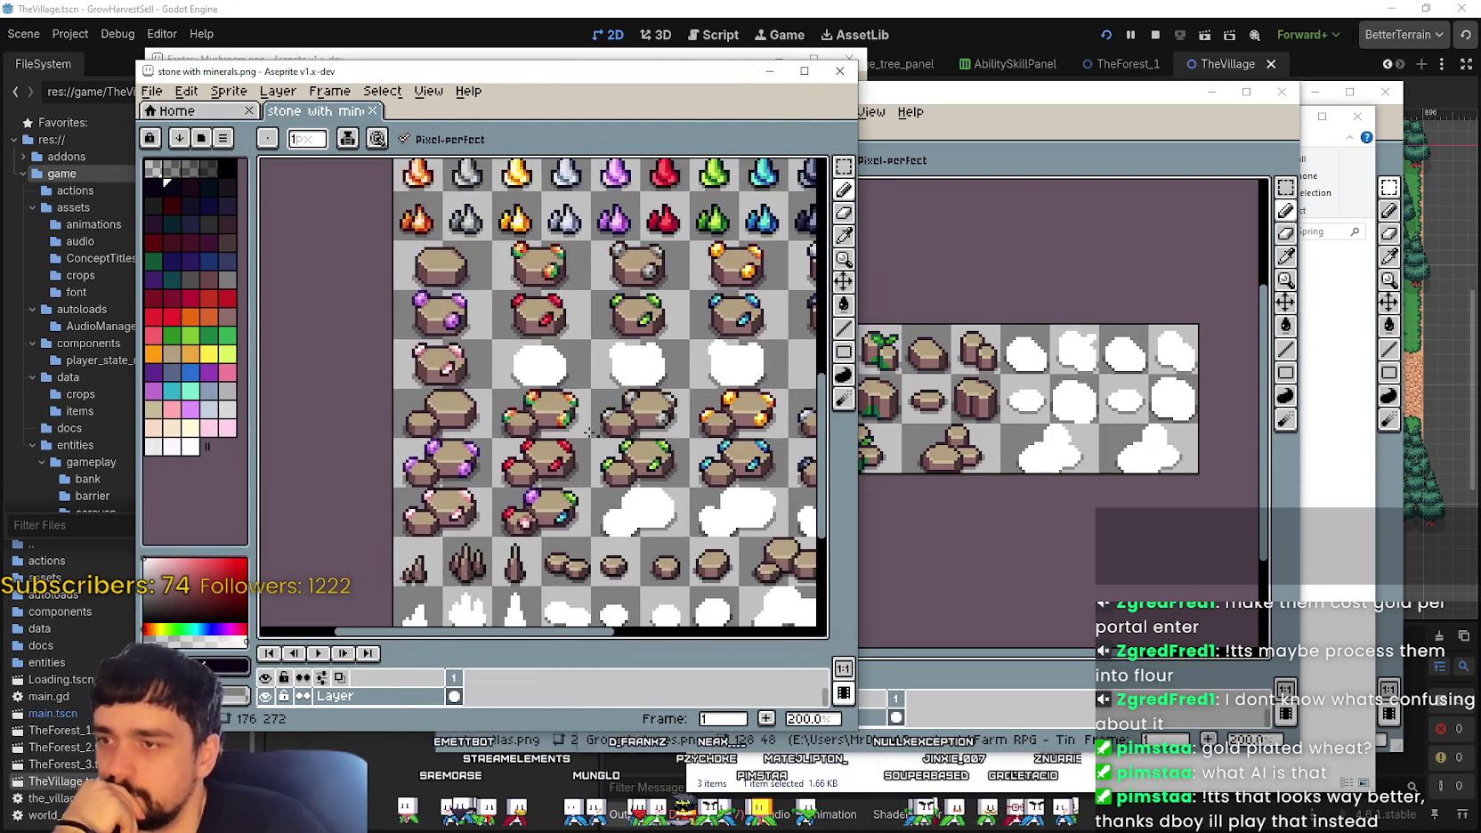
Step: Pan across the gem and rock tiles and undo an accidental pencil stroke
{"action": "left_click_drag", "start_coordinate": [585, 414], "coordinate": [532, 415]}
{"action": "left_click_drag", "start_coordinate": [568, 356], "coordinate": [570, 352]}
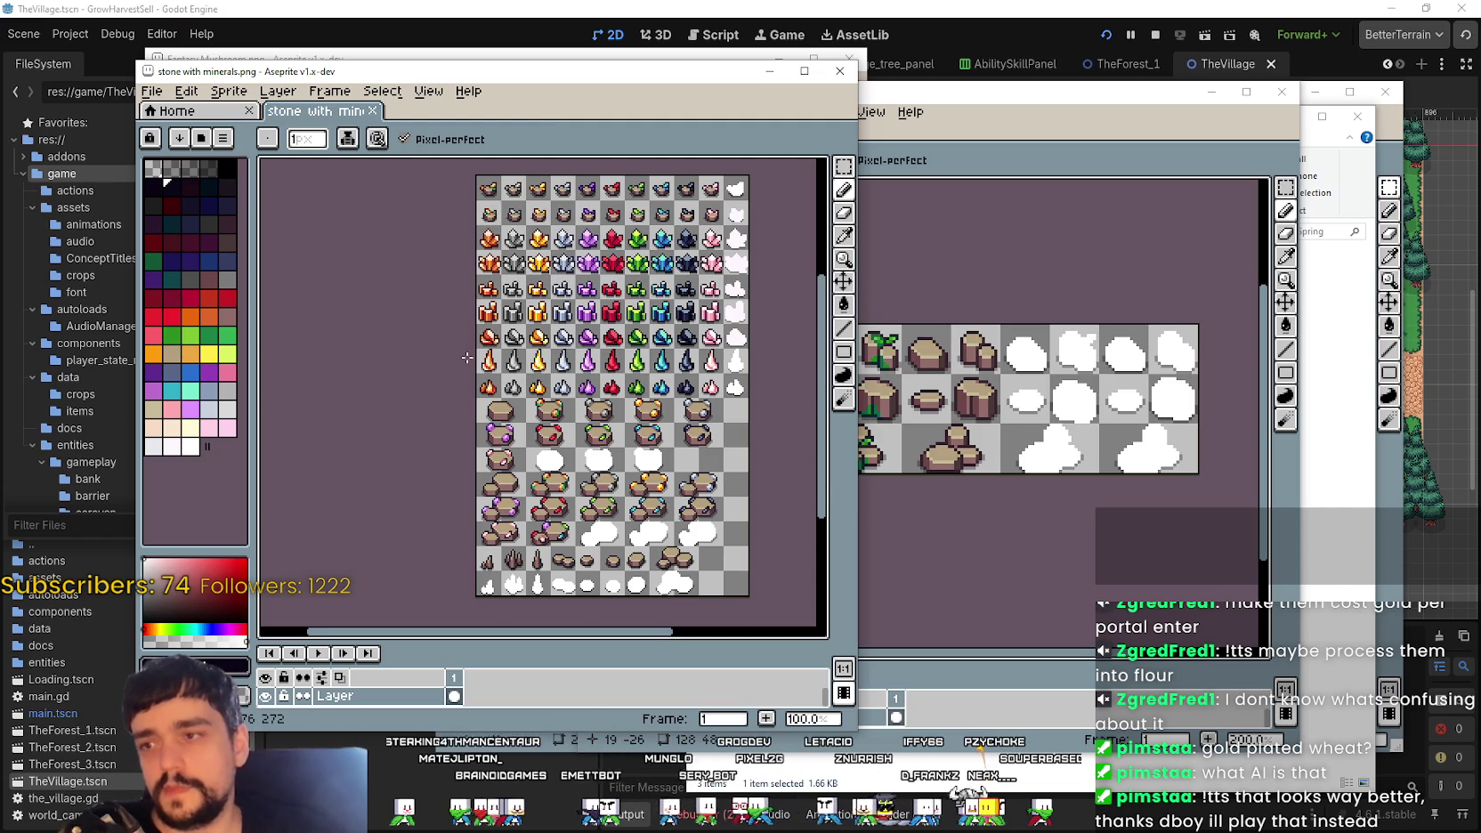
{"action": "scroll", "coordinate": [477, 414], "scroll_direction": "up", "scroll_amount": 2}
{"action": "scroll", "coordinate": [570, 350], "scroll_direction": "down", "scroll_amount": 1}
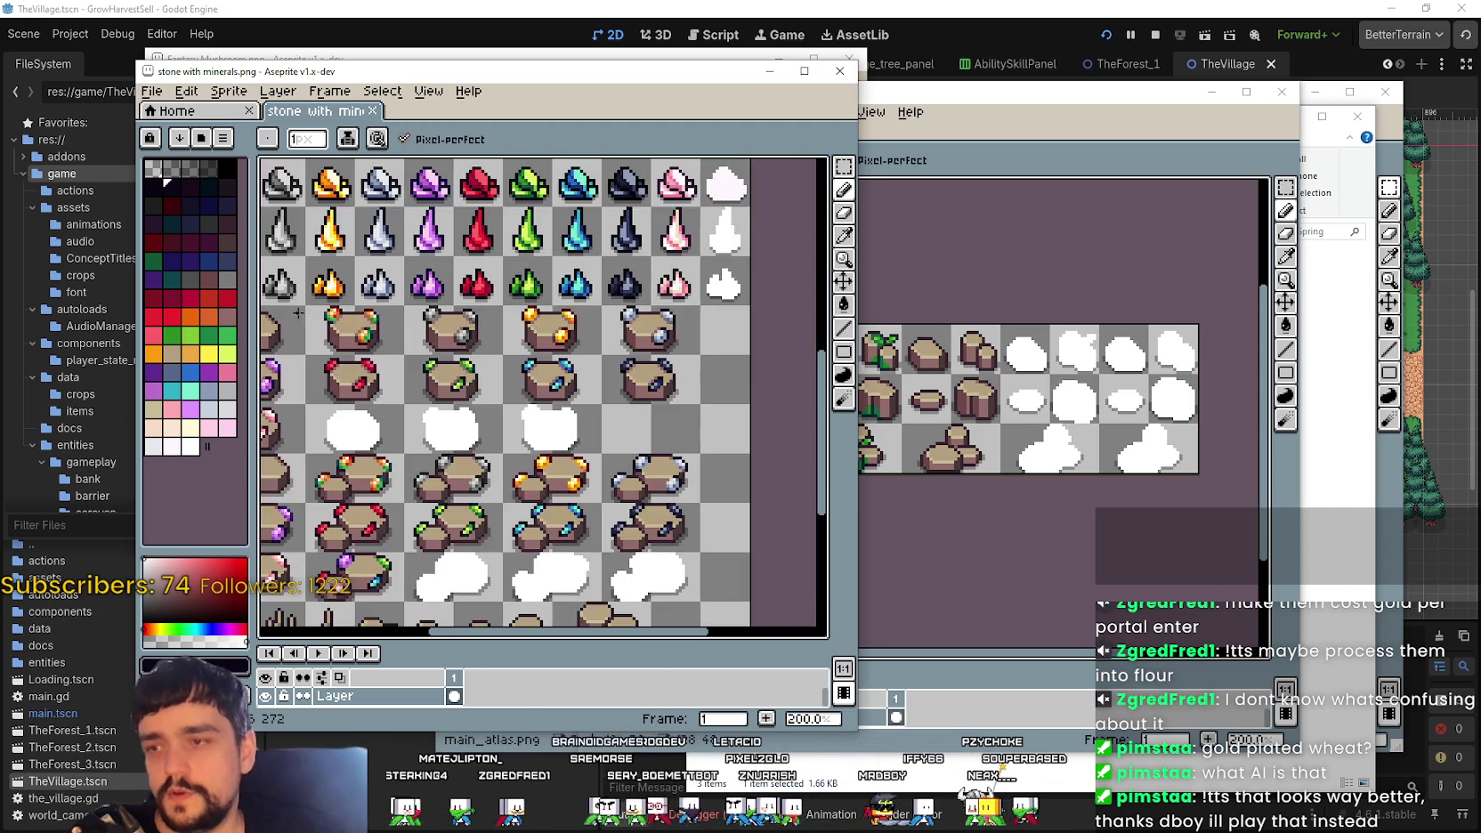
{"action": "scroll", "coordinate": [482, 313], "scroll_direction": "left", "scroll_amount": 2}
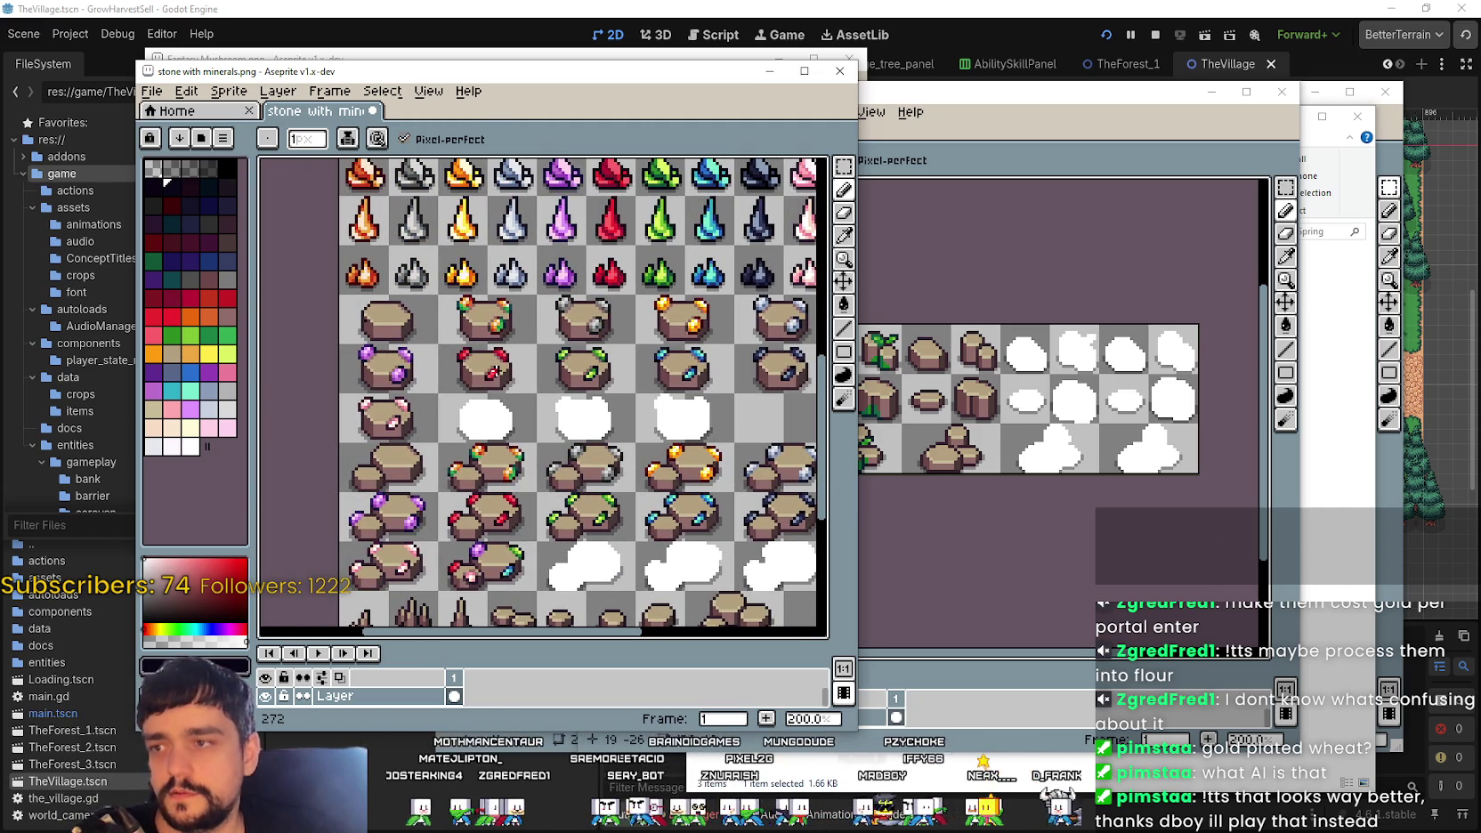
{"action": "key", "text": "ctrl+z"}
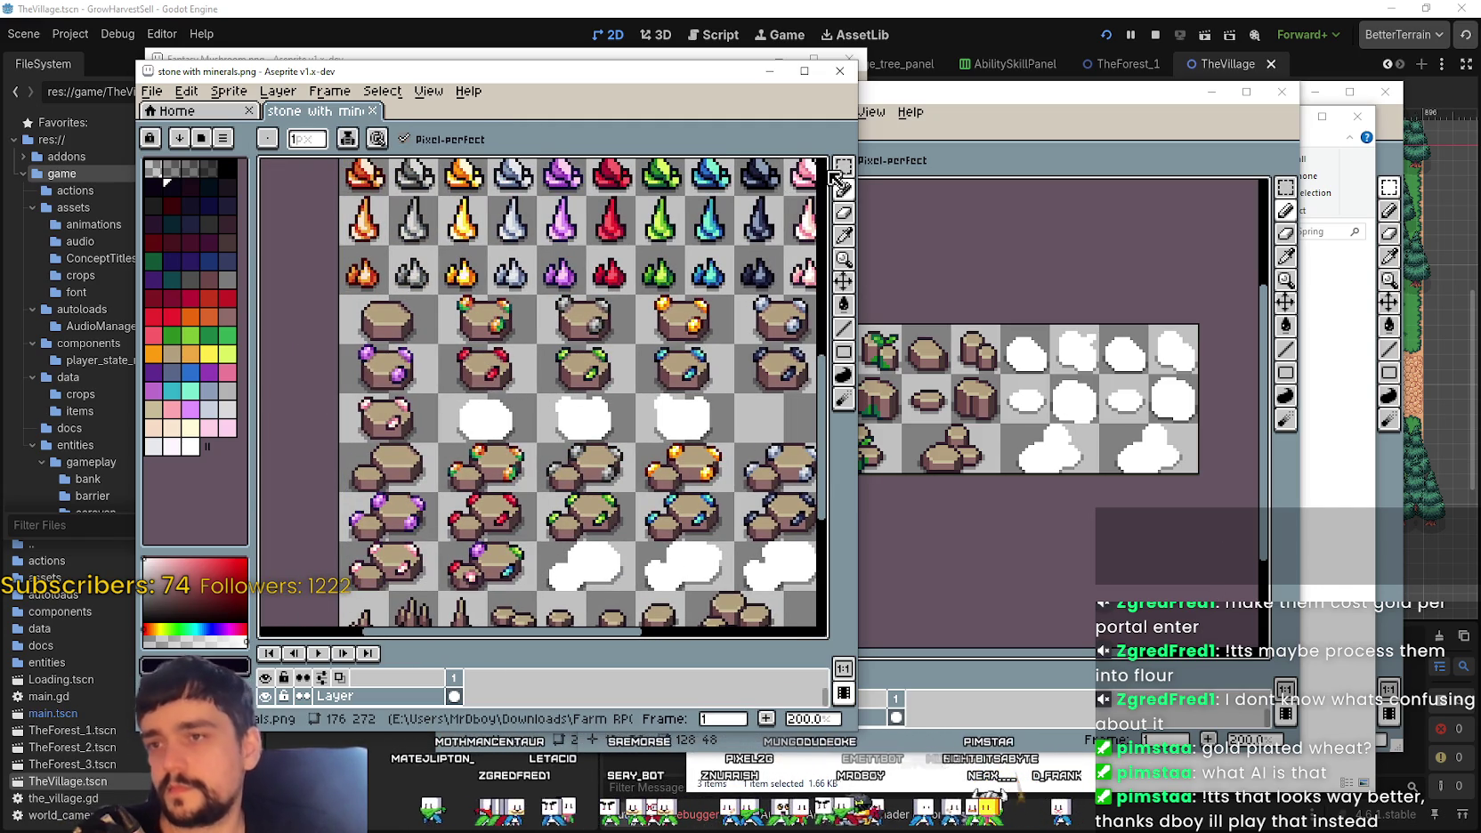
Step: With the Rectangular Marquee, select the first six crystals in rows three and four
{"action": "key", "text": "m"}
{"action": "scroll", "coordinate": [461, 460], "scroll_direction": "down", "scroll_amount": 1}
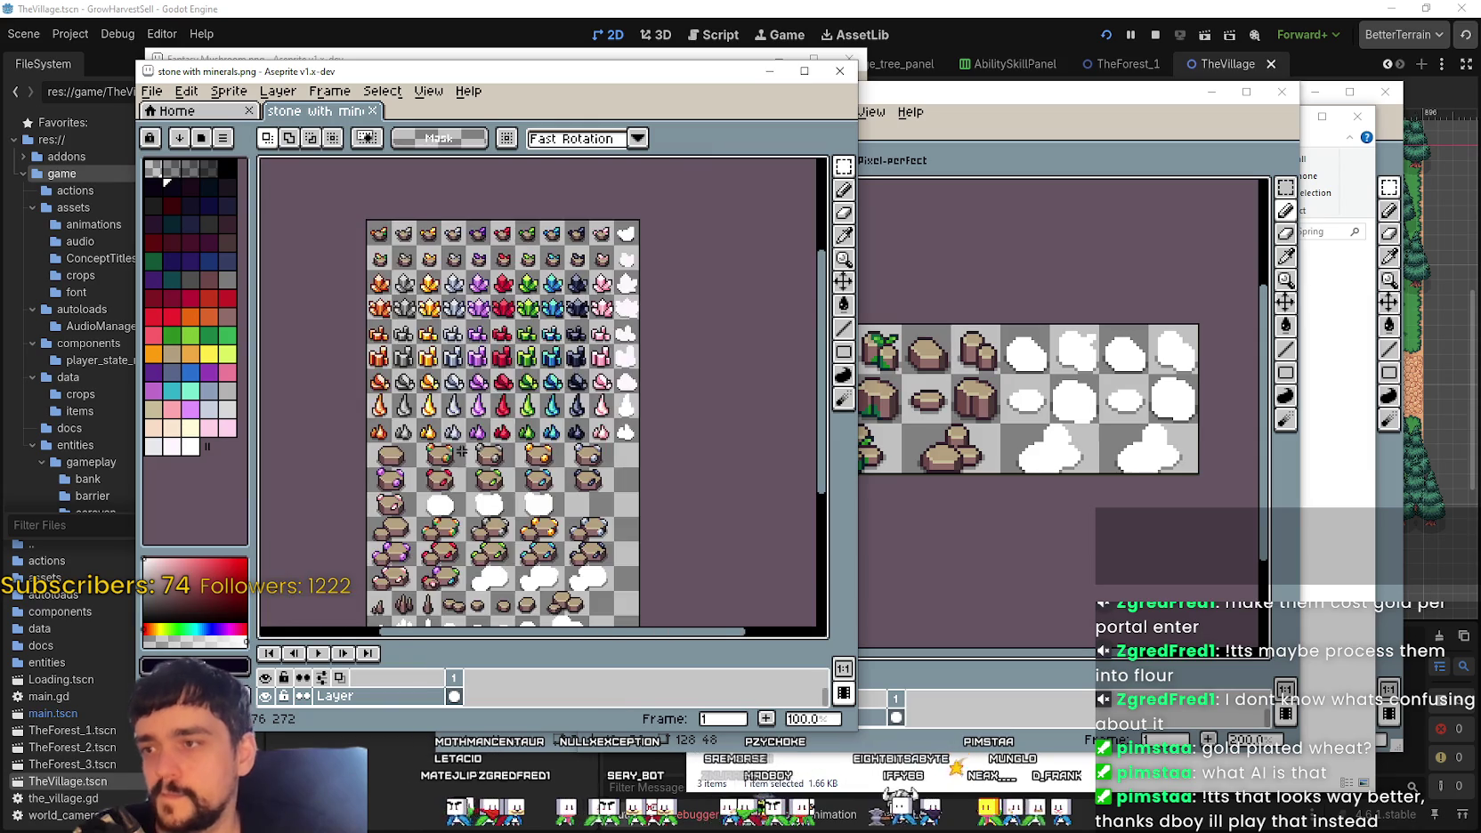
{"action": "scroll", "coordinate": [461, 454], "scroll_direction": "up", "scroll_amount": 2}
{"action": "scroll", "coordinate": [456, 499], "scroll_direction": "down", "scroll_amount": 1}
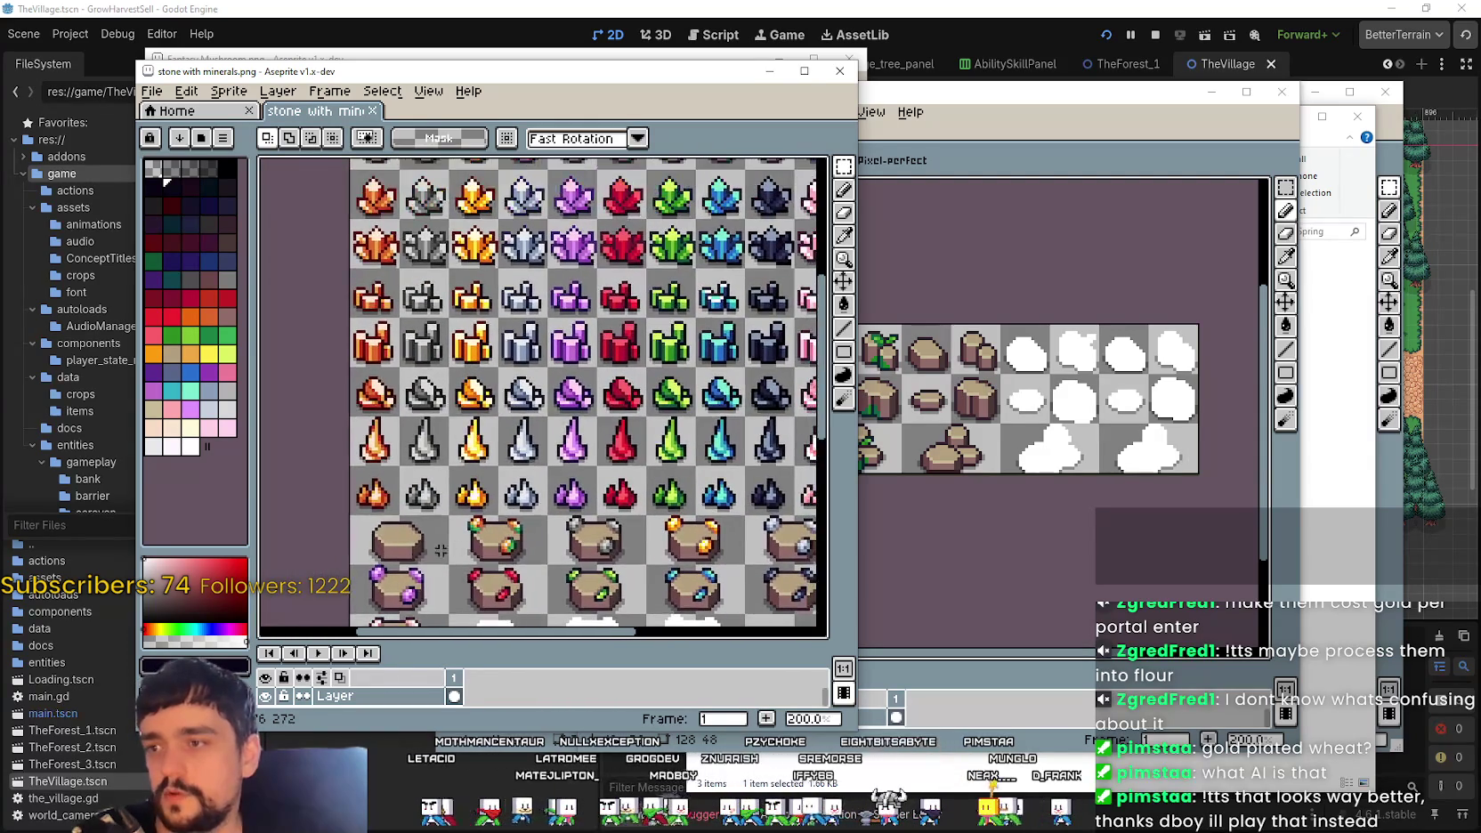
{"action": "left_click_drag", "start_coordinate": [374, 527], "coordinate": [445, 560]}
{"action": "scroll", "coordinate": [461, 425], "scroll_direction": "up", "scroll_amount": 2}
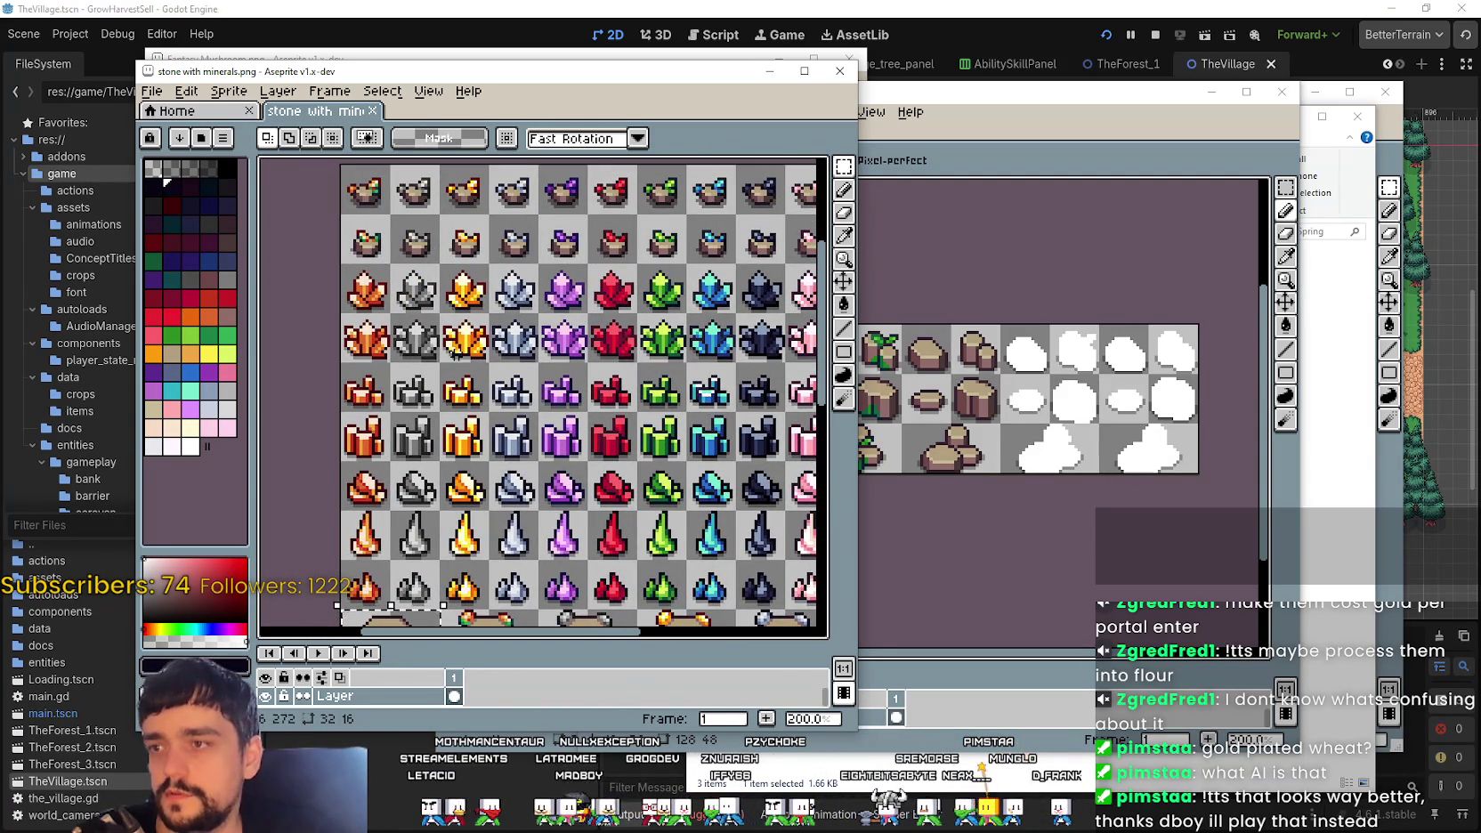
{"action": "left_click_drag", "start_coordinate": [340, 260], "coordinate": [688, 512]}
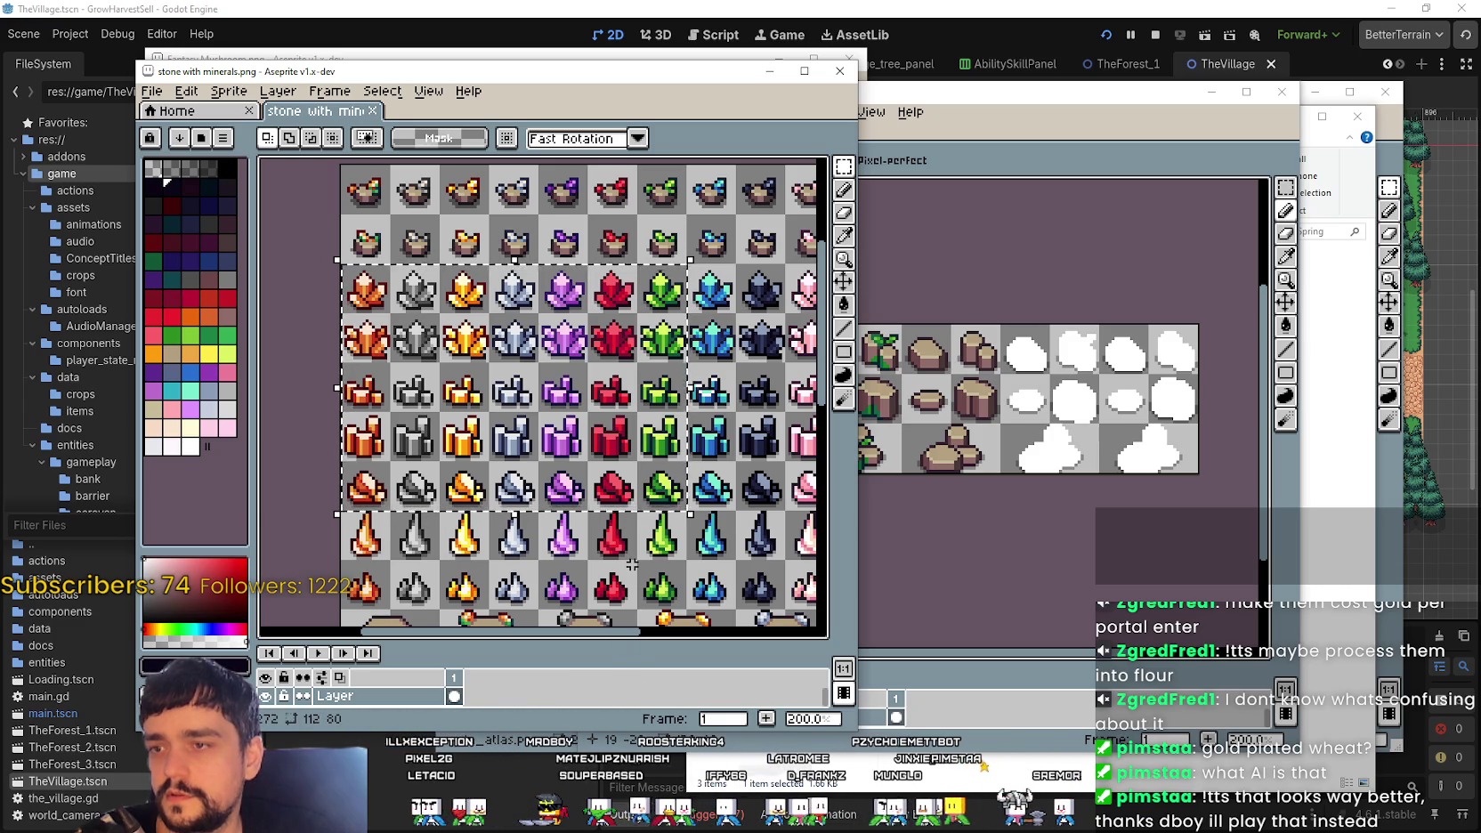
{"action": "key", "text": "ctrl+d"}
{"action": "left_click_drag", "start_coordinate": [343, 363], "coordinate": [637, 260]}
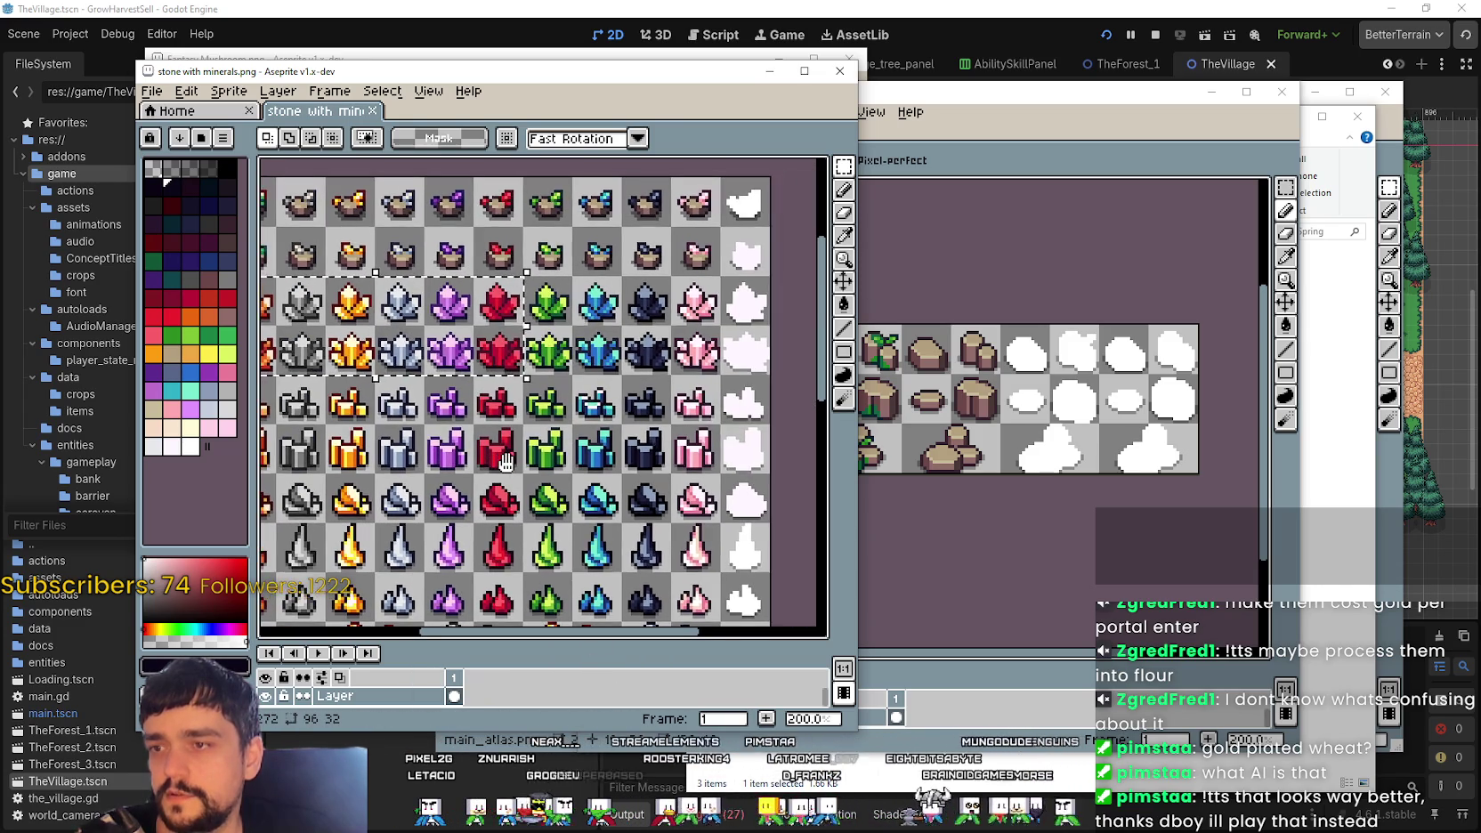
Step: Recentre the selected crystal rows and close the Ground stones.png window
{"action": "left_click_drag", "start_coordinate": [577, 455], "coordinate": [609, 495]}
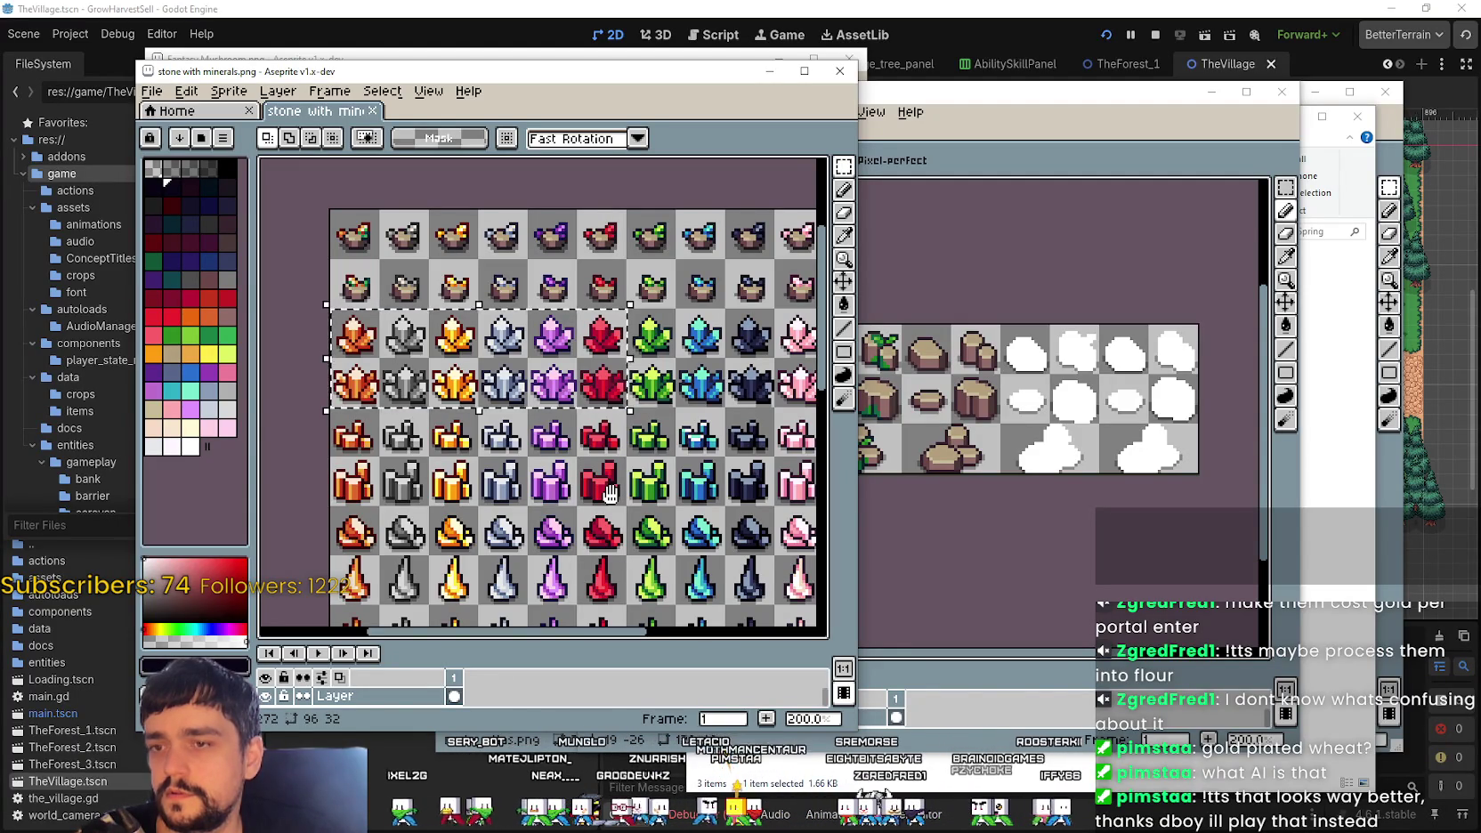
{"action": "left_click_drag", "start_coordinate": [609, 495], "coordinate": [617, 474]}
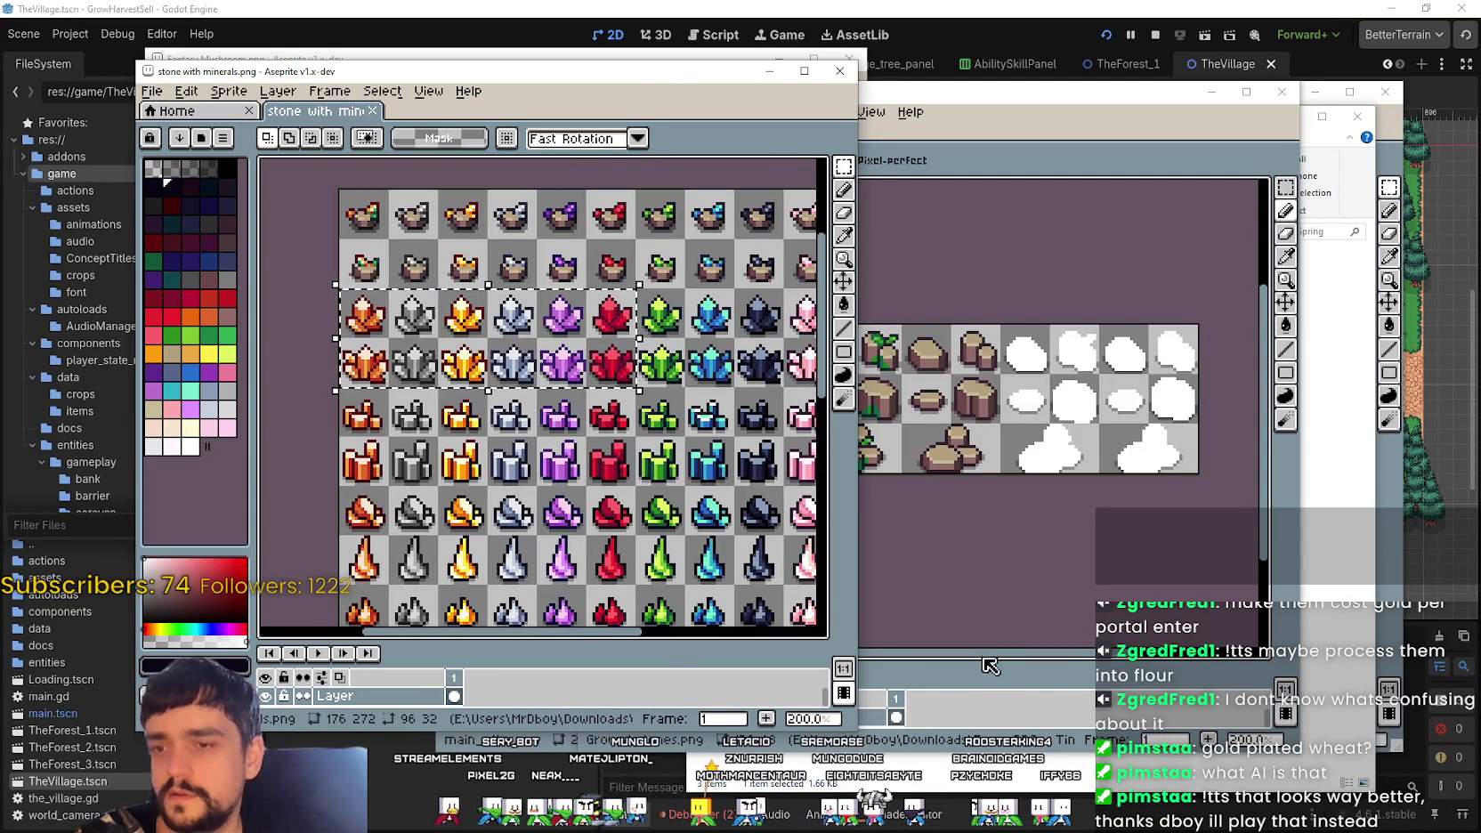
{"action": "left_click", "coordinate": [943, 593]}
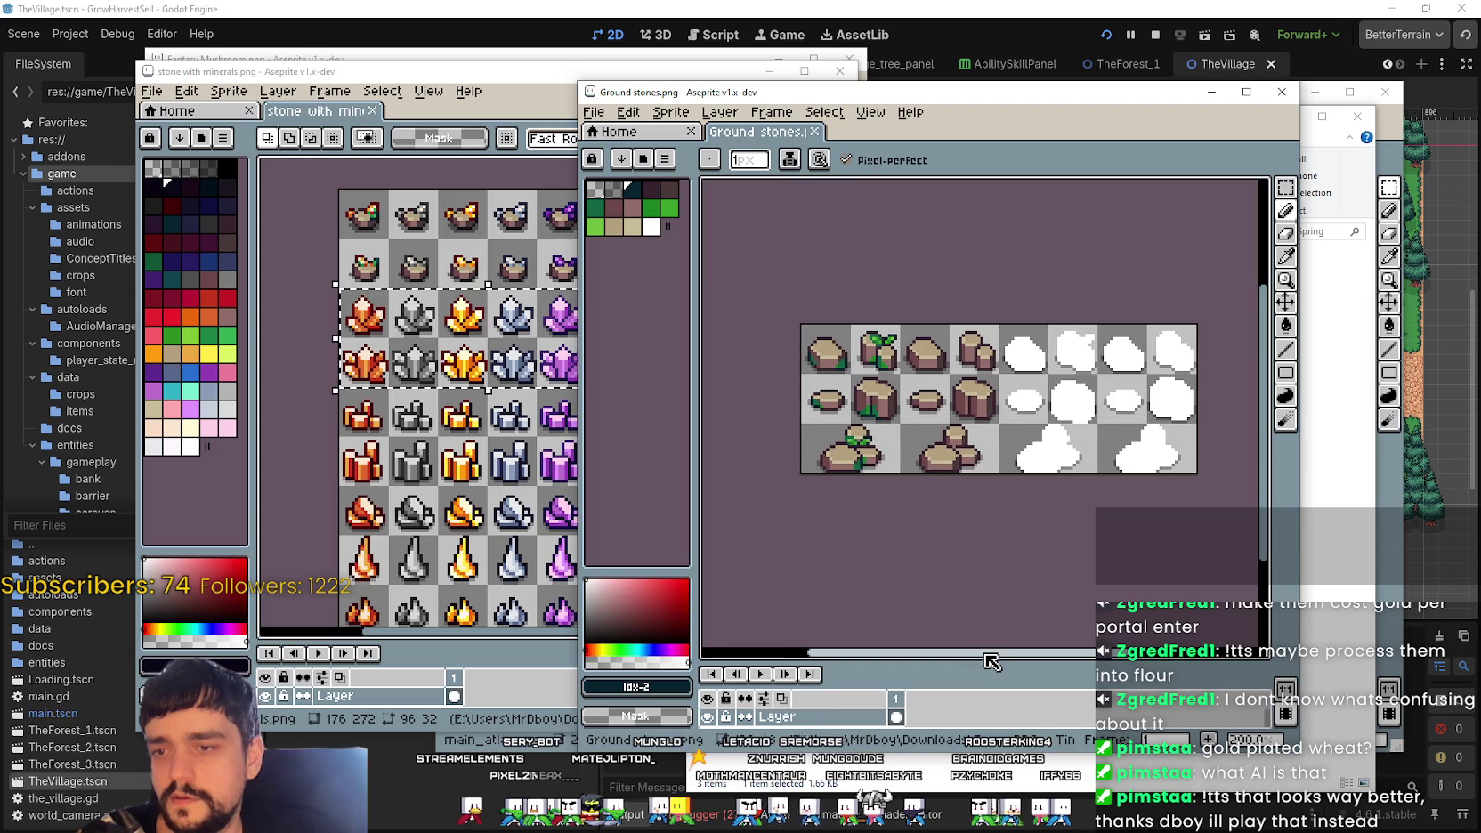
{"action": "left_click", "coordinate": [1282, 92]}
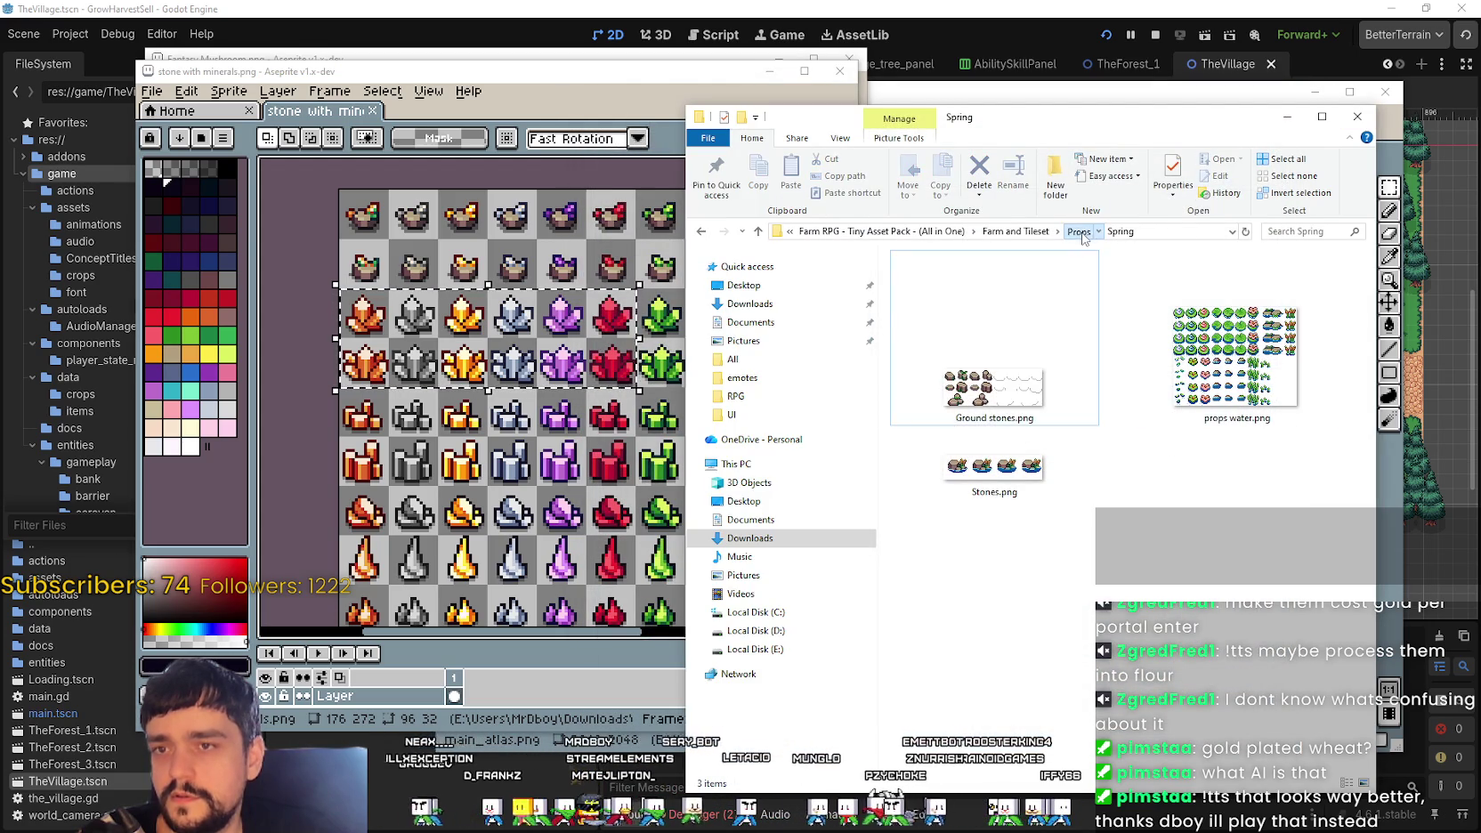
Step: Browse the Summer props folder and return to Props
{"action": "left_click", "coordinate": [1079, 232]}
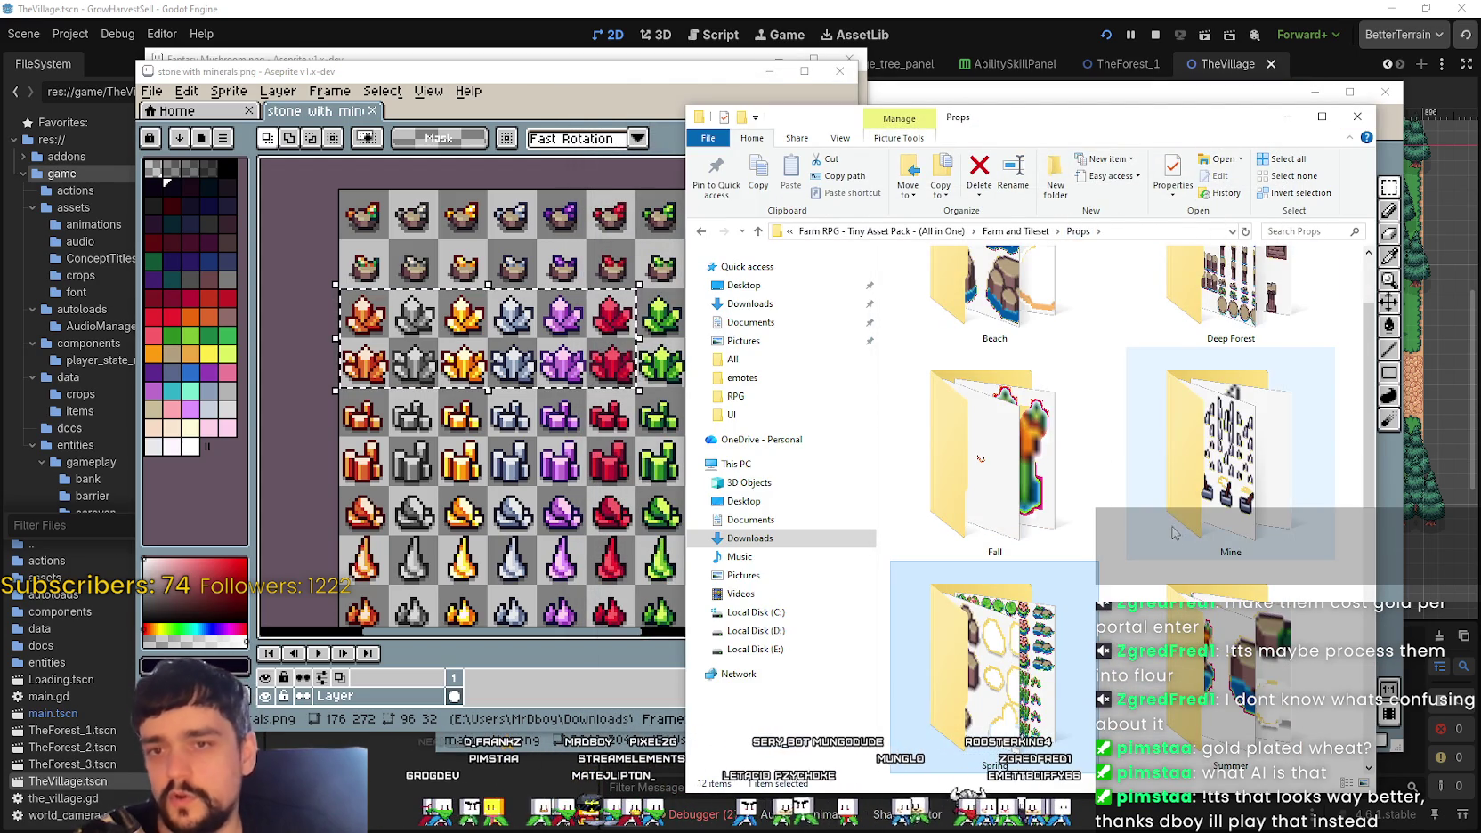
{"action": "scroll", "coordinate": [1143, 473], "scroll_direction": "down", "scroll_amount": 2}
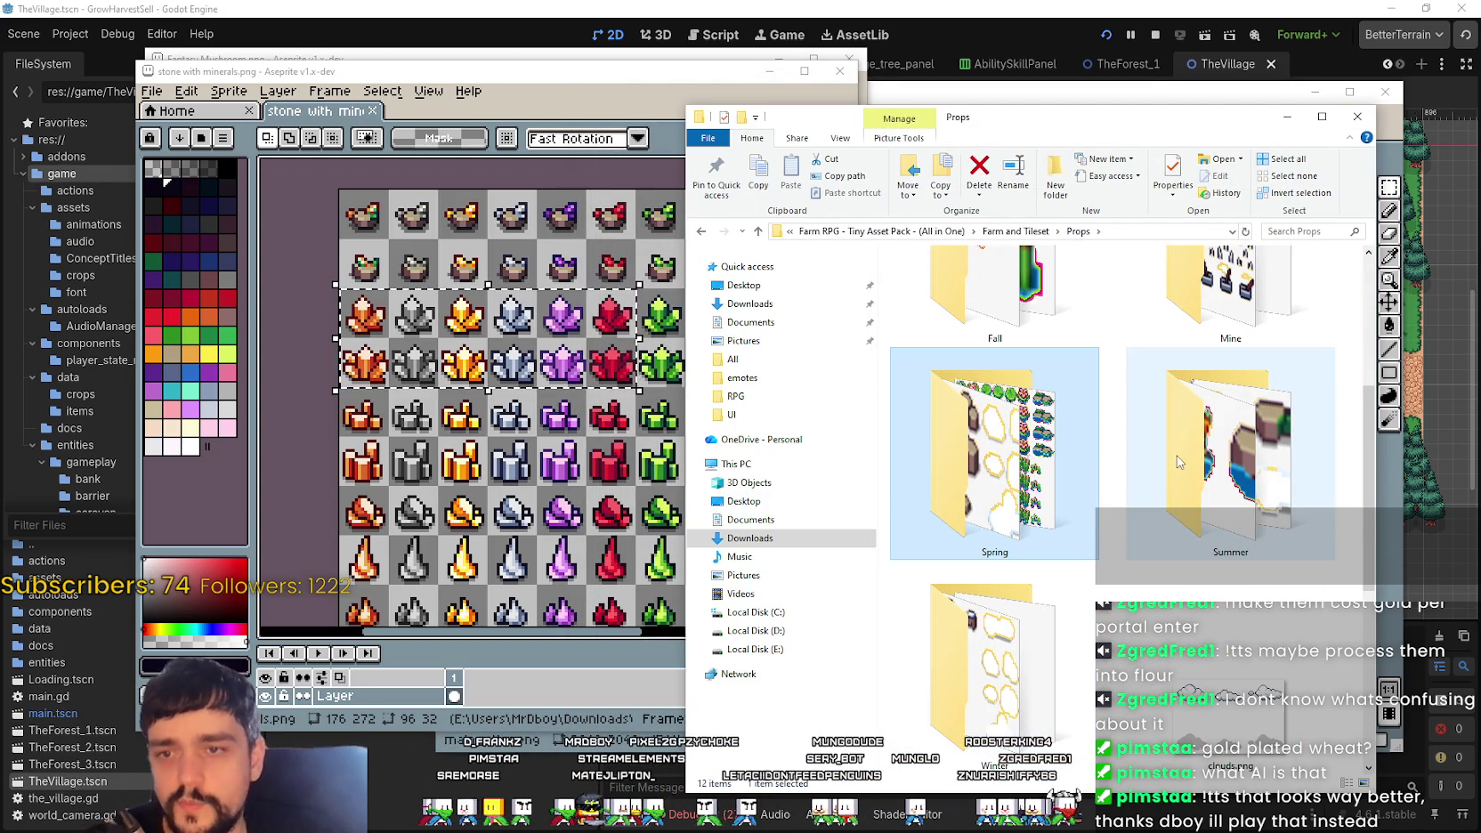
{"action": "double_click", "coordinate": [1181, 462]}
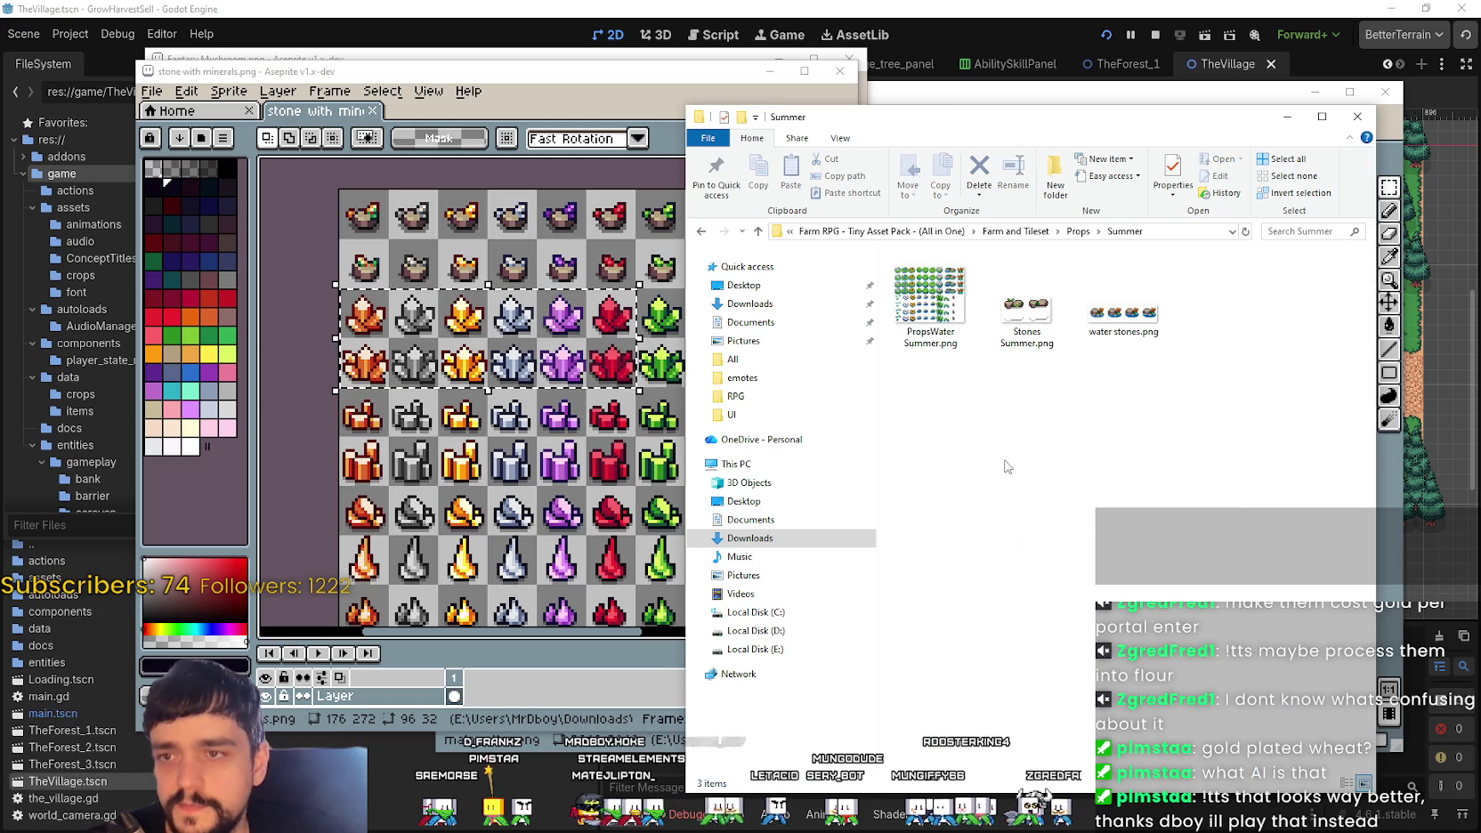
{"action": "left_click", "coordinate": [1078, 231]}
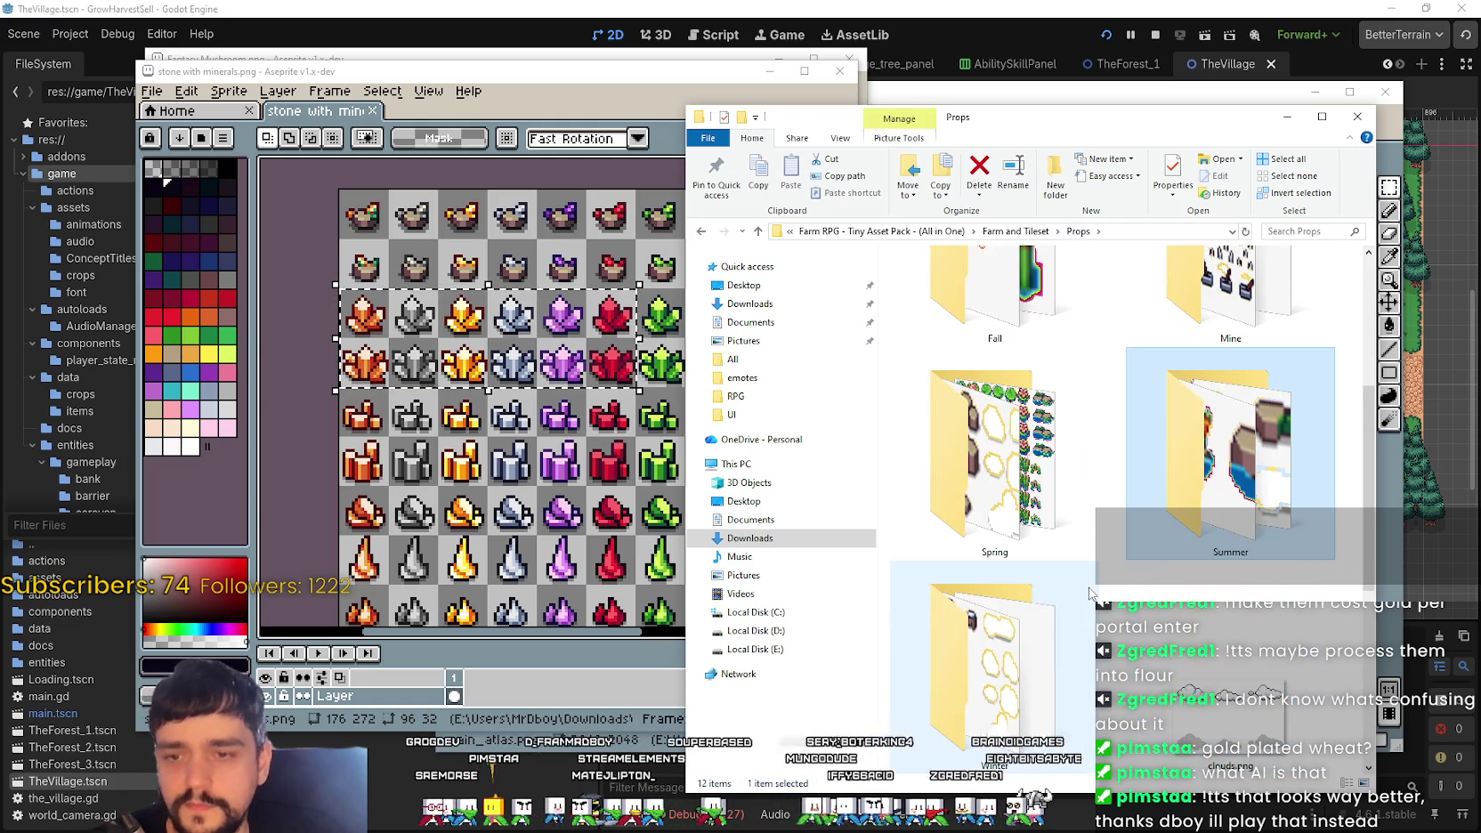
{"action": "mouse_move", "coordinate": [995, 665]}
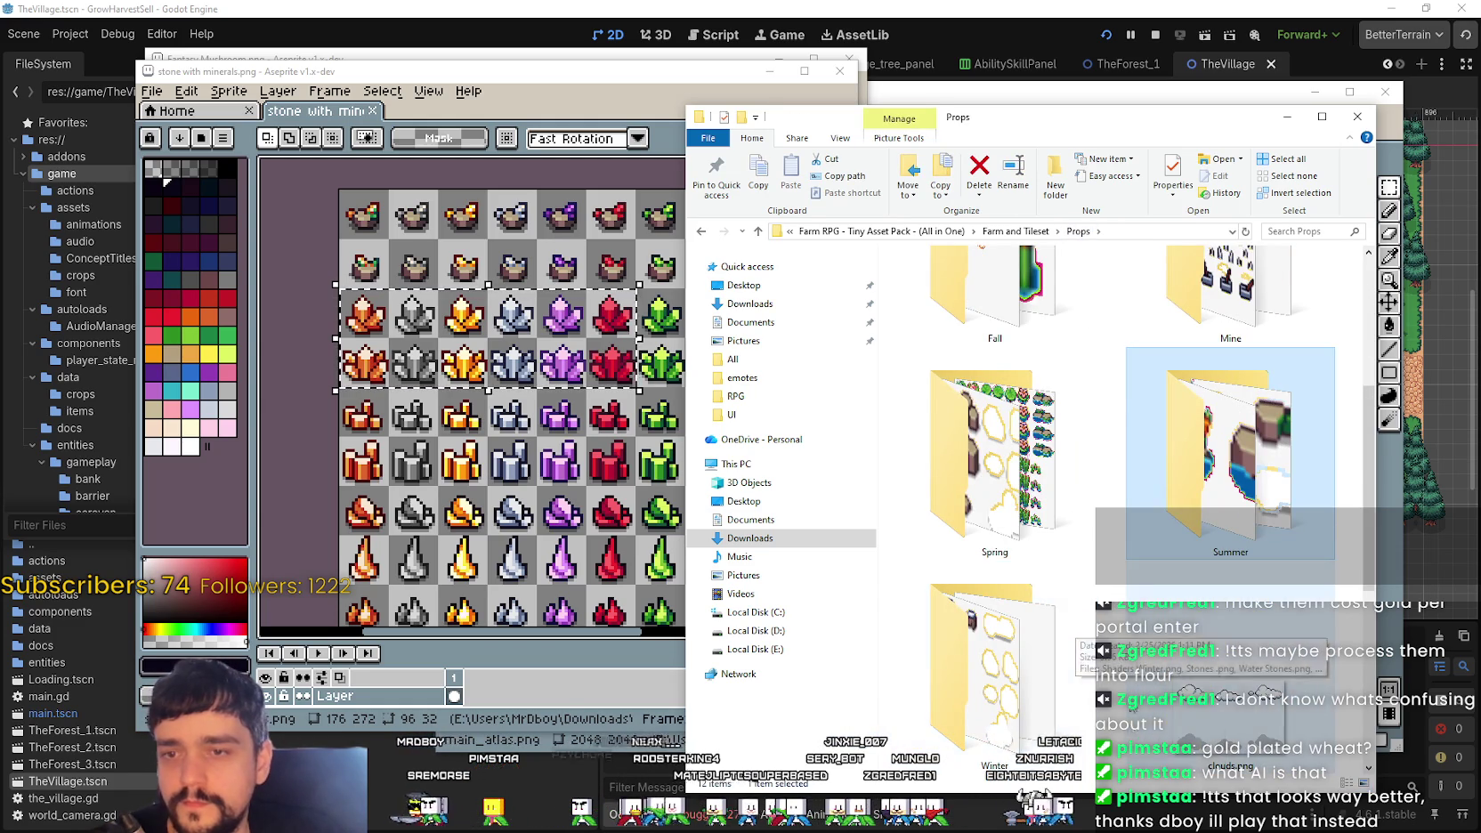
{"action": "scroll", "coordinate": [1112, 623], "scroll_direction": "down", "scroll_amount": 1}
{"action": "scroll", "coordinate": [1144, 489], "scroll_direction": "up", "scroll_amount": 3}
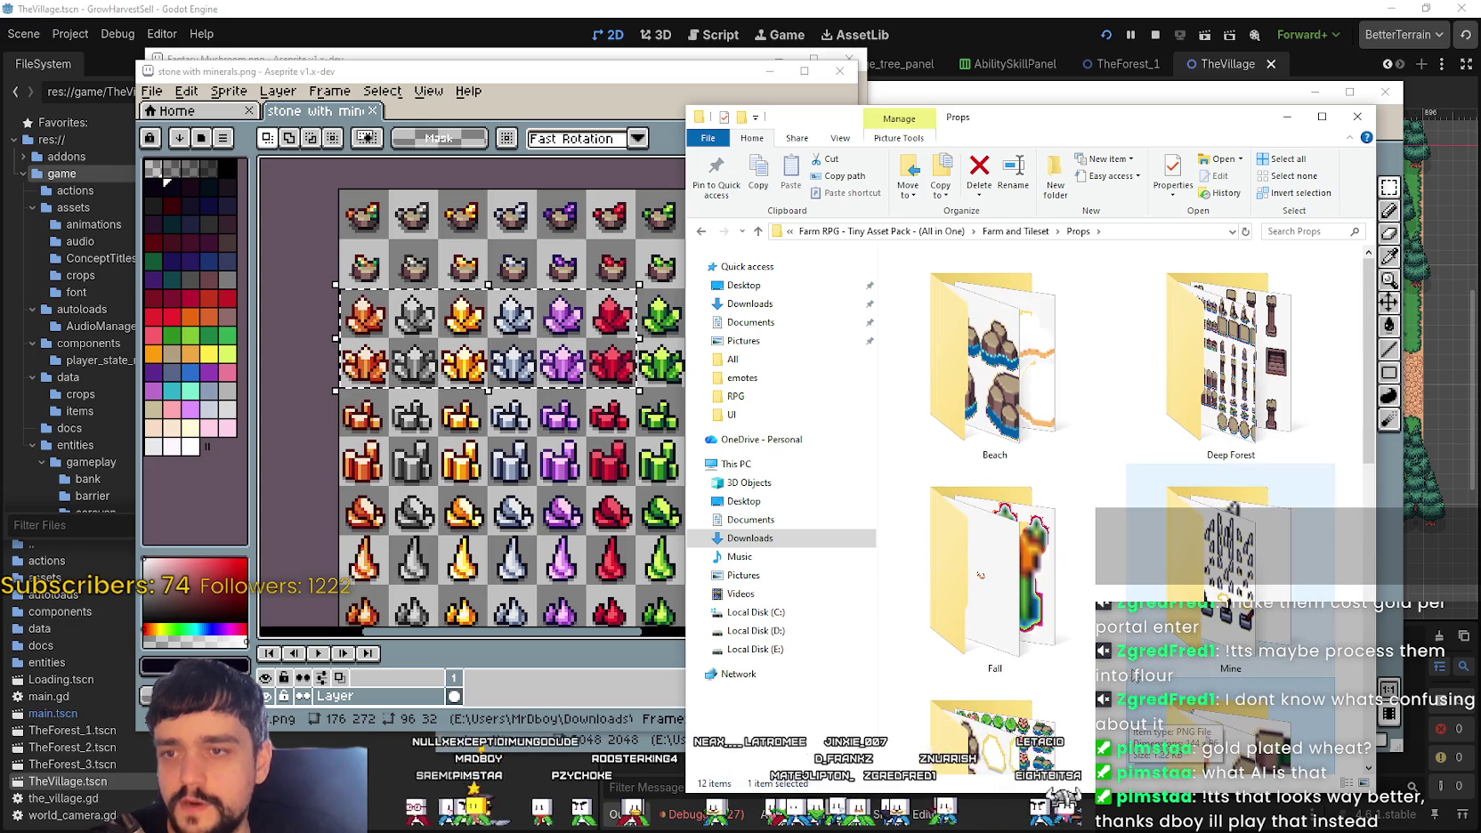
{"action": "scroll", "coordinate": [1140, 428], "scroll_direction": "up", "scroll_amount": 2}
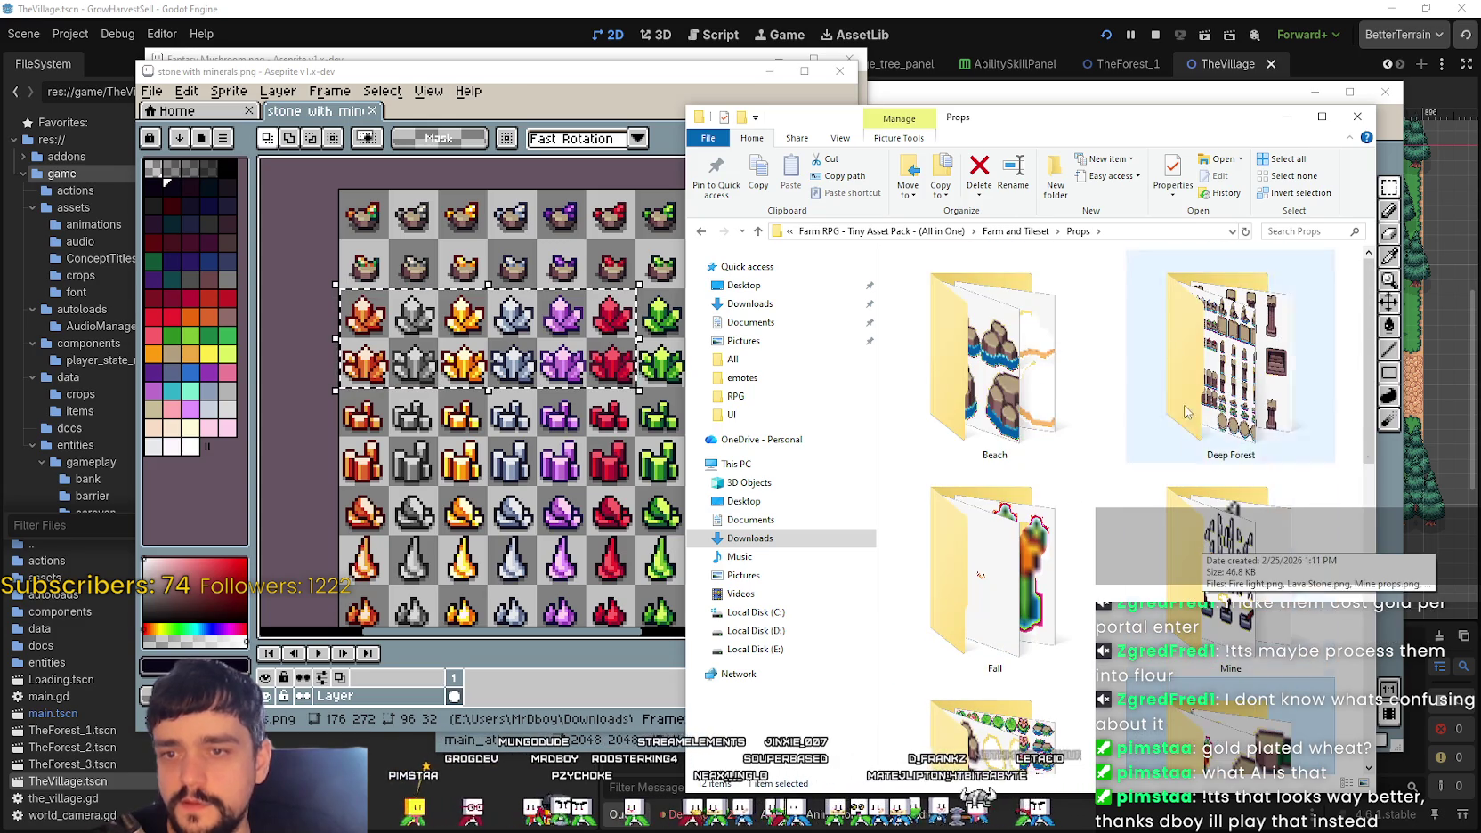
Step: Open the Tileset folder as extra large icons and pick ALL props seasons.png
{"action": "key", "text": "alt+Up"}
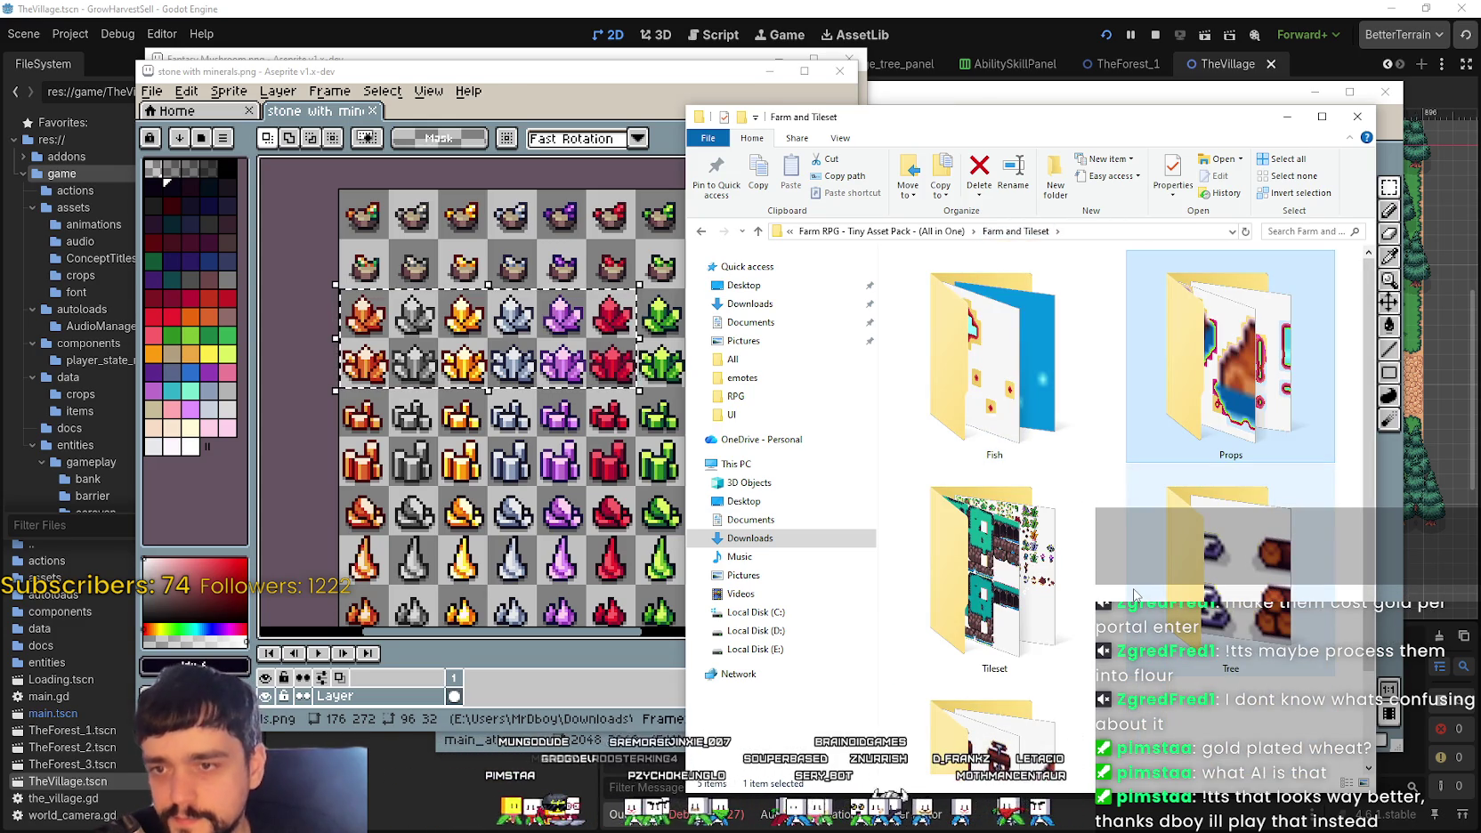
{"action": "double_click", "coordinate": [1023, 525]}
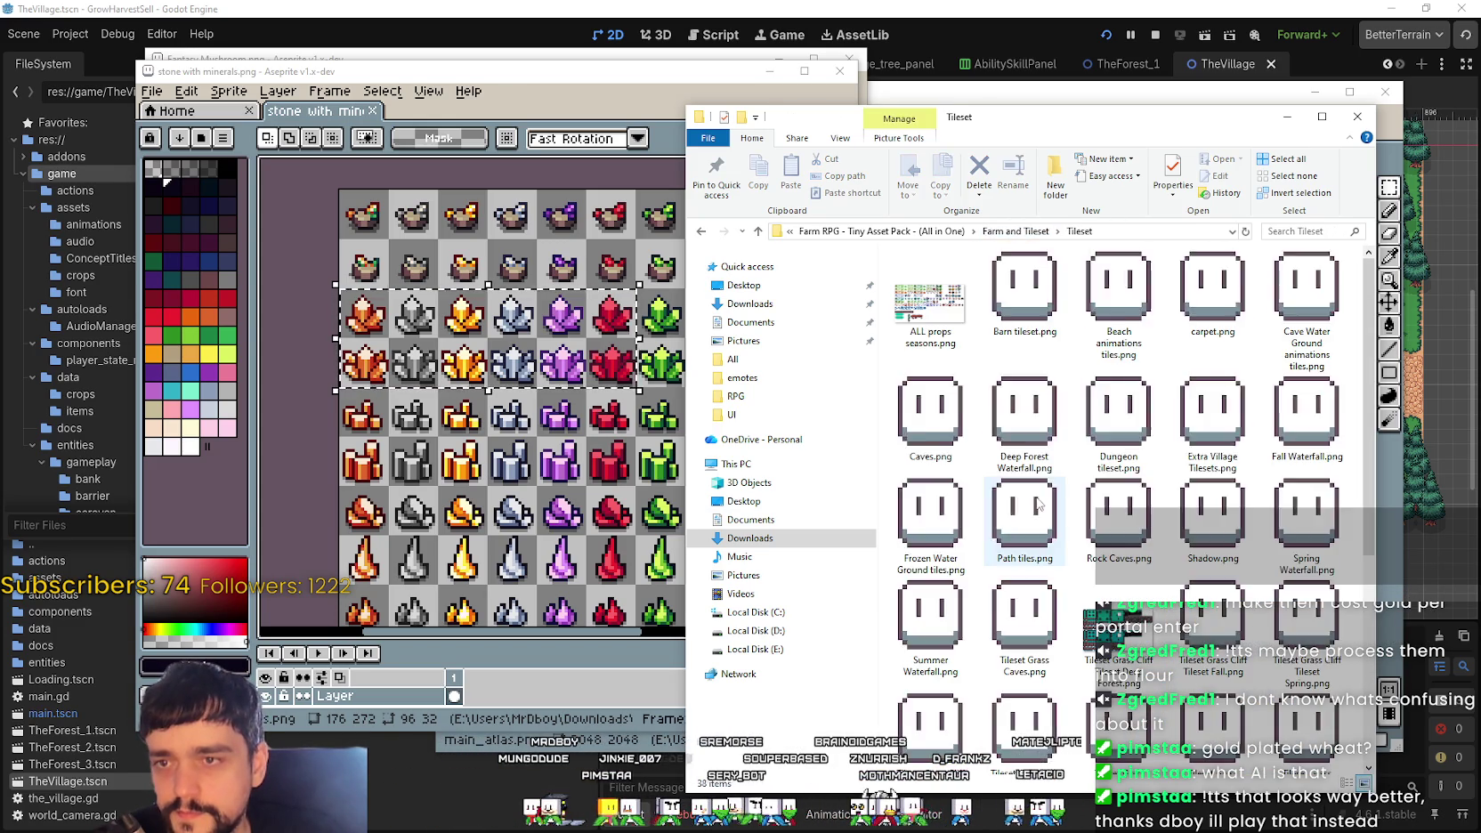
{"action": "right_click", "coordinate": [992, 357]}
{"action": "mouse_move", "coordinate": [1076, 363]}
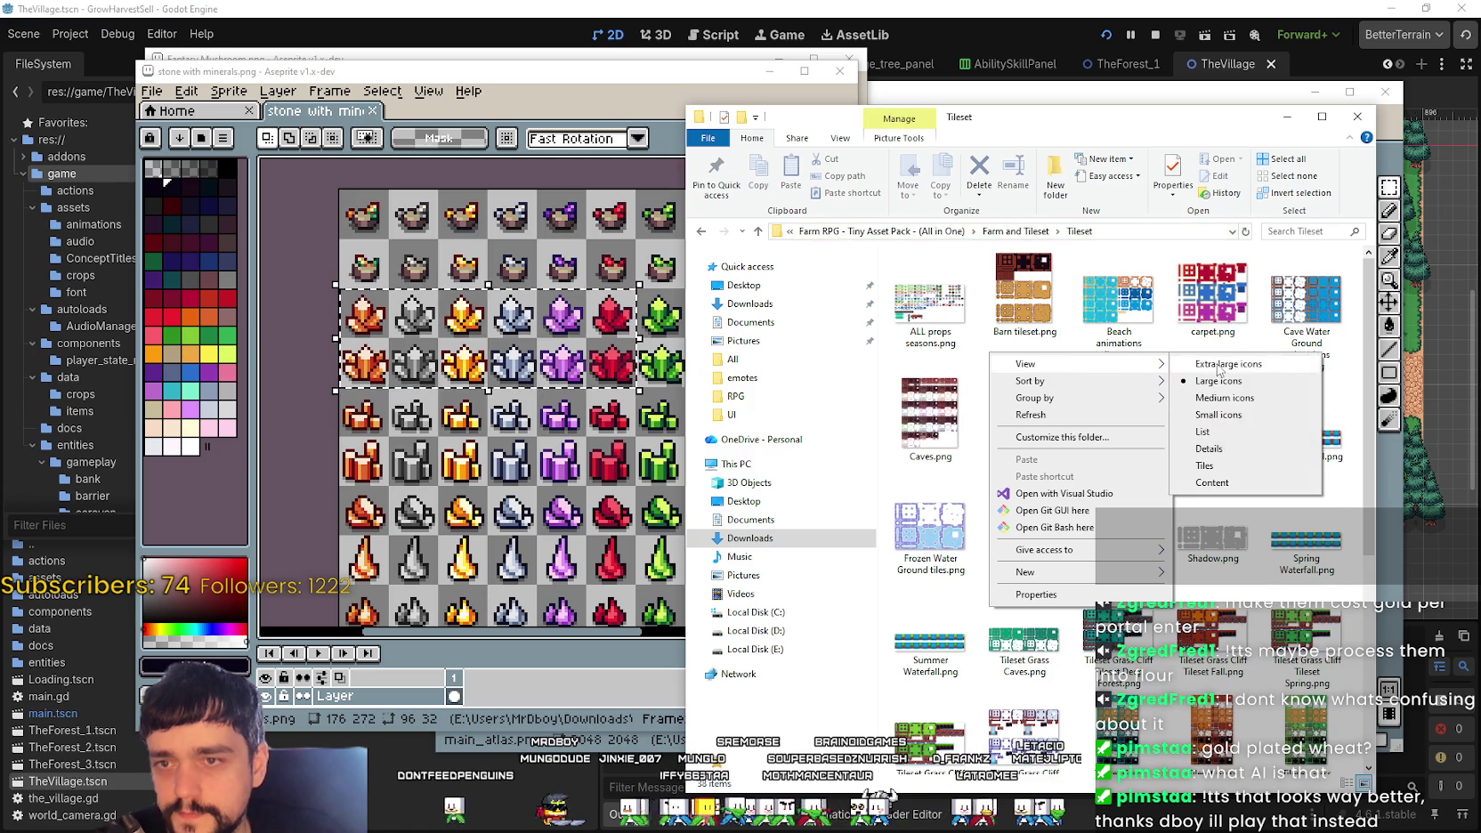
{"action": "left_click", "coordinate": [1210, 367]}
{"action": "left_click", "coordinate": [1043, 365]}
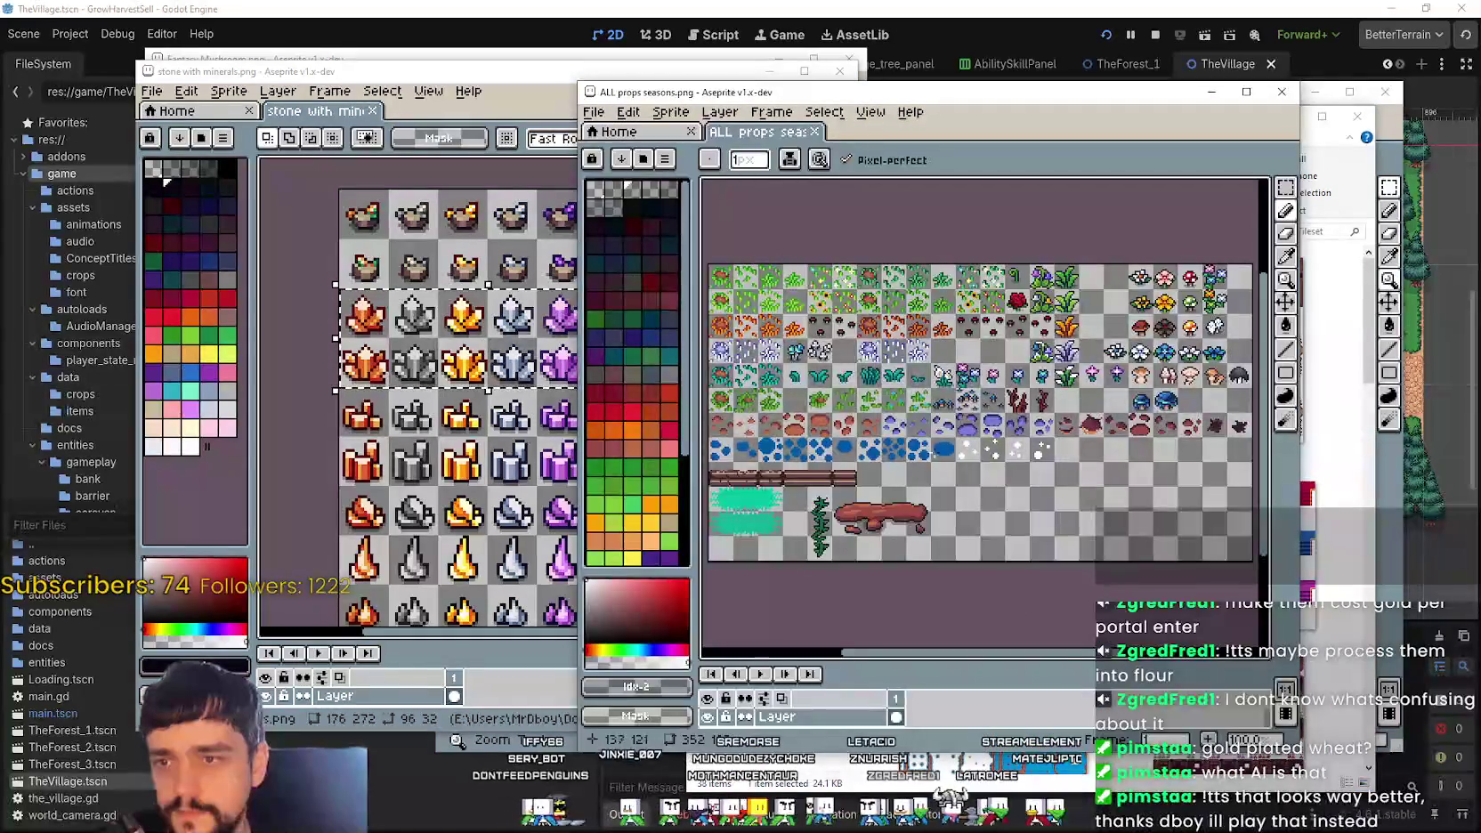
{"action": "scroll", "coordinate": [1021, 361], "scroll_direction": "up", "scroll_amount": 1}
{"action": "scroll", "coordinate": [1022, 361], "scroll_direction": "up", "scroll_amount": 1}
{"action": "scroll", "coordinate": [1022, 361], "scroll_direction": "up", "scroll_amount": 1}
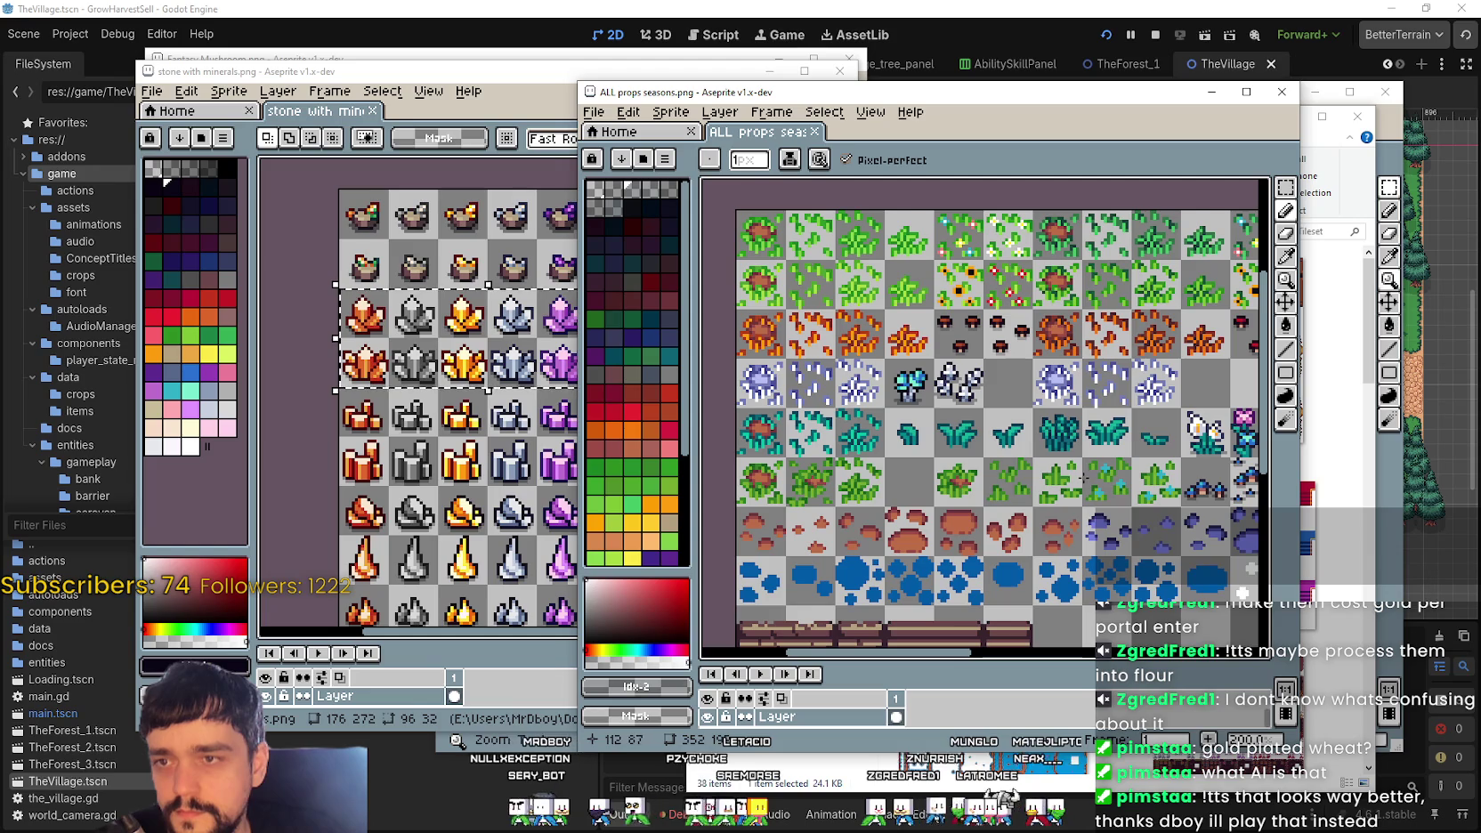
{"action": "left_click_drag", "start_coordinate": [1144, 414], "coordinate": [970, 457]}
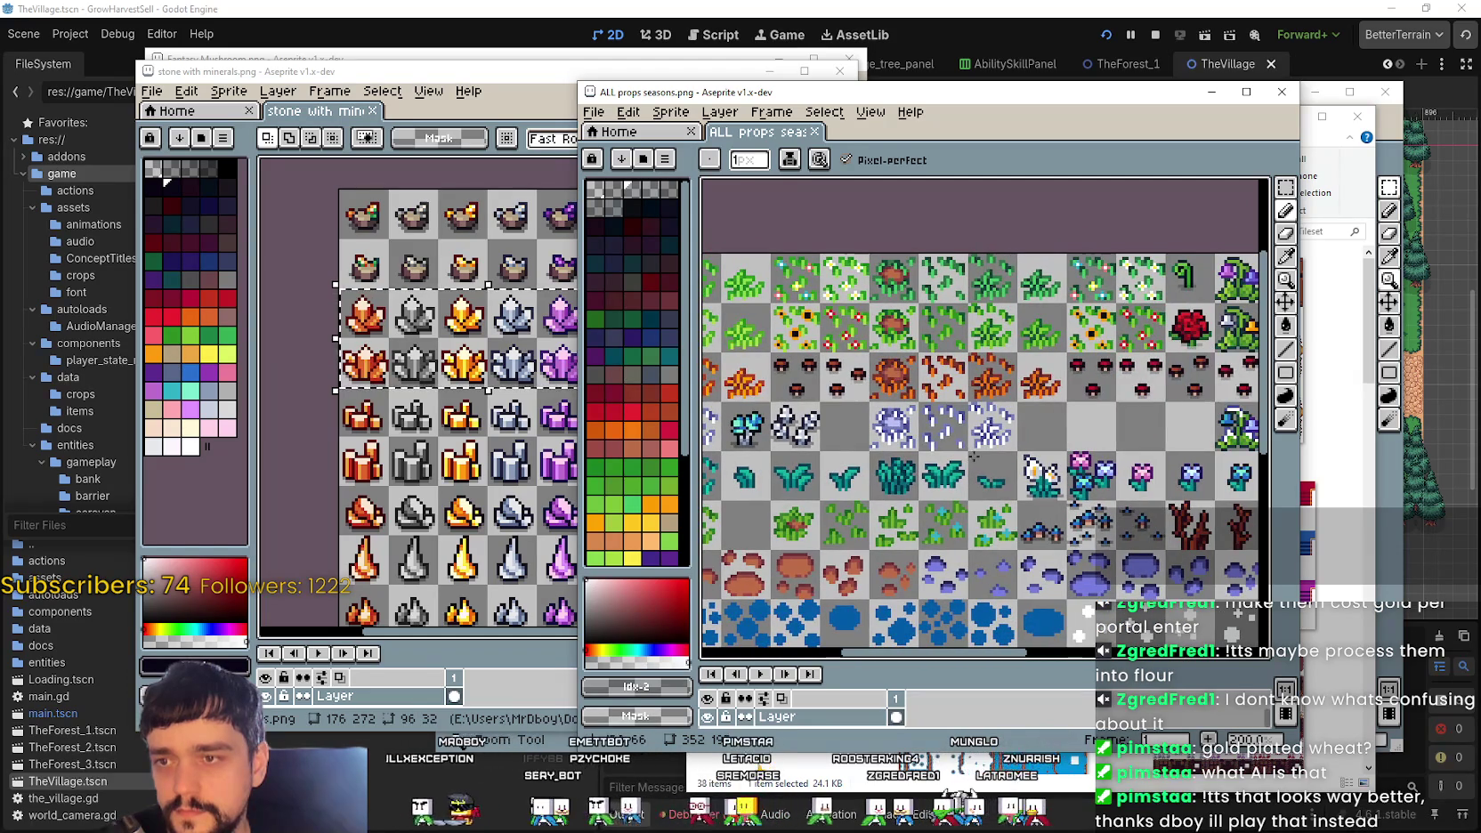
{"action": "left_click_drag", "start_coordinate": [1068, 559], "coordinate": [999, 459]}
{"action": "left_click_drag", "start_coordinate": [1079, 354], "coordinate": [923, 395]}
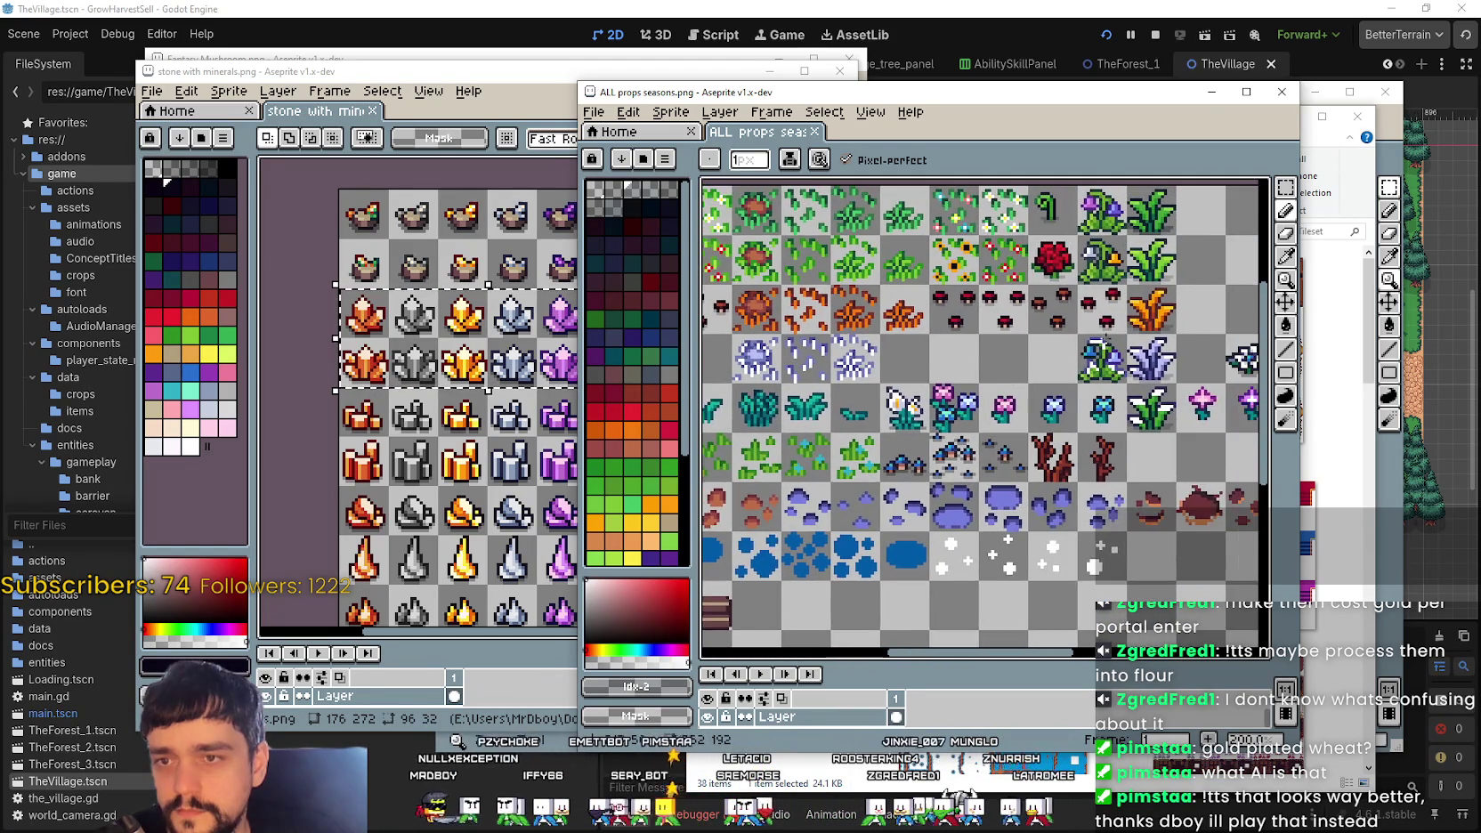
{"action": "left_click_drag", "start_coordinate": [1091, 372], "coordinate": [988, 392]}
{"action": "left_click_drag", "start_coordinate": [1109, 335], "coordinate": [1002, 353]}
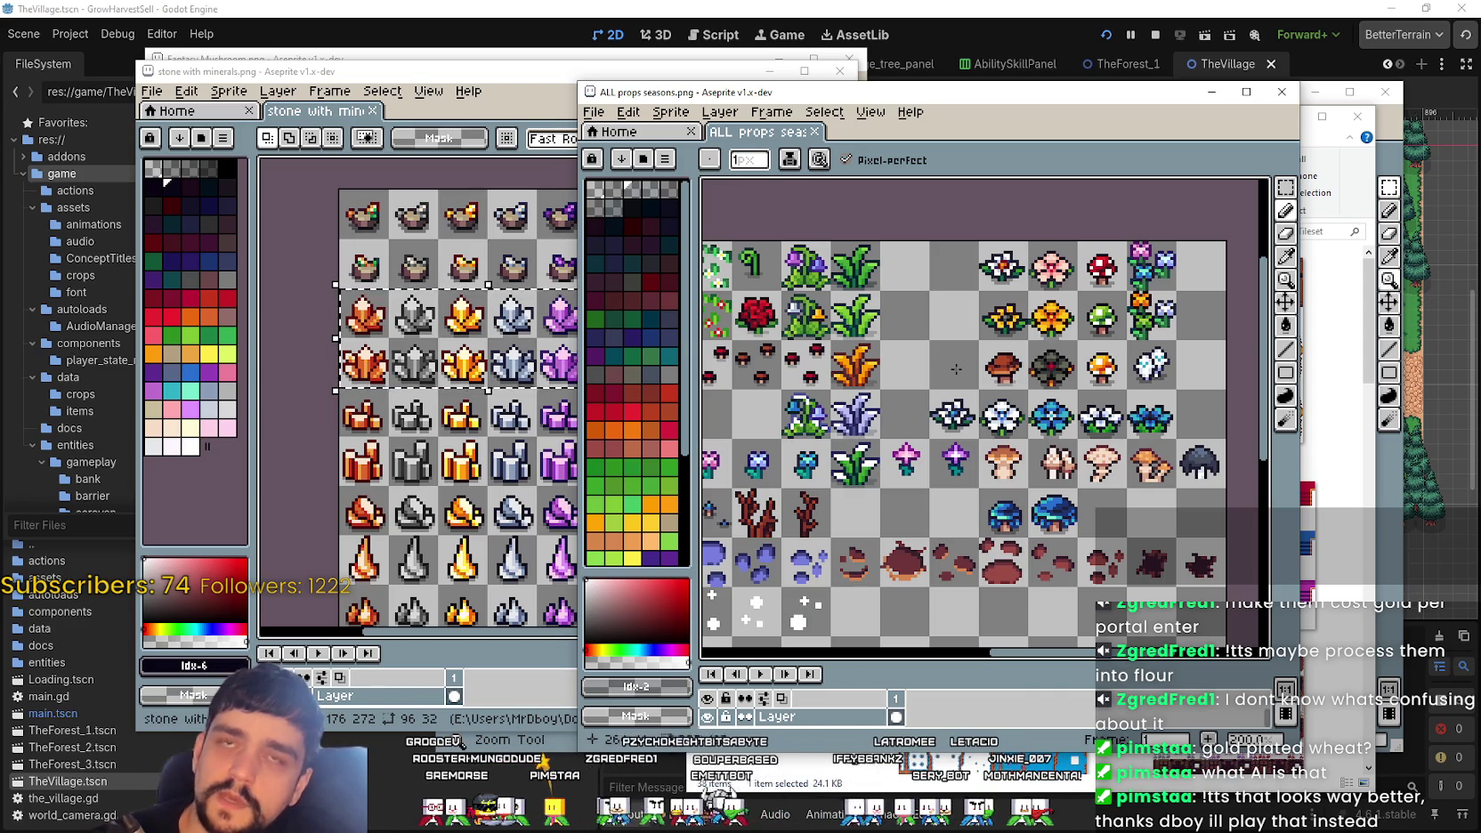
{"action": "left_click_drag", "start_coordinate": [956, 369], "coordinate": [1083, 271]}
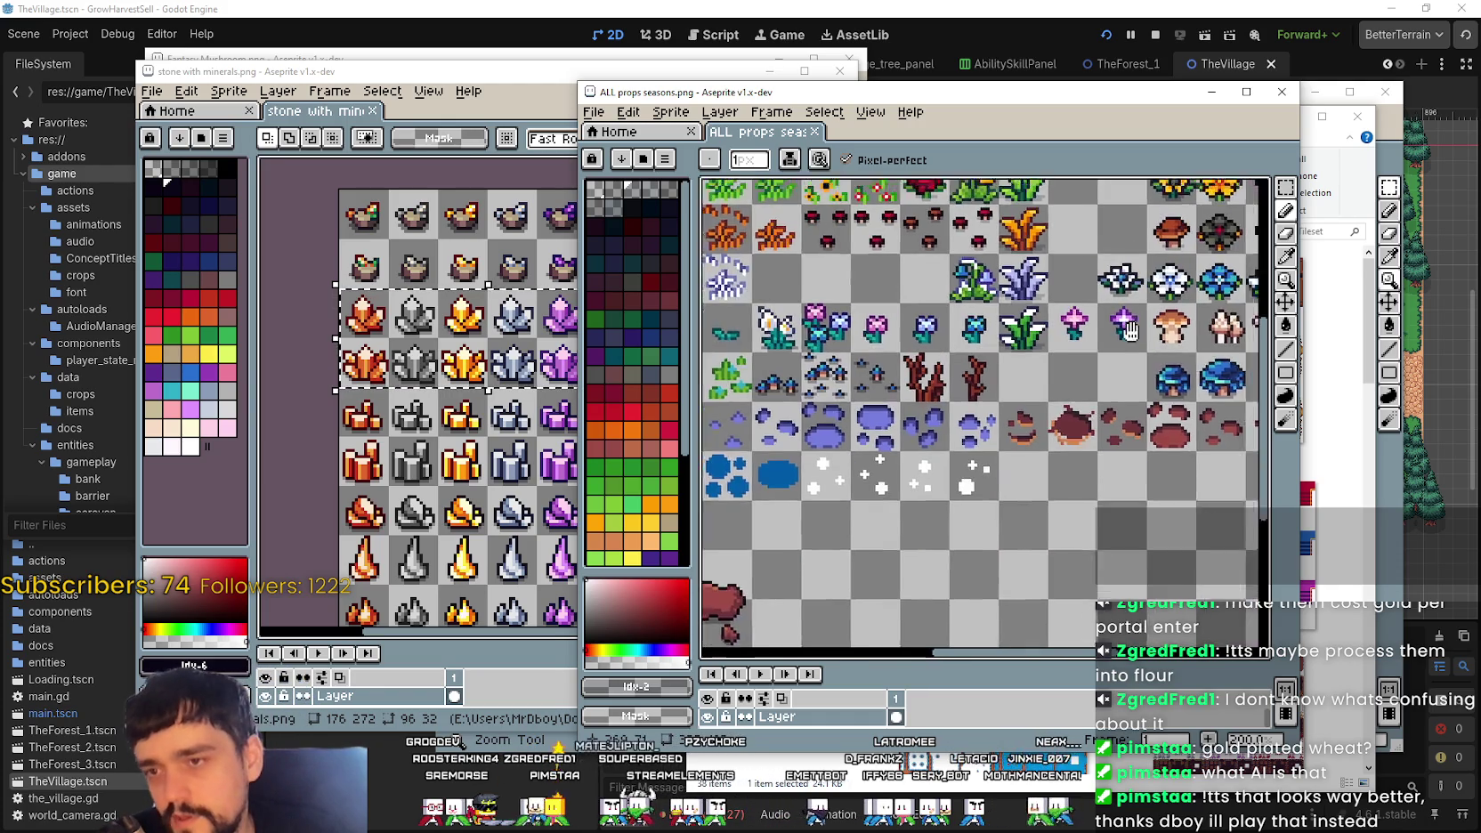
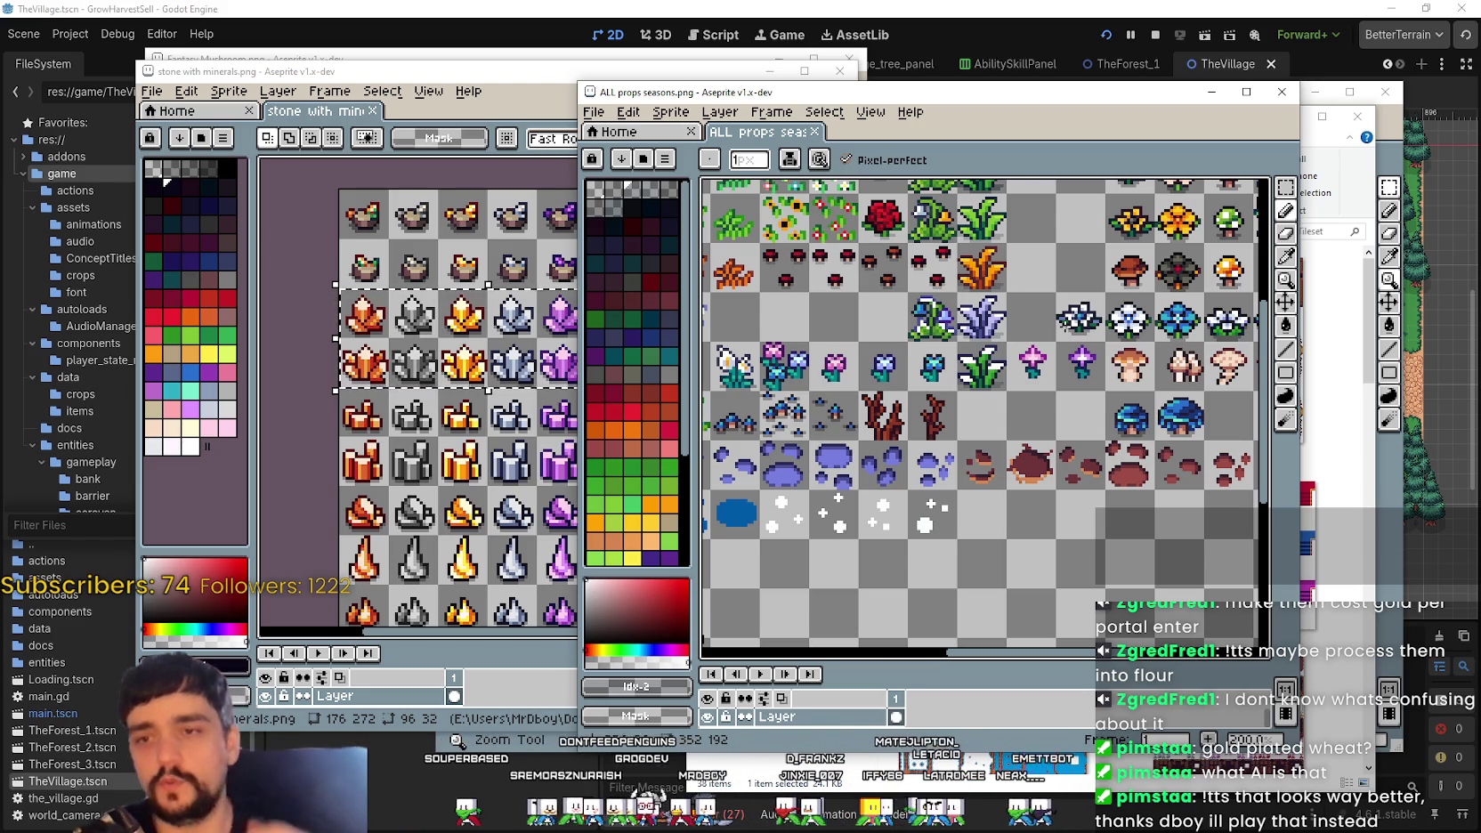
Step: On the stone with minerals sheet, select a strip of rock sprites
{"action": "scroll", "coordinate": [880, 355], "scroll_direction": "left", "scroll_amount": 10}
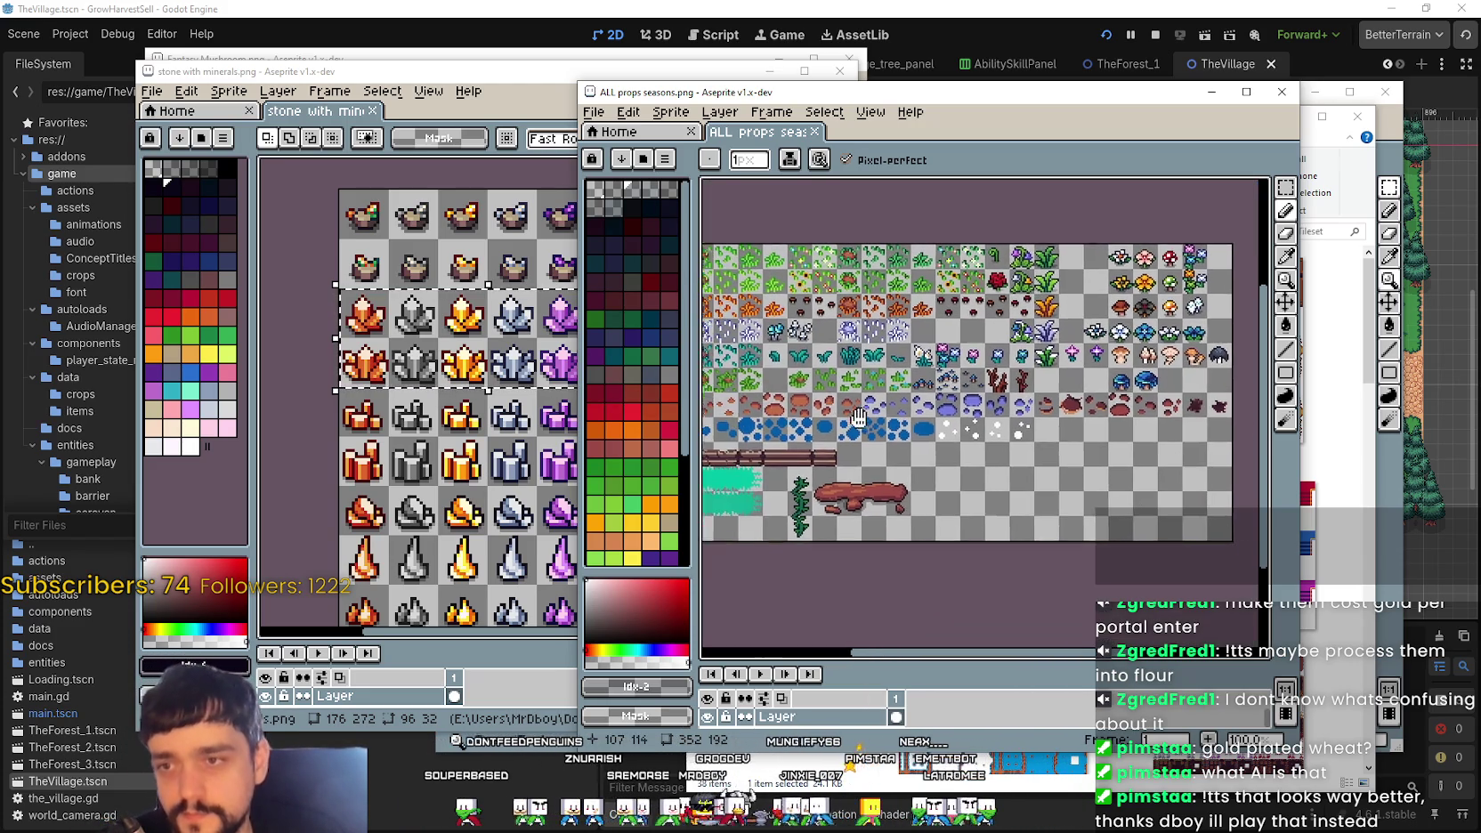
{"action": "scroll", "coordinate": [879, 355], "scroll_direction": "down", "scroll_amount": 3}
{"action": "scroll", "coordinate": [984, 394], "scroll_direction": "right", "scroll_amount": 3}
{"action": "scroll", "coordinate": [1006, 400], "scroll_direction": "up", "scroll_amount": 2}
{"action": "scroll", "coordinate": [1005, 400], "scroll_direction": "down", "scroll_amount": 2}
{"action": "scroll", "coordinate": [1004, 369], "scroll_direction": "up", "scroll_amount": 1}
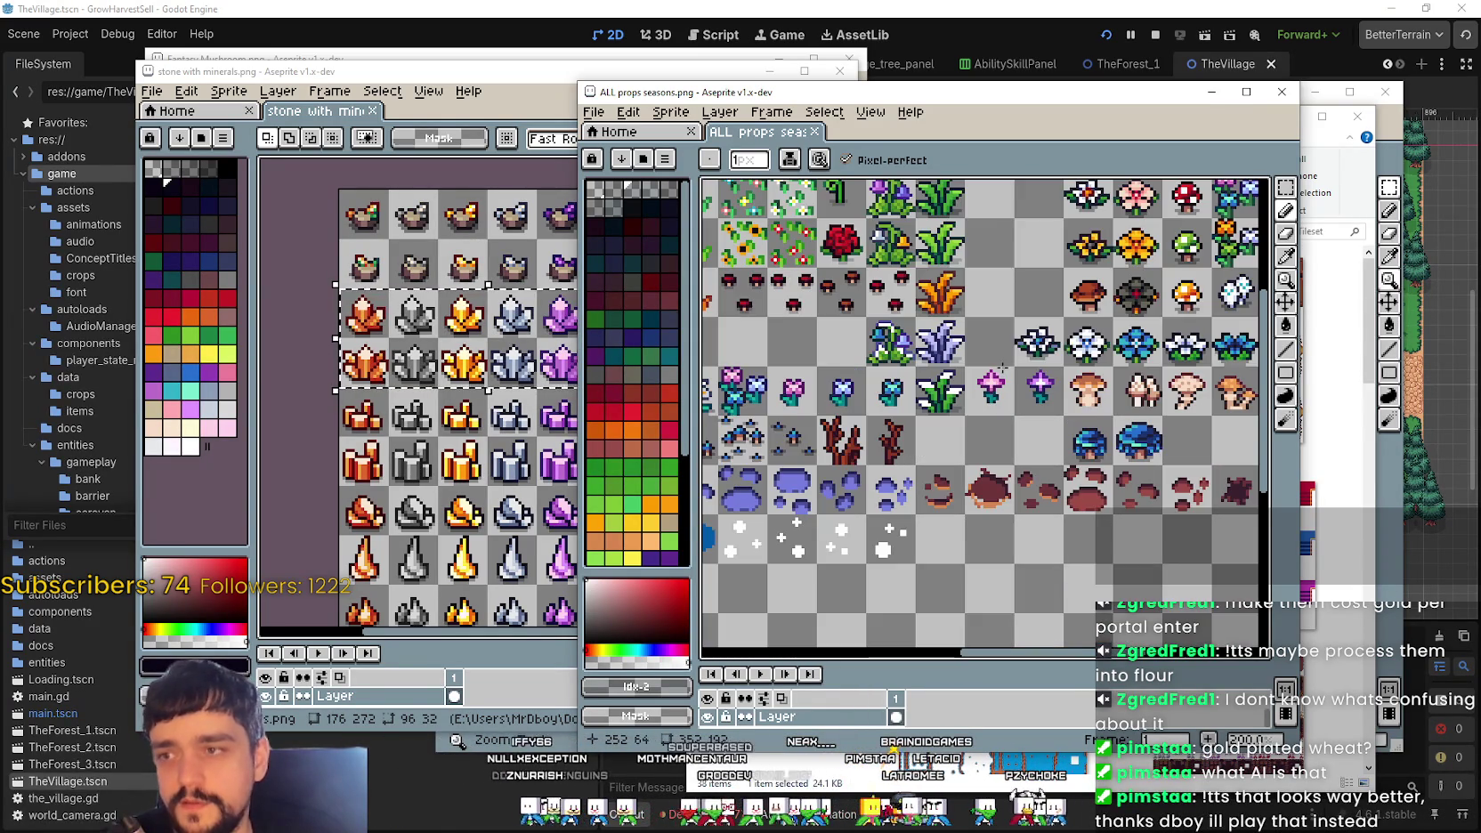
{"action": "scroll", "coordinate": [1003, 365], "scroll_direction": "right", "scroll_amount": 3}
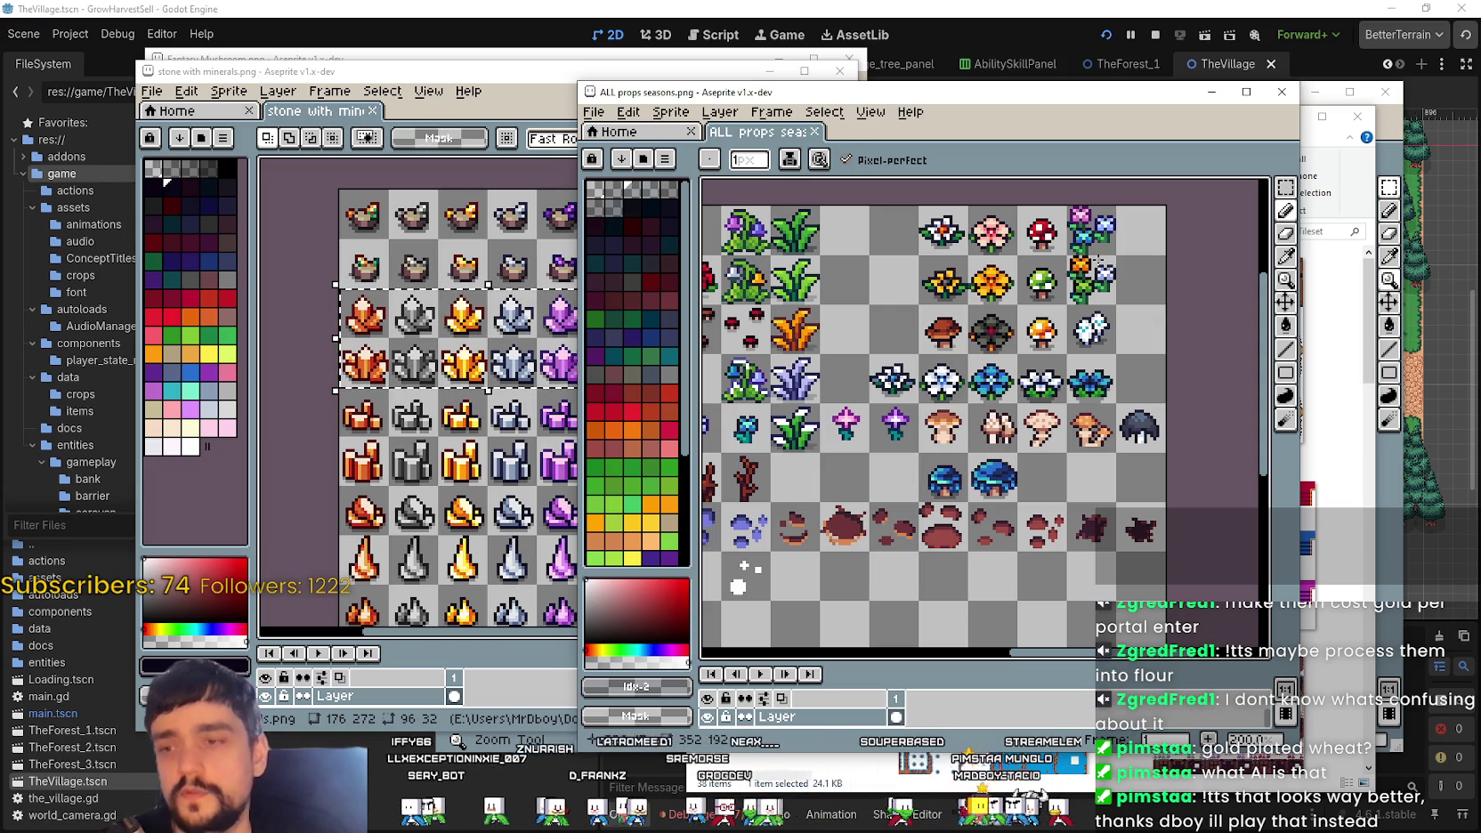
{"action": "left_click", "coordinate": [473, 432]}
{"action": "scroll", "coordinate": [473, 431], "scroll_direction": "down", "scroll_amount": 1}
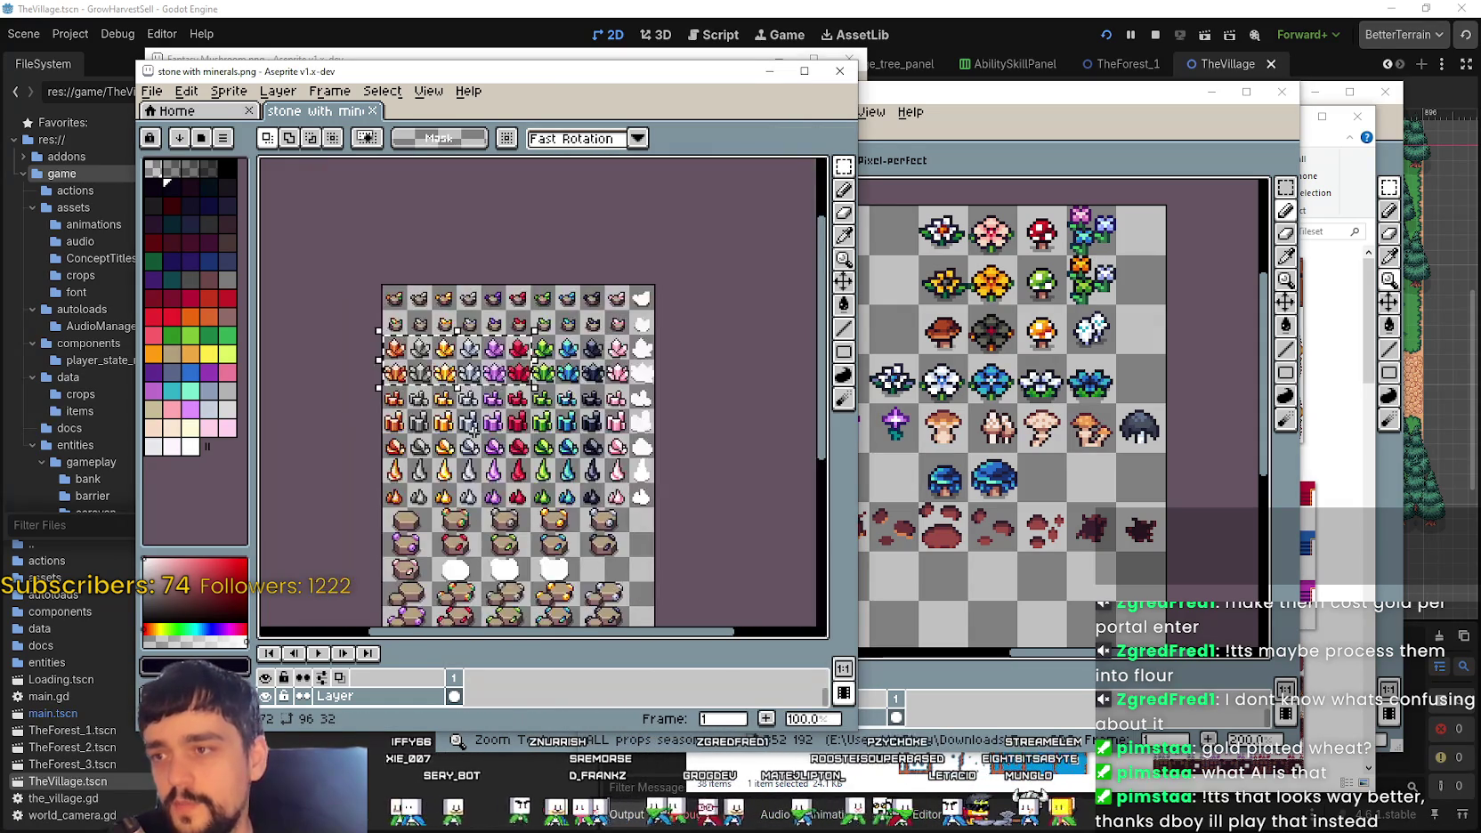
{"action": "left_click_drag", "start_coordinate": [382, 333], "coordinate": [507, 361]}
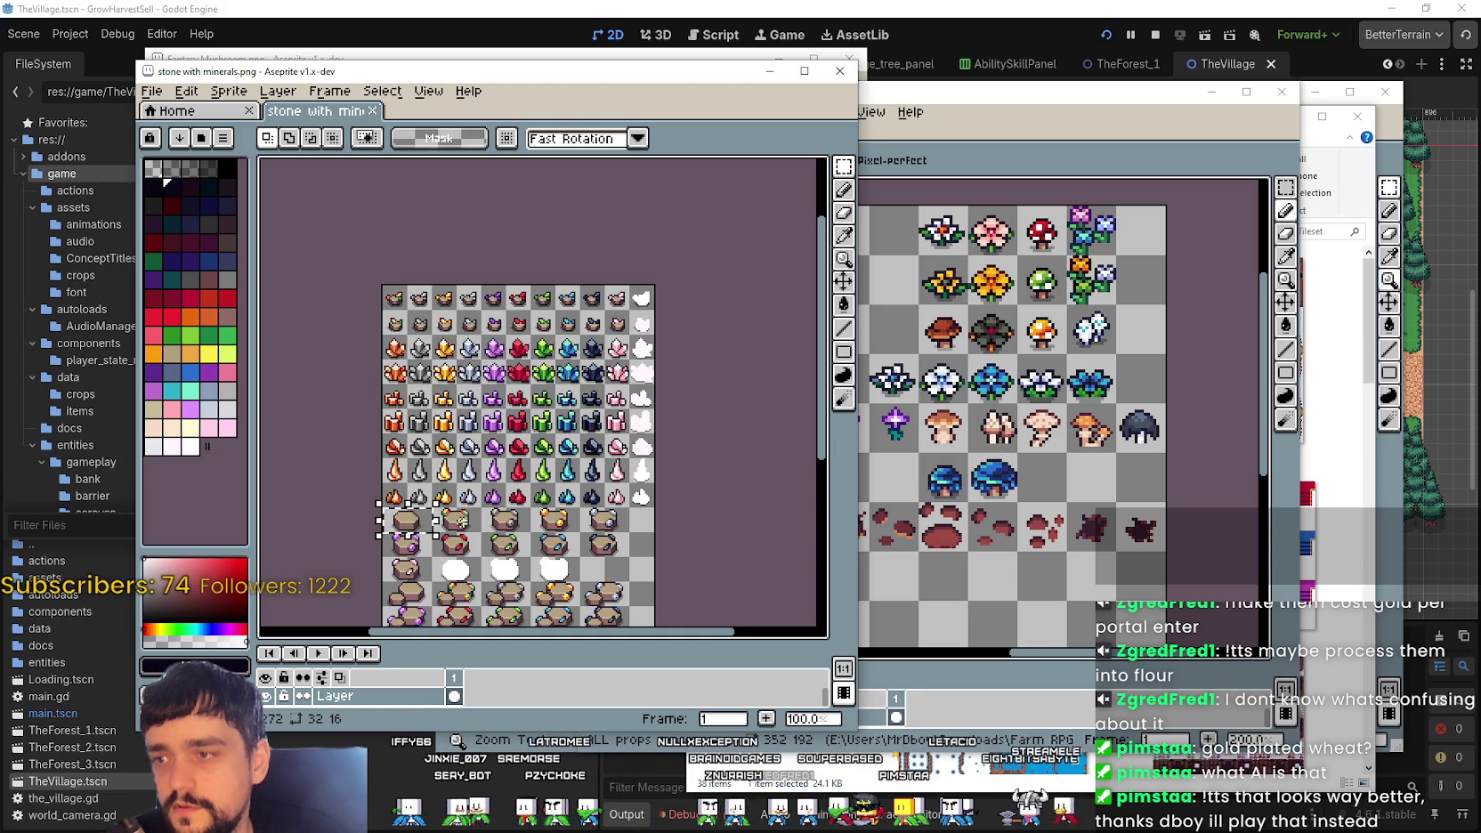
Step: Clear the rock selection and reselect, shifting it onto the second rock tile
{"action": "mouse_move", "coordinate": [515, 491]}
{"action": "left_mouse_down"}
{"action": "mouse_move", "coordinate": [536, 334]}
{"action": "mouse_move", "coordinate": [500, 466]}
{"action": "left_mouse_up"}
{"action": "scroll", "coordinate": [537, 333], "scroll_direction": "up", "scroll_amount": 1}
{"action": "scroll", "coordinate": [537, 334], "scroll_direction": "up", "scroll_amount": 1}
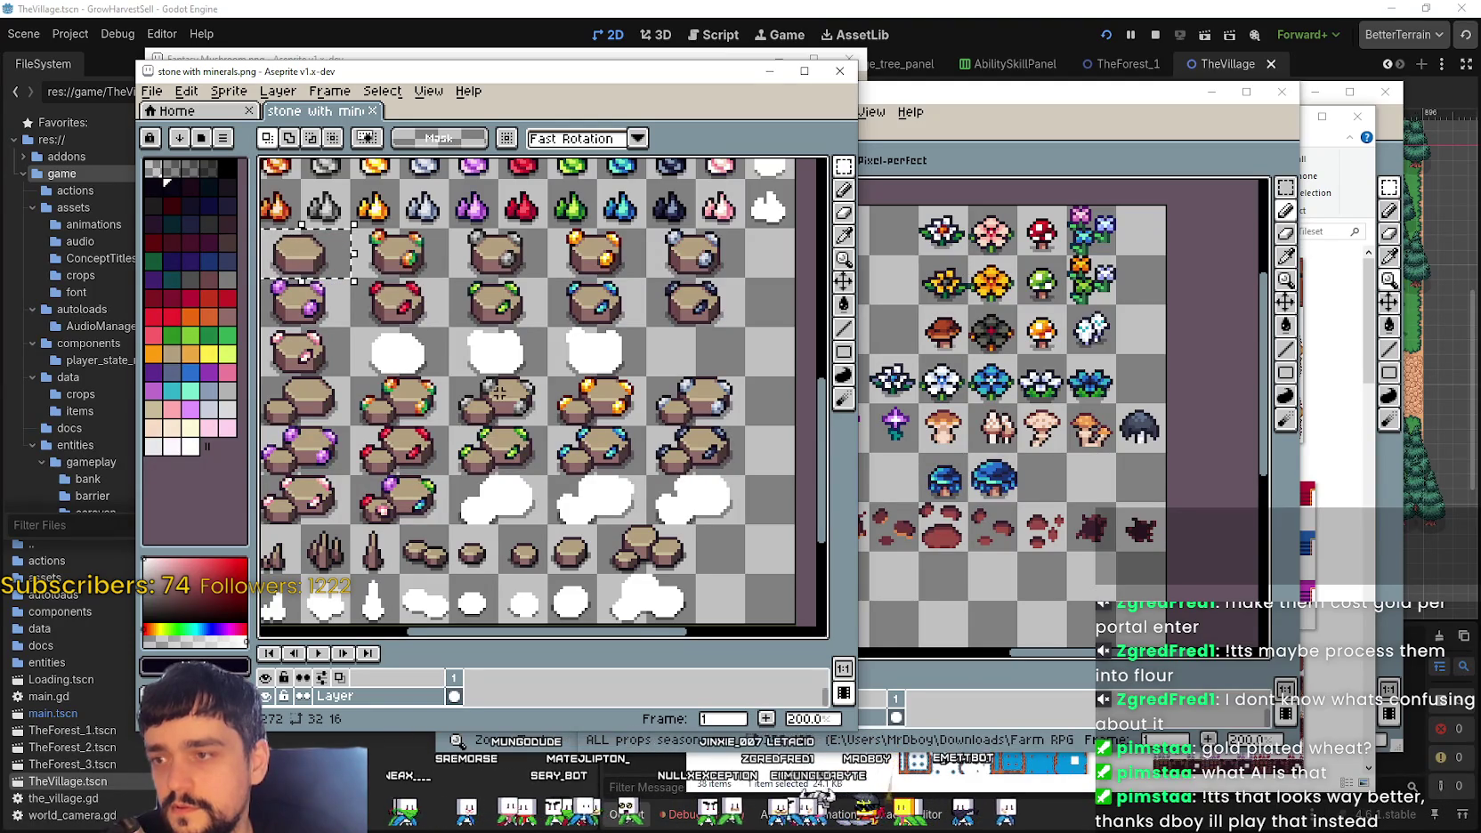
{"action": "left_click", "coordinate": [500, 391]}
{"action": "scroll", "coordinate": [499, 392], "scroll_direction": "up", "scroll_amount": 2}
{"action": "scroll", "coordinate": [441, 389], "scroll_direction": "left", "scroll_amount": 2}
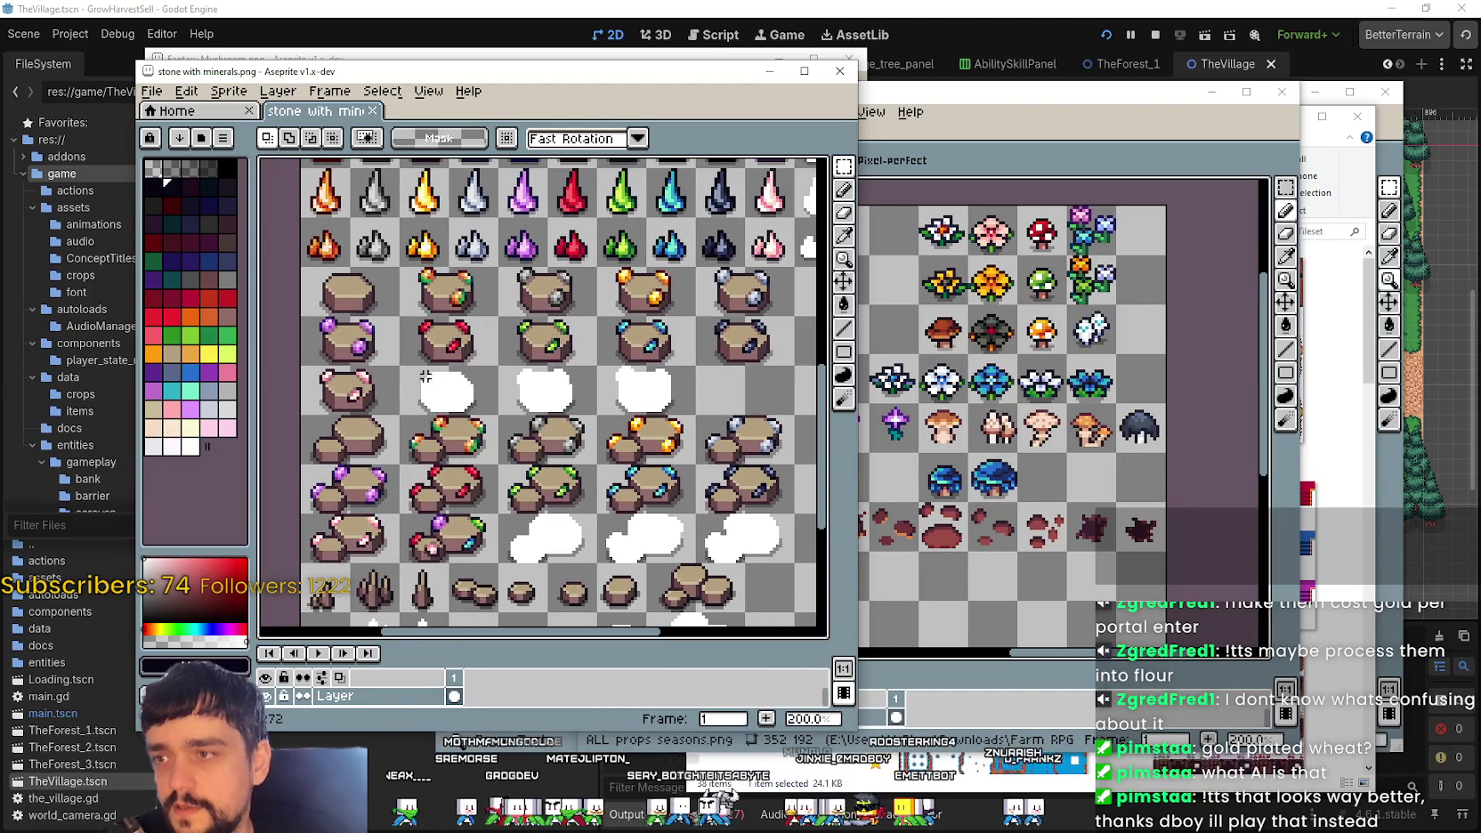
{"action": "left_click", "coordinate": [379, 305]}
{"action": "scroll", "coordinate": [512, 365], "scroll_direction": "right", "scroll_amount": 2}
{"action": "left_click_drag", "start_coordinate": [360, 271], "coordinate": [459, 325]}
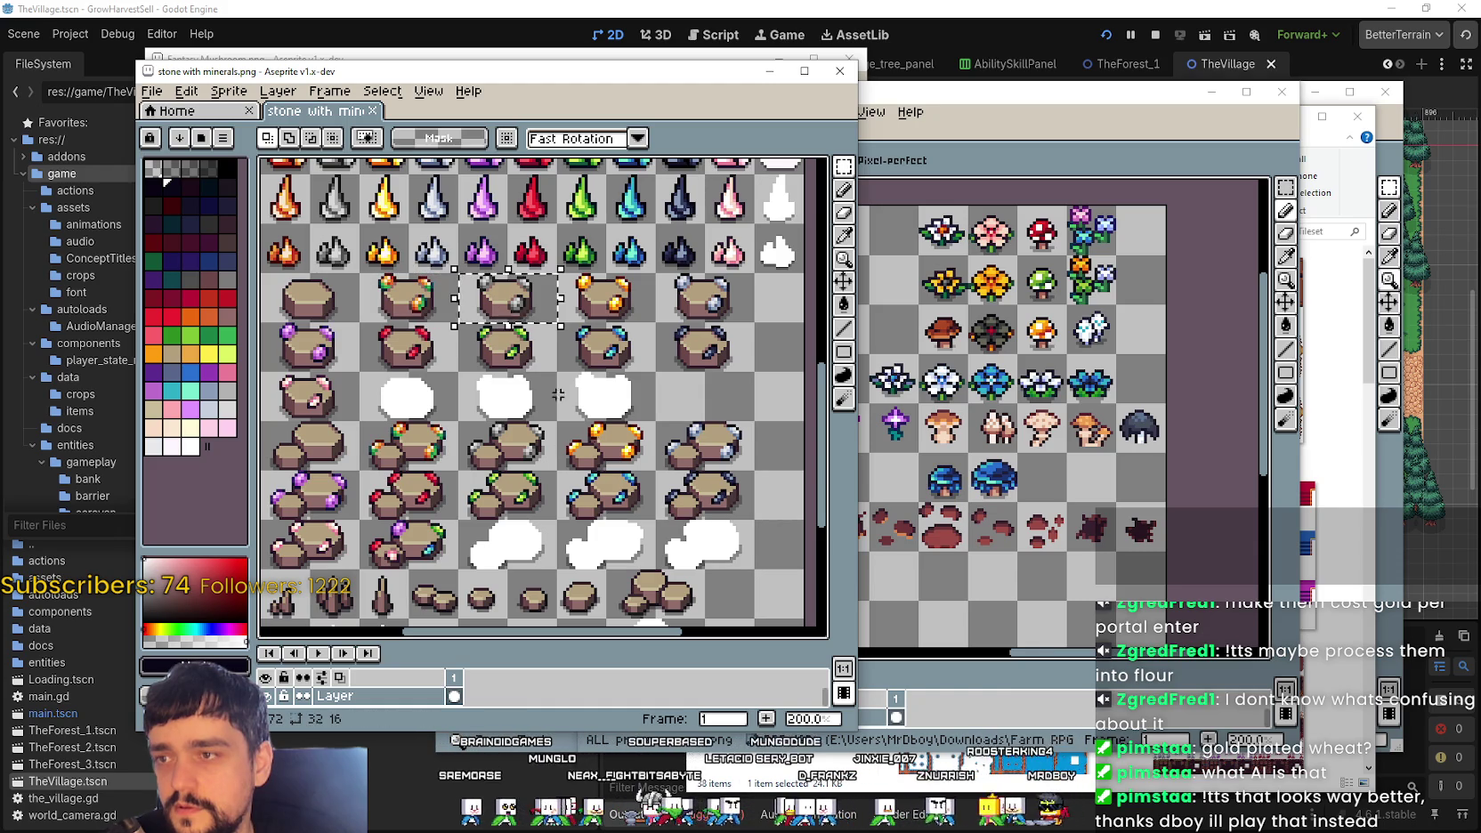
Step: Pan the stone sheet to view the crystal rows
{"action": "scroll", "coordinate": [593, 546], "scroll_direction": "up", "scroll_amount": 2}
{"action": "scroll", "coordinate": [578, 445], "scroll_direction": "down", "scroll_amount": 2}
{"action": "scroll", "coordinate": [561, 360], "scroll_direction": "up", "scroll_amount": 2}
{"action": "scroll", "coordinate": [561, 363], "scroll_direction": "down", "scroll_amount": 1}
{"action": "scroll", "coordinate": [561, 363], "scroll_direction": "up", "scroll_amount": 1}
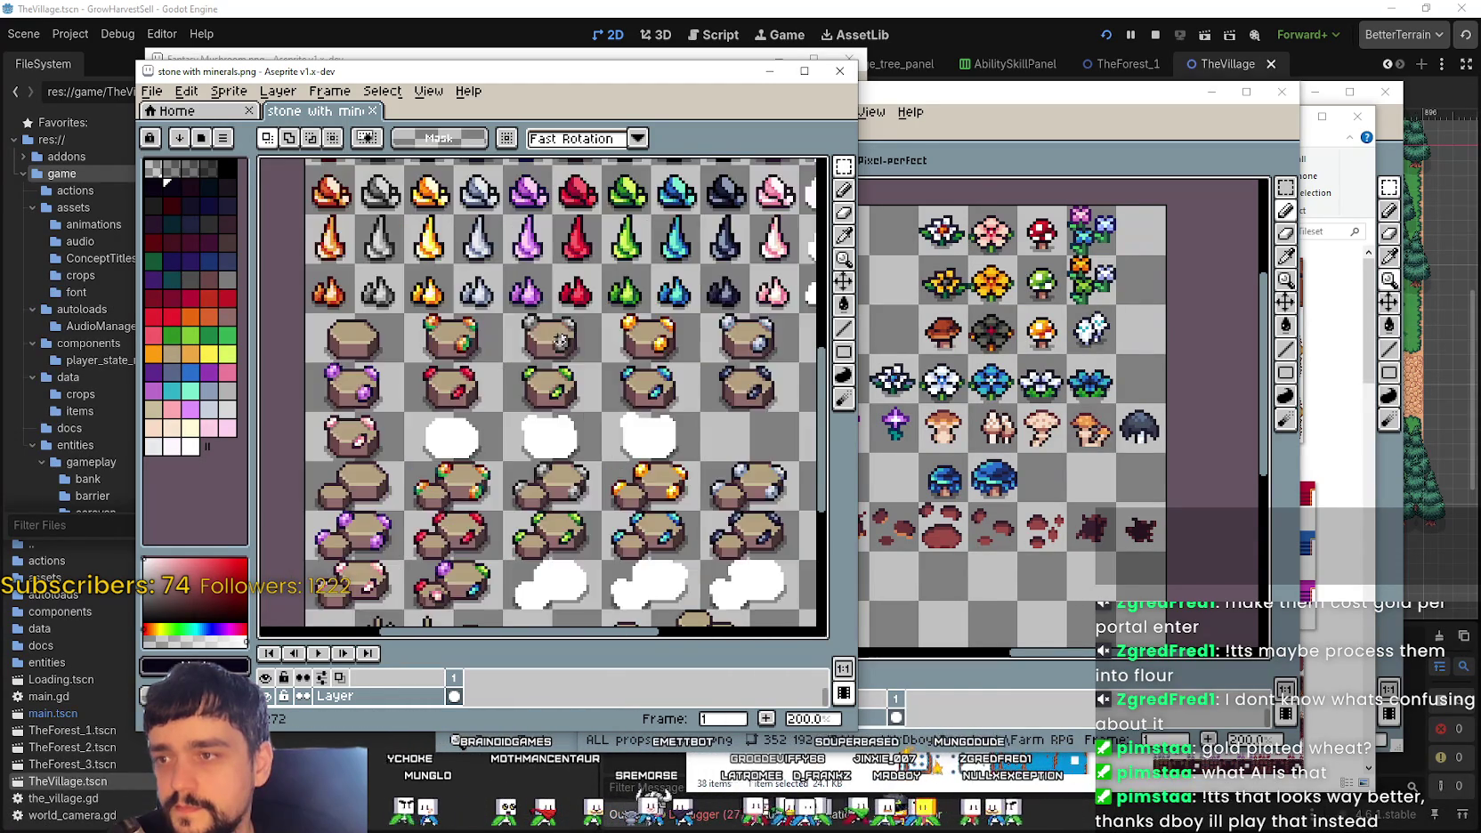
{"action": "left_click_drag", "start_coordinate": [561, 364], "coordinate": [549, 559]}
{"action": "scroll", "coordinate": [536, 491], "scroll_direction": "down", "scroll_amount": 1}
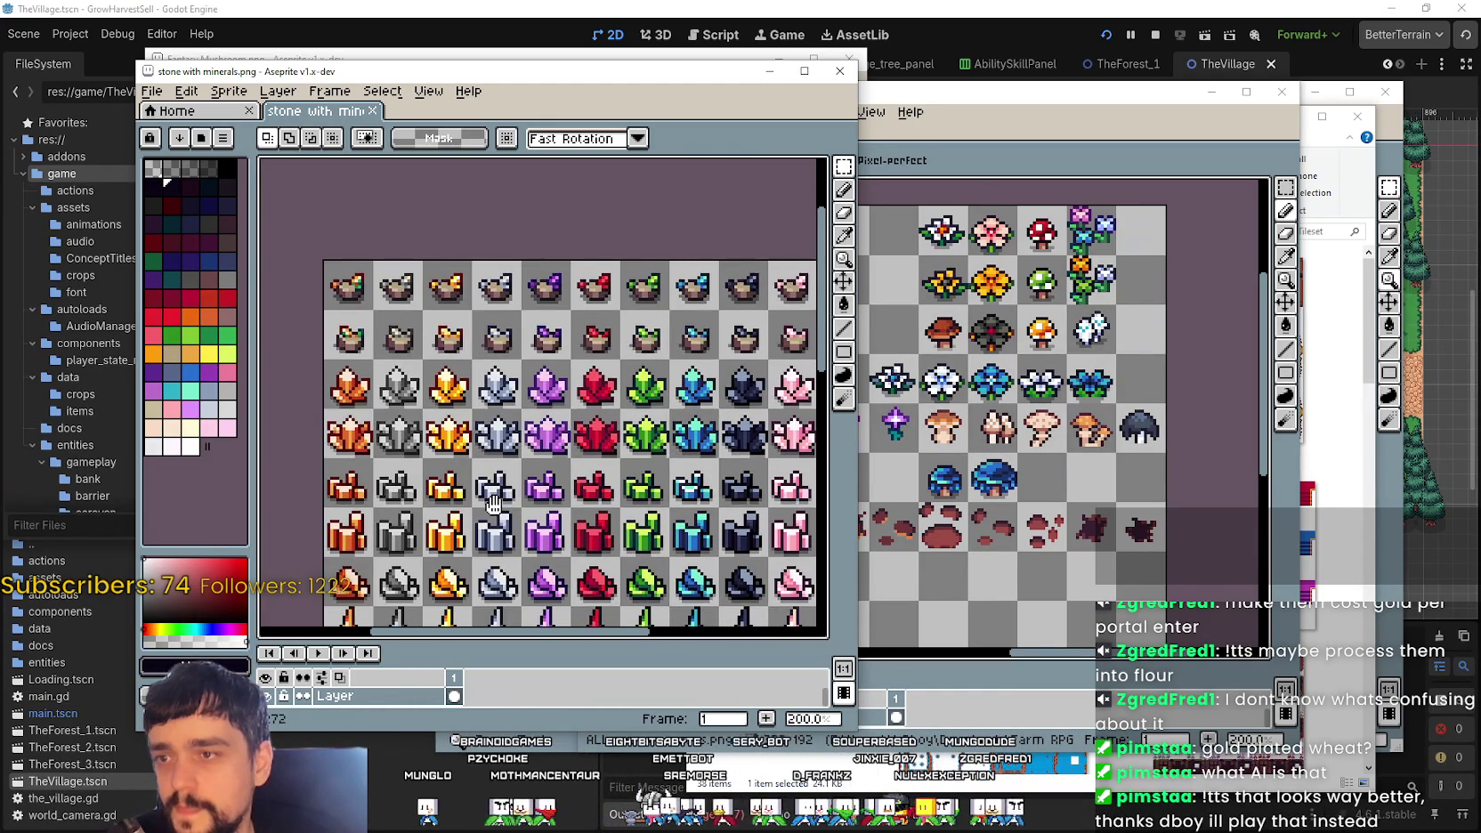
{"action": "scroll", "coordinate": [561, 423], "scroll_direction": "up", "scroll_amount": 1}
{"action": "scroll", "coordinate": [561, 424], "scroll_direction": "down", "scroll_amount": 1}
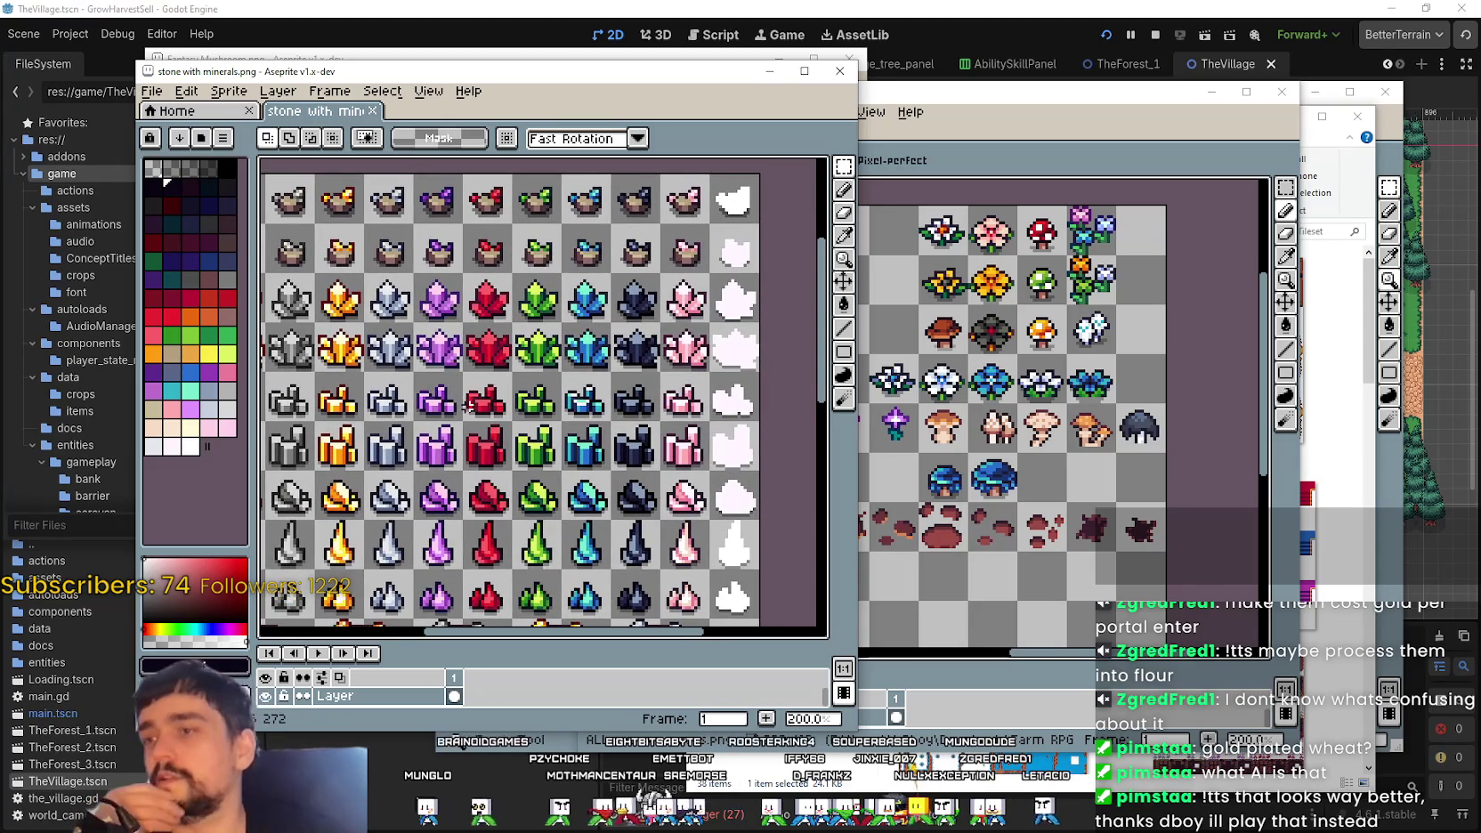
{"action": "scroll", "coordinate": [540, 281], "scroll_direction": "up", "scroll_amount": 1}
{"action": "scroll", "coordinate": [541, 281], "scroll_direction": "down", "scroll_amount": 1}
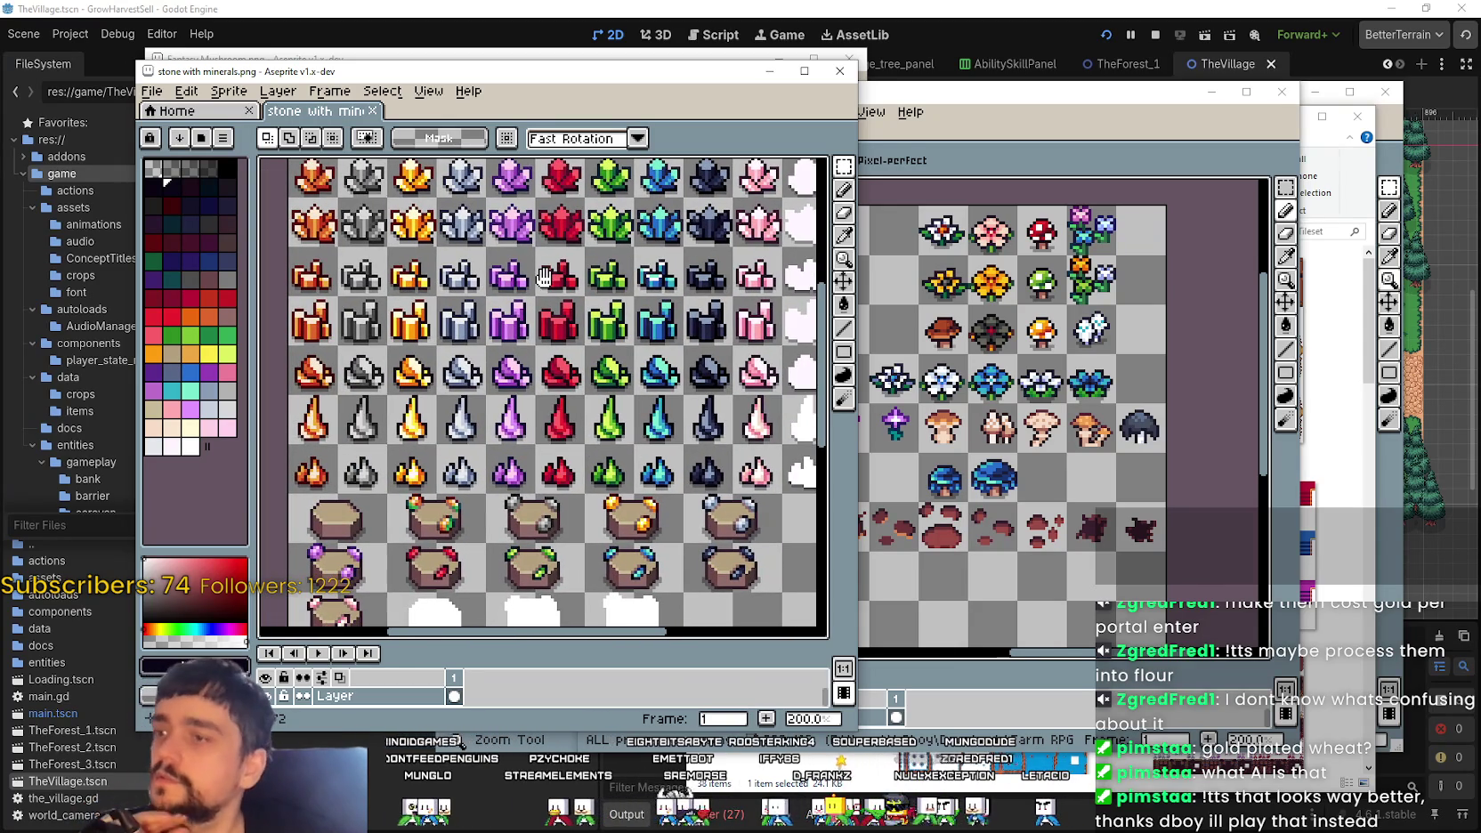
{"action": "scroll", "coordinate": [525, 287], "scroll_direction": "up", "scroll_amount": 1}
Step: Bring the seasonal props sheet forward and move its window to the left
{"action": "left_click", "coordinate": [1068, 381]}
{"action": "scroll", "coordinate": [1068, 381], "scroll_direction": "down", "scroll_amount": 1}
{"action": "scroll", "coordinate": [1033, 509], "scroll_direction": "up", "scroll_amount": 1}
{"action": "scroll", "coordinate": [1032, 509], "scroll_direction": "down", "scroll_amount": 1}
{"action": "scroll", "coordinate": [1033, 509], "scroll_direction": "up", "scroll_amount": 1}
{"action": "scroll", "coordinate": [1032, 509], "scroll_direction": "down", "scroll_amount": 2}
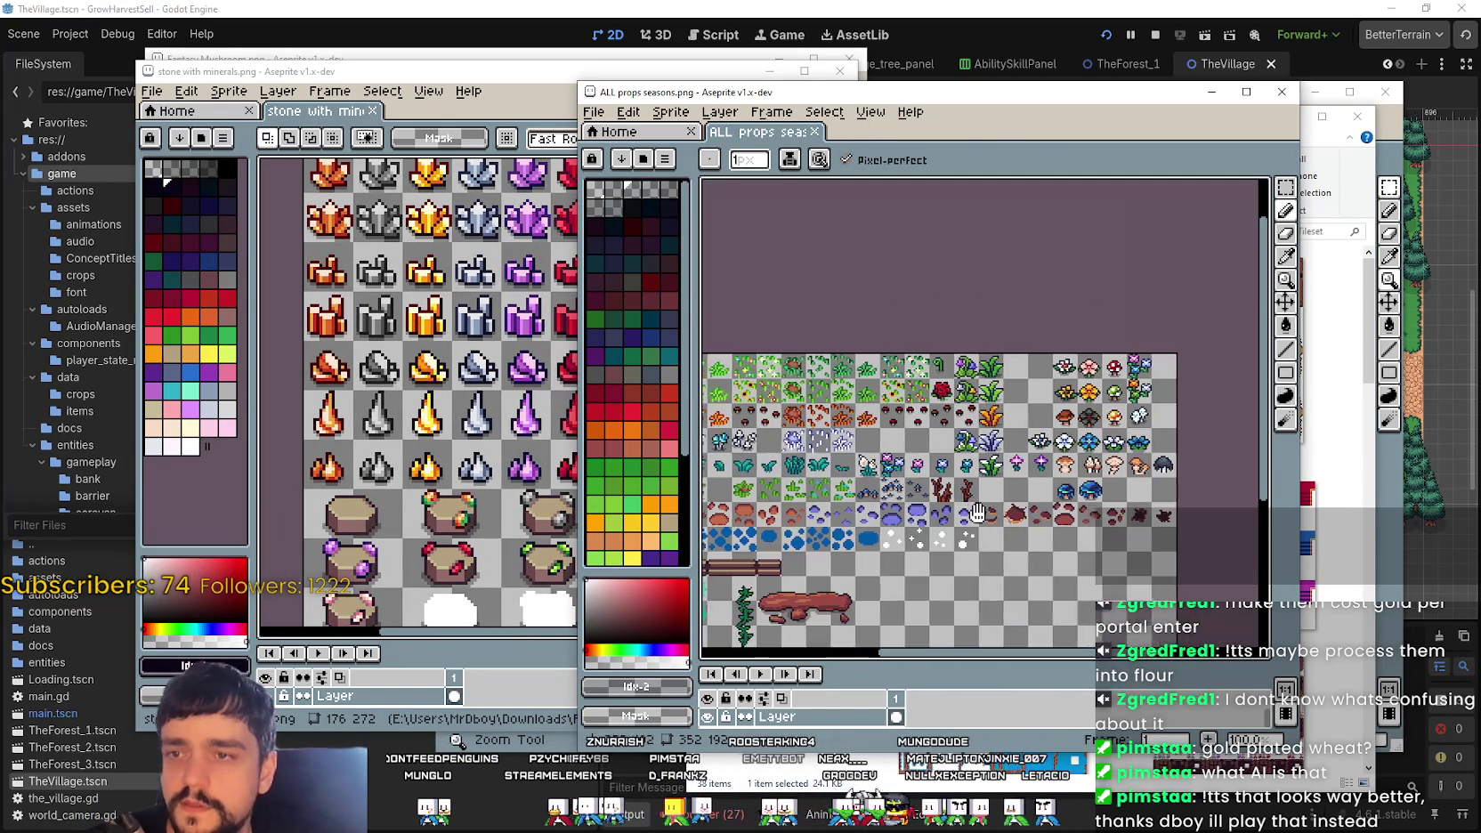
{"action": "mouse_move", "coordinate": [940, 100]}
{"action": "left_mouse_down"}
{"action": "mouse_move", "coordinate": [553, 127]}
{"action": "mouse_move", "coordinate": [389, 104]}
{"action": "left_mouse_up"}
Step: In File Explorer, go up to Farm and Tileset, then into Tree › Deep Forest
{"action": "left_click", "coordinate": [997, 498]}
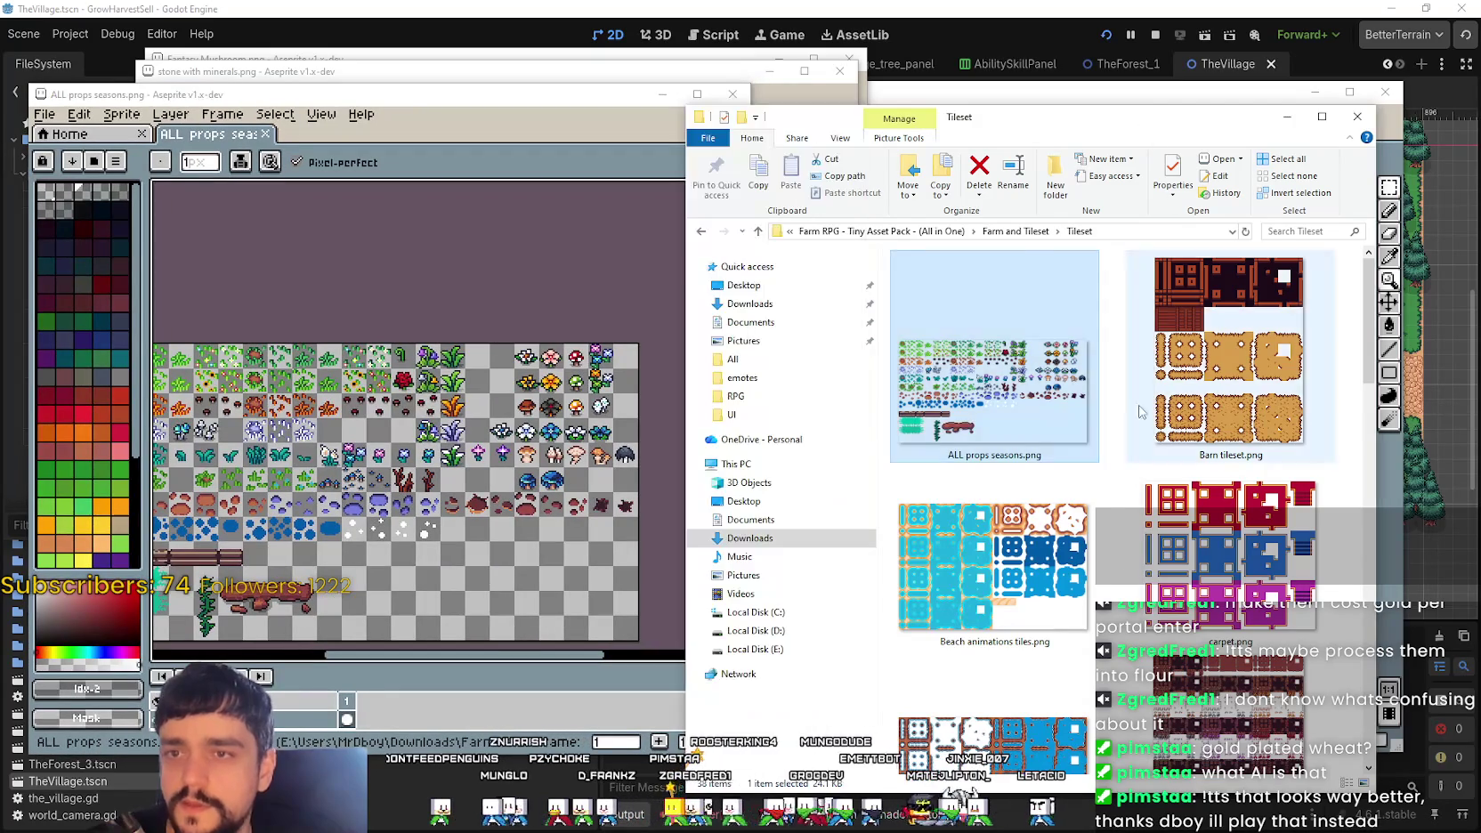
{"action": "scroll", "coordinate": [997, 498], "scroll_direction": "down", "scroll_amount": 3}
{"action": "scroll", "coordinate": [997, 498], "scroll_direction": "down", "scroll_amount": 2}
{"action": "scroll", "coordinate": [997, 499], "scroll_direction": "down", "scroll_amount": 5}
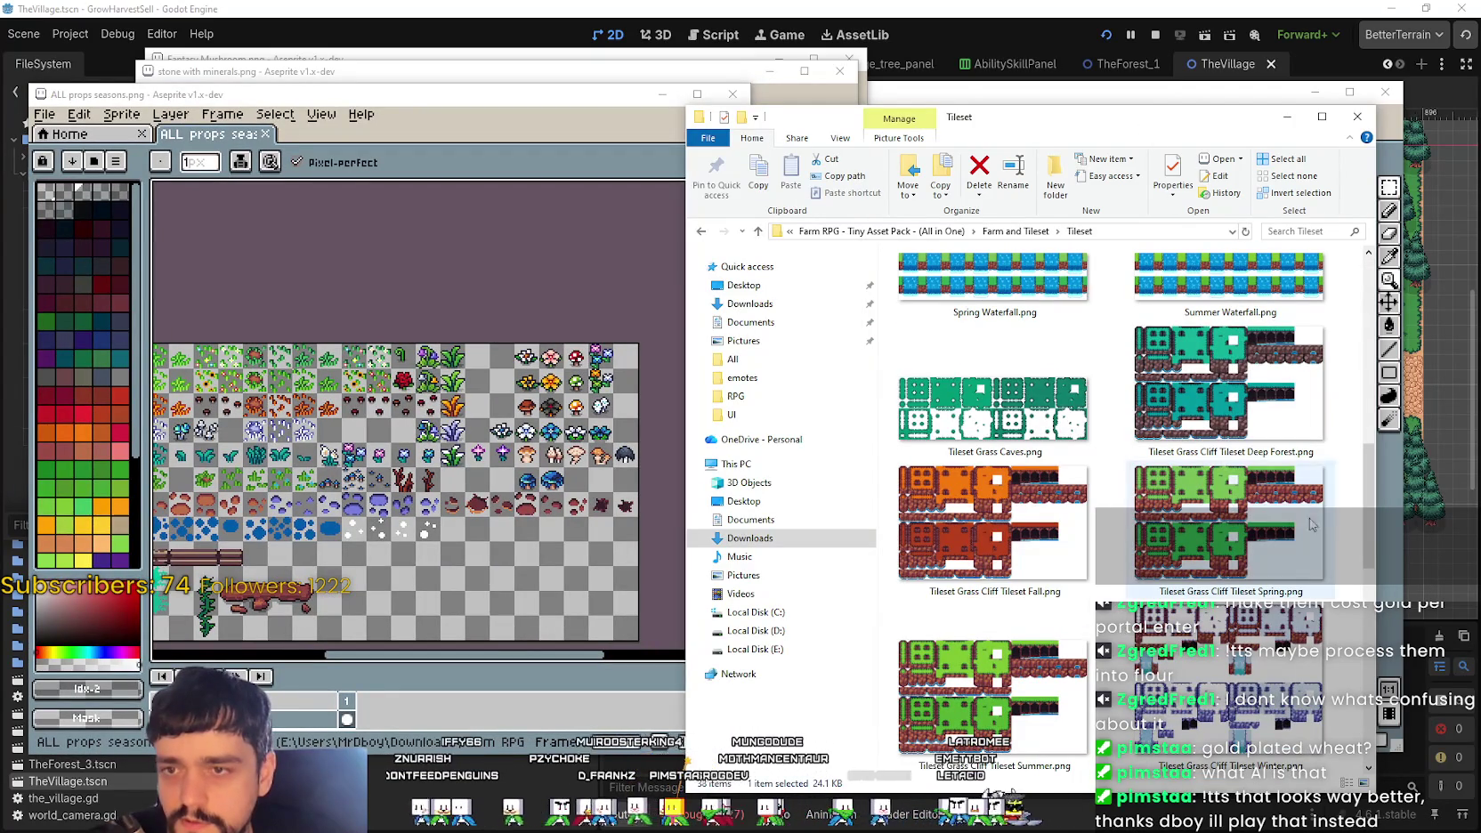
{"action": "scroll", "coordinate": [1370, 518], "scroll_direction": "down", "scroll_amount": 1}
{"action": "mouse_move", "coordinate": [1370, 519]}
{"action": "left_mouse_down"}
{"action": "mouse_move", "coordinate": [1356, 706]}
{"action": "mouse_move", "coordinate": [1332, 766]}
{"action": "mouse_move", "coordinate": [1271, 289]}
{"action": "left_mouse_up"}
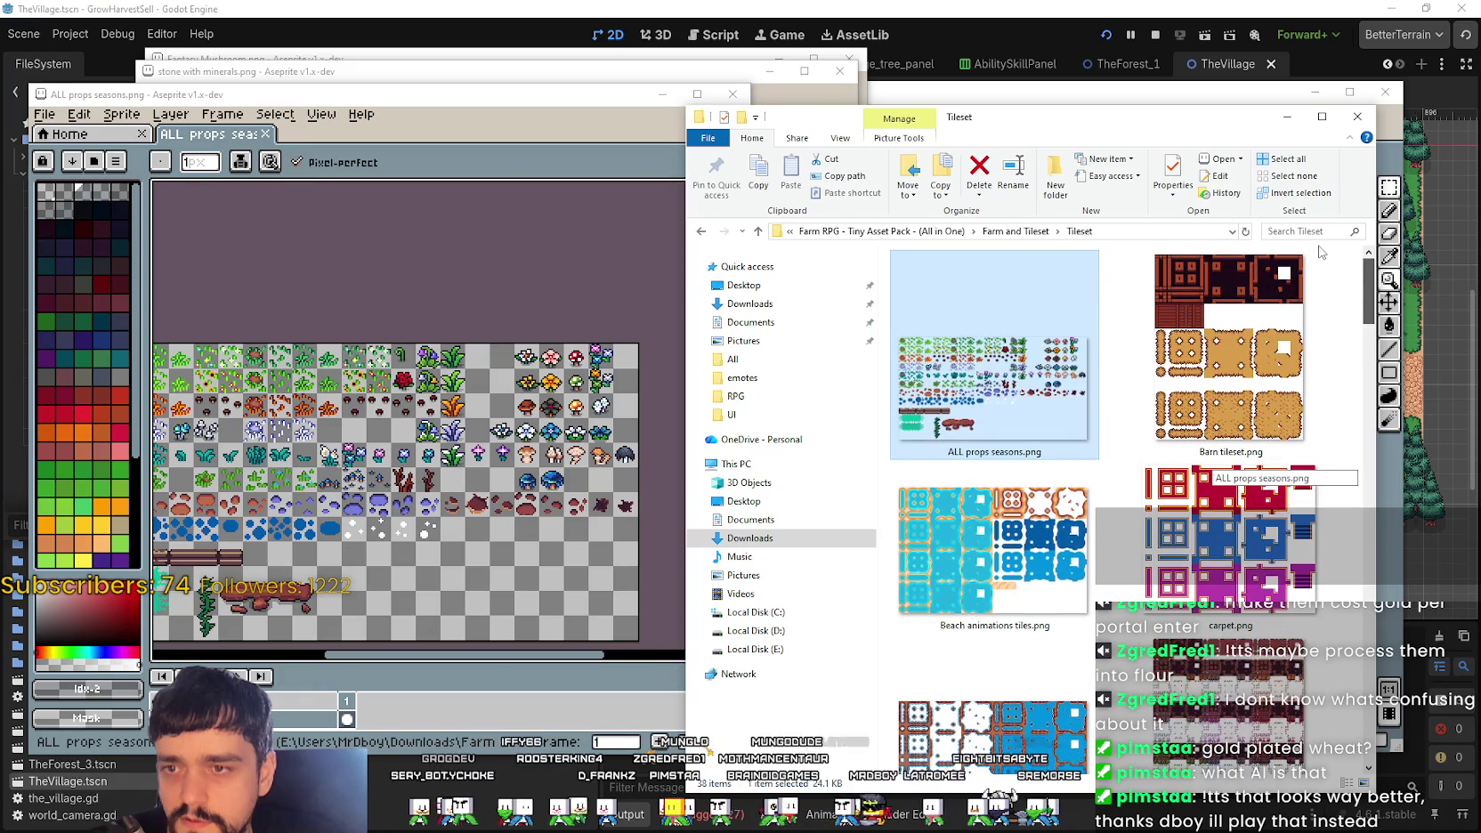
{"action": "left_click", "coordinate": [1023, 231]}
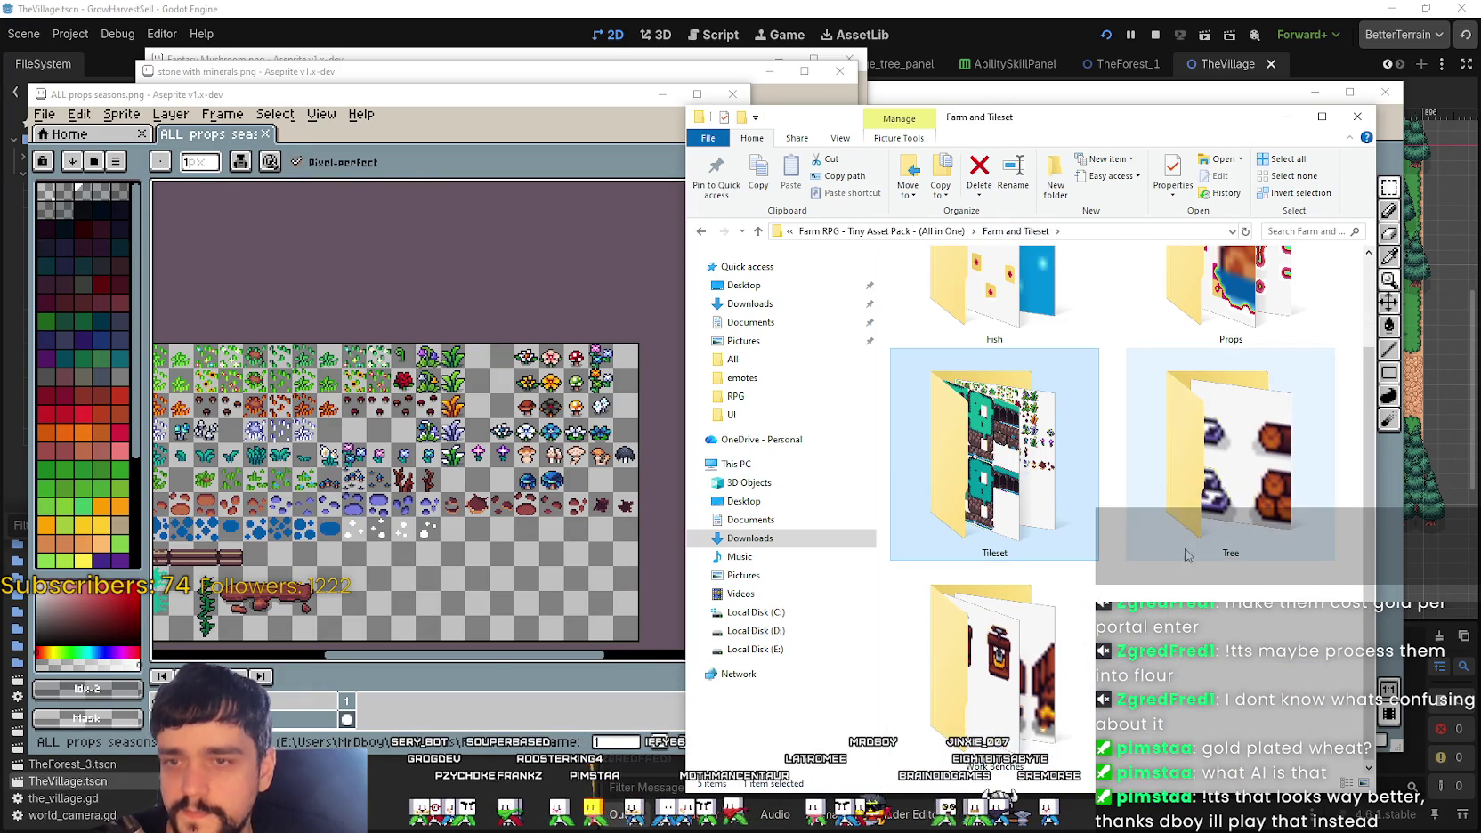
{"action": "double_click", "coordinate": [1231, 534]}
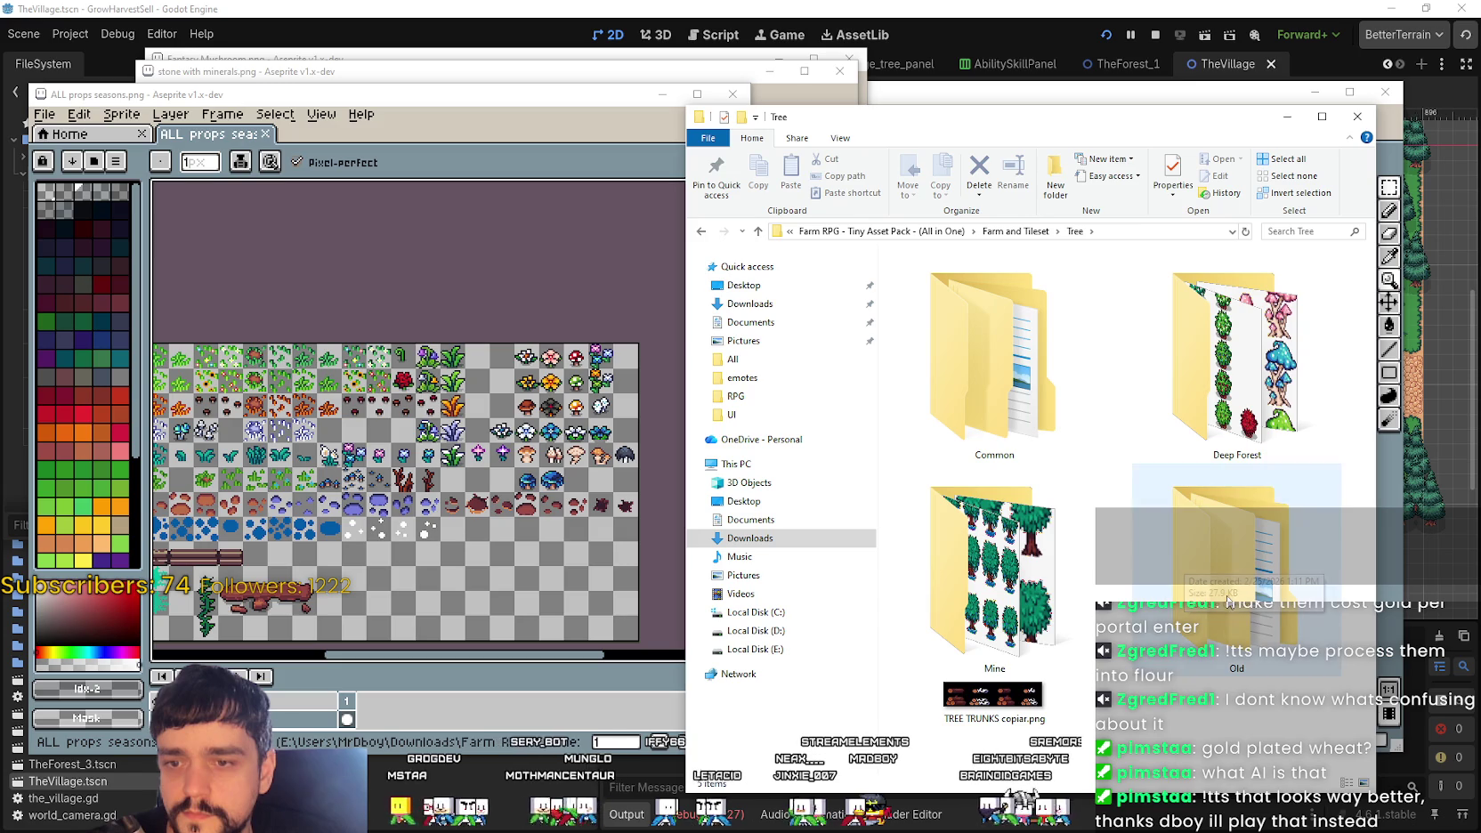
{"action": "double_click", "coordinate": [1257, 361]}
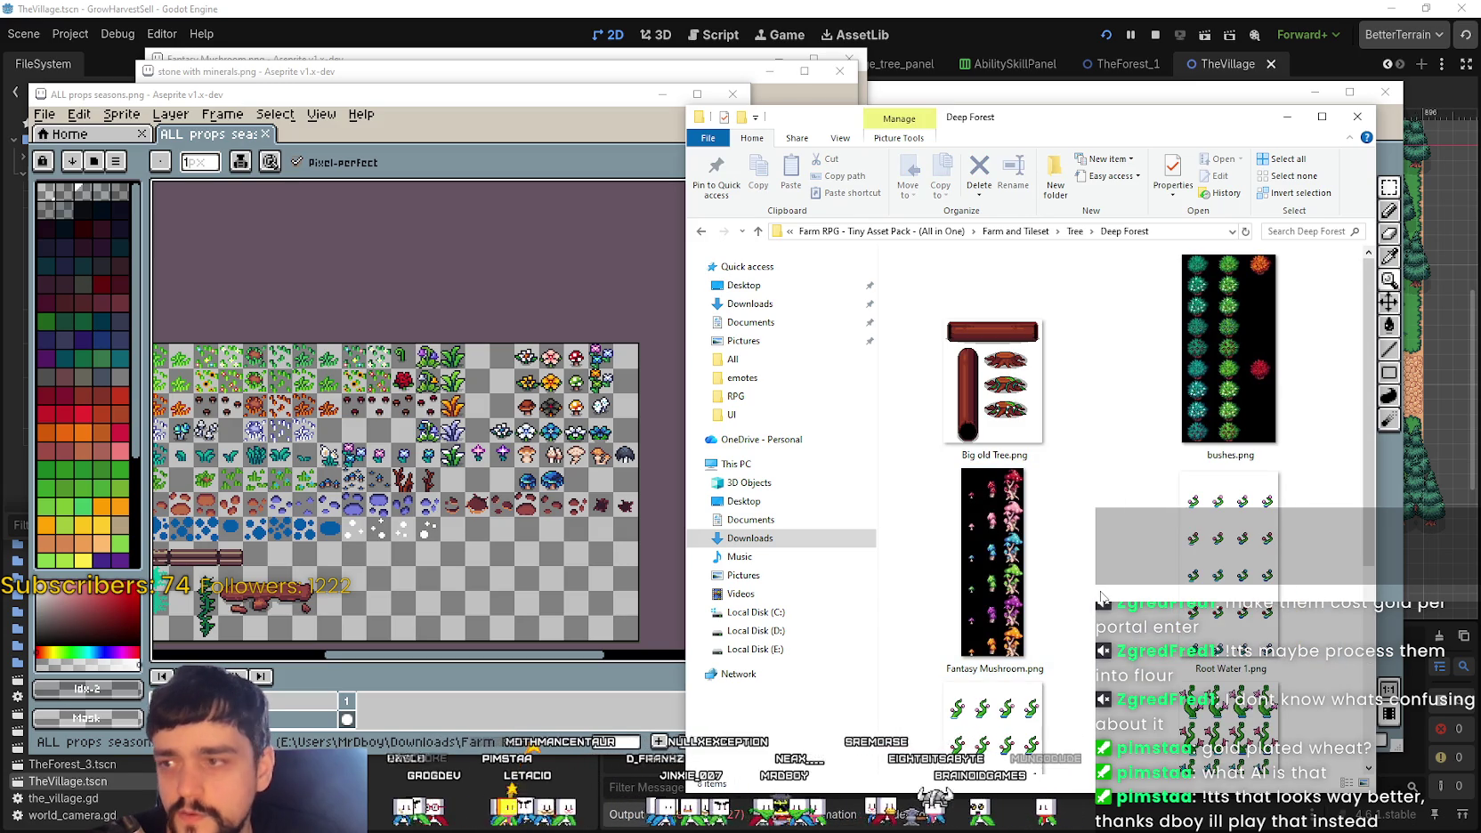
Step: Open bushes.png from the Deep Forest folder in Aseprite
{"action": "left_click", "coordinate": [1234, 347]}
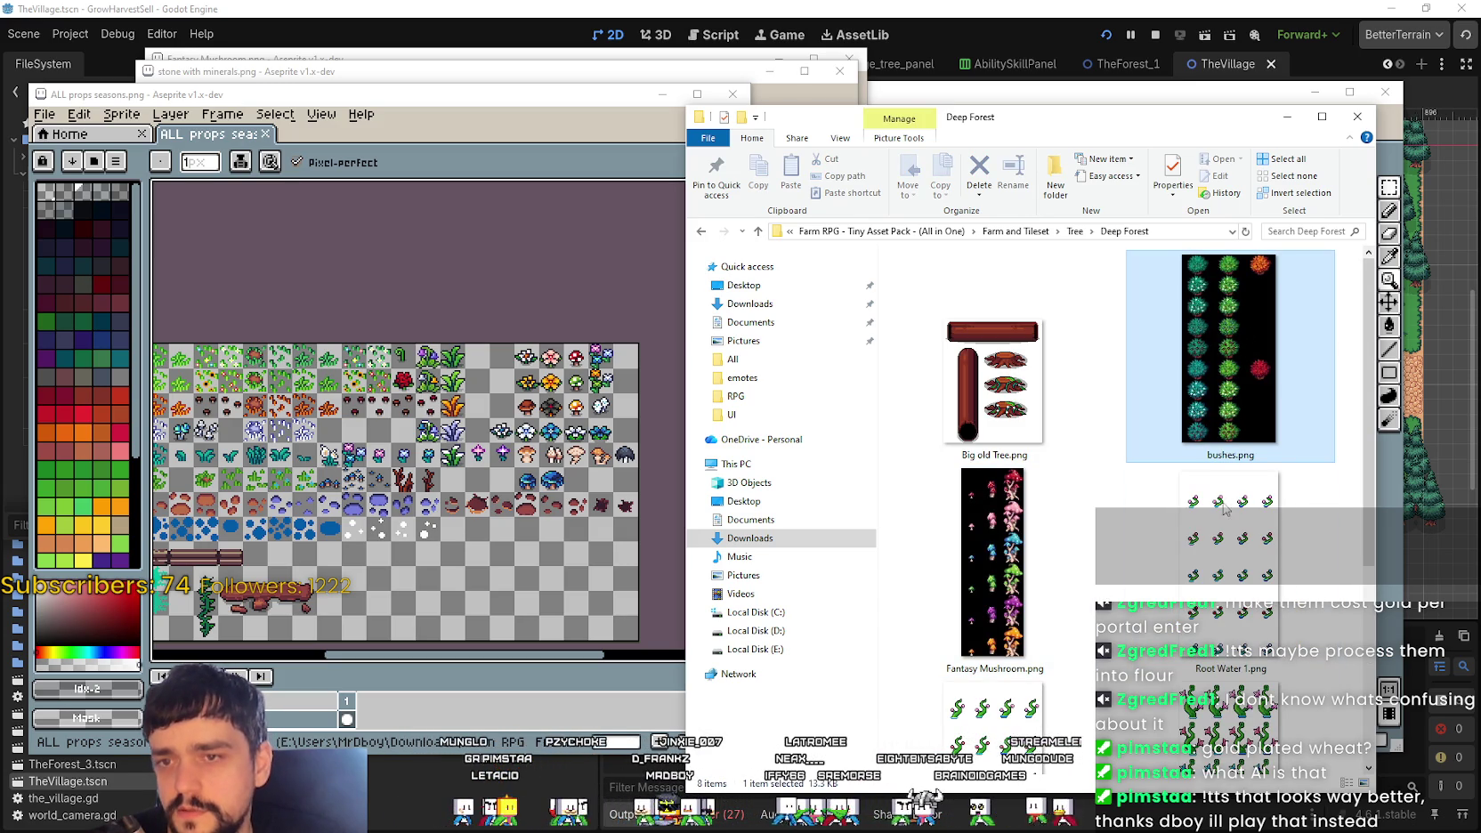
{"action": "left_click", "coordinate": [1023, 570]}
{"action": "double_click", "coordinate": [1208, 402]}
{"action": "scroll", "coordinate": [1013, 443], "scroll_direction": "up", "scroll_amount": 1}
{"action": "scroll", "coordinate": [1012, 442], "scroll_direction": "down", "scroll_amount": 3}
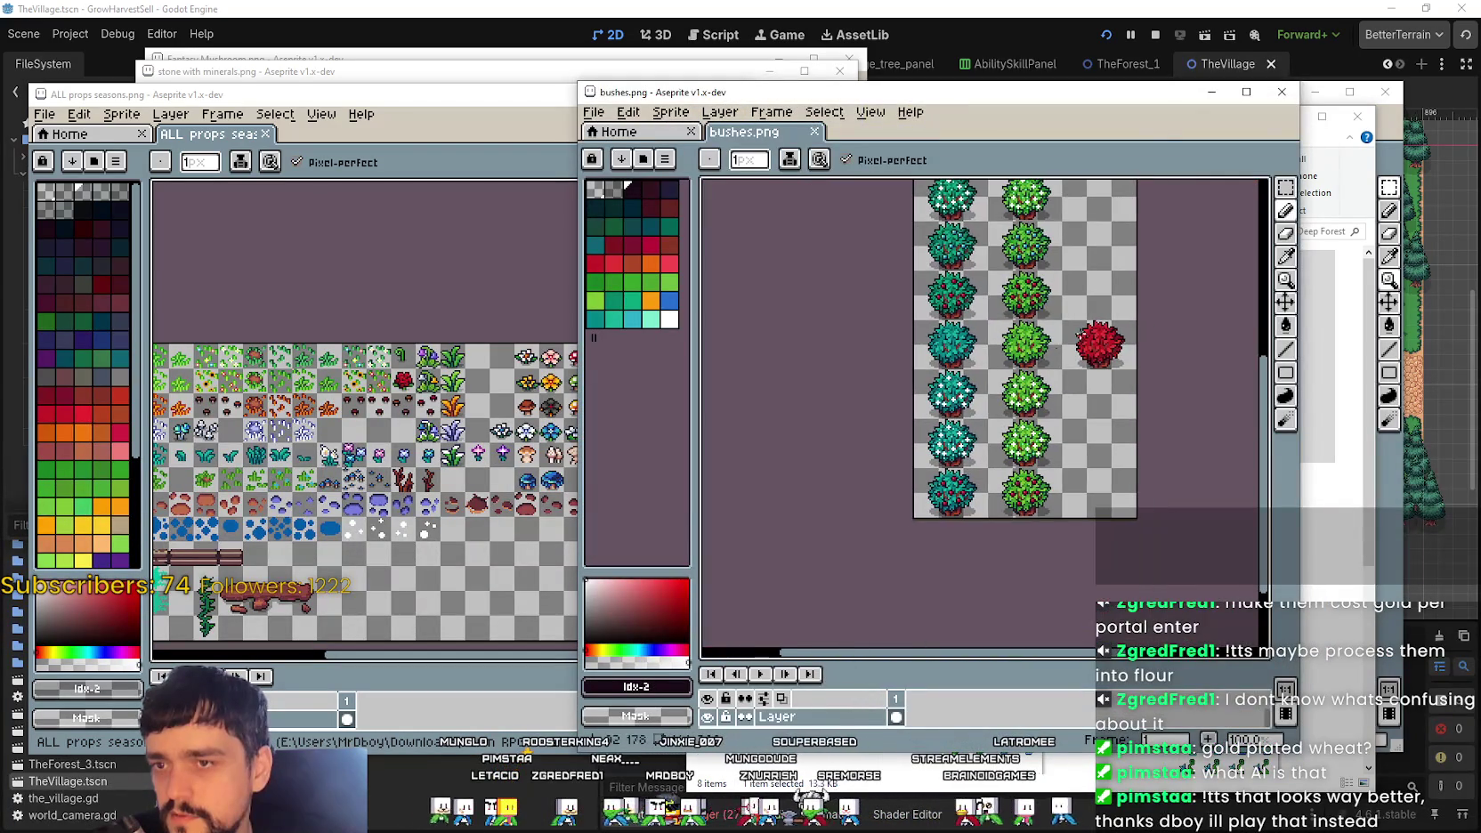
Step: Close bushes.png, open Fantasy Mushroom.png, and show the props sheet's flower and mushroom rows
{"action": "left_click", "coordinate": [1281, 91]}
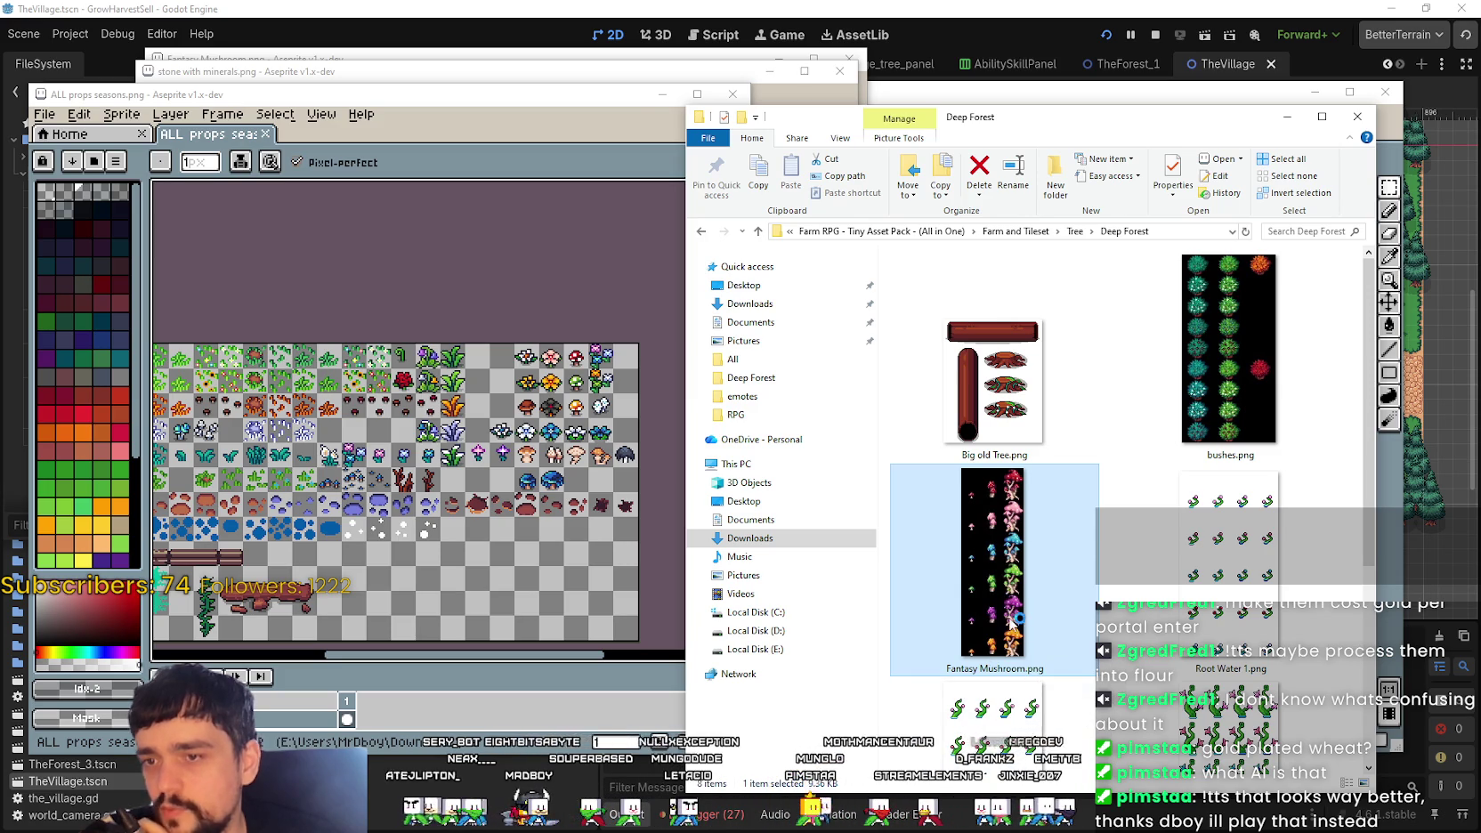
{"action": "double_click", "coordinate": [1012, 625]}
{"action": "scroll", "coordinate": [911, 469], "scroll_direction": "down", "scroll_amount": 3}
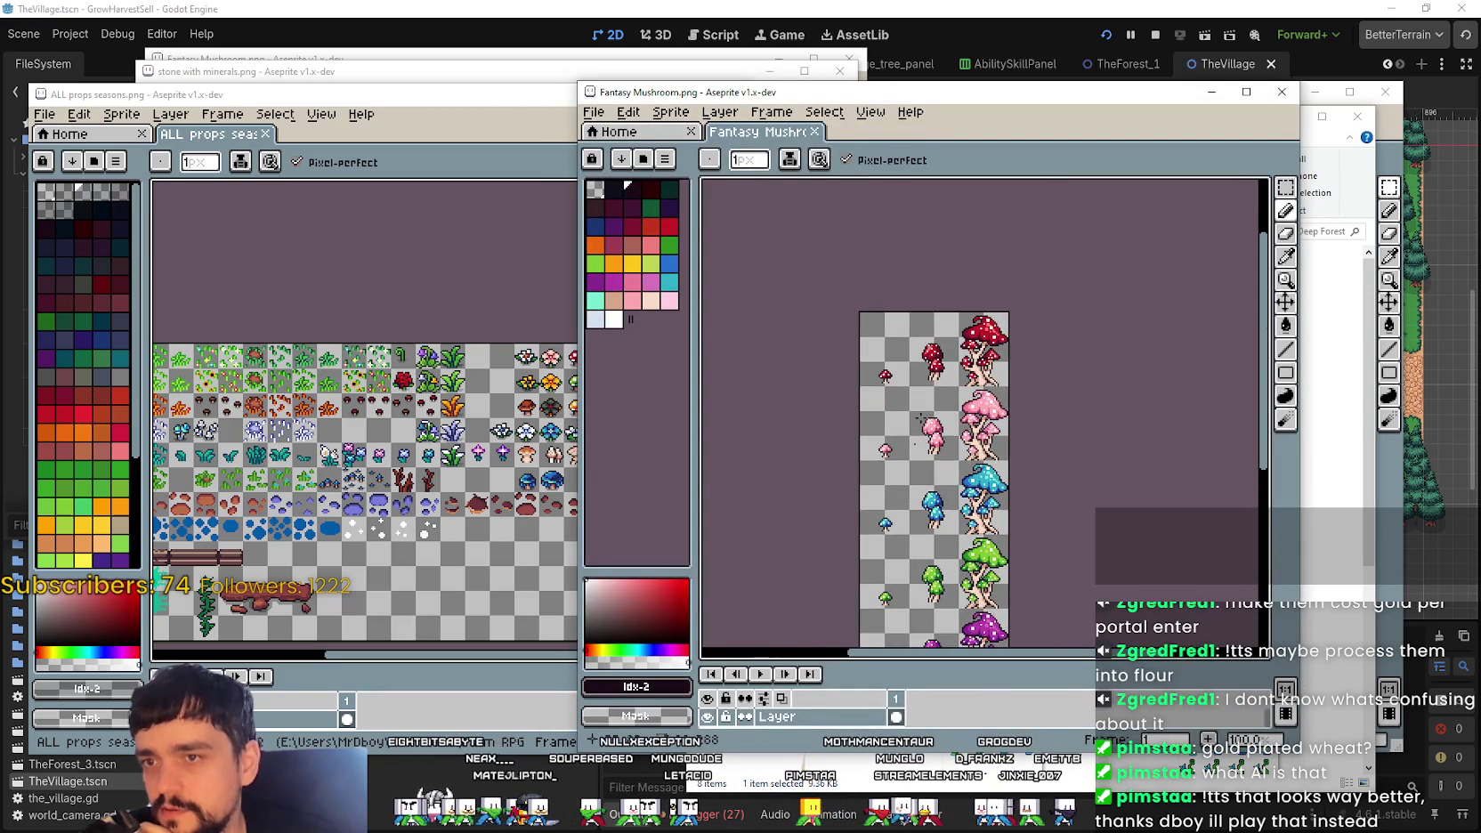
{"action": "scroll", "coordinate": [911, 469], "scroll_direction": "up", "scroll_amount": 1}
{"action": "left_click", "coordinate": [540, 493]}
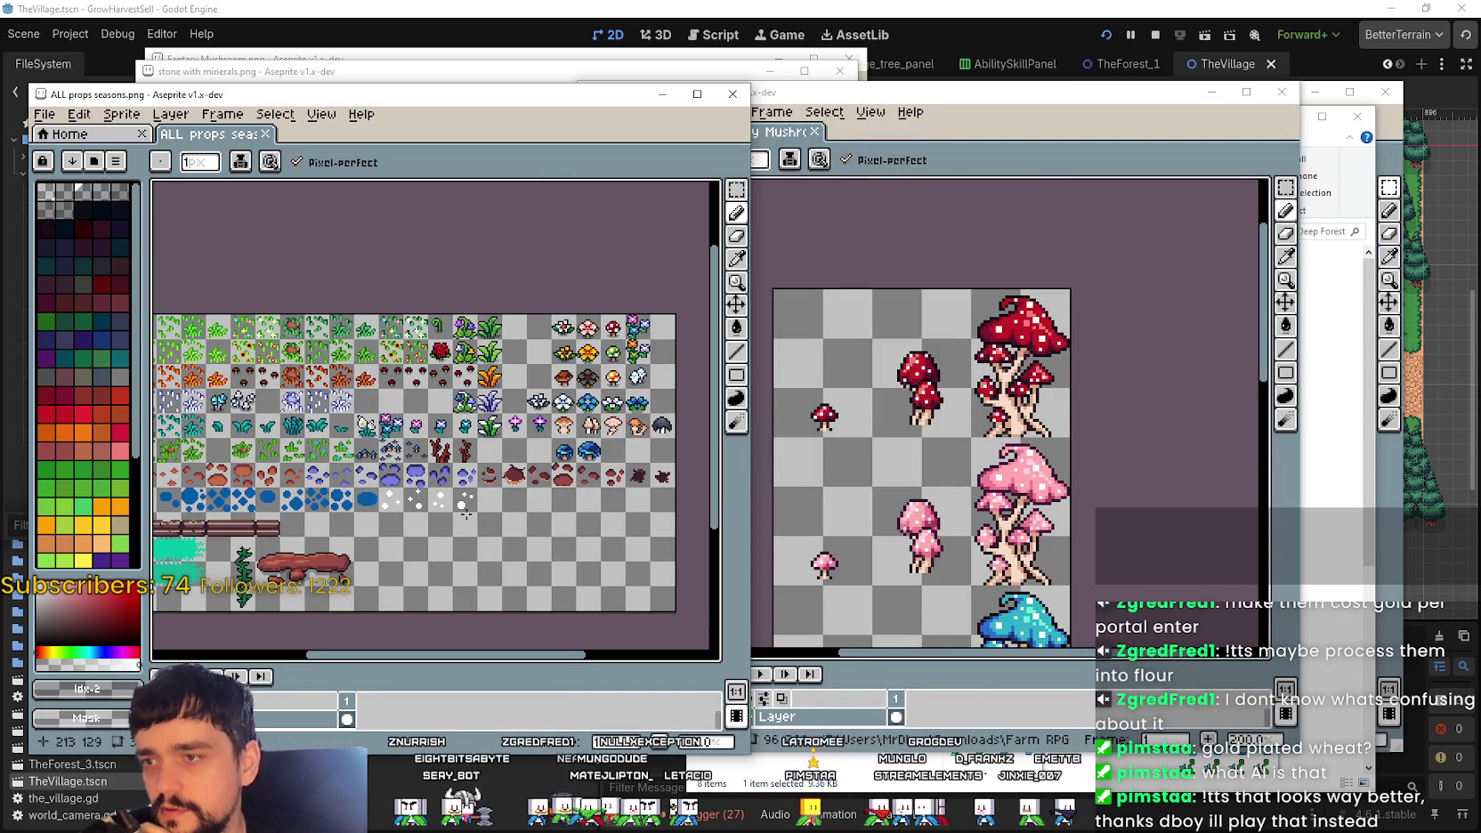
{"action": "scroll", "coordinate": [445, 512], "scroll_direction": "up", "scroll_amount": 1}
{"action": "left_click_drag", "start_coordinate": [449, 498], "coordinate": [455, 416]}
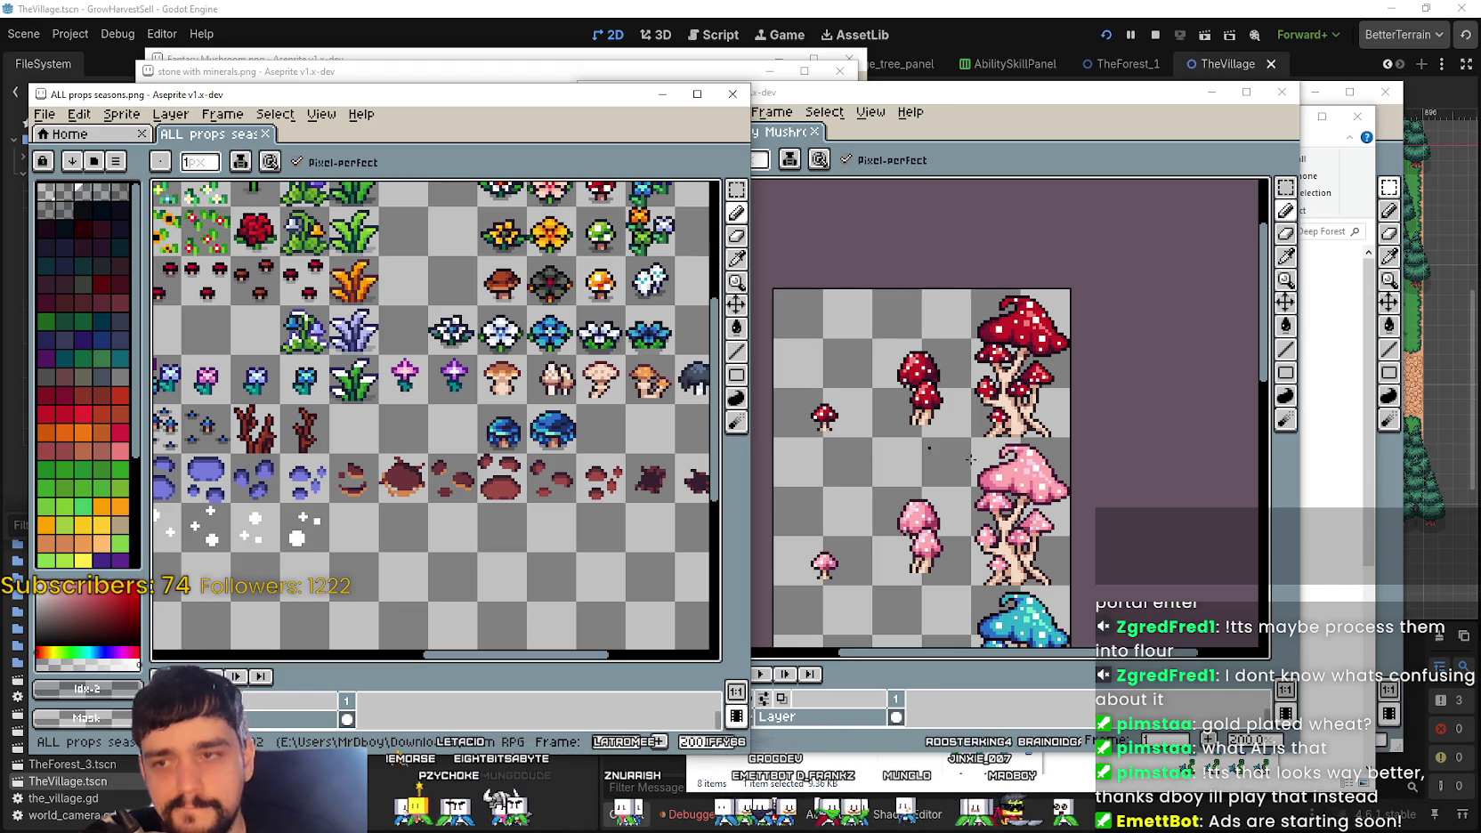
Step: Arrange the Fantasy Mushroom and props sheet views and switch to the Rectangular Marquee
{"action": "left_click", "coordinate": [955, 431]}
{"action": "left_click_drag", "start_coordinate": [960, 399], "coordinate": [865, 379]}
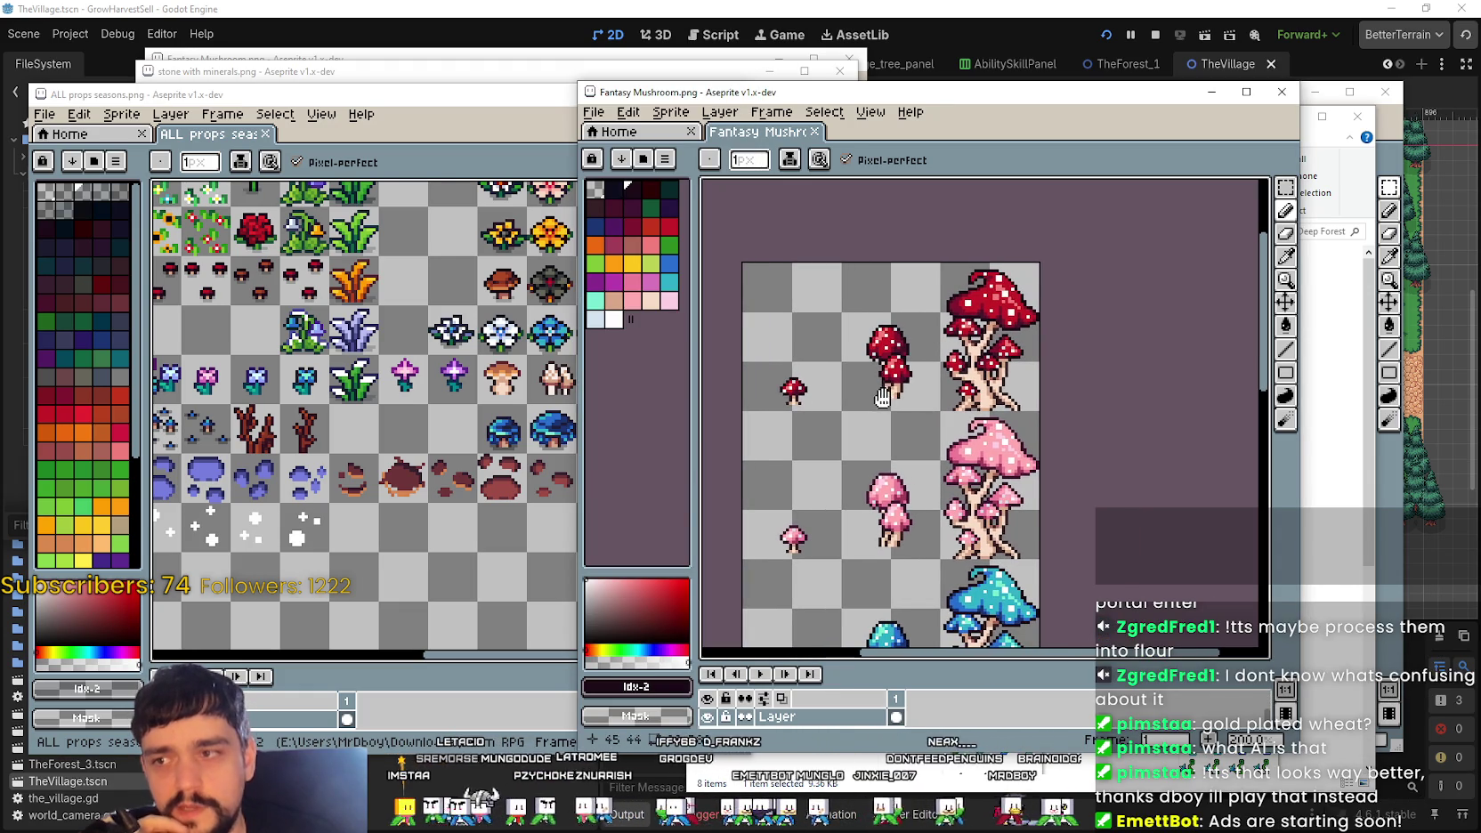
{"action": "mouse_move", "coordinate": [449, 524]}
{"action": "left_mouse_down"}
{"action": "mouse_move", "coordinate": [407, 525]}
{"action": "mouse_move", "coordinate": [565, 499]}
{"action": "mouse_move", "coordinate": [543, 438]}
{"action": "left_mouse_up"}
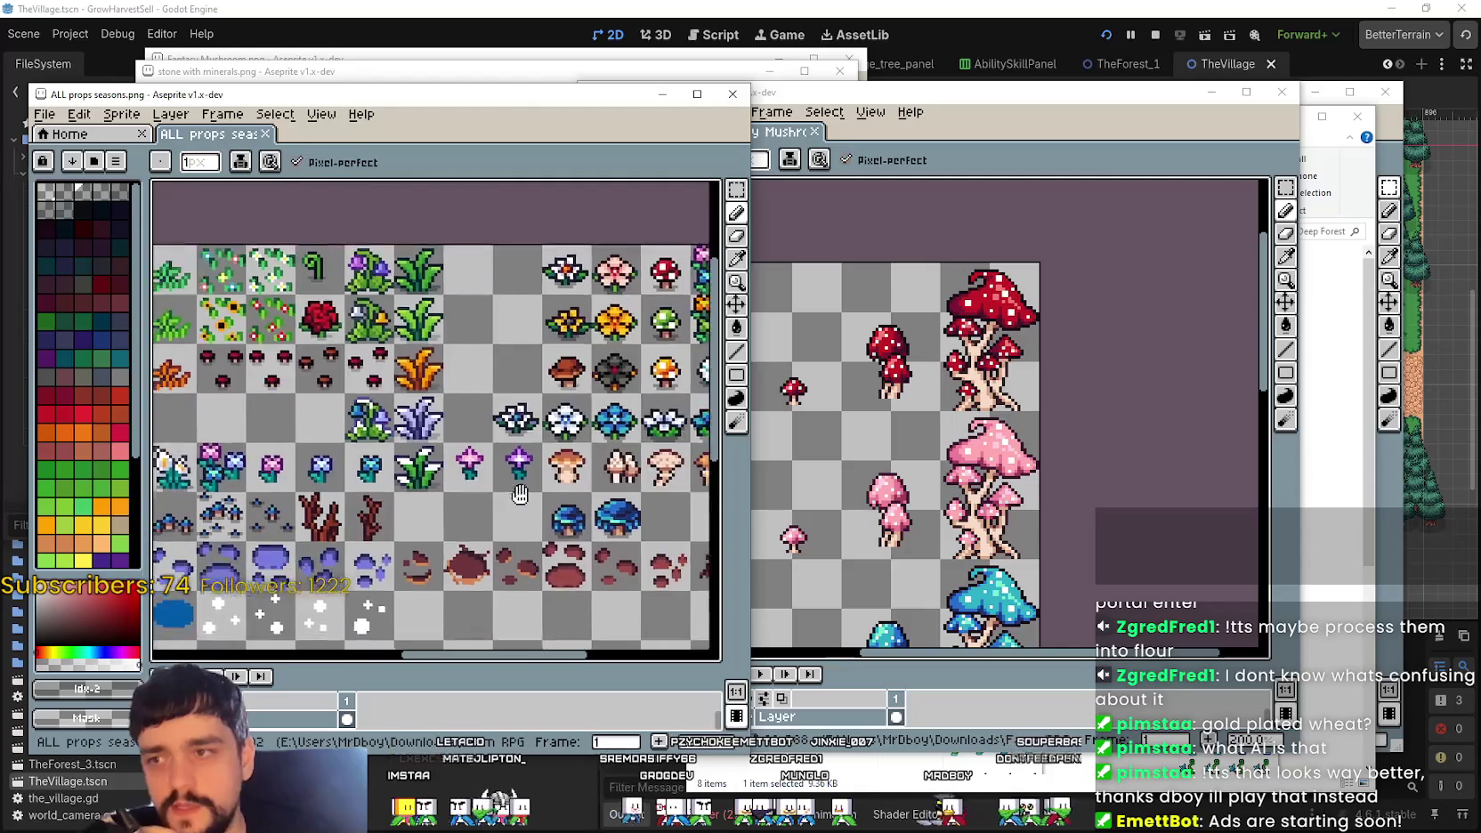
{"action": "left_click", "coordinate": [1044, 376]}
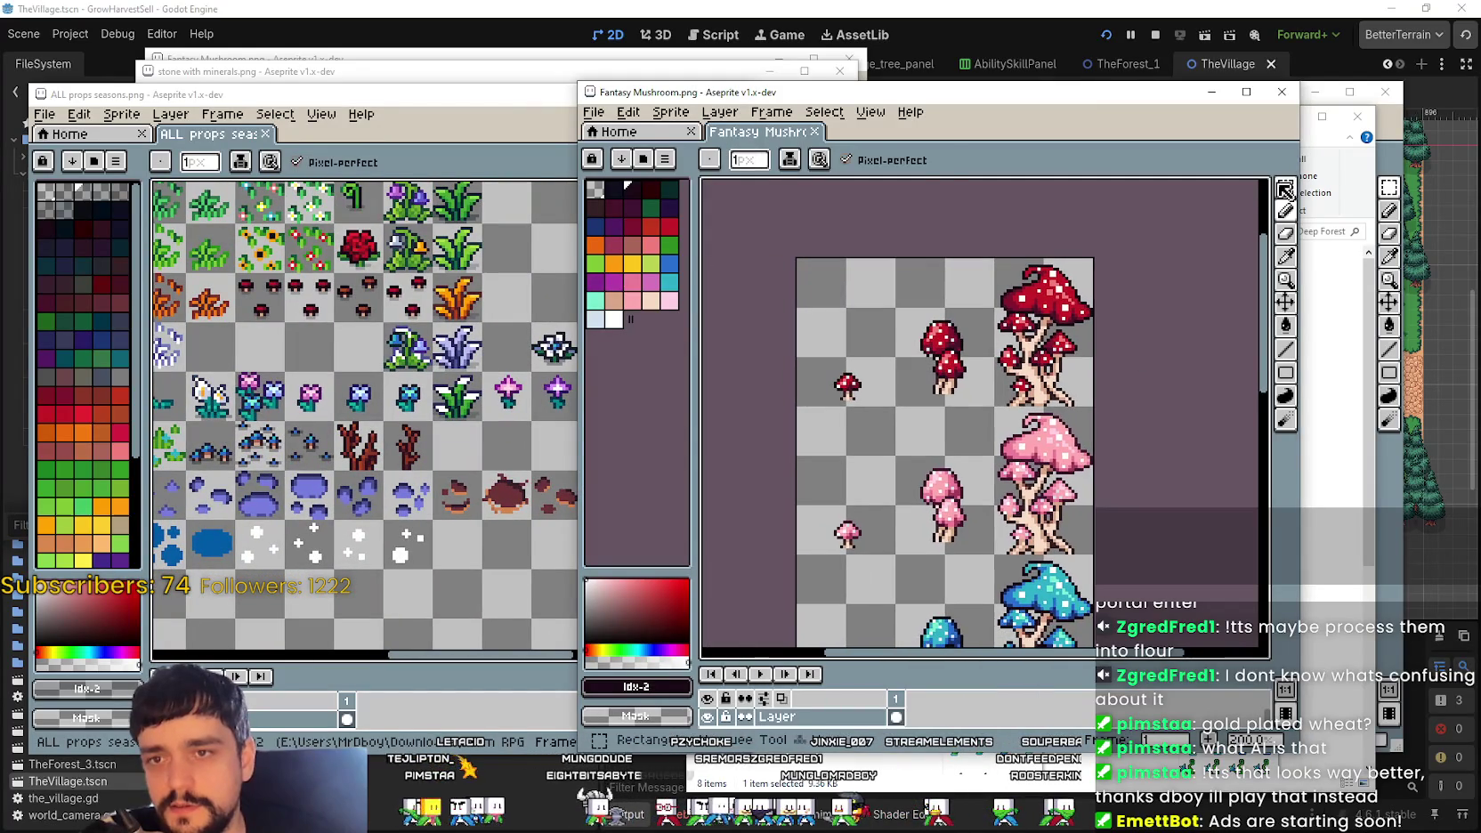
{"action": "left_click", "coordinate": [1285, 187]}
{"action": "scroll", "coordinate": [772, 430], "scroll_direction": "up", "scroll_amount": 1}
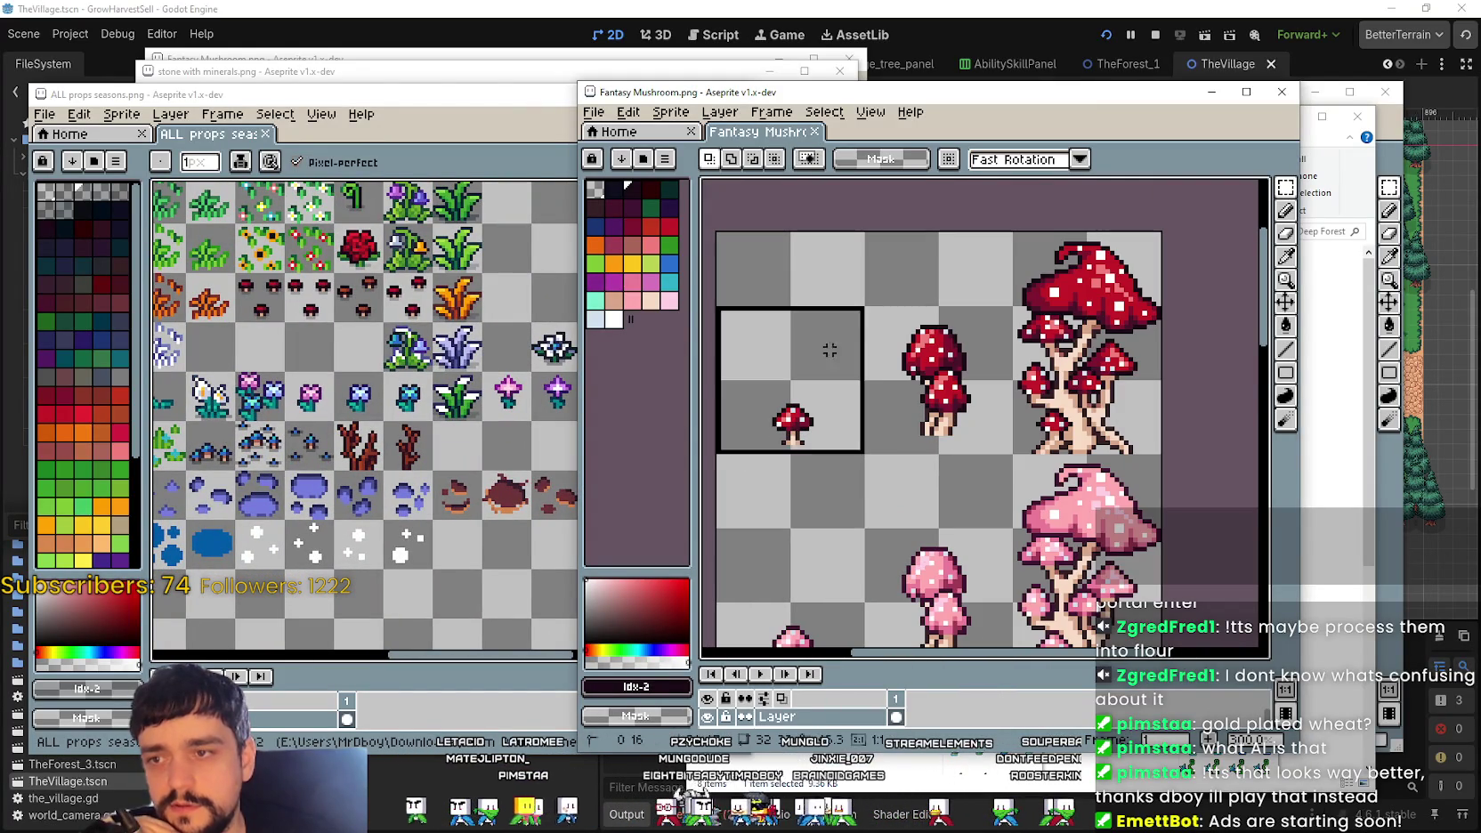
Step: Draw rectangular selections around the small, middle and large red mushroom sprites
{"action": "left_click_drag", "start_coordinate": [864, 454], "coordinate": [721, 304]}
{"action": "left_click_drag", "start_coordinate": [960, 425], "coordinate": [879, 289]}
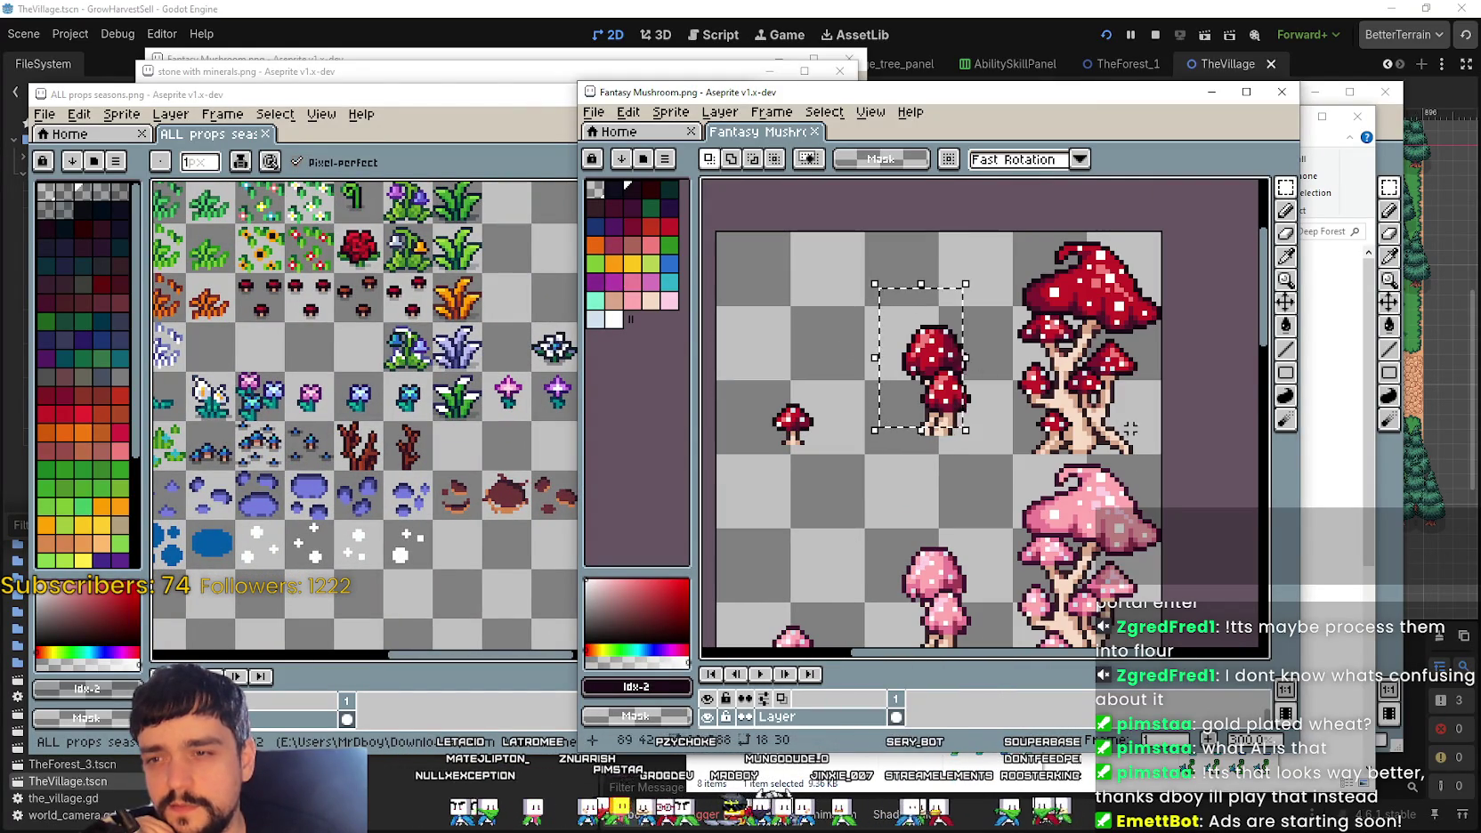
{"action": "left_click_drag", "start_coordinate": [1030, 229], "coordinate": [1131, 421]}
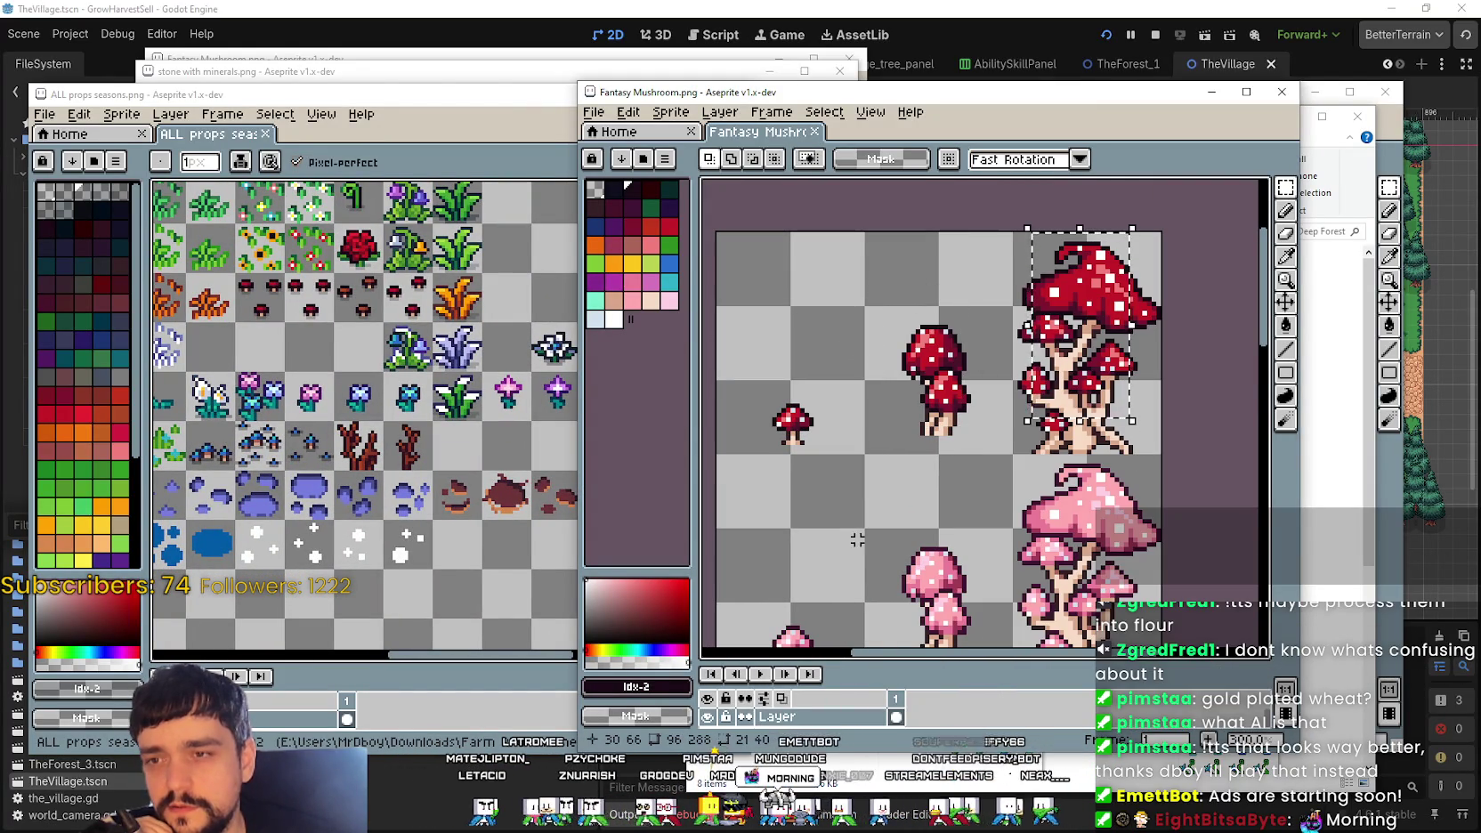
{"action": "mouse_move", "coordinate": [861, 452]}
{"action": "left_mouse_down"}
{"action": "mouse_move", "coordinate": [797, 396]}
{"action": "mouse_move", "coordinate": [782, 428]}
{"action": "mouse_move", "coordinate": [1252, 276]}
{"action": "left_mouse_up"}
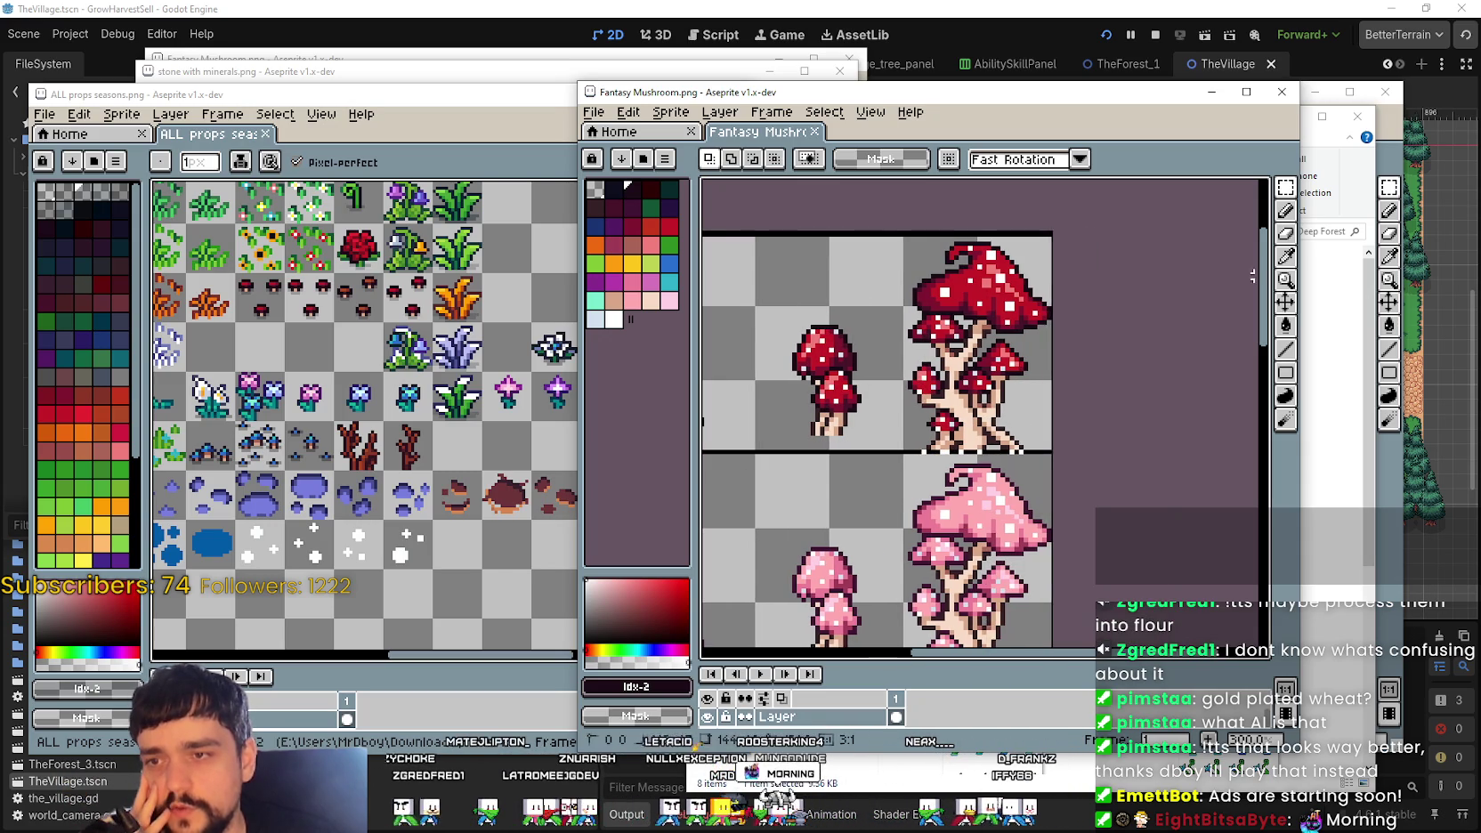
{"action": "scroll", "coordinate": [1054, 251], "scroll_direction": "down", "scroll_amount": 1}
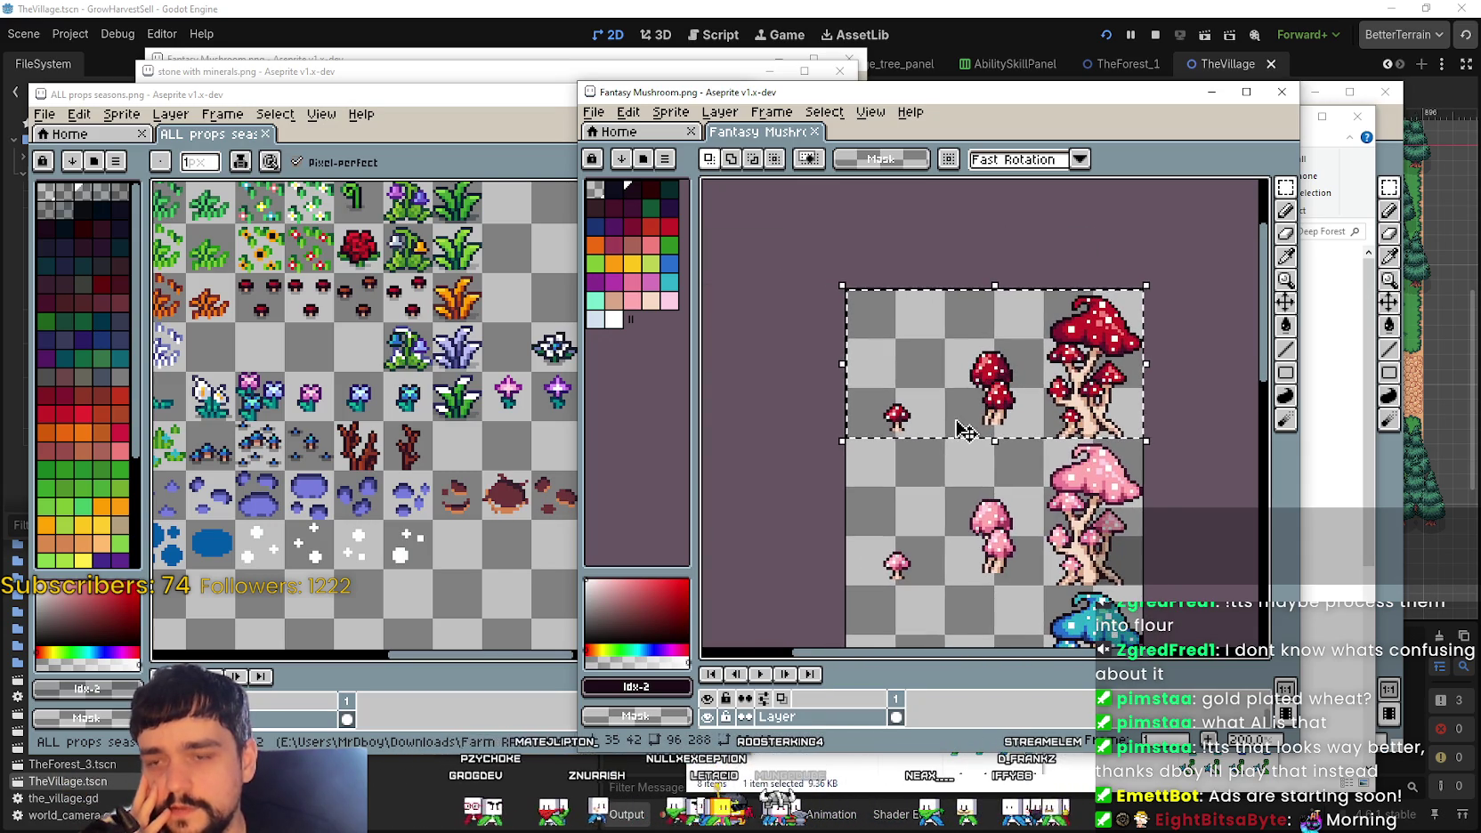
{"action": "scroll", "coordinate": [915, 395], "scroll_direction": "up", "scroll_amount": 1}
{"action": "mouse_move", "coordinate": [957, 310]}
{"action": "left_mouse_down"}
{"action": "mouse_move", "coordinate": [1109, 461]}
{"action": "mouse_move", "coordinate": [1004, 231]}
{"action": "left_mouse_up"}
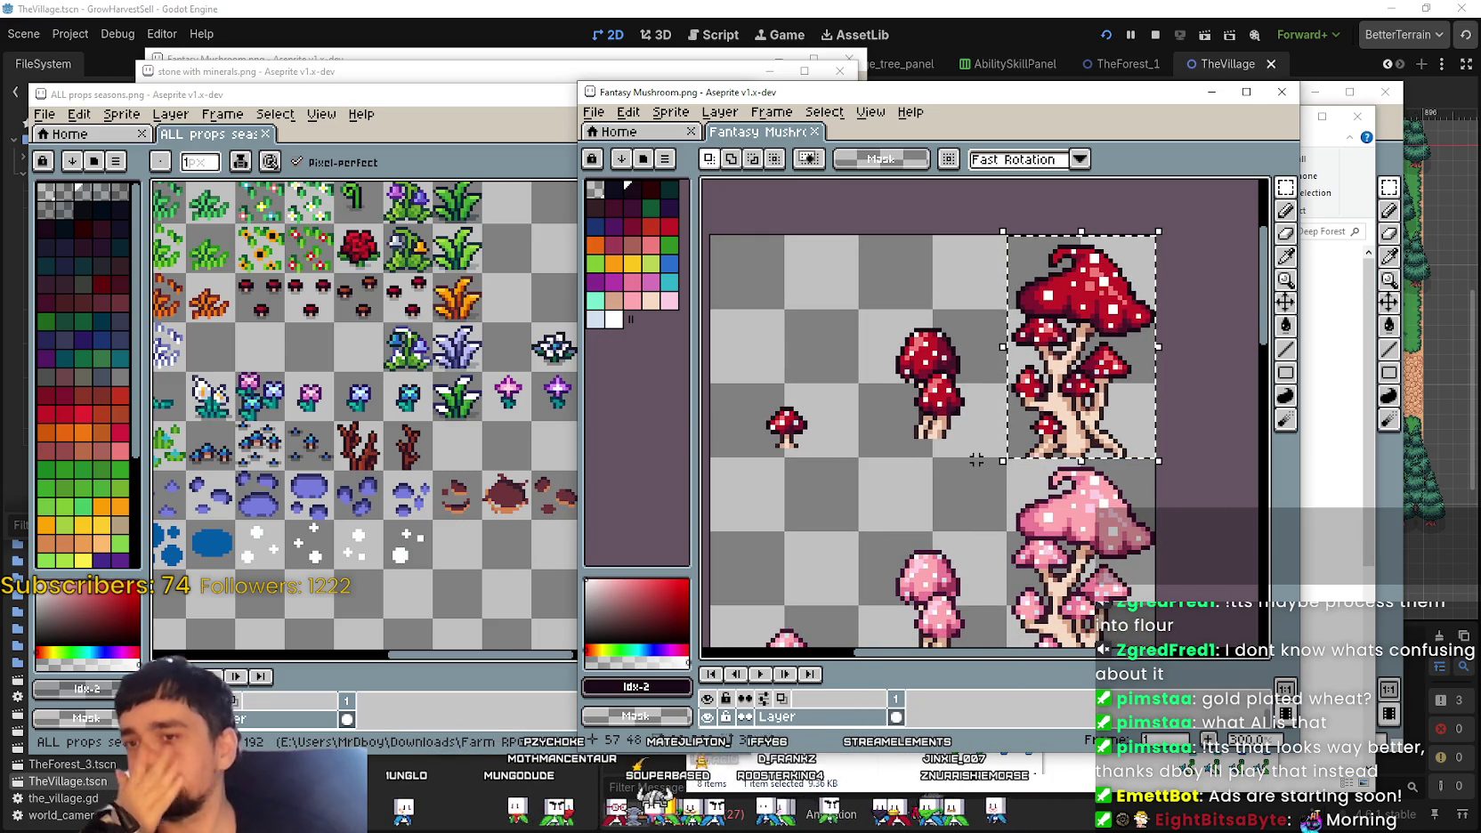
Step: Pan the mushroom sheet across its other rows, then focus the ALL props seasons sheet
{"action": "scroll", "coordinate": [971, 459], "scroll_direction": "down", "scroll_amount": 2}
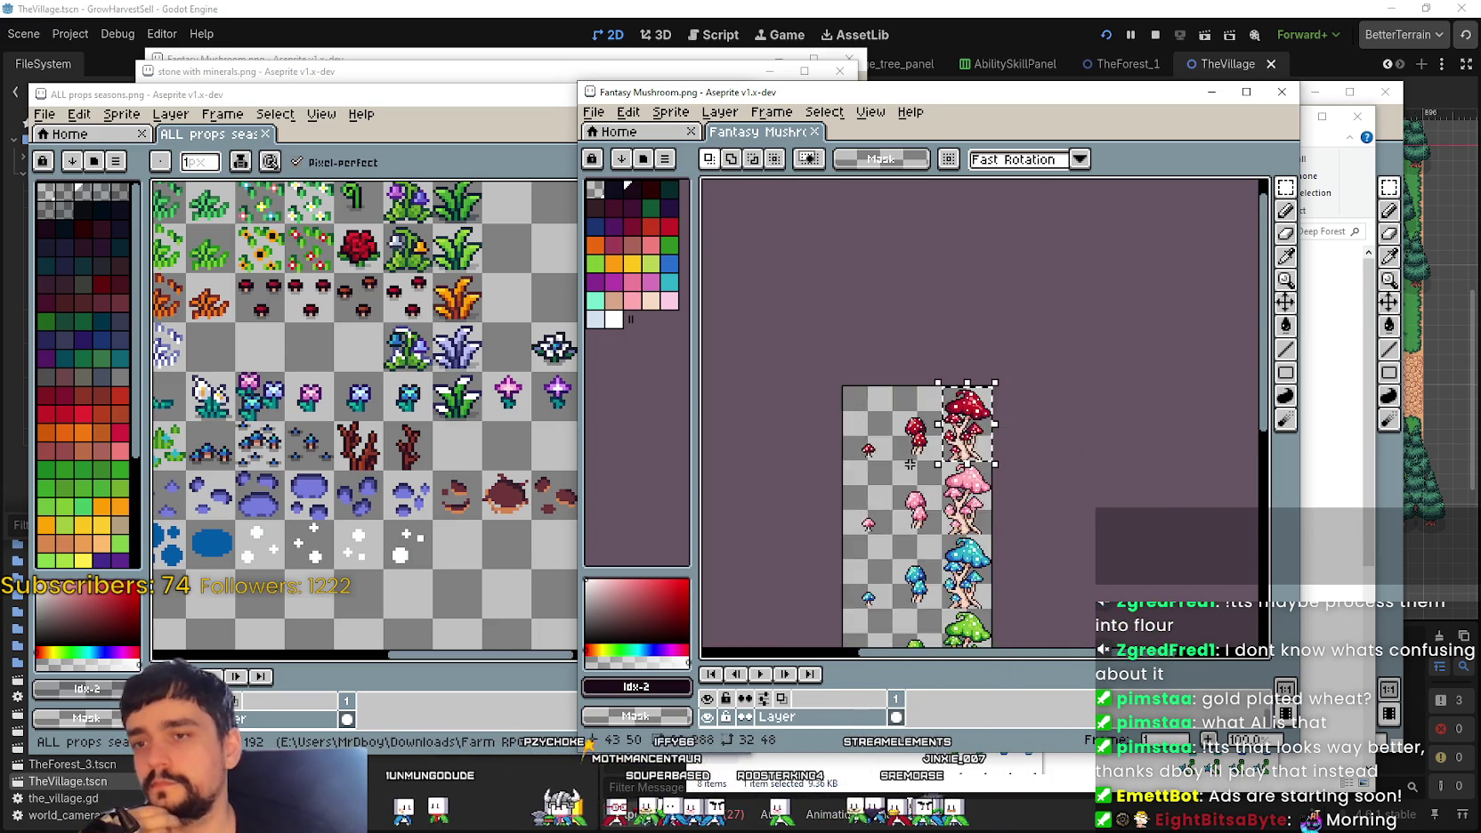
{"action": "scroll", "coordinate": [970, 437], "scroll_direction": "up", "scroll_amount": 1}
{"action": "scroll", "coordinate": [971, 430], "scroll_direction": "up", "scroll_amount": 2}
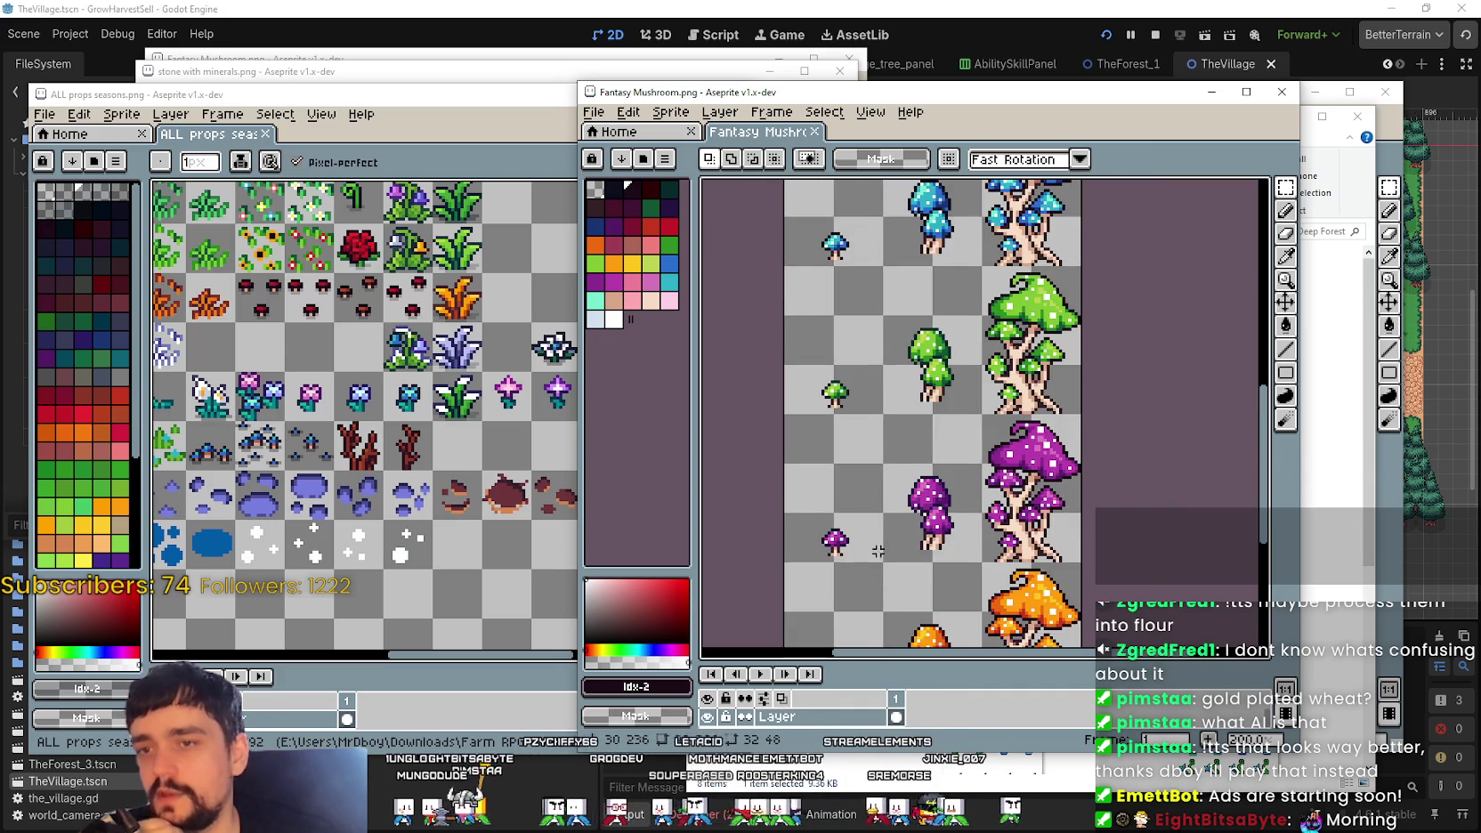
{"action": "scroll", "coordinate": [971, 429], "scroll_direction": "down", "scroll_amount": 2}
{"action": "scroll", "coordinate": [971, 429], "scroll_direction": "down", "scroll_amount": 1}
{"action": "left_click_drag", "start_coordinate": [890, 502], "coordinate": [903, 446]}
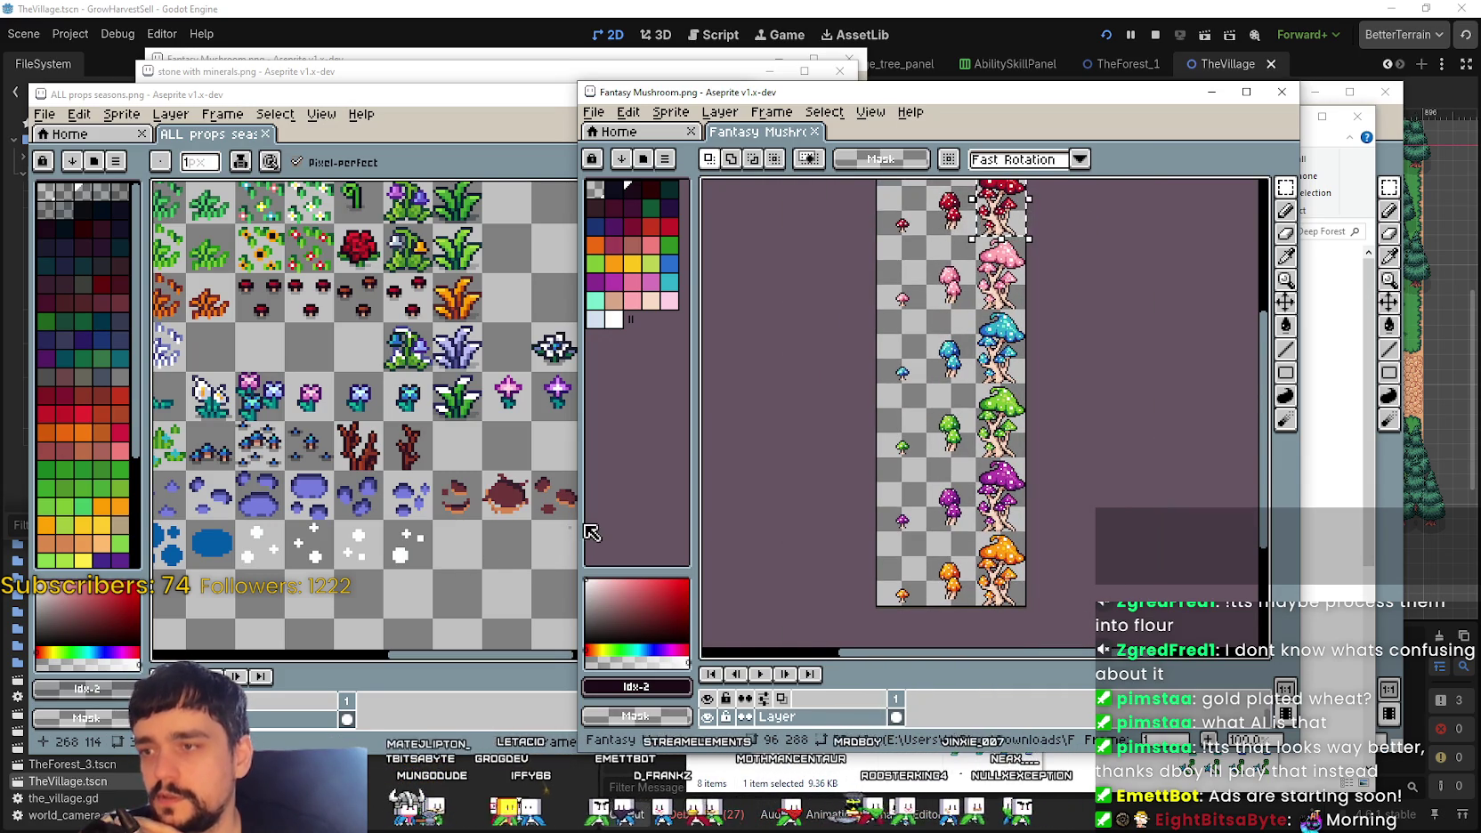
{"action": "left_click", "coordinate": [499, 401]}
{"action": "left_click_drag", "start_coordinate": [445, 401], "coordinate": [523, 401]}
{"action": "left_click_drag", "start_coordinate": [1066, 454], "coordinate": [1037, 472]}
{"action": "left_click_drag", "start_coordinate": [1043, 415], "coordinate": [1079, 238]}
{"action": "left_click_drag", "start_coordinate": [370, 526], "coordinate": [428, 546]}
{"action": "scroll", "coordinate": [428, 547], "scroll_direction": "down", "scroll_amount": 2}
{"action": "scroll", "coordinate": [534, 481], "scroll_direction": "up", "scroll_amount": 2}
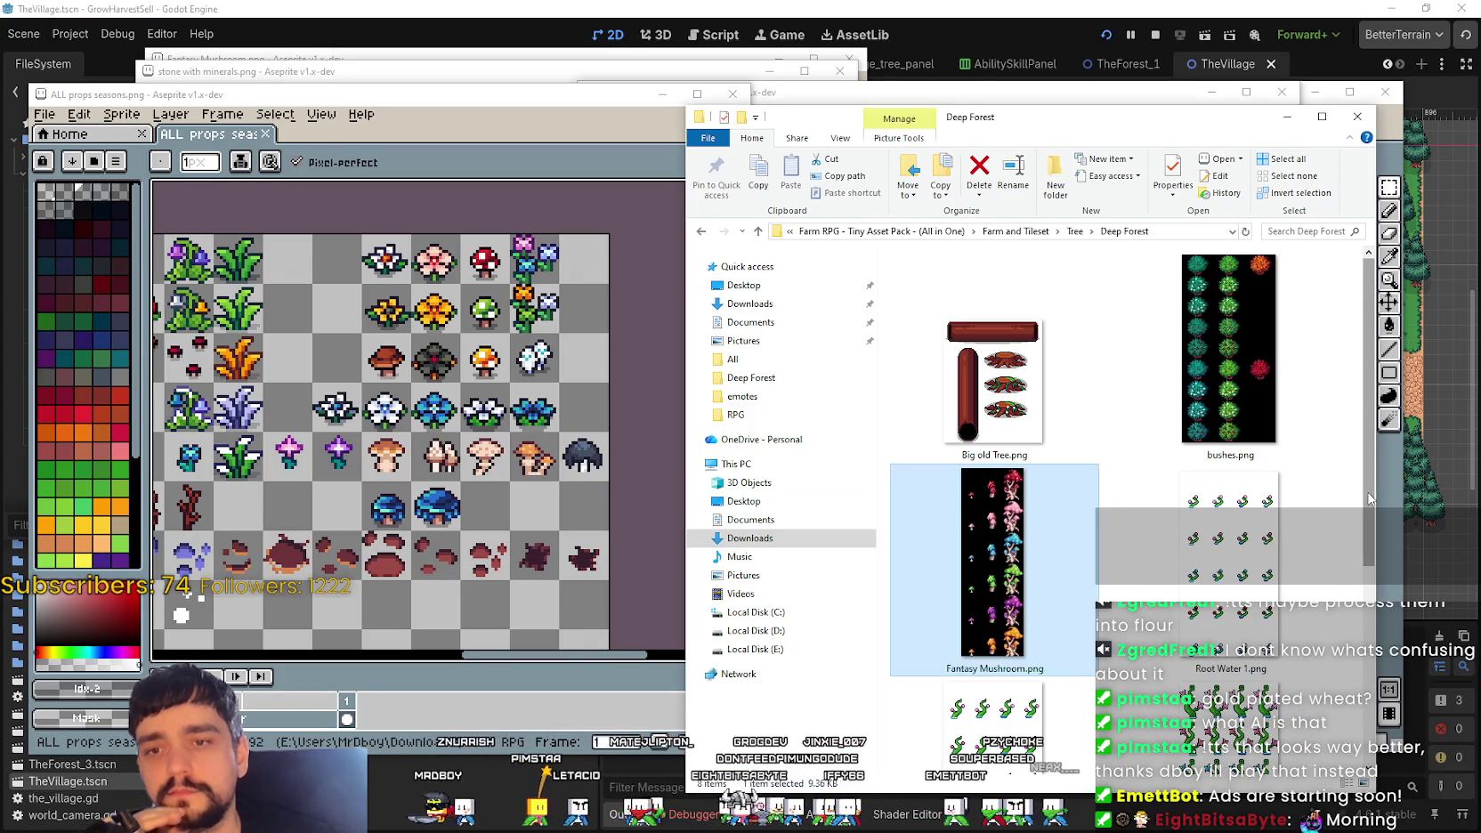
{"action": "left_click", "coordinate": [1353, 490]}
{"action": "left_click", "coordinate": [1246, 370]}
{"action": "double_click", "coordinate": [1246, 369]}
{"action": "scroll", "coordinate": [979, 383], "scroll_direction": "up", "scroll_amount": 2}
{"action": "scroll", "coordinate": [979, 383], "scroll_direction": "down", "scroll_amount": 1}
{"action": "scroll", "coordinate": [969, 391], "scroll_direction": "down", "scroll_amount": 1}
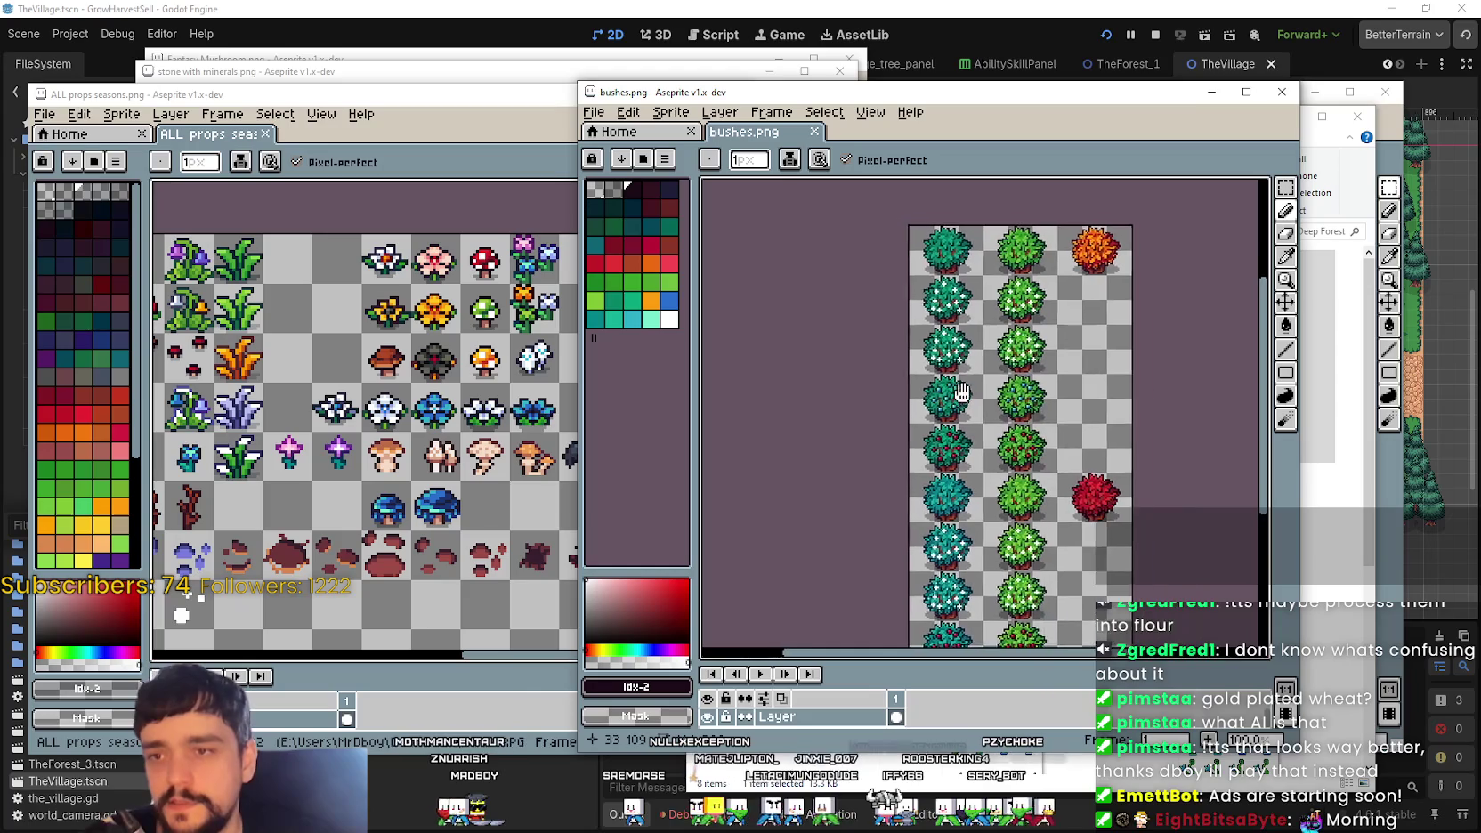
{"action": "scroll", "coordinate": [969, 392], "scroll_direction": "up", "scroll_amount": 2}
{"action": "scroll", "coordinate": [968, 392], "scroll_direction": "down", "scroll_amount": 2}
{"action": "mouse_move", "coordinate": [970, 254]}
{"action": "left_mouse_down"}
{"action": "mouse_move", "coordinate": [921, 486]}
{"action": "mouse_move", "coordinate": [952, 152]}
{"action": "left_mouse_up"}
{"action": "left_click", "coordinate": [1282, 92]}
{"action": "scroll", "coordinate": [531, 454], "scroll_direction": "down", "scroll_amount": 1}
{"action": "scroll", "coordinate": [531, 454], "scroll_direction": "down", "scroll_amount": 2}
{"action": "left_click_drag", "start_coordinate": [480, 392], "coordinate": [531, 454]}
{"action": "scroll", "coordinate": [531, 453], "scroll_direction": "up", "scroll_amount": 1}
{"action": "scroll", "coordinate": [552, 428], "scroll_direction": "down", "scroll_amount": 1}
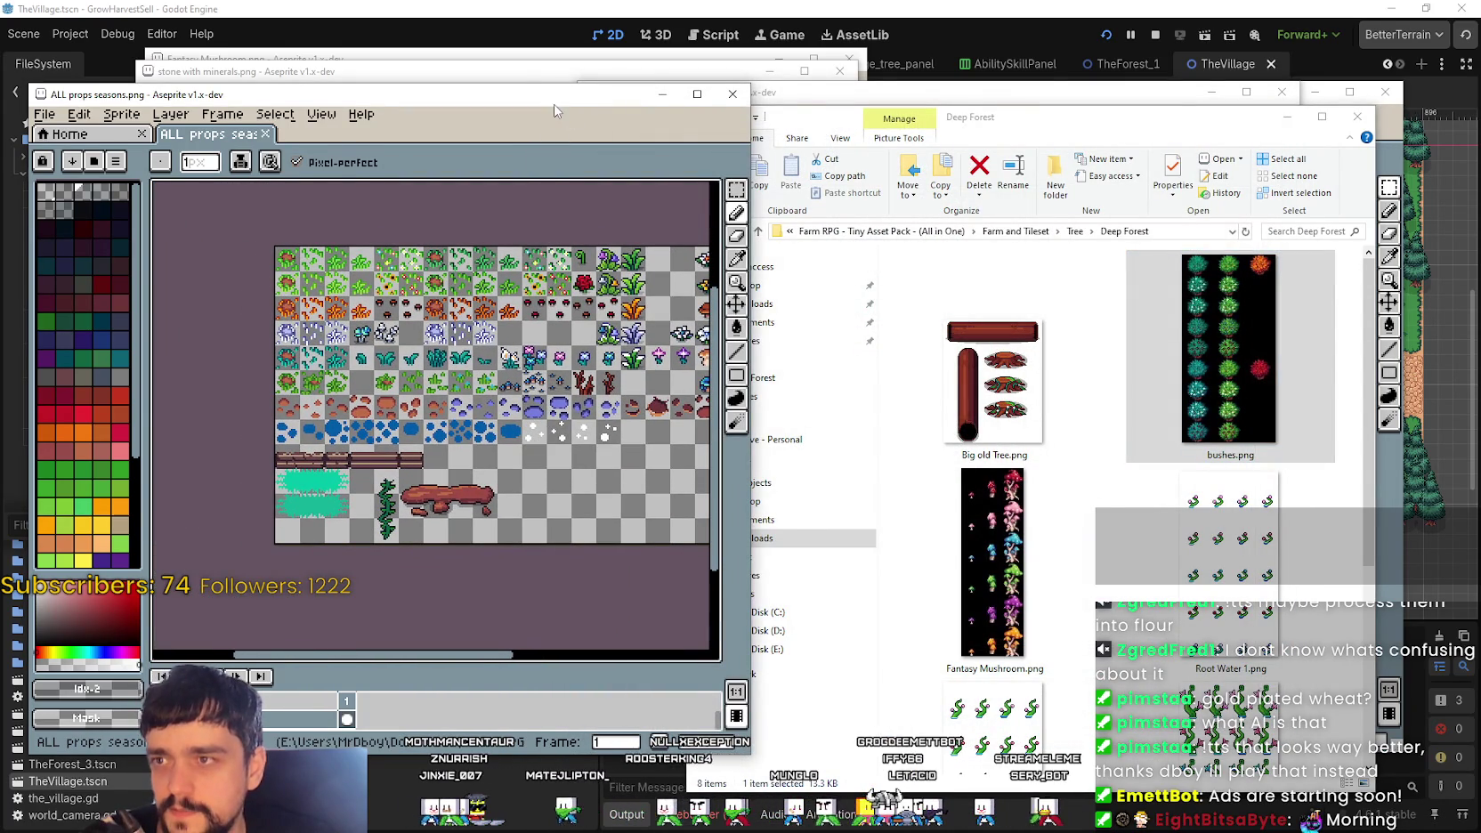
{"action": "left_click_drag", "start_coordinate": [553, 111], "coordinate": [821, 129]}
{"action": "scroll", "coordinate": [781, 412], "scroll_direction": "up", "scroll_amount": 1}
{"action": "scroll", "coordinate": [781, 412], "scroll_direction": "up", "scroll_amount": 1}
{"action": "scroll", "coordinate": [780, 412], "scroll_direction": "up", "scroll_amount": 1}
{"action": "left_click_drag", "start_coordinate": [781, 413], "coordinate": [510, 412]}
{"action": "left_click_drag", "start_coordinate": [804, 405], "coordinate": [607, 381]}
{"action": "key", "text": "alt+Tab"}
Step: Open Bear with extra large icons and preview Black/Attack.png in Aseprite, then close it
{"action": "scroll", "coordinate": [908, 552], "scroll_direction": "up", "scroll_amount": 2}
{"action": "double_click", "coordinate": [944, 339]}
{"action": "right_click", "coordinate": [733, 383]}
{"action": "mouse_move", "coordinate": [768, 478]}
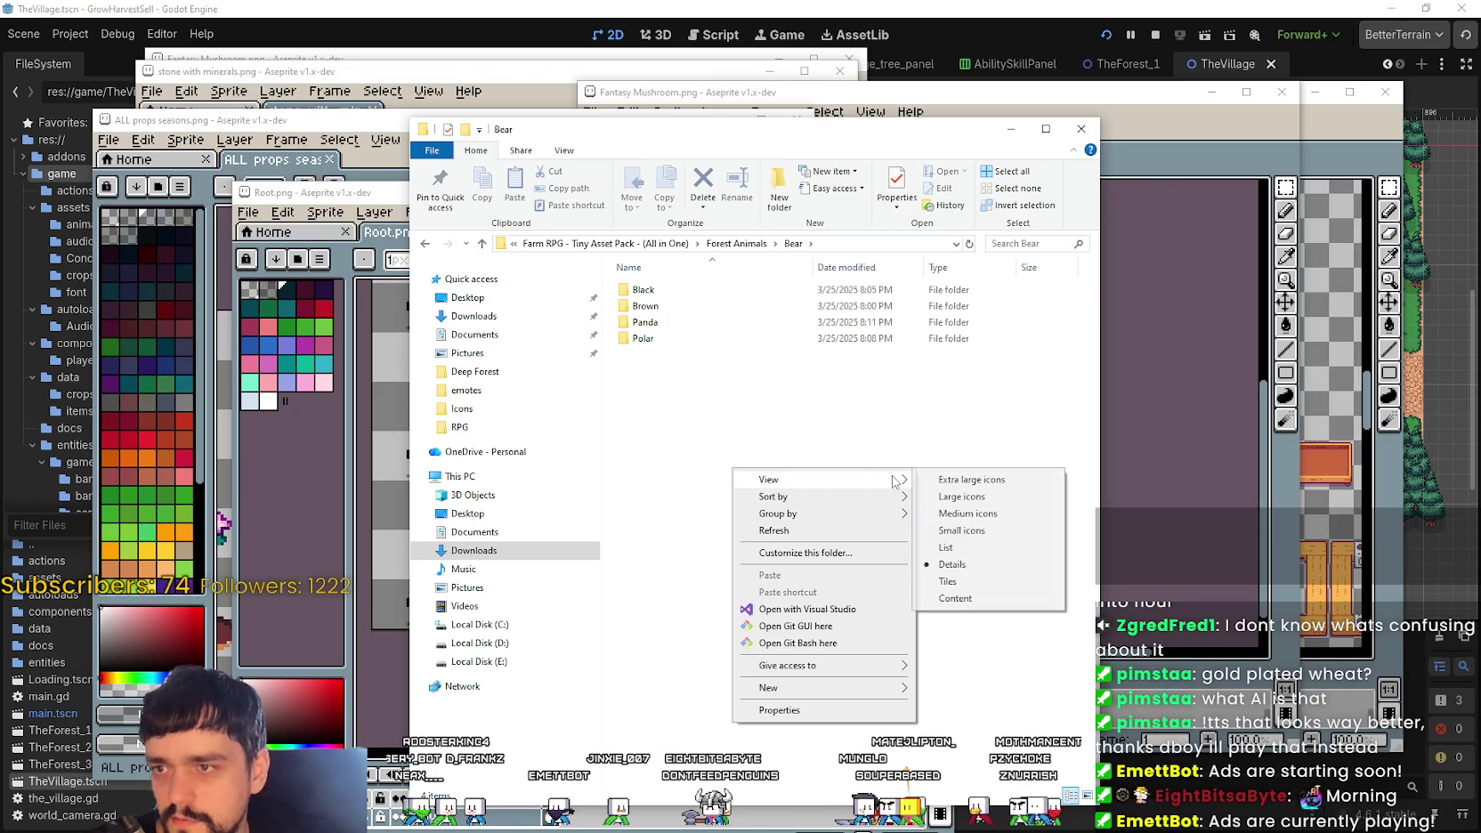
{"action": "left_click", "coordinate": [979, 389]}
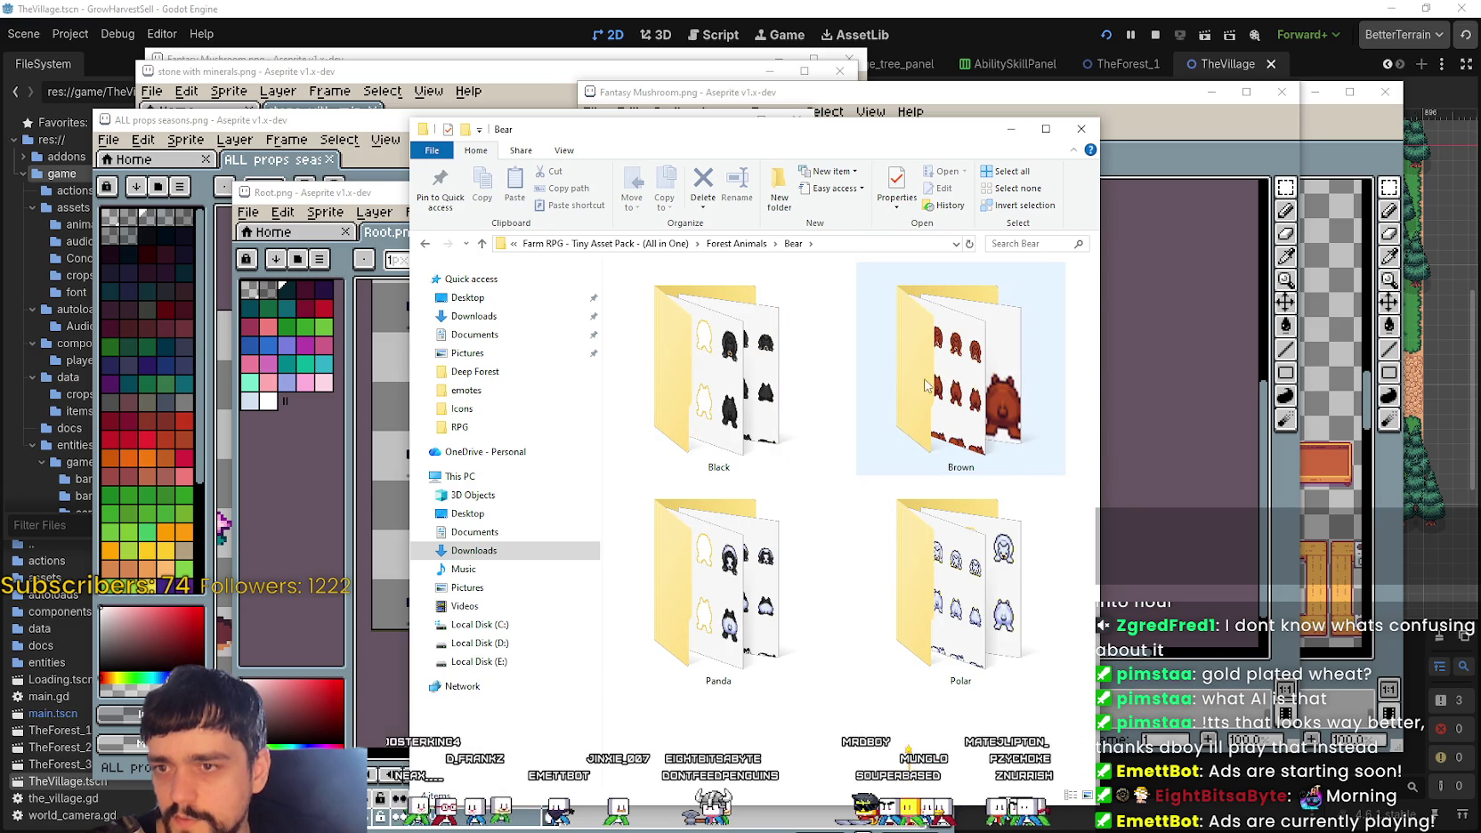
{"action": "double_click", "coordinate": [716, 374]}
{"action": "double_click", "coordinate": [654, 311]}
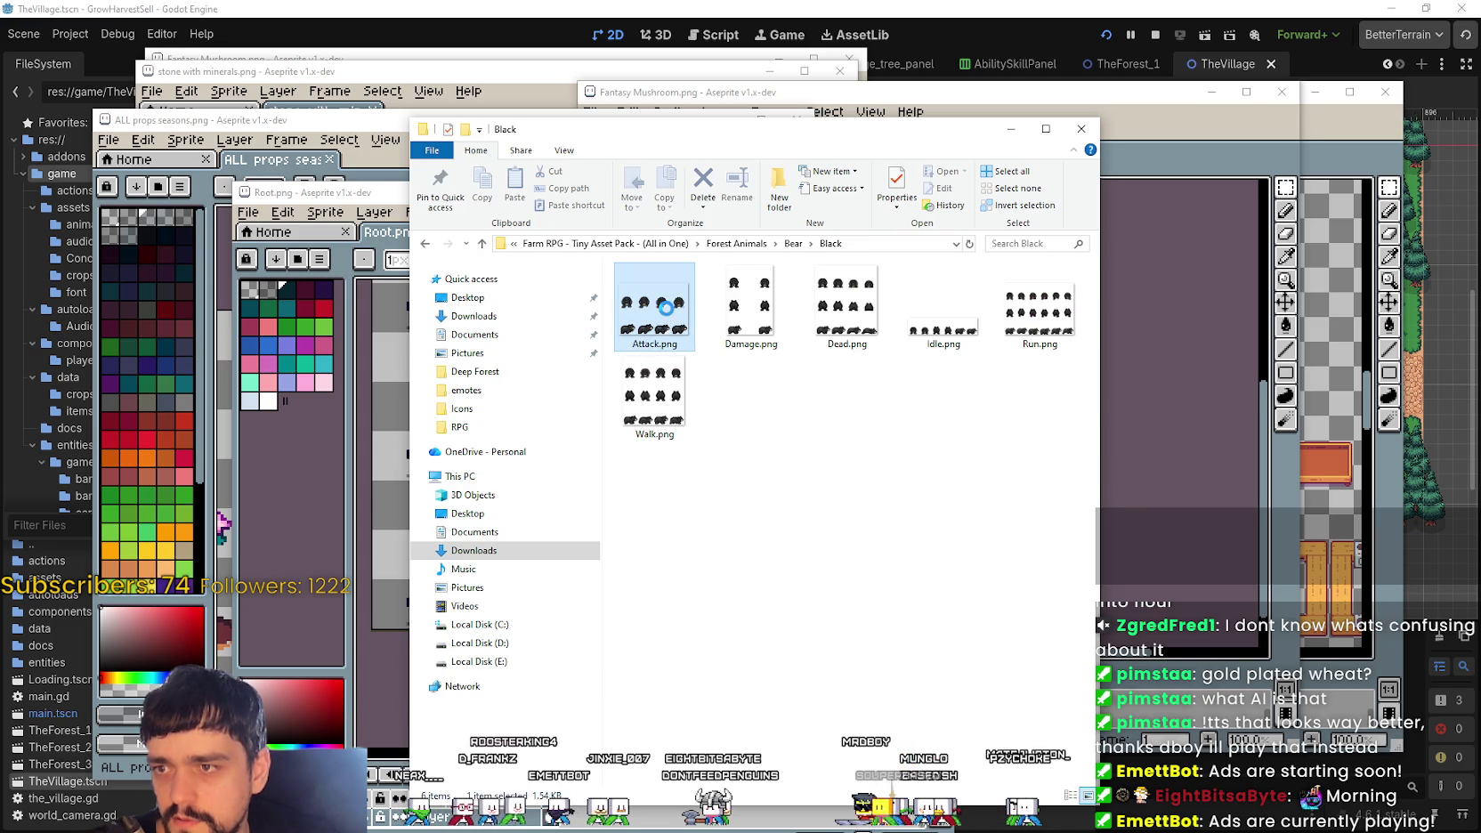
{"action": "scroll", "coordinate": [910, 368], "scroll_direction": "up", "scroll_amount": 1}
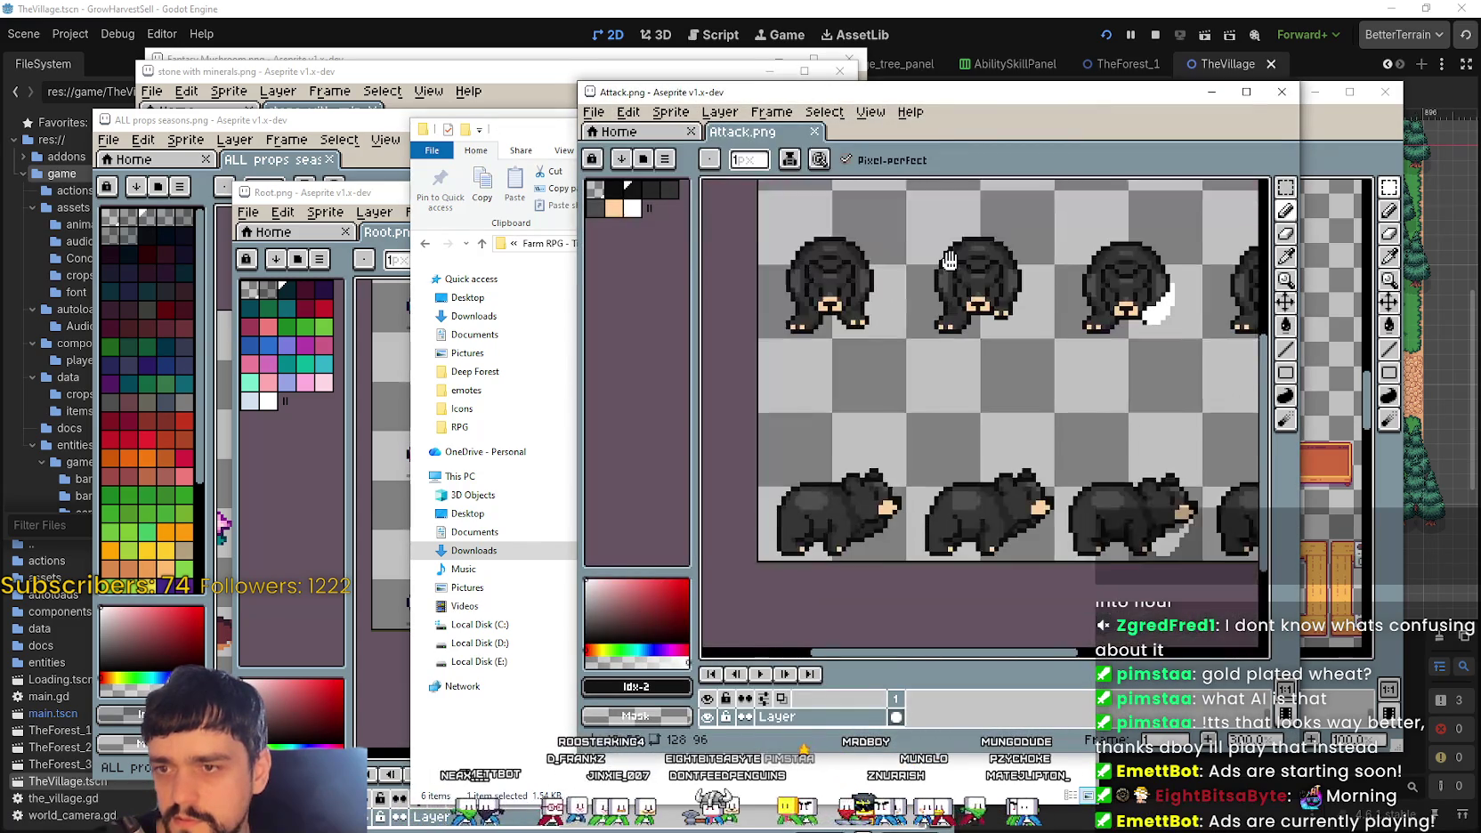
{"action": "left_click", "coordinate": [1282, 92]}
Step: Go up to the Farm RPG asset pack folder and browse the UI folder
{"action": "left_click", "coordinate": [721, 244]}
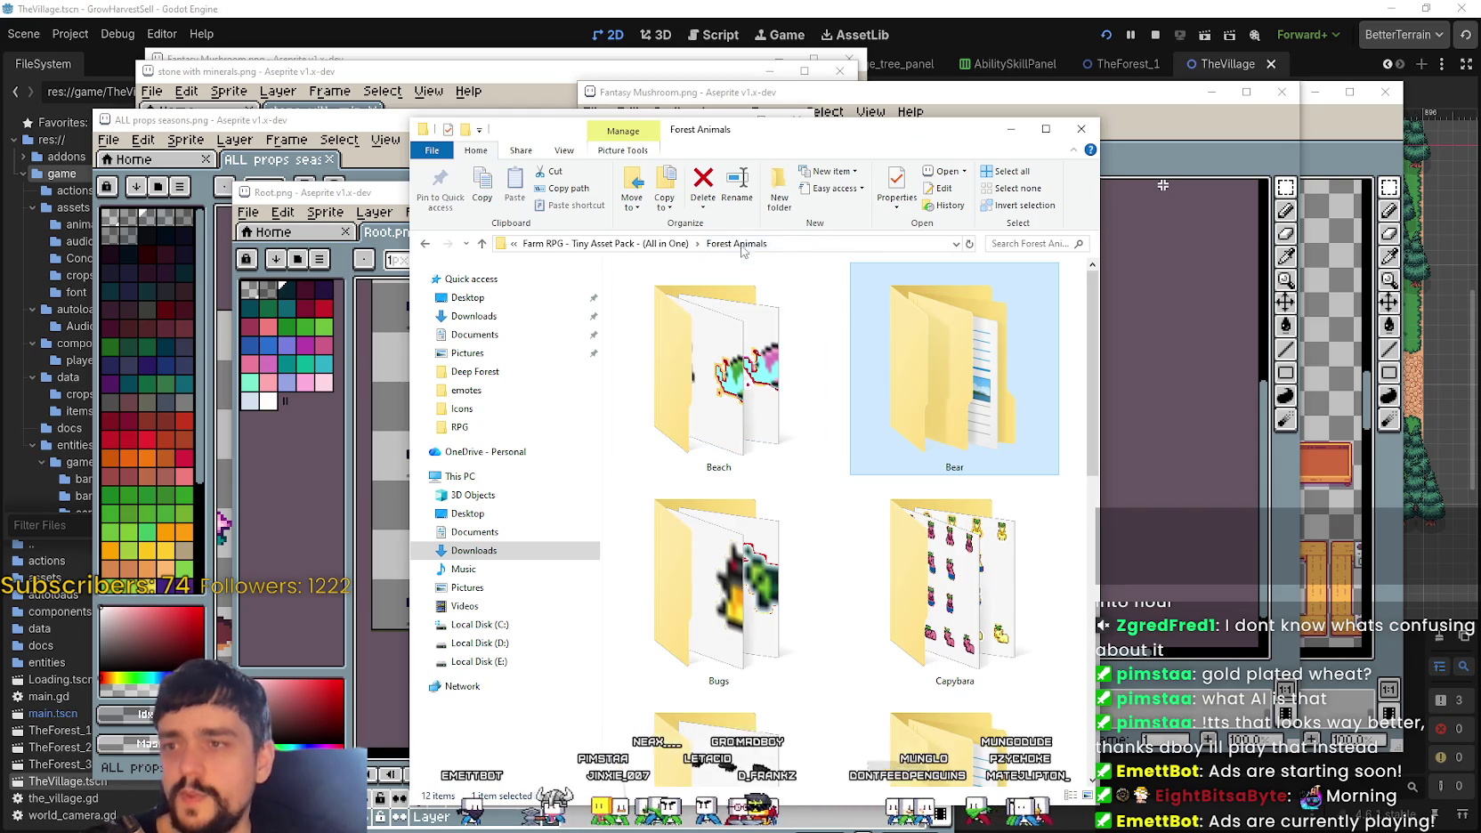
{"action": "scroll", "coordinate": [812, 567], "scroll_direction": "down", "scroll_amount": 3}
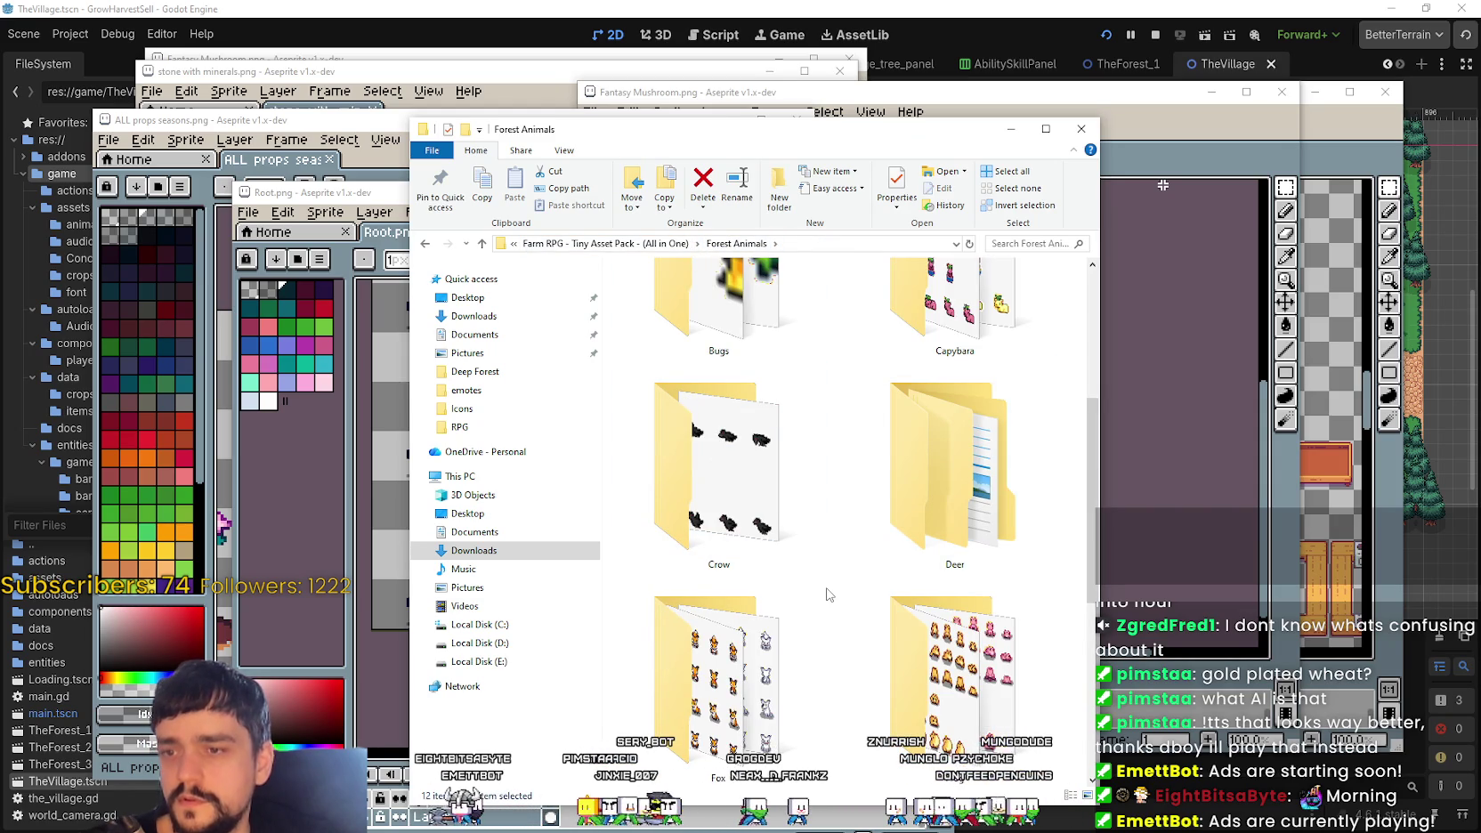
{"action": "scroll", "coordinate": [934, 495], "scroll_direction": "down", "scroll_amount": 2}
{"action": "scroll", "coordinate": [934, 495], "scroll_direction": "down", "scroll_amount": 2}
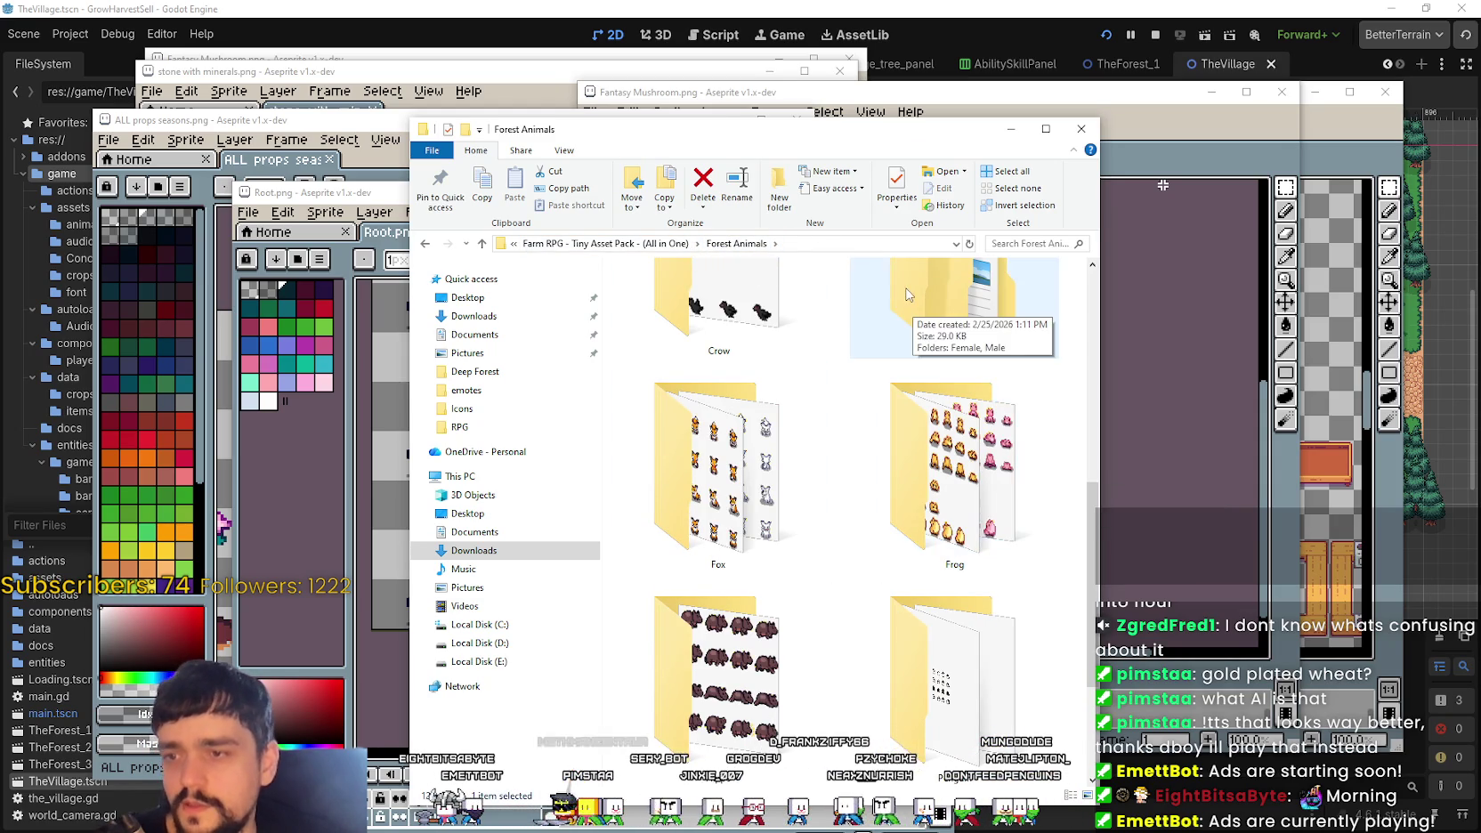
{"action": "scroll", "coordinate": [986, 665], "scroll_direction": "up", "scroll_amount": 2}
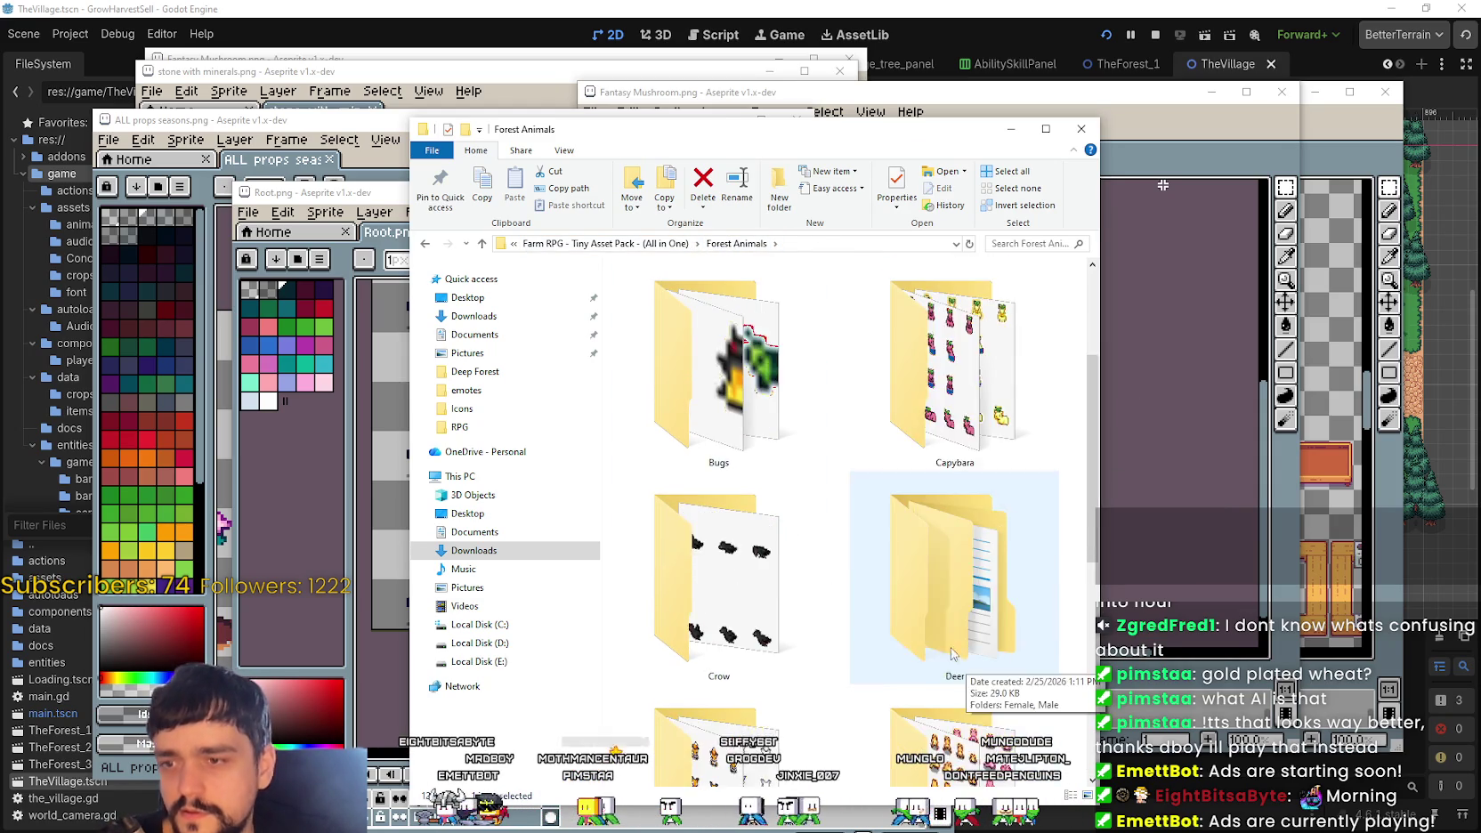
{"action": "scroll", "coordinate": [986, 666], "scroll_direction": "up", "scroll_amount": 2}
{"action": "left_click", "coordinate": [605, 244]}
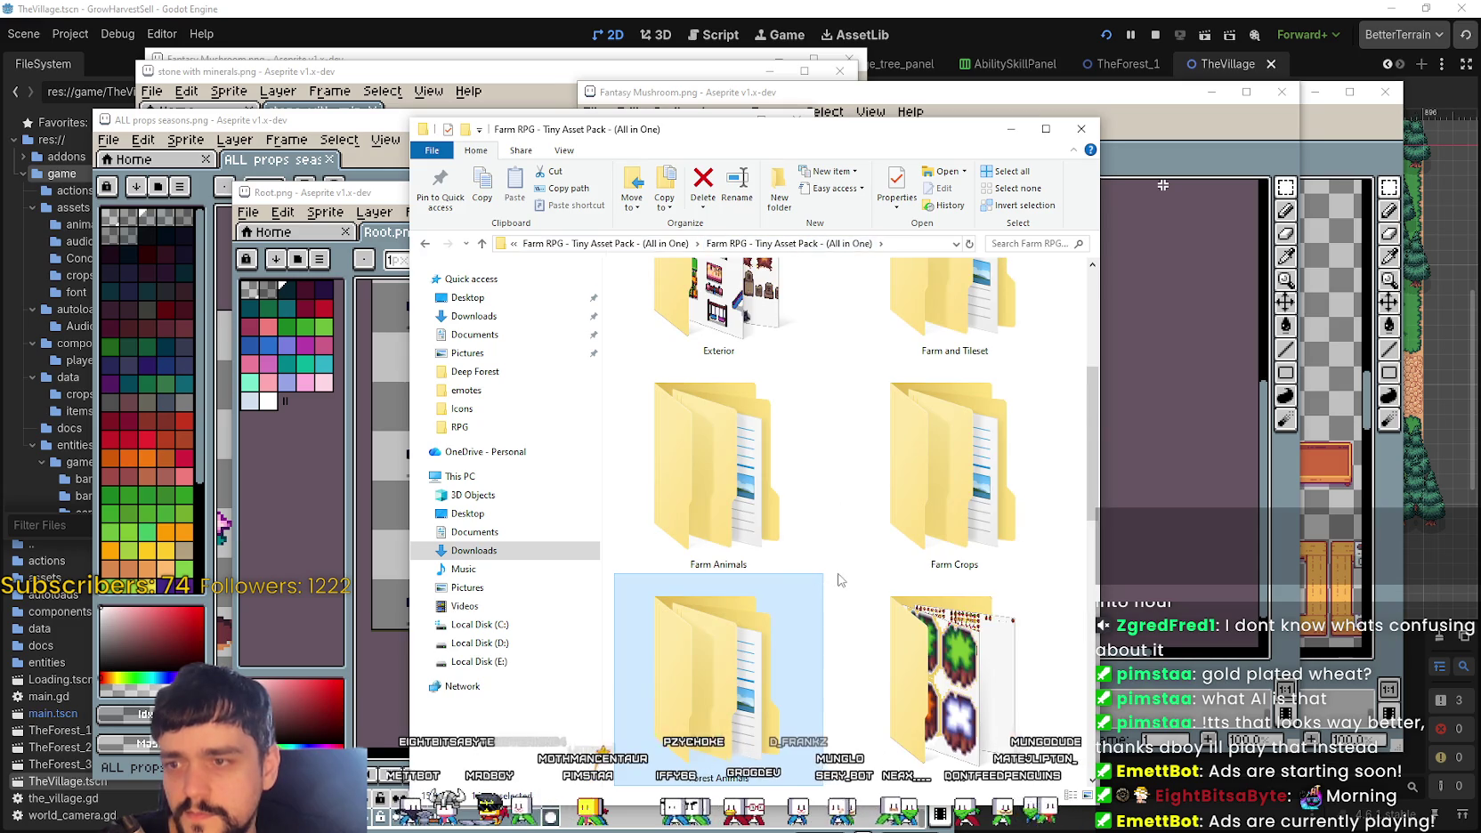
{"action": "scroll", "coordinate": [838, 575], "scroll_direction": "down", "scroll_amount": 1}
{"action": "scroll", "coordinate": [836, 560], "scroll_direction": "down", "scroll_amount": 1}
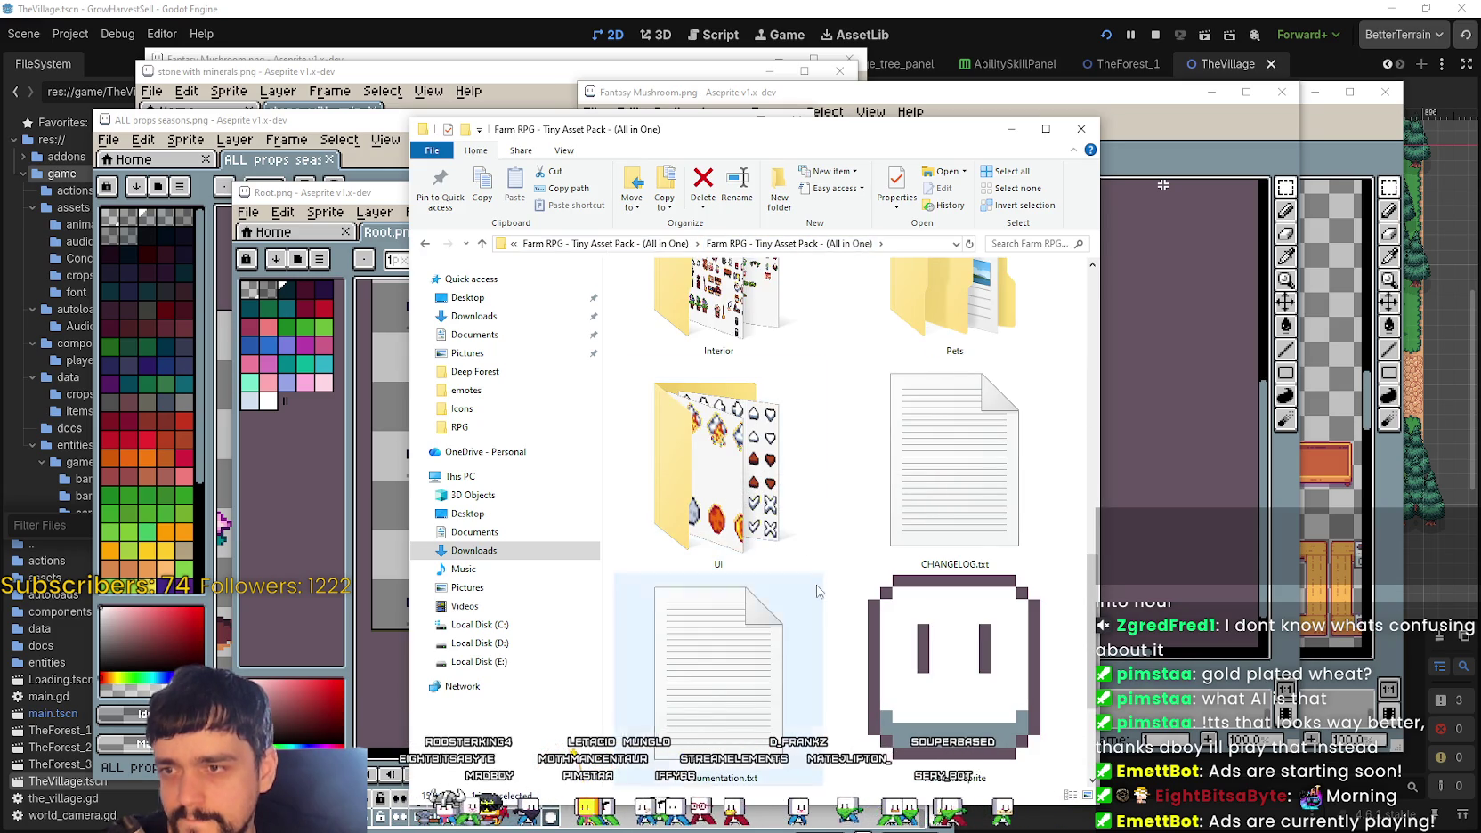
{"action": "double_click", "coordinate": [801, 623]}
{"action": "scroll", "coordinate": [861, 610], "scroll_direction": "down", "scroll_amount": 3}
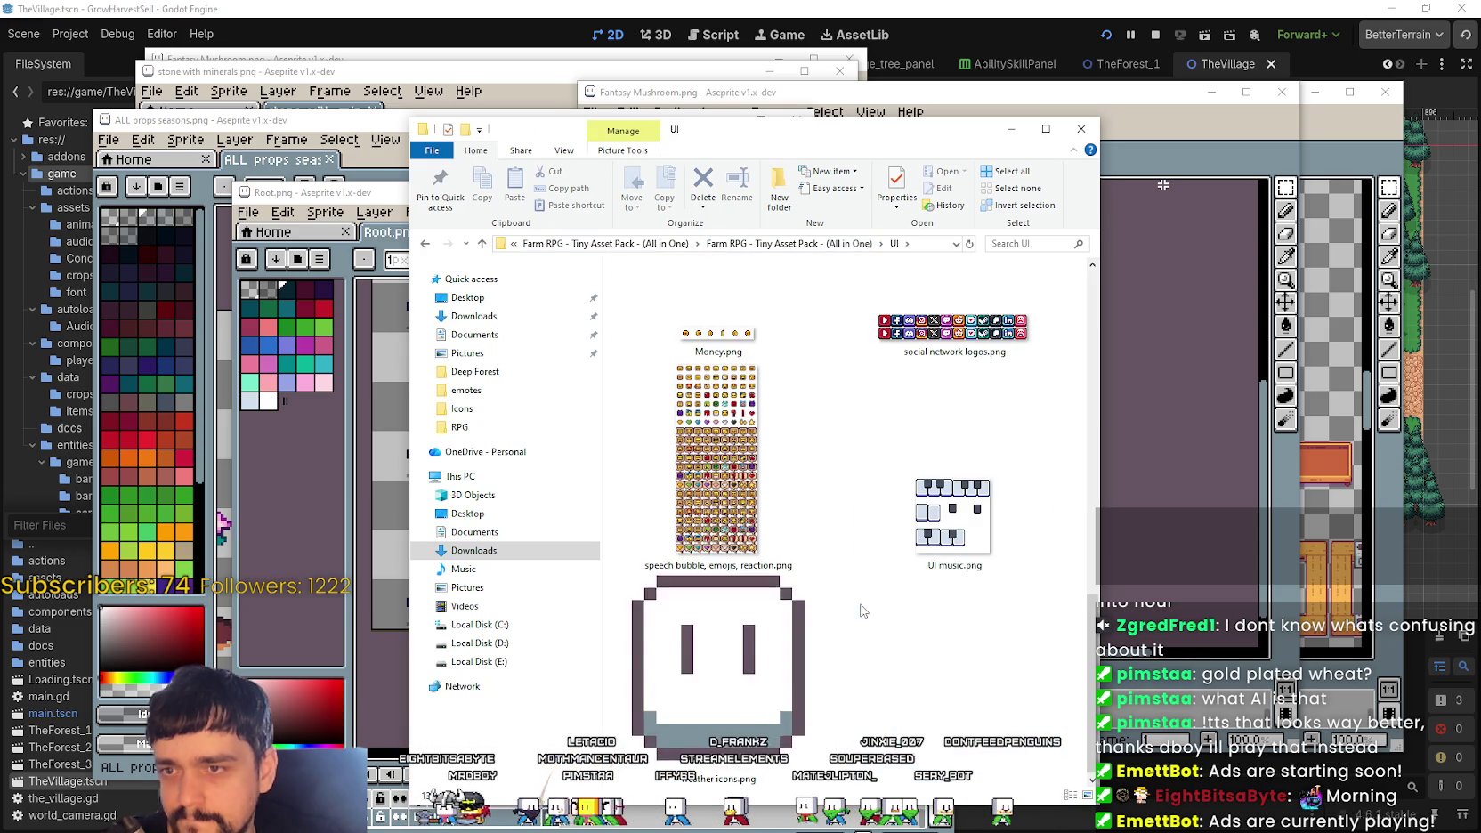
{"action": "scroll", "coordinate": [868, 570], "scroll_direction": "down", "scroll_amount": 3}
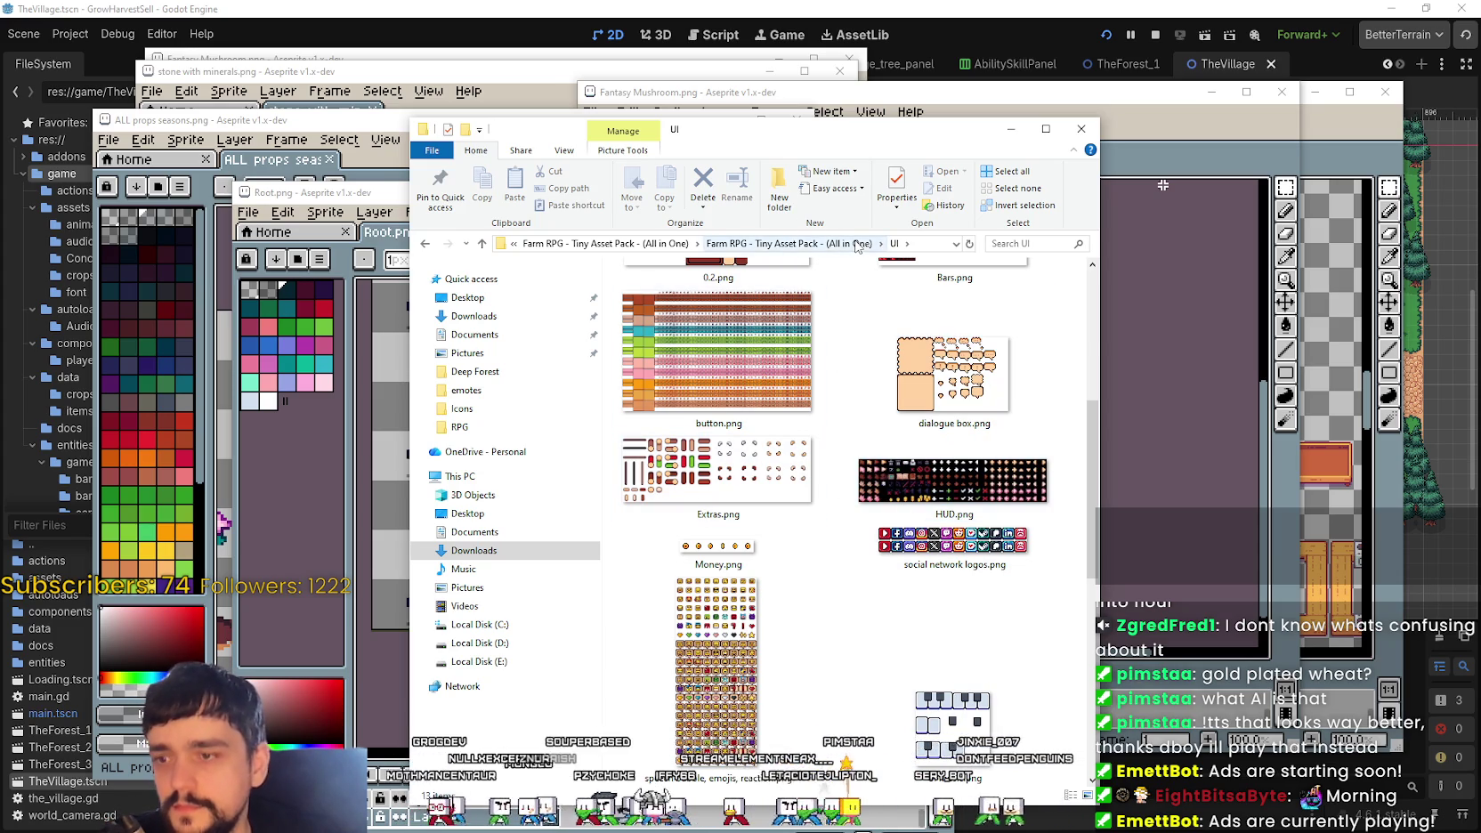
Step: Return to the asset pack, check the Pets folder, then open Farm and Tileset
{"action": "left_click", "coordinate": [788, 244]}
{"action": "scroll", "coordinate": [911, 540], "scroll_direction": "down", "scroll_amount": 4}
{"action": "scroll", "coordinate": [926, 561], "scroll_direction": "up", "scroll_amount": 2}
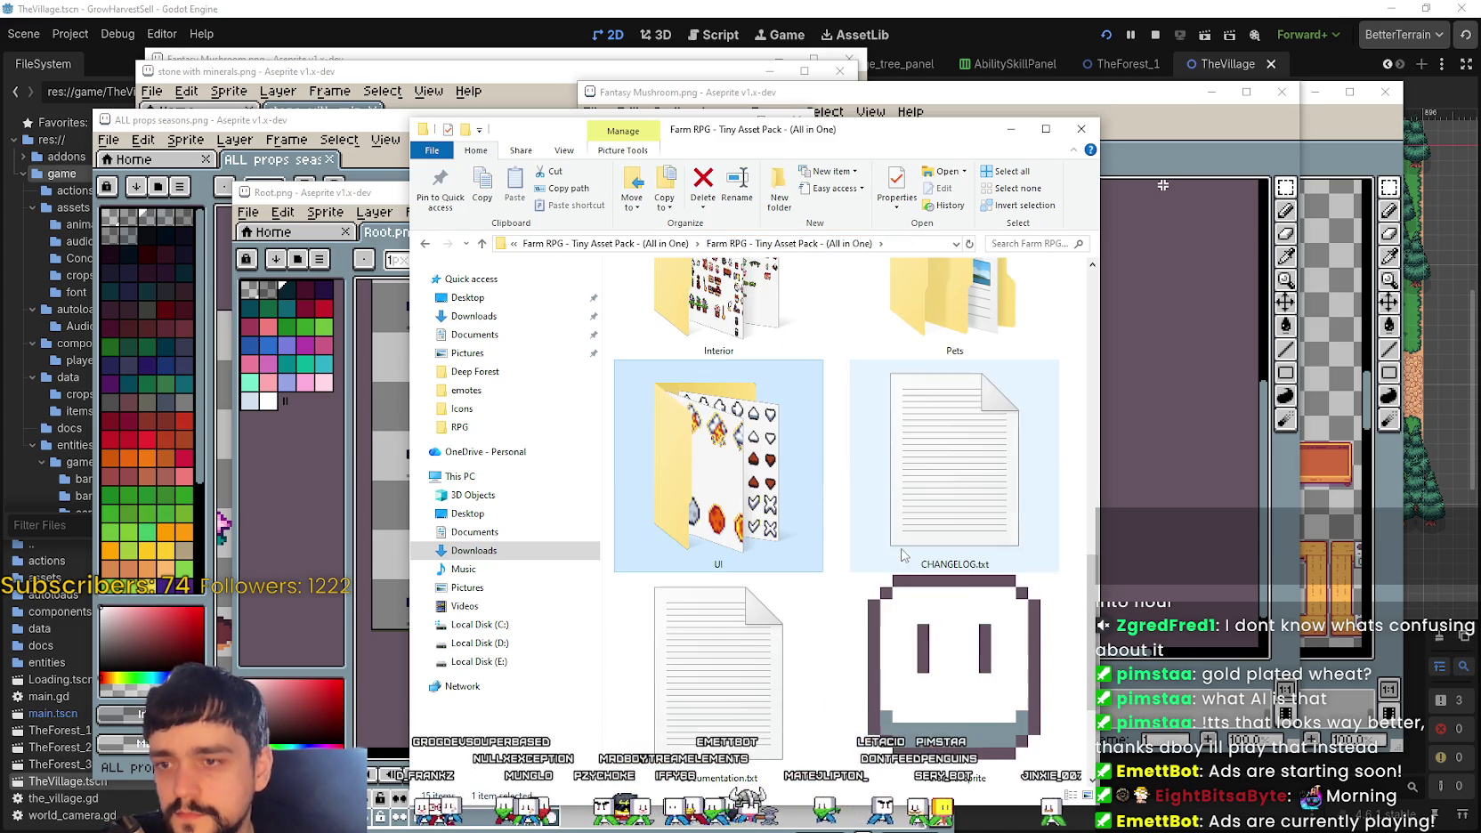
{"action": "scroll", "coordinate": [944, 445], "scroll_direction": "up", "scroll_amount": 1}
{"action": "double_click", "coordinate": [944, 445]}
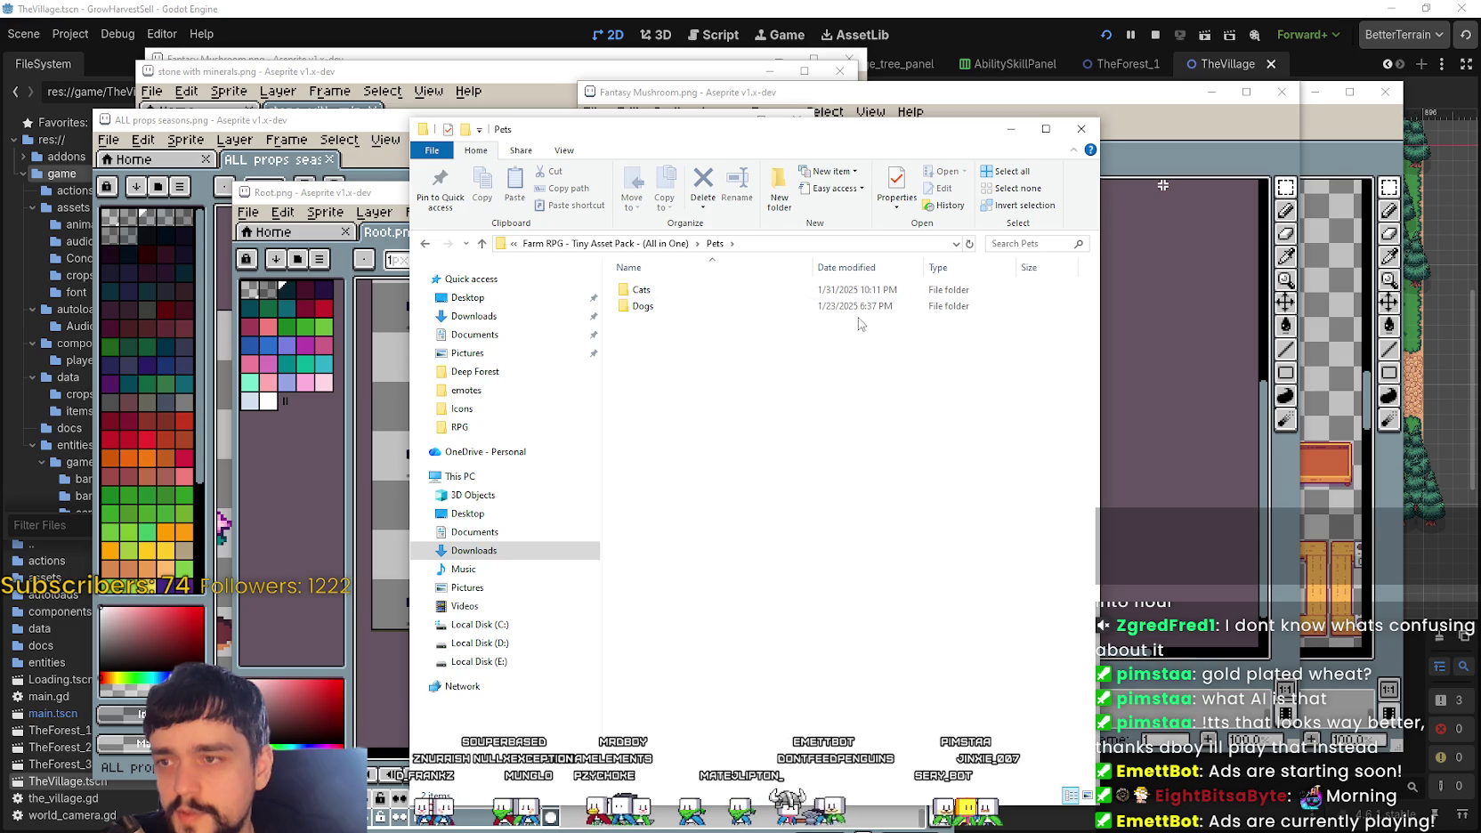
{"action": "key", "text": "alt+Left"}
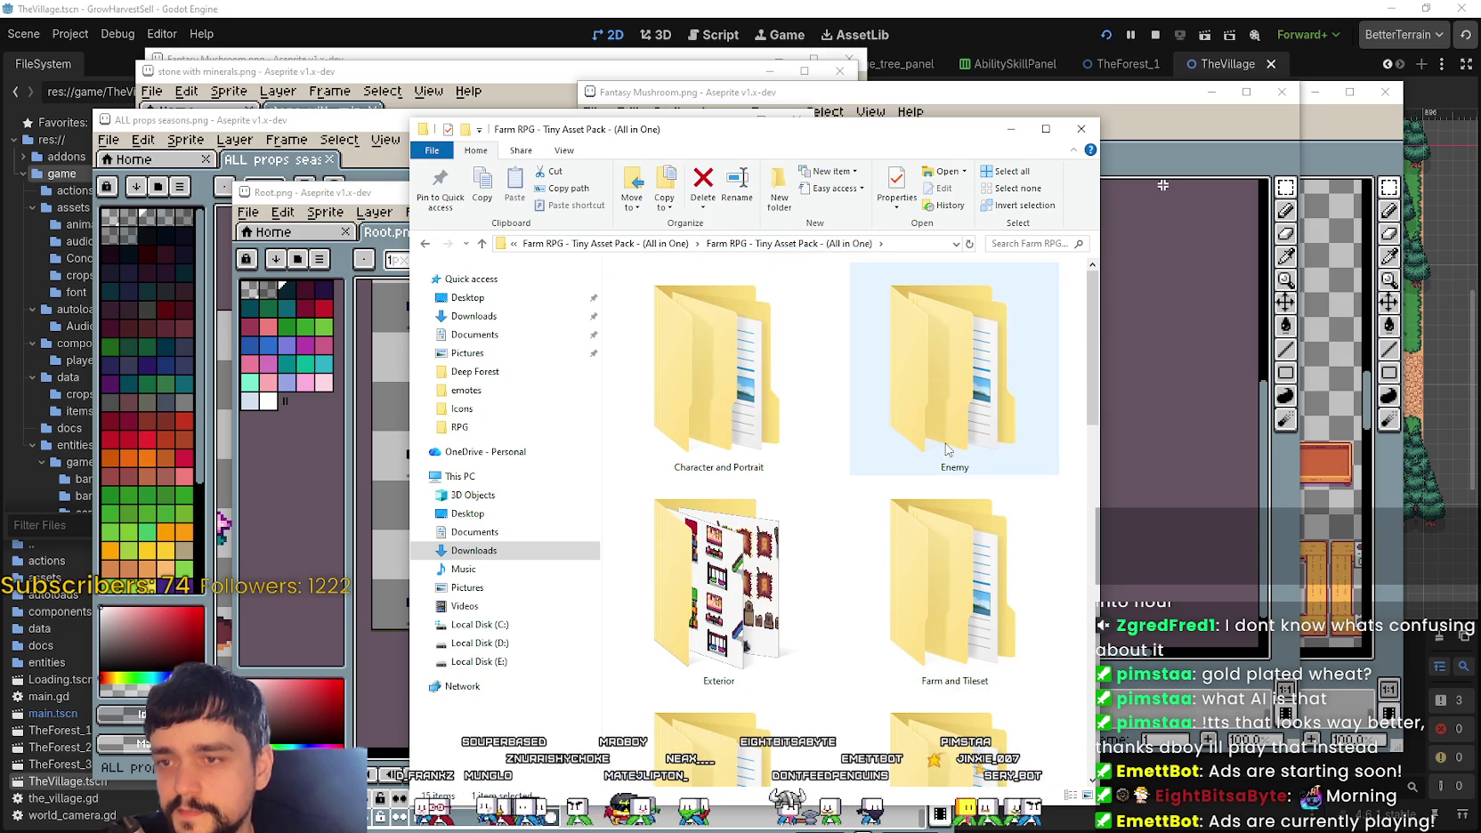
{"action": "left_click", "coordinate": [926, 603]}
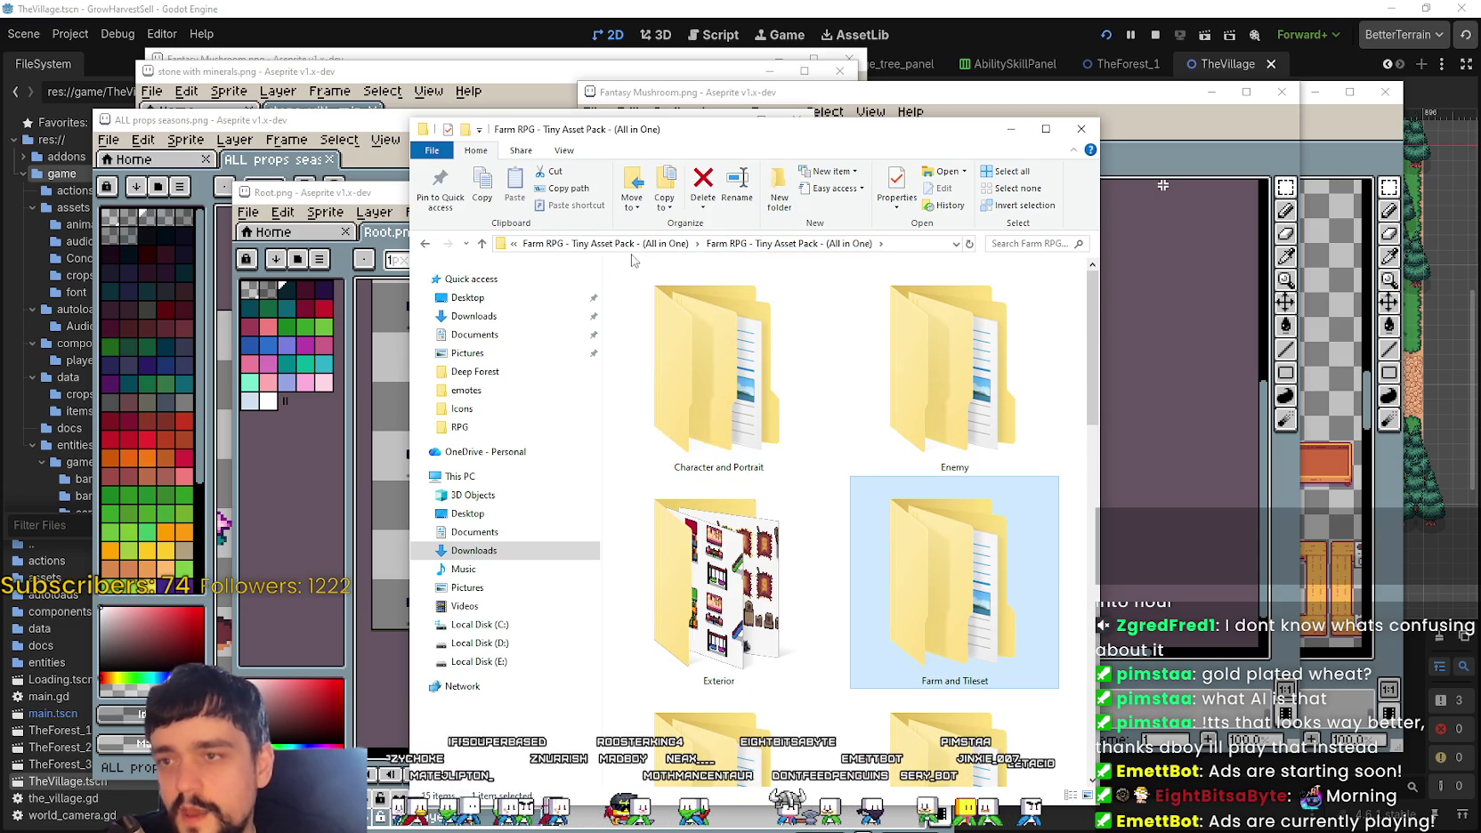
{"action": "key", "text": "Return"}
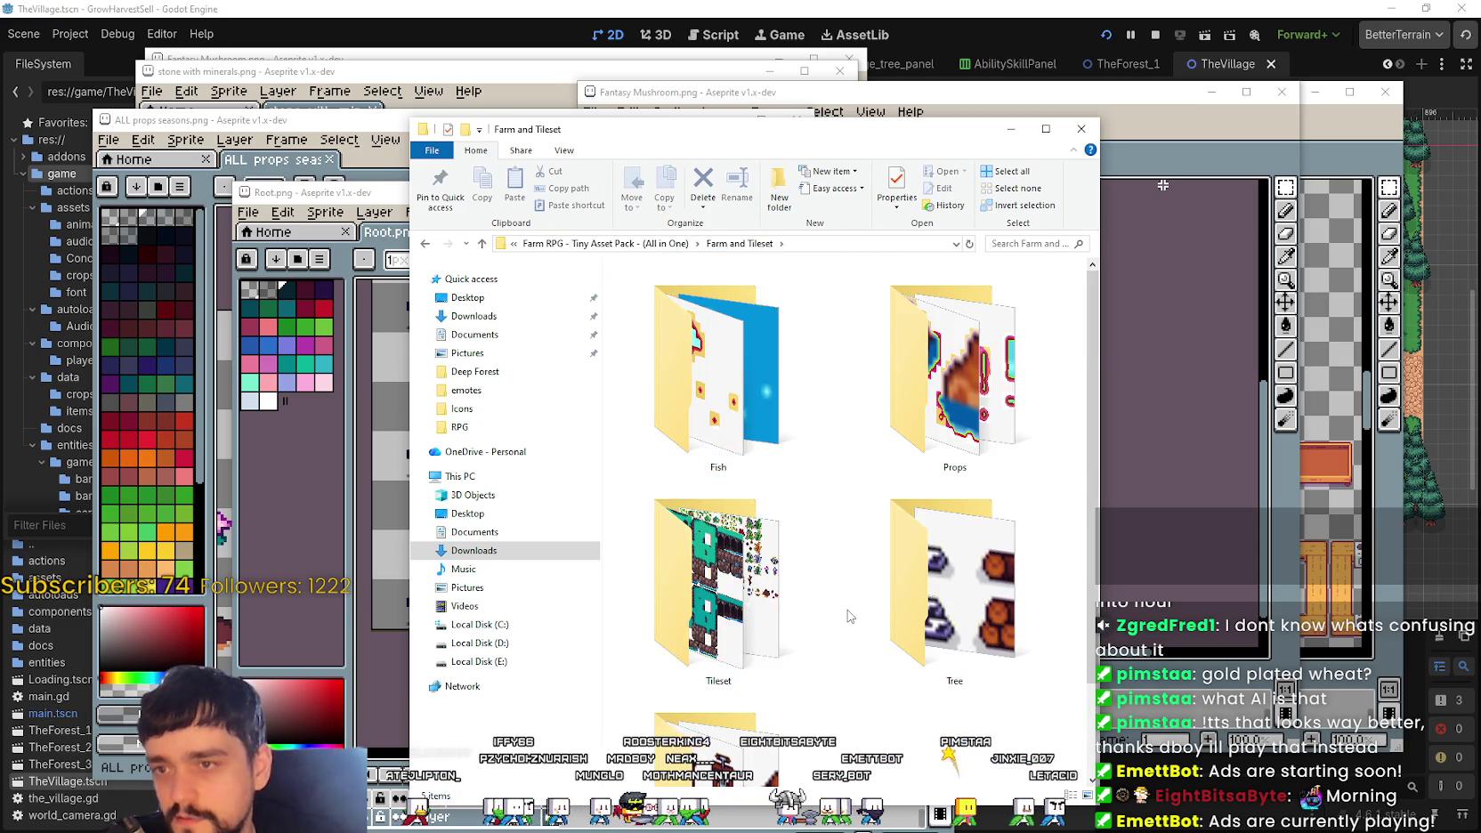
Step: Browse the Tileset folder's contents, then return to Farm and Tileset
{"action": "double_click", "coordinate": [795, 574]}
{"action": "scroll", "coordinate": [795, 574], "scroll_direction": "down", "scroll_amount": 2}
{"action": "scroll", "coordinate": [795, 570], "scroll_direction": "down", "scroll_amount": 3}
{"action": "scroll", "coordinate": [795, 567], "scroll_direction": "down", "scroll_amount": 3}
{"action": "scroll", "coordinate": [890, 499], "scroll_direction": "down", "scroll_amount": 3}
{"action": "scroll", "coordinate": [959, 512], "scroll_direction": "down", "scroll_amount": 3}
{"action": "scroll", "coordinate": [979, 578], "scroll_direction": "down", "scroll_amount": 3}
{"action": "scroll", "coordinate": [1042, 712], "scroll_direction": "down", "scroll_amount": 2}
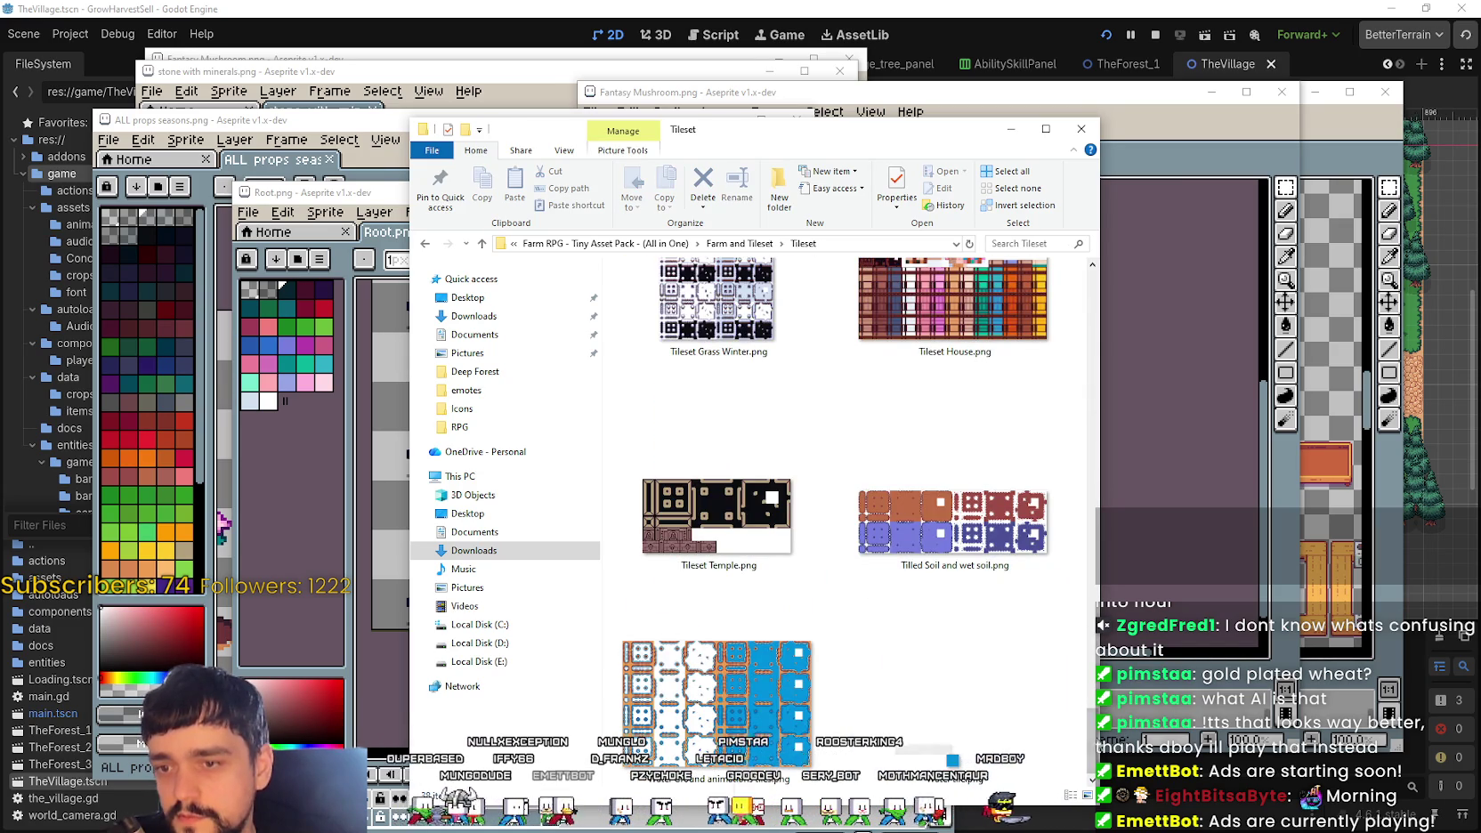
{"action": "left_click_drag", "start_coordinate": [1092, 739], "coordinate": [1118, 263]}
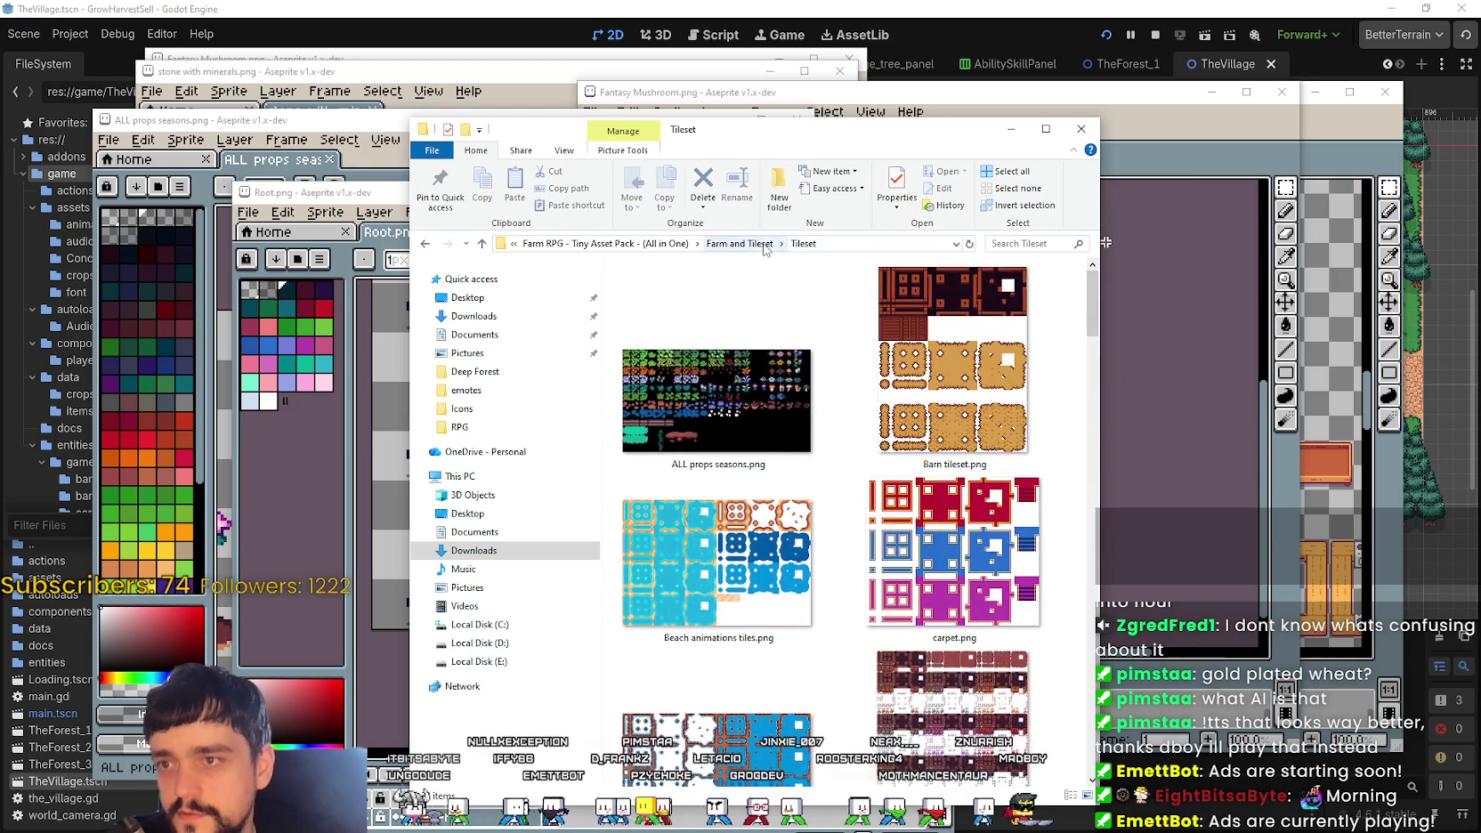
{"action": "left_click", "coordinate": [763, 244]}
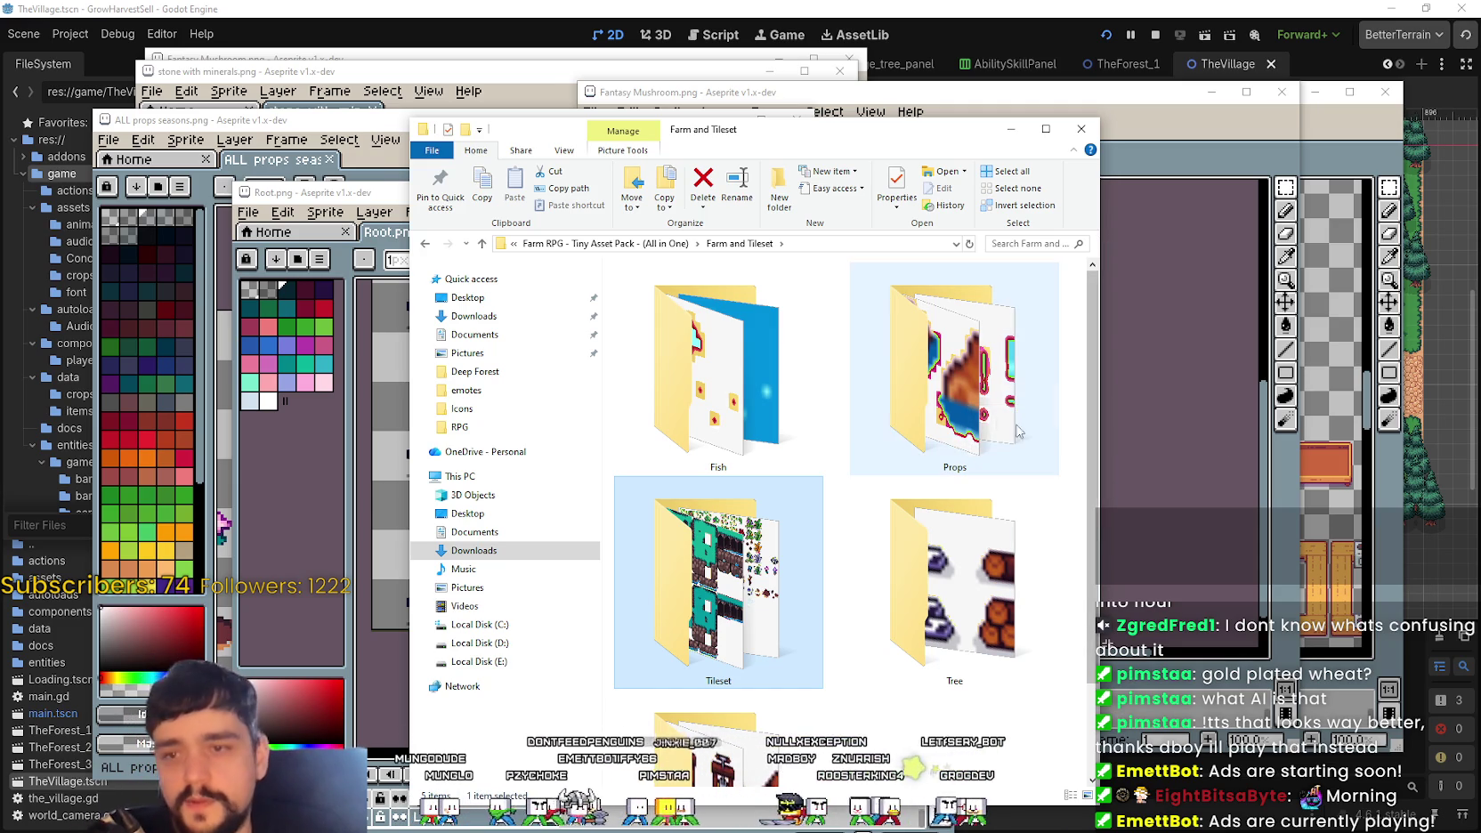
Step: Open Props › Summer with extra large icons, then minimize Explorer to reveal Root.png
{"action": "left_click", "coordinate": [981, 415]}
{"action": "double_click", "coordinate": [793, 411]}
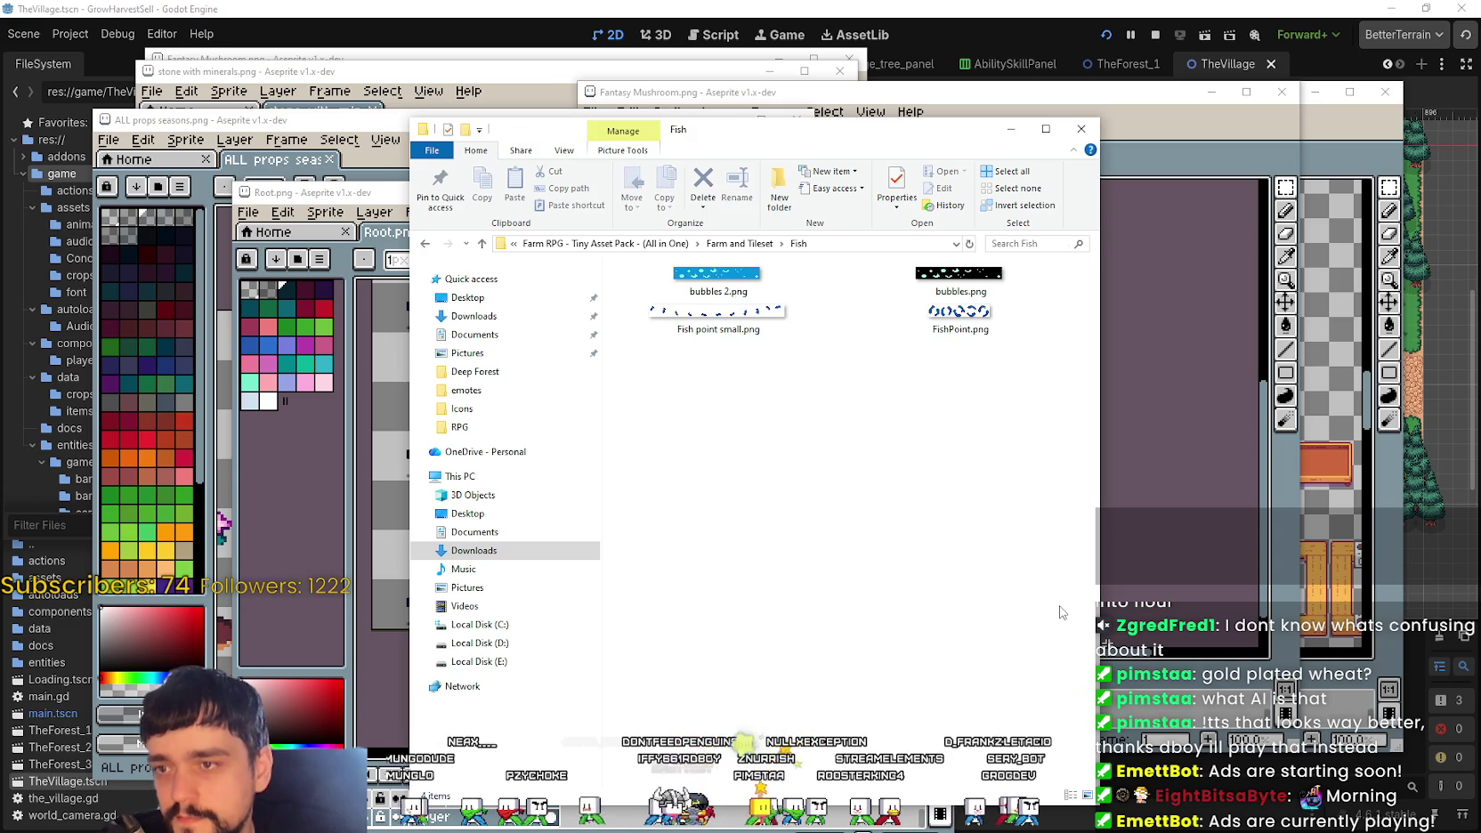
{"action": "key", "text": "alt+Left"}
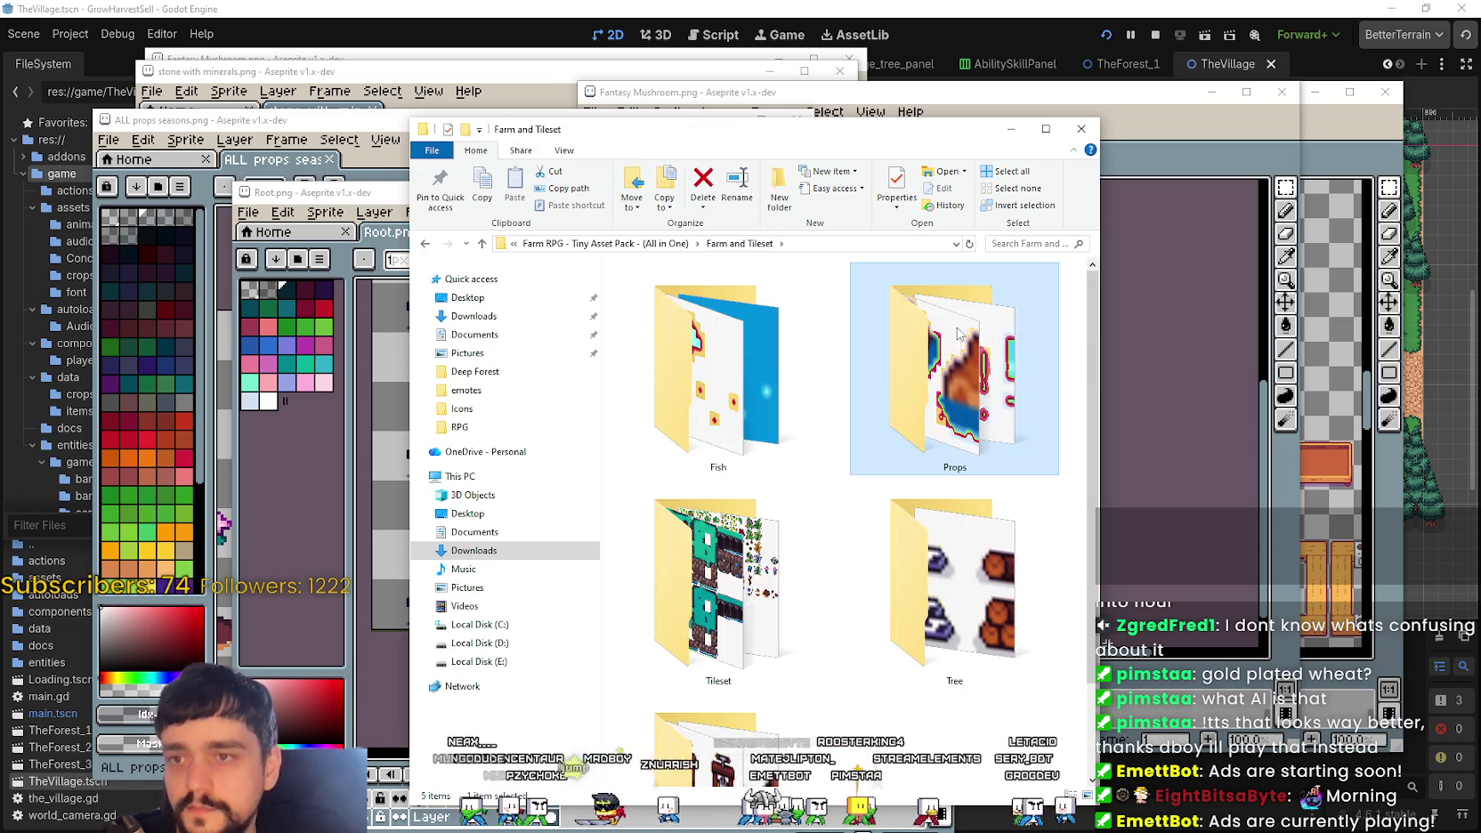
{"action": "double_click", "coordinate": [965, 400]}
{"action": "scroll", "coordinate": [884, 574], "scroll_direction": "down", "scroll_amount": 3}
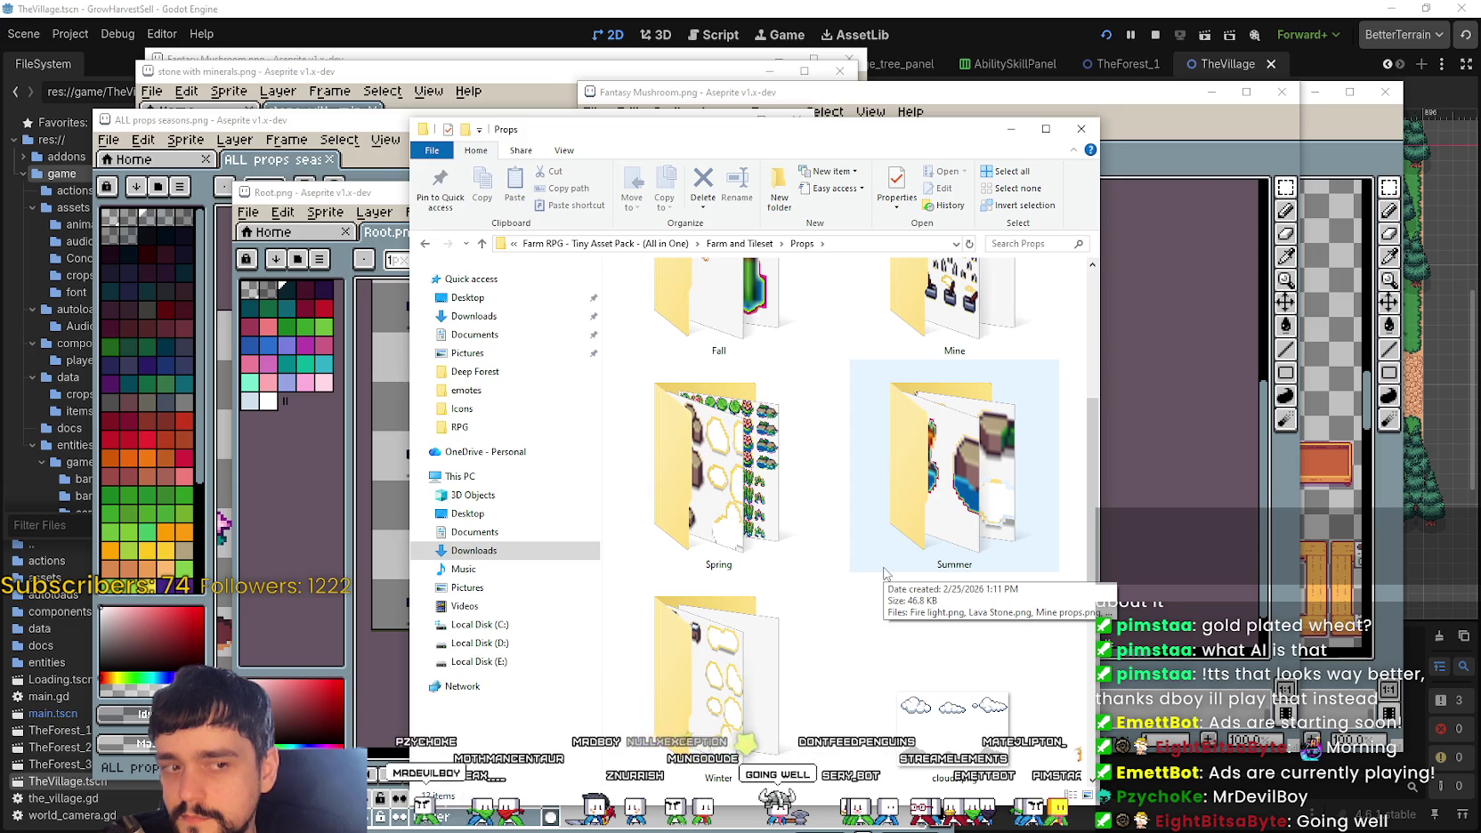
{"action": "double_click", "coordinate": [983, 462]}
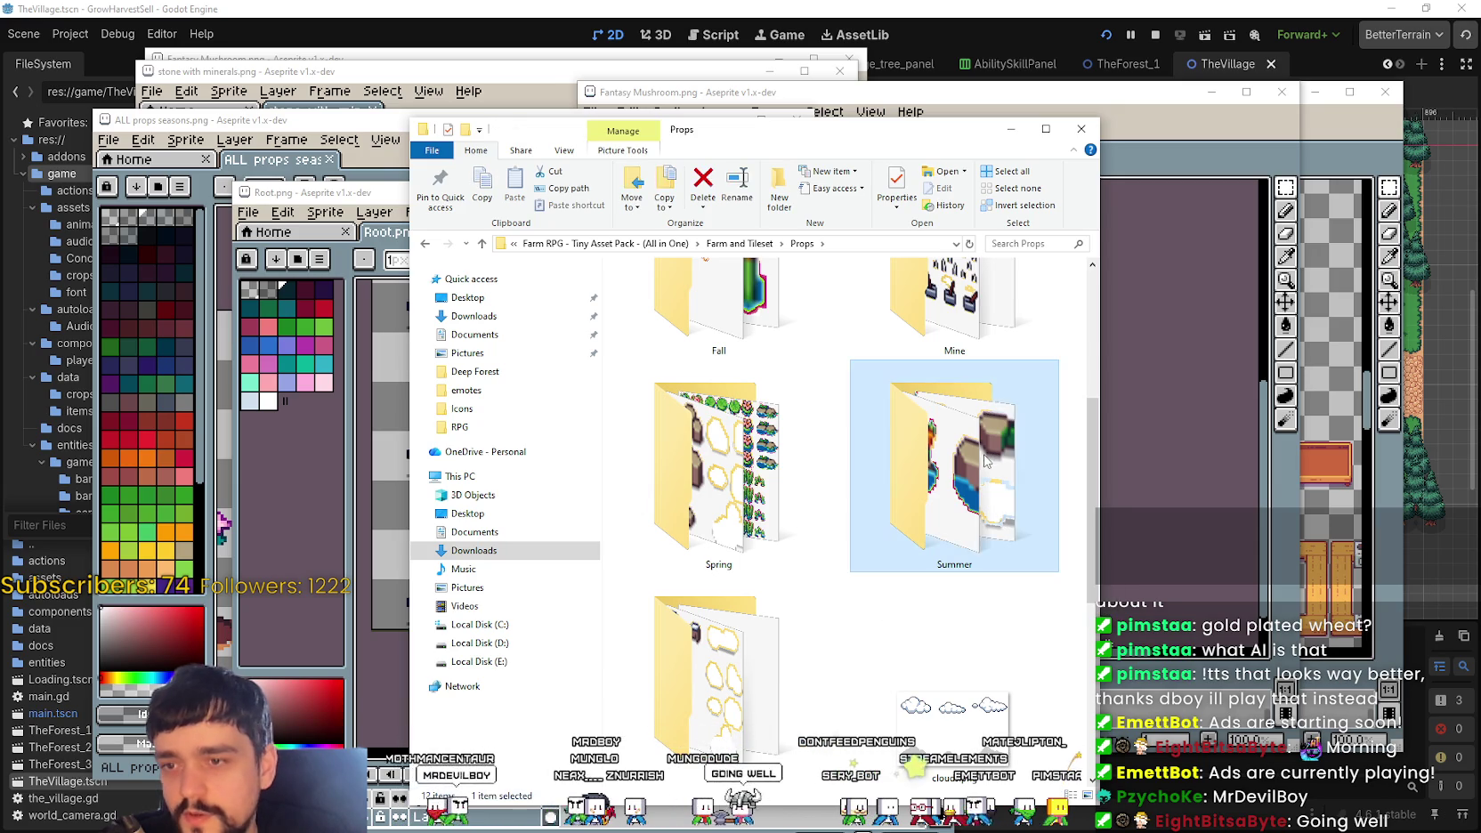
{"action": "right_click", "coordinate": [977, 462]}
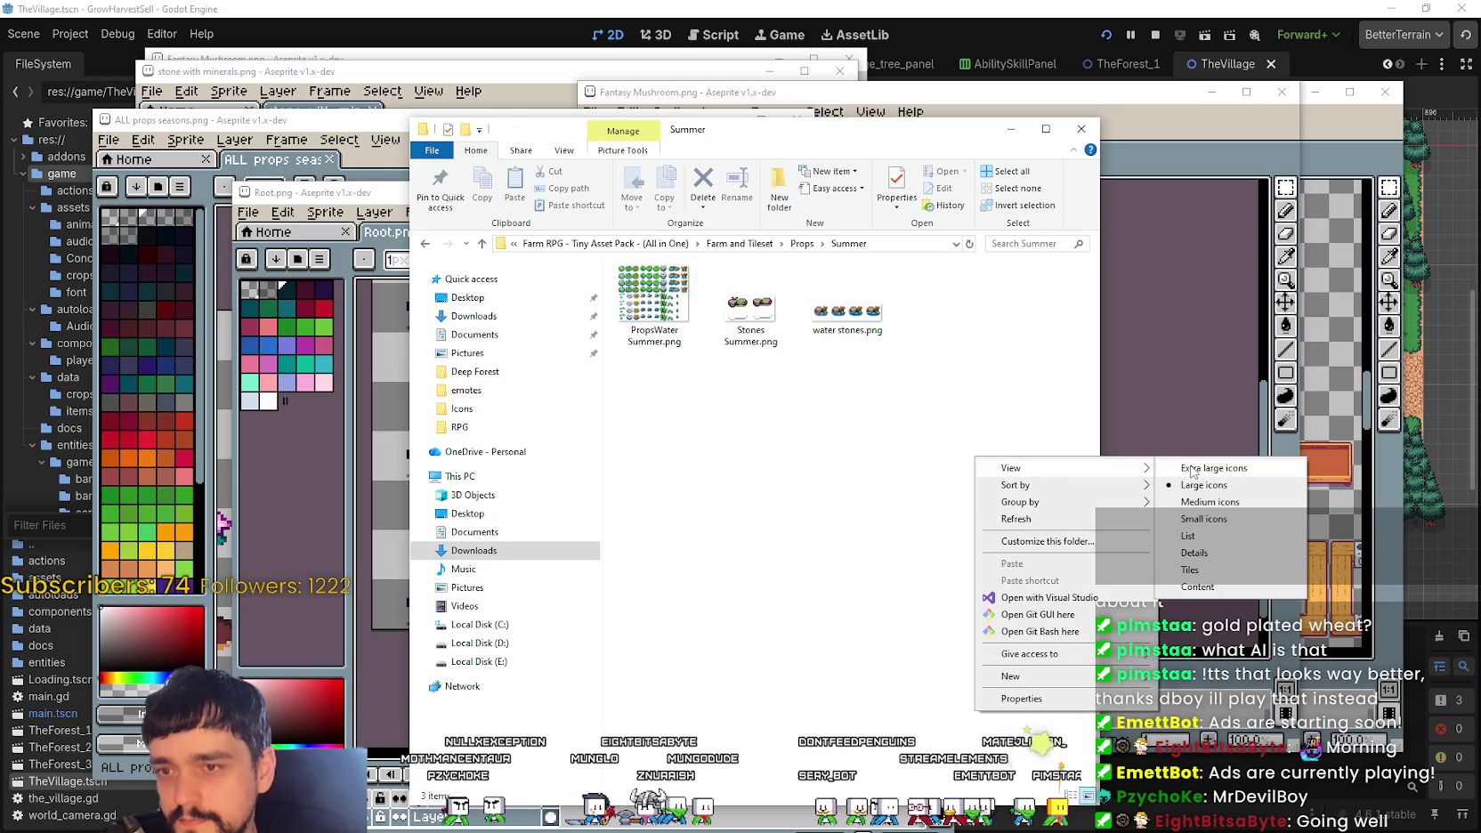
{"action": "left_click", "coordinate": [1193, 485]}
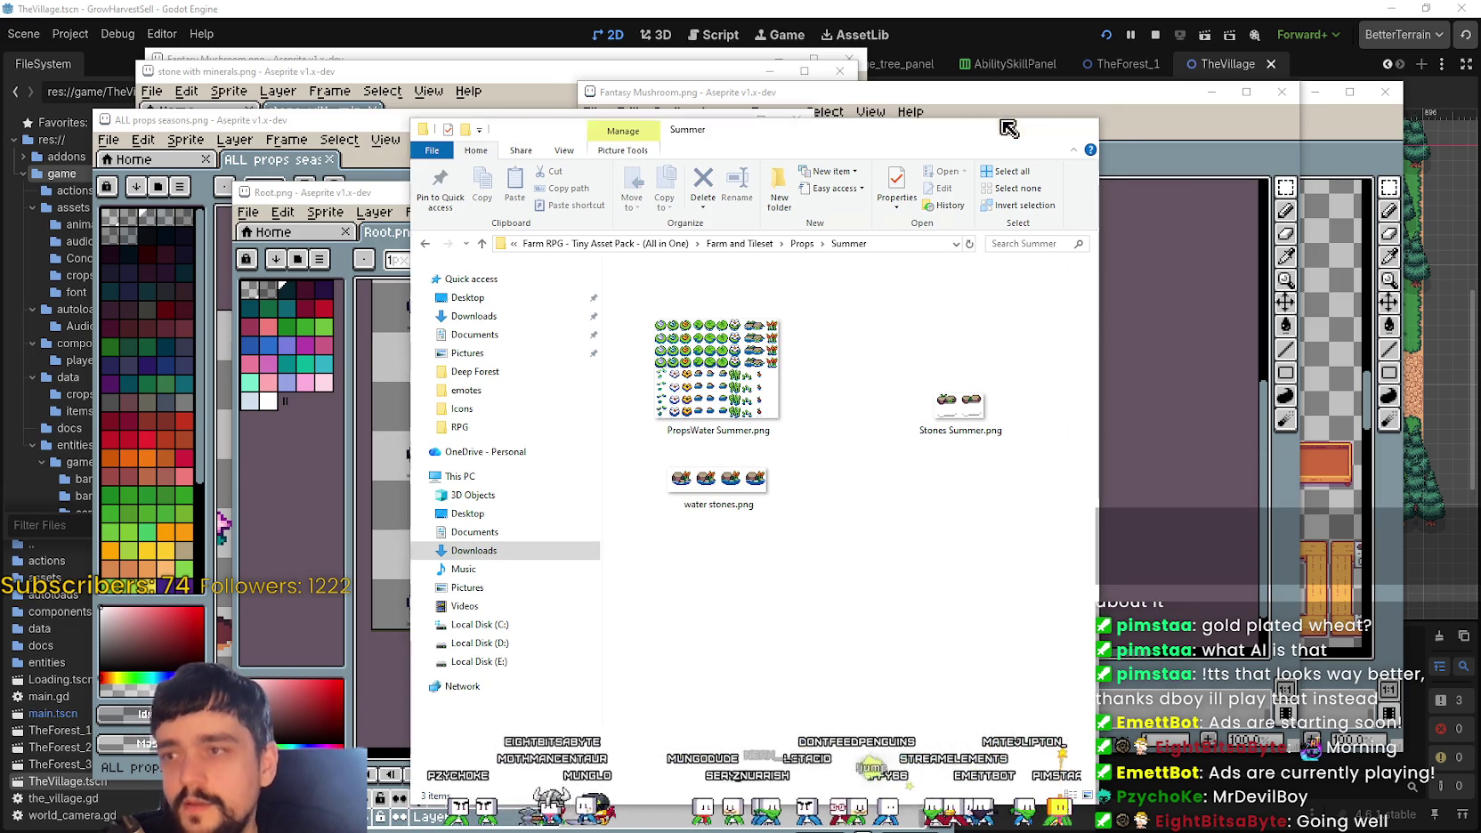
{"action": "left_click", "coordinate": [1011, 128]}
{"action": "scroll", "coordinate": [727, 634], "scroll_direction": "down", "scroll_amount": 1}
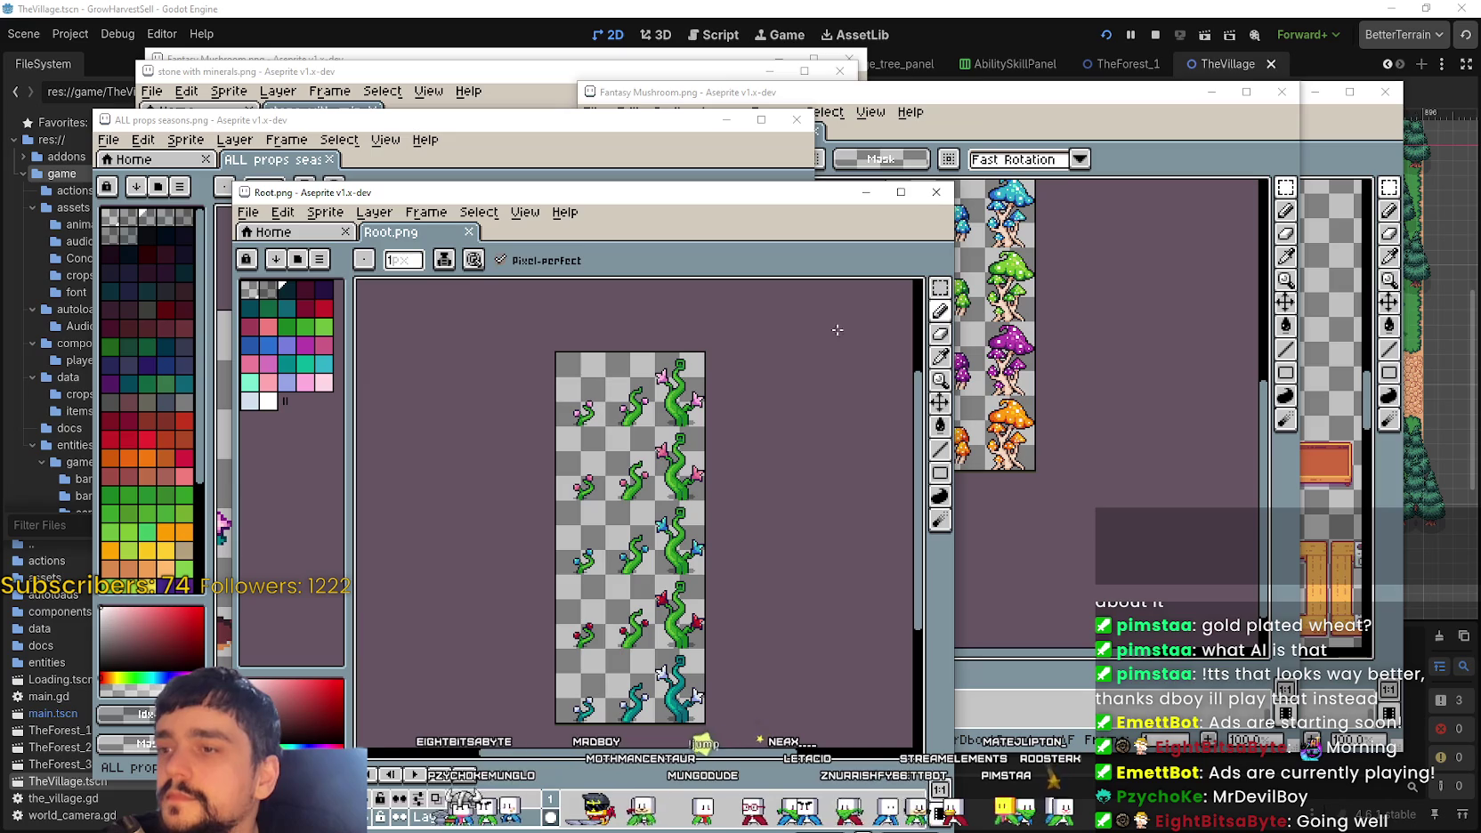
Step: Maximize the Root.png window with the Rectangular Marquee tool active
{"action": "left_click", "coordinate": [940, 287]}
{"action": "scroll", "coordinate": [654, 346], "scroll_direction": "up", "scroll_amount": 1}
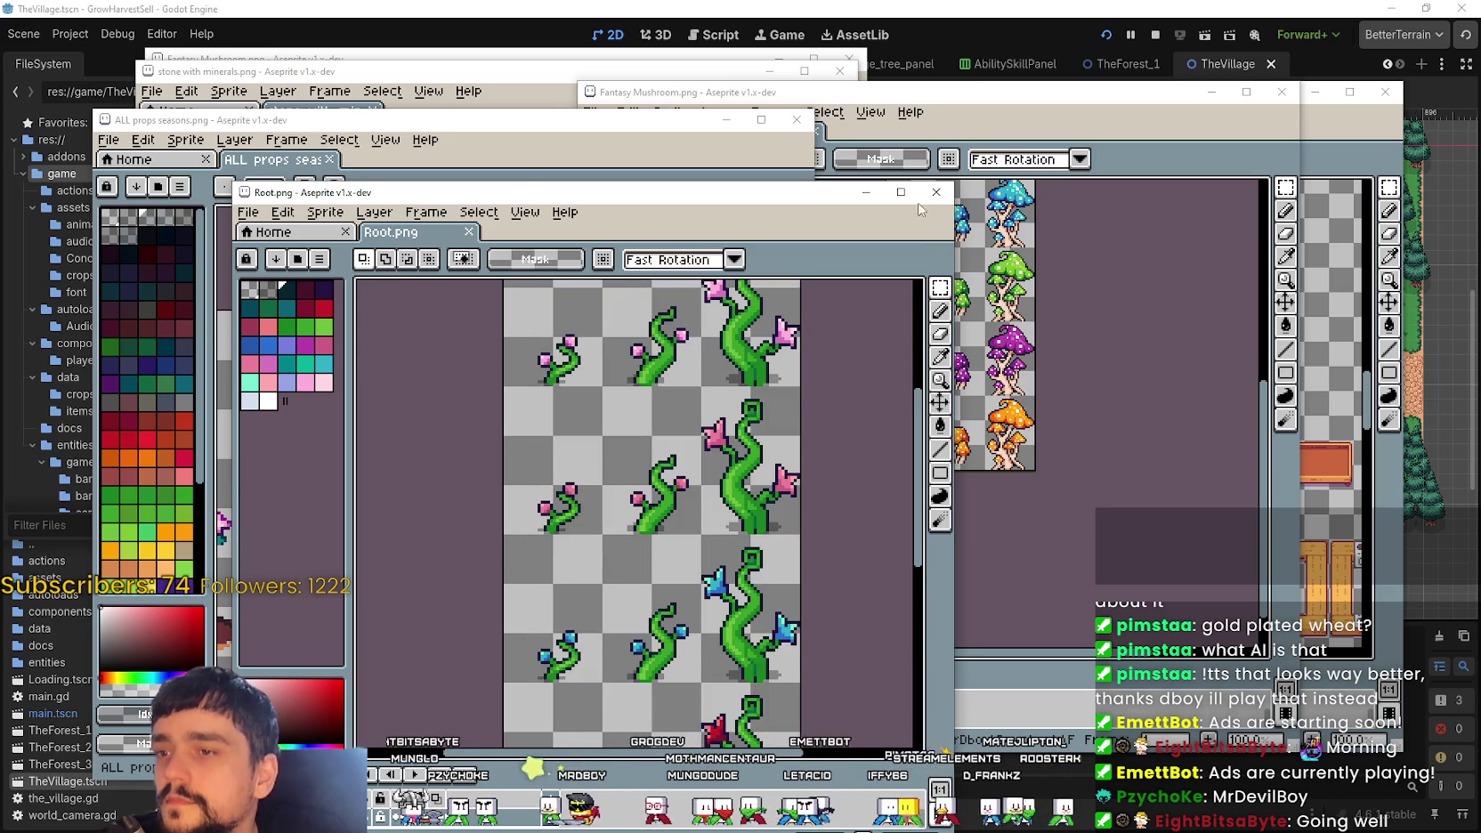
{"action": "left_click", "coordinate": [901, 191]}
{"action": "scroll", "coordinate": [823, 289], "scroll_direction": "down", "scroll_amount": 2}
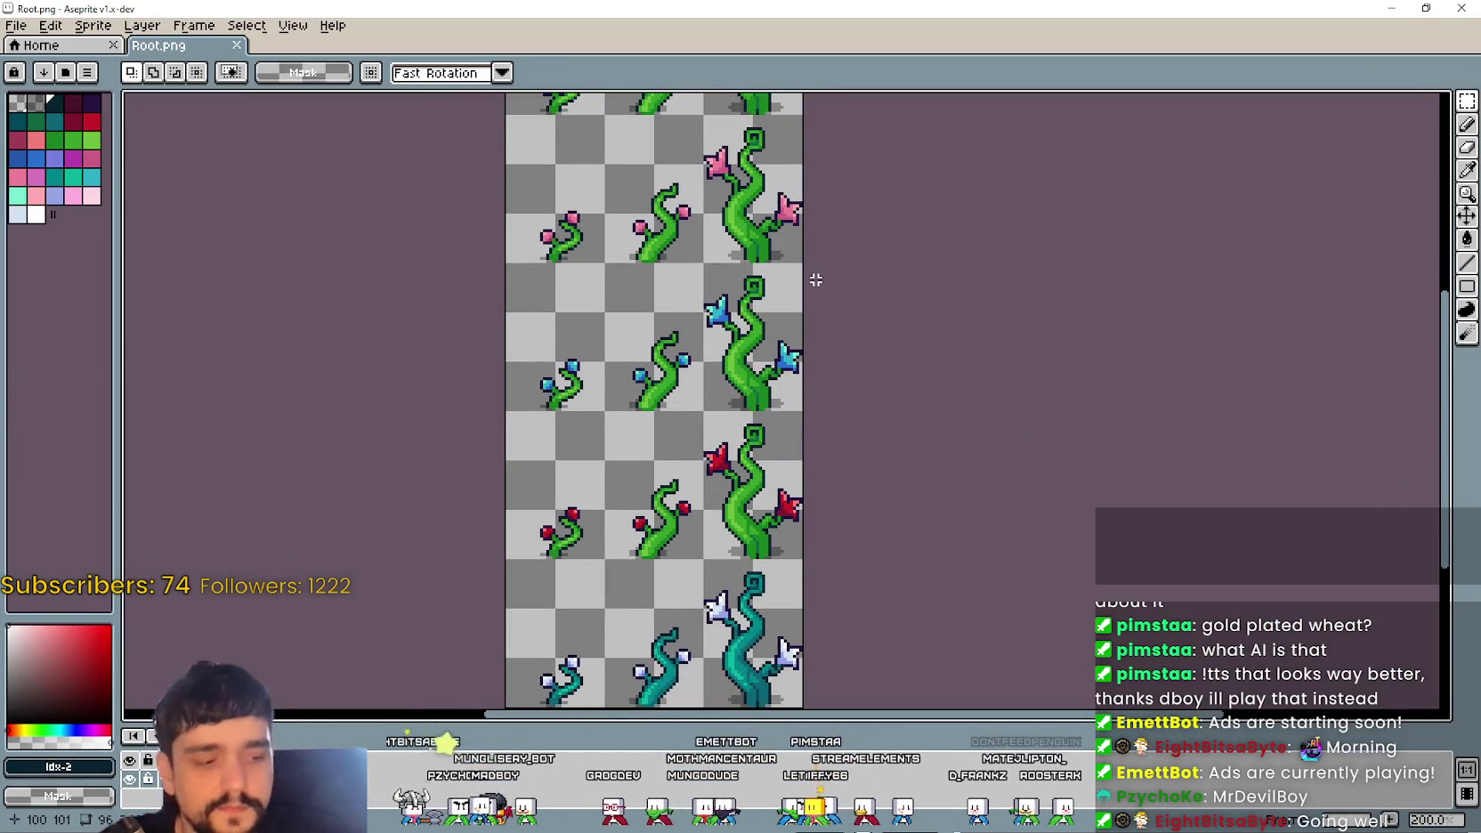
{"action": "scroll", "coordinate": [801, 356], "scroll_direction": "up", "scroll_amount": 2}
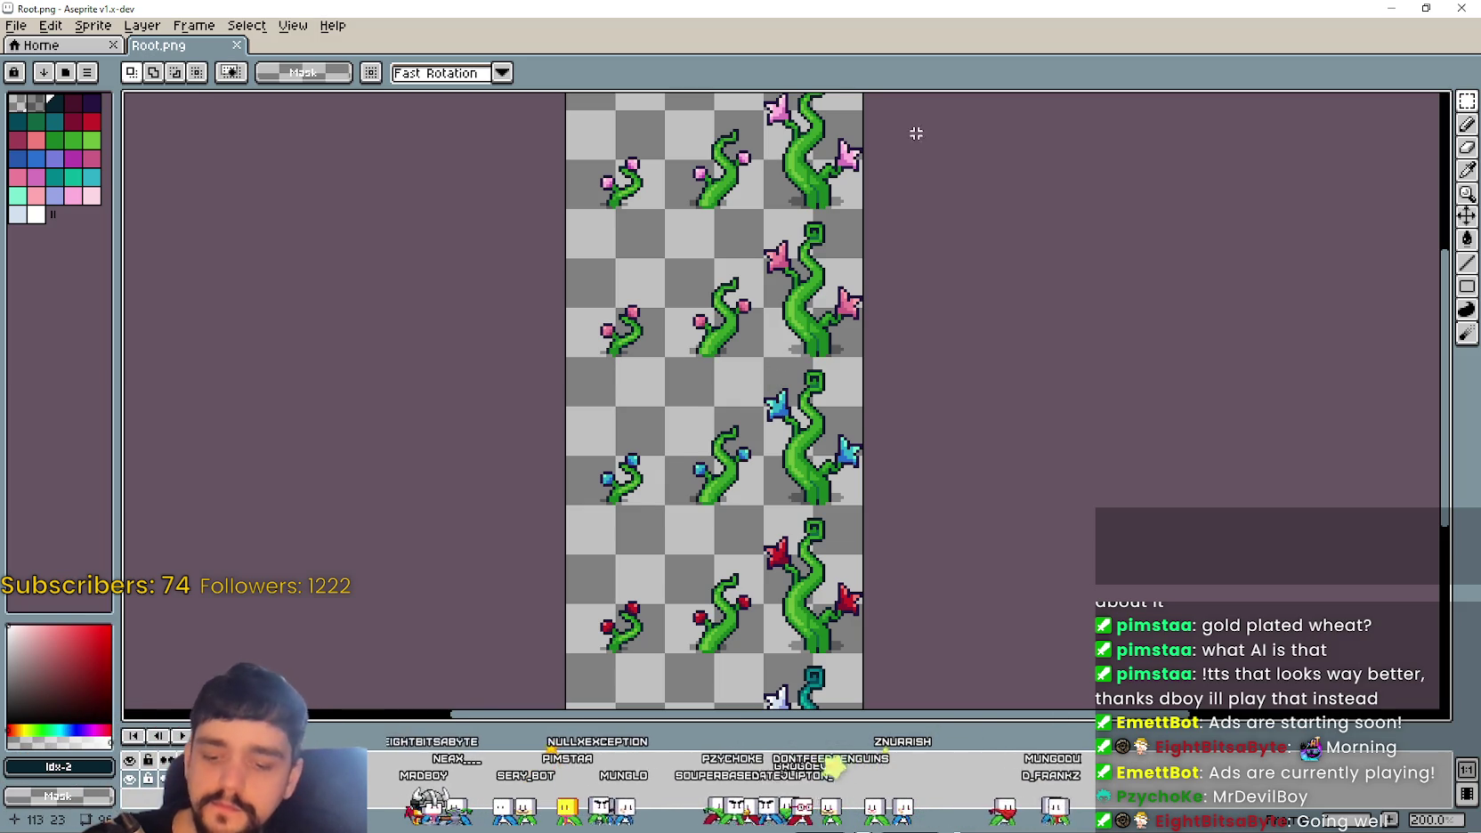
{"action": "scroll", "coordinate": [857, 412], "scroll_direction": "up", "scroll_amount": 3}
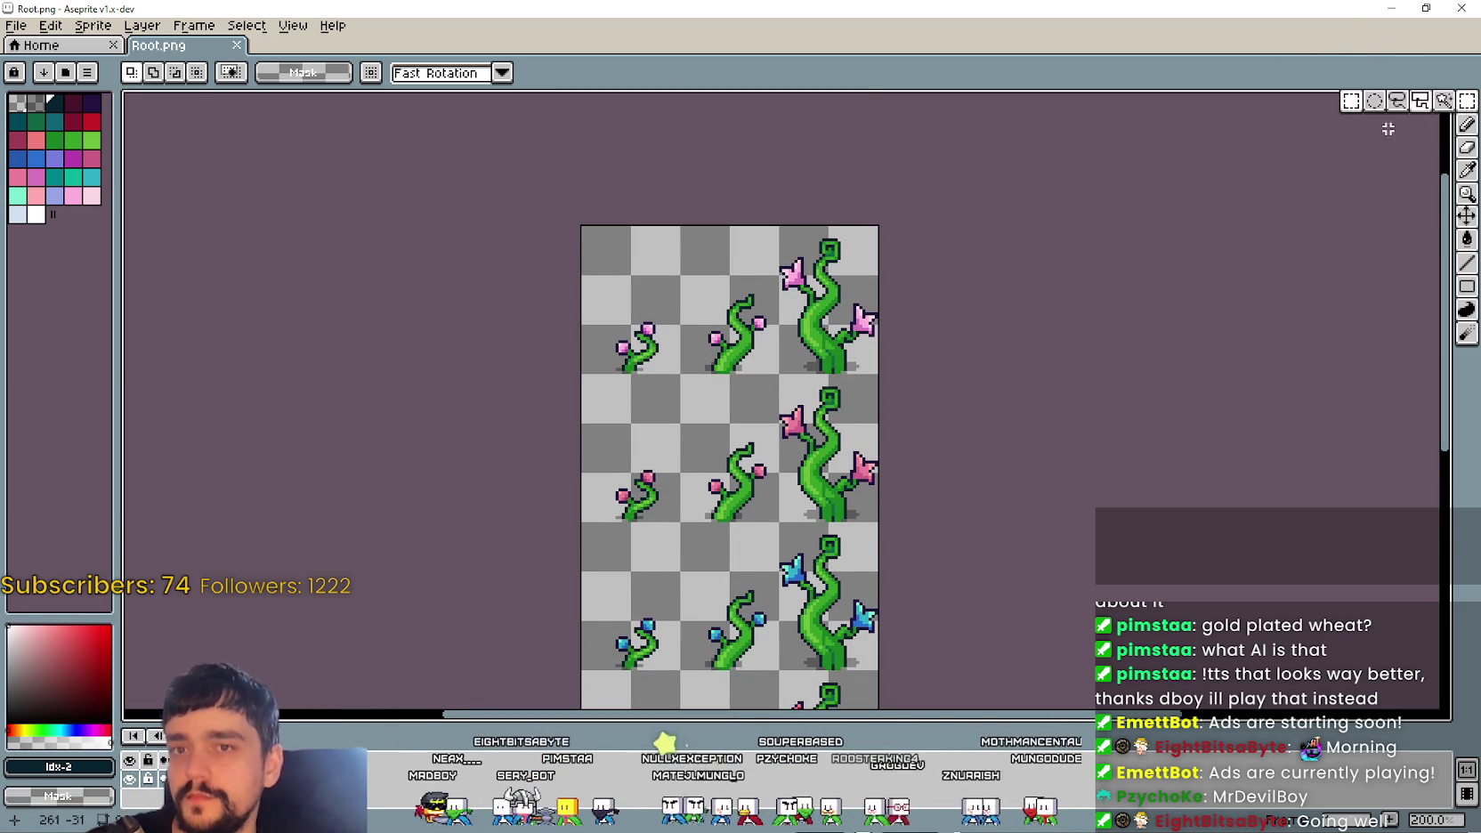
{"action": "scroll", "coordinate": [691, 273], "scroll_direction": "down", "scroll_amount": 1}
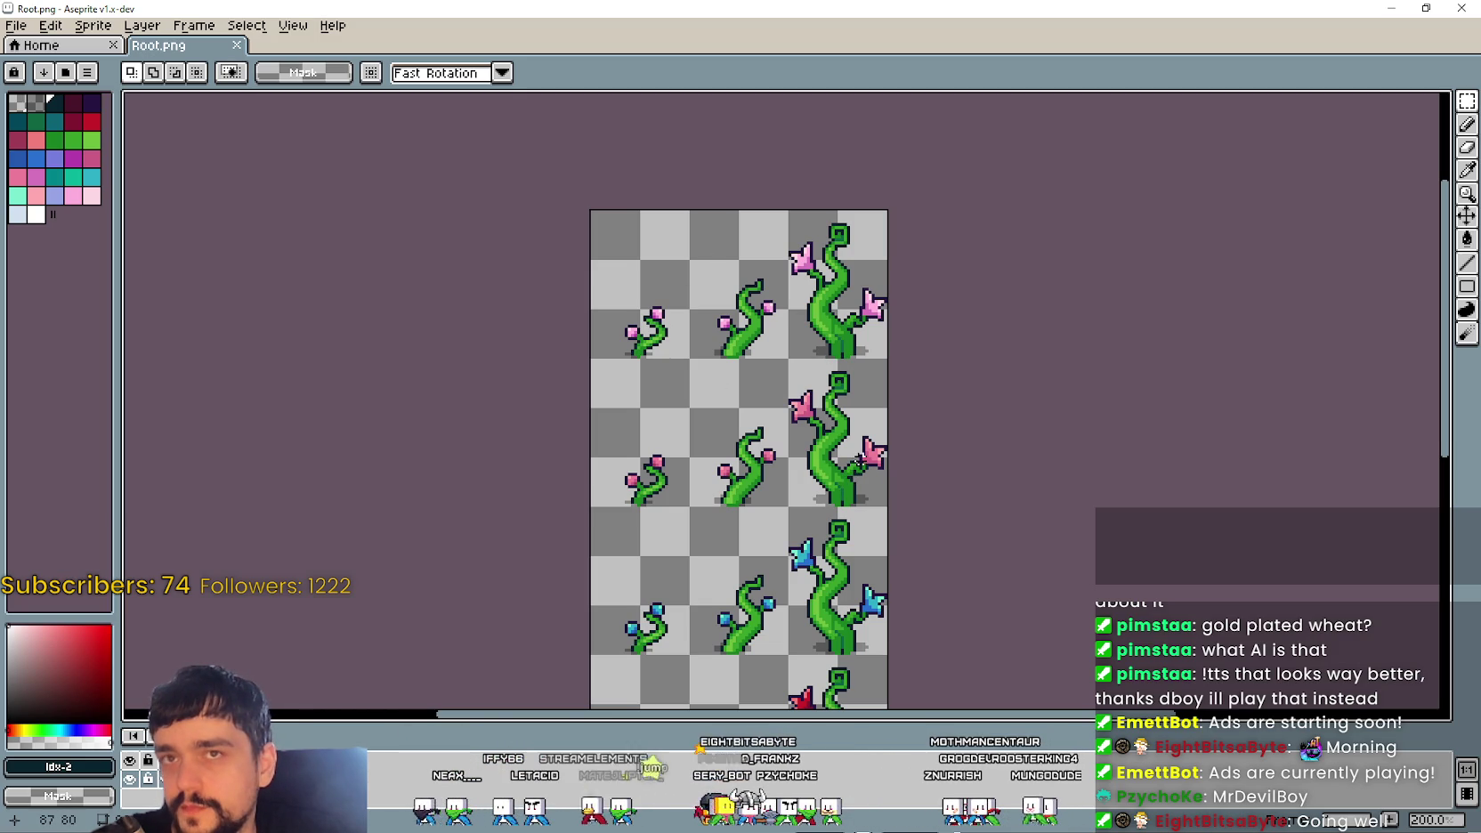
Step: Select the entire vine sheet, restore Root.png's window, and bring stone with minerals forward
{"action": "left_click_drag", "start_coordinate": [608, 338], "coordinate": [872, 234]}
{"action": "scroll", "coordinate": [982, 473], "scroll_direction": "down", "scroll_amount": 3}
{"action": "scroll", "coordinate": [731, 434], "scroll_direction": "down", "scroll_amount": 2}
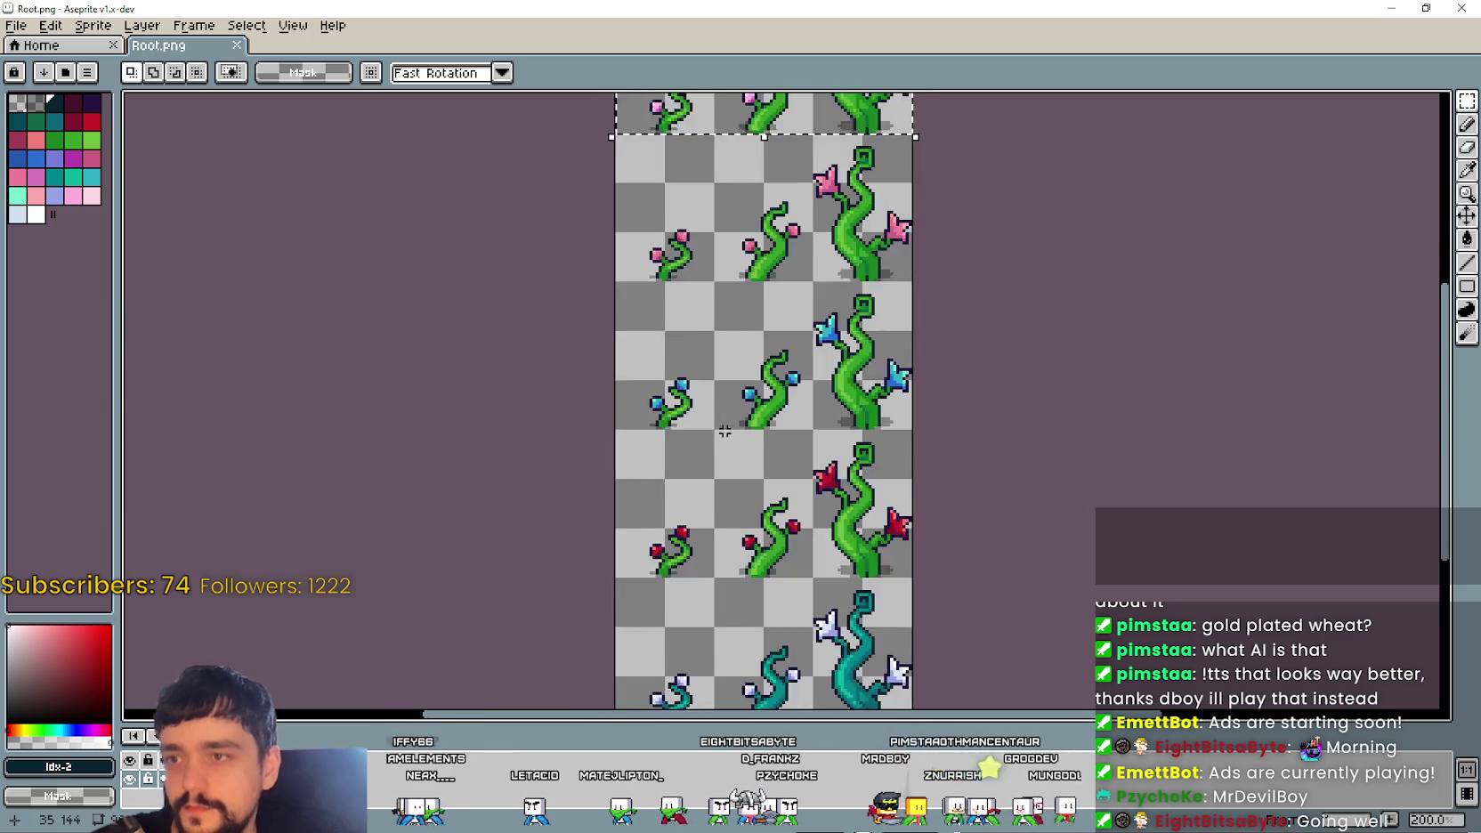
{"action": "scroll", "coordinate": [731, 433], "scroll_direction": "down", "scroll_amount": 1}
{"action": "scroll", "coordinate": [777, 344], "scroll_direction": "up", "scroll_amount": 1}
{"action": "left_click_drag", "start_coordinate": [728, 479], "coordinate": [742, 361]}
{"action": "key", "text": "ctrl+a"}
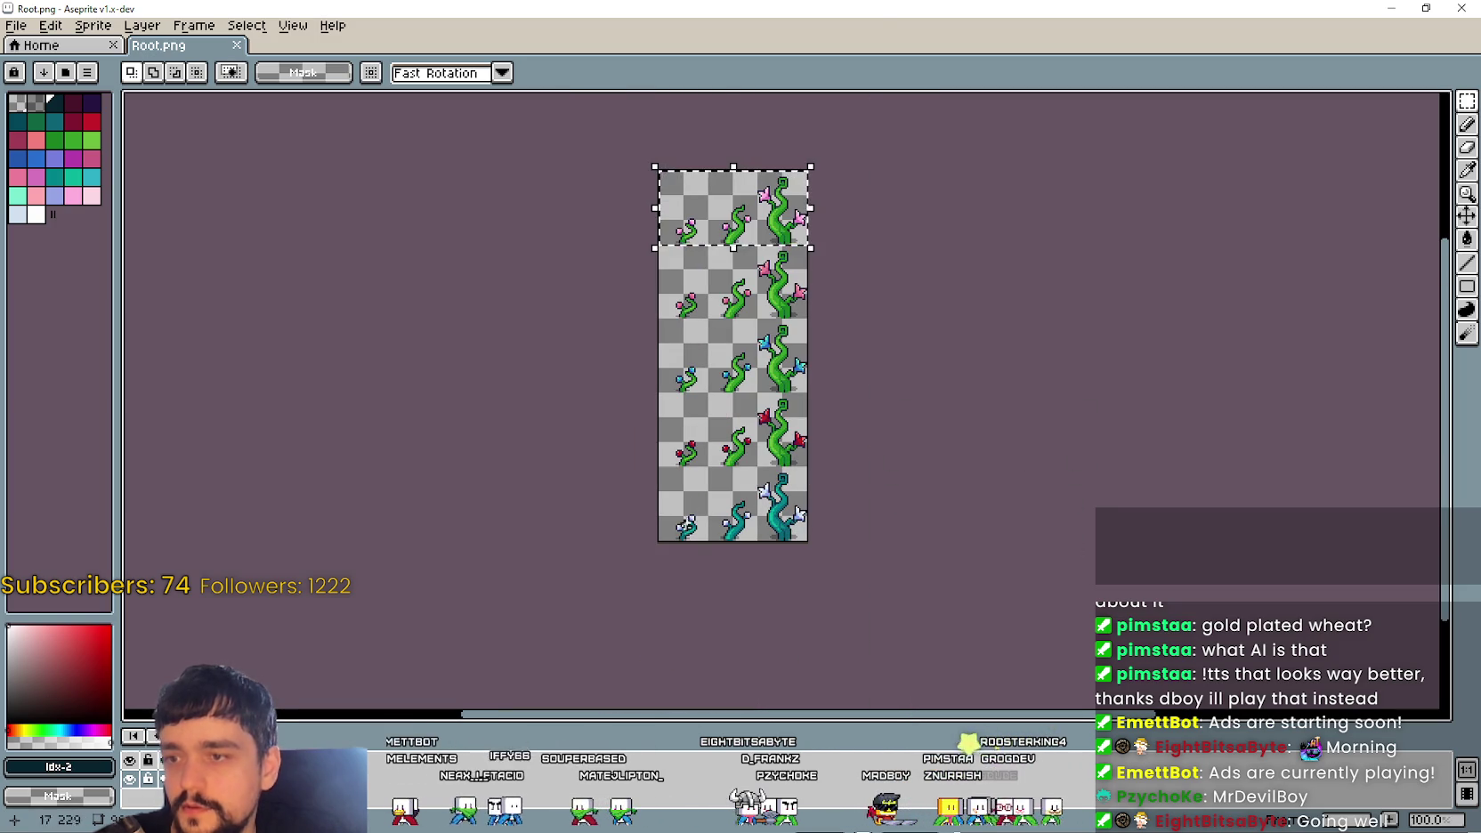
{"action": "key", "text": "super+Down"}
{"action": "left_click", "coordinate": [467, 105]}
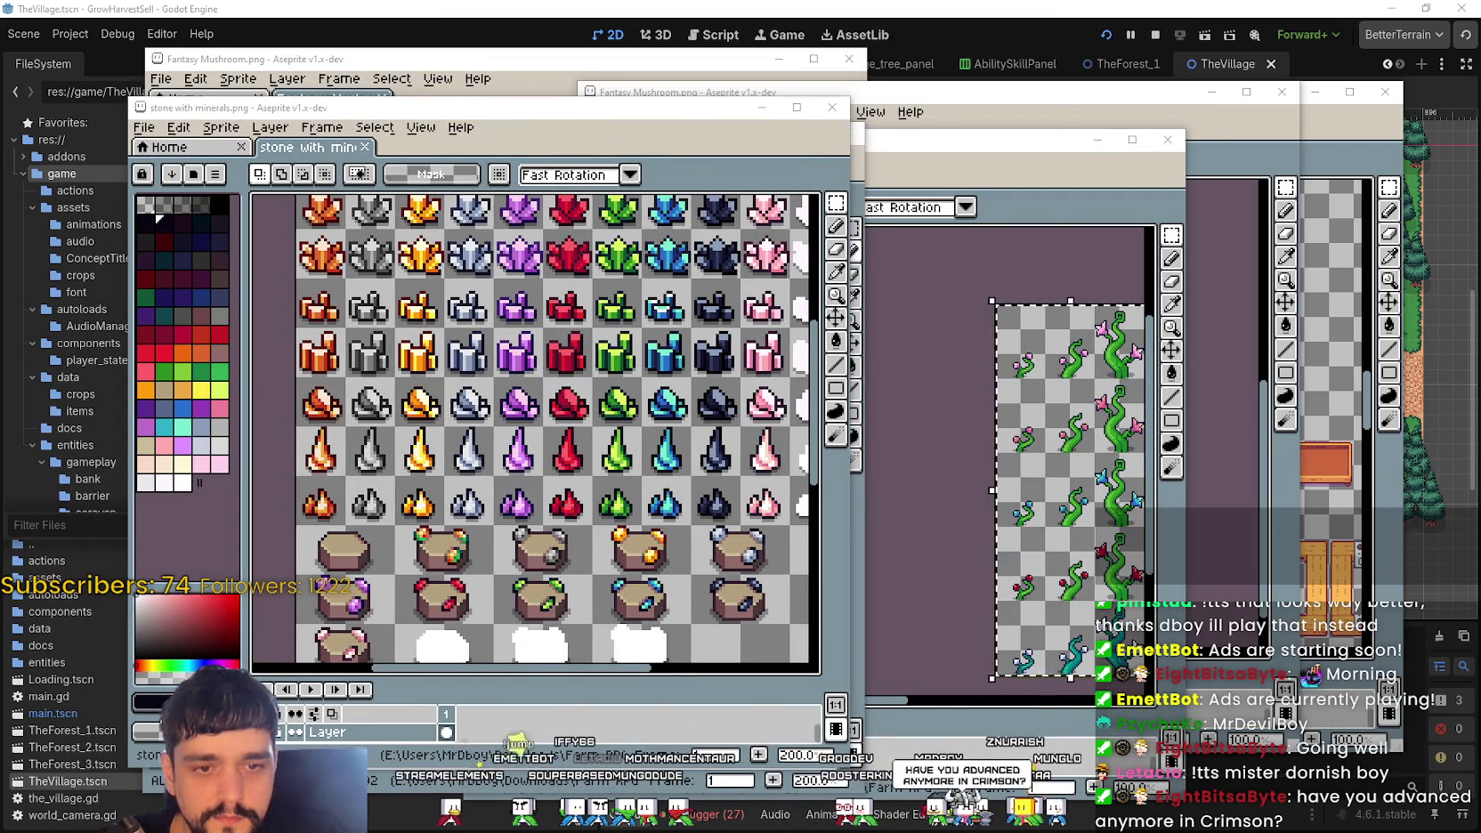
Step: Maximize main_atlas.png and select the rows of character sprites
{"action": "left_click", "coordinate": [688, 515]}
{"action": "left_click", "coordinate": [1350, 91]}
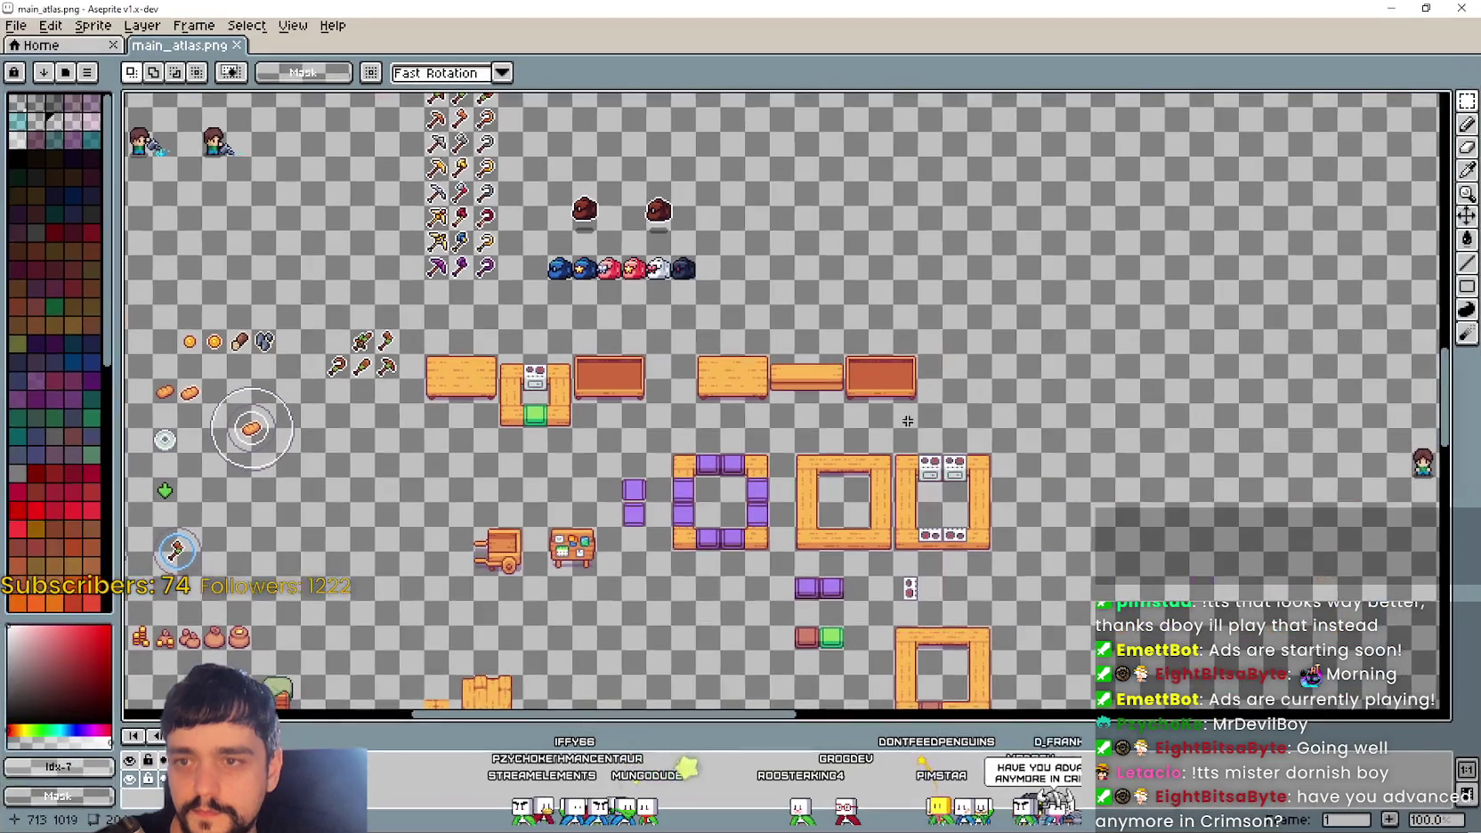
{"action": "scroll", "coordinate": [942, 378], "scroll_direction": "down", "scroll_amount": 3}
{"action": "scroll", "coordinate": [943, 378], "scroll_direction": "down", "scroll_amount": 1}
{"action": "scroll", "coordinate": [942, 378], "scroll_direction": "down", "scroll_amount": 1}
{"action": "scroll", "coordinate": [943, 379], "scroll_direction": "up", "scroll_amount": 1}
{"action": "scroll", "coordinate": [997, 267], "scroll_direction": "up", "scroll_amount": 1}
{"action": "scroll", "coordinate": [941, 246], "scroll_direction": "up", "scroll_amount": 1}
{"action": "scroll", "coordinate": [877, 272], "scroll_direction": "up", "scroll_amount": 1}
{"action": "scroll", "coordinate": [783, 407], "scroll_direction": "down", "scroll_amount": 1}
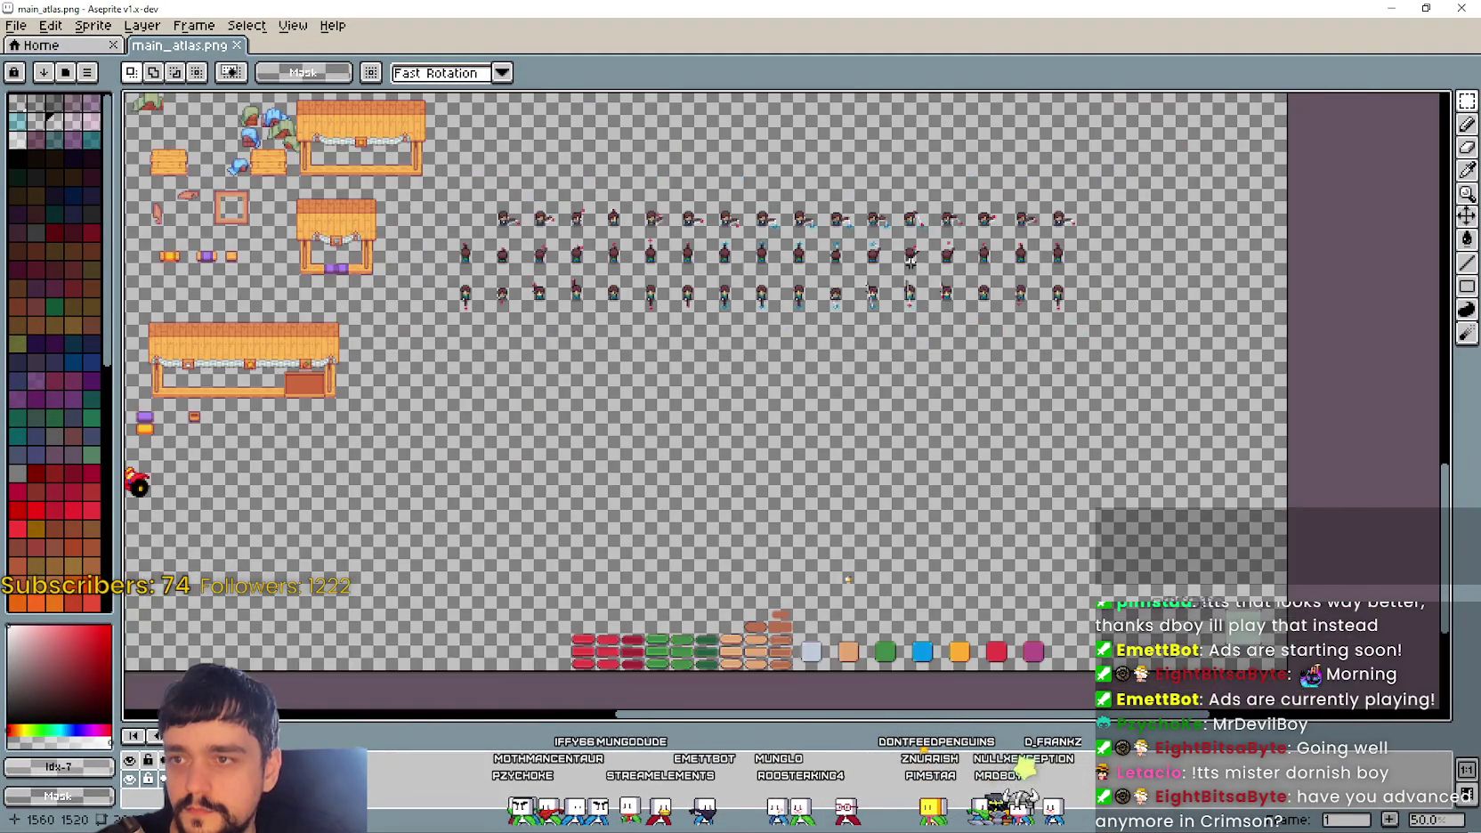
{"action": "mouse_move", "coordinate": [540, 435]}
{"action": "left_mouse_down"}
{"action": "mouse_move", "coordinate": [1193, 204]}
{"action": "mouse_move", "coordinate": [890, 356]}
{"action": "mouse_move", "coordinate": [833, 456]}
{"action": "mouse_move", "coordinate": [822, 216]}
{"action": "left_mouse_up"}
Step: Save main_atlas.png with Ctrl+S and confirm
{"action": "scroll", "coordinate": [890, 356], "scroll_direction": "down", "scroll_amount": 1}
{"action": "key", "text": "ctrl+s"}
{"action": "key", "text": "Return"}
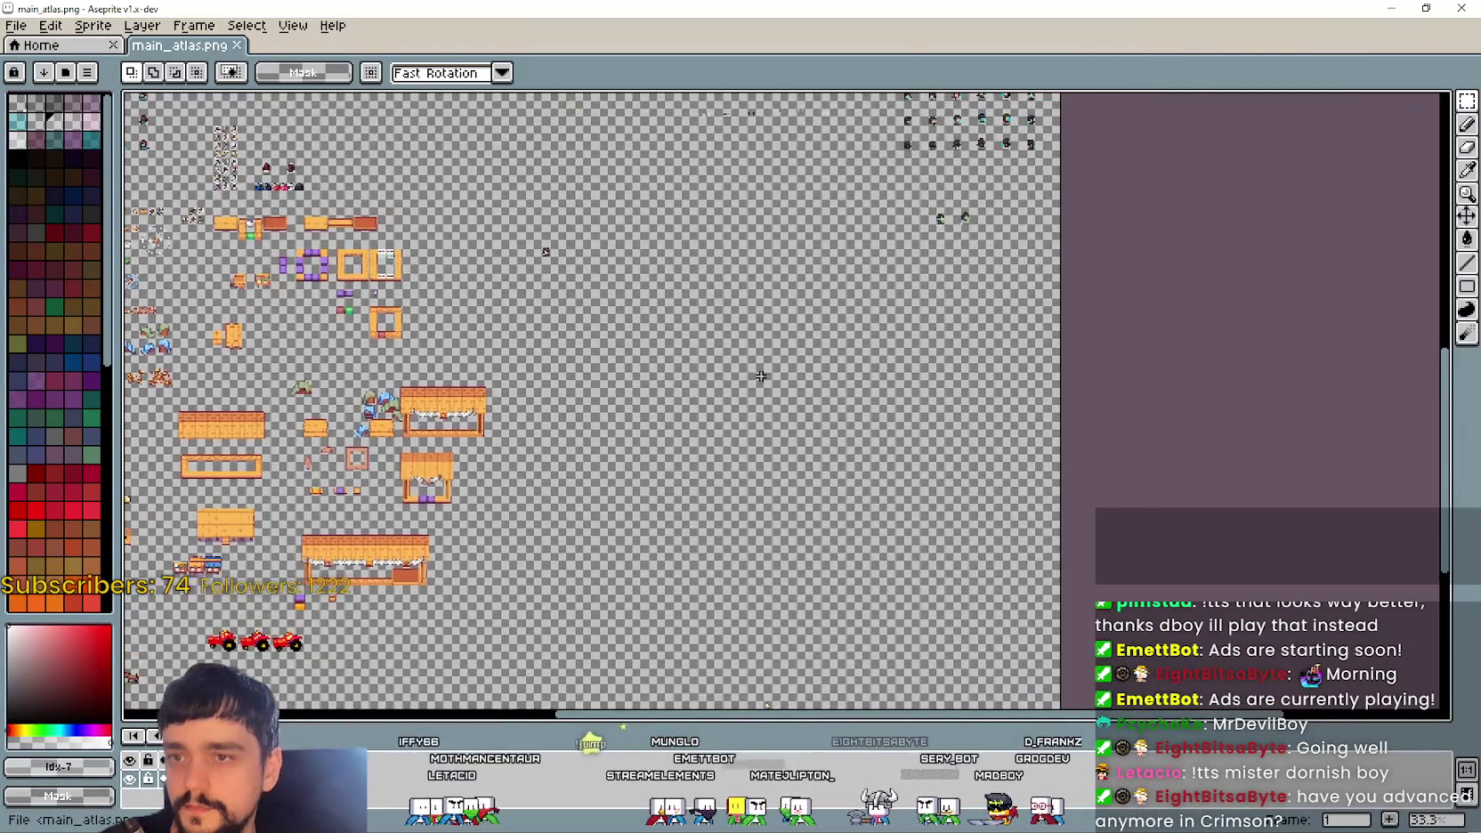
Step: Paste the copied vines and drop them near the right edge at about 1920, 1168
{"action": "scroll", "coordinate": [969, 353], "scroll_direction": "up", "scroll_amount": 1}
{"action": "key", "text": "ctrl+v"}
{"action": "scroll", "coordinate": [964, 364], "scroll_direction": "up", "scroll_amount": 1}
{"action": "left_click_drag", "start_coordinate": [429, 413], "coordinate": [834, 637]}
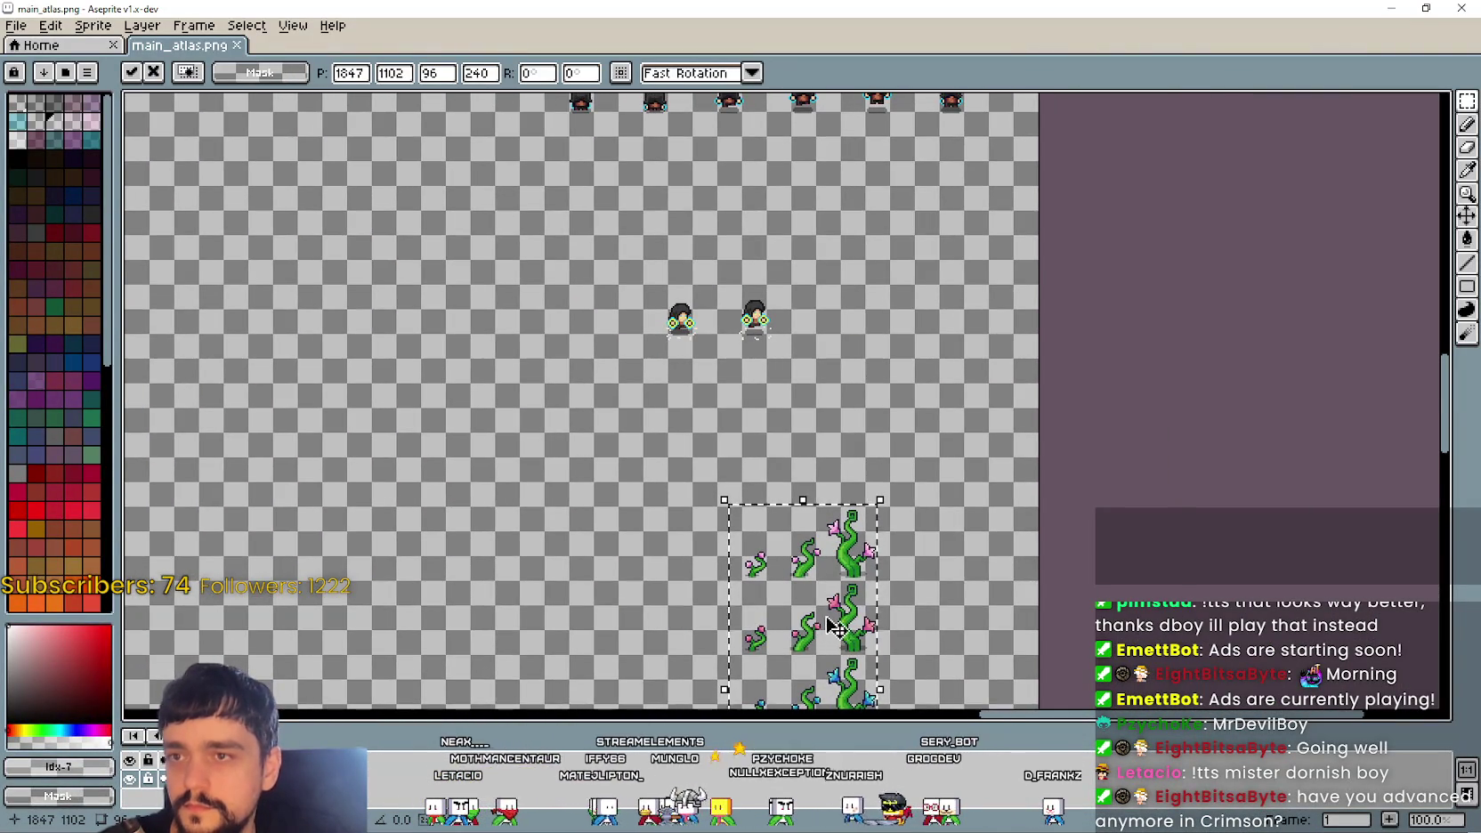
{"action": "scroll", "coordinate": [834, 630], "scroll_direction": "down", "scroll_amount": 1}
{"action": "scroll", "coordinate": [855, 552], "scroll_direction": "down", "scroll_amount": 1}
{"action": "scroll", "coordinate": [881, 516], "scroll_direction": "up", "scroll_amount": 1}
{"action": "mouse_move", "coordinate": [903, 478]}
{"action": "left_mouse_down"}
{"action": "mouse_move", "coordinate": [938, 507]}
{"action": "mouse_move", "coordinate": [918, 497]}
{"action": "left_mouse_up"}
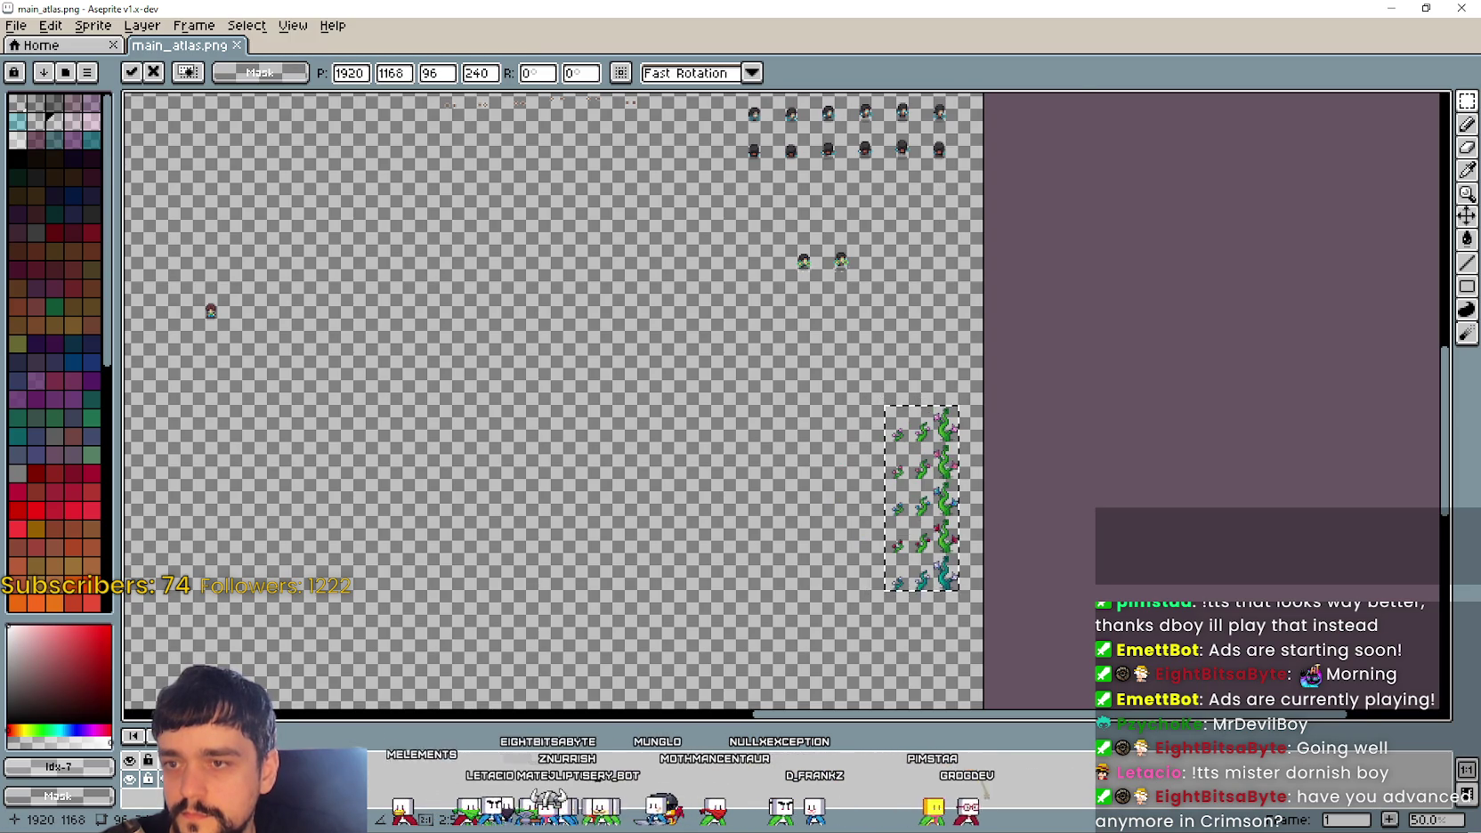
{"action": "scroll", "coordinate": [890, 512], "scroll_direction": "up", "scroll_amount": 1}
{"action": "left_click", "coordinate": [739, 342]}
{"action": "key", "text": "alt+Tab"}
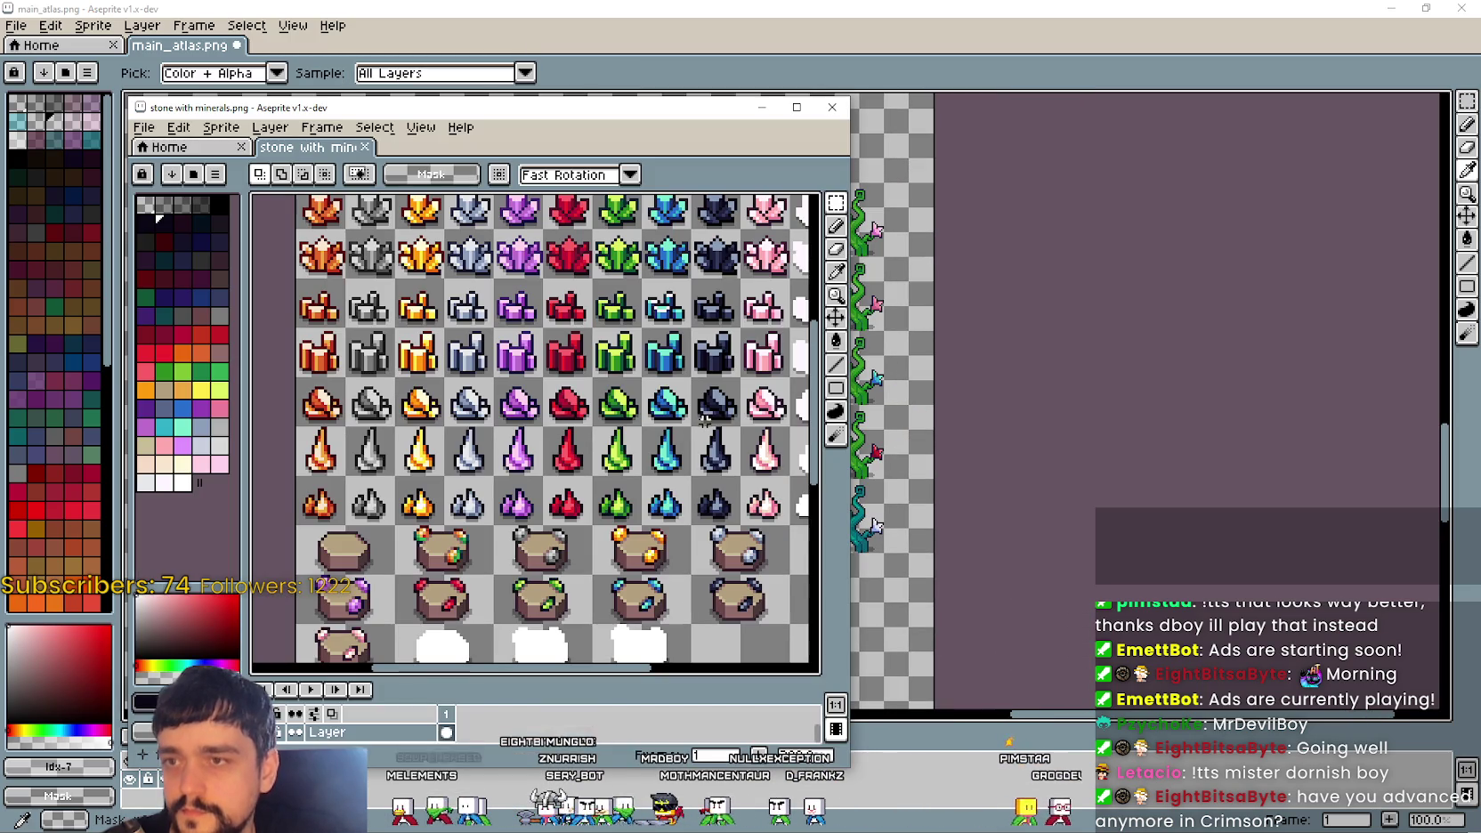
{"action": "left_click_drag", "start_coordinate": [564, 405], "coordinate": [567, 405]}
{"action": "key", "text": "alt+Tab"}
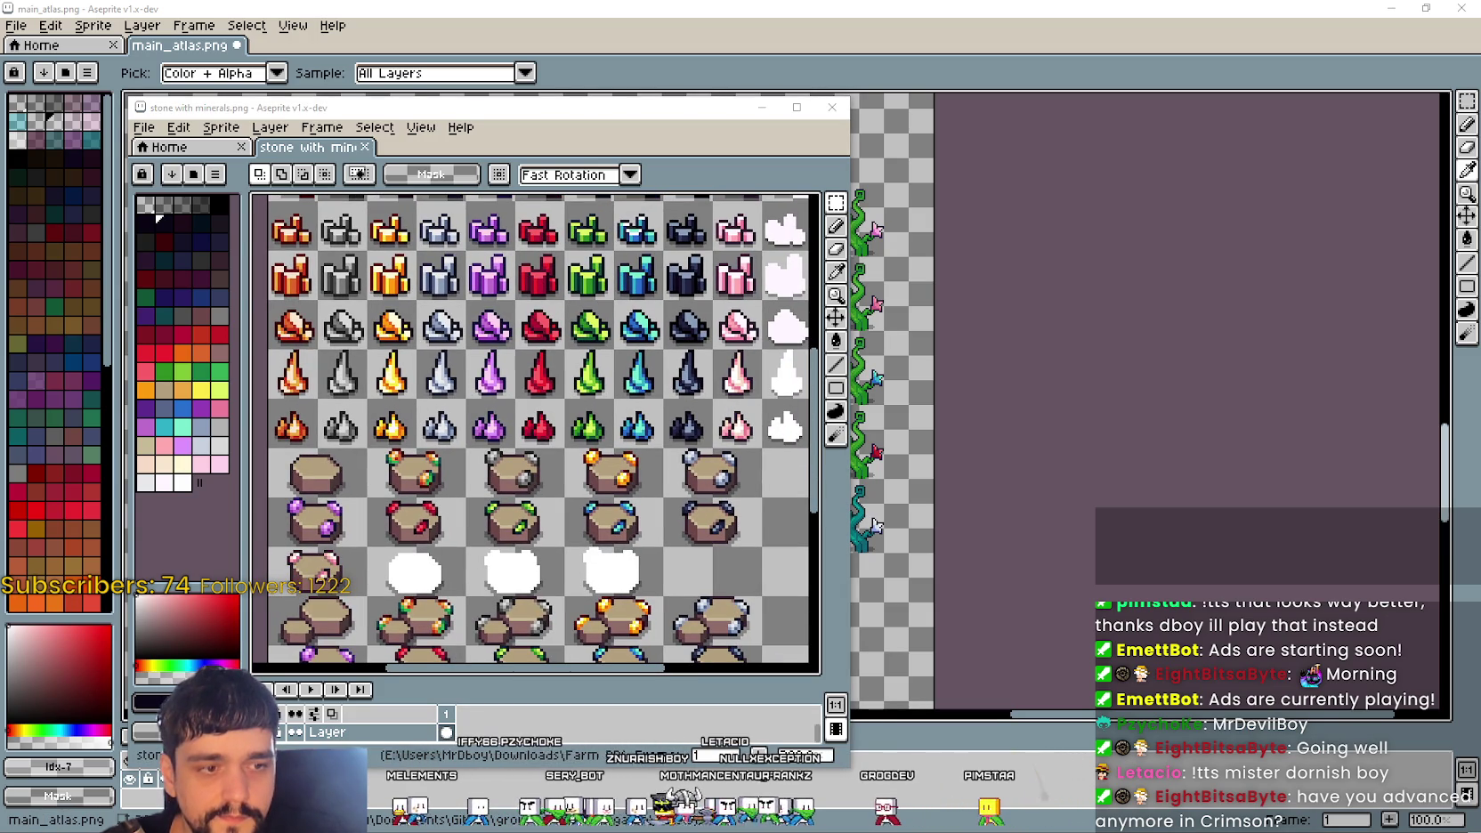
{"action": "key", "text": "alt+Tab"}
{"action": "scroll", "coordinate": [930, 427], "scroll_direction": "down", "scroll_amount": 4}
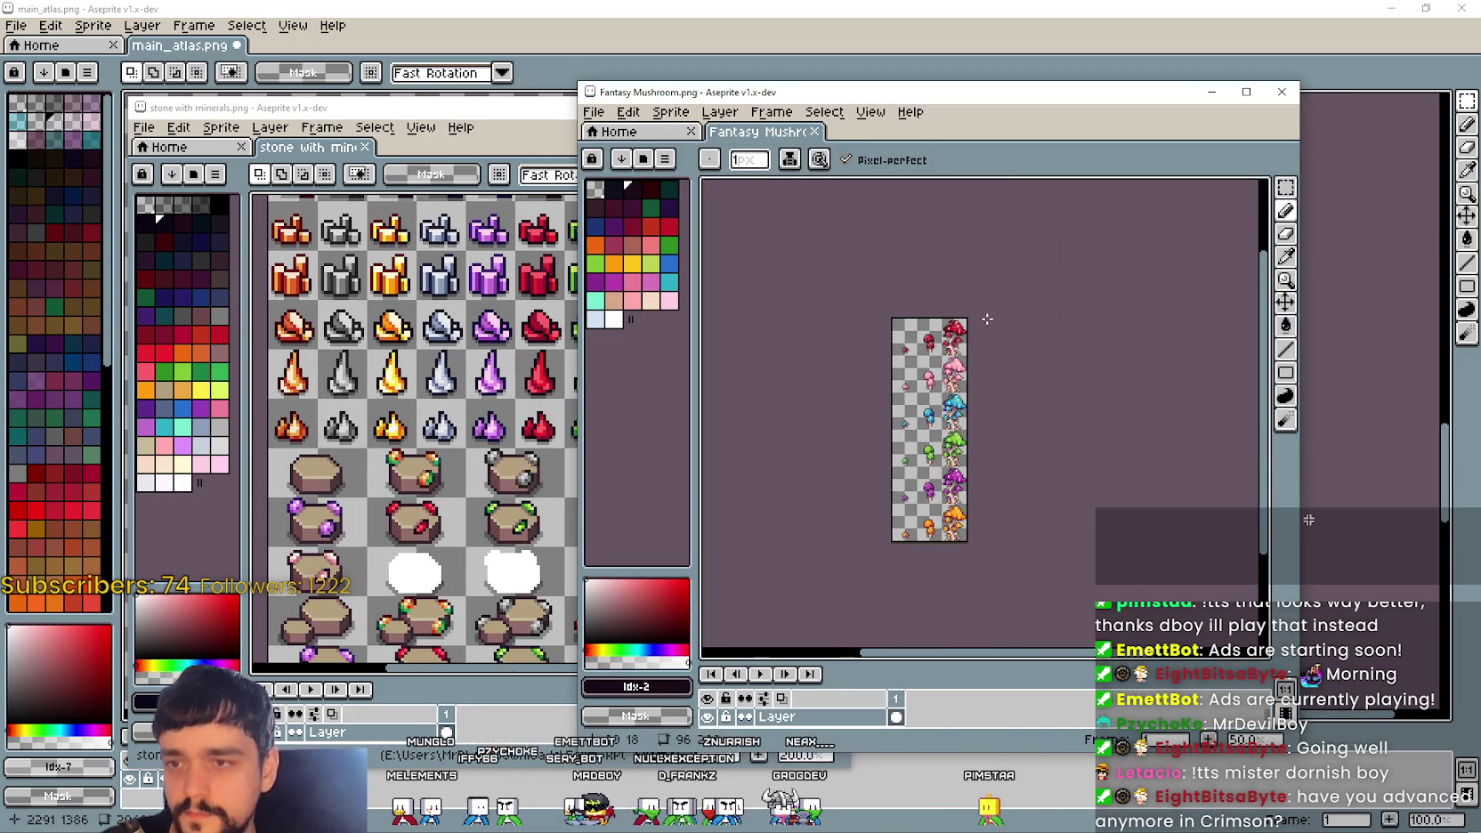
{"action": "scroll", "coordinate": [875, 423], "scroll_direction": "up", "scroll_amount": 1}
{"action": "scroll", "coordinate": [876, 374], "scroll_direction": "down", "scroll_amount": 1}
{"action": "scroll", "coordinate": [882, 315], "scroll_direction": "up", "scroll_amount": 1}
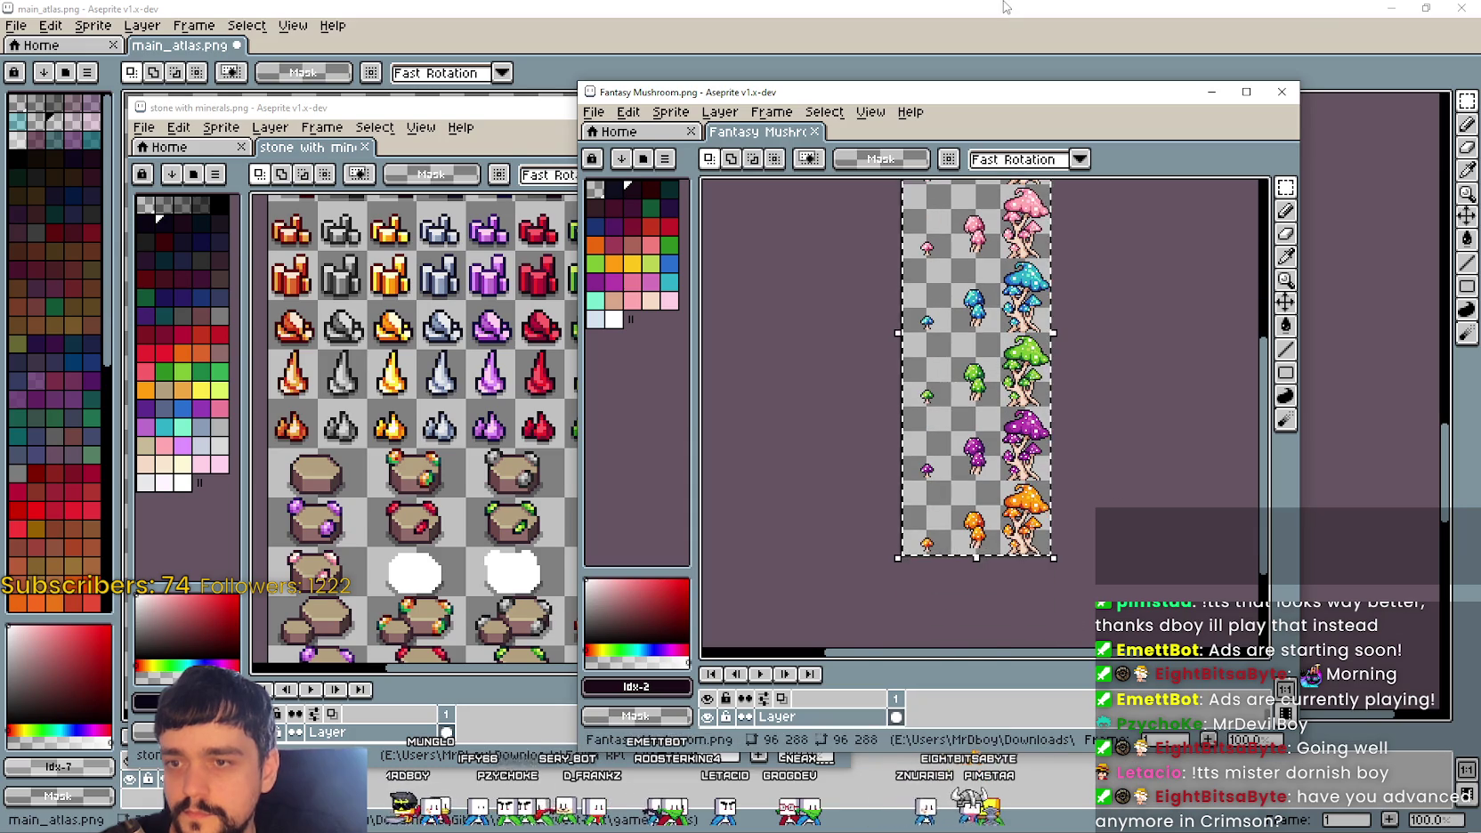
{"action": "left_click", "coordinate": [995, 40]}
{"action": "key", "text": "ctrl+v"}
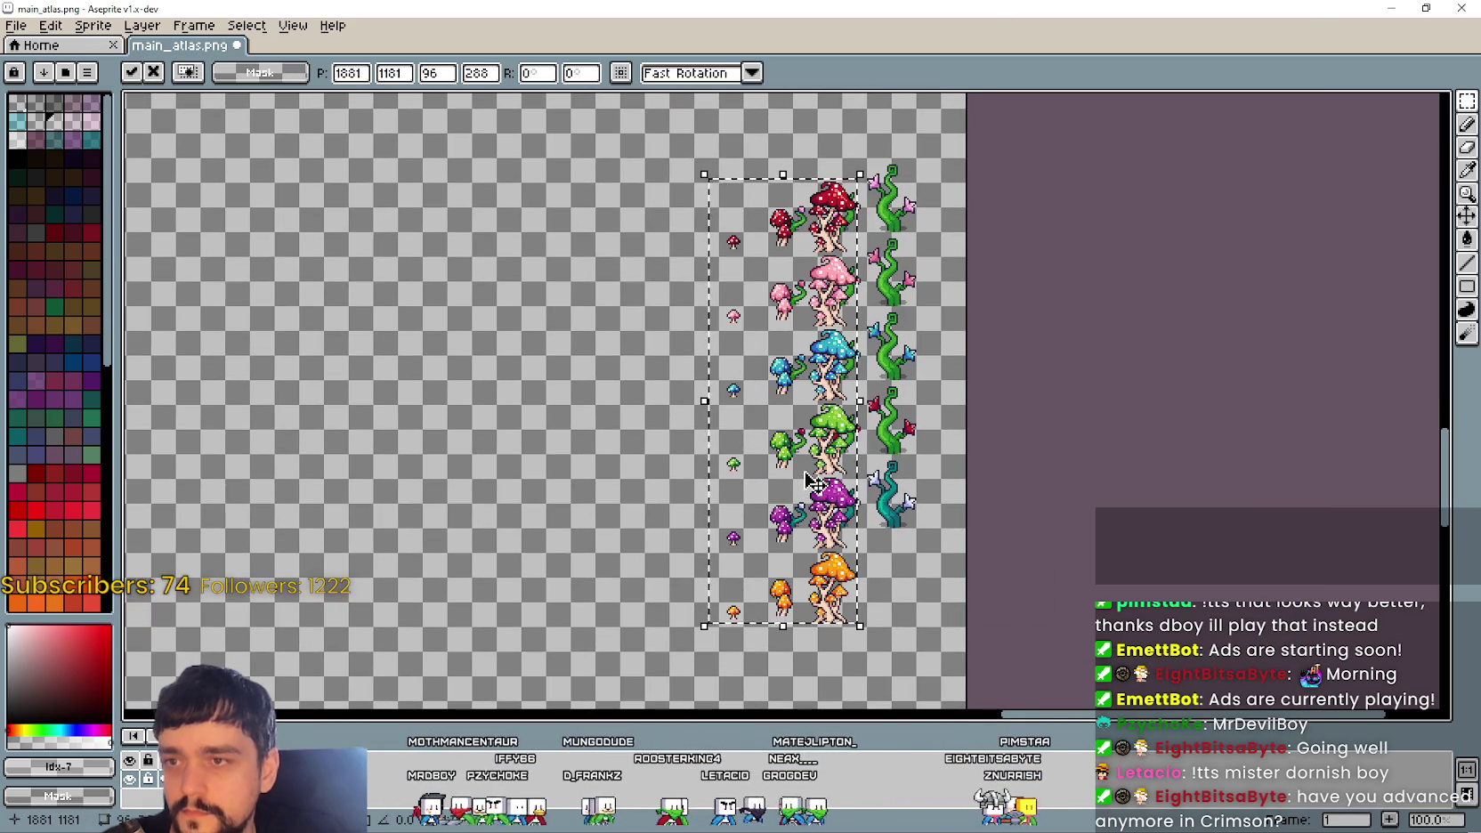
{"action": "left_click_drag", "start_coordinate": [712, 510], "coordinate": [721, 494]}
{"action": "scroll", "coordinate": [712, 473], "scroll_direction": "down", "scroll_amount": 1}
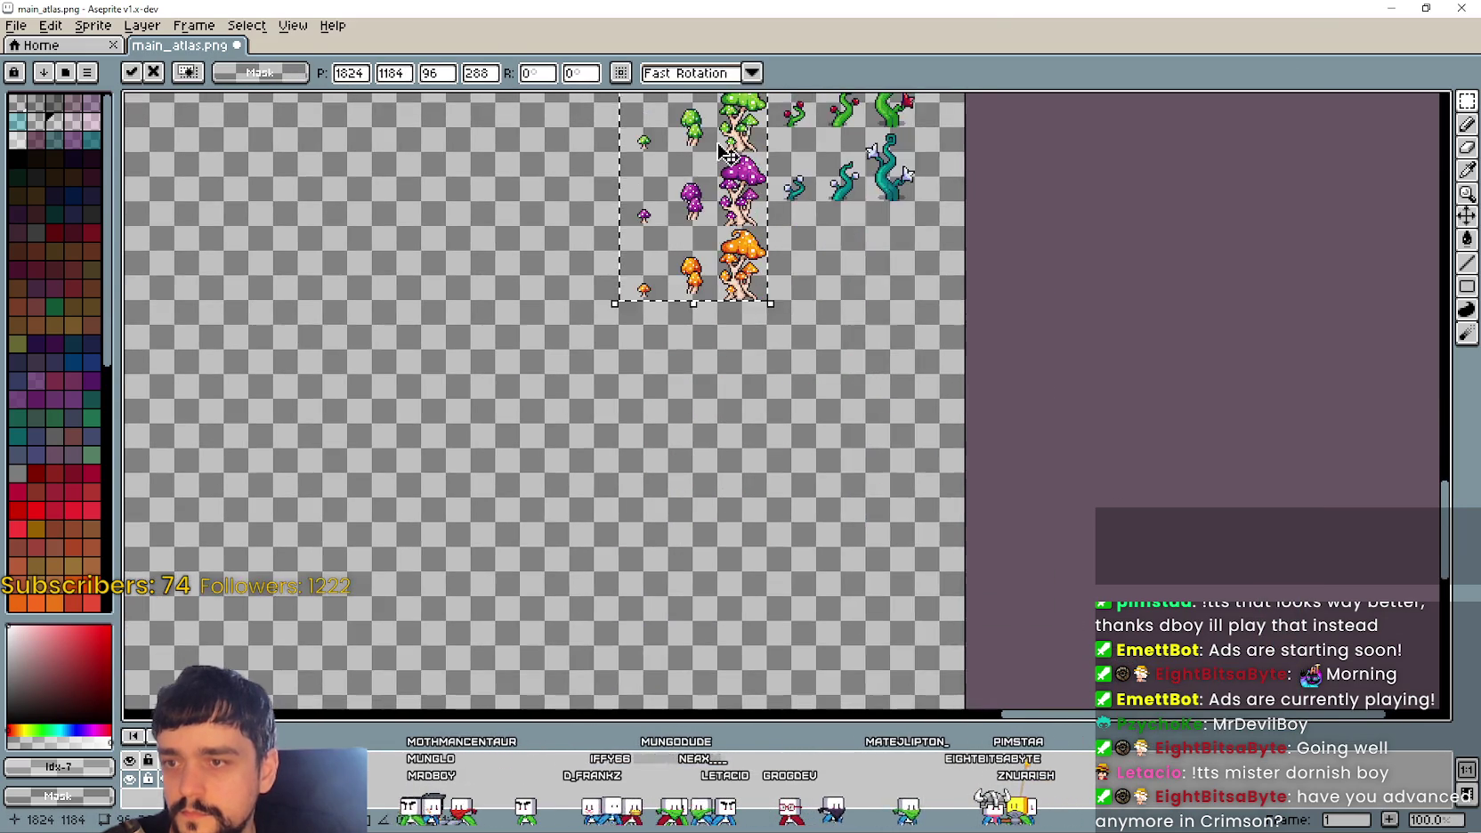
{"action": "left_click_drag", "start_coordinate": [712, 188], "coordinate": [747, 310]}
{"action": "scroll", "coordinate": [925, 378], "scroll_direction": "up", "scroll_amount": 1}
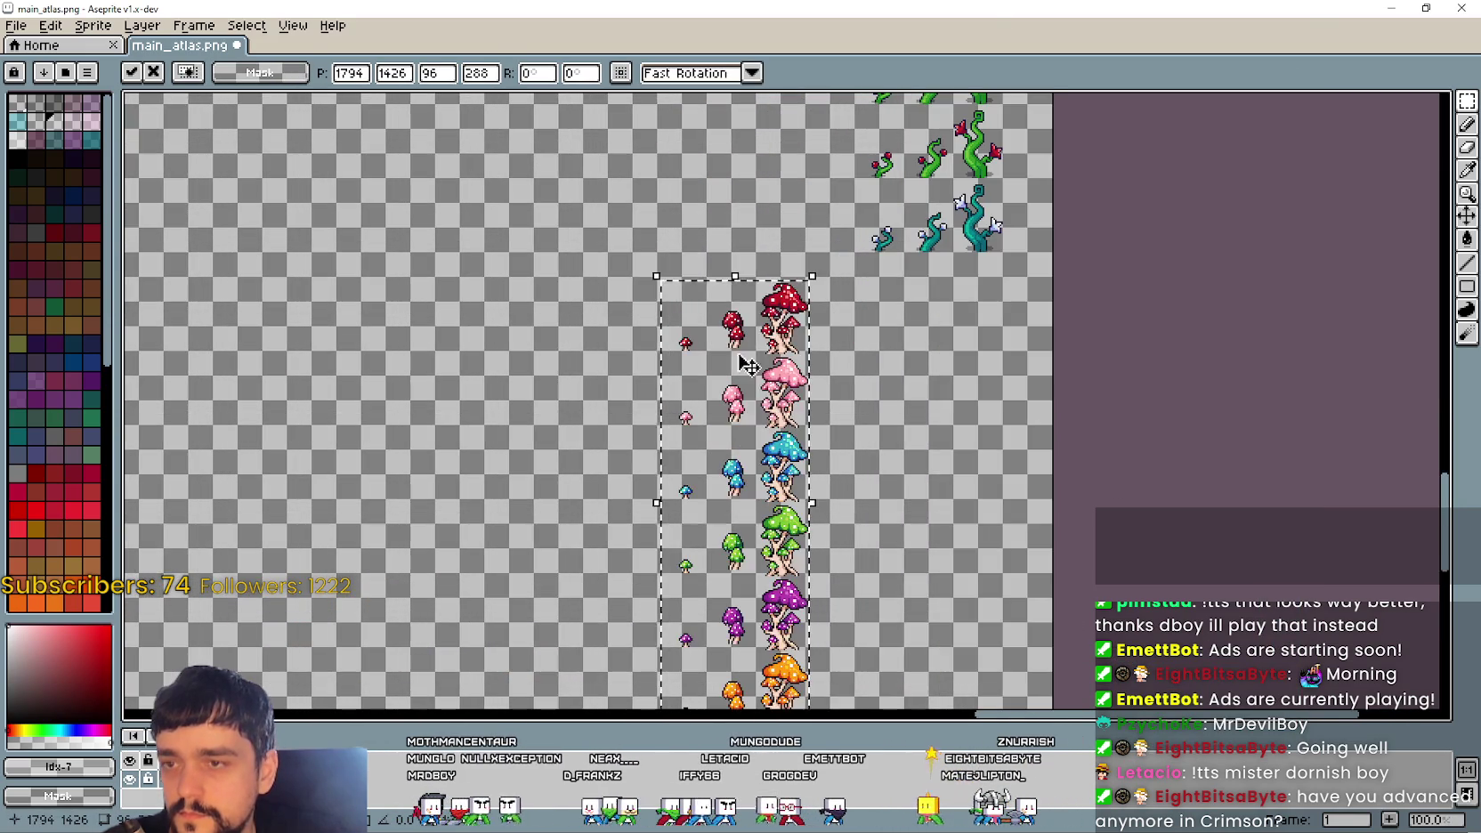
{"action": "left_click_drag", "start_coordinate": [926, 378], "coordinate": [976, 330]}
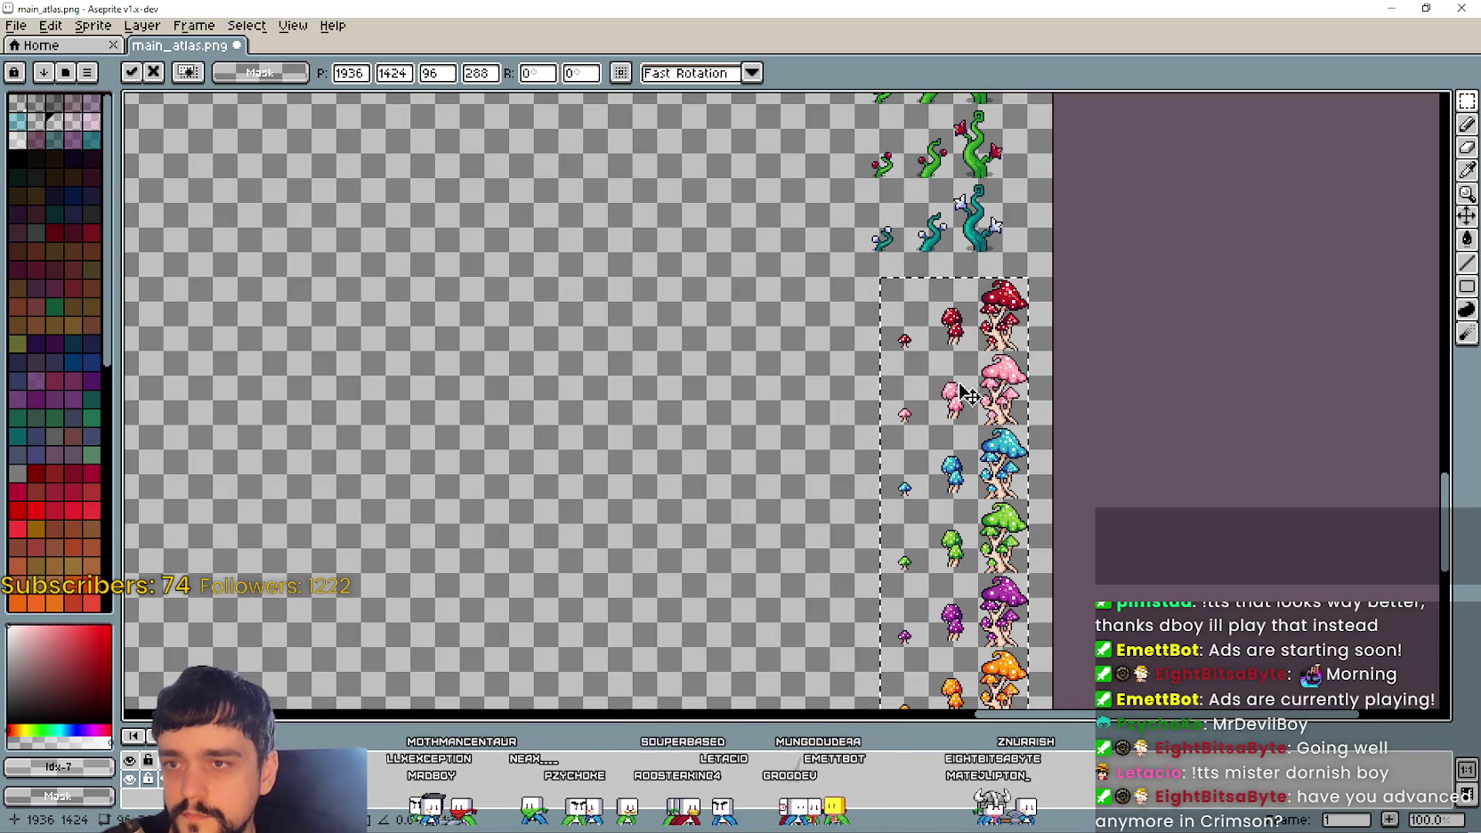
{"action": "left_click_drag", "start_coordinate": [972, 443], "coordinate": [947, 417]}
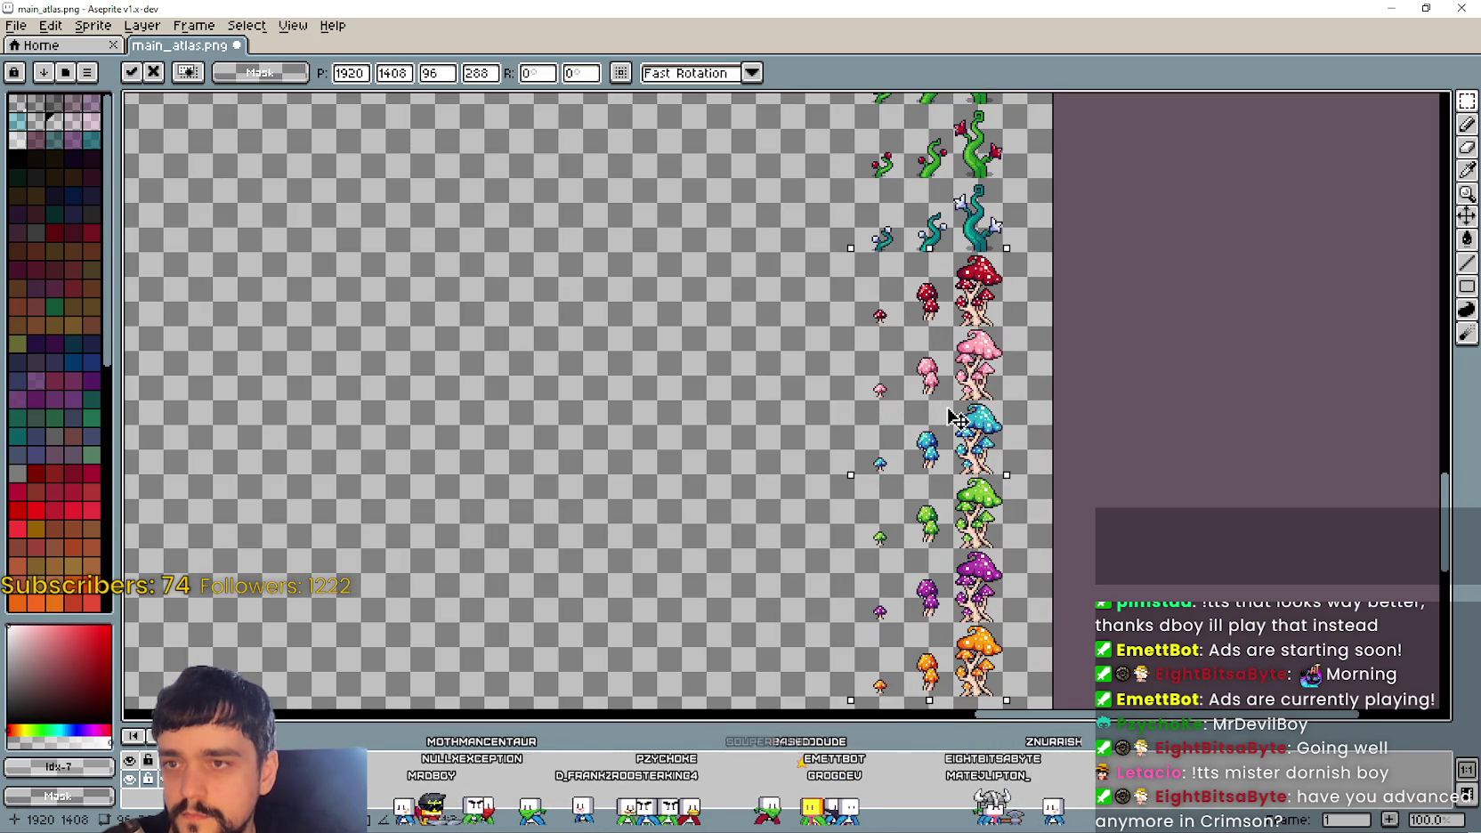
{"action": "key", "text": "Return"}
{"action": "mouse_move", "coordinate": [759, 400]}
{"action": "left_mouse_down"}
{"action": "mouse_move", "coordinate": [792, 225]}
{"action": "mouse_move", "coordinate": [769, 419]}
{"action": "mouse_move", "coordinate": [808, 487]}
{"action": "mouse_move", "coordinate": [762, 242]}
{"action": "mouse_move", "coordinate": [820, 571]}
{"action": "mouse_move", "coordinate": [804, 320]}
{"action": "mouse_move", "coordinate": [804, 544]}
{"action": "left_mouse_up"}
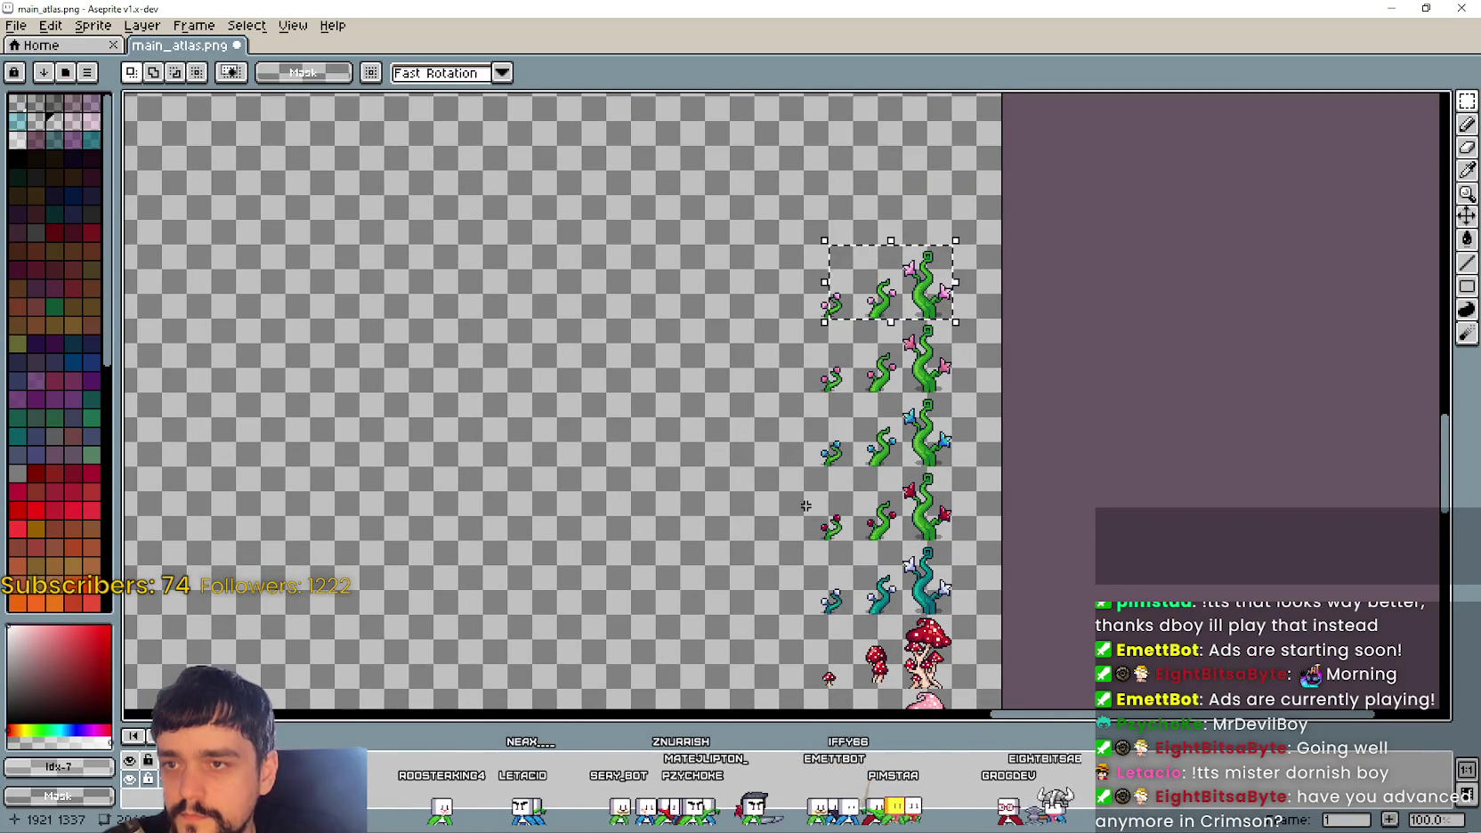
{"action": "scroll", "coordinate": [808, 506], "scroll_direction": "down", "scroll_amount": 1}
{"action": "left_click_drag", "start_coordinate": [978, 461], "coordinate": [918, 345]}
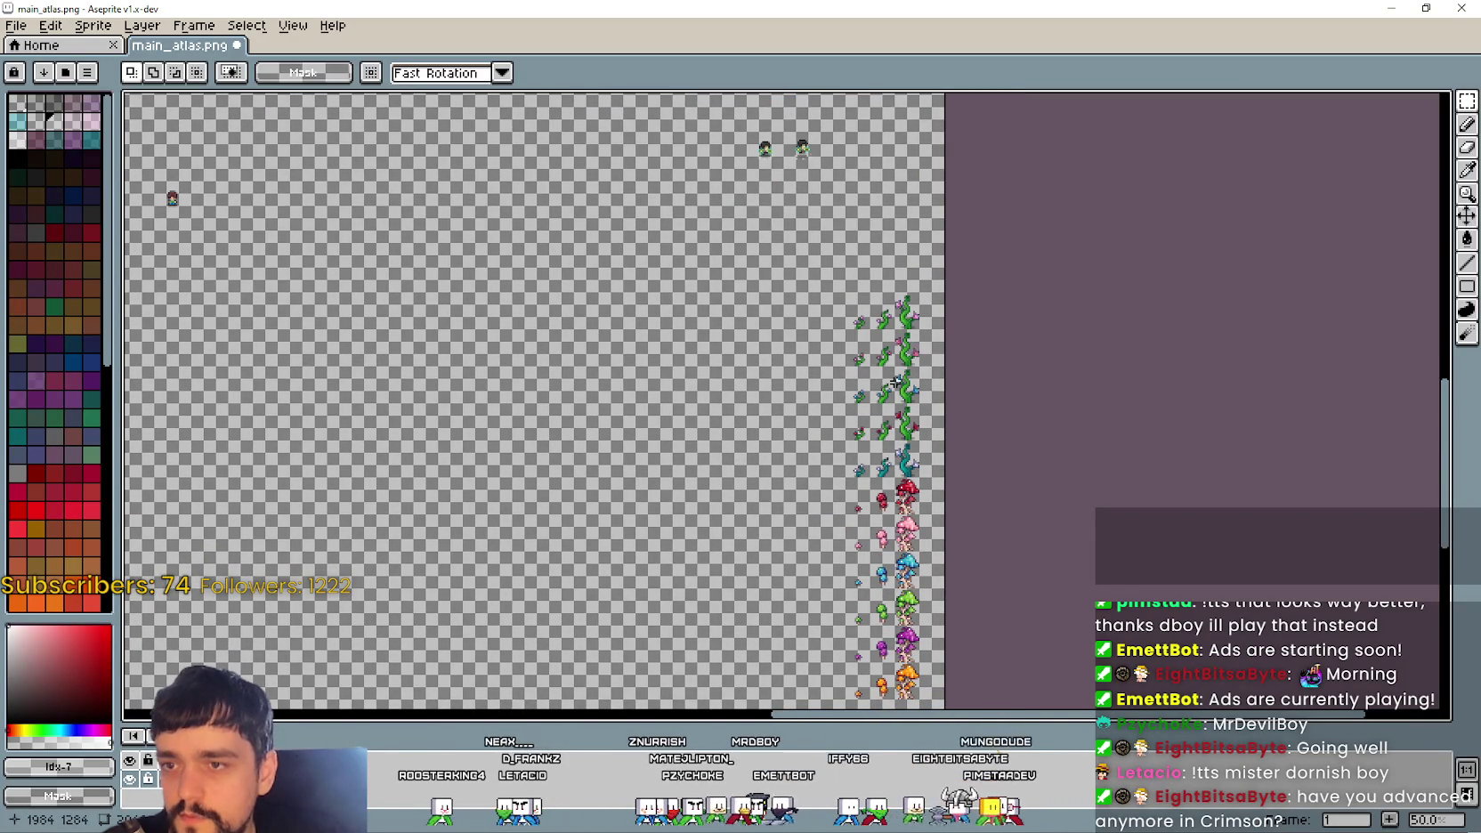
{"action": "left_click_drag", "start_coordinate": [881, 459], "coordinate": [904, 366]}
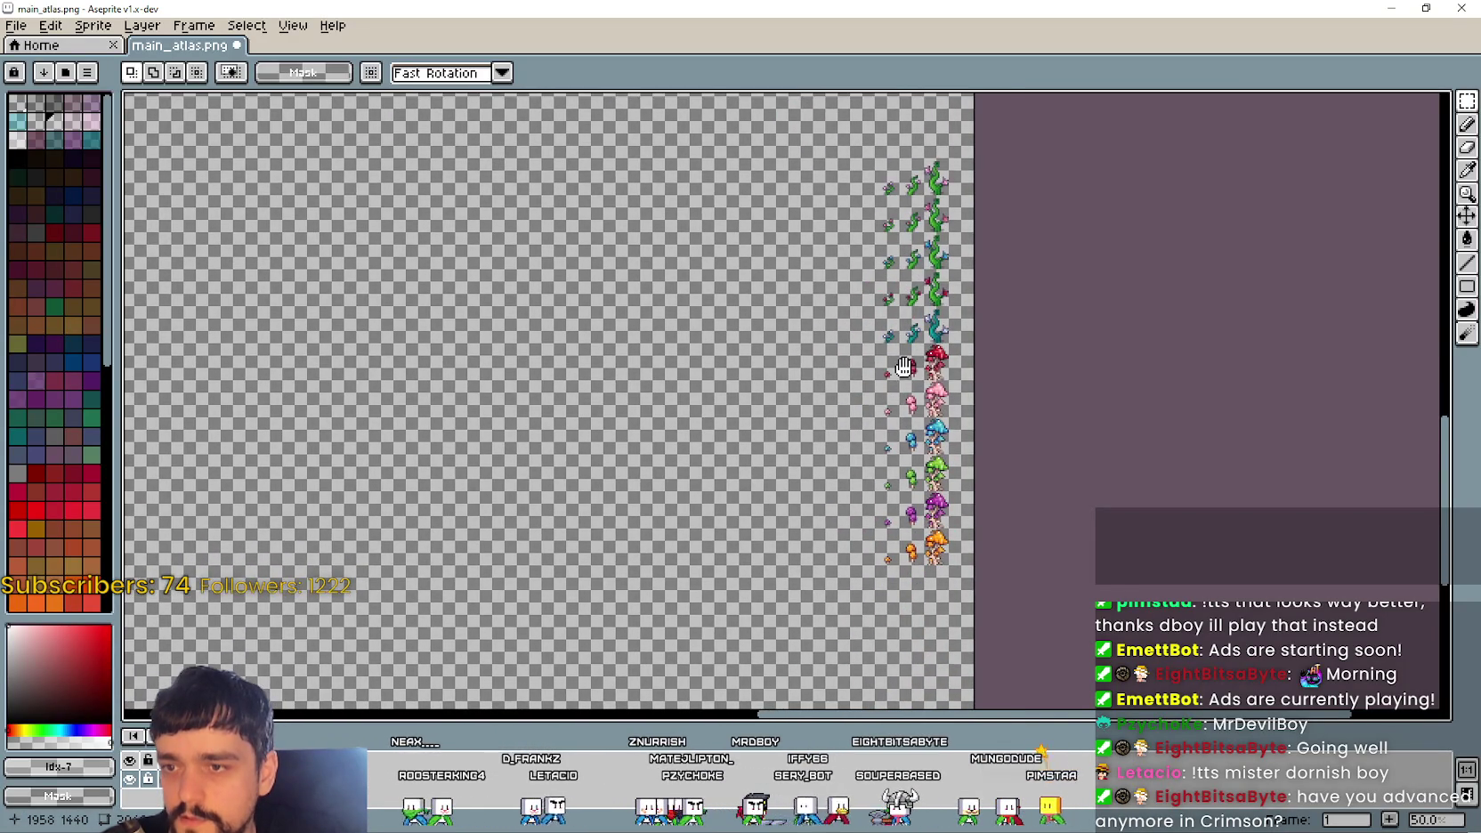
{"action": "scroll", "coordinate": [911, 484], "scroll_direction": "up", "scroll_amount": 1}
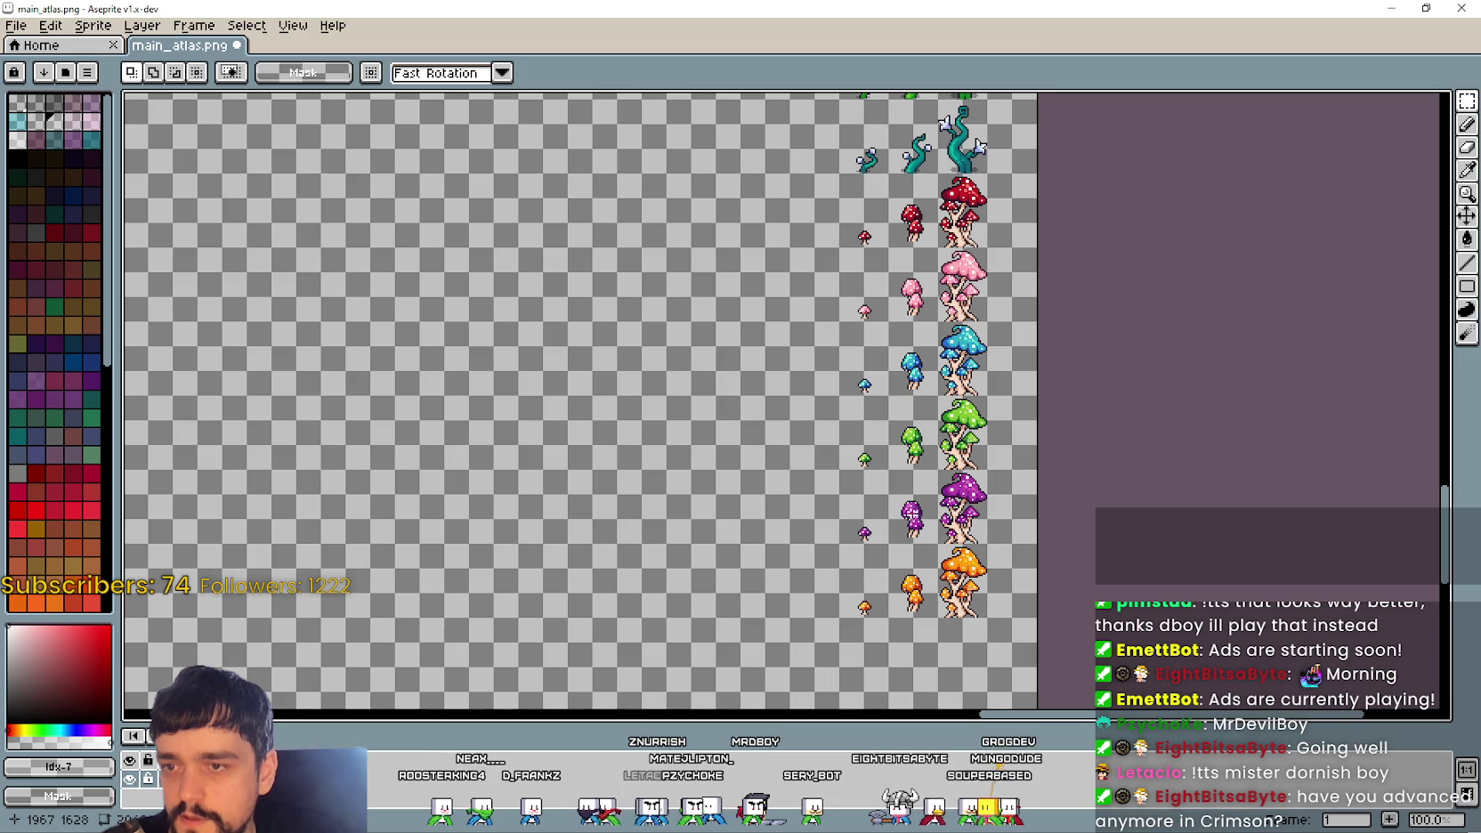
{"action": "scroll", "coordinate": [929, 594], "scroll_direction": "down", "scroll_amount": 1}
{"action": "scroll", "coordinate": [837, 423], "scroll_direction": "up", "scroll_amount": 1}
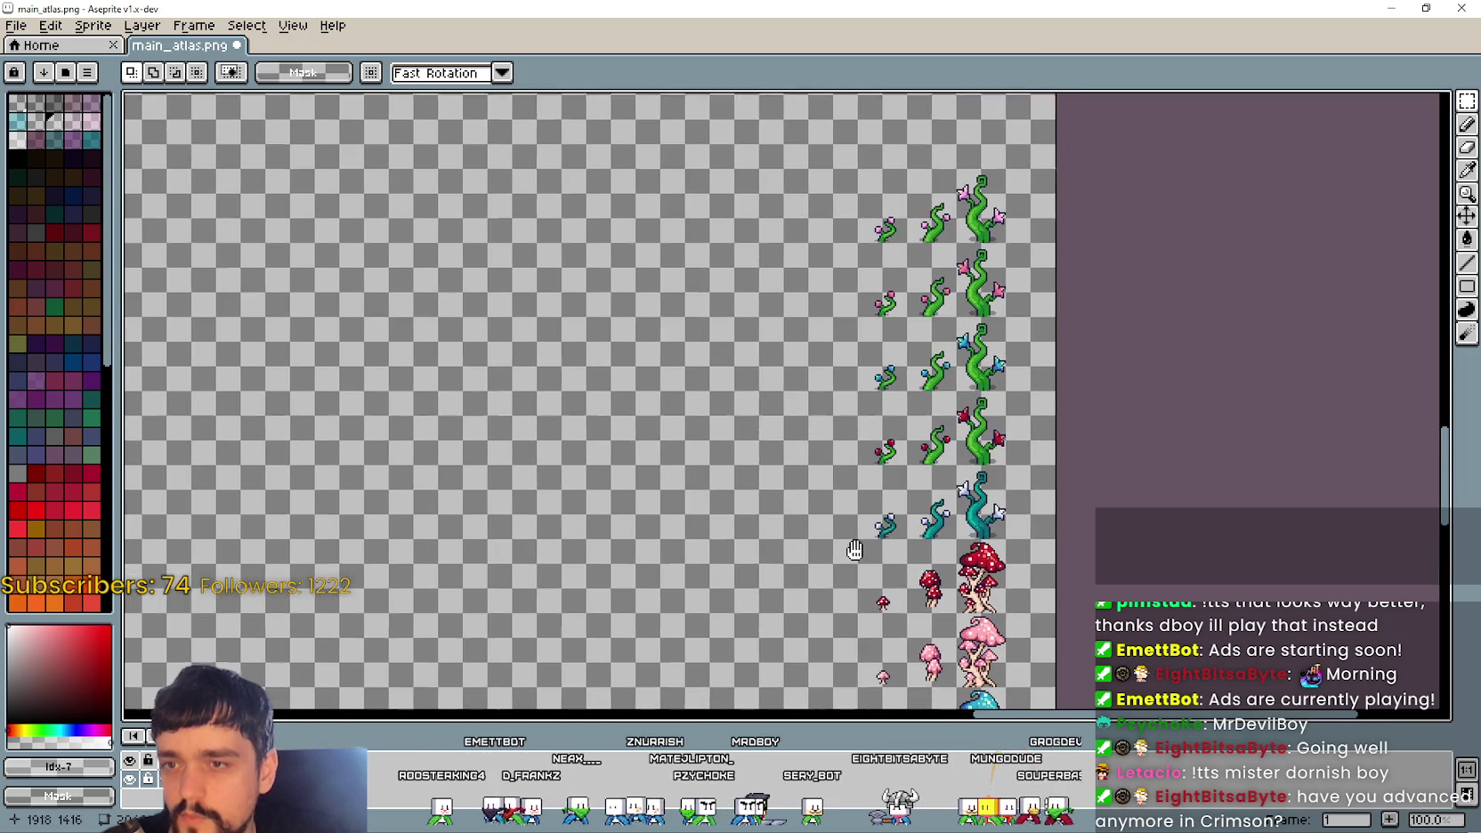
{"action": "scroll", "coordinate": [837, 423], "scroll_direction": "down", "scroll_amount": 1}
{"action": "scroll", "coordinate": [837, 422], "scroll_direction": "up", "scroll_amount": 1}
{"action": "mouse_move", "coordinate": [846, 552]}
{"action": "left_mouse_down"}
{"action": "mouse_move", "coordinate": [842, 328]}
{"action": "mouse_move", "coordinate": [875, 537]}
{"action": "mouse_move", "coordinate": [877, 521]}
{"action": "left_mouse_up"}
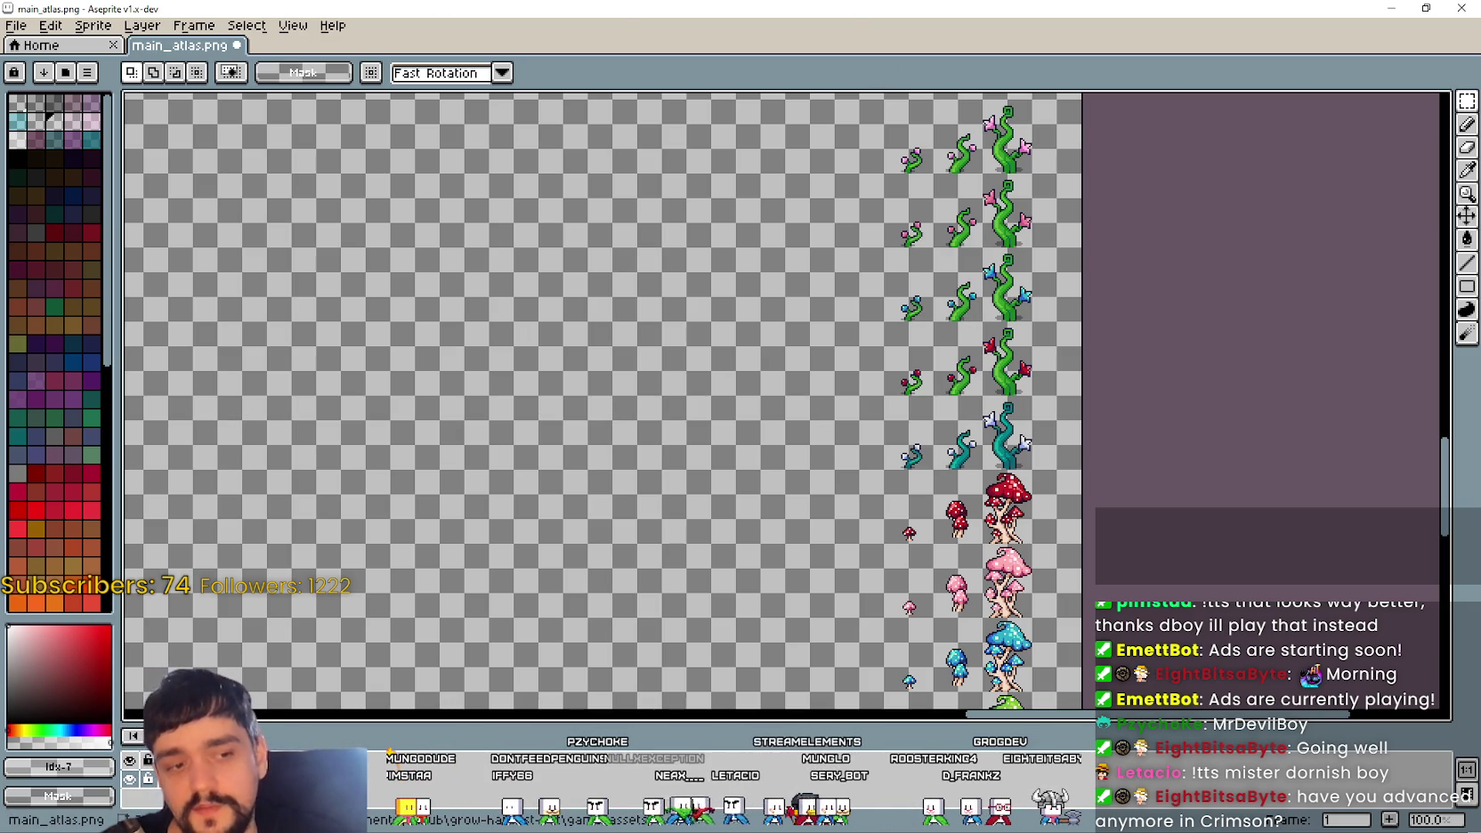
{"action": "key", "text": "alt+Tab"}
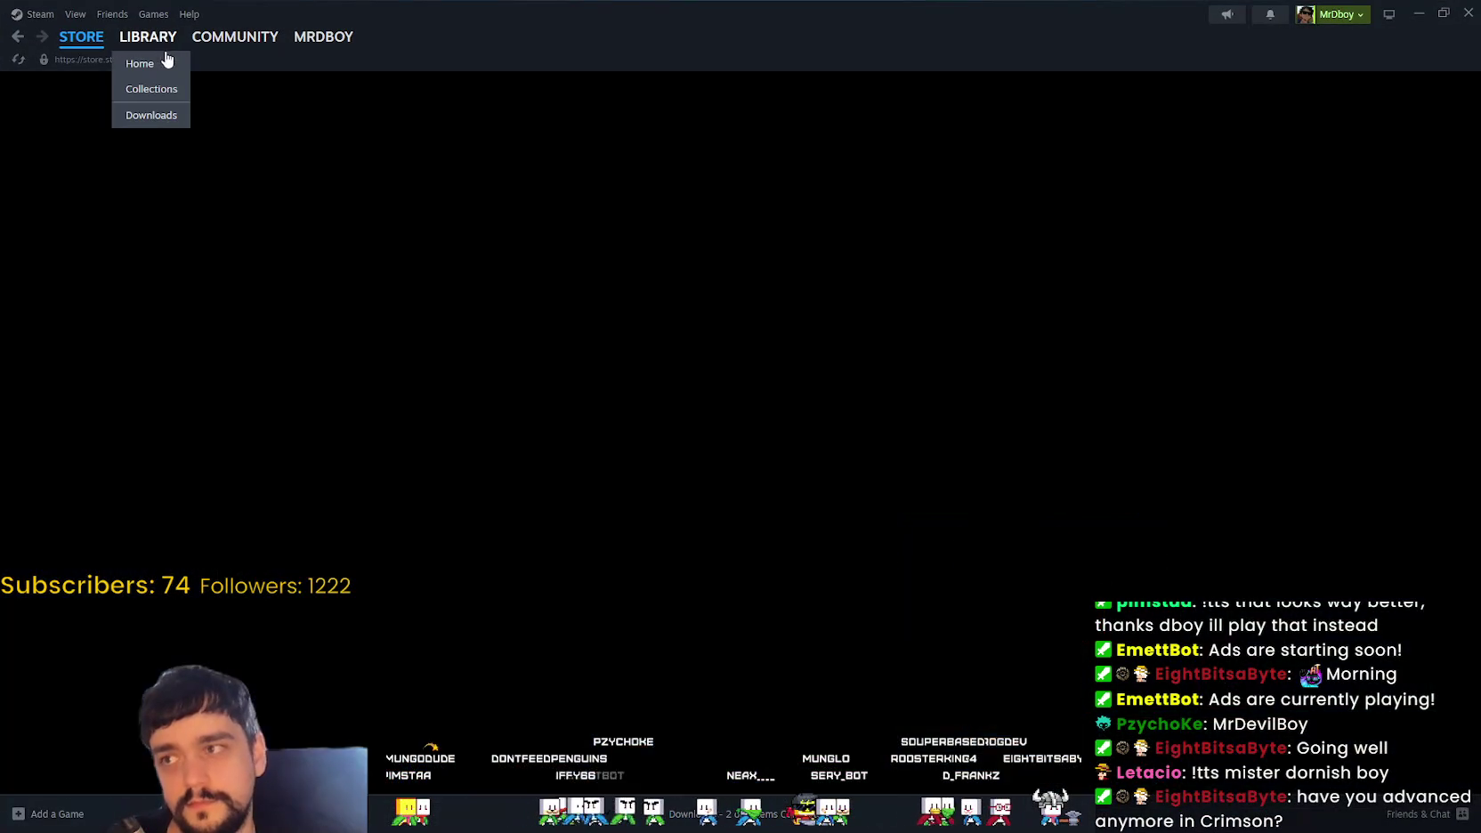
Step: View the Crimson Desert page in Steam's Library, then minimize Steam
{"action": "left_click", "coordinate": [147, 36]}
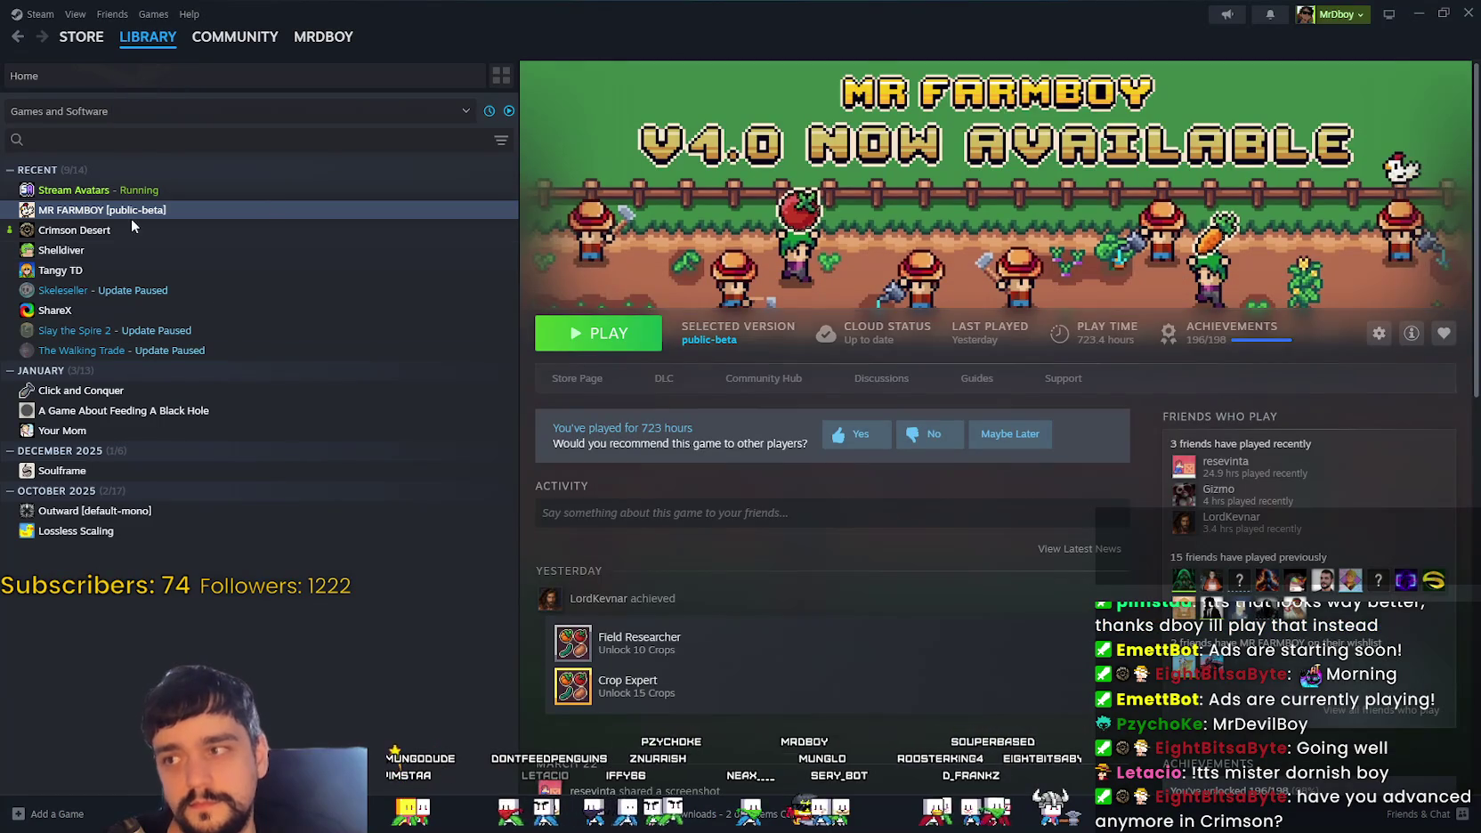
{"action": "left_click", "coordinate": [481, 230]}
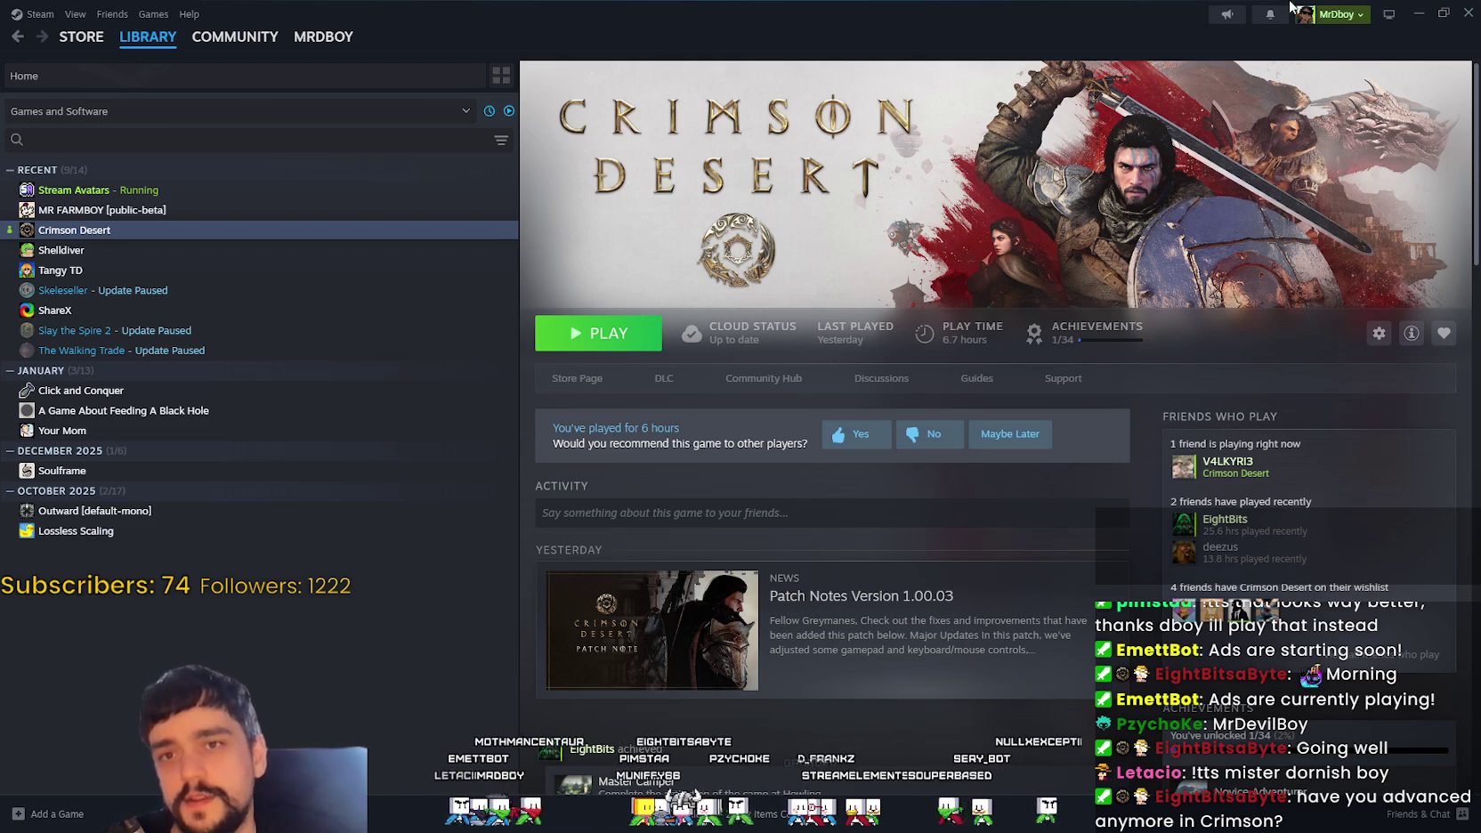
{"action": "left_click", "coordinate": [1420, 15]}
Step: Zoom and pan across the flowered vines, sprouts and pink, blue, green and red mushrooms
{"action": "scroll", "coordinate": [862, 303], "scroll_direction": "down", "scroll_amount": 3}
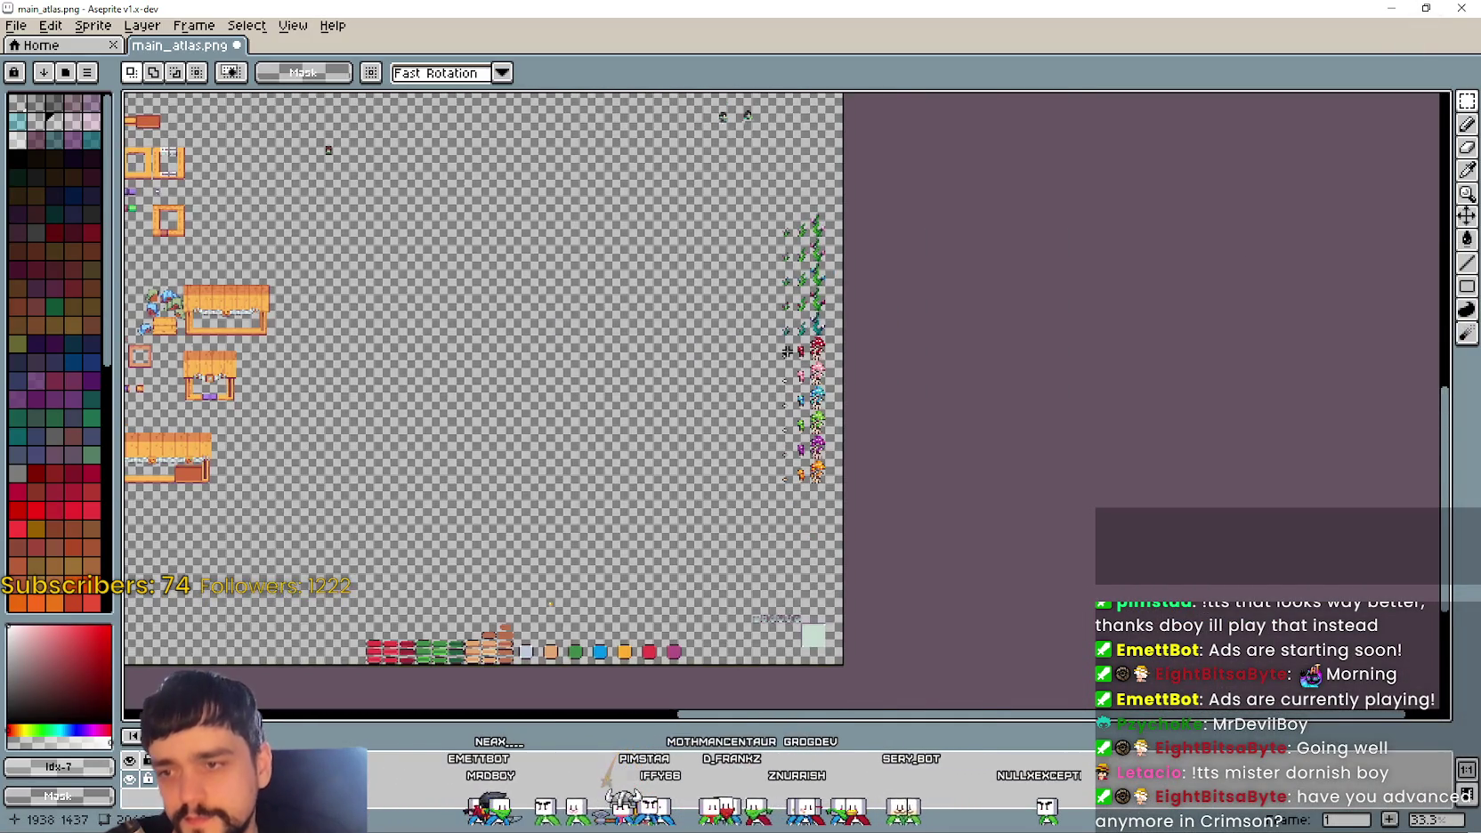
{"action": "scroll", "coordinate": [773, 130], "scroll_direction": "up", "scroll_amount": 3}
{"action": "scroll", "coordinate": [773, 130], "scroll_direction": "down", "scroll_amount": 1}
{"action": "scroll", "coordinate": [773, 130], "scroll_direction": "up", "scroll_amount": 5}
{"action": "scroll", "coordinate": [845, 623], "scroll_direction": "up", "scroll_amount": 2}
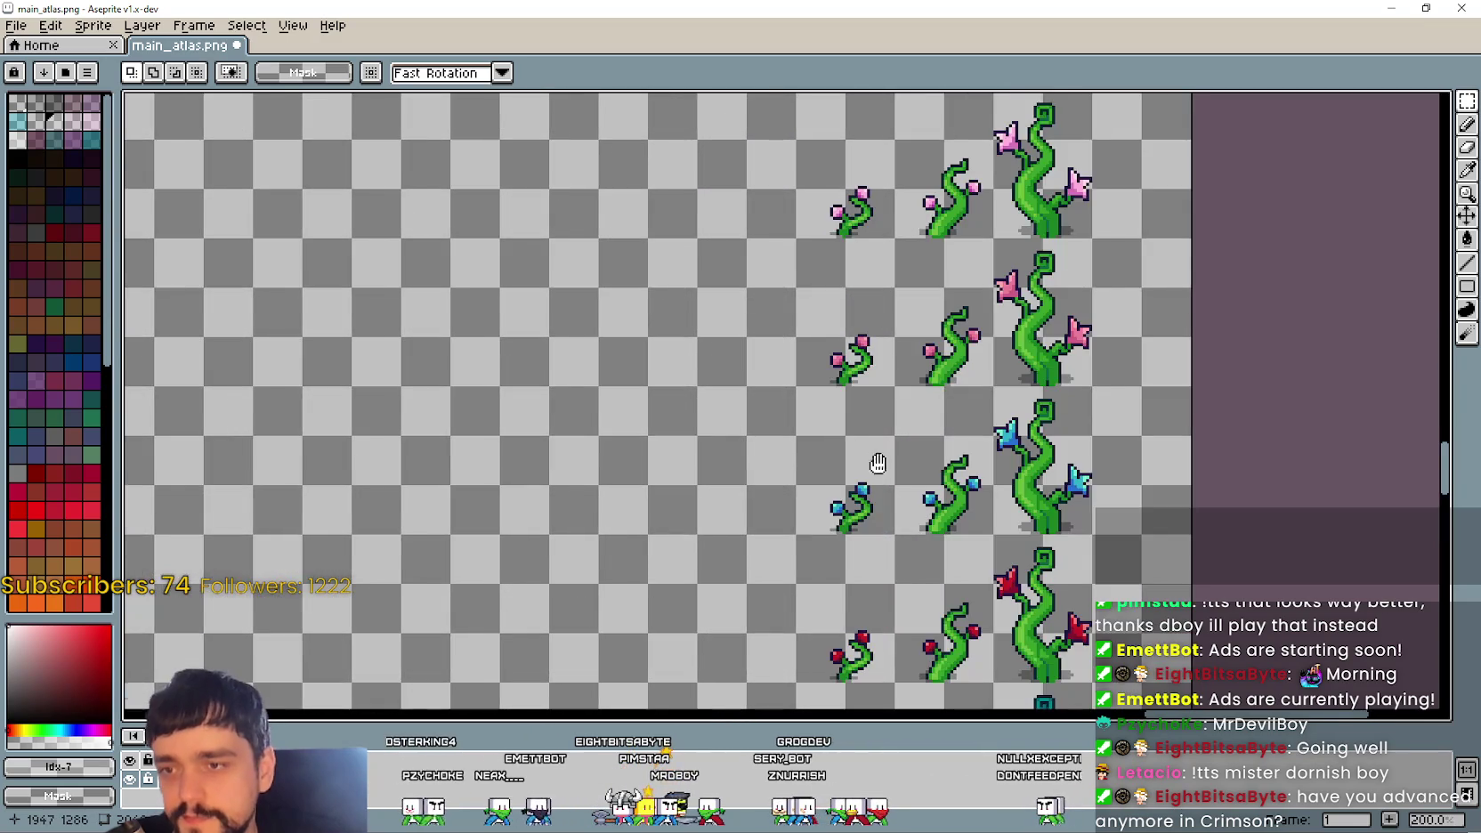
{"action": "mouse_move", "coordinate": [866, 568]}
{"action": "left_mouse_down"}
{"action": "mouse_move", "coordinate": [788, 412]}
{"action": "mouse_move", "coordinate": [836, 313]}
{"action": "left_mouse_up"}
{"action": "scroll", "coordinate": [836, 314], "scroll_direction": "down", "scroll_amount": 3}
{"action": "scroll", "coordinate": [897, 494], "scroll_direction": "up", "scroll_amount": 3}
{"action": "scroll", "coordinate": [897, 494], "scroll_direction": "down", "scroll_amount": 1}
{"action": "scroll", "coordinate": [897, 494], "scroll_direction": "down", "scroll_amount": 2}
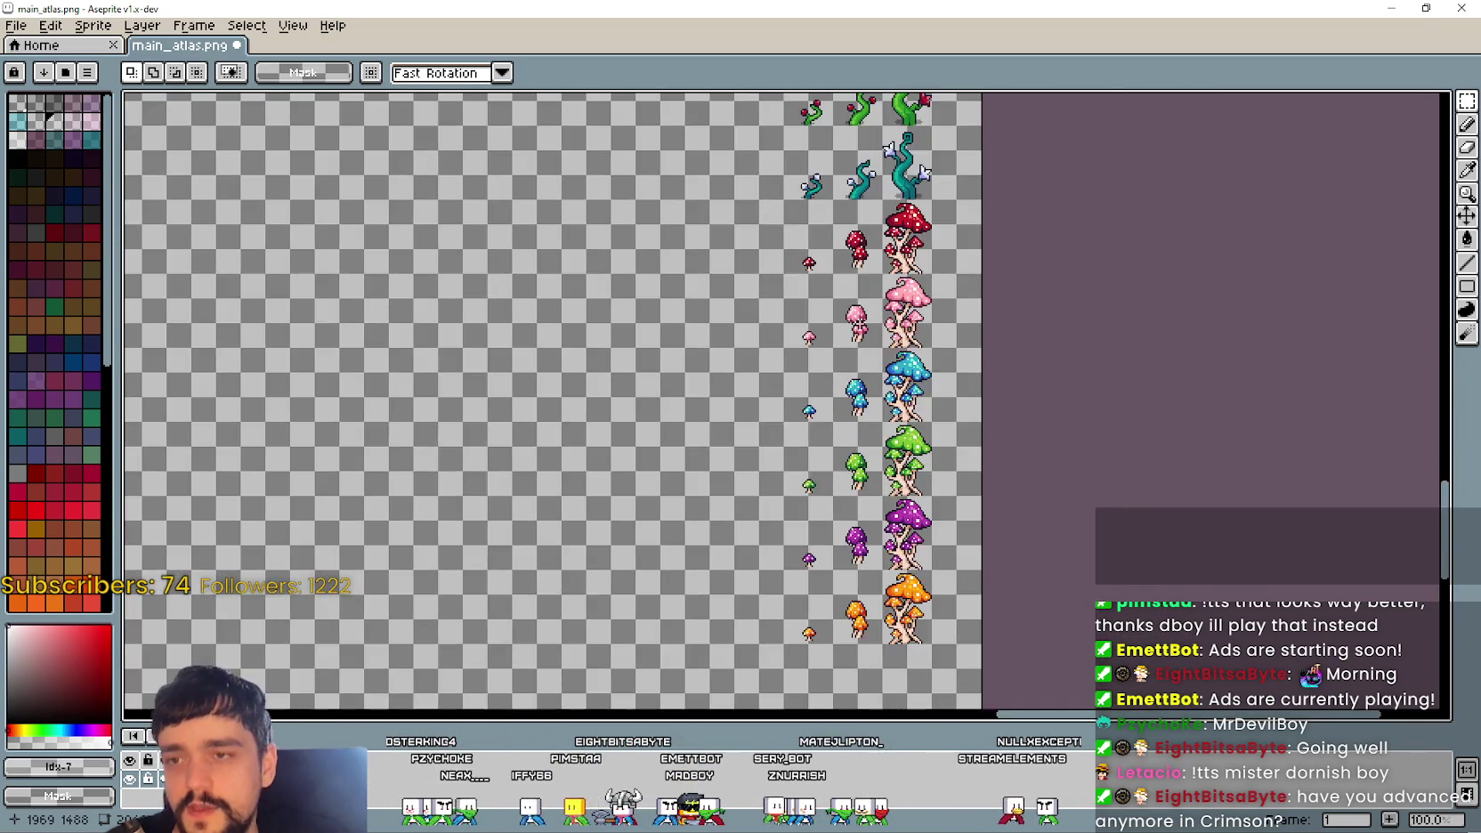
{"action": "scroll", "coordinate": [897, 494], "scroll_direction": "up", "scroll_amount": 4}
{"action": "mouse_move", "coordinate": [894, 534]}
{"action": "left_mouse_down"}
{"action": "mouse_move", "coordinate": [899, 189]}
{"action": "mouse_move", "coordinate": [890, 570]}
{"action": "left_mouse_up"}
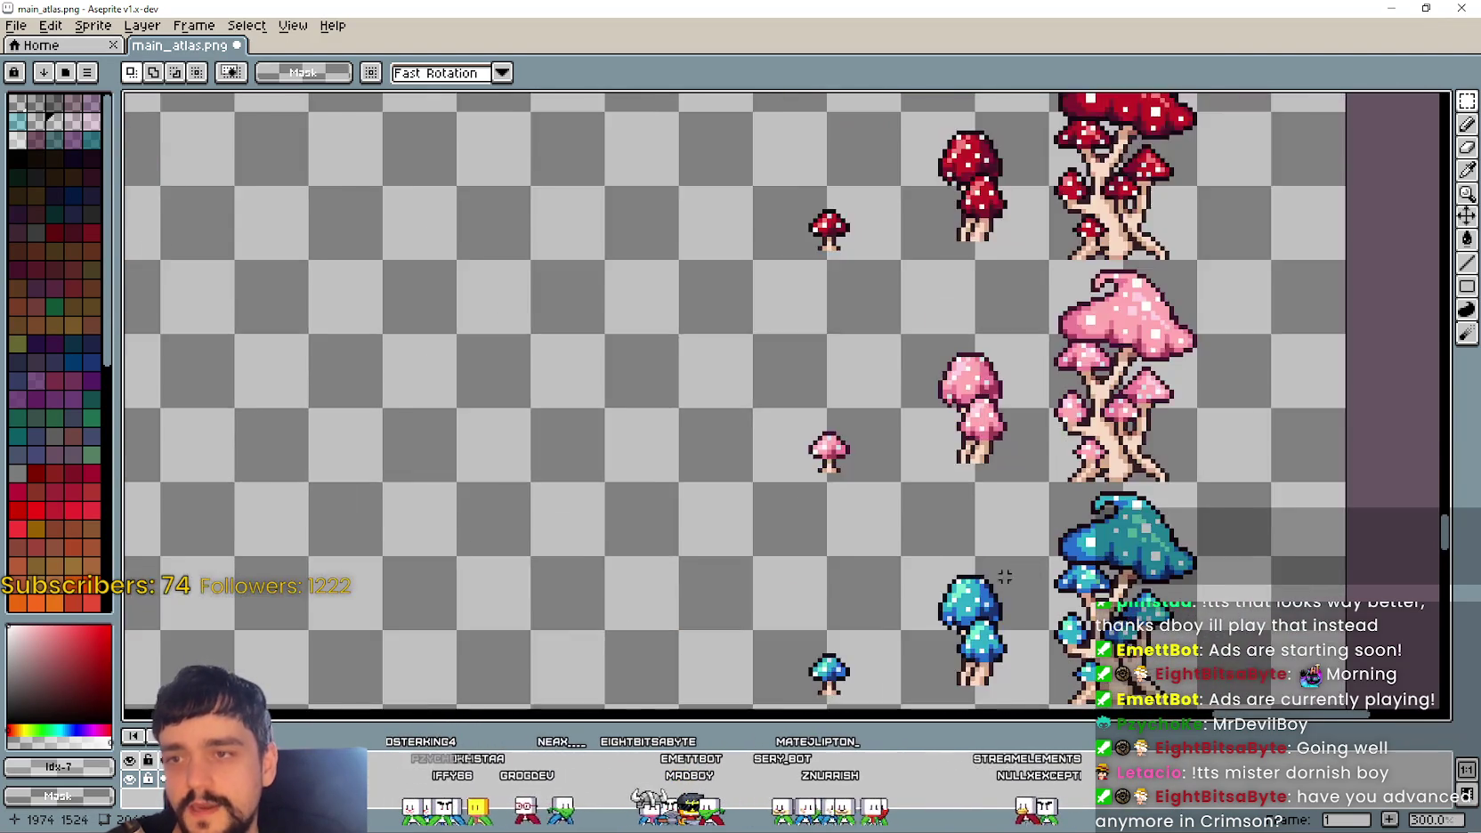
{"action": "scroll", "coordinate": [890, 570], "scroll_direction": "down", "scroll_amount": 1}
{"action": "left_click_drag", "start_coordinate": [872, 380], "coordinate": [872, 590]}
{"action": "scroll", "coordinate": [926, 518], "scroll_direction": "down", "scroll_amount": 1}
{"action": "scroll", "coordinate": [907, 350], "scroll_direction": "up", "scroll_amount": 2}
{"action": "left_click_drag", "start_coordinate": [919, 364], "coordinate": [800, 569]}
{"action": "scroll", "coordinate": [801, 569], "scroll_direction": "down", "scroll_amount": 2}
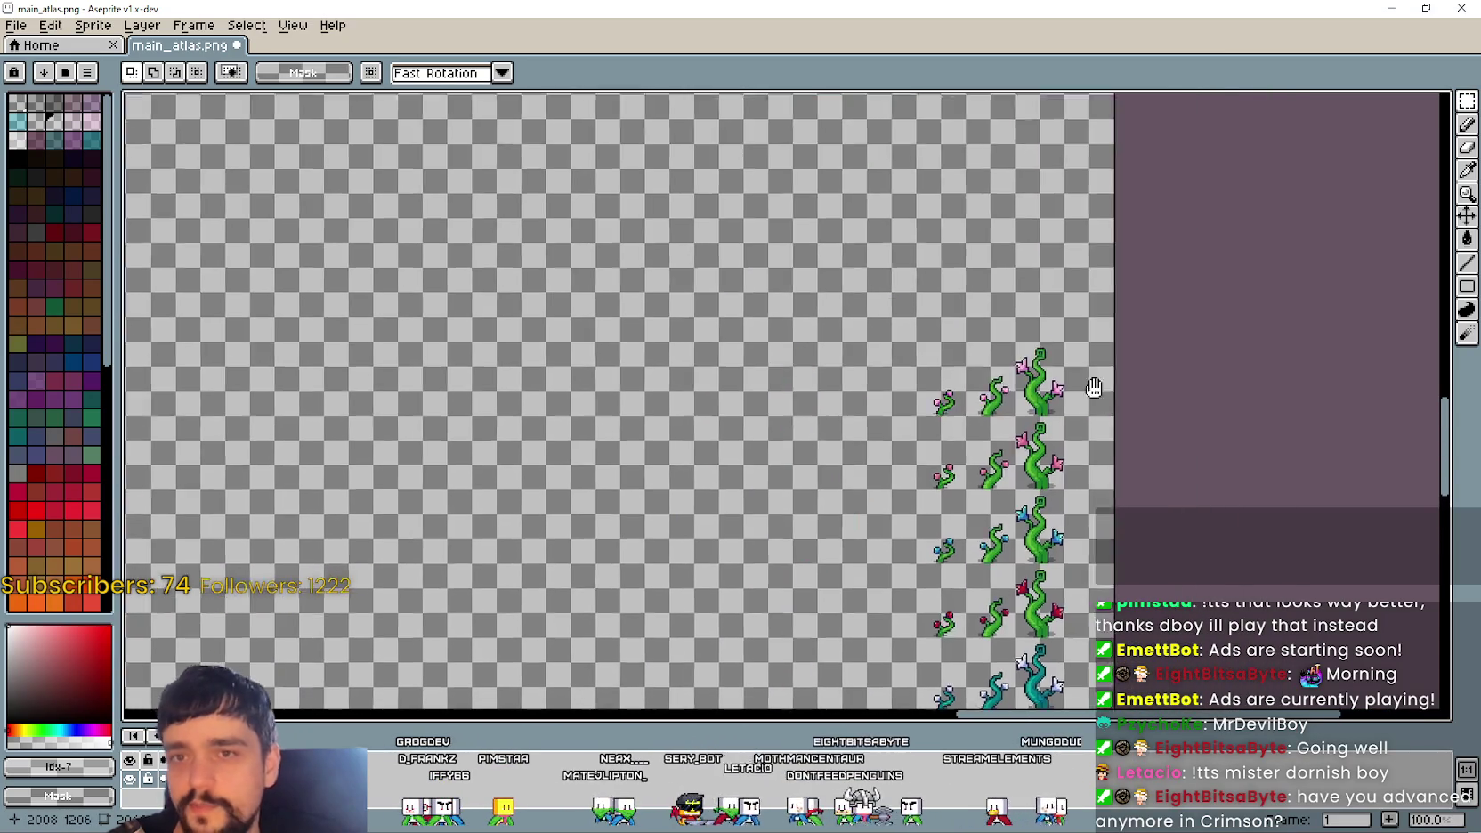
{"action": "scroll", "coordinate": [979, 400], "scroll_direction": "down", "scroll_amount": 5}
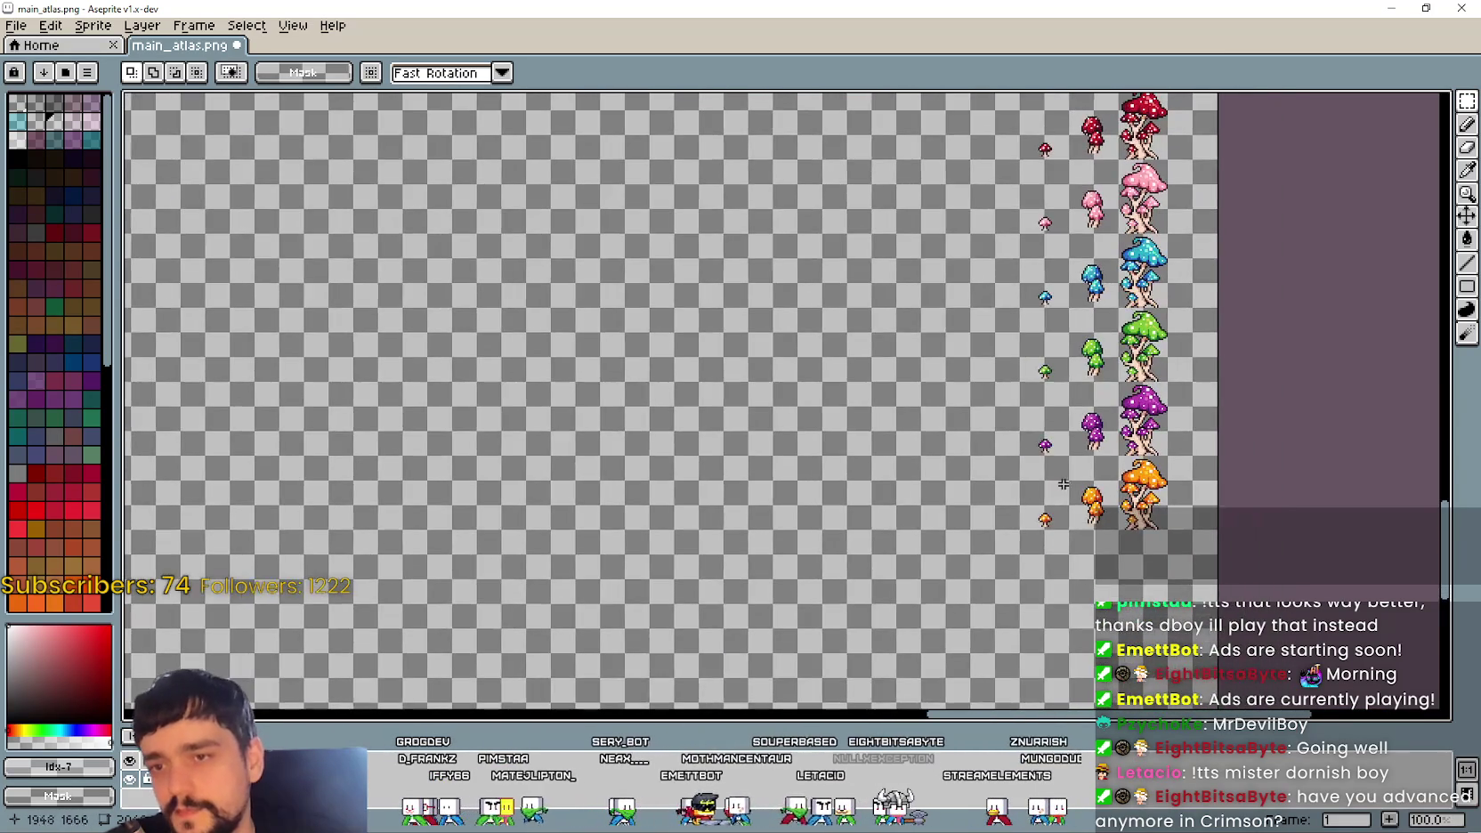
{"action": "mouse_move", "coordinate": [1062, 484]}
{"action": "left_mouse_down"}
{"action": "mouse_move", "coordinate": [970, 680]}
{"action": "mouse_move", "coordinate": [994, 704]}
{"action": "left_mouse_up"}
{"action": "scroll", "coordinate": [970, 681], "scroll_direction": "down", "scroll_amount": 2}
Step: Make the timeline panel slightly taller and bring the pink-flowered vines into view
{"action": "mouse_move", "coordinate": [868, 416]}
{"action": "left_mouse_down"}
{"action": "mouse_move", "coordinate": [770, 363]}
{"action": "mouse_move", "coordinate": [944, 364]}
{"action": "left_mouse_up"}
{"action": "scroll", "coordinate": [890, 374], "scroll_direction": "down", "scroll_amount": 2}
{"action": "scroll", "coordinate": [842, 349], "scroll_direction": "up", "scroll_amount": 1}
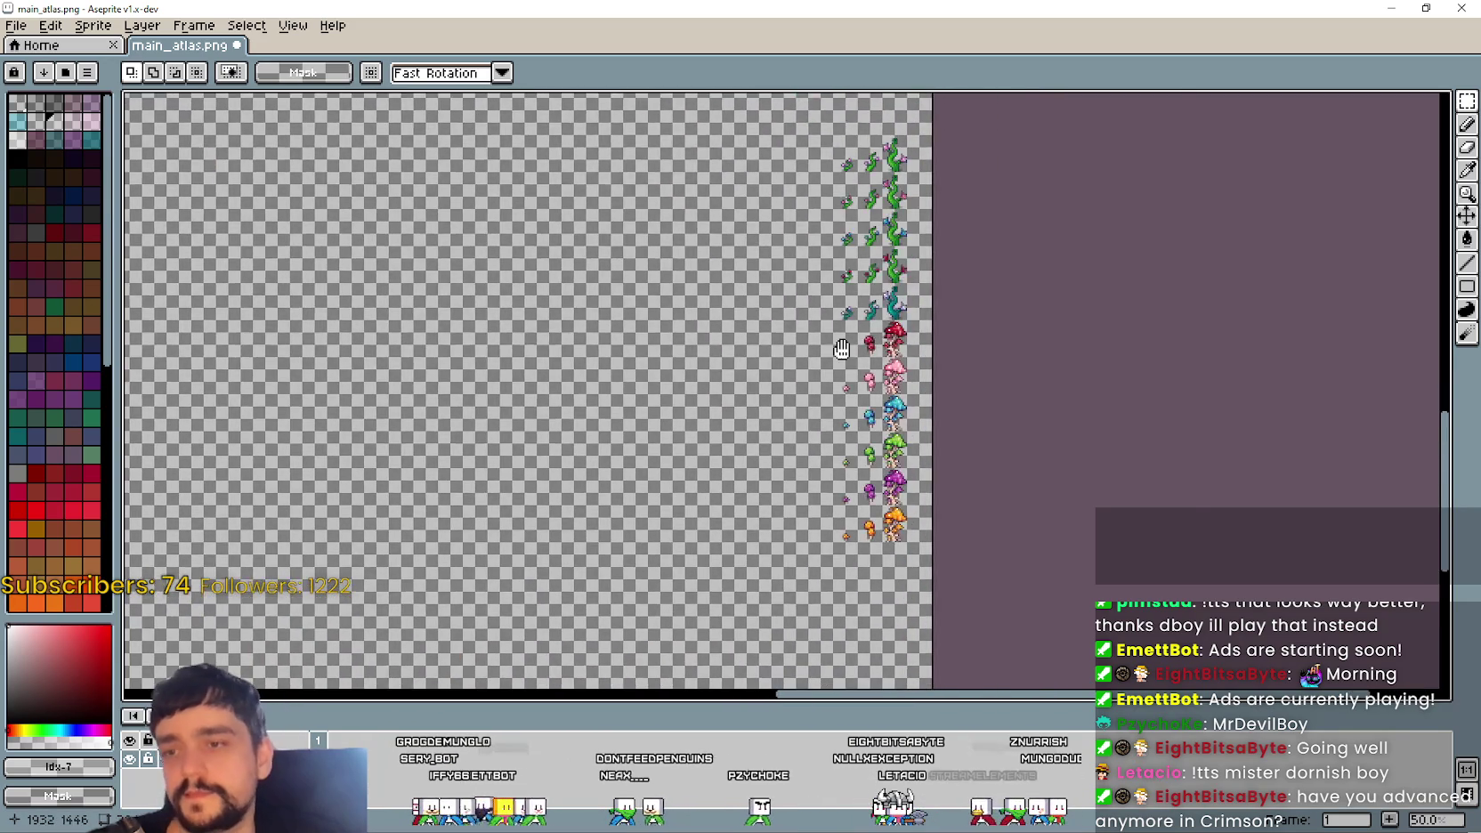
{"action": "scroll", "coordinate": [842, 349], "scroll_direction": "up", "scroll_amount": 2}
{"action": "scroll", "coordinate": [842, 348], "scroll_direction": "down", "scroll_amount": 2}
{"action": "scroll", "coordinate": [1013, 316], "scroll_direction": "up", "scroll_amount": 1}
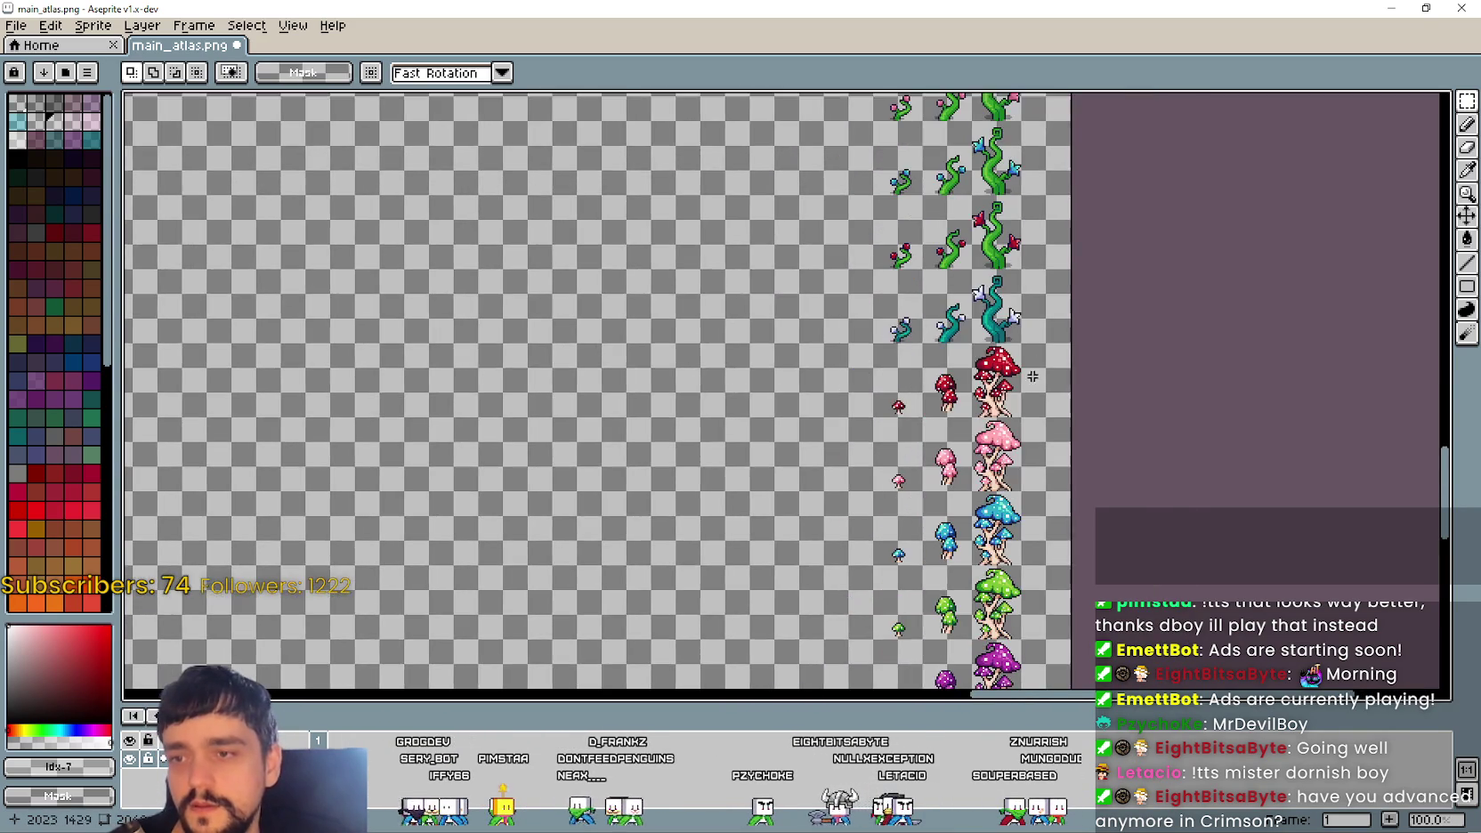
{"action": "left_click_drag", "start_coordinate": [1033, 359], "coordinate": [842, 401]}
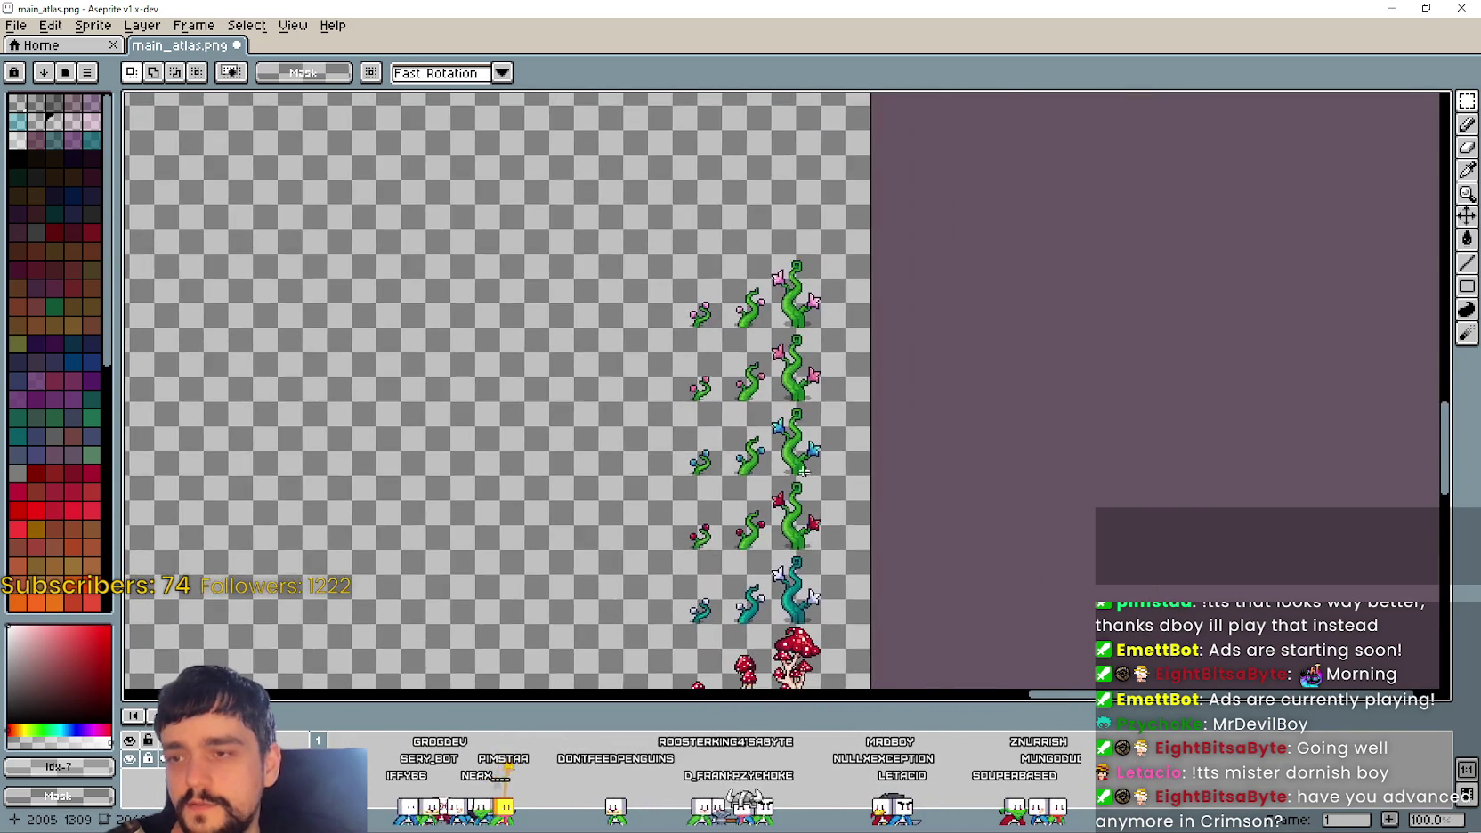
{"action": "scroll", "coordinate": [805, 502], "scroll_direction": "up", "scroll_amount": 2}
{"action": "scroll", "coordinate": [801, 445], "scroll_direction": "down", "scroll_amount": 1}
{"action": "scroll", "coordinate": [789, 438], "scroll_direction": "down", "scroll_amount": 2}
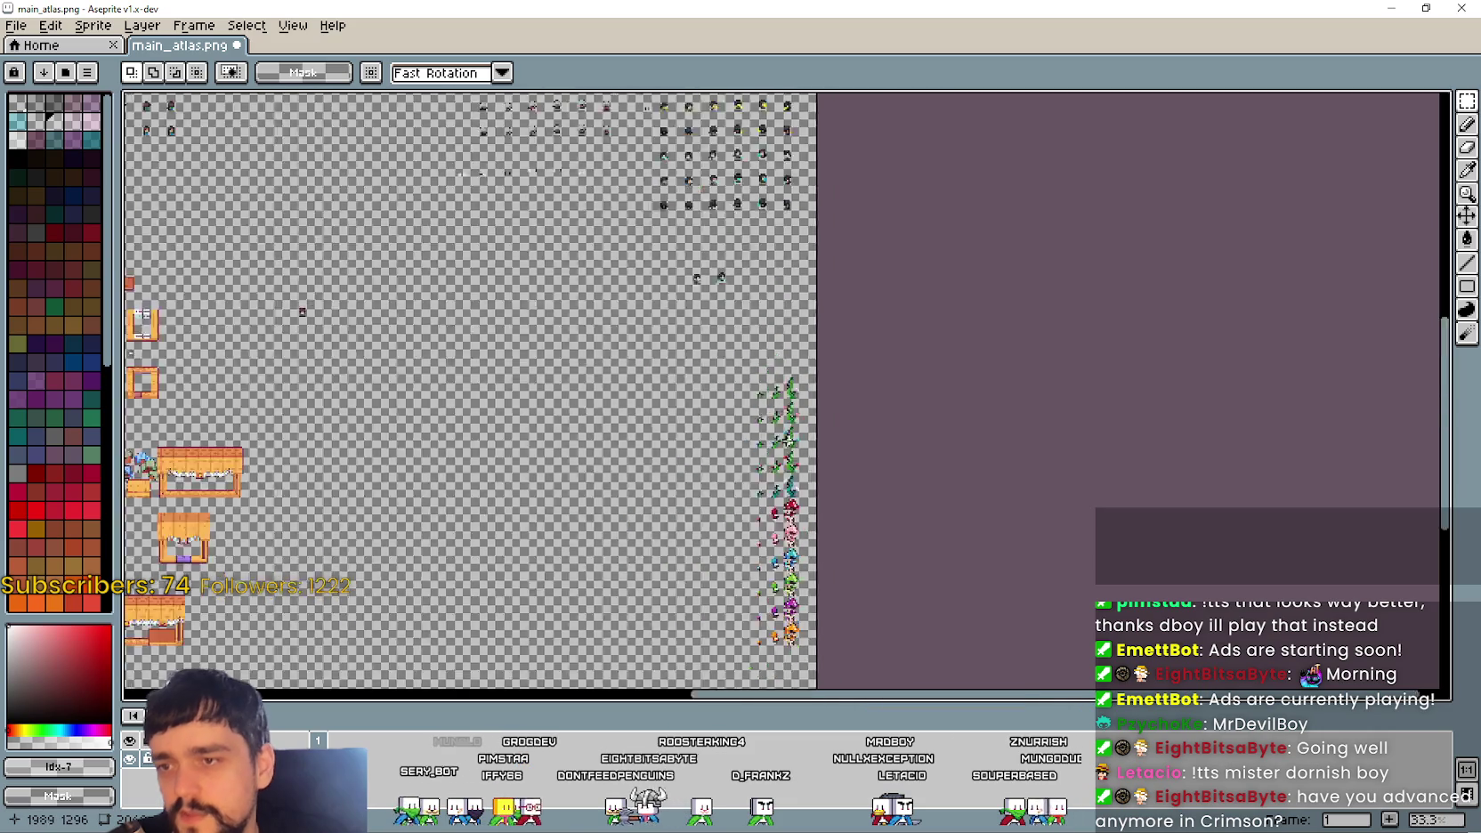
{"action": "scroll", "coordinate": [785, 439], "scroll_direction": "up", "scroll_amount": 2}
{"action": "scroll", "coordinate": [792, 512], "scroll_direction": "up", "scroll_amount": 1}
{"action": "left_click_drag", "start_coordinate": [792, 512], "coordinate": [1027, 508]}
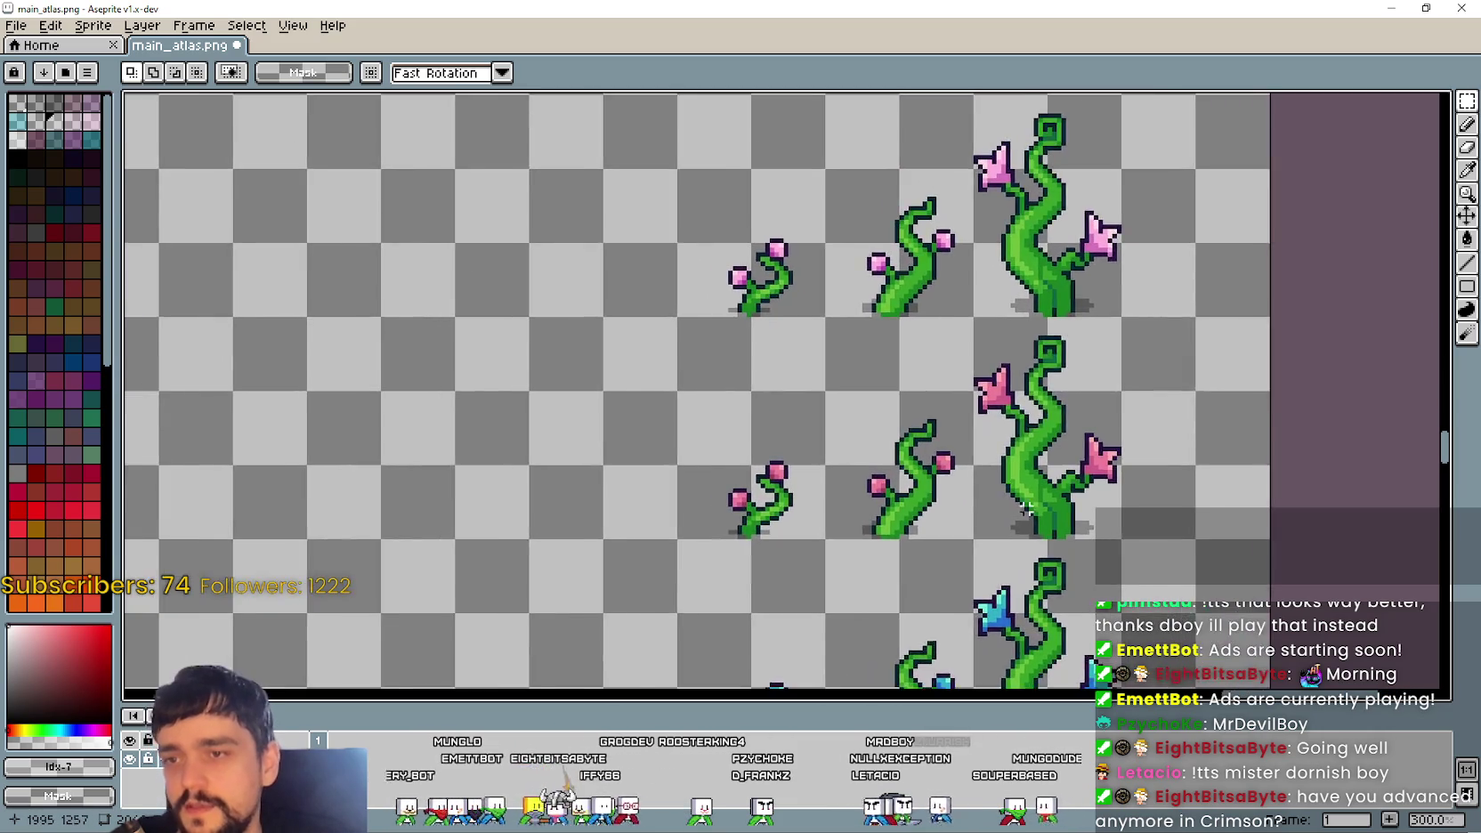
{"action": "scroll", "coordinate": [1026, 508], "scroll_direction": "down", "scroll_amount": 2}
{"action": "scroll", "coordinate": [1026, 508], "scroll_direction": "up", "scroll_amount": 2}
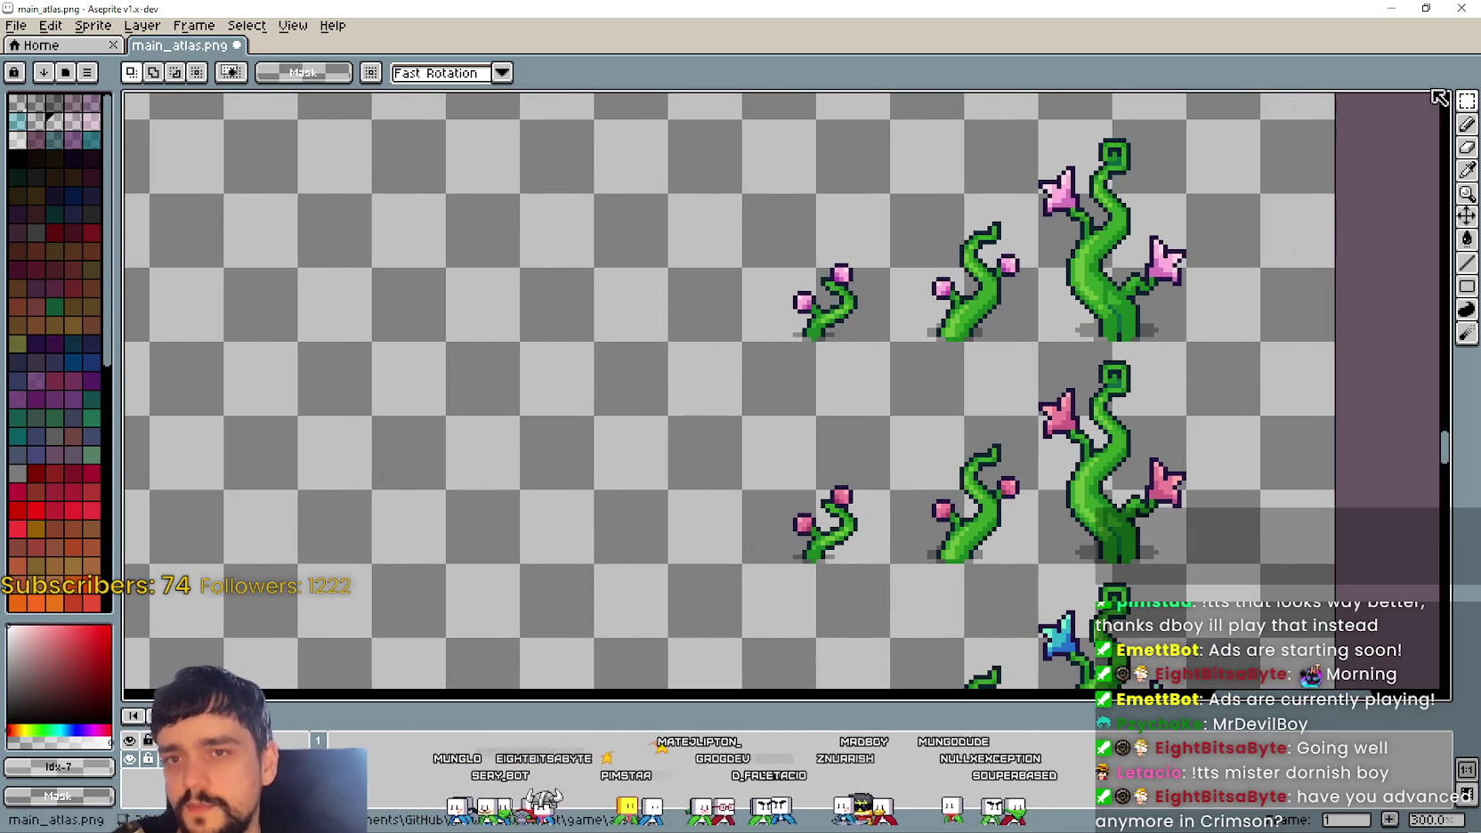
Step: Select the second row of pink vines, review the blue, red and teal vines, and save
{"action": "left_click_drag", "start_coordinate": [772, 557], "coordinate": [1163, 380]}
{"action": "scroll", "coordinate": [1036, 479], "scroll_direction": "down", "scroll_amount": 3}
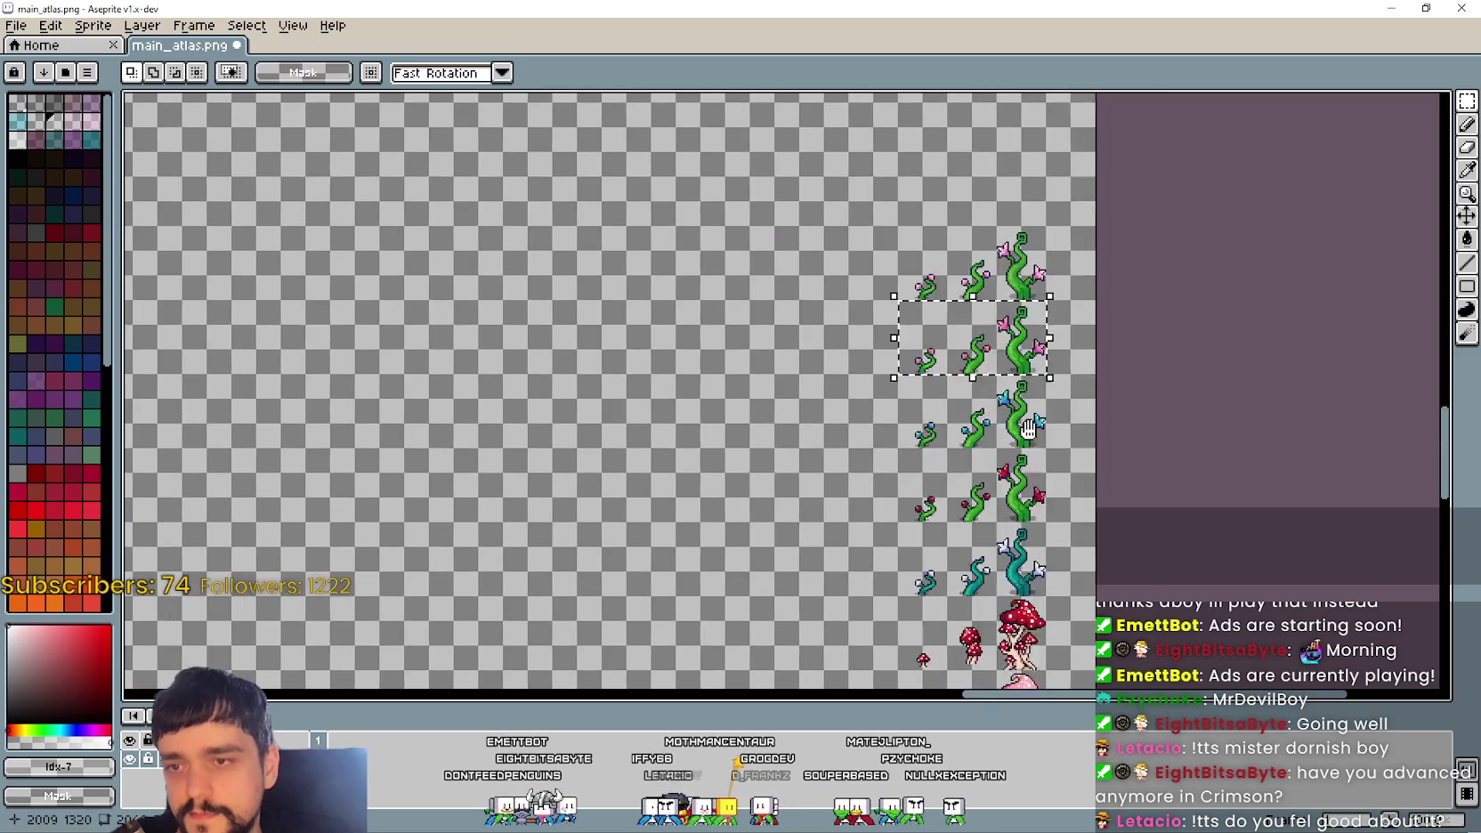
{"action": "scroll", "coordinate": [890, 401], "scroll_direction": "down", "scroll_amount": 3}
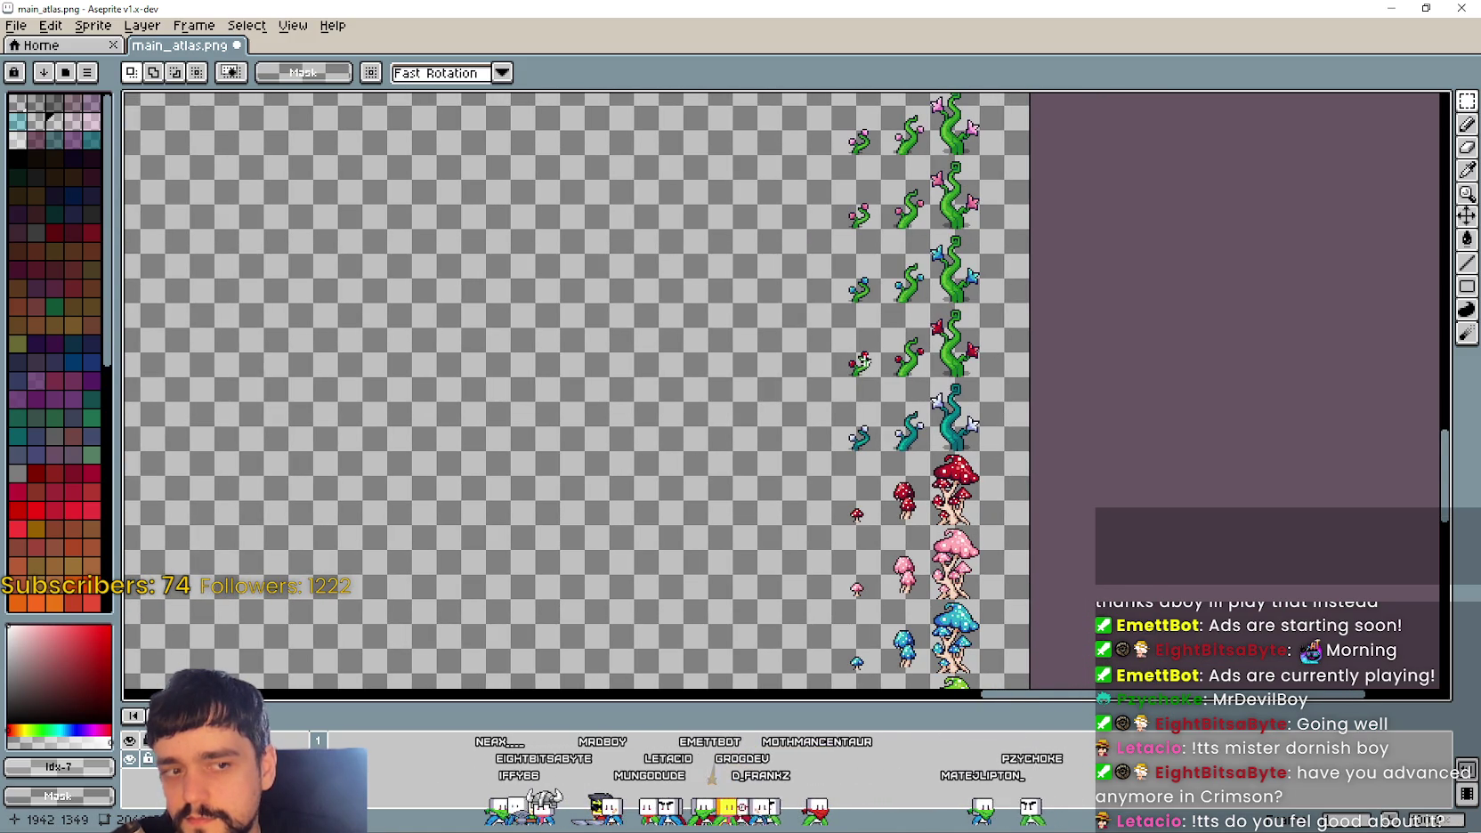
{"action": "scroll", "coordinate": [862, 362], "scroll_direction": "up", "scroll_amount": 2}
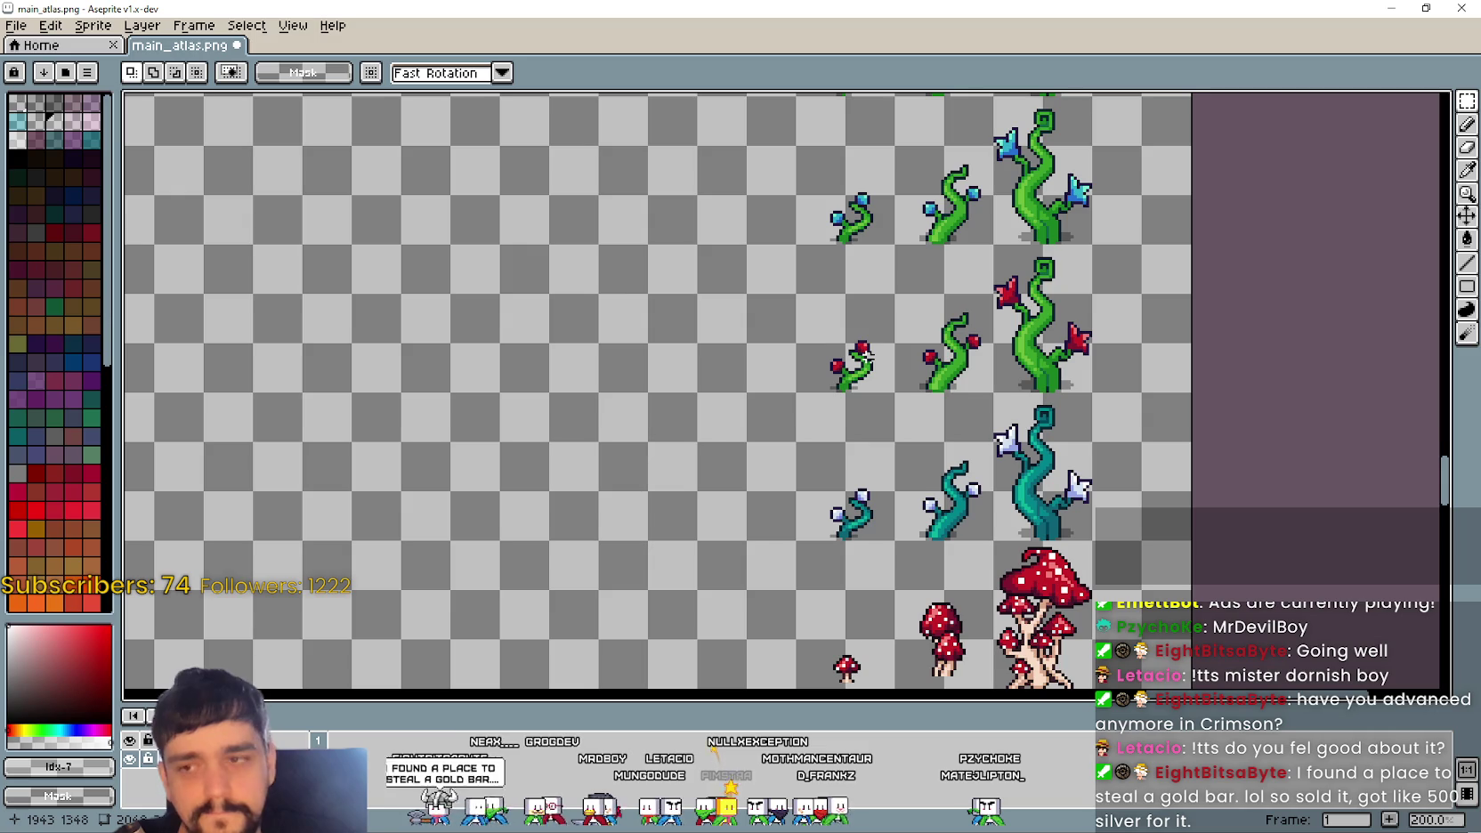
{"action": "left_click_drag", "start_coordinate": [865, 354], "coordinate": [829, 398]}
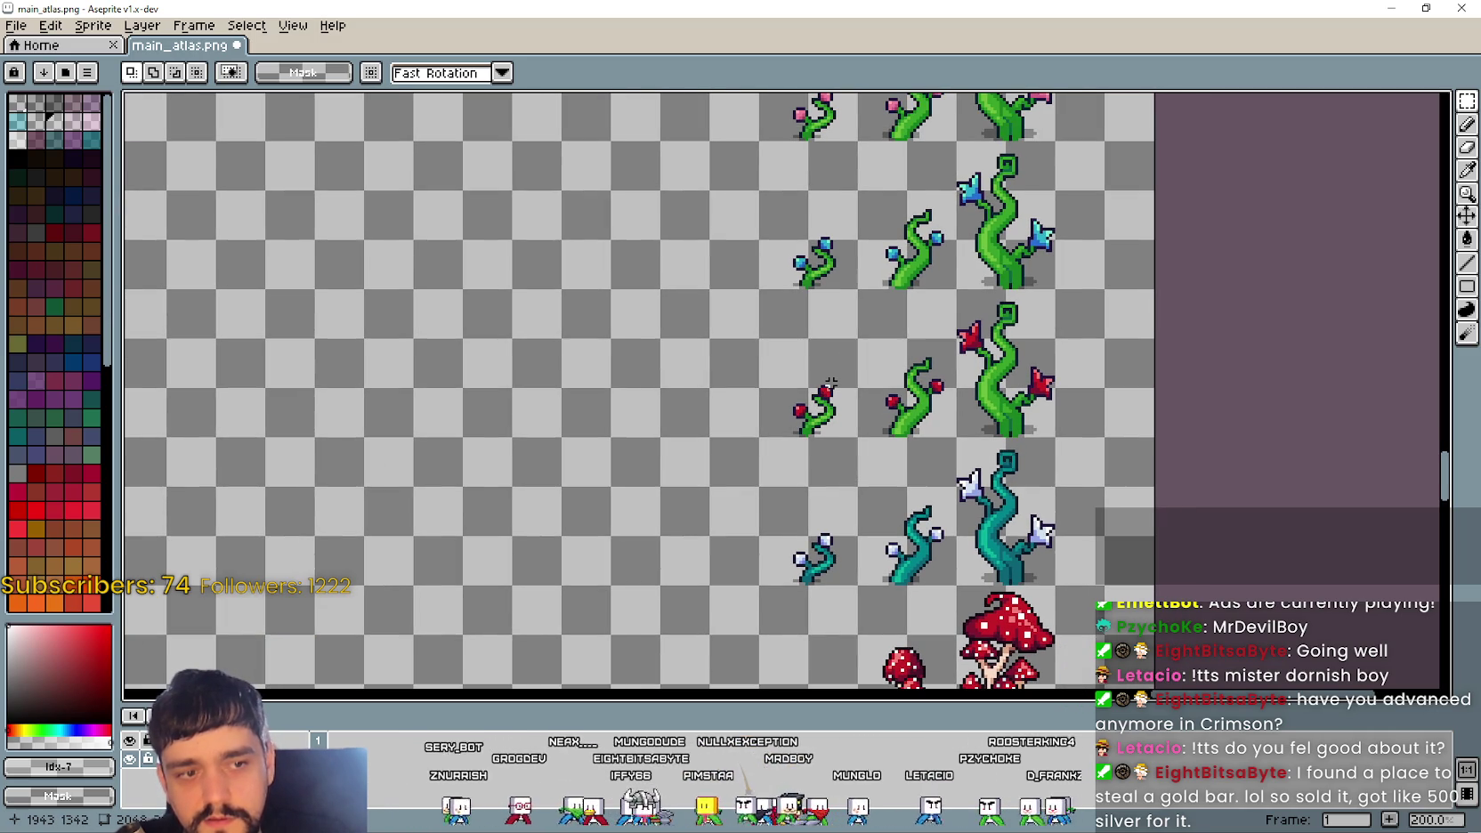
{"action": "scroll", "coordinate": [830, 382], "scroll_direction": "up", "scroll_amount": 1}
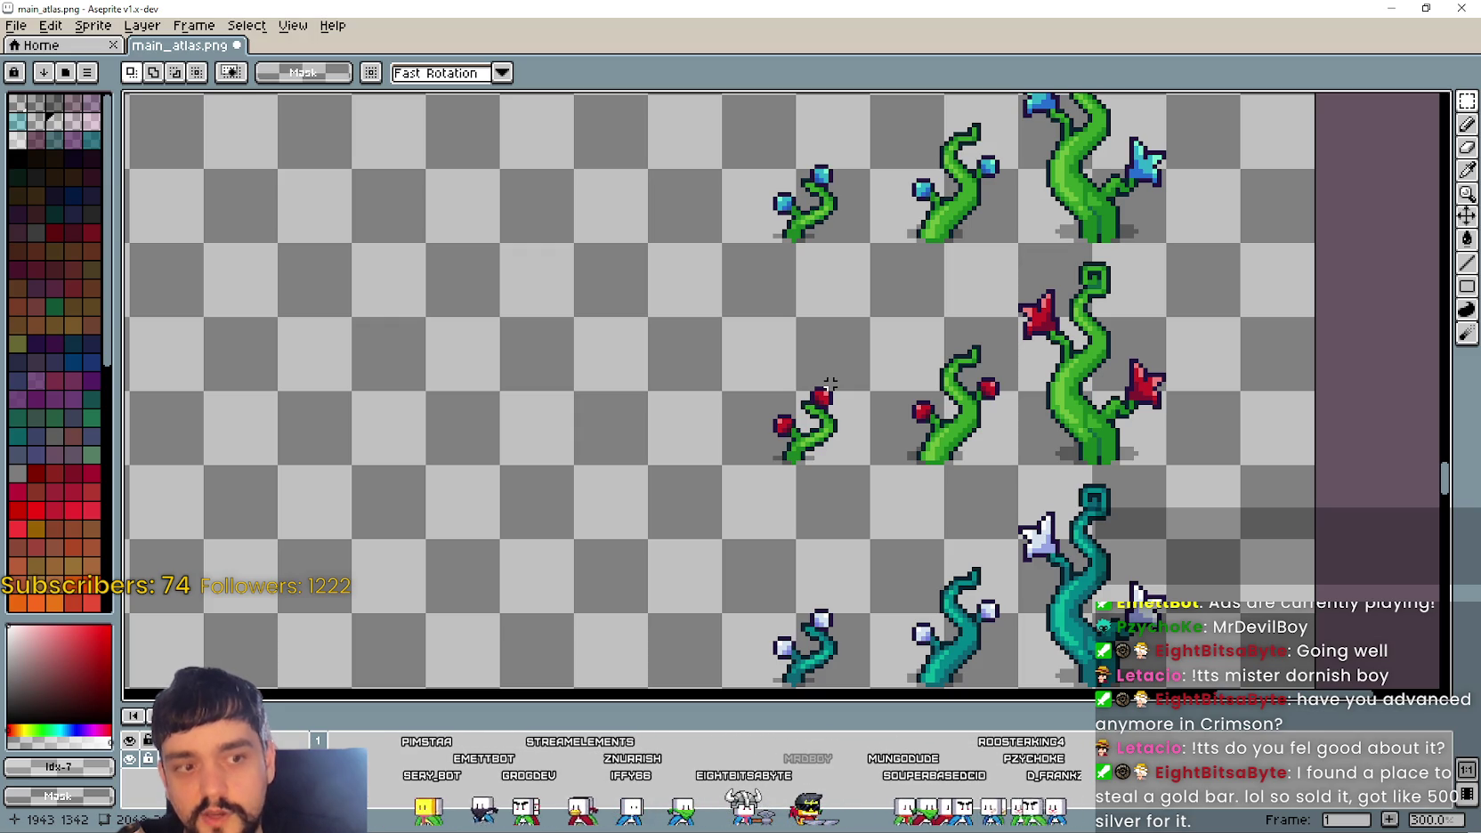
{"action": "scroll", "coordinate": [821, 250], "scroll_direction": "down", "scroll_amount": 2}
{"action": "scroll", "coordinate": [872, 281], "scroll_direction": "down", "scroll_amount": 2}
{"action": "scroll", "coordinate": [917, 307], "scroll_direction": "down", "scroll_amount": 2}
{"action": "key", "text": "ctrl+s"}
Step: Pan over the green vines and whole sprite column, then select the top row of pink vines
{"action": "left_click_drag", "start_coordinate": [944, 321], "coordinate": [769, 411]}
{"action": "scroll", "coordinate": [783, 400], "scroll_direction": "up", "scroll_amount": 1}
{"action": "scroll", "coordinate": [769, 411], "scroll_direction": "down", "scroll_amount": 1}
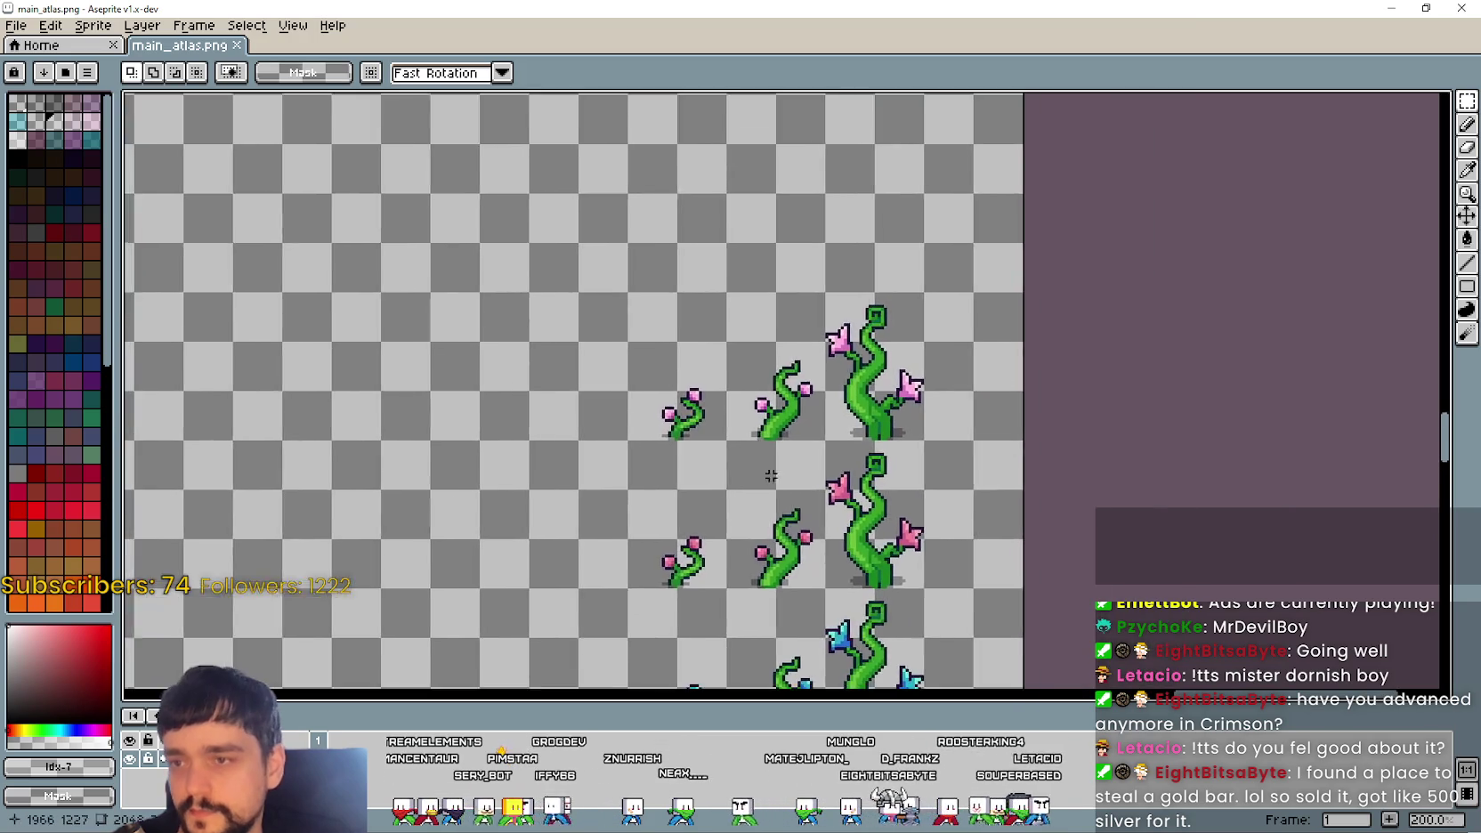
{"action": "scroll", "coordinate": [769, 411], "scroll_direction": "down", "scroll_amount": 1}
{"action": "left_click_drag", "start_coordinate": [769, 534], "coordinate": [769, 285]}
{"action": "scroll", "coordinate": [762, 316], "scroll_direction": "up", "scroll_amount": 2}
{"action": "scroll", "coordinate": [766, 401], "scroll_direction": "down", "scroll_amount": 2}
{"action": "scroll", "coordinate": [767, 483], "scroll_direction": "up", "scroll_amount": 1}
{"action": "scroll", "coordinate": [767, 483], "scroll_direction": "up", "scroll_amount": 1}
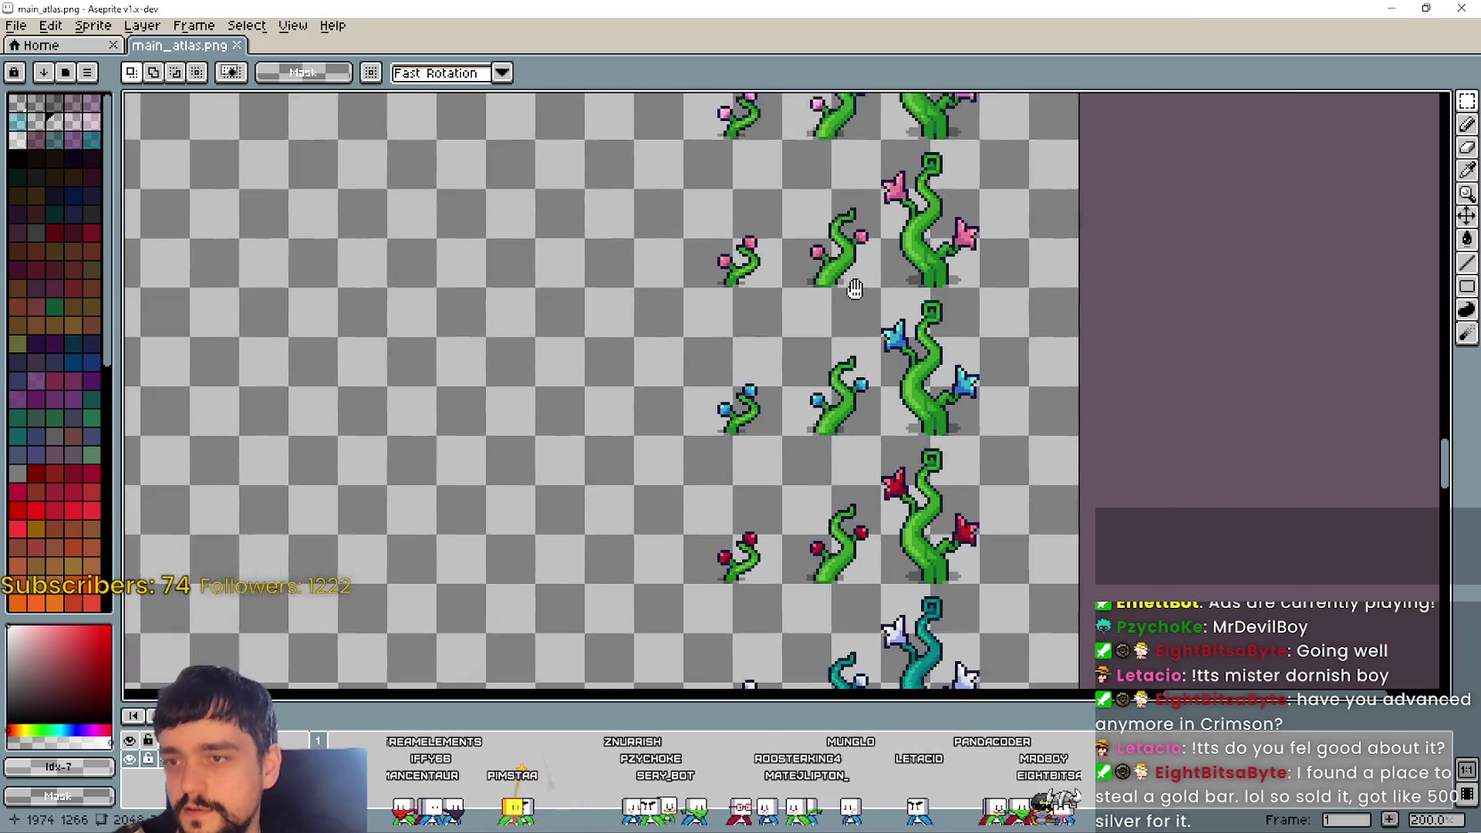
{"action": "scroll", "coordinate": [929, 288], "scroll_direction": "down", "scroll_amount": 1}
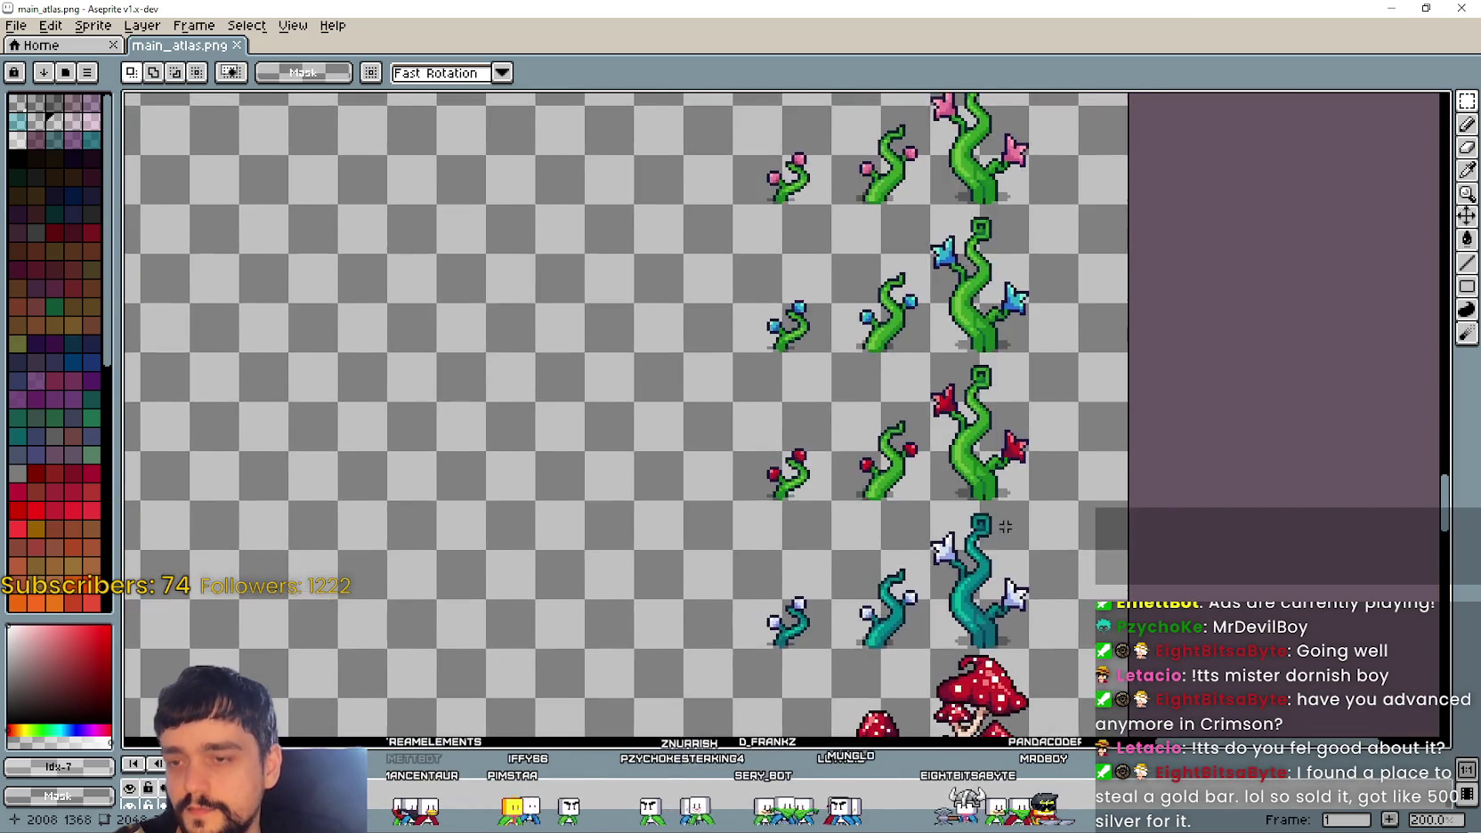
{"action": "scroll", "coordinate": [929, 287], "scroll_direction": "down", "scroll_amount": 2}
{"action": "scroll", "coordinate": [930, 287], "scroll_direction": "up", "scroll_amount": 5}
{"action": "scroll", "coordinate": [930, 287], "scroll_direction": "down", "scroll_amount": 4}
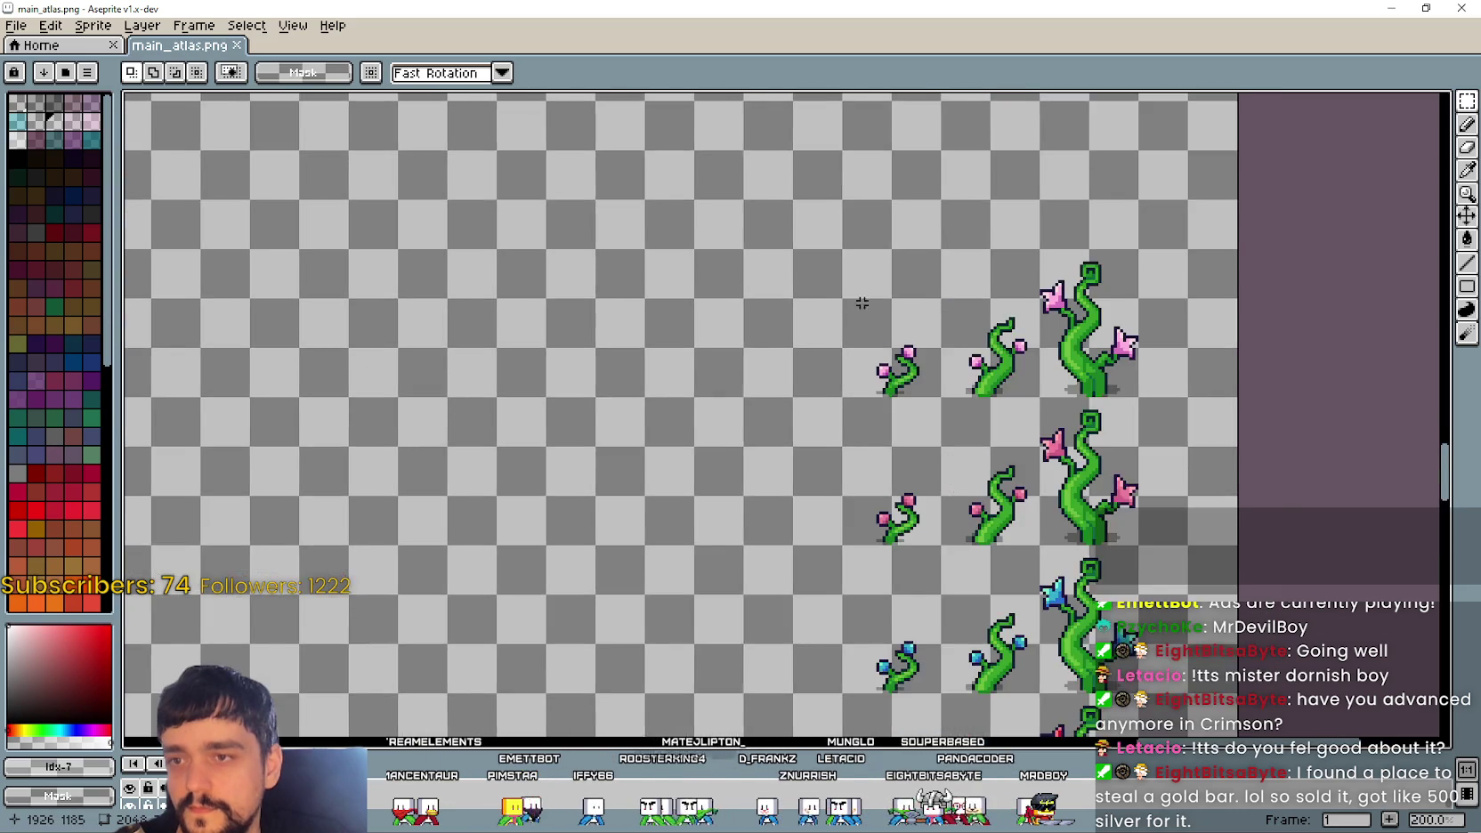
{"action": "scroll", "coordinate": [926, 327], "scroll_direction": "up", "scroll_amount": 1}
{"action": "left_click_drag", "start_coordinate": [830, 416], "coordinate": [1107, 241]}
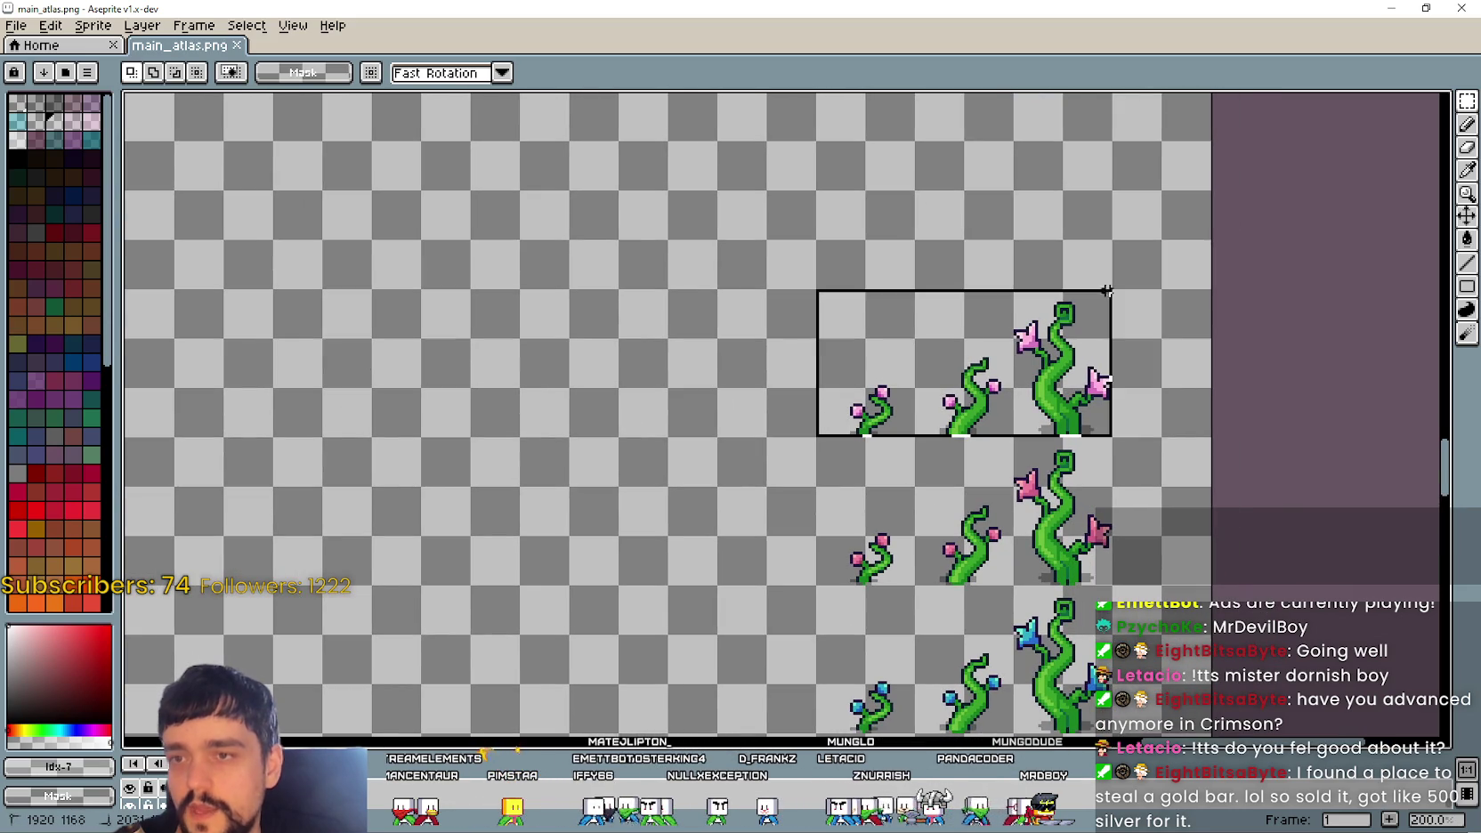
{"action": "left_click", "coordinate": [1172, 491]}
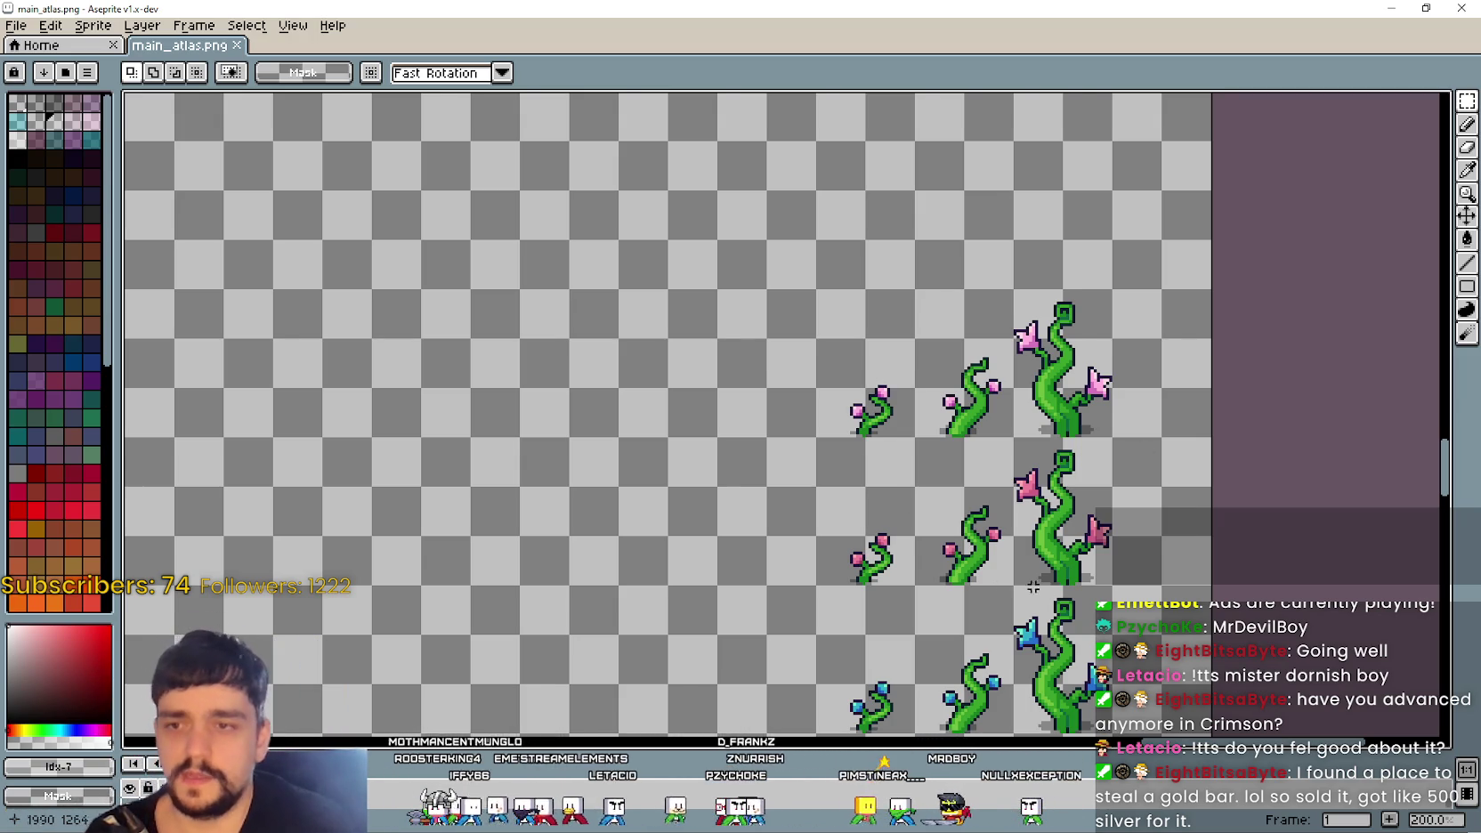
{"action": "left_click_drag", "start_coordinate": [1079, 454], "coordinate": [936, 430]}
{"action": "scroll", "coordinate": [891, 421], "scroll_direction": "up", "scroll_amount": 1}
{"action": "scroll", "coordinate": [891, 421], "scroll_direction": "down", "scroll_amount": 2}
{"action": "scroll", "coordinate": [679, 436], "scroll_direction": "up", "scroll_amount": 1}
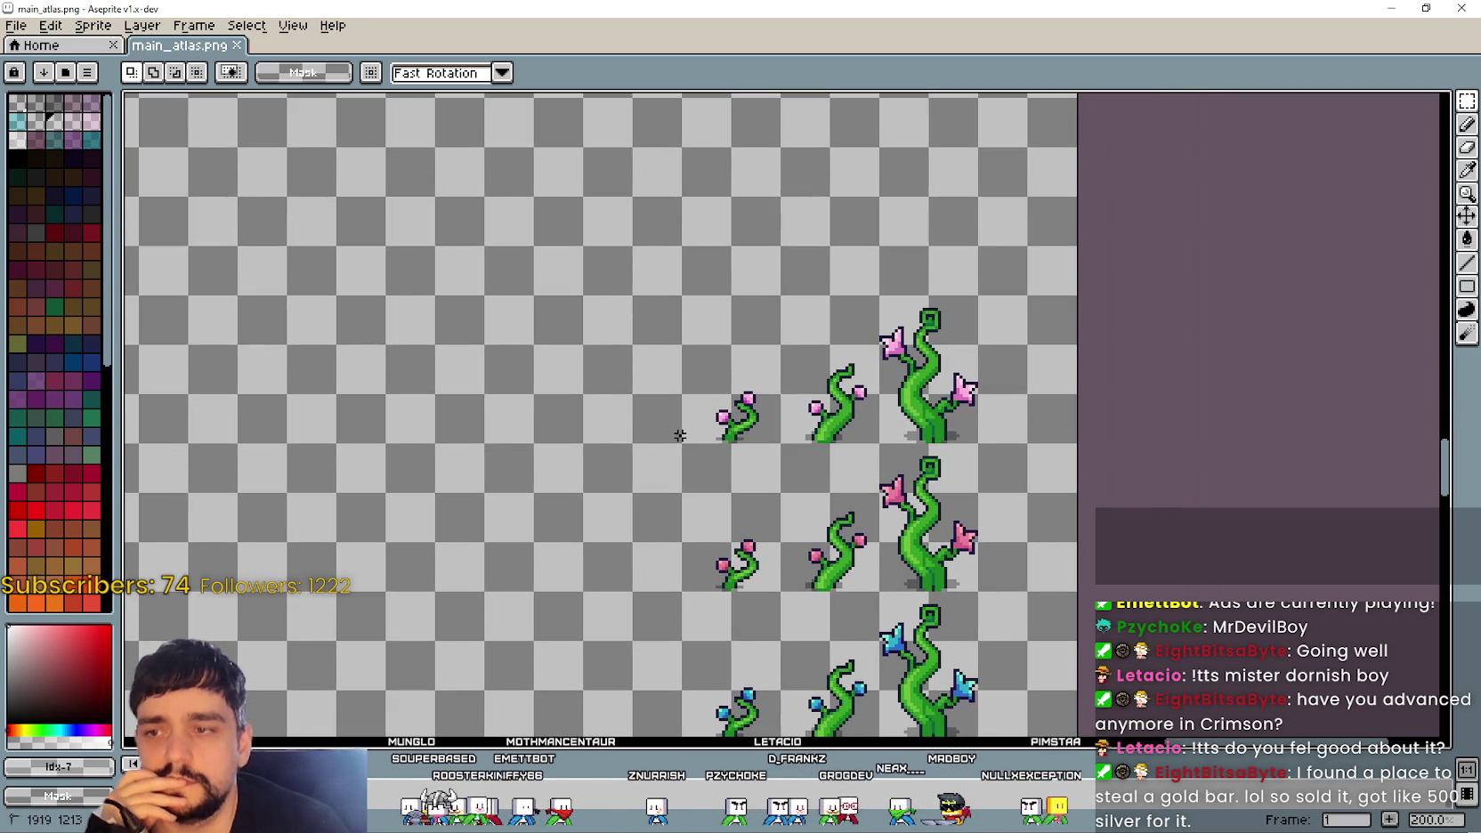
{"action": "left_click_drag", "start_coordinate": [679, 436], "coordinate": [979, 196]}
{"action": "left_click", "coordinate": [961, 391]}
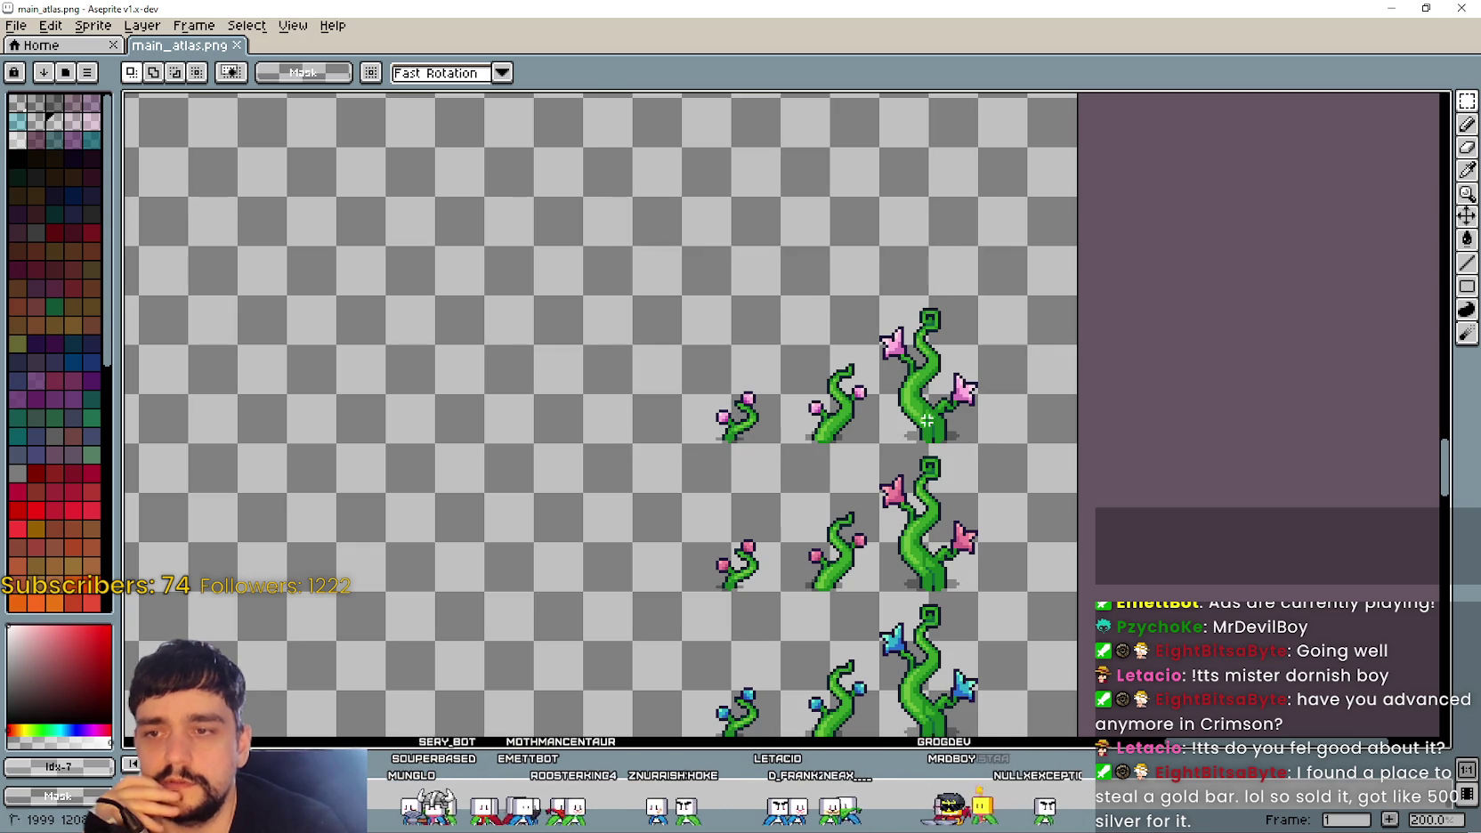
{"action": "mouse_move", "coordinate": [980, 446]}
{"action": "left_mouse_down"}
{"action": "mouse_move", "coordinate": [678, 292]}
{"action": "mouse_move", "coordinate": [781, 440]}
{"action": "left_mouse_up"}
{"action": "left_click", "coordinate": [962, 392]}
{"action": "left_click", "coordinate": [944, 431]}
{"action": "mouse_move", "coordinate": [954, 293]}
{"action": "left_mouse_down"}
{"action": "mouse_move", "coordinate": [687, 438]}
{"action": "mouse_move", "coordinate": [1028, 293]}
{"action": "left_mouse_up"}
{"action": "left_click", "coordinate": [689, 436]}
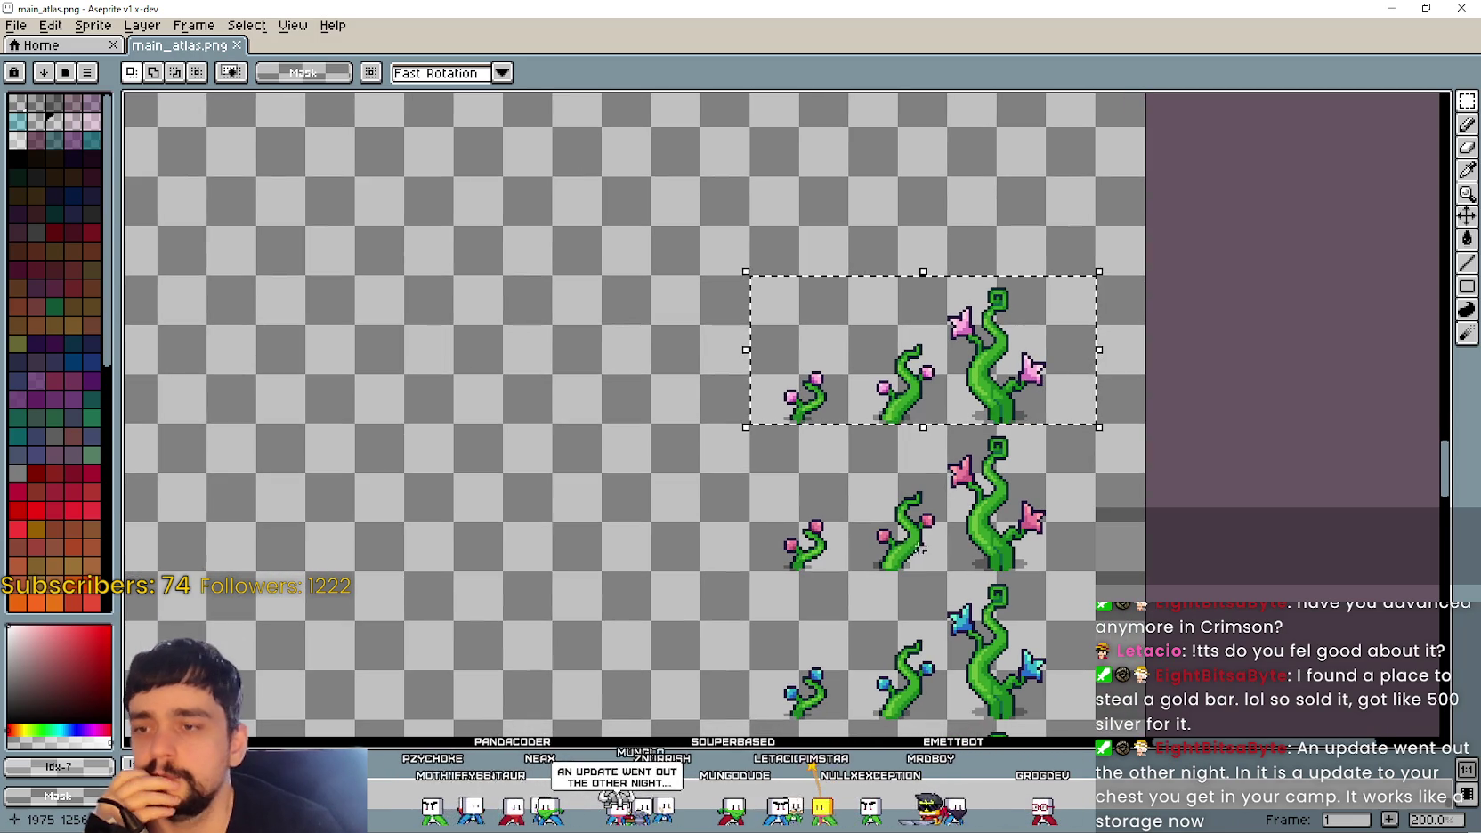
{"action": "left_click", "coordinate": [910, 556]}
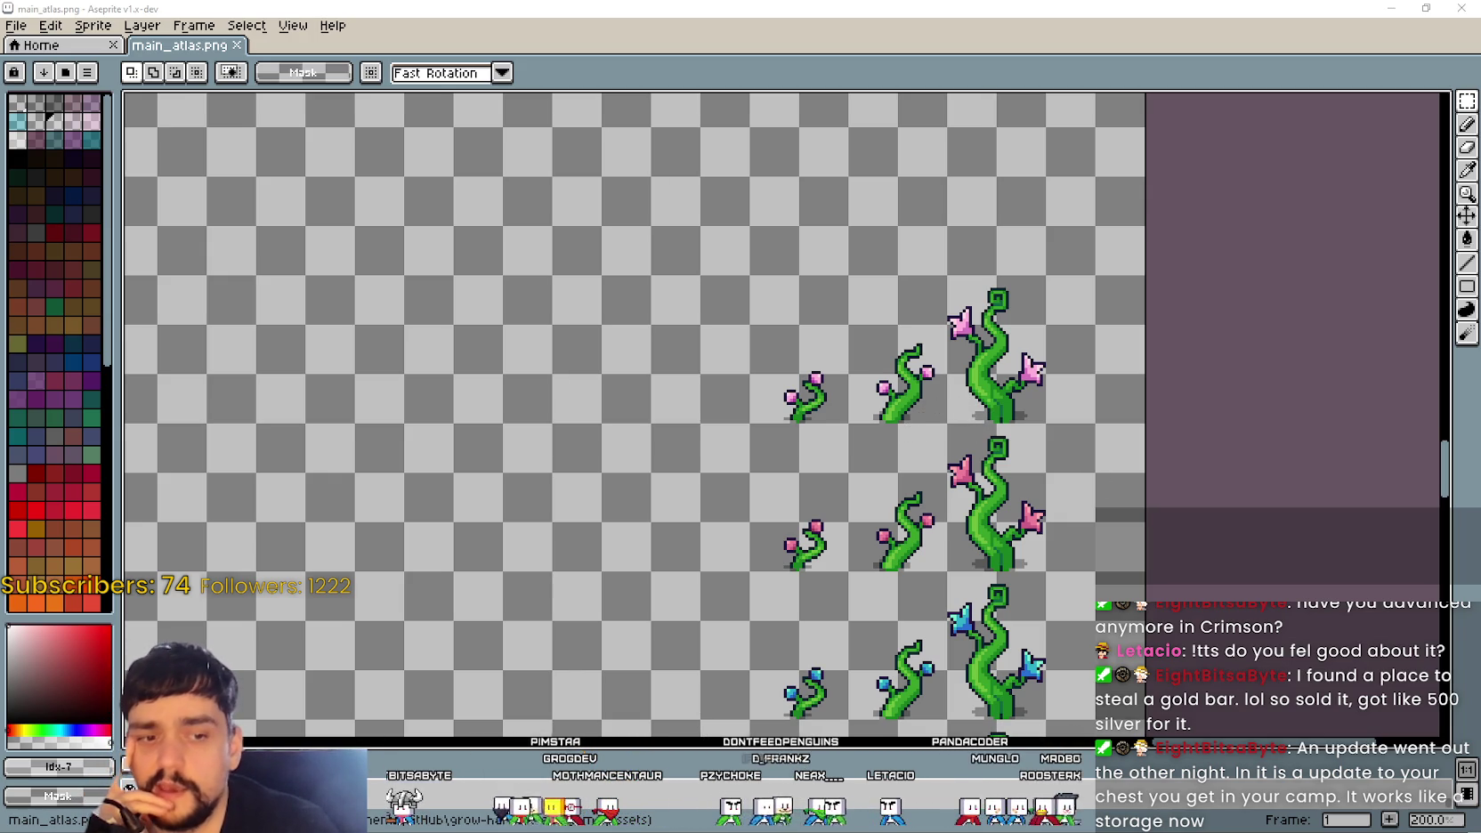
Step: Open Crimson Desert's Patch Notes Version 1.00.03 news post in Steam
{"action": "key", "text": "alt+Tab"}
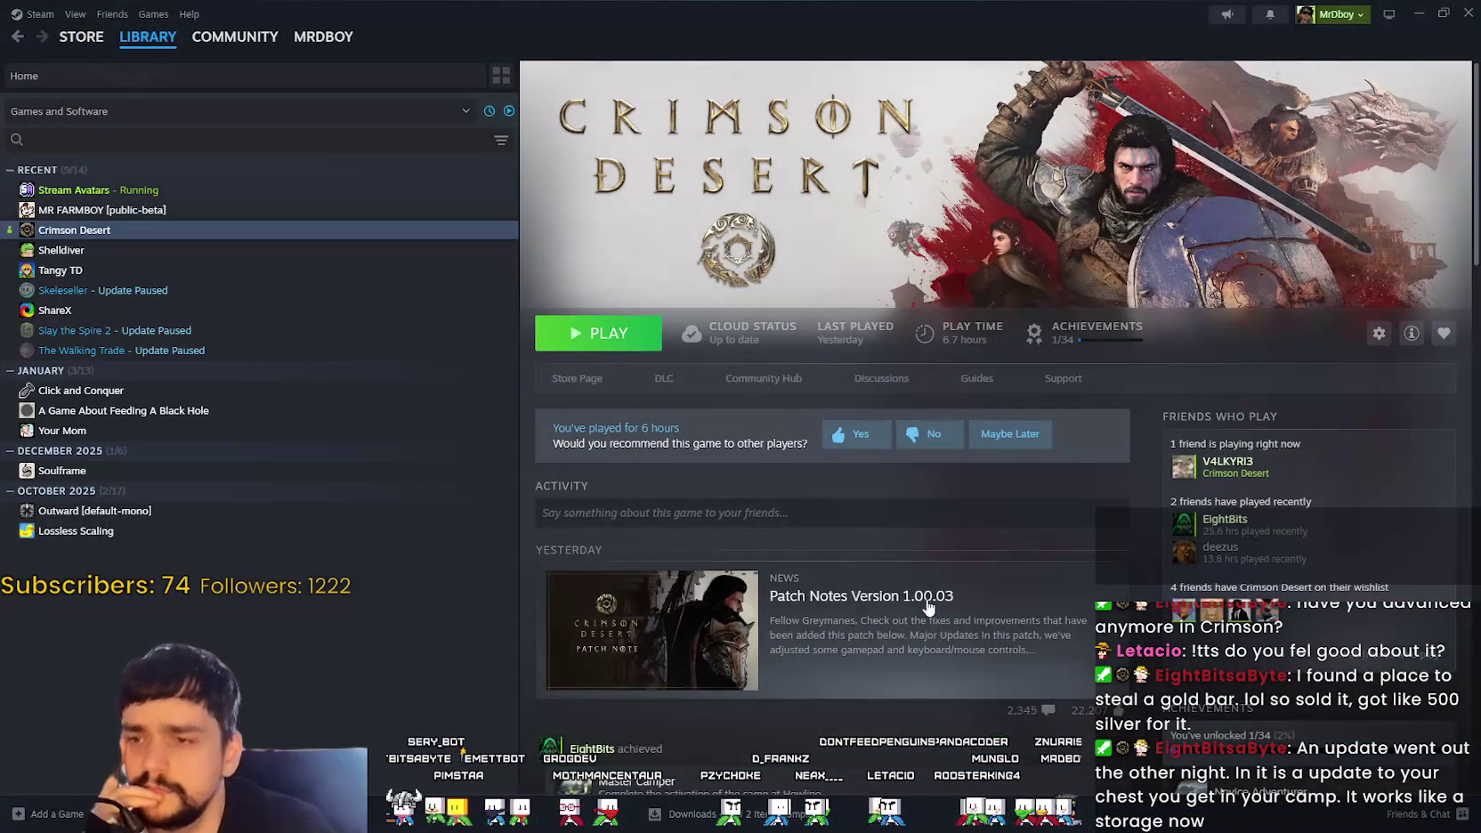
{"action": "left_click", "coordinate": [931, 623]}
{"action": "scroll", "coordinate": [931, 616], "scroll_direction": "down", "scroll_amount": 5}
{"action": "scroll", "coordinate": [931, 616], "scroll_direction": "down", "scroll_amount": 2}
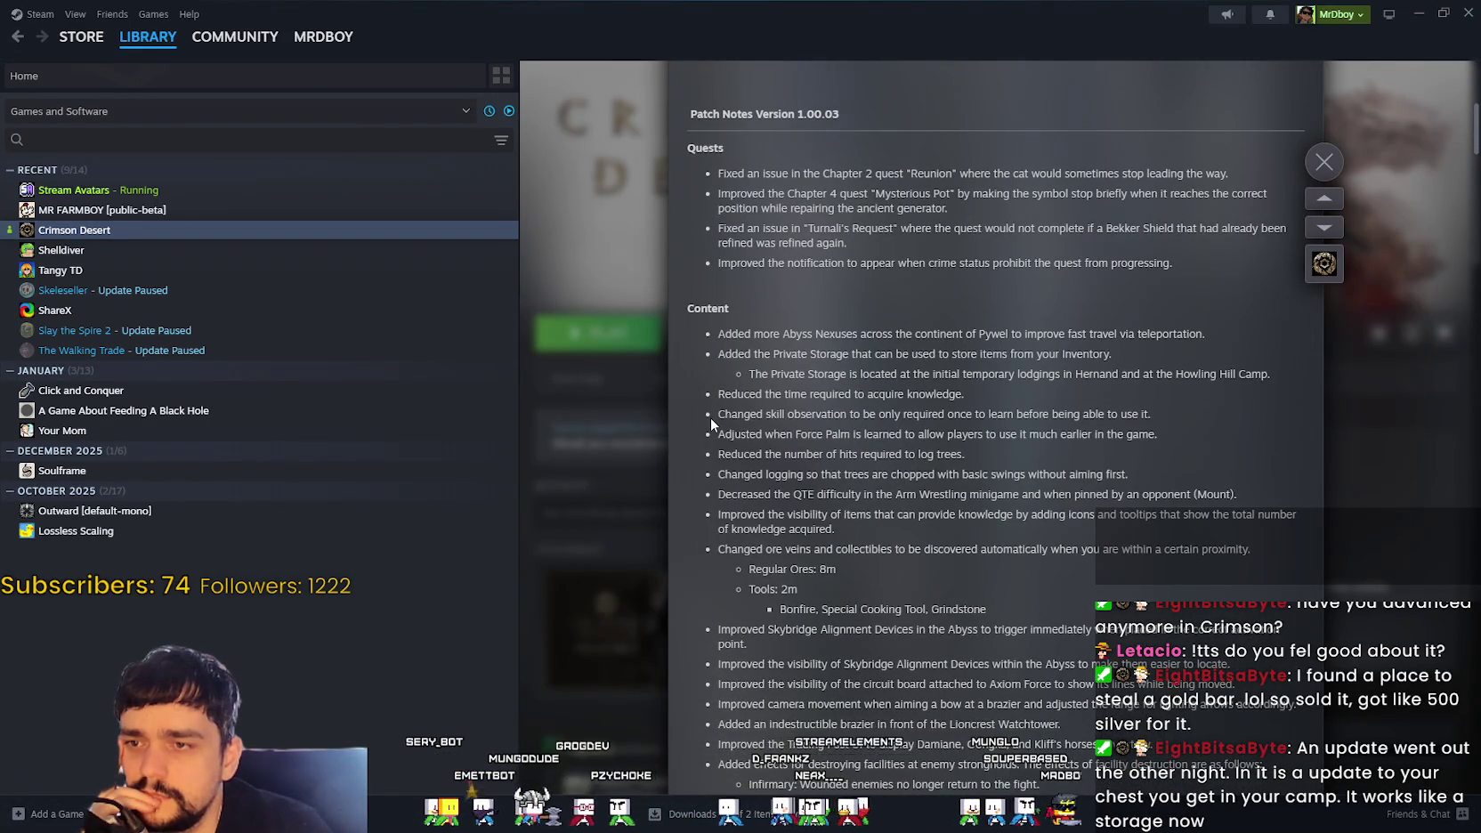
{"action": "scroll", "coordinate": [778, 409], "scroll_direction": "up", "scroll_amount": 4}
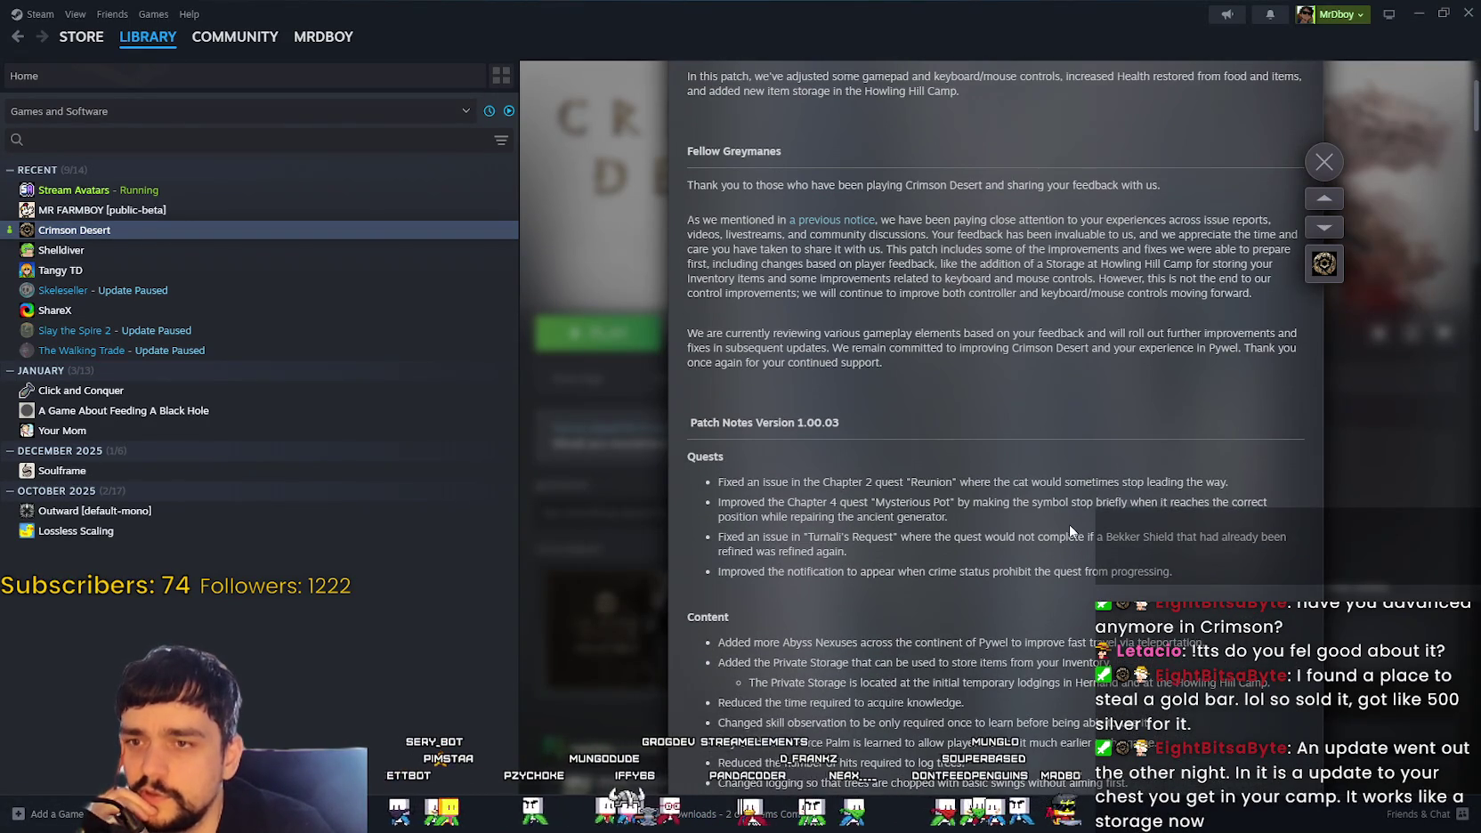
{"action": "scroll", "coordinate": [1068, 523], "scroll_direction": "up", "scroll_amount": 3}
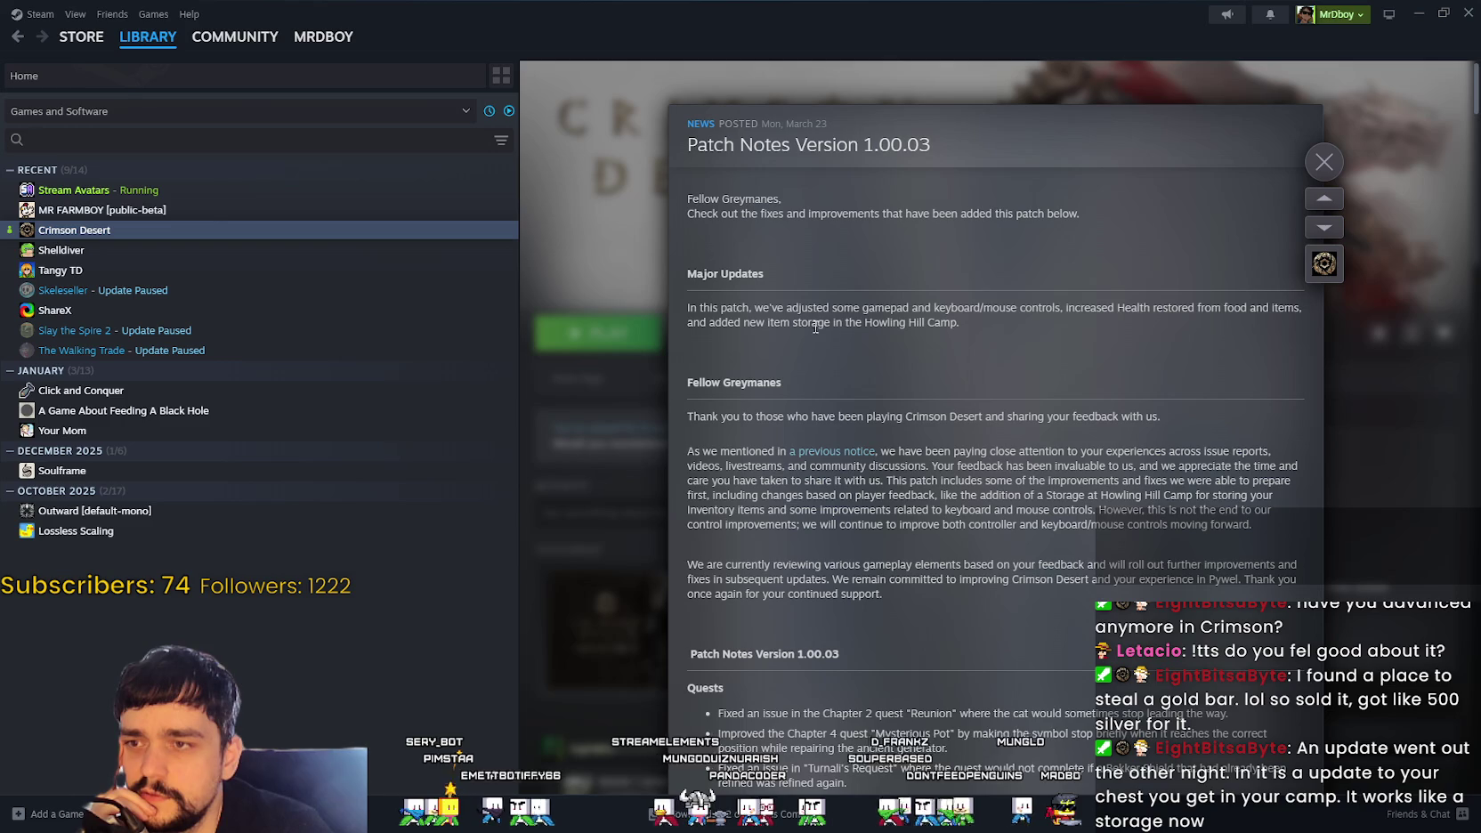
Step: Highlight the Major Updates text about new item storage in the Howling Hill Camp
{"action": "mouse_move", "coordinate": [688, 308]}
{"action": "left_mouse_down"}
{"action": "mouse_move", "coordinate": [1191, 311]}
{"action": "mouse_move", "coordinate": [1297, 328]}
{"action": "left_mouse_up"}
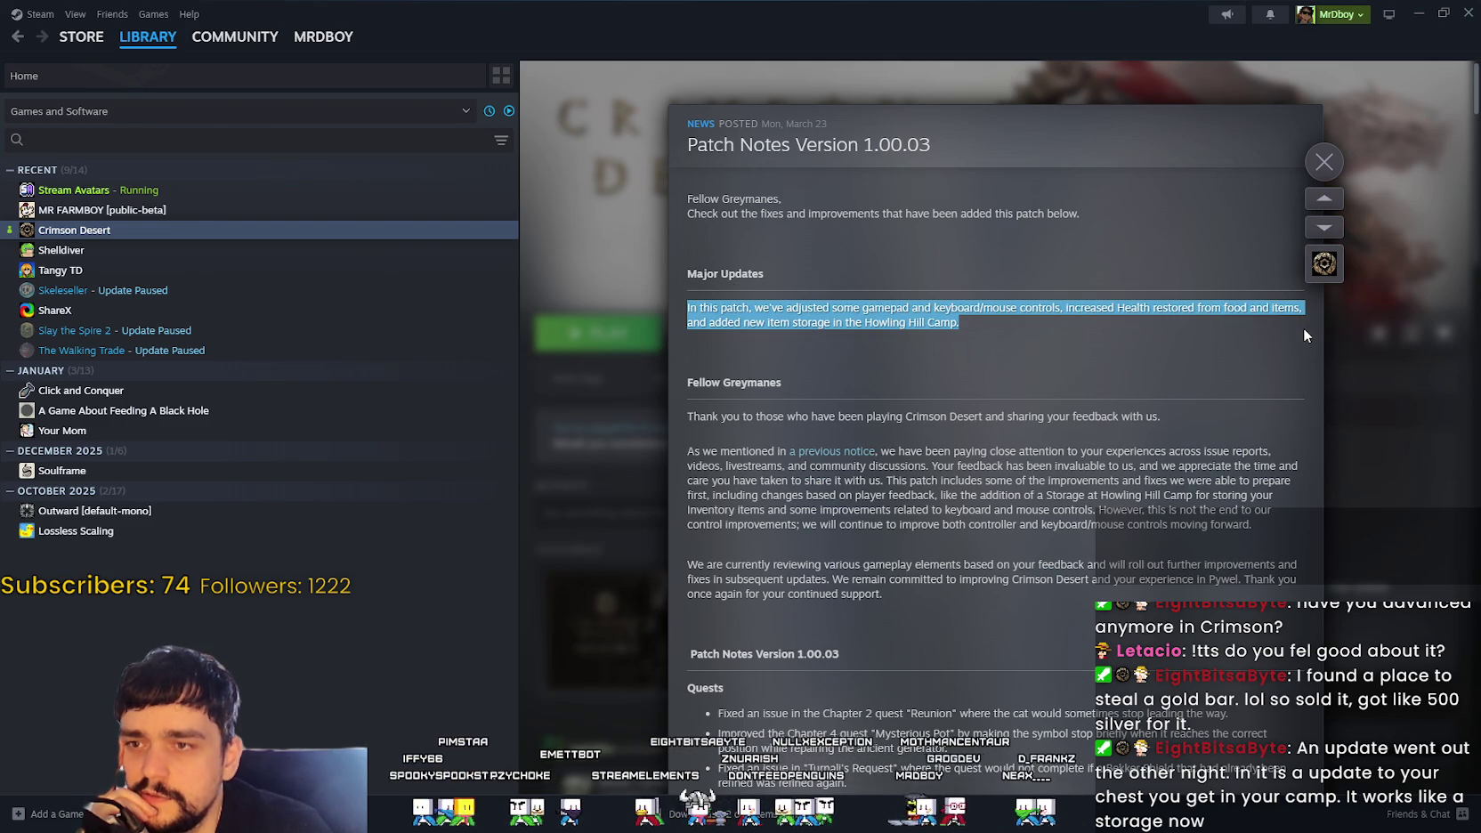
{"action": "left_click_drag", "start_coordinate": [715, 323], "coordinate": [799, 322]}
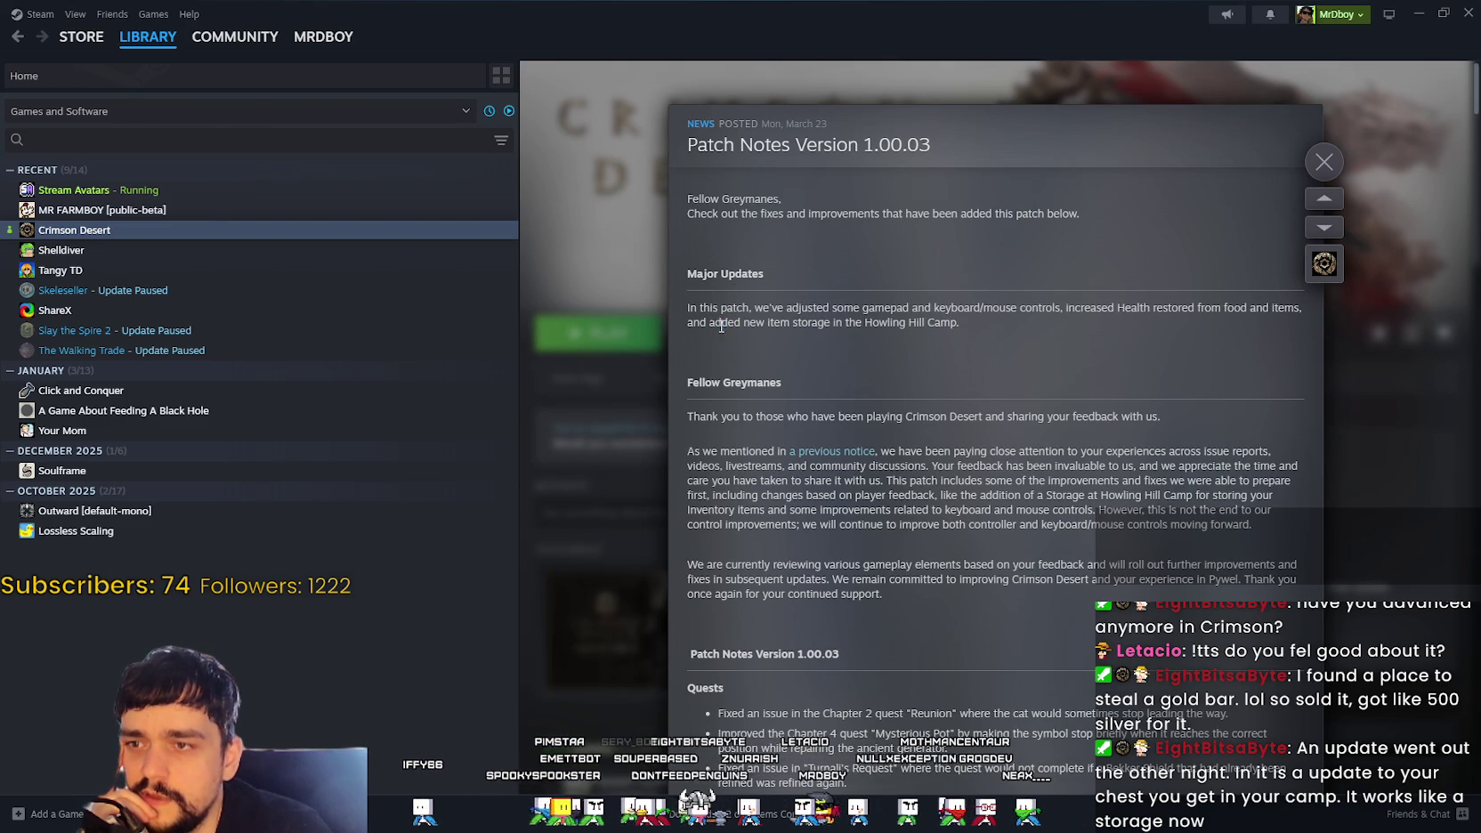
{"action": "left_click_drag", "start_coordinate": [957, 322], "coordinate": [843, 322]}
{"action": "double_click", "coordinate": [934, 324]}
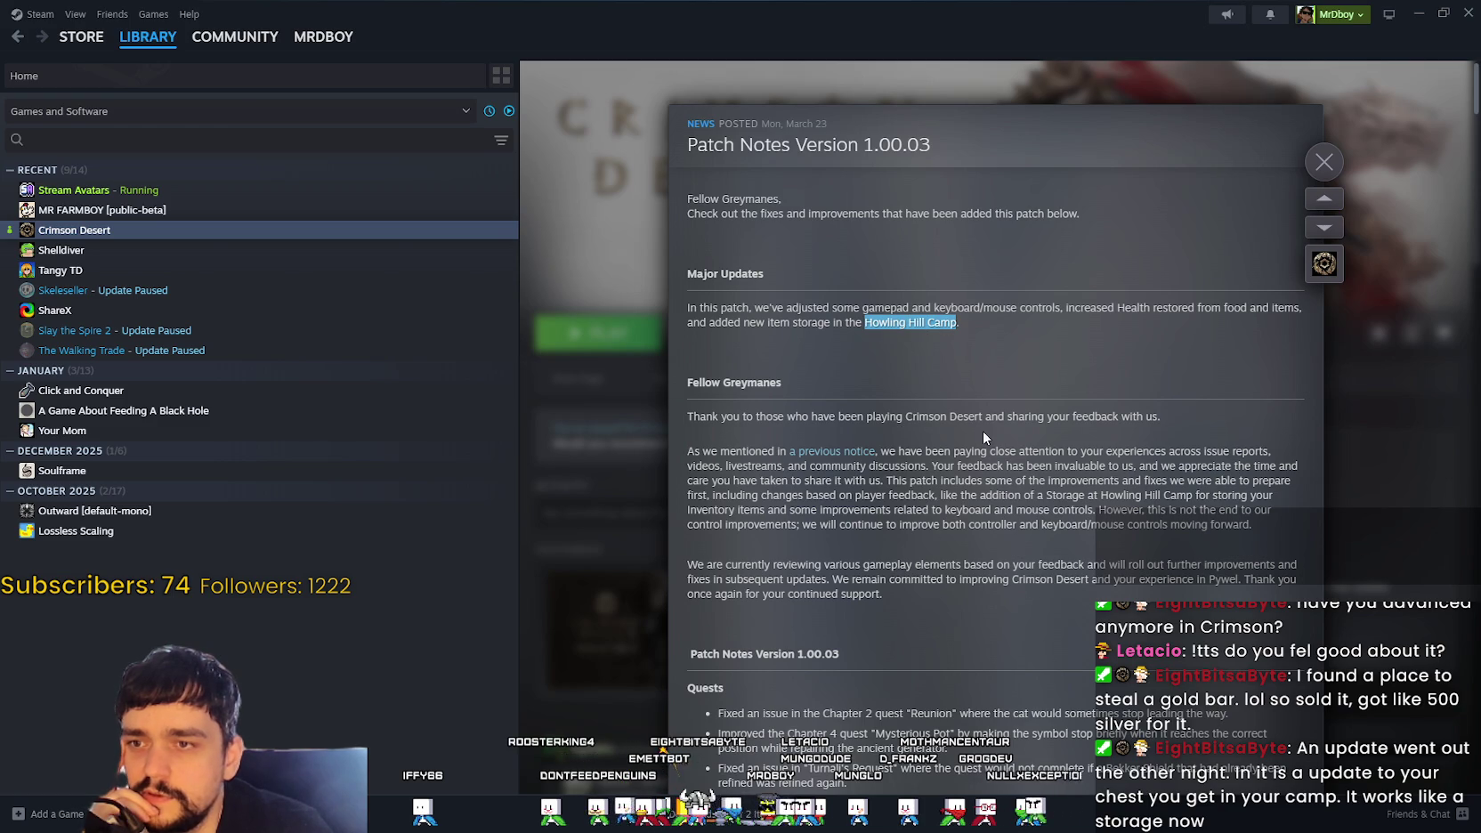
{"action": "left_click_drag", "start_coordinate": [957, 324], "coordinate": [831, 326]}
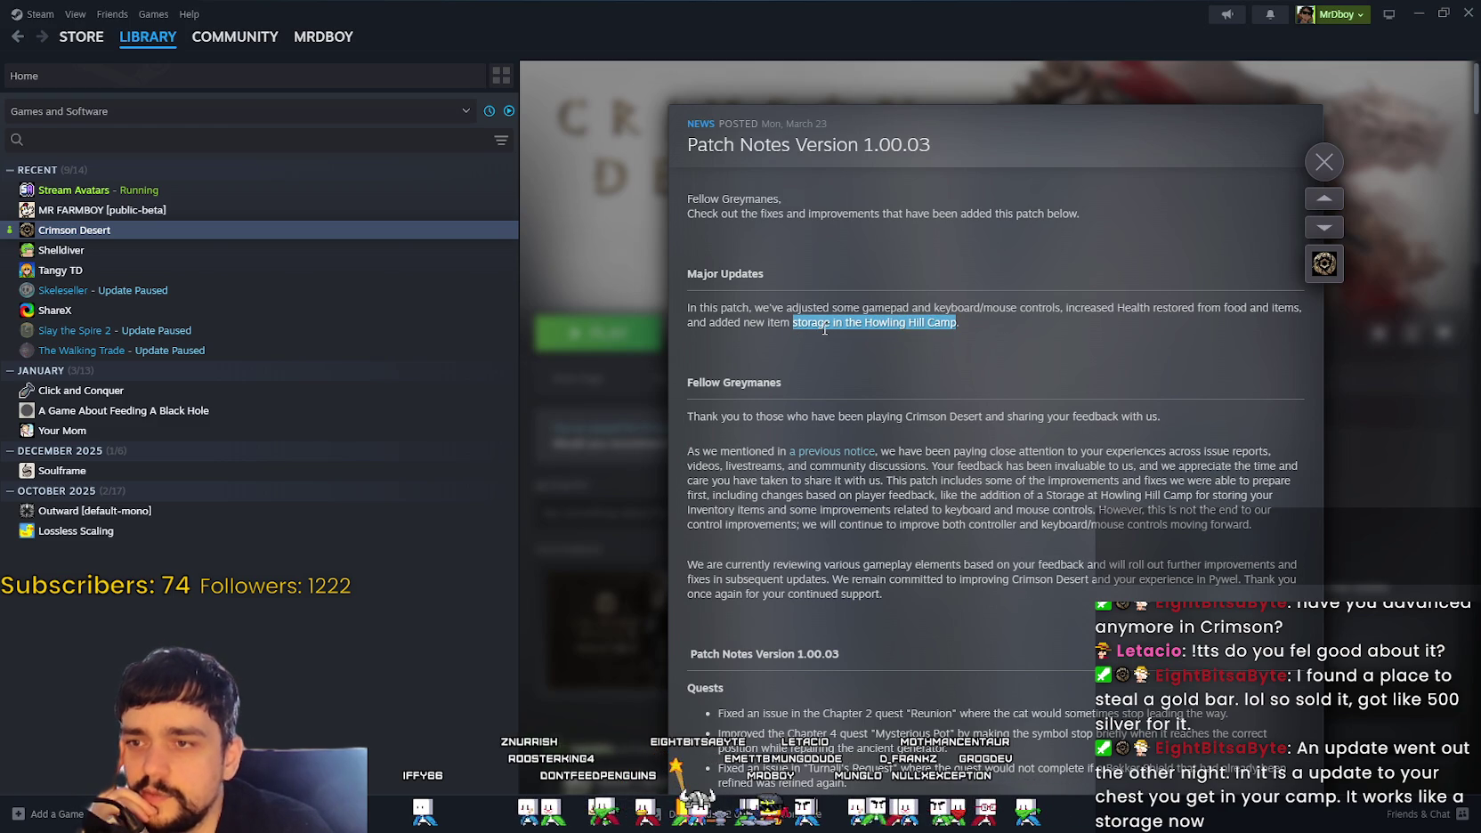
{"action": "double_click", "coordinate": [822, 326]}
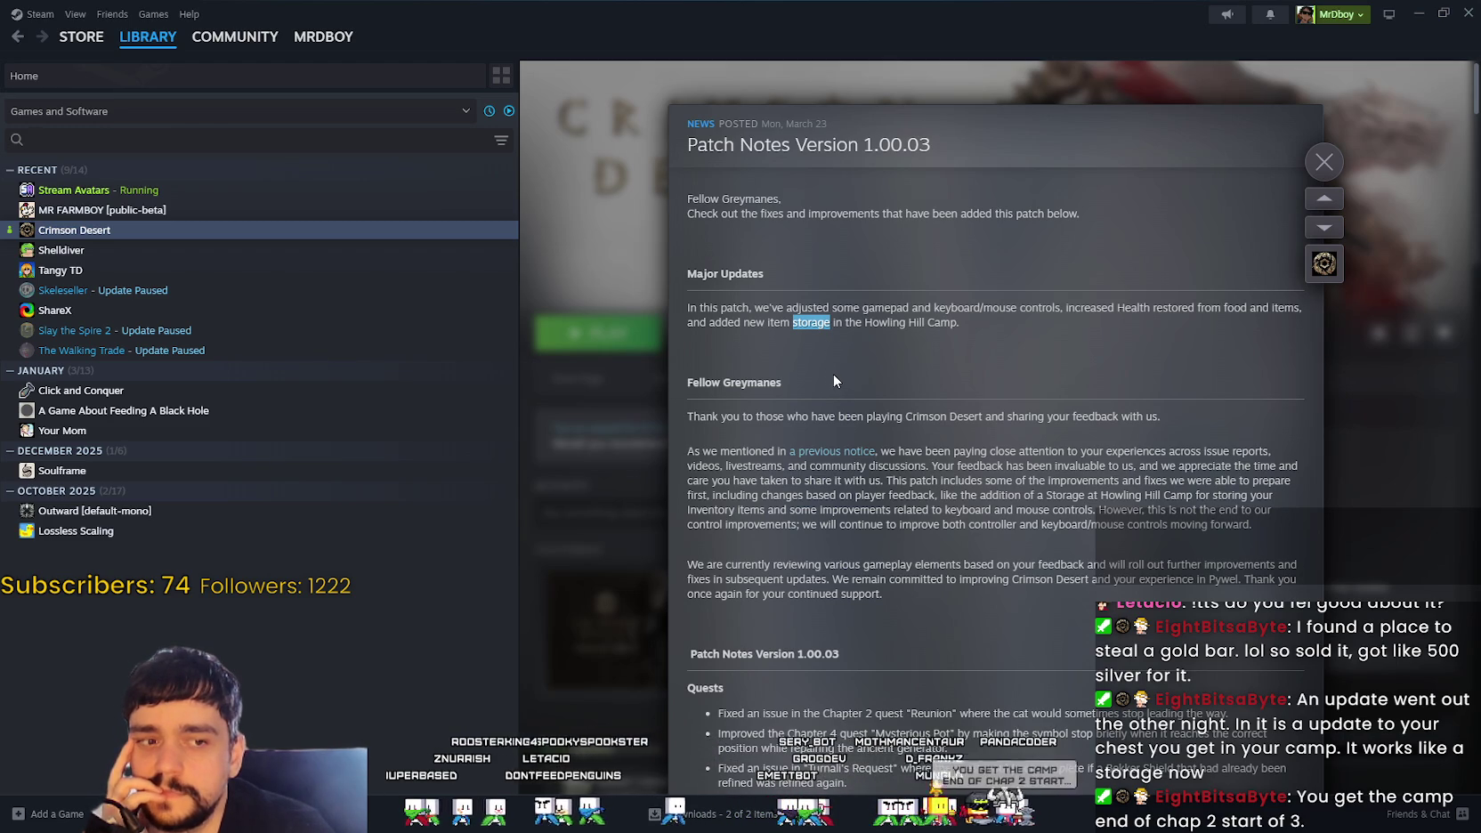
Step: Scroll down to the Graphics & Settings fixes, then close the patch notes overlay
{"action": "scroll", "coordinate": [1001, 352], "scroll_direction": "down", "scroll_amount": 3}
{"action": "scroll", "coordinate": [1007, 351], "scroll_direction": "down", "scroll_amount": 2}
{"action": "scroll", "coordinate": [1000, 352], "scroll_direction": "down", "scroll_amount": 2}
{"action": "scroll", "coordinate": [1000, 354], "scroll_direction": "down", "scroll_amount": 5}
{"action": "scroll", "coordinate": [1001, 353], "scroll_direction": "down", "scroll_amount": 4}
{"action": "scroll", "coordinate": [1001, 351], "scroll_direction": "down", "scroll_amount": 4}
{"action": "scroll", "coordinate": [1002, 350], "scroll_direction": "up", "scroll_amount": 3}
{"action": "scroll", "coordinate": [998, 350], "scroll_direction": "down", "scroll_amount": 5}
{"action": "scroll", "coordinate": [998, 350], "scroll_direction": "down", "scroll_amount": 4}
{"action": "scroll", "coordinate": [997, 351], "scroll_direction": "down", "scroll_amount": 4}
{"action": "scroll", "coordinate": [997, 351], "scroll_direction": "down", "scroll_amount": 1}
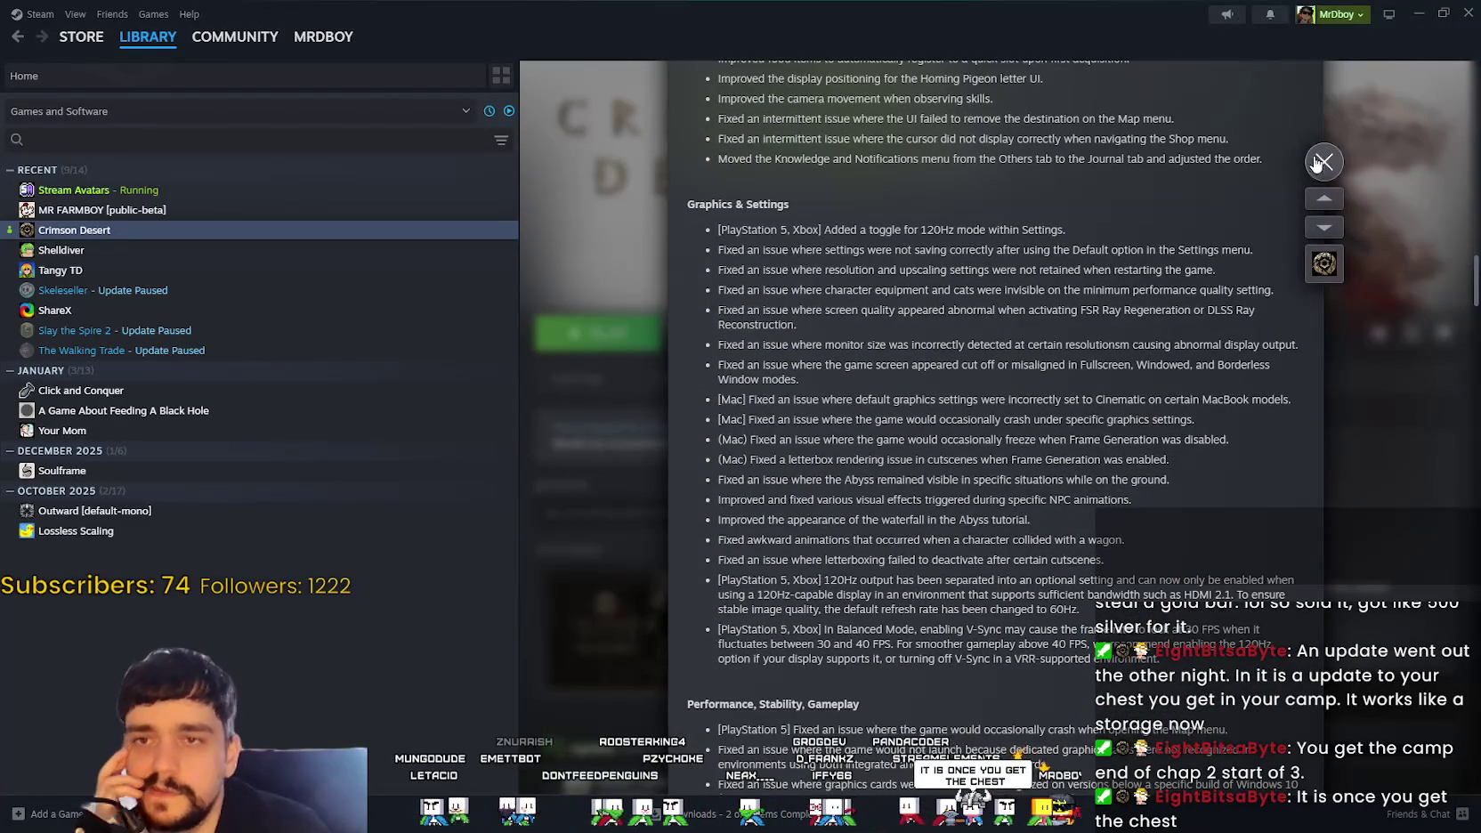
{"action": "key", "text": "Escape"}
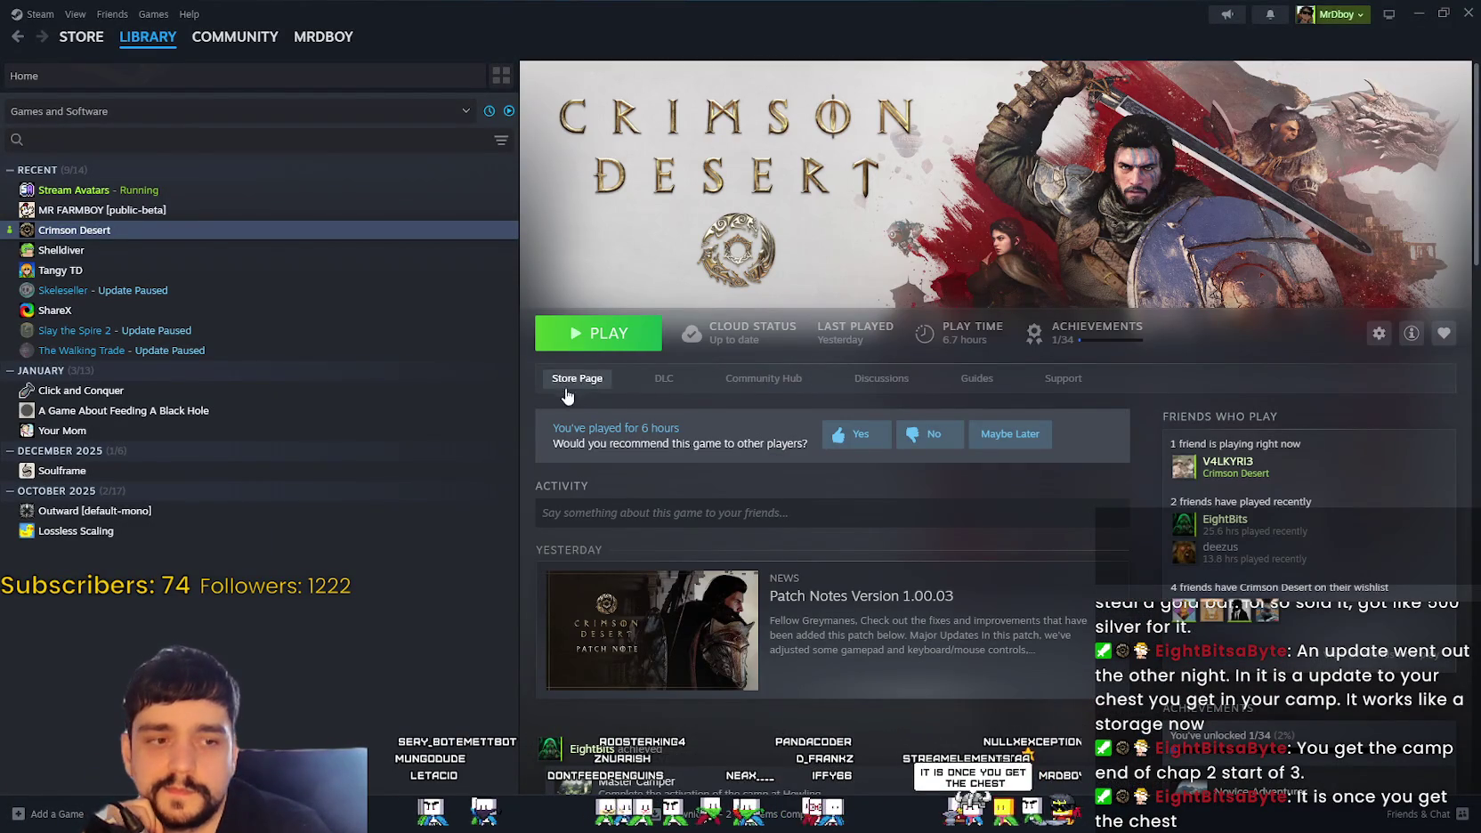
Step: Open Crimson Desert's Steam store page and browse its Community Hub
{"action": "left_click", "coordinate": [562, 389]}
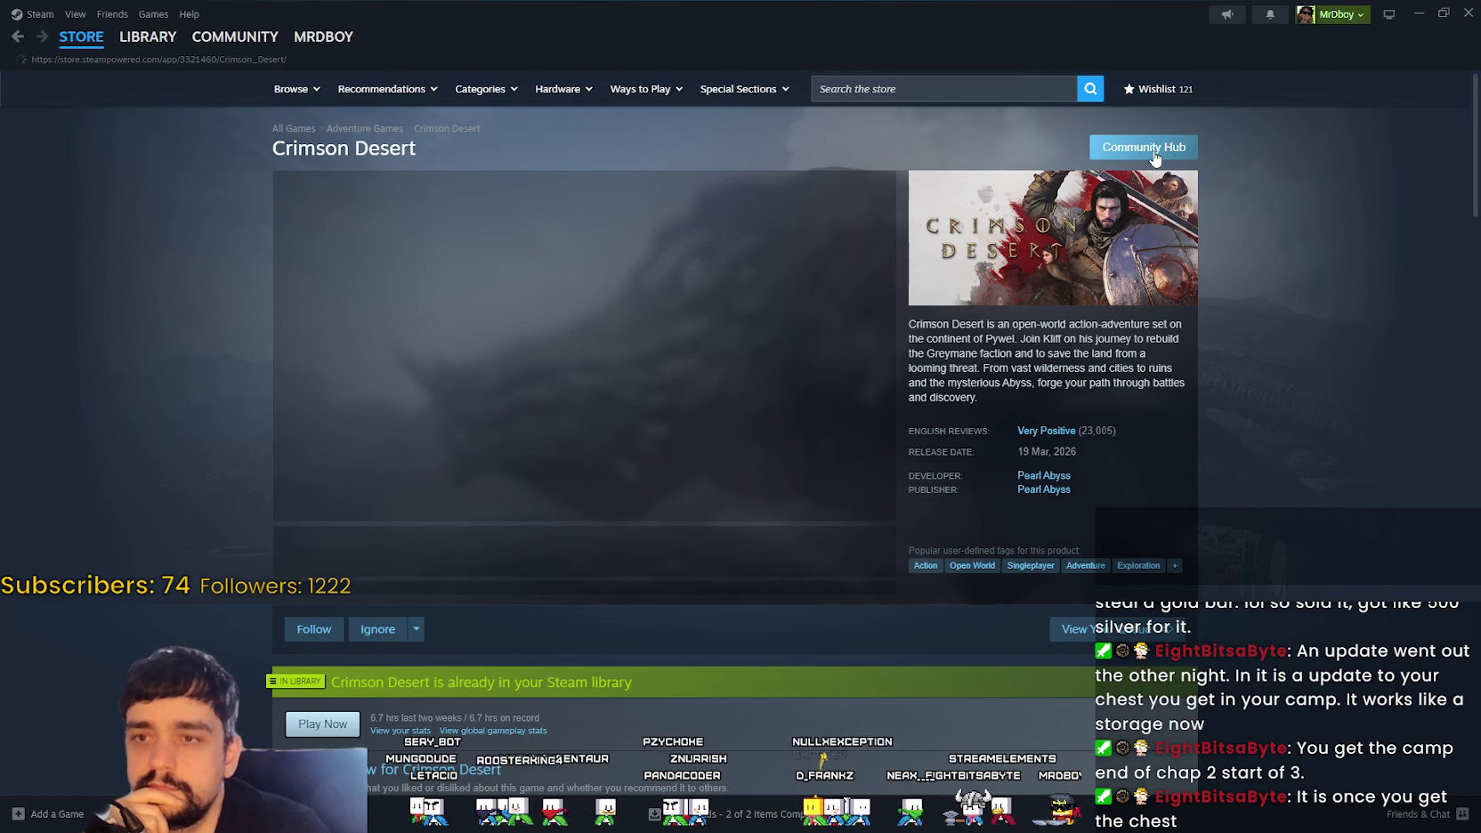
{"action": "left_click", "coordinate": [1148, 148]}
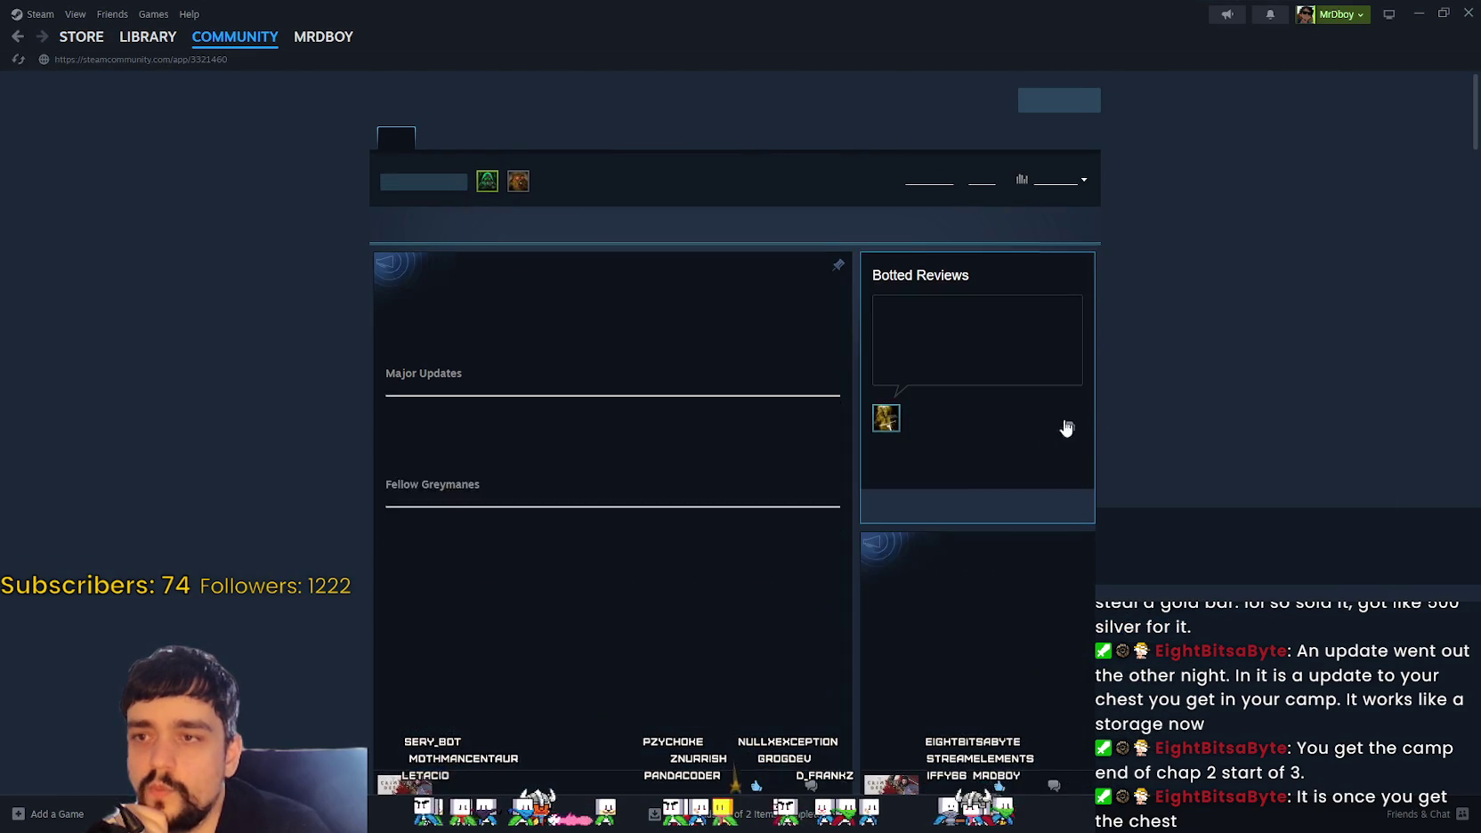
{"action": "scroll", "coordinate": [1170, 408], "scroll_direction": "down", "scroll_amount": 1}
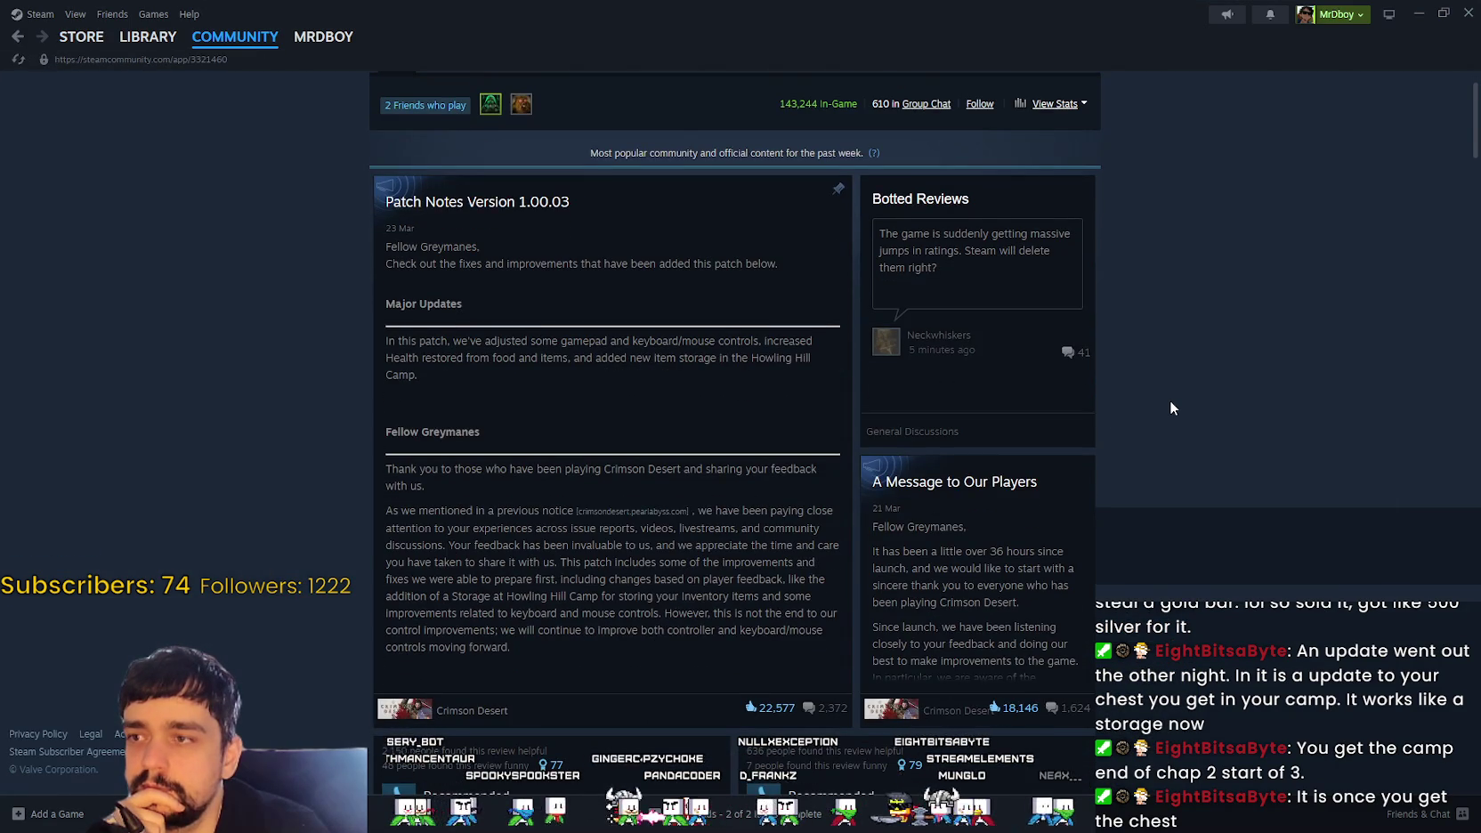
{"action": "scroll", "coordinate": [1169, 408], "scroll_direction": "up", "scroll_amount": 1}
{"action": "scroll", "coordinate": [1168, 404], "scroll_direction": "down", "scroll_amount": 1}
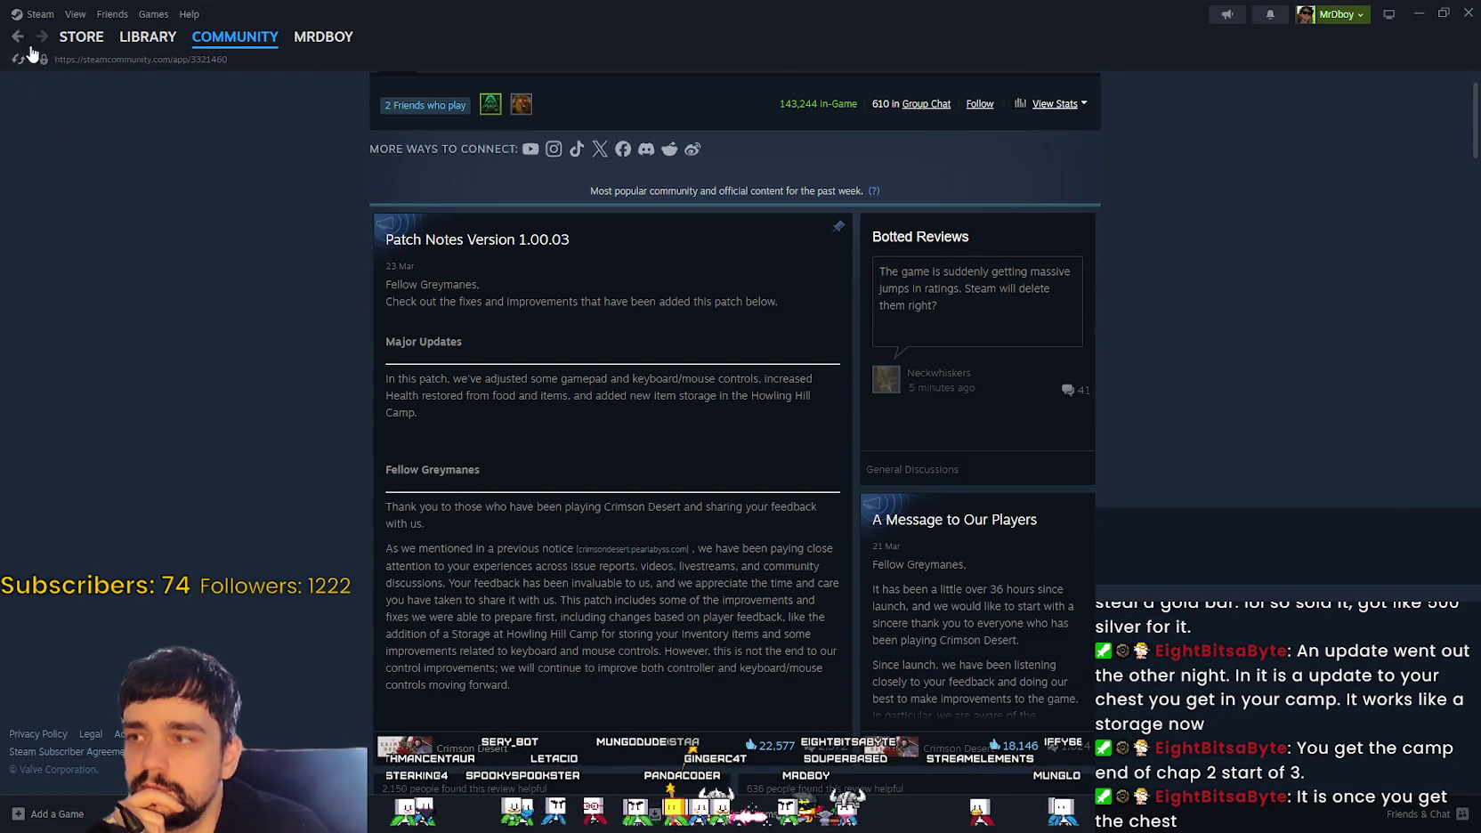
Step: Go back to the store page, revisit the Community Hub, then browse the Steam store home
{"action": "left_click", "coordinate": [17, 39]}
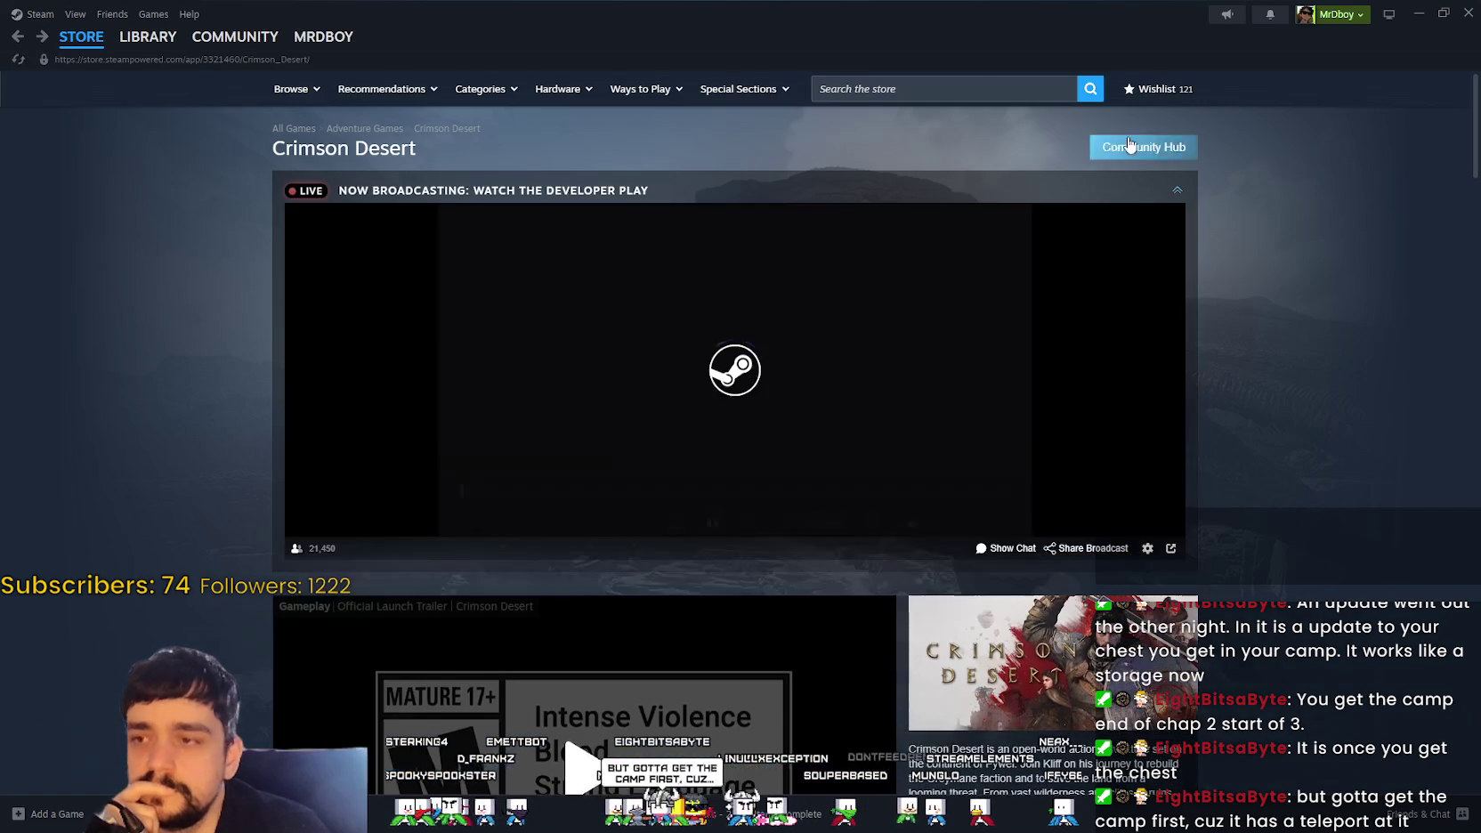
{"action": "left_click", "coordinate": [1148, 149]}
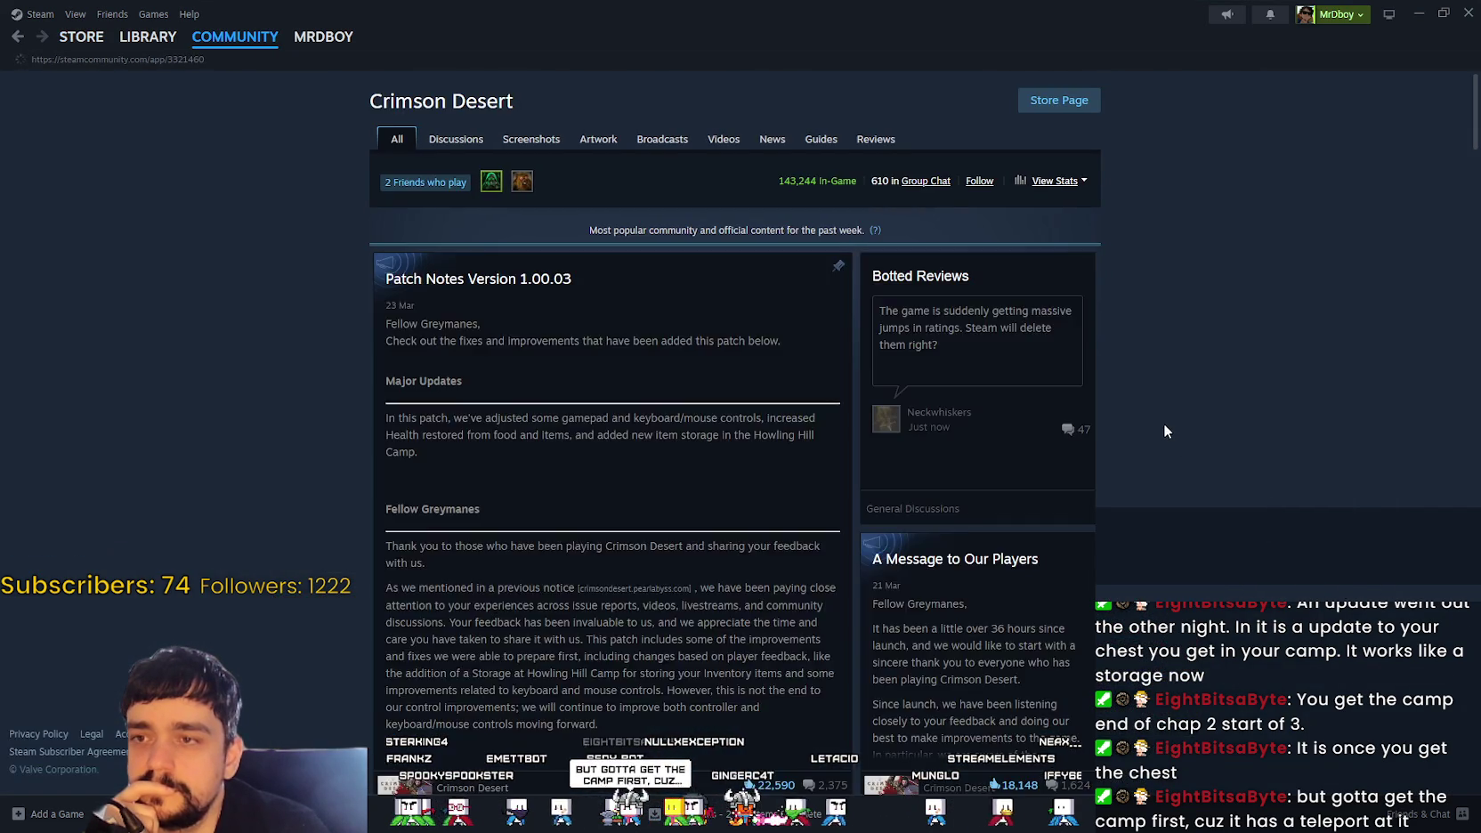
{"action": "left_click", "coordinate": [1071, 109]}
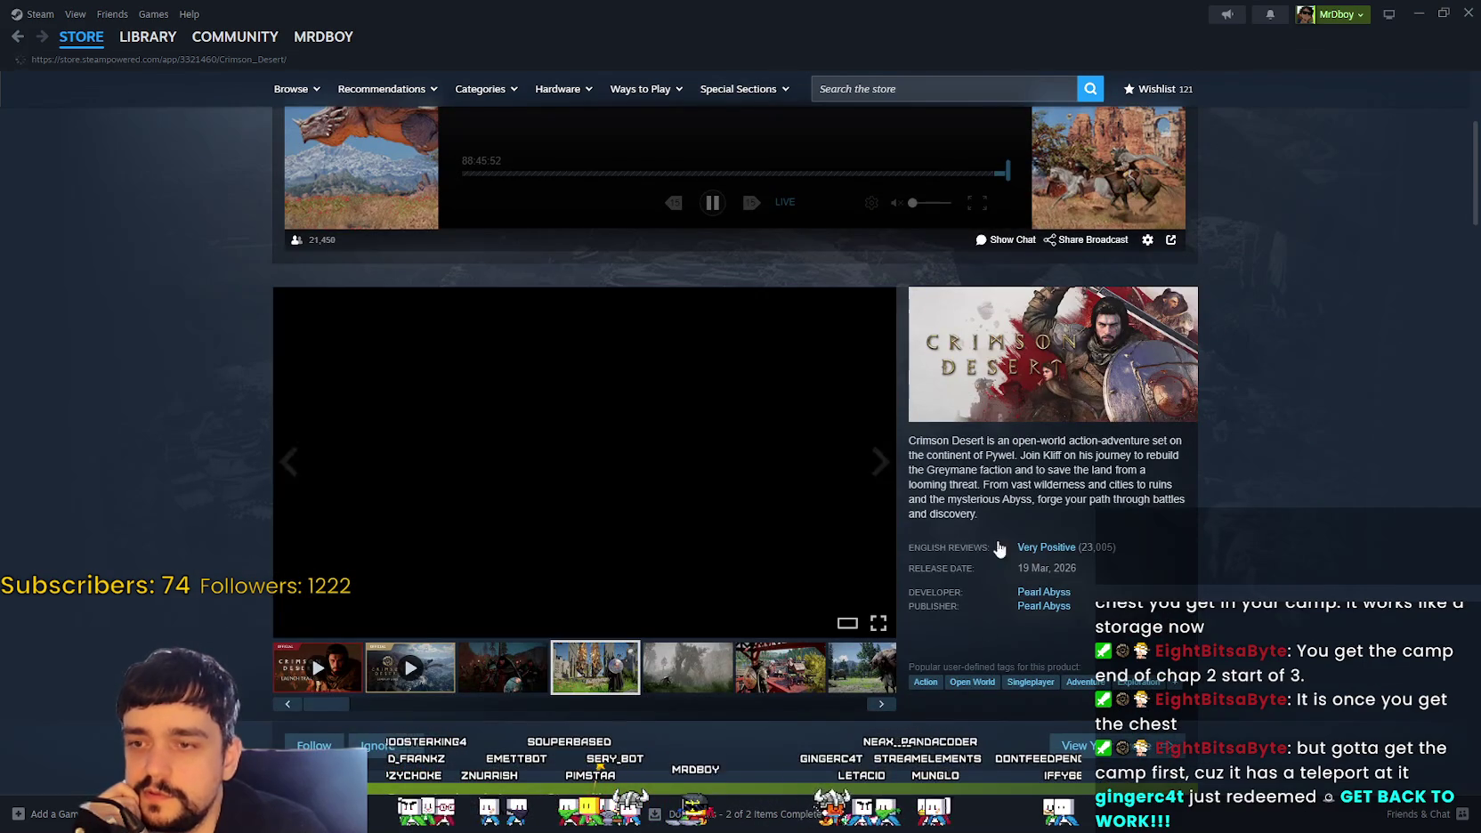
{"action": "scroll", "coordinate": [890, 400], "scroll_direction": "up", "scroll_amount": 2}
{"action": "scroll", "coordinate": [497, 252], "scroll_direction": "up", "scroll_amount": 2}
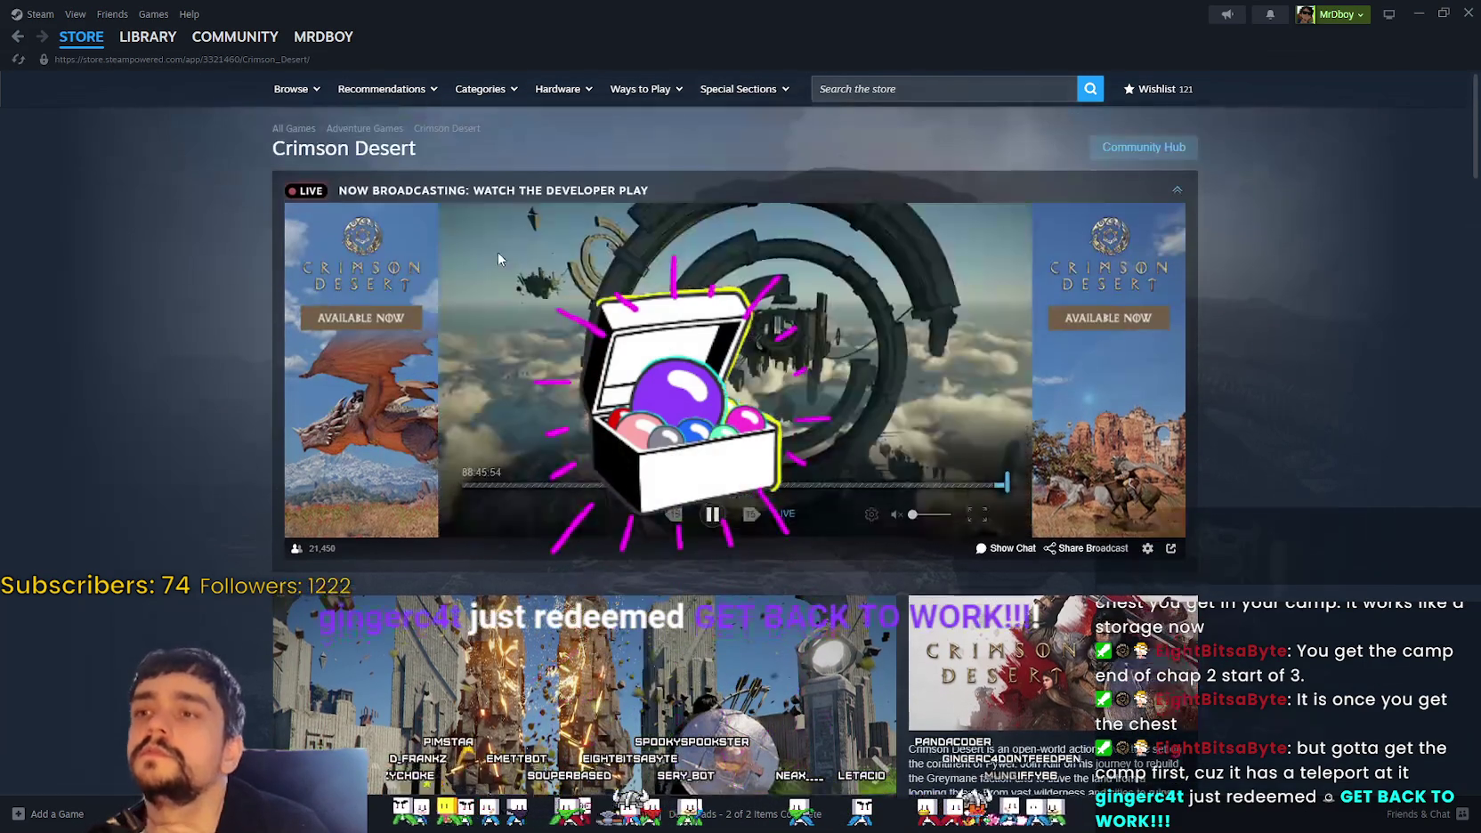
{"action": "left_click", "coordinate": [81, 36]}
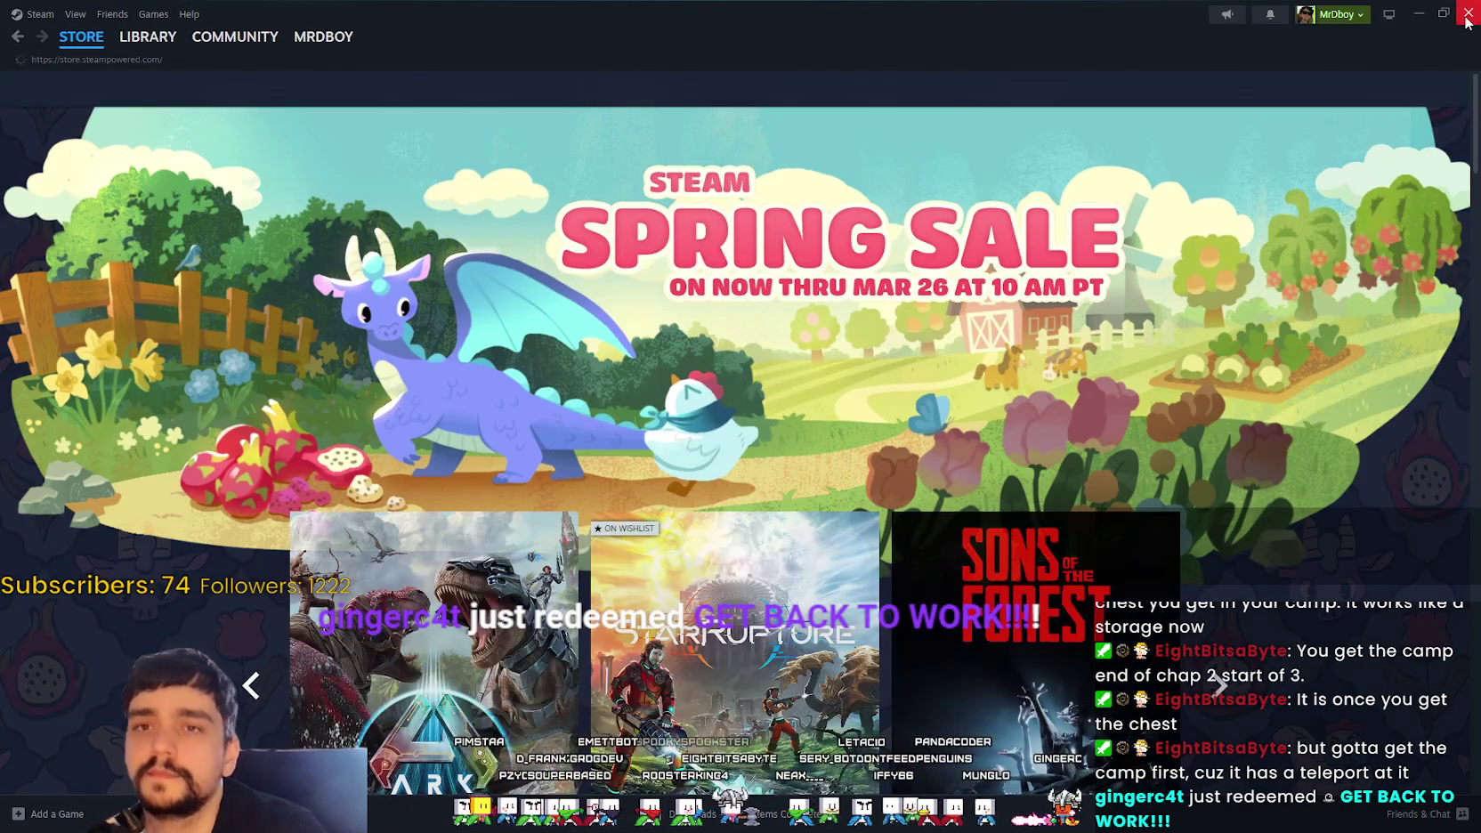
{"action": "scroll", "coordinate": [941, 396], "scroll_direction": "down", "scroll_amount": 1}
{"action": "scroll", "coordinate": [962, 418], "scroll_direction": "down", "scroll_amount": 2}
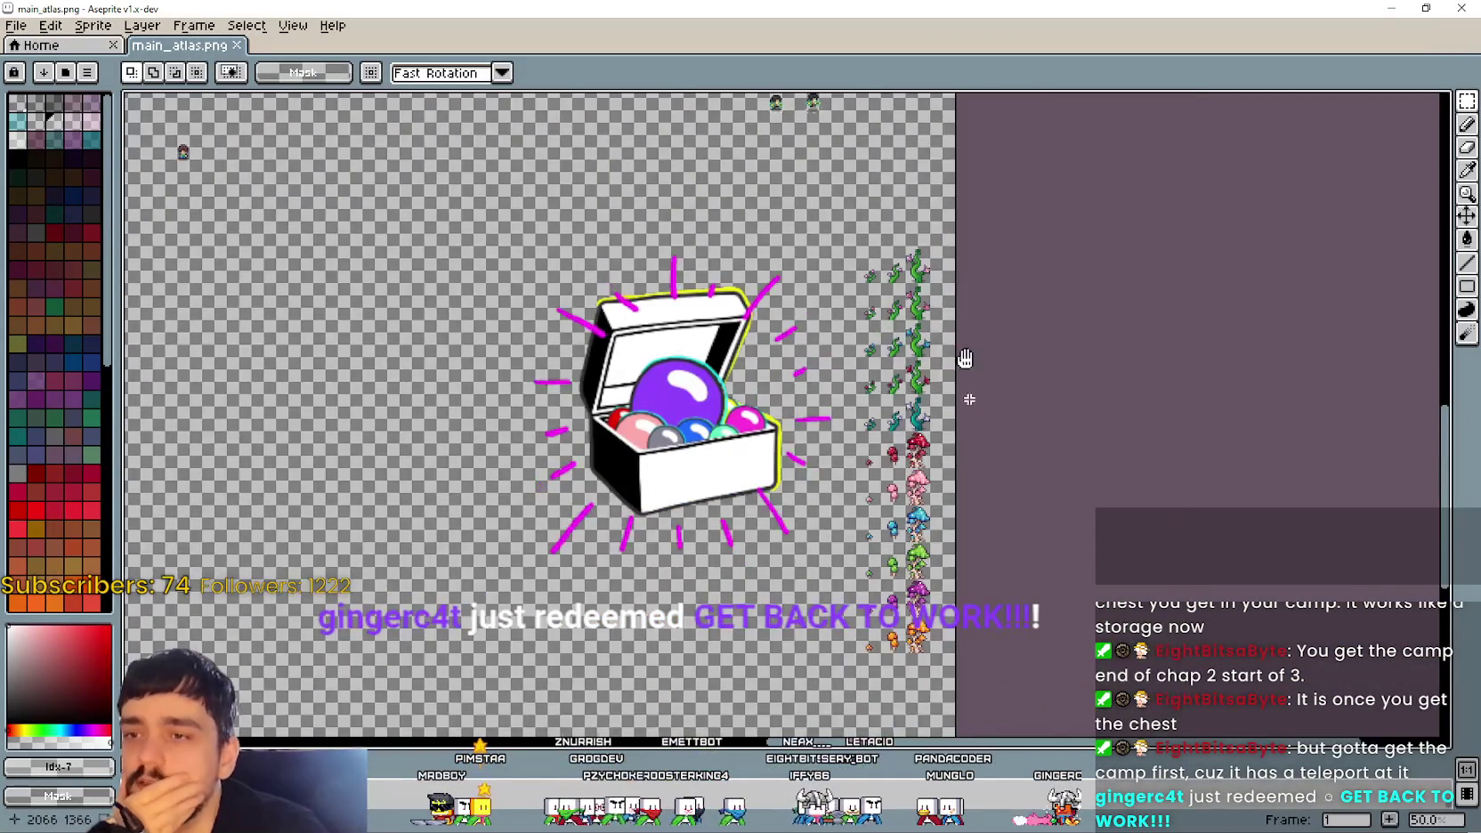
{"action": "scroll", "coordinate": [890, 356], "scroll_direction": "up", "scroll_amount": 2}
{"action": "scroll", "coordinate": [868, 332], "scroll_direction": "down", "scroll_amount": 1}
{"action": "scroll", "coordinate": [872, 329], "scroll_direction": "up", "scroll_amount": 1}
{"action": "scroll", "coordinate": [881, 325], "scroll_direction": "up", "scroll_amount": 1}
{"action": "scroll", "coordinate": [895, 321], "scroll_direction": "up", "scroll_amount": 1}
{"action": "scroll", "coordinate": [905, 315], "scroll_direction": "up", "scroll_amount": 1}
{"action": "scroll", "coordinate": [904, 315], "scroll_direction": "down", "scroll_amount": 1}
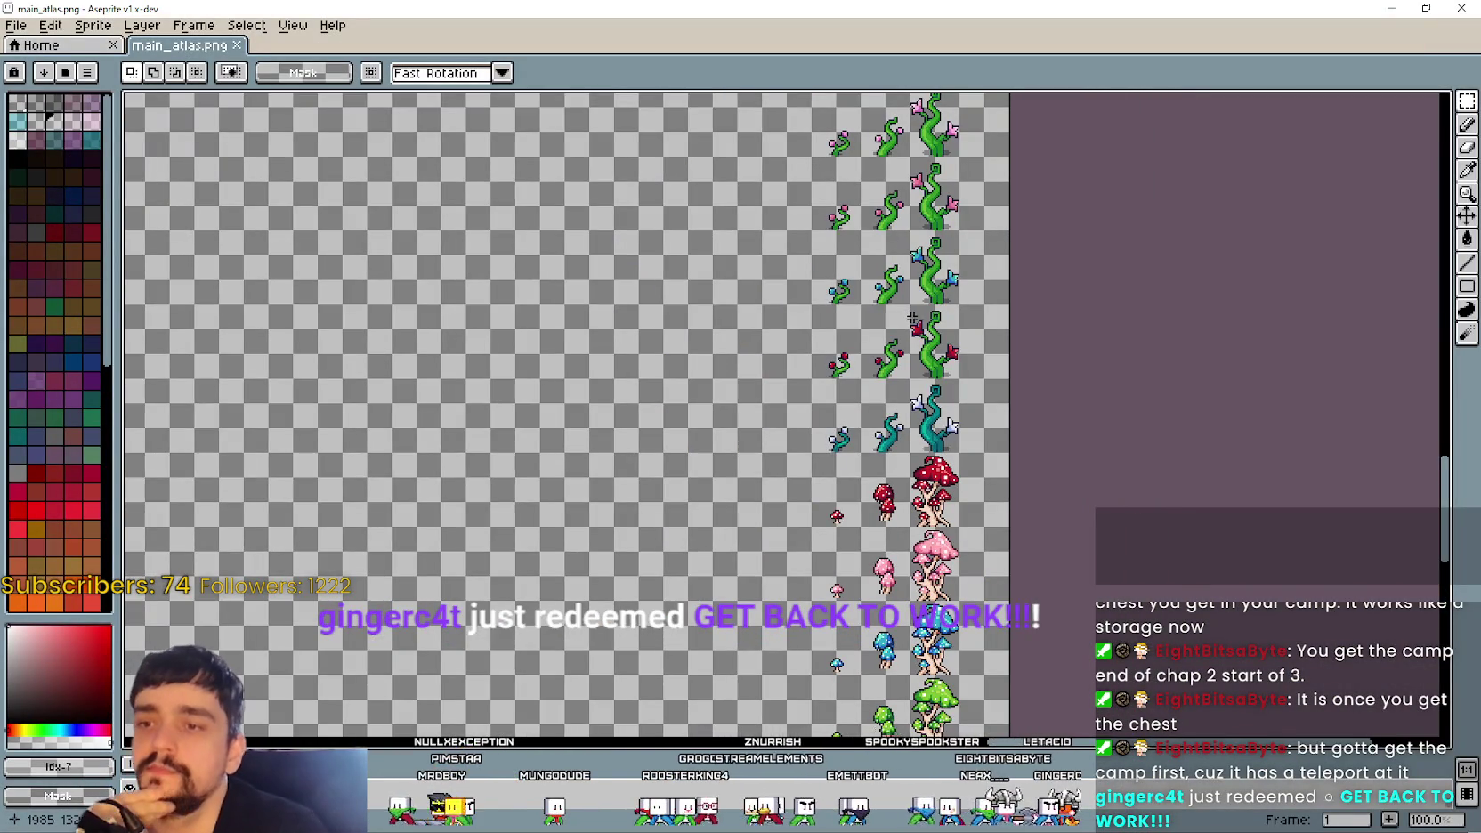
{"action": "mouse_move", "coordinate": [912, 318]}
{"action": "left_mouse_down"}
{"action": "mouse_move", "coordinate": [941, 445]}
{"action": "mouse_move", "coordinate": [982, 414]}
{"action": "left_mouse_up"}
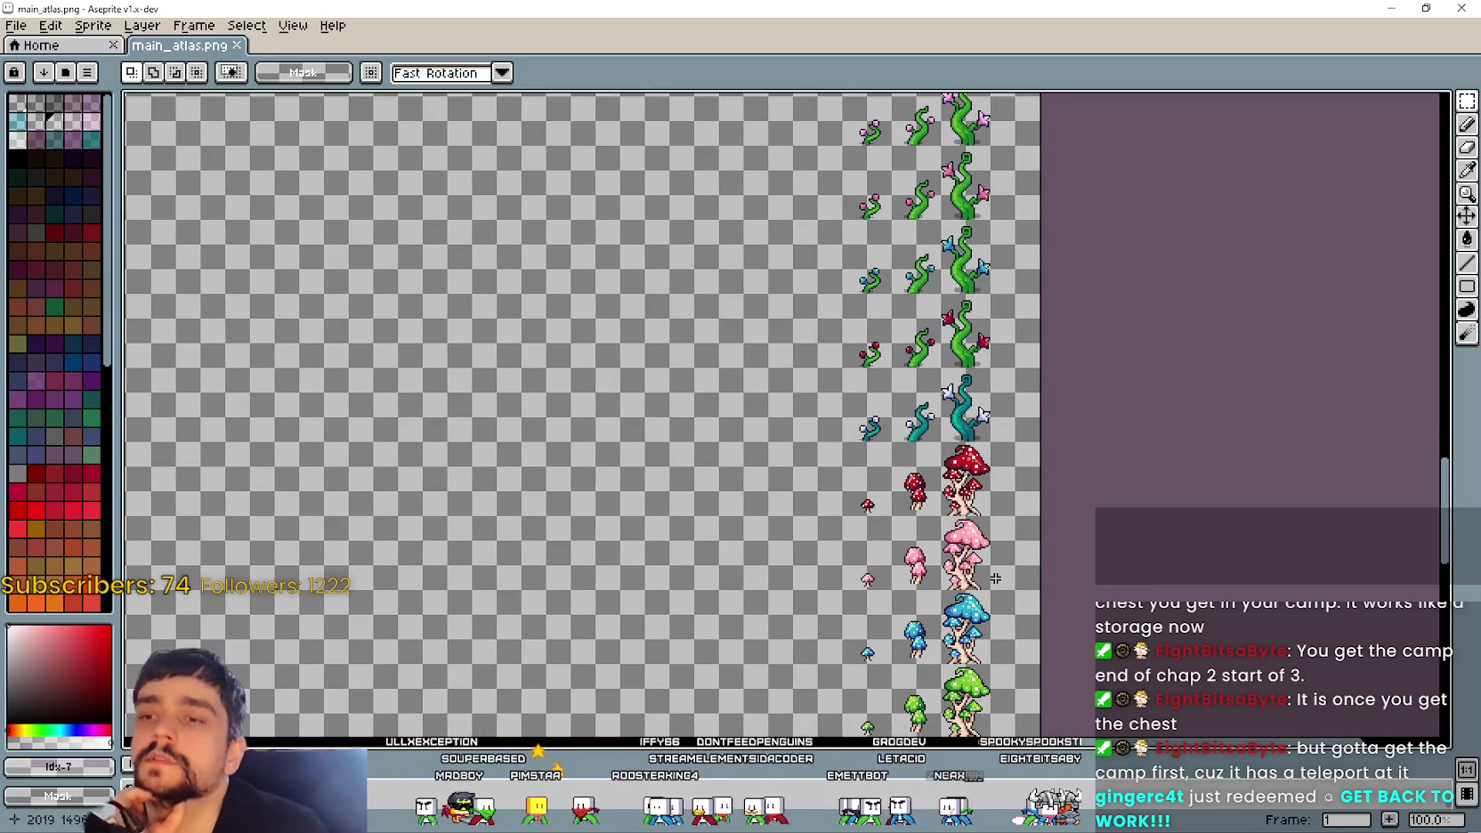
{"action": "left_click_drag", "start_coordinate": [977, 518], "coordinate": [946, 385]}
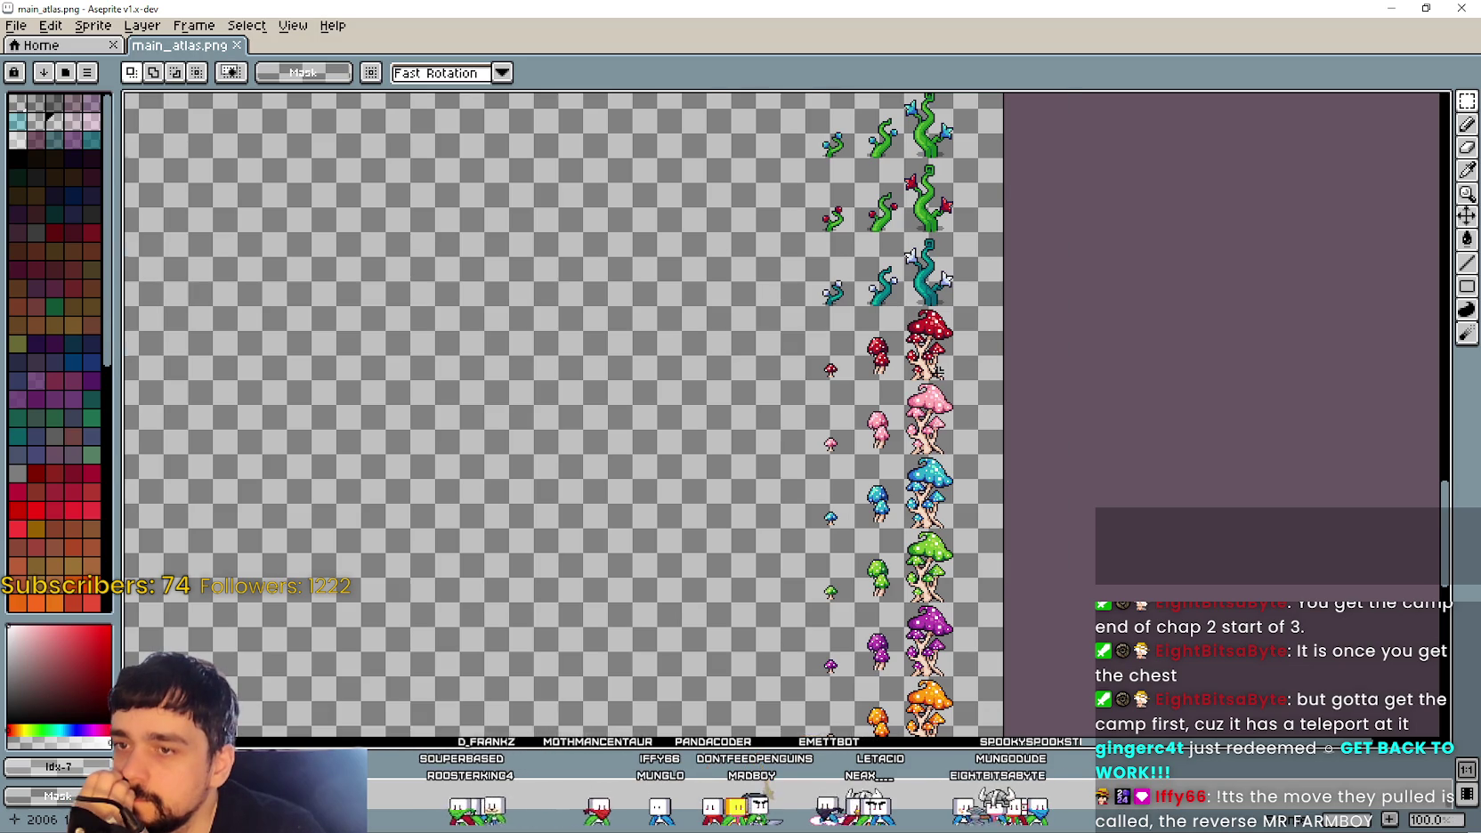
{"action": "scroll", "coordinate": [937, 372], "scroll_direction": "up", "scroll_amount": 1}
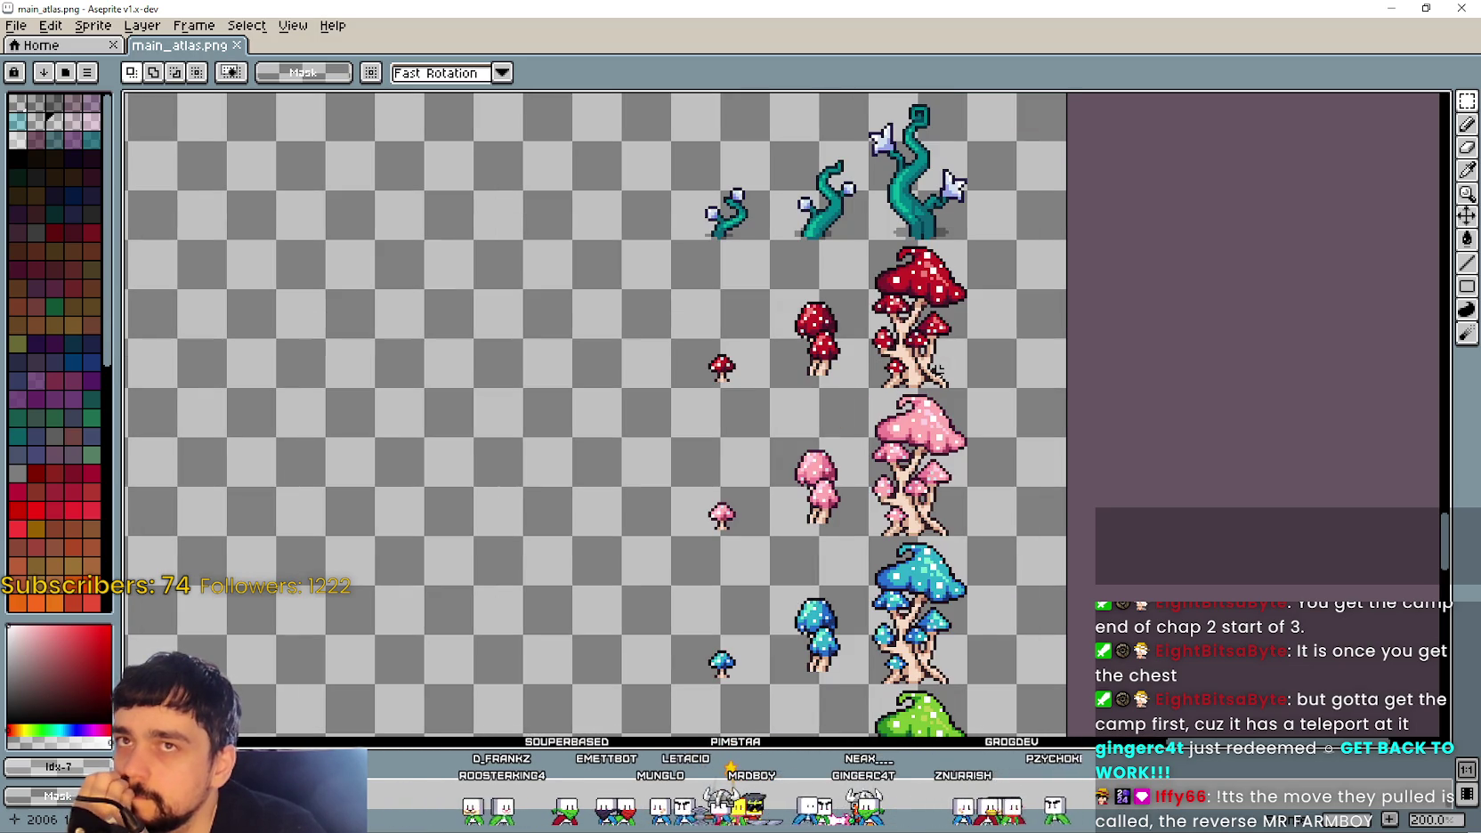
{"action": "scroll", "coordinate": [937, 372], "scroll_direction": "down", "scroll_amount": 2}
{"action": "scroll", "coordinate": [926, 320], "scroll_direction": "up", "scroll_amount": 1}
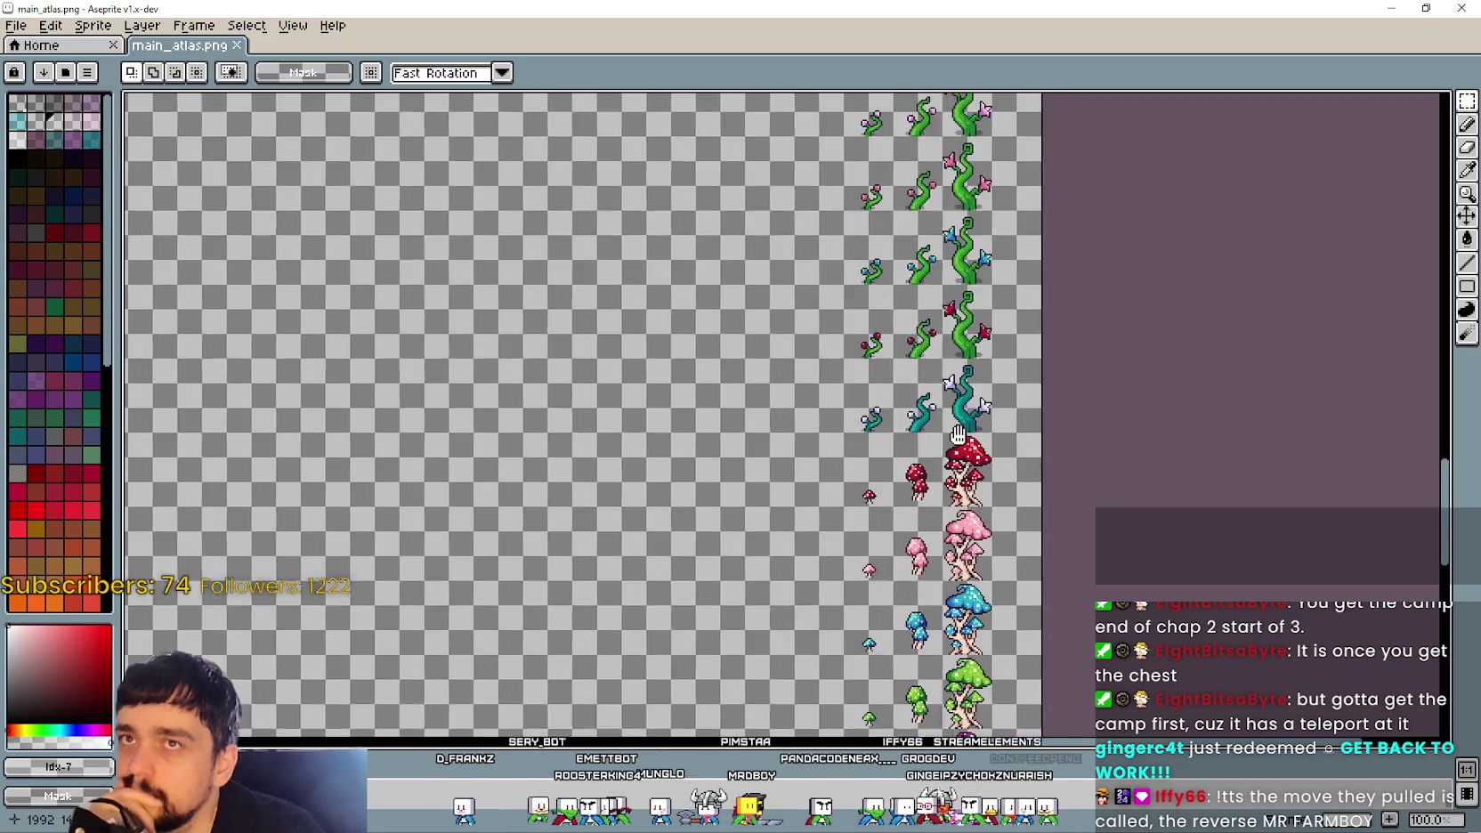
{"action": "scroll", "coordinate": [903, 234], "scroll_direction": "up", "scroll_amount": 1}
{"action": "scroll", "coordinate": [899, 238], "scroll_direction": "down", "scroll_amount": 2}
{"action": "scroll", "coordinate": [881, 245], "scroll_direction": "down", "scroll_amount": 4}
{"action": "scroll", "coordinate": [863, 254], "scroll_direction": "down", "scroll_amount": 2}
{"action": "scroll", "coordinate": [837, 374], "scroll_direction": "down", "scroll_amount": 3}
{"action": "left_click_drag", "start_coordinate": [734, 354], "coordinate": [965, 223]}
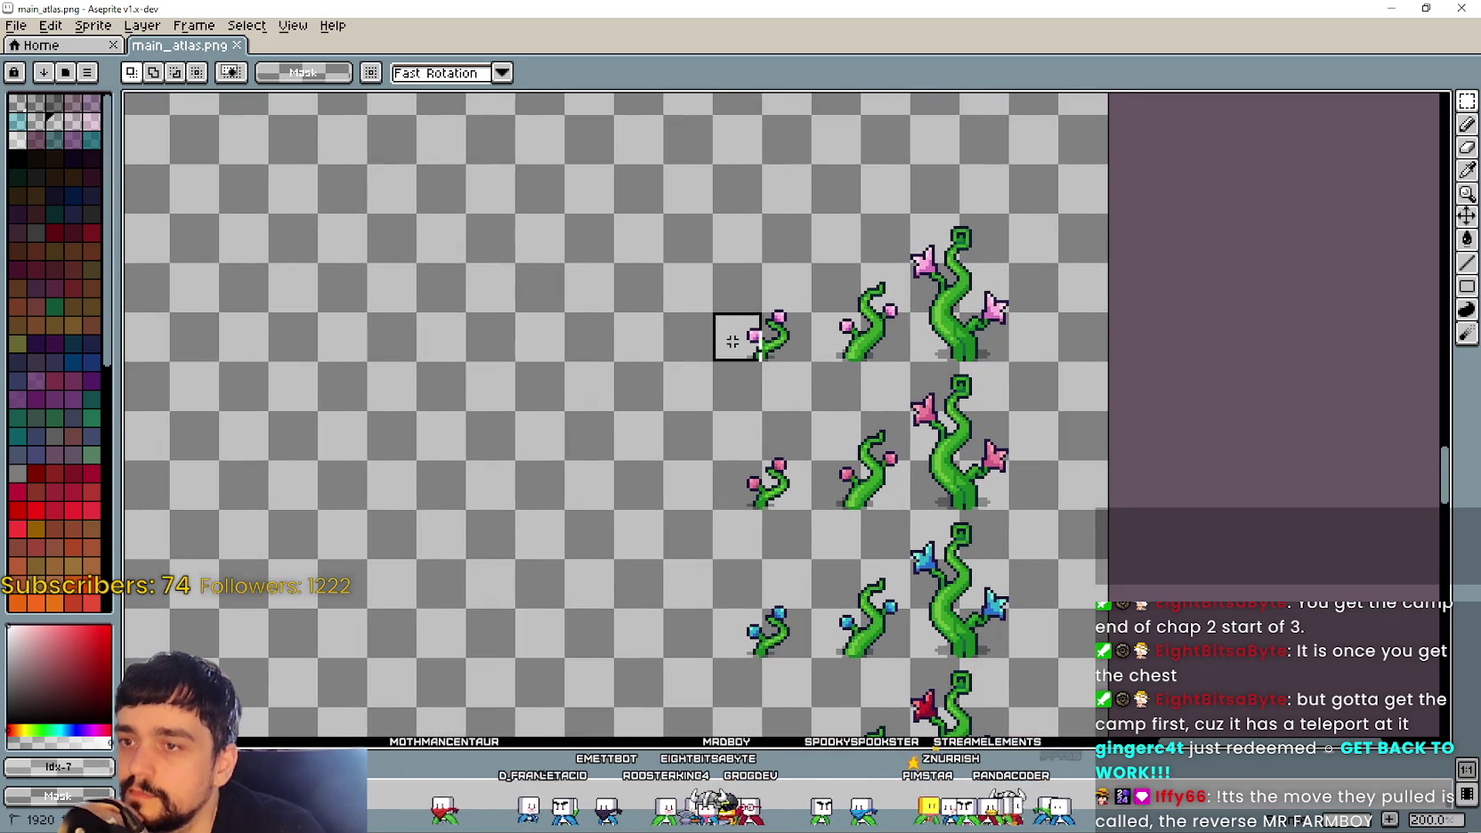
{"action": "scroll", "coordinate": [882, 472], "scroll_direction": "down", "scroll_amount": 1}
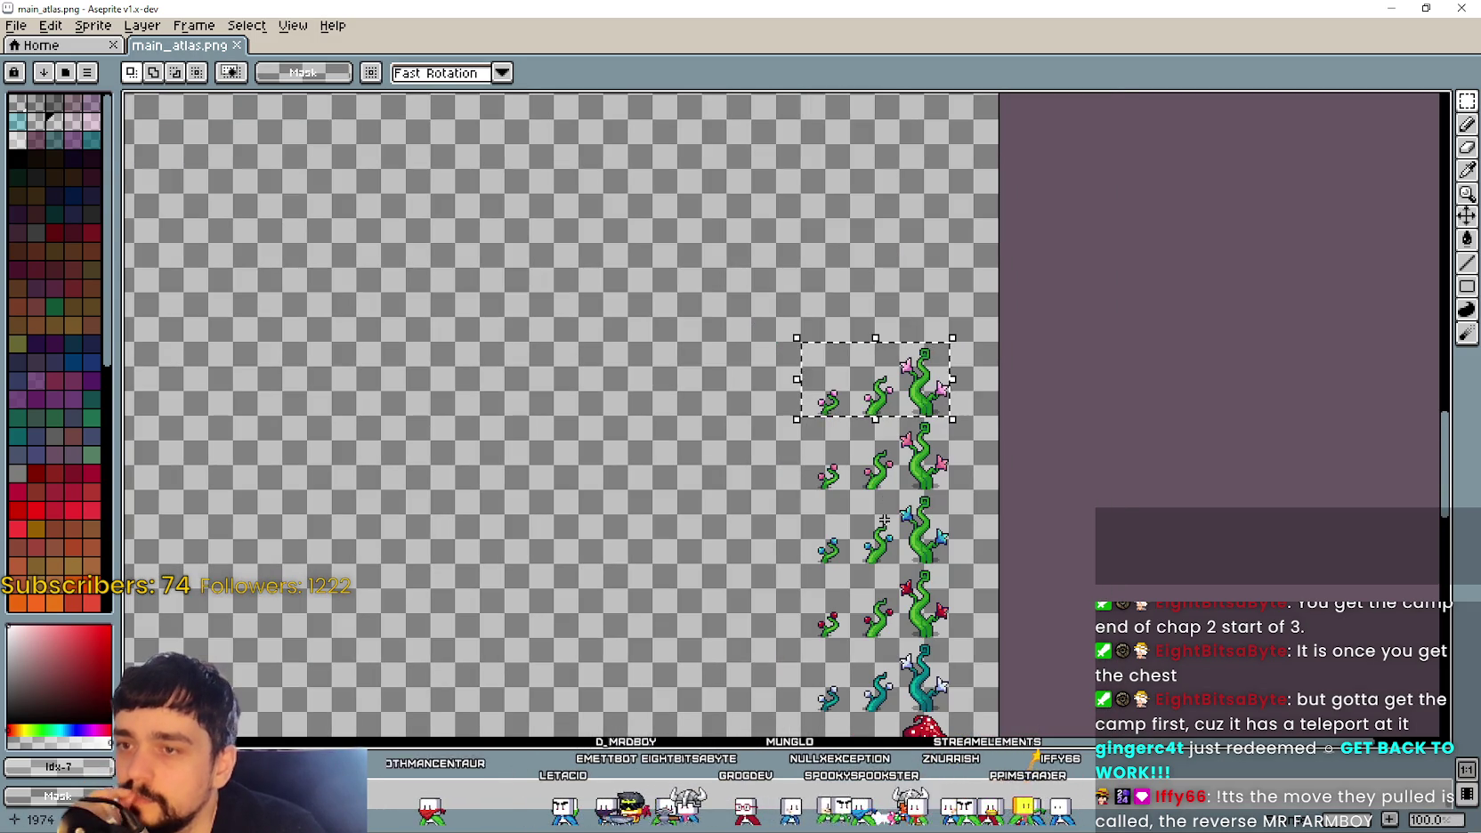
{"action": "scroll", "coordinate": [864, 554], "scroll_direction": "up", "scroll_amount": 1}
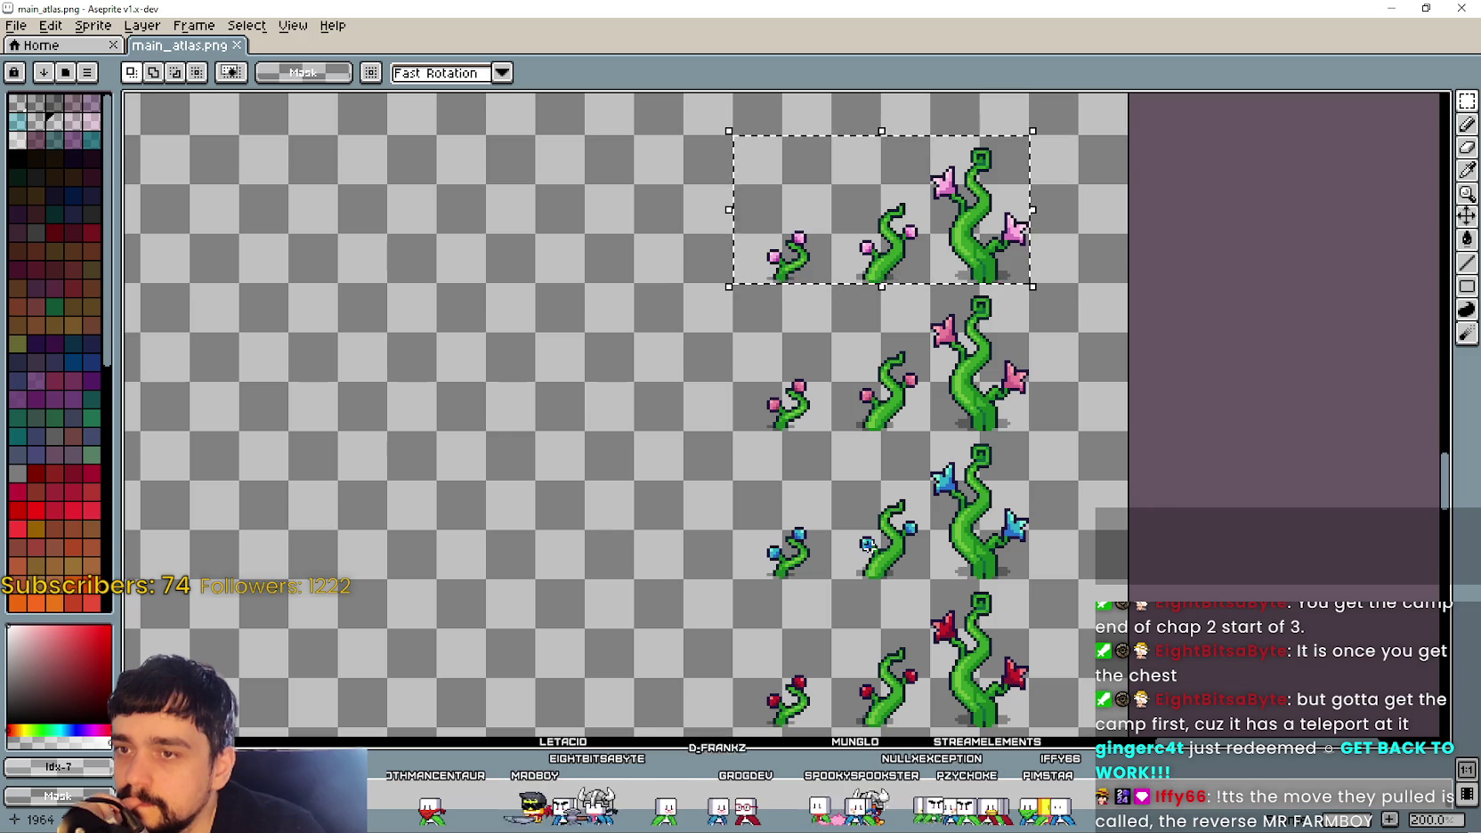
{"action": "scroll", "coordinate": [829, 378], "scroll_direction": "down", "scroll_amount": 1}
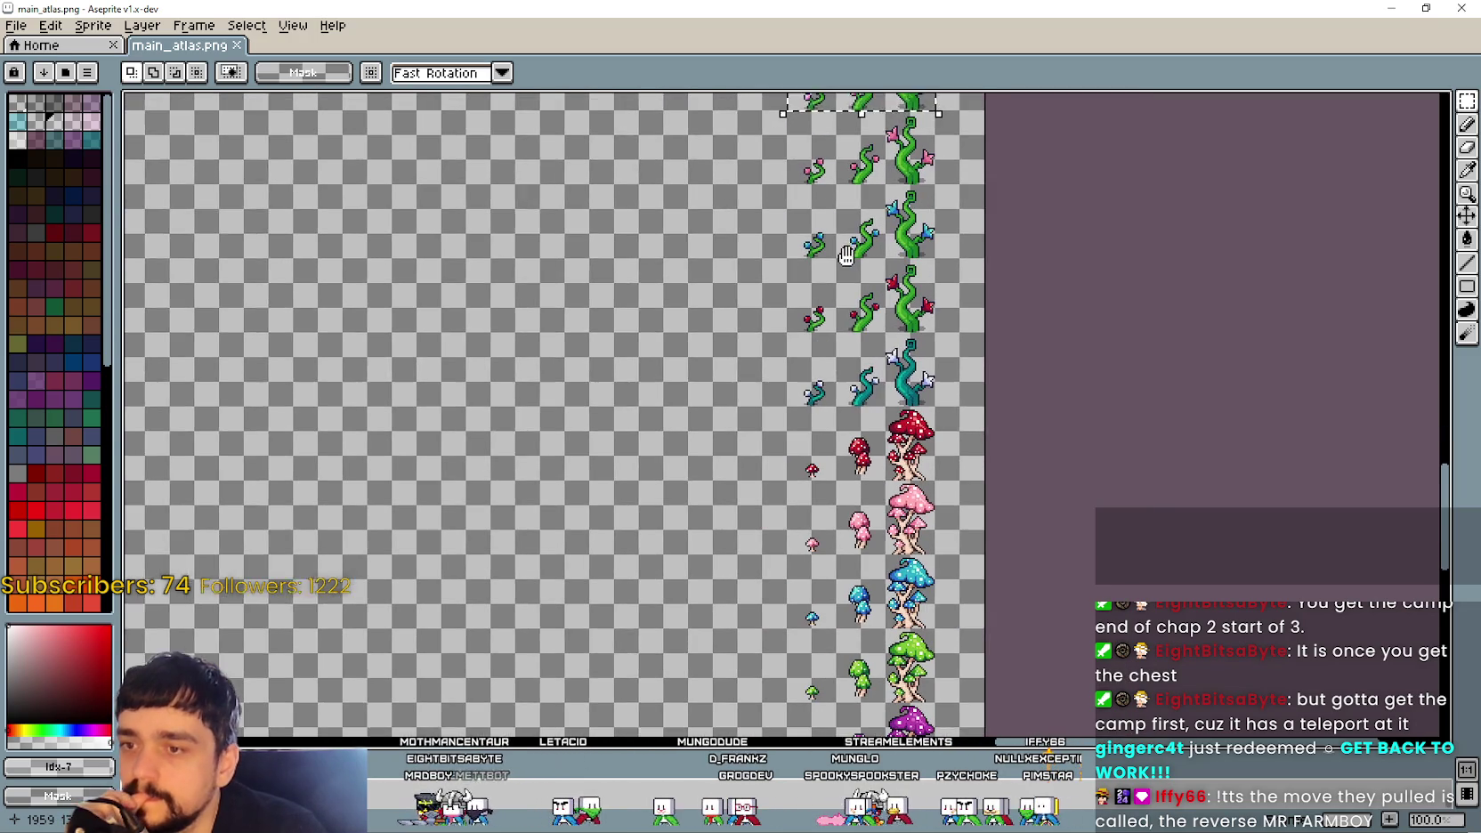
{"action": "left_click_drag", "start_coordinate": [820, 425], "coordinate": [841, 301]}
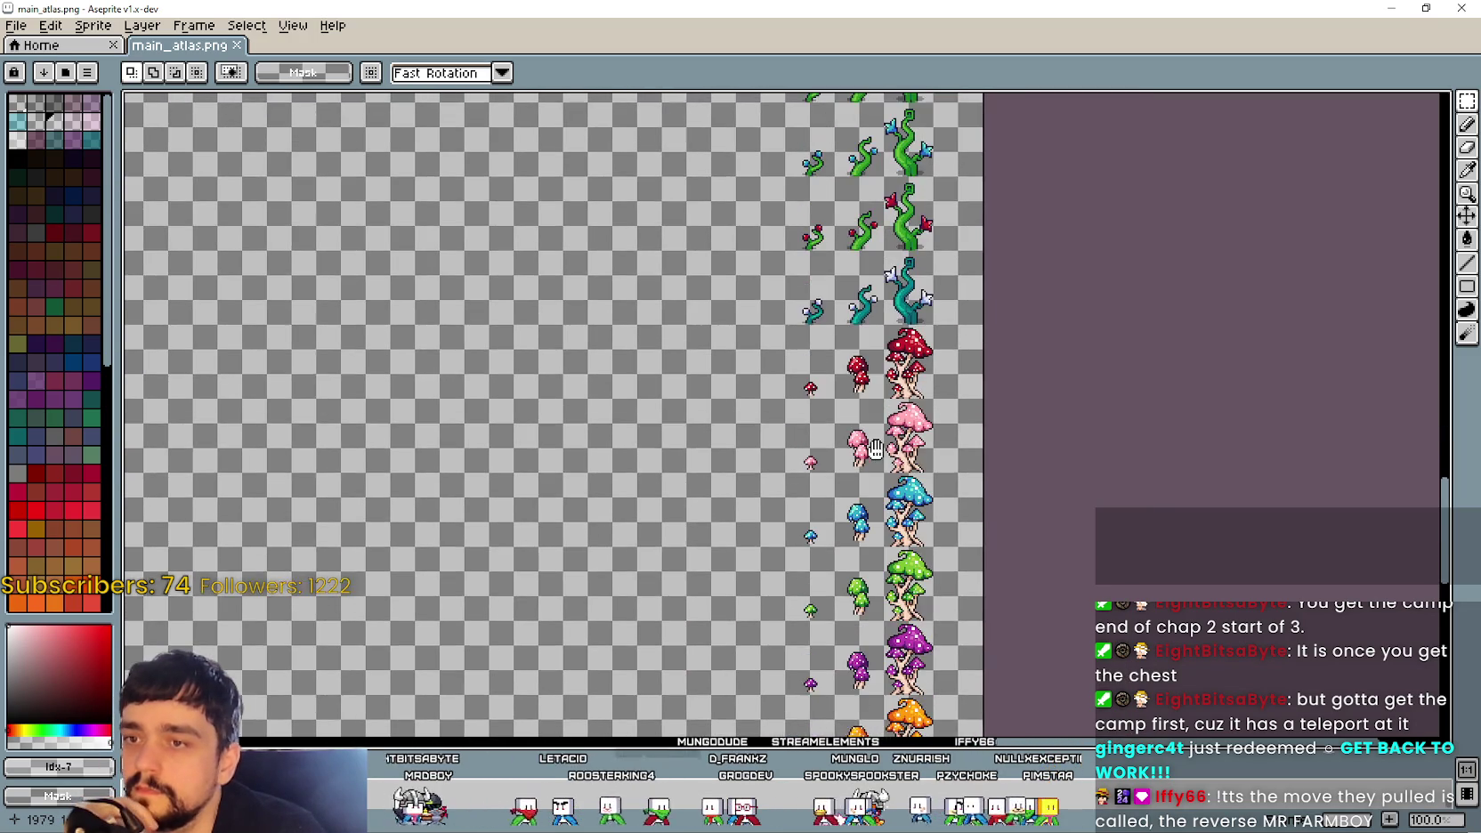
{"action": "left_click_drag", "start_coordinate": [877, 514], "coordinate": [858, 316]}
{"action": "scroll", "coordinate": [857, 441], "scroll_direction": "up", "scroll_amount": 1}
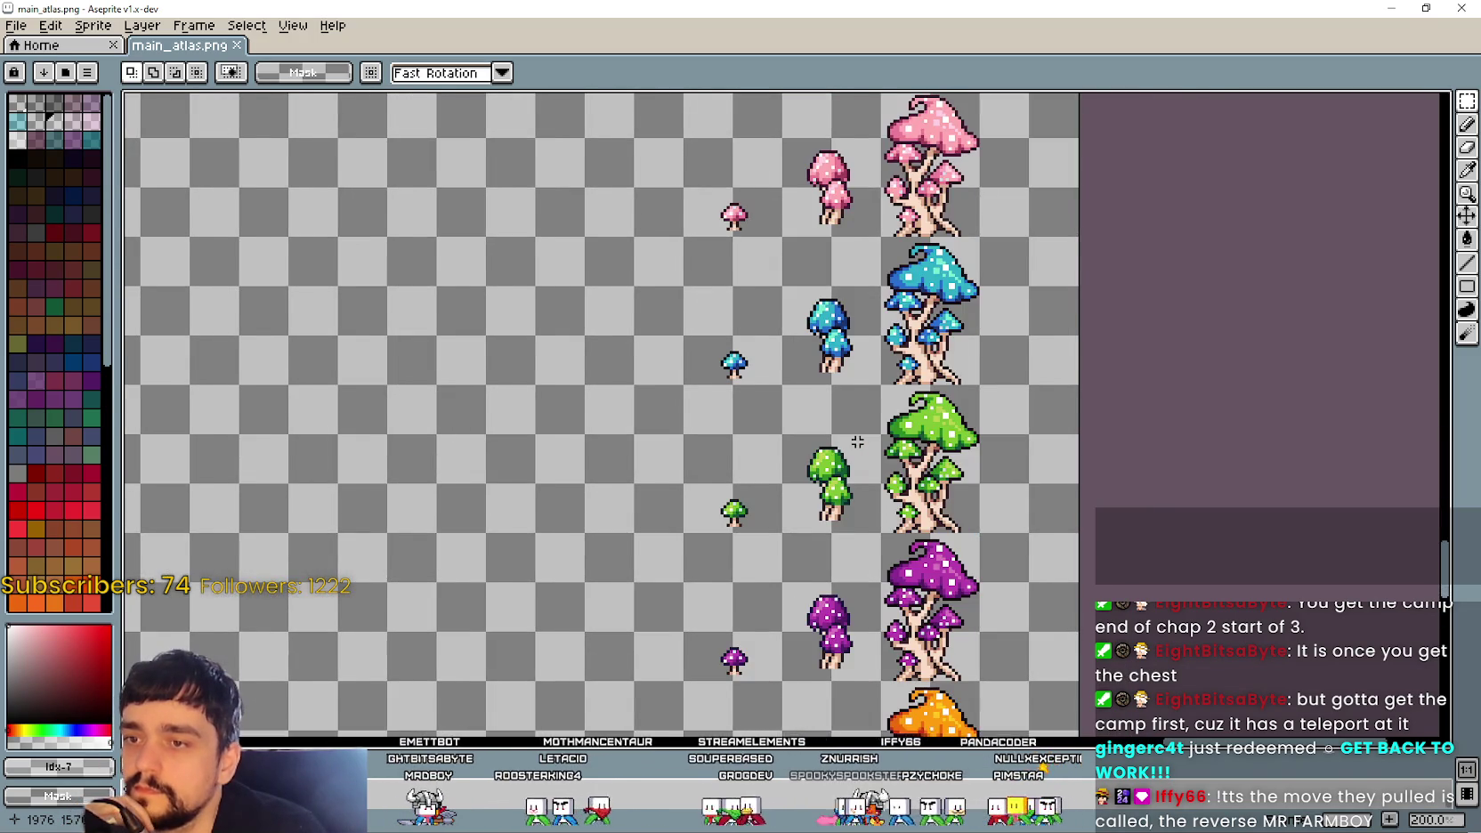
{"action": "scroll", "coordinate": [857, 441], "scroll_direction": "down", "scroll_amount": 1}
{"action": "mouse_move", "coordinate": [789, 258]}
{"action": "left_mouse_down"}
{"action": "mouse_move", "coordinate": [799, 407]}
{"action": "mouse_move", "coordinate": [860, 604]}
{"action": "left_mouse_up"}
{"action": "scroll", "coordinate": [941, 373], "scroll_direction": "up", "scroll_amount": 1}
{"action": "mouse_move", "coordinate": [942, 373]}
{"action": "left_mouse_down"}
{"action": "mouse_move", "coordinate": [890, 437]}
{"action": "mouse_move", "coordinate": [890, 370]}
{"action": "left_mouse_up"}
{"action": "scroll", "coordinate": [842, 273], "scroll_direction": "down", "scroll_amount": 1}
{"action": "left_click_drag", "start_coordinate": [842, 272], "coordinate": [819, 119]}
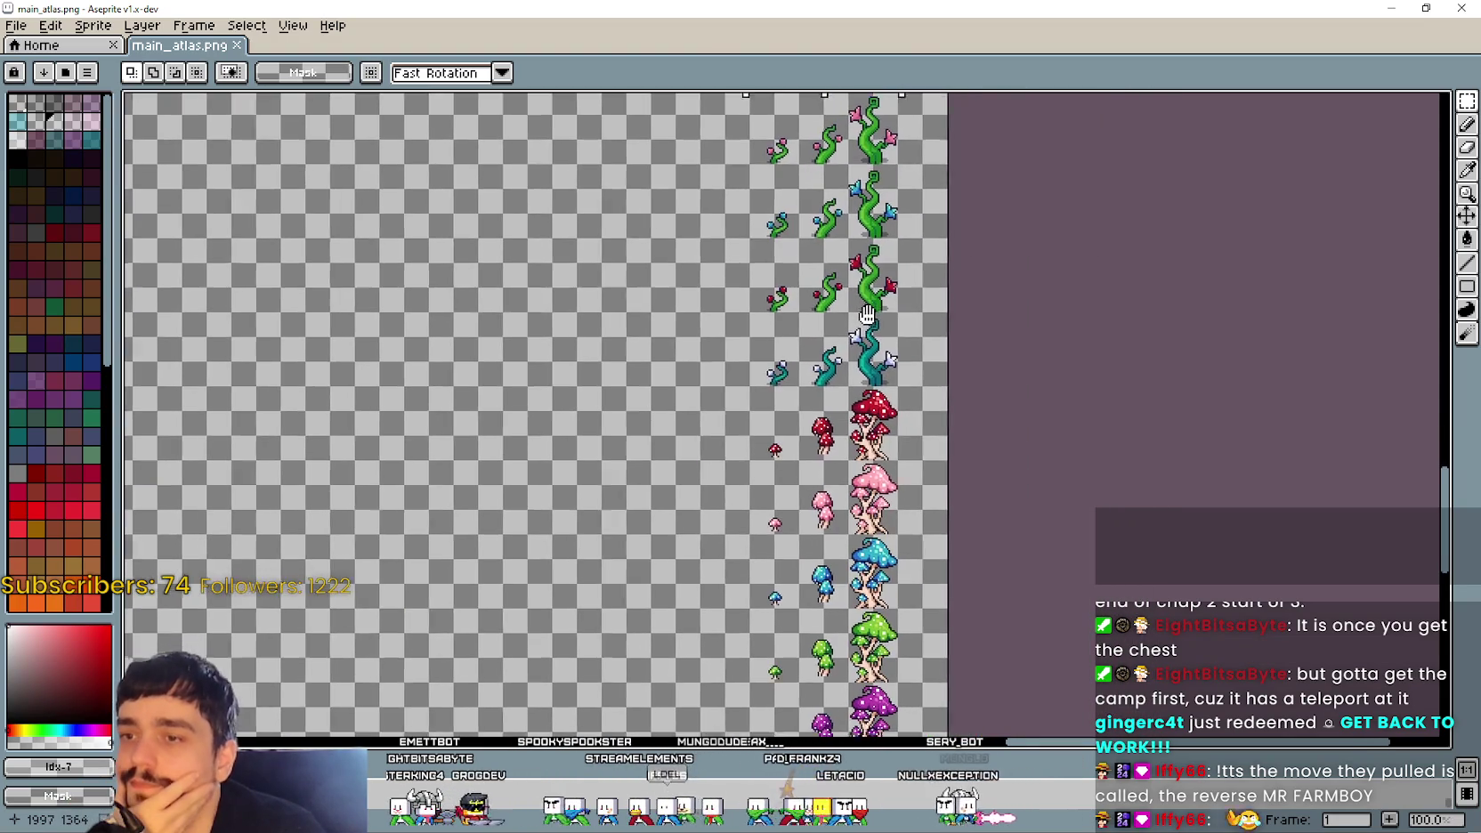
{"action": "mouse_move", "coordinate": [865, 271]}
{"action": "left_mouse_down"}
{"action": "mouse_move", "coordinate": [842, 166]}
{"action": "mouse_move", "coordinate": [804, 440]}
{"action": "left_mouse_up"}
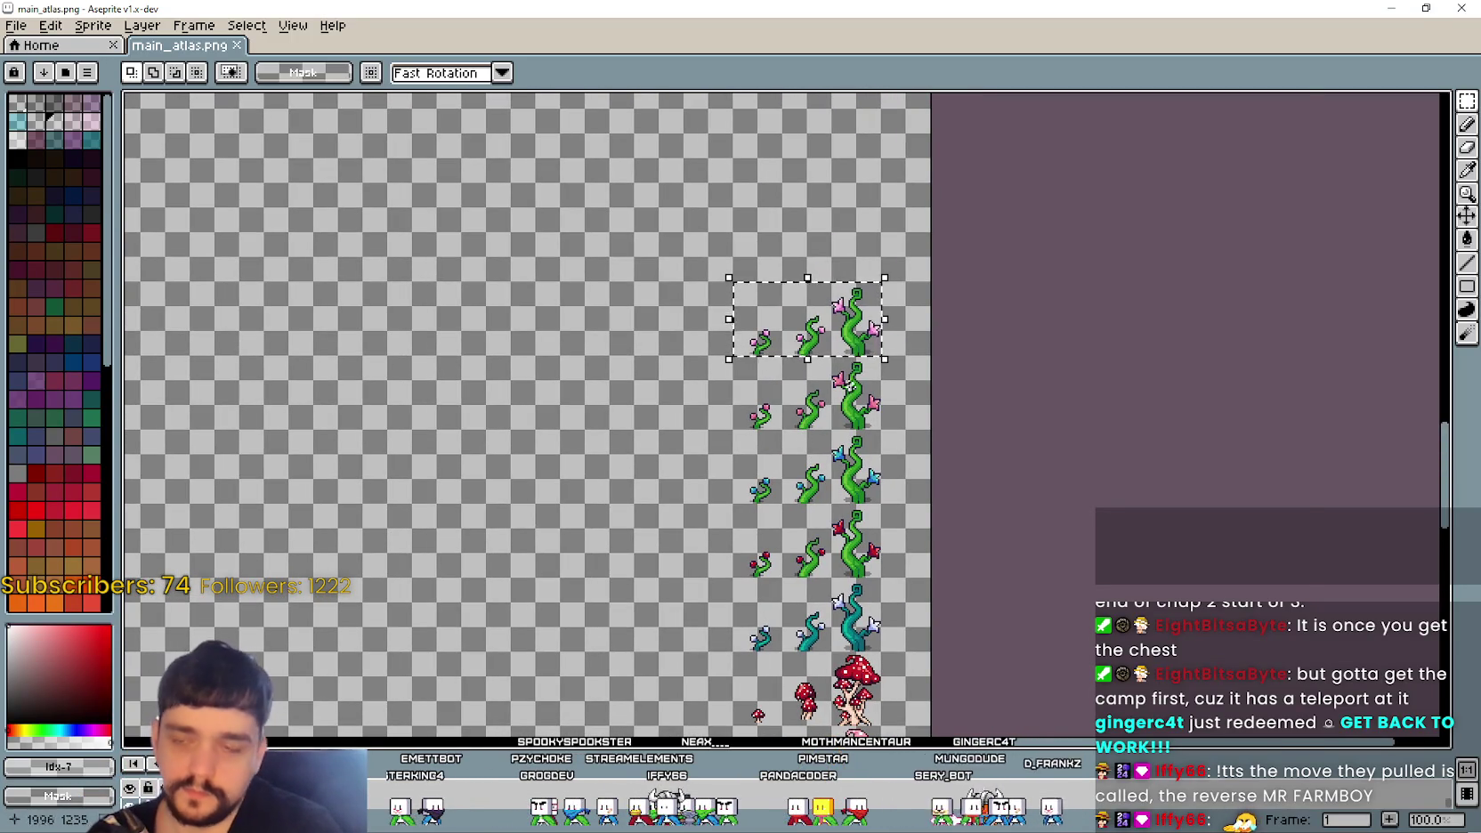
Step: Cycle through the open sprite windows with Alt+Tab to bring stone with minerals.png forward
{"action": "key", "text": "alt+Tab"}
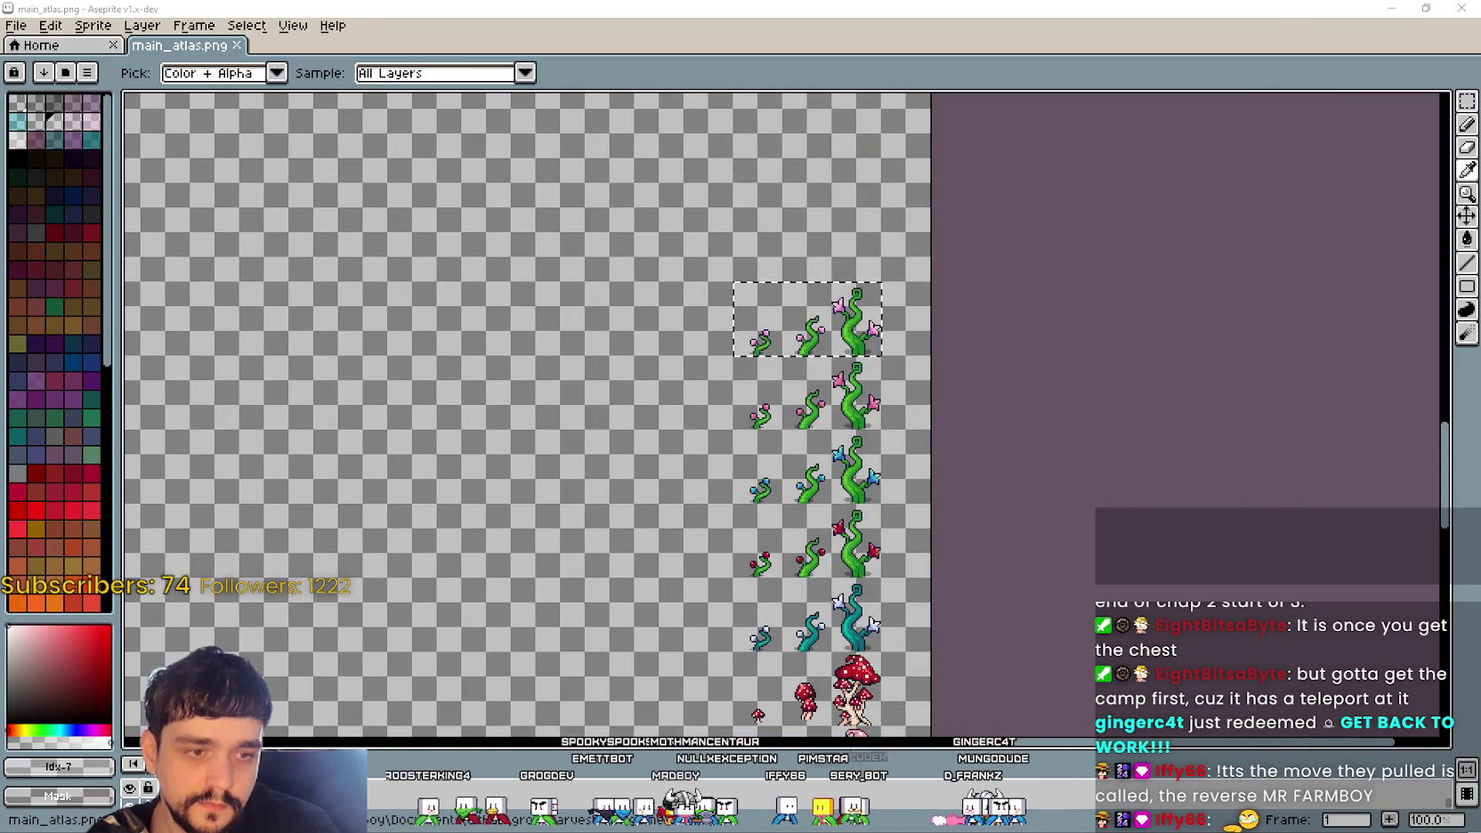
{"action": "key", "text": "alt+Tab"}
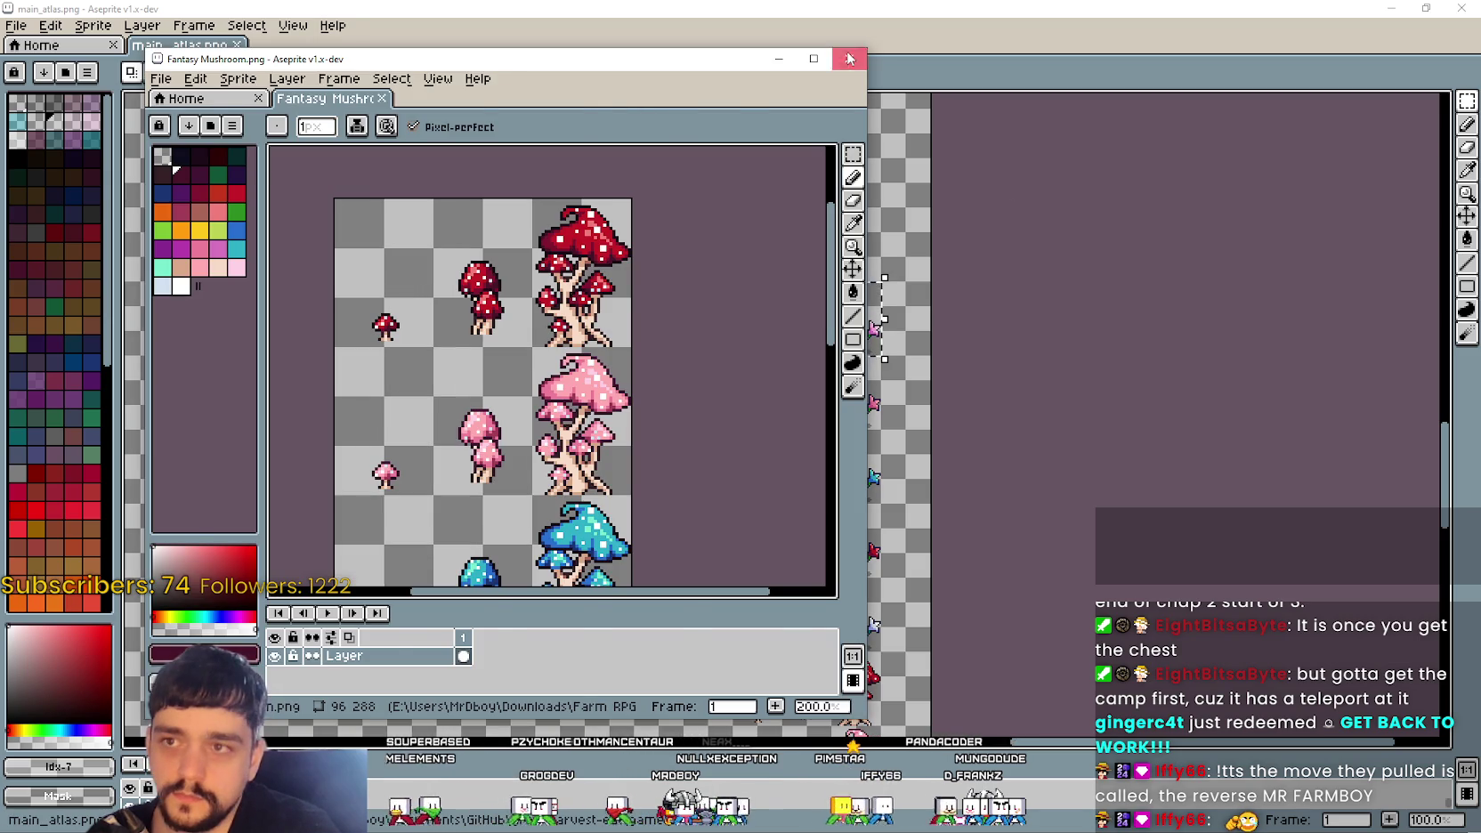
{"action": "key", "text": "alt+Tab"}
{"action": "key", "text": "alt+Tab"}
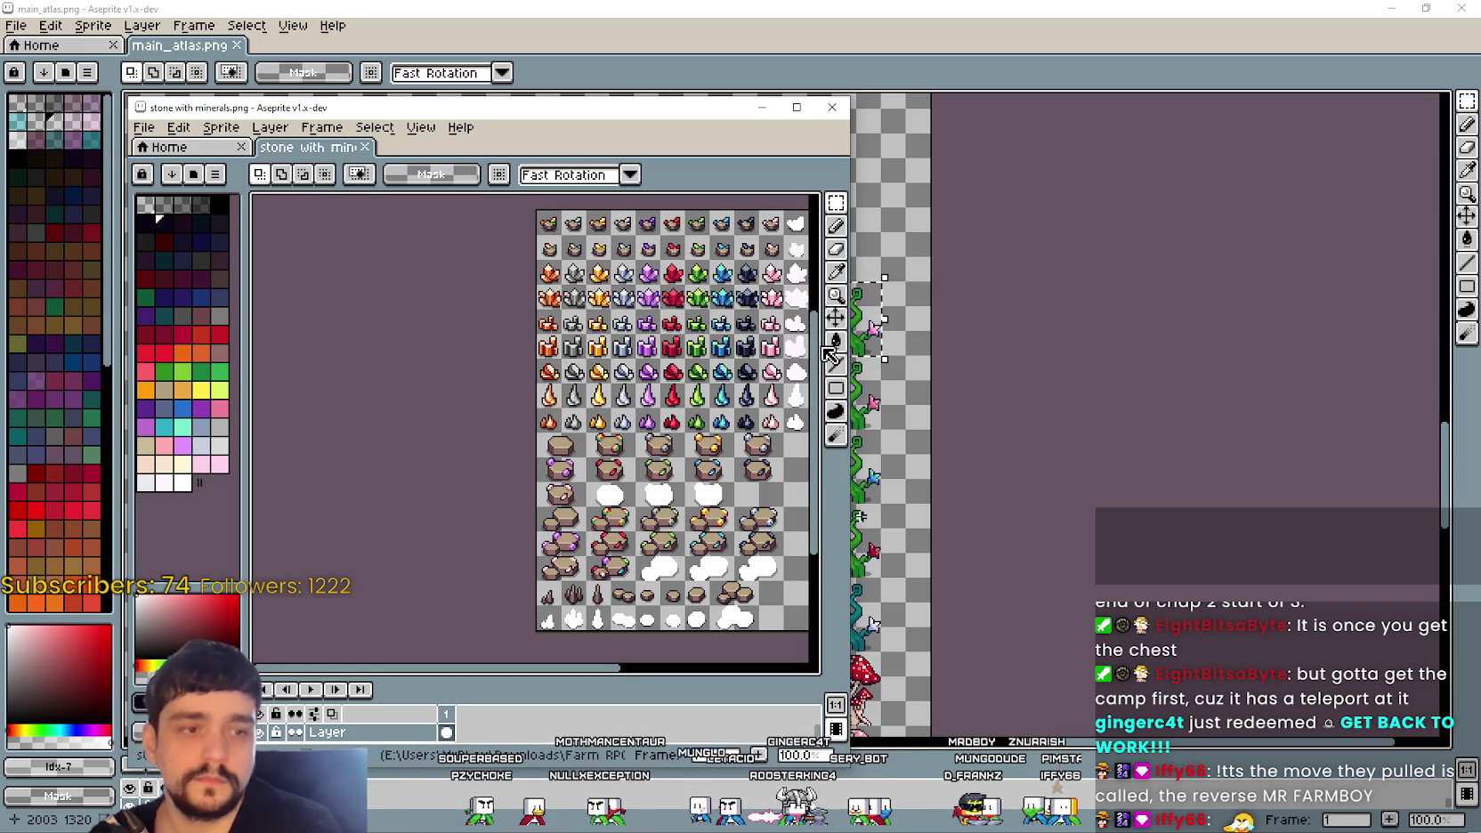
Step: Maximize the stone with minerals.png window and zoom around its crystal and rock sprites
{"action": "left_click", "coordinate": [797, 107]}
{"action": "scroll", "coordinate": [943, 409], "scroll_direction": "up", "scroll_amount": 1}
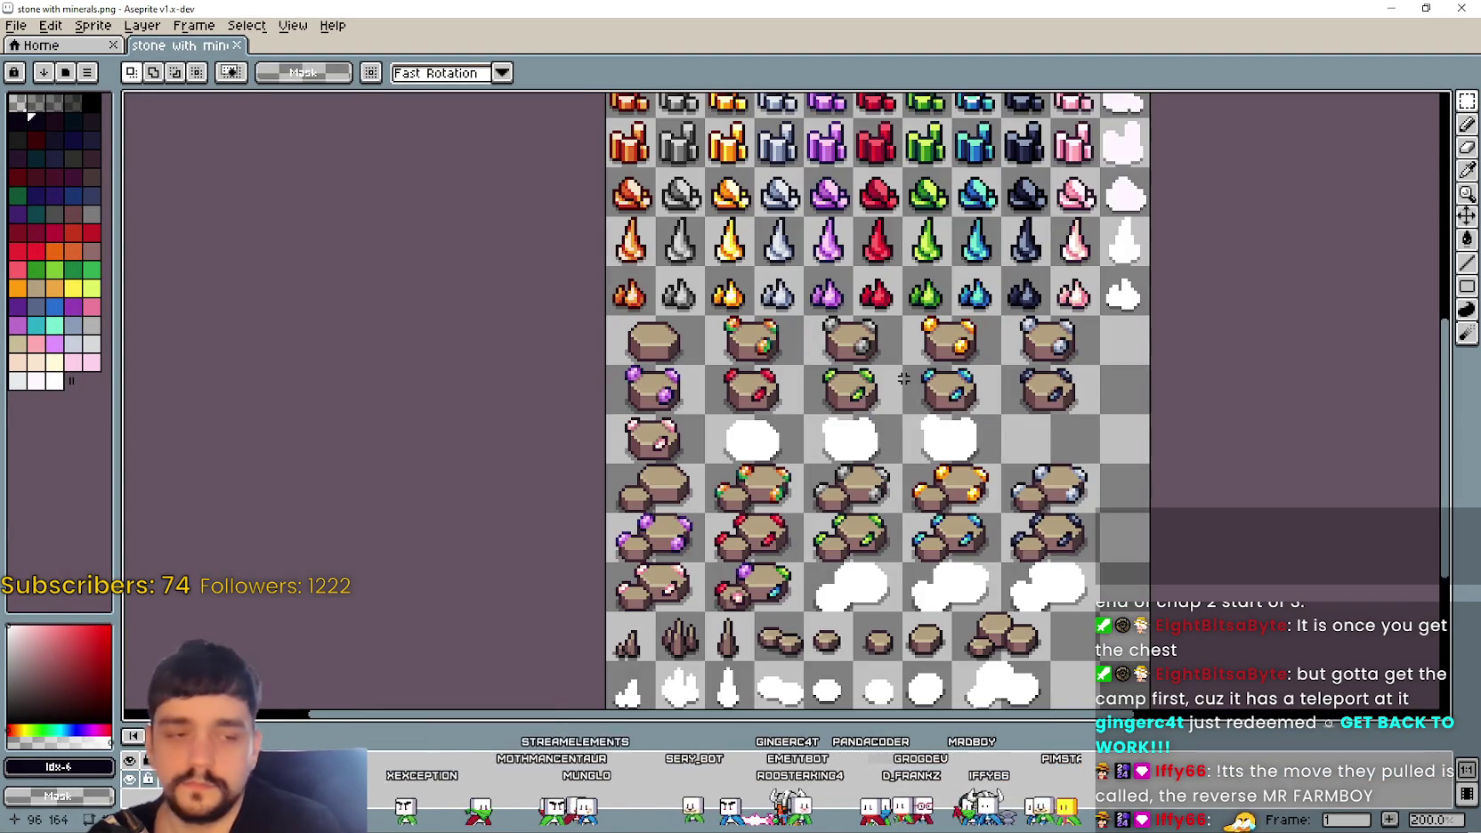
{"action": "scroll", "coordinate": [783, 381], "scroll_direction": "up", "scroll_amount": 1}
{"action": "scroll", "coordinate": [779, 418], "scroll_direction": "down", "scroll_amount": 2}
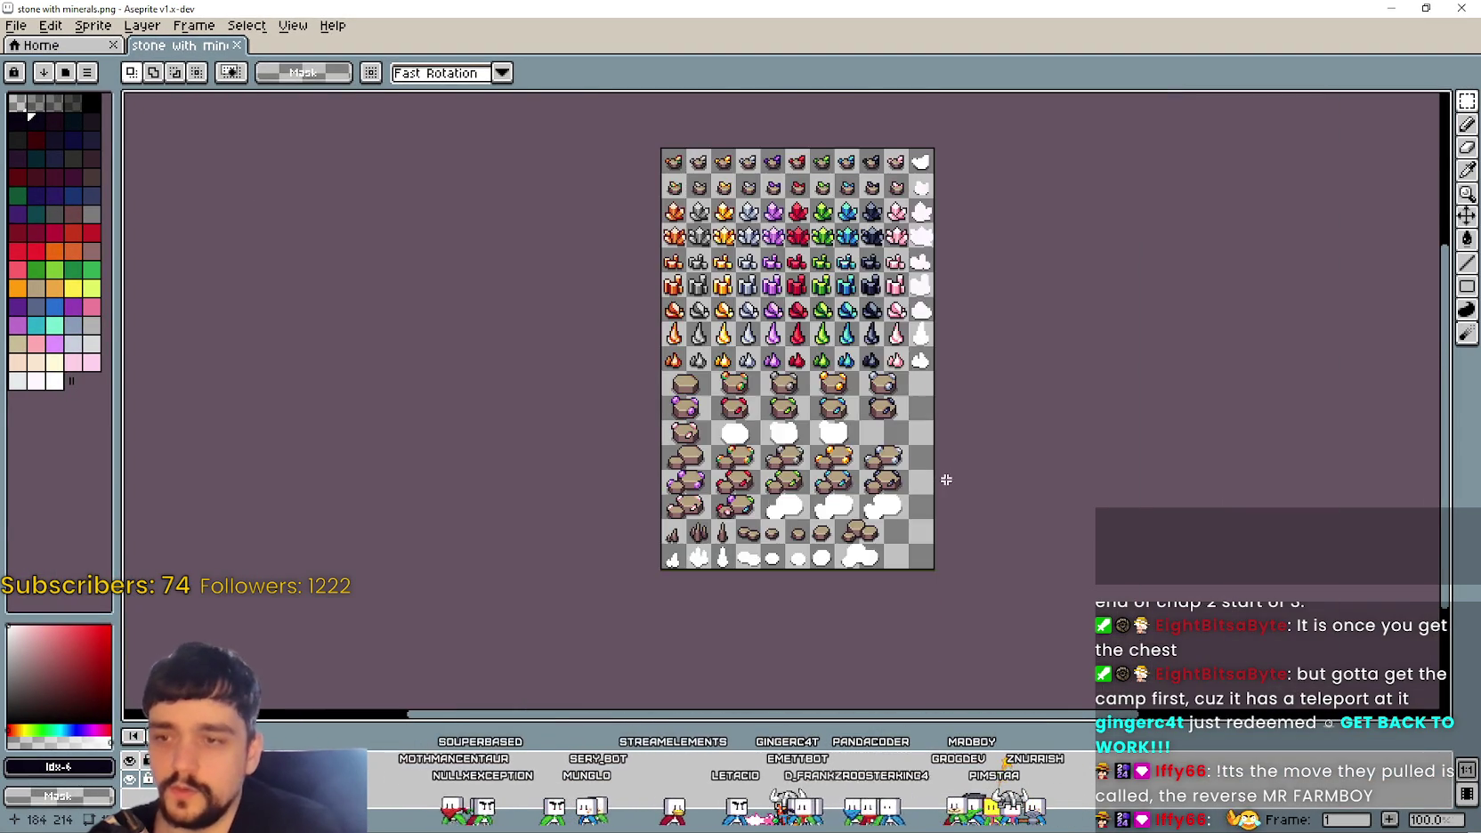
{"action": "scroll", "coordinate": [777, 445], "scroll_direction": "up", "scroll_amount": 1}
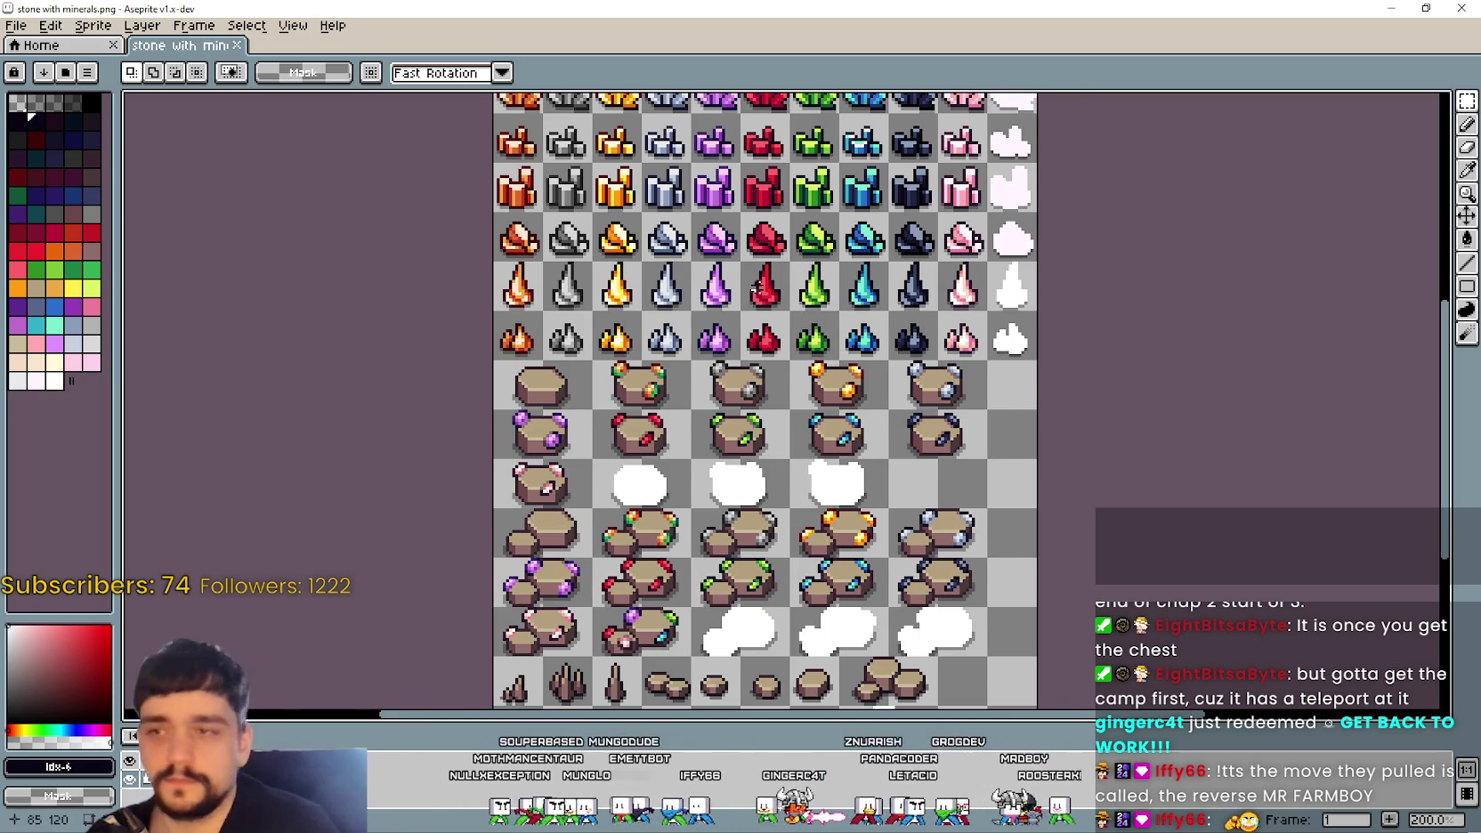
{"action": "left_click_drag", "start_coordinate": [761, 303], "coordinate": [835, 534]}
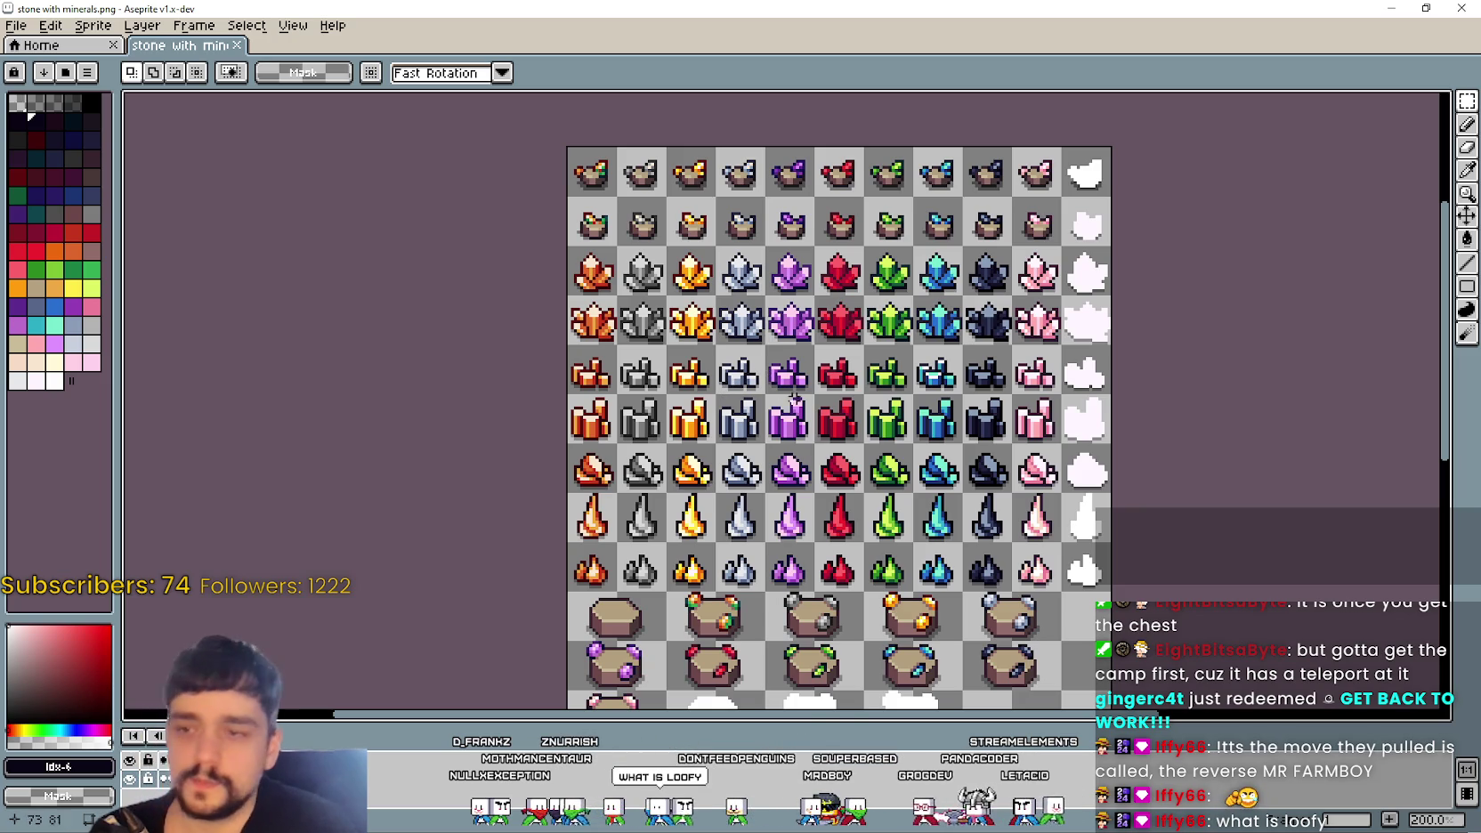
{"action": "scroll", "coordinate": [774, 373], "scroll_direction": "down", "scroll_amount": 3}
{"action": "scroll", "coordinate": [748, 383], "scroll_direction": "down", "scroll_amount": 1}
{"action": "scroll", "coordinate": [721, 388], "scroll_direction": "down", "scroll_amount": 1}
{"action": "scroll", "coordinate": [689, 393], "scroll_direction": "down", "scroll_amount": 2}
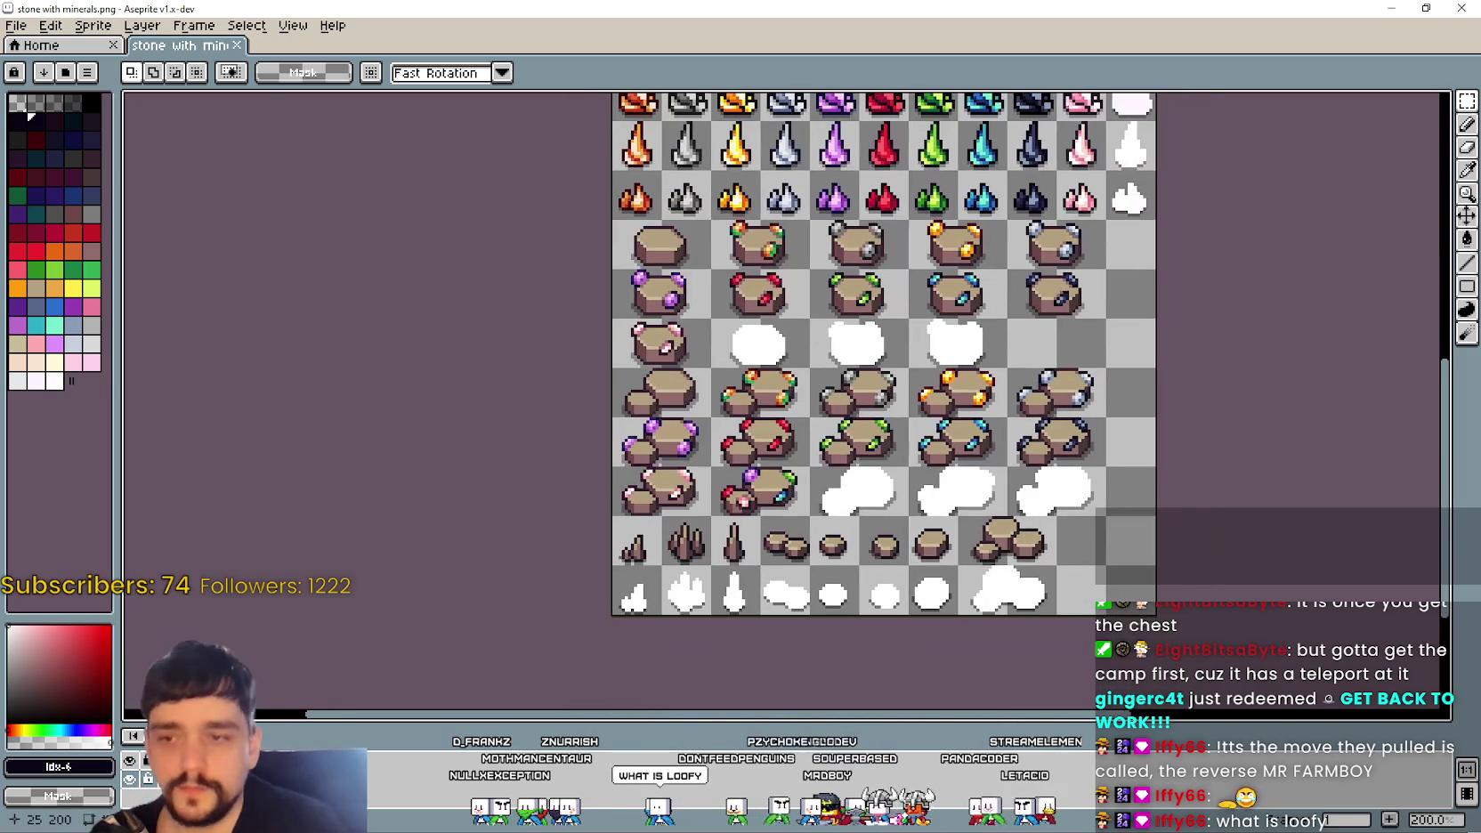
{"action": "scroll", "coordinate": [757, 419], "scroll_direction": "up", "scroll_amount": 1}
{"action": "scroll", "coordinate": [828, 440], "scroll_direction": "up", "scroll_amount": 1}
{"action": "scroll", "coordinate": [909, 470], "scroll_direction": "up", "scroll_amount": 1}
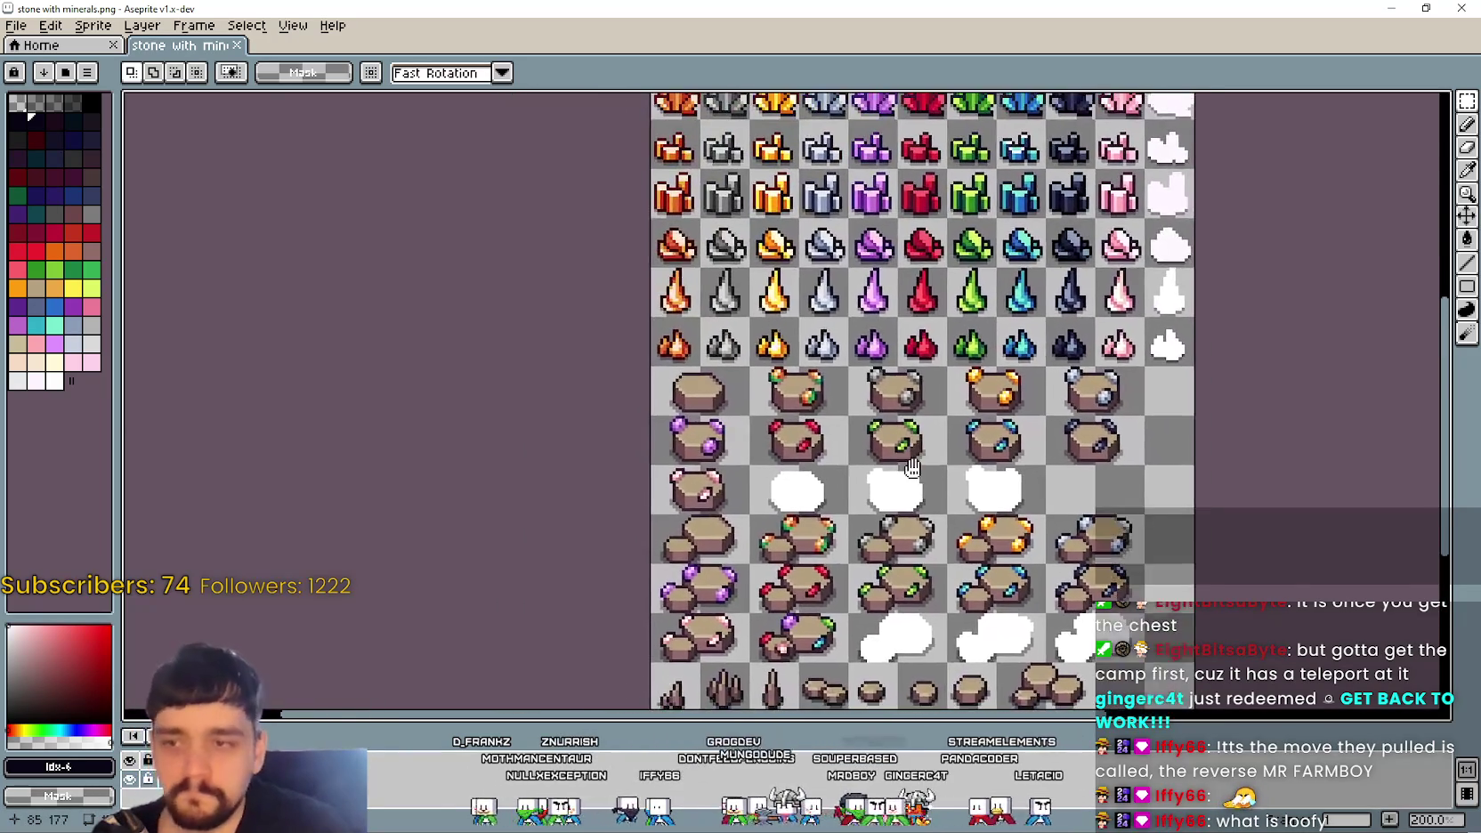
Step: Pan down to the sheet's bottom sprite rows, then switch over to the browser window
{"action": "left_click_drag", "start_coordinate": [908, 470], "coordinate": [702, 214]}
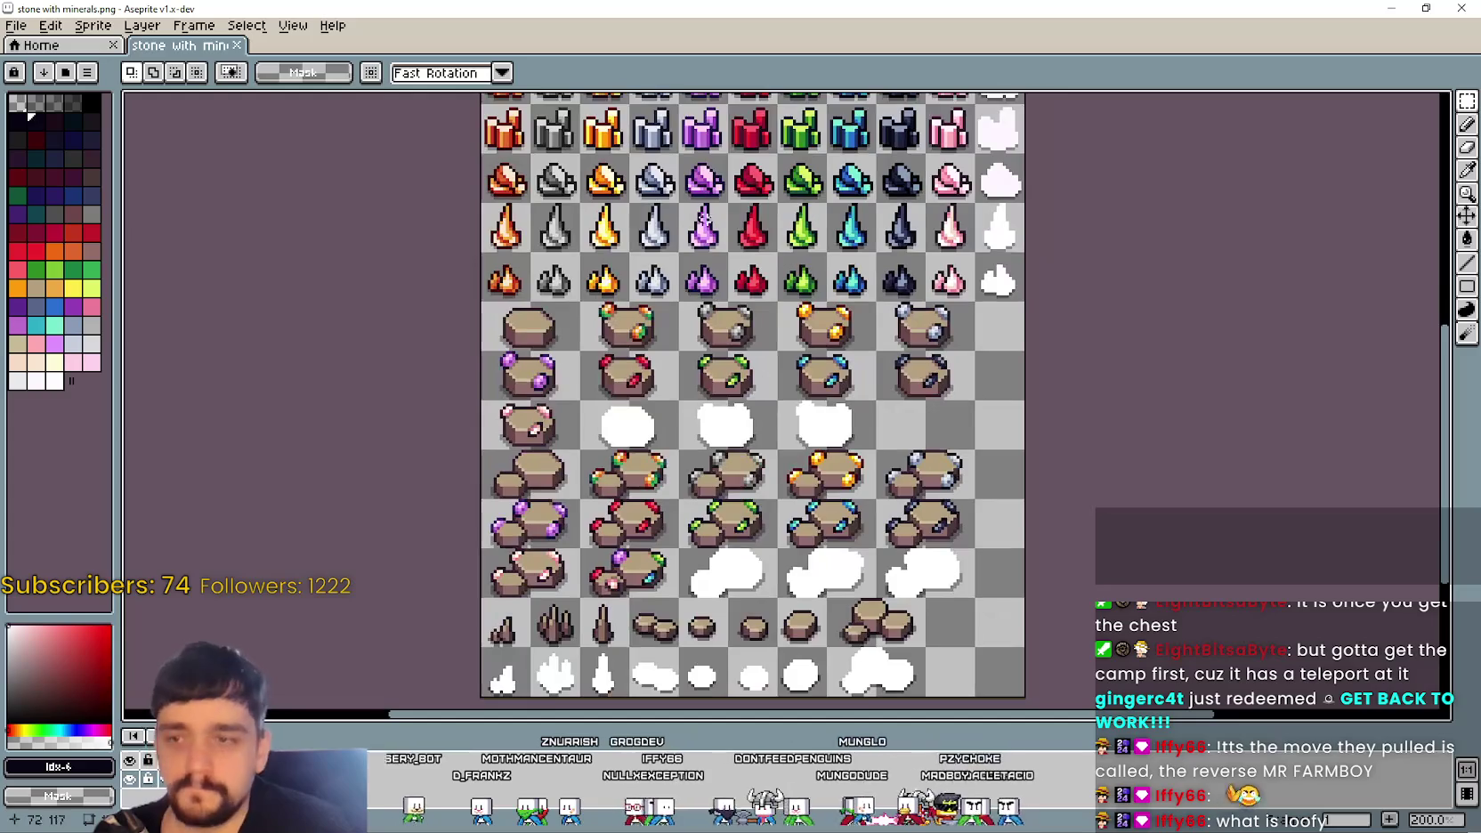
{"action": "scroll", "coordinate": [707, 258], "scroll_direction": "up", "scroll_amount": 3}
{"action": "scroll", "coordinate": [717, 302], "scroll_direction": "up", "scroll_amount": 3}
{"action": "scroll", "coordinate": [726, 347], "scroll_direction": "up", "scroll_amount": 1}
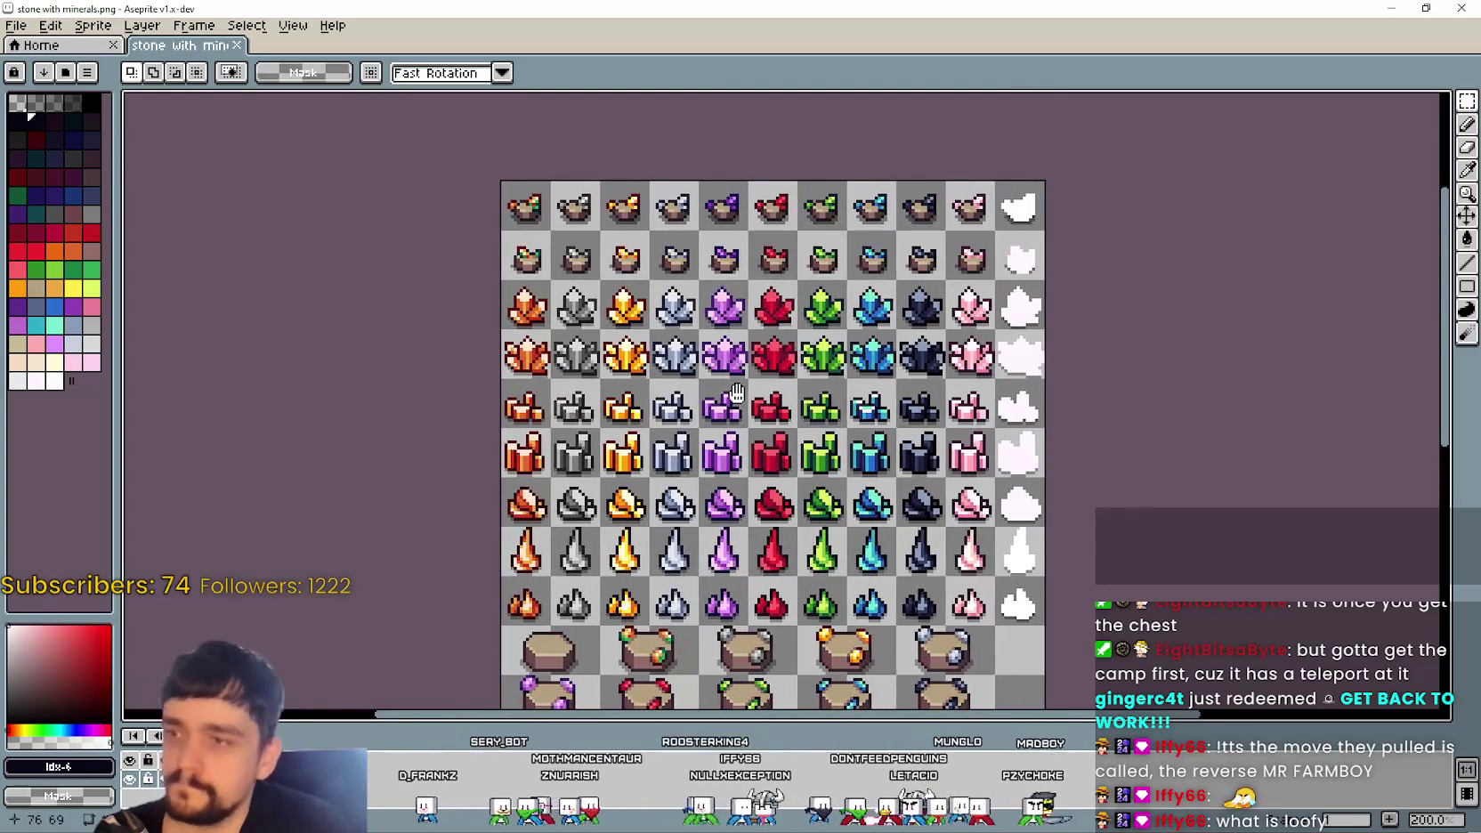
{"action": "left_click_drag", "start_coordinate": [737, 393], "coordinate": [744, 378]}
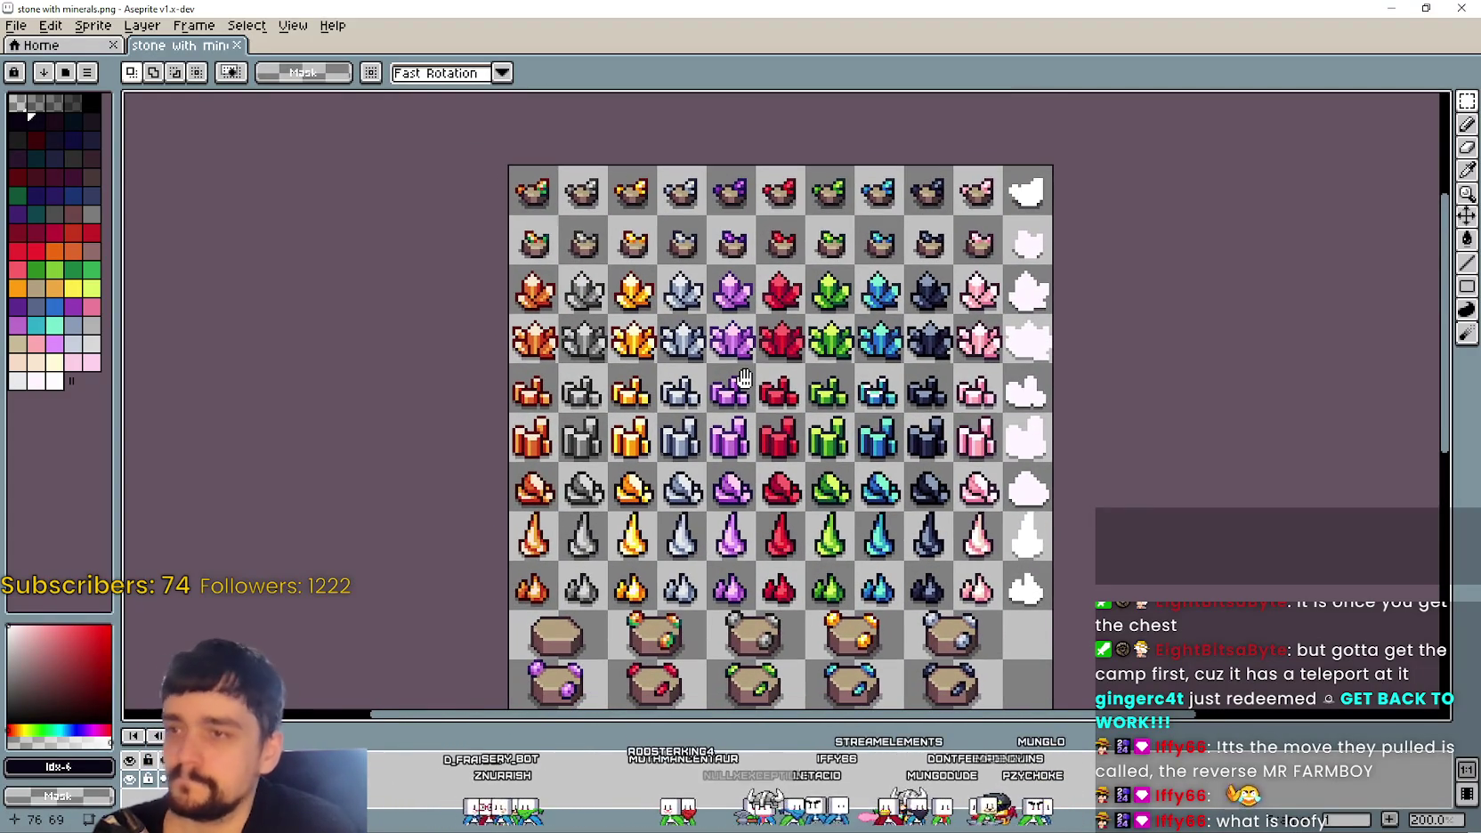
{"action": "left_click_drag", "start_coordinate": [744, 379], "coordinate": [737, 372]}
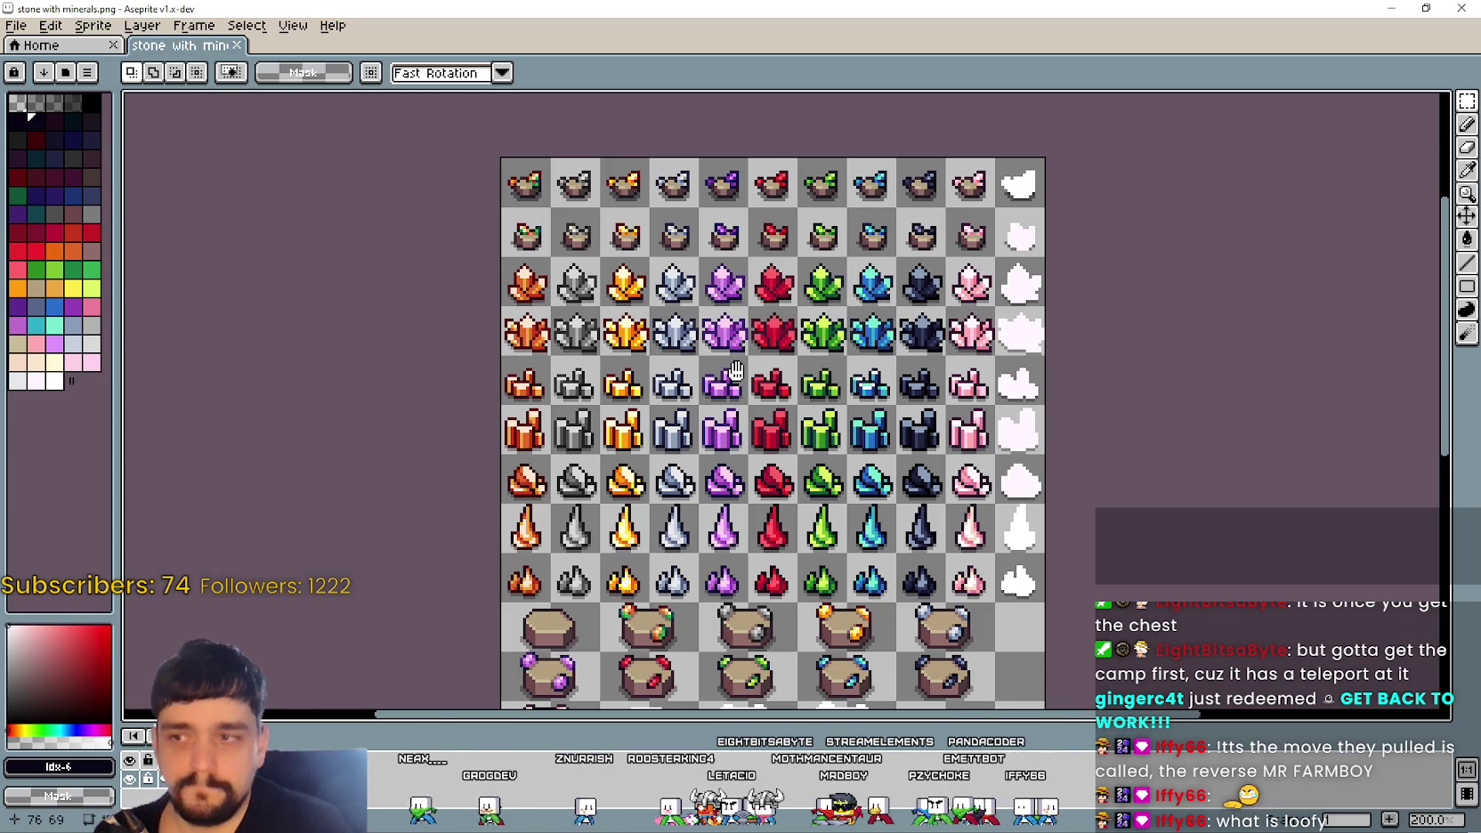
{"action": "left_click_drag", "start_coordinate": [736, 371], "coordinate": [749, 273]}
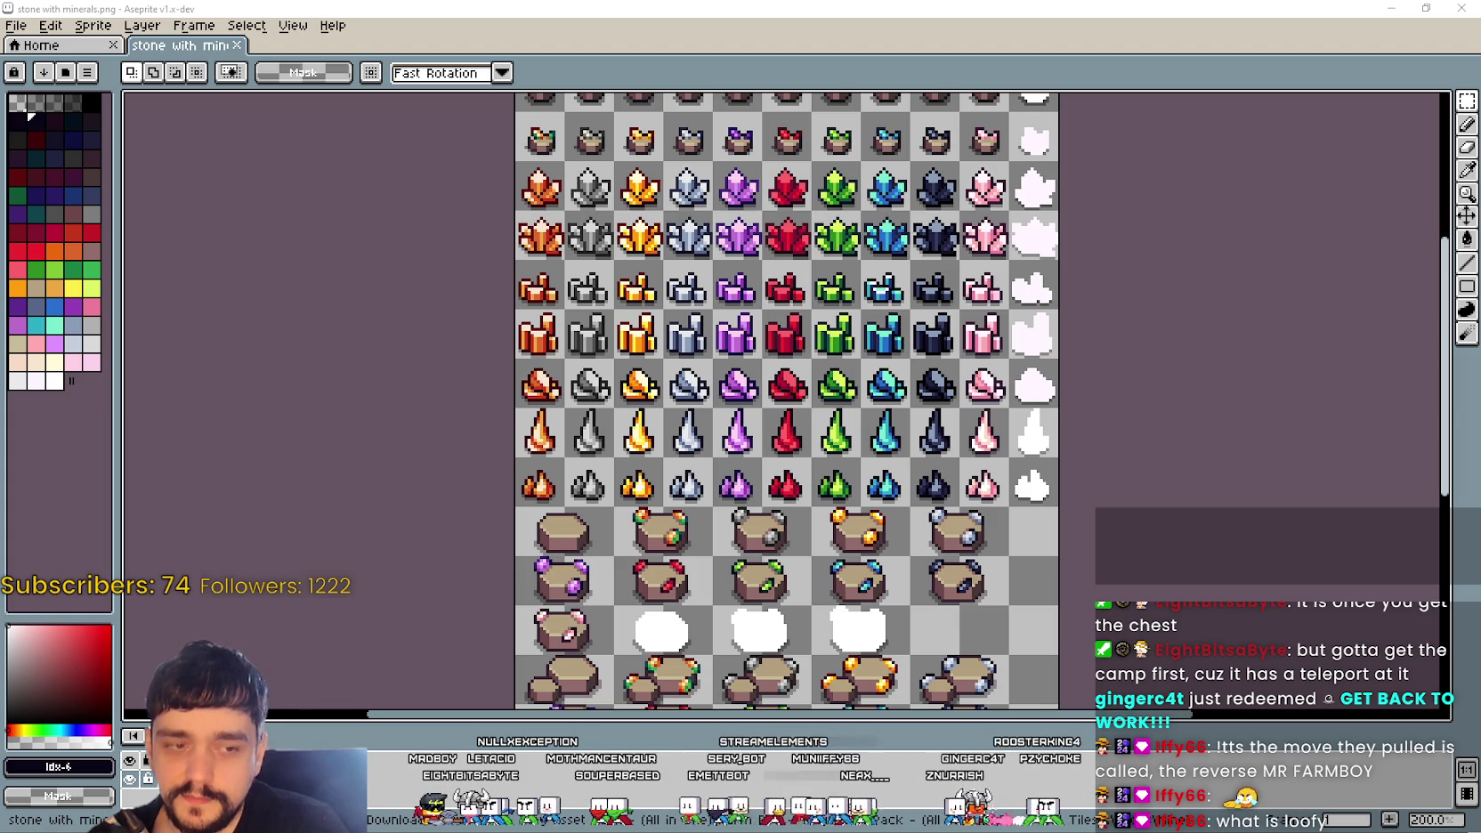
{"action": "key", "text": "alt+Tab"}
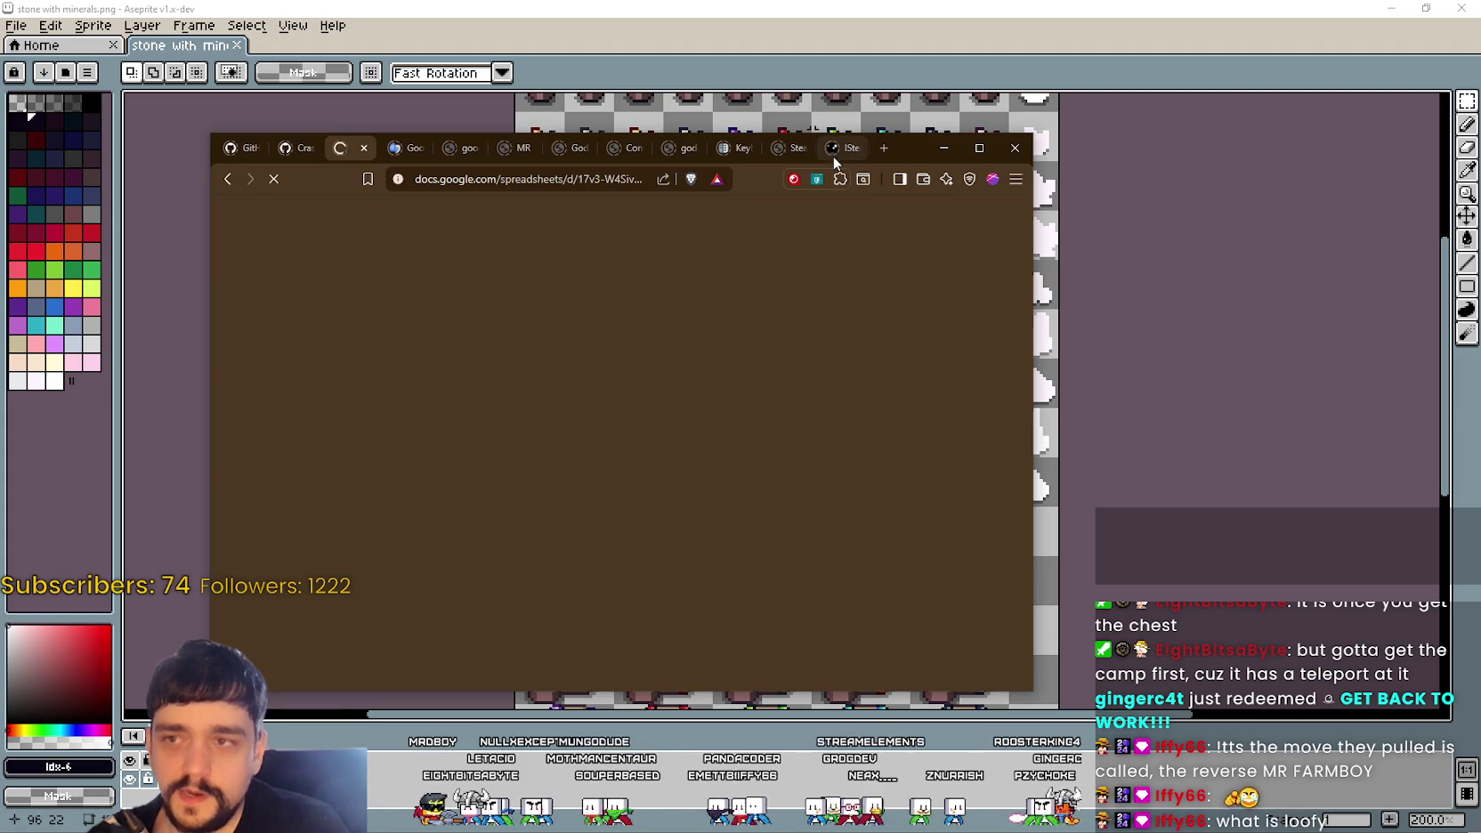
{"action": "left_click", "coordinate": [885, 151]}
{"action": "type", "text": "O"}
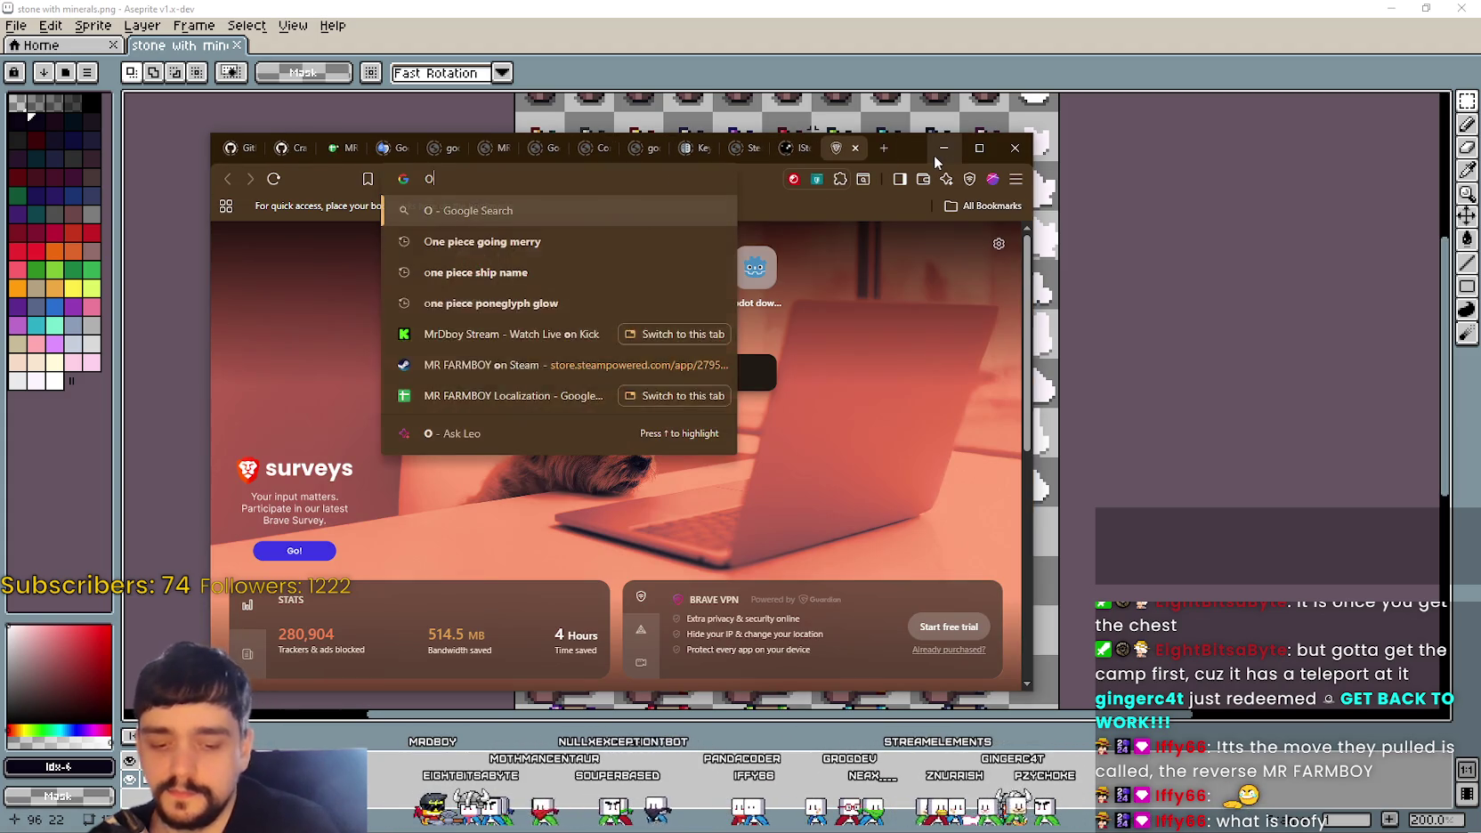
{"action": "type", "text": "ne Piece"}
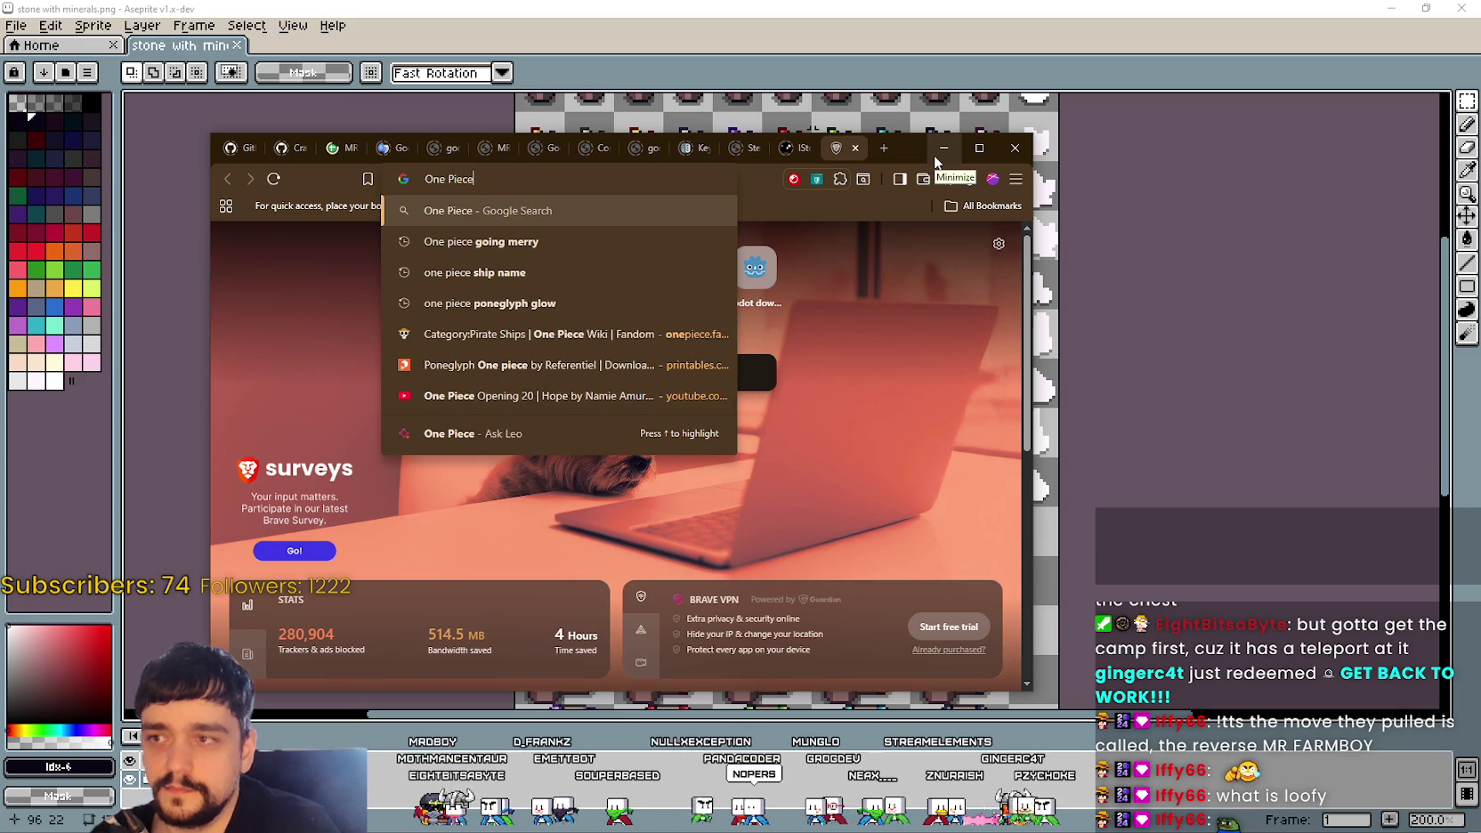
{"action": "key", "text": "Return"}
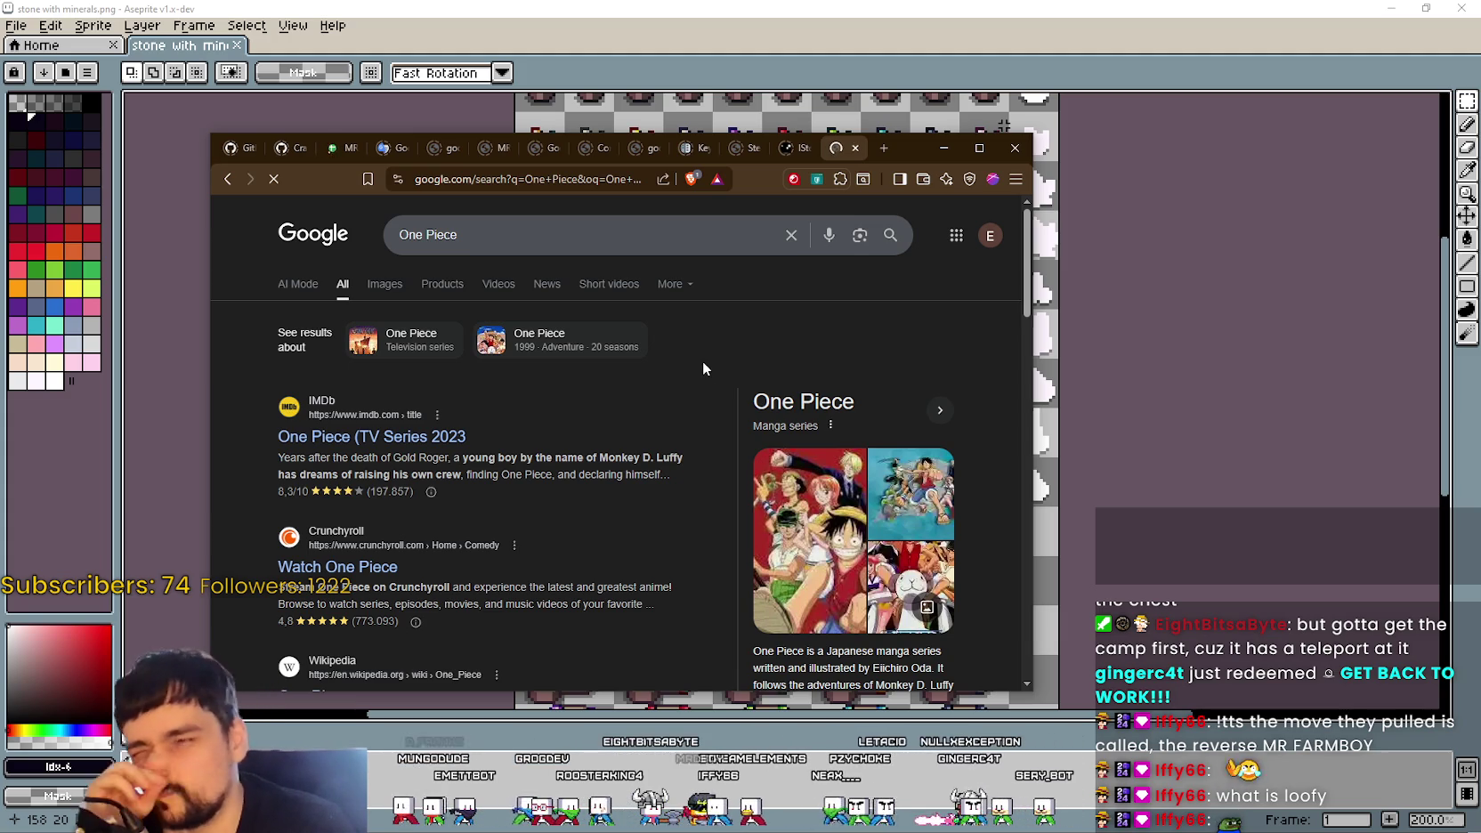
{"action": "scroll", "coordinate": [642, 525], "scroll_direction": "down", "scroll_amount": 6}
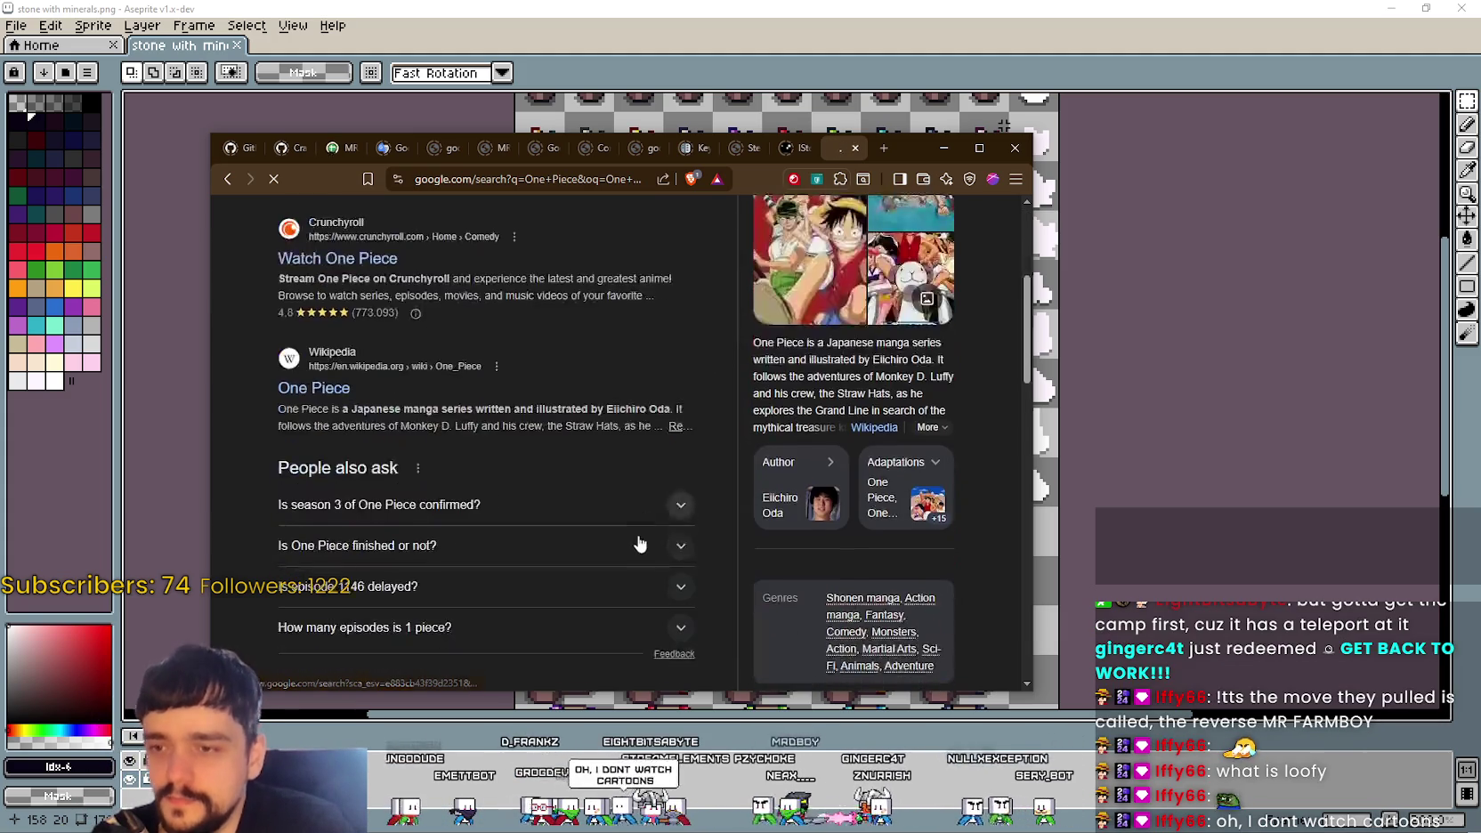
{"action": "scroll", "coordinate": [647, 545], "scroll_direction": "up", "scroll_amount": 6}
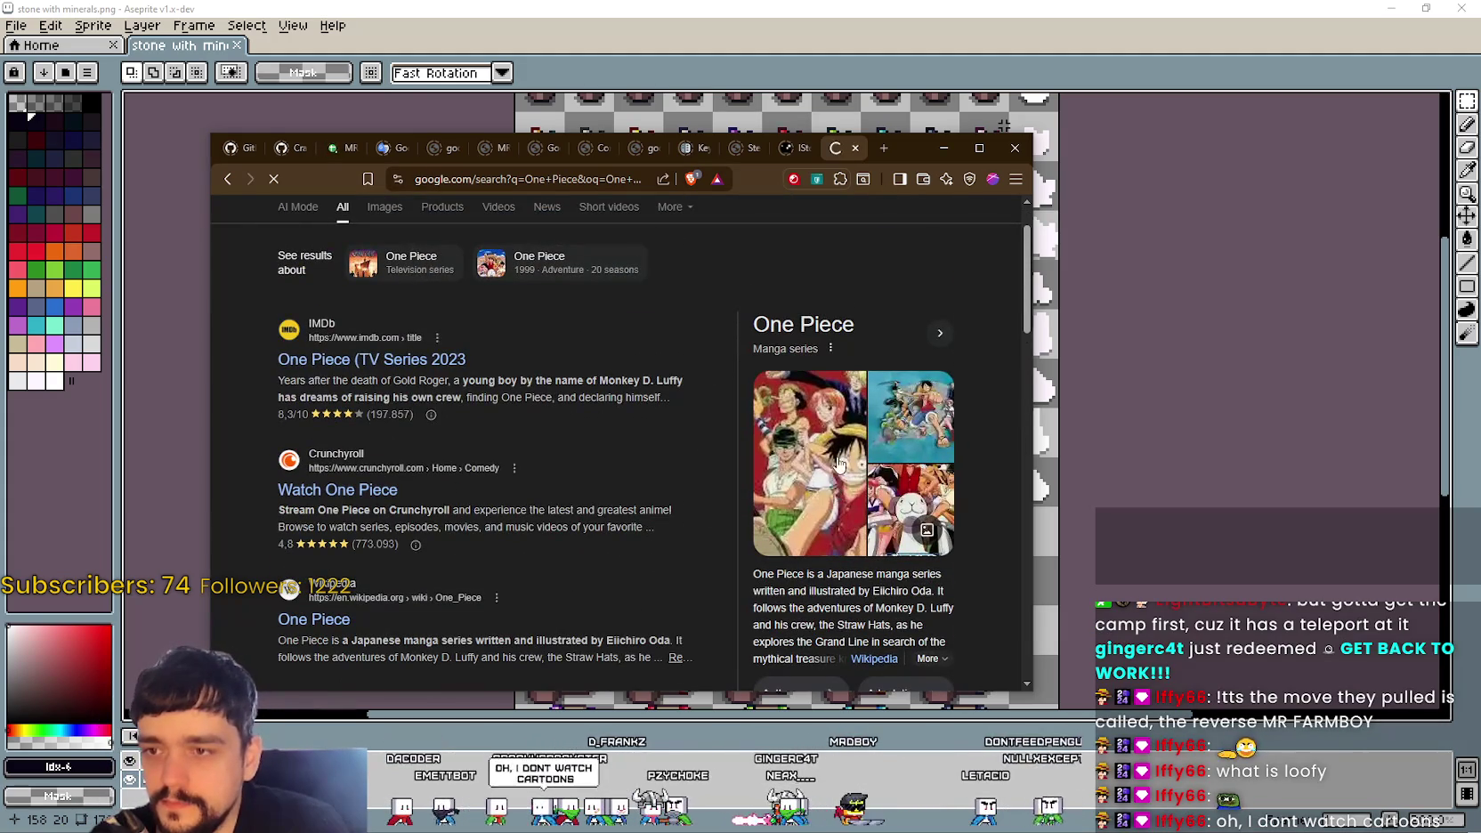
{"action": "scroll", "coordinate": [593, 537], "scroll_direction": "down", "scroll_amount": 2}
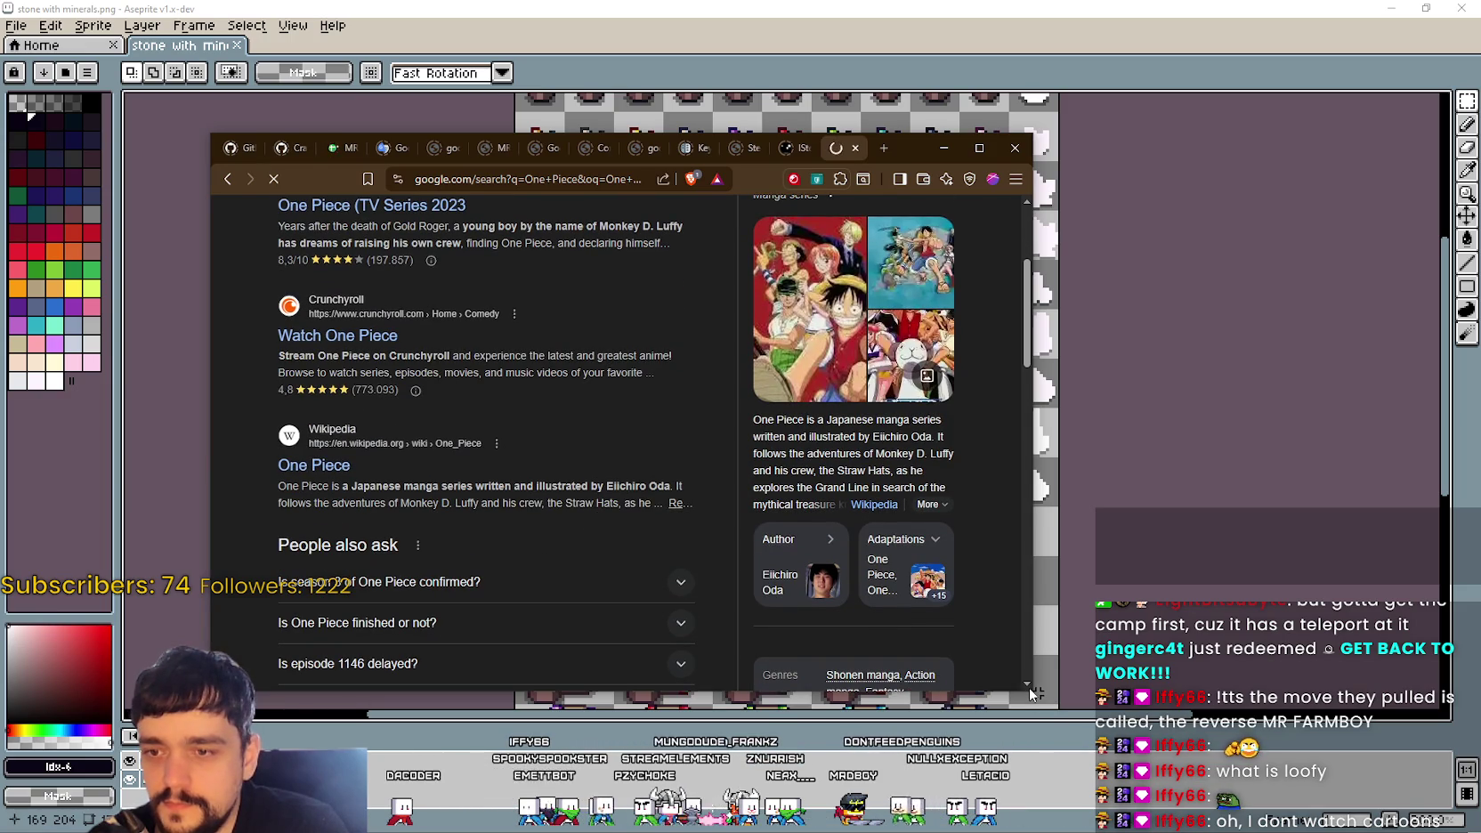
{"action": "left_click_drag", "start_coordinate": [1035, 685], "coordinate": [1349, 763]}
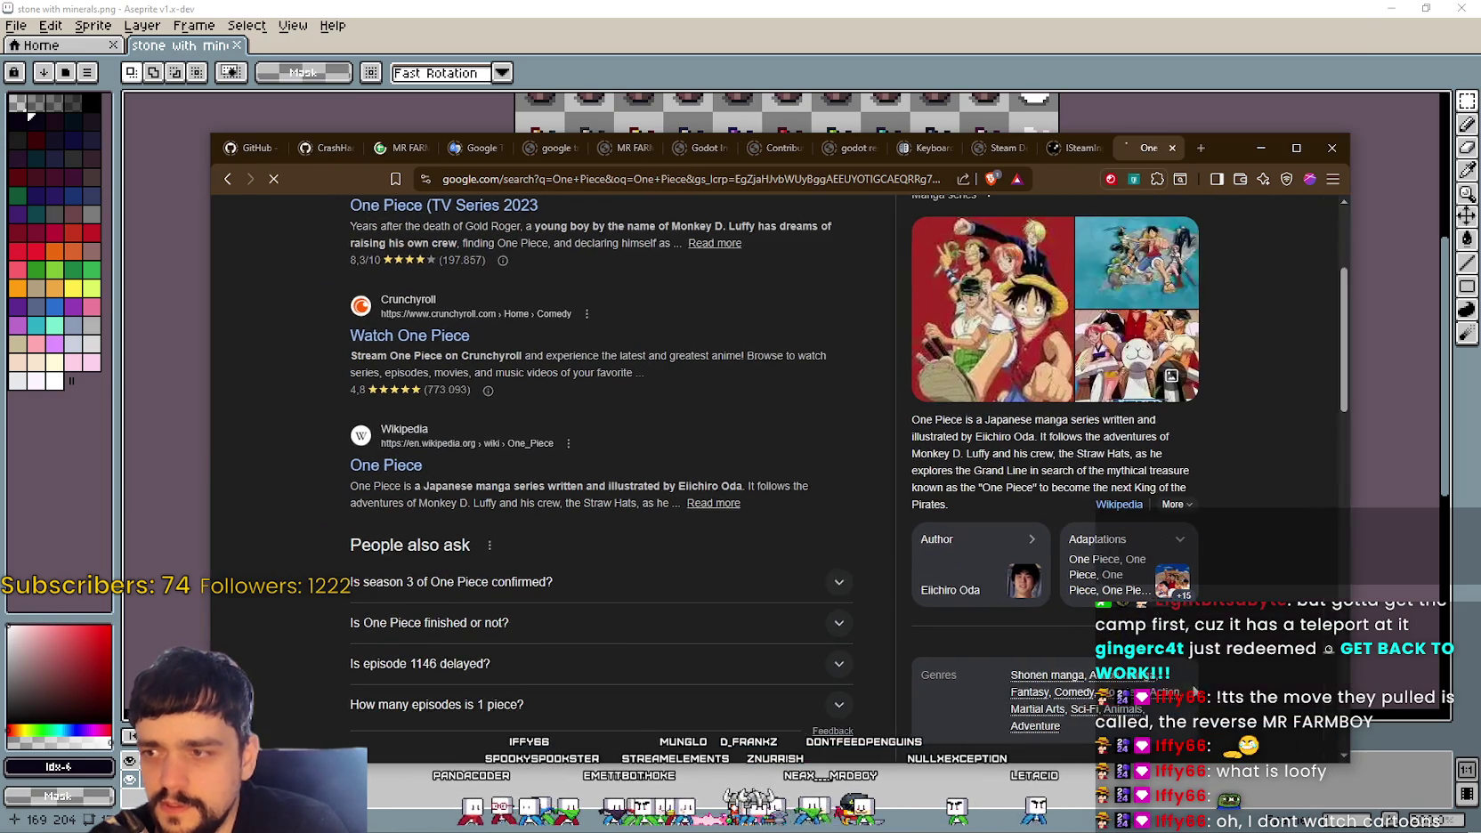
{"action": "scroll", "coordinate": [735, 441], "scroll_direction": "down", "scroll_amount": 2}
{"action": "scroll", "coordinate": [735, 441], "scroll_direction": "up", "scroll_amount": 2}
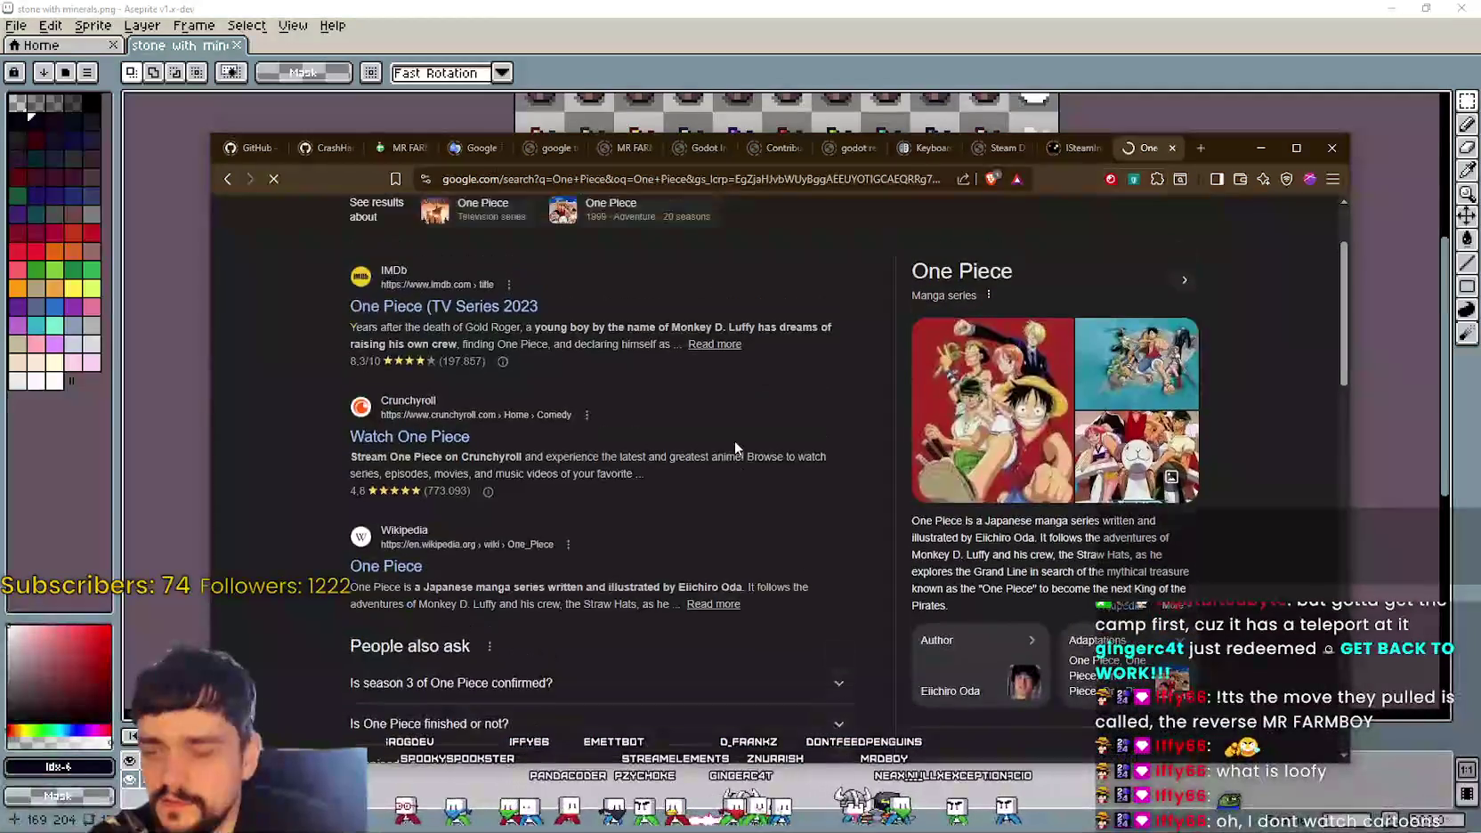
{"action": "left_click", "coordinate": [1172, 147]}
{"action": "left_click", "coordinate": [1364, 201]}
{"action": "scroll", "coordinate": [1364, 200], "scroll_direction": "down", "scroll_amount": 2}
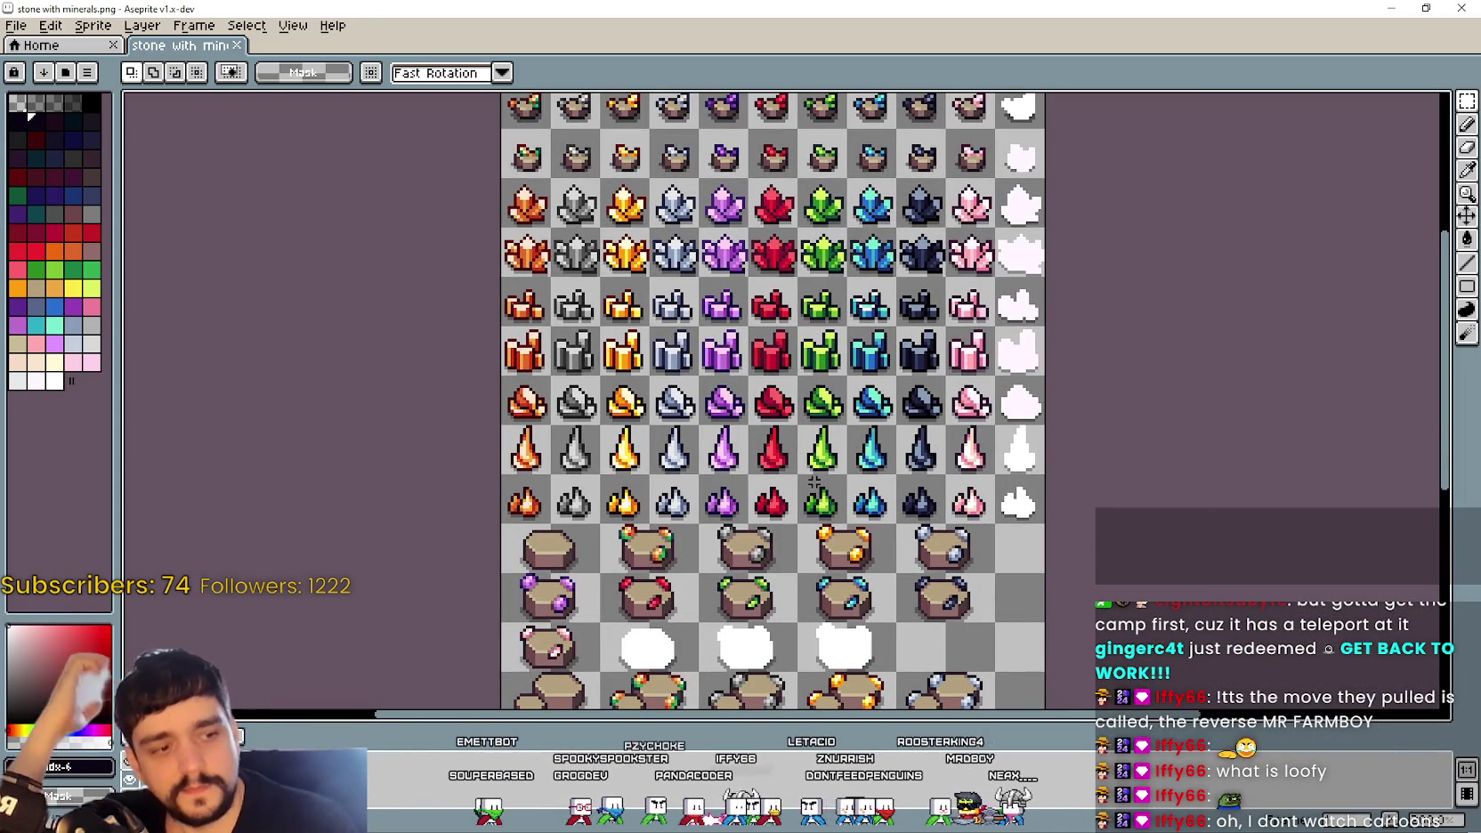
Step: Zoom and pan the stone with minerals sheet across its gem rows
{"action": "scroll", "coordinate": [802, 476], "scroll_direction": "down", "scroll_amount": 1}
{"action": "scroll", "coordinate": [802, 476], "scroll_direction": "up", "scroll_amount": 1}
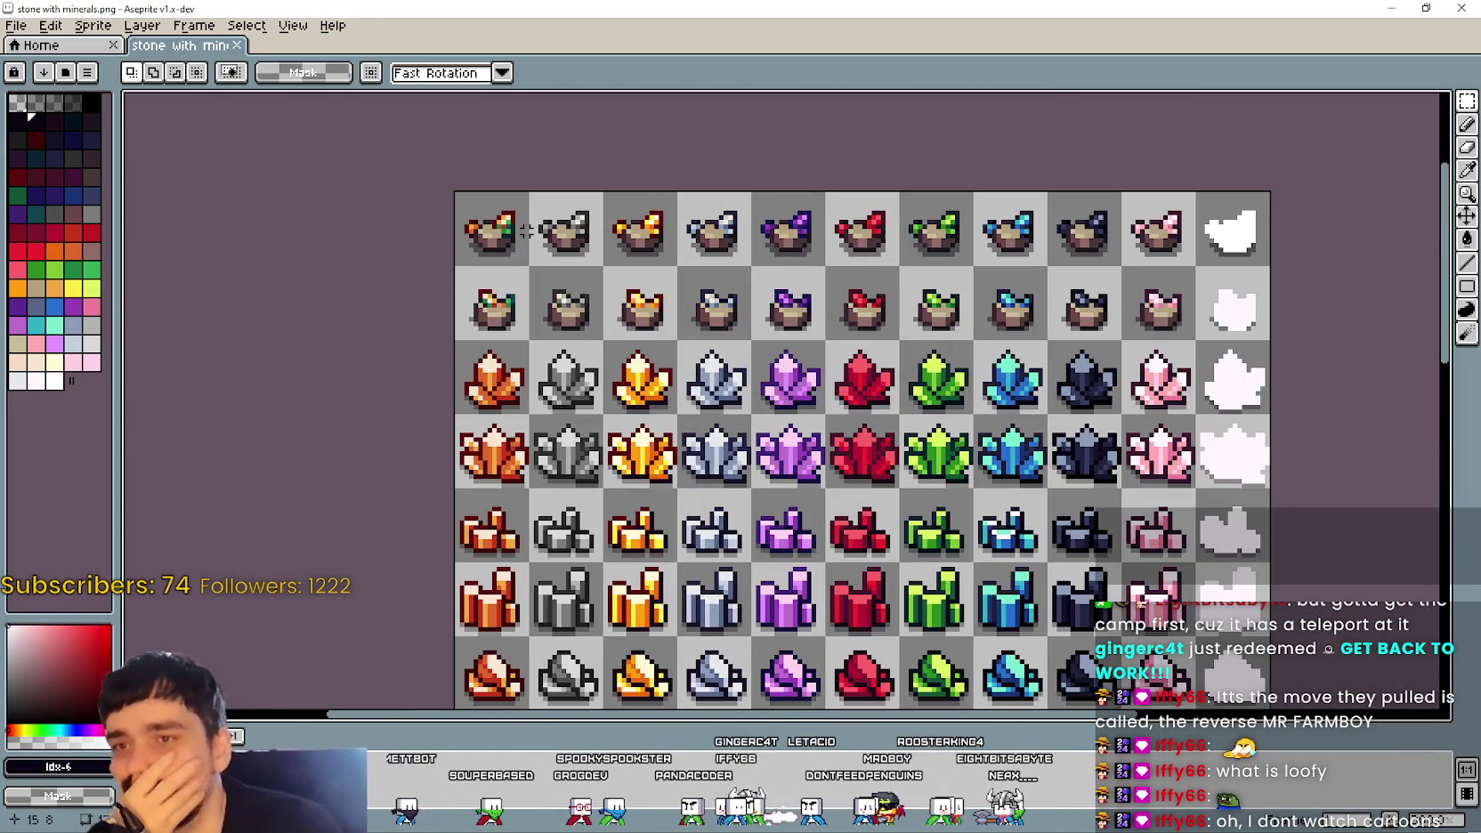
{"action": "scroll", "coordinate": [563, 258], "scroll_direction": "down", "scroll_amount": 2}
{"action": "scroll", "coordinate": [552, 364], "scroll_direction": "up", "scroll_amount": 3}
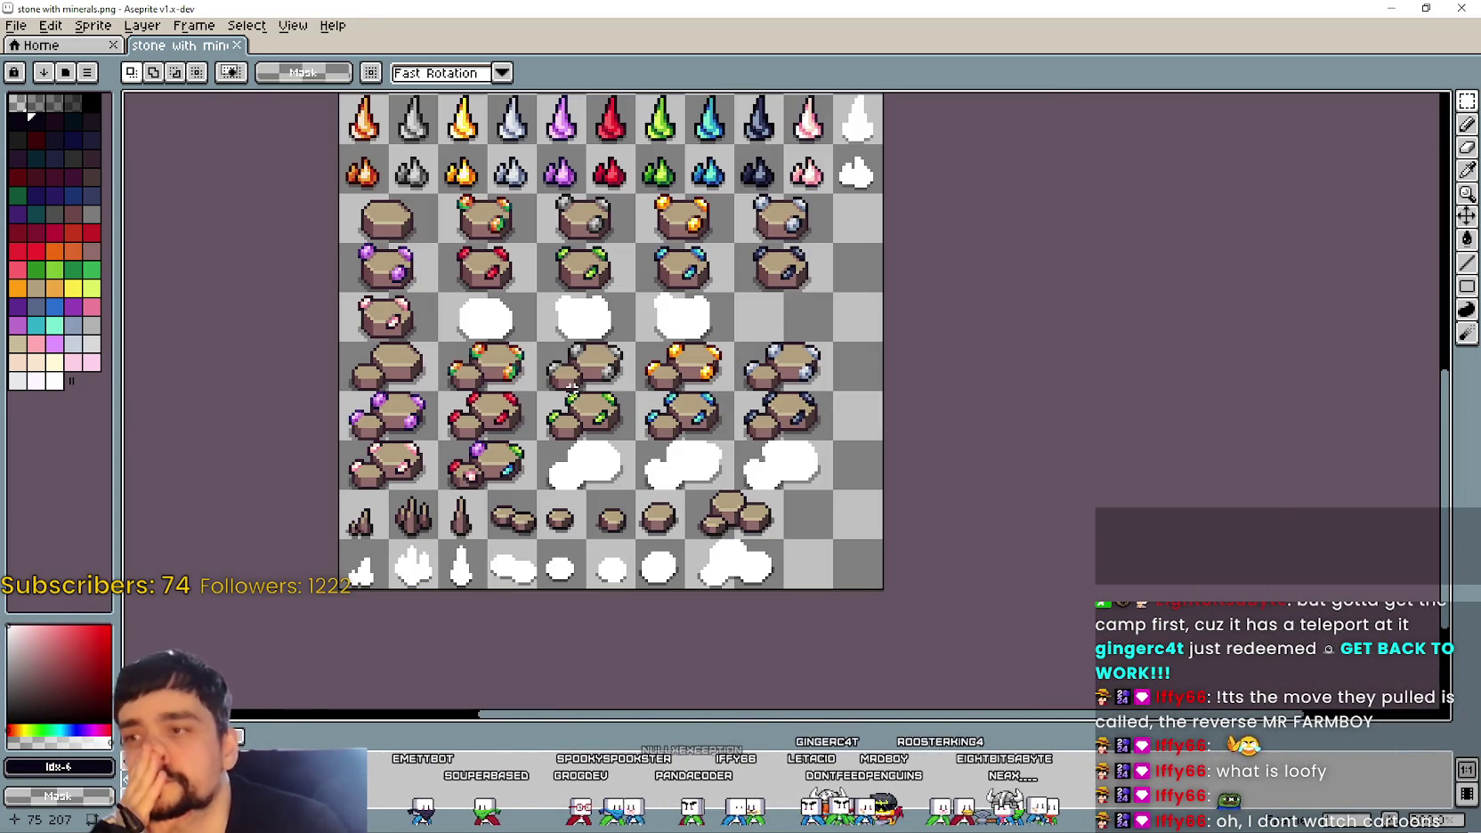
{"action": "scroll", "coordinate": [575, 382], "scroll_direction": "up", "scroll_amount": 1}
{"action": "scroll", "coordinate": [623, 384], "scroll_direction": "down", "scroll_amount": 1}
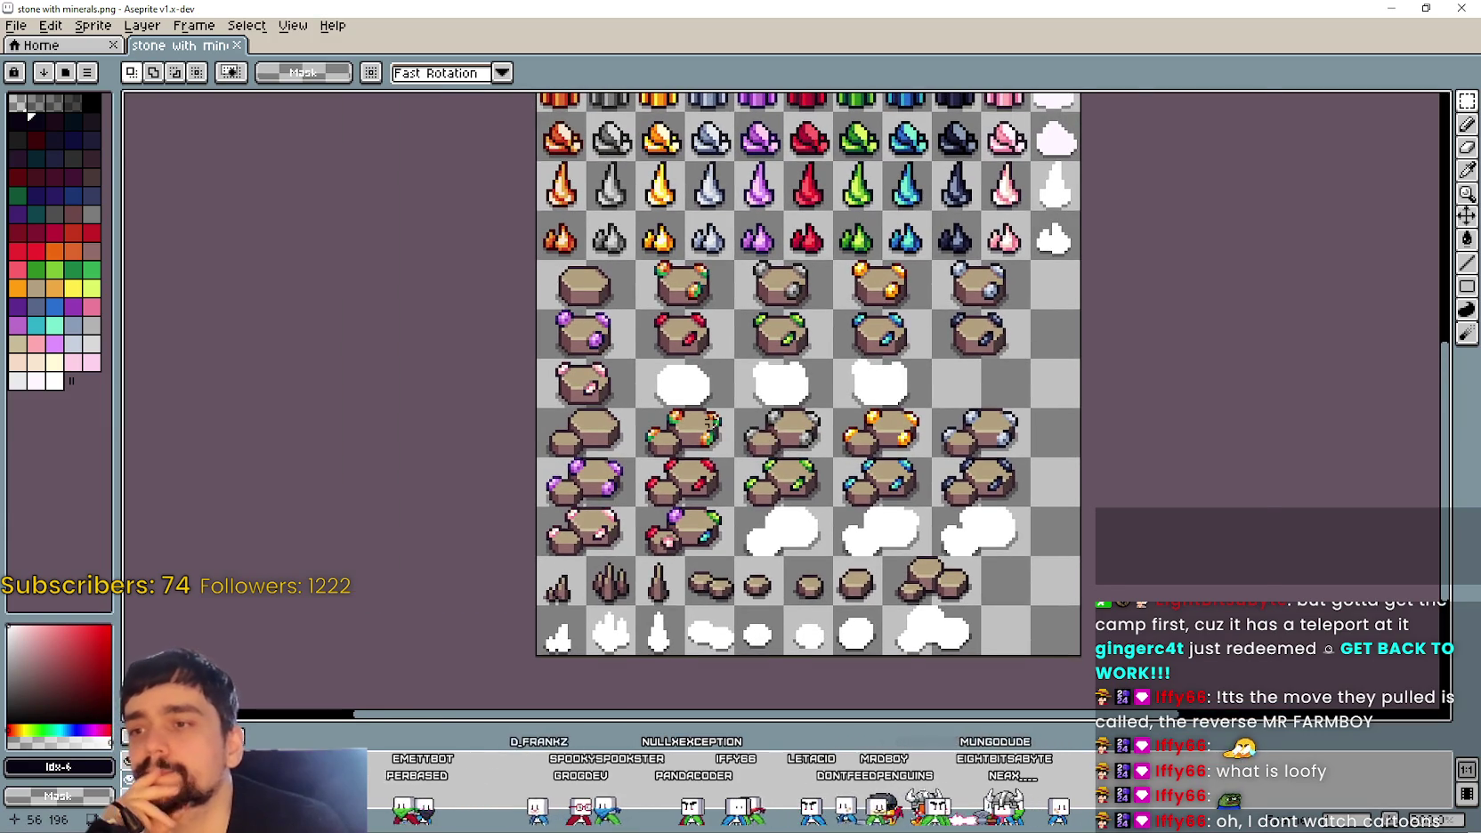
{"action": "scroll", "coordinate": [734, 389], "scroll_direction": "up", "scroll_amount": 2}
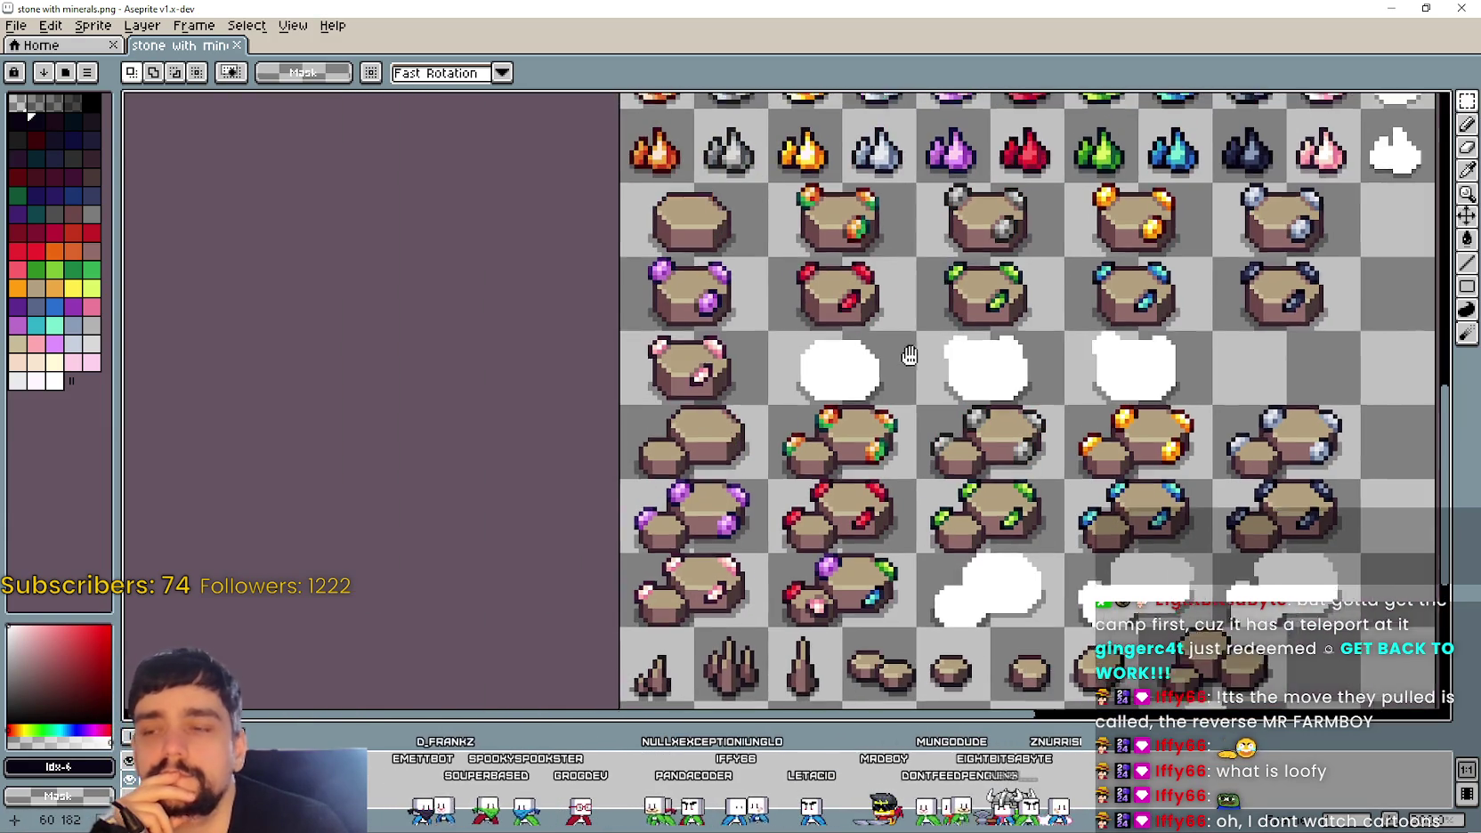
{"action": "mouse_move", "coordinate": [731, 353]}
{"action": "left_mouse_down"}
{"action": "mouse_move", "coordinate": [915, 358]}
{"action": "mouse_move", "coordinate": [872, 334]}
{"action": "mouse_move", "coordinate": [753, 502]}
{"action": "left_mouse_up"}
{"action": "scroll", "coordinate": [777, 403], "scroll_direction": "down", "scroll_amount": 1}
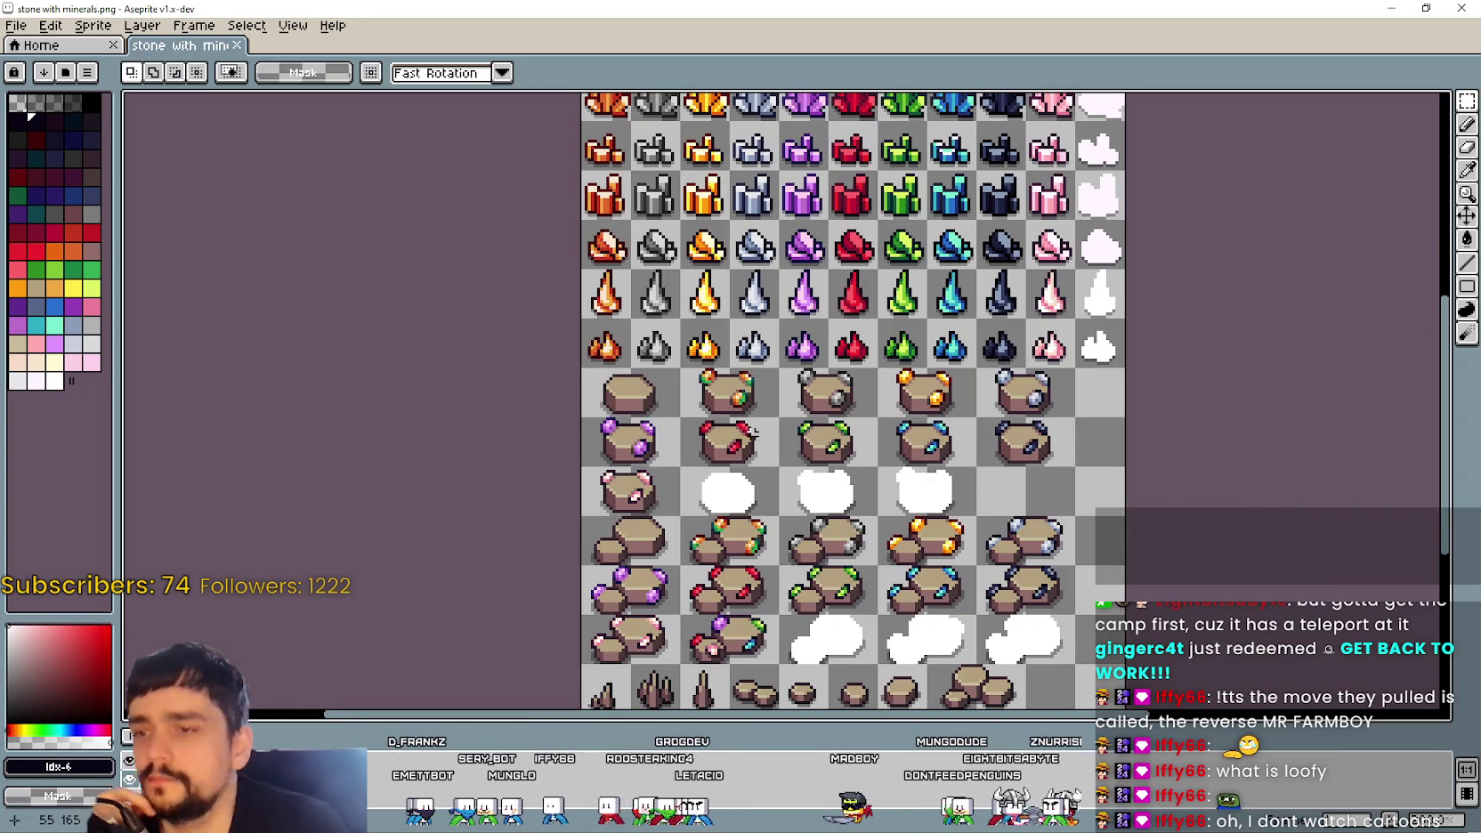
{"action": "left_click_drag", "start_coordinate": [755, 431], "coordinate": [789, 522]}
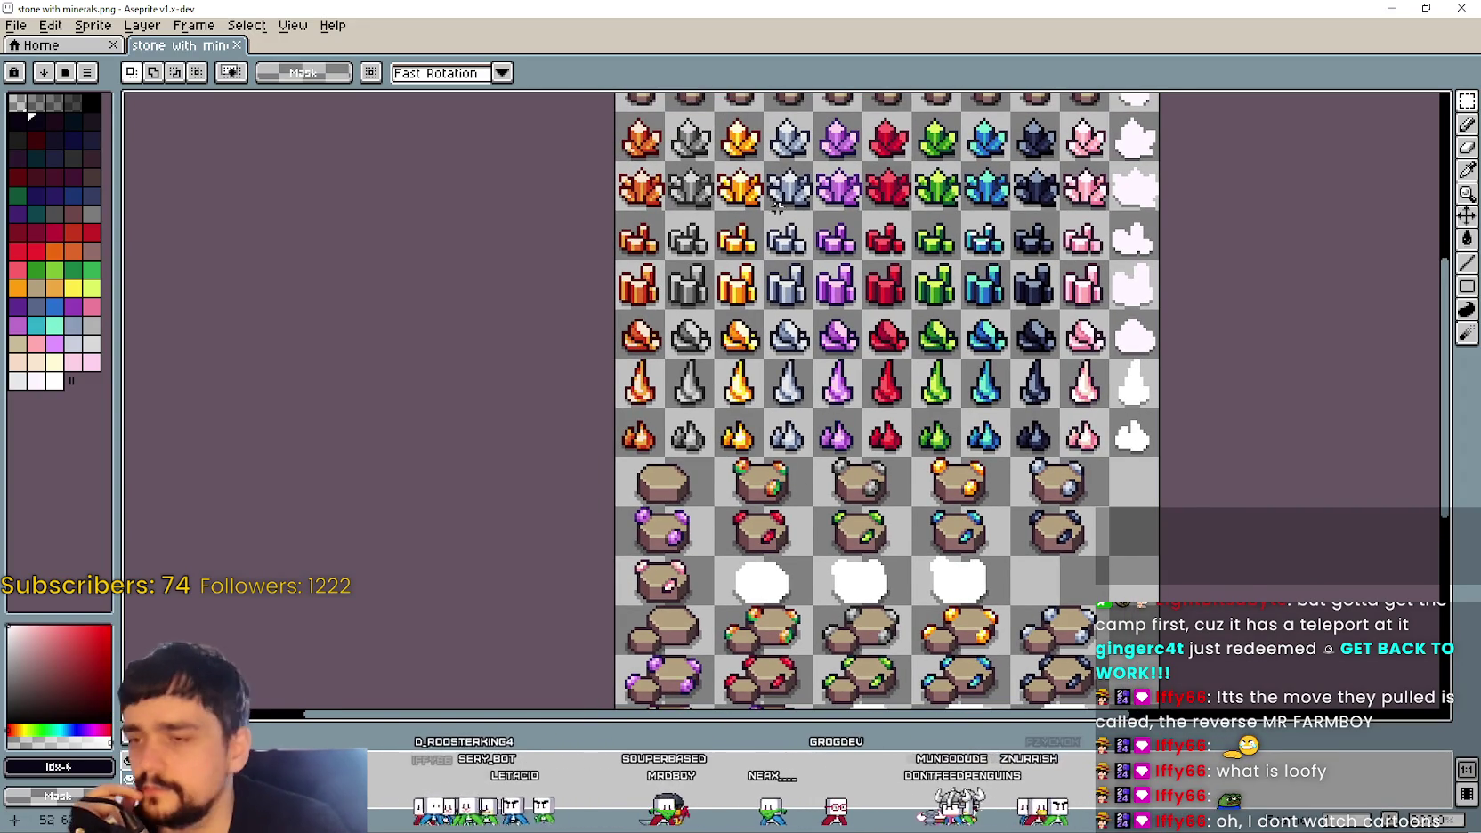
Step: Pan up to the ore rows and reposition the view over the mineral sheet
{"action": "left_click_drag", "start_coordinate": [771, 191], "coordinate": [952, 428]}
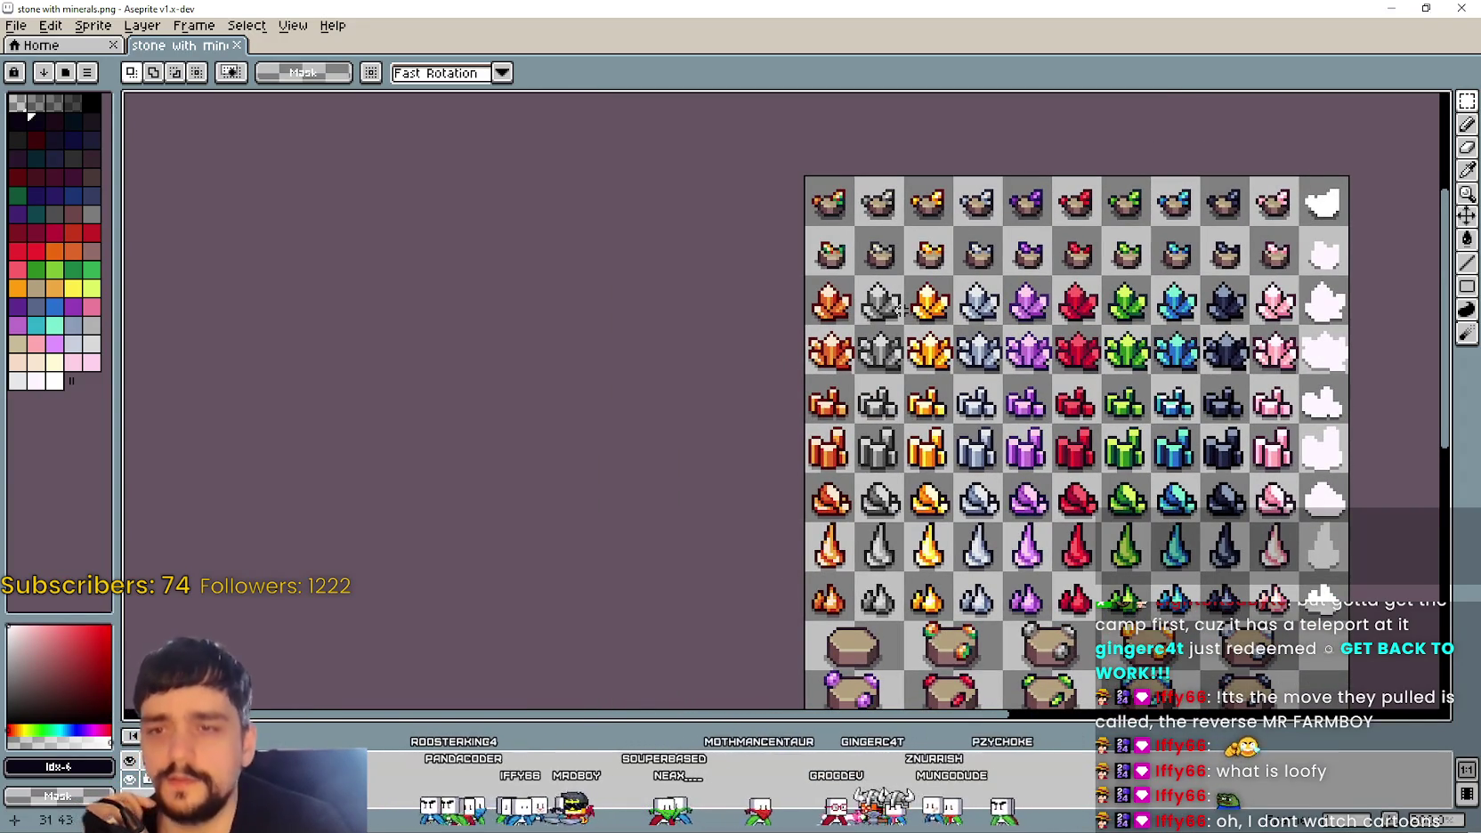
{"action": "left_click_drag", "start_coordinate": [1066, 561], "coordinate": [1006, 617]}
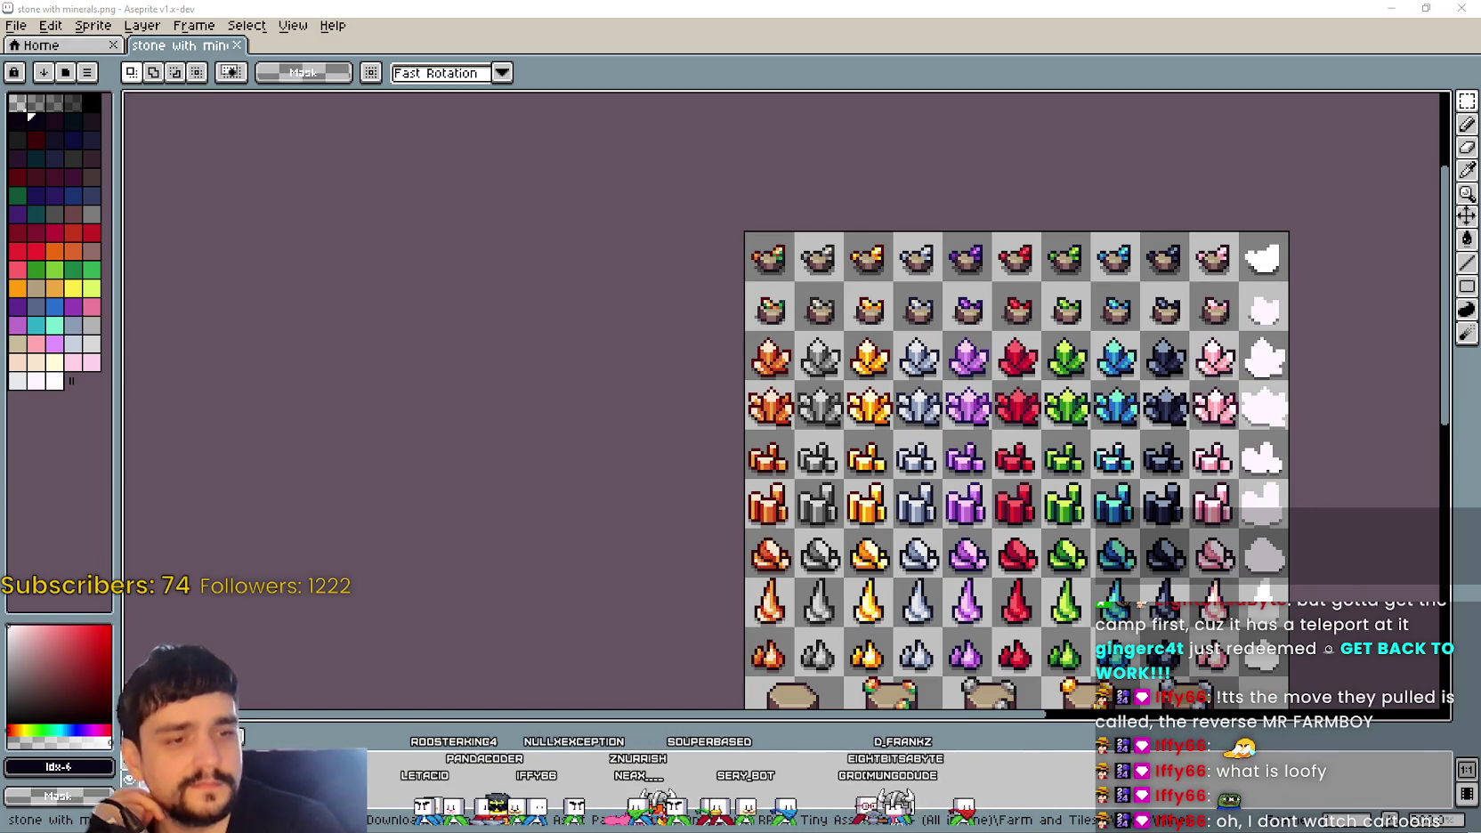
{"action": "mouse_move", "coordinate": [944, 467]}
{"action": "left_mouse_down"}
{"action": "mouse_move", "coordinate": [884, 423]}
{"action": "mouse_move", "coordinate": [906, 452]}
{"action": "left_mouse_up"}
{"action": "scroll", "coordinate": [953, 481], "scroll_direction": "down", "scroll_amount": 1}
{"action": "scroll", "coordinate": [953, 481], "scroll_direction": "up", "scroll_amount": 1}
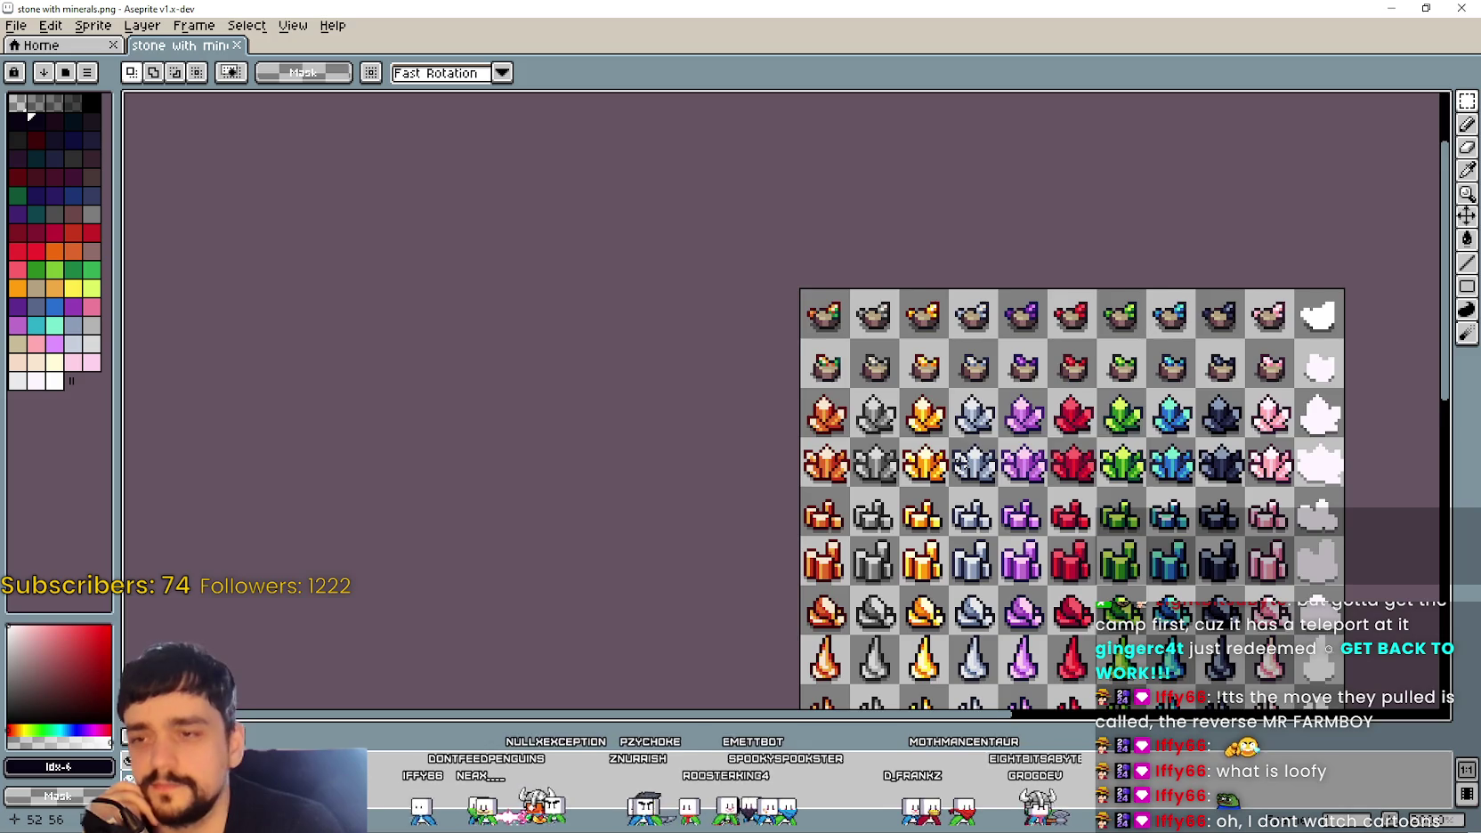
{"action": "scroll", "coordinate": [961, 463], "scroll_direction": "down", "scroll_amount": 1}
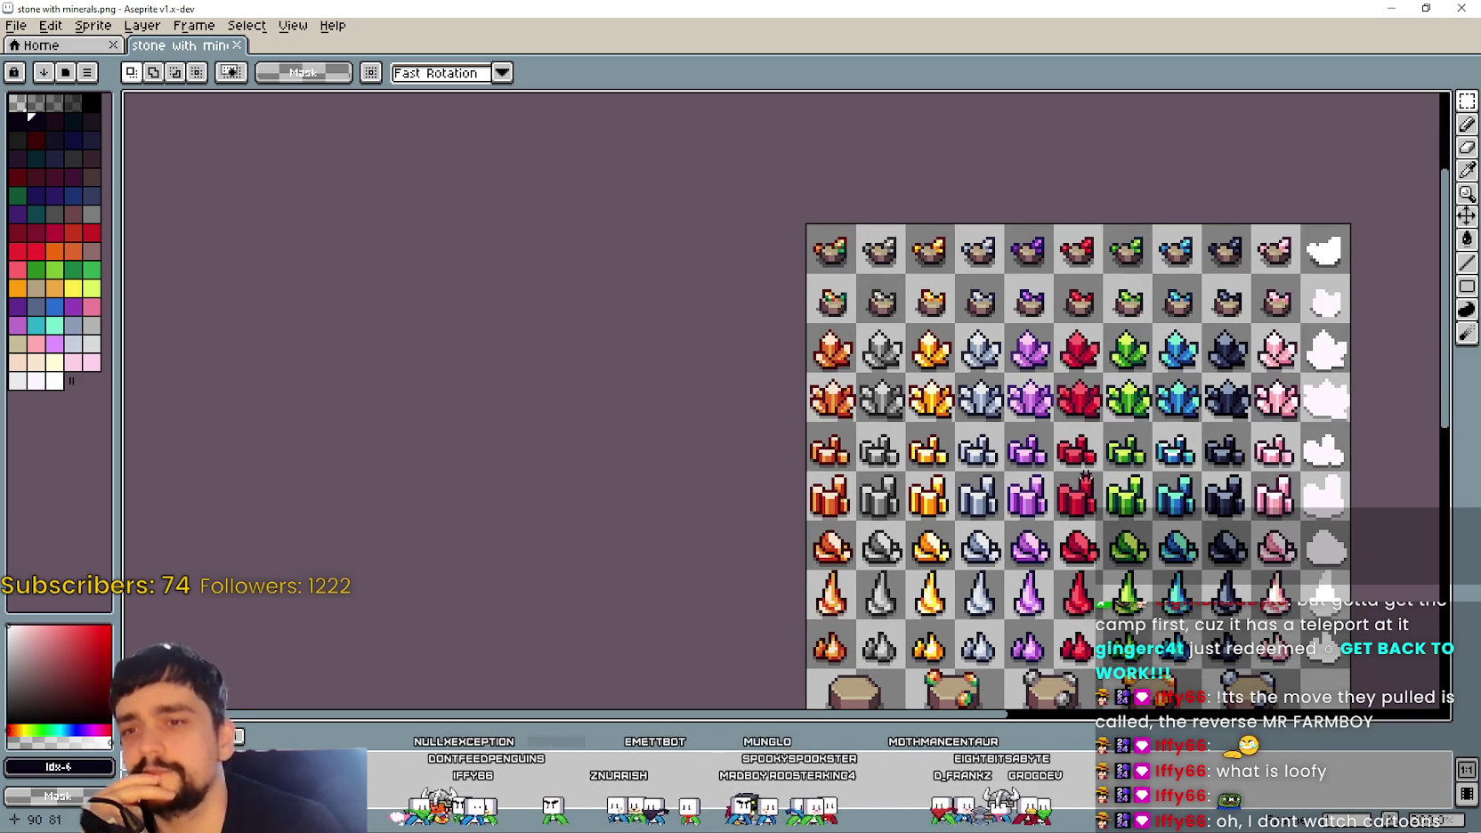
{"action": "scroll", "coordinate": [869, 325], "scroll_direction": "up", "scroll_amount": 1}
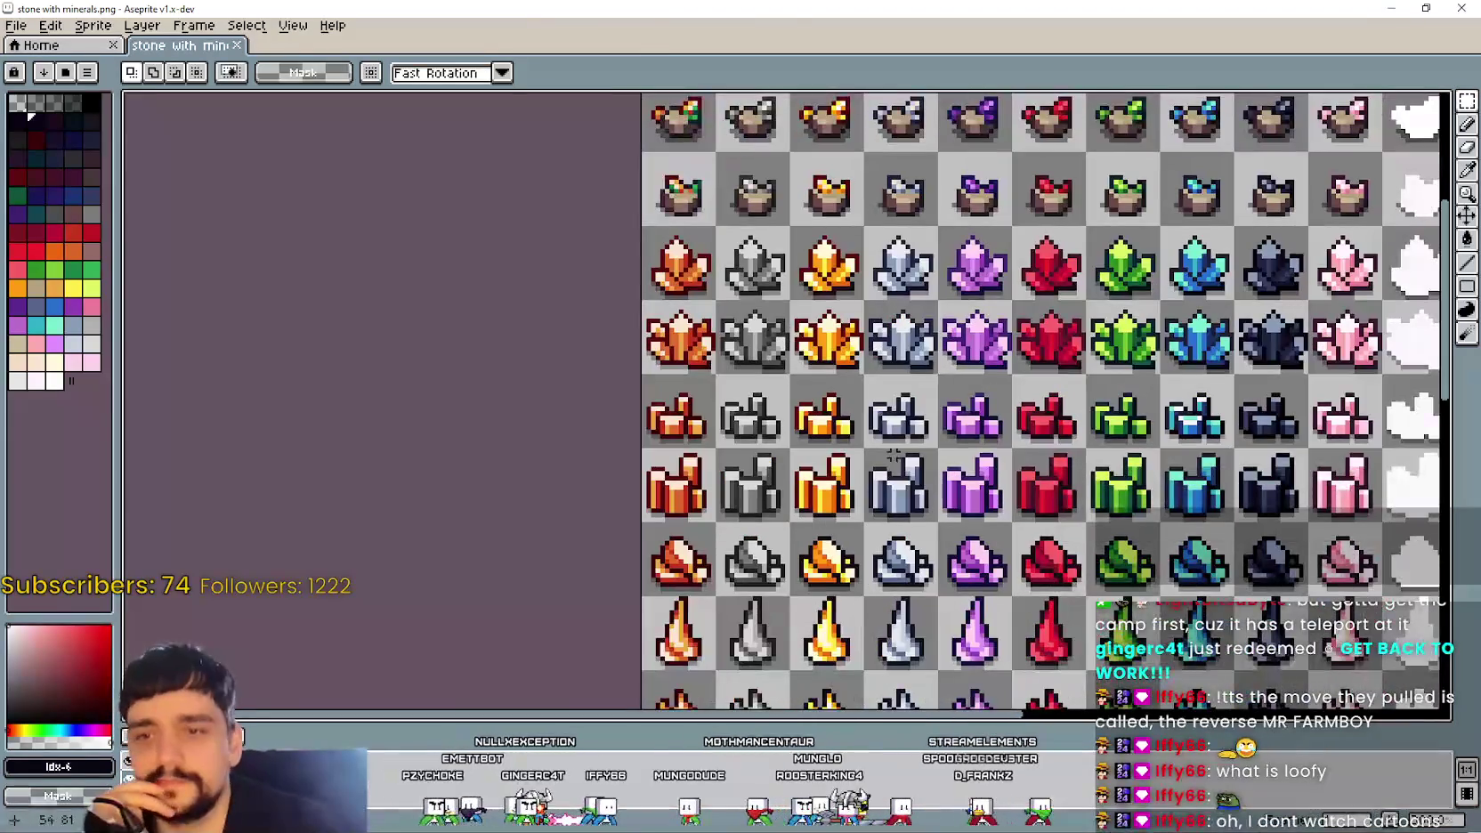
{"action": "scroll", "coordinate": [1046, 401], "scroll_direction": "right", "scroll_amount": 3}
{"action": "scroll", "coordinate": [1046, 400], "scroll_direction": "down", "scroll_amount": 2}
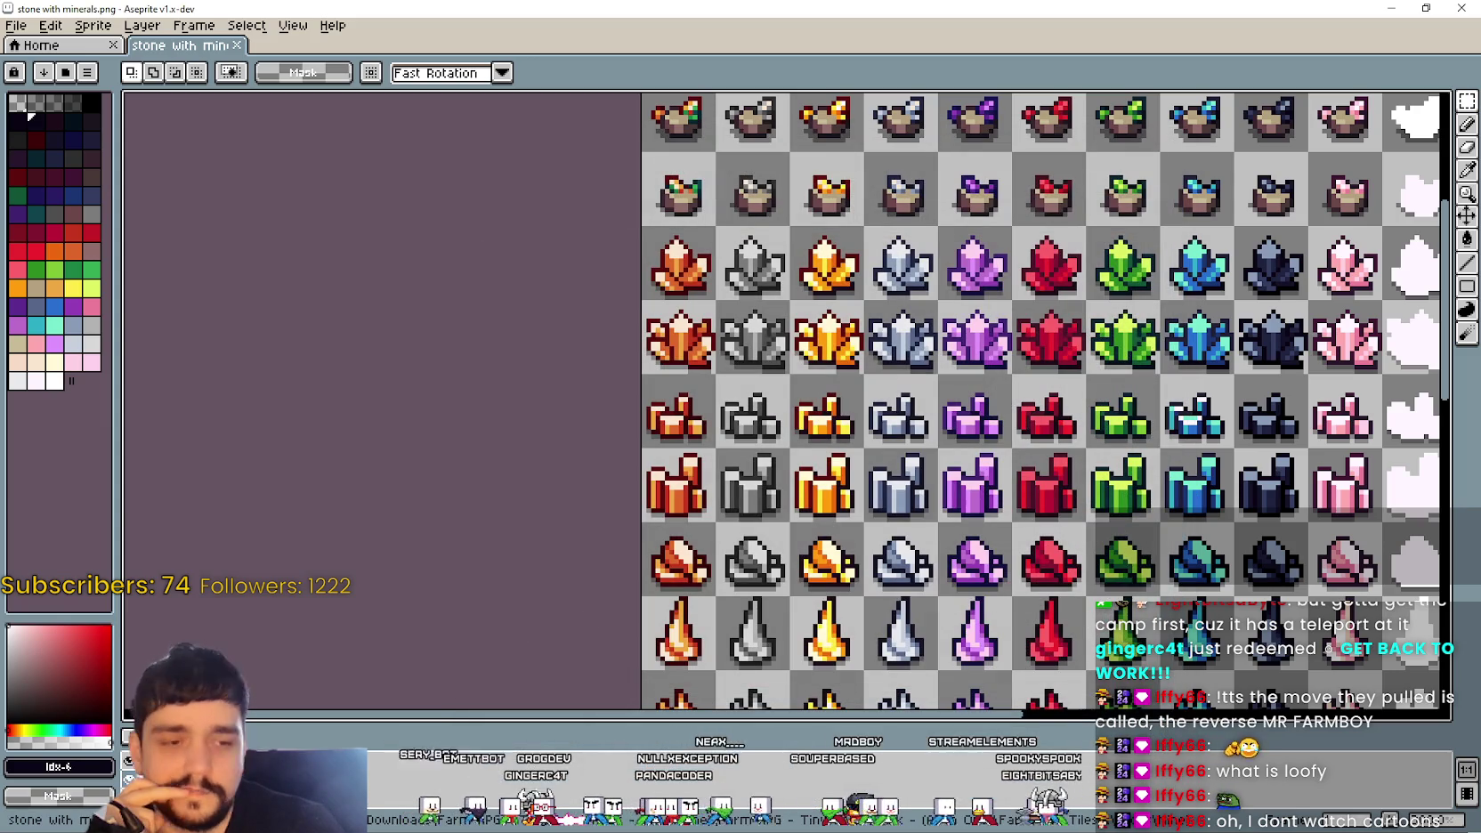
{"action": "scroll", "coordinate": [620, 491], "scroll_direction": "up", "scroll_amount": 2}
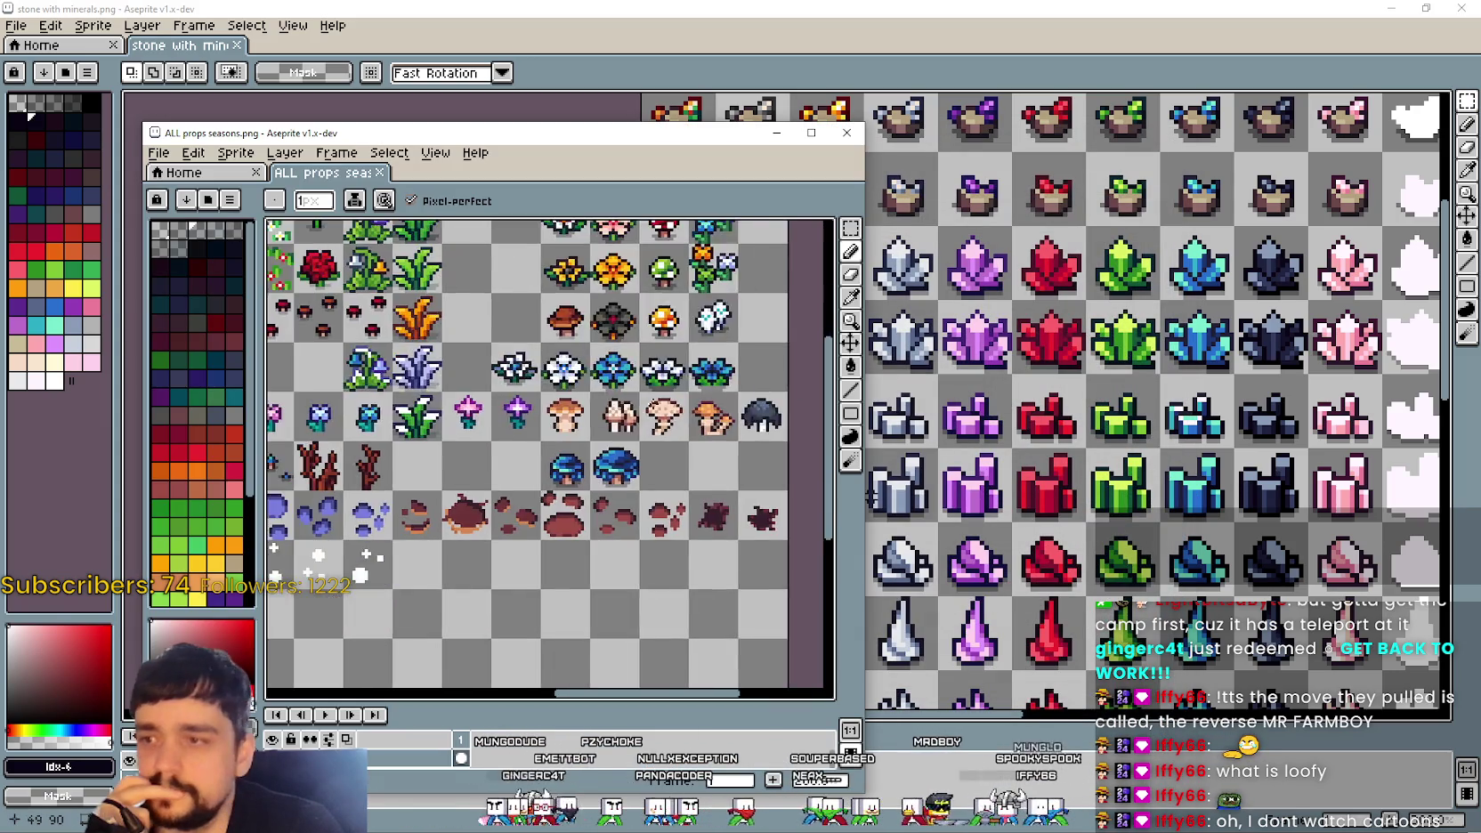
Step: Zoom into the ALL props seasons flower tiles and marquee-select the small flower row
{"action": "scroll", "coordinate": [620, 490], "scroll_direction": "up", "scroll_amount": 2}
{"action": "scroll", "coordinate": [620, 490], "scroll_direction": "up", "scroll_amount": 2}
{"action": "left_click_drag", "start_coordinate": [620, 491], "coordinate": [645, 433]}
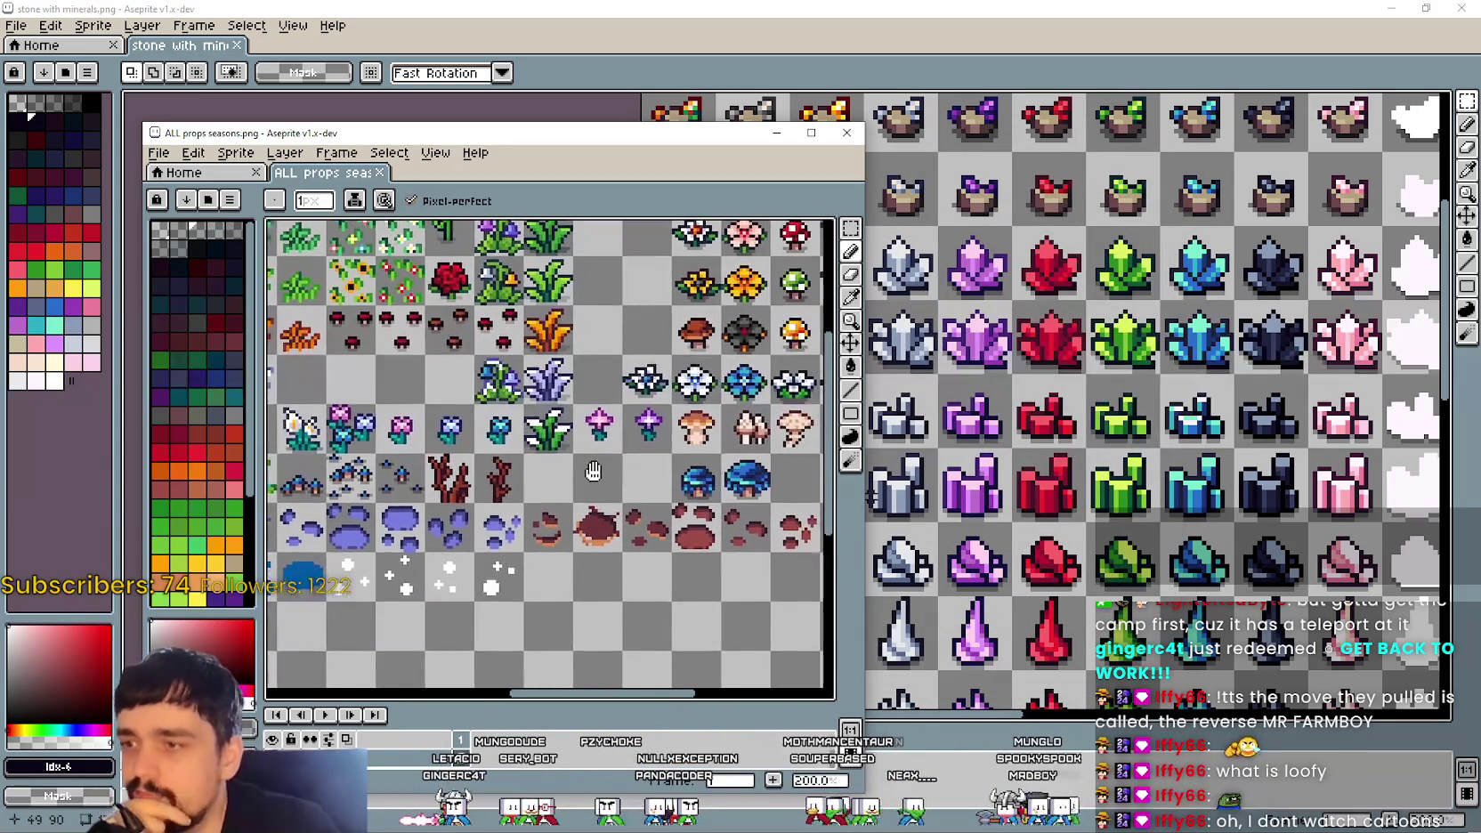
{"action": "scroll", "coordinate": [645, 434], "scroll_direction": "up", "scroll_amount": 1}
{"action": "scroll", "coordinate": [644, 433], "scroll_direction": "up", "scroll_amount": 1}
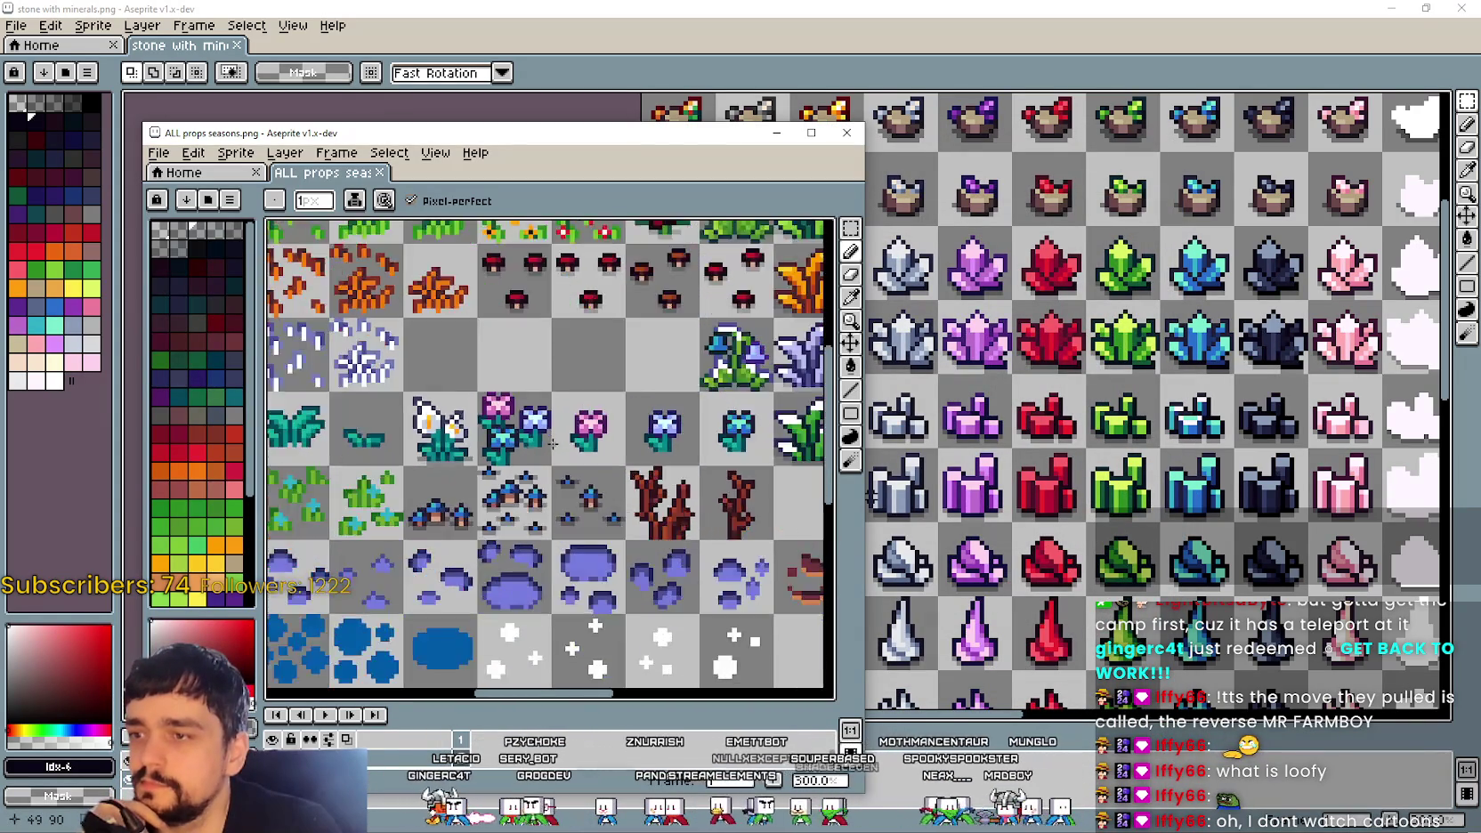
{"action": "scroll", "coordinate": [614, 431], "scroll_direction": "up", "scroll_amount": 1}
{"action": "scroll", "coordinate": [571, 429], "scroll_direction": "up", "scroll_amount": 1}
{"action": "scroll", "coordinate": [571, 429], "scroll_direction": "right", "scroll_amount": 2}
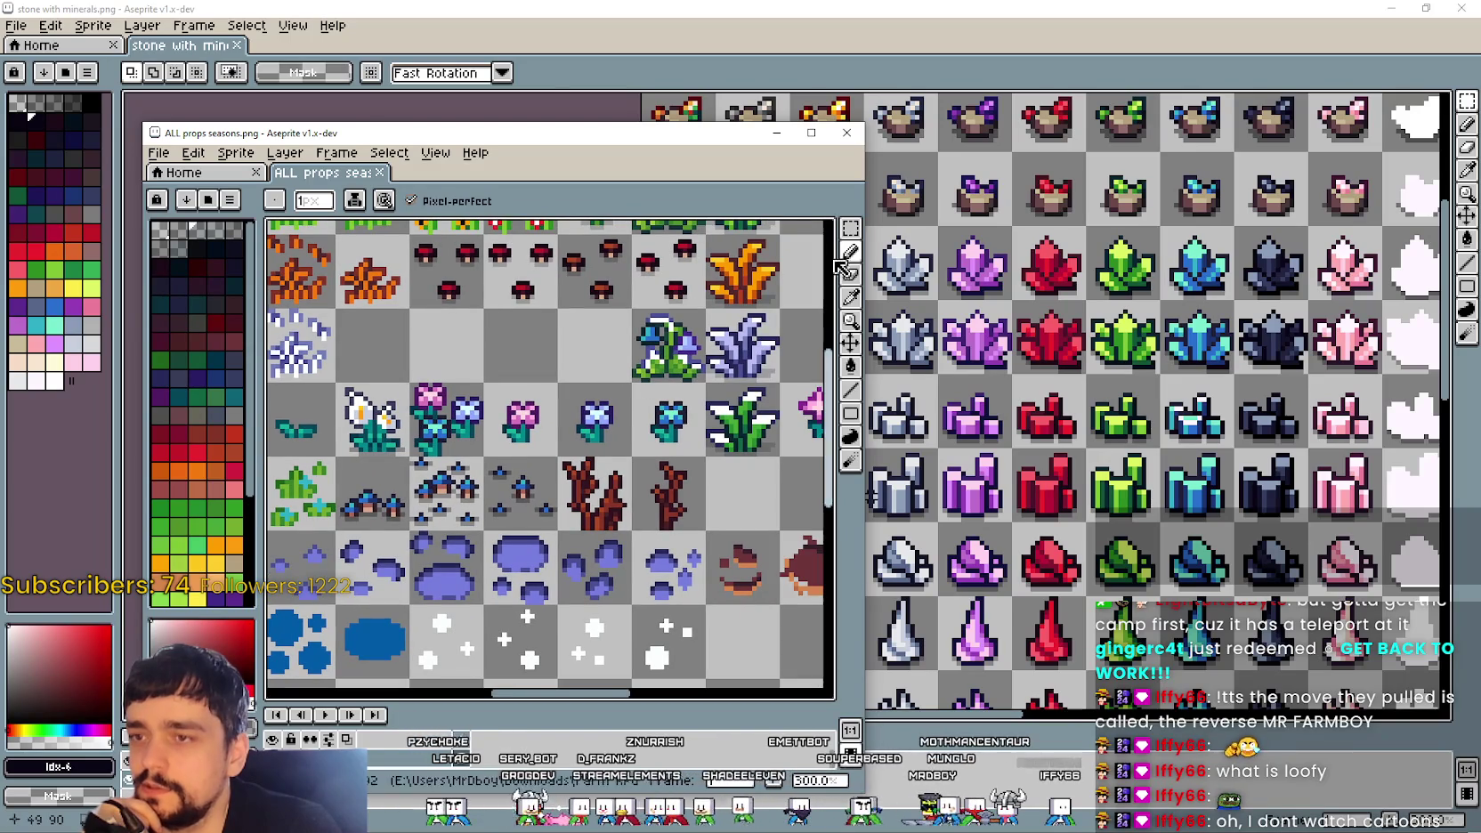
{"action": "left_click", "coordinate": [850, 228]}
{"action": "left_click_drag", "start_coordinate": [408, 407], "coordinate": [637, 418]}
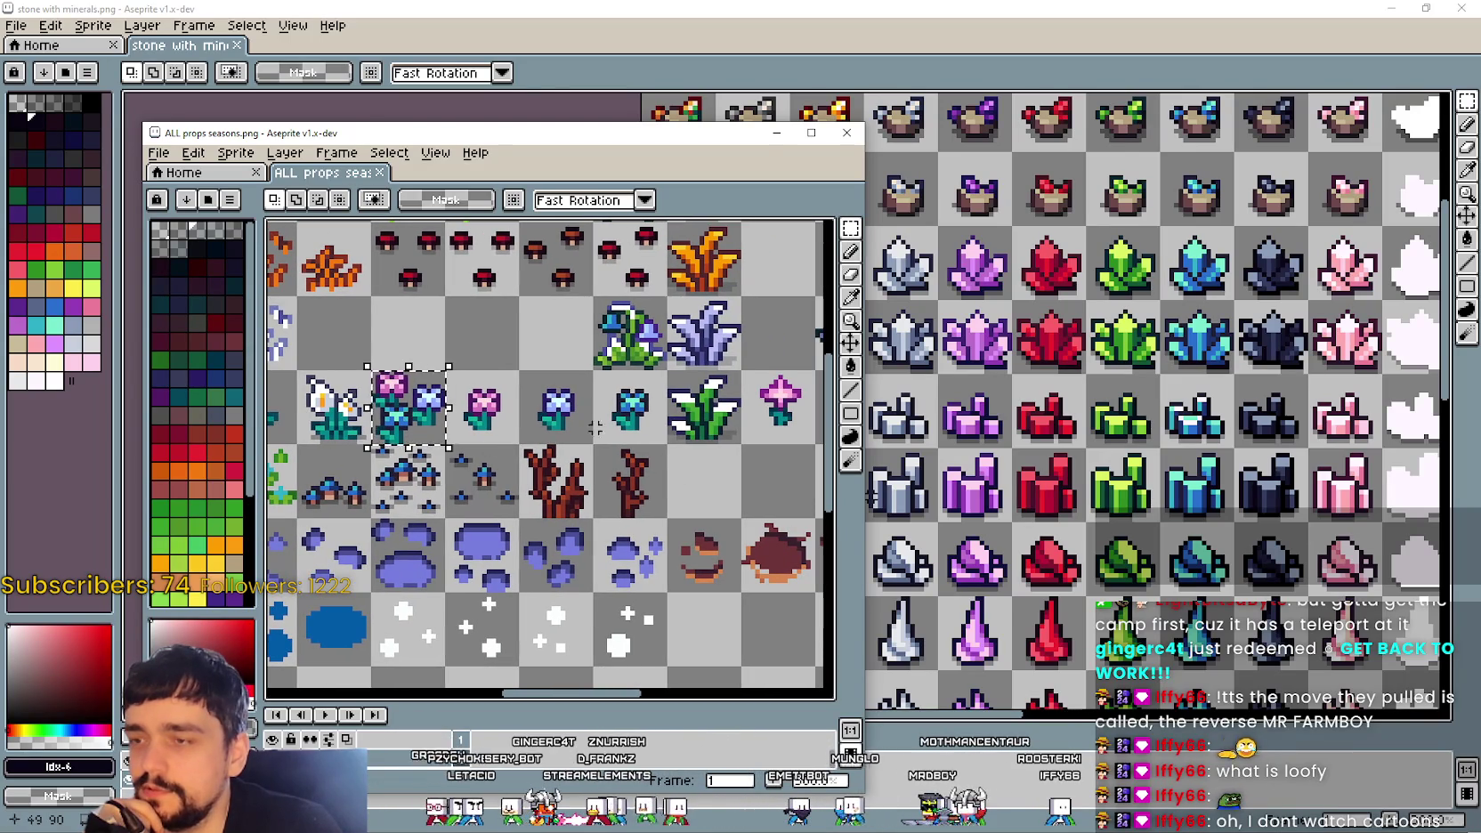
Step: Clear the selection and reselect the row of flower tiles more precisely
{"action": "scroll", "coordinate": [641, 514], "scroll_direction": "right", "scroll_amount": 2}
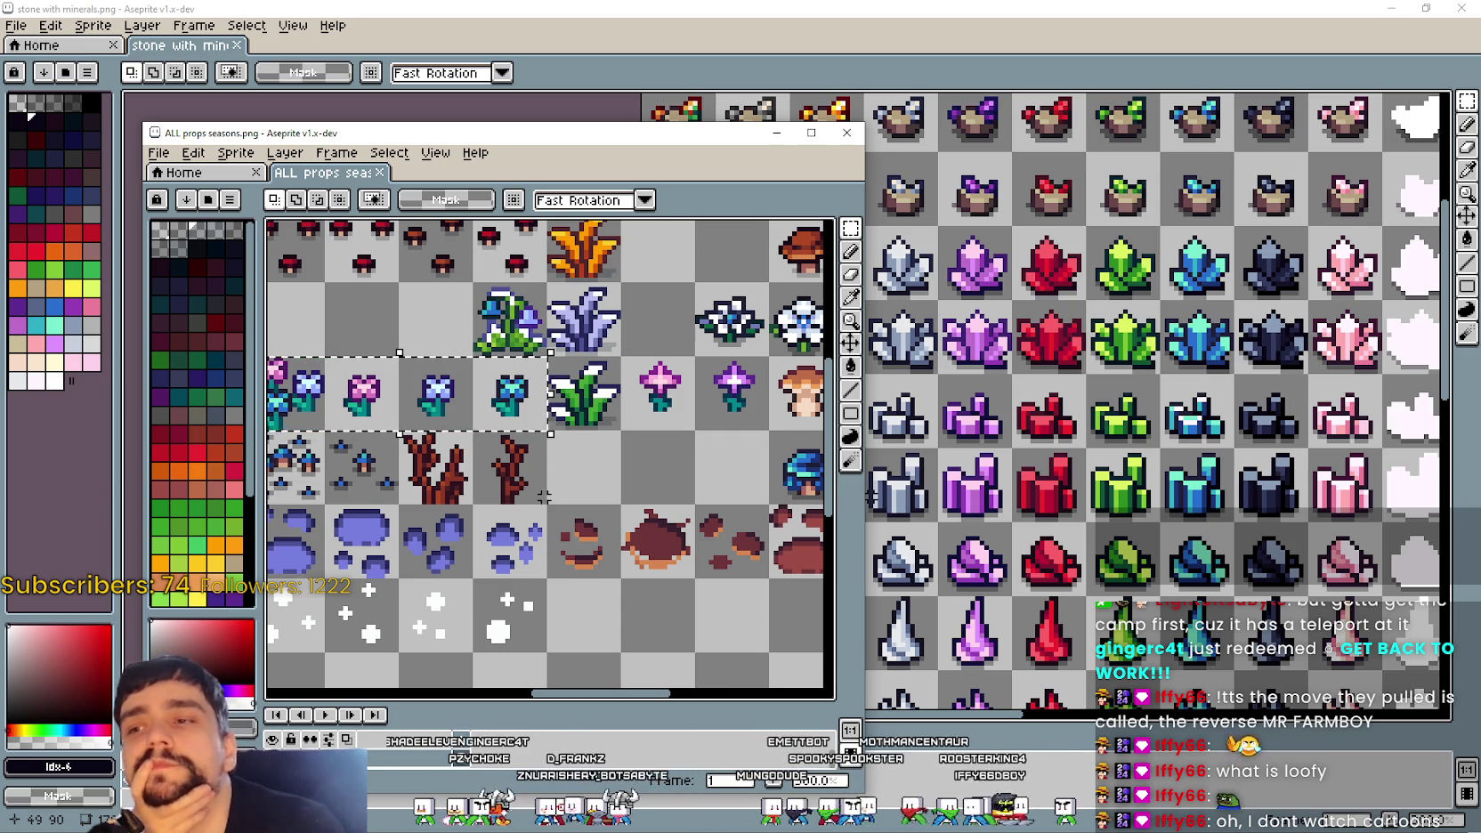
{"action": "scroll", "coordinate": [545, 492], "scroll_direction": "down", "scroll_amount": 2}
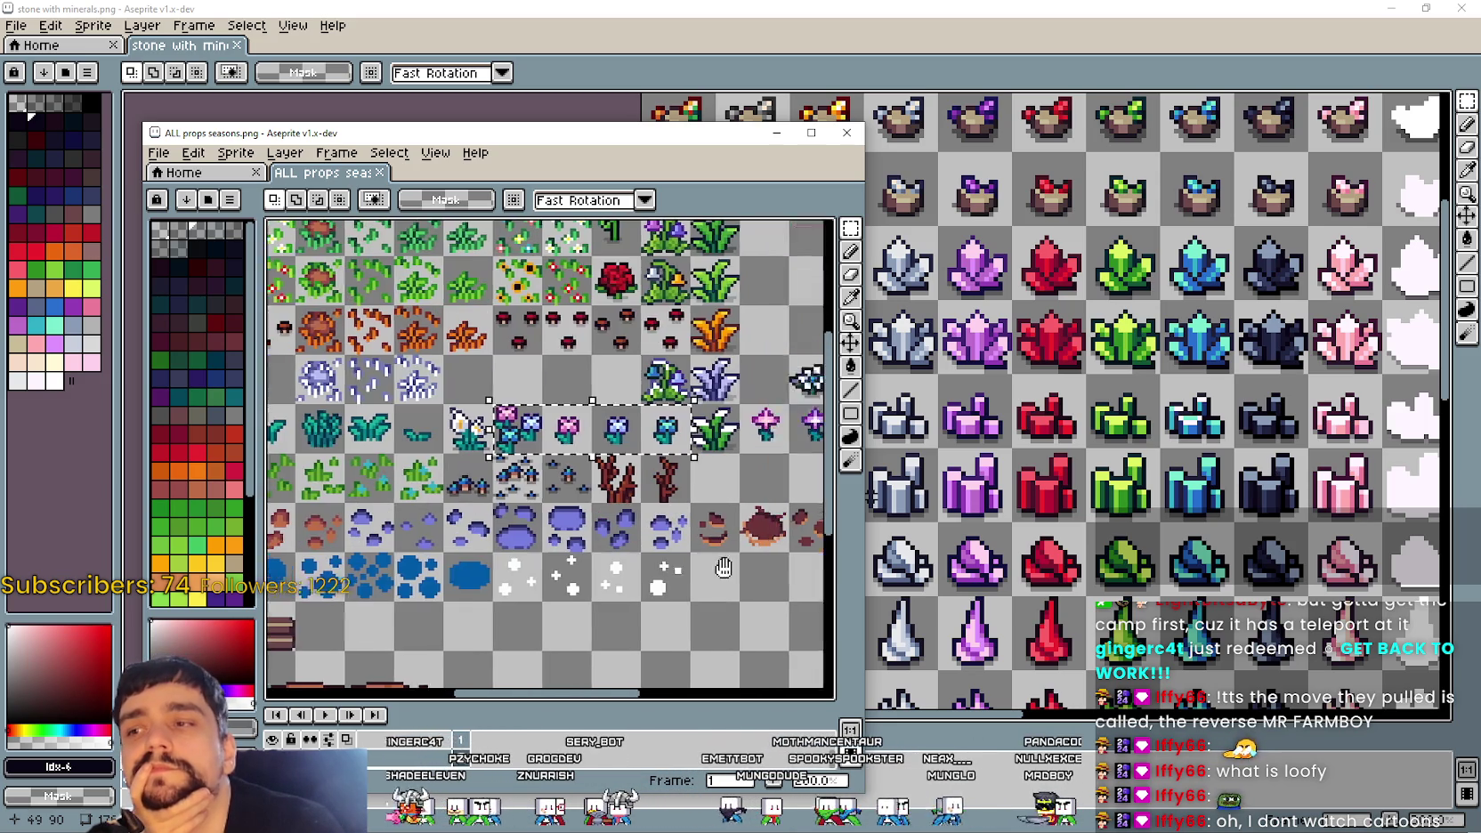
{"action": "left_click", "coordinate": [515, 461]}
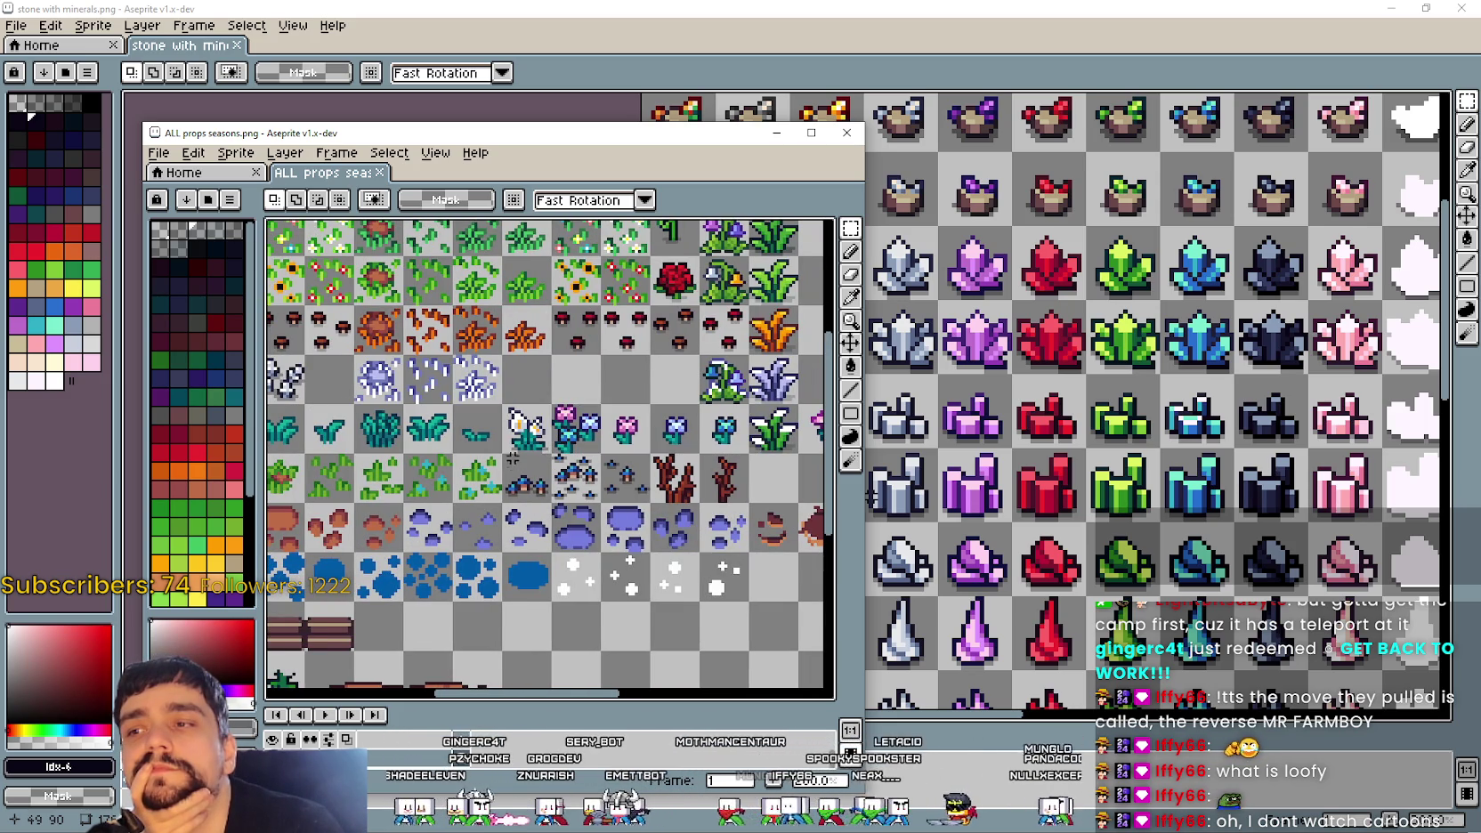
{"action": "left_click_drag", "start_coordinate": [509, 438], "coordinate": [743, 449]}
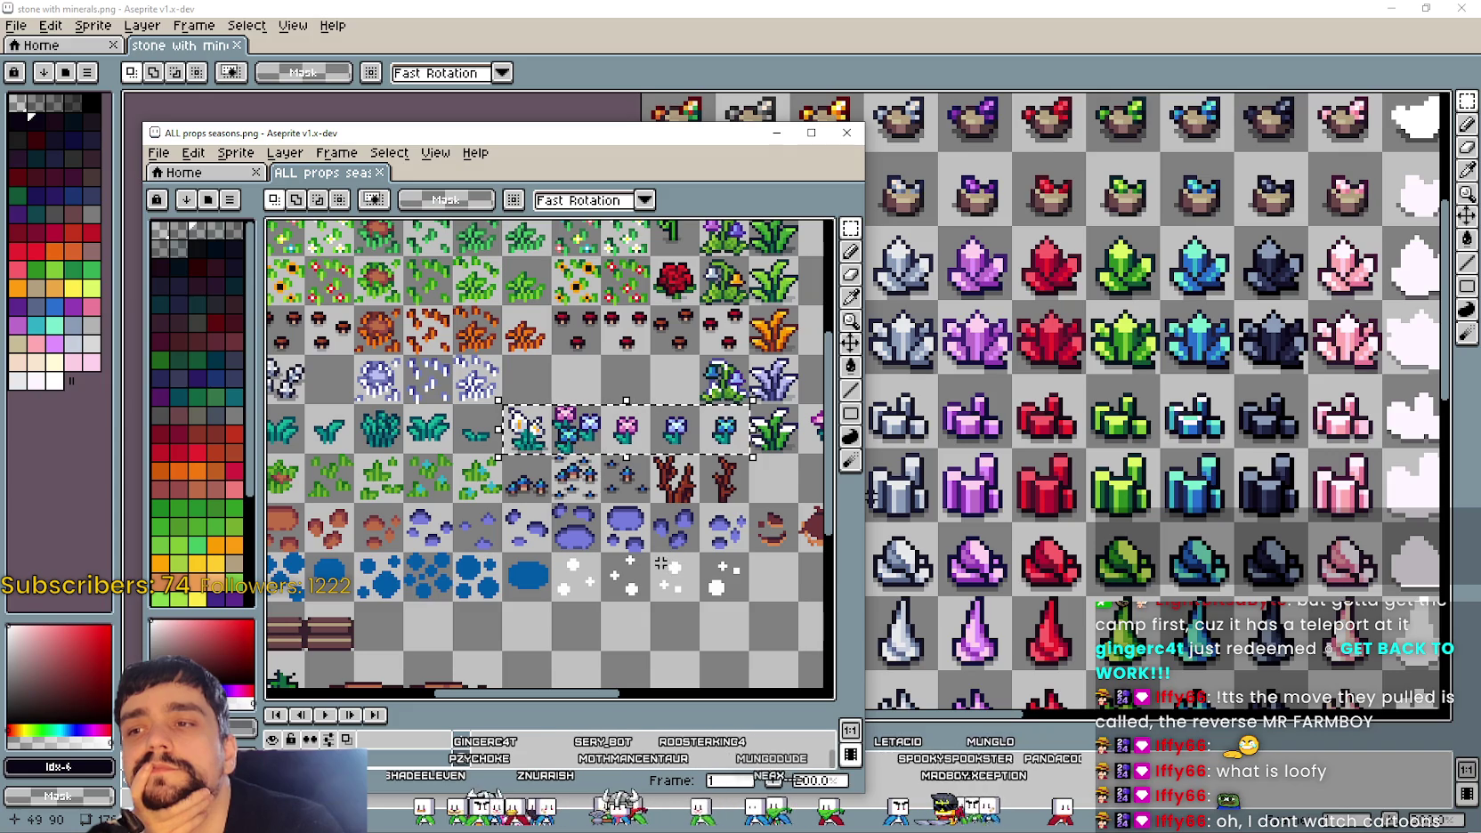
Step: Pan to the top of the props sheet's flowers and mushrooms, then switch back to main_atlas.png
{"action": "left_click_drag", "start_coordinate": [664, 563], "coordinate": [603, 607]}
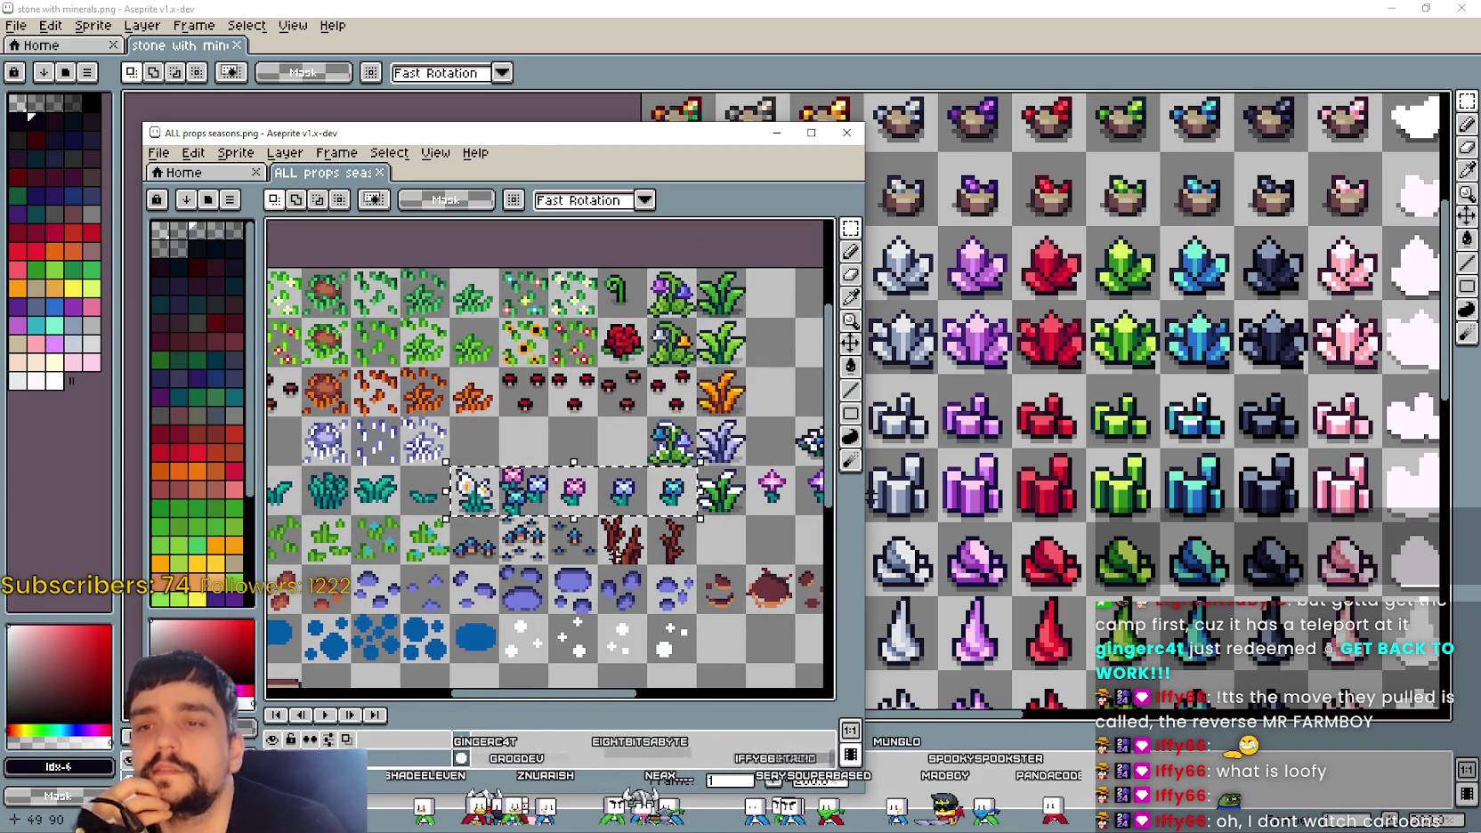
{"action": "scroll", "coordinate": [661, 509], "scroll_direction": "down", "scroll_amount": 2}
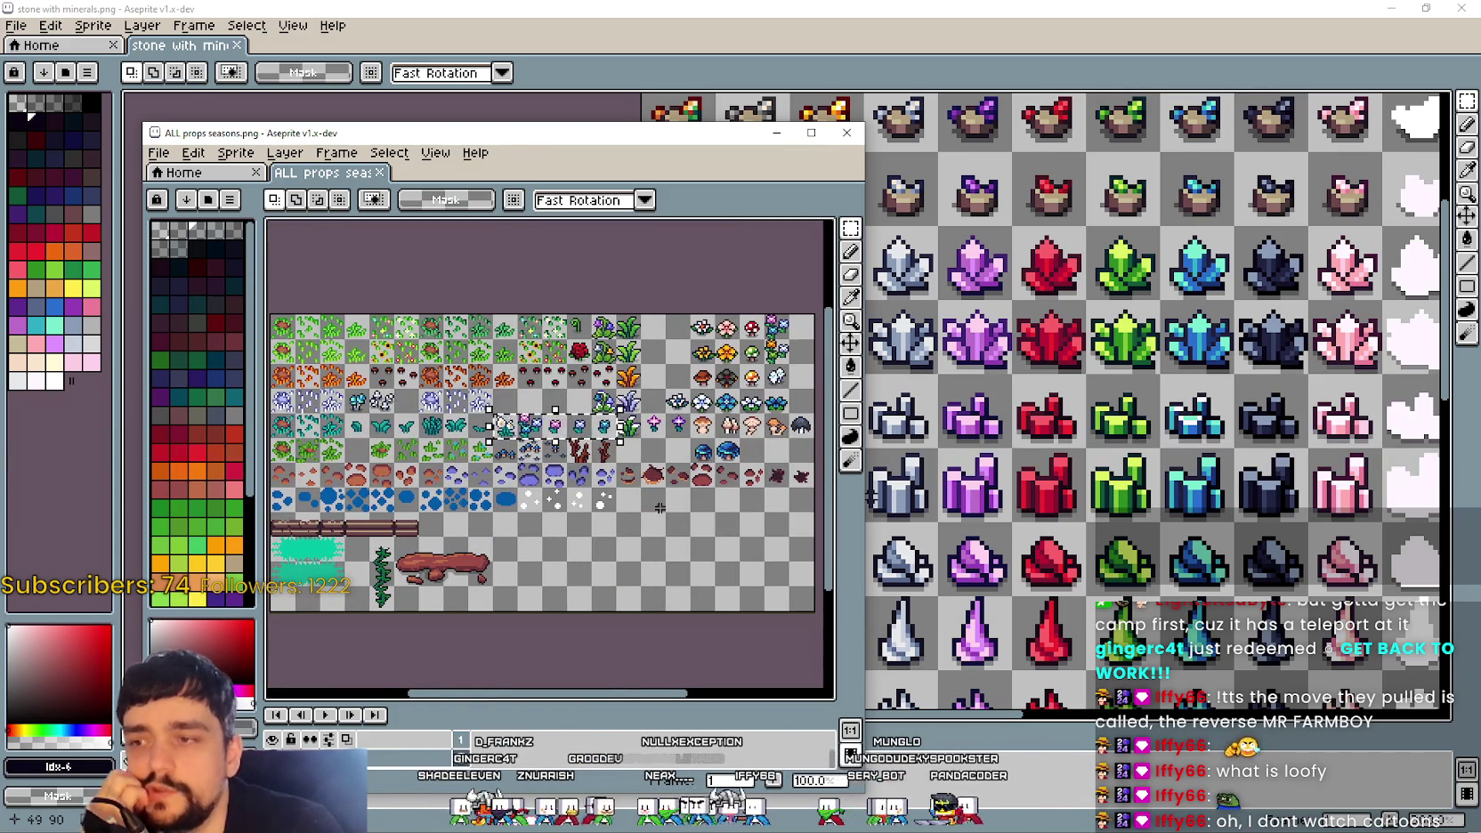
{"action": "scroll", "coordinate": [819, 402], "scroll_direction": "up", "scroll_amount": 1}
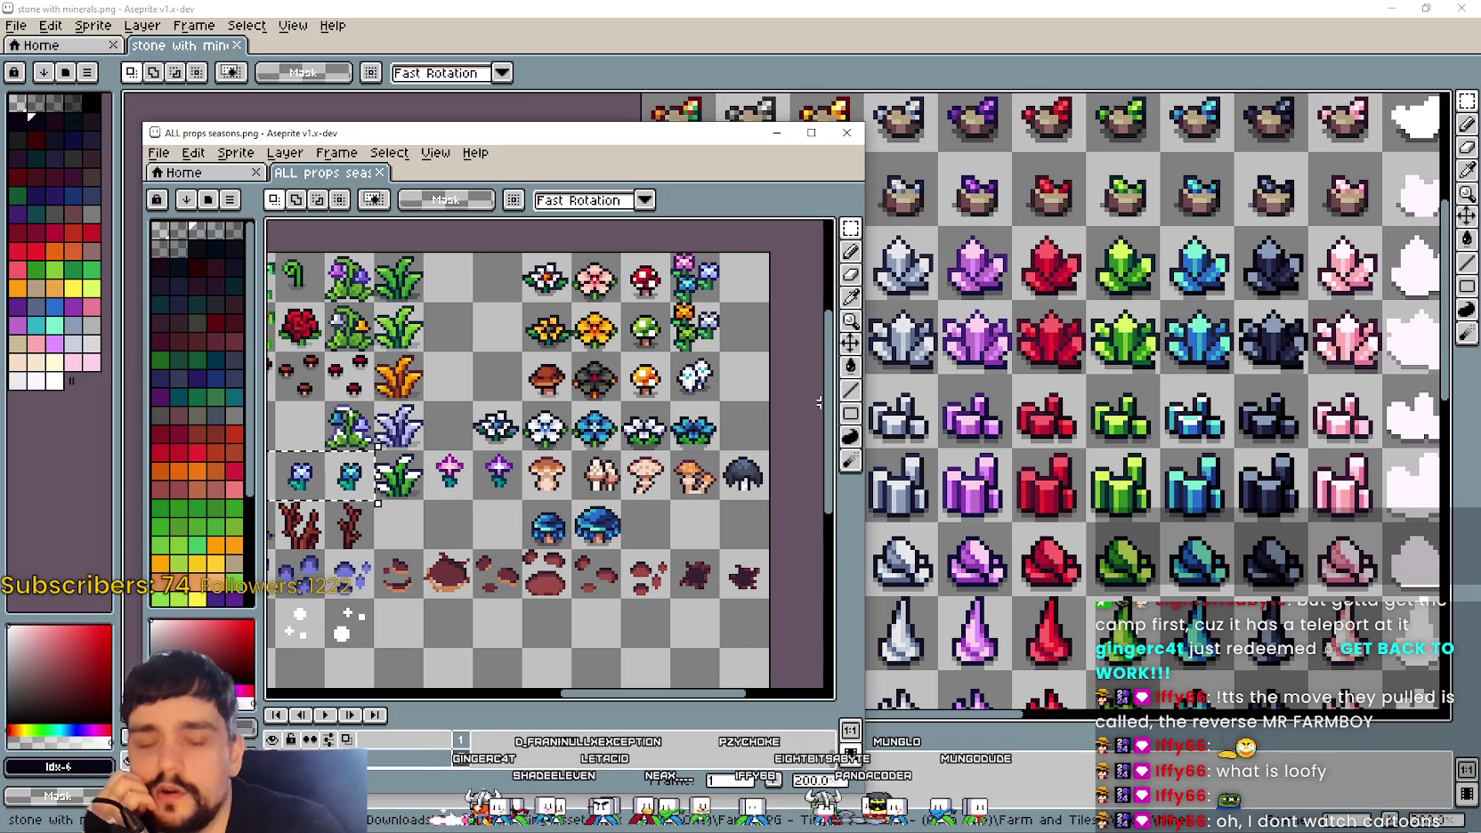
{"action": "scroll", "coordinate": [629, 377], "scroll_direction": "down", "scroll_amount": 1}
{"action": "scroll", "coordinate": [628, 377], "scroll_direction": "up", "scroll_amount": 1}
{"action": "left_click_drag", "start_coordinate": [628, 377], "coordinate": [663, 463]}
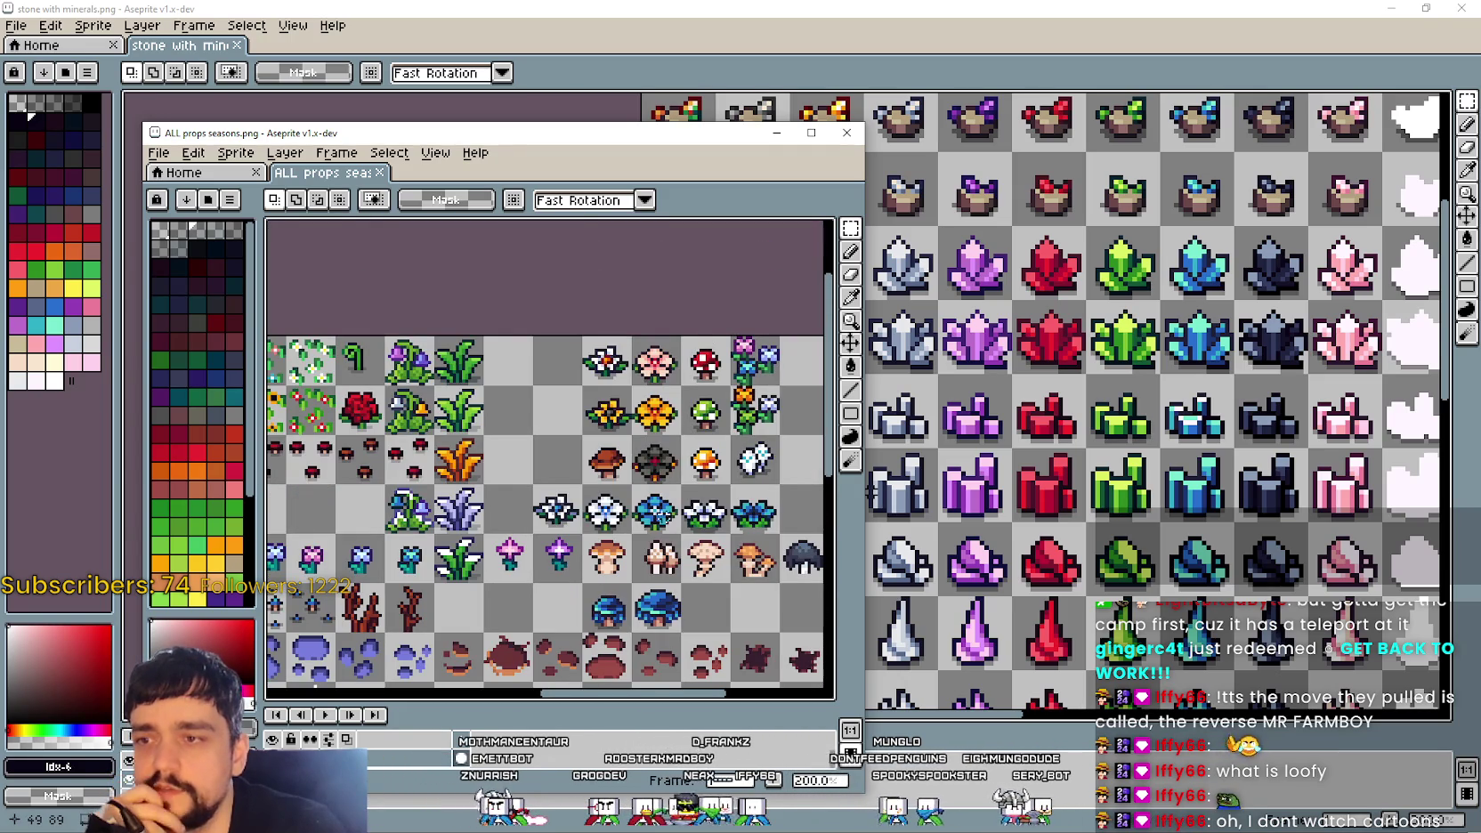
{"action": "mouse_move", "coordinate": [662, 567]}
{"action": "left_mouse_down"}
{"action": "mouse_move", "coordinate": [579, 434]}
{"action": "mouse_move", "coordinate": [669, 429]}
{"action": "left_mouse_up"}
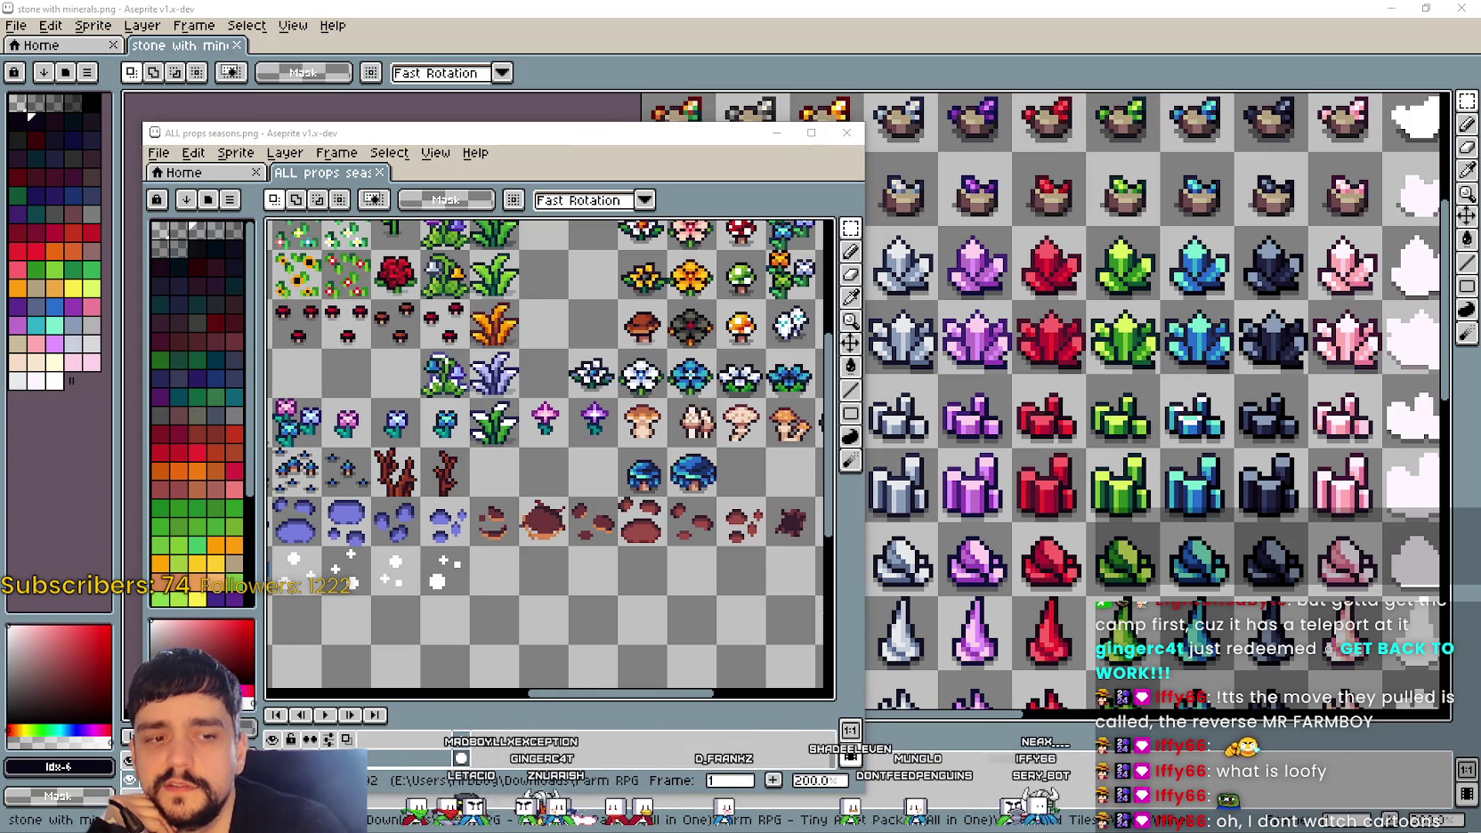
{"action": "key", "text": "alt+Tab"}
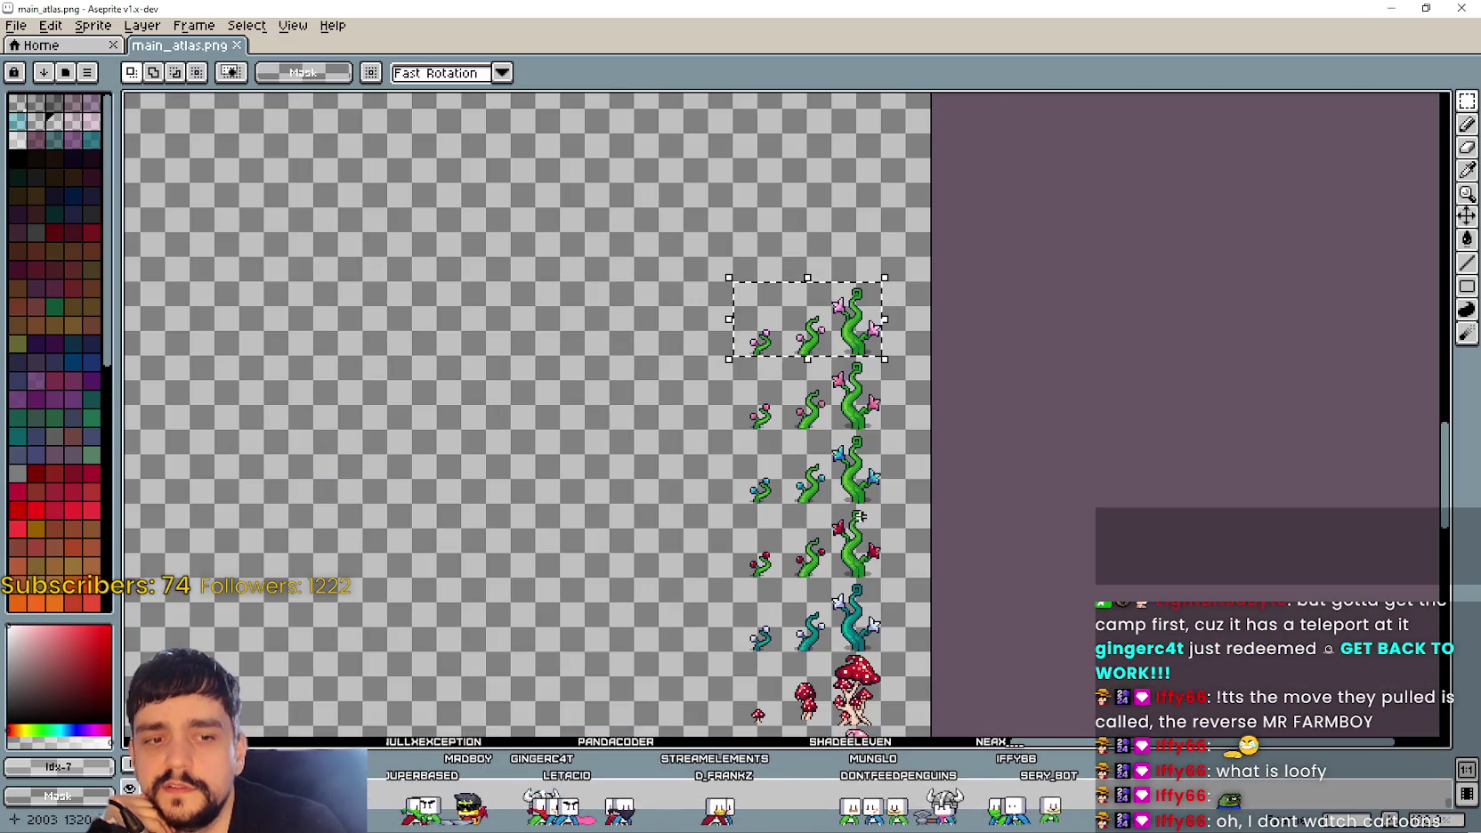
Step: Pan over main_atlas.png's vine sprites and zoom through its mushroom rows
{"action": "scroll", "coordinate": [979, 437], "scroll_direction": "up", "scroll_amount": 2}
{"action": "scroll", "coordinate": [957, 350], "scroll_direction": "up", "scroll_amount": 1}
{"action": "mouse_move", "coordinate": [956, 350]}
{"action": "left_mouse_down"}
{"action": "mouse_move", "coordinate": [968, 407]}
{"action": "mouse_move", "coordinate": [1002, 314]}
{"action": "mouse_move", "coordinate": [993, 350]}
{"action": "left_mouse_up"}
{"action": "scroll", "coordinate": [994, 483], "scroll_direction": "down", "scroll_amount": 3}
{"action": "scroll", "coordinate": [994, 483], "scroll_direction": "down", "scroll_amount": 5}
{"action": "scroll", "coordinate": [827, 382], "scroll_direction": "down", "scroll_amount": 2}
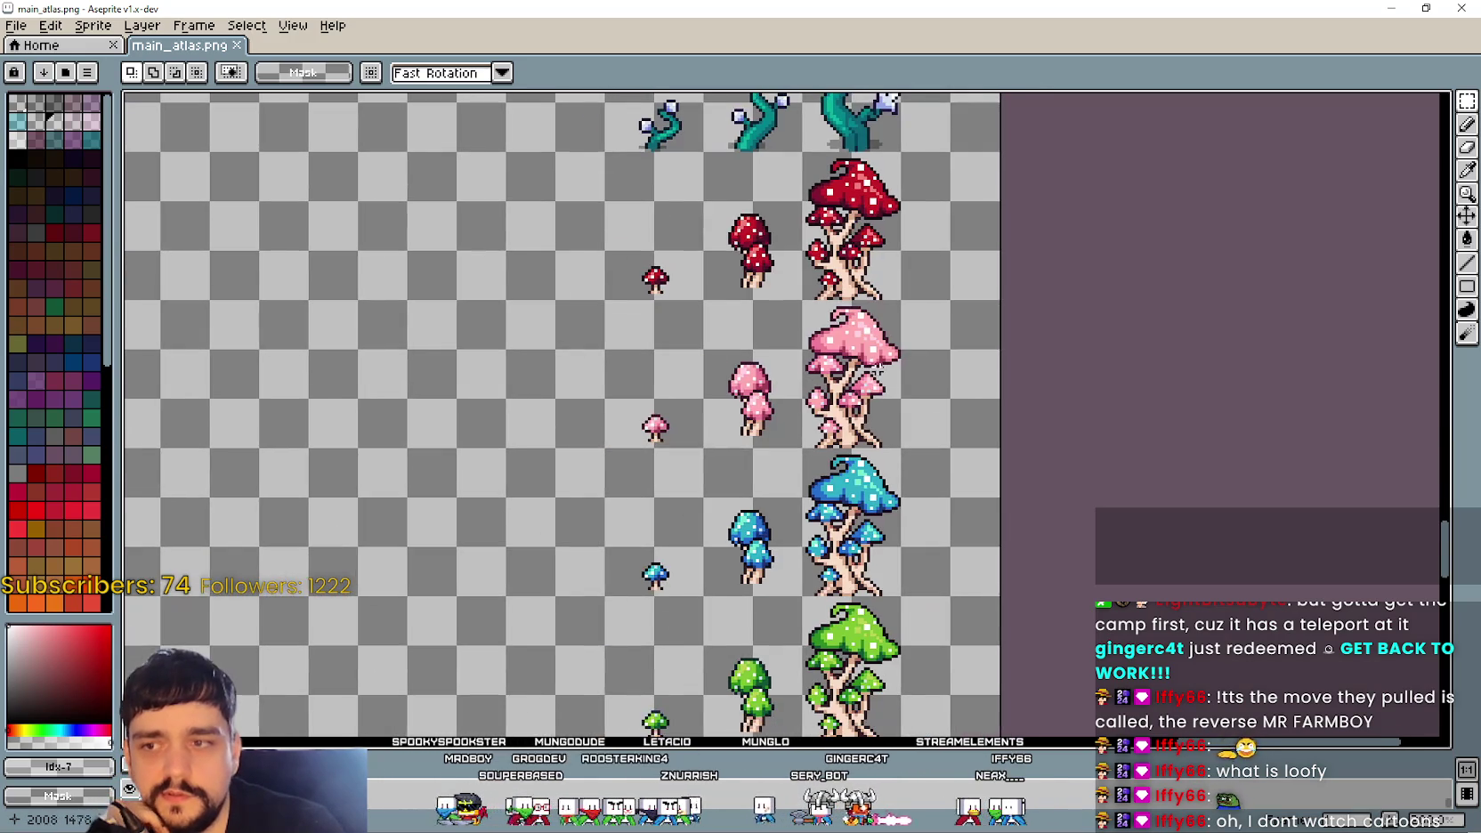
{"action": "scroll", "coordinate": [749, 516], "scroll_direction": "down", "scroll_amount": 2}
{"action": "scroll", "coordinate": [870, 378], "scroll_direction": "down", "scroll_amount": 2}
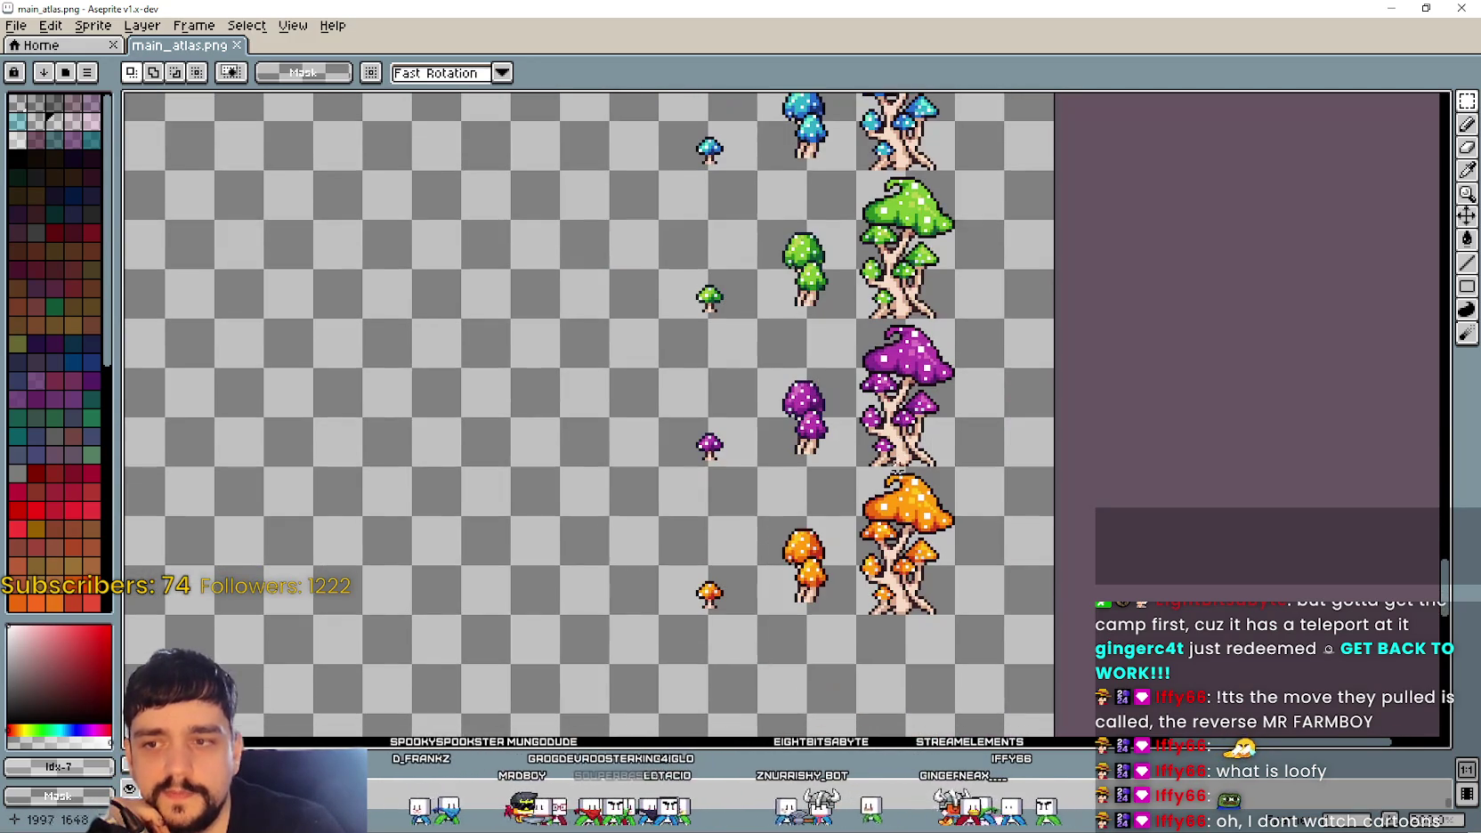
{"action": "scroll", "coordinate": [979, 427], "scroll_direction": "up", "scroll_amount": 3}
{"action": "scroll", "coordinate": [988, 420], "scroll_direction": "up", "scroll_amount": 4}
{"action": "scroll", "coordinate": [1023, 503], "scroll_direction": "up", "scroll_amount": 2}
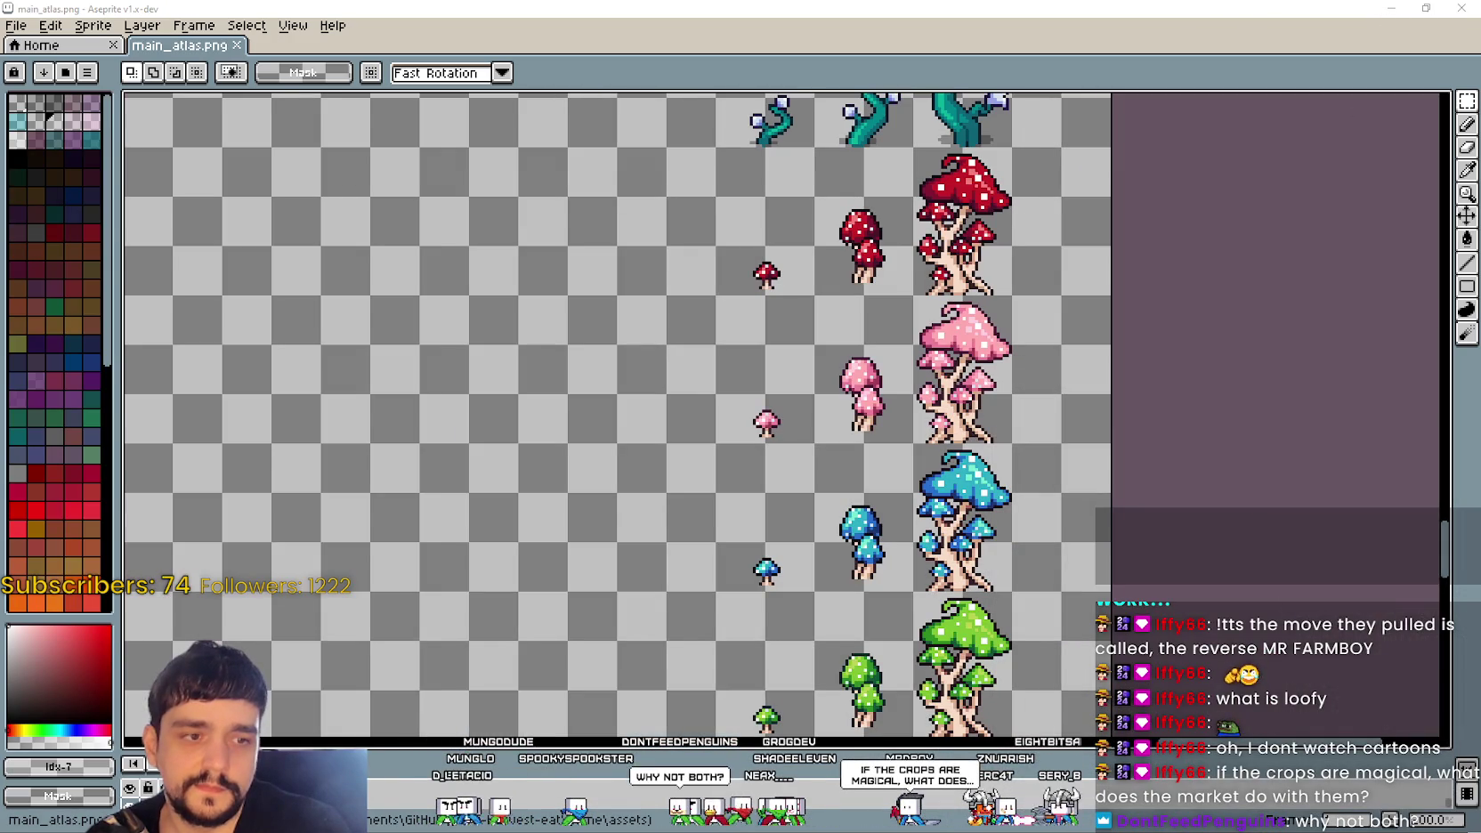
Step: Frame the vine rows above the mushrooms, then start inserting a text heading
{"action": "scroll", "coordinate": [979, 421], "scroll_direction": "down", "scroll_amount": 1}
{"action": "scroll", "coordinate": [994, 313], "scroll_direction": "down", "scroll_amount": 1}
{"action": "scroll", "coordinate": [992, 348], "scroll_direction": "up", "scroll_amount": 1}
{"action": "scroll", "coordinate": [992, 374], "scroll_direction": "up", "scroll_amount": 1}
{"action": "scroll", "coordinate": [990, 399], "scroll_direction": "down", "scroll_amount": 1}
{"action": "scroll", "coordinate": [991, 400], "scroll_direction": "down", "scroll_amount": 1}
{"action": "scroll", "coordinate": [993, 384], "scroll_direction": "up", "scroll_amount": 1}
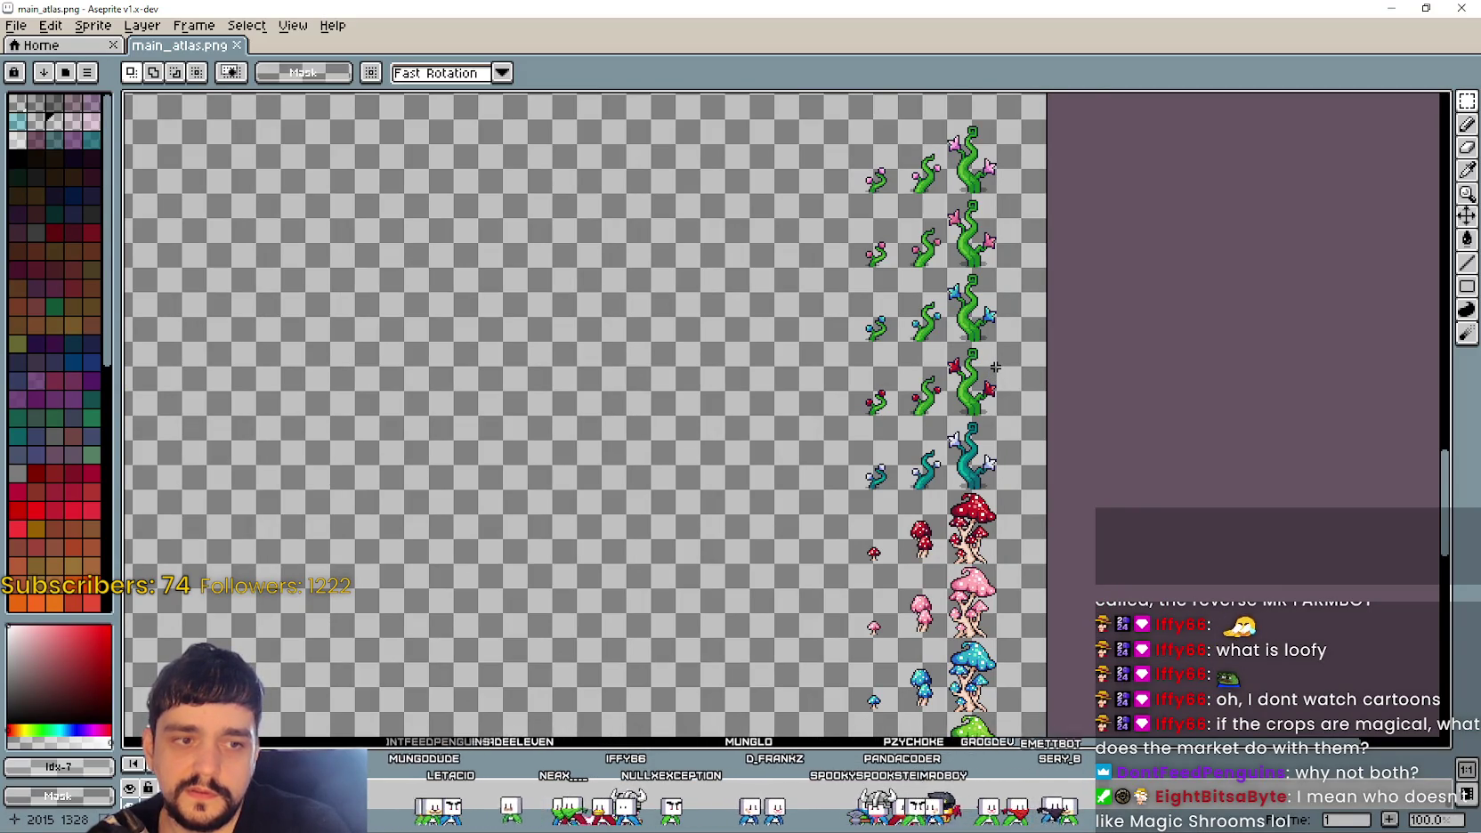
{"action": "scroll", "coordinate": [995, 366], "scroll_direction": "up", "scroll_amount": 1}
{"action": "scroll", "coordinate": [979, 374], "scroll_direction": "down", "scroll_amount": 1}
{"action": "scroll", "coordinate": [970, 392], "scroll_direction": "up", "scroll_amount": 1}
{"action": "scroll", "coordinate": [959, 405], "scroll_direction": "down", "scroll_amount": 1}
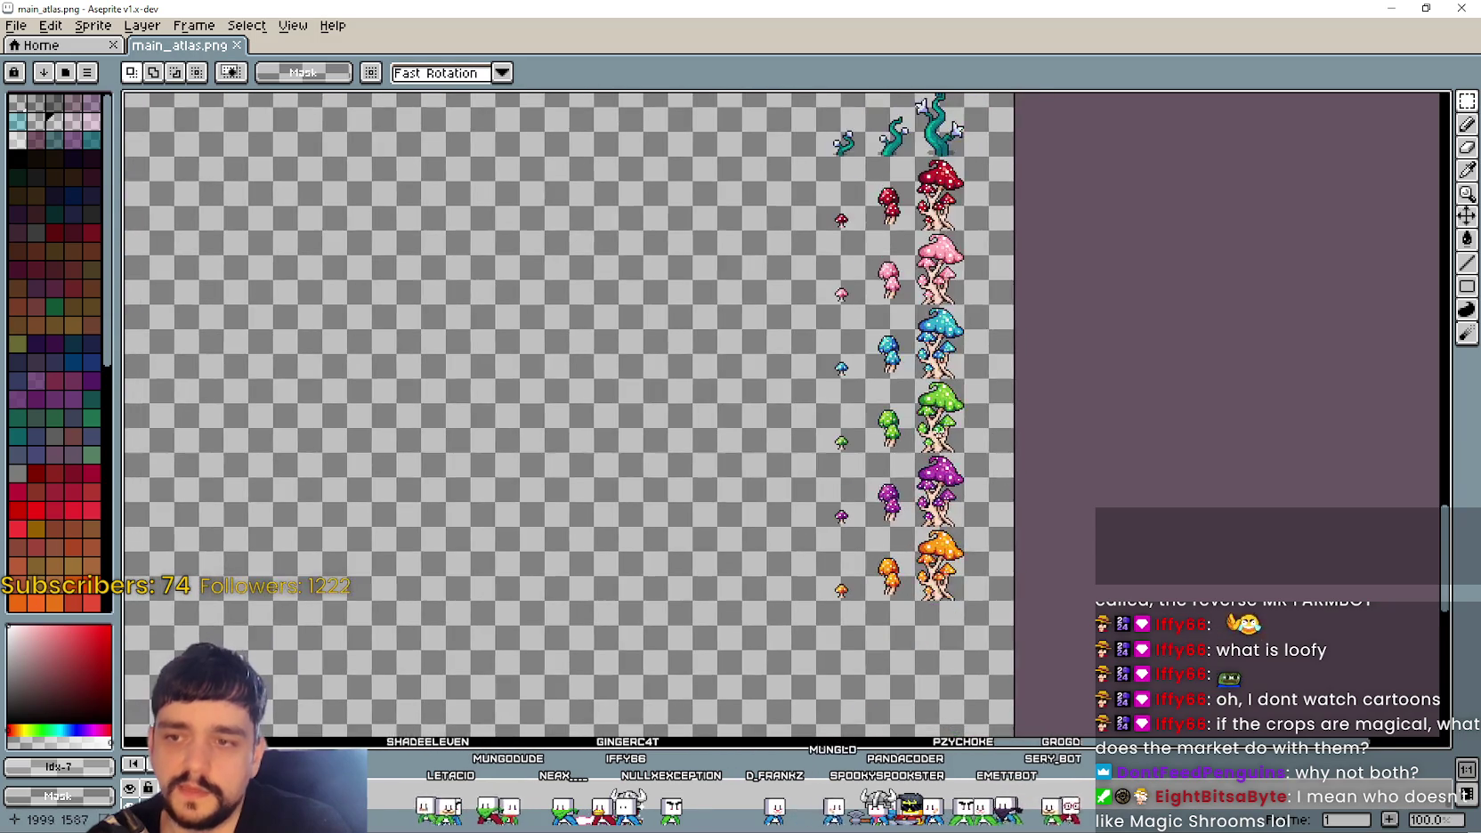
{"action": "scroll", "coordinate": [959, 405], "scroll_direction": "up", "scroll_amount": 1}
{"action": "scroll", "coordinate": [959, 418], "scroll_direction": "up", "scroll_amount": 1}
{"action": "scroll", "coordinate": [961, 436], "scroll_direction": "down", "scroll_amount": 3}
{"action": "scroll", "coordinate": [963, 454], "scroll_direction": "up", "scroll_amount": 2}
{"action": "scroll", "coordinate": [963, 454], "scroll_direction": "down", "scroll_amount": 1}
{"action": "left_click_drag", "start_coordinate": [963, 454], "coordinate": [1056, 501]}
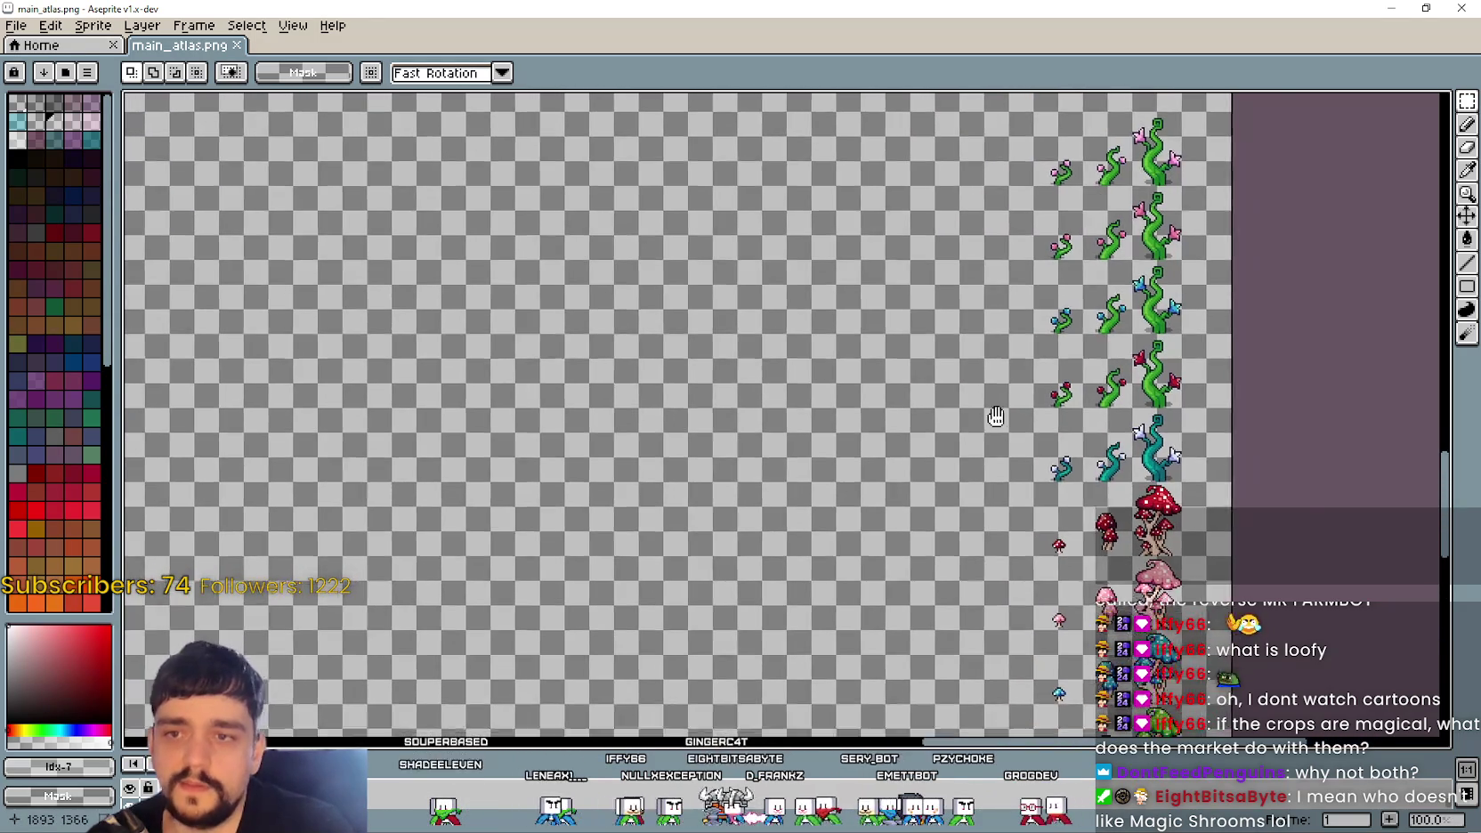
{"action": "scroll", "coordinate": [881, 312], "scroll_direction": "down", "scroll_amount": 1}
{"action": "scroll", "coordinate": [787, 214], "scroll_direction": "up", "scroll_amount": 1}
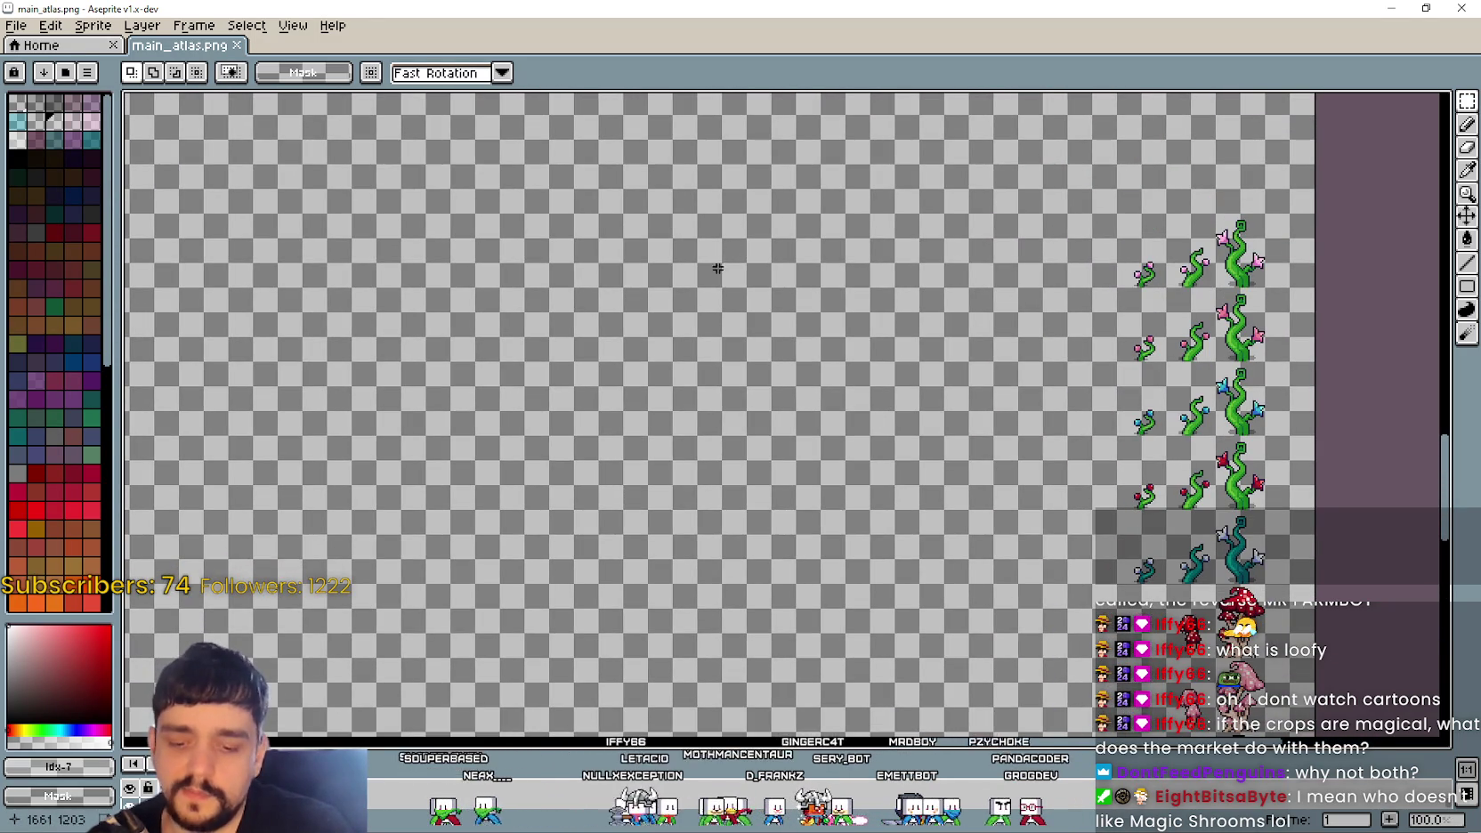
{"action": "key", "text": "t"}
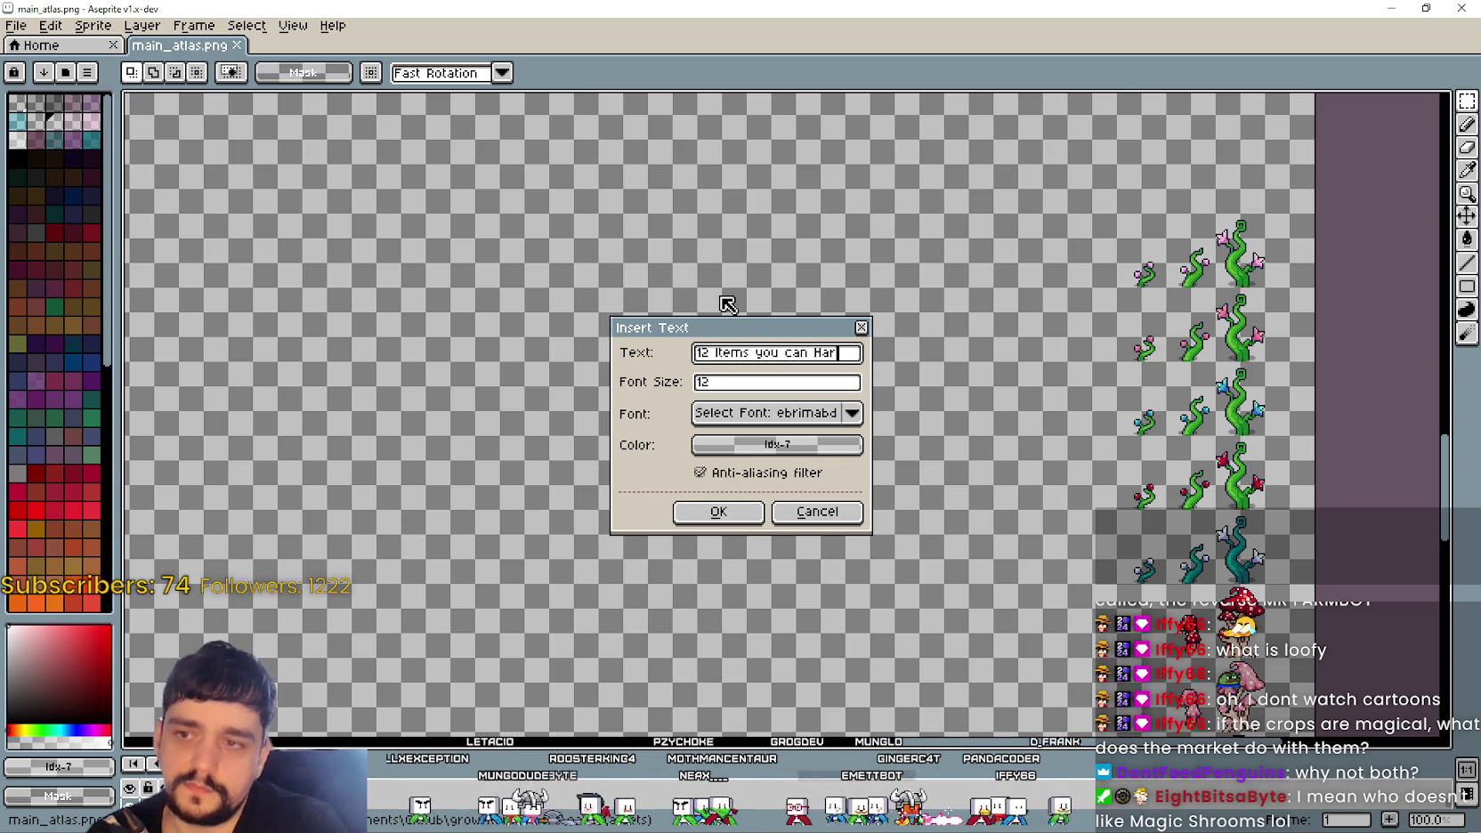
Step: Redo the '12 Items you can Harvest' heading in black and move it near the top
{"action": "type", "text": "vest"}
{"action": "left_click", "coordinate": [727, 513]}
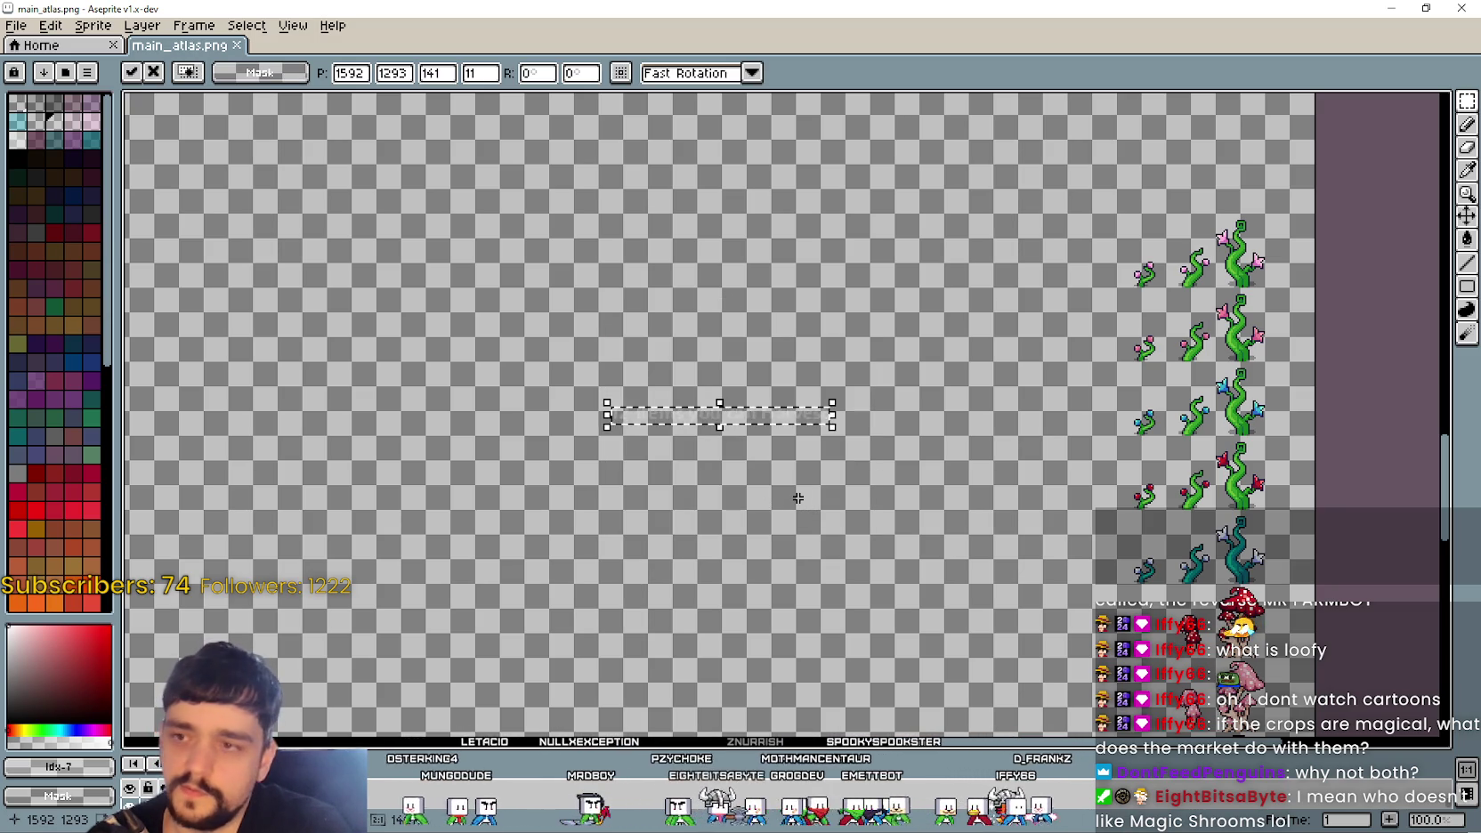
{"action": "key", "text": "ctrl+z"}
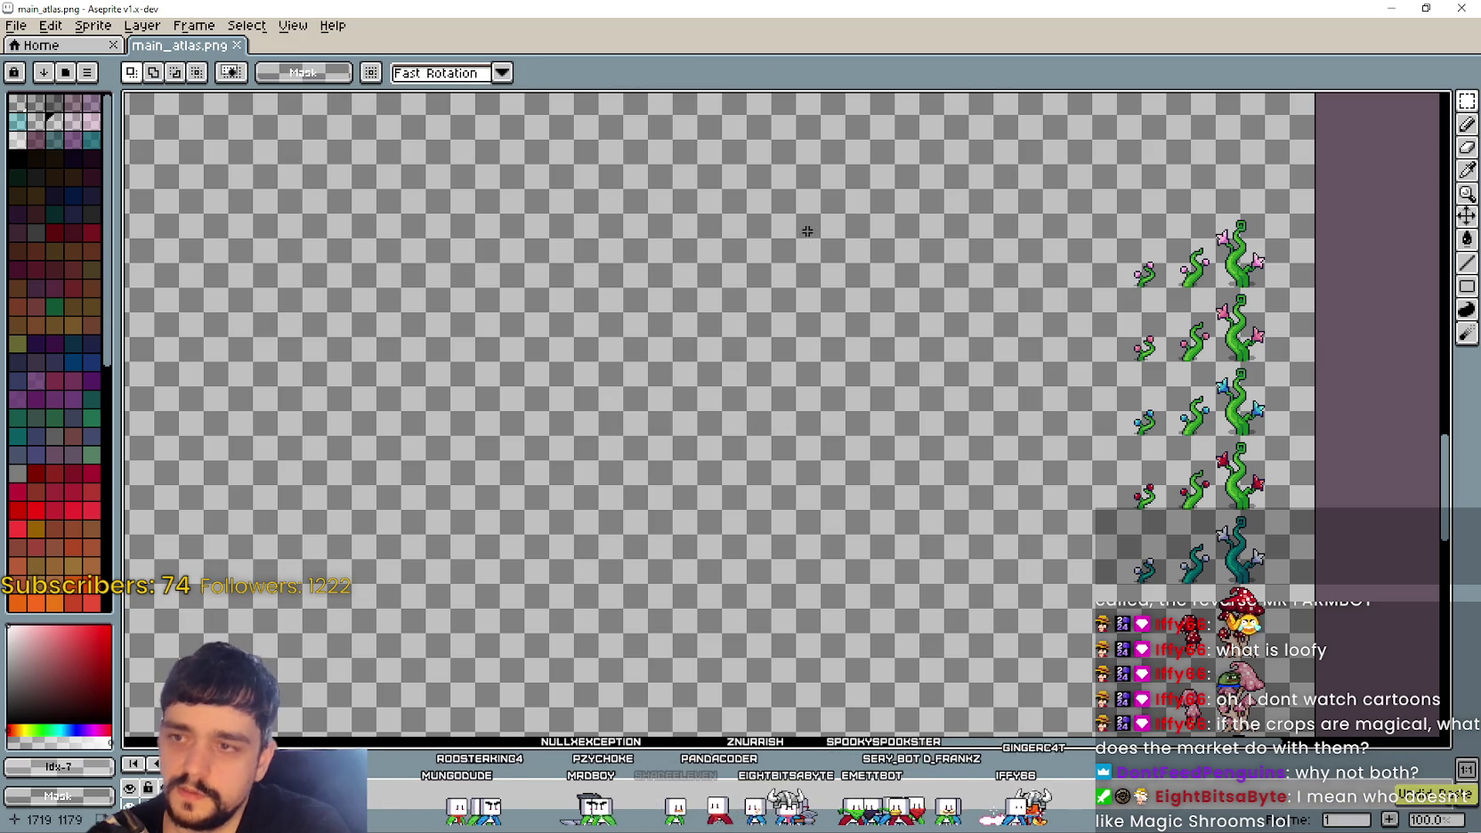
{"action": "key", "text": "ctrl+t"}
{"action": "left_click", "coordinate": [778, 444]}
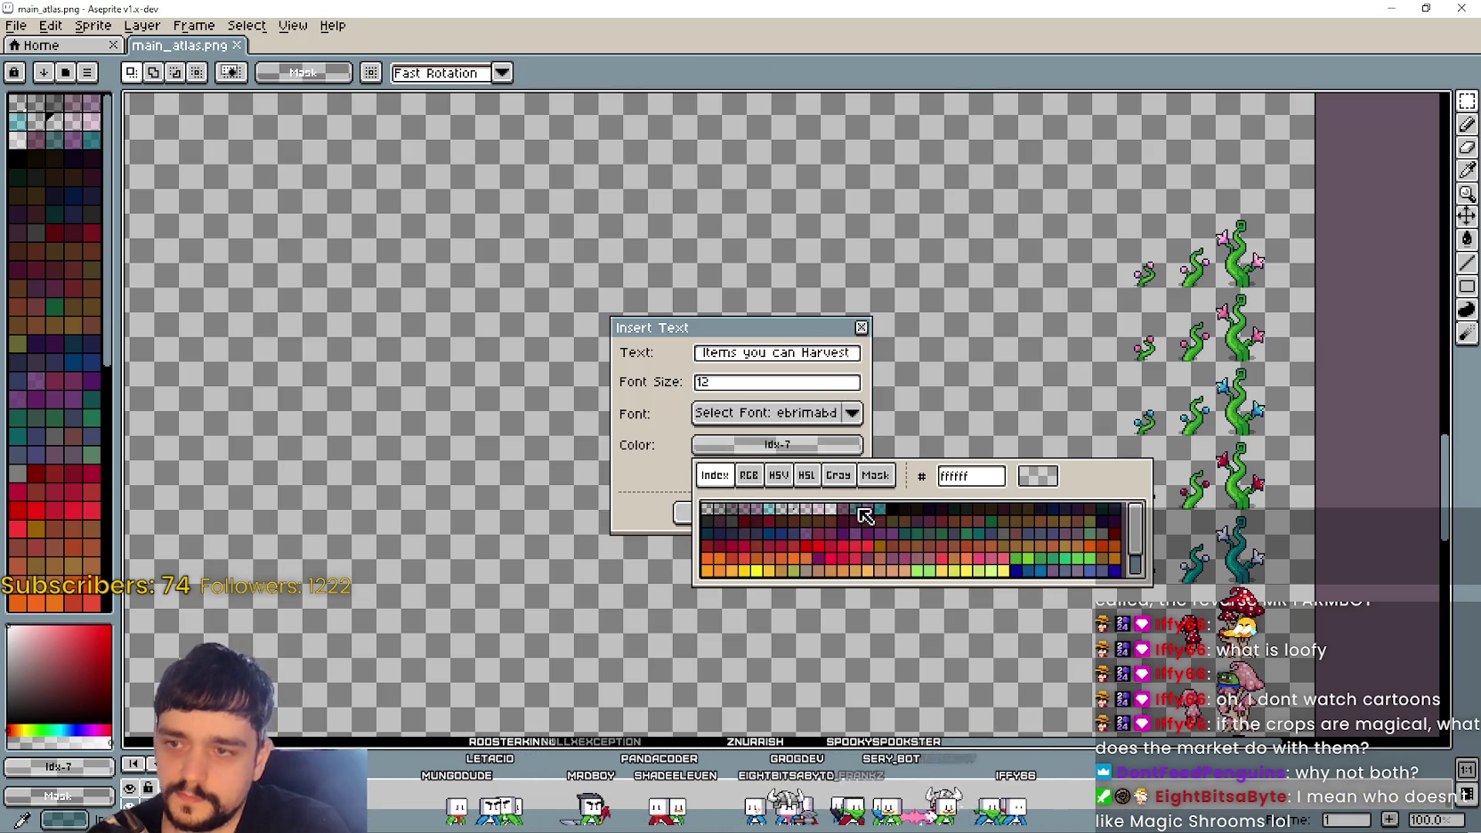
{"action": "left_click", "coordinate": [892, 510]}
{"action": "left_click", "coordinate": [668, 466]}
{"action": "left_click_drag", "start_coordinate": [721, 382], "coordinate": [688, 386]}
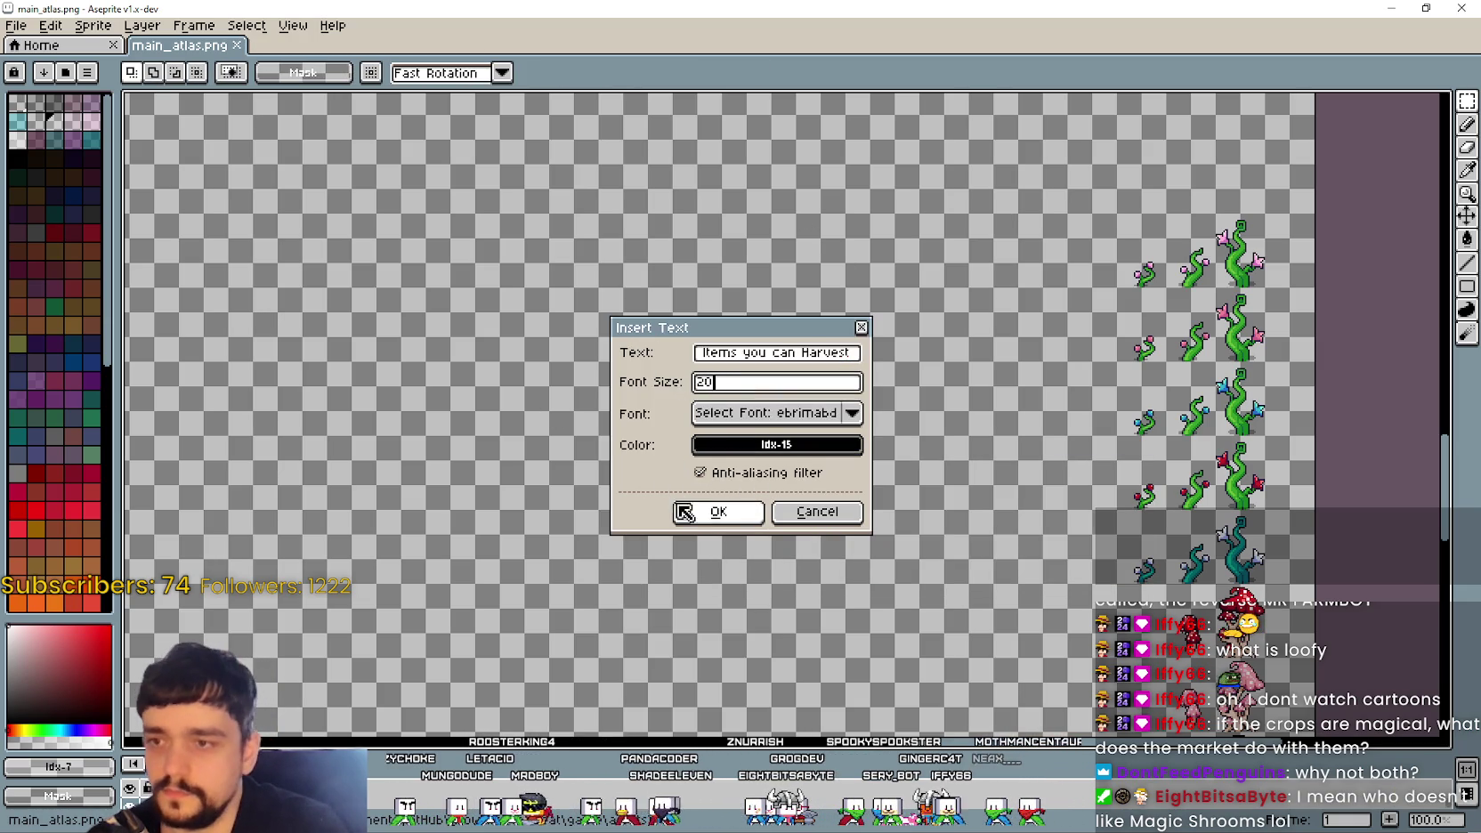
{"action": "left_click", "coordinate": [713, 513]}
{"action": "left_click_drag", "start_coordinate": [772, 420], "coordinate": [901, 193]}
{"action": "left_click", "coordinate": [890, 374]}
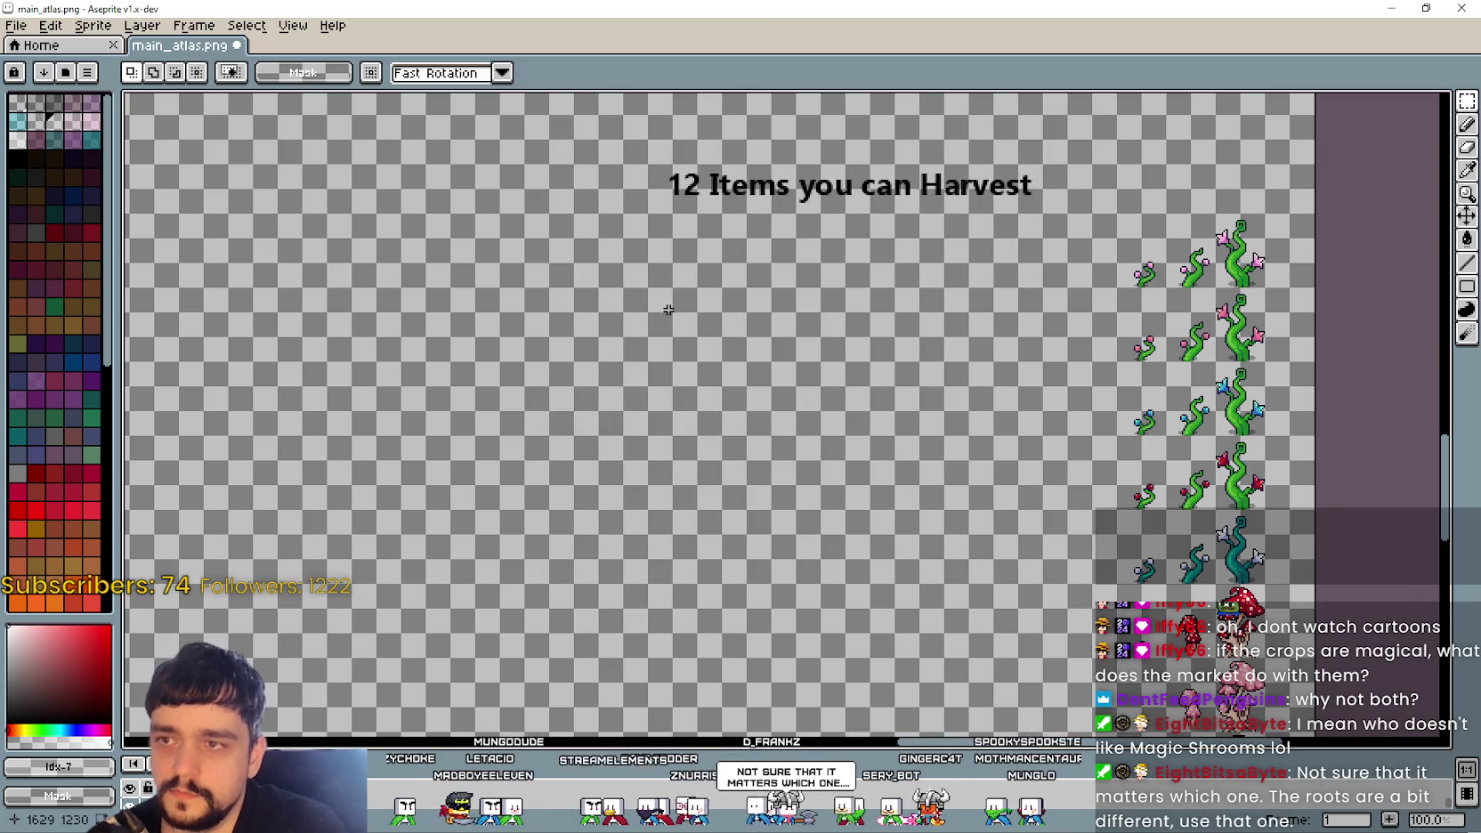
Step: Insert the black heading '4 Resources you can Get' beneath the first heading
{"action": "key", "text": "ctrl+t"}
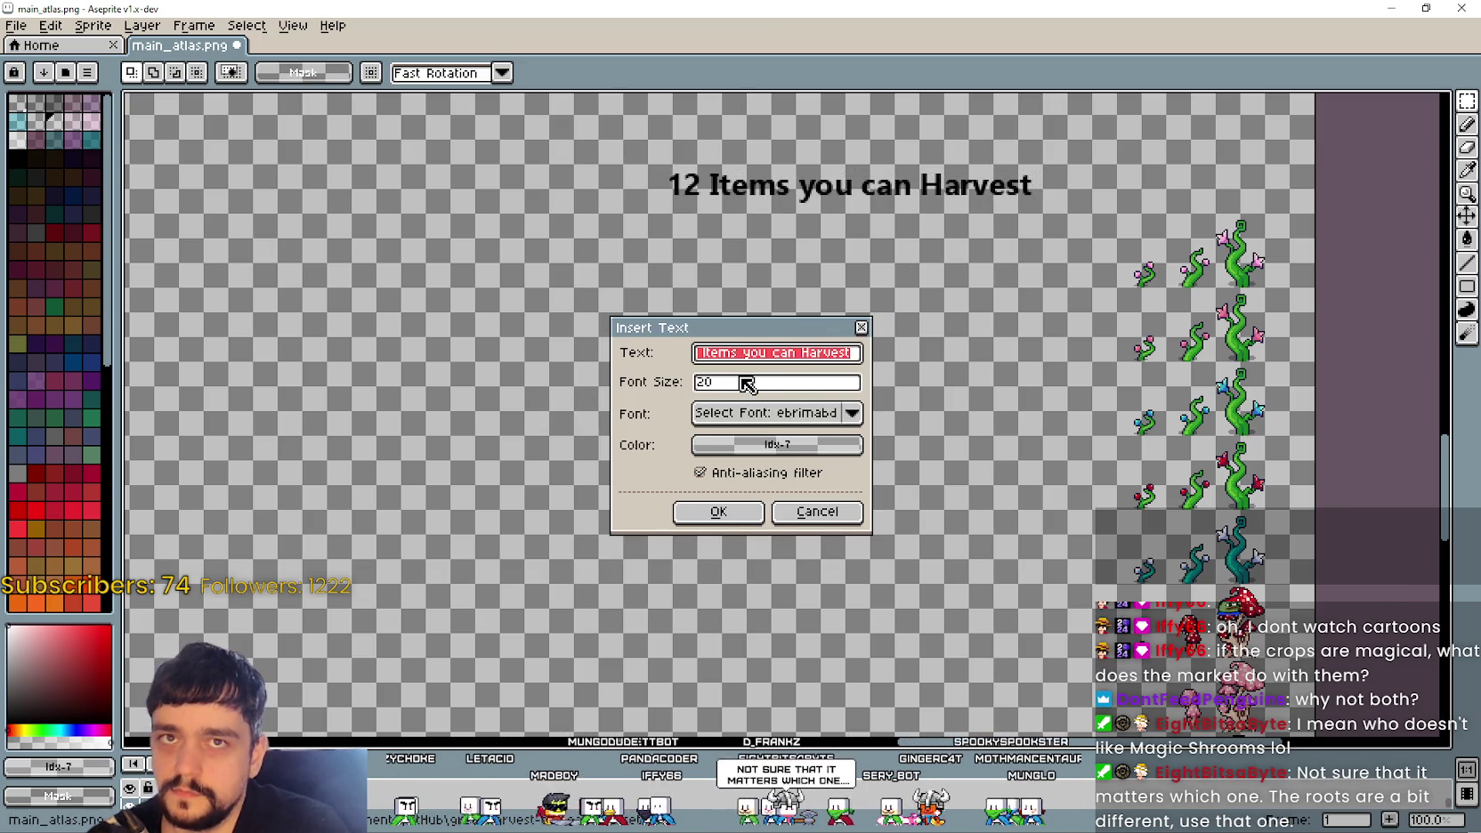
{"action": "type", "text": "4 Resou"}
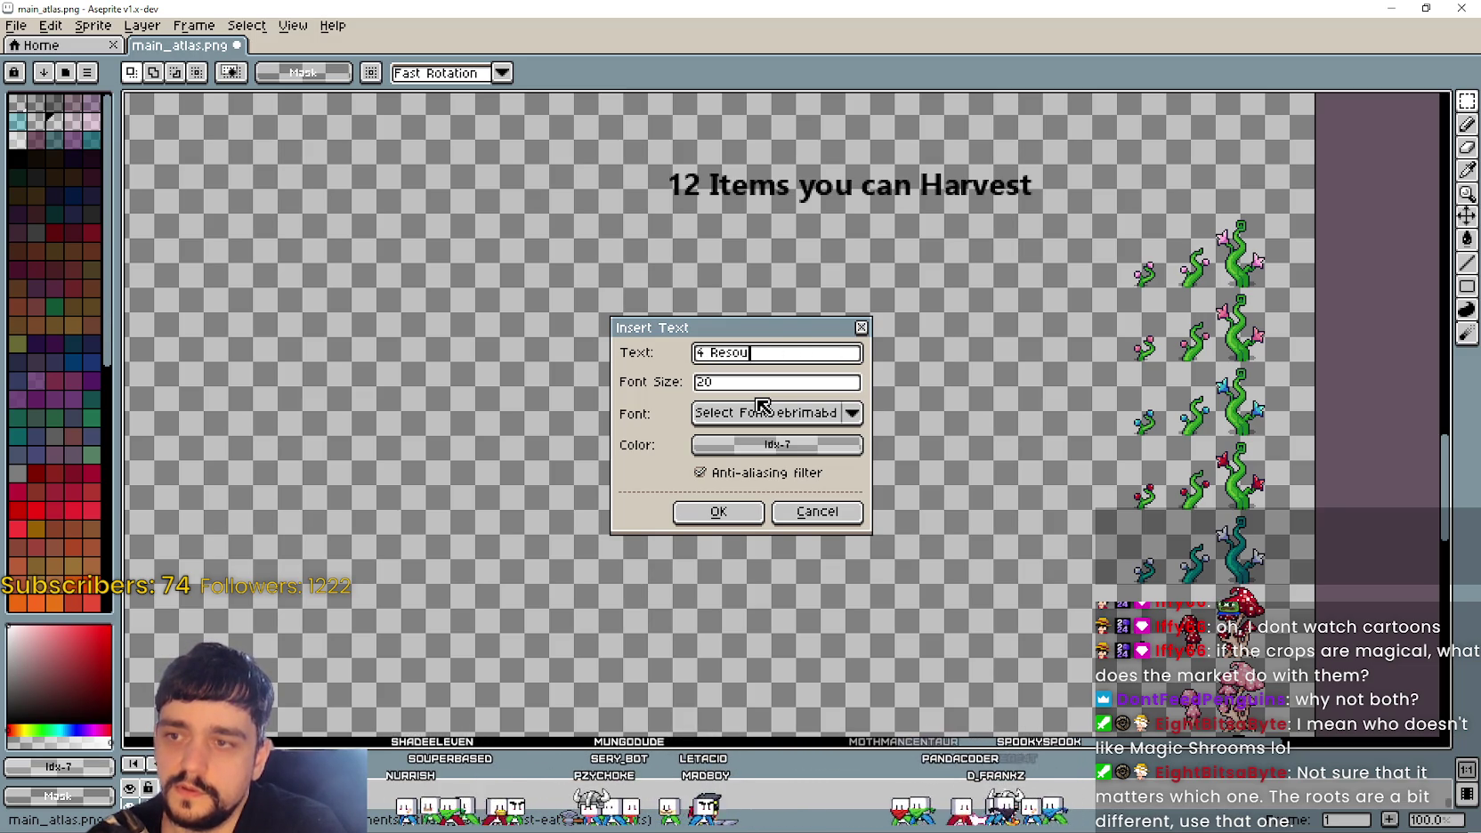
{"action": "type", "text": "rces you can "}
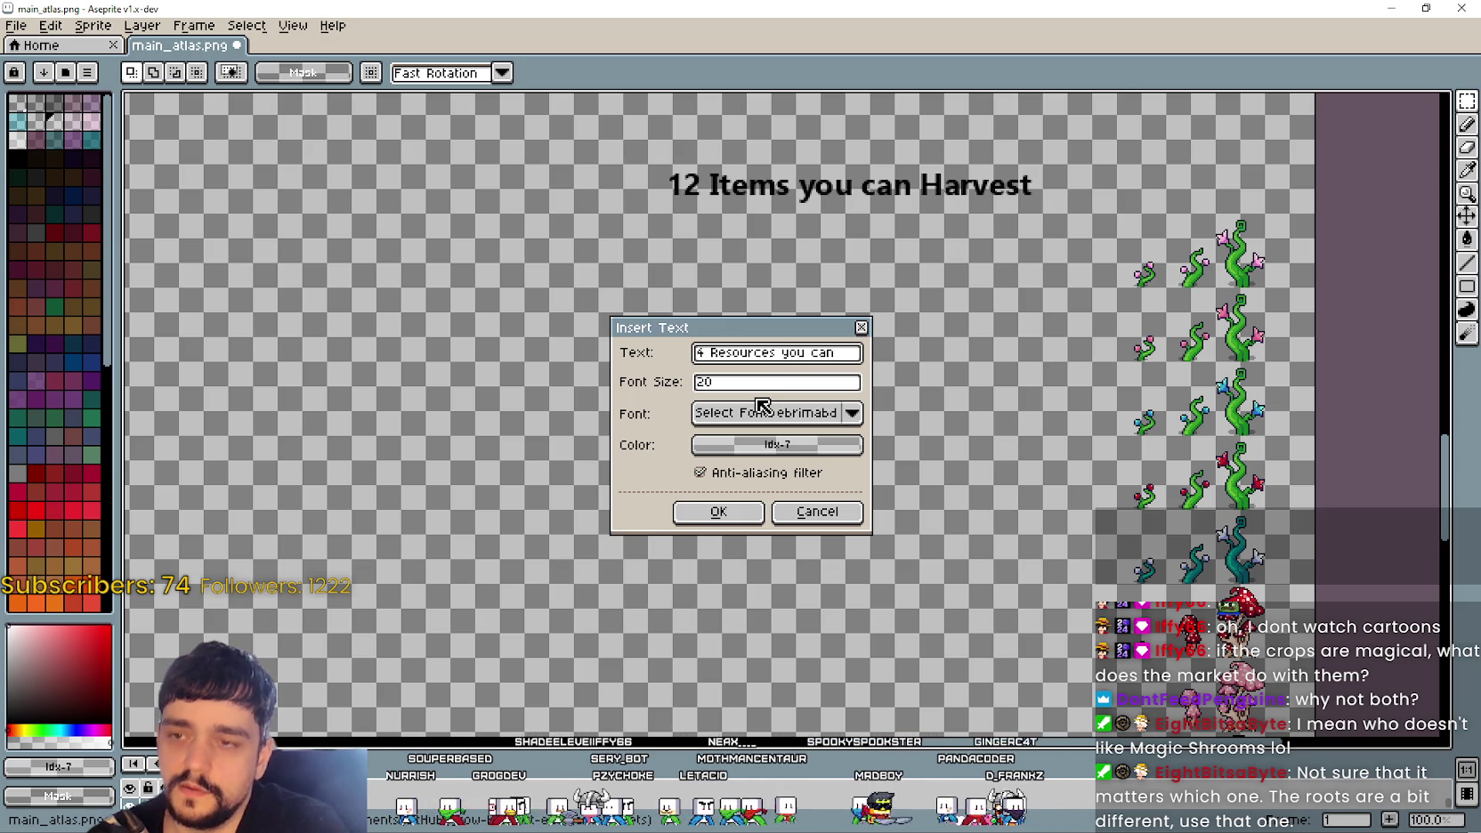
{"action": "type", "text": "Get"}
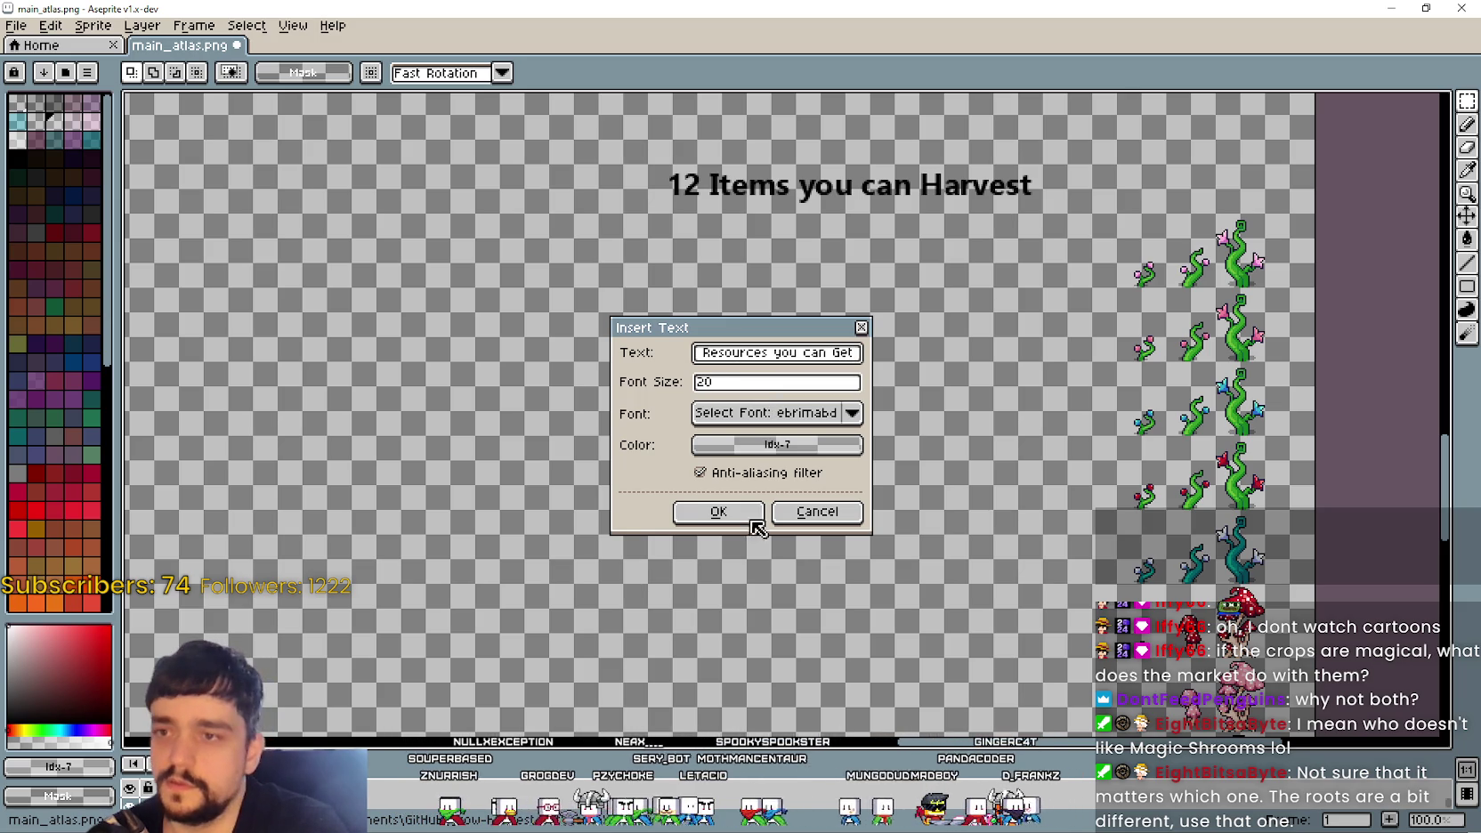
{"action": "left_click", "coordinate": [717, 514]}
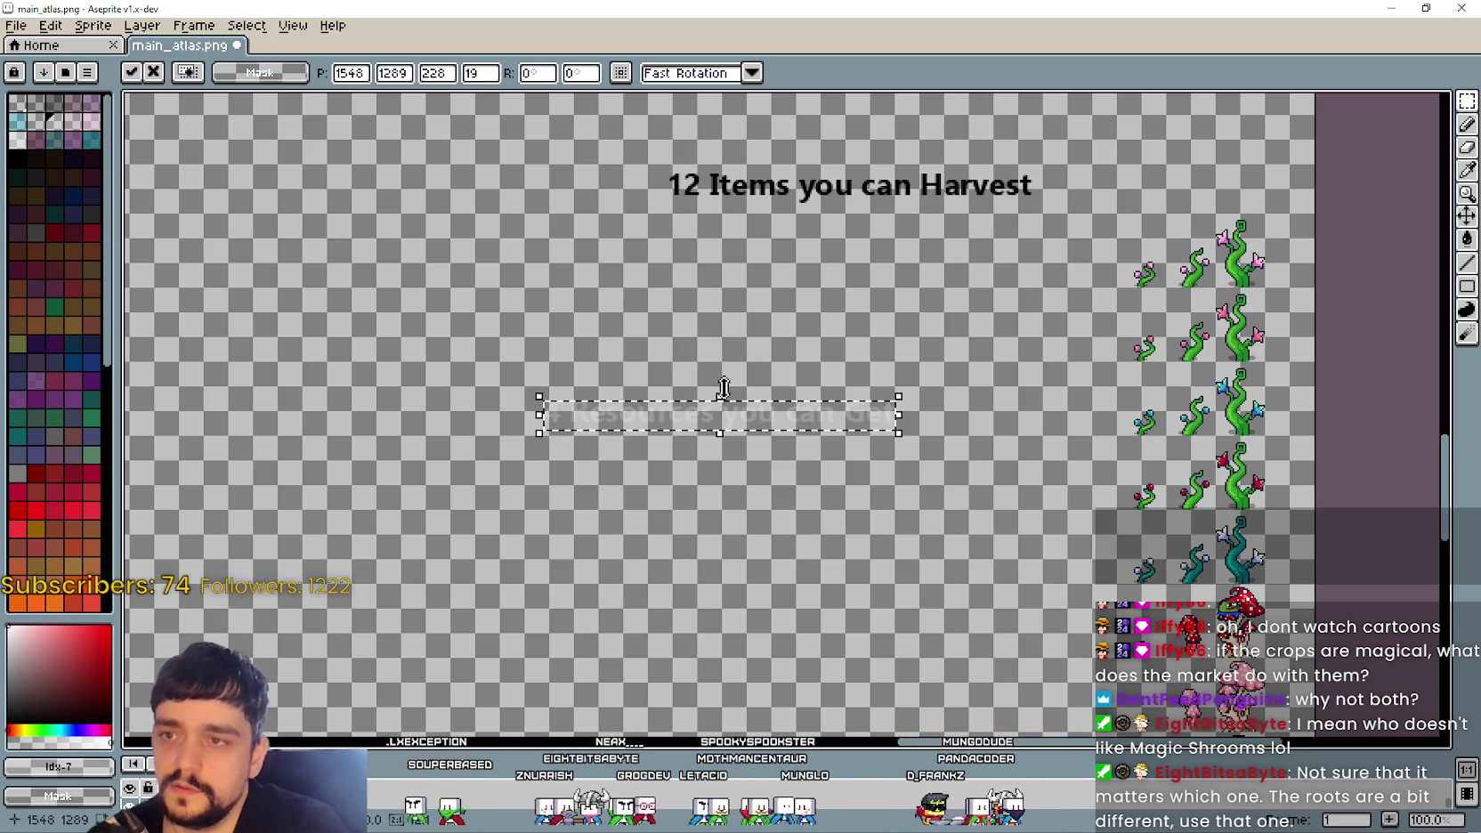
{"action": "key", "text": "Escape"}
{"action": "key", "text": "ctrl+t"}
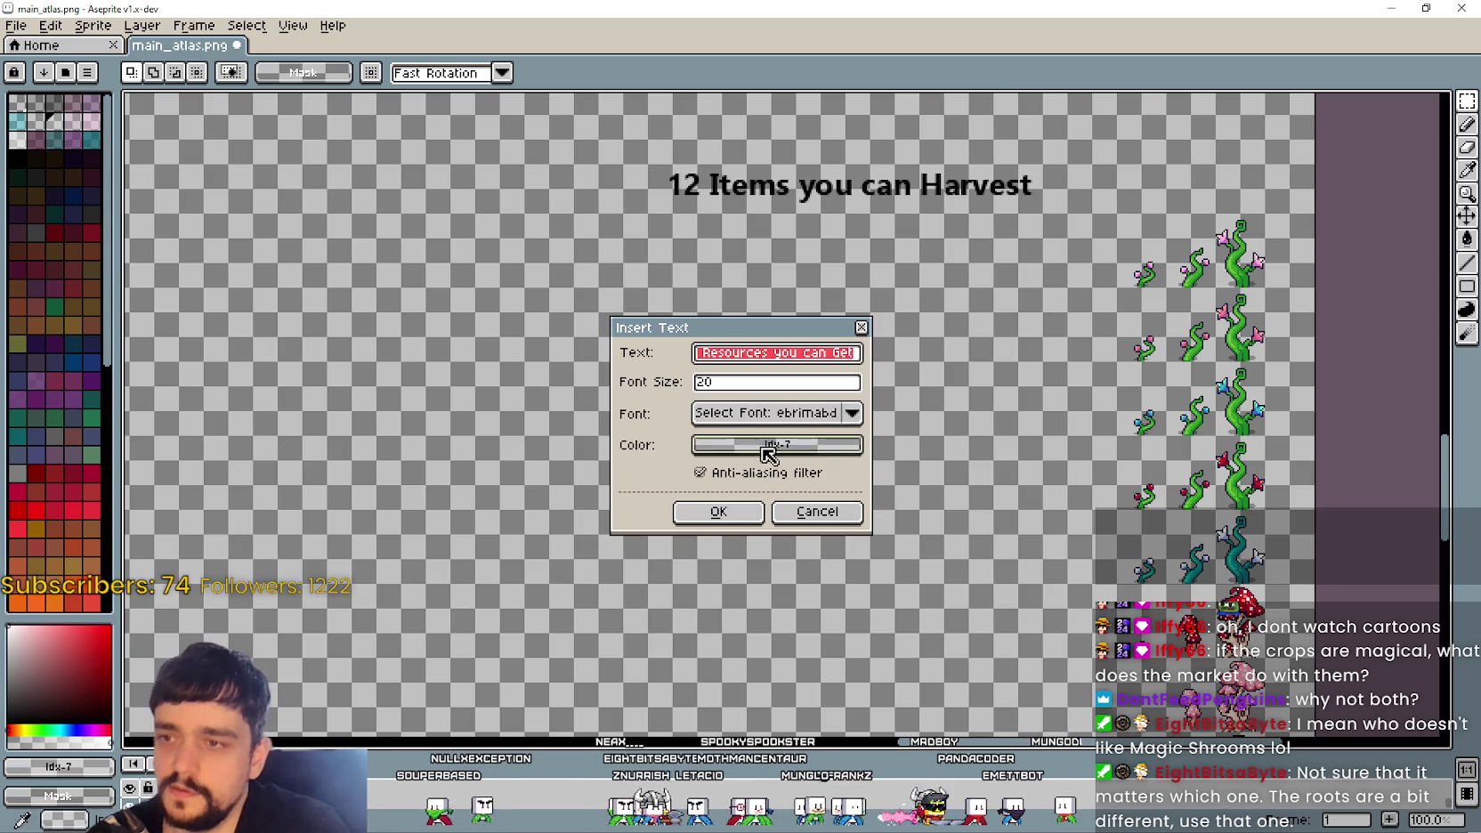
{"action": "left_click", "coordinate": [783, 445]}
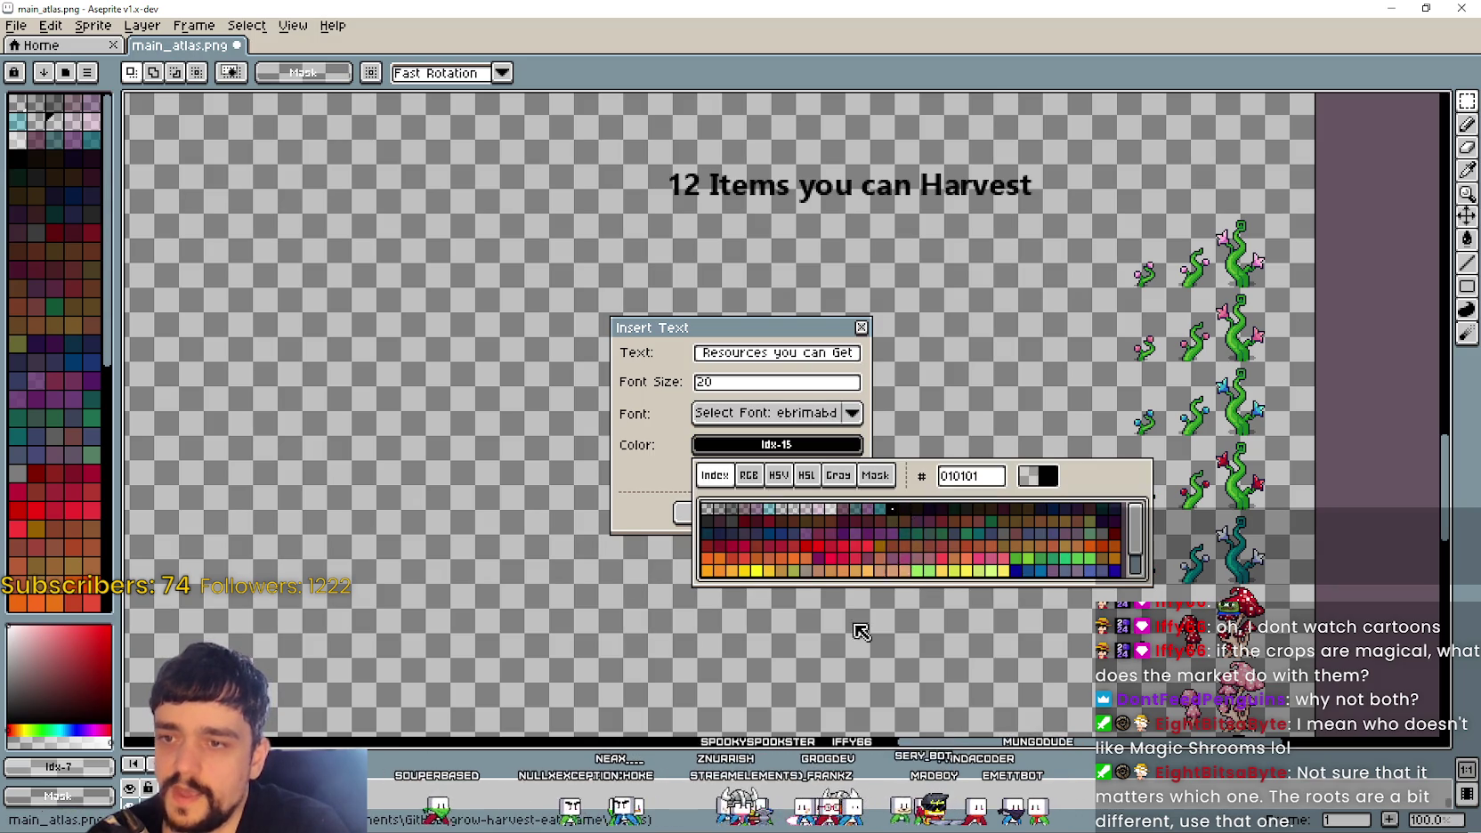
{"action": "left_click", "coordinate": [718, 513]}
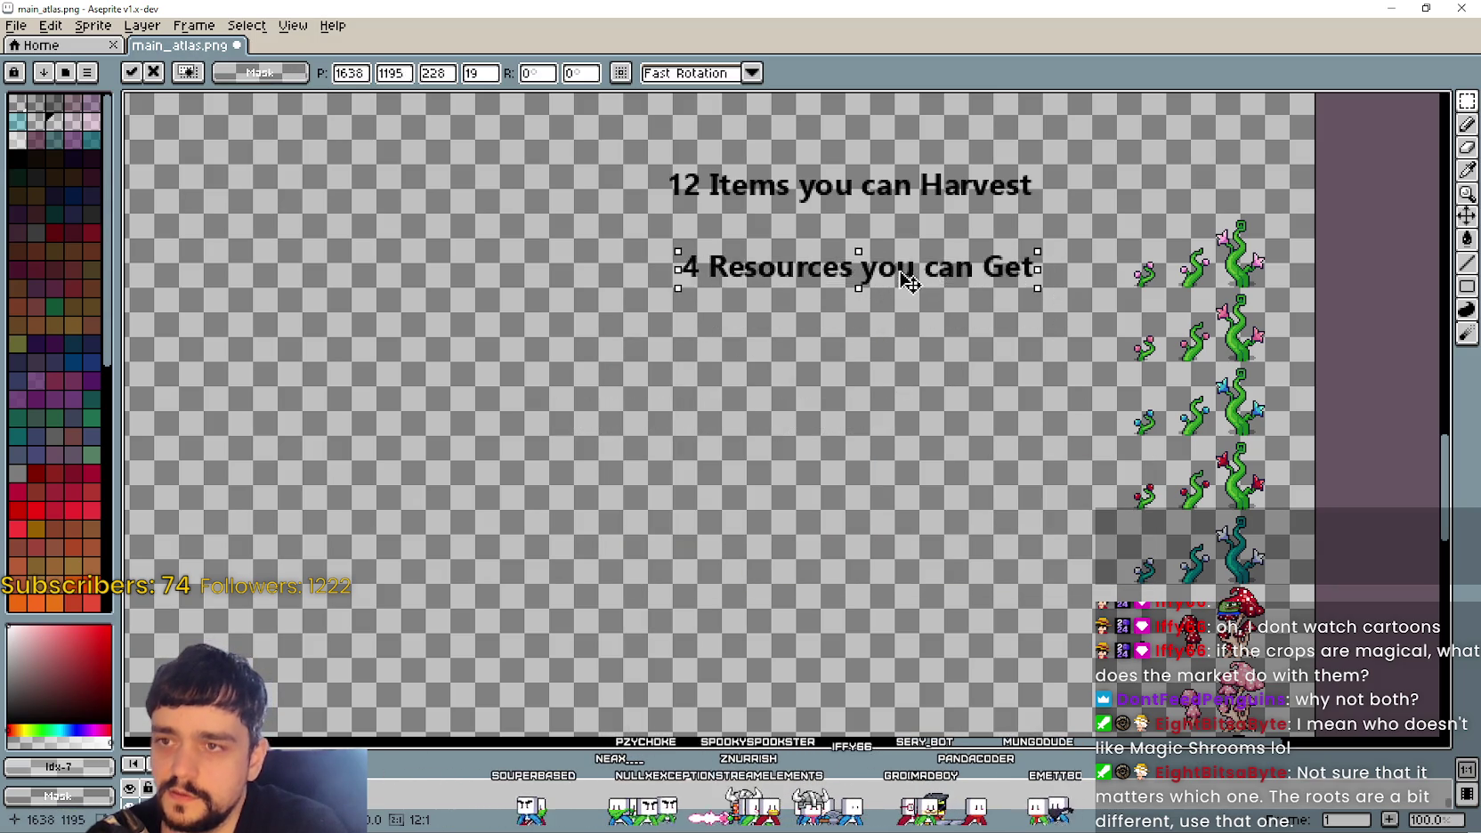
{"action": "key", "text": "Return"}
Step: Select each heading in turn to check its placement on the atlas
{"action": "mouse_move", "coordinate": [881, 450]}
{"action": "left_mouse_down"}
{"action": "mouse_move", "coordinate": [730, 281]}
{"action": "mouse_move", "coordinate": [699, 436]}
{"action": "left_mouse_up"}
{"action": "left_click_drag", "start_coordinate": [398, 194], "coordinate": [857, 247]}
{"action": "key", "text": "ctrl+d"}
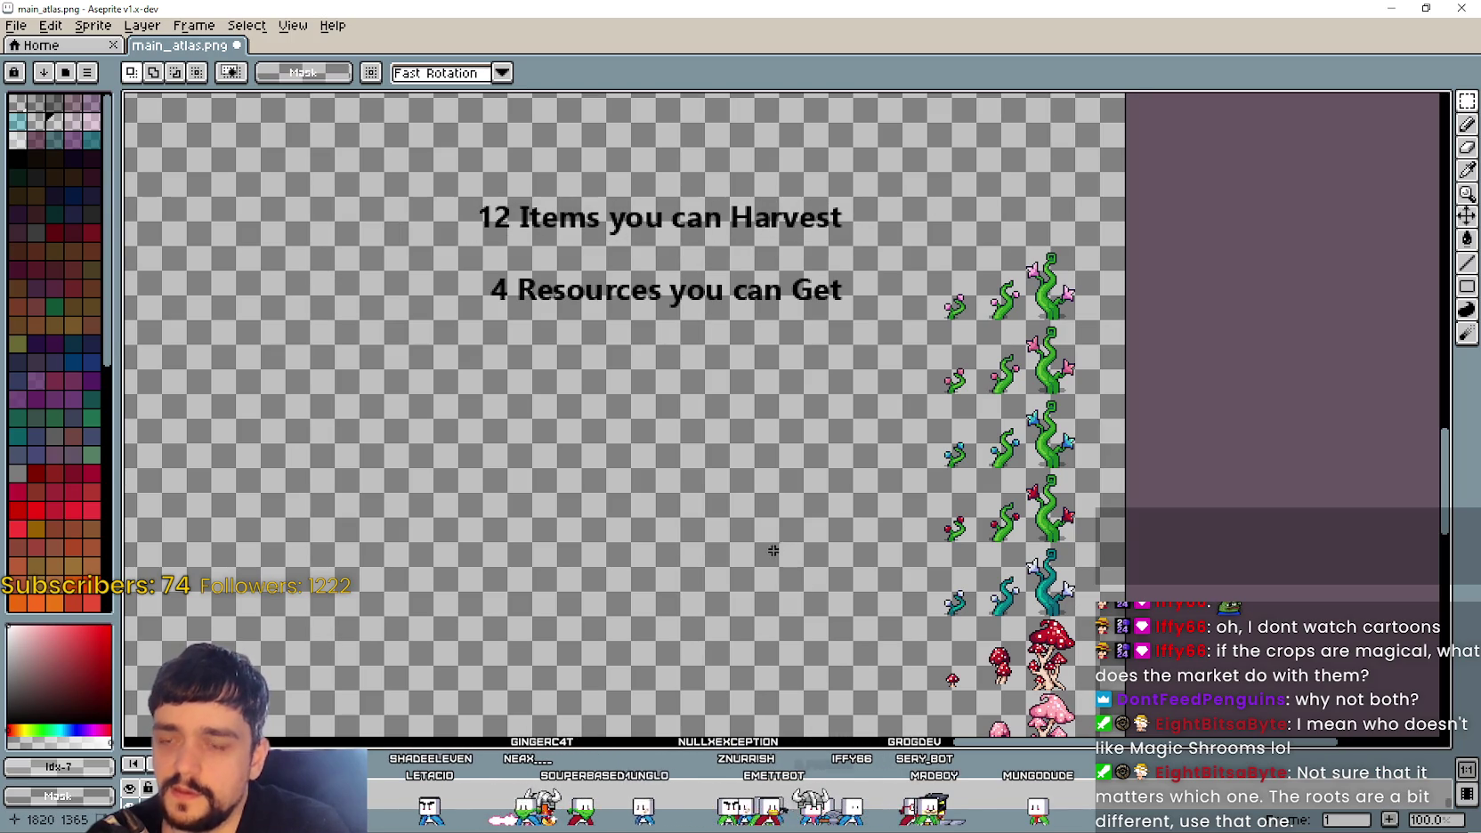
{"action": "left_click_drag", "start_coordinate": [461, 187], "coordinate": [894, 249]}
{"action": "key", "text": "ctrl+d"}
{"action": "left_click_drag", "start_coordinate": [447, 264], "coordinate": [891, 336]}
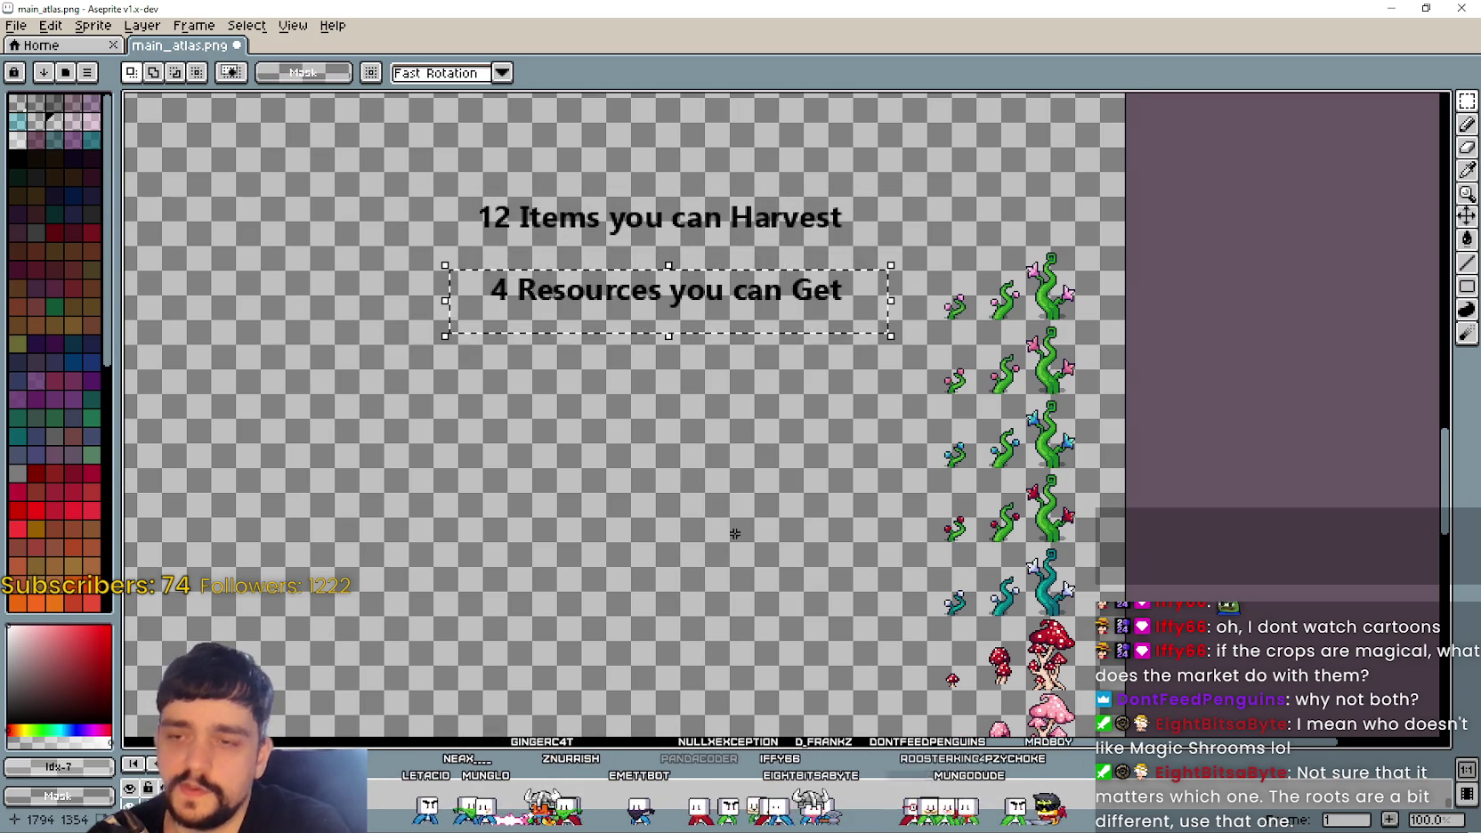
{"action": "left_click_drag", "start_coordinate": [734, 533], "coordinate": [714, 362]}
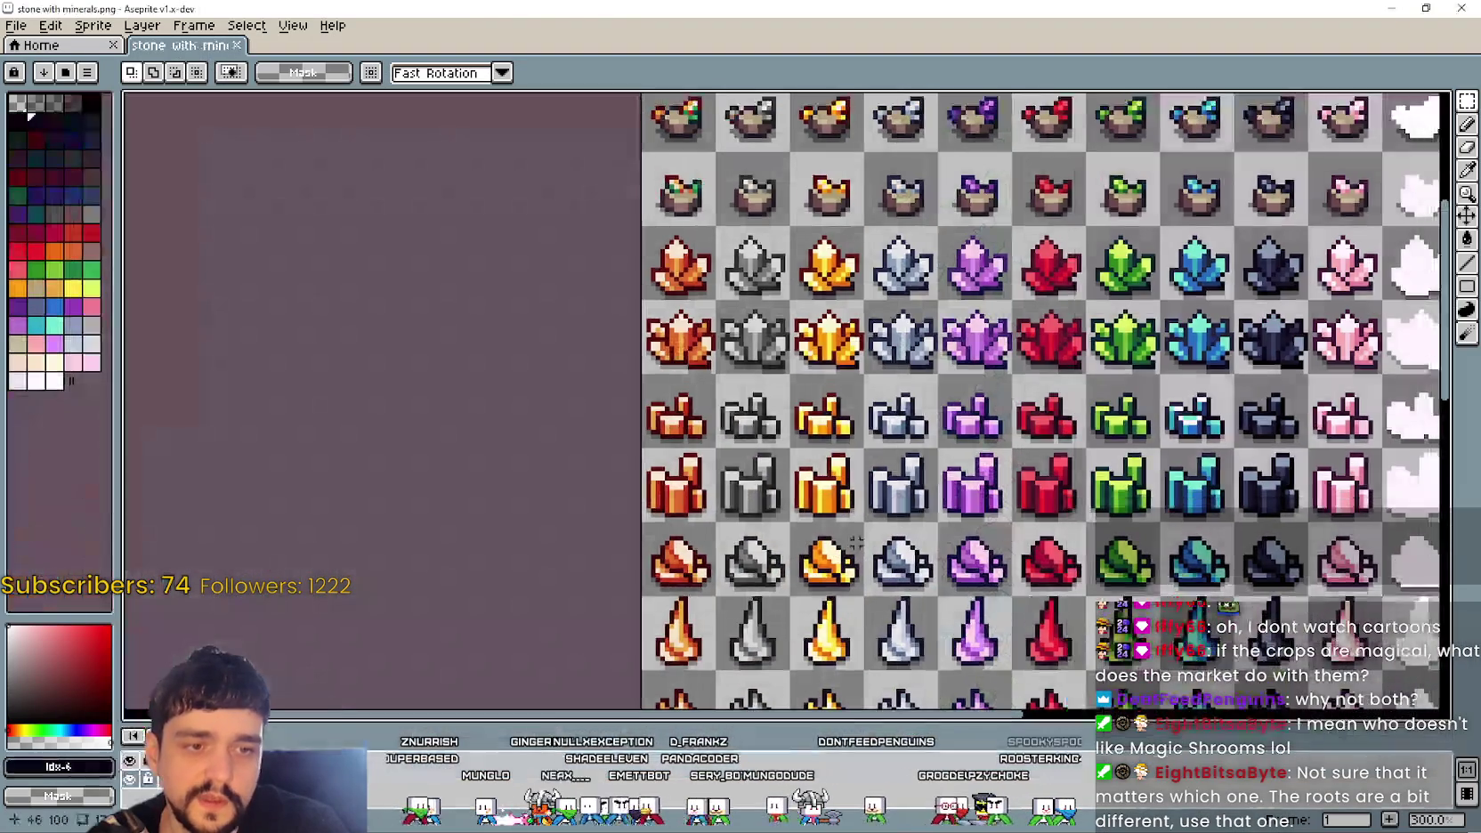
Step: Close the stone with minerals sheet and look over the atlas
{"action": "scroll", "coordinate": [821, 307], "scroll_direction": "down", "scroll_amount": 2}
{"action": "scroll", "coordinate": [821, 307], "scroll_direction": "down", "scroll_amount": 2}
{"action": "scroll", "coordinate": [821, 307], "scroll_direction": "down", "scroll_amount": 2}
{"action": "scroll", "coordinate": [821, 307], "scroll_direction": "down", "scroll_amount": 2}
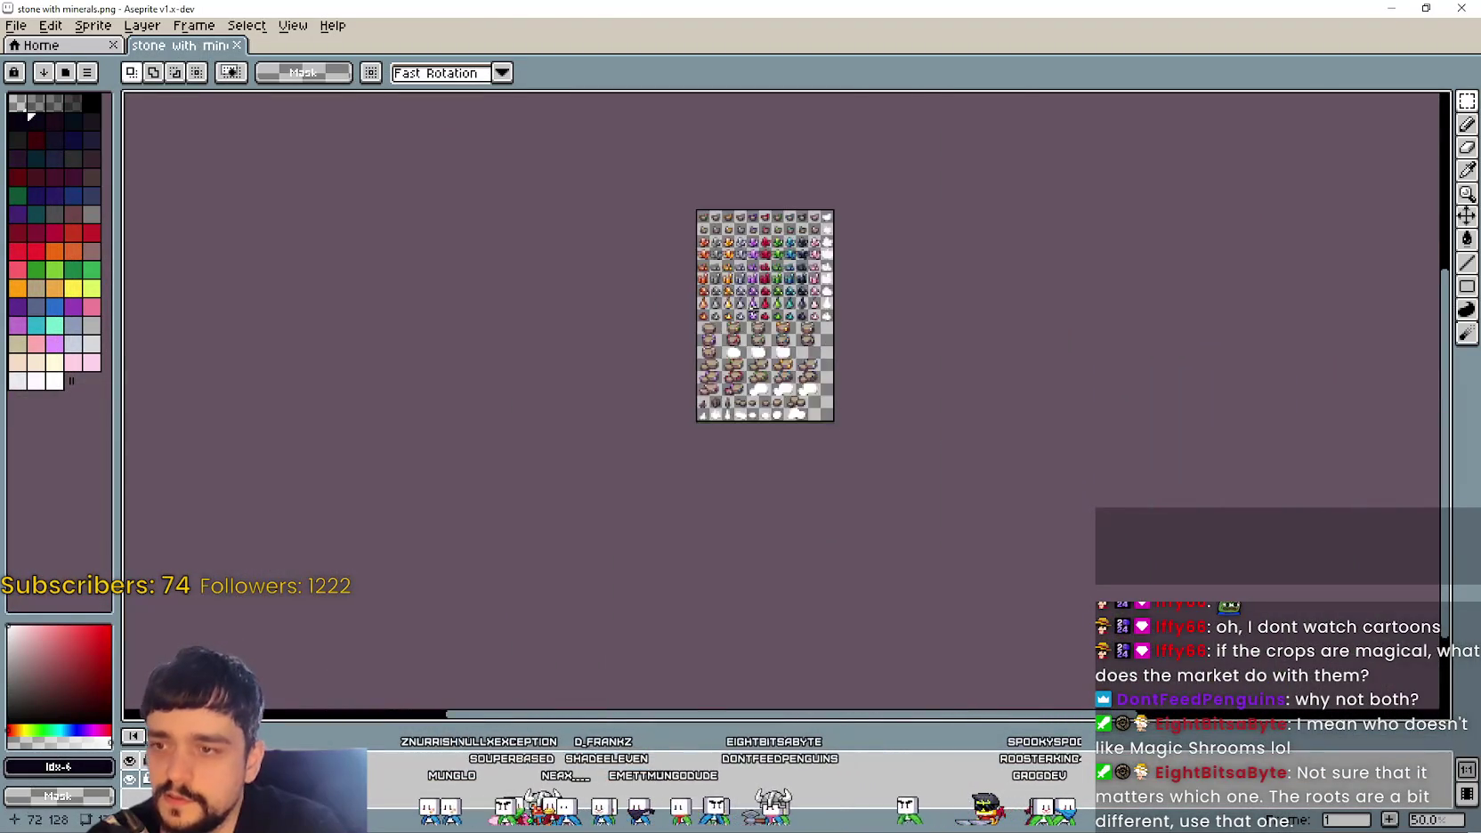
{"action": "scroll", "coordinate": [821, 307], "scroll_direction": "up", "scroll_amount": 5}
{"action": "key", "text": "ctrl+w"}
{"action": "scroll", "coordinate": [956, 321], "scroll_direction": "up", "scroll_amount": 3}
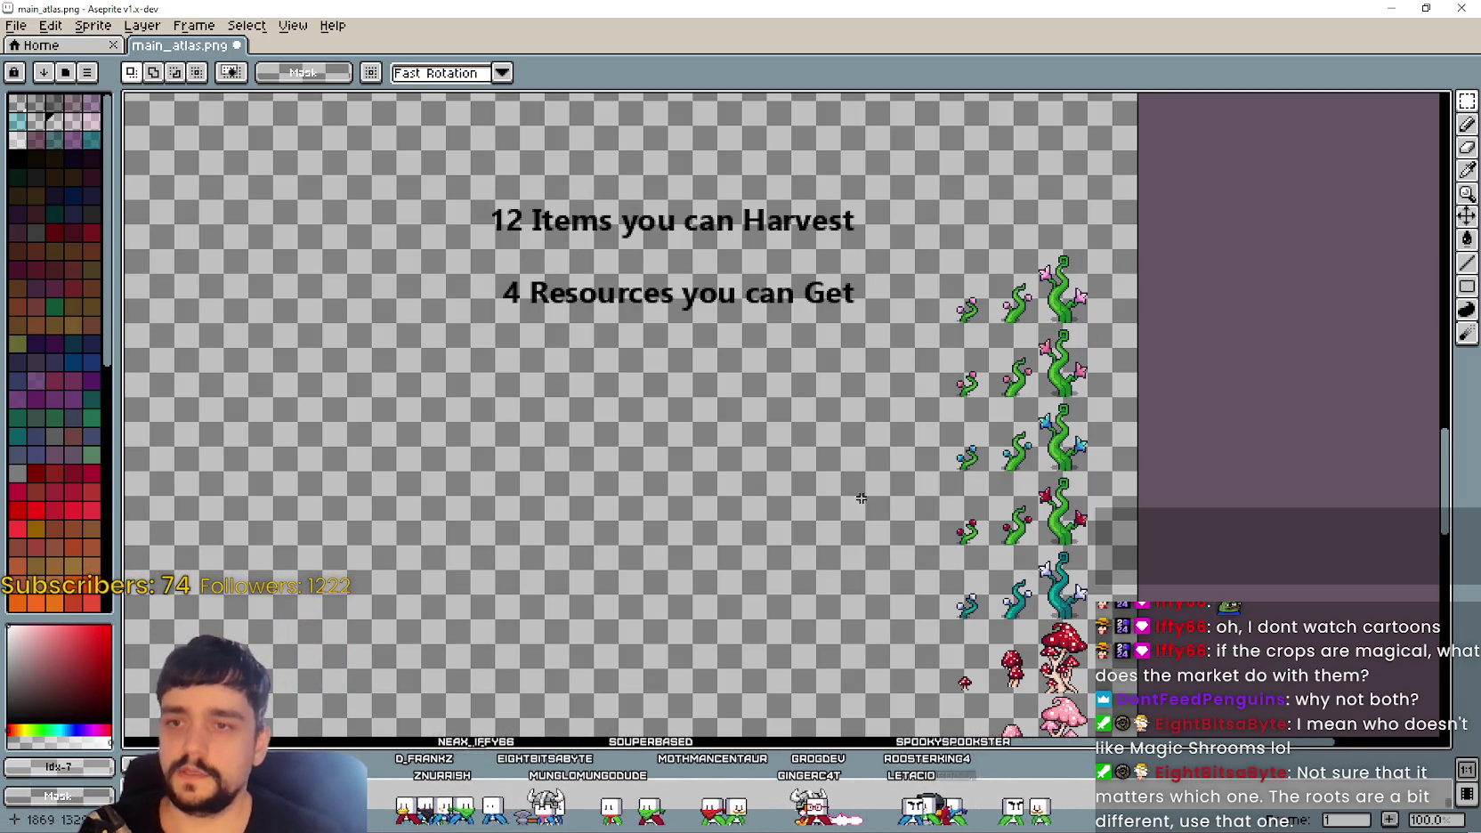
{"action": "scroll", "coordinate": [884, 333], "scroll_direction": "down", "scroll_amount": 5}
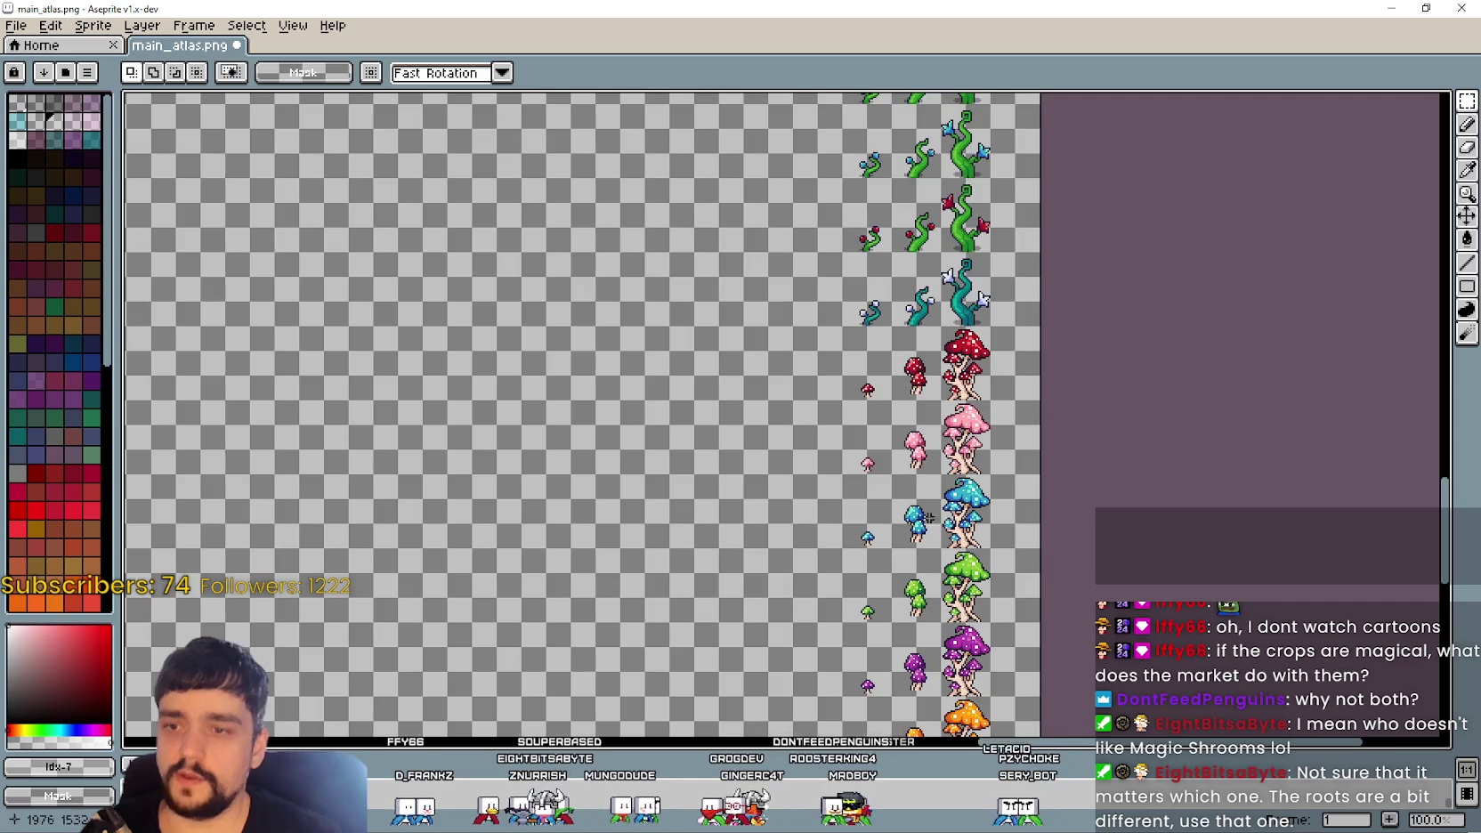
{"action": "scroll", "coordinate": [916, 370], "scroll_direction": "down", "scroll_amount": 4}
{"action": "scroll", "coordinate": [884, 241], "scroll_direction": "up", "scroll_amount": 2}
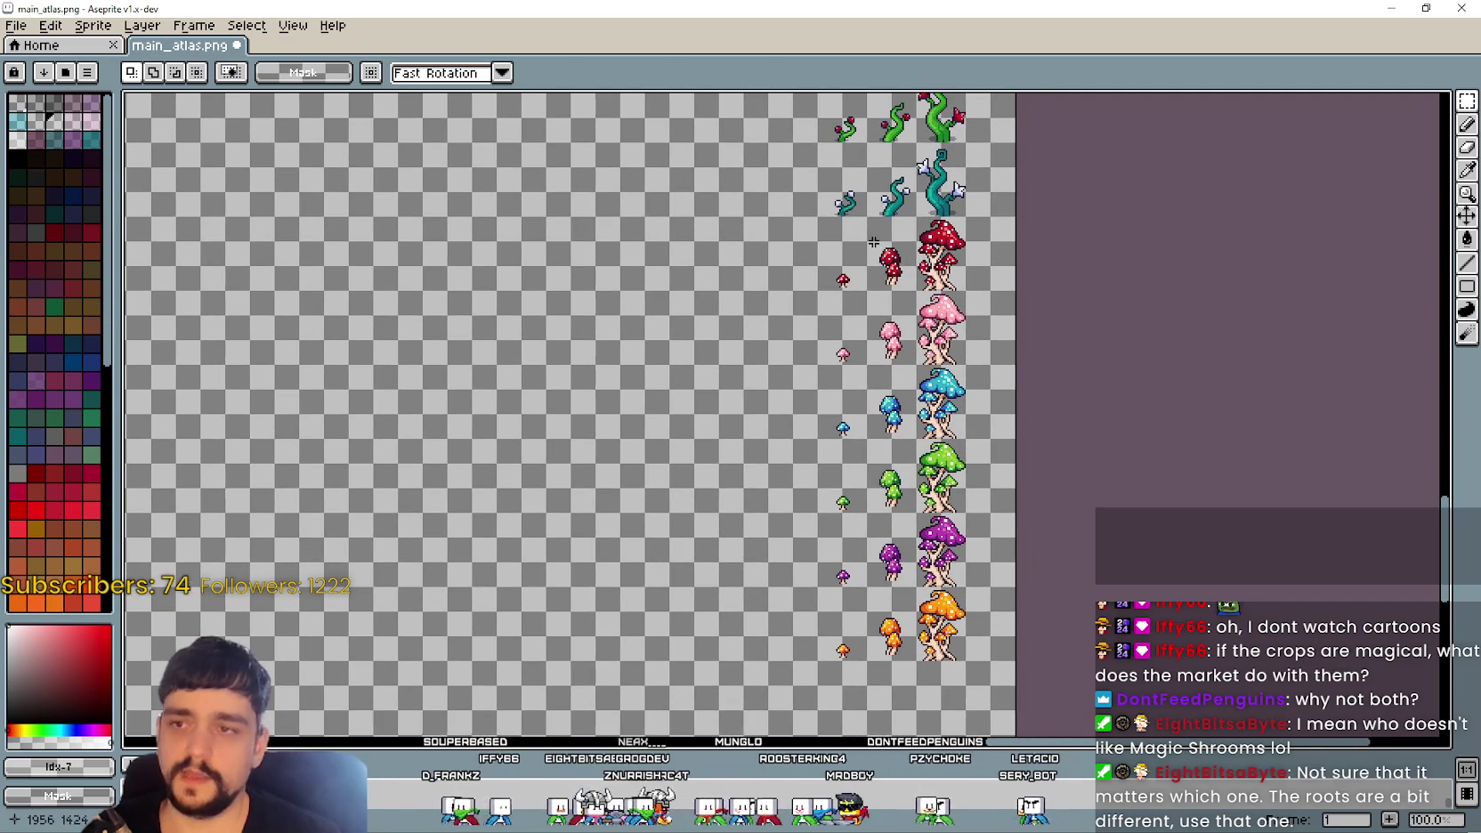
{"action": "scroll", "coordinate": [874, 247], "scroll_direction": "down", "scroll_amount": 1}
{"action": "scroll", "coordinate": [1056, 290], "scroll_direction": "up", "scroll_amount": 1}
{"action": "scroll", "coordinate": [851, 331], "scroll_direction": "down", "scroll_amount": 4}
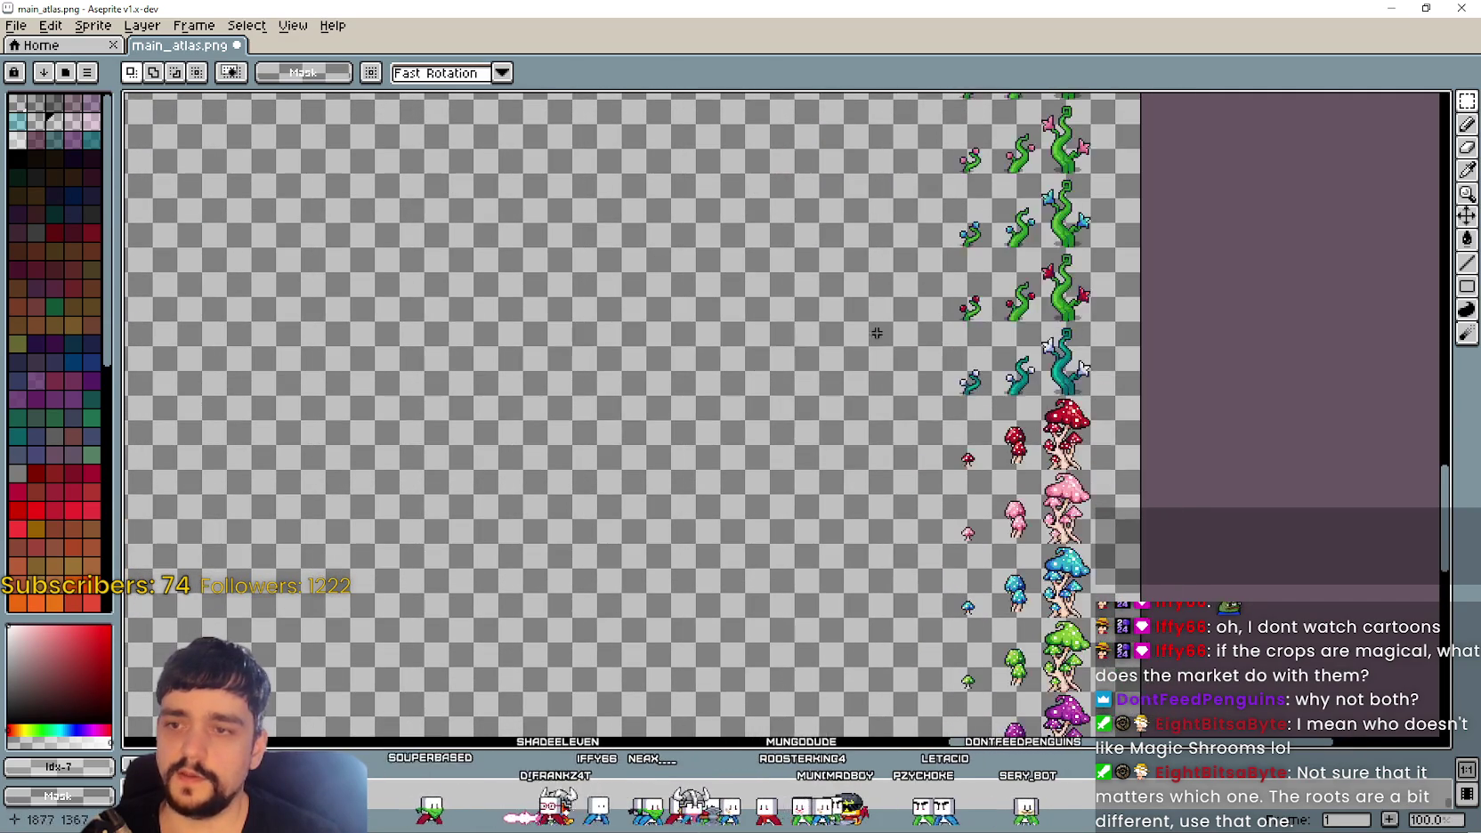
{"action": "scroll", "coordinate": [890, 428], "scroll_direction": "down", "scroll_amount": 1}
{"action": "scroll", "coordinate": [855, 463], "scroll_direction": "down", "scroll_amount": 3}
{"action": "left_click_drag", "start_coordinate": [879, 691], "coordinate": [1070, 120]}
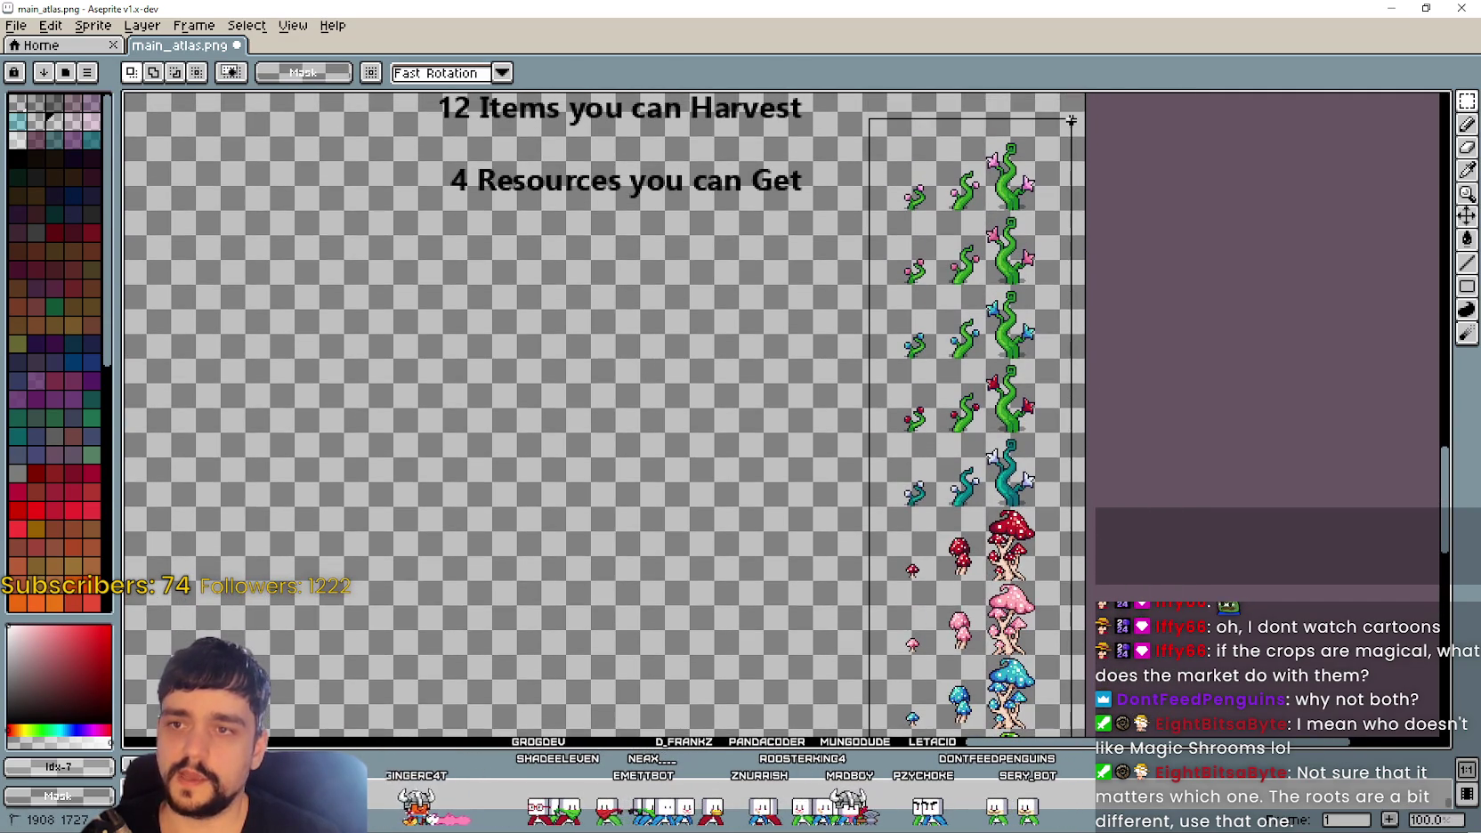
{"action": "scroll", "coordinate": [627, 289], "scroll_direction": "down", "scroll_amount": 1}
{"action": "scroll", "coordinate": [730, 472], "scroll_direction": "down", "scroll_amount": 1}
{"action": "scroll", "coordinate": [732, 469], "scroll_direction": "up", "scroll_amount": 1}
{"action": "scroll", "coordinate": [756, 297], "scroll_direction": "up", "scroll_amount": 3}
{"action": "scroll", "coordinate": [964, 283], "scroll_direction": "up", "scroll_amount": 2}
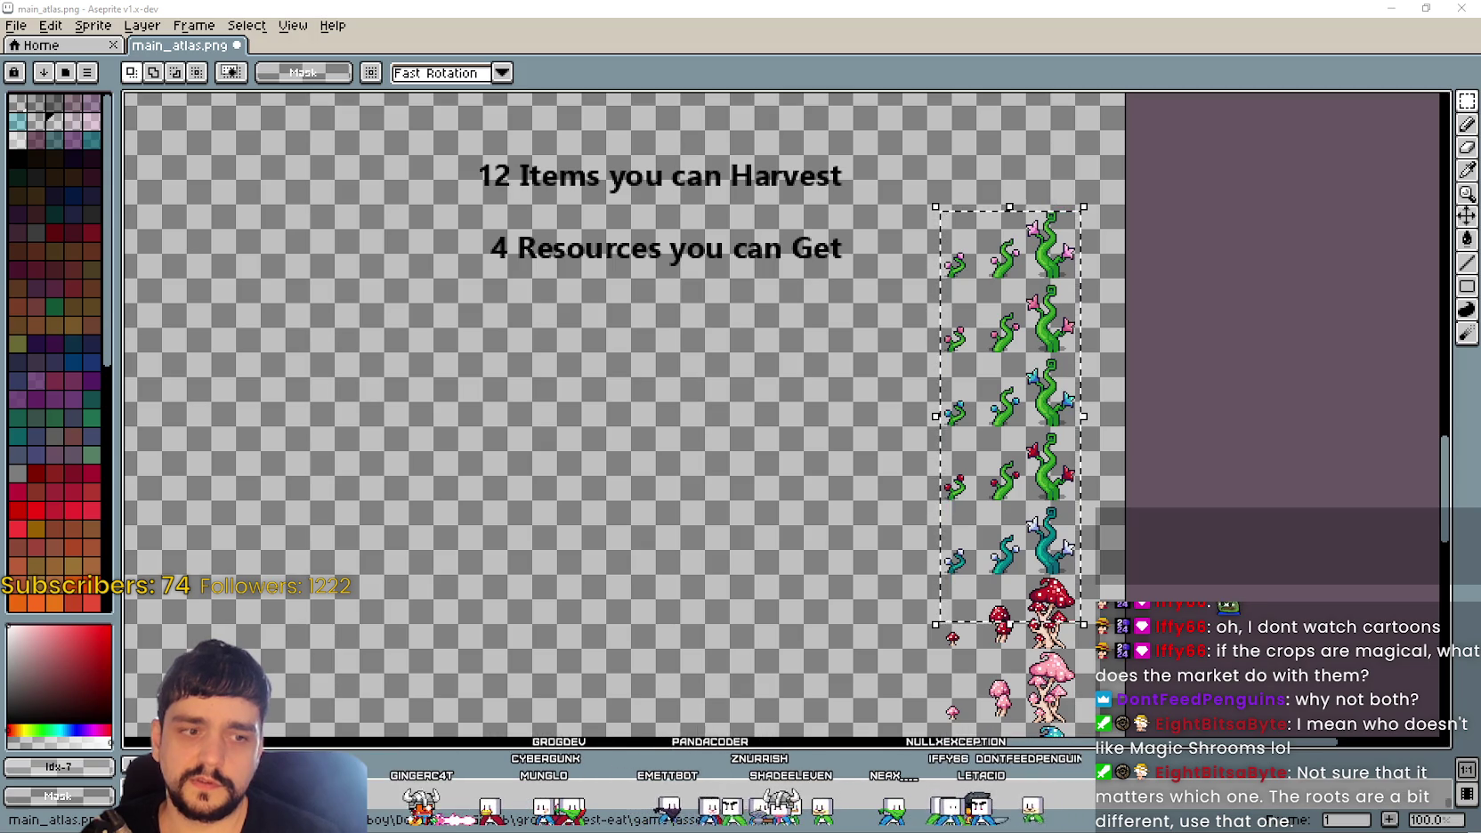
Step: Paste a row of flower tiles from ALL props seasons into empty atlas space
{"action": "key", "text": "alt+Tab"}
{"action": "scroll", "coordinate": [681, 457], "scroll_direction": "down", "scroll_amount": 2}
{"action": "scroll", "coordinate": [681, 457], "scroll_direction": "up", "scroll_amount": 1}
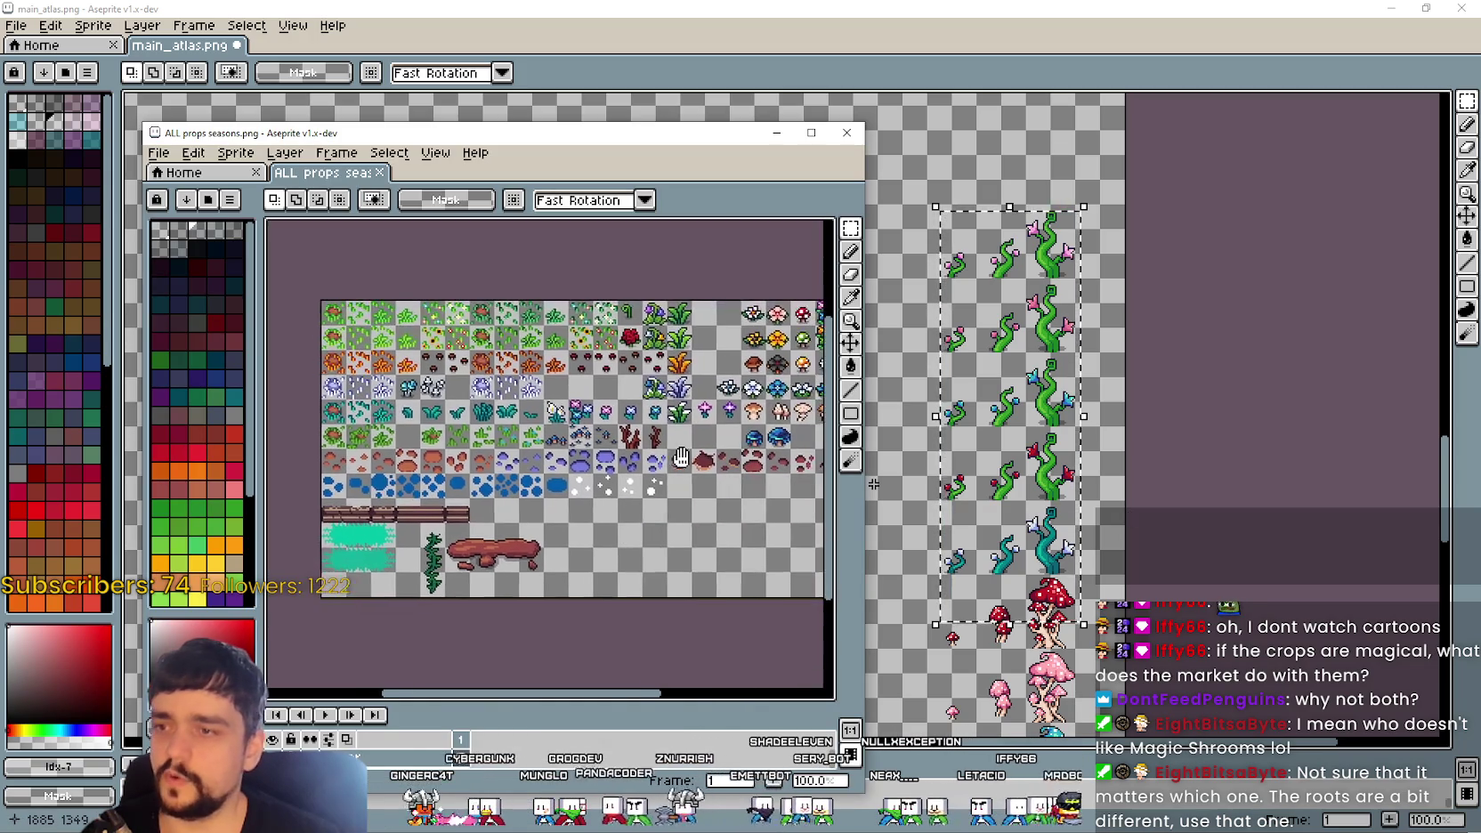
{"action": "left_click_drag", "start_coordinate": [681, 457], "coordinate": [646, 448]}
{"action": "left_click_drag", "start_coordinate": [530, 288], "coordinate": [561, 338]}
{"action": "scroll", "coordinate": [533, 420], "scroll_direction": "up", "scroll_amount": 1}
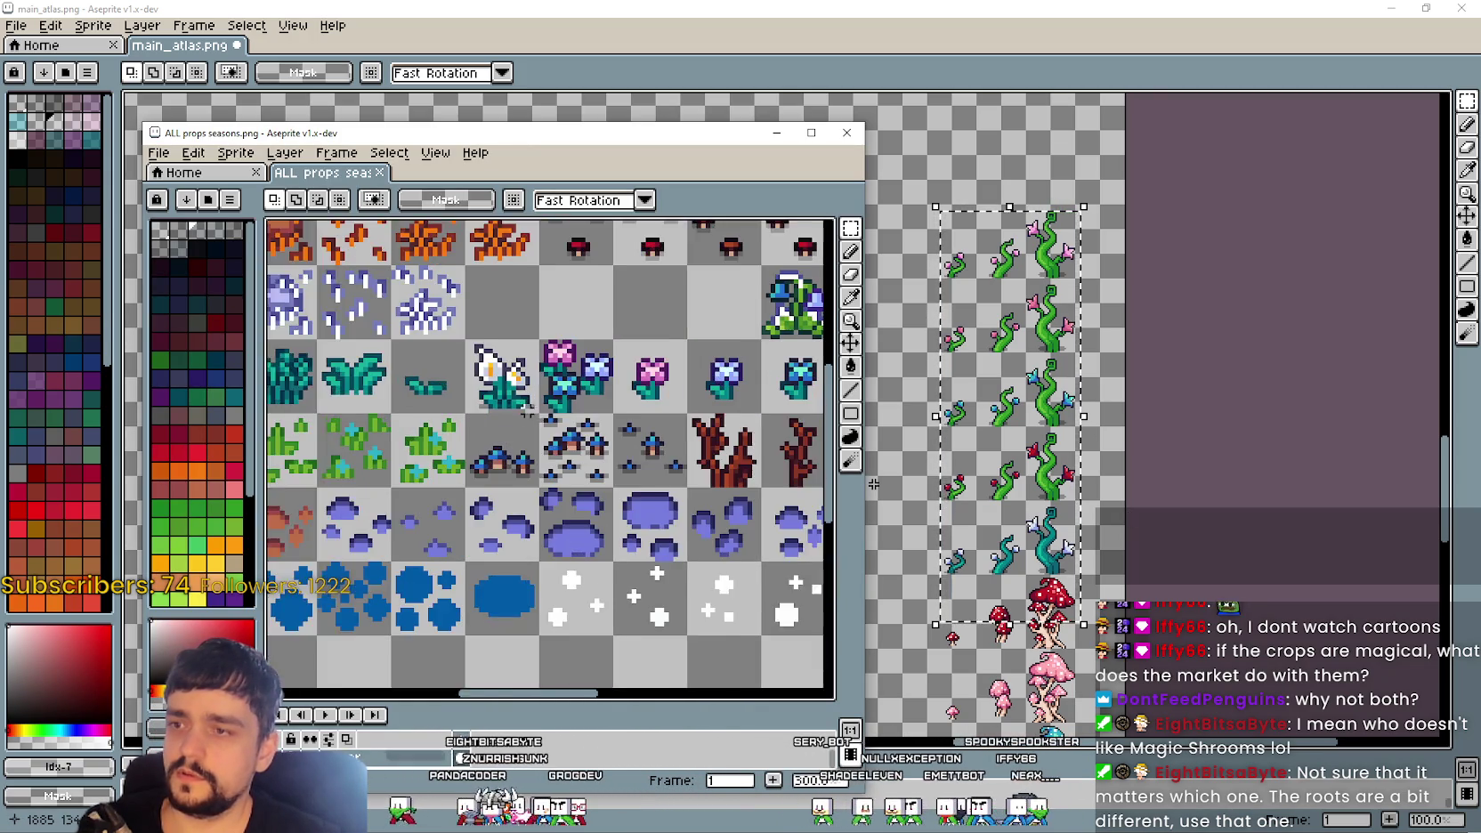
{"action": "left_click_drag", "start_coordinate": [533, 420], "coordinate": [459, 411]}
{"action": "left_click_drag", "start_coordinate": [408, 351], "coordinate": [660, 405]}
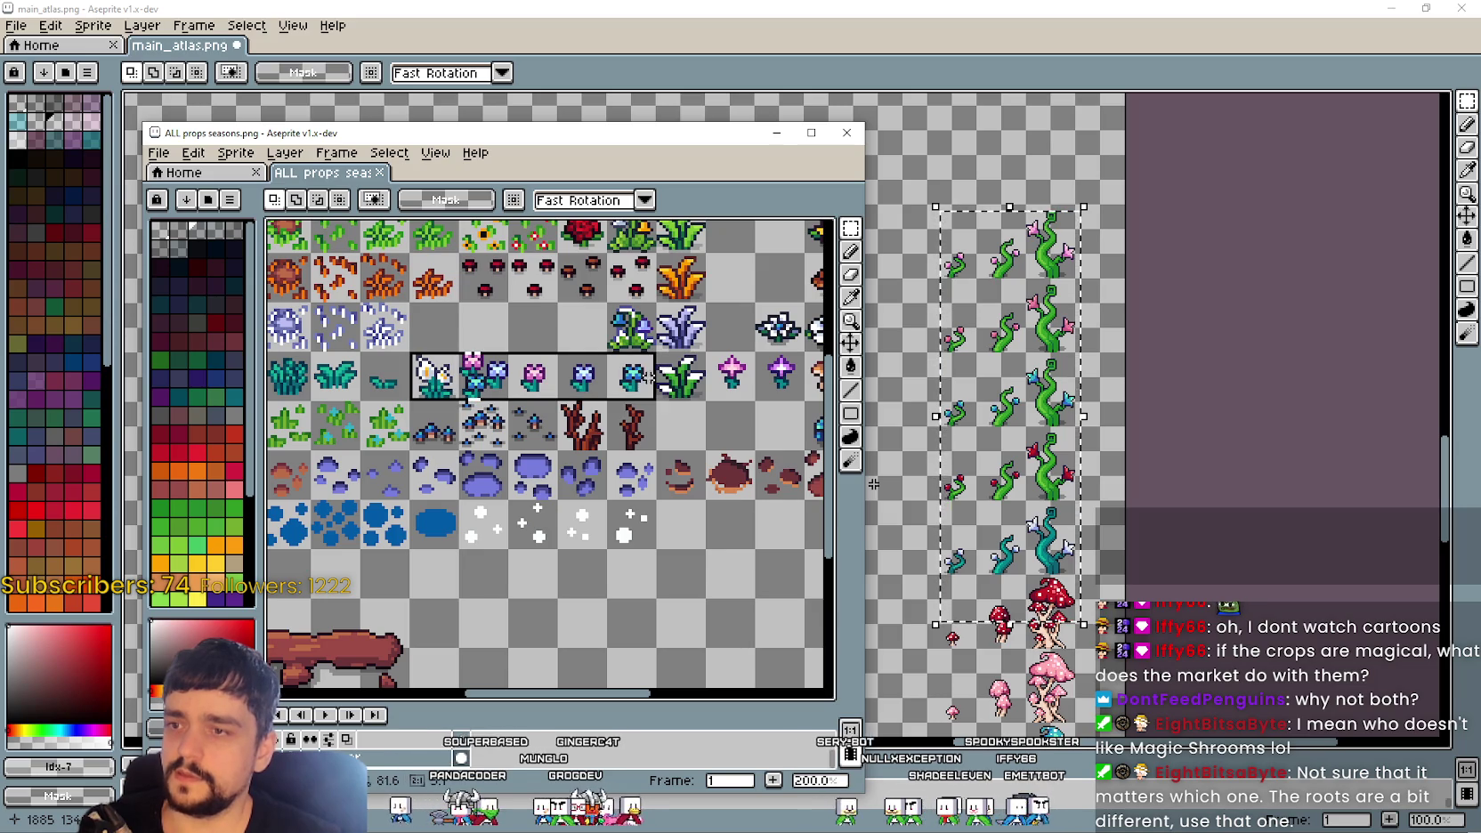
{"action": "left_click", "coordinate": [898, 325]}
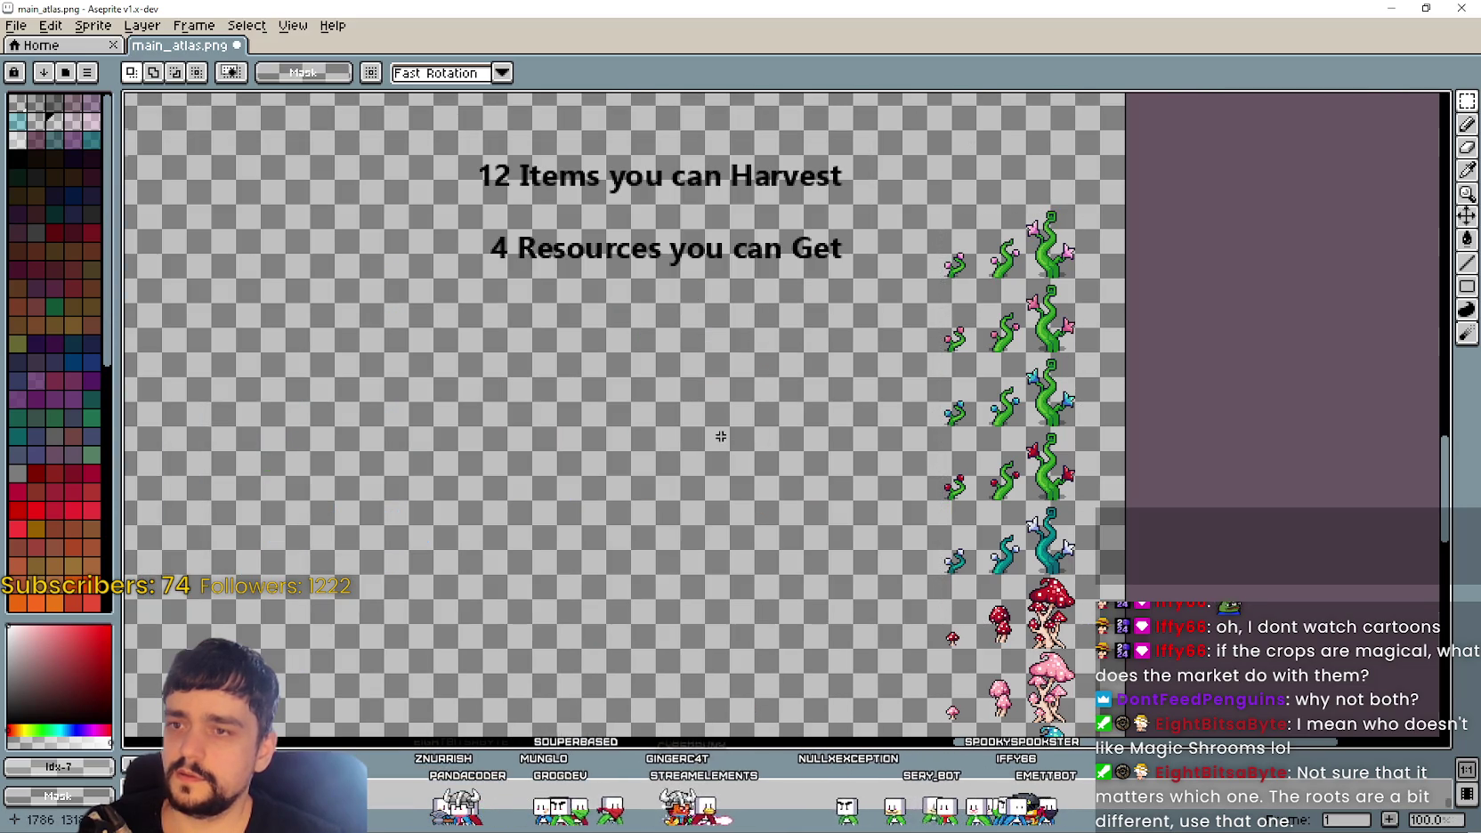
{"action": "scroll", "coordinate": [726, 442], "scroll_direction": "up", "scroll_amount": 1}
{"action": "key", "text": "ctrl+v"}
{"action": "left_click_drag", "start_coordinate": [828, 418], "coordinate": [548, 420]}
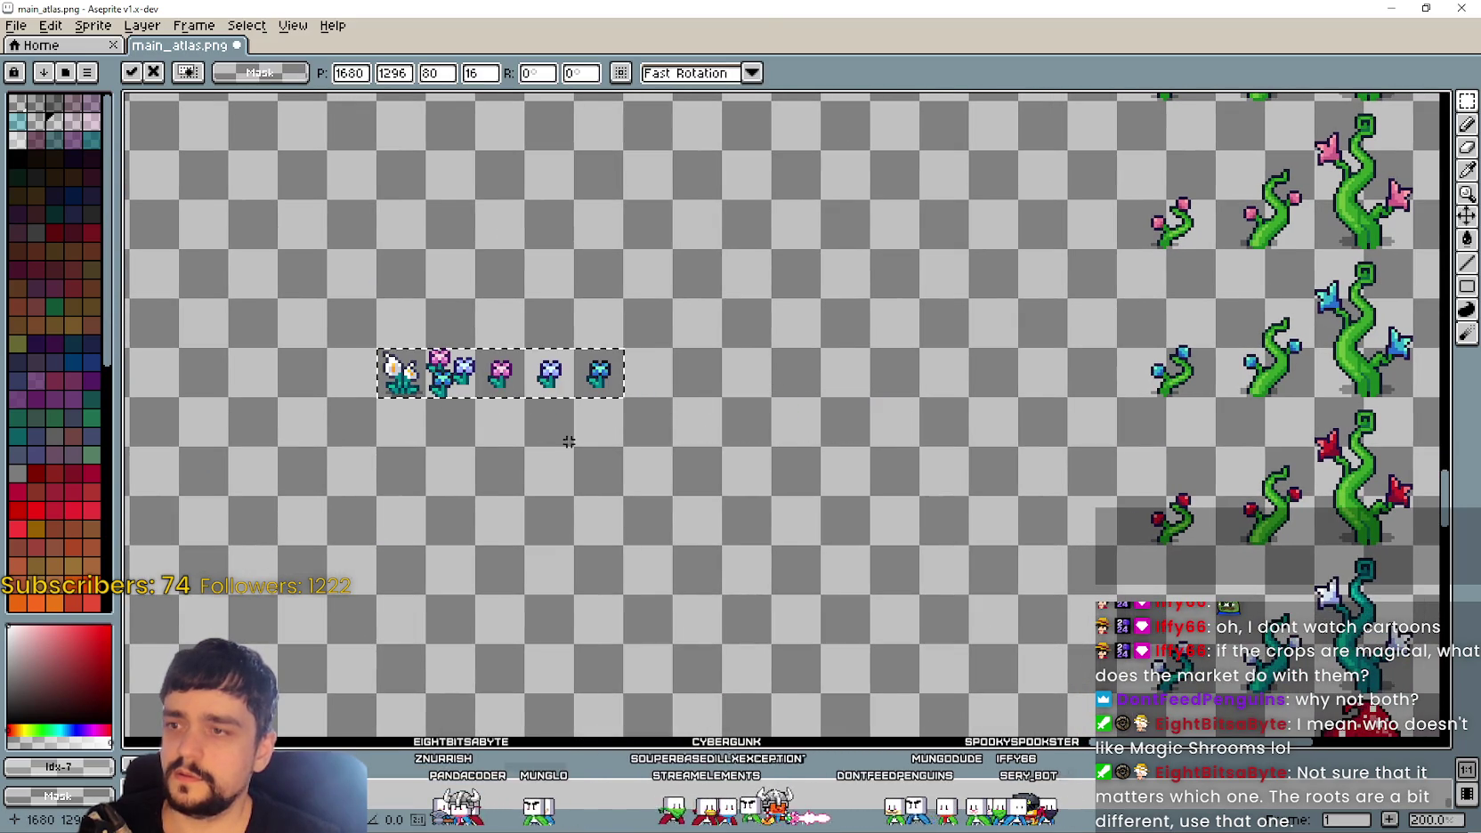
Step: Paste two plant tiles and the blue-flower plant below them into main_atlas
{"action": "key", "text": "alt+Tab"}
{"action": "mouse_move", "coordinate": [598, 568]}
{"action": "left_mouse_down"}
{"action": "mouse_move", "coordinate": [534, 490]}
{"action": "mouse_move", "coordinate": [528, 634]}
{"action": "mouse_move", "coordinate": [539, 625]}
{"action": "left_mouse_up"}
{"action": "key", "text": "ctrl+c"}
{"action": "key", "text": "alt+Tab"}
{"action": "key", "text": "ctrl+v"}
{"action": "left_click_drag", "start_coordinate": [770, 431], "coordinate": [656, 431]}
{"action": "key", "text": "alt+Tab"}
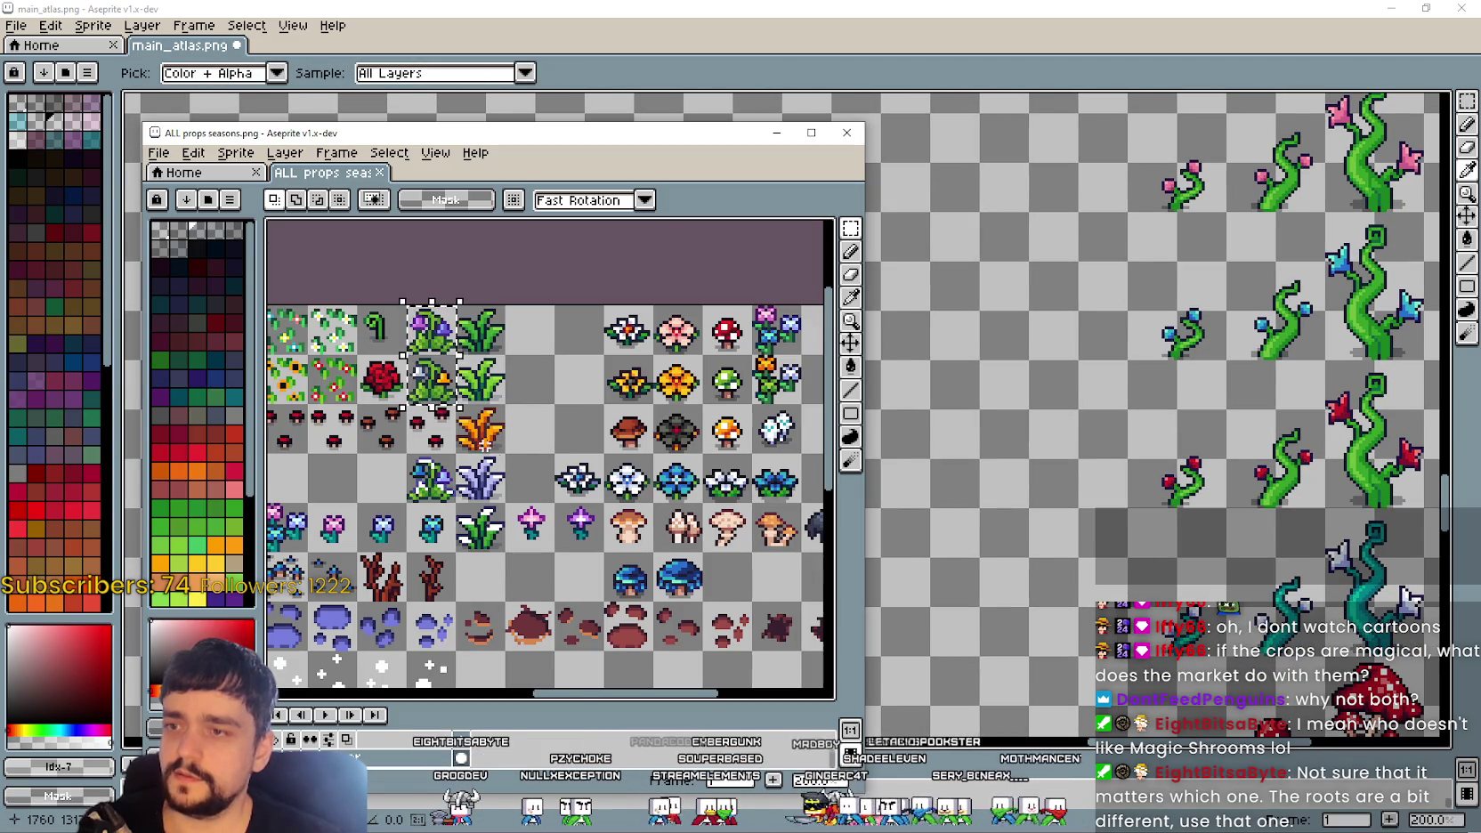
{"action": "key", "text": "alt+Tab"}
{"action": "key", "text": "ctrl+v"}
{"action": "left_click_drag", "start_coordinate": [777, 414], "coordinate": [654, 481]}
Step: Copy the three mushrooms from the props sheet and place them beside the plants
{"action": "key", "text": "alt+Tab"}
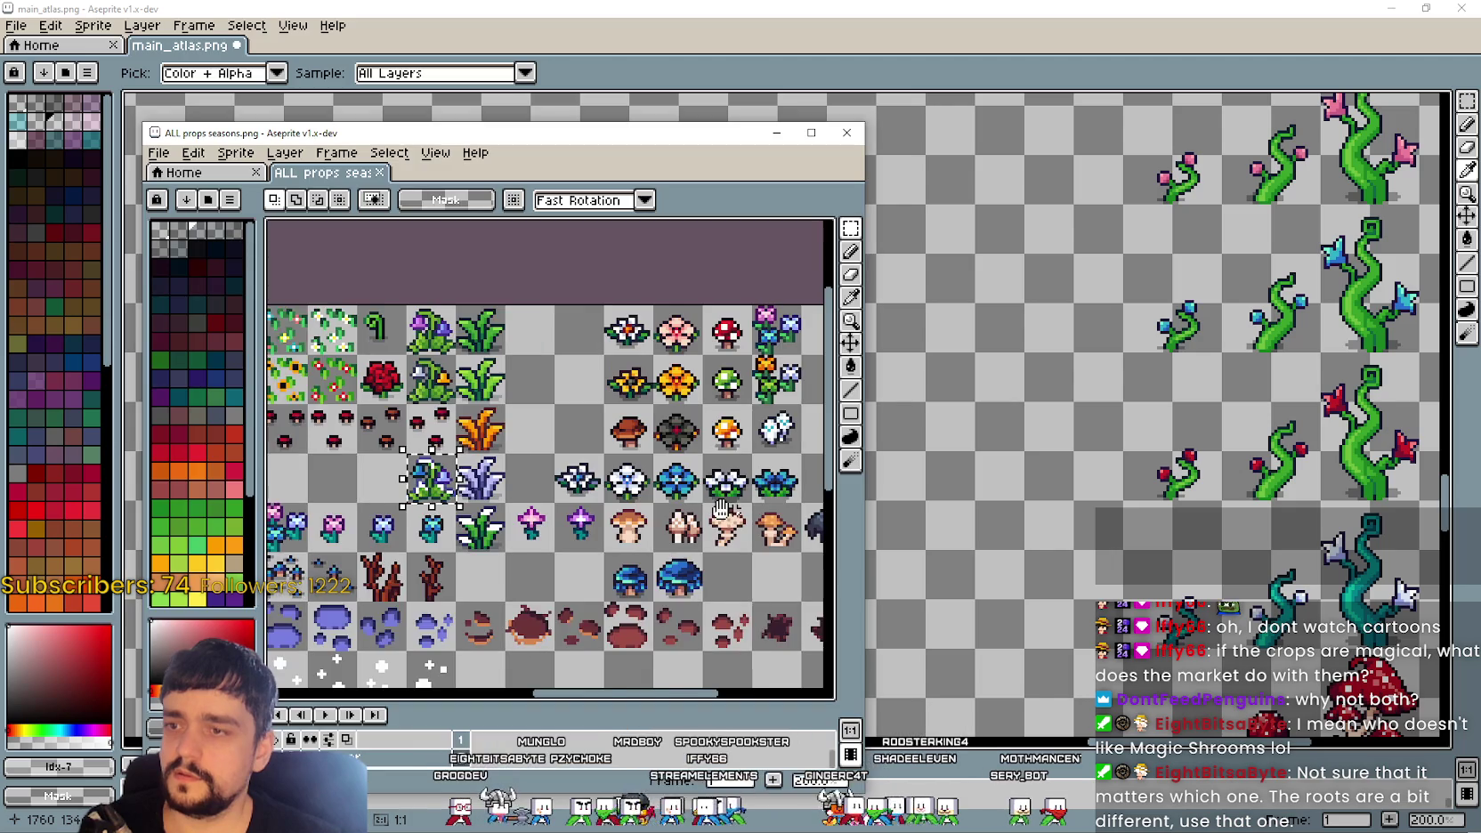
{"action": "scroll", "coordinate": [754, 510], "scroll_direction": "down", "scroll_amount": 1}
{"action": "scroll", "coordinate": [754, 510], "scroll_direction": "right", "scroll_amount": 1}
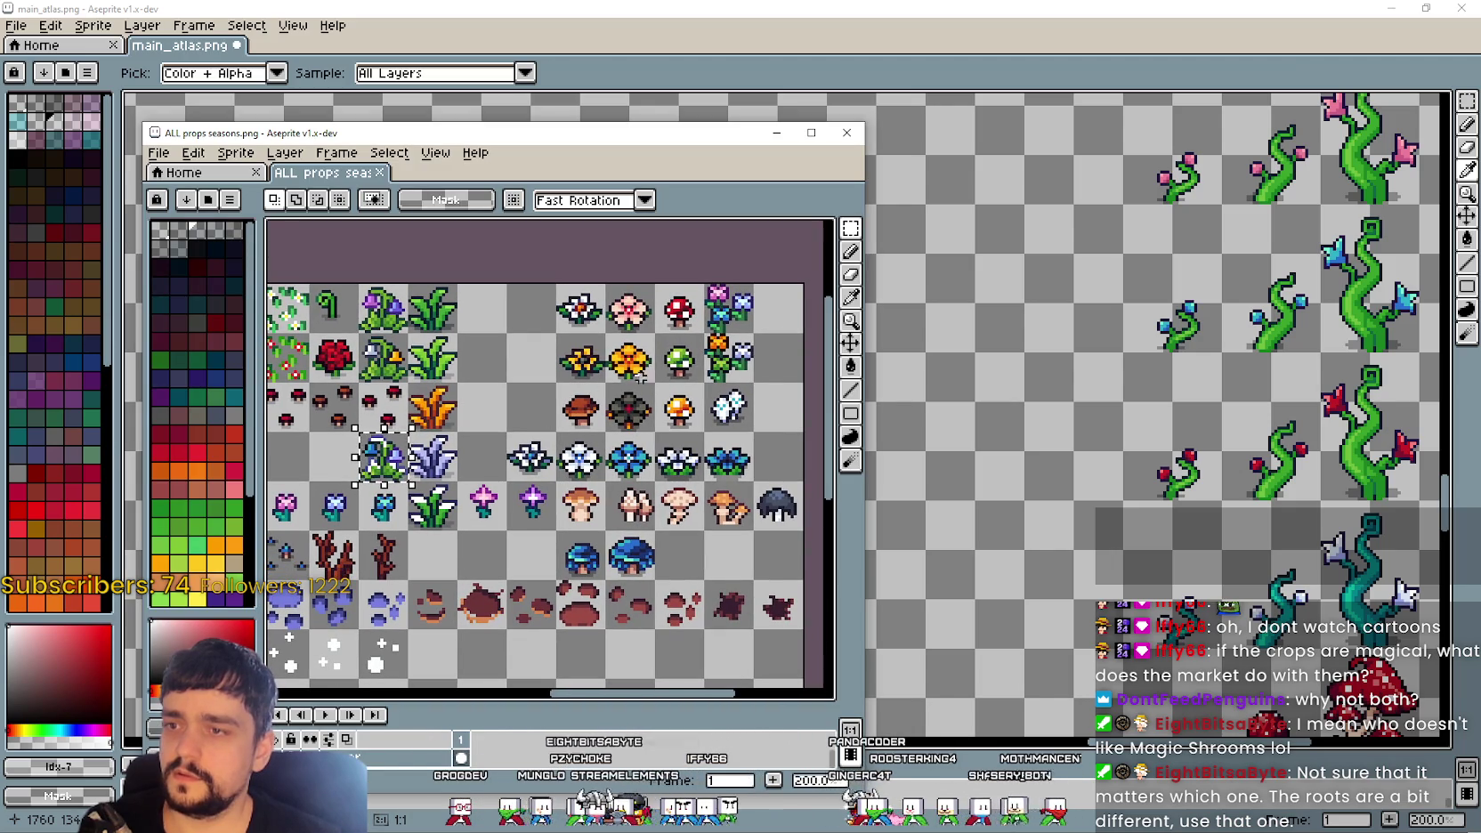
{"action": "left_click_drag", "start_coordinate": [655, 283], "coordinate": [706, 432]}
{"action": "key", "text": "ctrl+c"}
{"action": "key", "text": "alt+Tab"}
{"action": "key", "text": "ctrl+v"}
{"action": "left_click_drag", "start_coordinate": [807, 419], "coordinate": [614, 422]}
Step: Paste the blue-and-white flower row above the small flowers
{"action": "key", "text": "alt+Tab"}
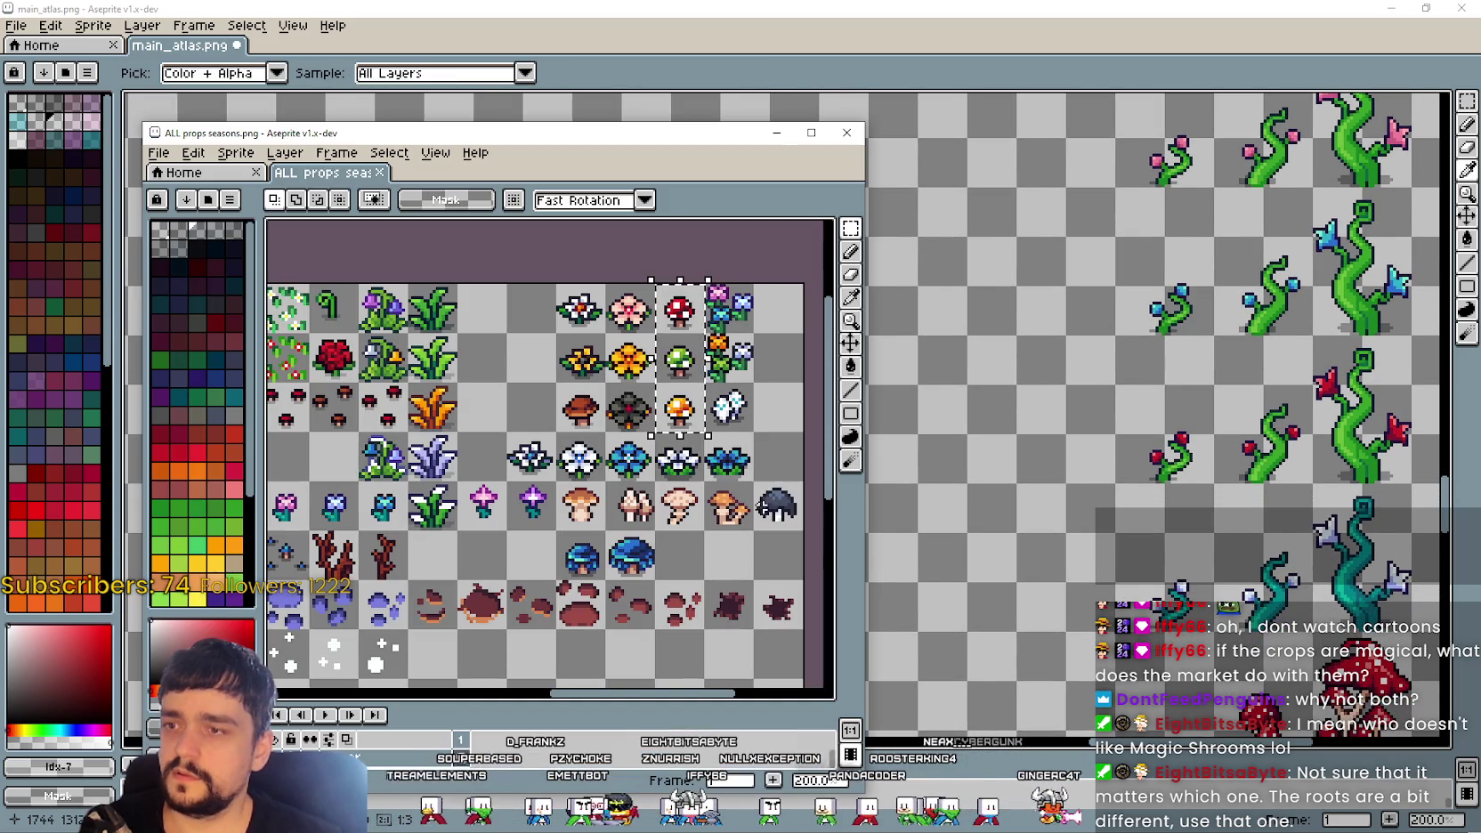
{"action": "left_click_drag", "start_coordinate": [505, 432], "coordinate": [755, 482]}
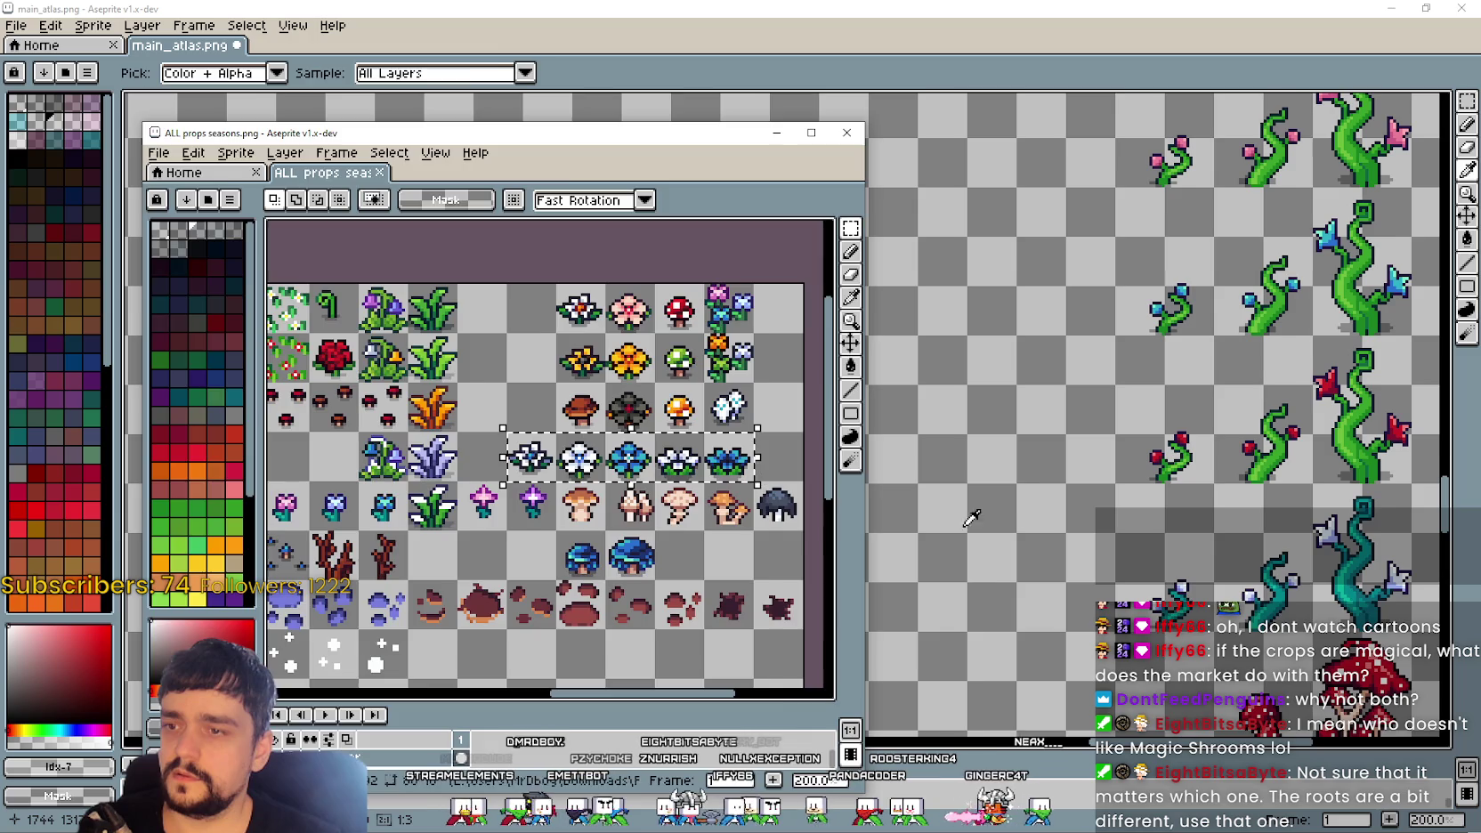
{"action": "key", "text": "alt+Tab"}
{"action": "key", "text": "ctrl+v"}
{"action": "left_click_drag", "start_coordinate": [774, 415], "coordinate": [494, 241]}
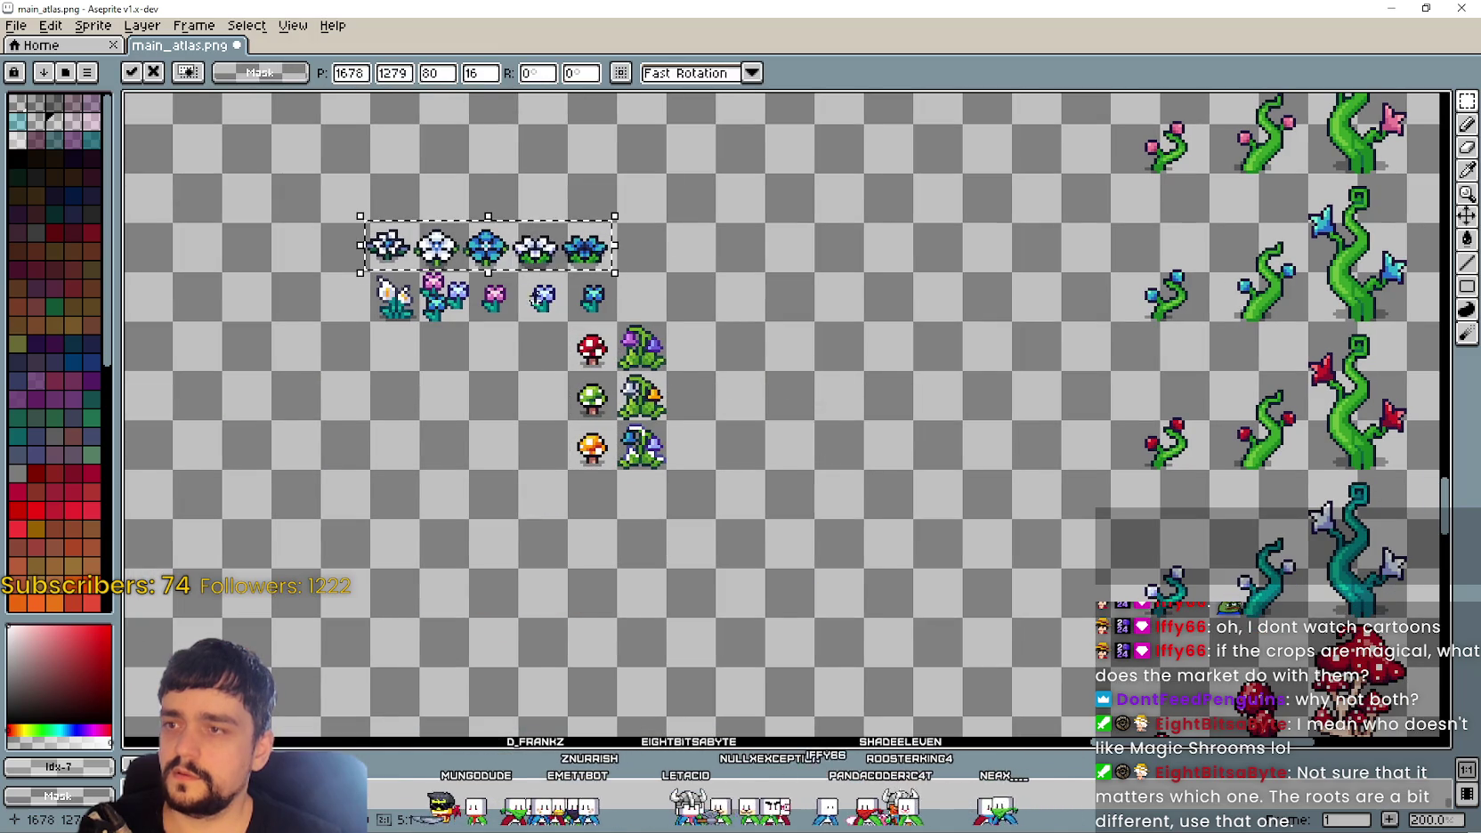
{"action": "key", "text": "alt+Tab"}
Step: Paste the purple flower and mushroom row above the blue flowers
{"action": "key", "text": "alt+Tab"}
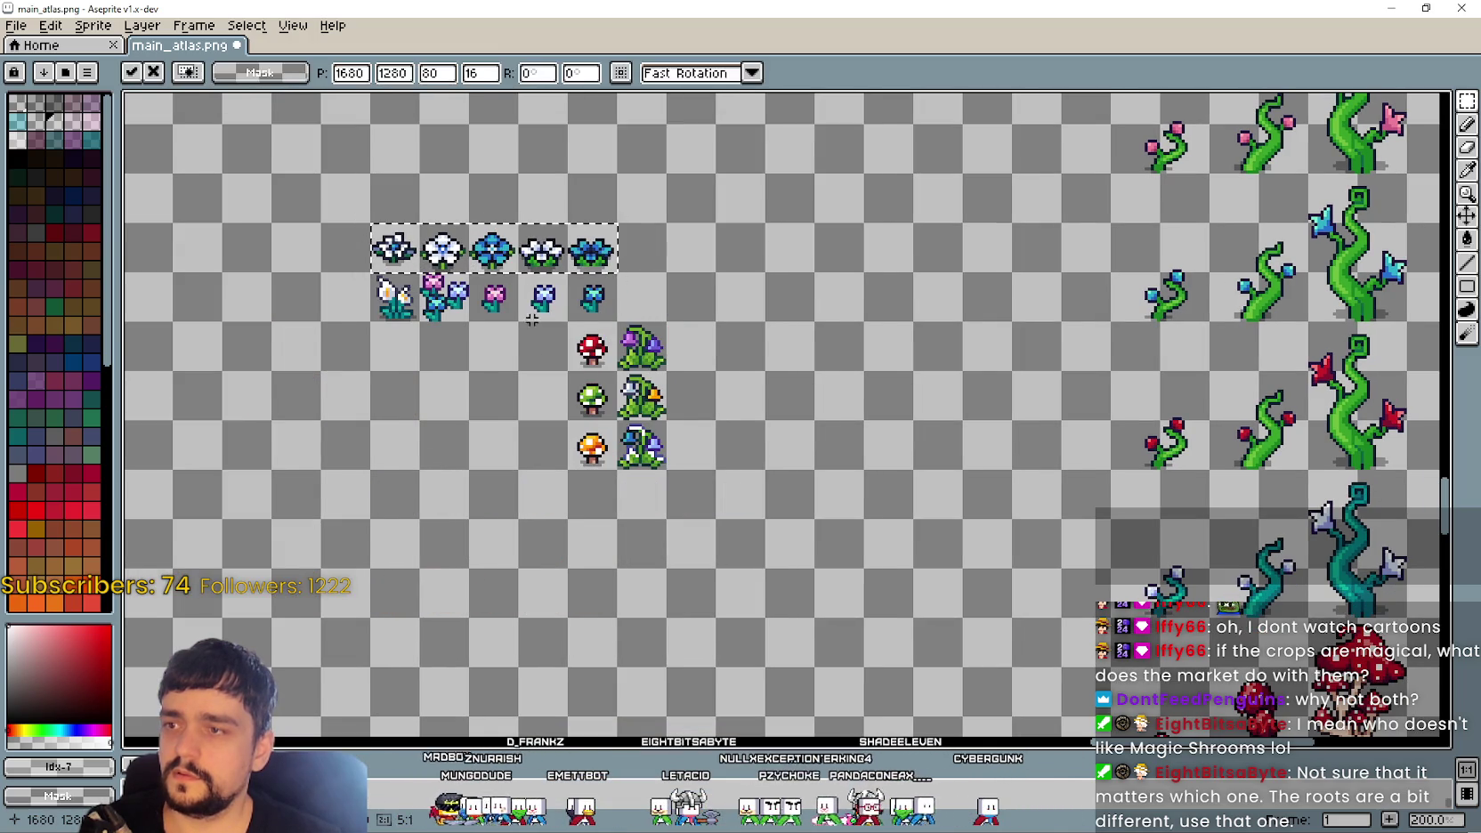
{"action": "key", "text": "alt+Tab"}
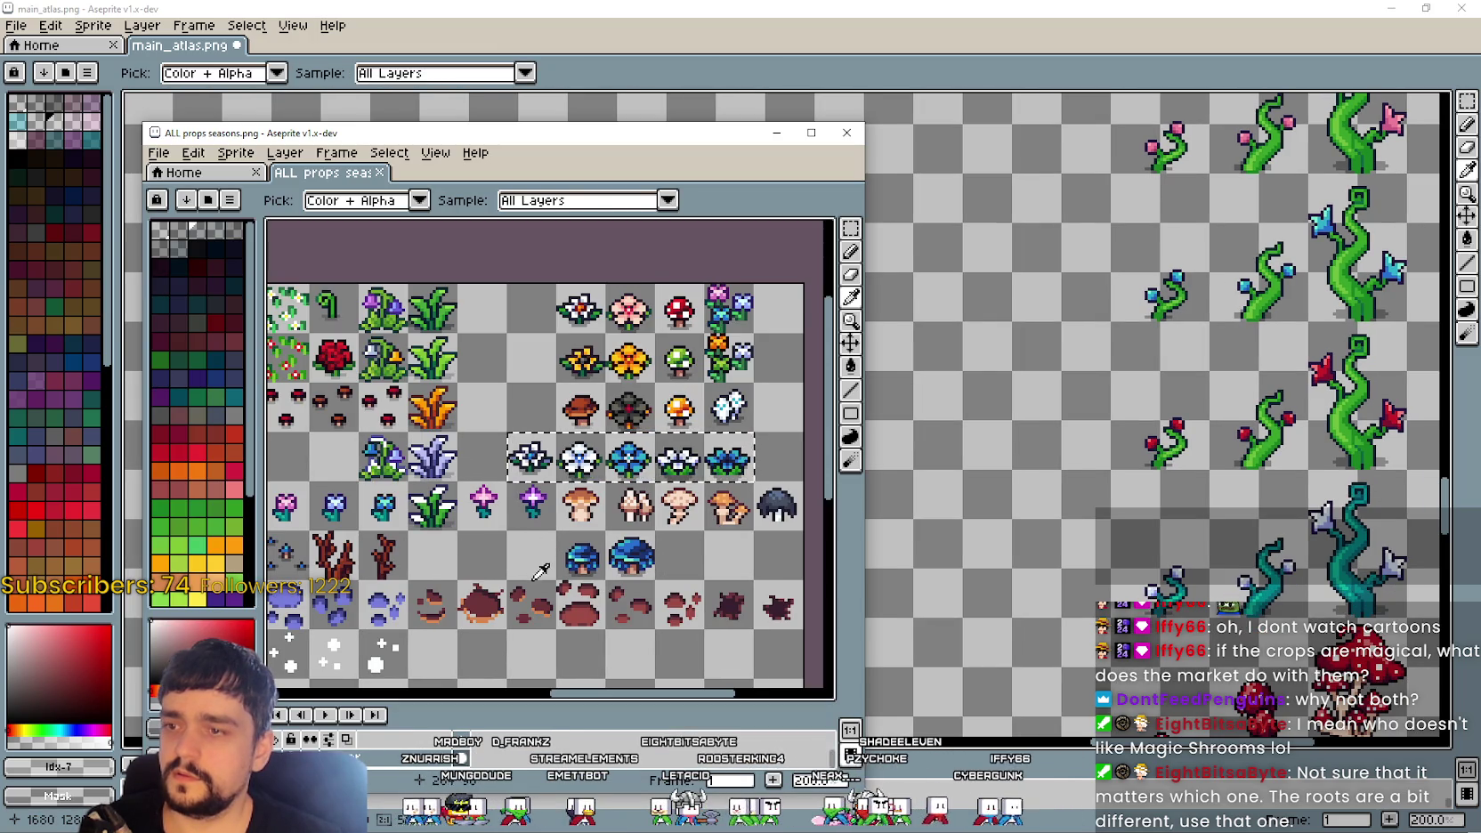
{"action": "key", "text": "ctrl+d"}
{"action": "left_click_drag", "start_coordinate": [485, 508], "coordinate": [717, 510]}
{"action": "key", "text": "ctrl+c"}
{"action": "key", "text": "alt+Tab"}
{"action": "key", "text": "ctrl+v"}
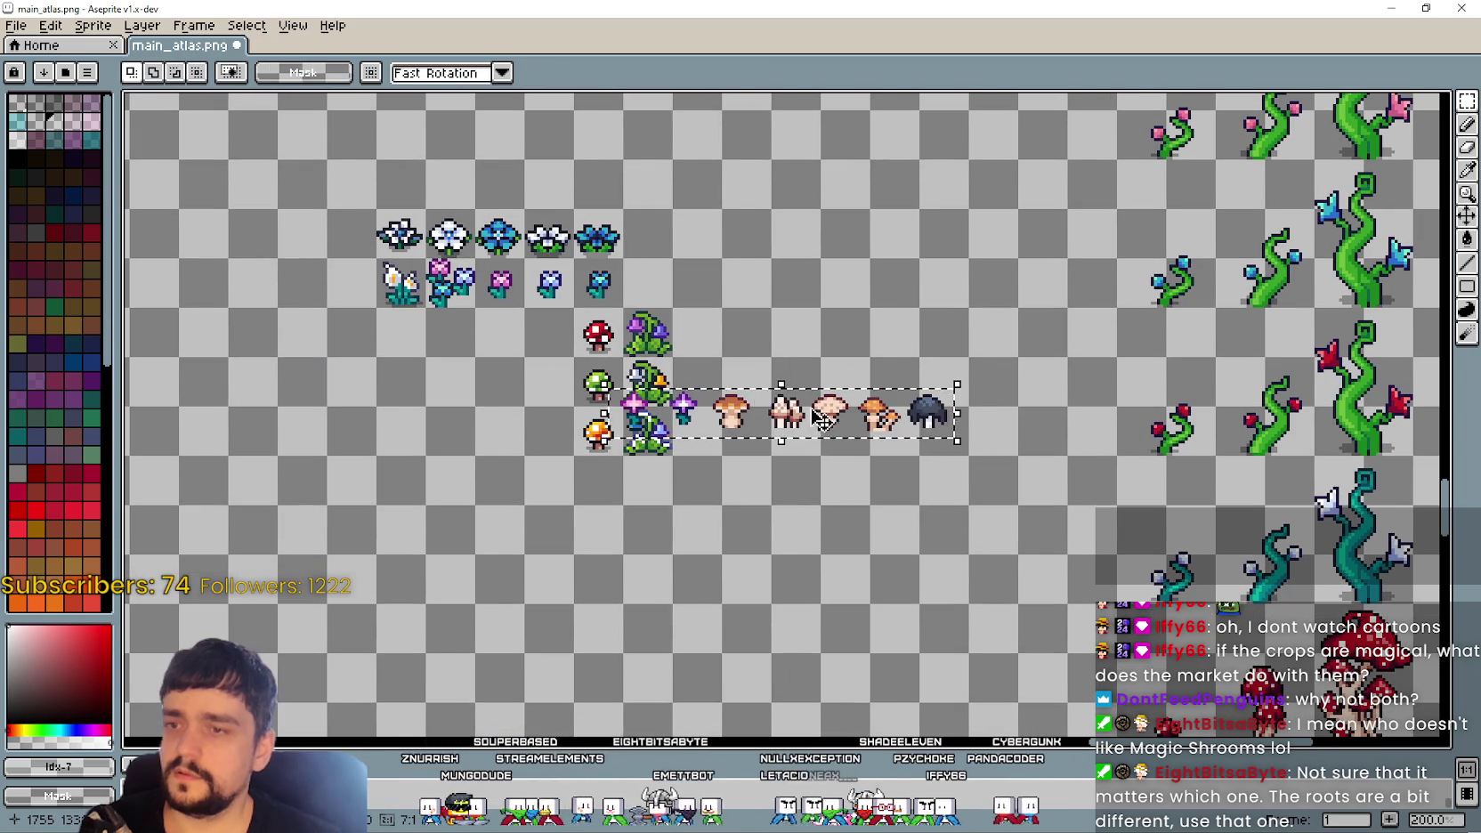
{"action": "left_click_drag", "start_coordinate": [828, 425], "coordinate": [596, 196]}
{"action": "scroll", "coordinate": [601, 403], "scroll_direction": "down", "scroll_amount": 2}
{"action": "scroll", "coordinate": [601, 403], "scroll_direction": "up", "scroll_amount": 2}
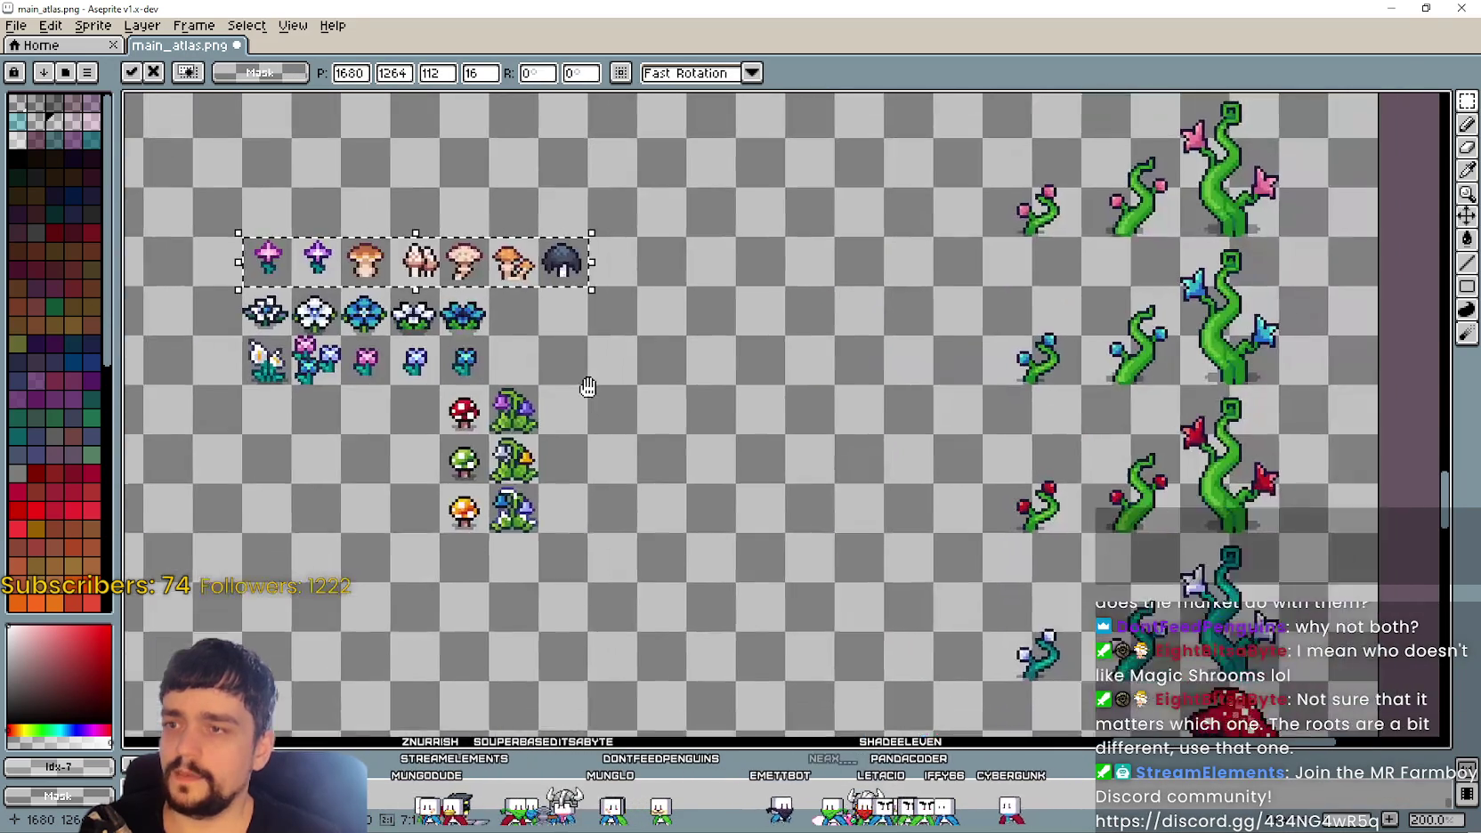
{"action": "scroll", "coordinate": [829, 450], "scroll_direction": "down", "scroll_amount": 1}
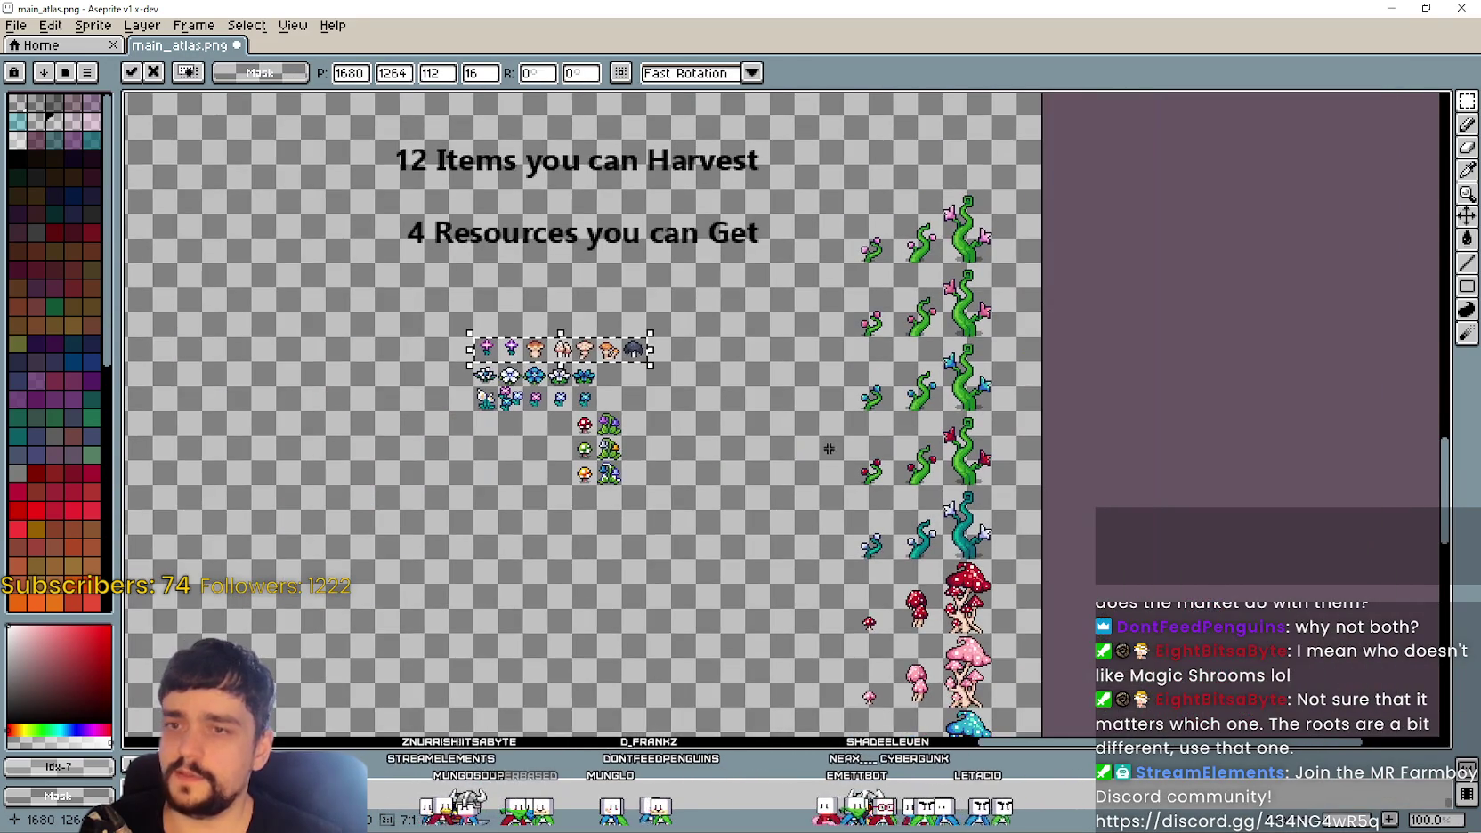
Step: Move the headings and prop cluster about 260 px left
{"action": "scroll", "coordinate": [888, 242], "scroll_direction": "down", "scroll_amount": 2}
{"action": "scroll", "coordinate": [917, 374], "scroll_direction": "down", "scroll_amount": 2}
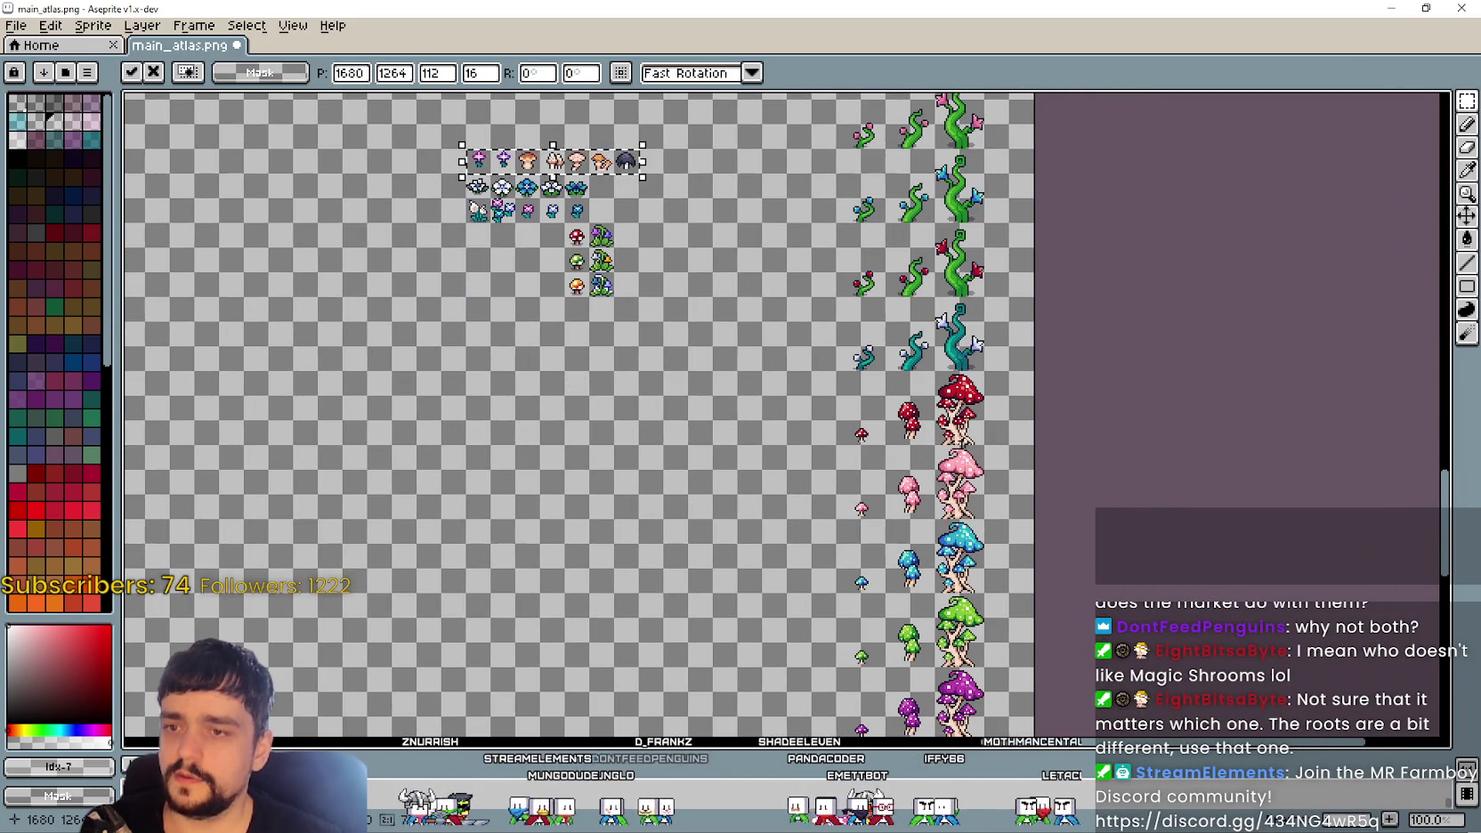
{"action": "mouse_move", "coordinate": [852, 539]}
{"action": "left_mouse_down"}
{"action": "mouse_move", "coordinate": [864, 613]}
{"action": "mouse_move", "coordinate": [842, 647]}
{"action": "left_mouse_up"}
{"action": "left_click", "coordinate": [750, 514]}
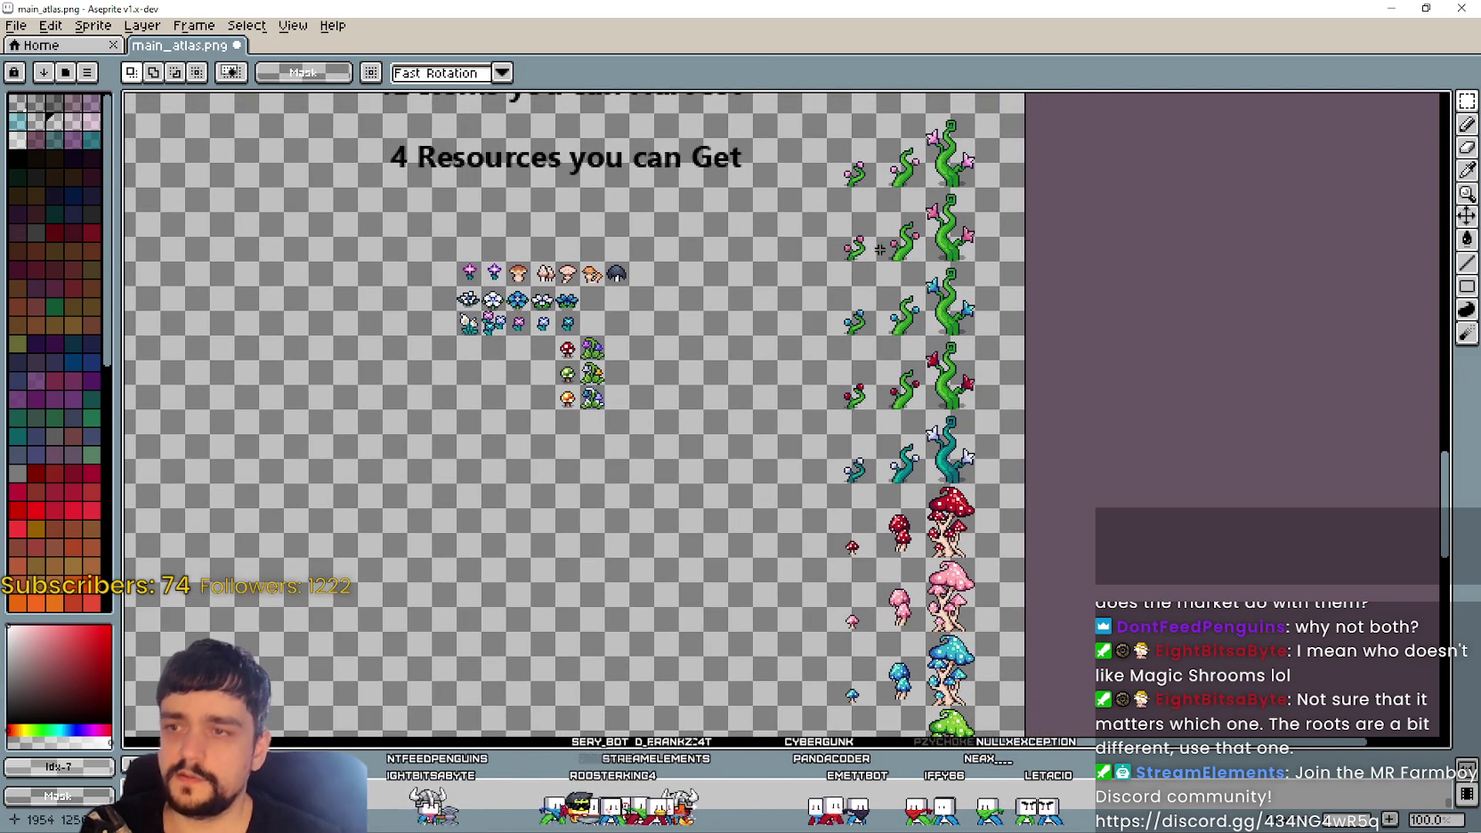
{"action": "left_click_drag", "start_coordinate": [750, 513], "coordinate": [755, 507]}
{"action": "left_click_drag", "start_coordinate": [857, 456], "coordinate": [898, 570]}
{"action": "left_click_drag", "start_coordinate": [349, 553], "coordinate": [842, 156]}
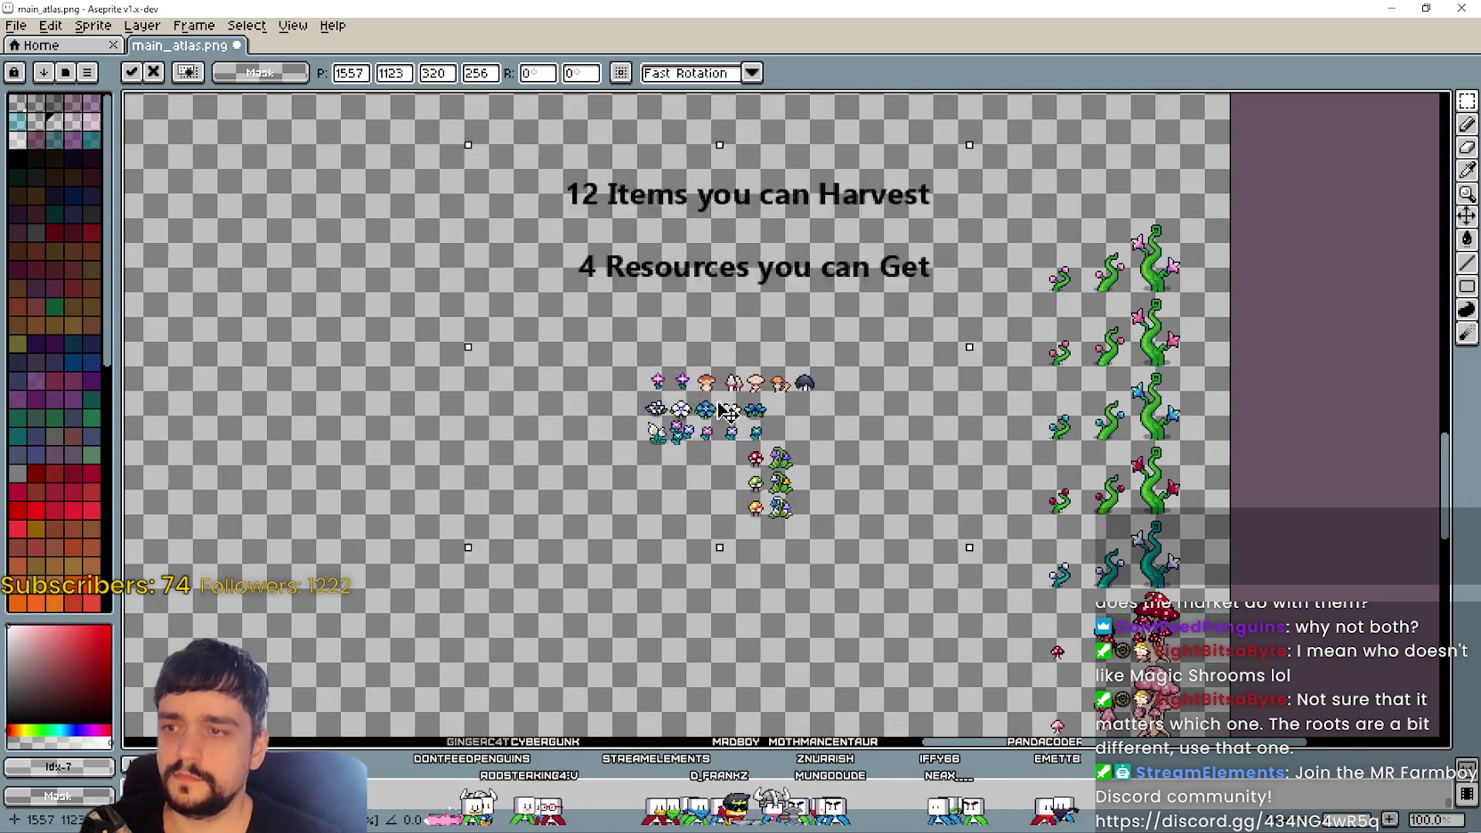
{"action": "left_click_drag", "start_coordinate": [728, 412], "coordinate": [497, 406]}
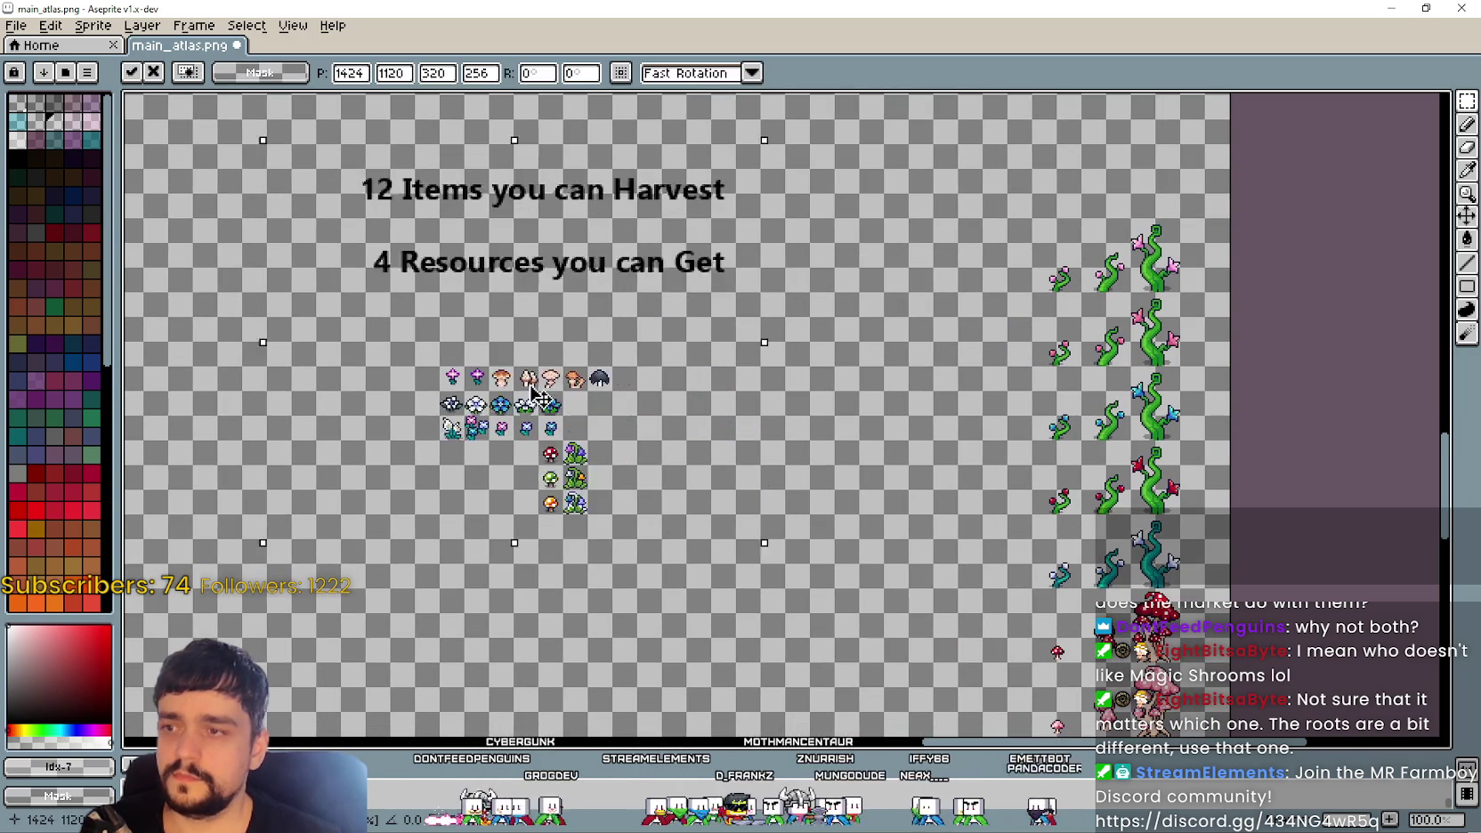
{"action": "left_click", "coordinate": [1009, 559]}
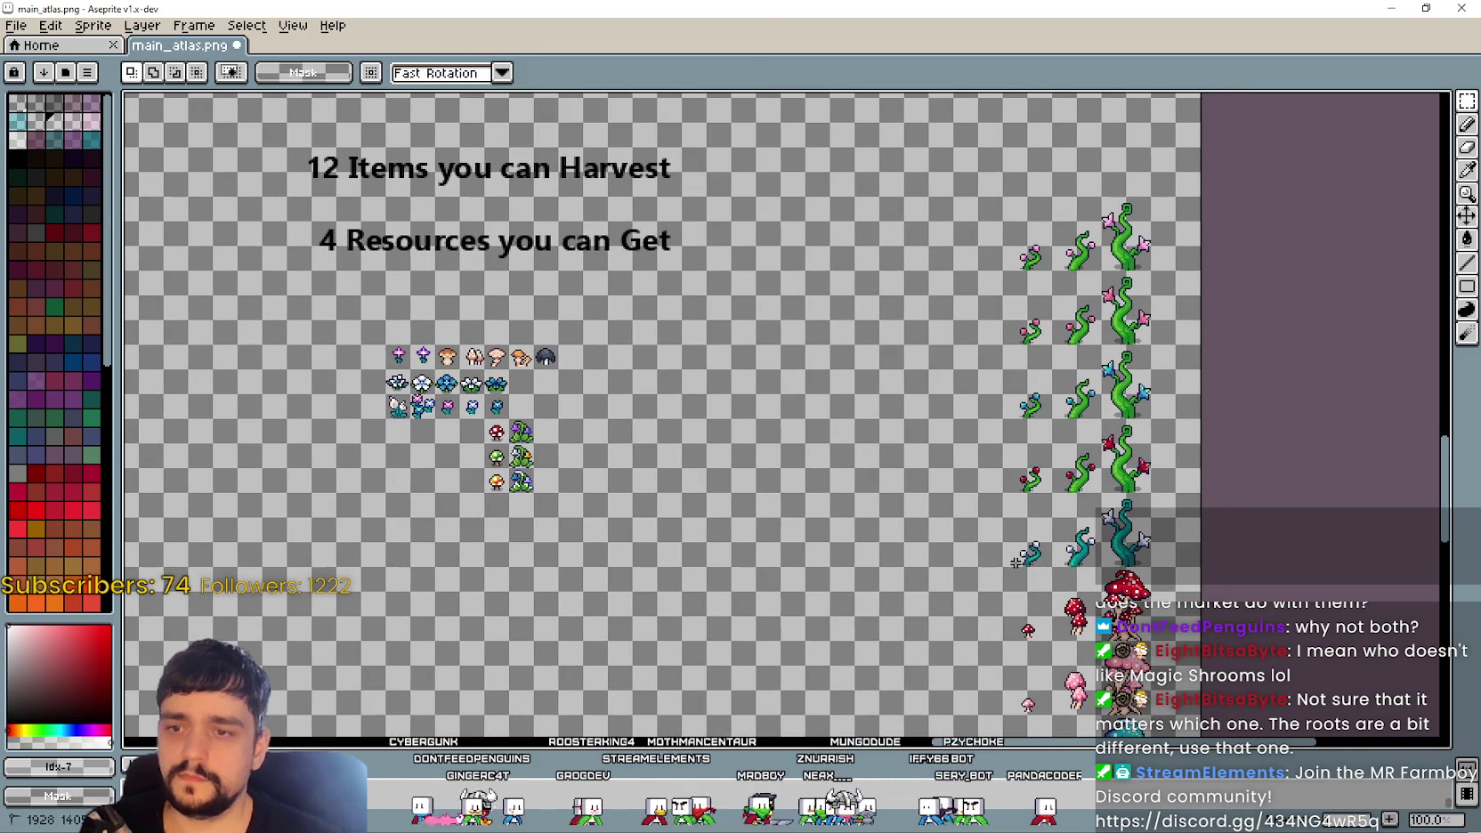
Step: Shift the vine column left beside the mushrooms and nudge the mushroom column up
{"action": "left_click_drag", "start_coordinate": [1015, 562], "coordinate": [1156, 193]}
{"action": "left_click_drag", "start_coordinate": [1066, 381], "coordinate": [800, 381]}
{"action": "scroll", "coordinate": [558, 204], "scroll_direction": "down", "scroll_amount": 3}
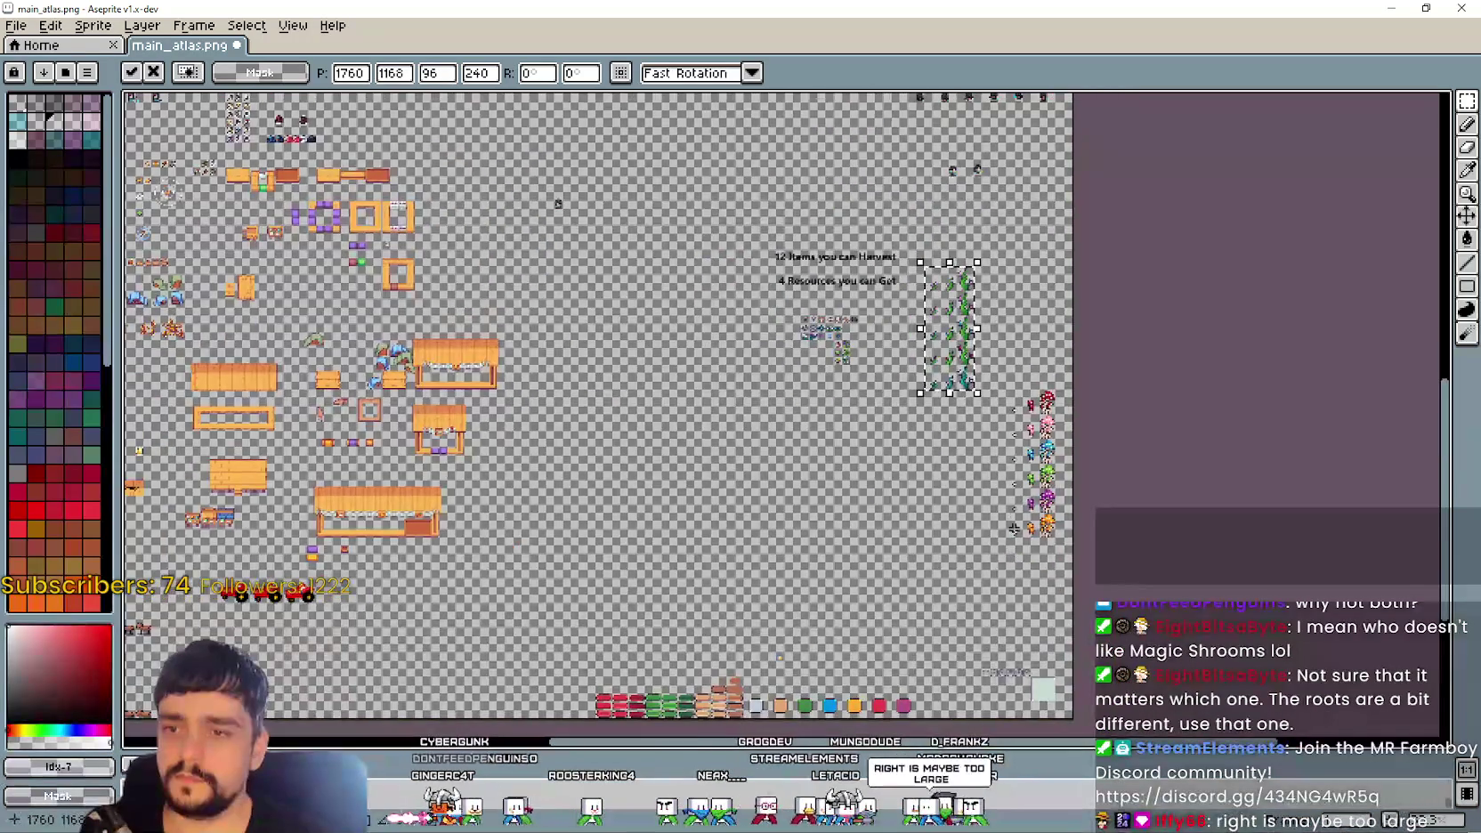
{"action": "scroll", "coordinate": [1012, 532], "scroll_direction": "up", "scroll_amount": 4}
{"action": "mouse_move", "coordinate": [871, 574]}
{"action": "left_mouse_down"}
{"action": "mouse_move", "coordinate": [1005, 132]}
{"action": "mouse_move", "coordinate": [908, 489]}
{"action": "mouse_move", "coordinate": [911, 462]}
{"action": "left_mouse_up"}
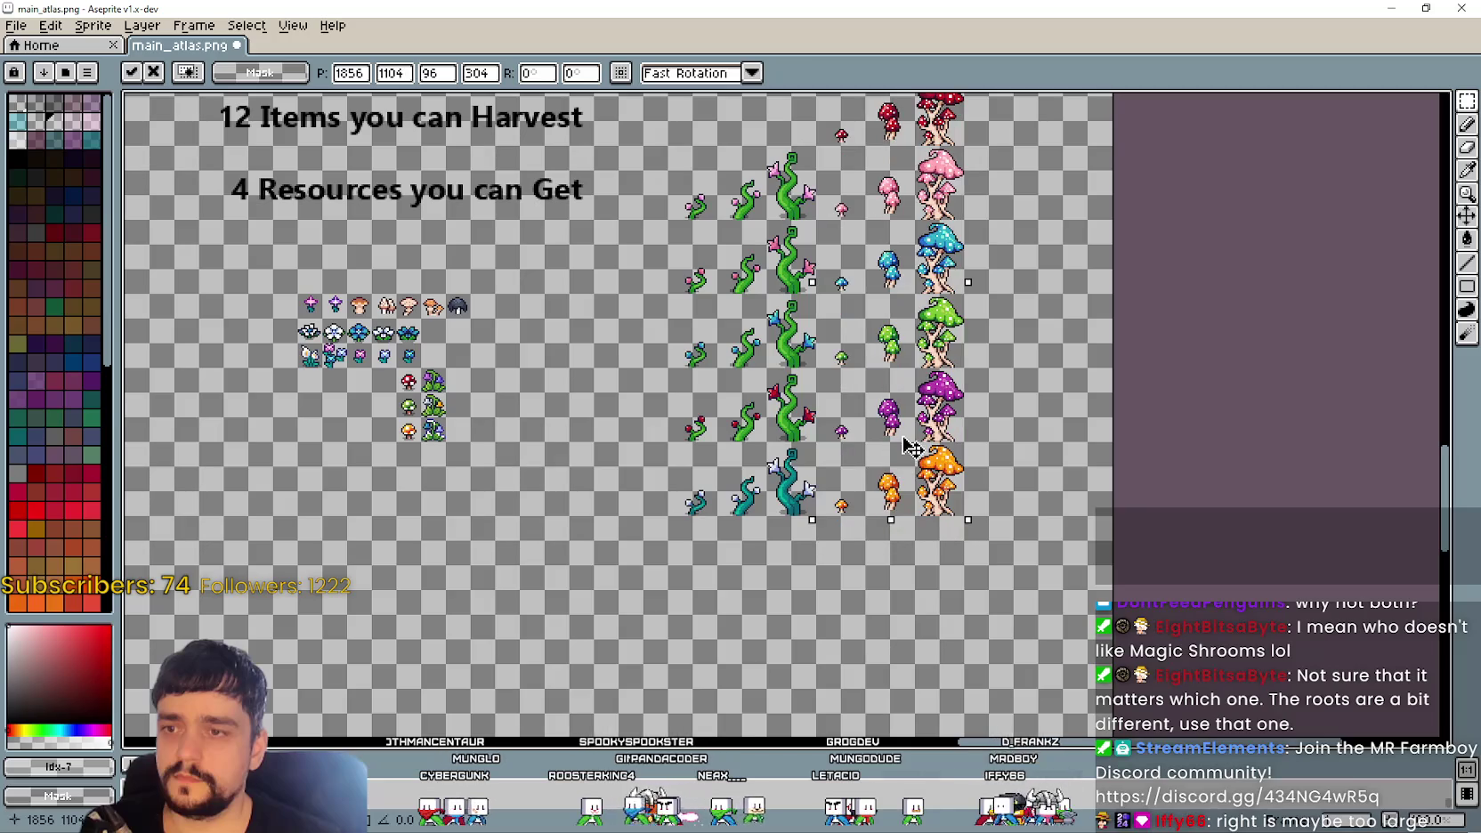
{"action": "left_click_drag", "start_coordinate": [820, 407], "coordinate": [897, 534]}
{"action": "key", "text": "ctrl+d"}
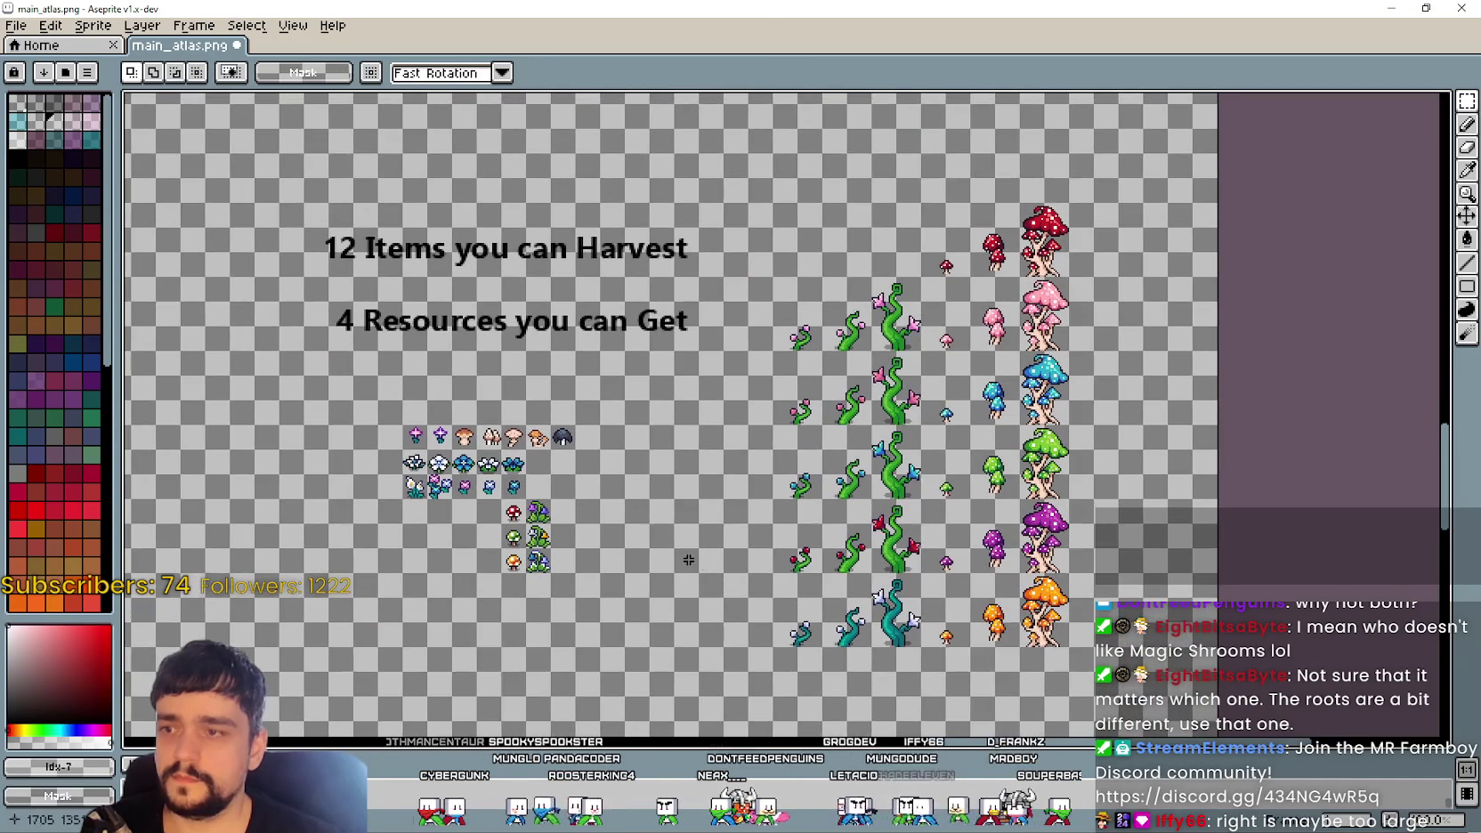
Step: Select the mushroom and vine sprites together
{"action": "scroll", "coordinate": [613, 580], "scroll_direction": "down", "scroll_amount": 2}
{"action": "left_click_drag", "start_coordinate": [595, 374], "coordinate": [373, 423]}
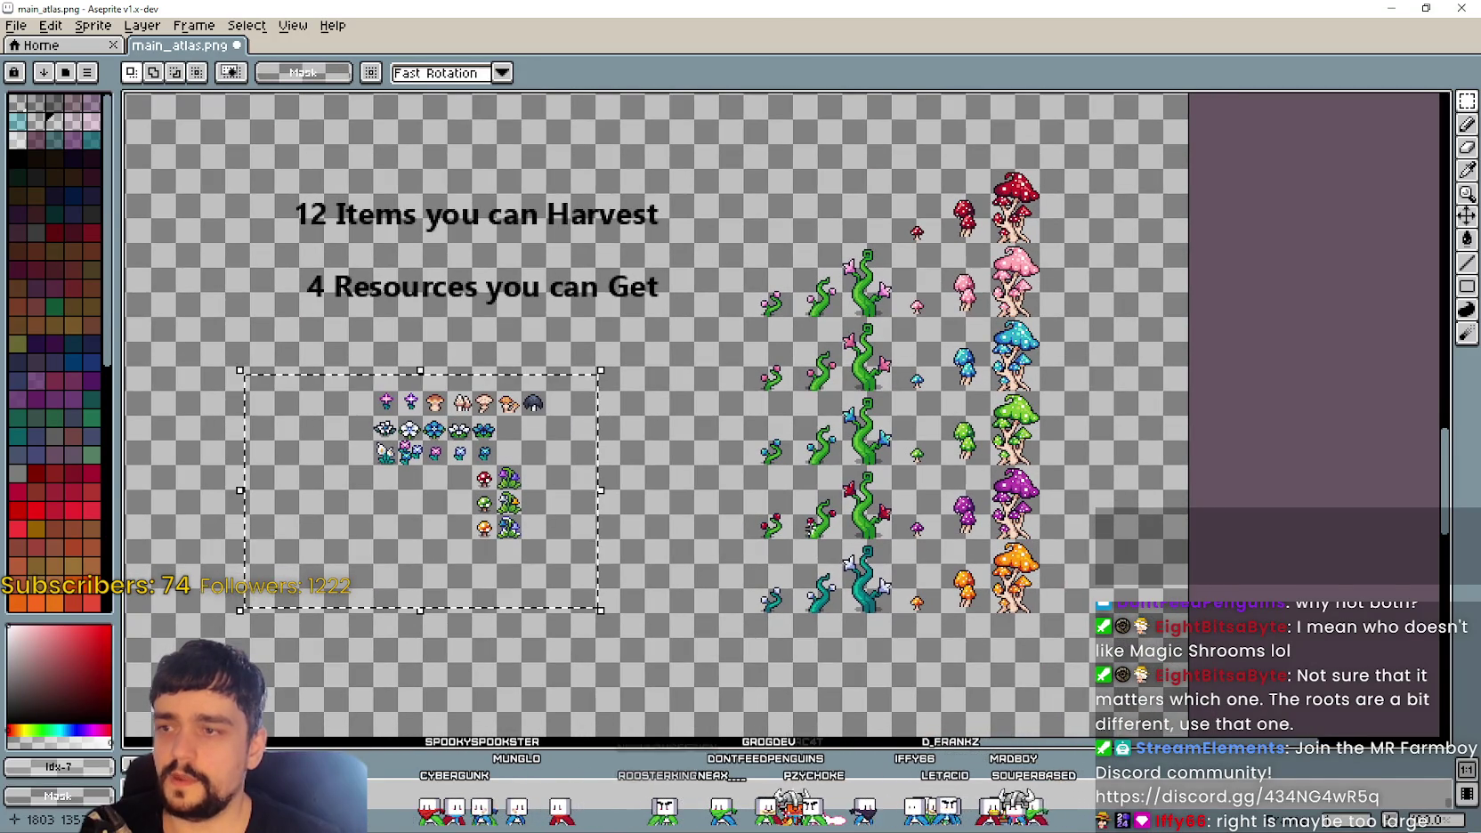
{"action": "left_click", "coordinate": [698, 670]}
{"action": "left_click_drag", "start_coordinate": [698, 670], "coordinate": [1097, 125]}
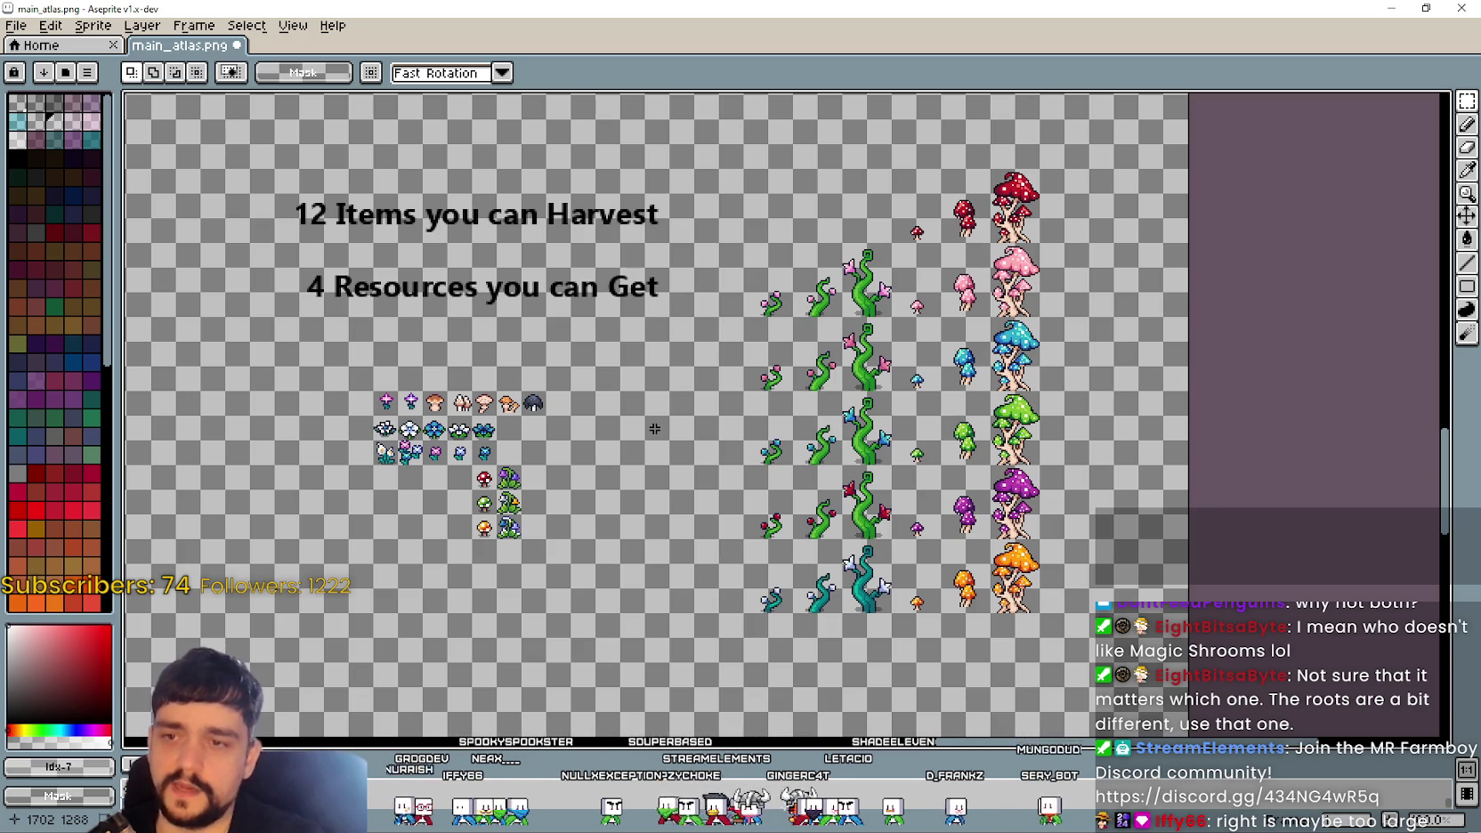
{"action": "scroll", "coordinate": [1009, 365], "scroll_direction": "down", "scroll_amount": 1}
Step: Select a dark-haired character sprite cell in the sprite block
{"action": "scroll", "coordinate": [1009, 365], "scroll_direction": "up", "scroll_amount": 4}
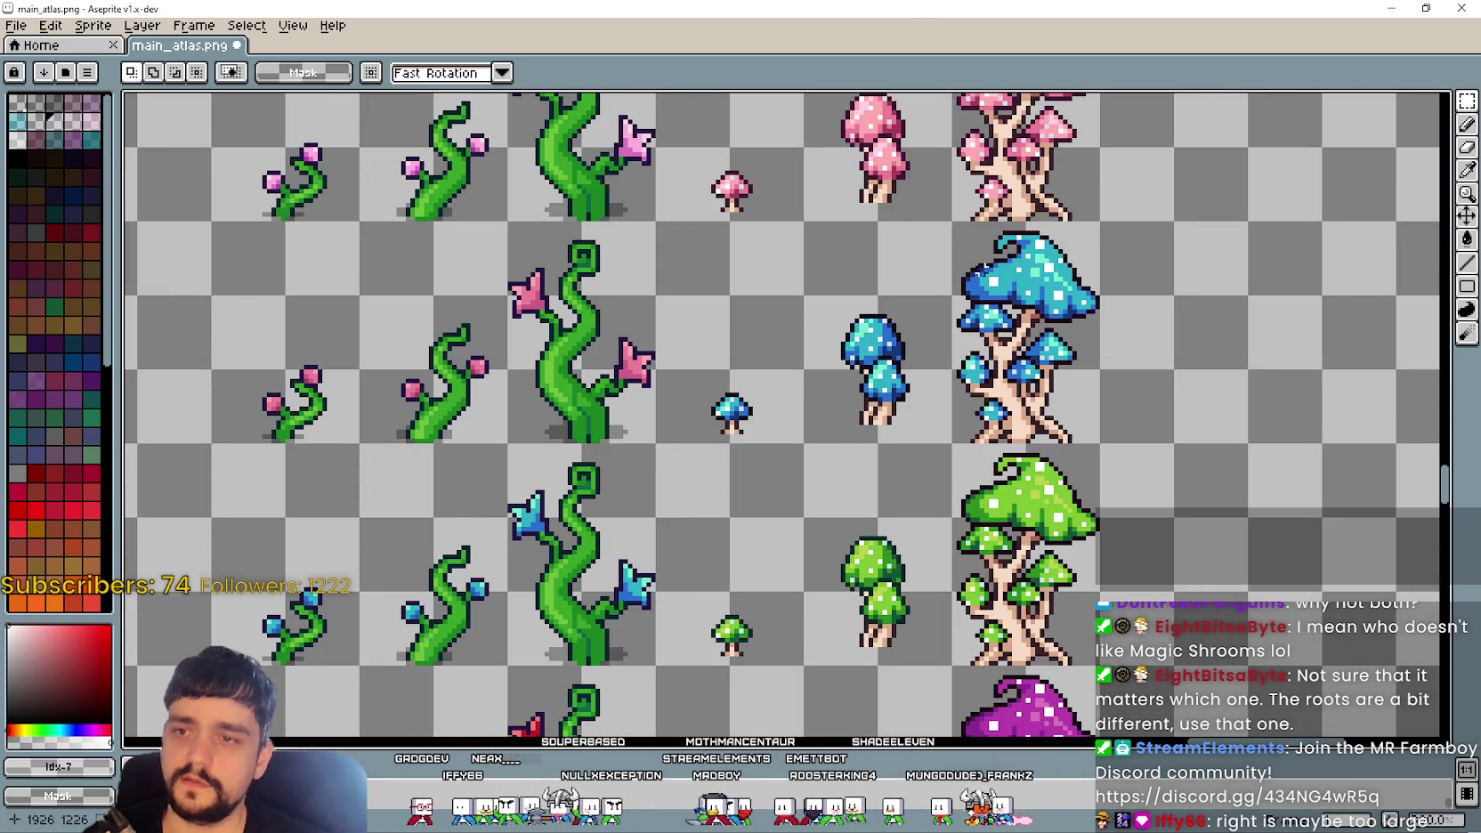
{"action": "left_click_drag", "start_coordinate": [955, 294], "coordinate": [802, 444]}
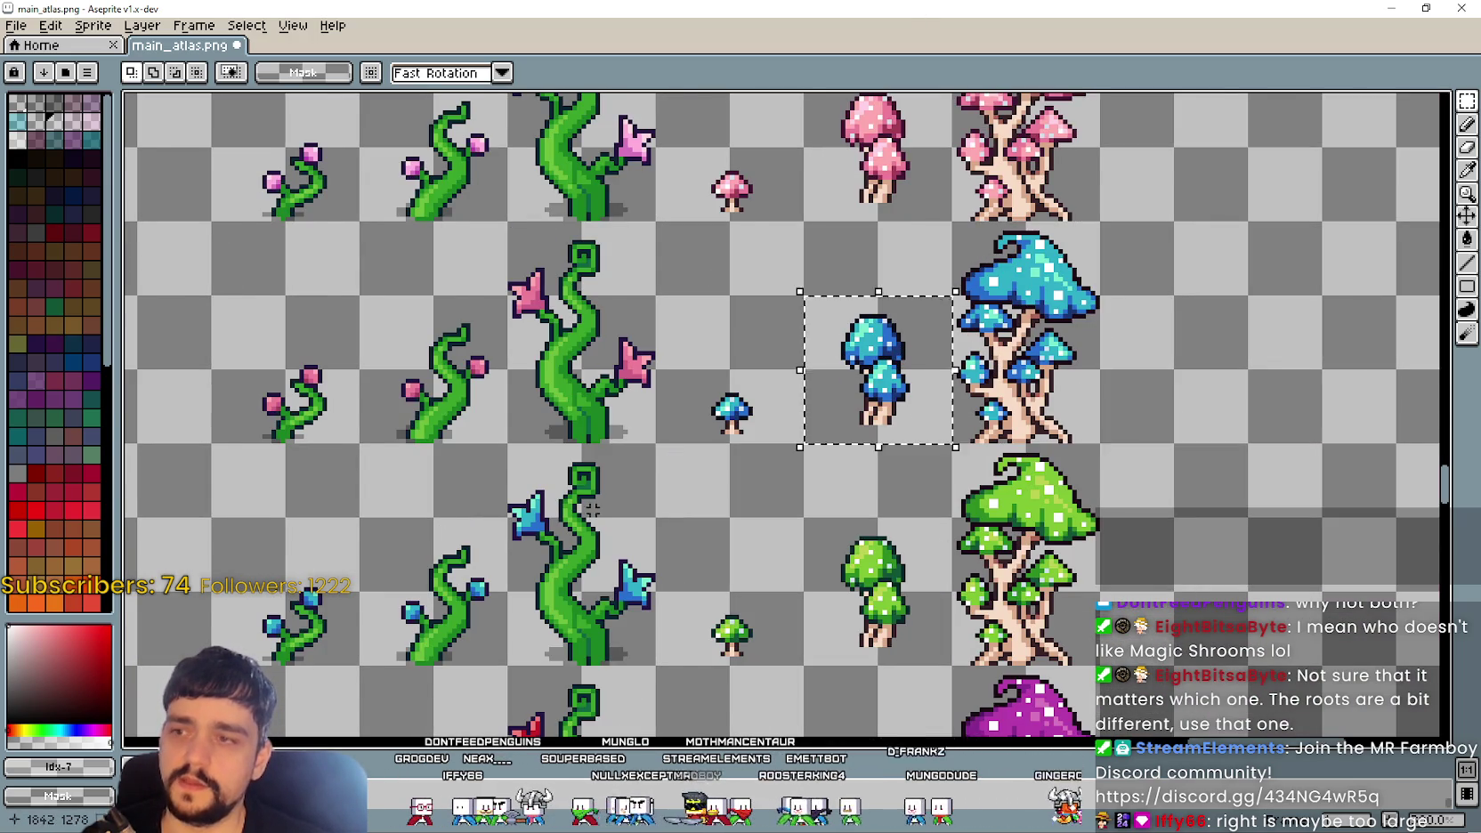
{"action": "scroll", "coordinate": [591, 505], "scroll_direction": "down", "scroll_amount": 3}
{"action": "scroll", "coordinate": [591, 505], "scroll_direction": "up", "scroll_amount": 2}
{"action": "scroll", "coordinate": [784, 545], "scroll_direction": "down", "scroll_amount": 1}
{"action": "scroll", "coordinate": [784, 546], "scroll_direction": "down", "scroll_amount": 1}
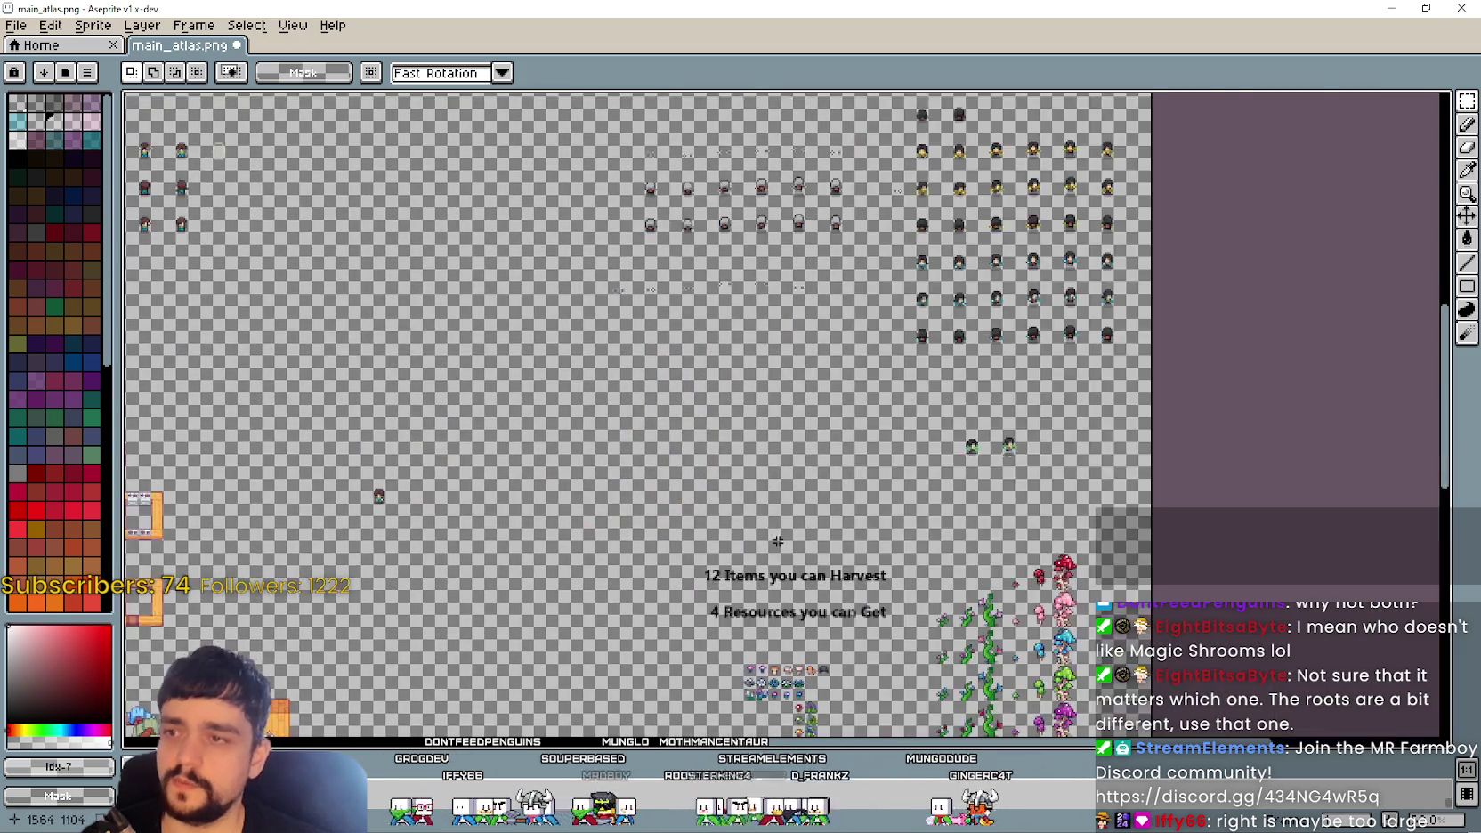
{"action": "scroll", "coordinate": [784, 546], "scroll_direction": "up", "scroll_amount": 1}
{"action": "scroll", "coordinate": [771, 536], "scroll_direction": "up", "scroll_amount": 1}
{"action": "scroll", "coordinate": [771, 536], "scroll_direction": "up", "scroll_amount": 1}
{"action": "scroll", "coordinate": [703, 533], "scroll_direction": "down", "scroll_amount": 2}
{"action": "scroll", "coordinate": [902, 196], "scroll_direction": "up", "scroll_amount": 1}
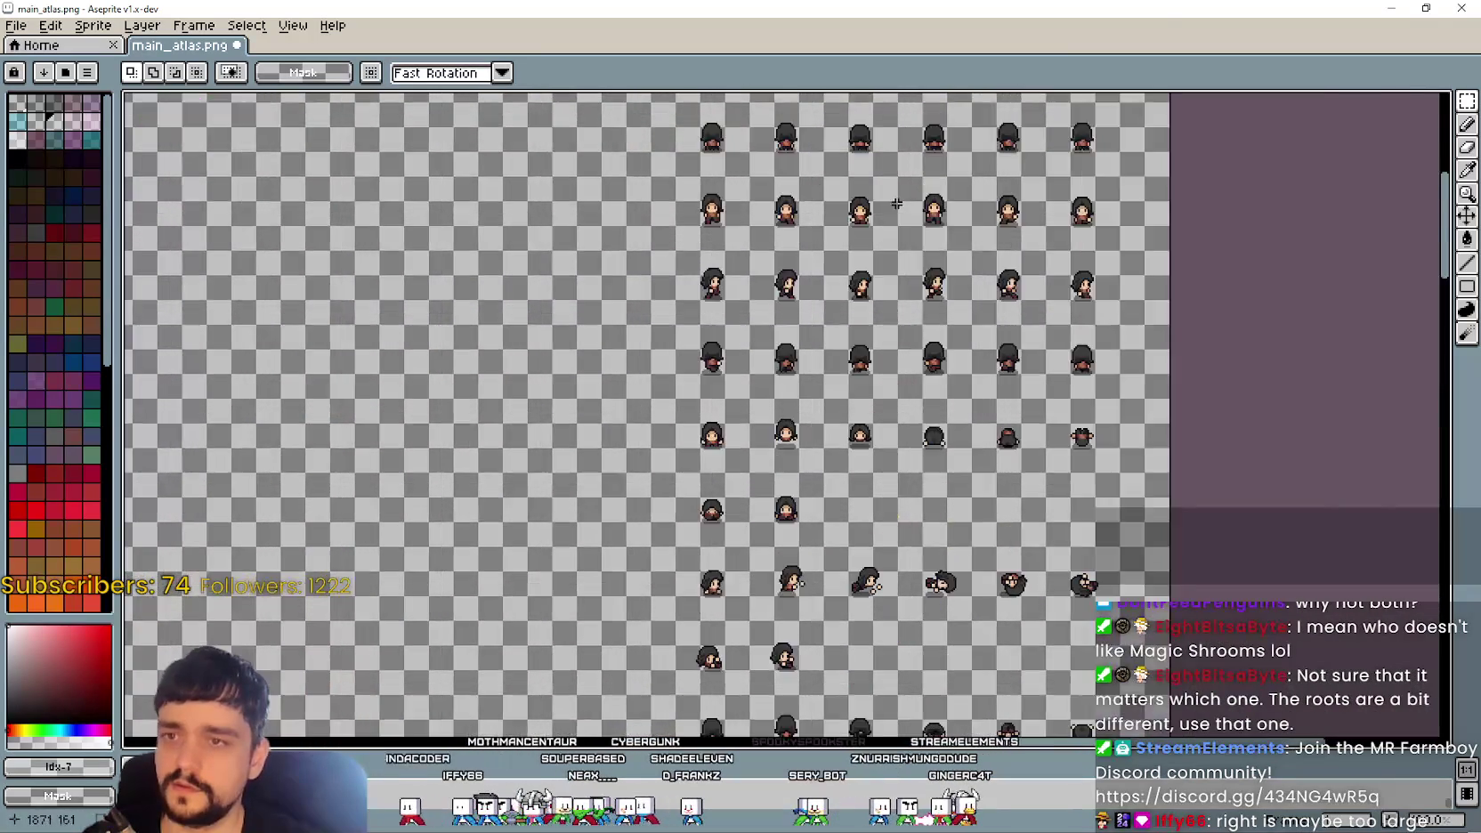
{"action": "scroll", "coordinate": [902, 196], "scroll_direction": "down", "scroll_amount": 1}
{"action": "scroll", "coordinate": [676, 374], "scroll_direction": "up", "scroll_amount": 1}
{"action": "scroll", "coordinate": [646, 311], "scroll_direction": "up", "scroll_amount": 1}
{"action": "left_click_drag", "start_coordinate": [609, 297], "coordinate": [681, 199]}
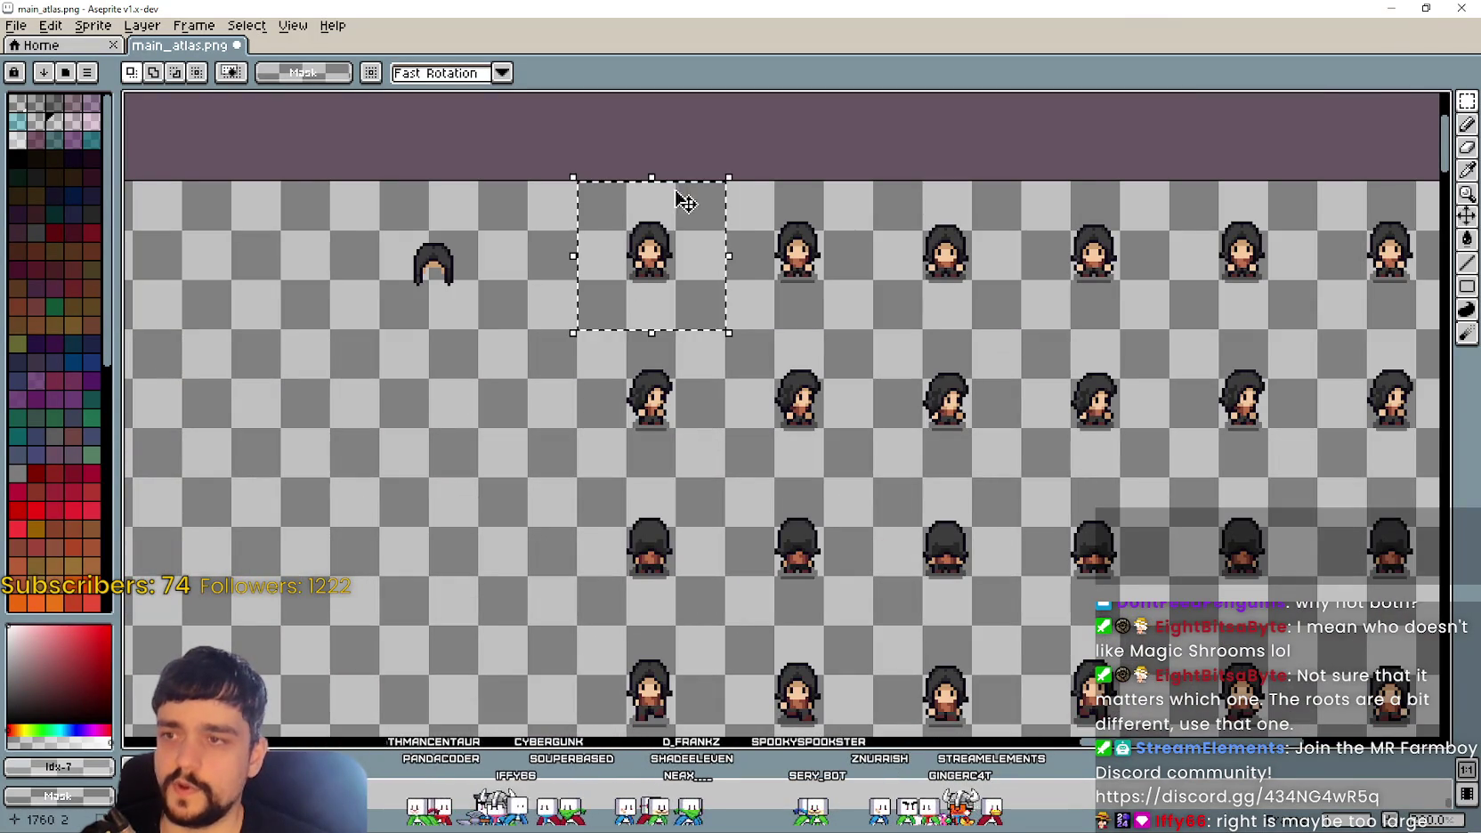
{"action": "left_click_drag", "start_coordinate": [750, 317], "coordinate": [852, 196]}
Step: Paste the character sprite and place it beside the vine crops
{"action": "scroll", "coordinate": [852, 196], "scroll_direction": "down", "scroll_amount": 2}
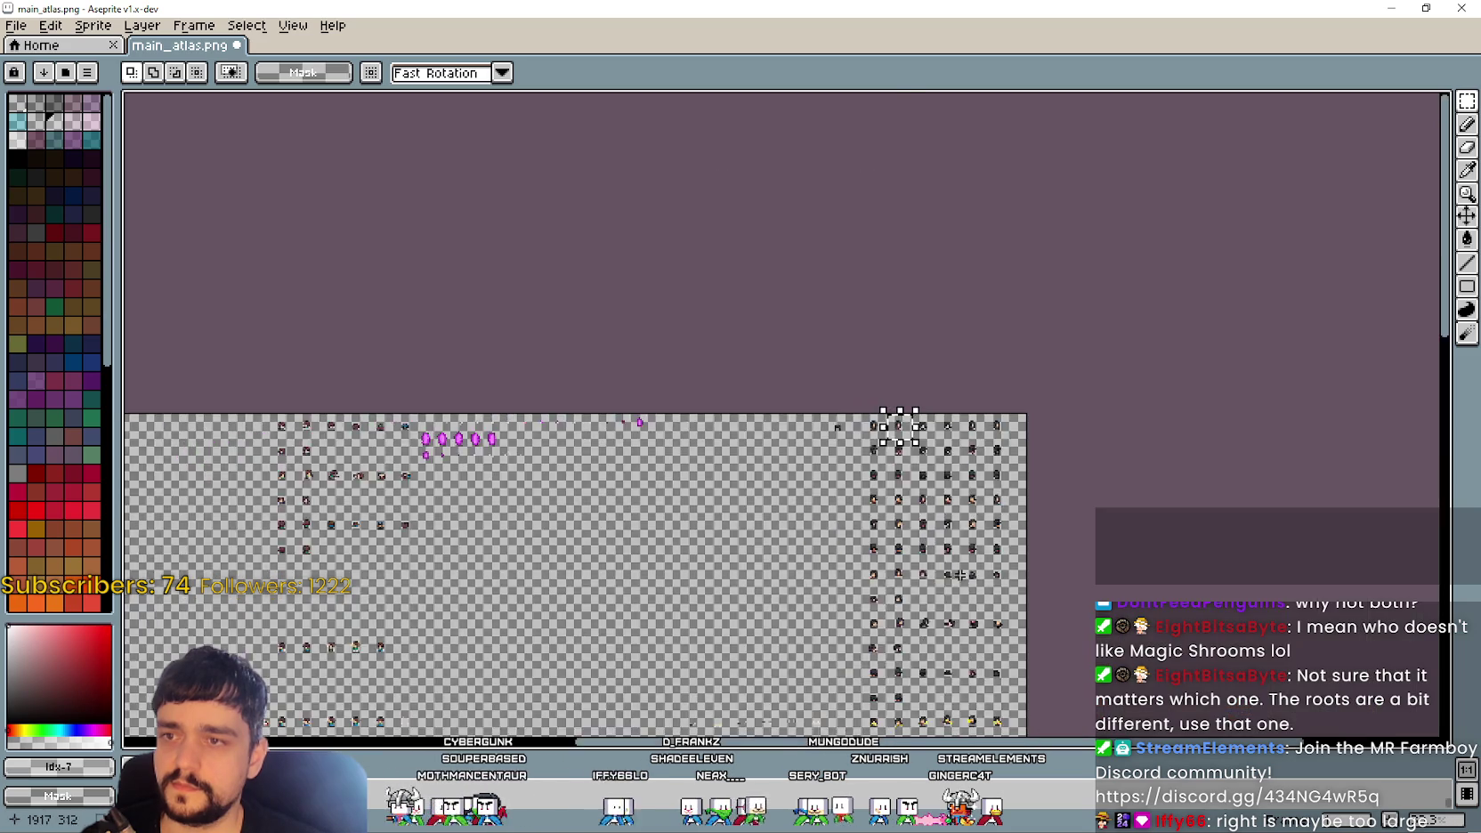
{"action": "scroll", "coordinate": [860, 388], "scroll_direction": "up", "scroll_amount": 1}
{"action": "scroll", "coordinate": [859, 389], "scroll_direction": "up", "scroll_amount": 1}
{"action": "scroll", "coordinate": [231, 164], "scroll_direction": "up", "scroll_amount": 1}
{"action": "scroll", "coordinate": [825, 505], "scroll_direction": "down", "scroll_amount": 1}
{"action": "key", "text": "ctrl+v"}
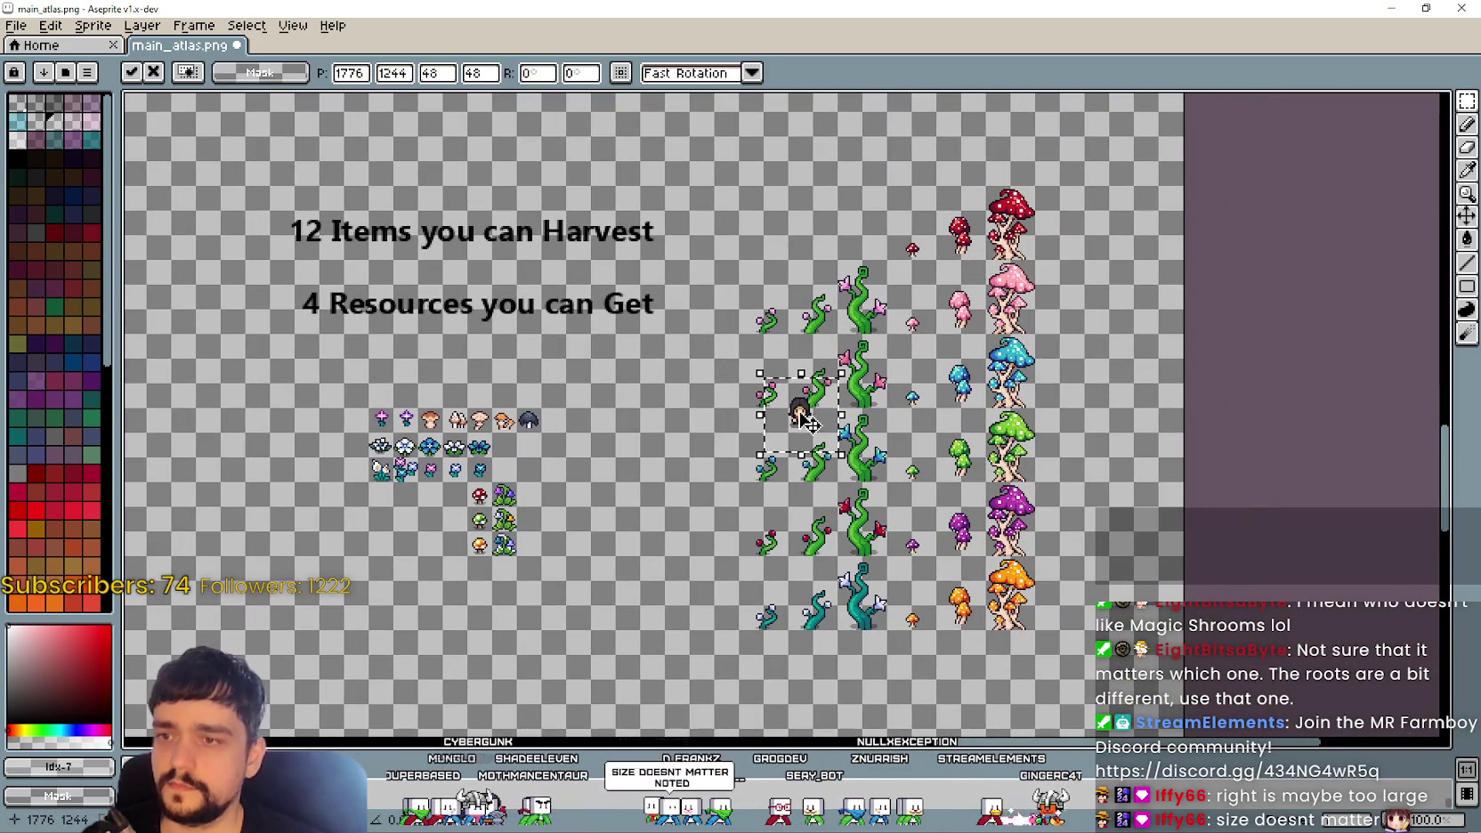
{"action": "left_click_drag", "start_coordinate": [800, 413], "coordinate": [701, 393]}
{"action": "key", "text": "Return"}
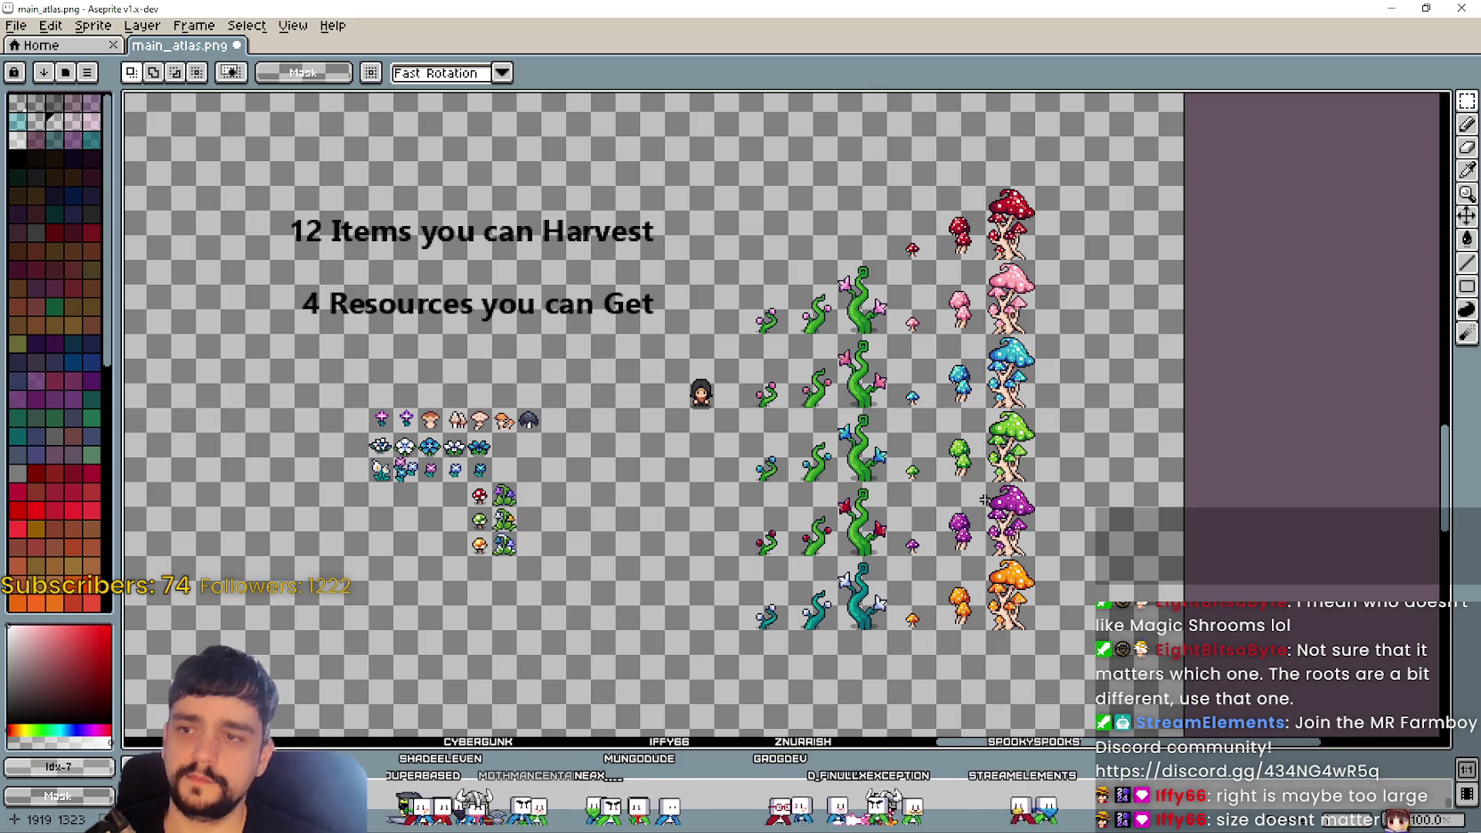
Step: Move the flower and mushroom prop block up-right, just left of the character
{"action": "scroll", "coordinate": [997, 486], "scroll_direction": "left", "scroll_amount": 3}
{"action": "scroll", "coordinate": [1015, 471], "scroll_direction": "down", "scroll_amount": 1}
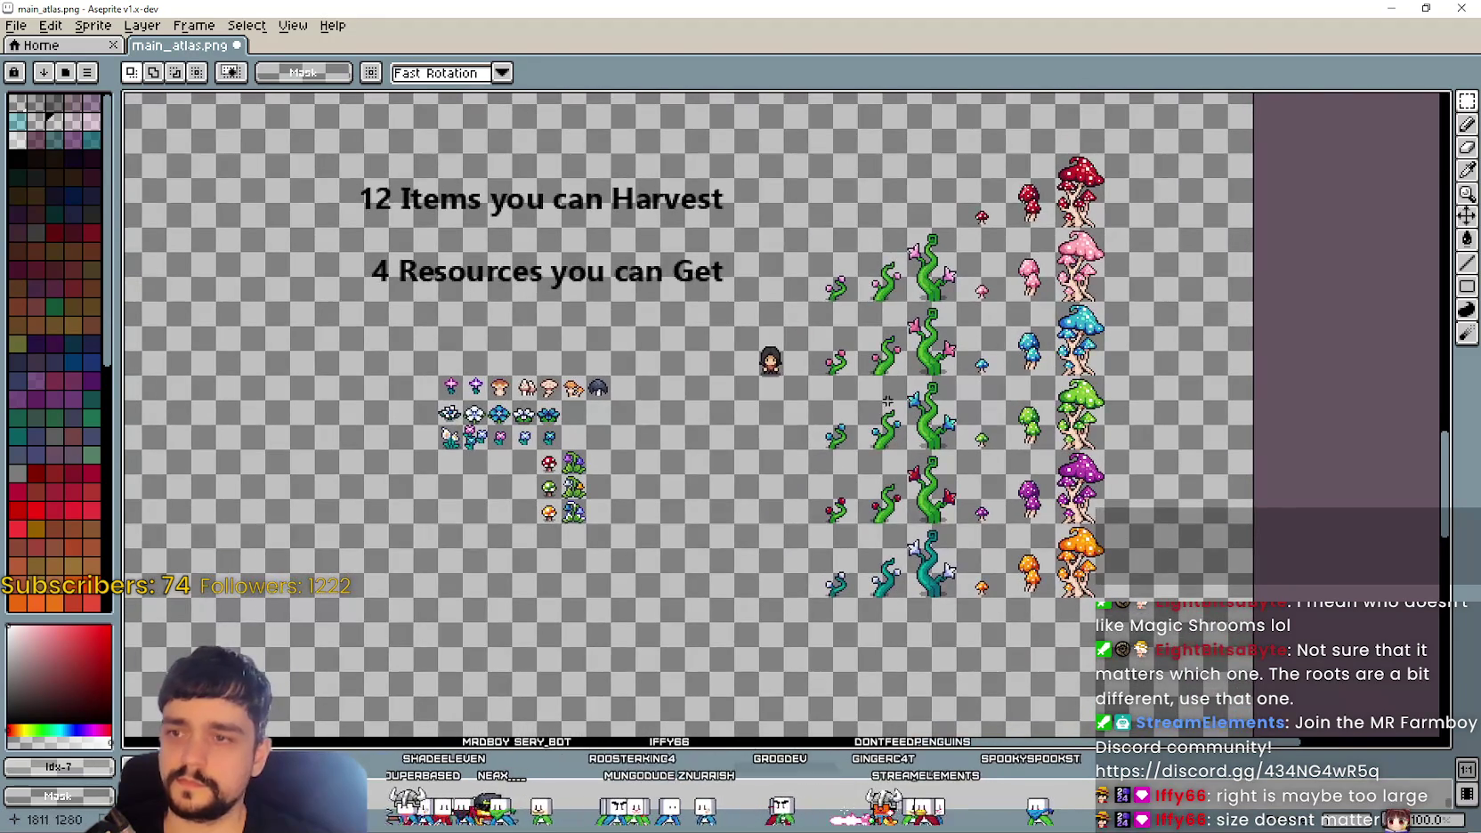
{"action": "scroll", "coordinate": [929, 425], "scroll_direction": "up", "scroll_amount": 1}
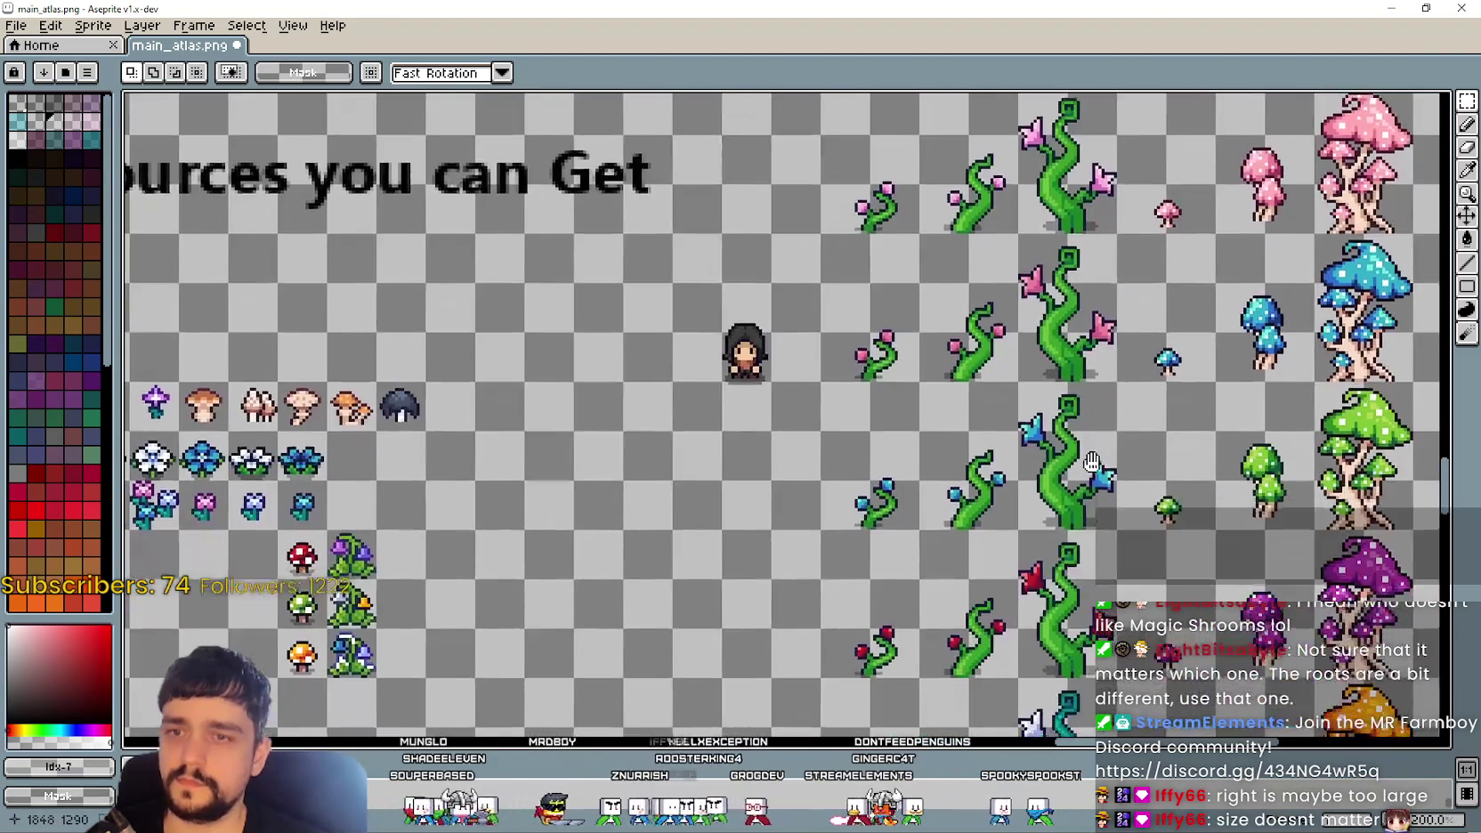
{"action": "mouse_move", "coordinate": [1017, 522]}
{"action": "left_mouse_down"}
{"action": "mouse_move", "coordinate": [1134, 456]}
{"action": "mouse_move", "coordinate": [1091, 458]}
{"action": "mouse_move", "coordinate": [1113, 445]}
{"action": "left_mouse_up"}
{"action": "scroll", "coordinate": [1112, 445], "scroll_direction": "down", "scroll_amount": 1}
{"action": "left_click_drag", "start_coordinate": [446, 508], "coordinate": [523, 430]}
{"action": "left_click_drag", "start_coordinate": [400, 519], "coordinate": [525, 470]}
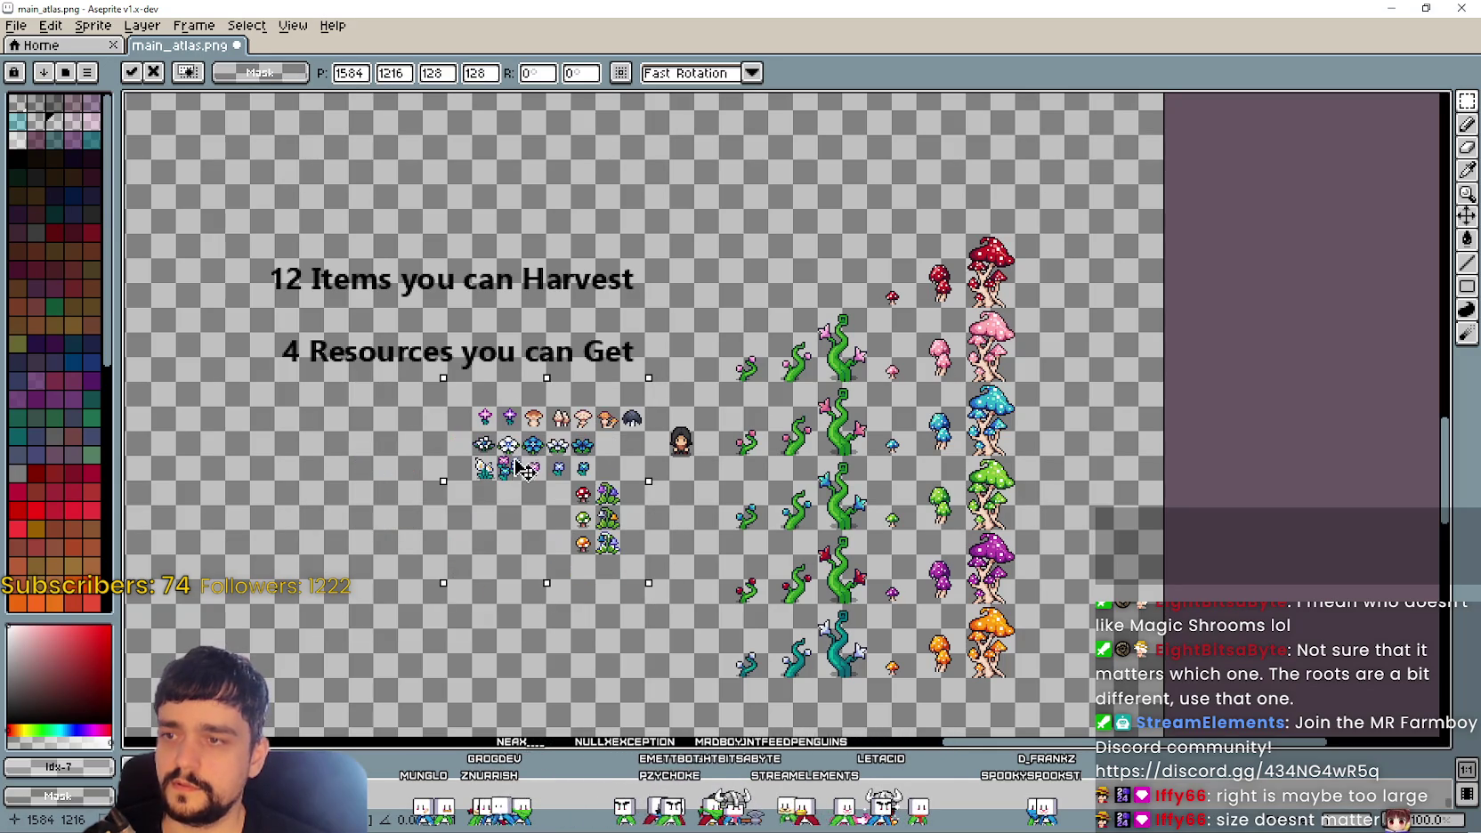
{"action": "key", "text": "Return"}
{"action": "scroll", "coordinate": [790, 420], "scroll_direction": "up", "scroll_amount": 1}
{"action": "left_click_drag", "start_coordinate": [790, 420], "coordinate": [980, 338]}
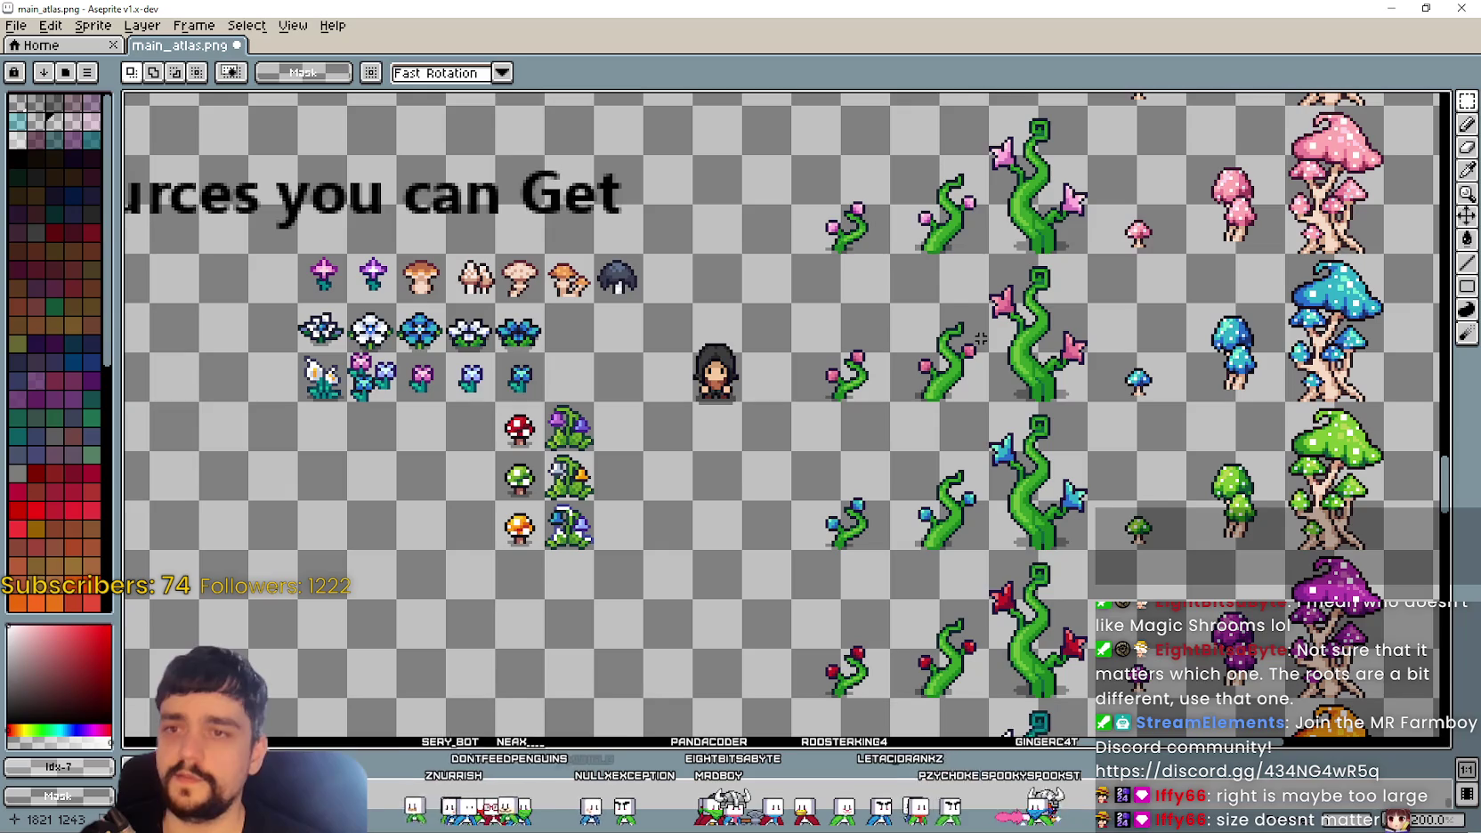
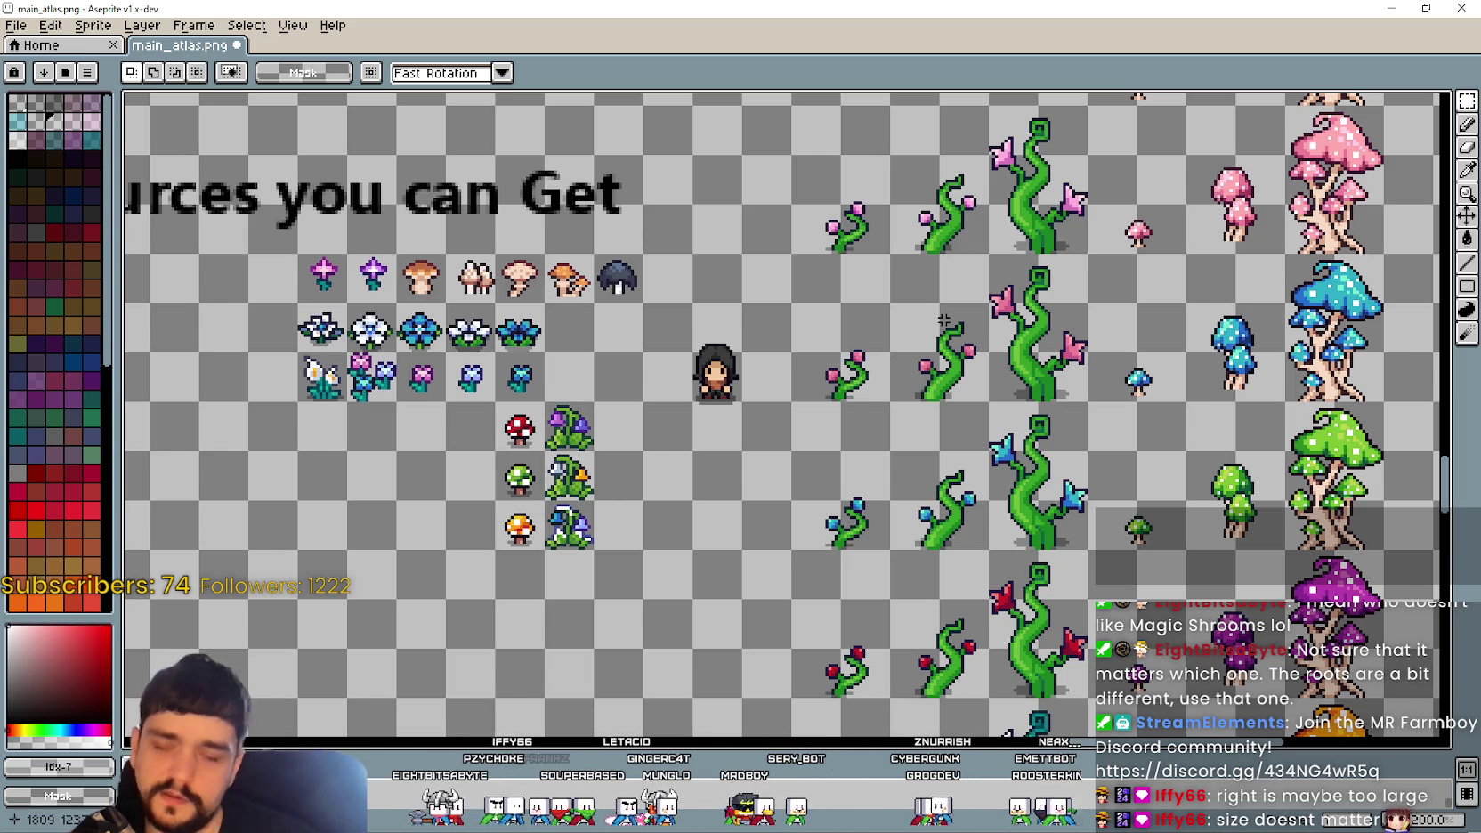
Step: Try selections around the vine, mushroom and resource sprite blocks in the atlas, then deselect
{"action": "left_click_drag", "start_coordinate": [771, 205], "coordinate": [1397, 621]}
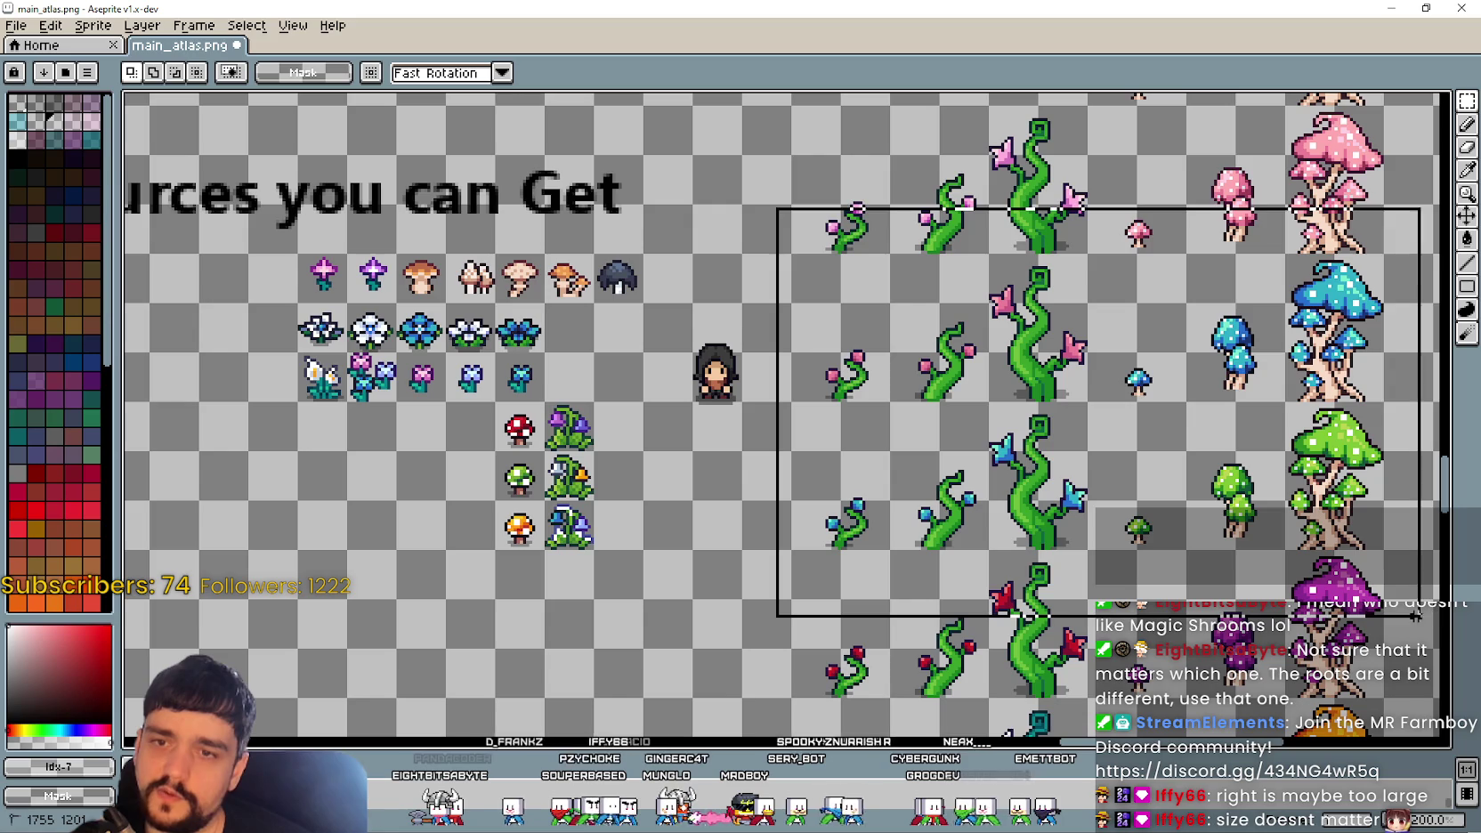
{"action": "mouse_move", "coordinate": [648, 592]}
{"action": "left_mouse_down"}
{"action": "mouse_move", "coordinate": [376, 233]}
{"action": "mouse_move", "coordinate": [245, 218]}
{"action": "left_mouse_up"}
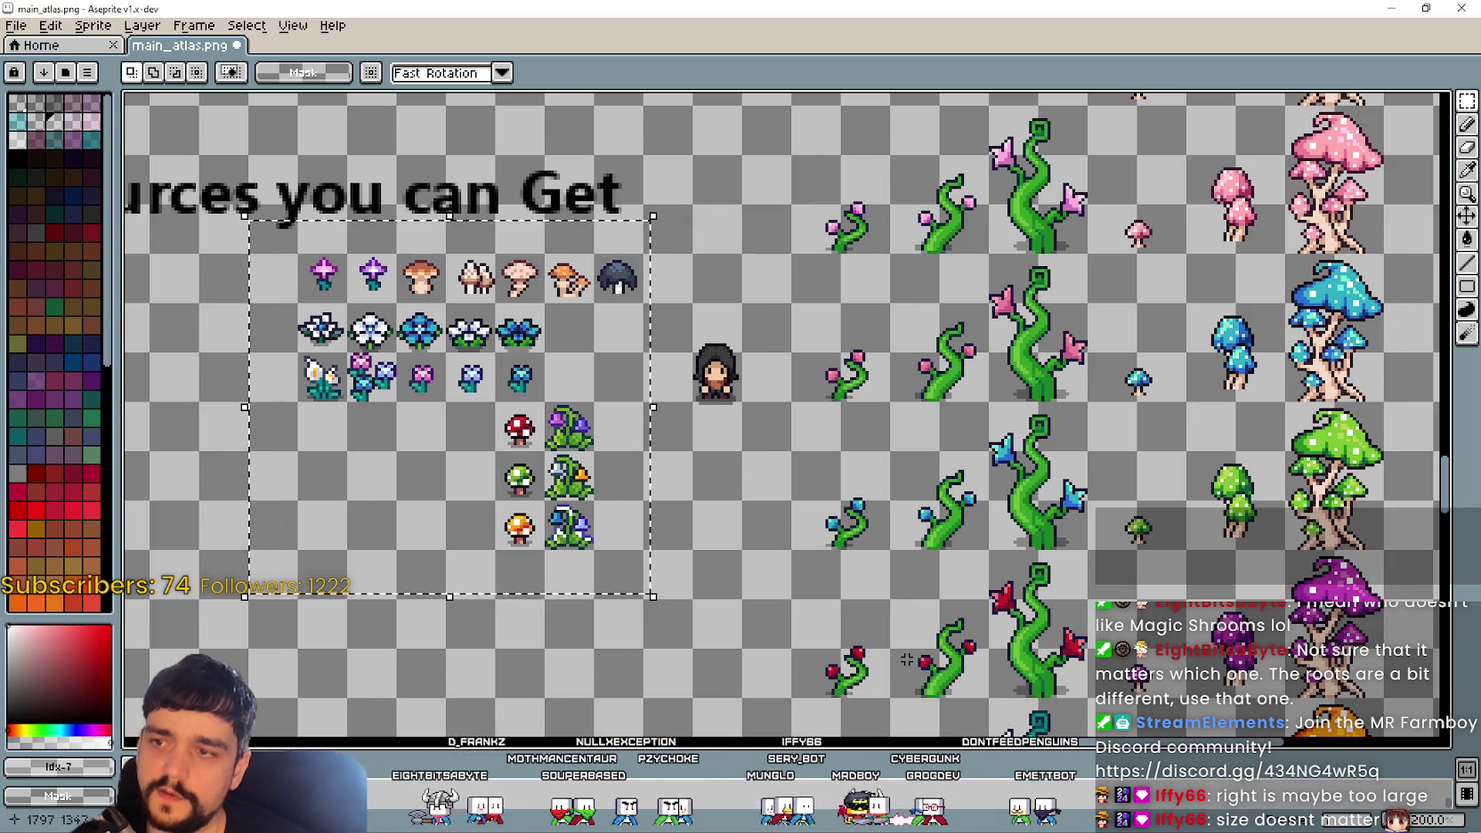
{"action": "left_click_drag", "start_coordinate": [678, 569], "coordinate": [213, 203]}
{"action": "left_click", "coordinate": [765, 209]}
{"action": "left_click_drag", "start_coordinate": [799, 150], "coordinate": [1422, 537]}
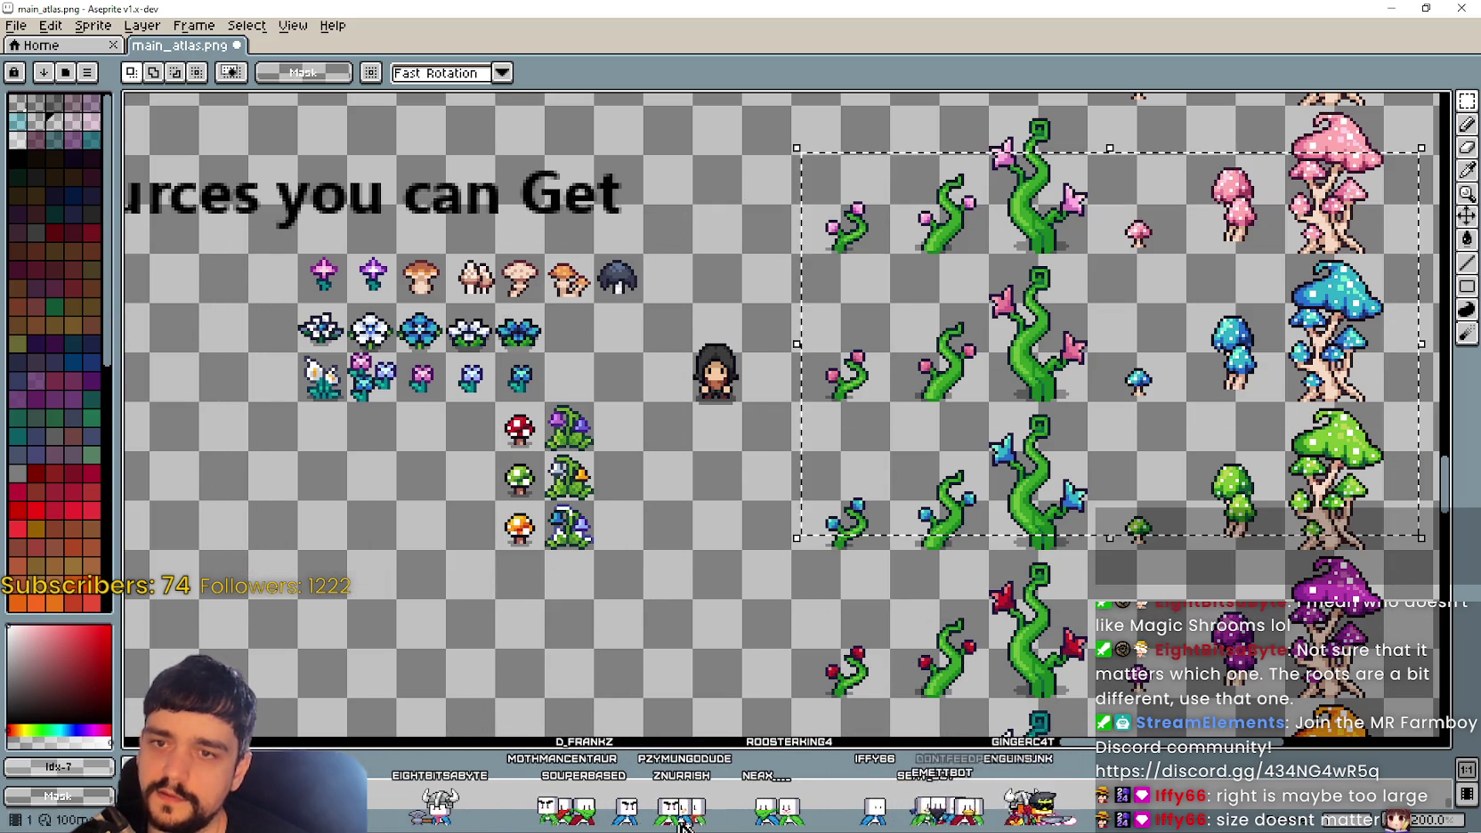
{"action": "left_click_drag", "start_coordinate": [687, 617], "coordinate": [303, 216]}
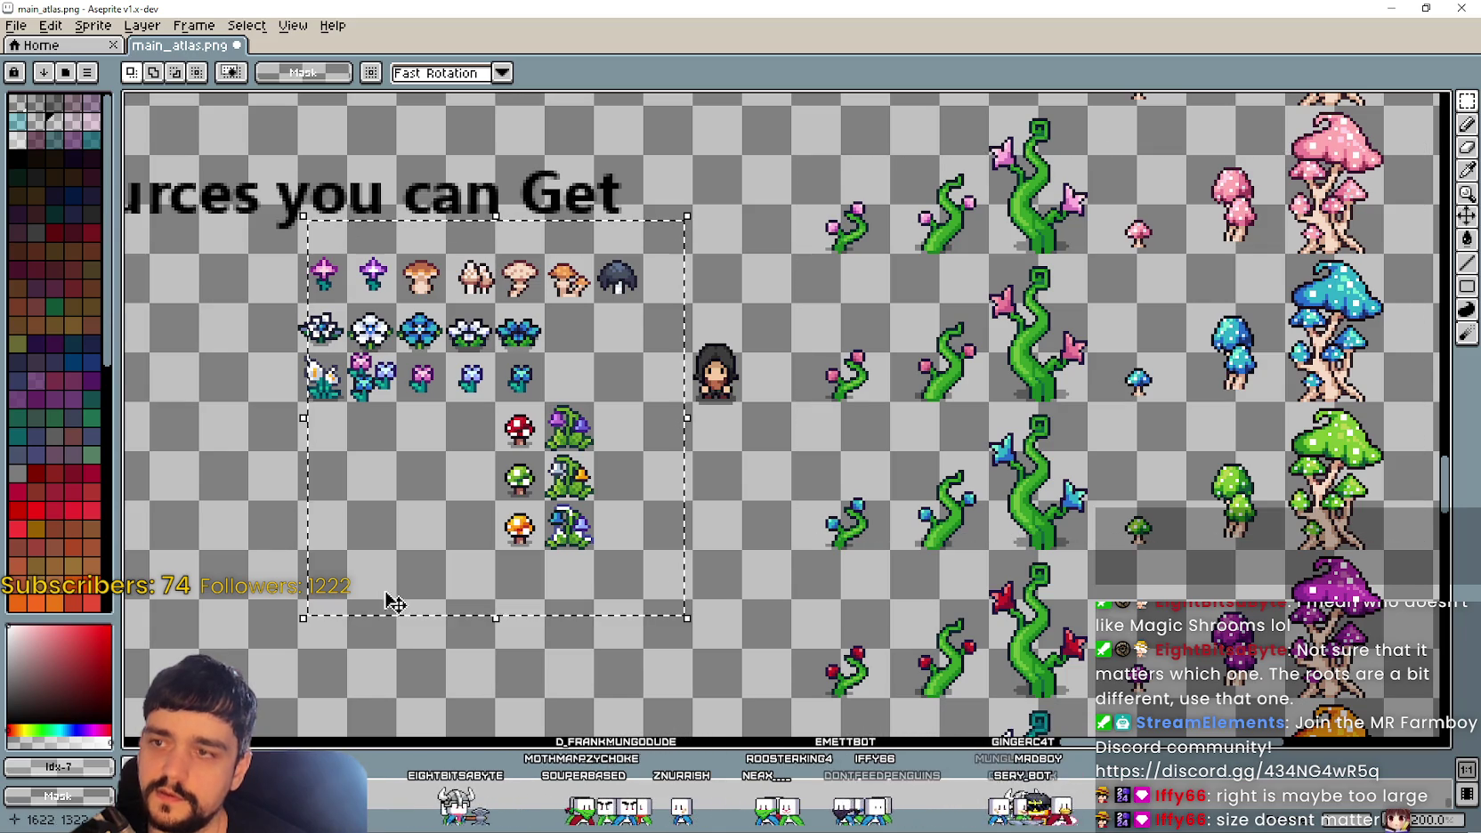
{"action": "left_click_drag", "start_coordinate": [1015, 278], "coordinate": [1406, 544]}
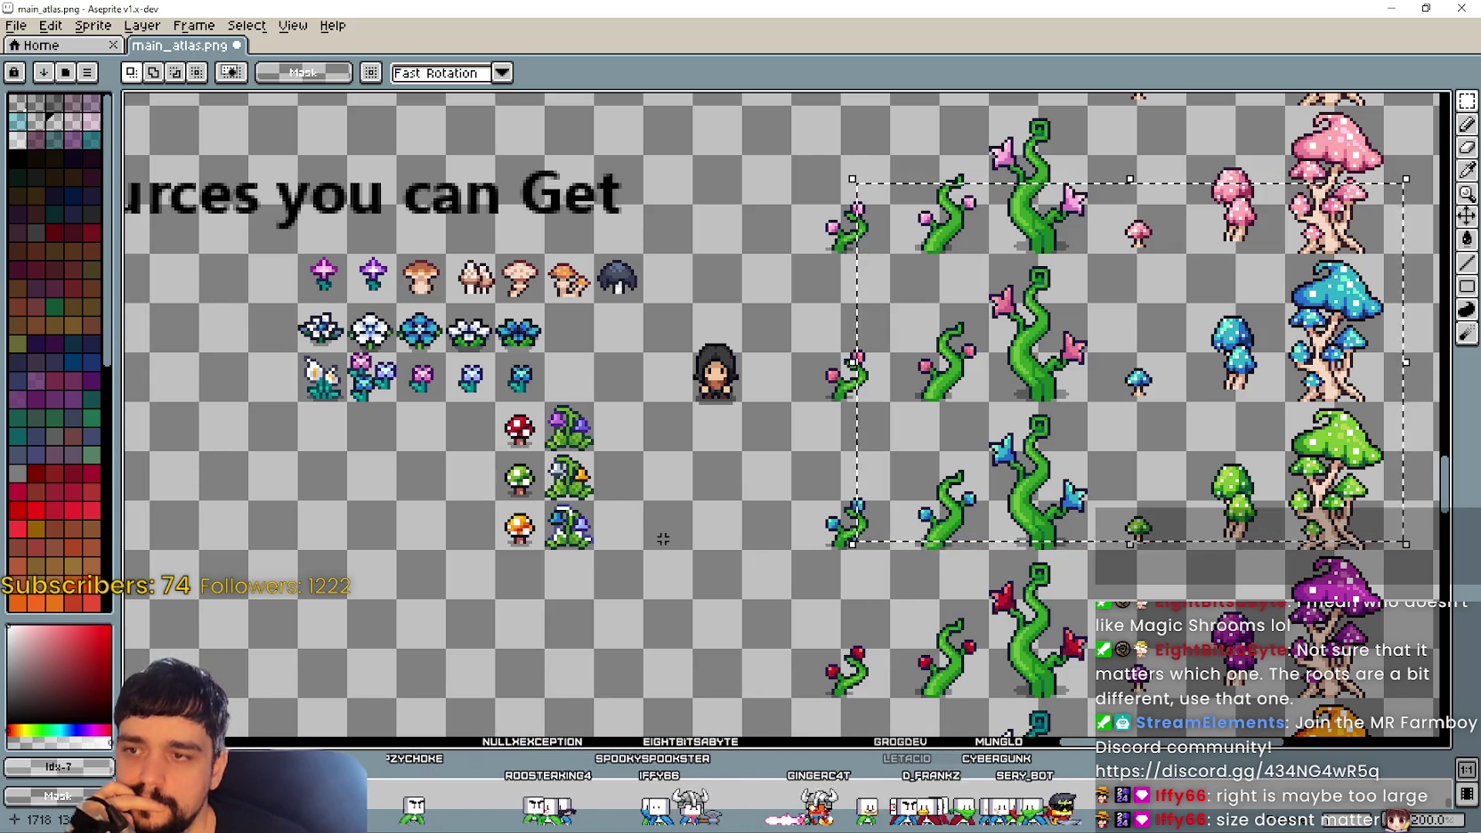
{"action": "key", "text": "ctrl+d"}
{"action": "left_click_drag", "start_coordinate": [663, 539], "coordinate": [651, 501]}
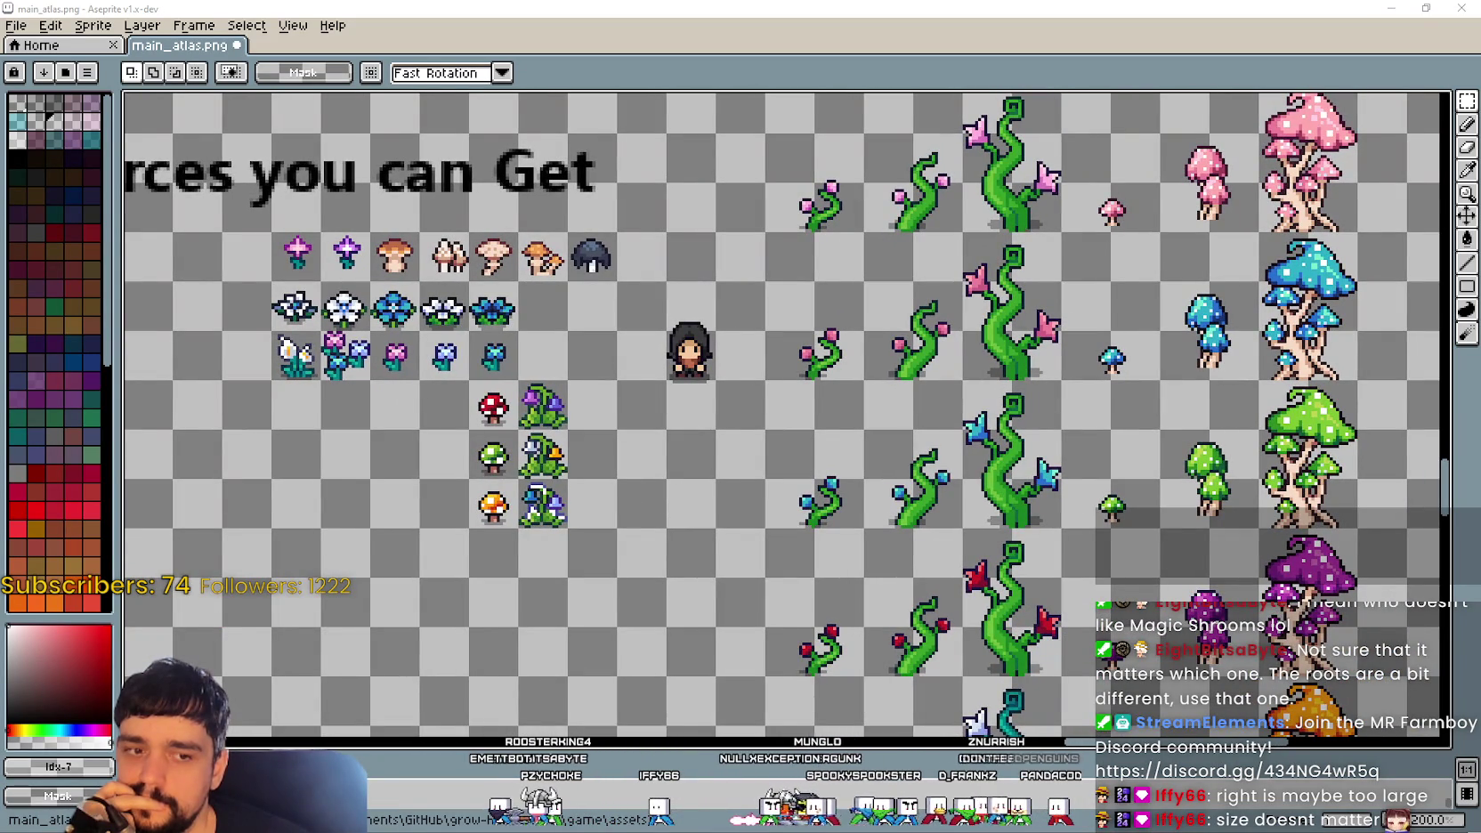
Step: Select the two rows of large crystals in stone with minerals.png
{"action": "key", "text": "alt+Tab"}
{"action": "left_click_drag", "start_coordinate": [680, 569], "coordinate": [732, 521]}
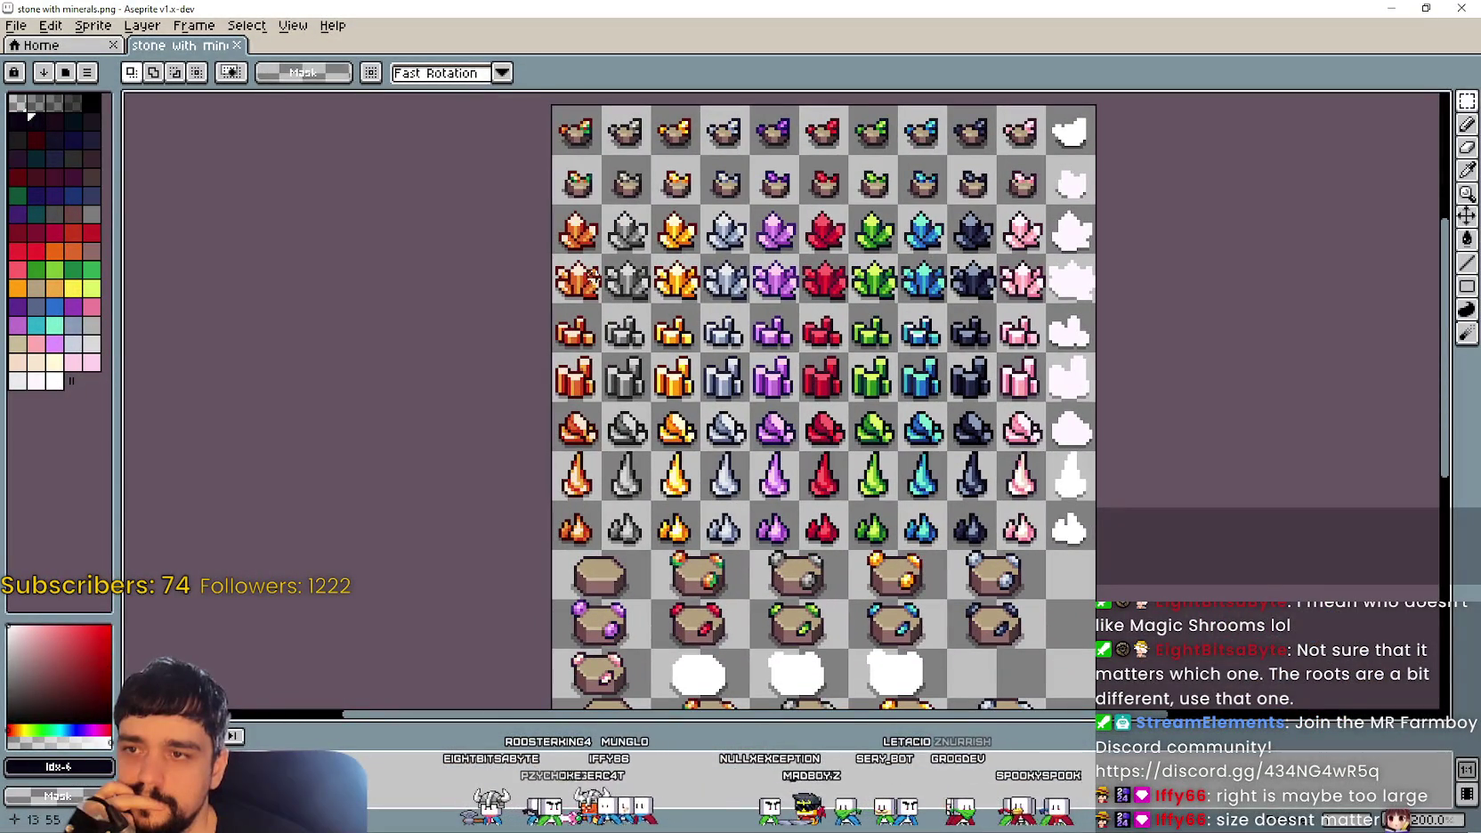
{"action": "left_click_drag", "start_coordinate": [588, 298], "coordinate": [1006, 223]}
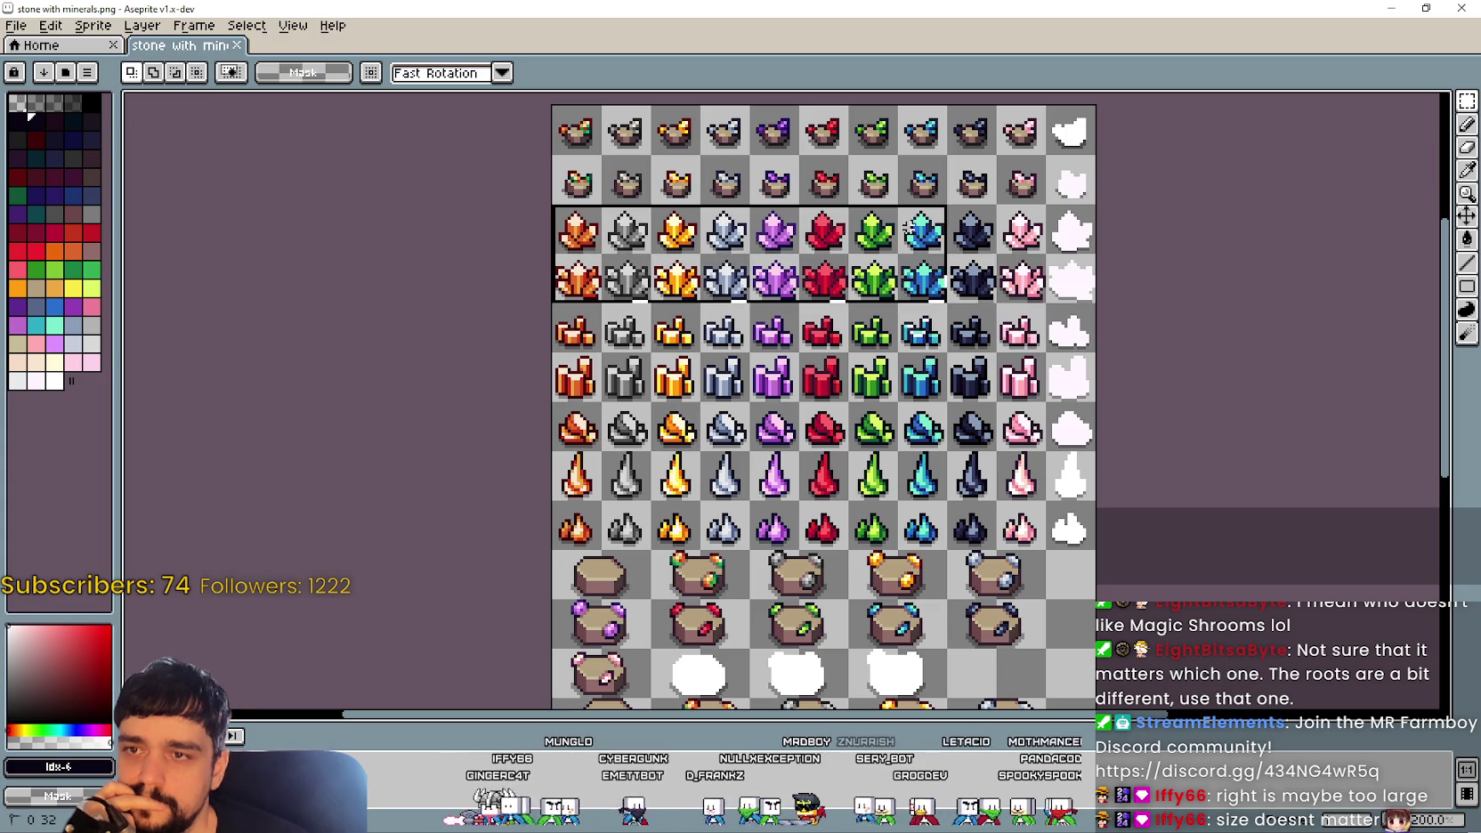
{"action": "scroll", "coordinate": [943, 327], "scroll_direction": "down", "scroll_amount": 2}
{"action": "scroll", "coordinate": [943, 328], "scroll_direction": "up", "scroll_amount": 2}
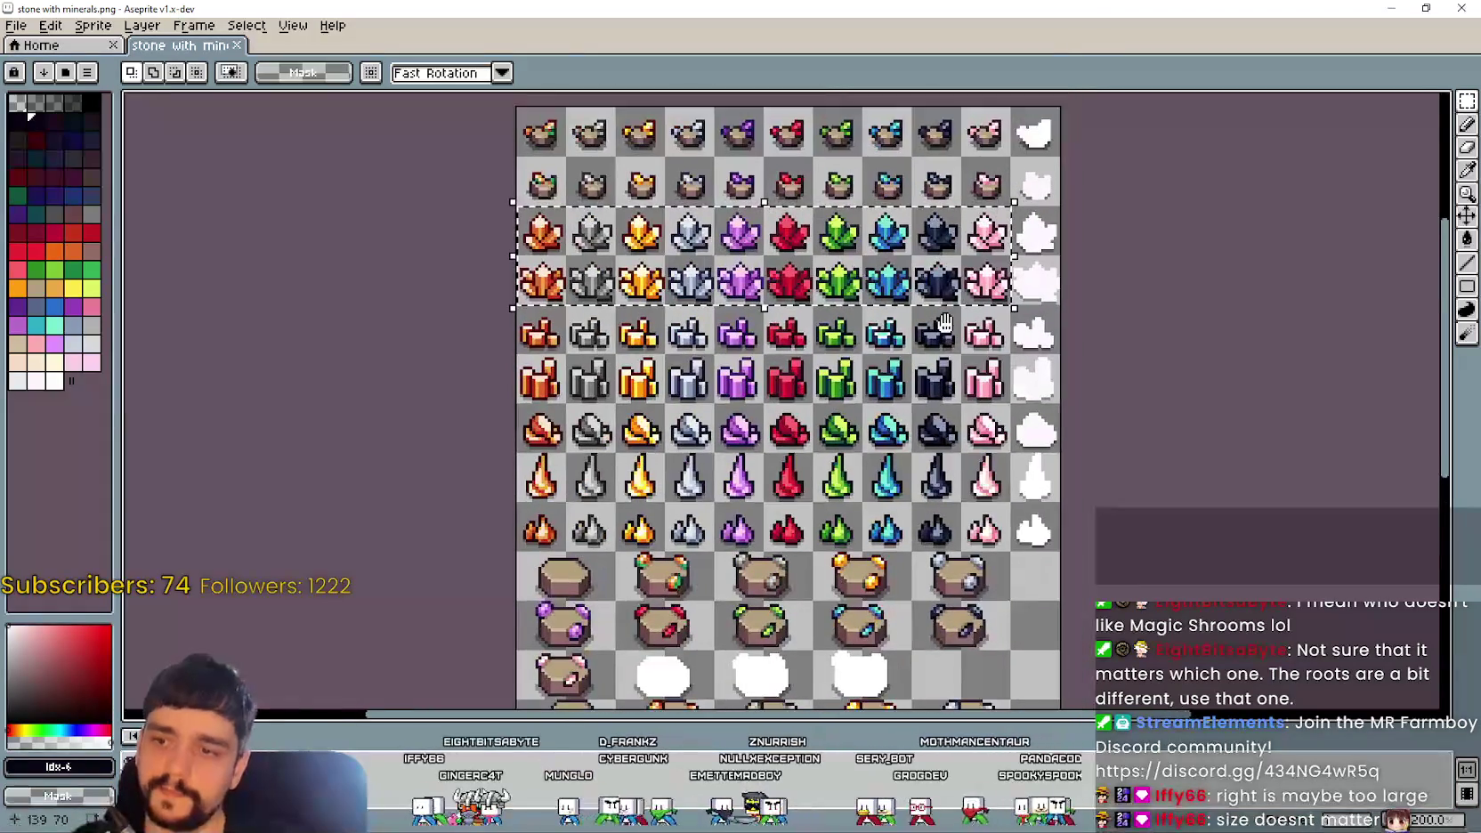
Step: Paste the crystal rows into main_atlas.png below the resource sprites and commit them
{"action": "key", "text": "alt+Tab"}
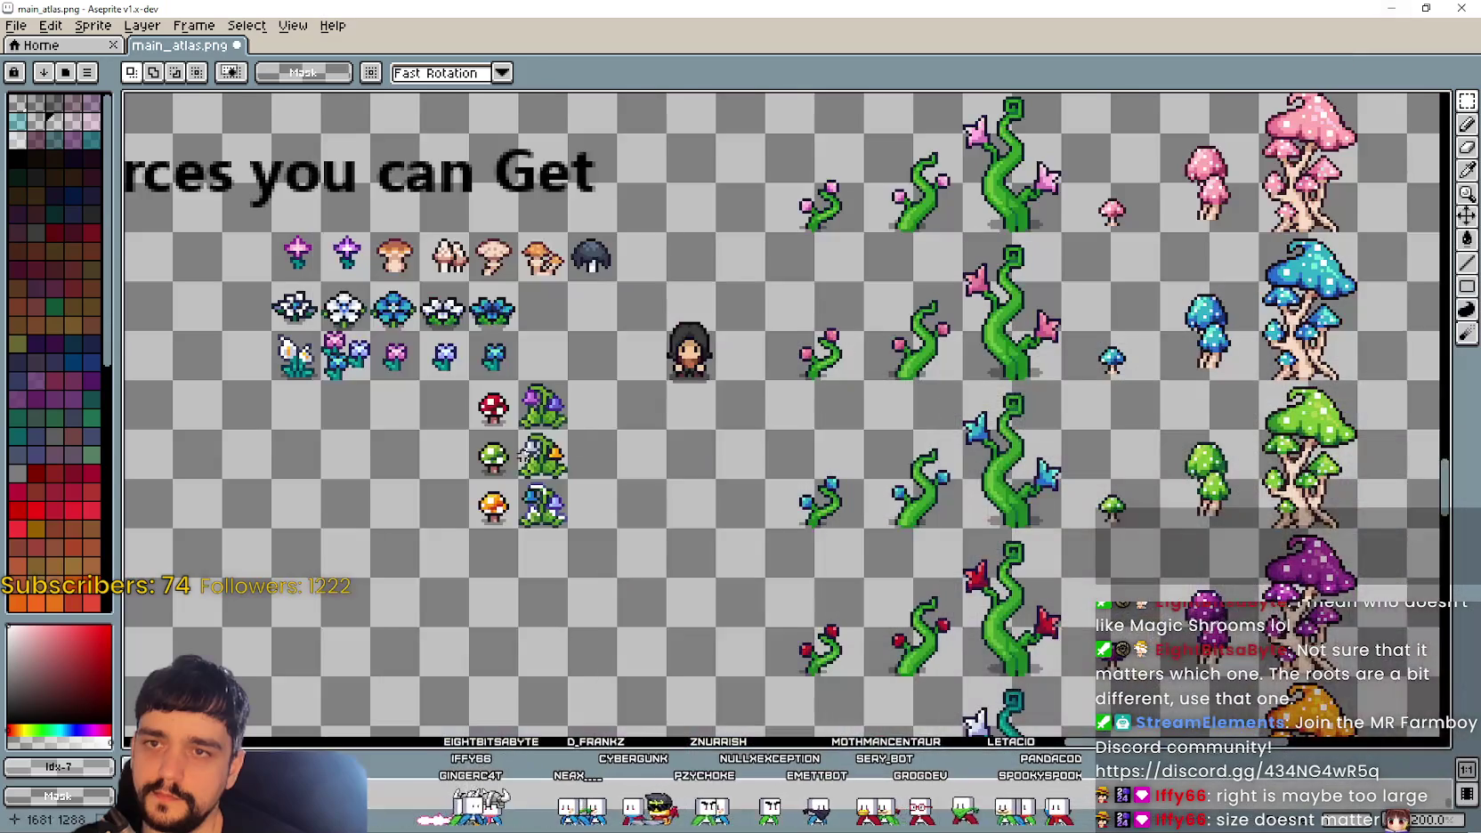
{"action": "key", "text": "ctrl+v"}
{"action": "left_click_drag", "start_coordinate": [534, 445], "coordinate": [169, 630]}
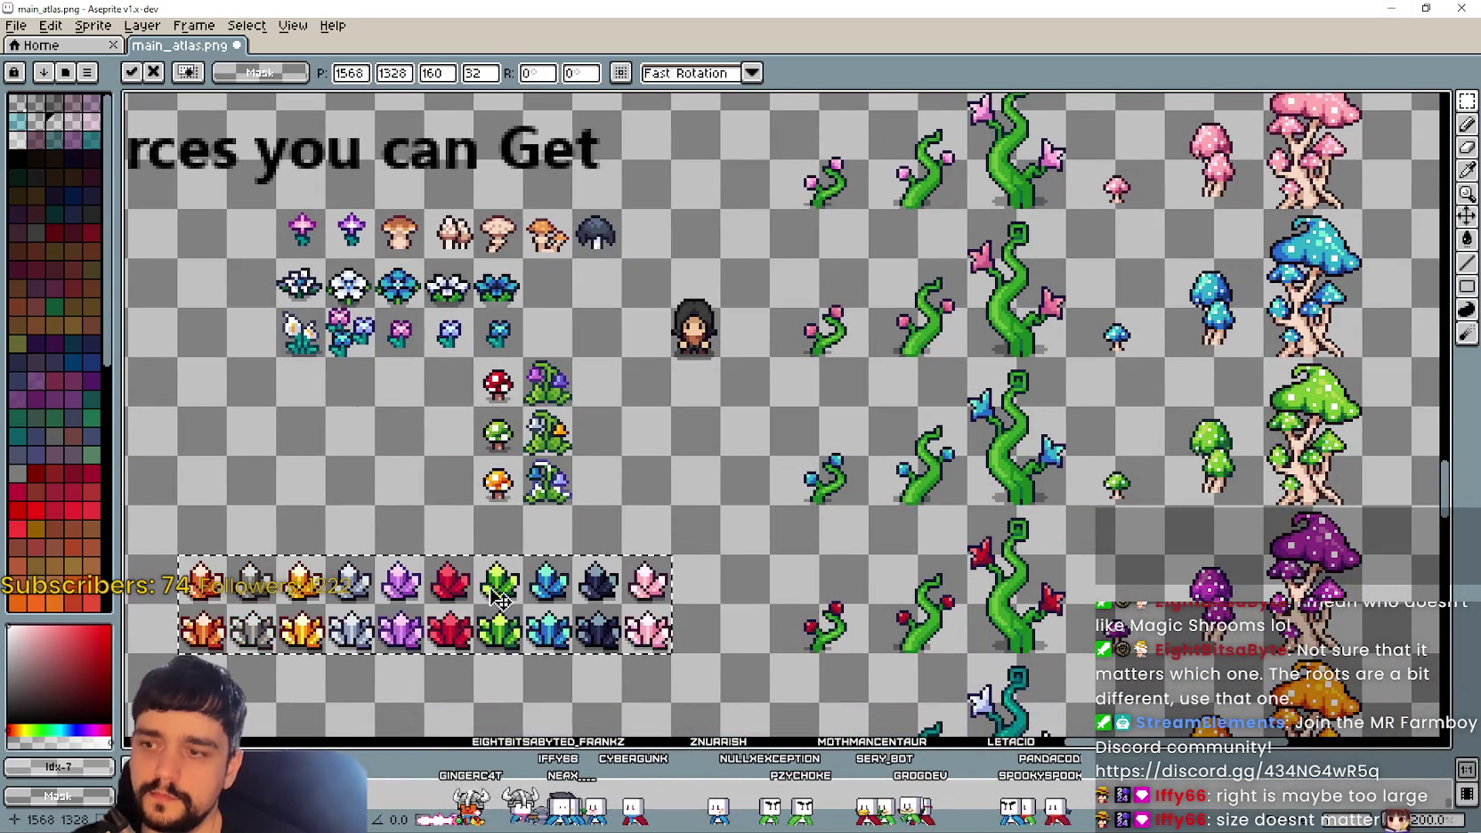
{"action": "scroll", "coordinate": [807, 498], "scroll_direction": "right", "scroll_amount": 2}
{"action": "left_click", "coordinate": [836, 443]}
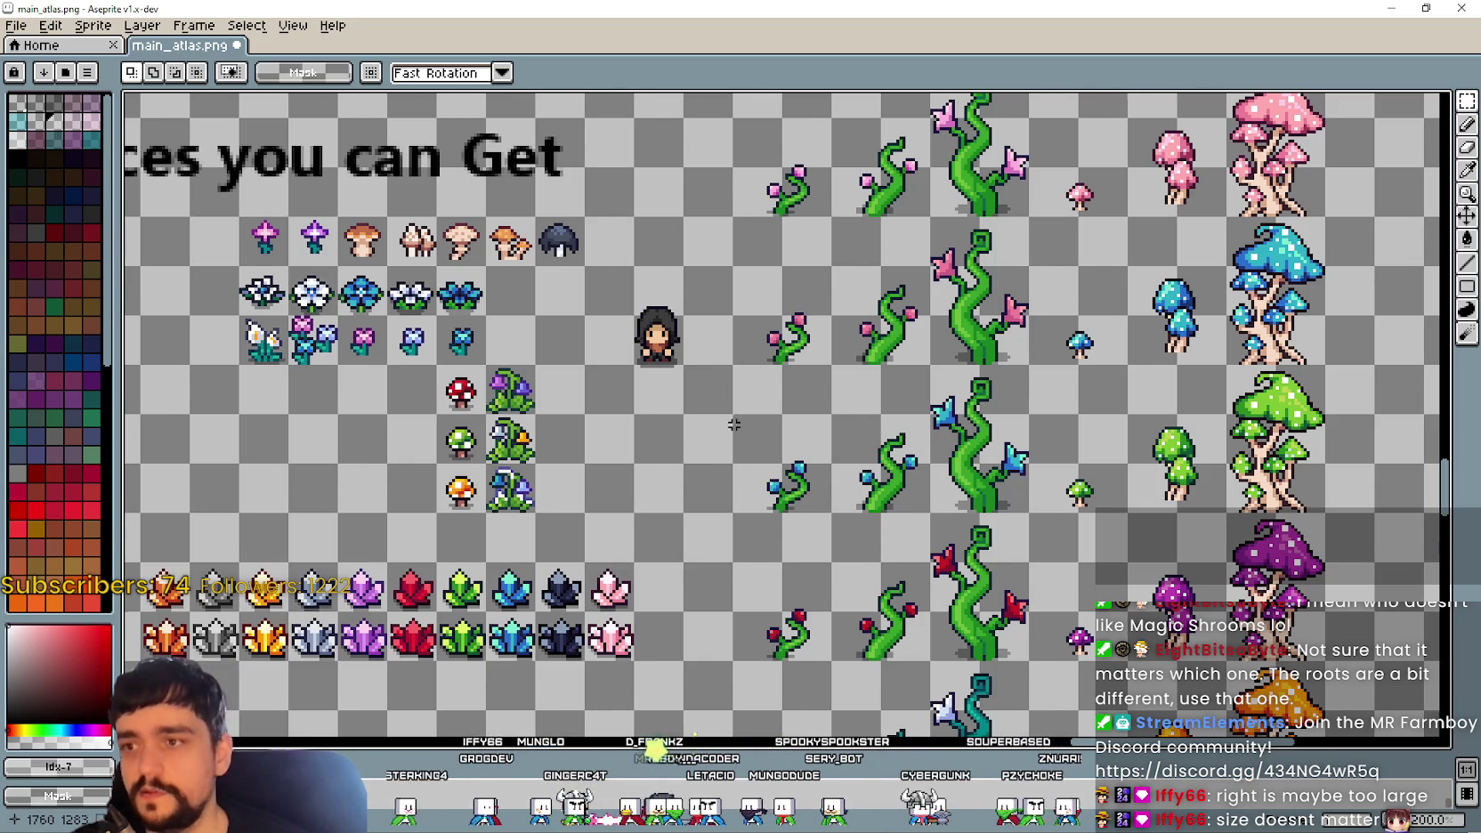
{"action": "scroll", "coordinate": [751, 423], "scroll_direction": "down", "scroll_amount": 1}
{"action": "scroll", "coordinate": [518, 459], "scroll_direction": "down", "scroll_amount": 2}
{"action": "scroll", "coordinate": [517, 459], "scroll_direction": "up", "scroll_amount": 2}
{"action": "scroll", "coordinate": [614, 404], "scroll_direction": "up", "scroll_amount": 1}
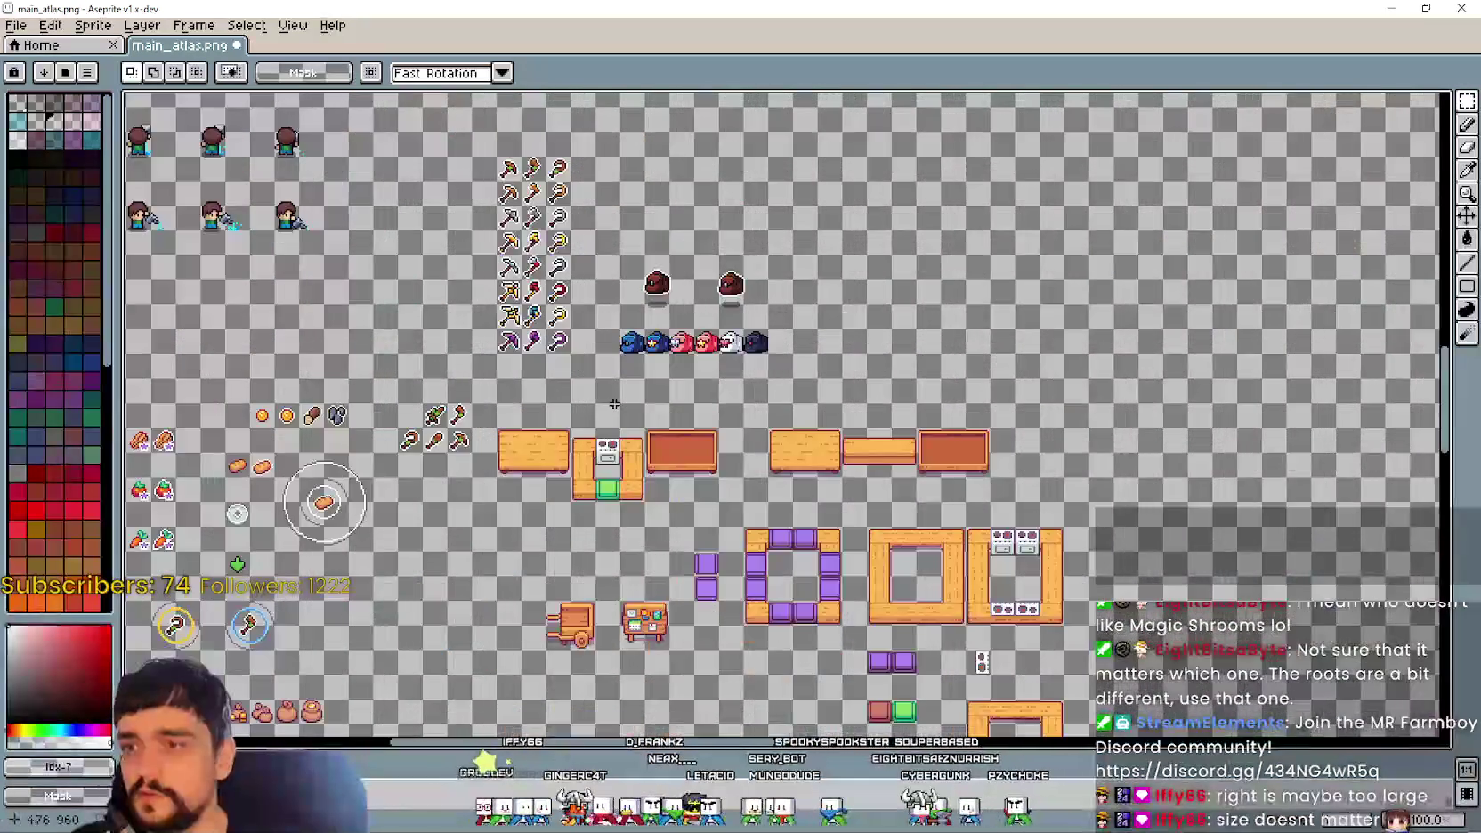
{"action": "scroll", "coordinate": [611, 343], "scroll_direction": "up", "scroll_amount": 1}
{"action": "scroll", "coordinate": [611, 343], "scroll_direction": "up", "scroll_amount": 1}
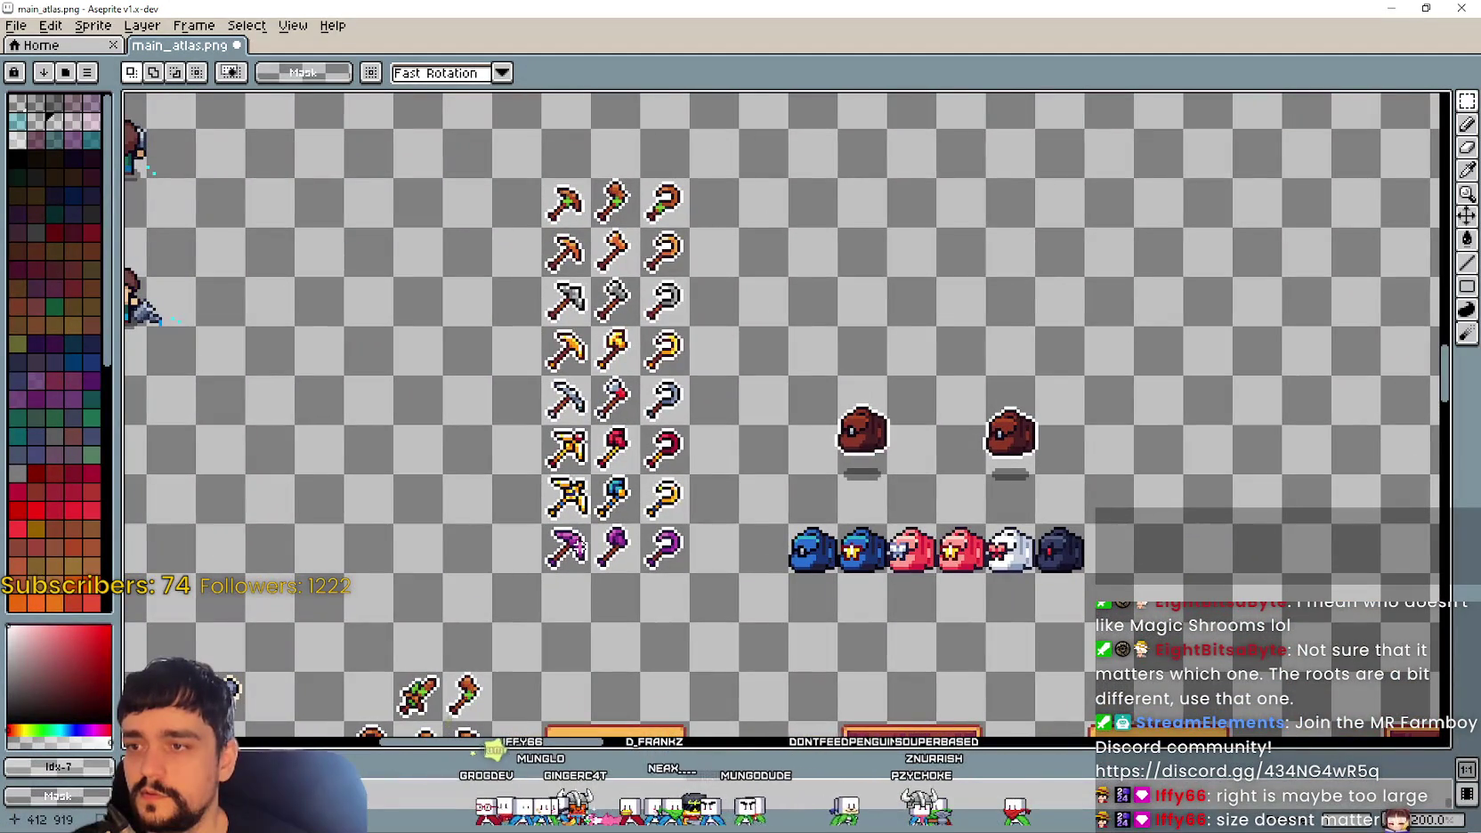
{"action": "scroll", "coordinate": [539, 247], "scroll_direction": "down", "scroll_amount": 1}
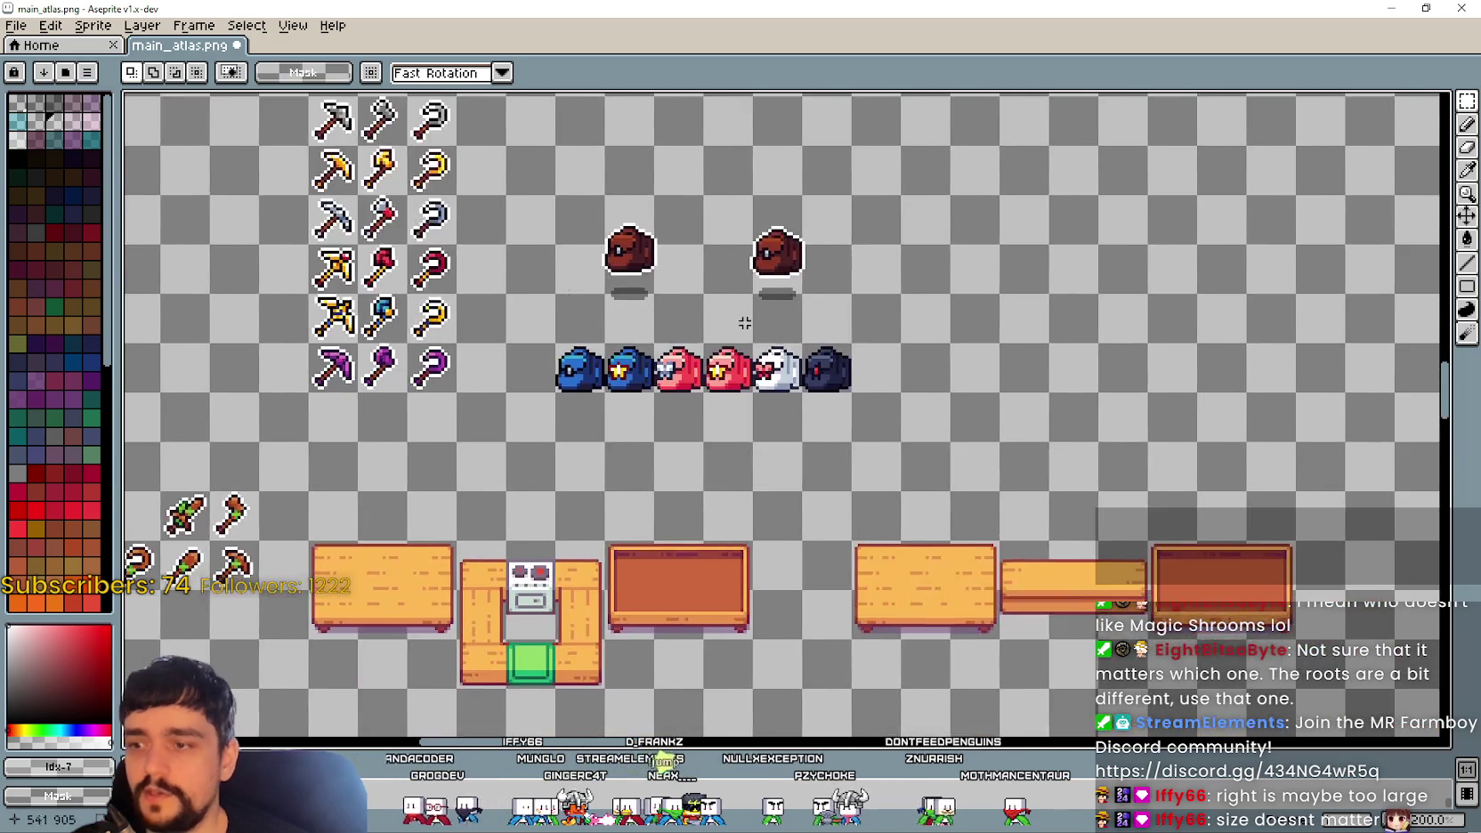
{"action": "scroll", "coordinate": [540, 248], "scroll_direction": "down", "scroll_amount": 2}
{"action": "scroll", "coordinate": [801, 445], "scroll_direction": "up", "scroll_amount": 2}
{"action": "left_click_drag", "start_coordinate": [1246, 534], "coordinate": [923, 439]}
{"action": "scroll", "coordinate": [923, 439], "scroll_direction": "up", "scroll_amount": 1}
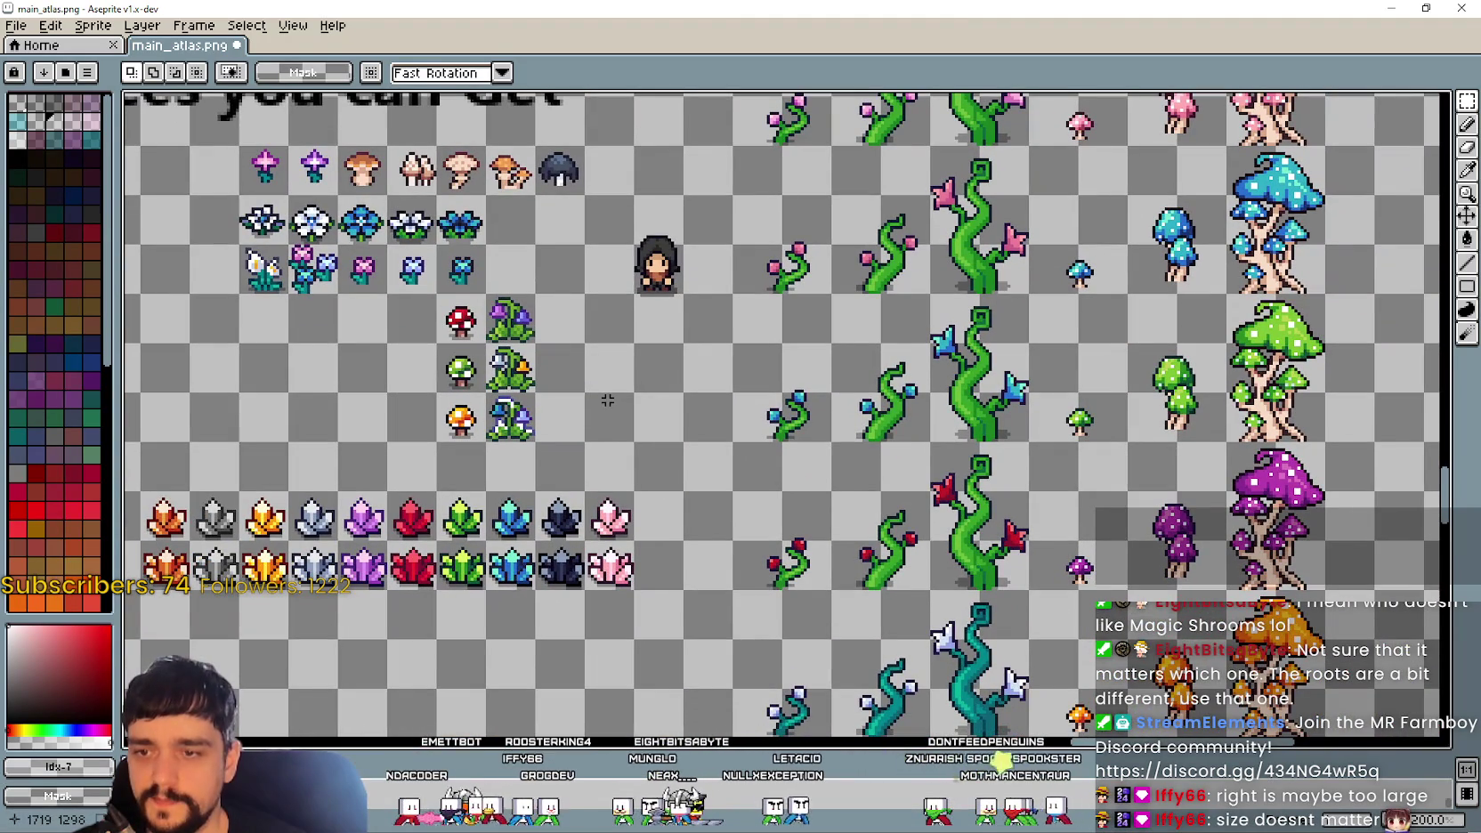
{"action": "scroll", "coordinate": [438, 487], "scroll_direction": "down", "scroll_amount": 1}
{"action": "scroll", "coordinate": [438, 487], "scroll_direction": "up", "scroll_amount": 2}
{"action": "scroll", "coordinate": [648, 432], "scroll_direction": "down", "scroll_amount": 1}
{"action": "mouse_move", "coordinate": [753, 370]}
{"action": "left_mouse_down"}
{"action": "mouse_move", "coordinate": [309, 414]}
{"action": "mouse_move", "coordinate": [556, 702]}
{"action": "left_mouse_up"}
{"action": "scroll", "coordinate": [309, 414], "scroll_direction": "down", "scroll_amount": 1}
{"action": "scroll", "coordinate": [466, 536], "scroll_direction": "up", "scroll_amount": 1}
{"action": "left_click_drag", "start_coordinate": [386, 443], "coordinate": [384, 457]}
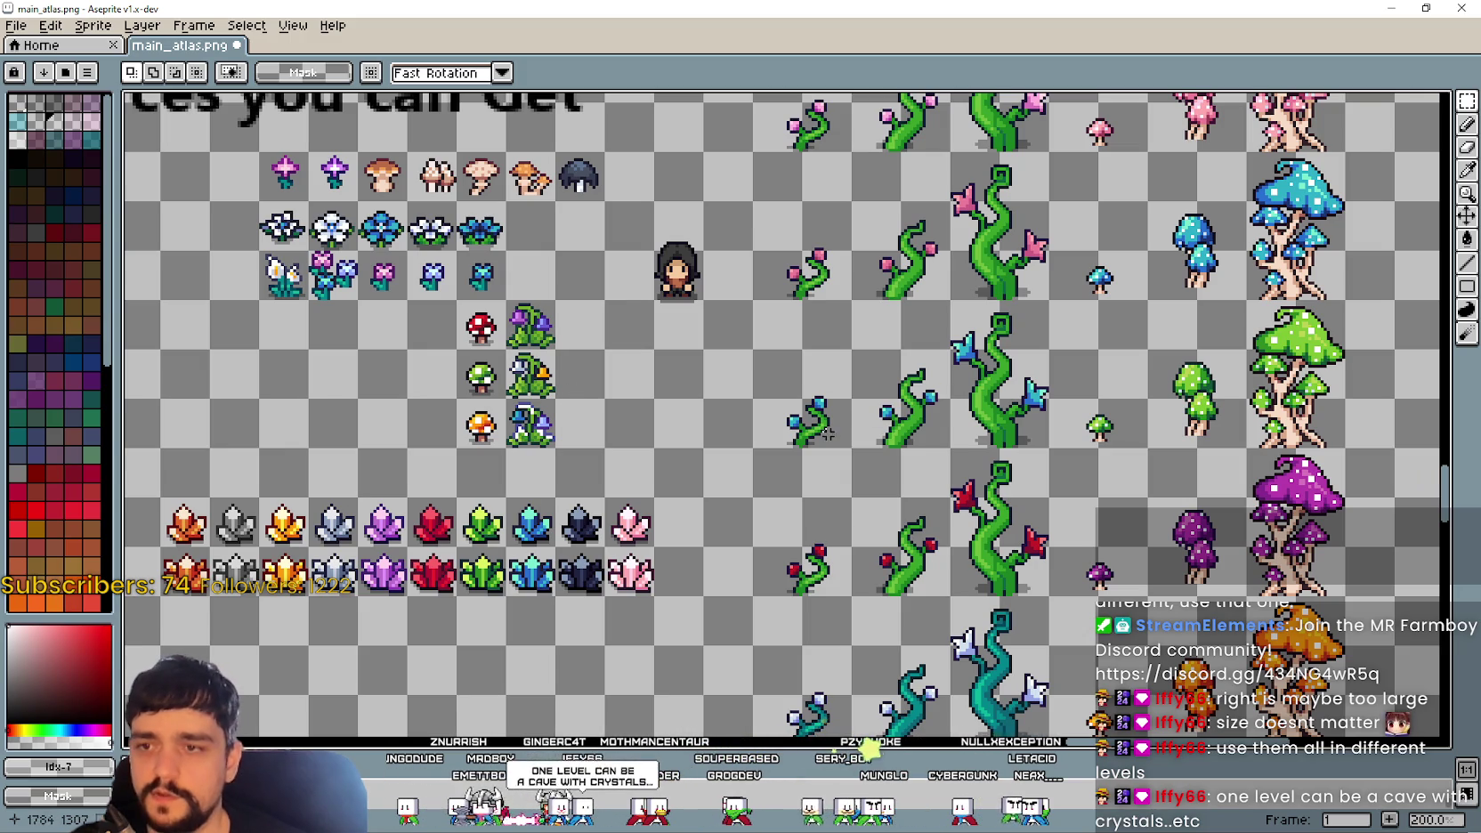
{"action": "left_click_drag", "start_coordinate": [788, 445], "coordinate": [1051, 299]}
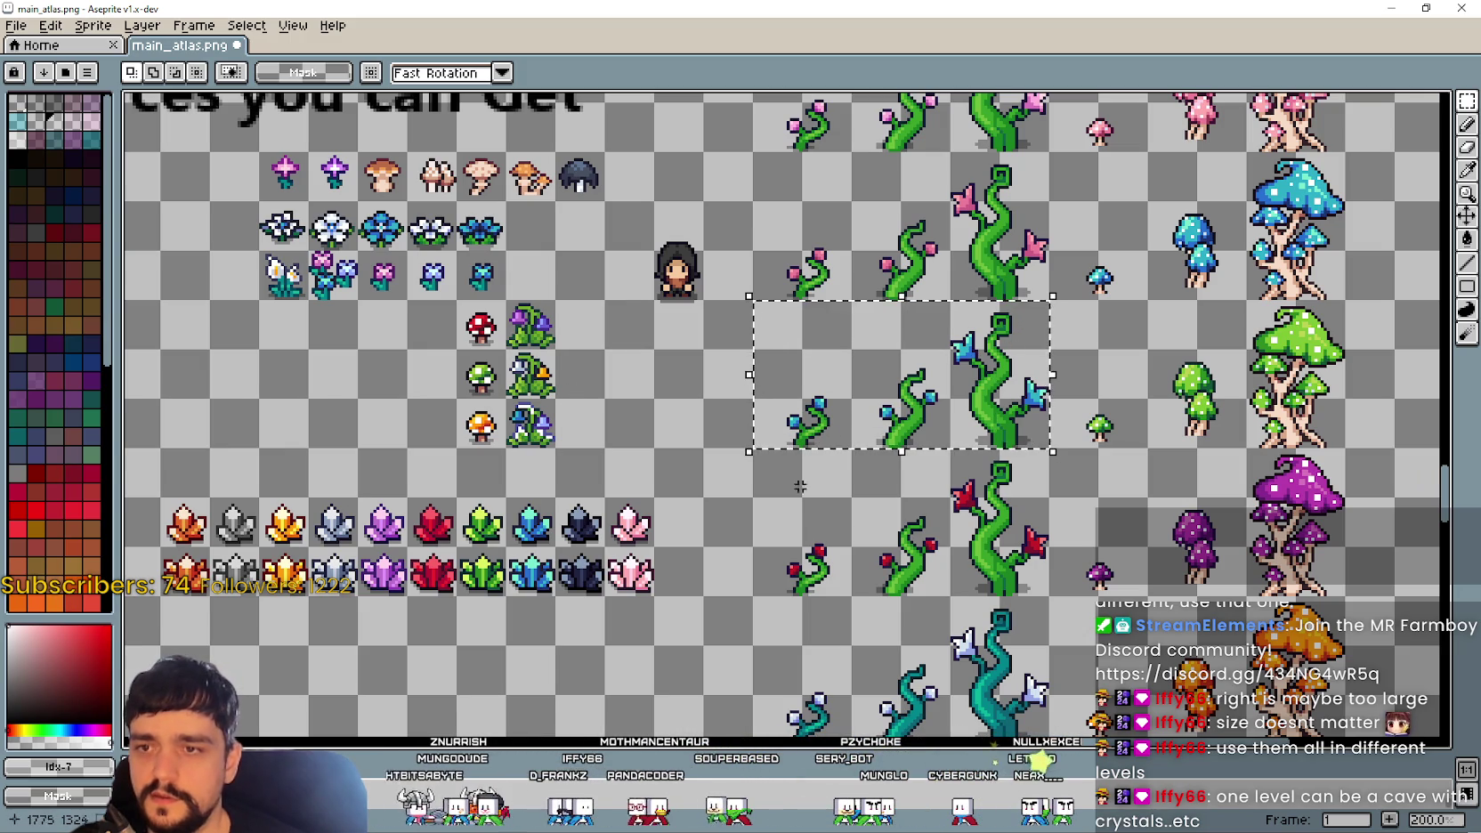
{"action": "left_click_drag", "start_coordinate": [752, 606], "coordinate": [1050, 449]}
{"action": "scroll", "coordinate": [726, 535], "scroll_direction": "up", "scroll_amount": 1}
{"action": "scroll", "coordinate": [575, 383], "scroll_direction": "down", "scroll_amount": 1}
{"action": "mouse_move", "coordinate": [688, 423]}
{"action": "left_mouse_down"}
{"action": "mouse_move", "coordinate": [834, 488]}
{"action": "mouse_move", "coordinate": [640, 465]}
{"action": "left_mouse_up"}
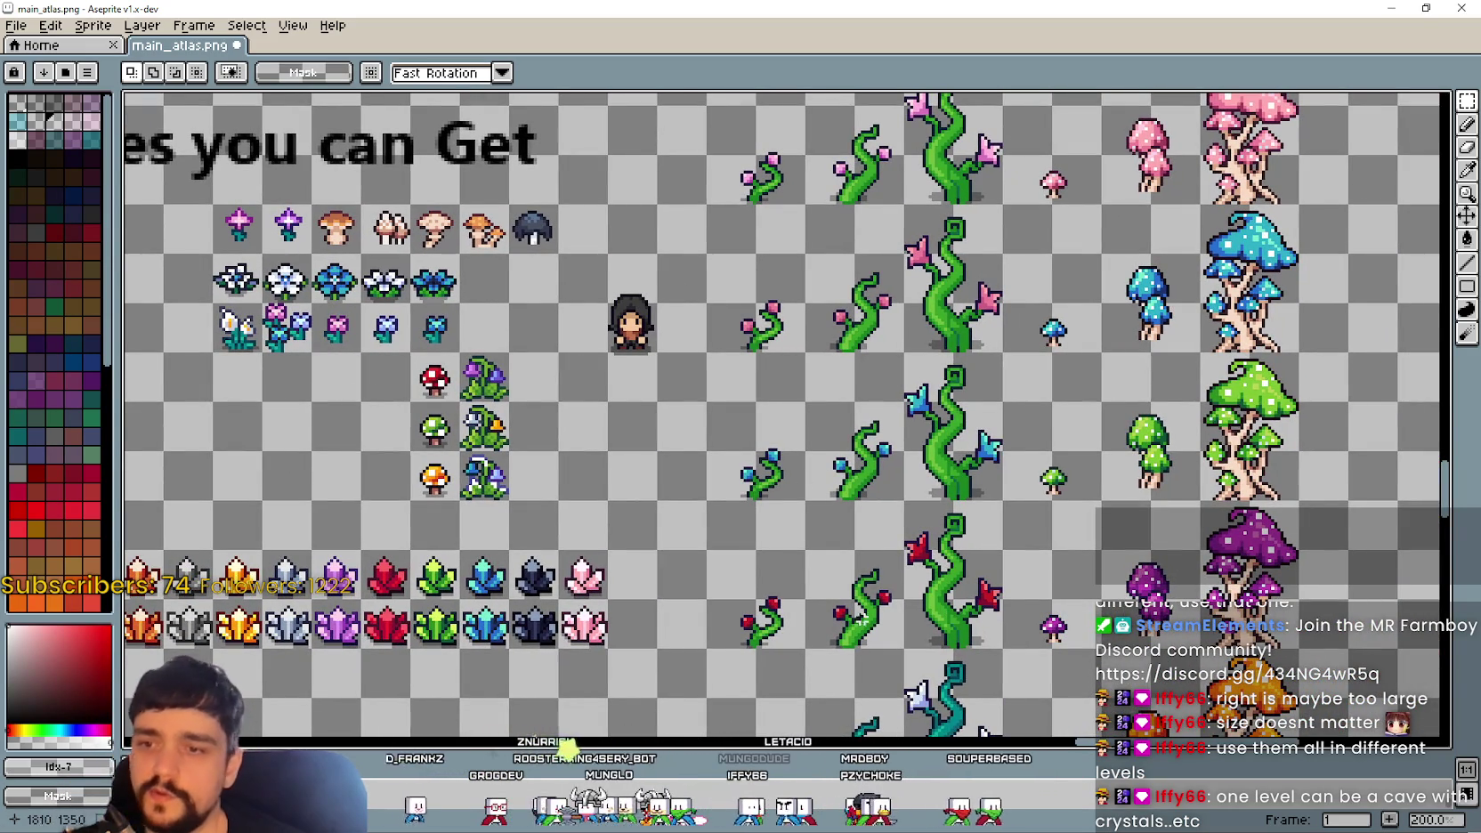
{"action": "mouse_move", "coordinate": [762, 643]}
{"action": "left_mouse_down"}
{"action": "mouse_move", "coordinate": [956, 548]}
{"action": "mouse_move", "coordinate": [1007, 497]}
{"action": "left_mouse_up"}
{"action": "left_click_drag", "start_coordinate": [1152, 552], "coordinate": [1246, 606]}
{"action": "left_click_drag", "start_coordinate": [1098, 497], "coordinate": [1302, 652]}
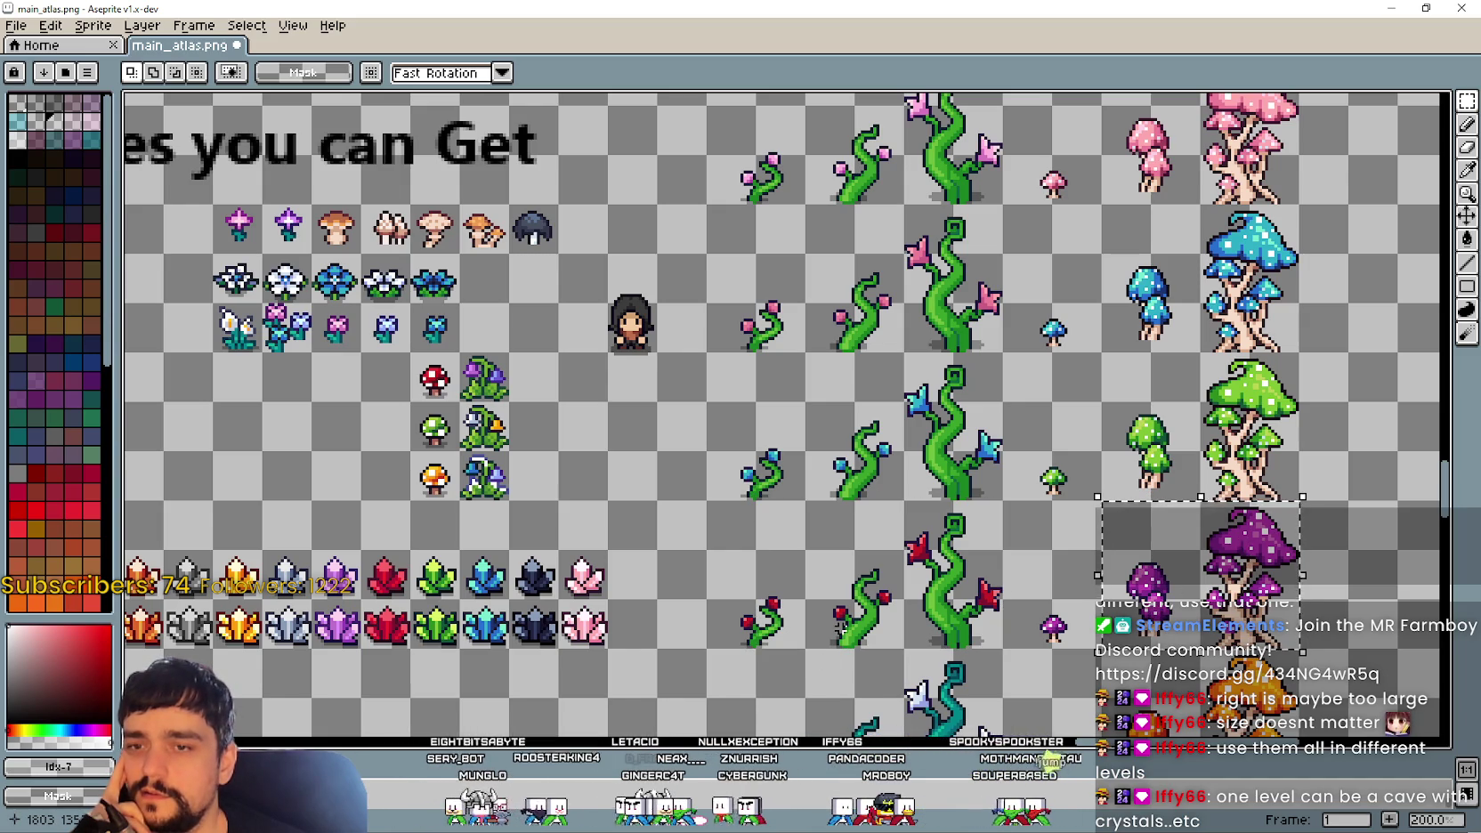
{"action": "left_click_drag", "start_coordinate": [1099, 502], "coordinate": [1352, 349]}
{"action": "key", "text": "ctrl+d"}
{"action": "scroll", "coordinate": [837, 499], "scroll_direction": "down", "scroll_amount": 2}
{"action": "scroll", "coordinate": [791, 523], "scroll_direction": "up", "scroll_amount": 1}
{"action": "scroll", "coordinate": [1106, 511], "scroll_direction": "up", "scroll_amount": 1}
{"action": "left_click_drag", "start_coordinate": [1107, 508], "coordinate": [1296, 365]}
{"action": "key", "text": "ctrl+d"}
{"action": "scroll", "coordinate": [663, 606], "scroll_direction": "up", "scroll_amount": 1}
{"action": "scroll", "coordinate": [693, 567], "scroll_direction": "down", "scroll_amount": 2}
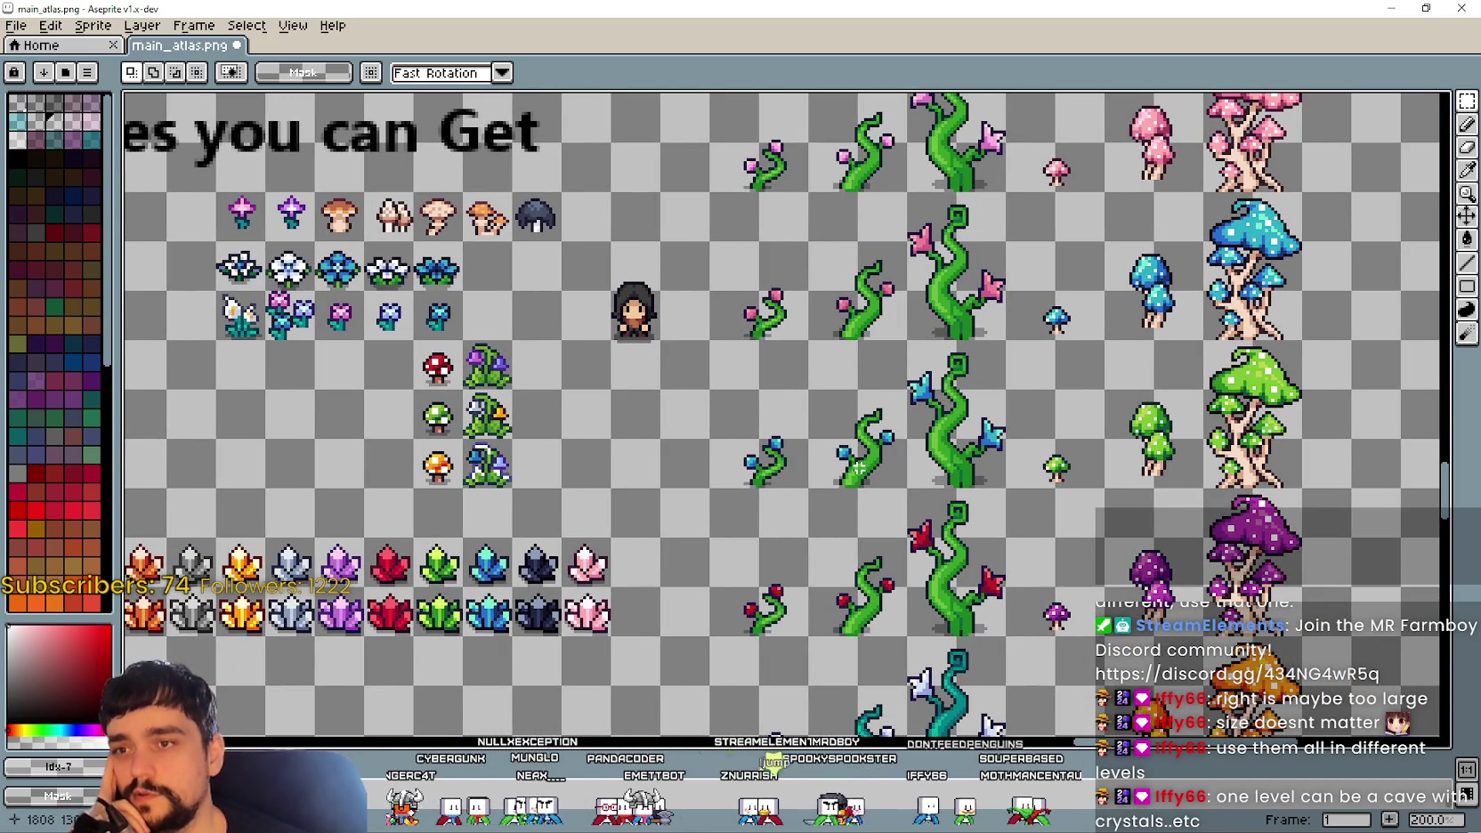
{"action": "left_click_drag", "start_coordinate": [1303, 344], "coordinate": [706, 188]}
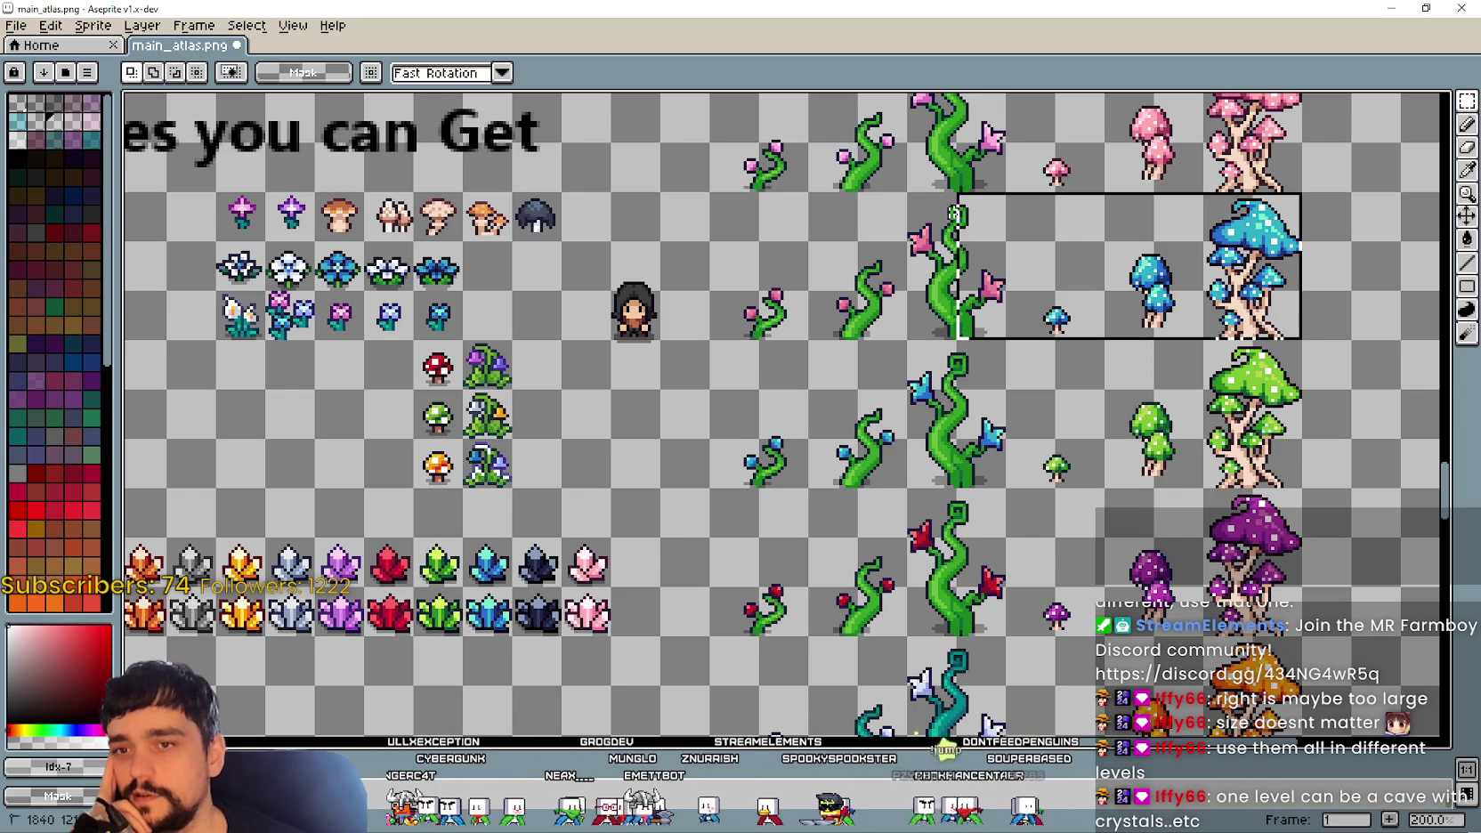
{"action": "left_click_drag", "start_coordinate": [1305, 491], "coordinate": [706, 336]}
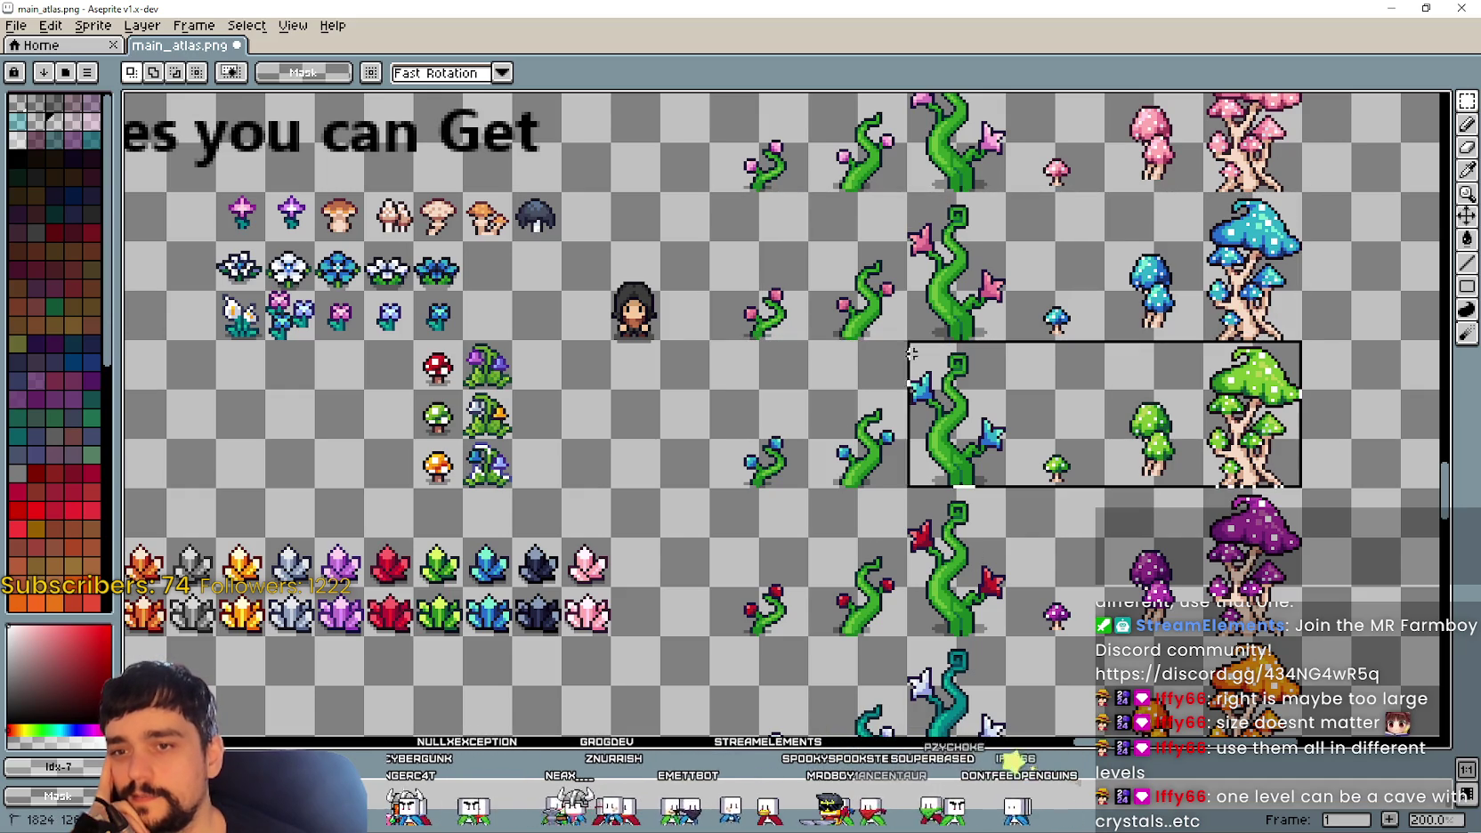
{"action": "left_click_drag", "start_coordinate": [1305, 639], "coordinate": [755, 485]}
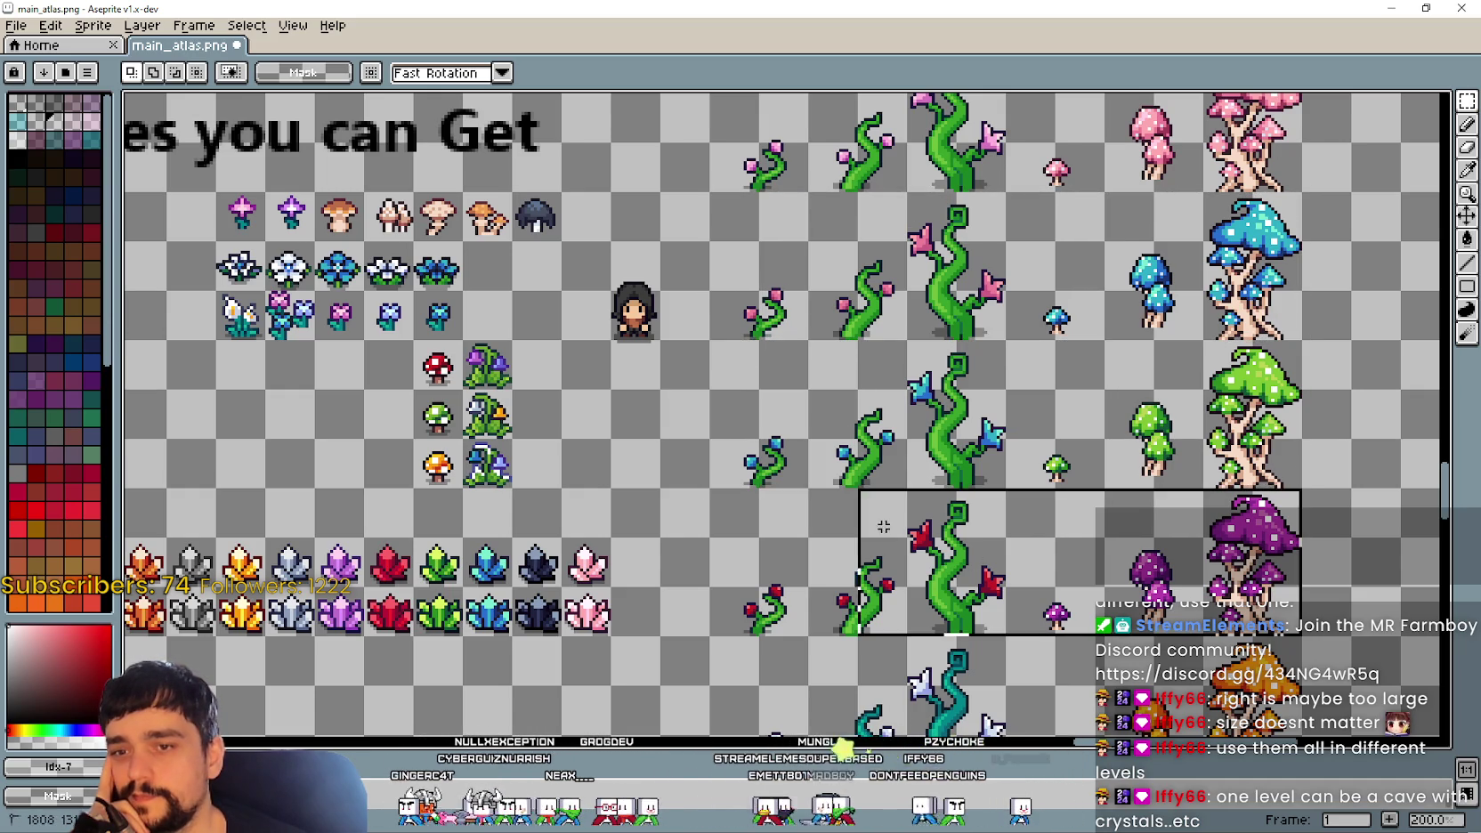
{"action": "left_click", "coordinate": [710, 653]}
{"action": "left_click_drag", "start_coordinate": [732, 638], "coordinate": [764, 502]}
{"action": "mouse_move", "coordinate": [717, 634]}
{"action": "left_mouse_down"}
{"action": "mouse_move", "coordinate": [798, 505]}
{"action": "mouse_move", "coordinate": [1004, 492]}
{"action": "left_mouse_up"}
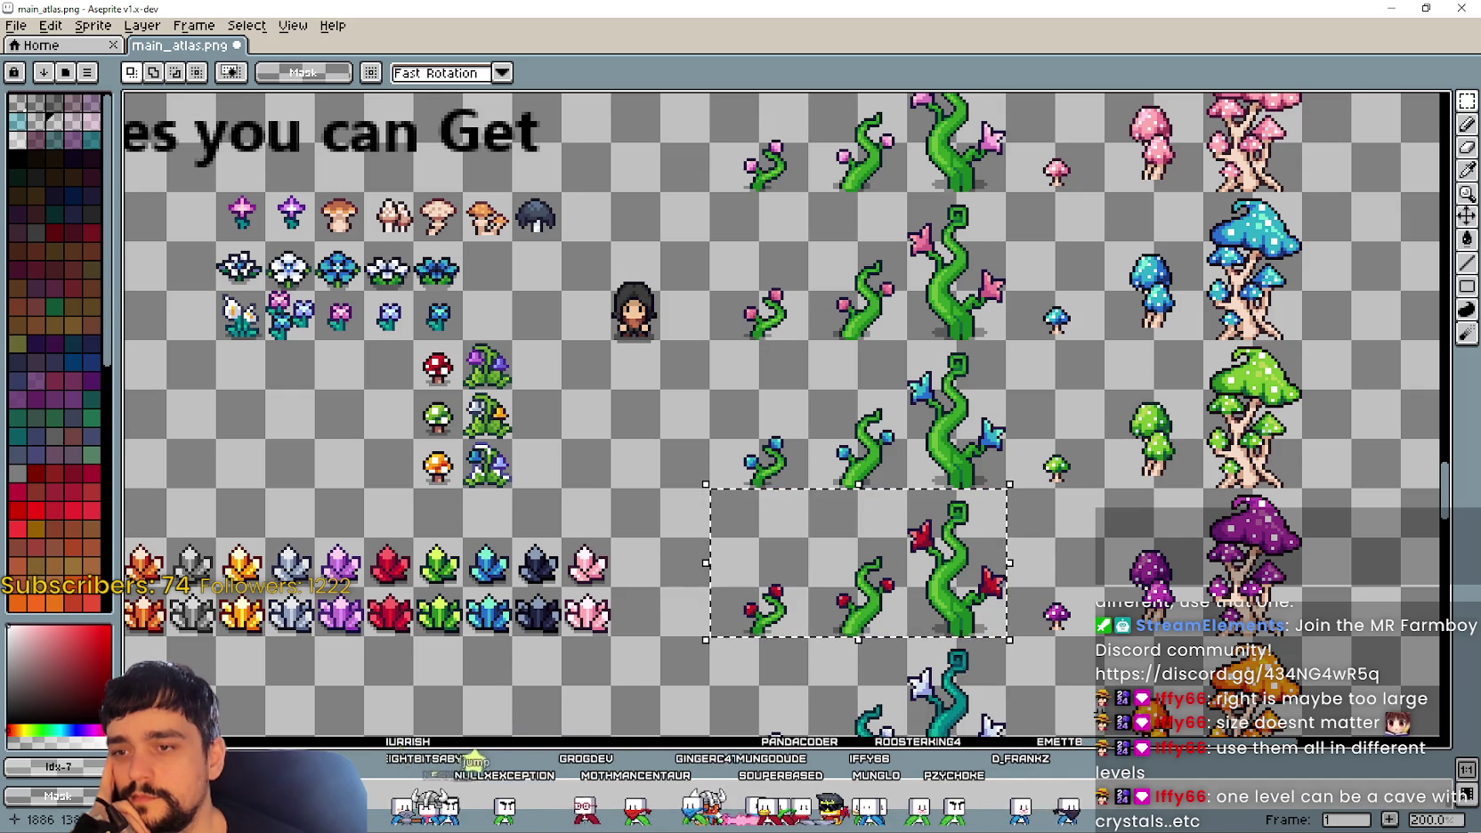
{"action": "mouse_move", "coordinate": [739, 198]}
{"action": "left_mouse_down"}
{"action": "mouse_move", "coordinate": [729, 297]}
{"action": "mouse_move", "coordinate": [1035, 142]}
{"action": "left_mouse_up"}
{"action": "mouse_move", "coordinate": [834, 565]}
{"action": "left_mouse_down"}
{"action": "mouse_move", "coordinate": [805, 400]}
{"action": "mouse_move", "coordinate": [877, 392]}
{"action": "left_mouse_up"}
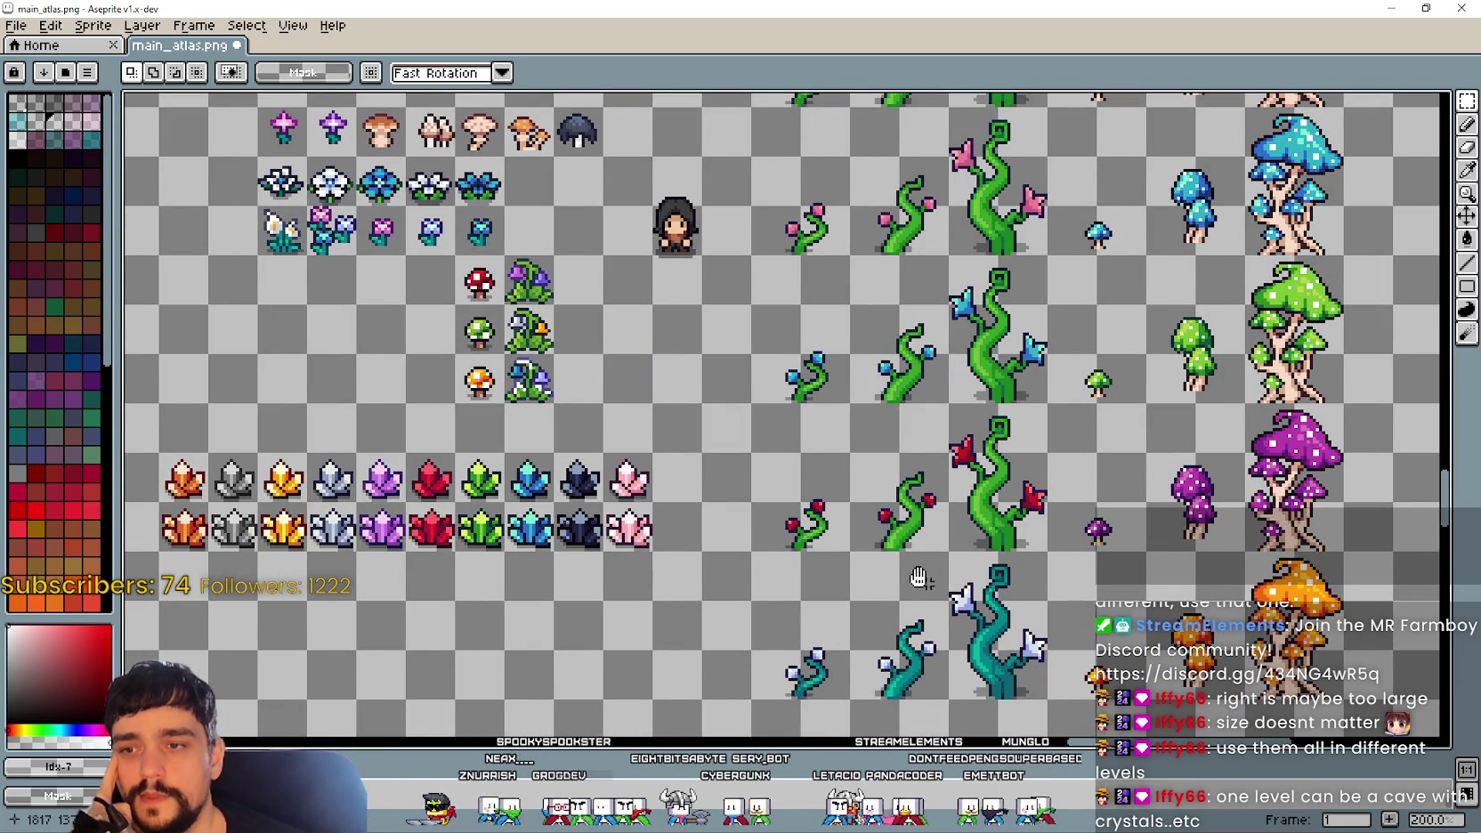
{"action": "left_click_drag", "start_coordinate": [887, 515], "coordinate": [860, 504]}
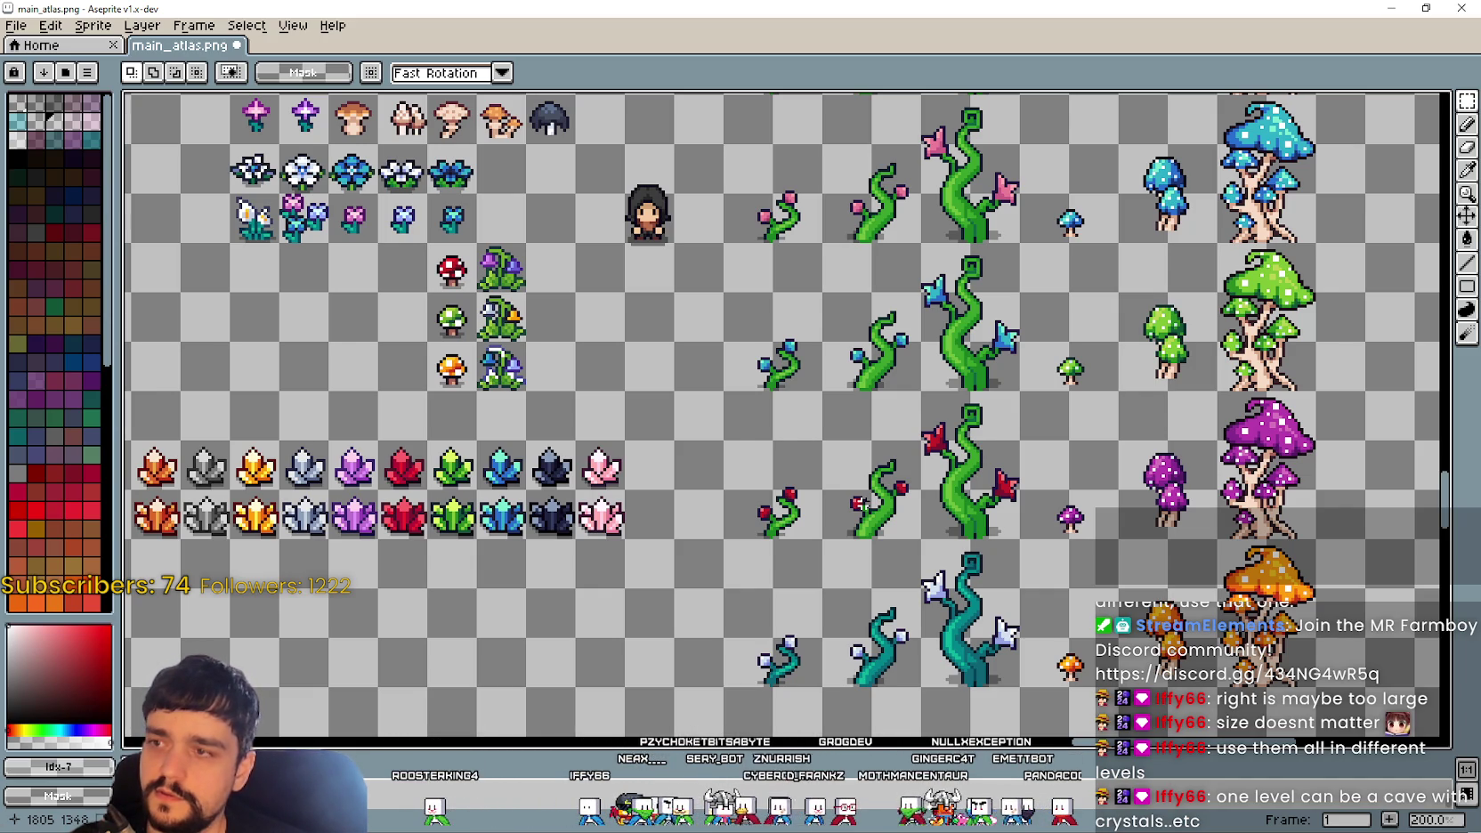
{"action": "mouse_move", "coordinate": [634, 438]}
{"action": "left_mouse_down"}
{"action": "mouse_move", "coordinate": [741, 506]}
{"action": "mouse_move", "coordinate": [720, 511]}
{"action": "left_mouse_up"}
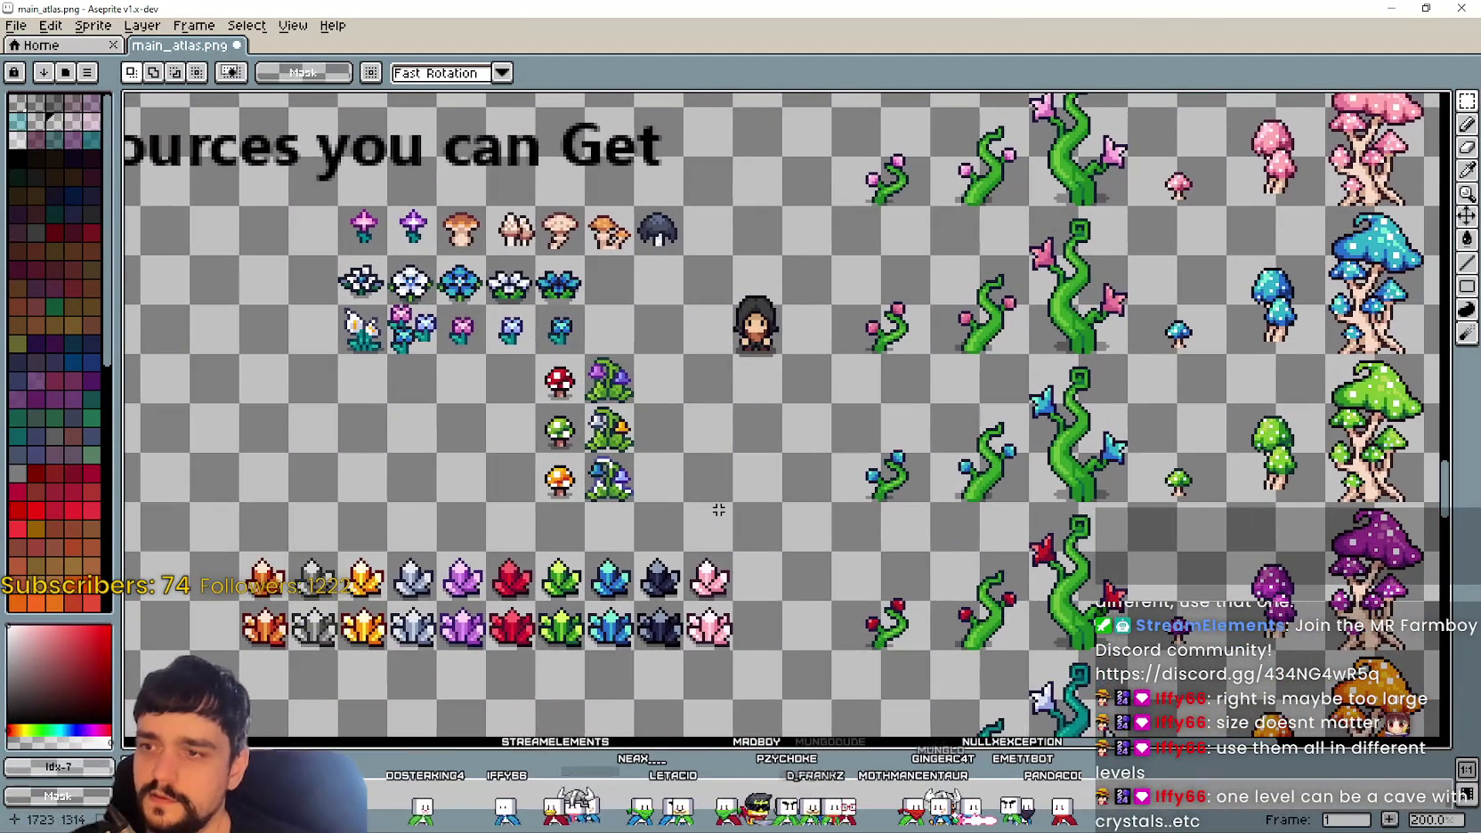
{"action": "mouse_move", "coordinate": [580, 350]}
{"action": "left_mouse_down"}
{"action": "mouse_move", "coordinate": [638, 408]}
{"action": "mouse_move", "coordinate": [627, 443]}
{"action": "mouse_move", "coordinate": [807, 554]}
{"action": "mouse_move", "coordinate": [732, 424]}
{"action": "left_mouse_up"}
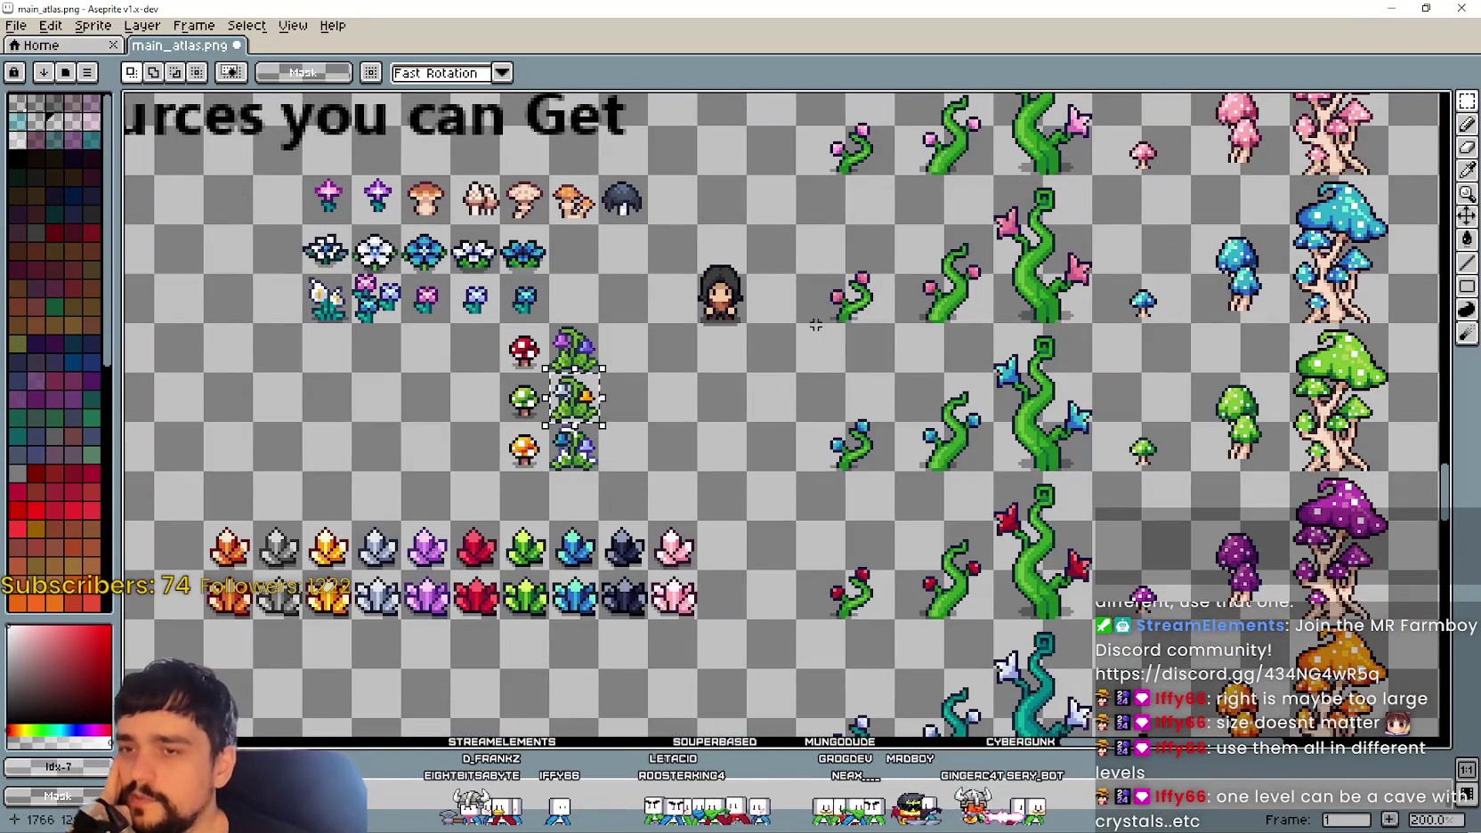
{"action": "left_click_drag", "start_coordinate": [815, 473], "coordinate": [700, 419]}
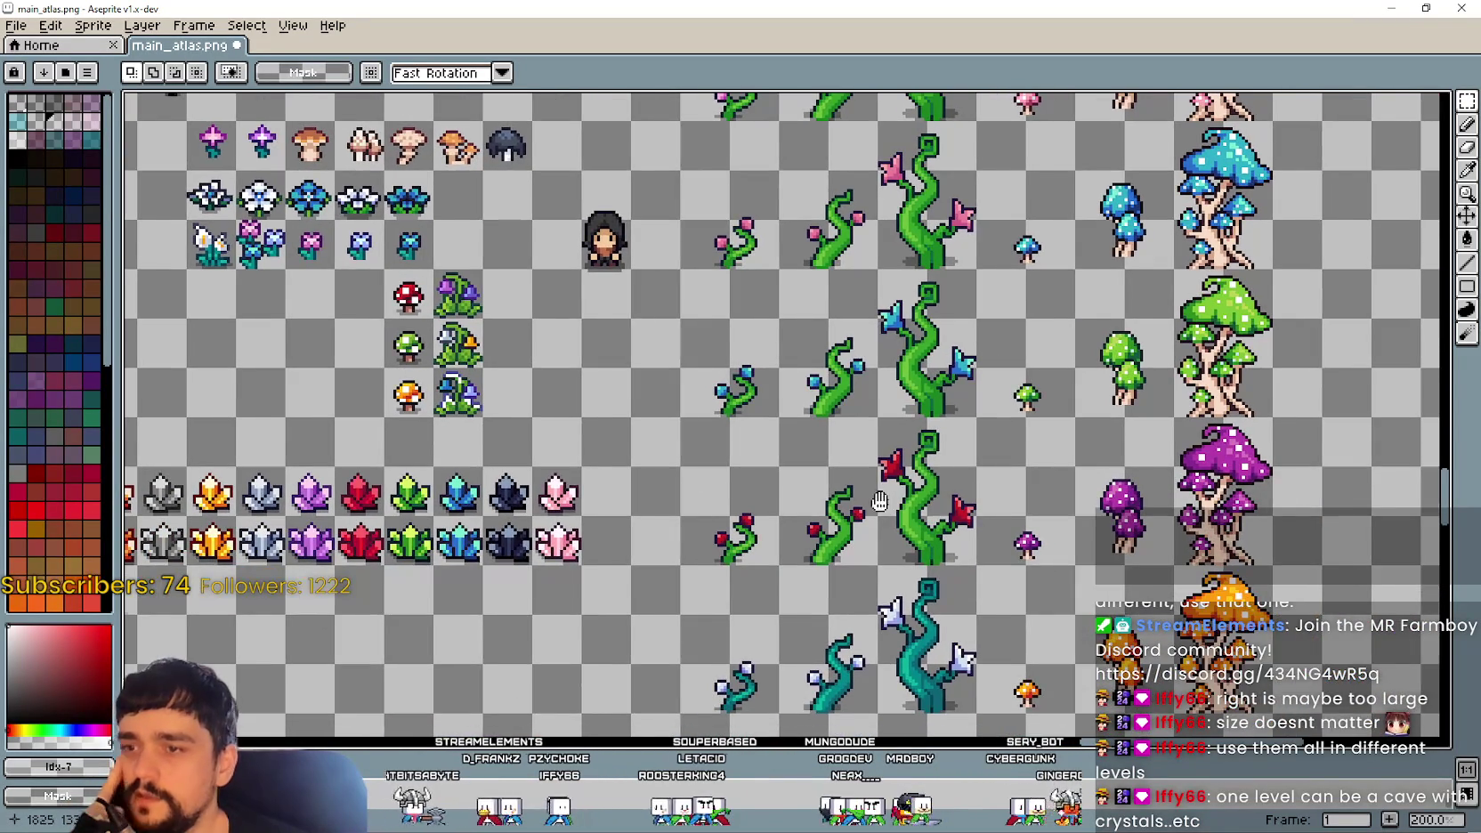
{"action": "left_click_drag", "start_coordinate": [883, 501], "coordinate": [892, 491]}
Step: Select the region around the '4 Resources you can Get' header, then clear the selection
{"action": "scroll", "coordinate": [496, 188], "scroll_direction": "down", "scroll_amount": 1}
{"action": "scroll", "coordinate": [551, 372], "scroll_direction": "down", "scroll_amount": 1}
{"action": "left_click_drag", "start_coordinate": [242, 313], "coordinate": [937, 196]}
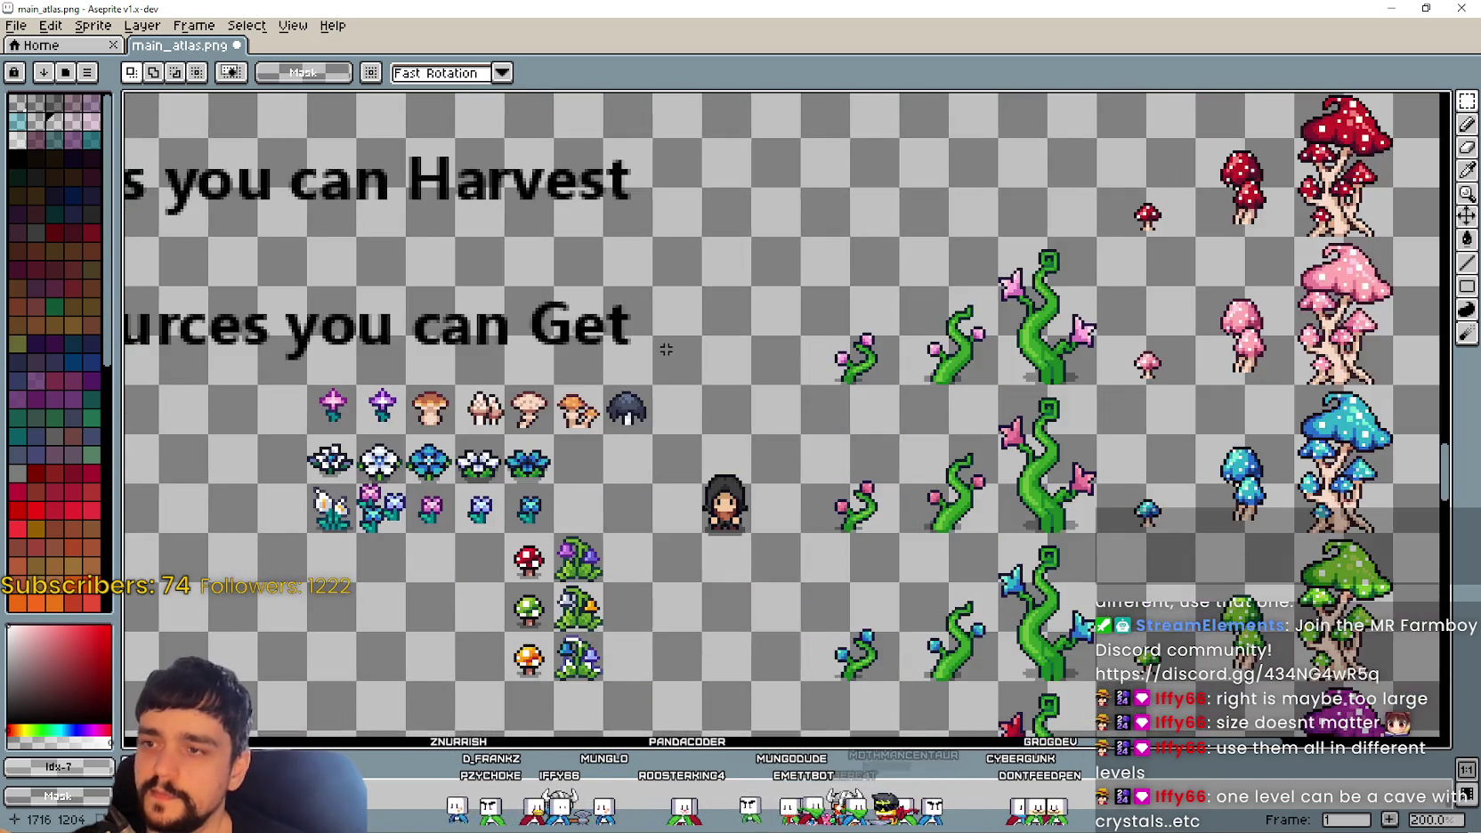
{"action": "scroll", "coordinate": [787, 330], "scroll_direction": "up", "scroll_amount": 2}
{"action": "left_click_drag", "start_coordinate": [787, 331], "coordinate": [994, 364]}
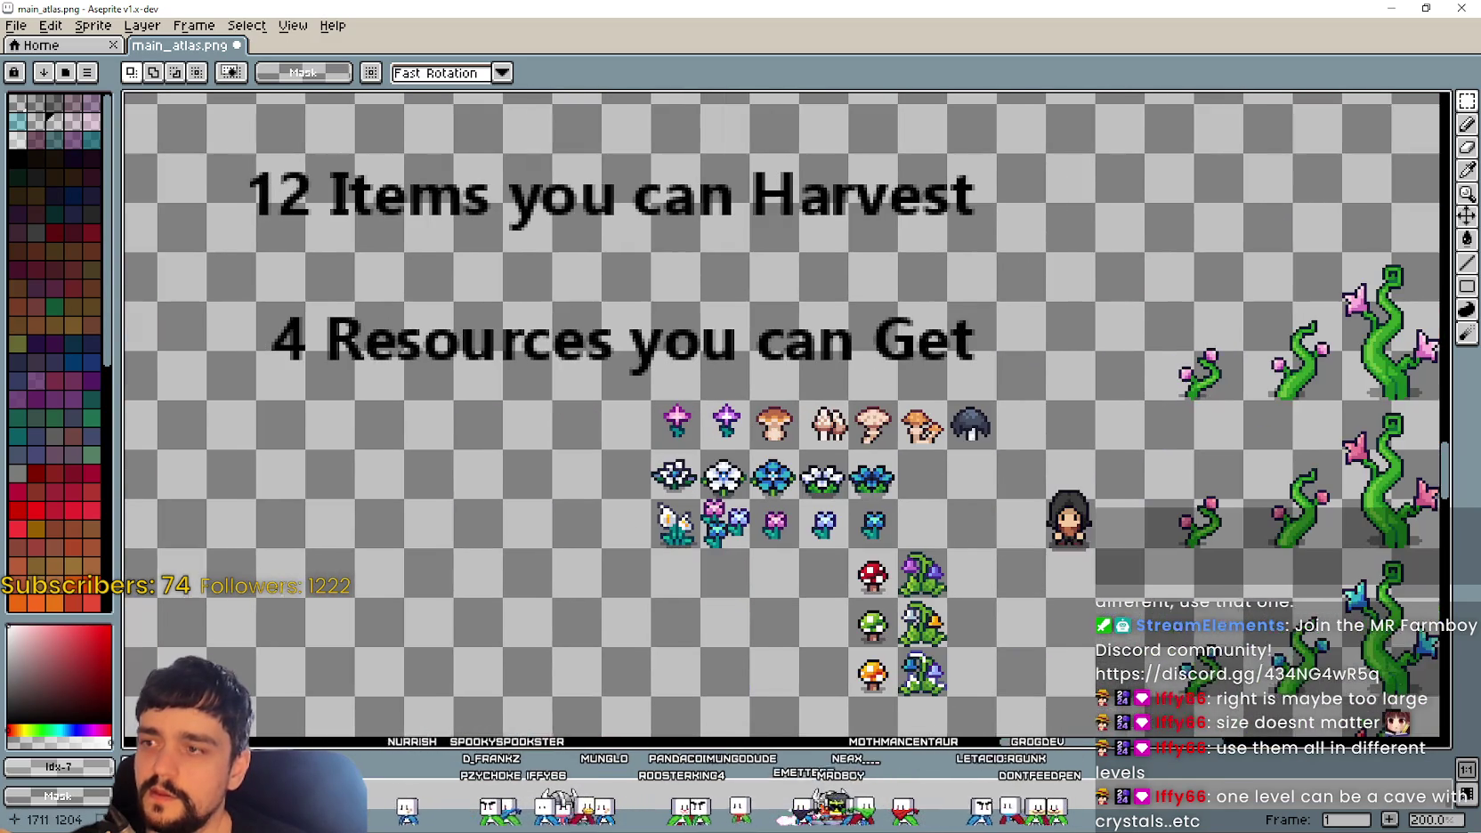
{"action": "left_click_drag", "start_coordinate": [235, 277], "coordinate": [1013, 403]}
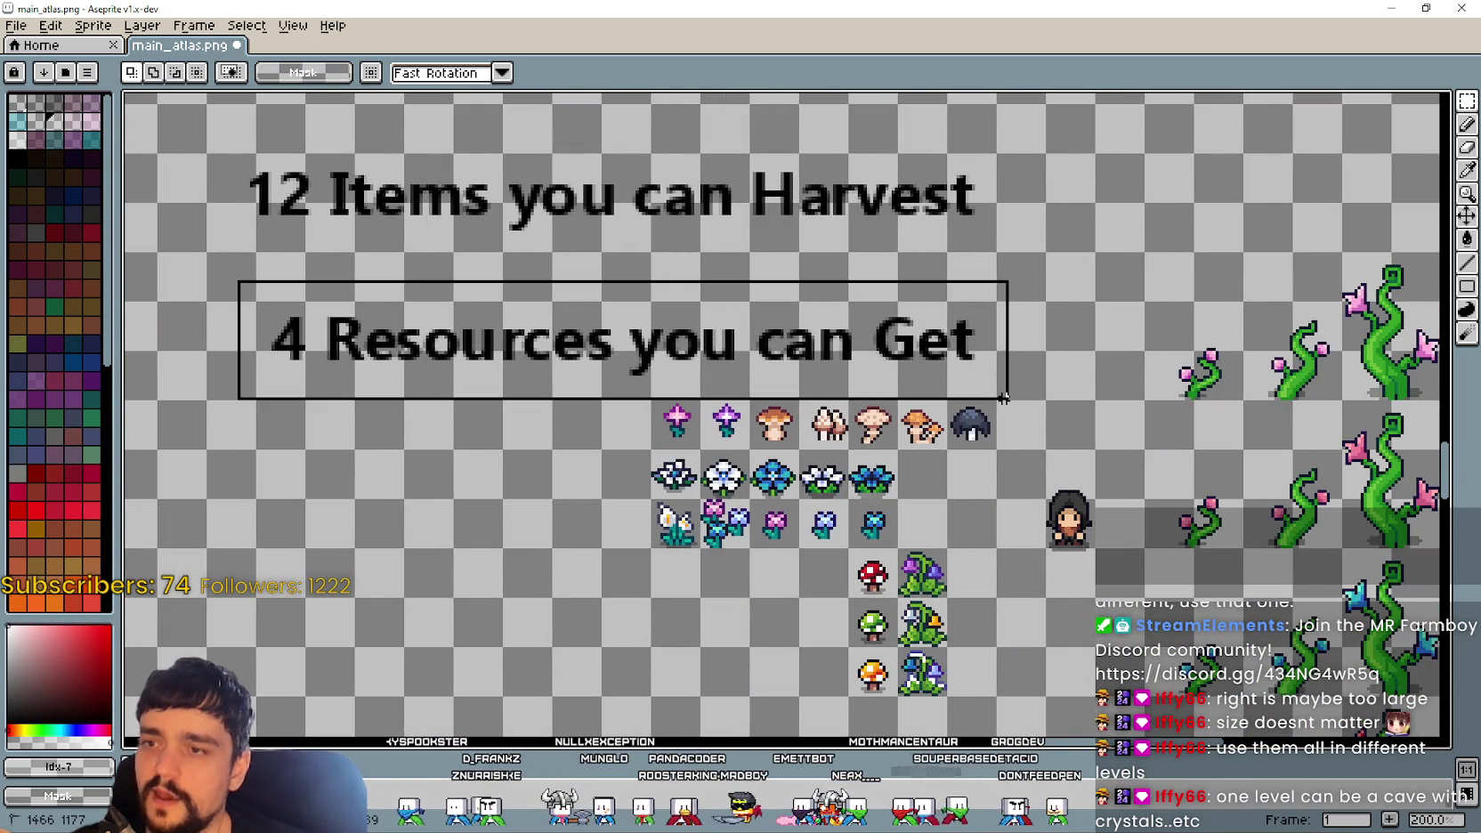
{"action": "scroll", "coordinate": [1019, 444], "scroll_direction": "down", "scroll_amount": 2}
{"action": "mouse_move", "coordinate": [1155, 518]}
{"action": "left_mouse_down"}
{"action": "mouse_move", "coordinate": [972, 416]}
{"action": "mouse_move", "coordinate": [960, 363]}
{"action": "left_mouse_up"}
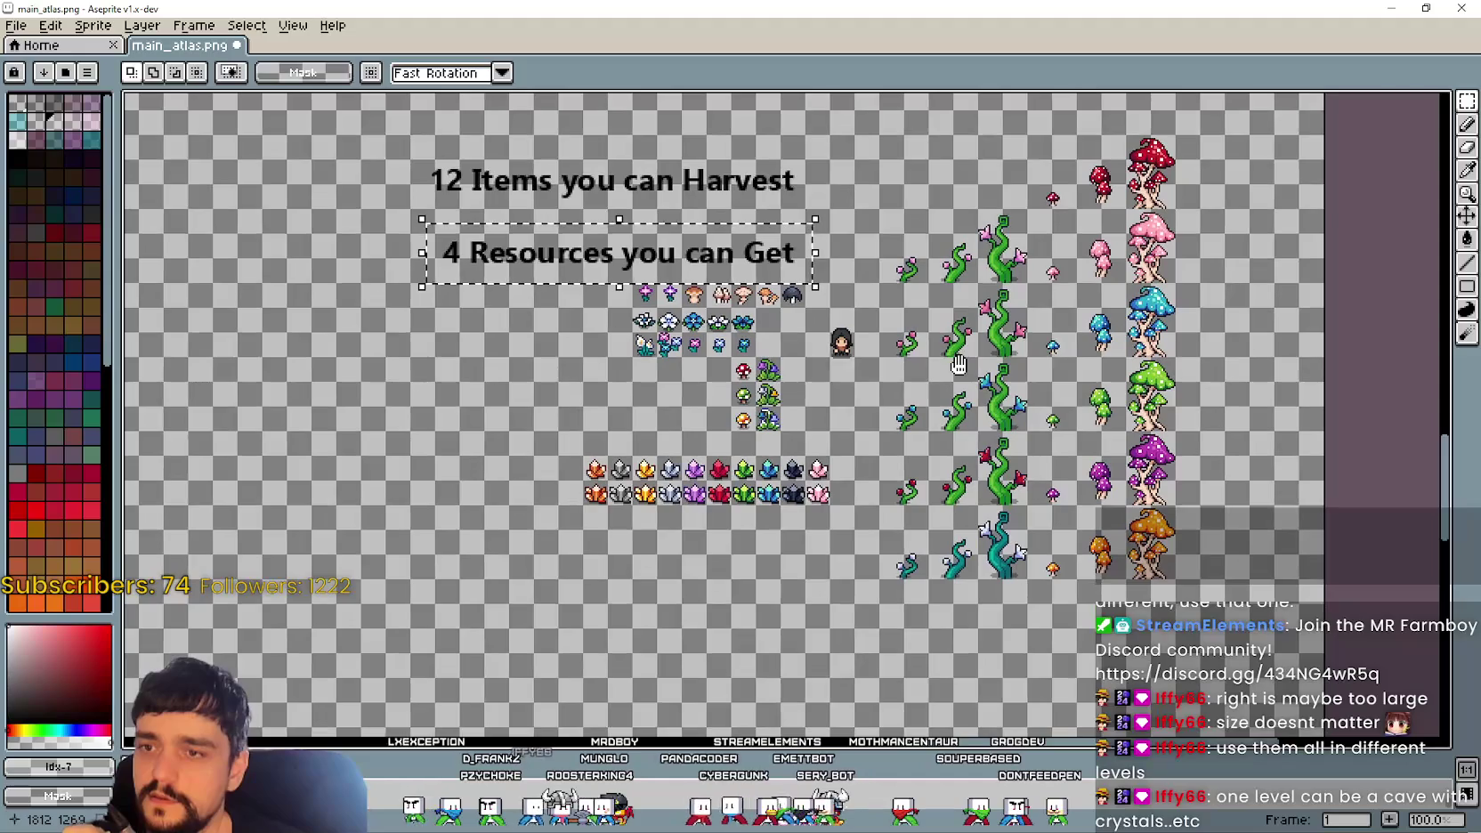
{"action": "scroll", "coordinate": [977, 625], "scroll_direction": "up", "scroll_amount": 1}
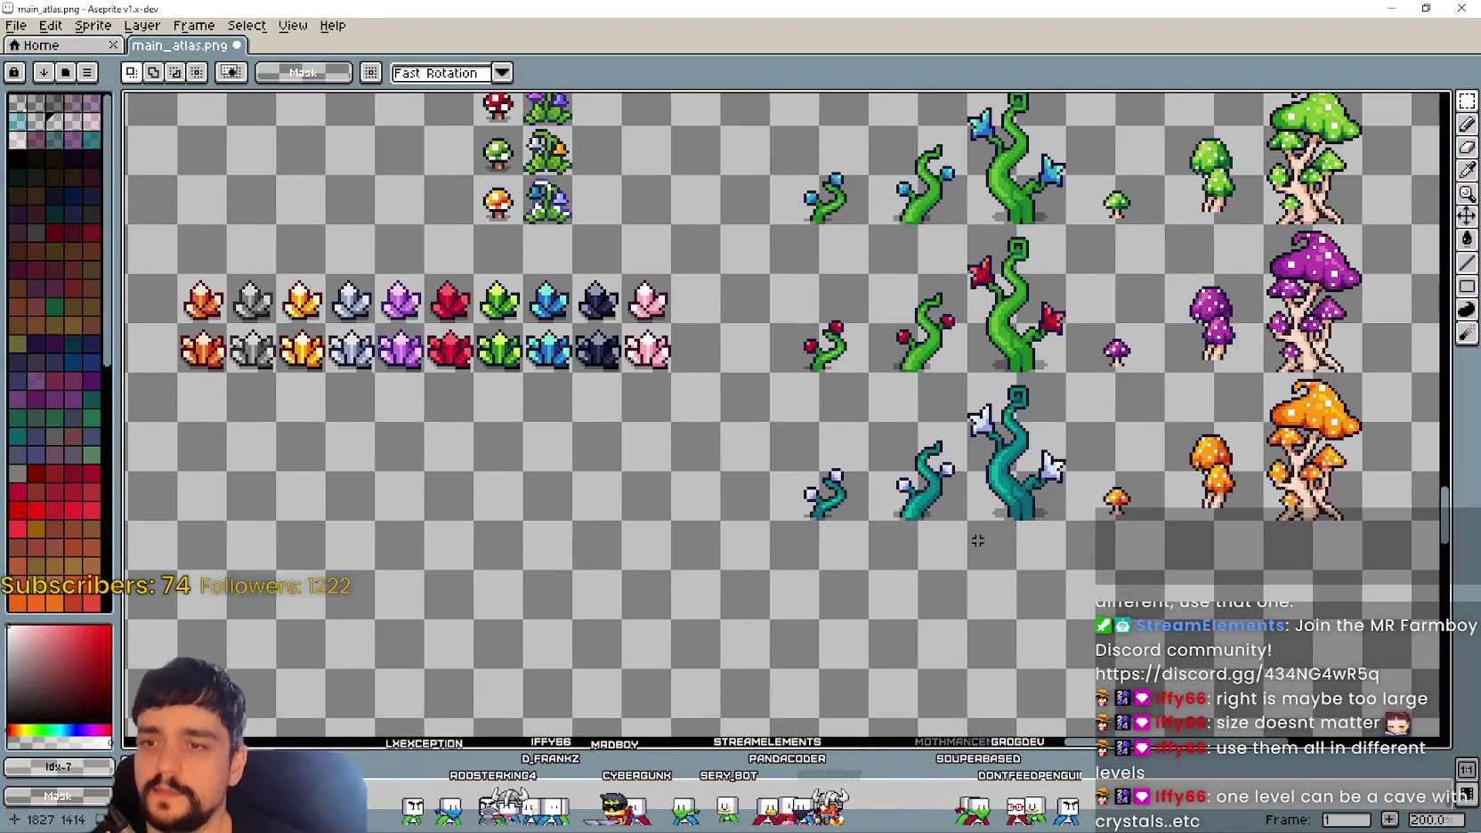
{"action": "scroll", "coordinate": [964, 526], "scroll_direction": "down", "scroll_amount": 1}
{"action": "key", "text": "ctrl+d"}
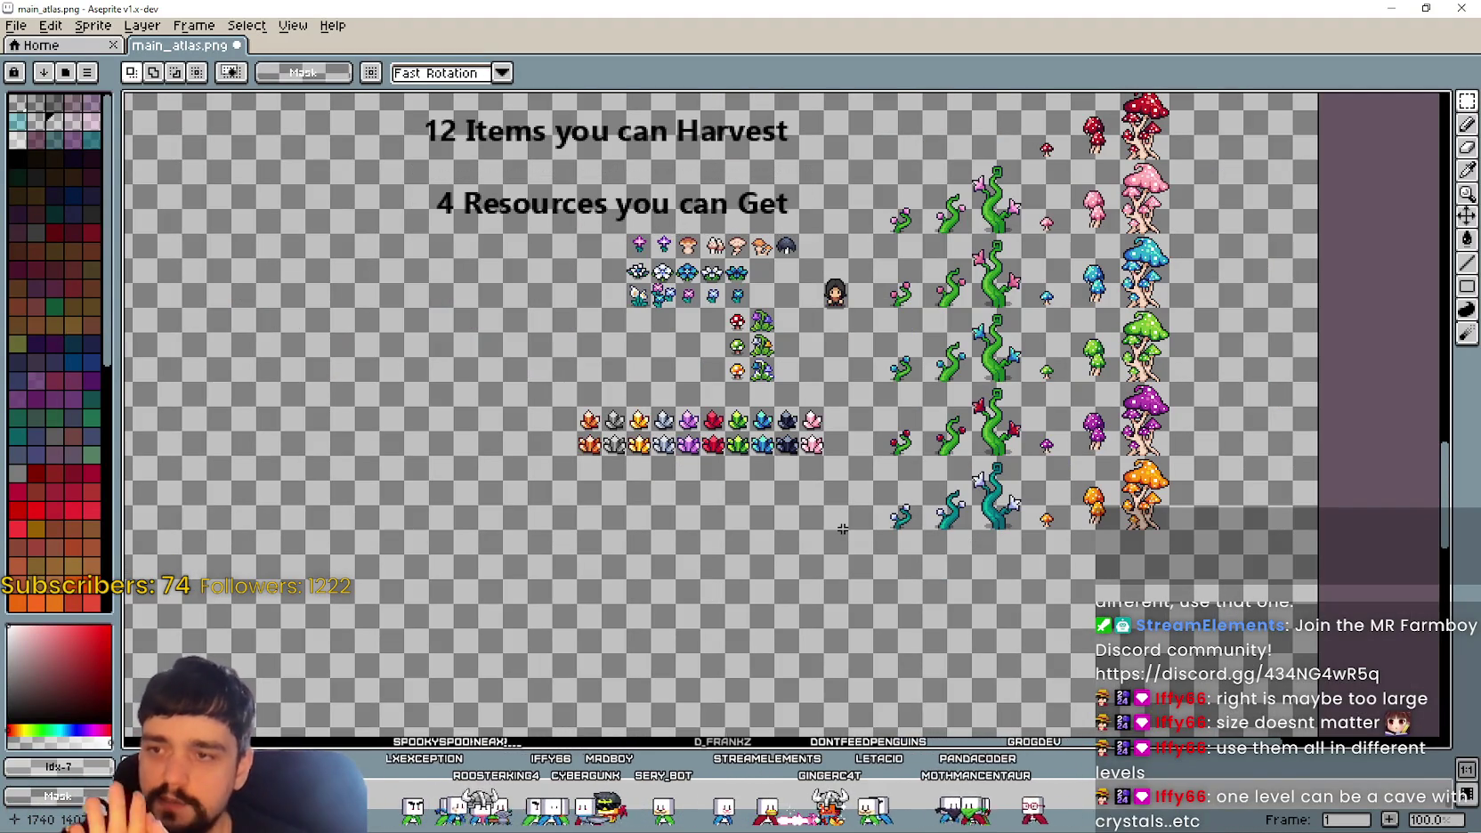
{"action": "scroll", "coordinate": [839, 461], "scroll_direction": "up", "scroll_amount": 1}
{"action": "scroll", "coordinate": [801, 461], "scroll_direction": "down", "scroll_amount": 1}
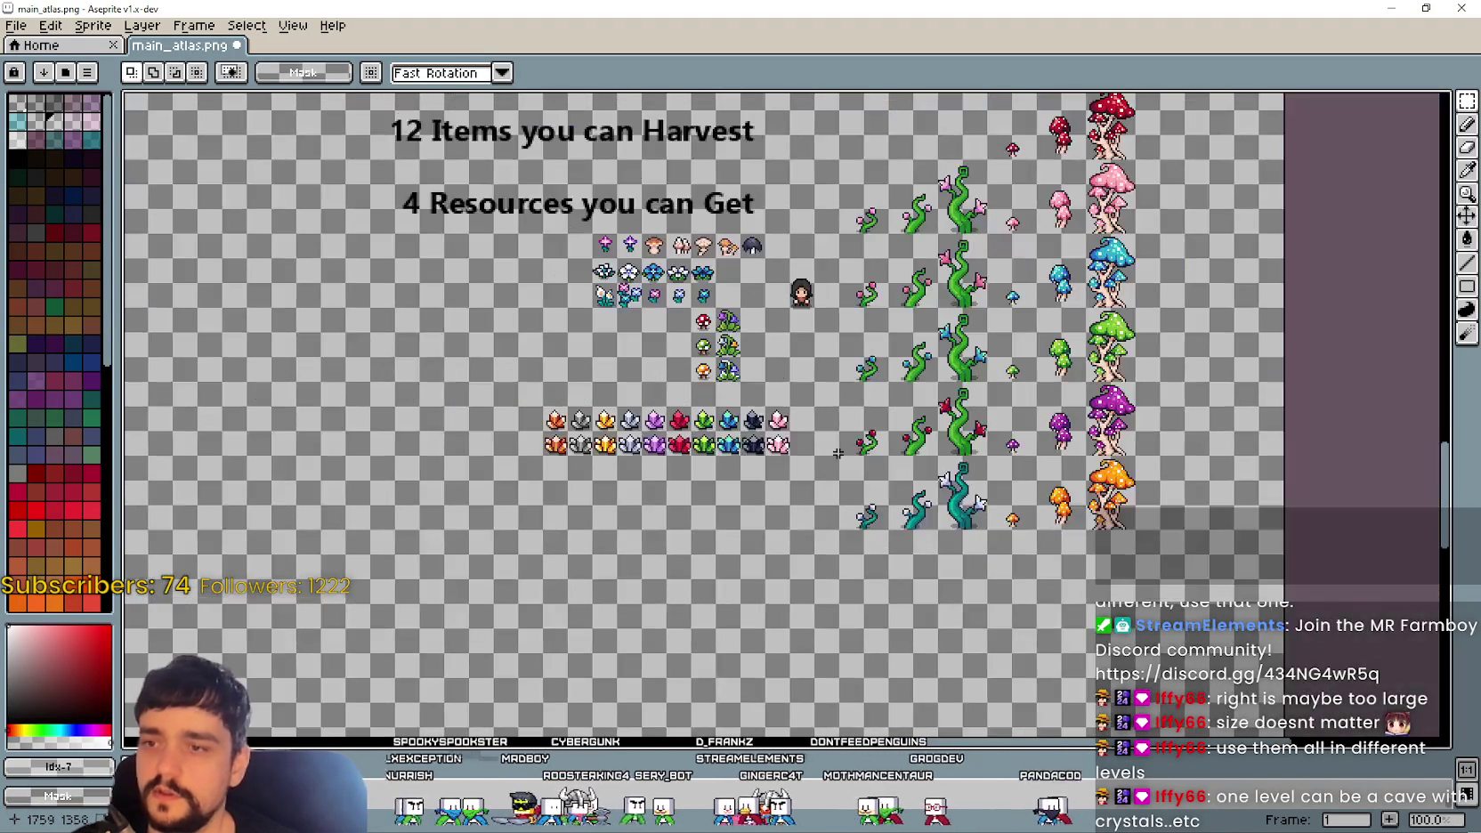
{"action": "scroll", "coordinate": [832, 312], "scroll_direction": "up", "scroll_amount": 2}
{"action": "scroll", "coordinate": [807, 208], "scroll_direction": "down", "scroll_amount": 2}
Step: Select the top row of pink-flowered vine sprites
{"action": "left_click_drag", "start_coordinate": [803, 137], "coordinate": [1004, 634]}
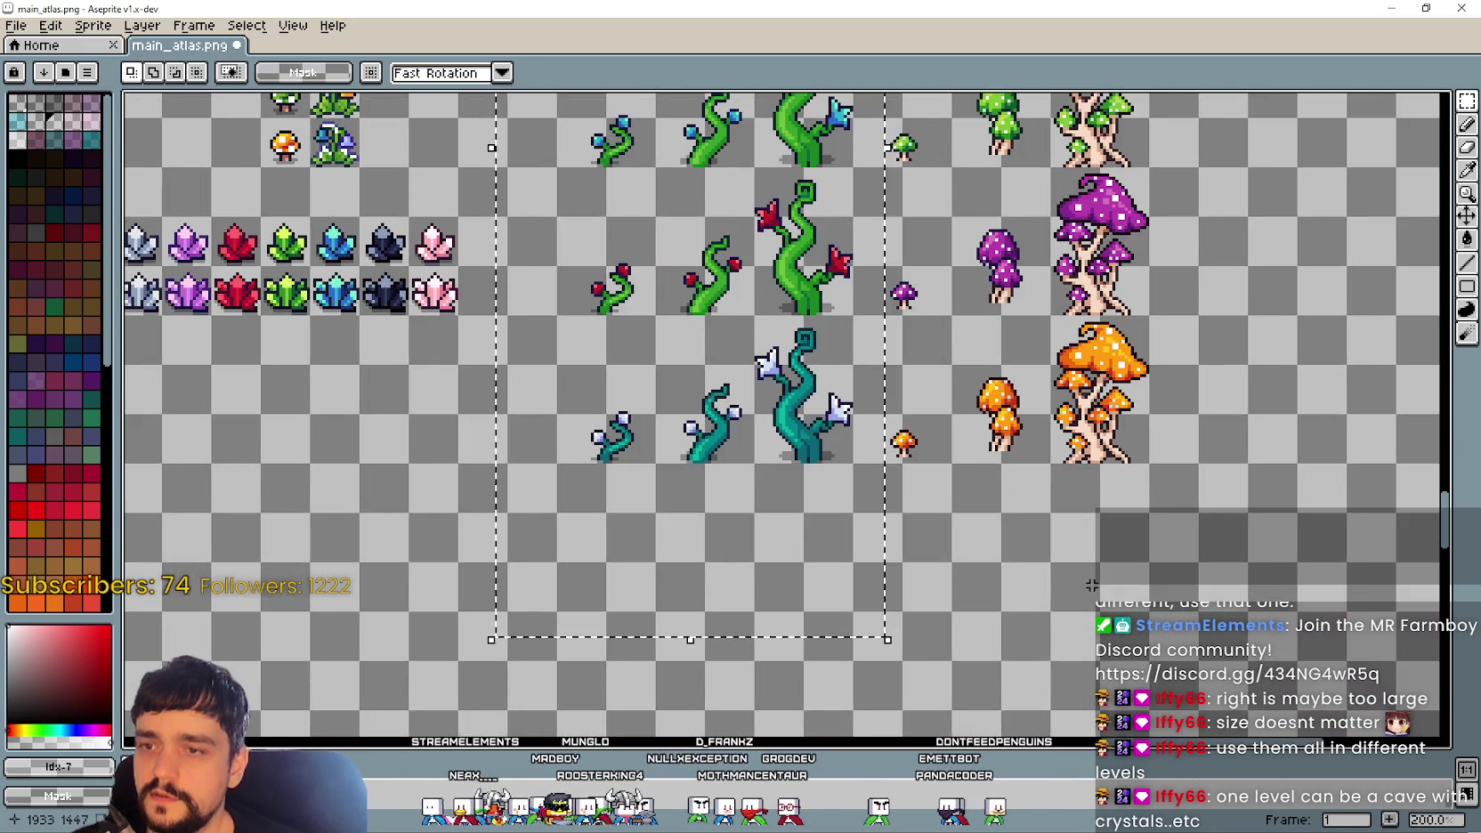
{"action": "scroll", "coordinate": [1007, 385], "scroll_direction": "up", "scroll_amount": 1}
{"action": "scroll", "coordinate": [988, 369], "scroll_direction": "up", "scroll_amount": 1}
{"action": "scroll", "coordinate": [982, 365], "scroll_direction": "up", "scroll_amount": 3}
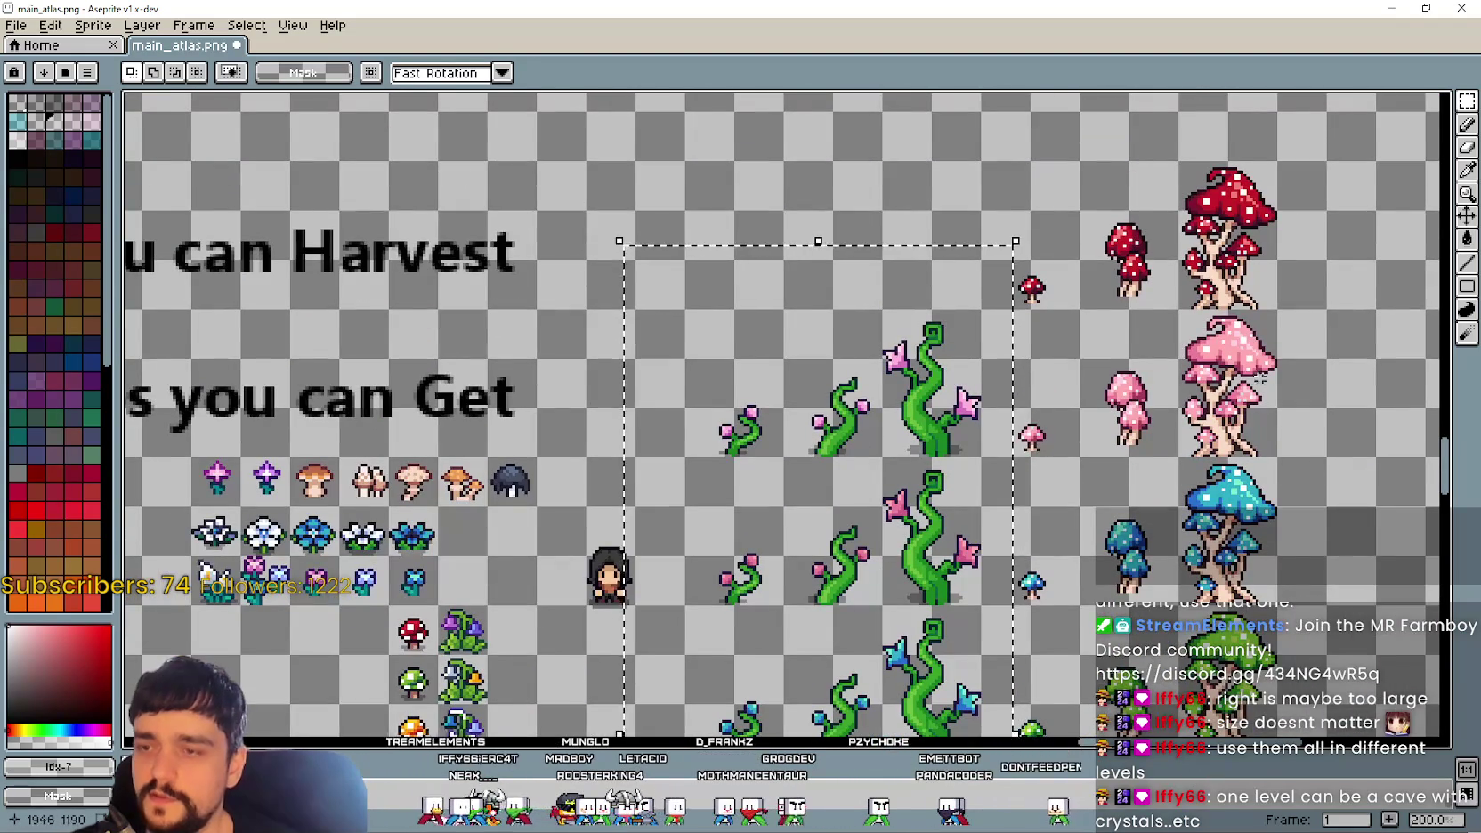
{"action": "left_click_drag", "start_coordinate": [695, 440], "coordinate": [948, 286]}
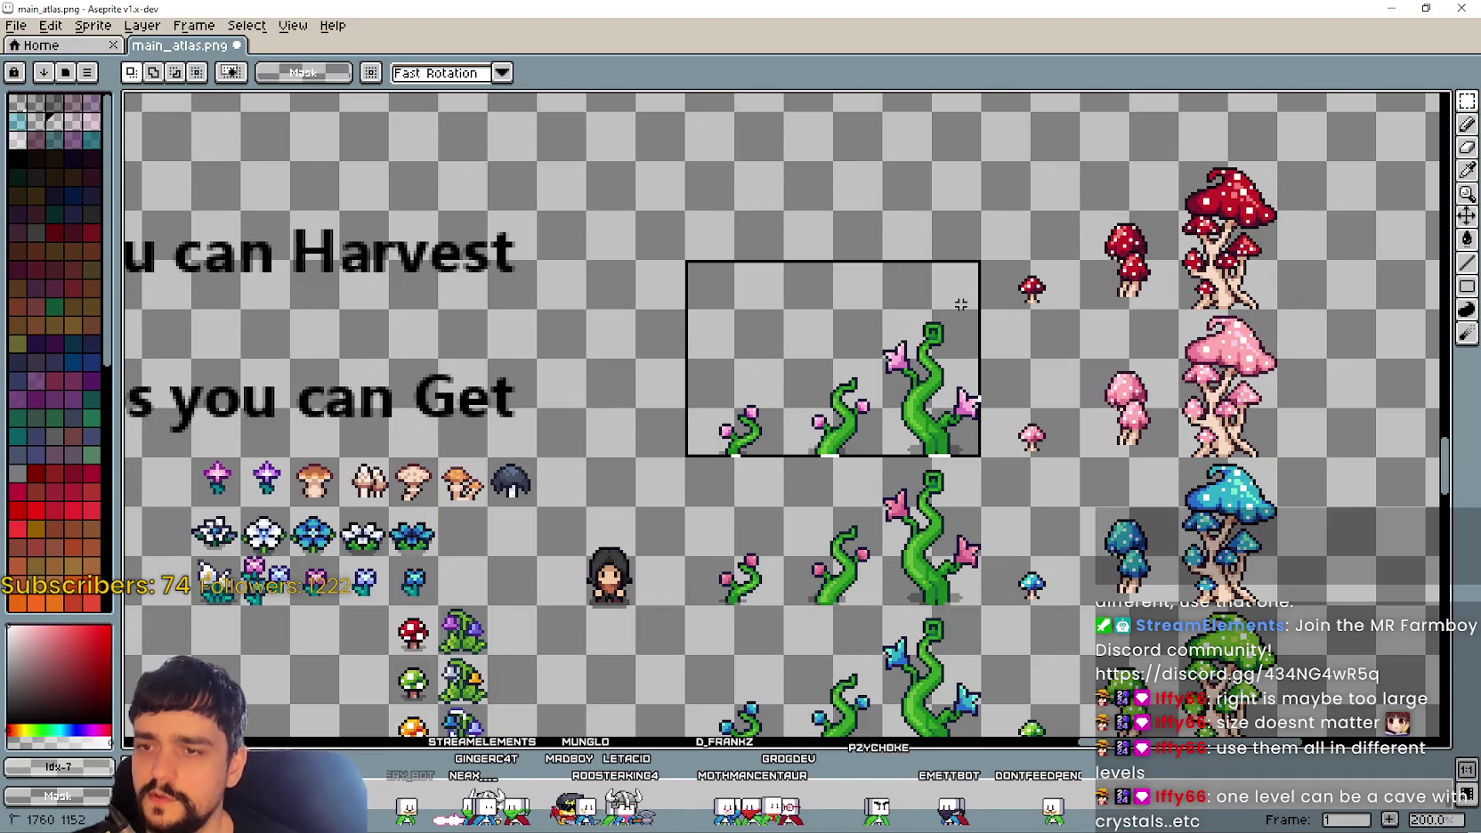
{"action": "scroll", "coordinate": [943, 320], "scroll_direction": "down", "scroll_amount": 3}
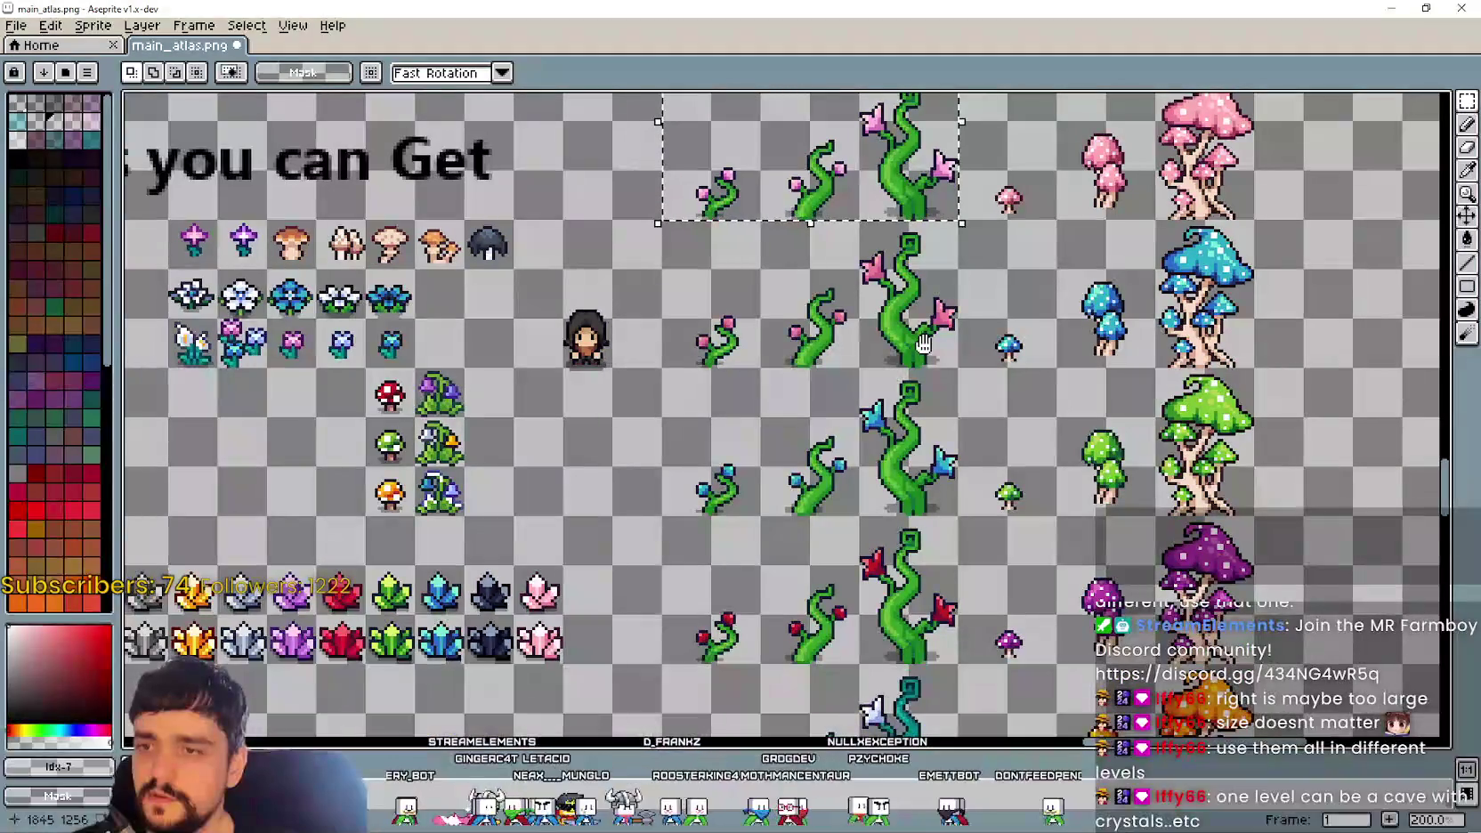
{"action": "scroll", "coordinate": [935, 499], "scroll_direction": "down", "scroll_amount": 1}
{"action": "scroll", "coordinate": [957, 656], "scroll_direction": "down", "scroll_amount": 1}
{"action": "scroll", "coordinate": [944, 579], "scroll_direction": "down", "scroll_amount": 1}
{"action": "scroll", "coordinate": [909, 372], "scroll_direction": "down", "scroll_amount": 2}
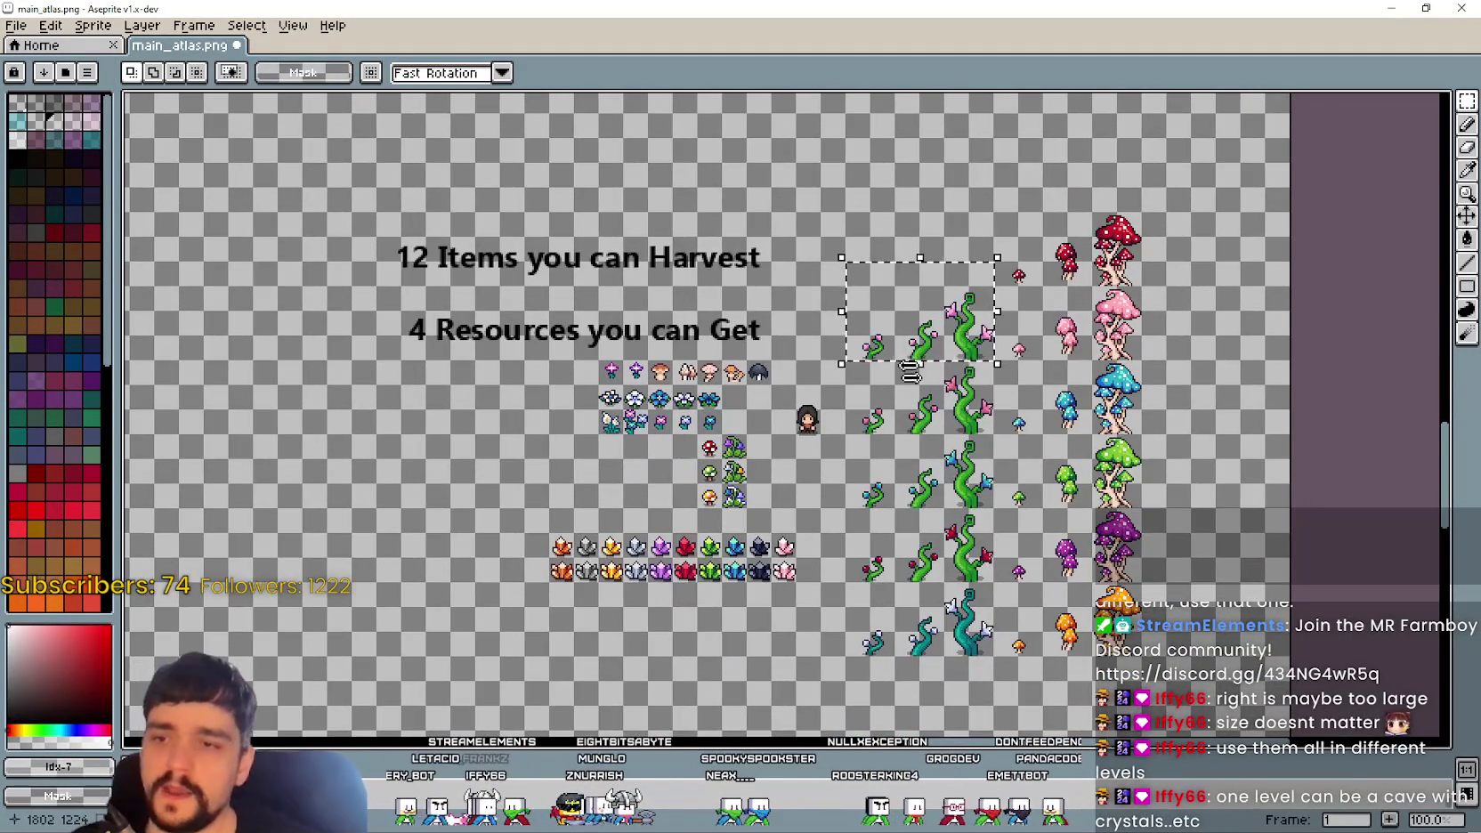
{"action": "scroll", "coordinate": [910, 372], "scroll_direction": "up", "scroll_amount": 1}
{"action": "scroll", "coordinate": [935, 445], "scroll_direction": "up", "scroll_amount": 2}
{"action": "scroll", "coordinate": [955, 501], "scroll_direction": "down", "scroll_amount": 1}
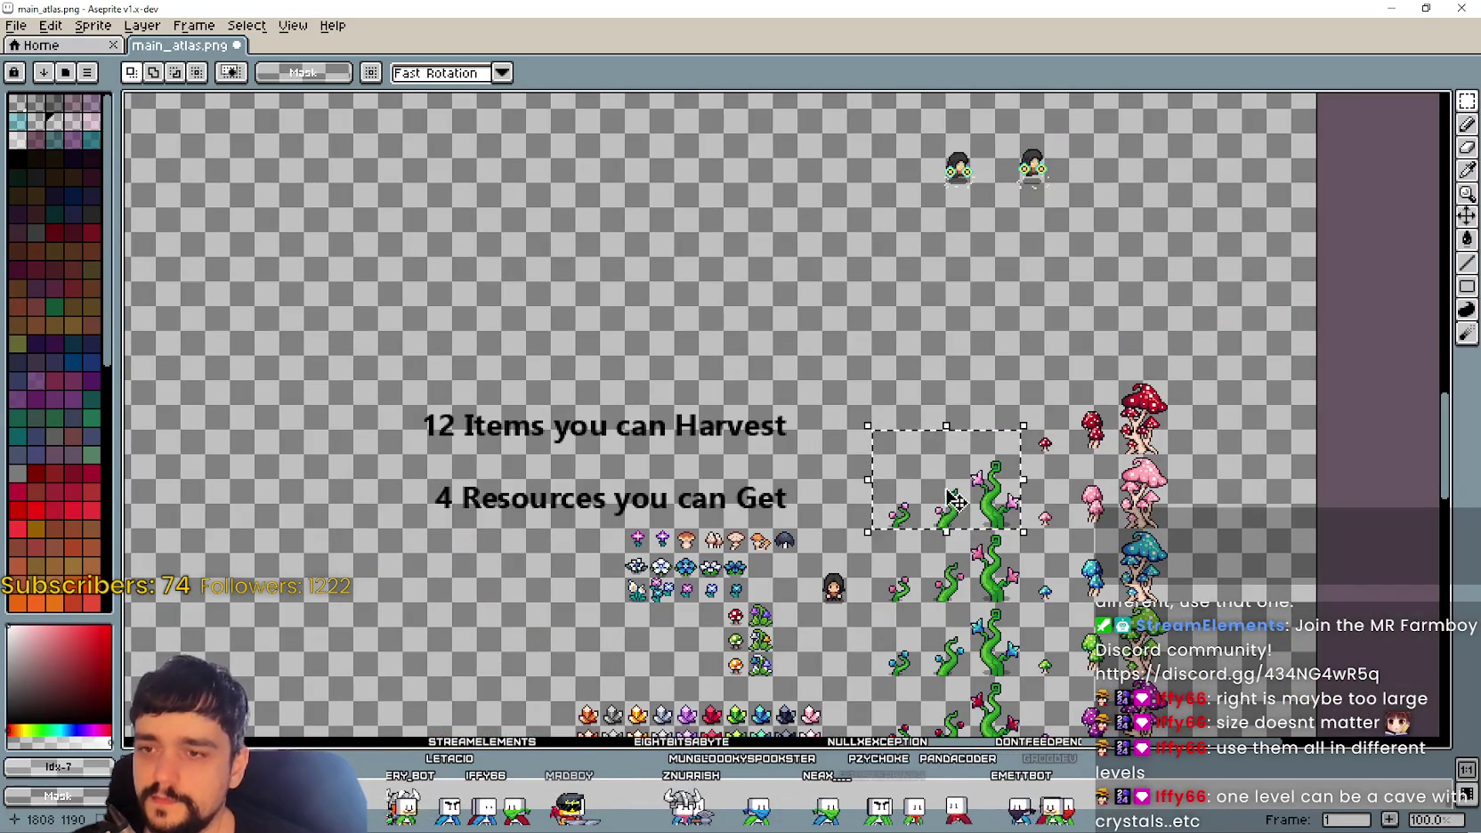
Step: Paste a copy of the vines into the empty space above the headers and confirm it
{"action": "mouse_move", "coordinate": [633, 342]}
{"action": "left_mouse_down"}
{"action": "mouse_move", "coordinate": [881, 396]}
{"action": "mouse_move", "coordinate": [853, 336]}
{"action": "left_mouse_up"}
{"action": "key", "text": "ctrl+v"}
{"action": "mouse_move", "coordinate": [1202, 485]}
{"action": "left_mouse_down"}
{"action": "mouse_move", "coordinate": [781, 191]}
{"action": "mouse_move", "coordinate": [801, 223]}
{"action": "left_mouse_up"}
{"action": "key", "text": "Return"}
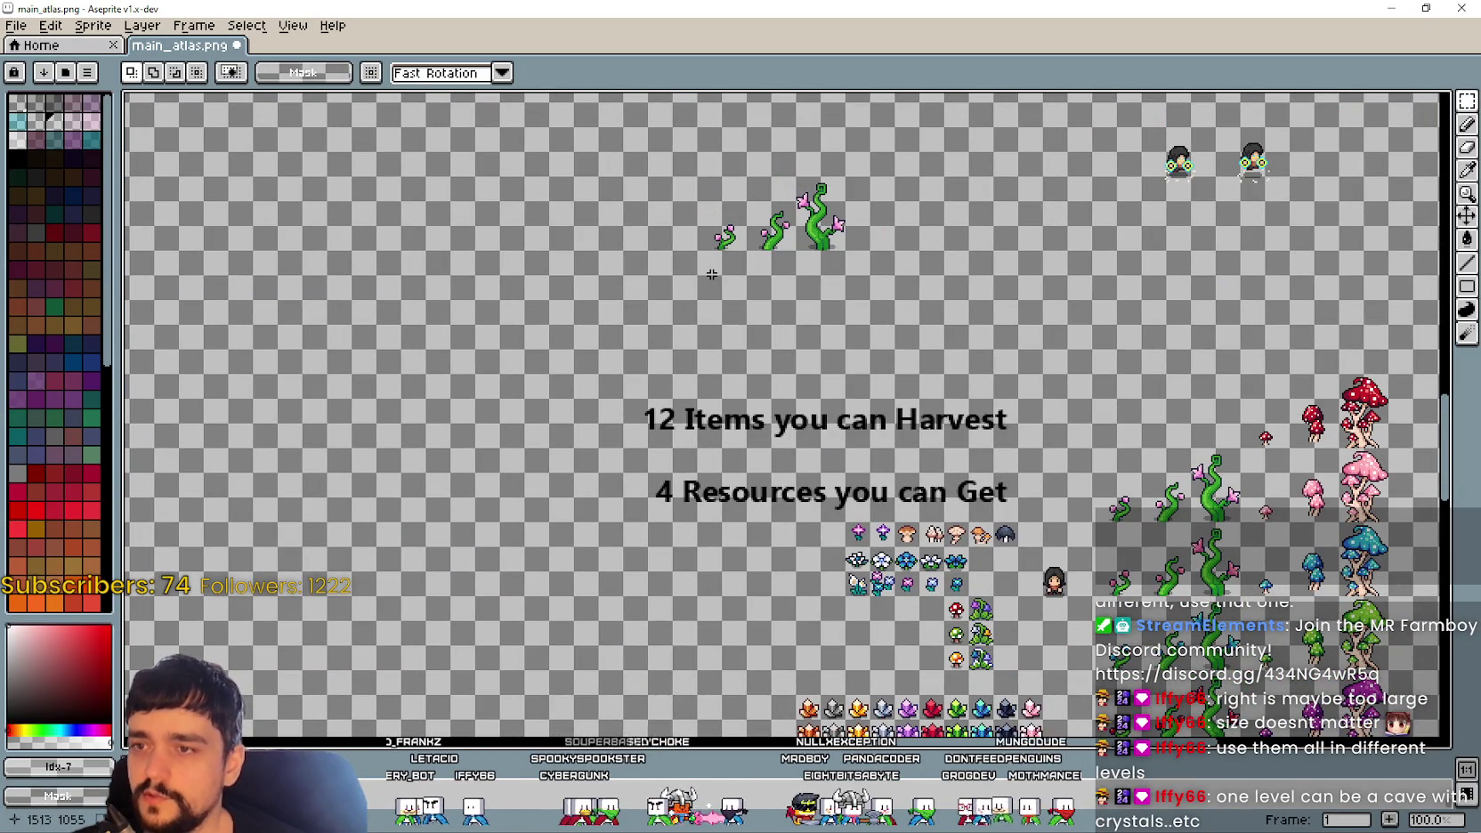
{"action": "type", "text": "t"}
{"action": "type", "text": "M"}
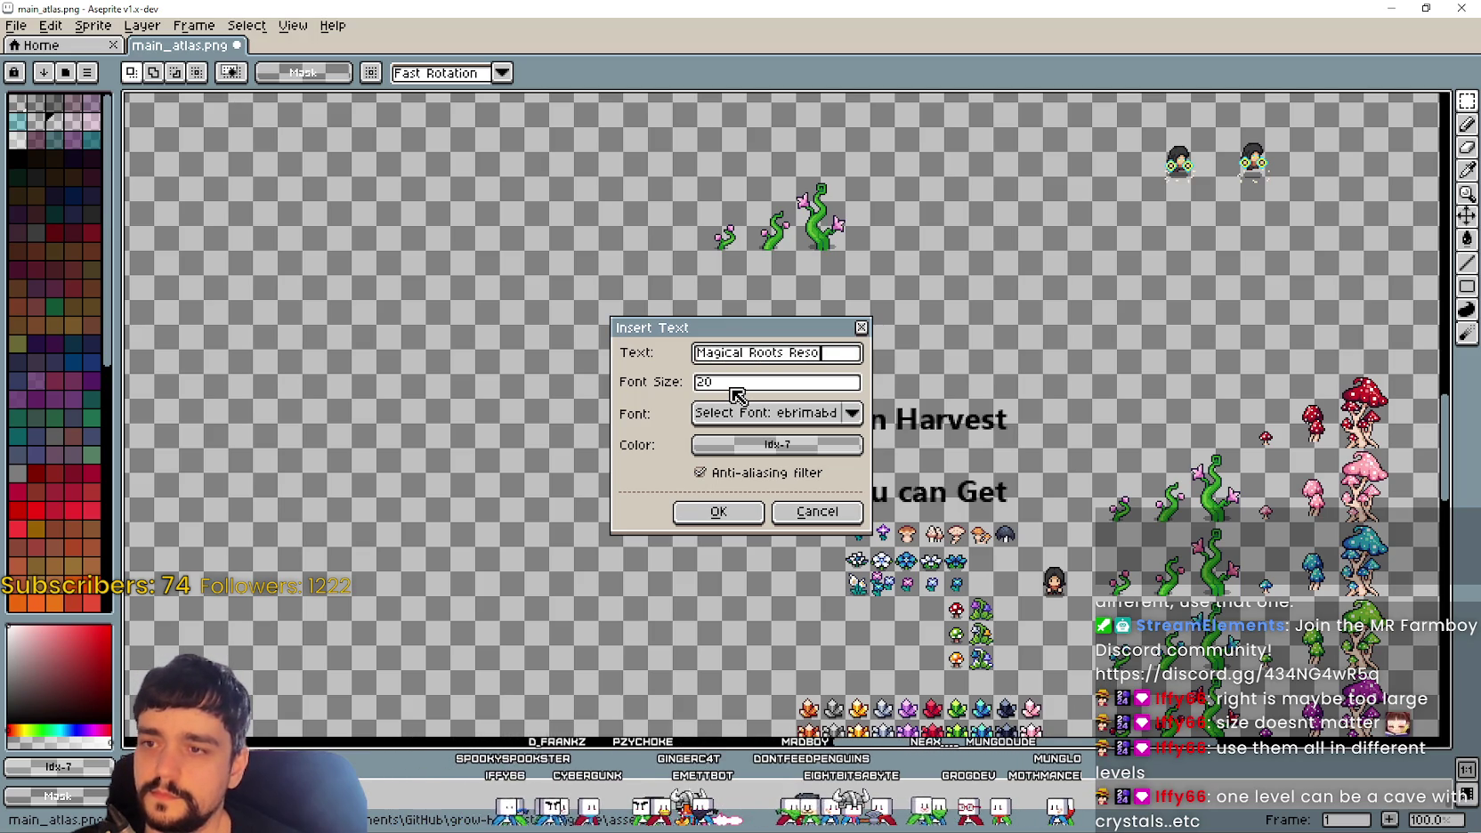
Step: Insert a 'Magical Roots Resource' label twice, discarding the misplaced and oversized attempts
{"action": "left_click", "coordinate": [739, 520]}
{"action": "left_click_drag", "start_coordinate": [876, 428], "coordinate": [885, 351]}
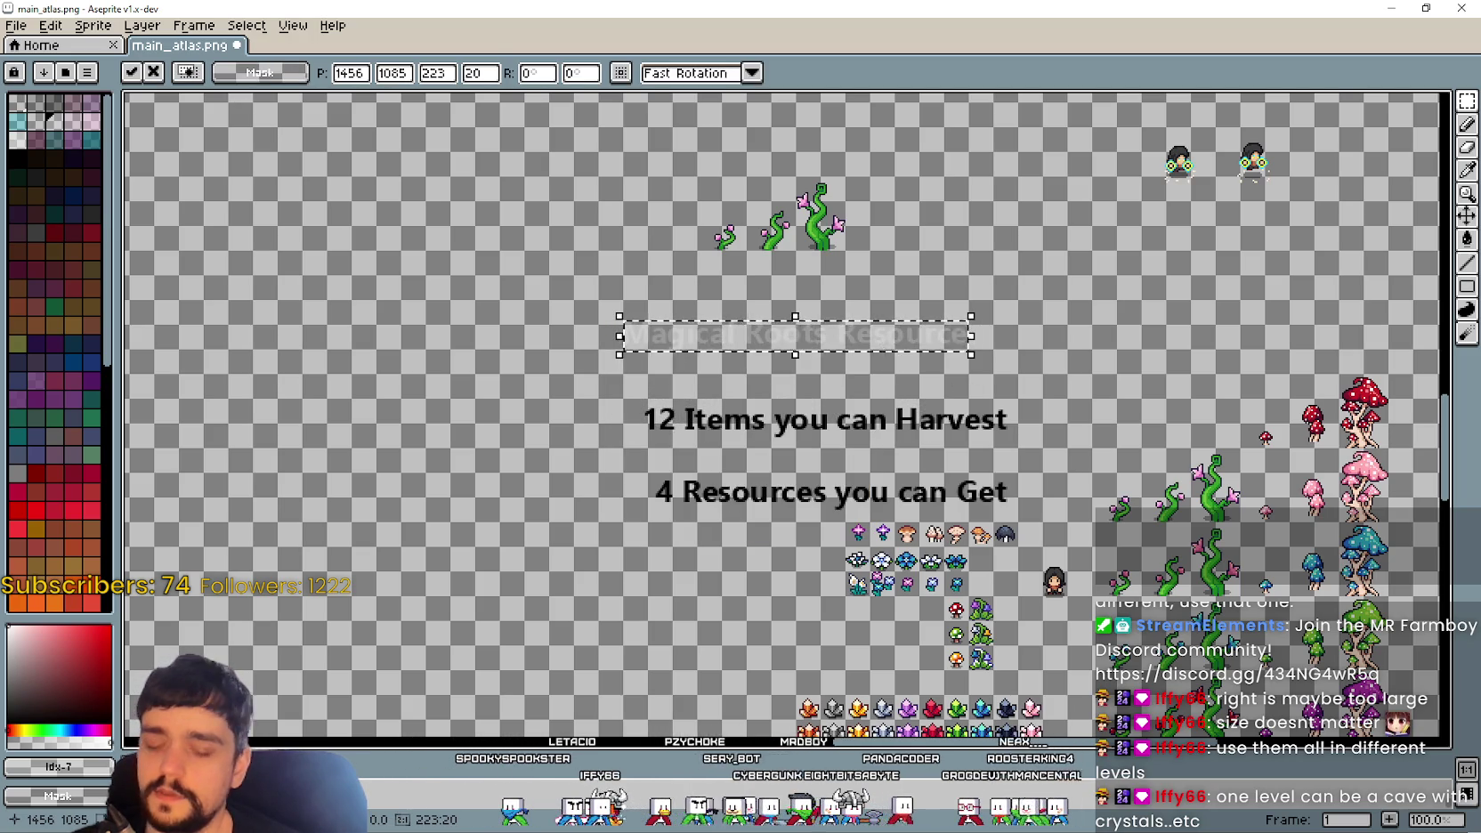
{"action": "key", "text": "Escape"}
{"action": "key", "text": "ctrl+shift+t"}
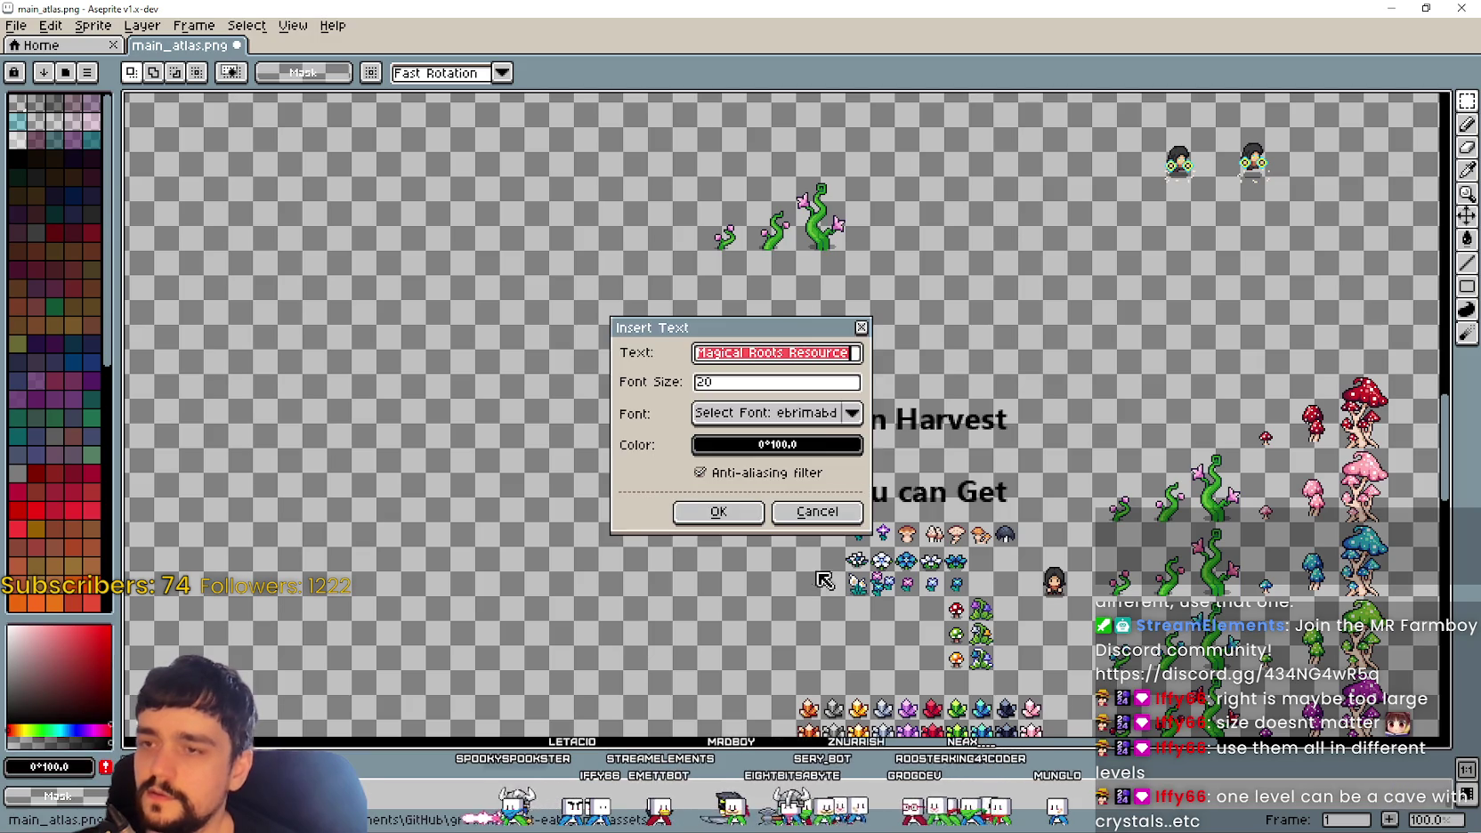
{"action": "left_click", "coordinate": [713, 512]}
{"action": "left_click_drag", "start_coordinate": [865, 412], "coordinate": [859, 277]}
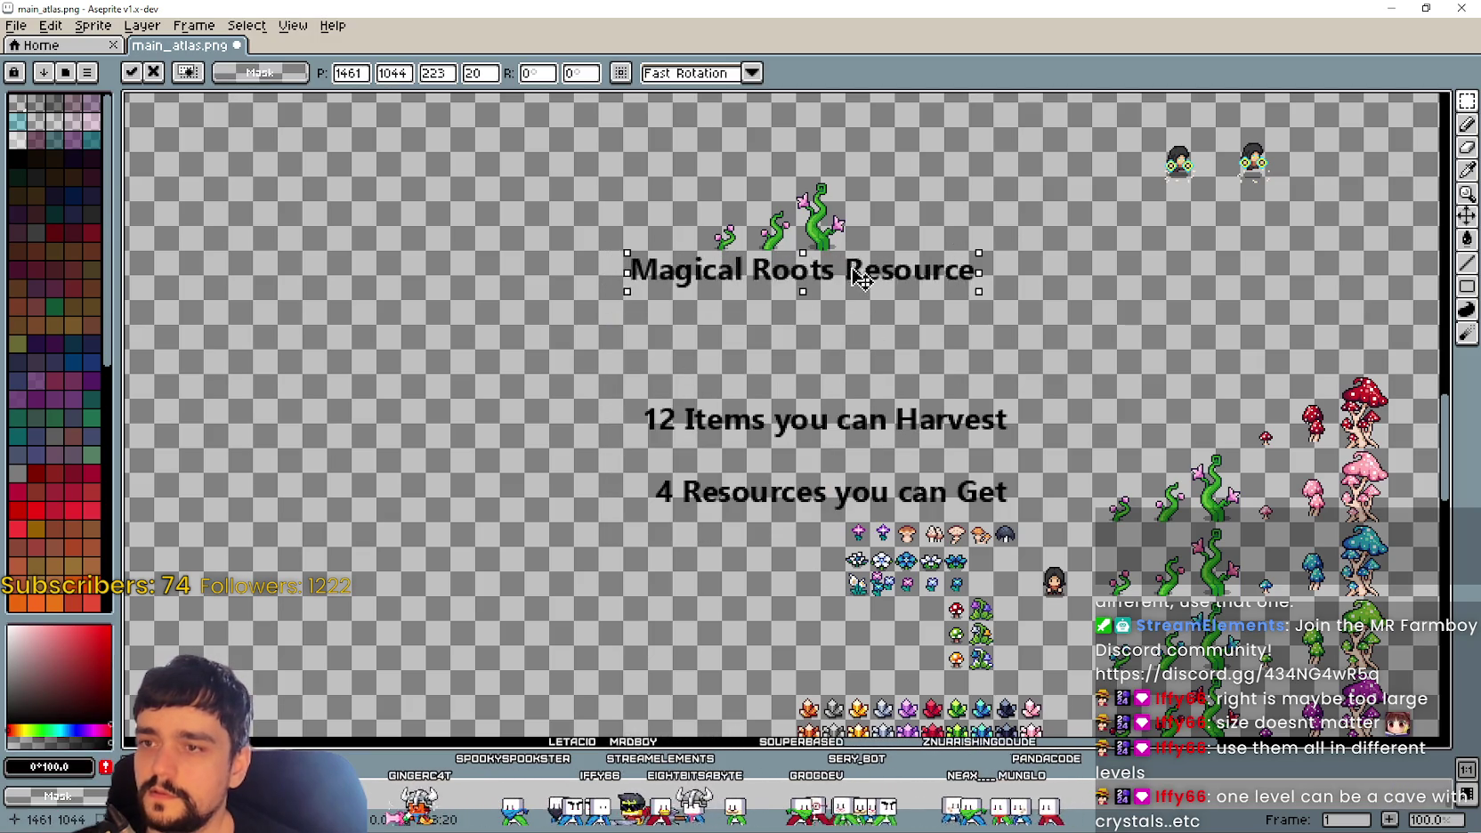
{"action": "key", "text": "Escape"}
{"action": "key", "text": "ctrl+shift+t"}
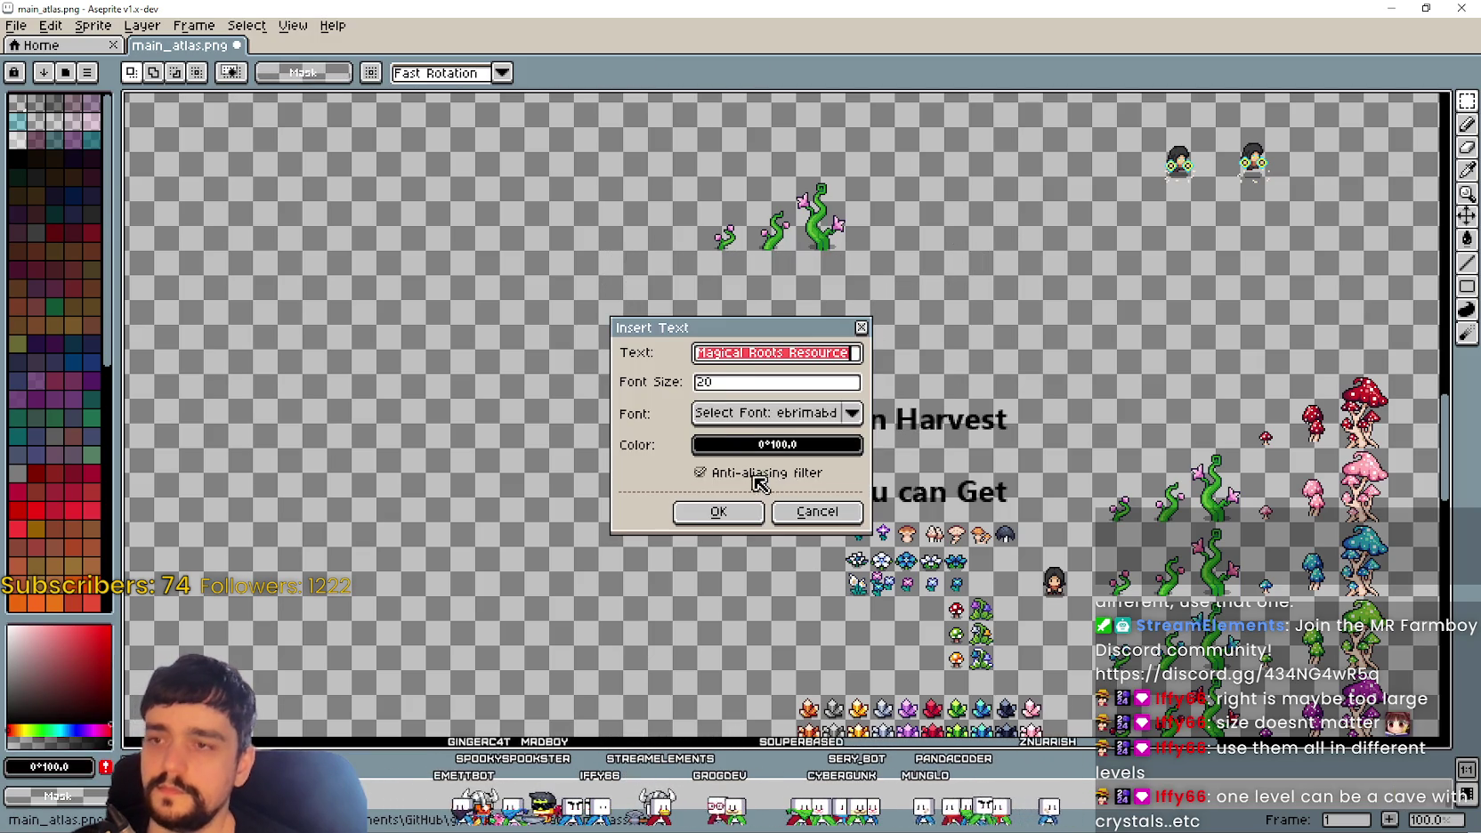
Step: Insert the label at the smaller font size 12, then undo the placement overlapping the header
{"action": "left_click", "coordinate": [711, 382]}
{"action": "left_click", "coordinate": [717, 512]}
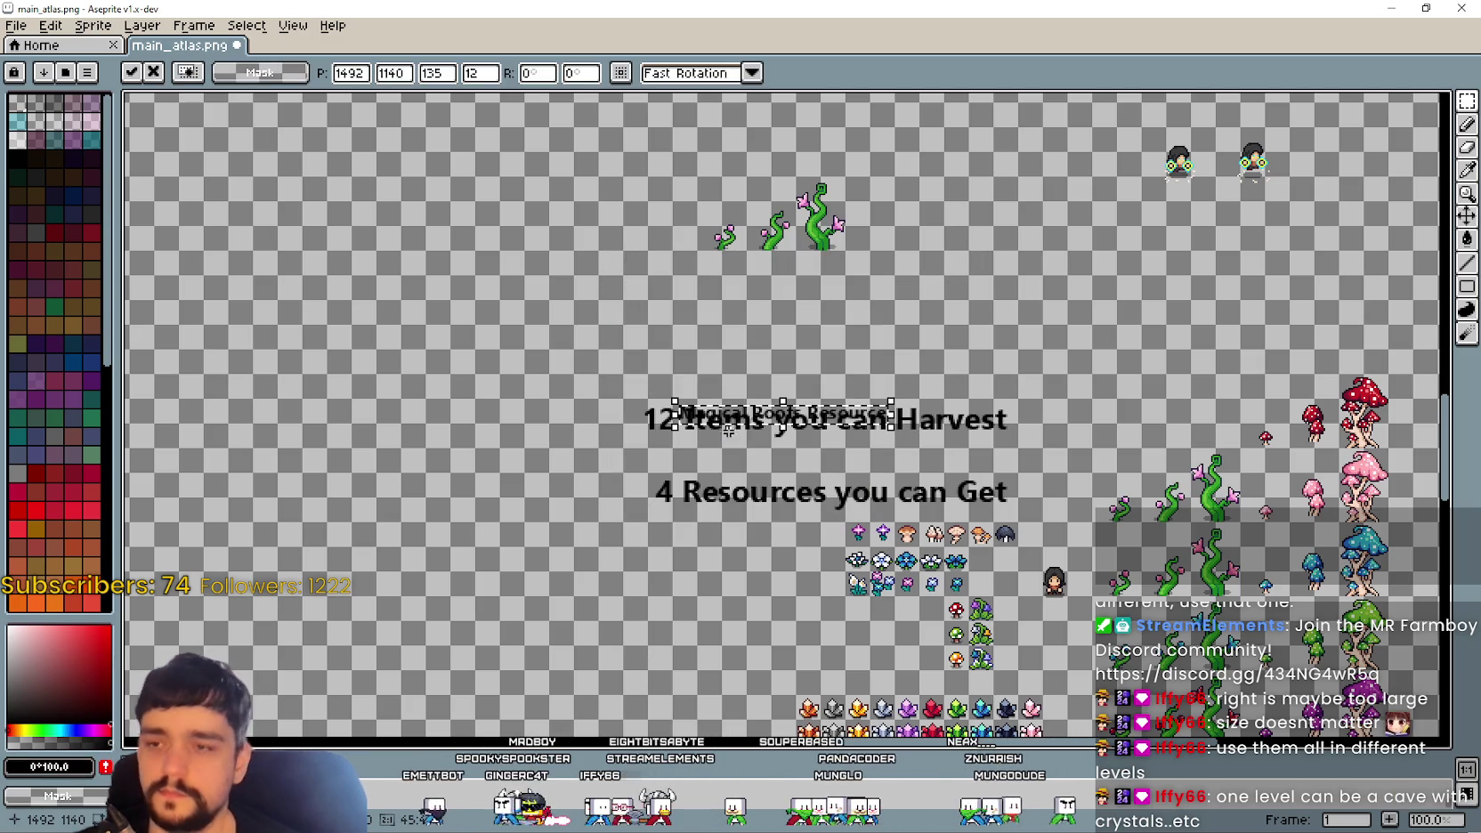
{"action": "left_click_drag", "start_coordinate": [775, 421], "coordinate": [807, 314]}
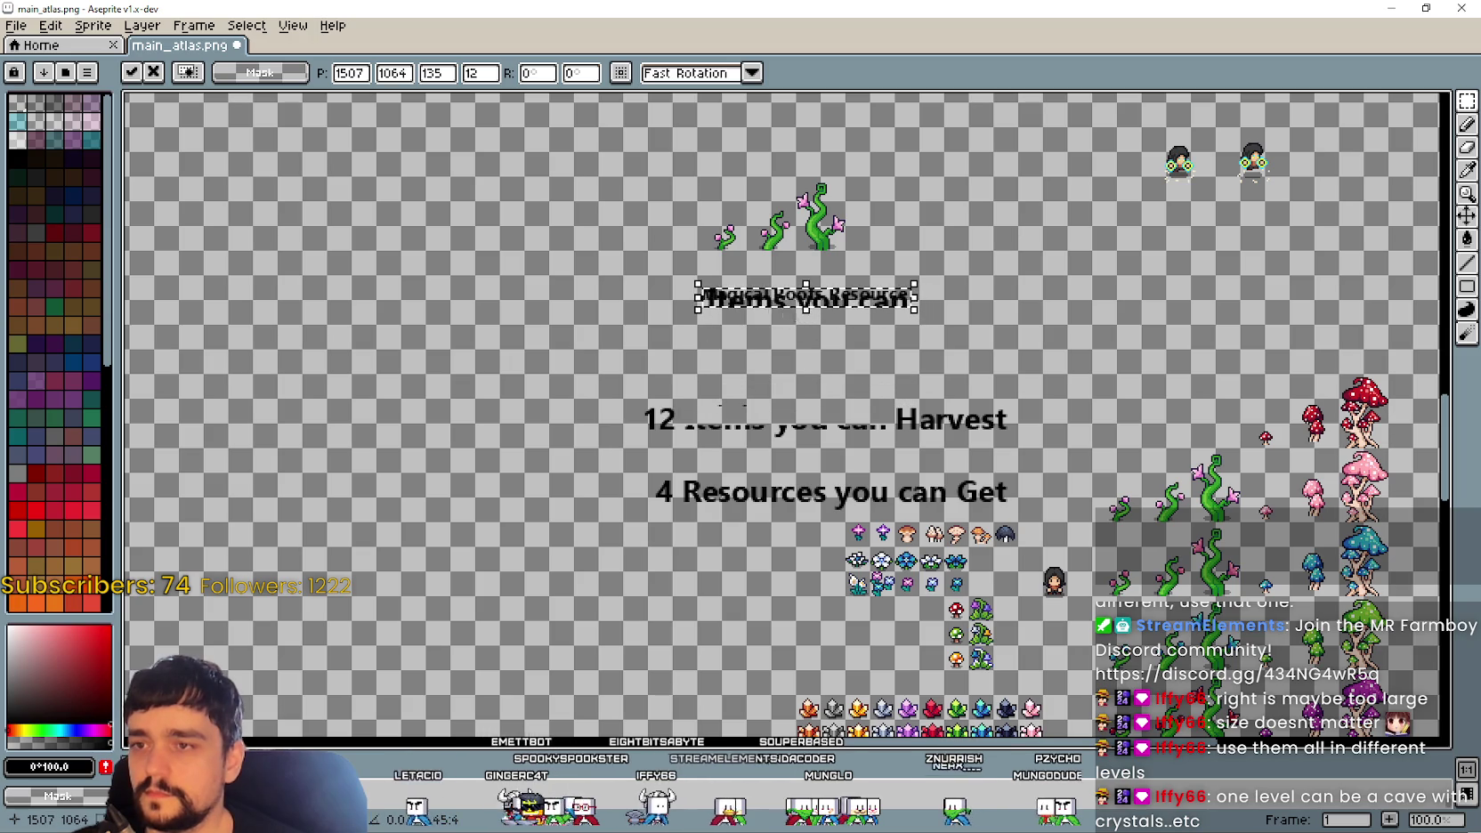
{"action": "key", "text": "ctrl+z"}
{"action": "left_click", "coordinate": [780, 337]}
{"action": "key", "text": "ctrl+z"}
Step: Reinsert the small 'Magical Roots Resource' label and commit it just beneath the copied vines
{"action": "left_click", "coordinate": [51, 25]}
{"action": "left_click", "coordinate": [89, 499]}
{"action": "left_click", "coordinate": [718, 511]}
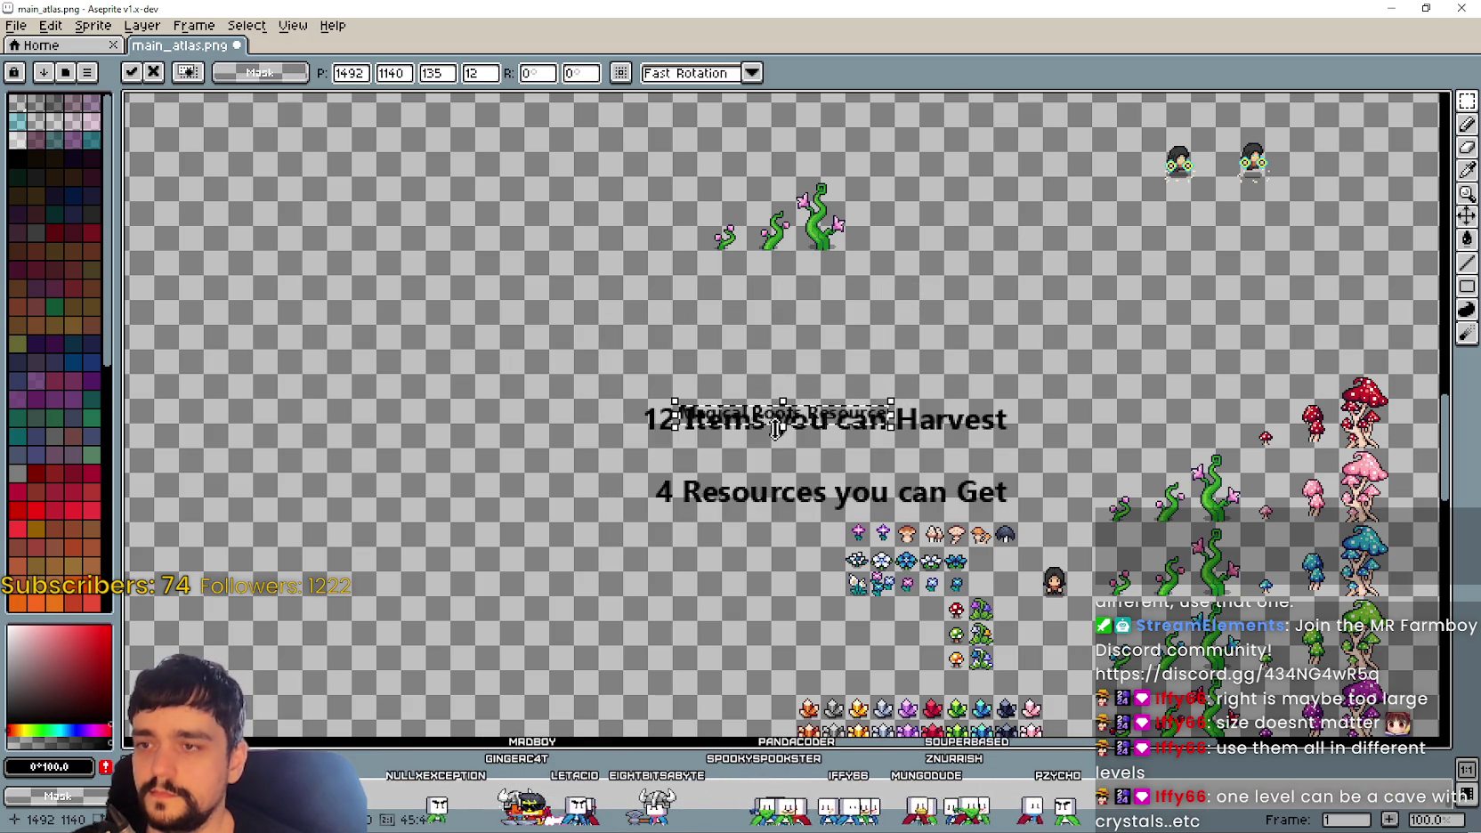
{"action": "left_click_drag", "start_coordinate": [774, 418], "coordinate": [783, 330]}
{"action": "key", "text": "Escape"}
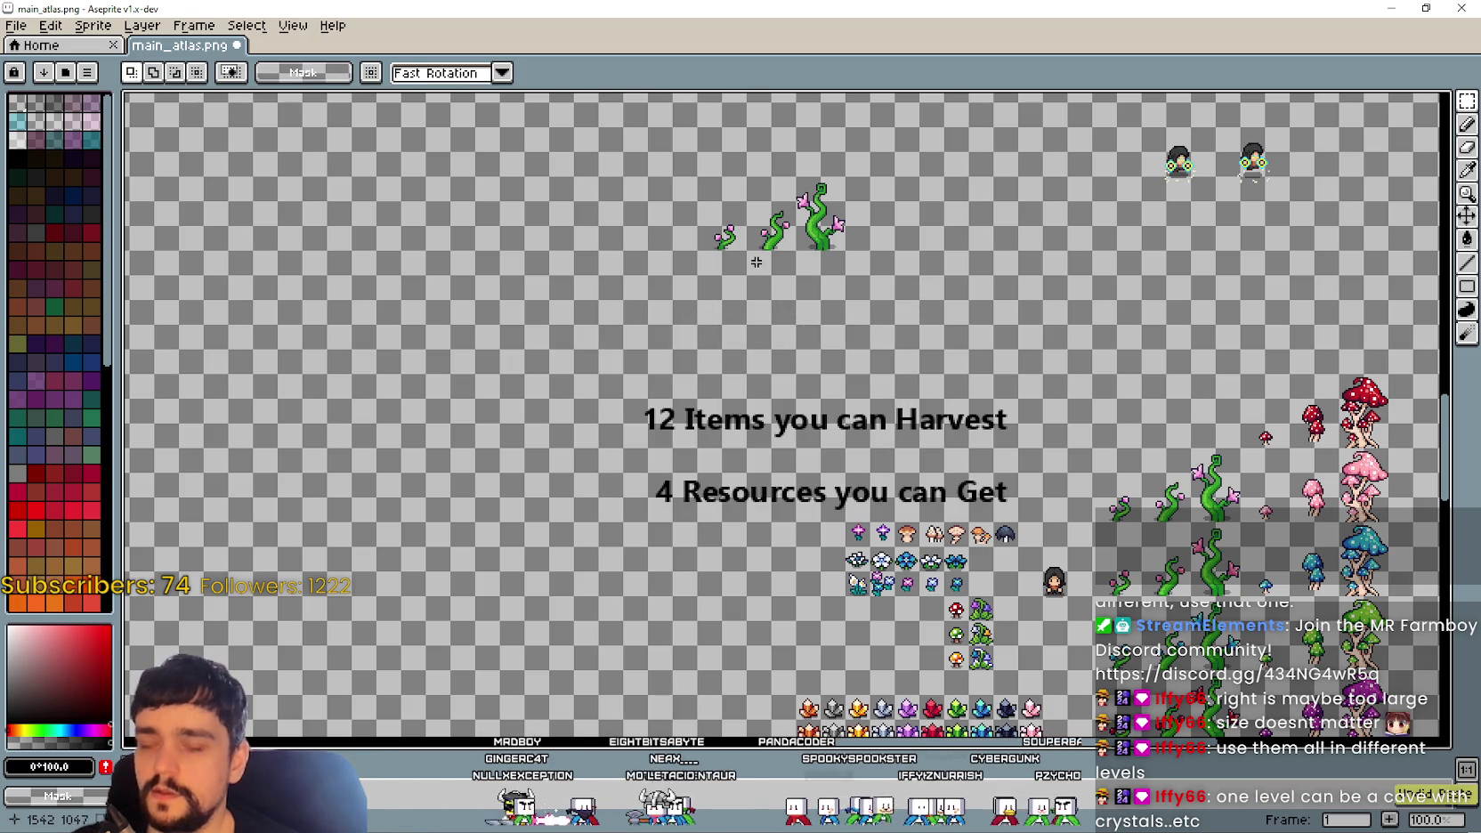
{"action": "left_click", "coordinate": [717, 511]}
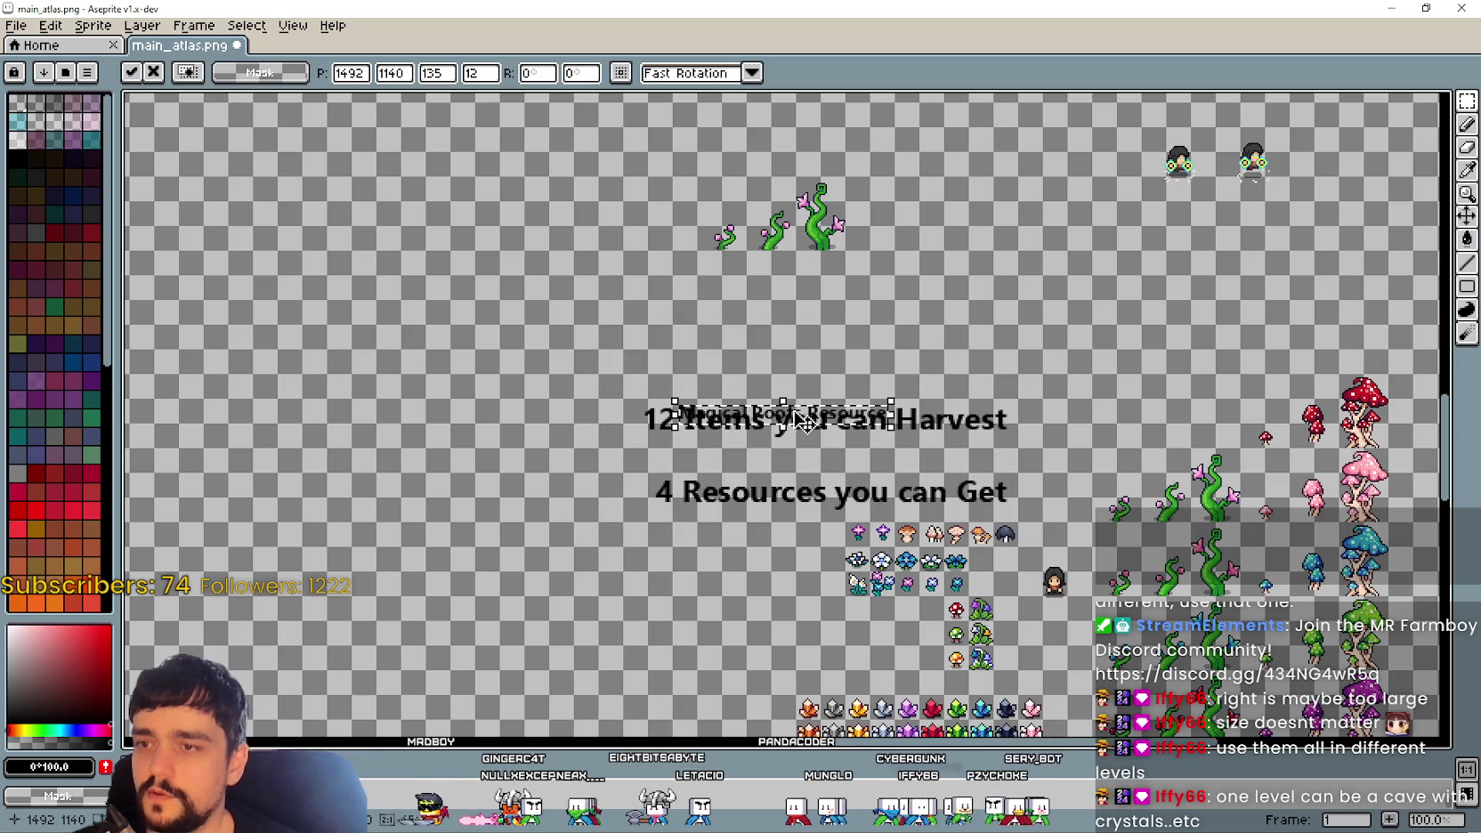
{"action": "left_click_drag", "start_coordinate": [806, 421], "coordinate": [808, 271]}
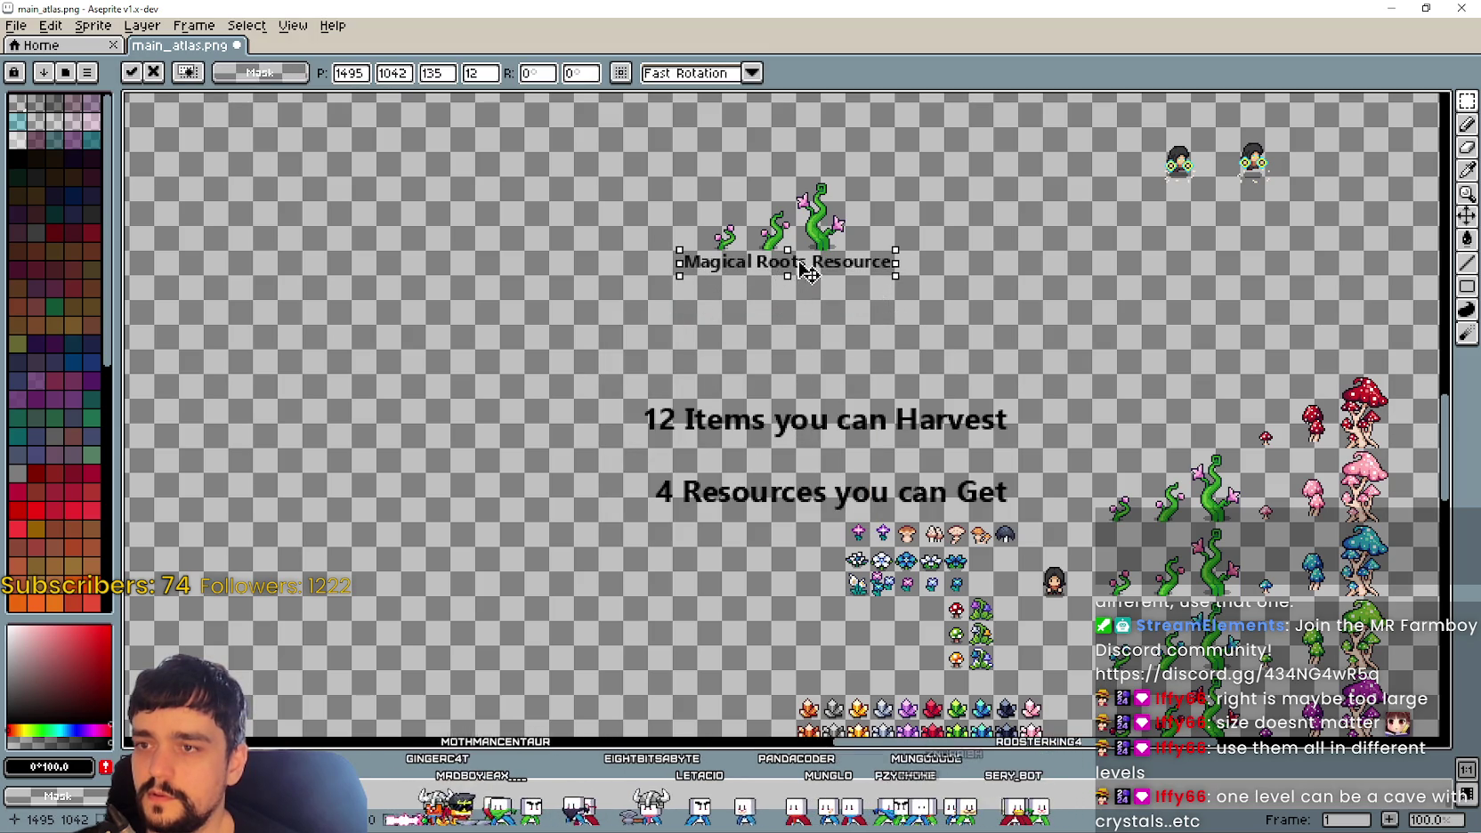
{"action": "key", "text": "Return"}
{"action": "key", "text": "ctrl+shift+t"}
Step: Enter and place 'The Forest' heading, then undo it to adjust its settings
{"action": "type", "text": "The "}
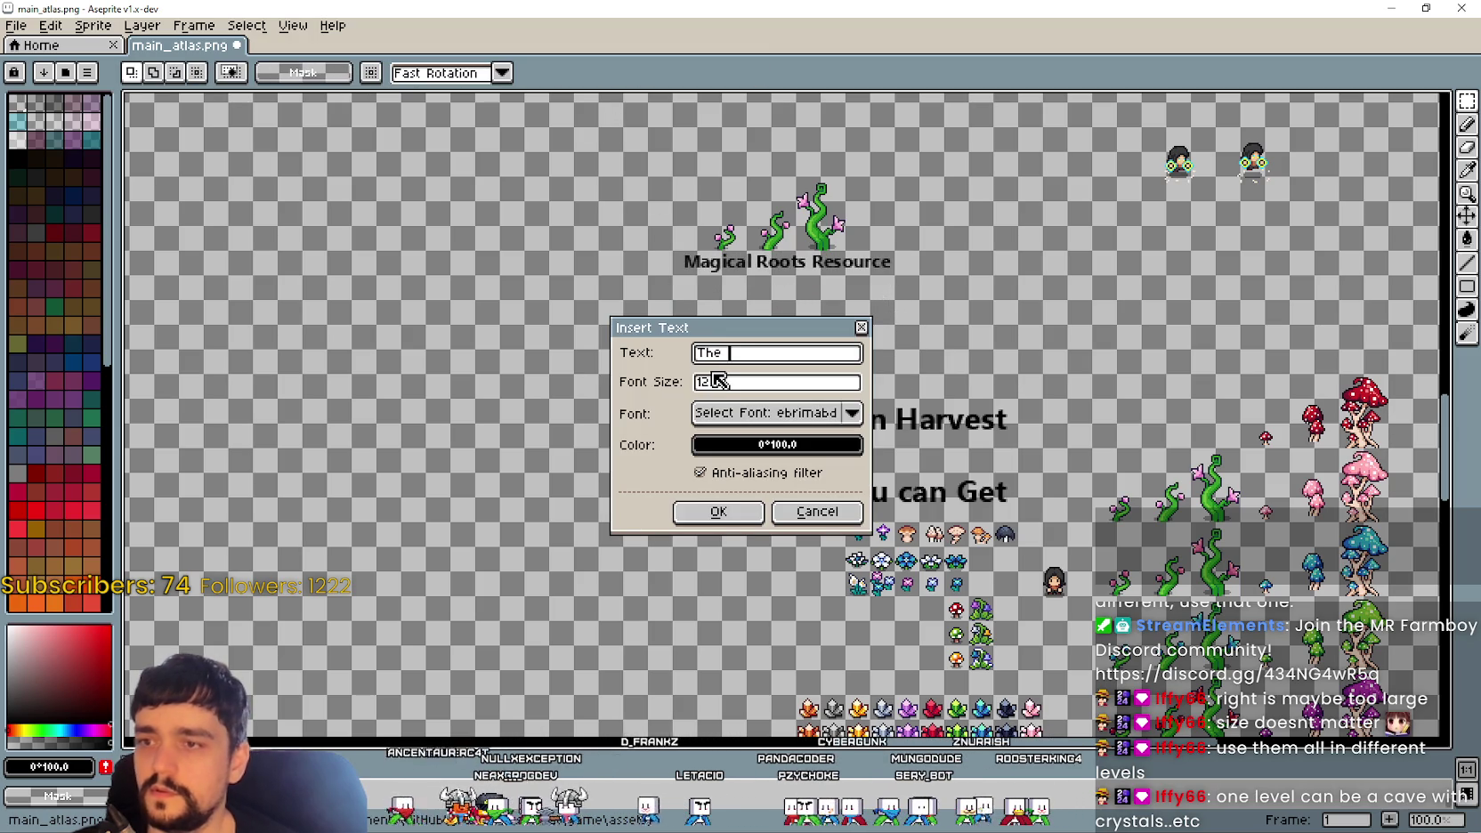
{"action": "type", "text": "Forest"}
{"action": "key", "text": "Return"}
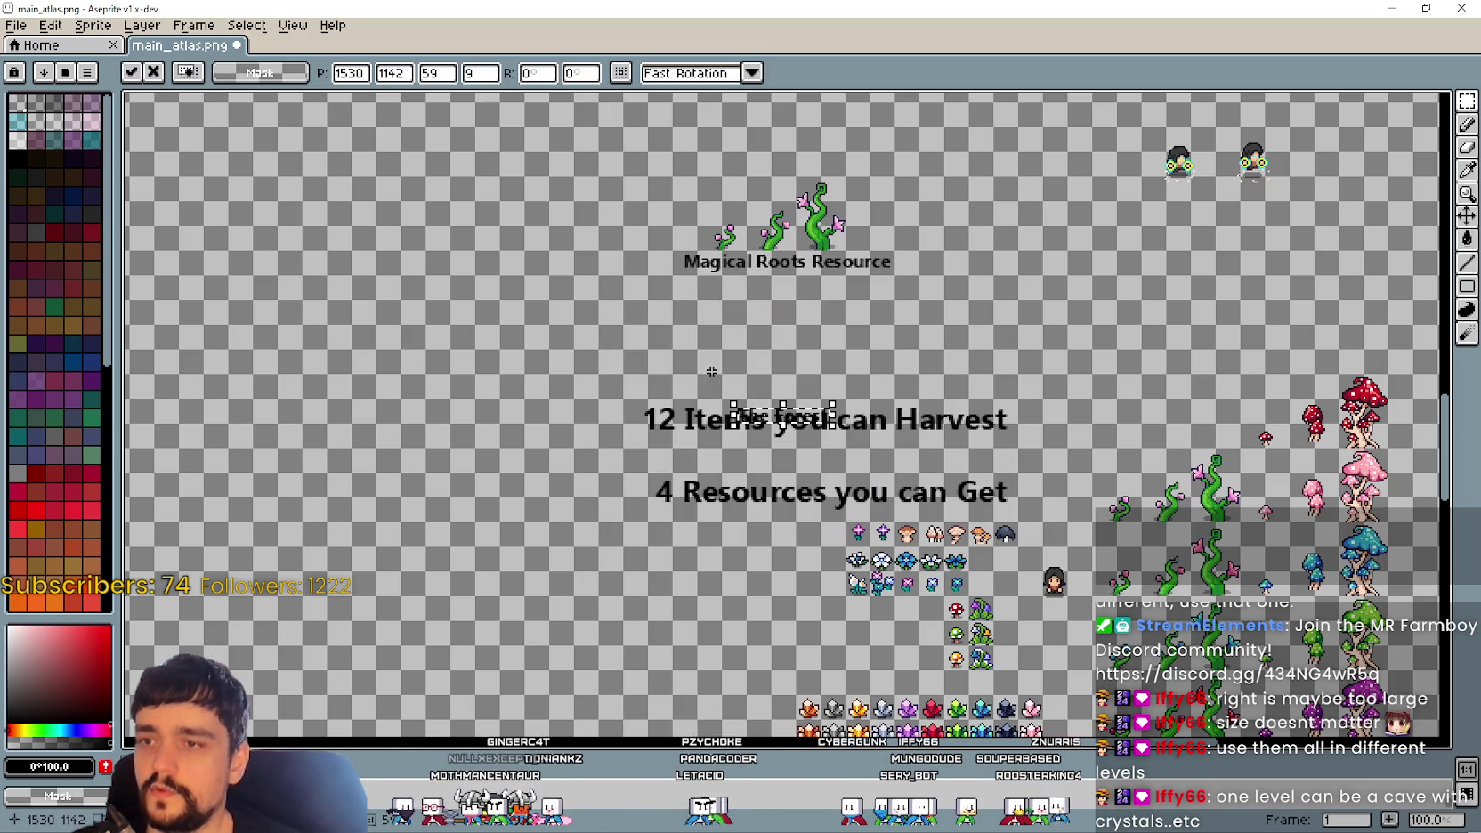
{"action": "mouse_move", "coordinate": [806, 430]}
{"action": "left_mouse_down"}
{"action": "mouse_move", "coordinate": [783, 261]}
{"action": "mouse_move", "coordinate": [704, 133]}
{"action": "mouse_move", "coordinate": [685, 134]}
{"action": "left_mouse_up"}
{"action": "key", "text": "Return"}
{"action": "key", "text": "ctrl+z"}
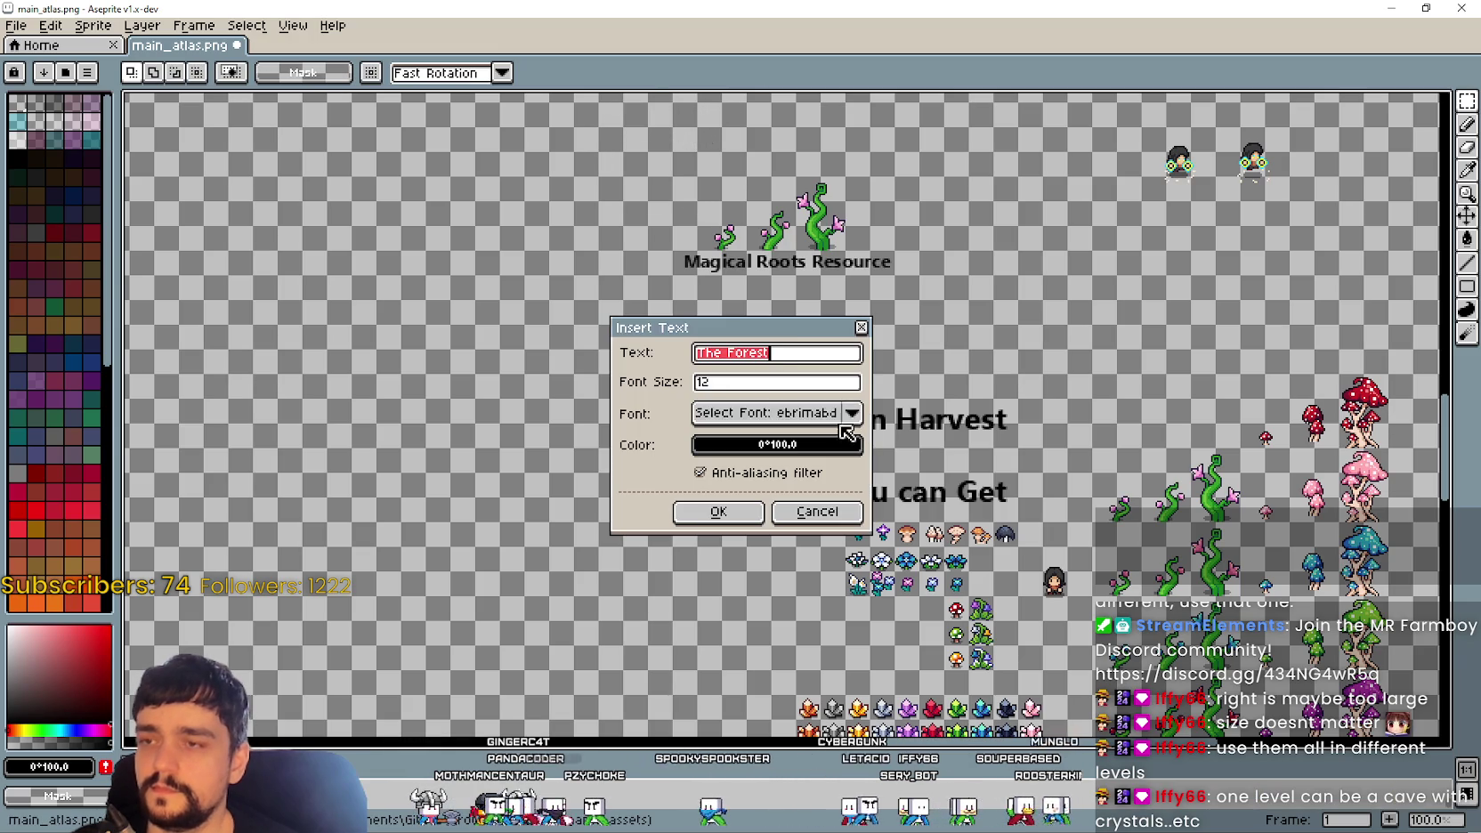
Step: Set the heading to font size 24 and commit it at the top above Magical Roots Resource
{"action": "double_click", "coordinate": [740, 383]}
{"action": "type", "text": "24"}
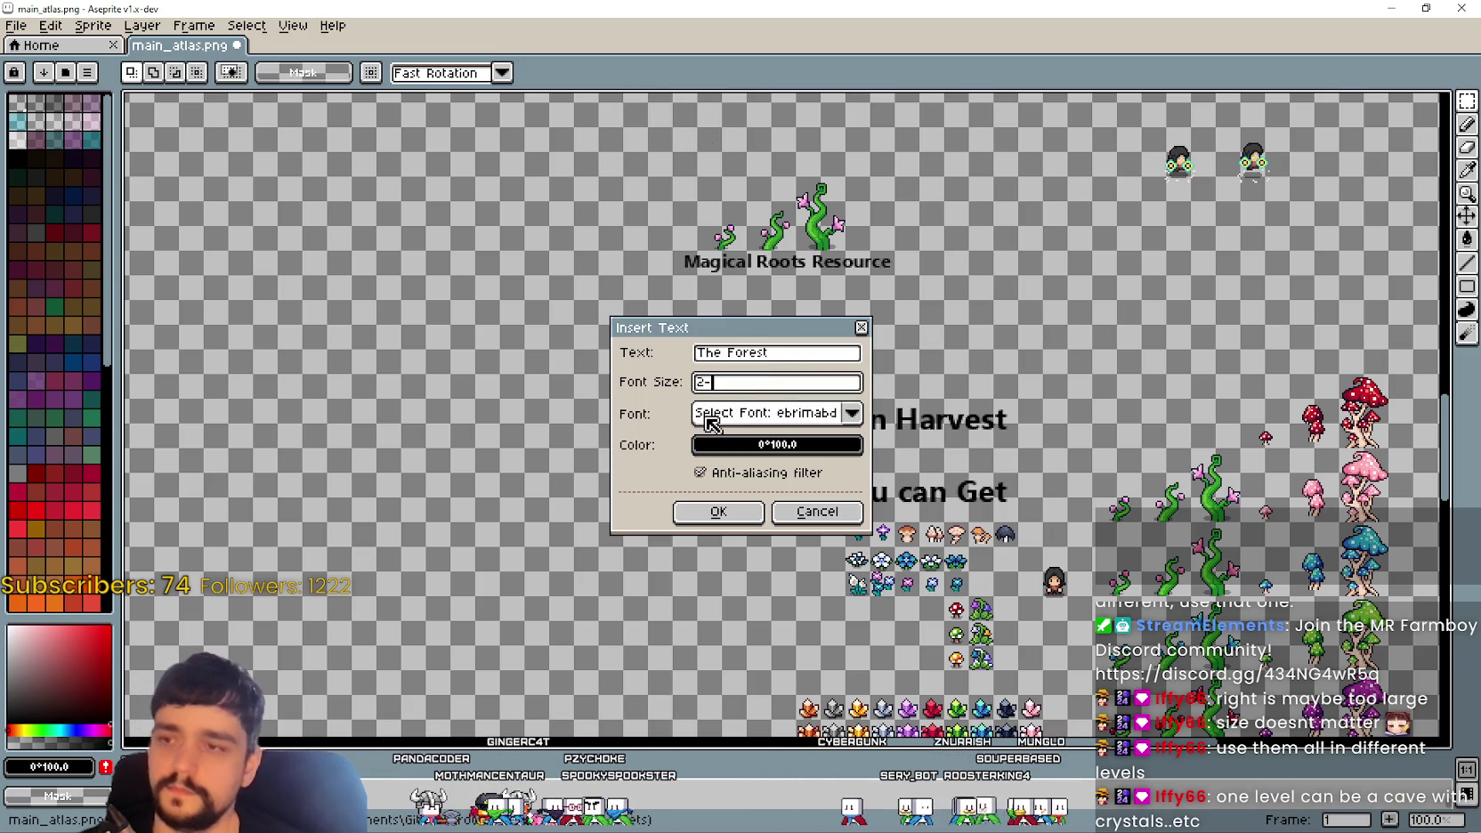
{"action": "key", "text": "Return"}
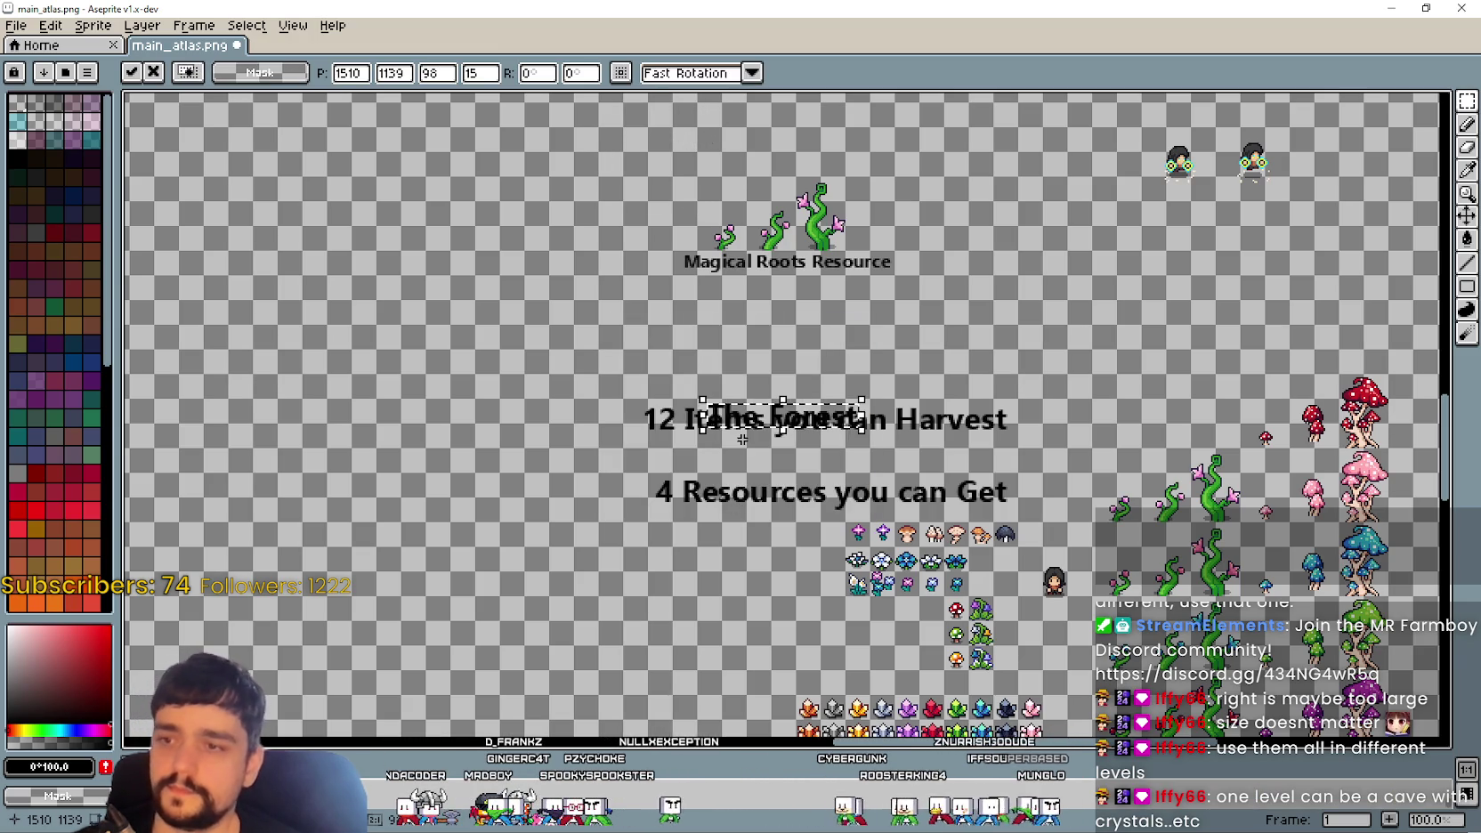
{"action": "mouse_move", "coordinate": [738, 396]}
{"action": "left_mouse_down"}
{"action": "mouse_move", "coordinate": [699, 200]}
{"action": "mouse_move", "coordinate": [616, 125]}
{"action": "left_mouse_up"}
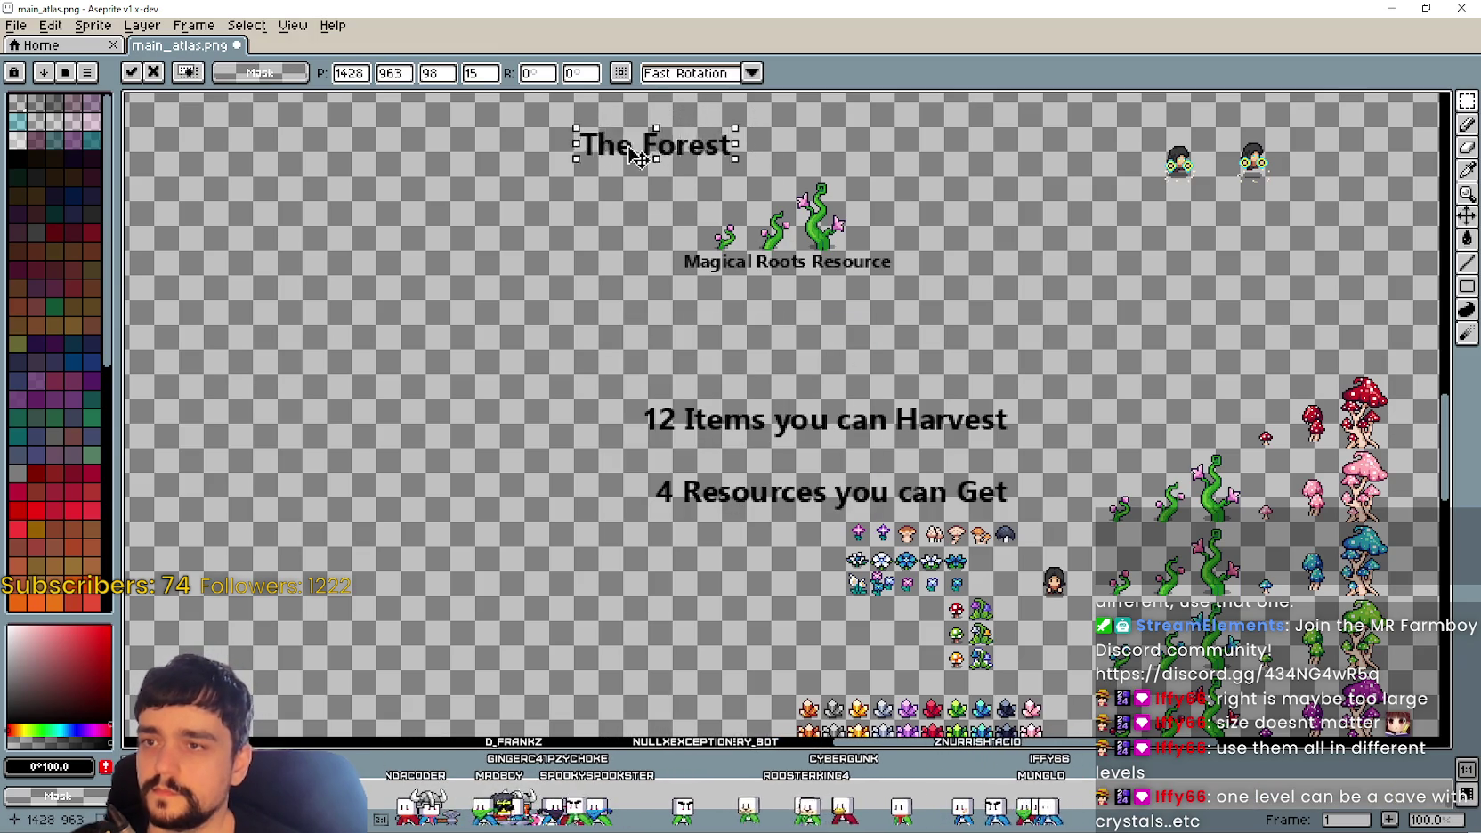
{"action": "left_click", "coordinate": [614, 328]}
{"action": "left_click_drag", "start_coordinate": [580, 320], "coordinate": [1004, 176]}
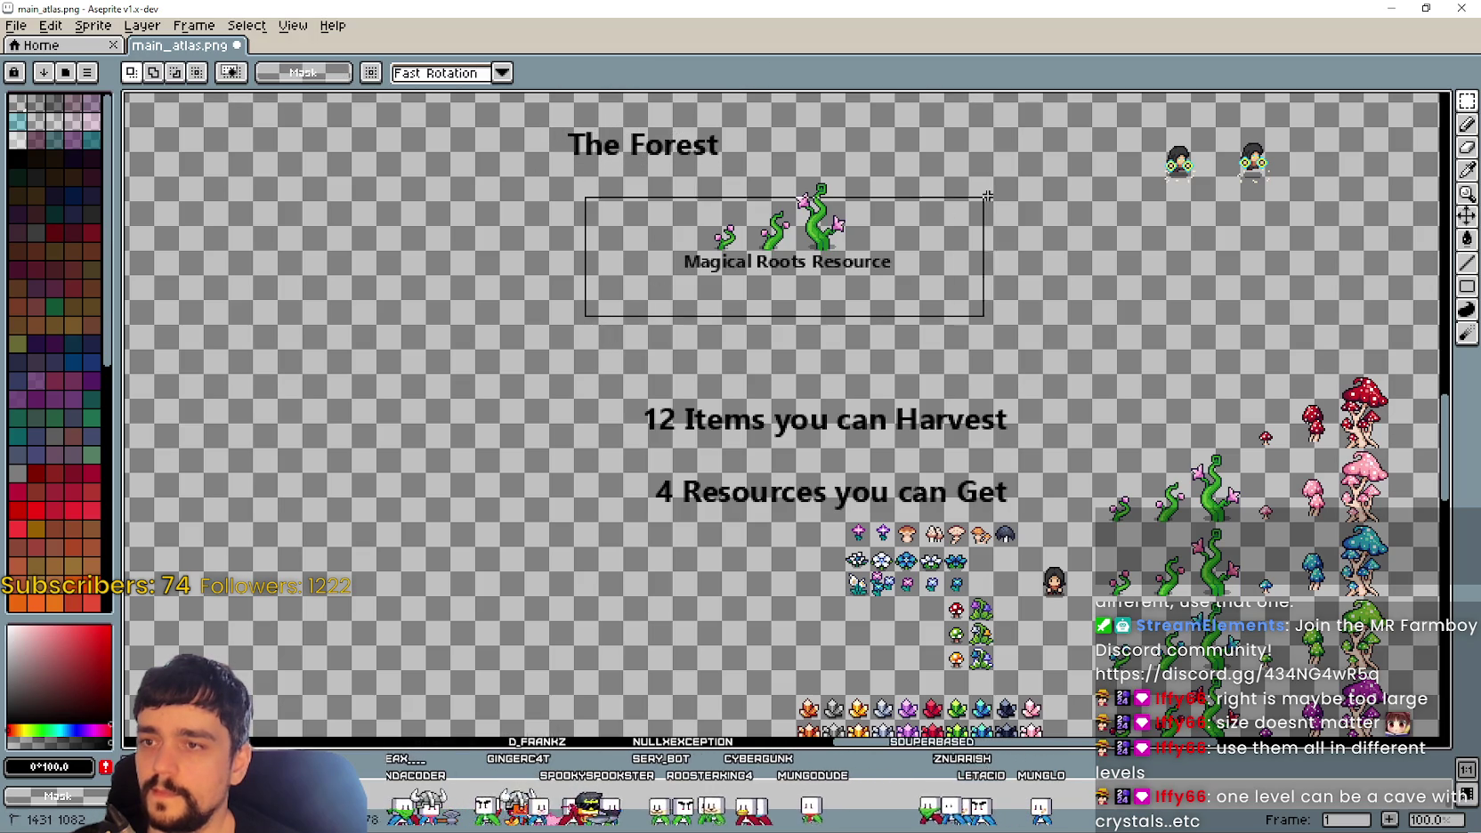
{"action": "left_click", "coordinate": [612, 373]}
{"action": "scroll", "coordinate": [568, 307], "scroll_direction": "down", "scroll_amount": 1}
{"action": "scroll", "coordinate": [678, 325], "scroll_direction": "up", "scroll_amount": 2}
{"action": "mouse_move", "coordinate": [678, 325]}
{"action": "left_mouse_down"}
{"action": "mouse_move", "coordinate": [694, 341]}
{"action": "mouse_move", "coordinate": [743, 339]}
{"action": "left_mouse_up"}
{"action": "scroll", "coordinate": [684, 330], "scroll_direction": "down", "scroll_amount": 1}
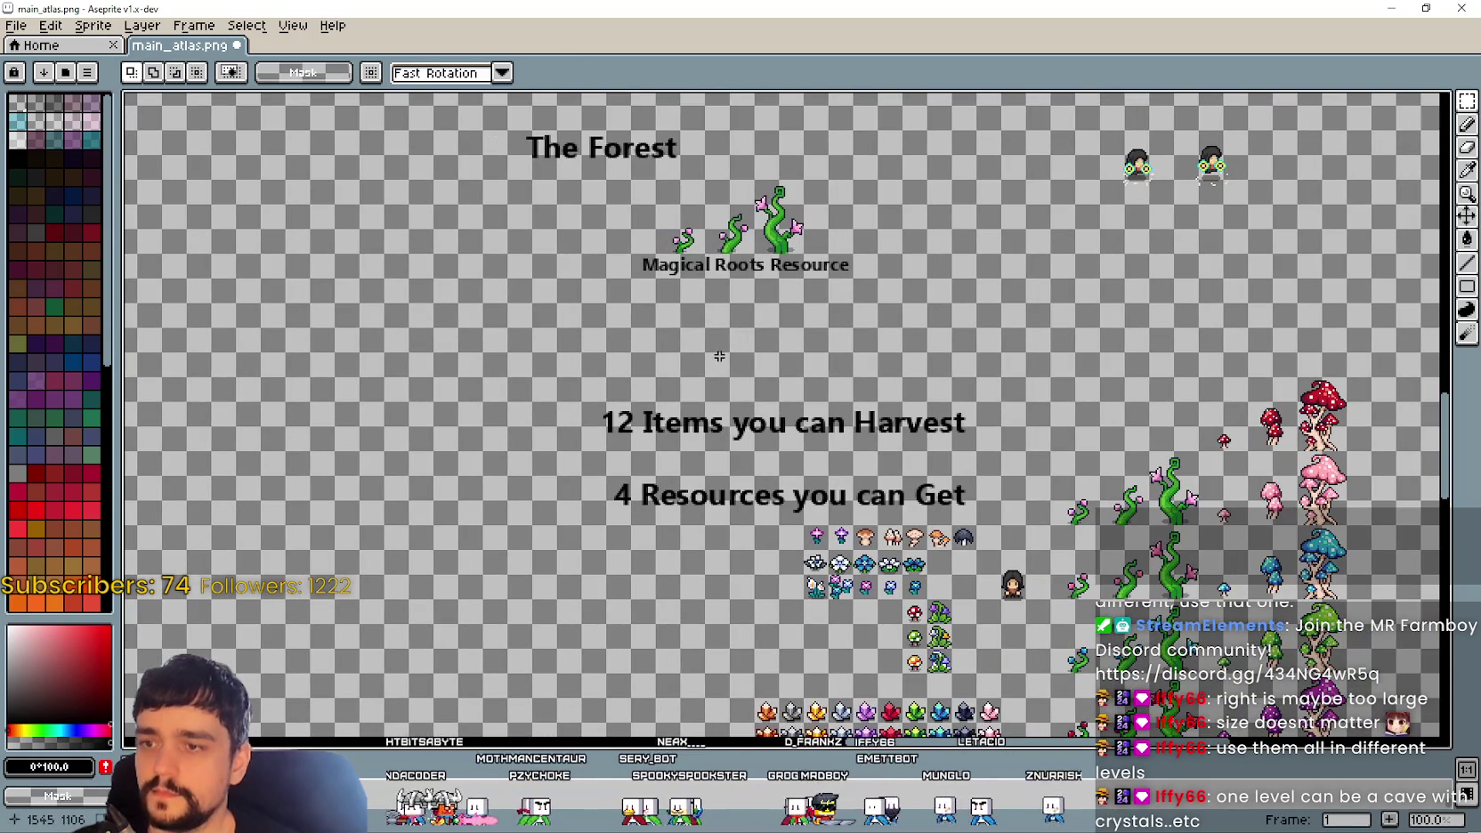
{"action": "left_click_drag", "start_coordinate": [946, 611], "coordinate": [933, 578]}
{"action": "scroll", "coordinate": [896, 558], "scroll_direction": "up", "scroll_amount": 1}
{"action": "scroll", "coordinate": [894, 556], "scroll_direction": "down", "scroll_amount": 1}
{"action": "scroll", "coordinate": [894, 556], "scroll_direction": "up", "scroll_amount": 1}
{"action": "mouse_move", "coordinate": [895, 557]}
{"action": "left_mouse_down"}
{"action": "mouse_move", "coordinate": [875, 387]}
{"action": "mouse_move", "coordinate": [871, 497]}
{"action": "mouse_move", "coordinate": [764, 498]}
{"action": "left_mouse_up"}
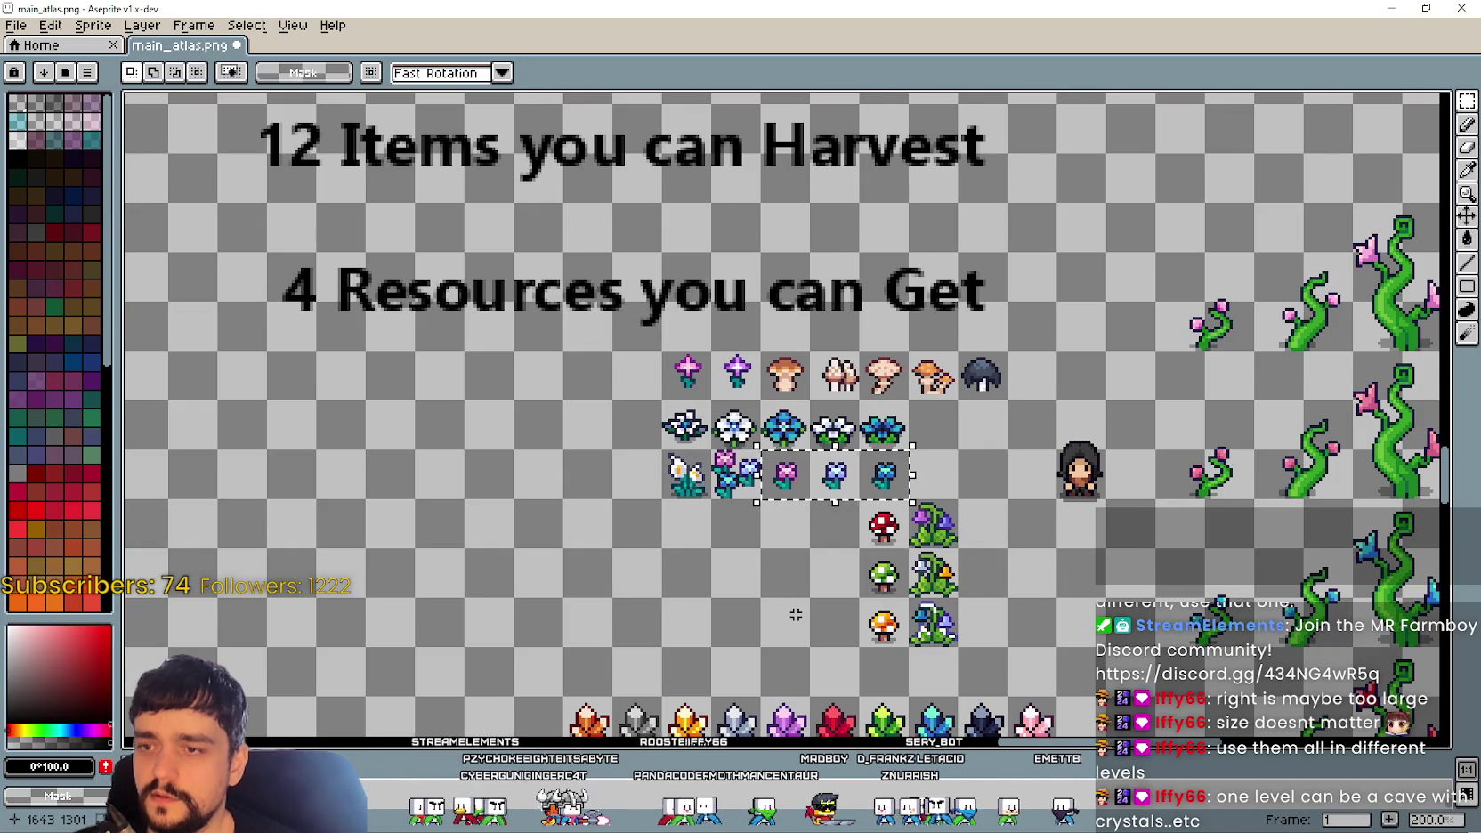
{"action": "scroll", "coordinate": [810, 553], "scroll_direction": "up", "scroll_amount": 1}
{"action": "left_click", "coordinate": [801, 526]}
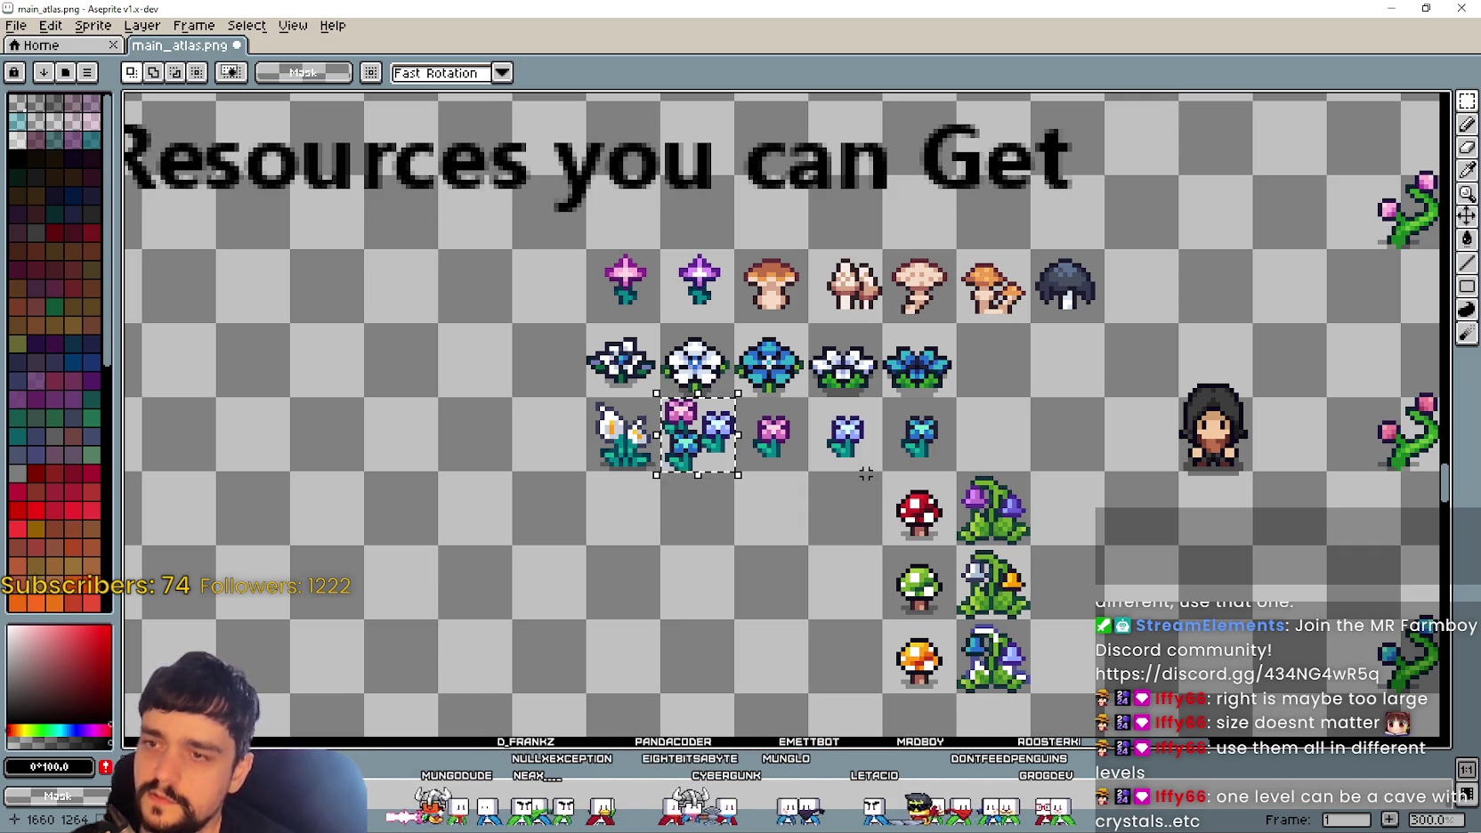
{"action": "left_click_drag", "start_coordinate": [847, 599], "coordinate": [829, 583]}
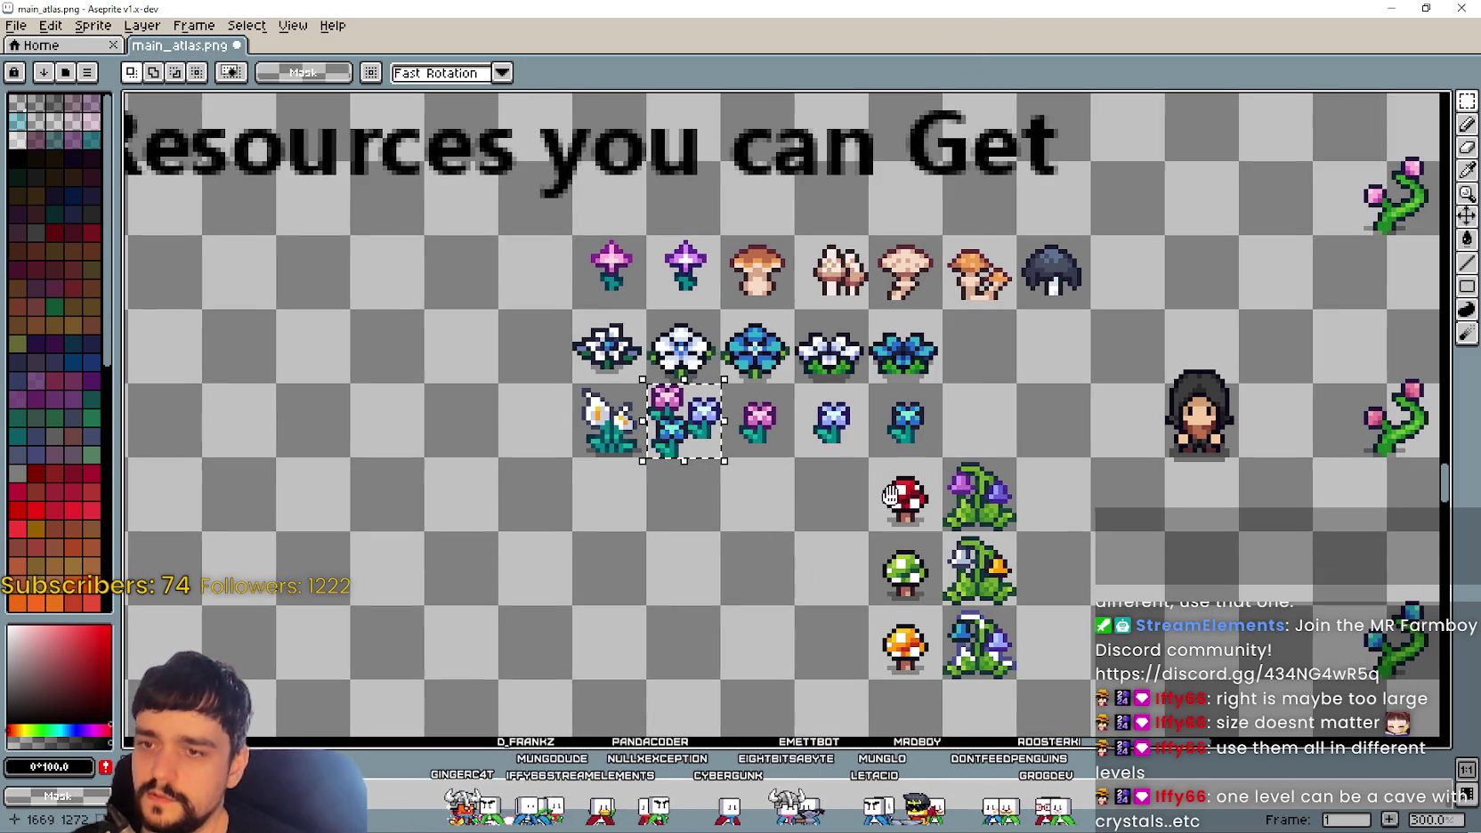
{"action": "scroll", "coordinate": [873, 331], "scroll_direction": "down", "scroll_amount": 2}
{"action": "scroll", "coordinate": [872, 331], "scroll_direction": "up", "scroll_amount": 1}
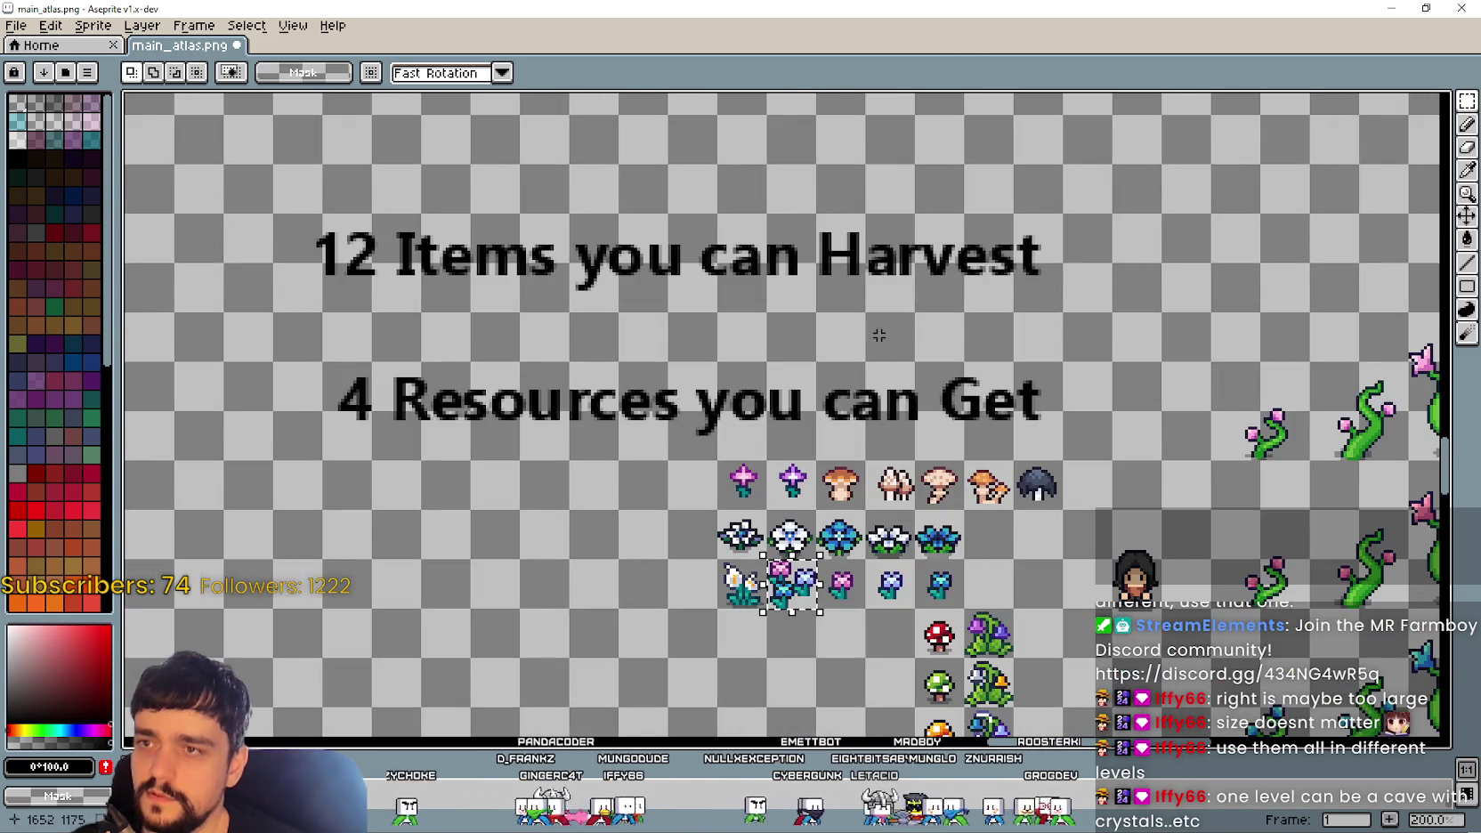
{"action": "left_click_drag", "start_coordinate": [935, 562], "coordinate": [822, 487]}
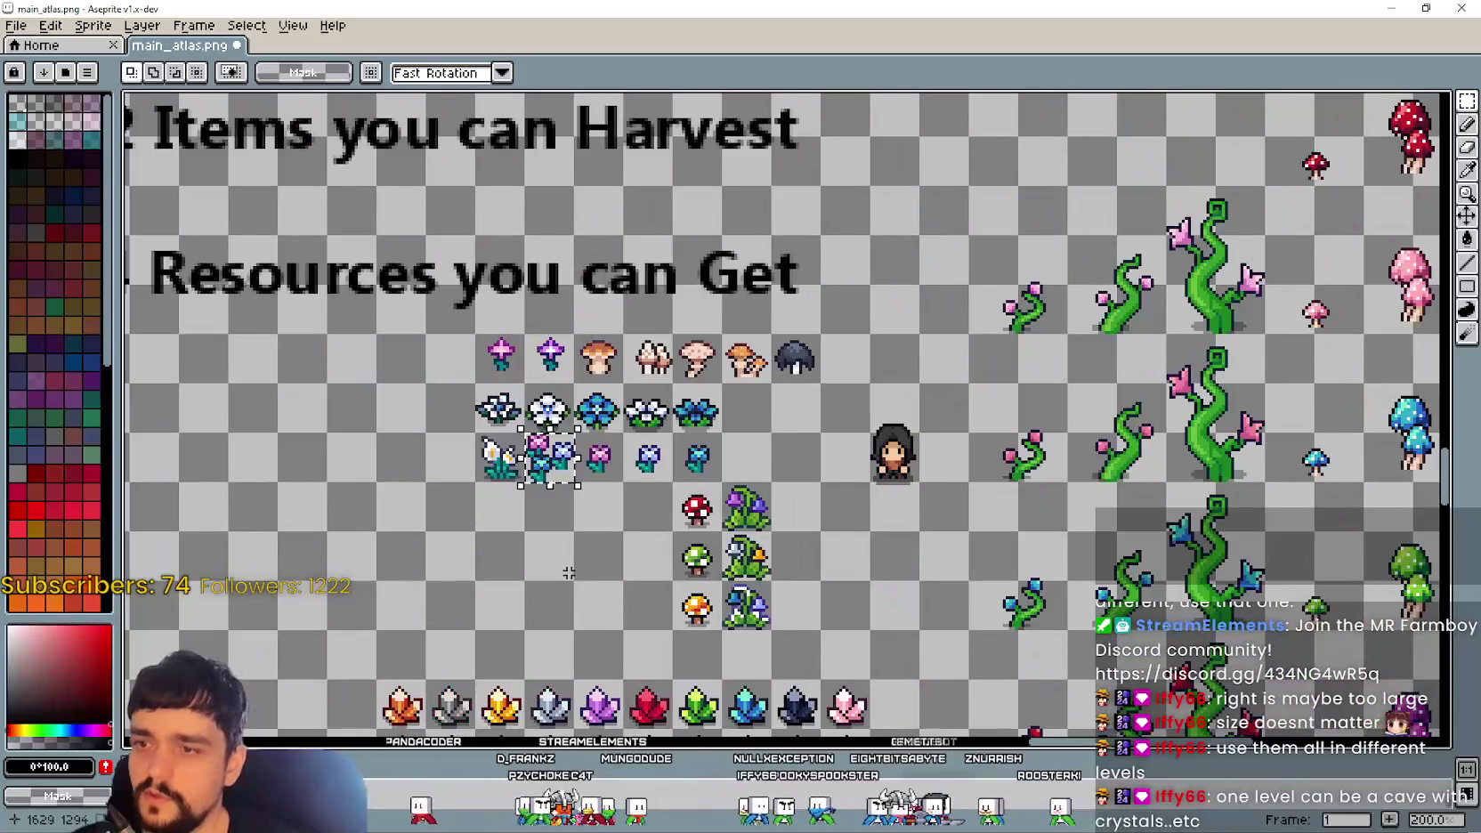
{"action": "left_click_drag", "start_coordinate": [669, 477], "coordinate": [726, 634]}
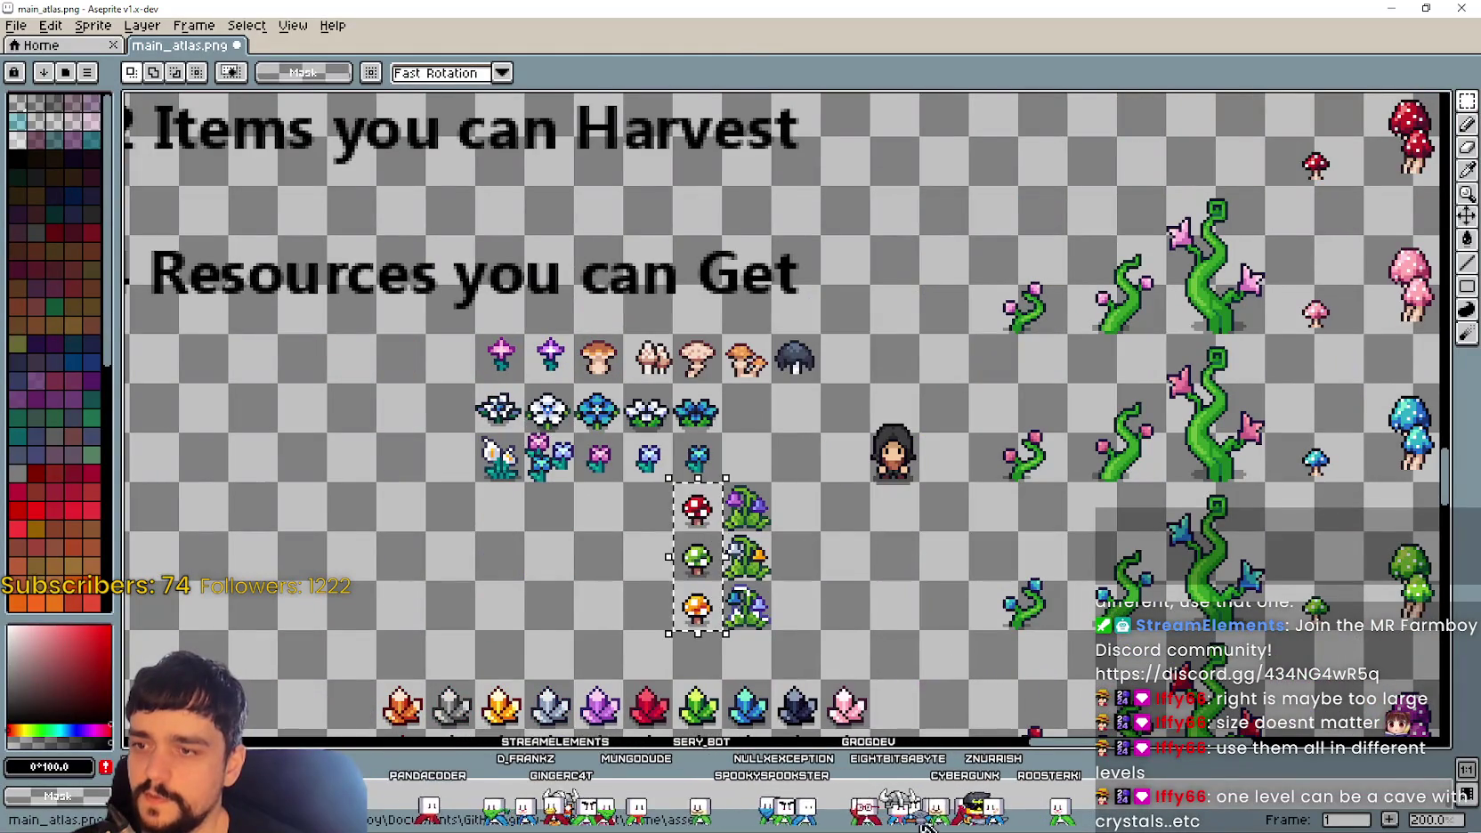
{"action": "scroll", "coordinate": [723, 548], "scroll_direction": "up", "scroll_amount": 1}
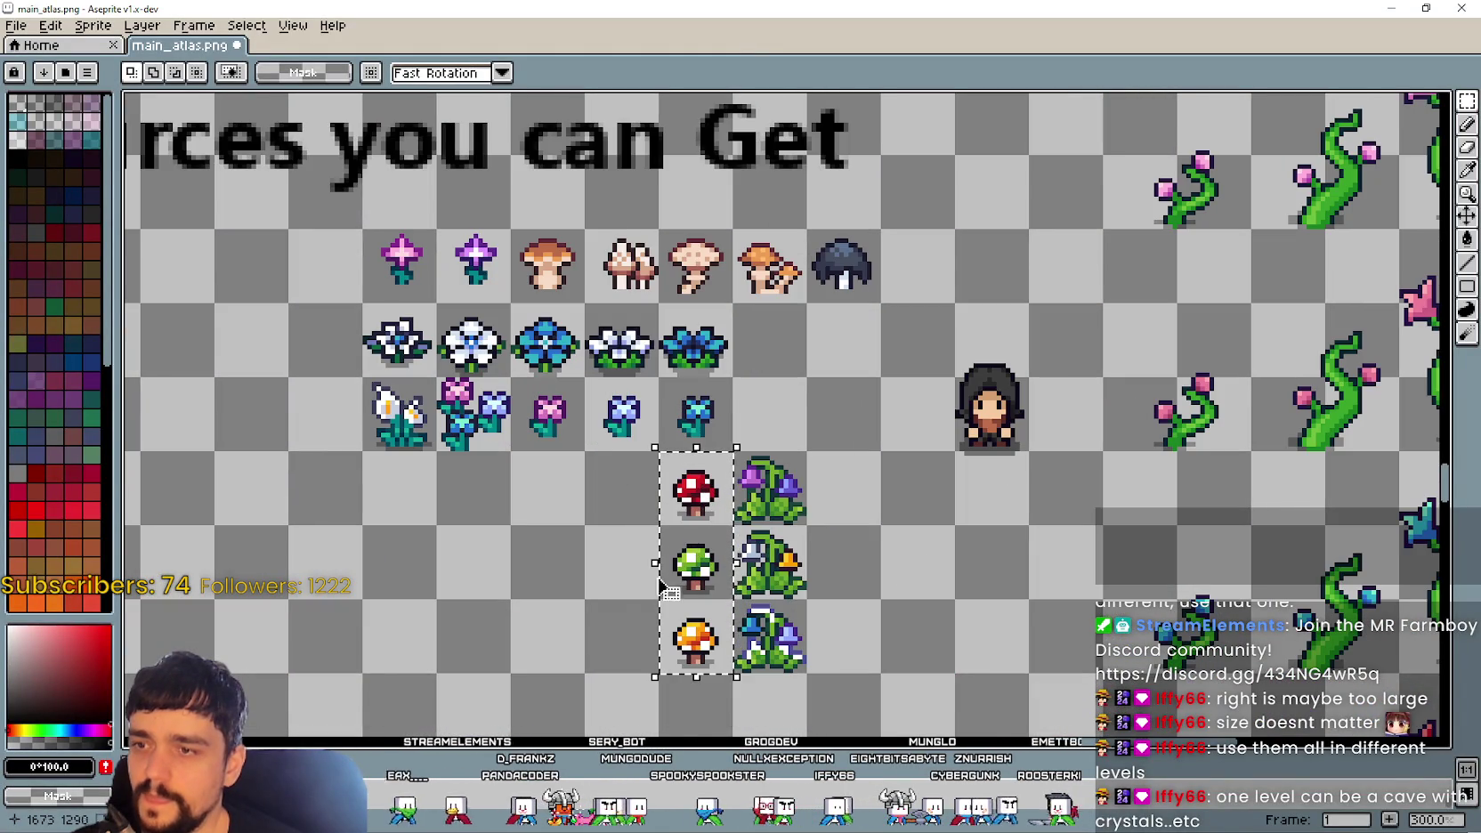
{"action": "mouse_move", "coordinate": [742, 563]}
{"action": "left_mouse_down"}
{"action": "mouse_move", "coordinate": [910, 536]}
{"action": "mouse_move", "coordinate": [959, 633]}
{"action": "mouse_move", "coordinate": [886, 481]}
{"action": "mouse_move", "coordinate": [855, 503]}
{"action": "mouse_move", "coordinate": [869, 553]}
{"action": "left_mouse_up"}
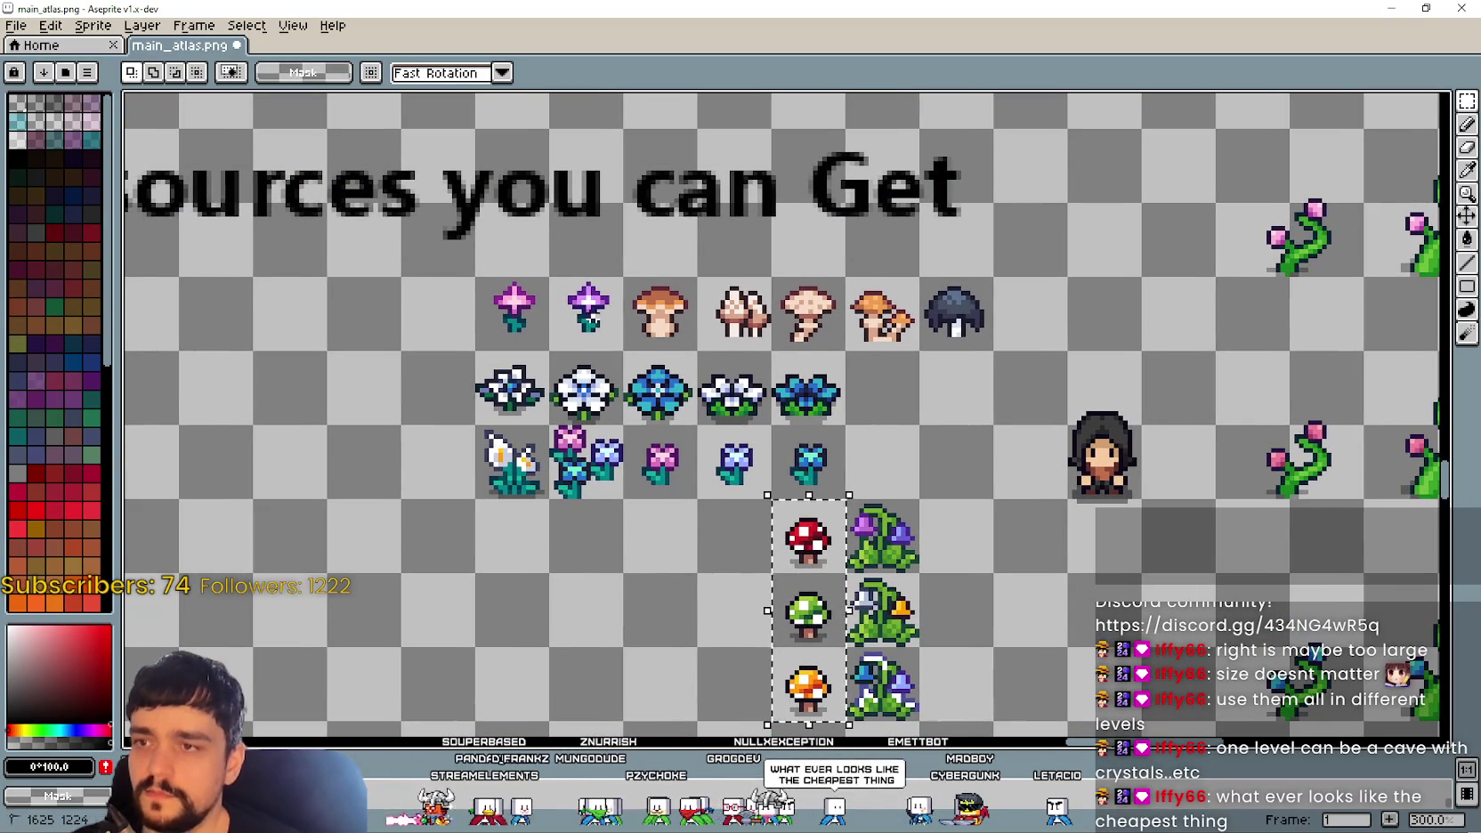
{"action": "left_click_drag", "start_coordinate": [628, 316], "coordinate": [823, 338]}
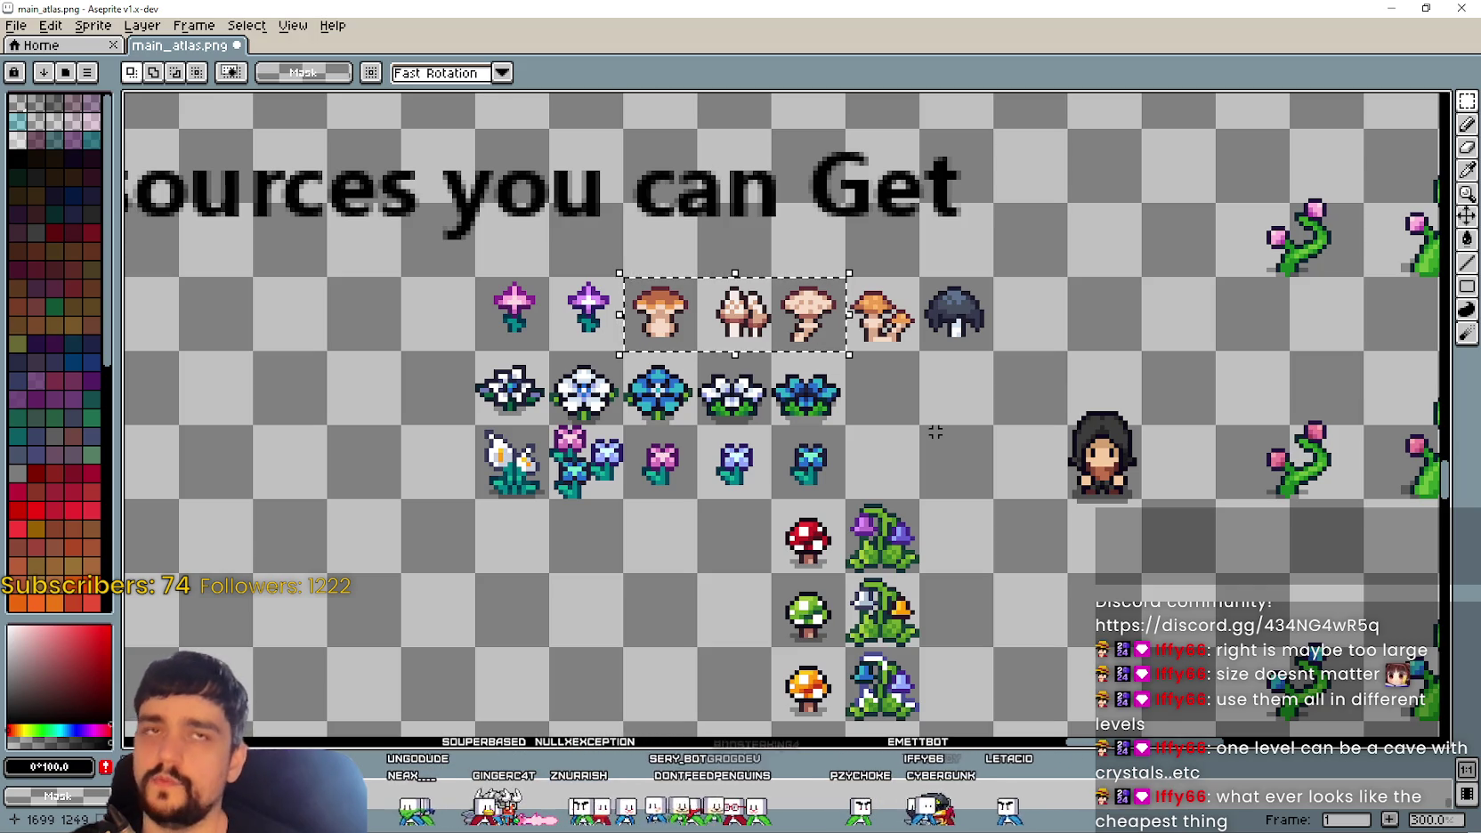
{"action": "left_click", "coordinate": [722, 417]}
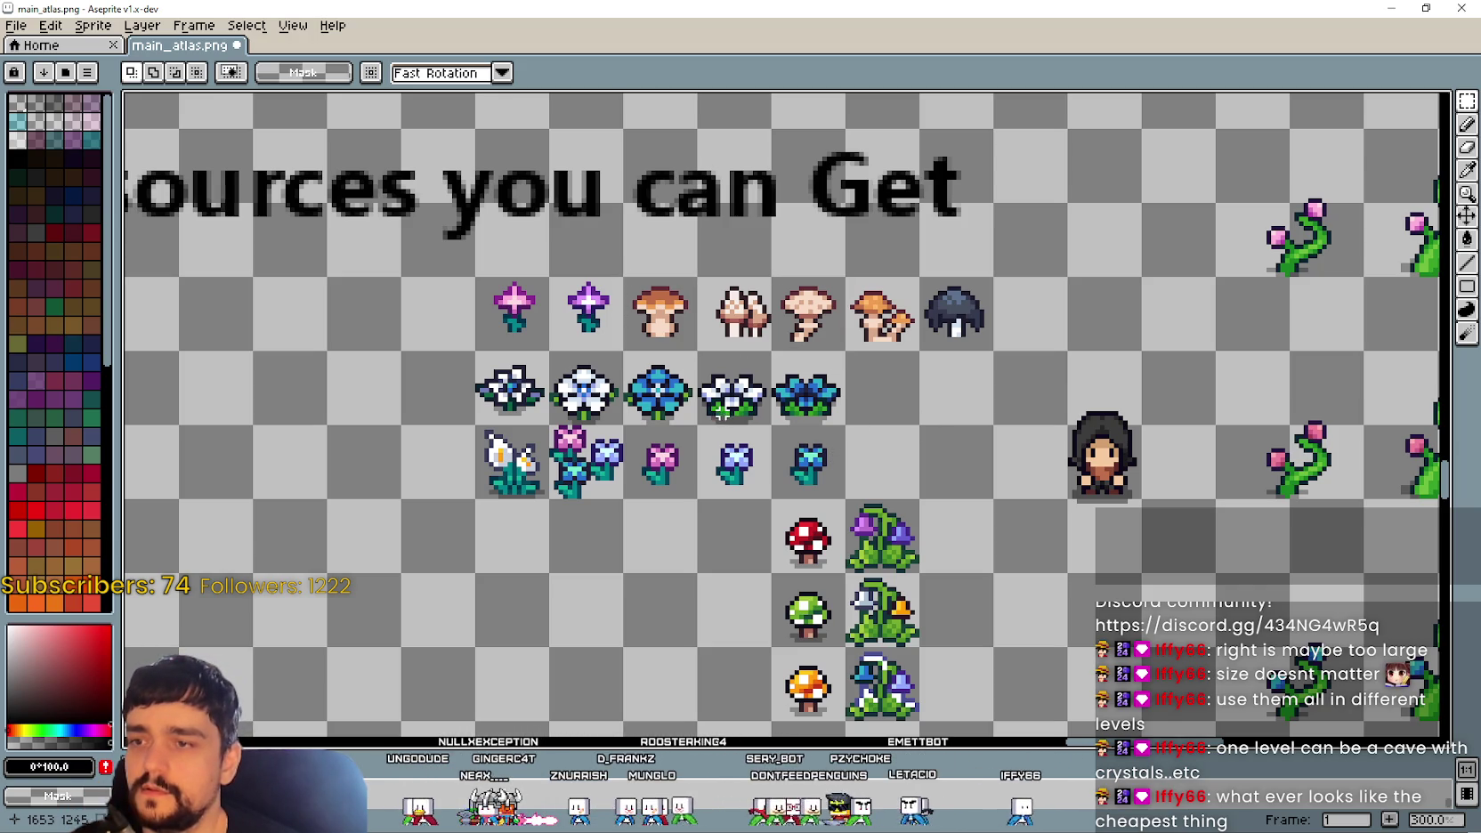
Step: Select the pink and mixed flower cells and move the cluster and pink flower left
{"action": "mouse_move", "coordinate": [626, 426]}
{"action": "left_mouse_down"}
{"action": "mouse_move", "coordinate": [698, 499]}
{"action": "mouse_move", "coordinate": [807, 434]}
{"action": "left_mouse_up"}
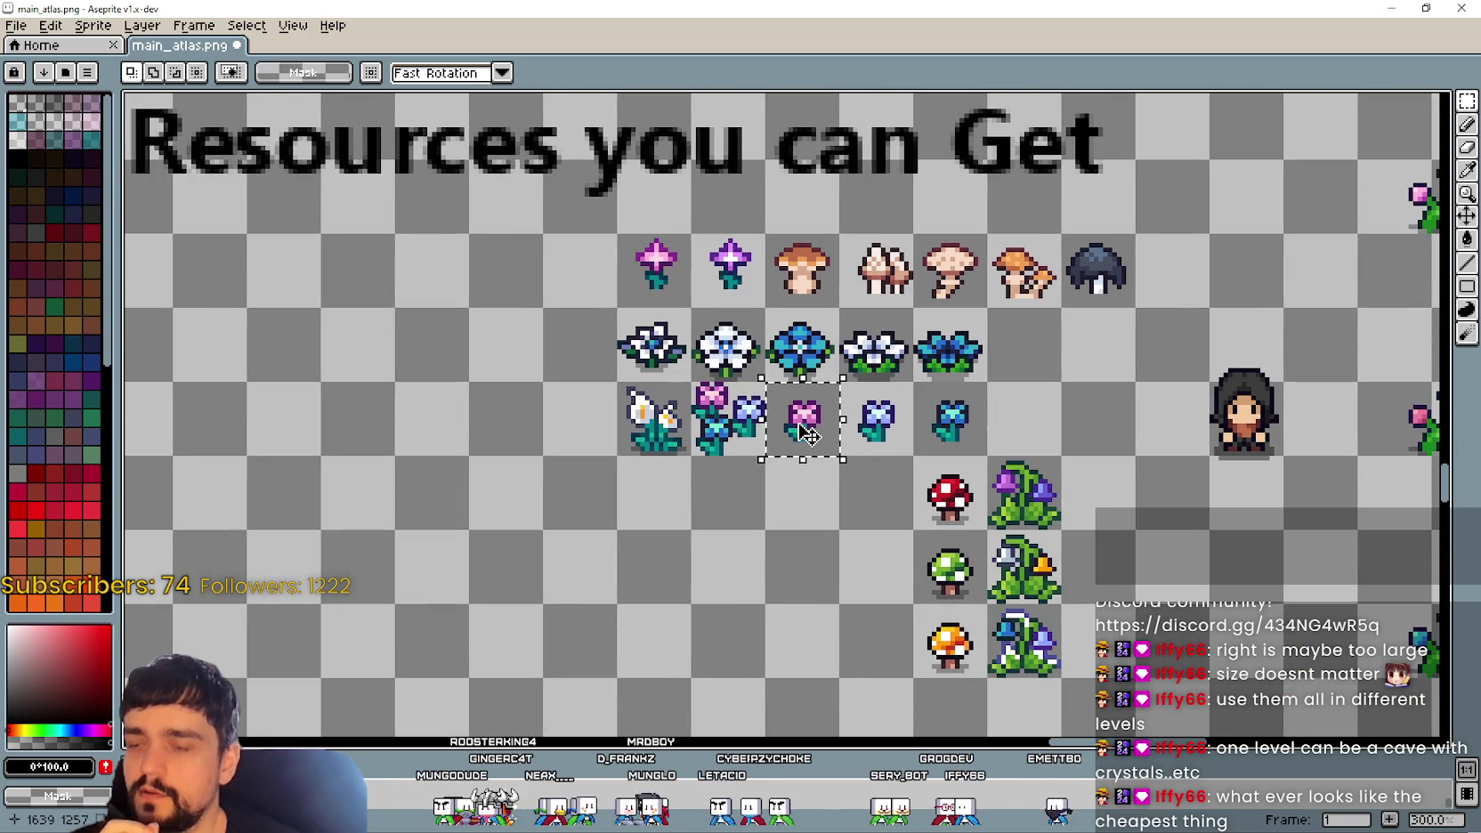
{"action": "left_click_drag", "start_coordinate": [805, 423], "coordinate": [705, 411]}
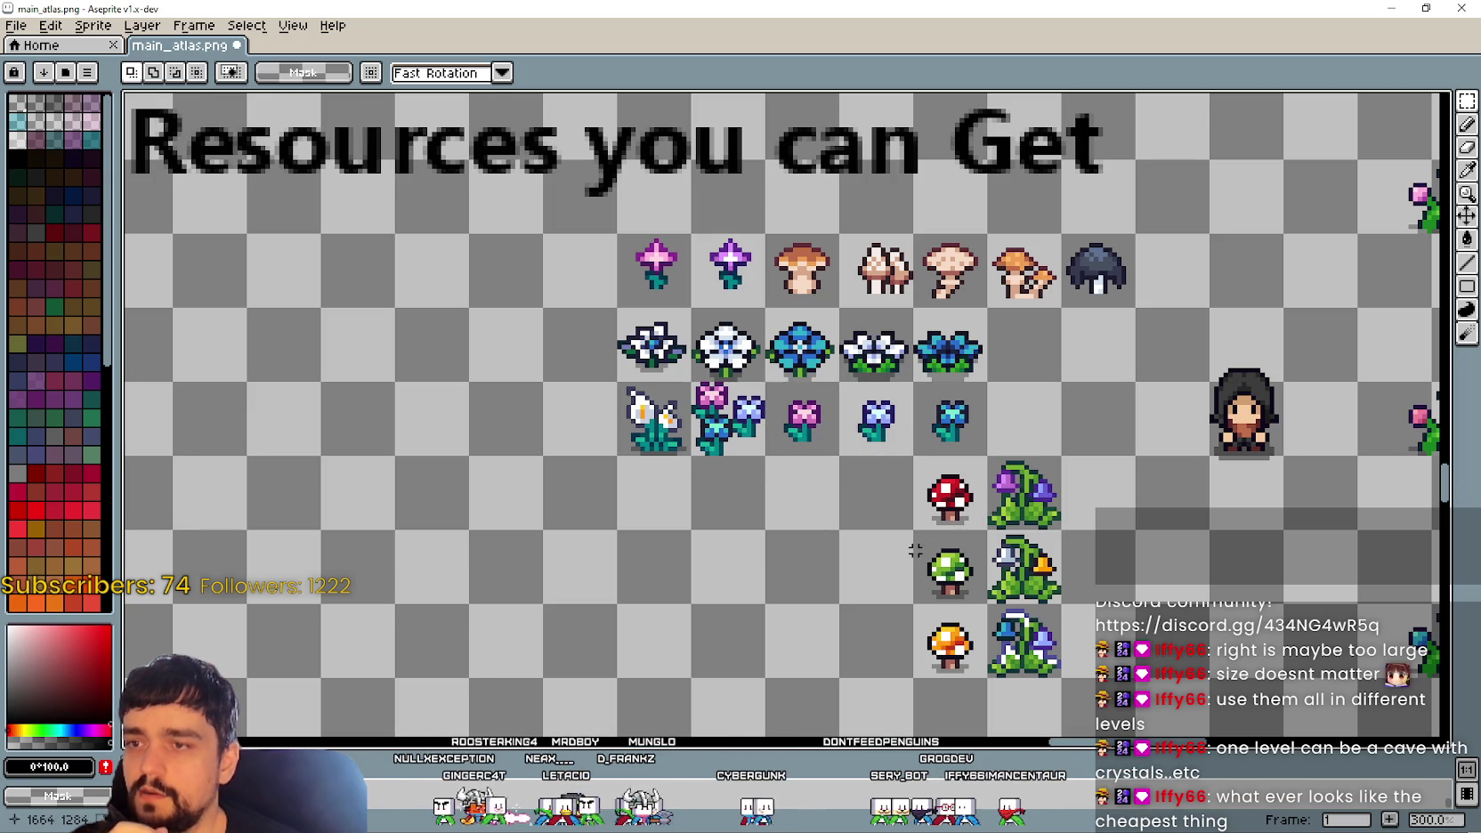
{"action": "left_click_drag", "start_coordinate": [827, 430], "coordinate": [840, 456]}
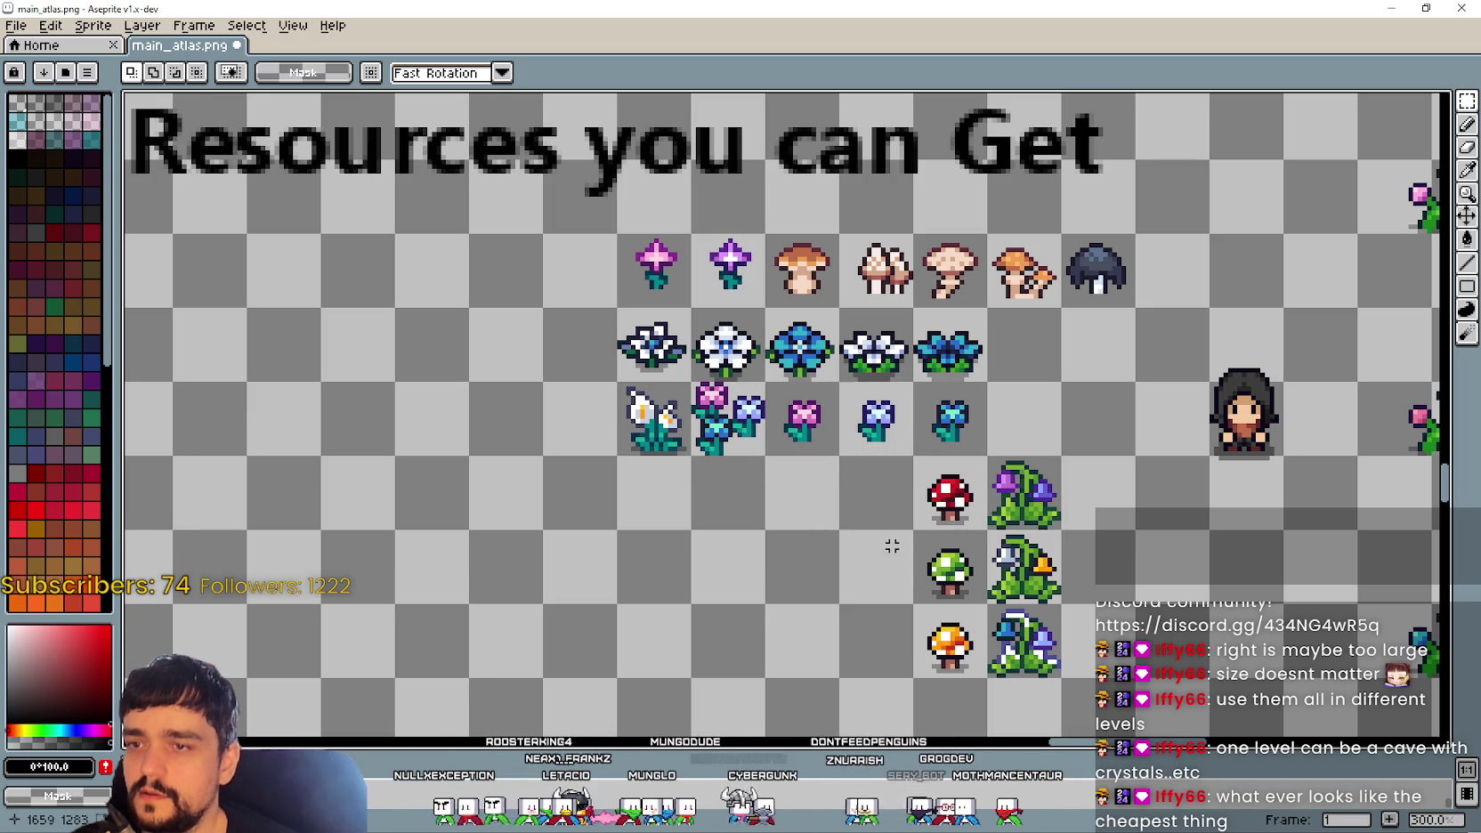
{"action": "left_click_drag", "start_coordinate": [723, 411], "coordinate": [737, 433]}
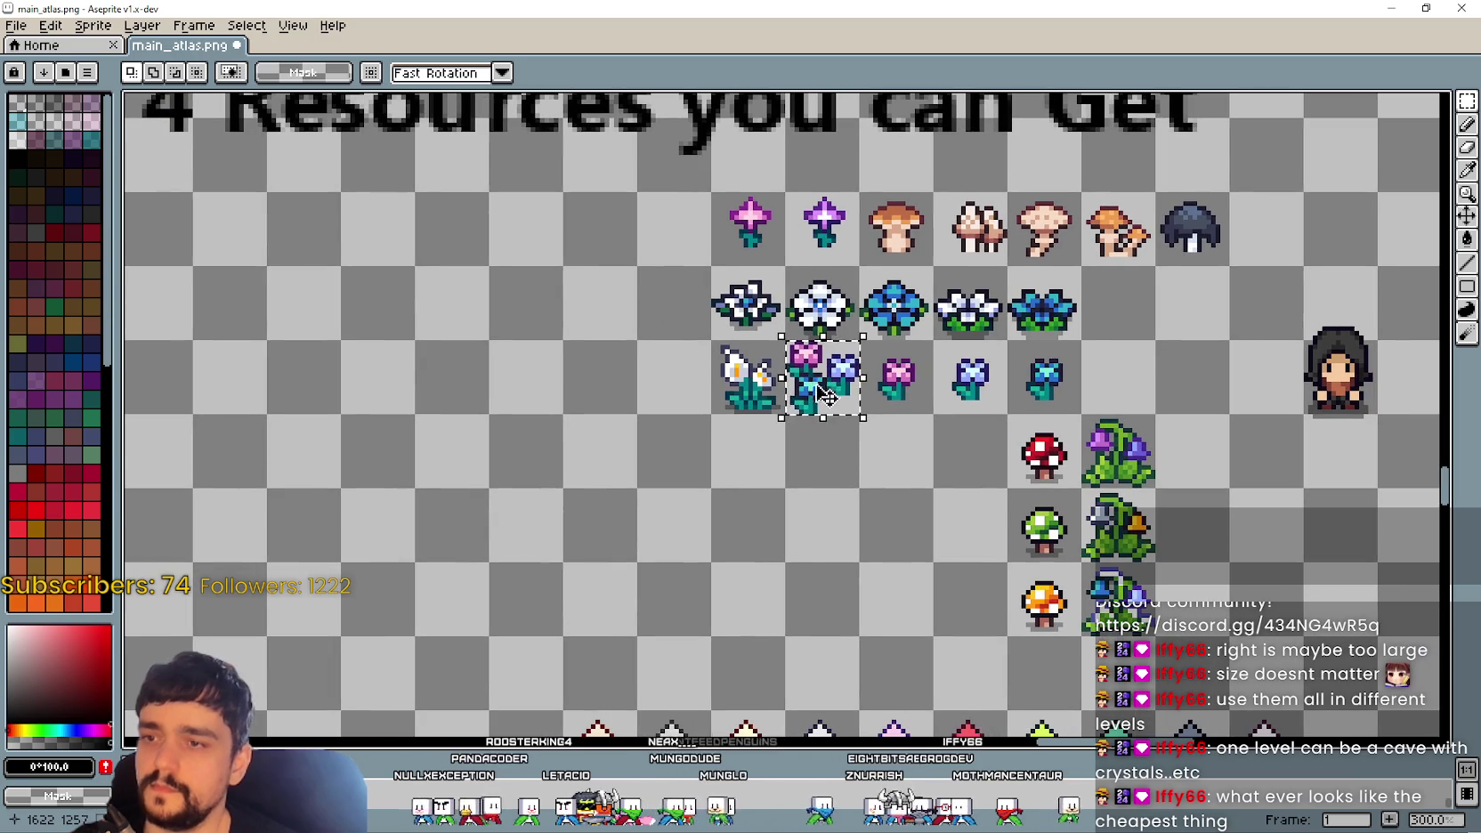
{"action": "left_click_drag", "start_coordinate": [831, 391], "coordinate": [540, 323]}
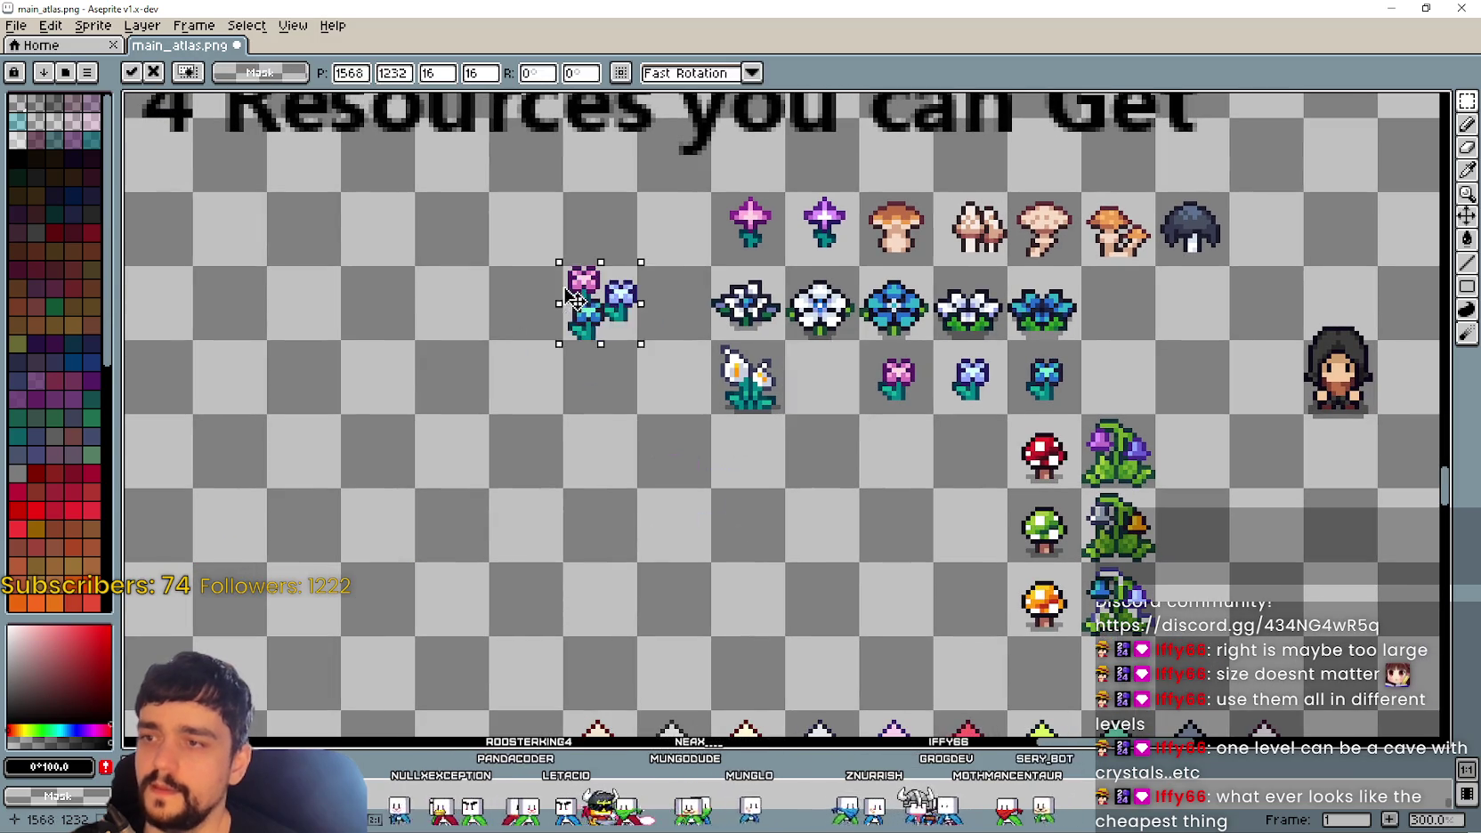
{"action": "left_click", "coordinate": [907, 440]}
{"action": "mouse_move", "coordinate": [881, 361]}
{"action": "left_mouse_down"}
{"action": "mouse_move", "coordinate": [912, 396]}
{"action": "mouse_move", "coordinate": [303, 305]}
{"action": "left_mouse_up"}
{"action": "left_click", "coordinate": [1008, 430]}
Step: Stack the two blue flowers under the pink flower, shift the cluster two cells left, and commit
{"action": "left_click_drag", "start_coordinate": [939, 347], "coordinate": [1004, 411]}
{"action": "mouse_move", "coordinate": [980, 408]}
{"action": "left_mouse_down"}
{"action": "mouse_move", "coordinate": [803, 456]}
{"action": "mouse_move", "coordinate": [314, 335]}
{"action": "mouse_move", "coordinate": [313, 412]}
{"action": "left_mouse_up"}
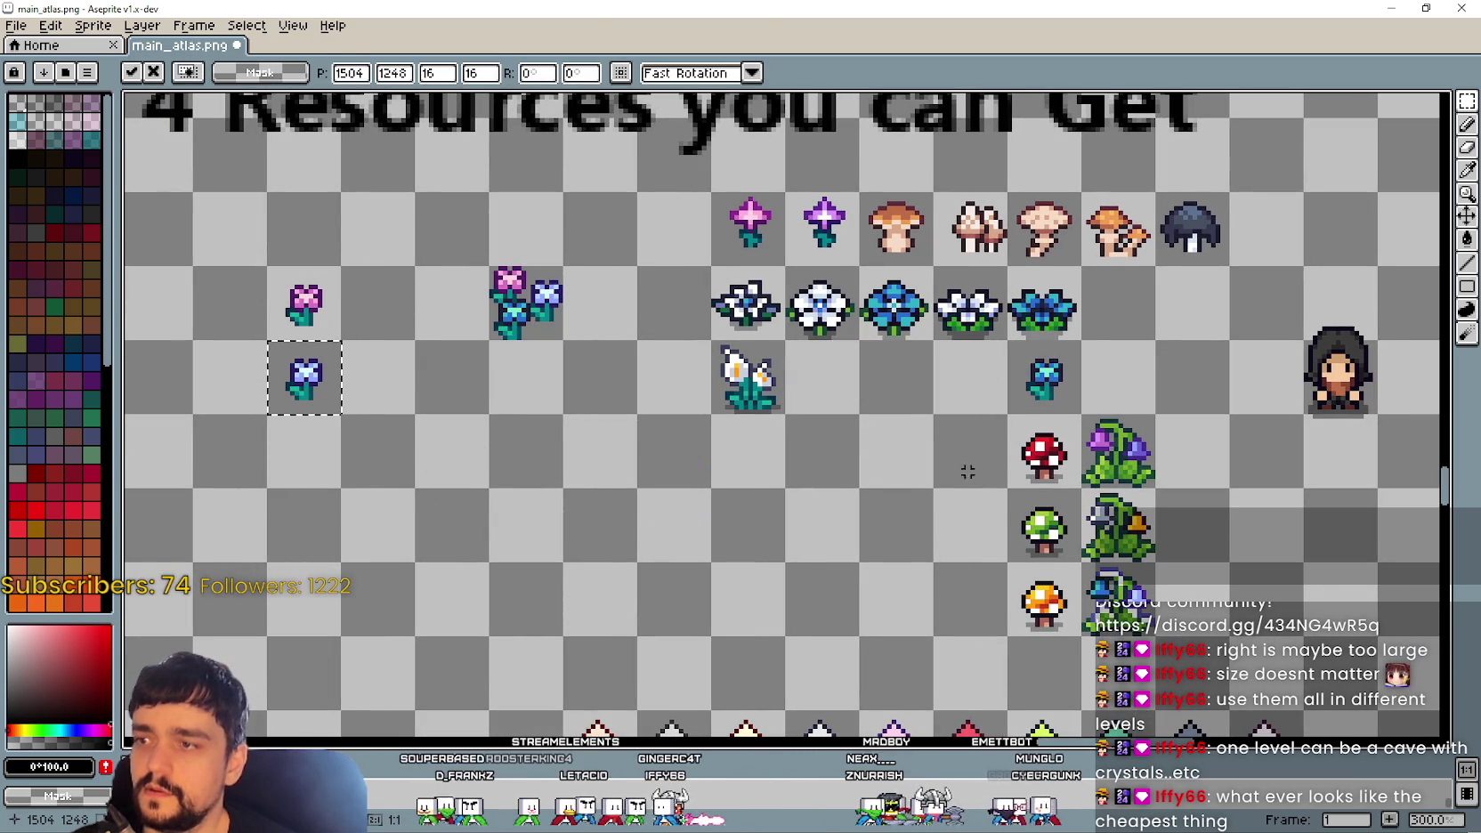
{"action": "mouse_move", "coordinate": [1010, 344]}
{"action": "left_mouse_down"}
{"action": "mouse_move", "coordinate": [1080, 413]}
{"action": "mouse_move", "coordinate": [304, 454]}
{"action": "left_mouse_up"}
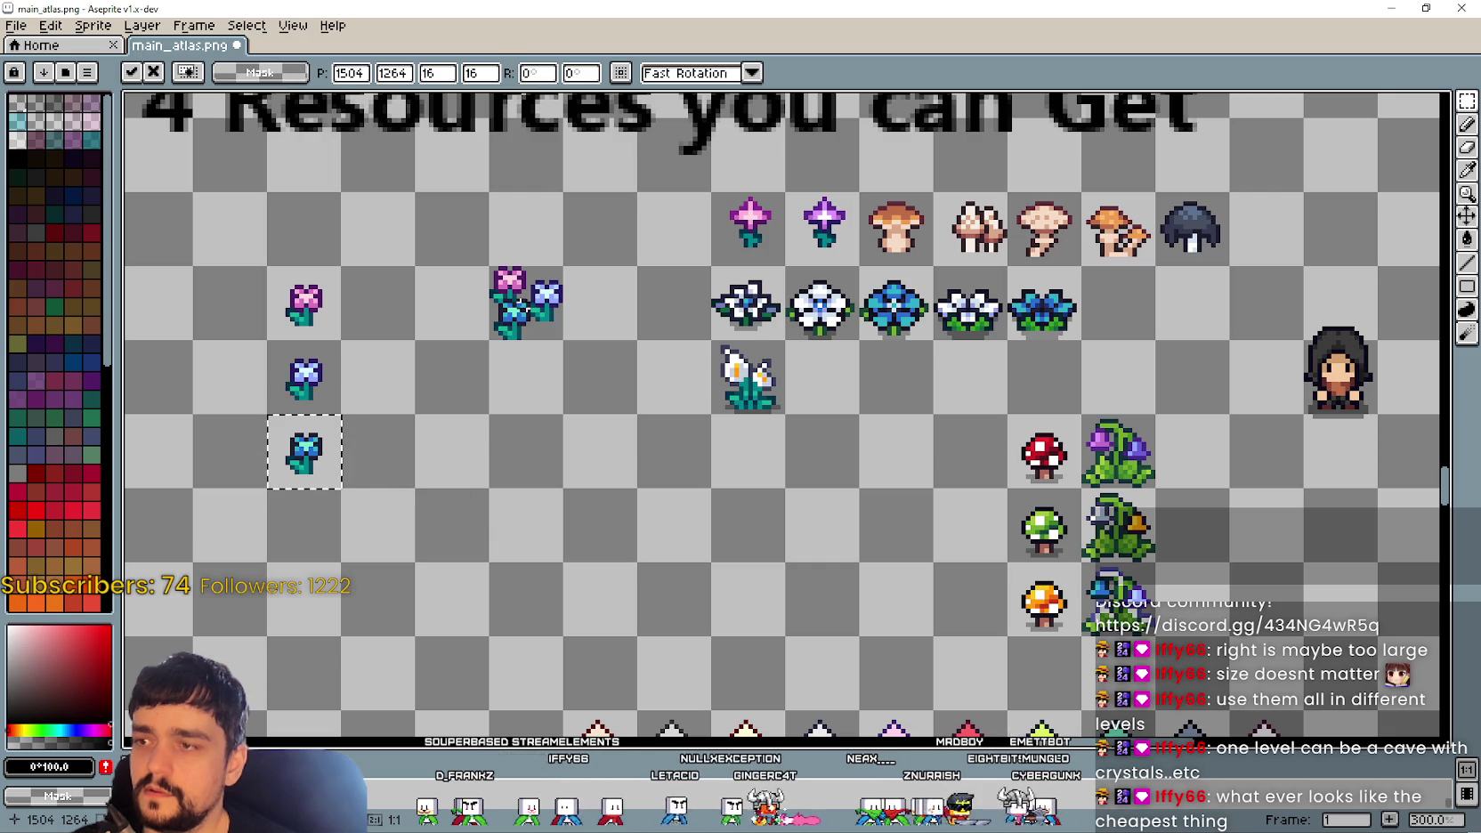
{"action": "mouse_move", "coordinate": [488, 266]}
{"action": "left_mouse_down"}
{"action": "mouse_move", "coordinate": [563, 341]}
{"action": "mouse_move", "coordinate": [452, 303]}
{"action": "left_mouse_up"}
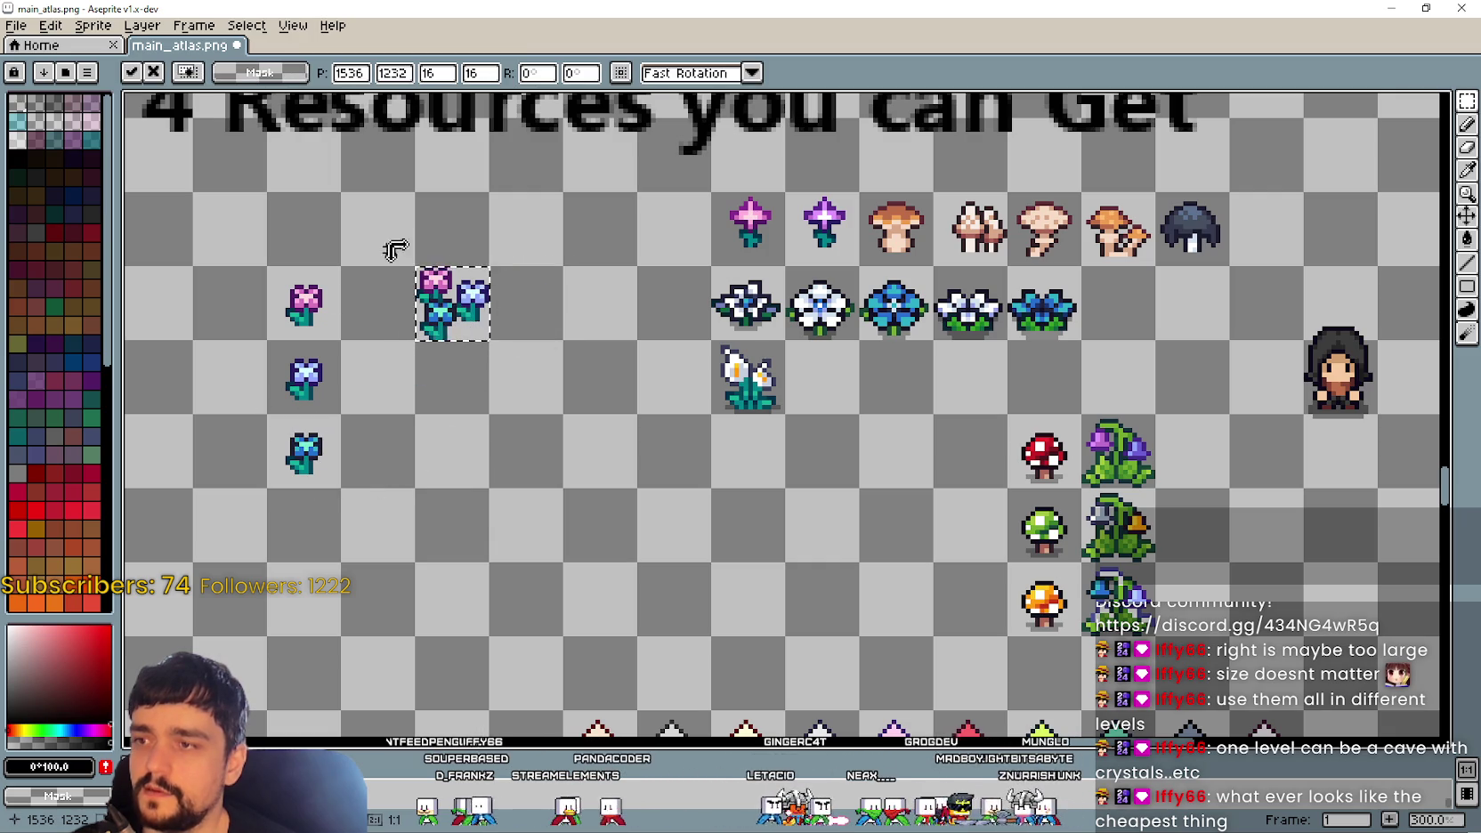
{"action": "left_click_drag", "start_coordinate": [634, 301], "coordinate": [779, 359]}
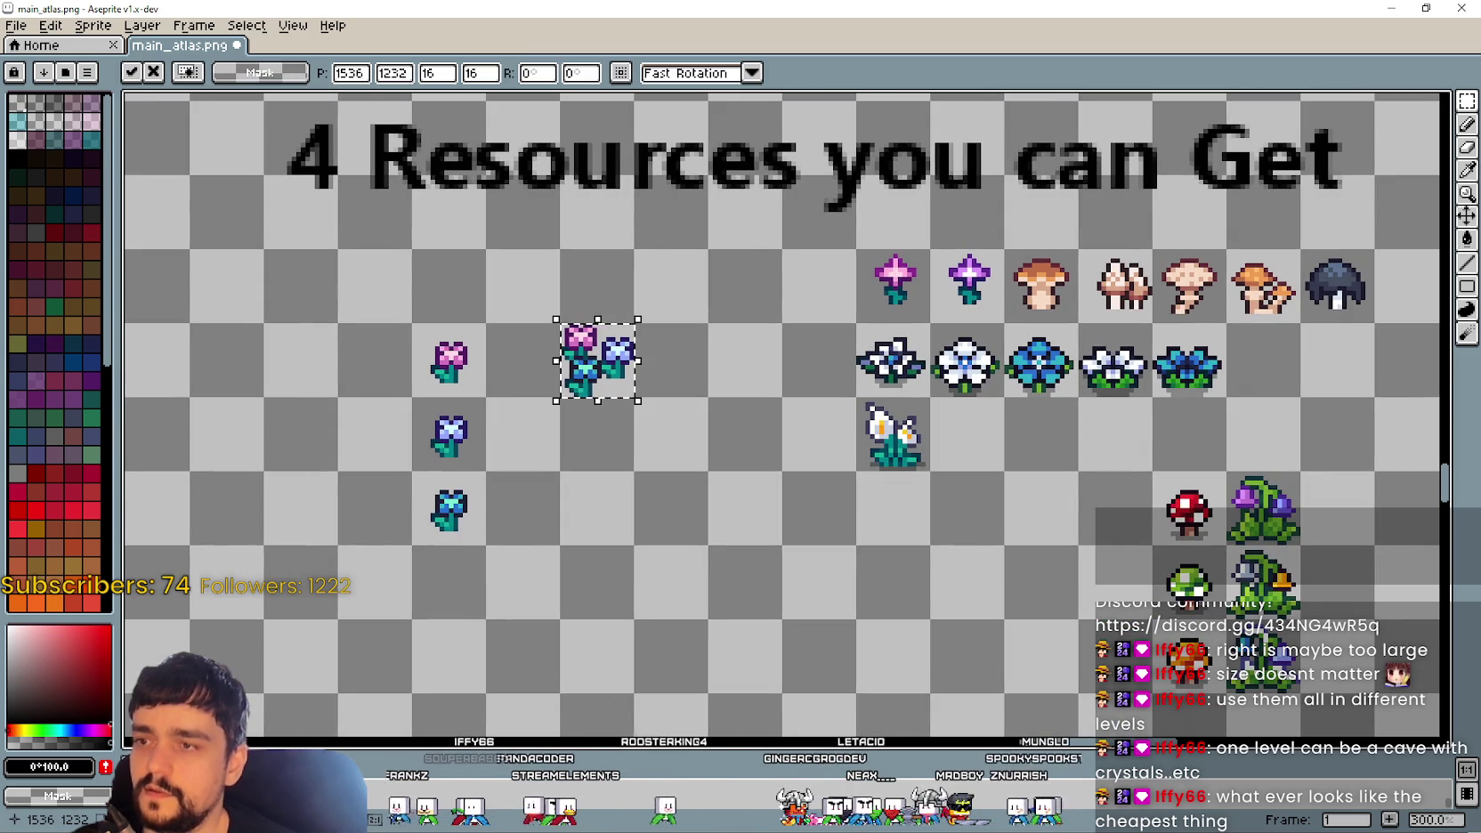
{"action": "left_click_drag", "start_coordinate": [598, 361], "coordinate": [525, 360]}
{"action": "left_click", "coordinate": [627, 552]}
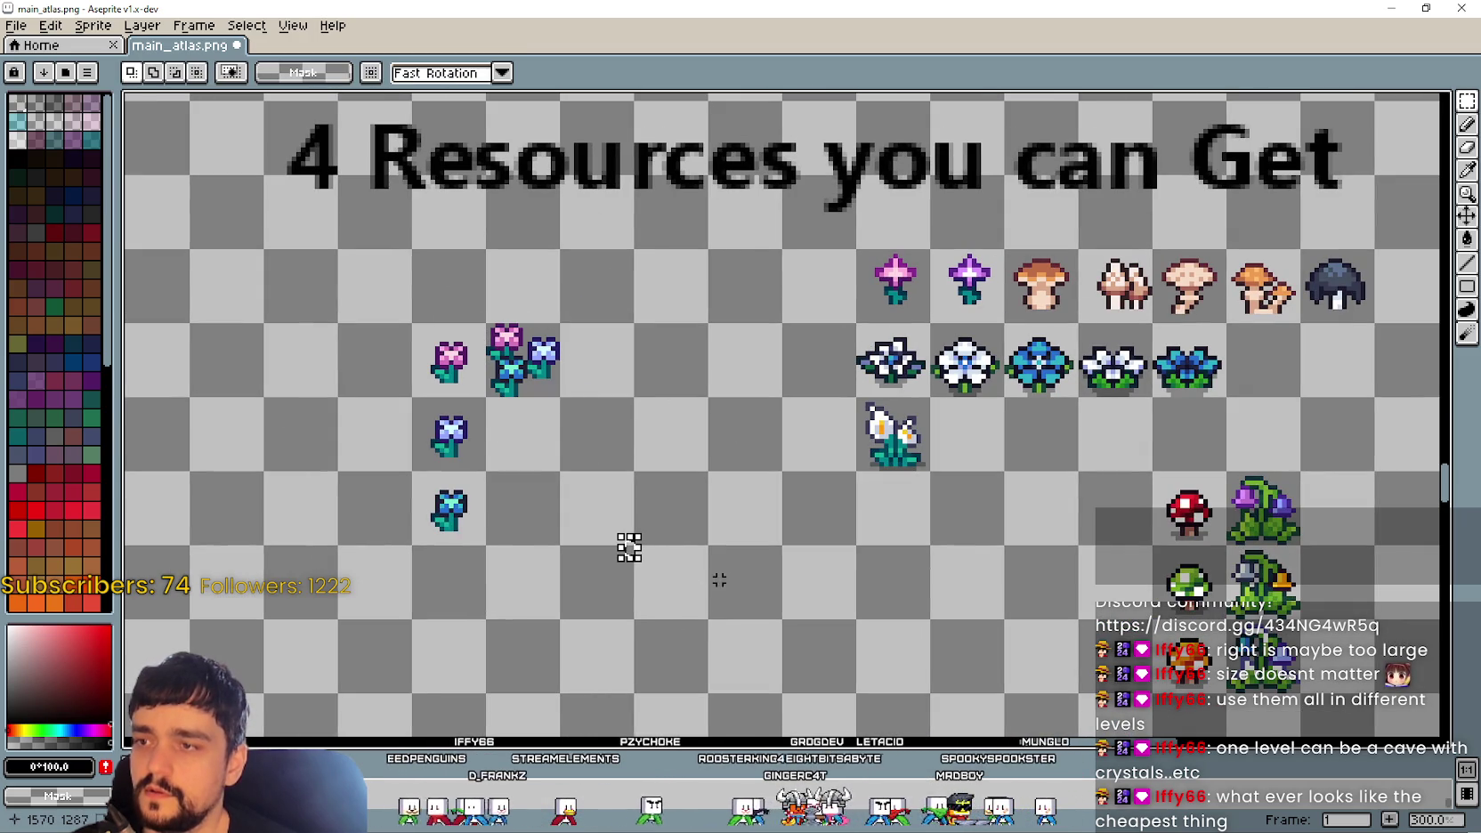
Step: Reselect the small flowers and drag them up beside the Magical Roots Resource sprites
{"action": "left_click_drag", "start_coordinate": [418, 326], "coordinate": [449, 591]}
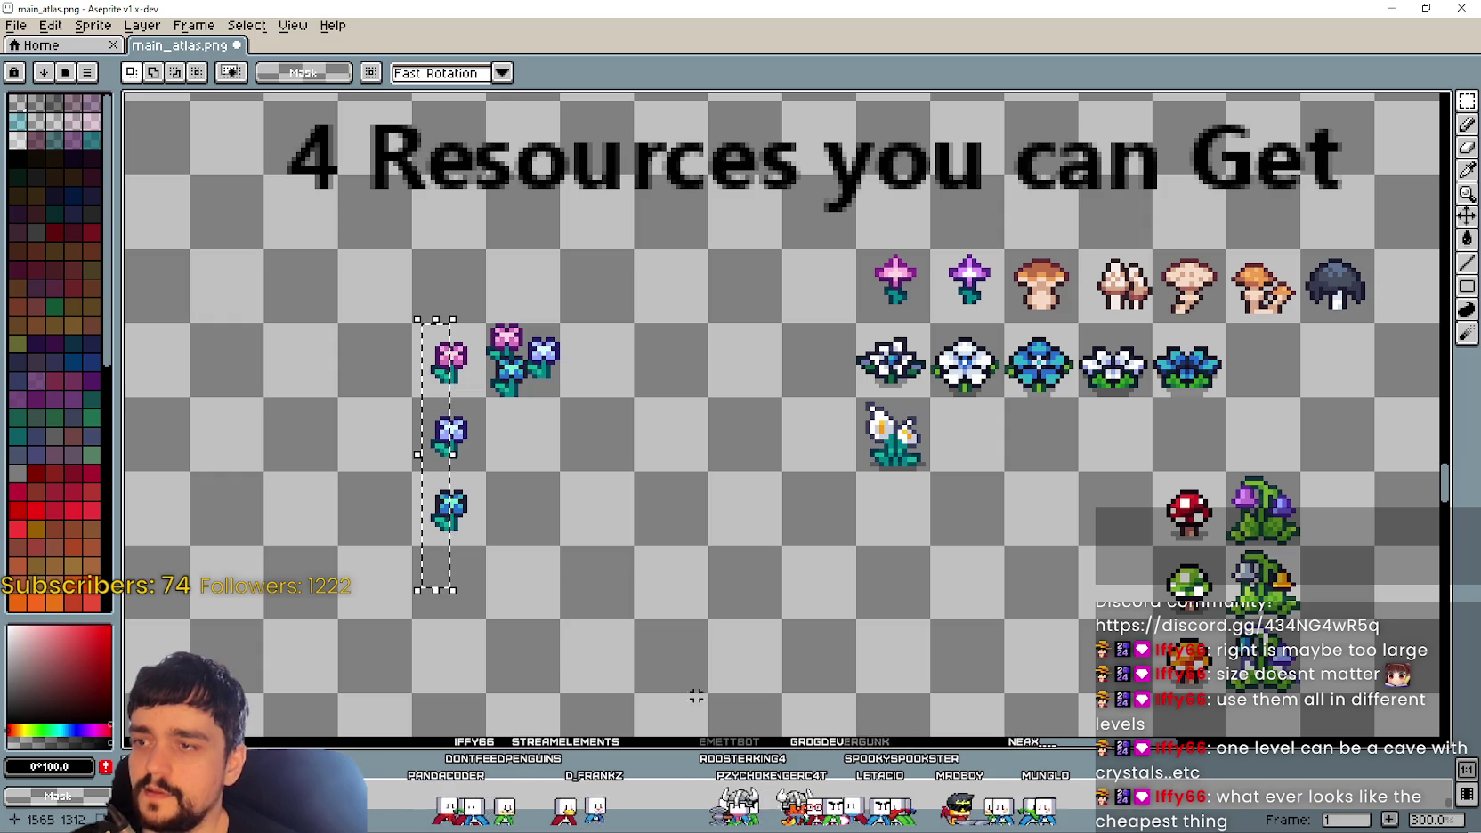
{"action": "left_click_drag", "start_coordinate": [684, 614], "coordinate": [274, 231]}
{"action": "left_click_drag", "start_coordinate": [473, 320], "coordinate": [601, 399]}
{"action": "left_click", "coordinate": [601, 515]}
{"action": "scroll", "coordinate": [601, 514], "scroll_direction": "down", "scroll_amount": 1}
{"action": "scroll", "coordinate": [743, 449], "scroll_direction": "up", "scroll_amount": 1}
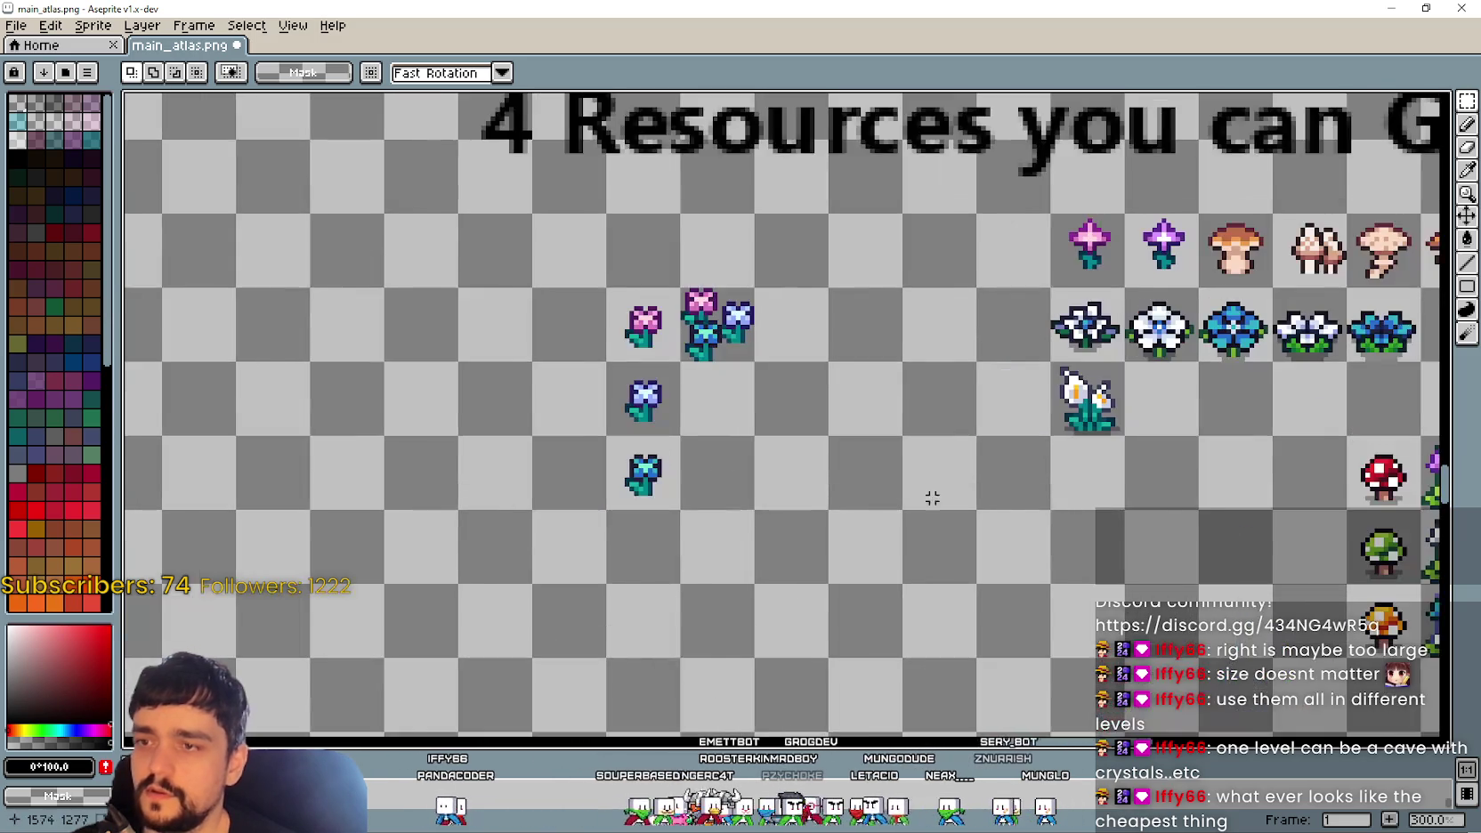
{"action": "scroll", "coordinate": [917, 496], "scroll_direction": "right", "scroll_amount": 2}
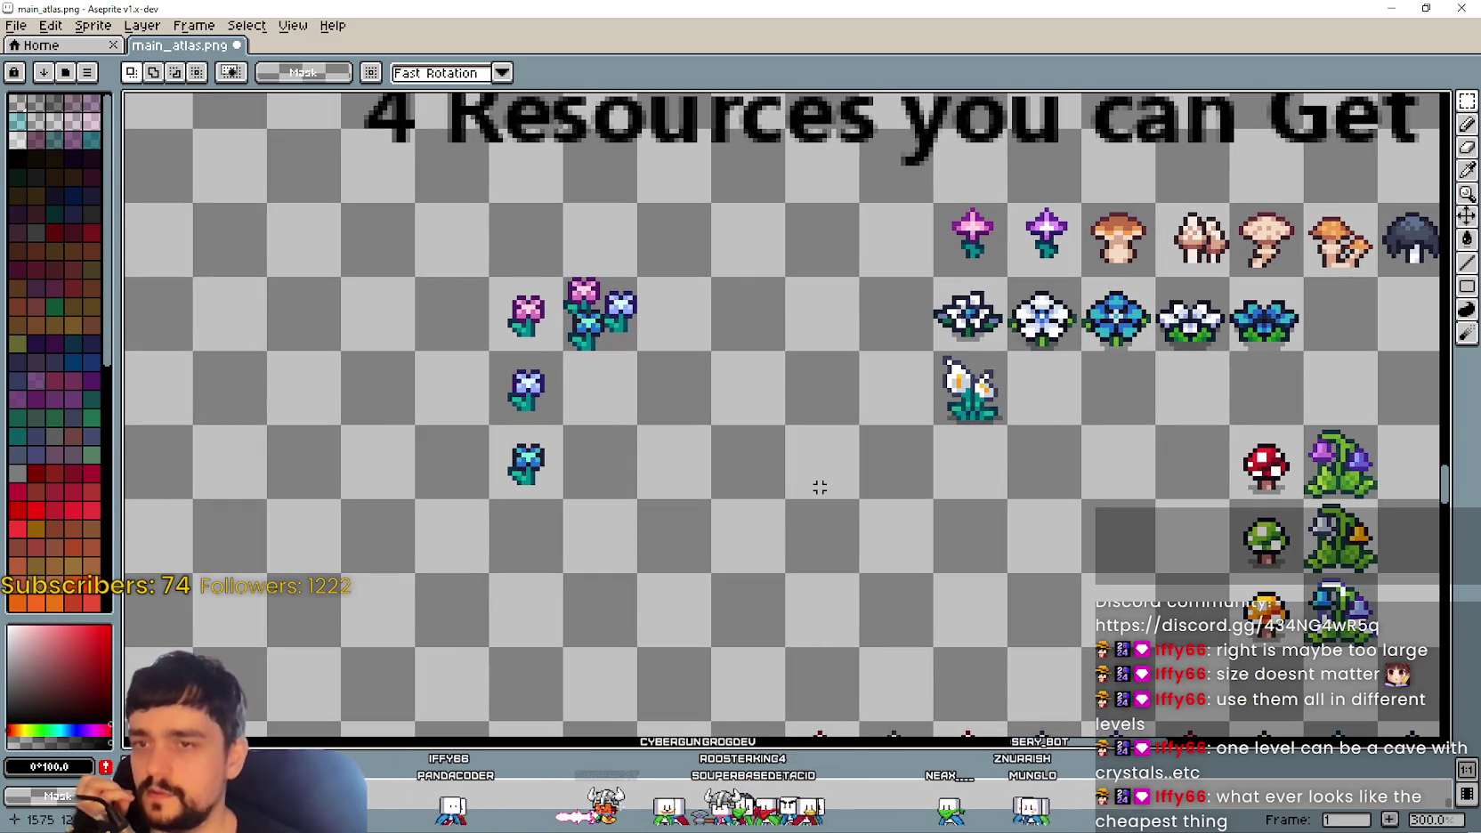
{"action": "left_click_drag", "start_coordinate": [778, 442], "coordinate": [601, 446]}
{"action": "scroll", "coordinate": [321, 305], "scroll_direction": "down", "scroll_amount": 1}
{"action": "left_click_drag", "start_coordinate": [317, 301], "coordinate": [534, 512]}
{"action": "scroll", "coordinate": [488, 429], "scroll_direction": "down", "scroll_amount": 3}
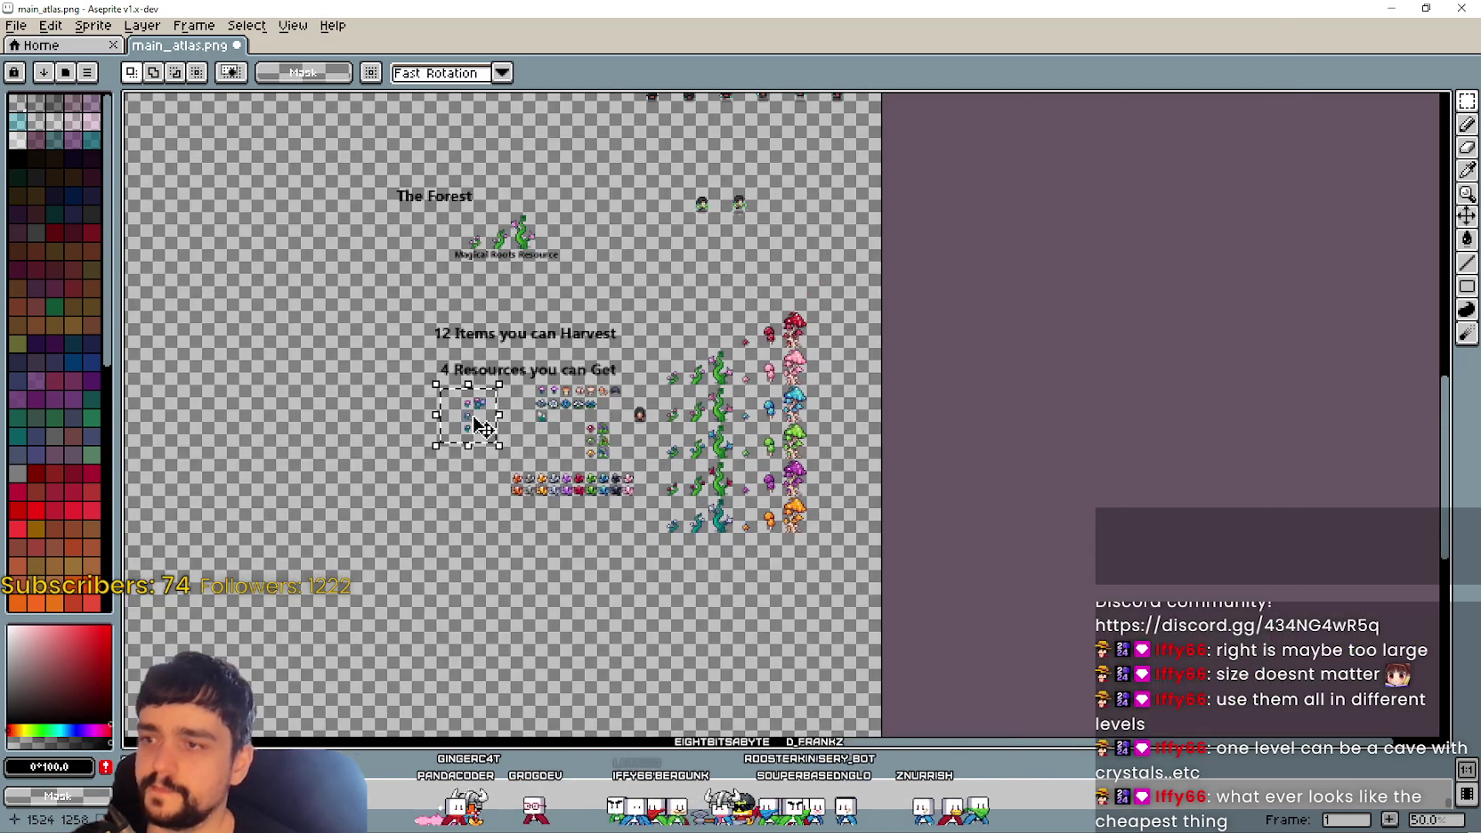
{"action": "scroll", "coordinate": [485, 427], "scroll_direction": "up", "scroll_amount": 2}
{"action": "mouse_move", "coordinate": [485, 427]}
{"action": "left_mouse_down"}
{"action": "mouse_move", "coordinate": [634, 392]}
{"action": "mouse_move", "coordinate": [523, 353]}
{"action": "left_mouse_up"}
Step: Insert a 'Plants to Harvest' label at font size 20 and drop it on the left
{"action": "key", "text": "ctrl+d"}
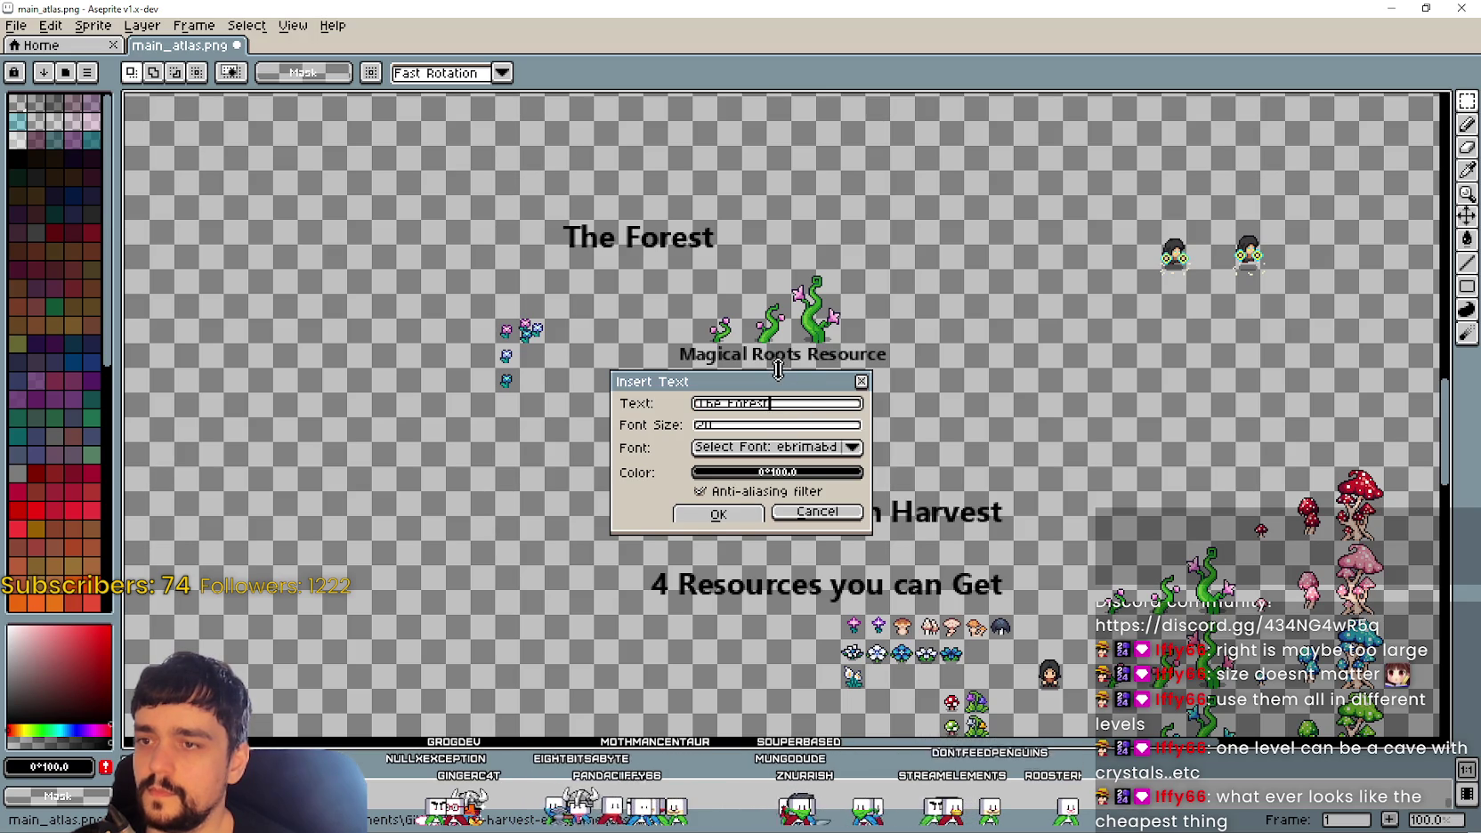
{"action": "left_click_drag", "start_coordinate": [778, 369], "coordinate": [793, 348]}
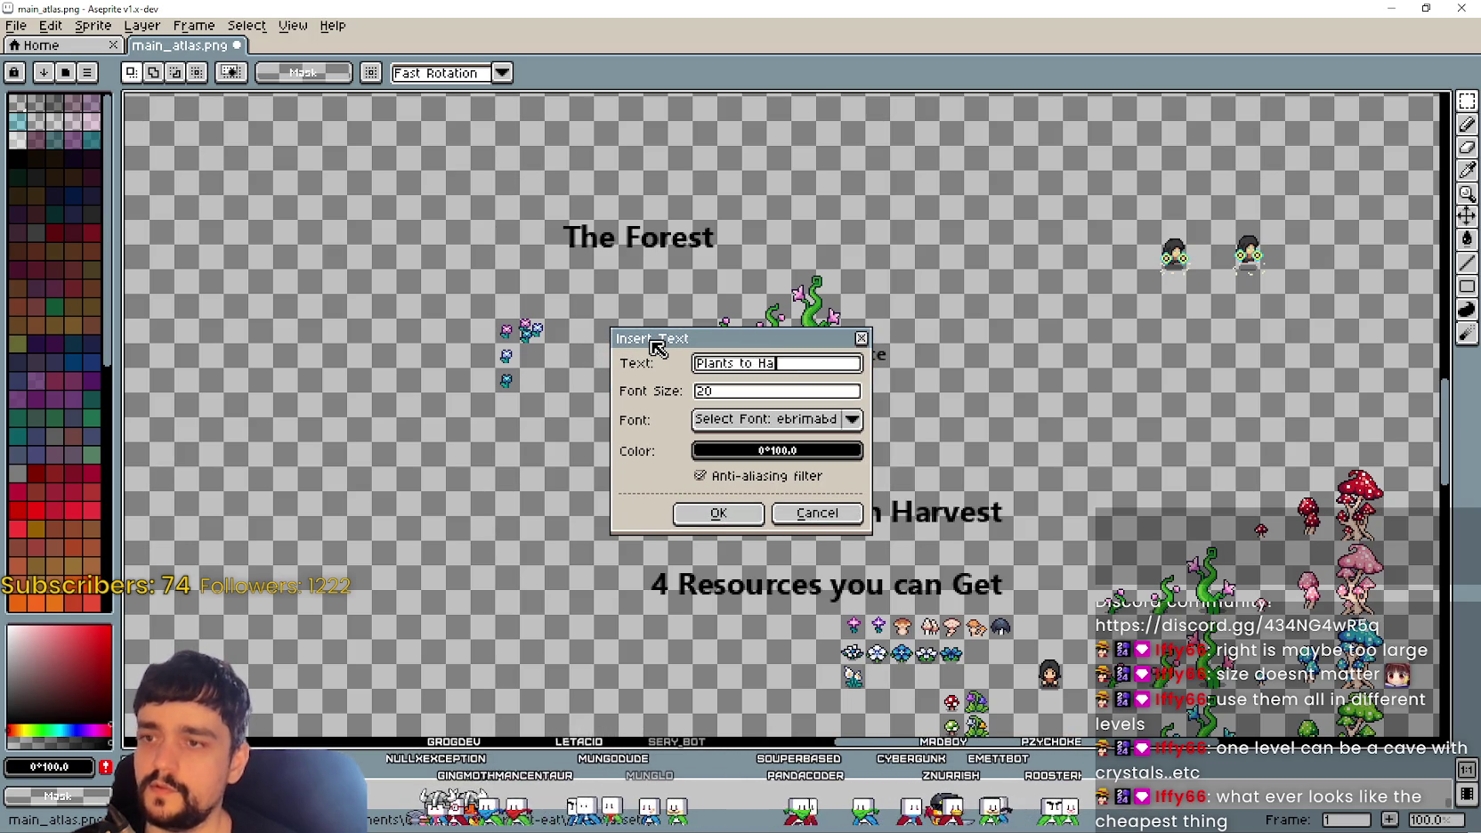
{"action": "type", "text": "t"}
{"action": "key", "text": "Return"}
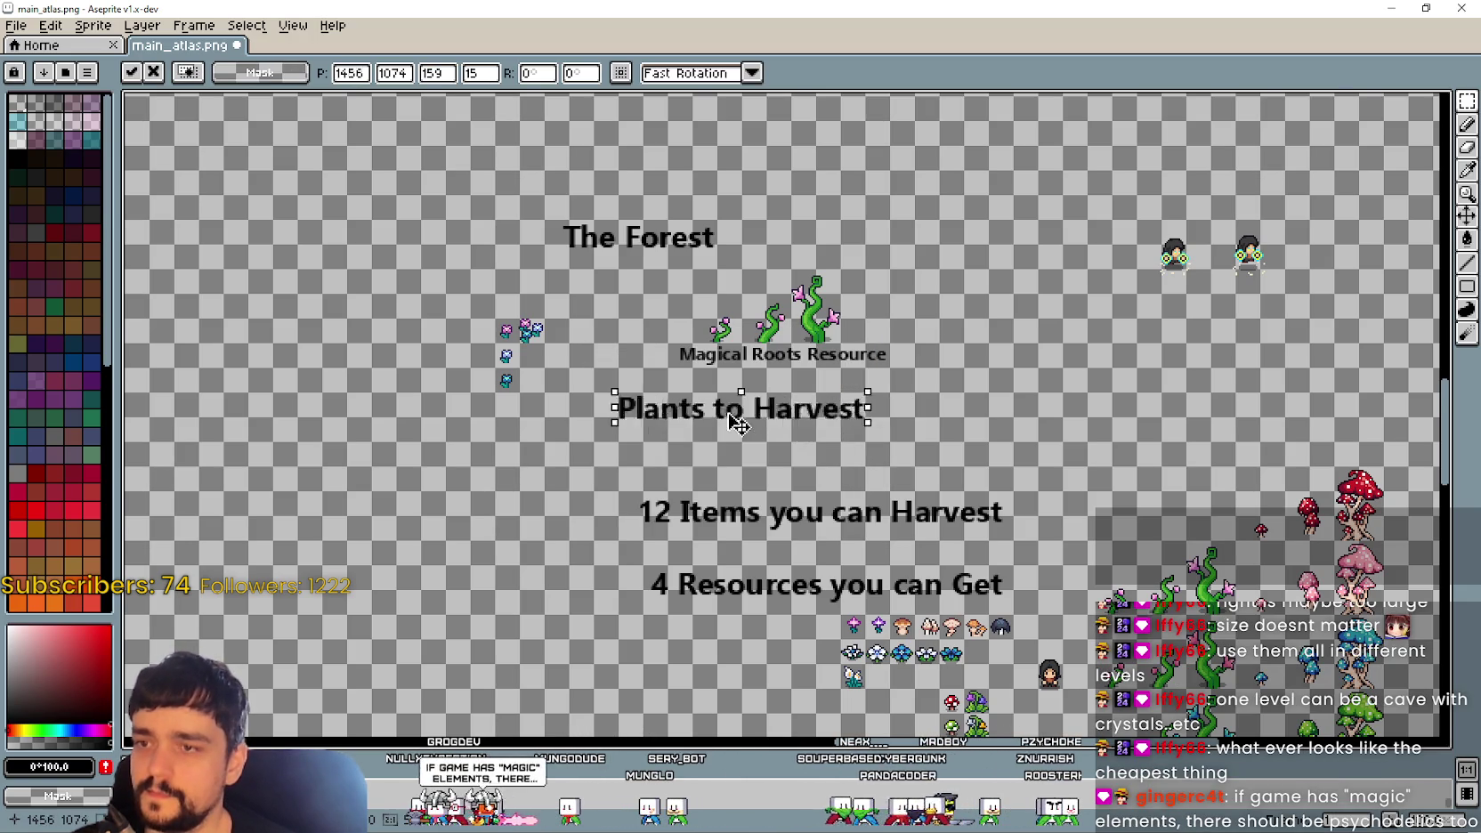
{"action": "scroll", "coordinate": [885, 419], "scroll_direction": "up", "scroll_amount": 1}
{"action": "key", "text": "ctrl+z"}
{"action": "left_click", "coordinate": [739, 382]}
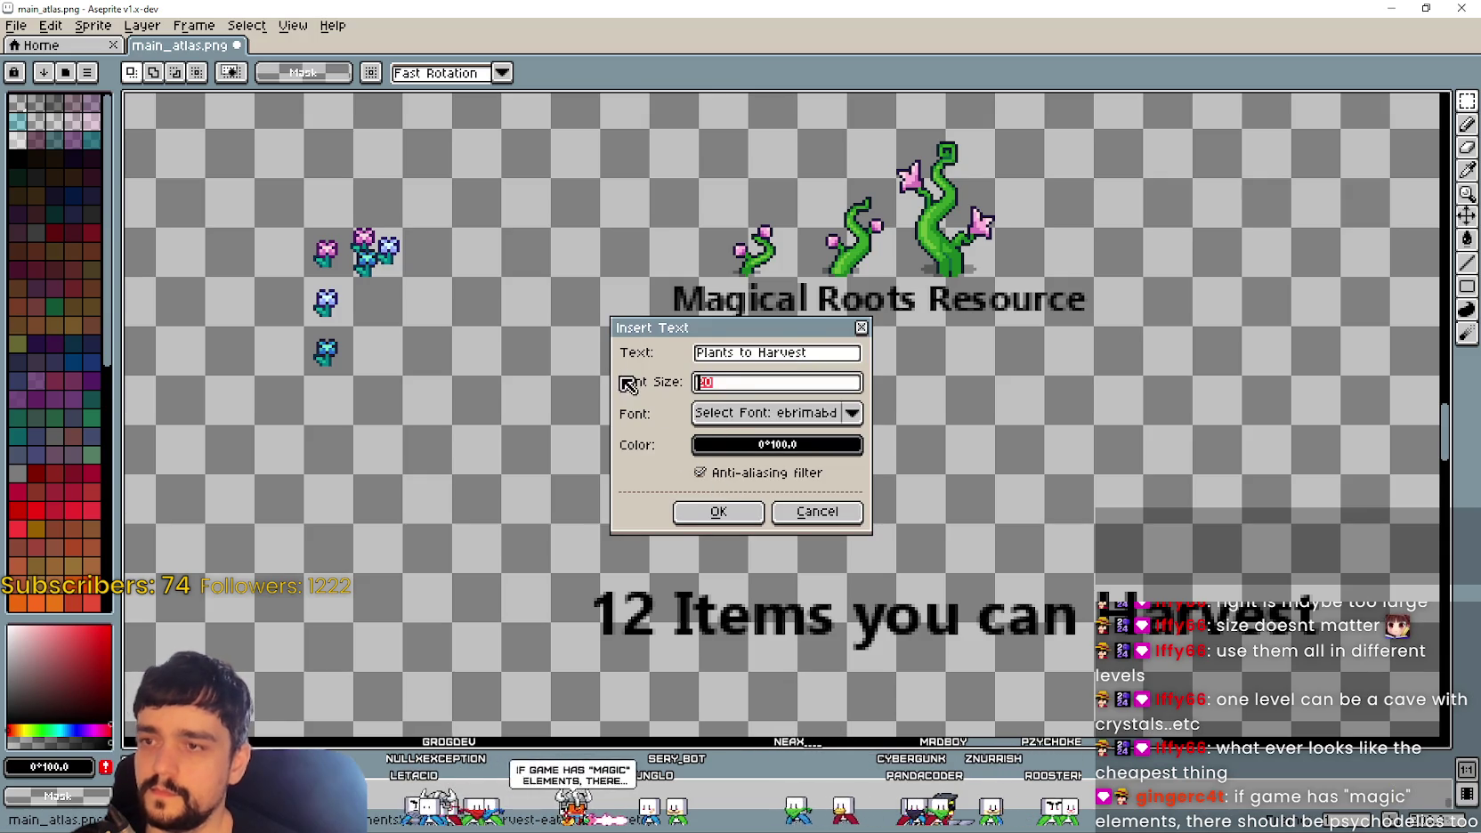
{"action": "left_click", "coordinate": [709, 511]}
{"action": "left_click_drag", "start_coordinate": [723, 411], "coordinate": [328, 409]}
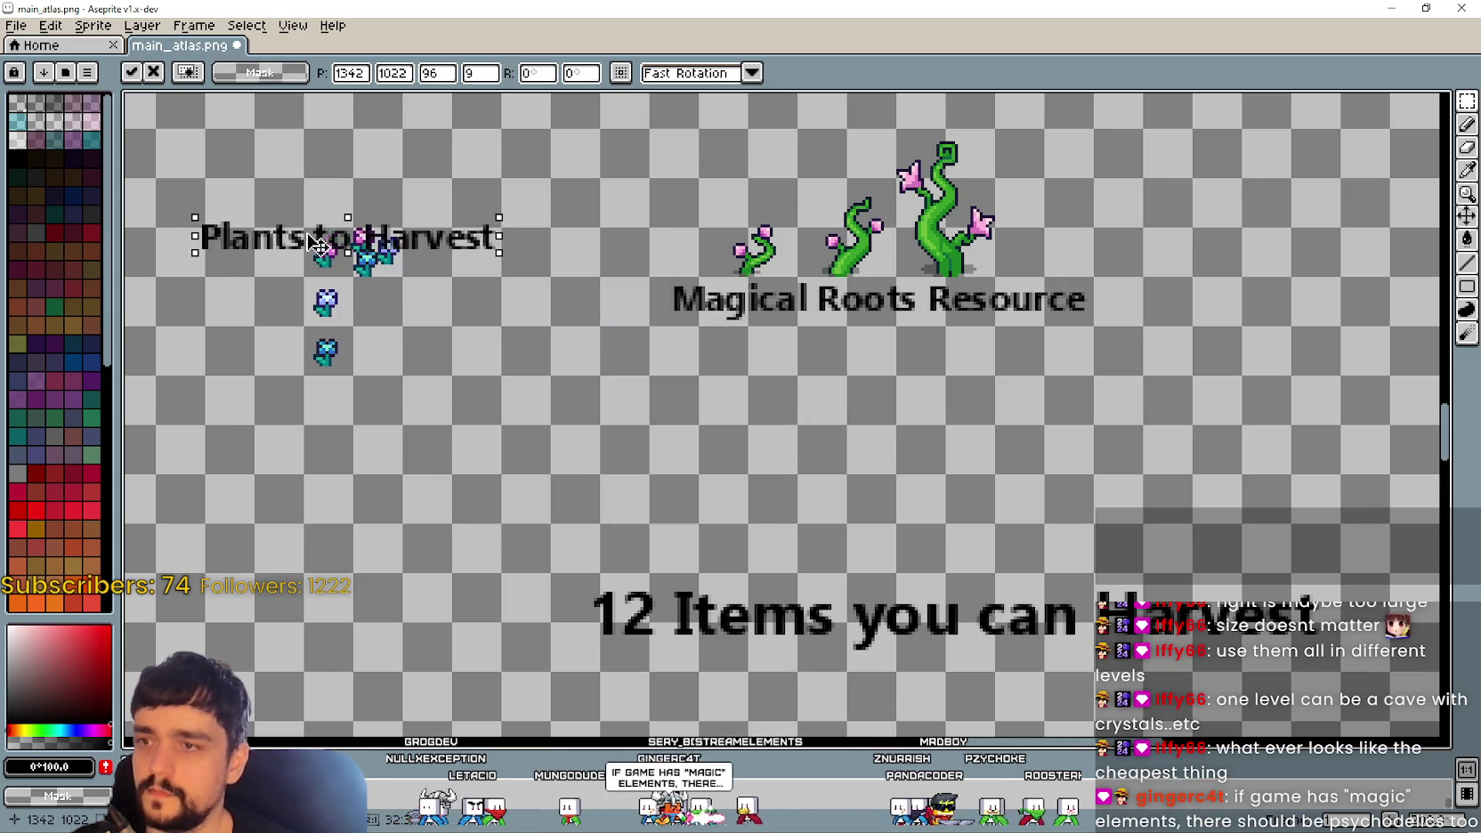
{"action": "mouse_move", "coordinate": [288, 361]}
{"action": "left_mouse_down"}
{"action": "mouse_move", "coordinate": [610, 447]}
{"action": "mouse_move", "coordinate": [476, 315]}
{"action": "left_mouse_up"}
{"action": "key", "text": "Return"}
Step: Line the blue flowers up in one row and move the Plants to Harvest label beneath it
{"action": "mouse_move", "coordinate": [554, 341]}
{"action": "left_mouse_down"}
{"action": "mouse_move", "coordinate": [590, 378]}
{"action": "mouse_move", "coordinate": [541, 327]}
{"action": "left_mouse_up"}
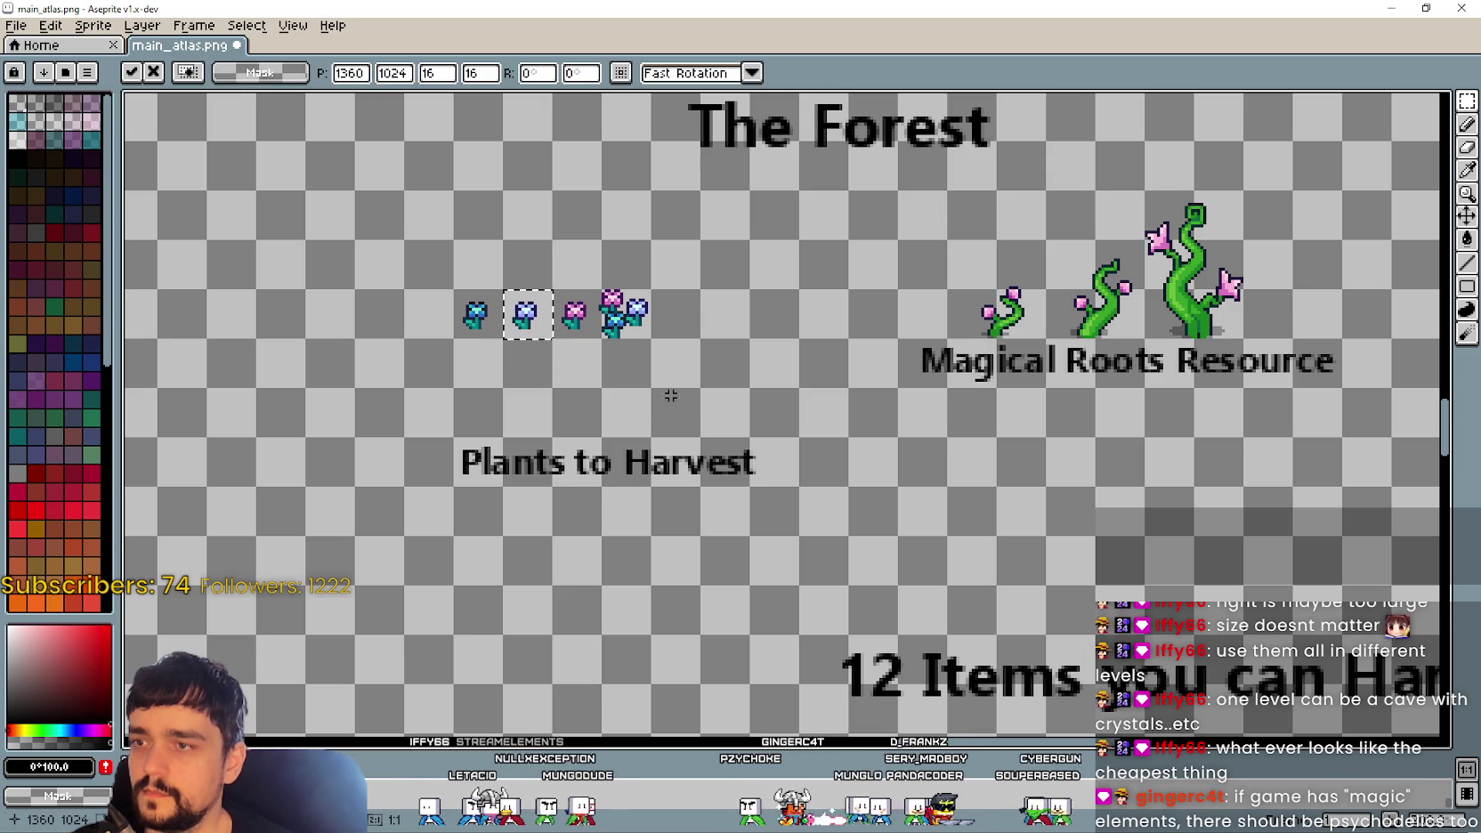
{"action": "mouse_move", "coordinate": [454, 290]}
{"action": "left_mouse_down"}
{"action": "mouse_move", "coordinate": [650, 337]}
{"action": "mouse_move", "coordinate": [762, 334]}
{"action": "left_mouse_up"}
{"action": "left_click", "coordinate": [430, 494]}
{"action": "left_click_drag", "start_coordinate": [407, 397], "coordinate": [793, 513]}
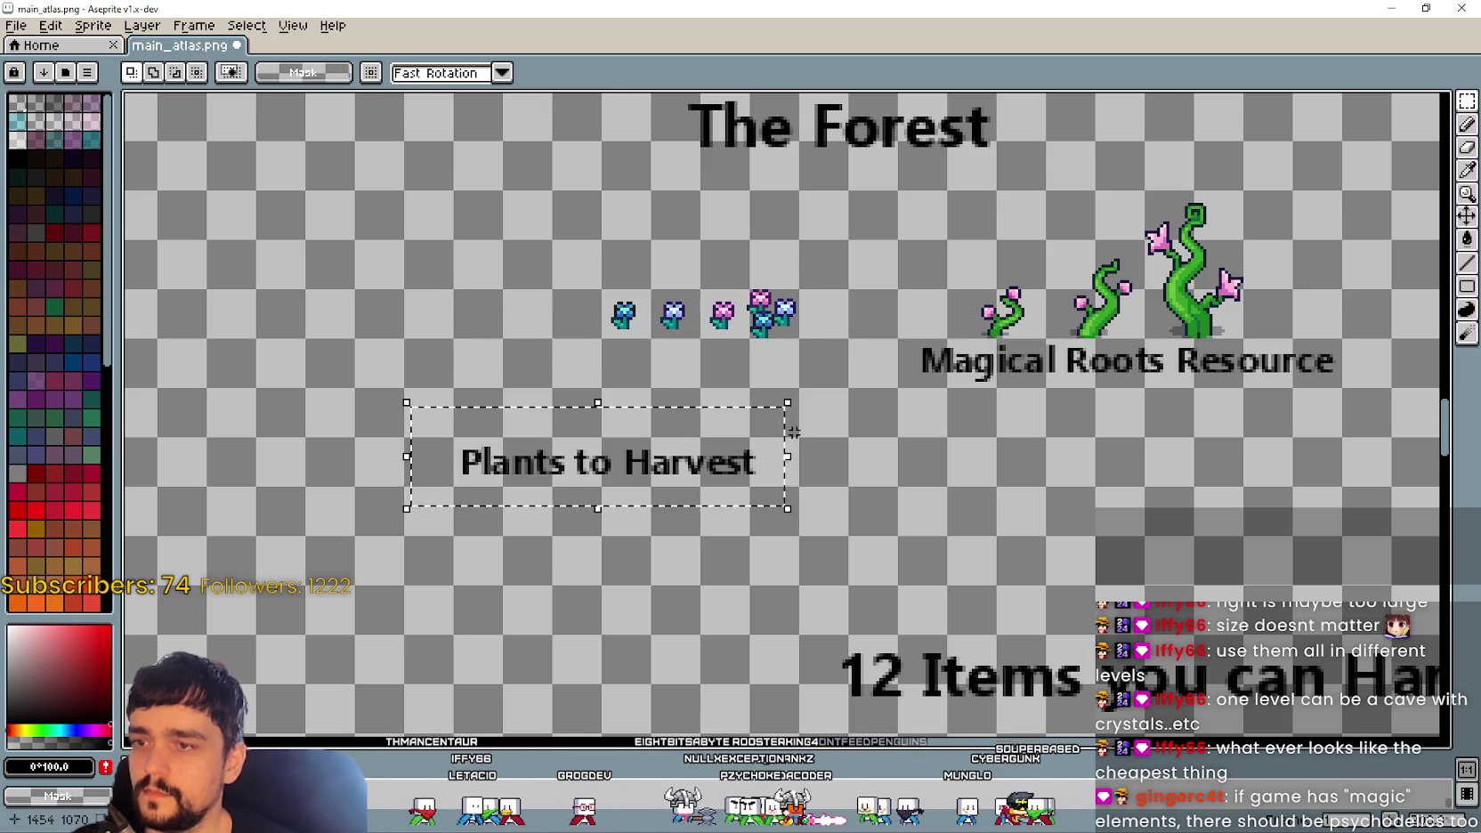
{"action": "left_click_drag", "start_coordinate": [787, 434], "coordinate": [801, 378]}
{"action": "left_click", "coordinate": [753, 469]}
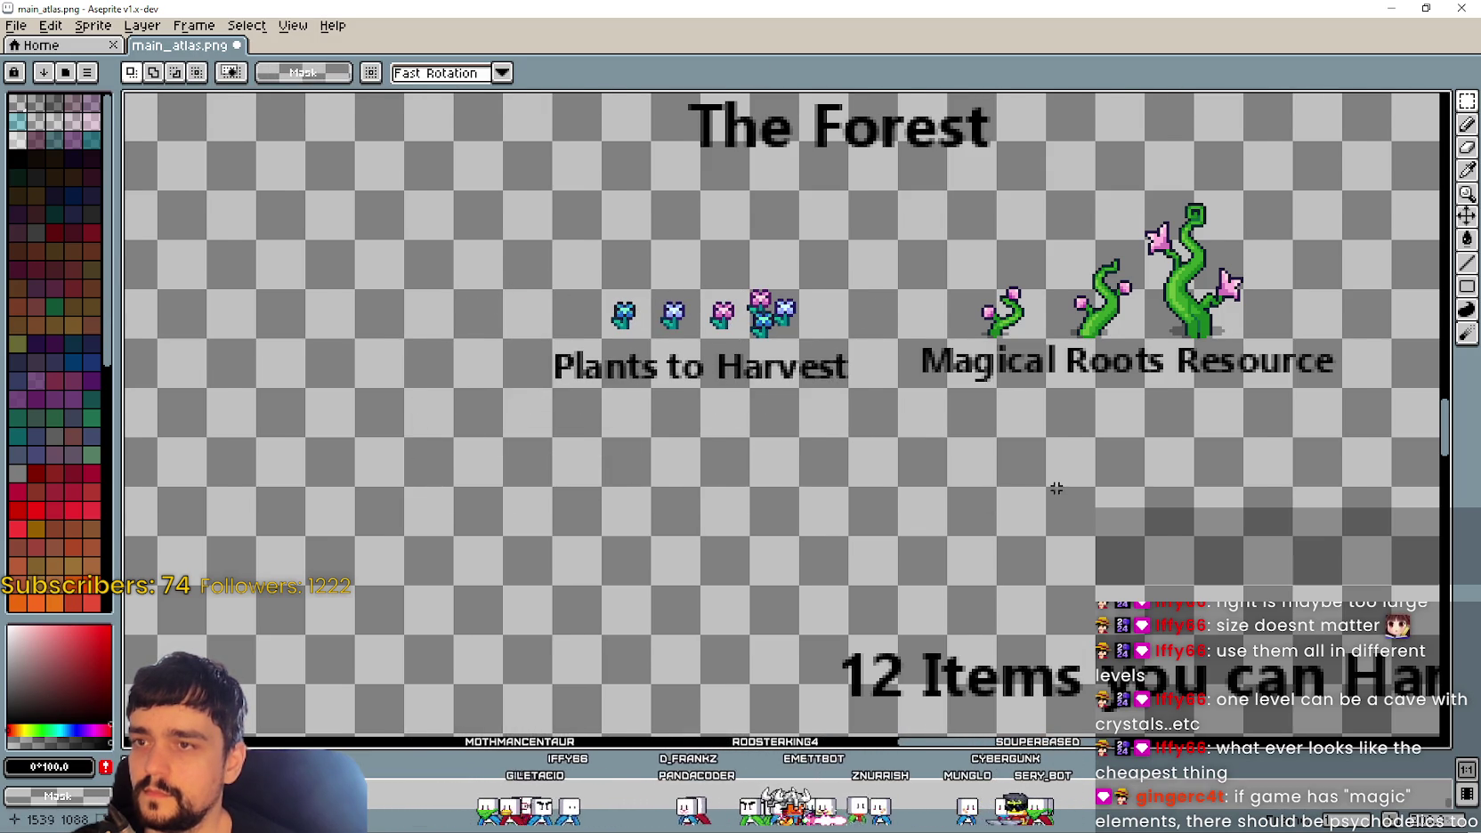
{"action": "scroll", "coordinate": [753, 469], "scroll_direction": "down", "scroll_amount": 2}
{"action": "scroll", "coordinate": [1007, 462], "scroll_direction": "up", "scroll_amount": 2}
{"action": "left_click_drag", "start_coordinate": [703, 426], "coordinate": [754, 503]}
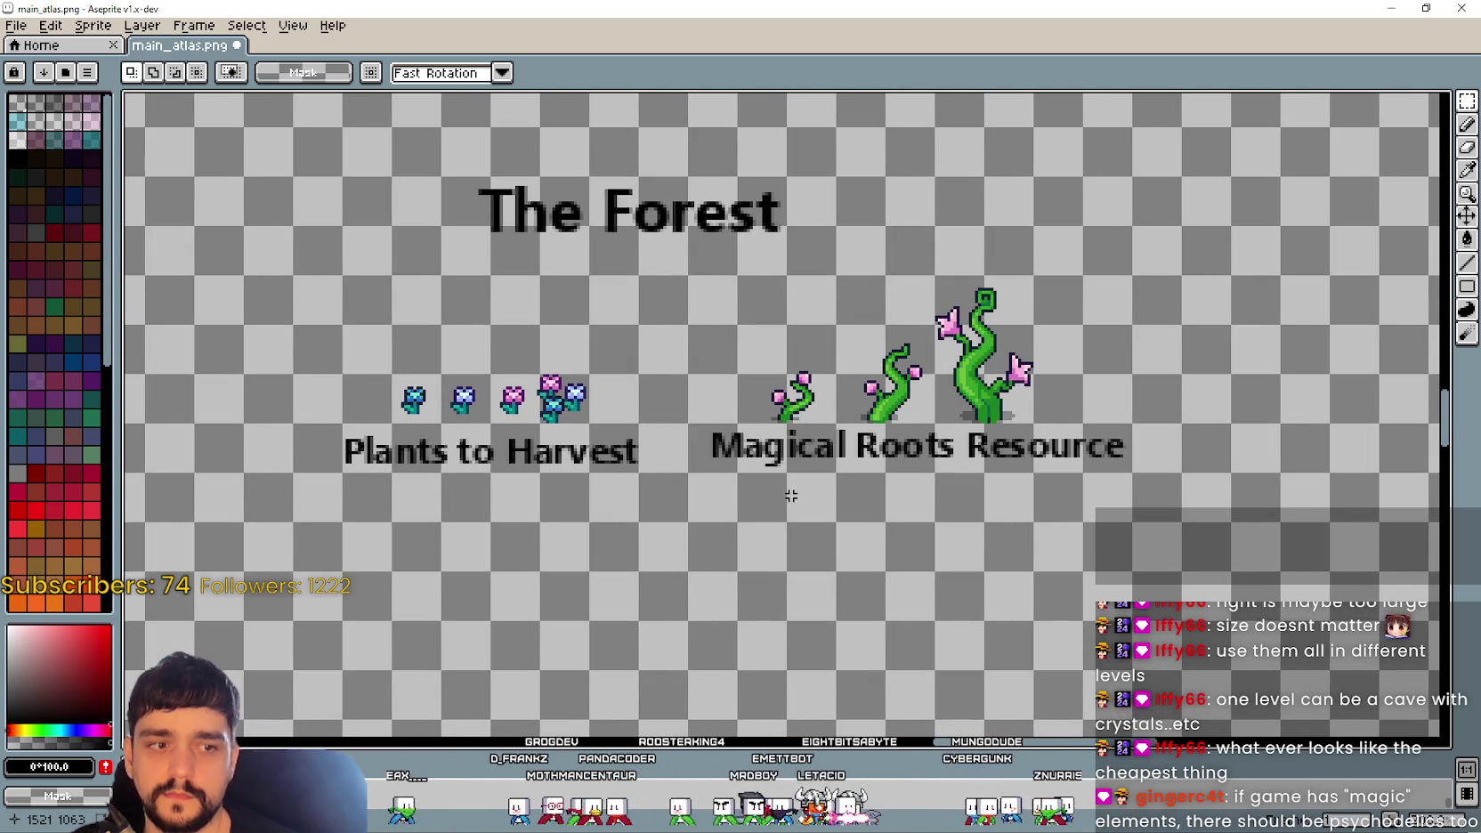
{"action": "scroll", "coordinate": [707, 422], "scroll_direction": "down", "scroll_amount": 2}
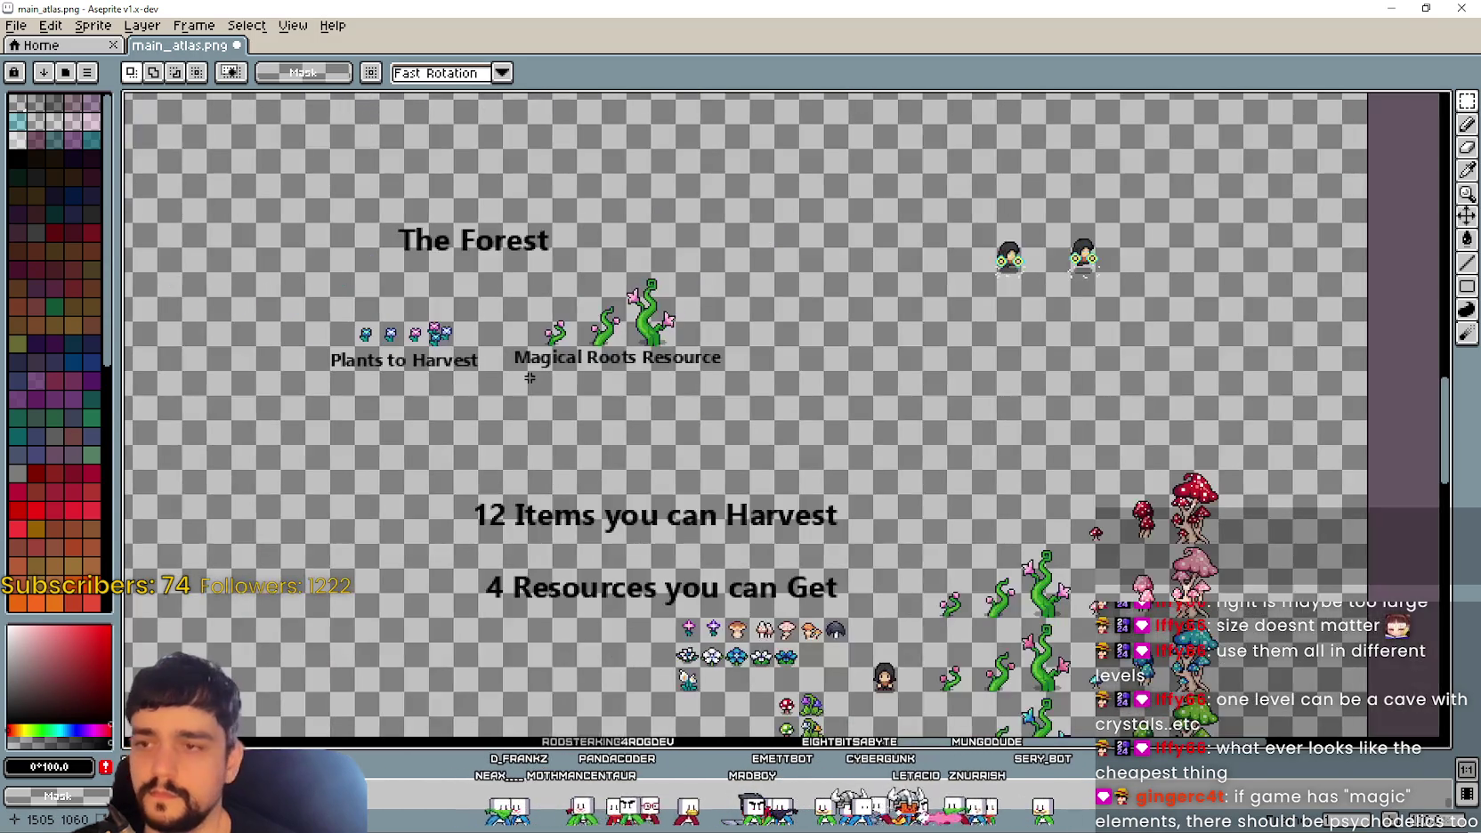
Step: Move The Forest heading block, with its sprites and labels, up and to the left
{"action": "scroll", "coordinate": [717, 400], "scroll_direction": "up", "scroll_amount": 1}
{"action": "mouse_move", "coordinate": [486, 184]}
{"action": "left_mouse_down"}
{"action": "mouse_move", "coordinate": [1033, 458]}
{"action": "mouse_move", "coordinate": [953, 445]}
{"action": "left_mouse_up"}
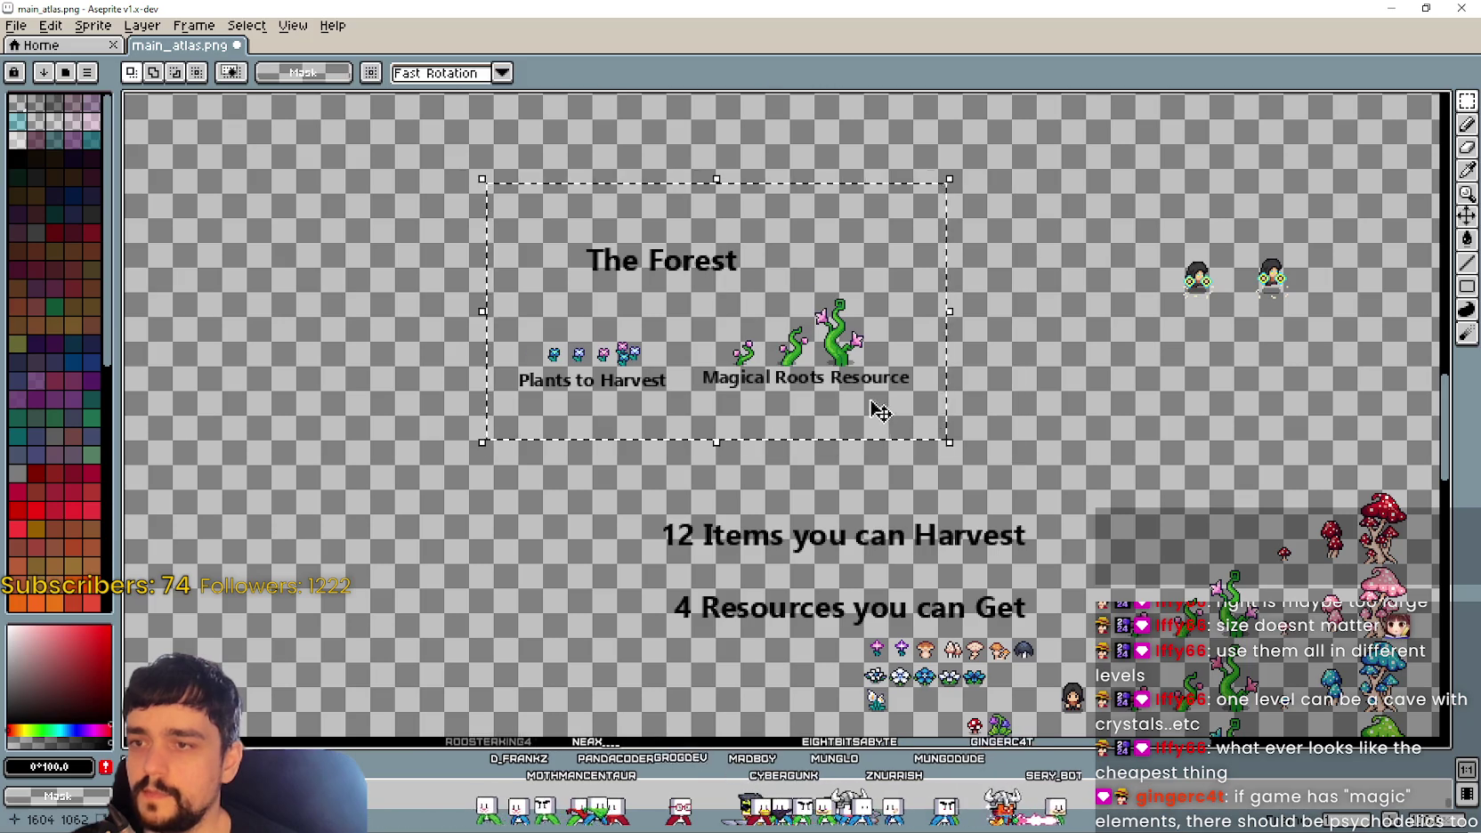
{"action": "left_click_drag", "start_coordinate": [877, 405], "coordinate": [761, 397]}
{"action": "mouse_move", "coordinate": [623, 352]}
{"action": "left_mouse_down"}
{"action": "mouse_move", "coordinate": [837, 445]}
{"action": "mouse_move", "coordinate": [686, 302]}
{"action": "left_mouse_up"}
{"action": "left_click", "coordinate": [801, 523]}
{"action": "mouse_move", "coordinate": [817, 422]}
{"action": "left_mouse_down"}
{"action": "mouse_move", "coordinate": [664, 368]}
{"action": "mouse_move", "coordinate": [663, 258]}
{"action": "mouse_move", "coordinate": [787, 501]}
{"action": "left_mouse_up"}
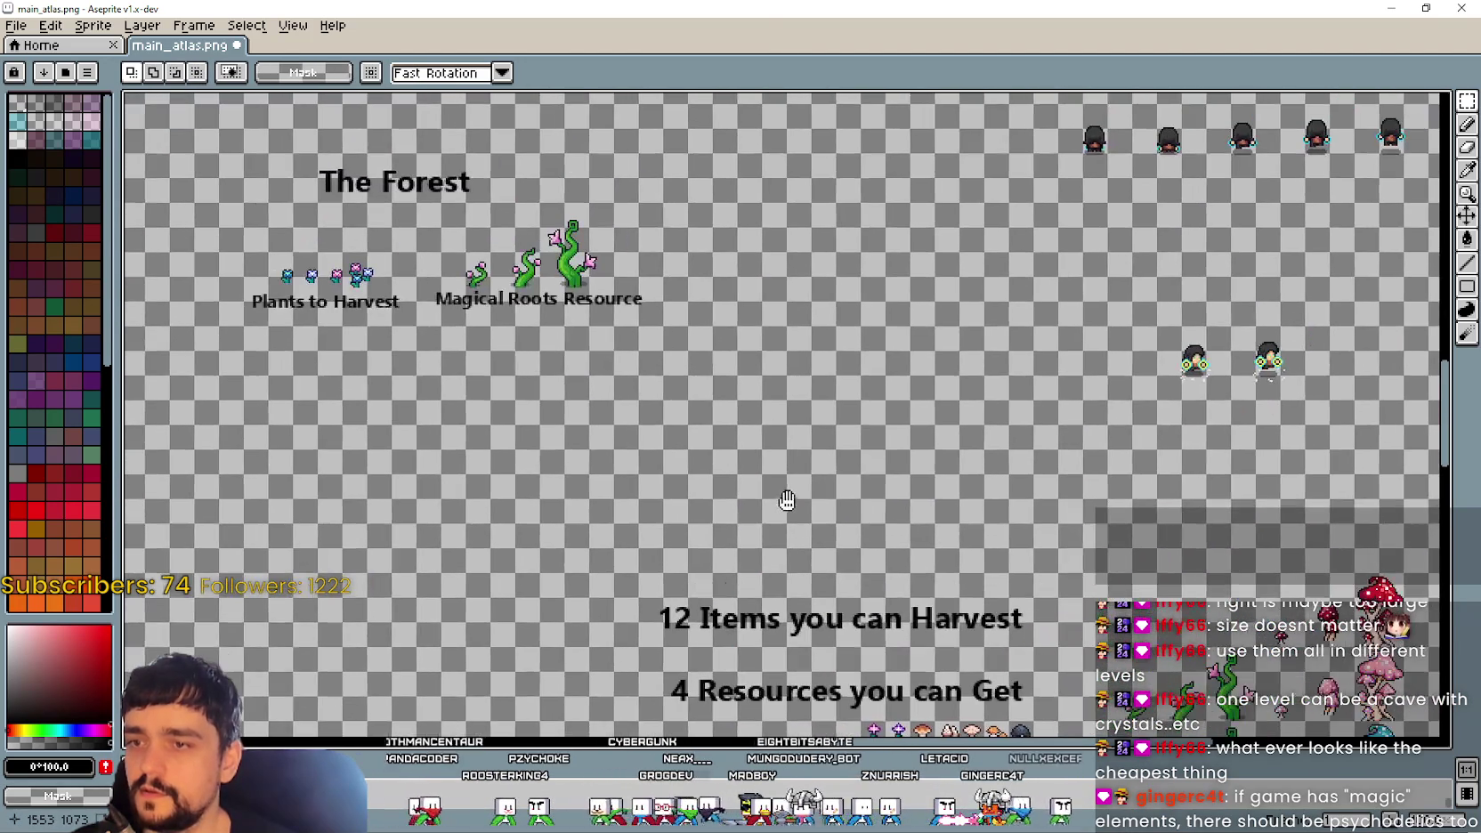
Step: Add a size-20 'The Cave' heading to the right of The Forest
{"action": "left_click", "coordinate": [820, 273]}
{"action": "type", "text": "The Ca"}
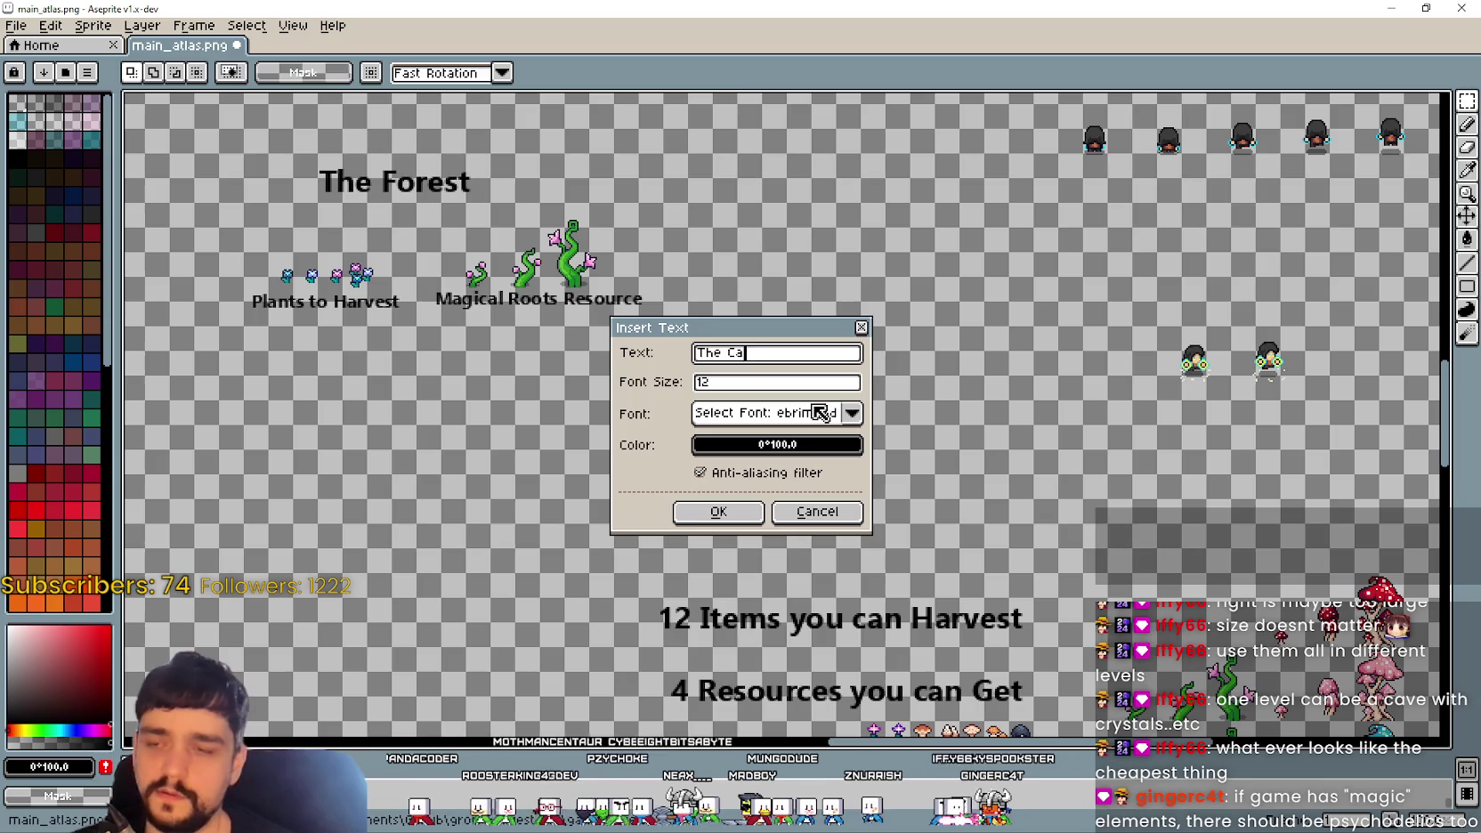
{"action": "type", "text": "ve"}
{"action": "key", "text": "Return"}
{"action": "key", "text": "Escape"}
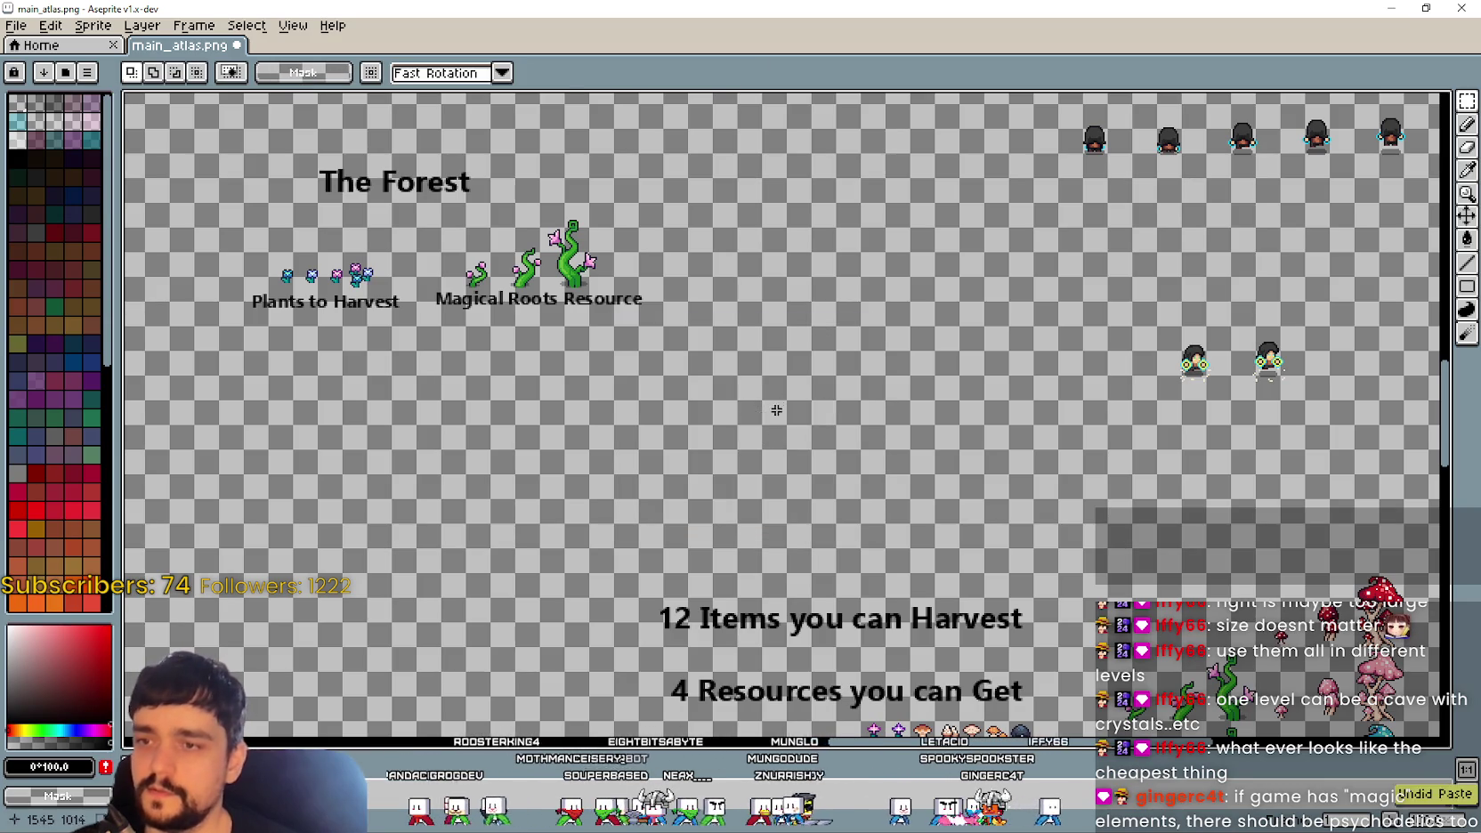
{"action": "key", "text": "Tab"}
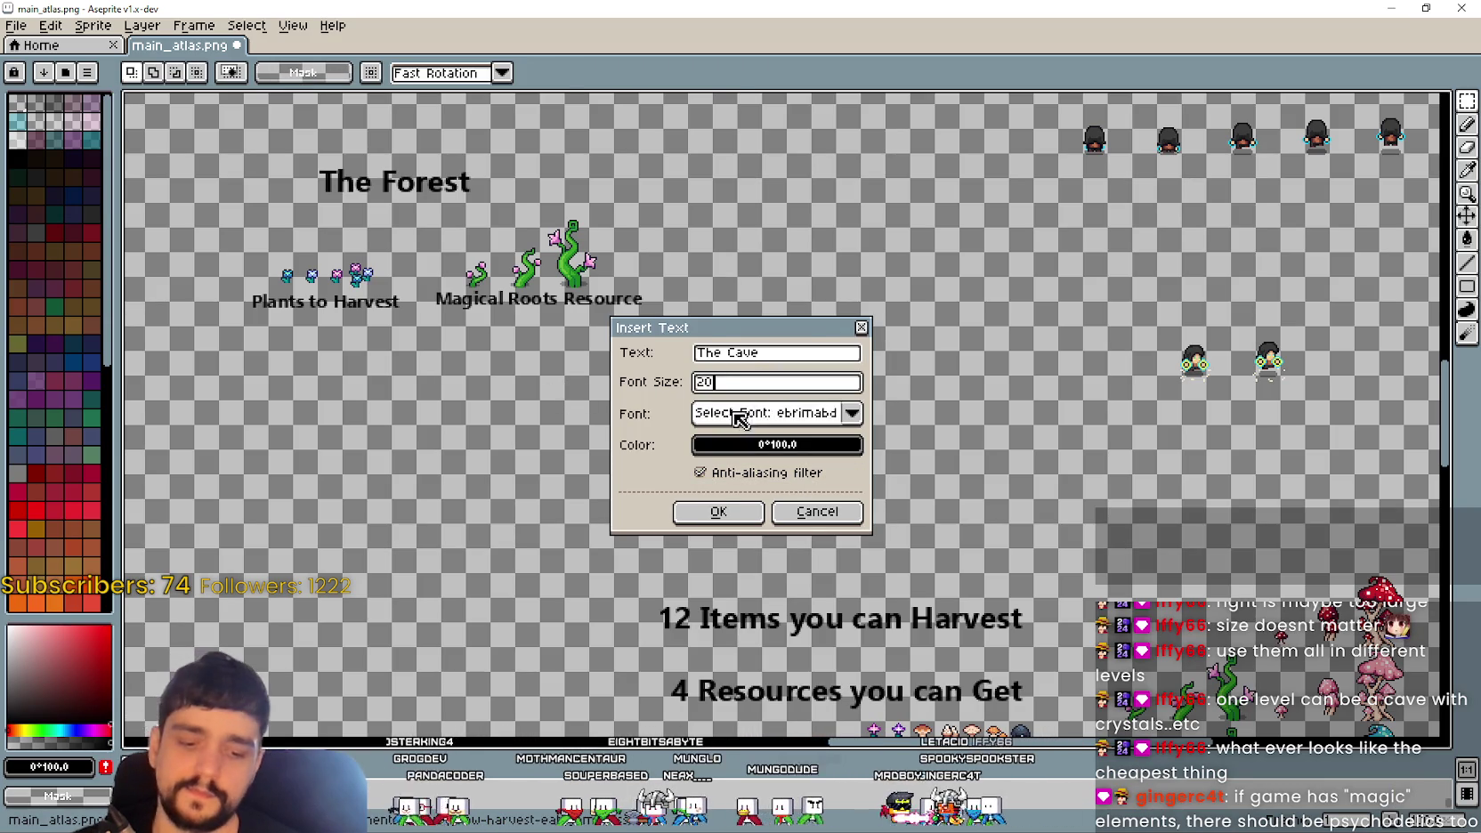
{"action": "left_click", "coordinate": [719, 511]}
{"action": "mouse_move", "coordinate": [766, 427]}
{"action": "left_mouse_down"}
{"action": "mouse_move", "coordinate": [853, 254]}
{"action": "mouse_move", "coordinate": [827, 294]}
{"action": "left_mouse_up"}
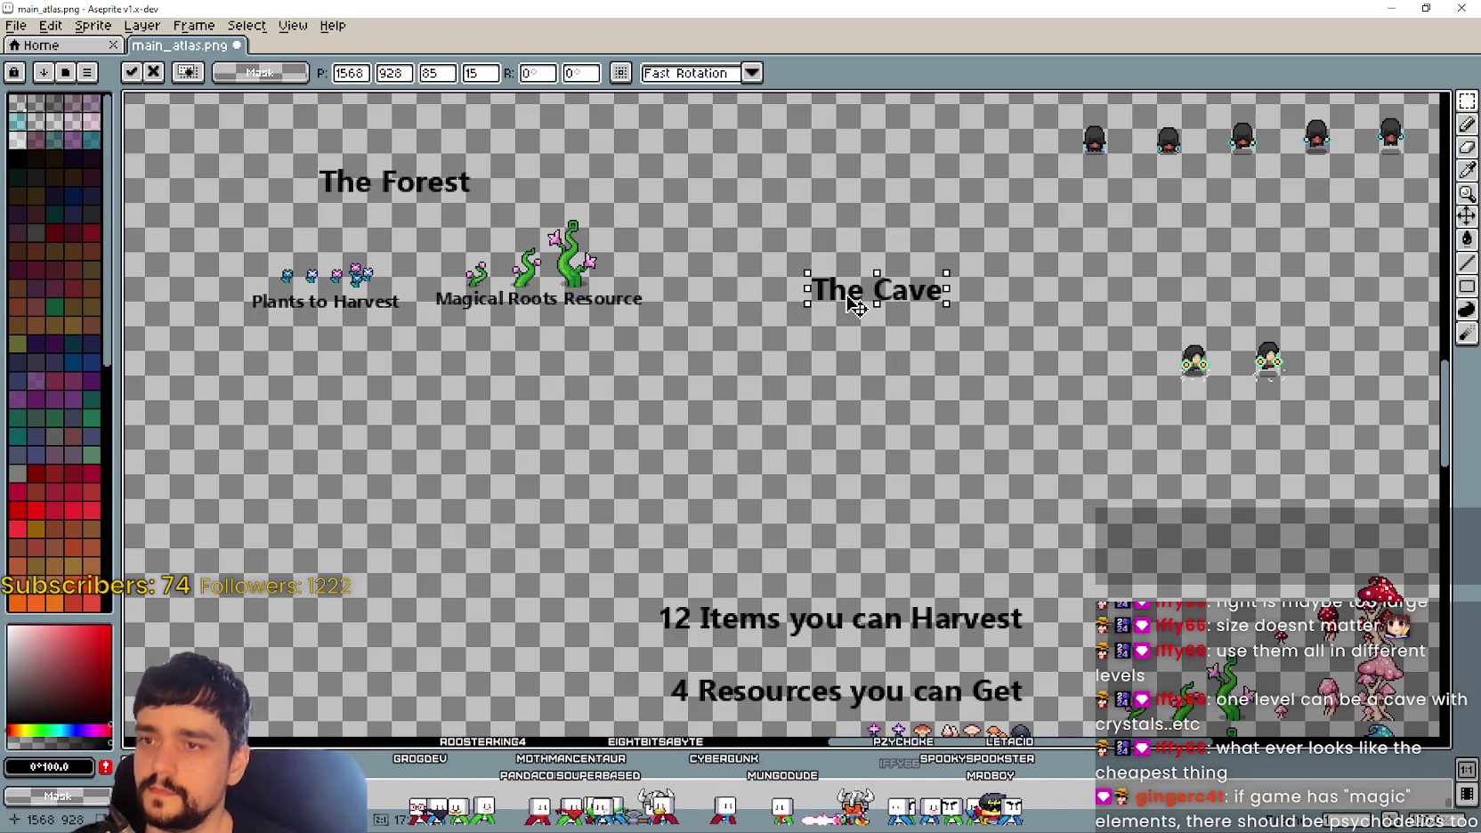
{"action": "key", "text": "Return"}
Step: Select the red mushroom group and move it beneath The Cave heading
{"action": "scroll", "coordinate": [786, 330], "scroll_direction": "down", "scroll_amount": 3}
{"action": "scroll", "coordinate": [654, 417], "scroll_direction": "right", "scroll_amount": 2}
{"action": "scroll", "coordinate": [654, 417], "scroll_direction": "up", "scroll_amount": 3}
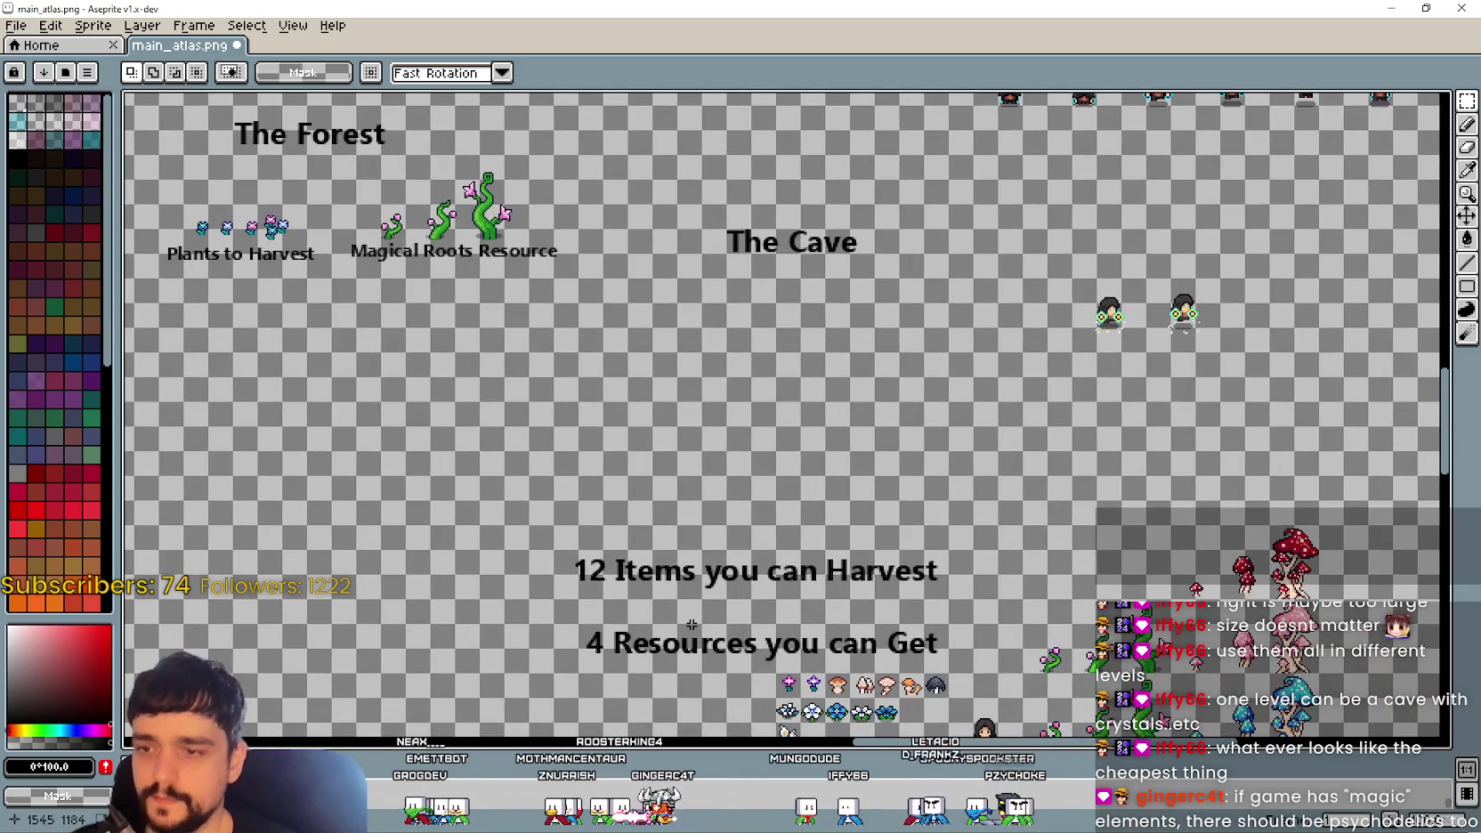
{"action": "scroll", "coordinate": [692, 625], "scroll_direction": "down", "scroll_amount": 3}
{"action": "scroll", "coordinate": [692, 625], "scroll_direction": "right", "scroll_amount": 5}
{"action": "scroll", "coordinate": [1012, 728], "scroll_direction": "up", "scroll_amount": 4}
{"action": "scroll", "coordinate": [1012, 728], "scroll_direction": "left", "scroll_amount": 5}
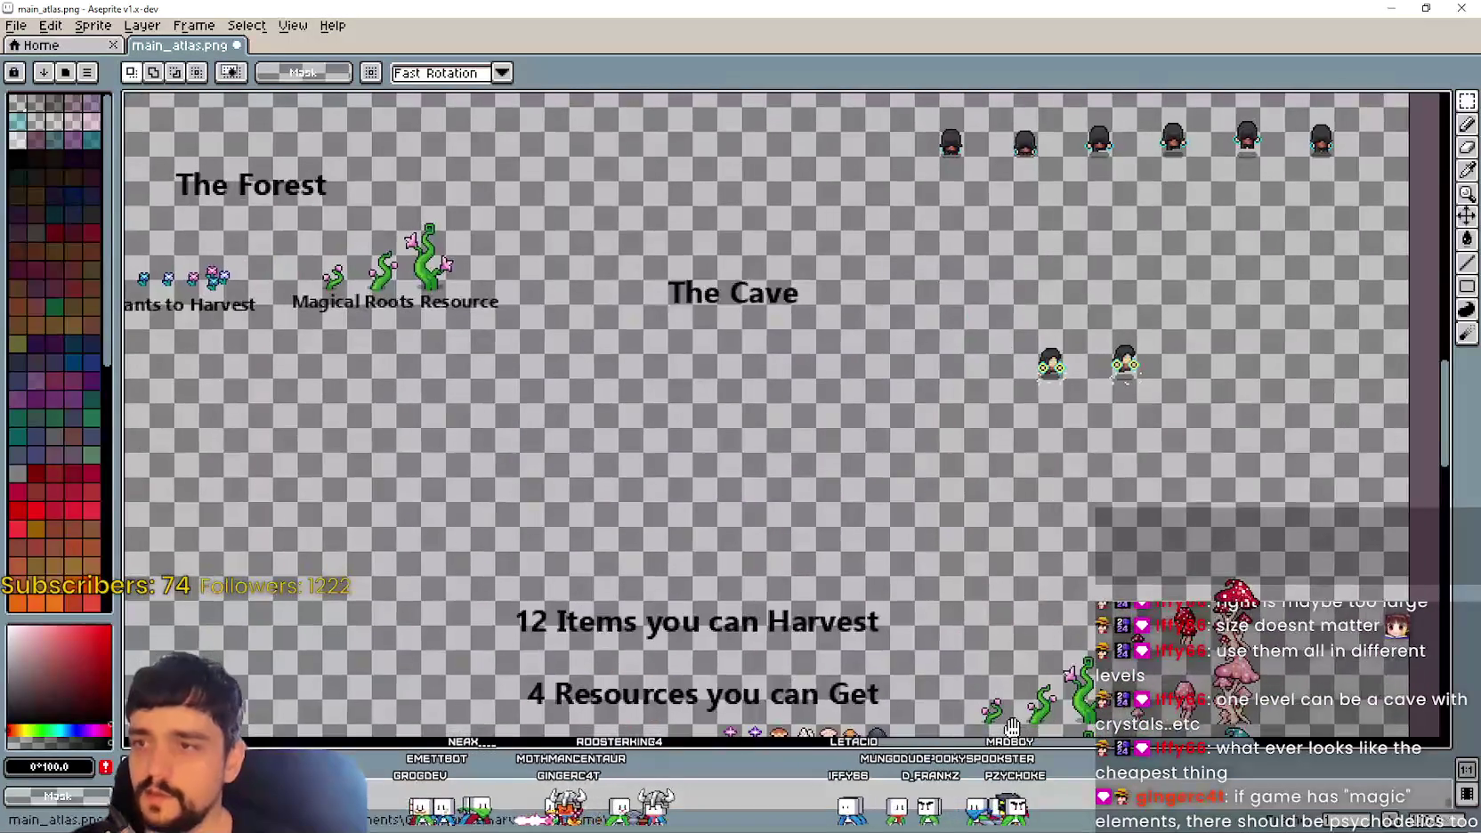
{"action": "left_click_drag", "start_coordinate": [1012, 727], "coordinate": [688, 463]}
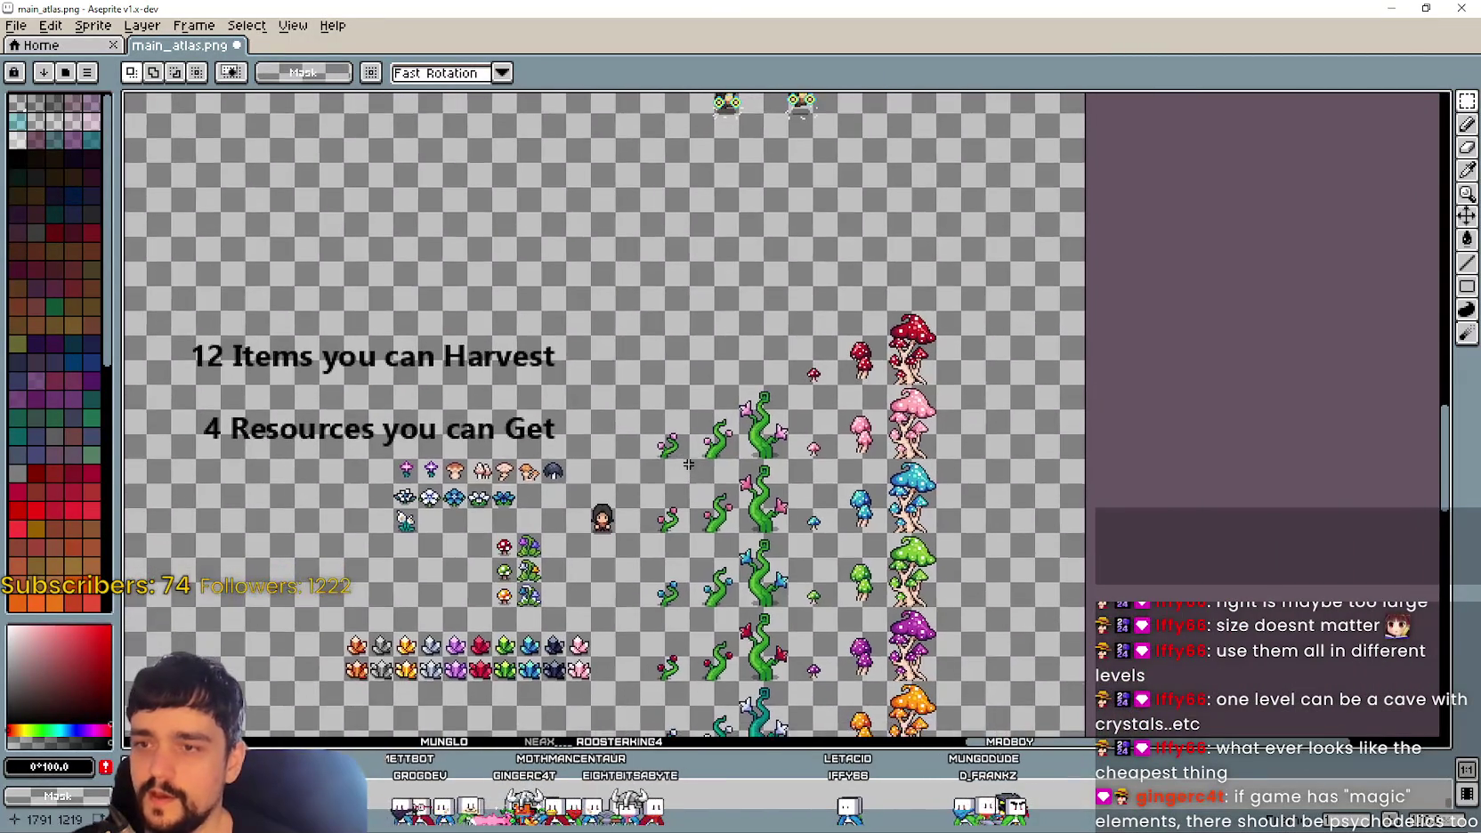
{"action": "scroll", "coordinate": [800, 543], "scroll_direction": "up", "scroll_amount": 1}
{"action": "scroll", "coordinate": [788, 541], "scroll_direction": "down", "scroll_amount": 1}
{"action": "scroll", "coordinate": [912, 410], "scroll_direction": "up", "scroll_amount": 1}
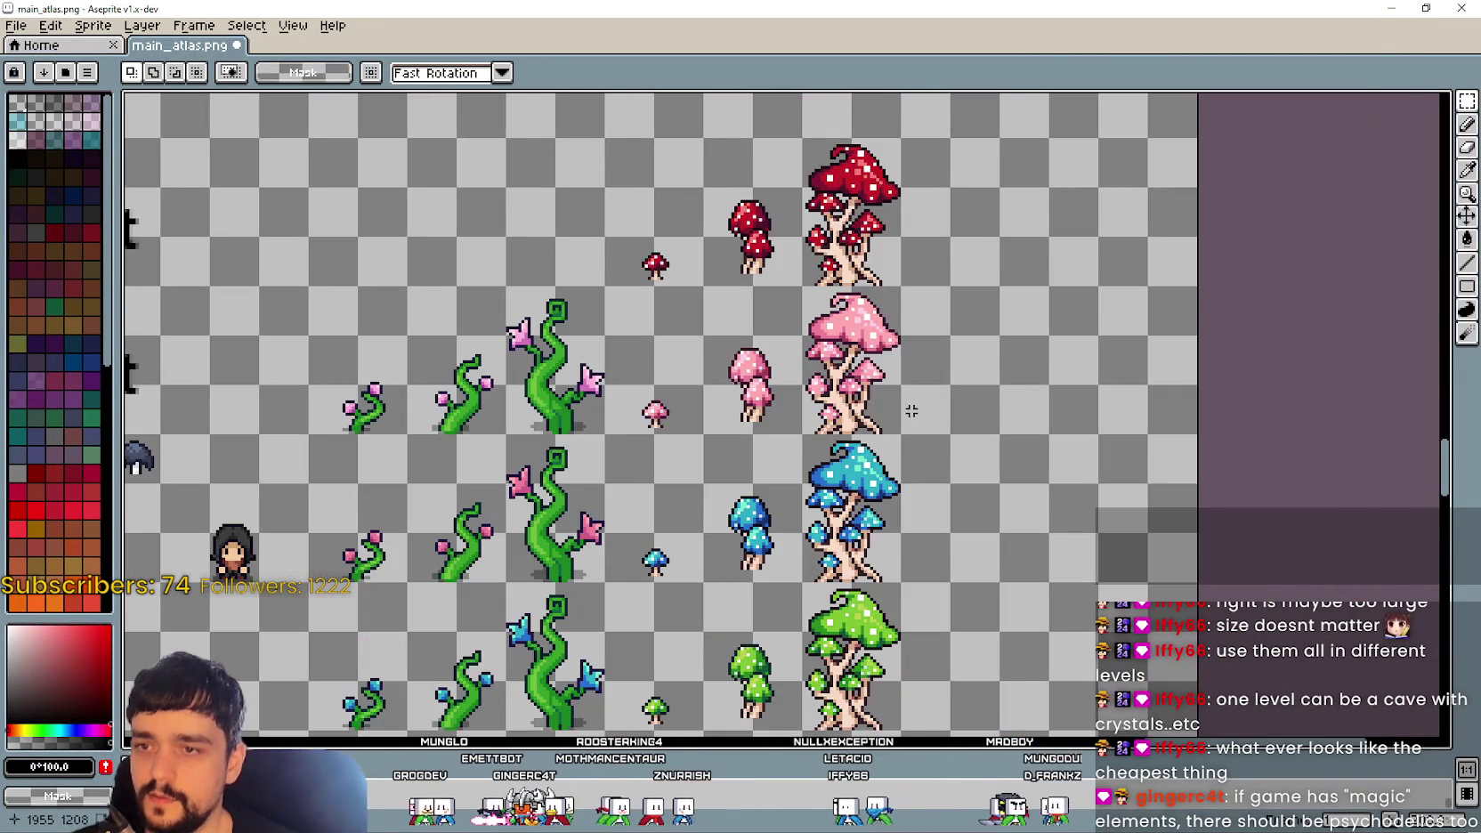
{"action": "left_click_drag", "start_coordinate": [899, 376], "coordinate": [954, 590]}
{"action": "left_click_drag", "start_coordinate": [660, 506], "coordinate": [960, 357]}
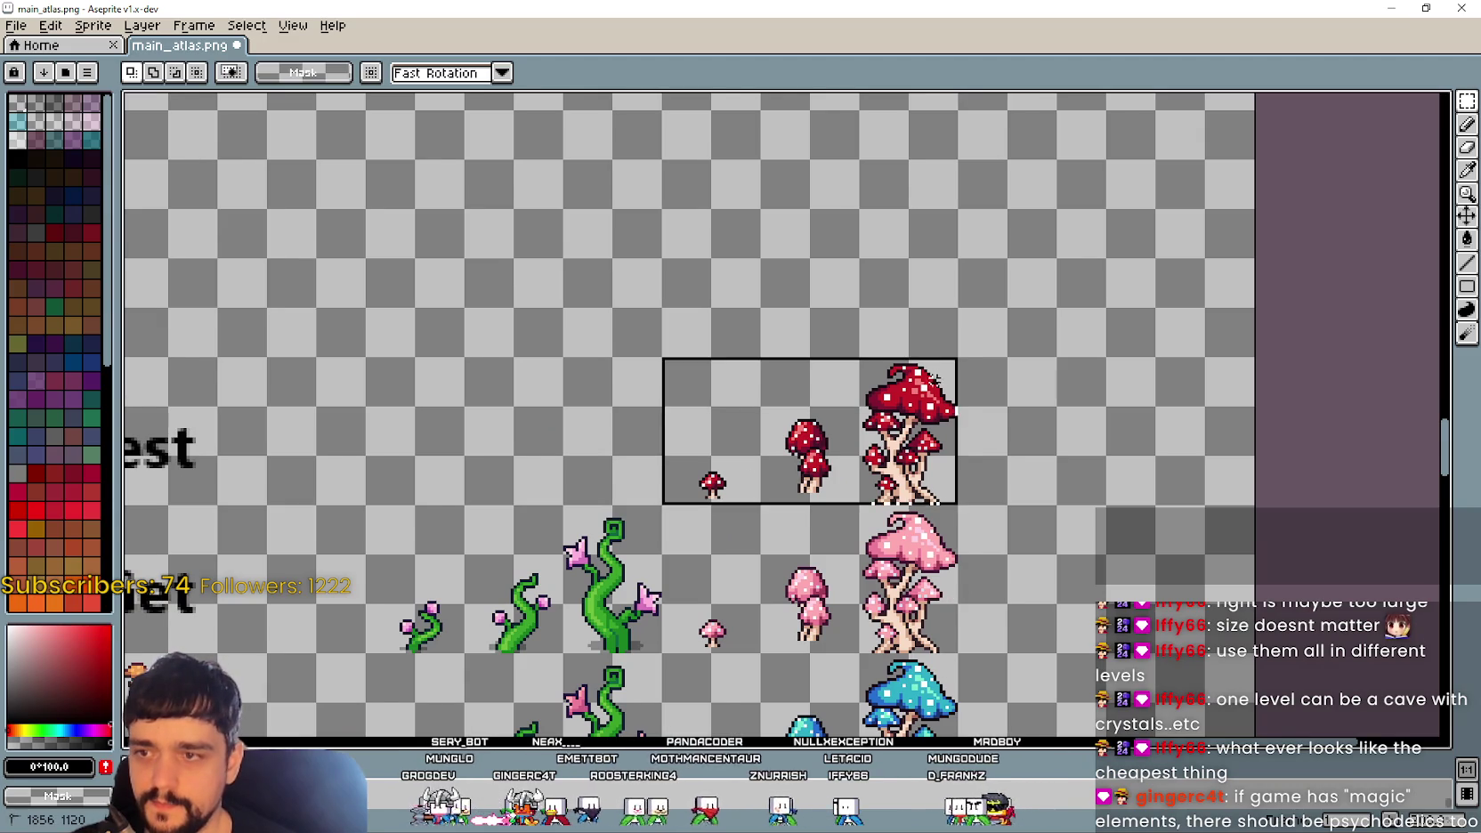
{"action": "scroll", "coordinate": [960, 357], "scroll_direction": "down", "scroll_amount": 1}
{"action": "left_click_drag", "start_coordinate": [396, 254], "coordinate": [736, 378]}
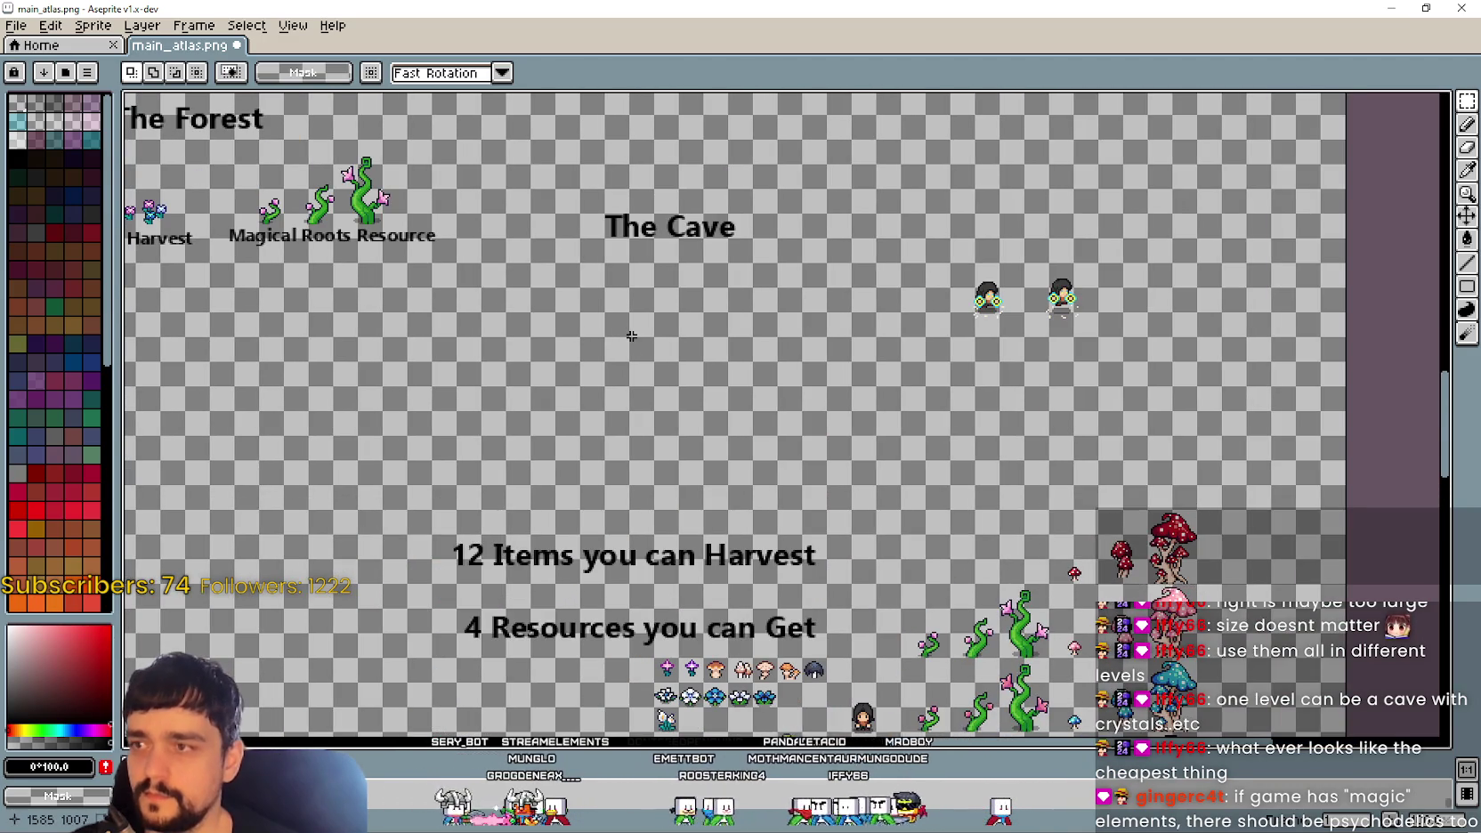
{"action": "key", "text": "ctrl+t"}
{"action": "mouse_move", "coordinate": [1163, 554]}
{"action": "left_mouse_down"}
{"action": "mouse_move", "coordinate": [739, 336]}
{"action": "mouse_move", "coordinate": [768, 309]}
{"action": "left_mouse_up"}
{"action": "key", "text": "Return"}
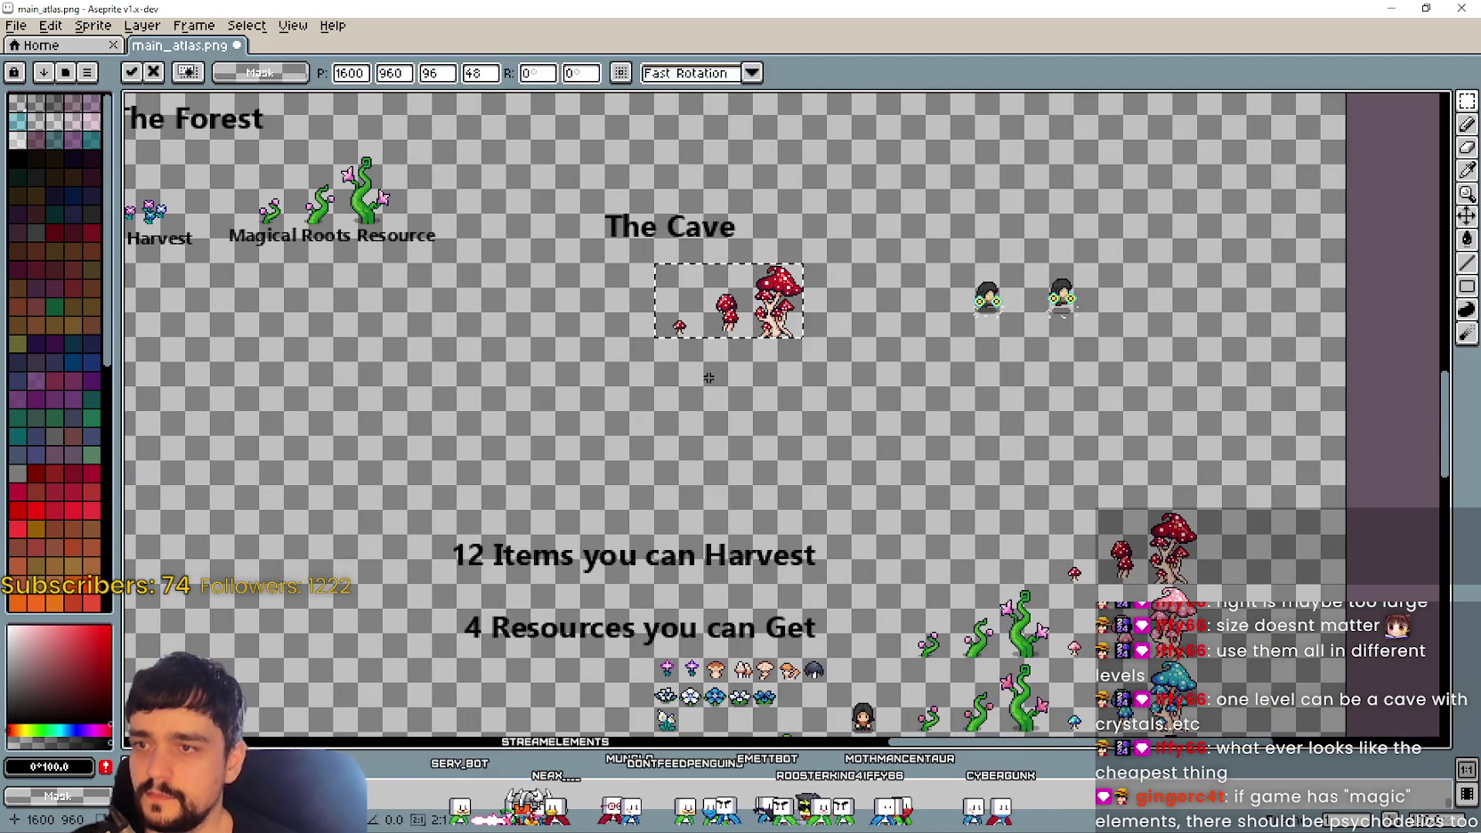
Step: Place a size-12 'Magical Mushrooms Resources' caption beneath the red mushrooms
{"action": "key", "text": "ctrl+shift+t"}
{"action": "type", "text": "Magical Mushrooms"}
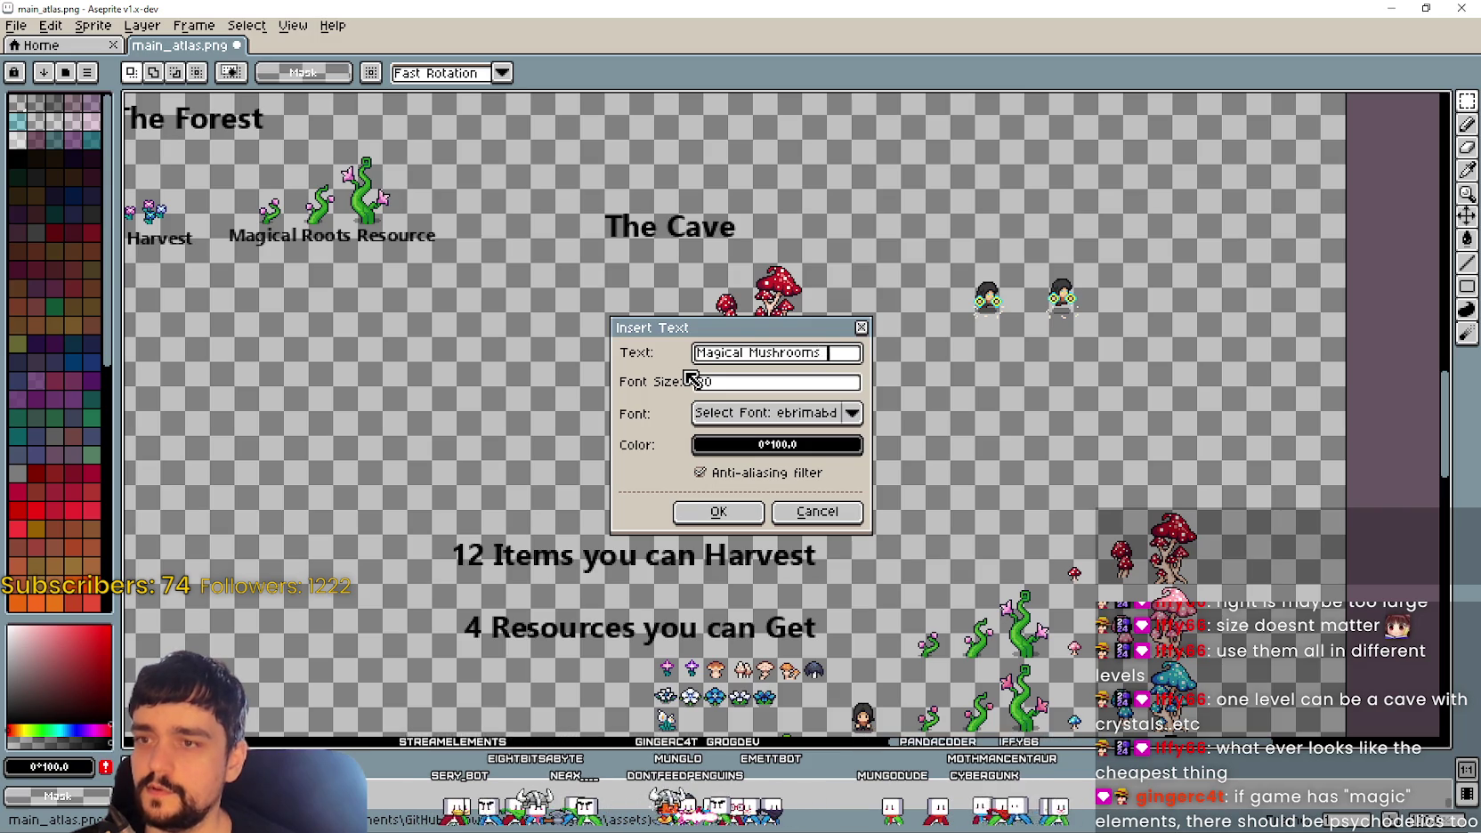
{"action": "type", "text": "Resources"}
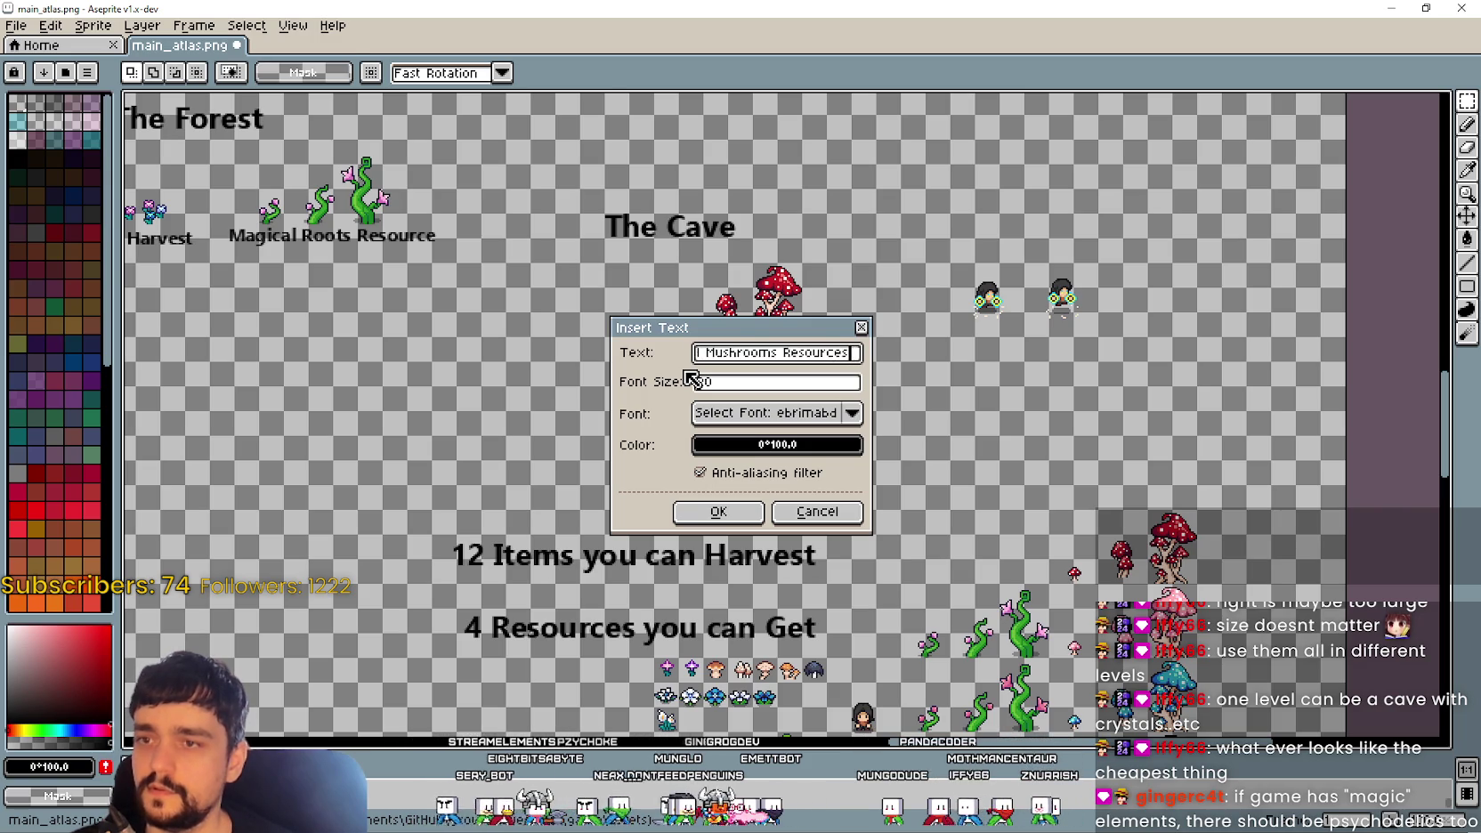
{"action": "key", "text": "Return"}
{"action": "key", "text": "ctrl+z"}
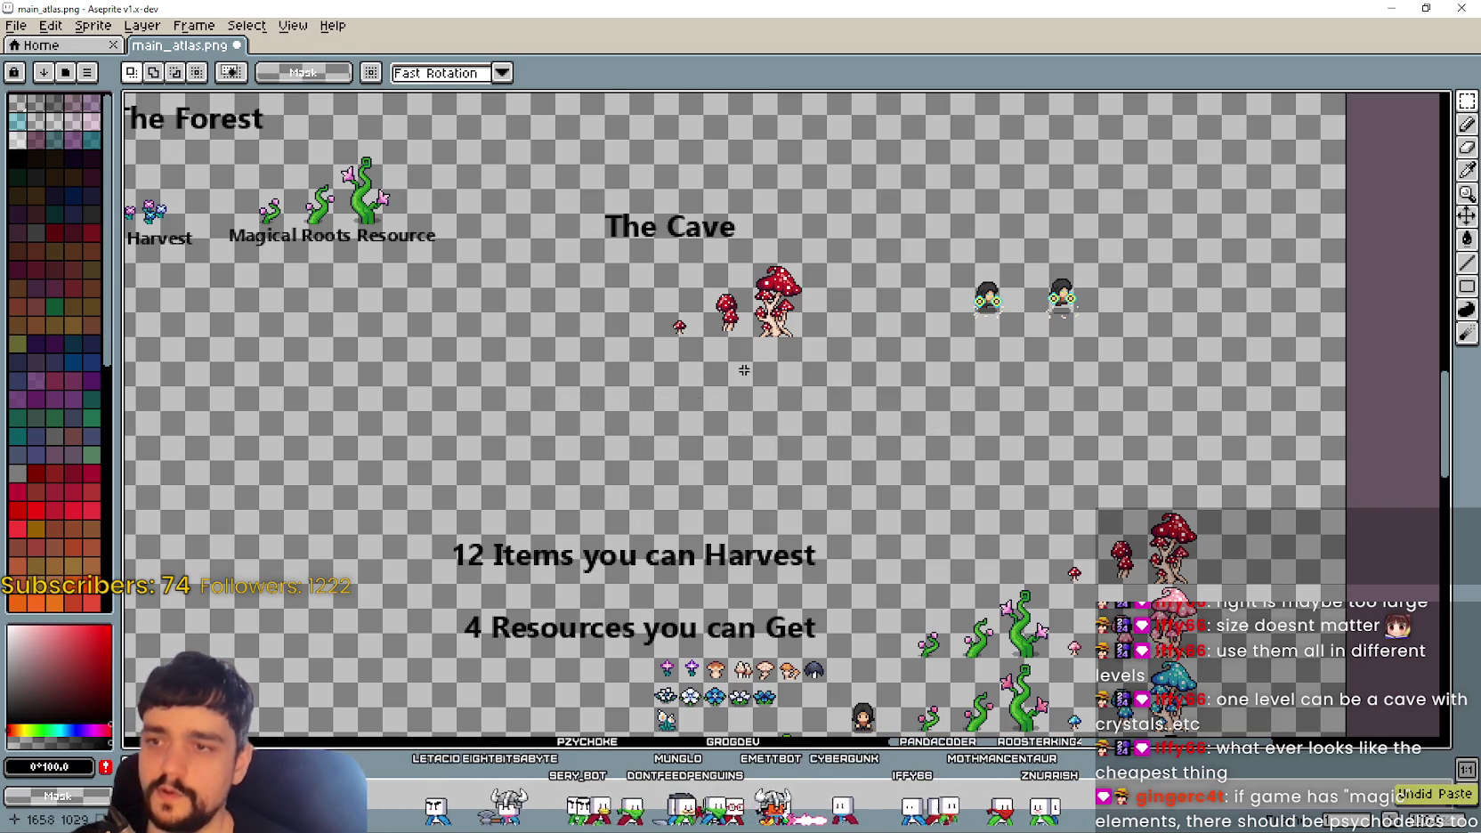
{"action": "key", "text": "ctrl+shift+t"}
{"action": "left_click", "coordinate": [712, 392]}
{"action": "type", "text": "12"}
{"action": "left_click", "coordinate": [698, 511]}
{"action": "mouse_move", "coordinate": [766, 449]}
{"action": "left_mouse_down"}
{"action": "mouse_move", "coordinate": [809, 416]}
{"action": "mouse_move", "coordinate": [784, 392]}
{"action": "left_mouse_up"}
{"action": "key", "text": "Return"}
Step: Select the Plants to Harvest group on the left of the atlas
{"action": "left_click_drag", "start_coordinate": [486, 414], "coordinate": [656, 416]}
{"action": "mouse_move", "coordinate": [154, 294]}
{"action": "left_mouse_down"}
{"action": "mouse_move", "coordinate": [254, 162]}
{"action": "mouse_move", "coordinate": [374, 140]}
{"action": "left_mouse_up"}
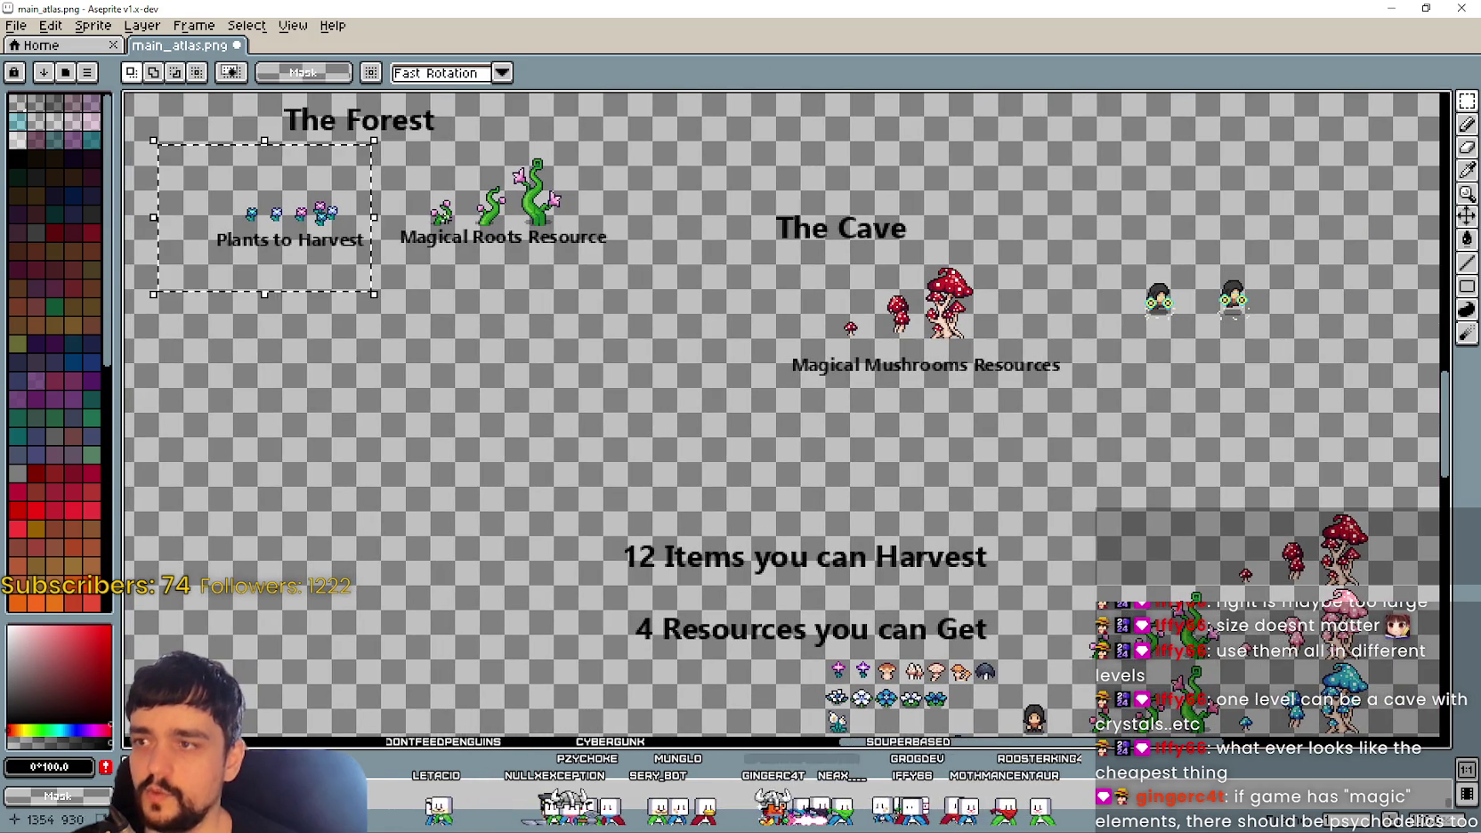
{"action": "scroll", "coordinate": [833, 576], "scroll_direction": "down", "scroll_amount": 2}
Step: Pan to the resource rows and select the first five crystals of the top row
{"action": "scroll", "coordinate": [833, 575], "scroll_direction": "down", "scroll_amount": 1}
{"action": "scroll", "coordinate": [712, 480], "scroll_direction": "up", "scroll_amount": 1}
{"action": "scroll", "coordinate": [673, 450], "scroll_direction": "down", "scroll_amount": 2}
{"action": "scroll", "coordinate": [673, 449], "scroll_direction": "up", "scroll_amount": 2}
{"action": "scroll", "coordinate": [686, 436], "scroll_direction": "down", "scroll_amount": 1}
{"action": "scroll", "coordinate": [703, 418], "scroll_direction": "down", "scroll_amount": 2}
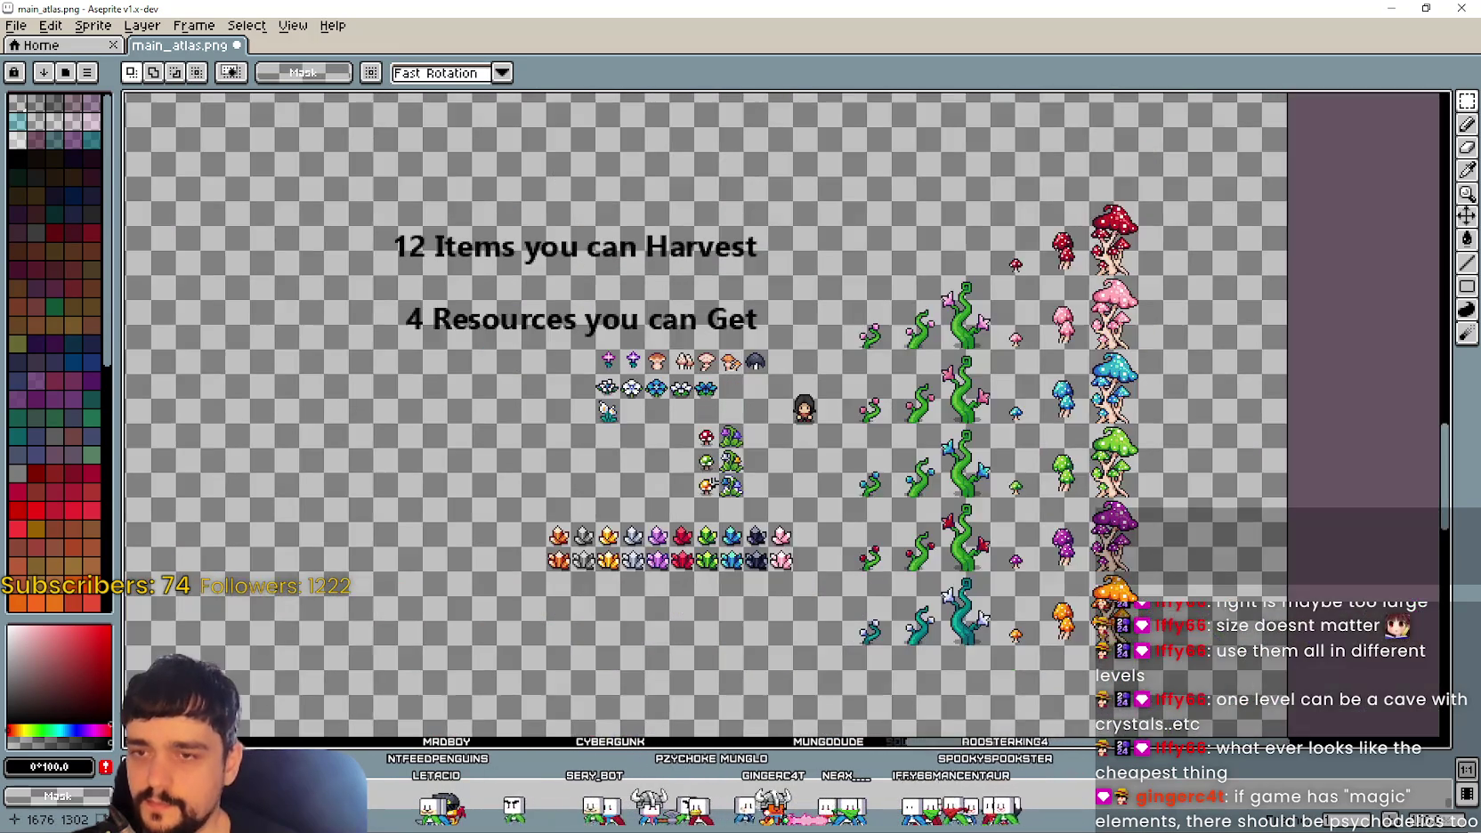
{"action": "scroll", "coordinate": [721, 403], "scroll_direction": "down", "scroll_amount": 1}
{"action": "scroll", "coordinate": [721, 402], "scroll_direction": "up", "scroll_amount": 1}
{"action": "scroll", "coordinate": [757, 436], "scroll_direction": "up", "scroll_amount": 1}
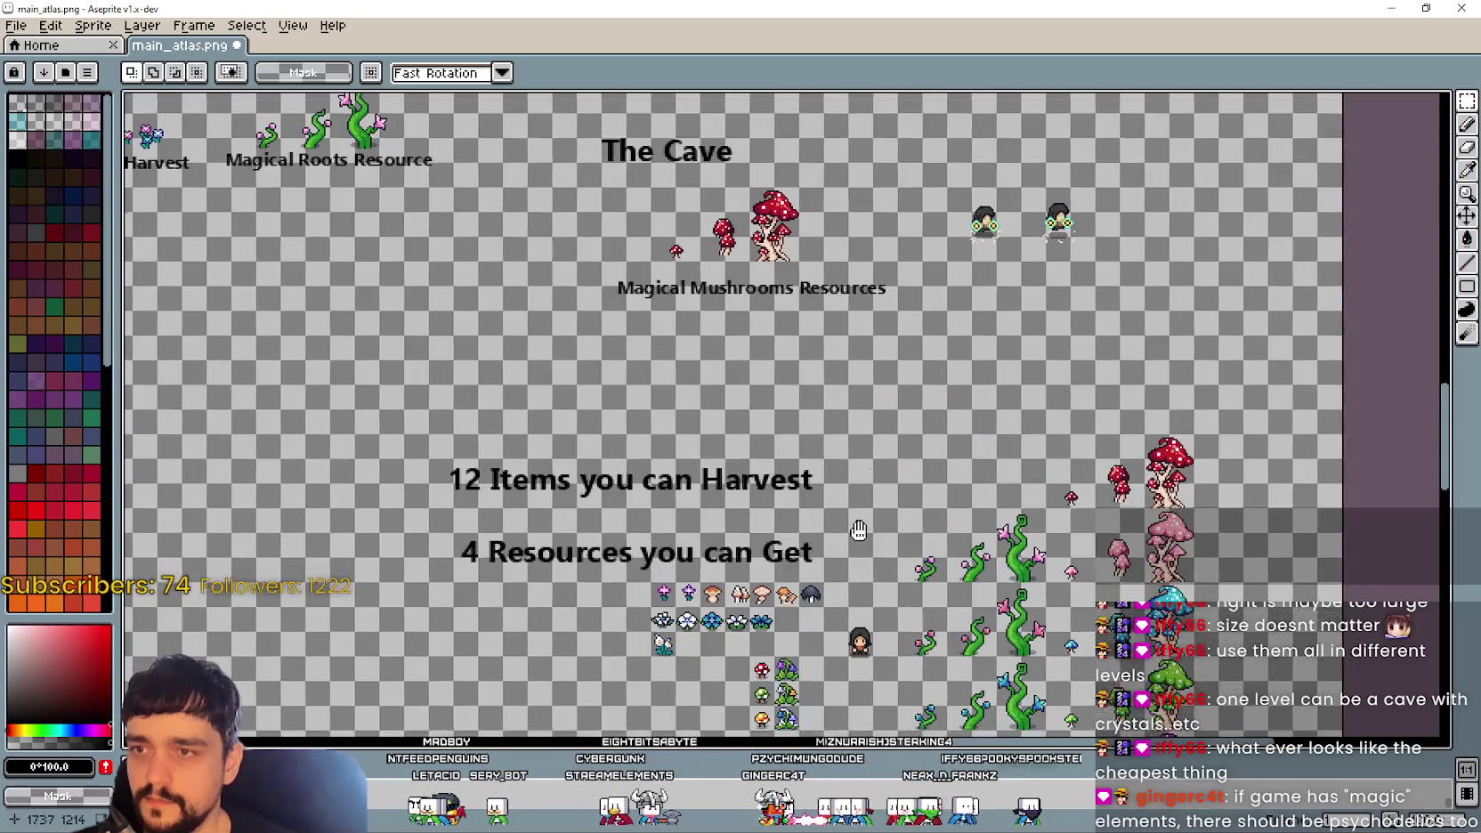
{"action": "scroll", "coordinate": [812, 489], "scroll_direction": "down", "scroll_amount": 2}
{"action": "scroll", "coordinate": [761, 425], "scroll_direction": "up", "scroll_amount": 1}
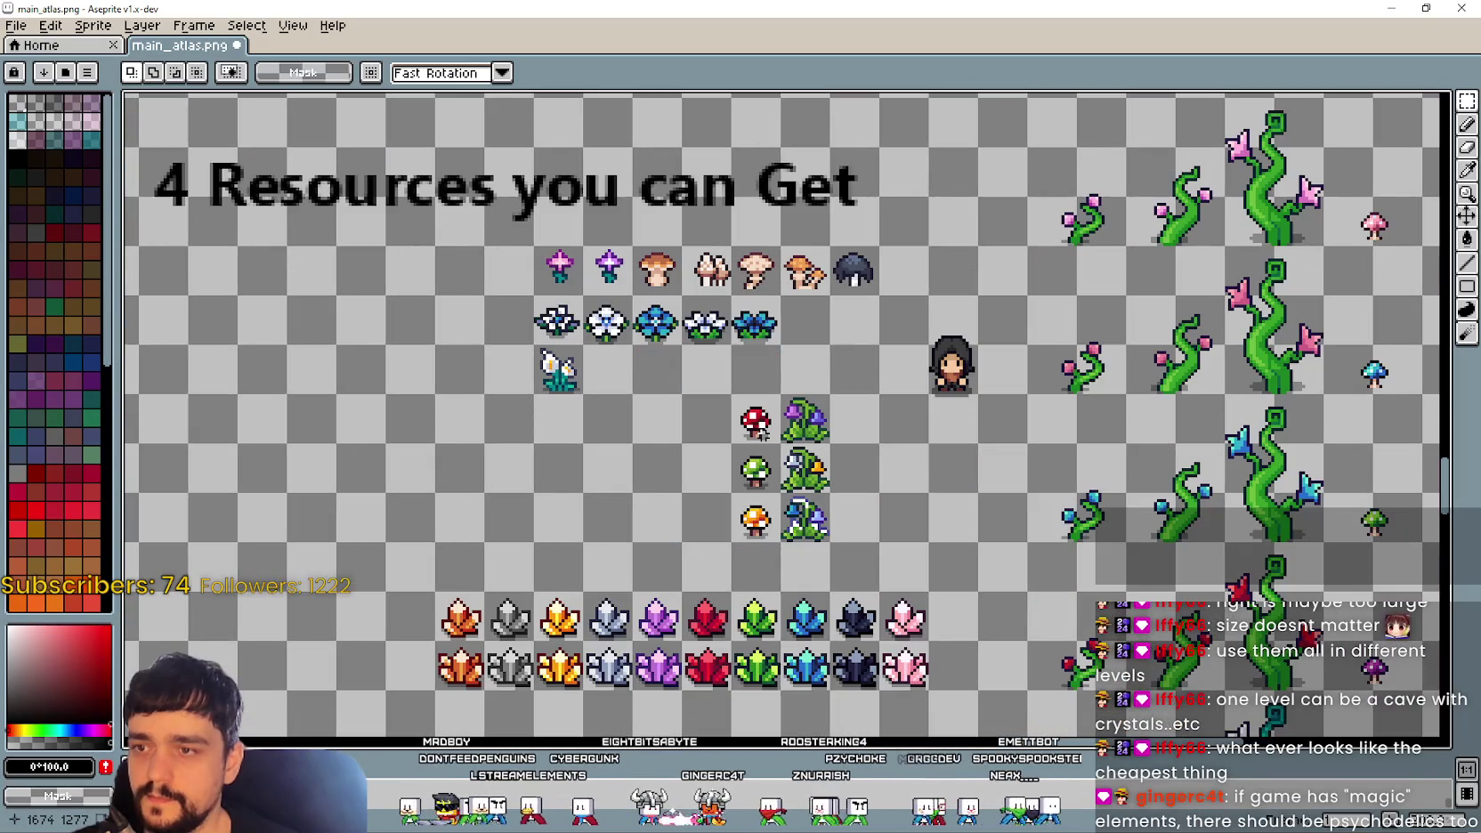
{"action": "scroll", "coordinate": [836, 445], "scroll_direction": "down", "scroll_amount": 2}
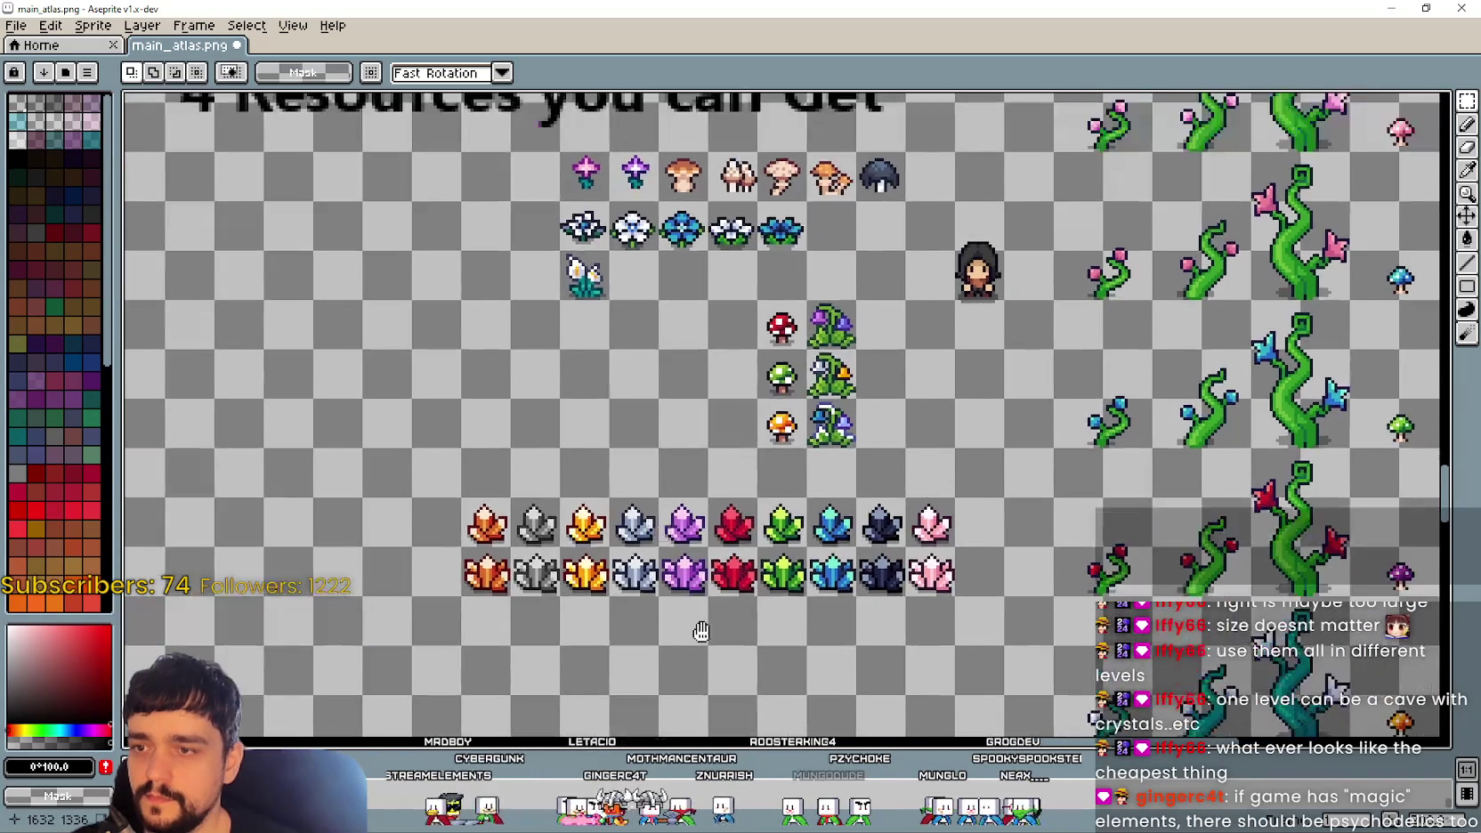
{"action": "scroll", "coordinate": [979, 476], "scroll_direction": "up", "scroll_amount": 2}
{"action": "scroll", "coordinate": [996, 481], "scroll_direction": "left", "scroll_amount": 2}
{"action": "scroll", "coordinate": [901, 482], "scroll_direction": "down", "scroll_amount": 1}
{"action": "mouse_move", "coordinate": [708, 333]}
{"action": "left_mouse_down"}
{"action": "mouse_move", "coordinate": [834, 700]}
{"action": "mouse_move", "coordinate": [559, 299]}
{"action": "left_mouse_up"}
{"action": "scroll", "coordinate": [588, 379], "scroll_direction": "up", "scroll_amount": 1}
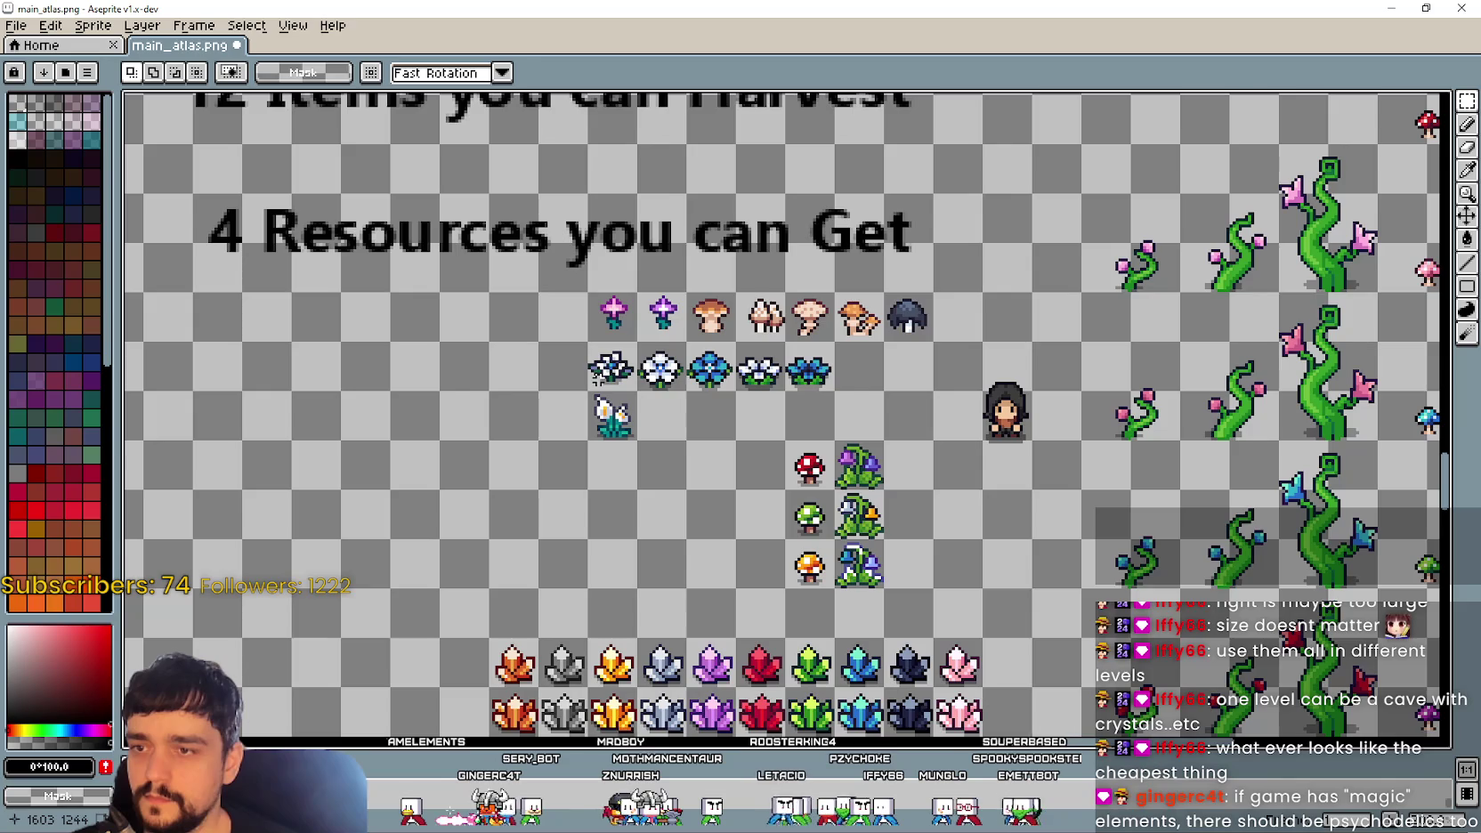
{"action": "scroll", "coordinate": [959, 501], "scroll_direction": "down", "scroll_amount": 2}
{"action": "scroll", "coordinate": [960, 501], "scroll_direction": "right", "scroll_amount": 3}
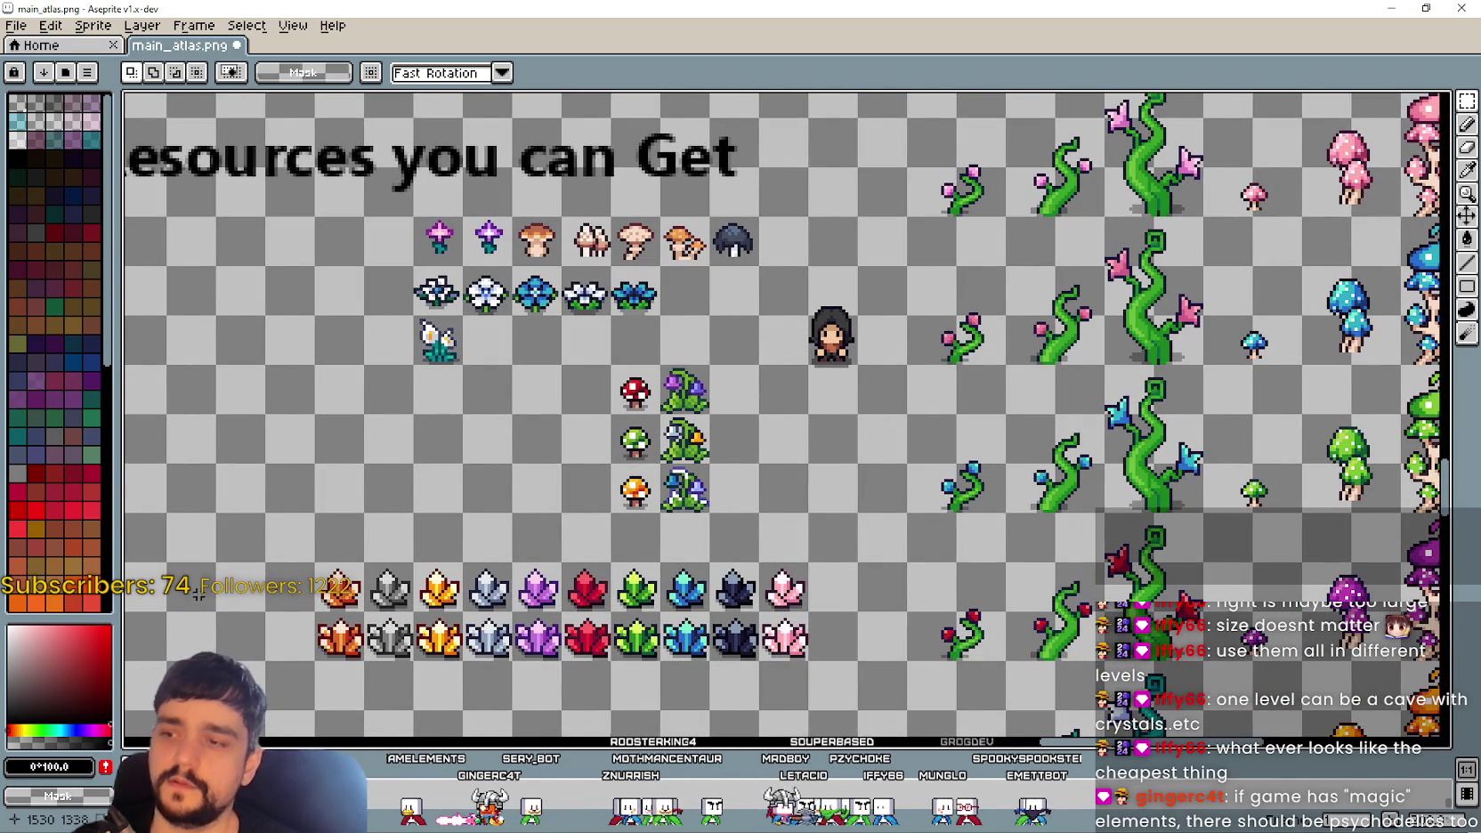
{"action": "scroll", "coordinate": [428, 531], "scroll_direction": "down", "scroll_amount": 2}
{"action": "scroll", "coordinate": [428, 532], "scroll_direction": "left", "scroll_amount": 1}
{"action": "left_click_drag", "start_coordinate": [381, 474], "coordinate": [634, 531]}
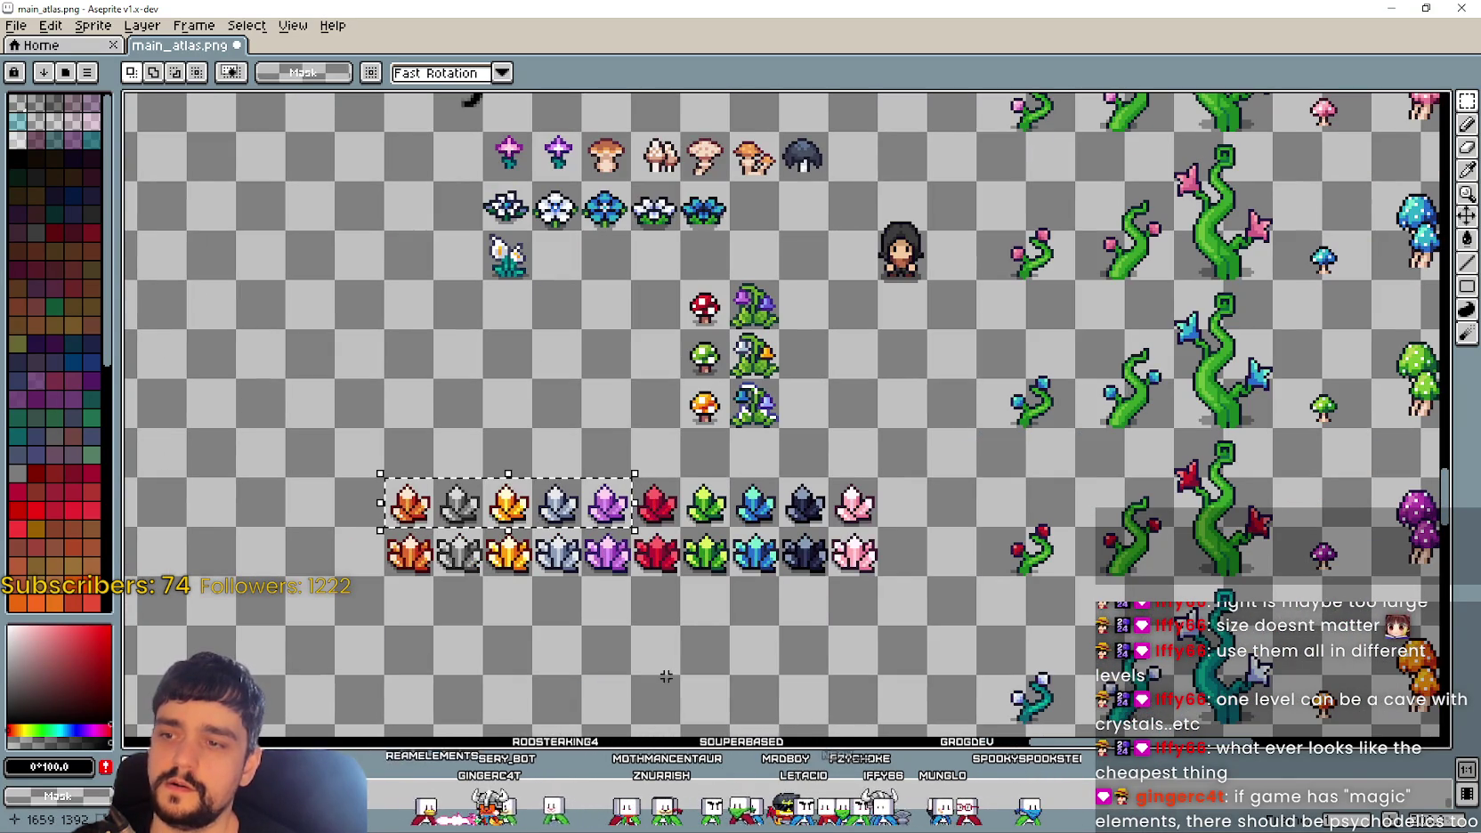
{"action": "scroll", "coordinate": [650, 532], "scroll_direction": "down", "scroll_amount": 1}
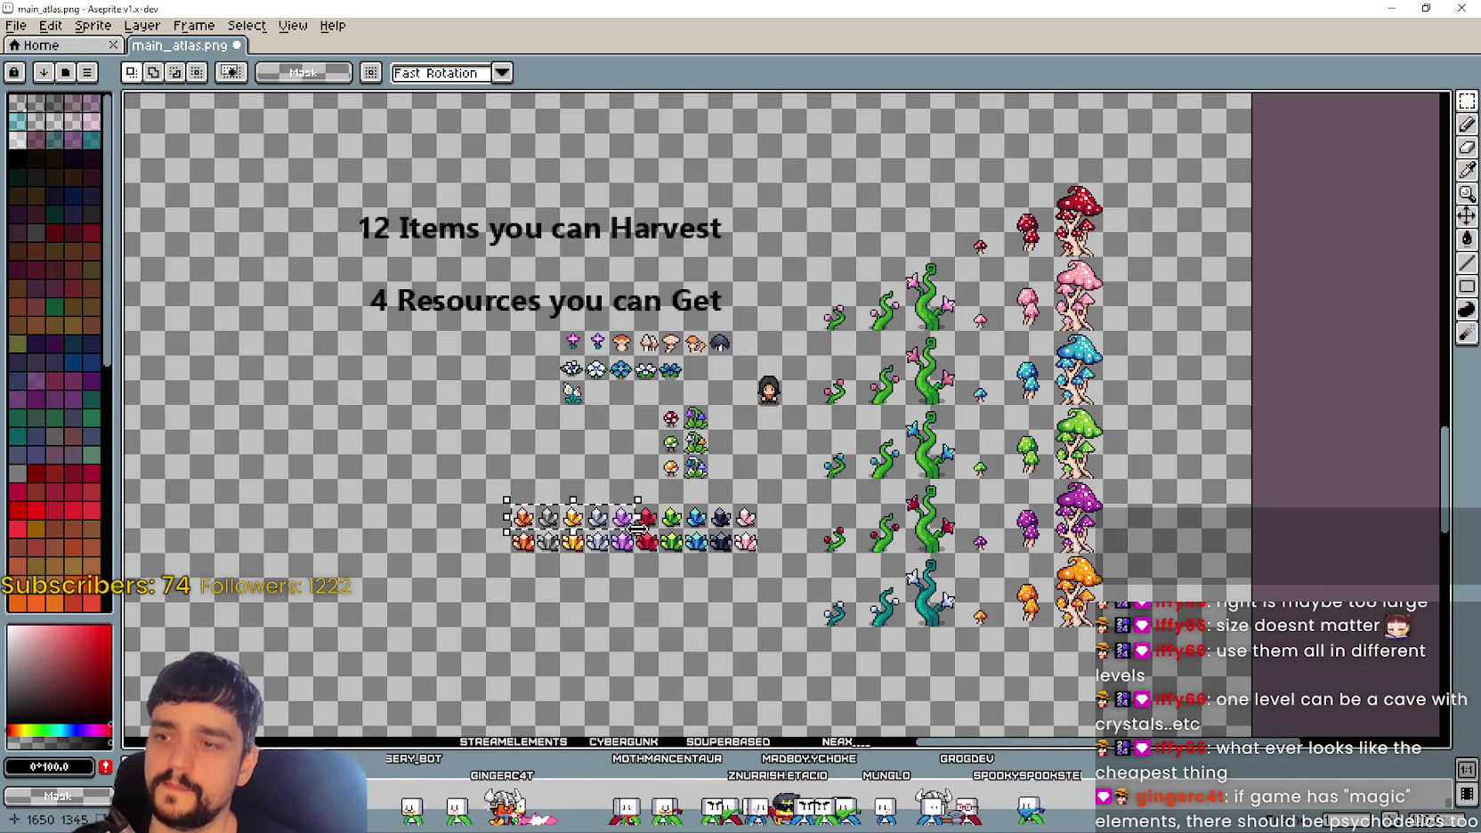
Step: Pan between the Forest and Cave headers, then centre the view on the crystals and plants
{"action": "mouse_move", "coordinate": [464, 246]}
{"action": "left_mouse_down"}
{"action": "mouse_move", "coordinate": [667, 558]}
{"action": "mouse_move", "coordinate": [847, 537]}
{"action": "mouse_move", "coordinate": [755, 568]}
{"action": "left_mouse_up"}
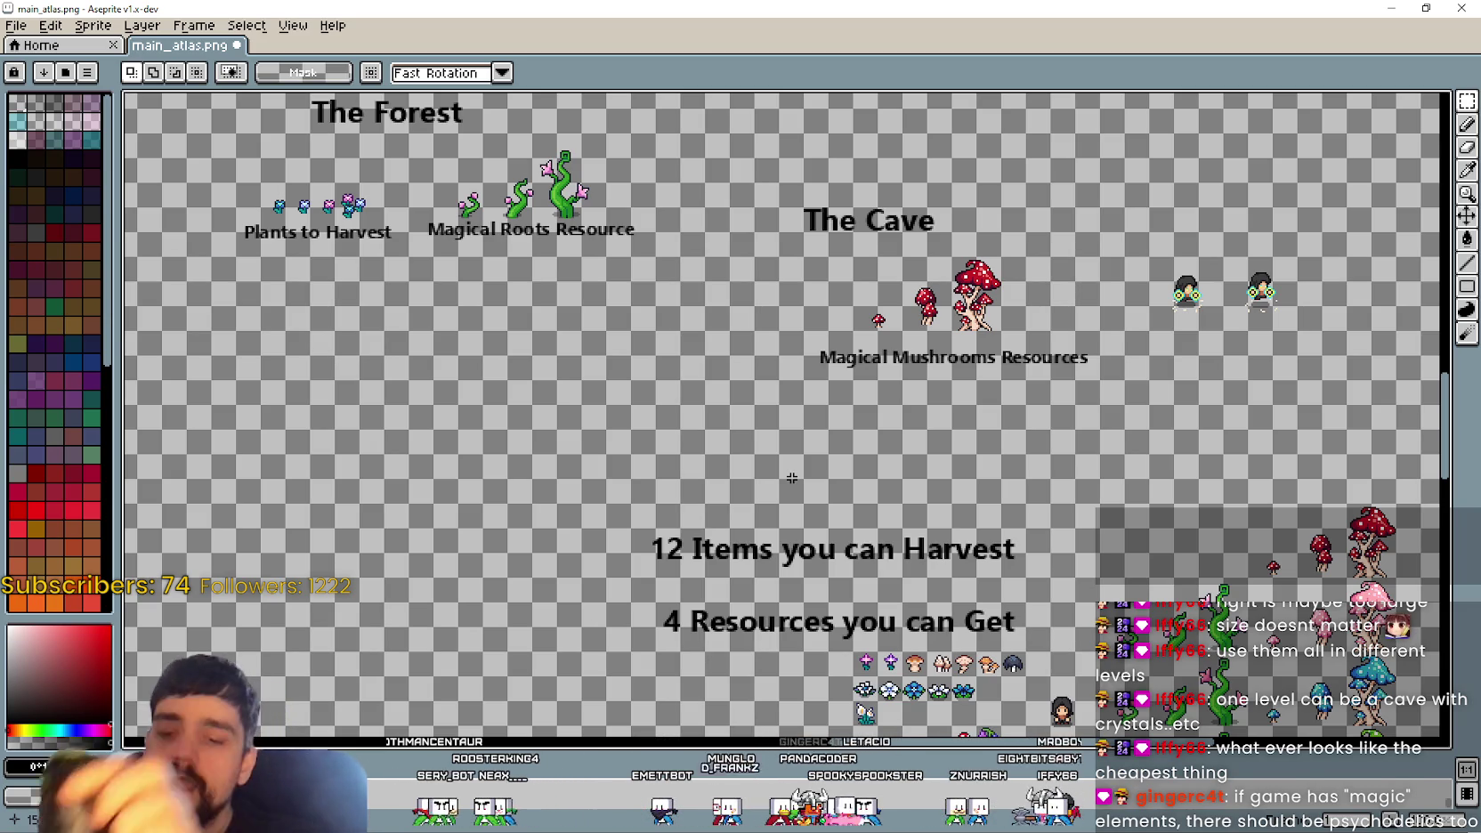
{"action": "mouse_move", "coordinate": [735, 478]}
{"action": "left_mouse_down"}
{"action": "mouse_move", "coordinate": [647, 372]}
{"action": "mouse_move", "coordinate": [637, 328]}
{"action": "left_mouse_up"}
{"action": "left_click_drag", "start_coordinate": [635, 176], "coordinate": [634, 140]}
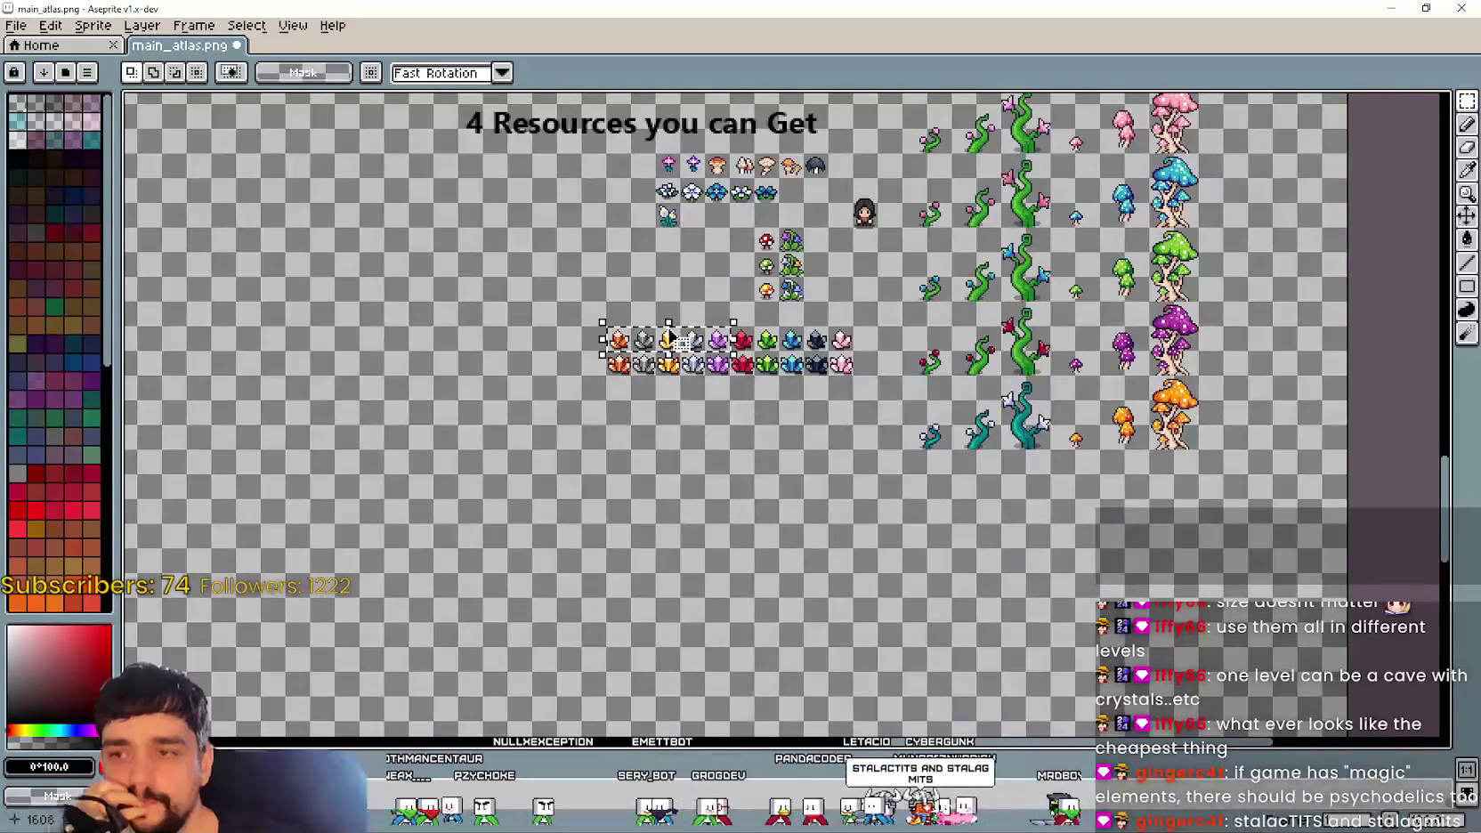
{"action": "scroll", "coordinate": [792, 260], "scroll_direction": "up", "scroll_amount": 2}
{"action": "left_click_drag", "start_coordinate": [845, 279], "coordinate": [777, 369]}
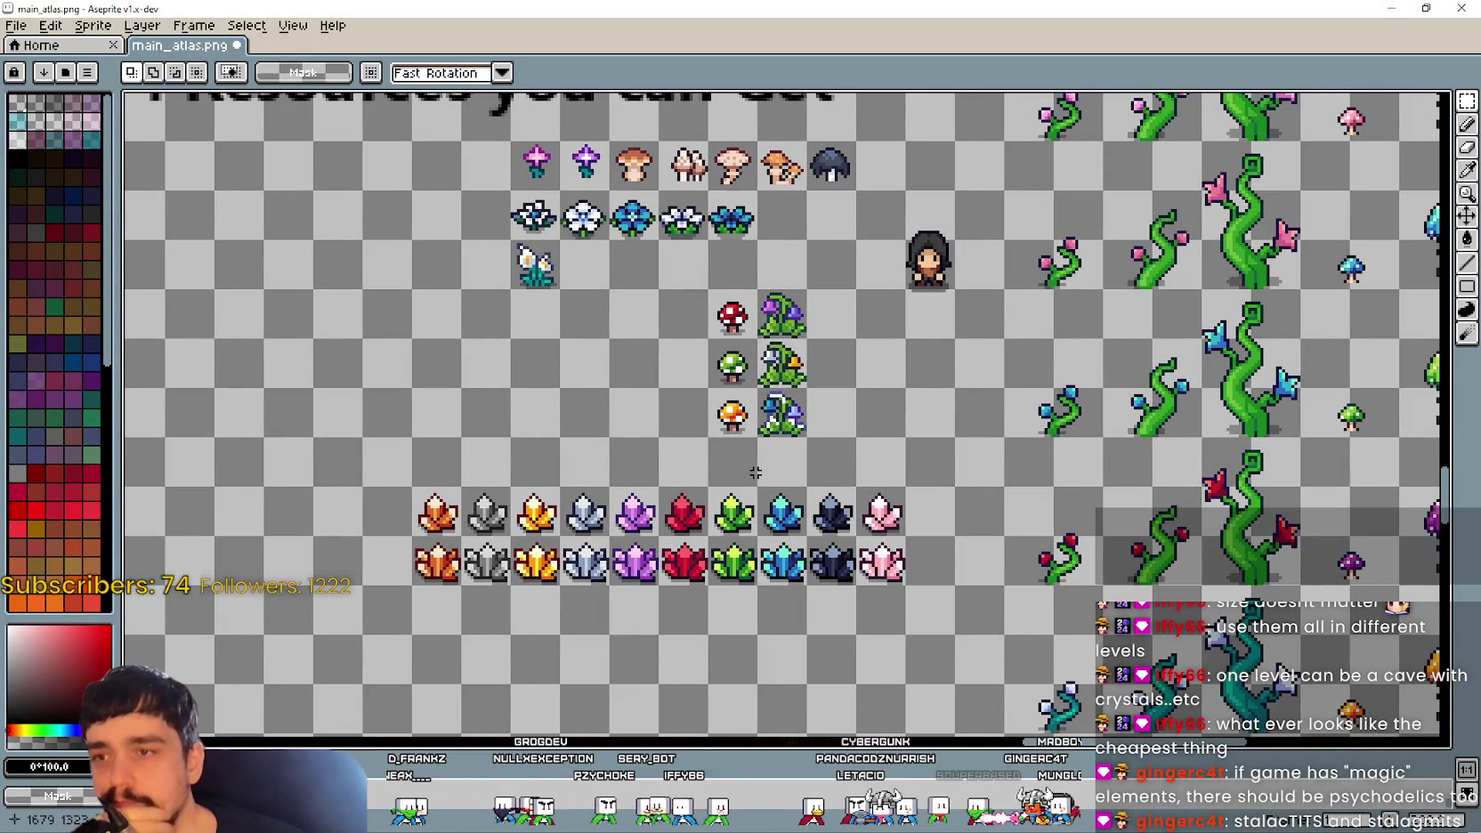
{"action": "left_click_drag", "start_coordinate": [650, 328], "coordinate": [596, 366]}
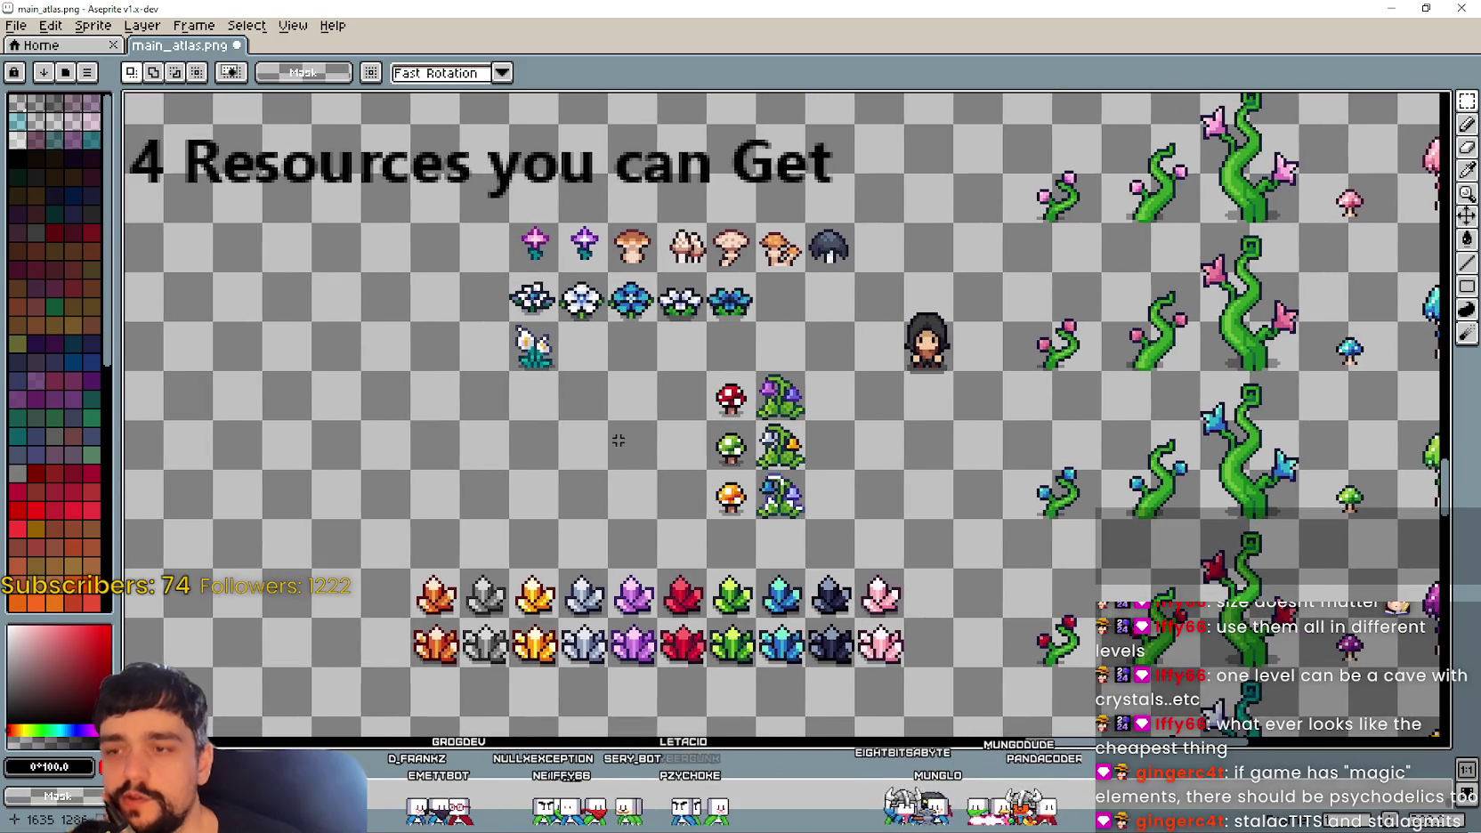
{"action": "scroll", "coordinate": [695, 423], "scroll_direction": "right", "scroll_amount": 2}
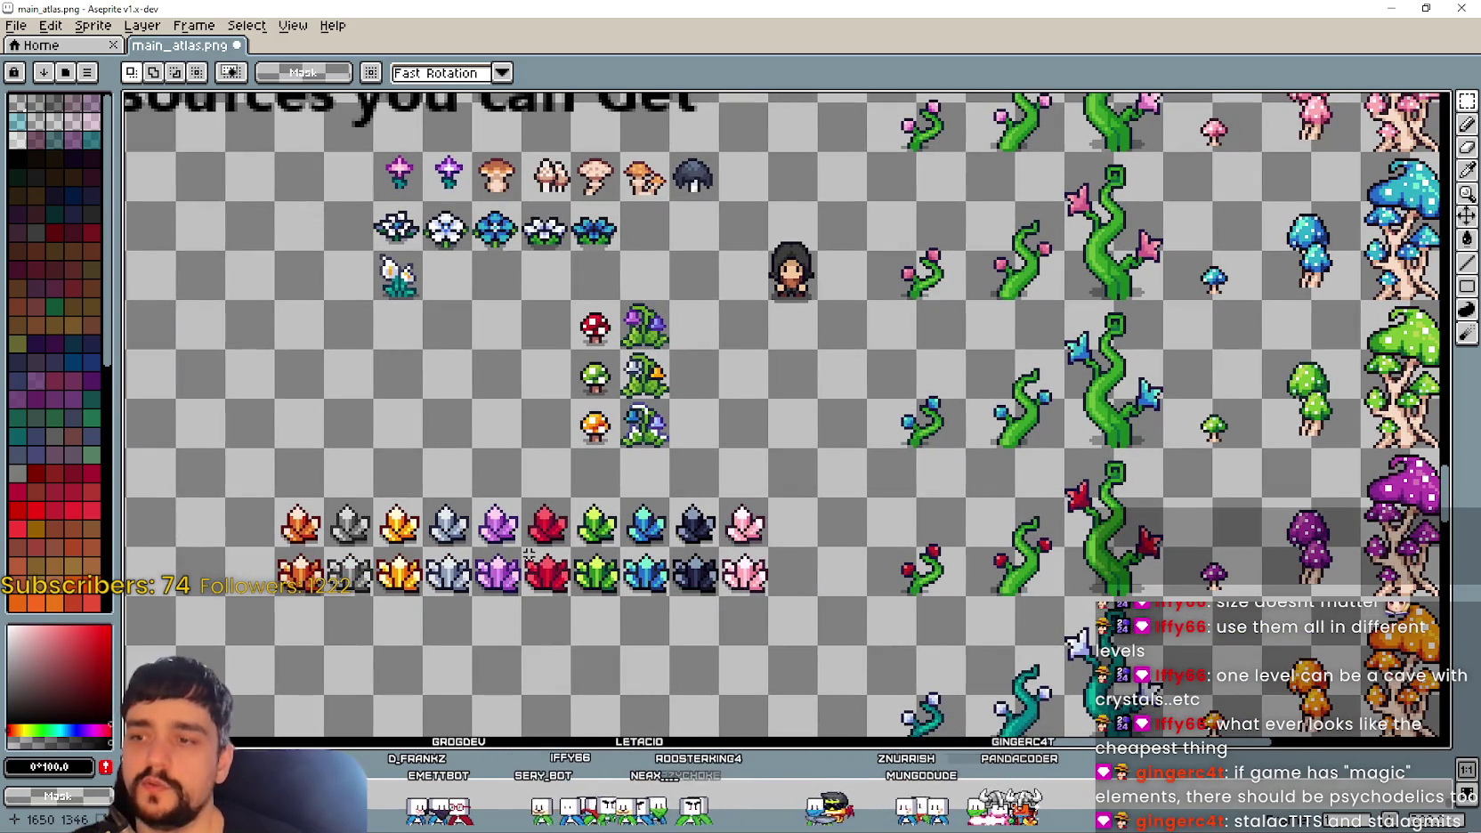
{"action": "scroll", "coordinate": [828, 404], "scroll_direction": "up", "scroll_amount": 1}
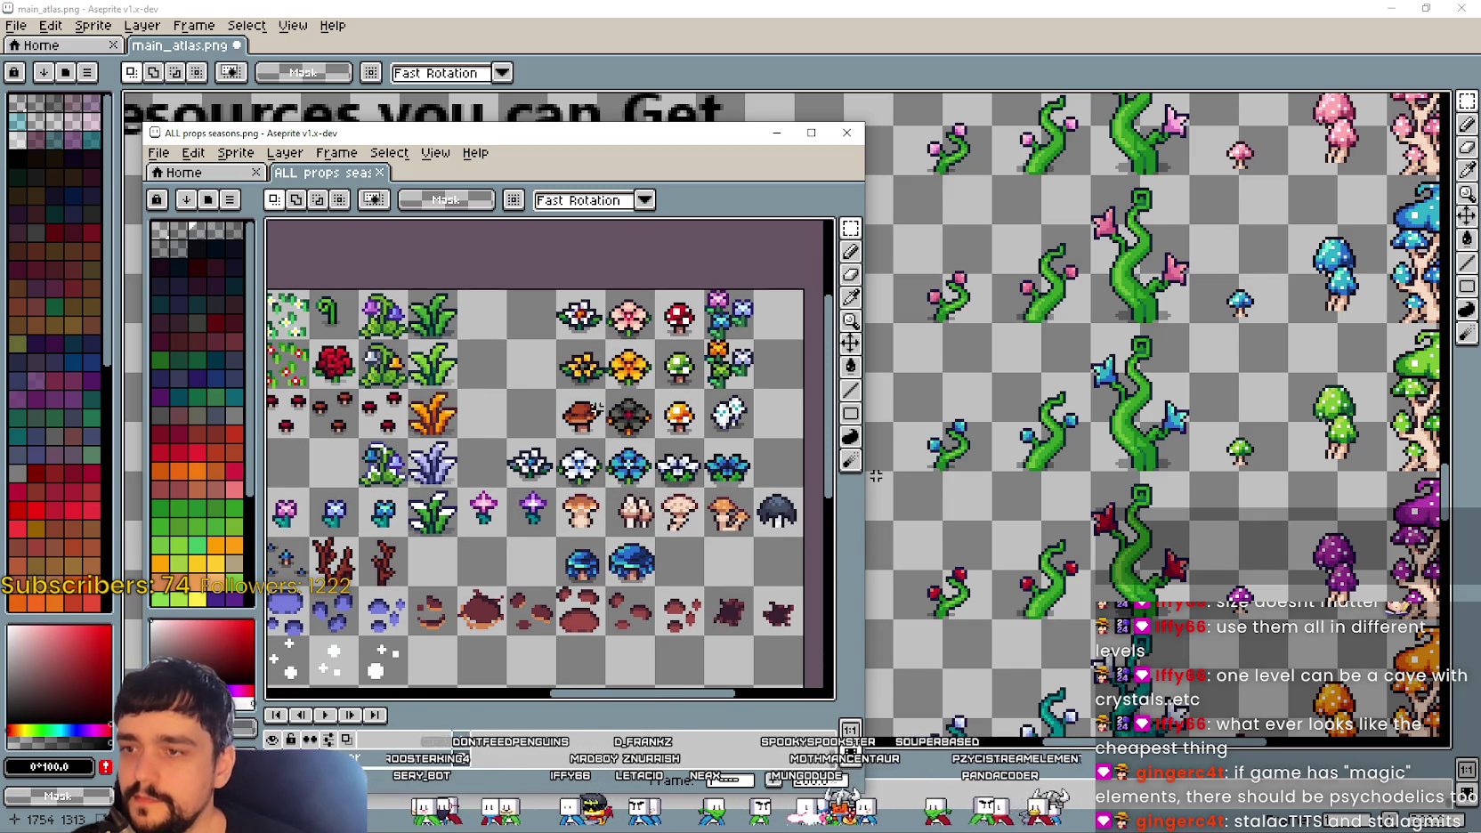
Step: Select the 3x3 block of flowers and mushrooms in the props sheet
{"action": "left_click_drag", "start_coordinate": [557, 438], "coordinate": [702, 292]}
{"action": "mouse_move", "coordinate": [690, 143]}
{"action": "left_mouse_down"}
{"action": "mouse_move", "coordinate": [806, 692]}
{"action": "mouse_move", "coordinate": [730, 308]}
{"action": "left_mouse_up"}
{"action": "mouse_move", "coordinate": [666, 763]}
{"action": "left_mouse_down"}
{"action": "mouse_move", "coordinate": [666, 688]}
{"action": "mouse_move", "coordinate": [688, 723]}
{"action": "left_mouse_up"}
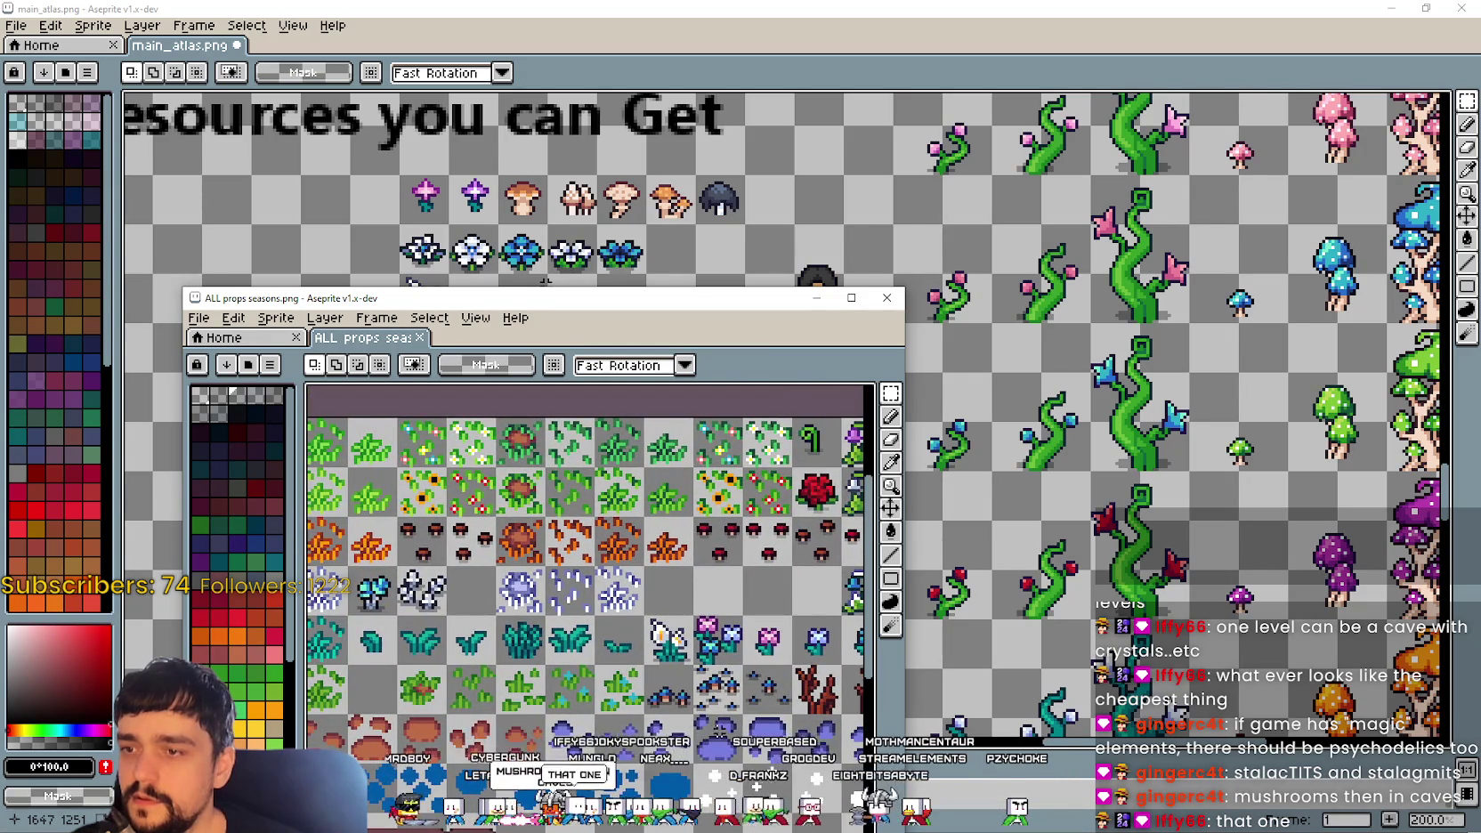
{"action": "left_click_drag", "start_coordinate": [688, 723], "coordinate": [489, 647]}
{"action": "left_click_drag", "start_coordinate": [801, 498], "coordinate": [494, 563]}
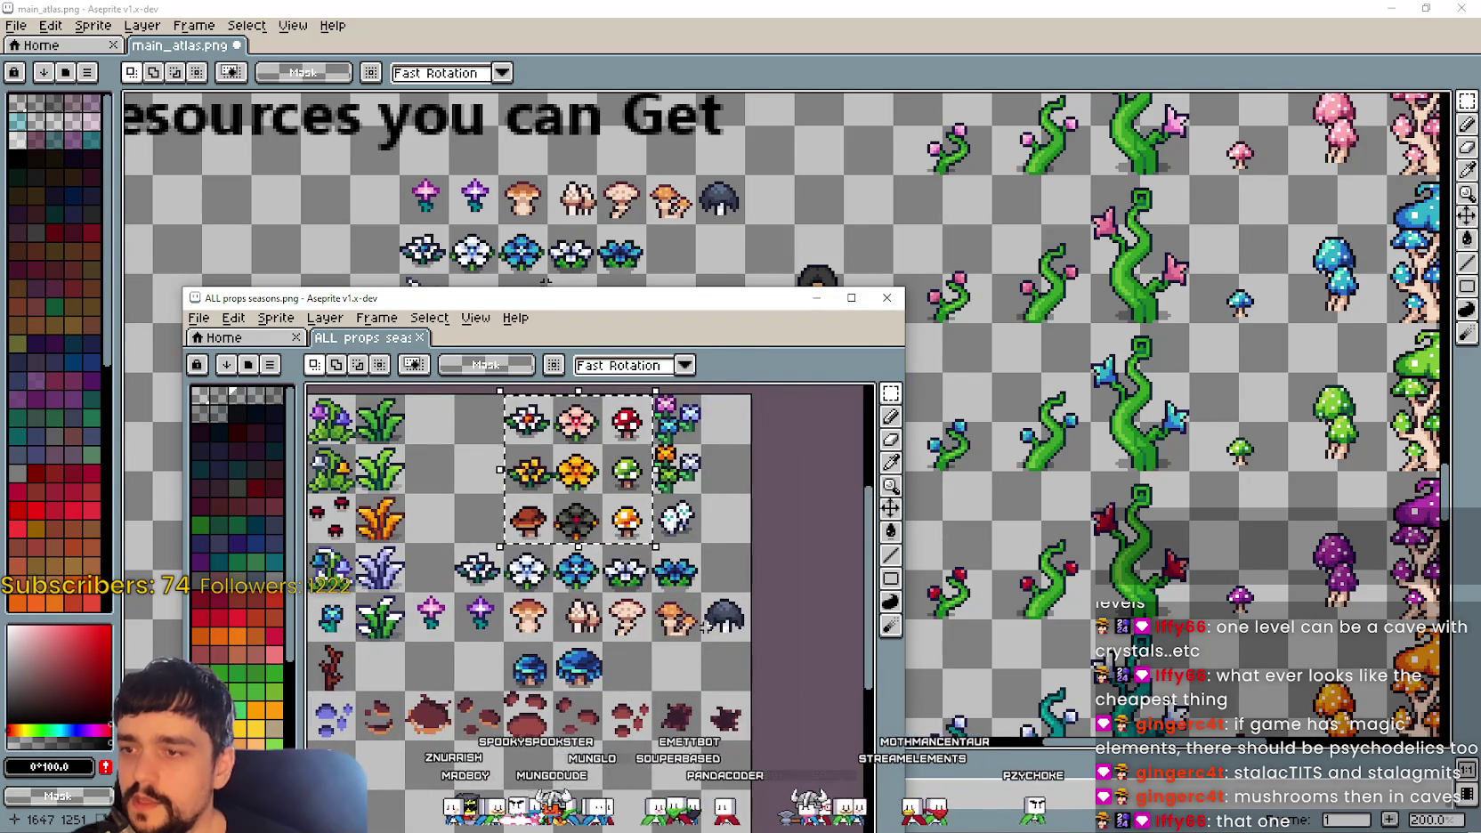
{"action": "scroll", "coordinate": [705, 541], "scroll_direction": "up", "scroll_amount": 2}
{"action": "scroll", "coordinate": [662, 493], "scroll_direction": "down", "scroll_amount": 1}
{"action": "scroll", "coordinate": [676, 454], "scroll_direction": "down", "scroll_amount": 1}
{"action": "scroll", "coordinate": [687, 415], "scroll_direction": "up", "scroll_amount": 1}
{"action": "mouse_move", "coordinate": [476, 485]}
{"action": "left_mouse_down"}
{"action": "mouse_move", "coordinate": [660, 557]}
{"action": "mouse_move", "coordinate": [514, 519]}
{"action": "left_mouse_up"}
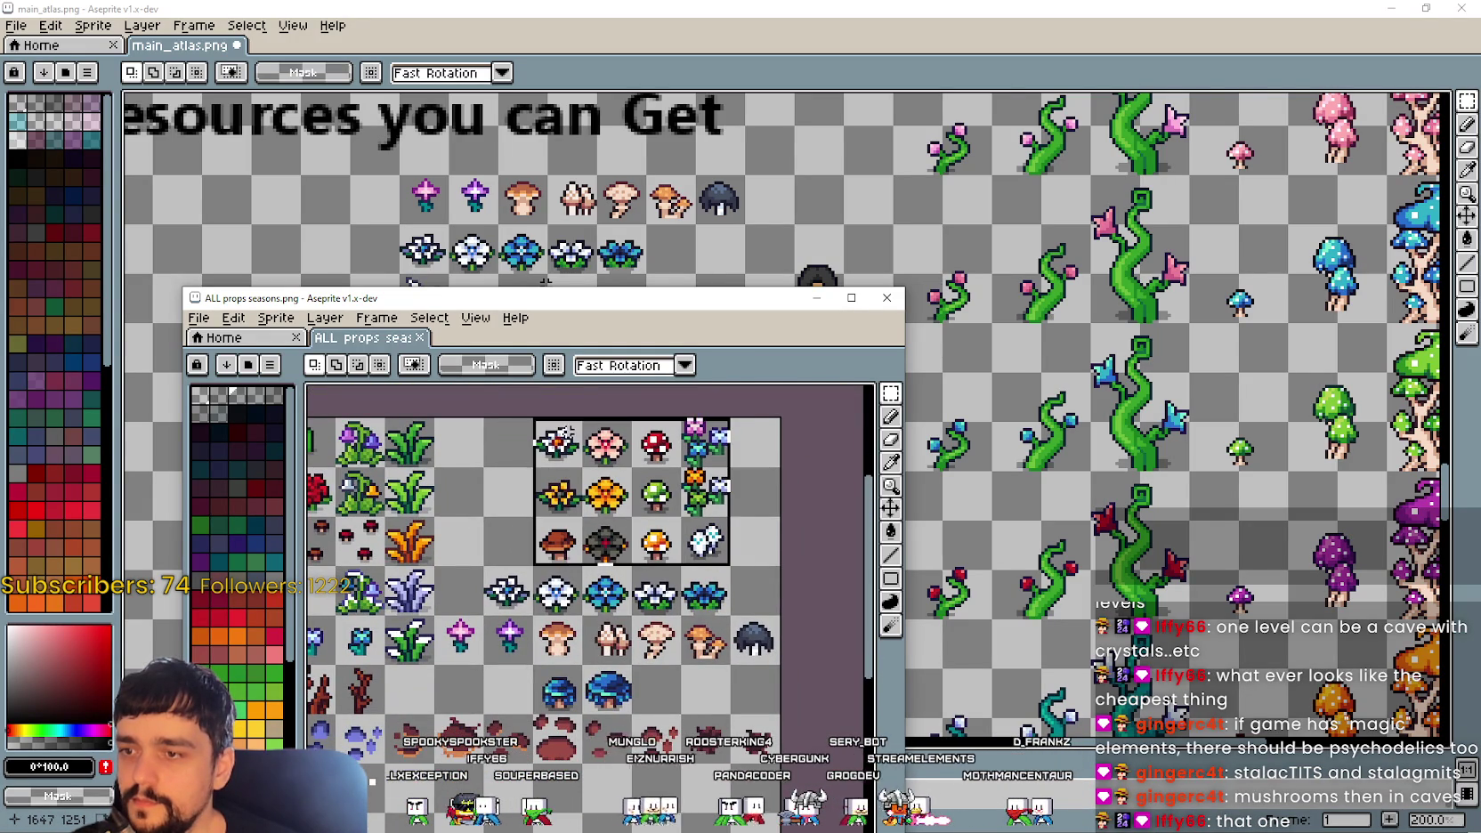
Step: Paste the flower block beside the atlas mushrooms, delete the duplicate mushroom column, and shift it right
{"action": "left_click_drag", "start_coordinate": [733, 246], "coordinate": [755, 189]}
{"action": "scroll", "coordinate": [653, 370], "scroll_direction": "up", "scroll_amount": 1}
{"action": "key", "text": "ctrl+v"}
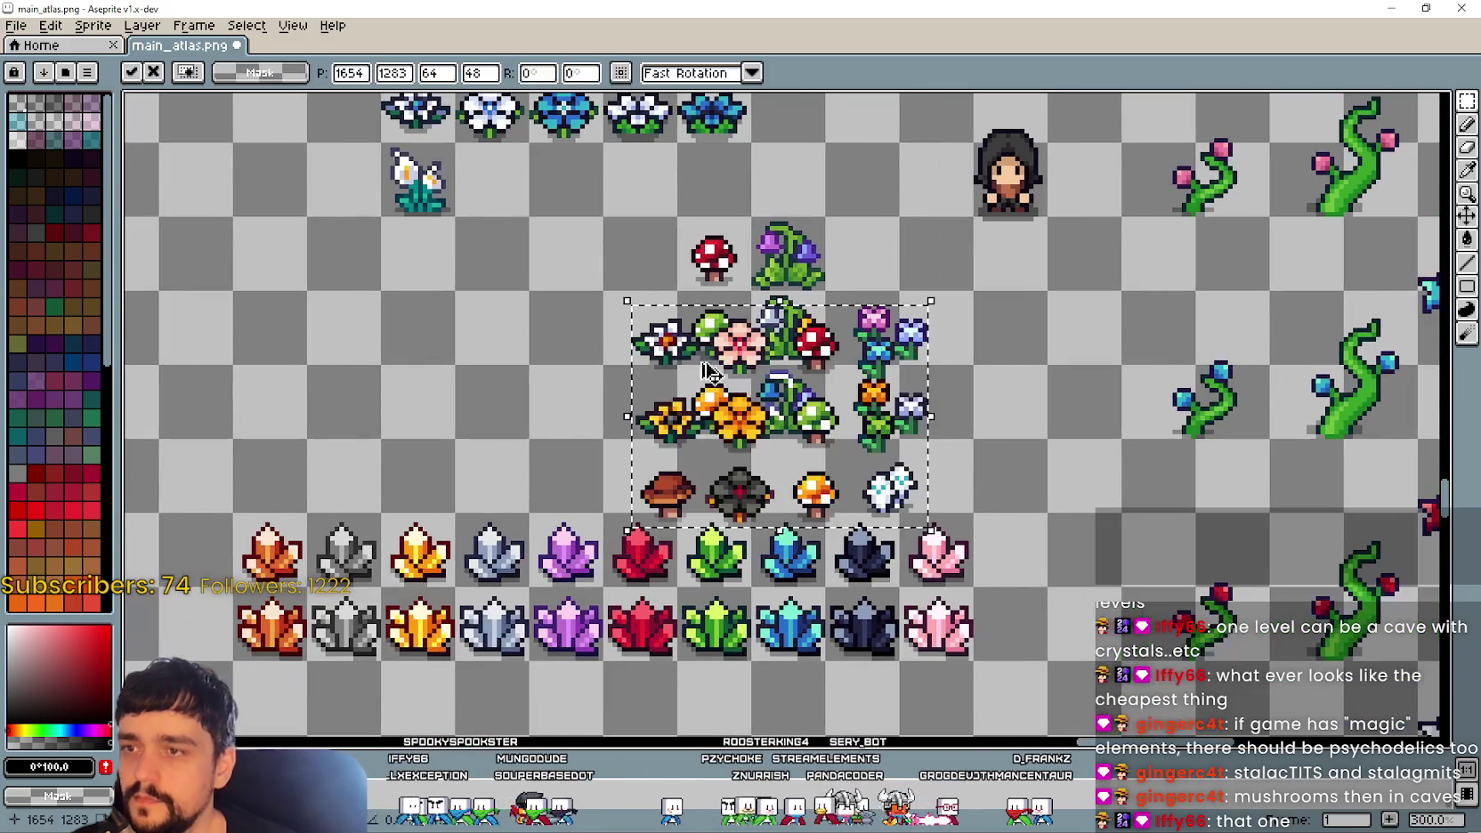
{"action": "left_click_drag", "start_coordinate": [821, 427], "coordinate": [591, 355]}
{"action": "key", "text": "m"}
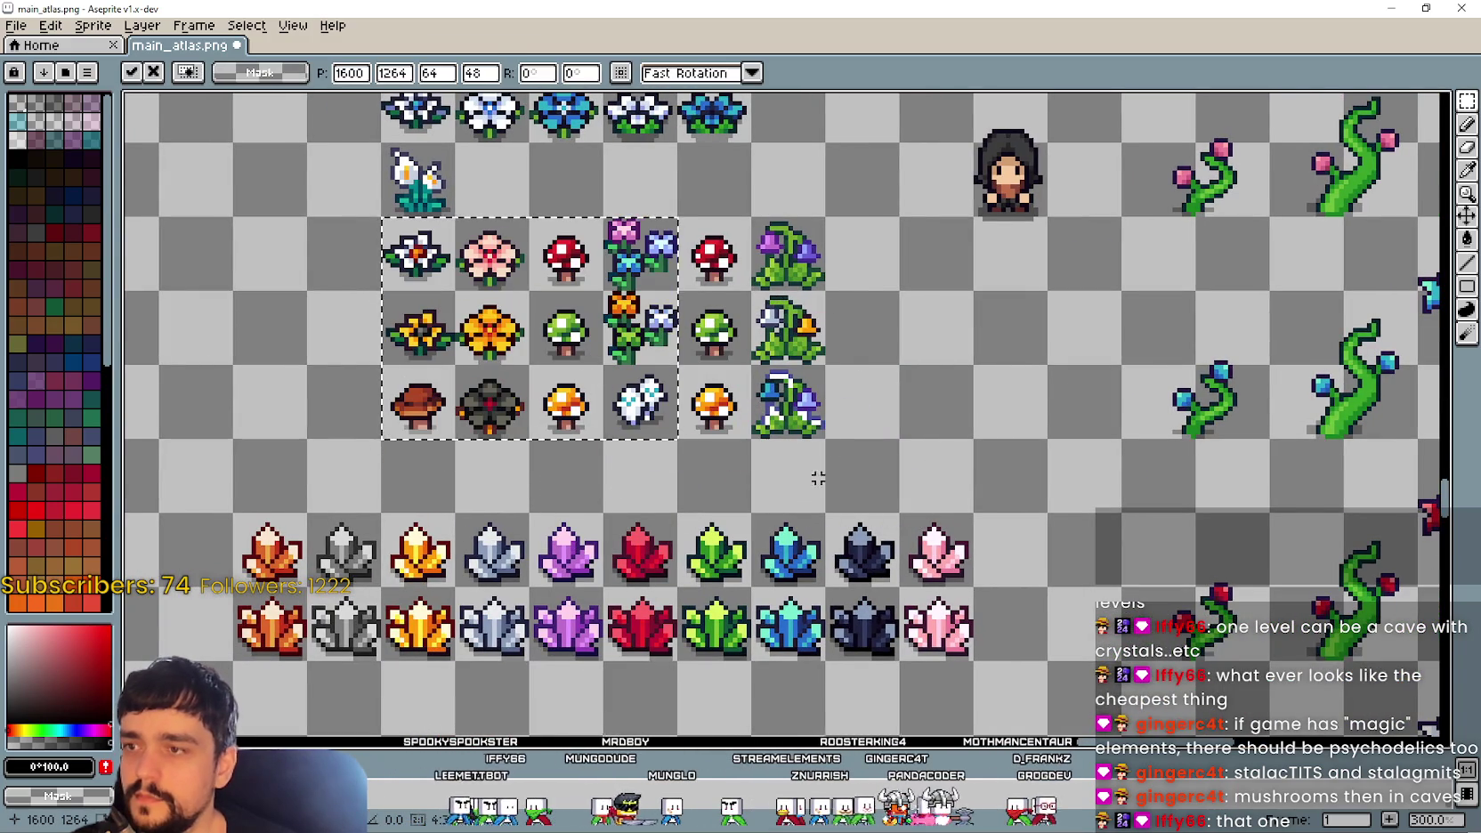
{"action": "left_click_drag", "start_coordinate": [697, 394], "coordinate": [705, 274]}
{"action": "key", "text": "Delete"}
{"action": "left_click_drag", "start_coordinate": [383, 218], "coordinate": [675, 438]}
{"action": "left_click_drag", "start_coordinate": [588, 378], "coordinate": [663, 378]}
Step: Copy a column of five grass plants from the props sheet and paste it left of the resource rows
{"action": "scroll", "coordinate": [903, 403], "scroll_direction": "down", "scroll_amount": 1}
{"action": "mouse_move", "coordinate": [948, 390]}
{"action": "left_mouse_down"}
{"action": "mouse_move", "coordinate": [767, 486]}
{"action": "mouse_move", "coordinate": [667, 631]}
{"action": "mouse_move", "coordinate": [693, 645]}
{"action": "left_mouse_up"}
{"action": "key", "text": "alt+Tab"}
{"action": "key", "text": "ctrl+d"}
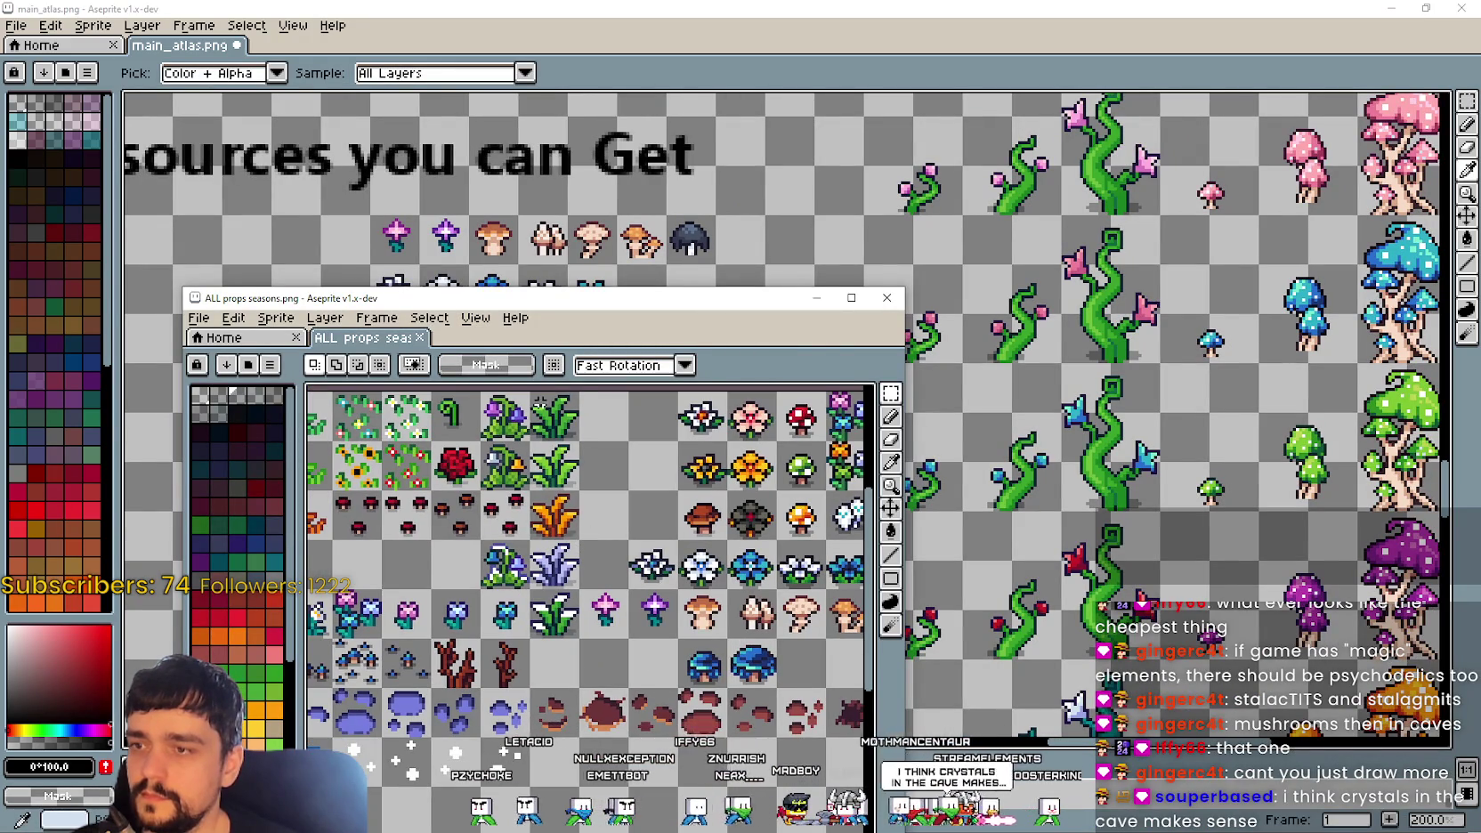
{"action": "left_click_drag", "start_coordinate": [529, 392], "coordinate": [580, 639]}
{"action": "key", "text": "ctrl+c"}
{"action": "key", "text": "alt+Tab"}
{"action": "key", "text": "ctrl+v"}
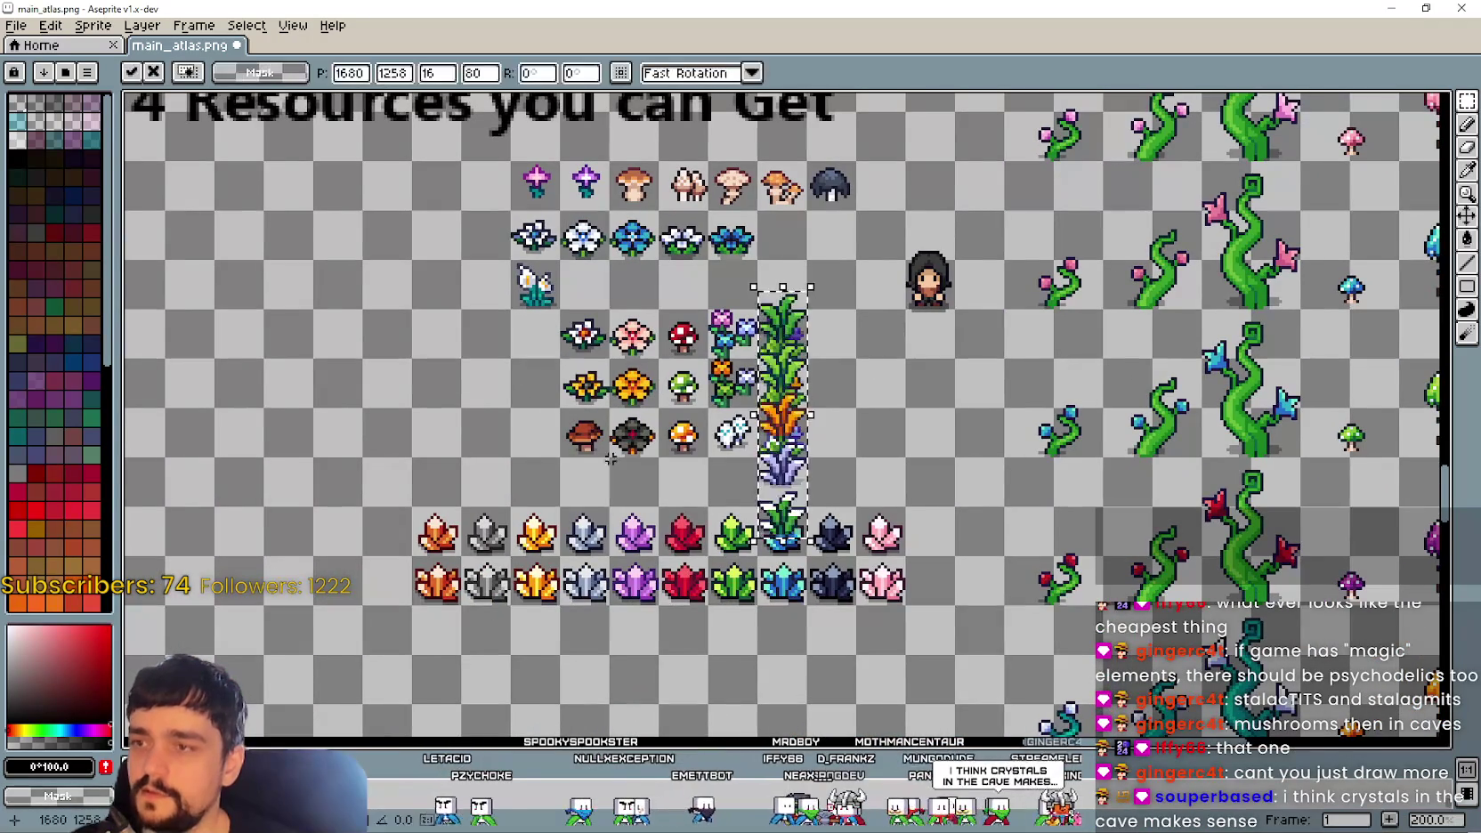
{"action": "left_click_drag", "start_coordinate": [807, 482], "coordinate": [462, 351]}
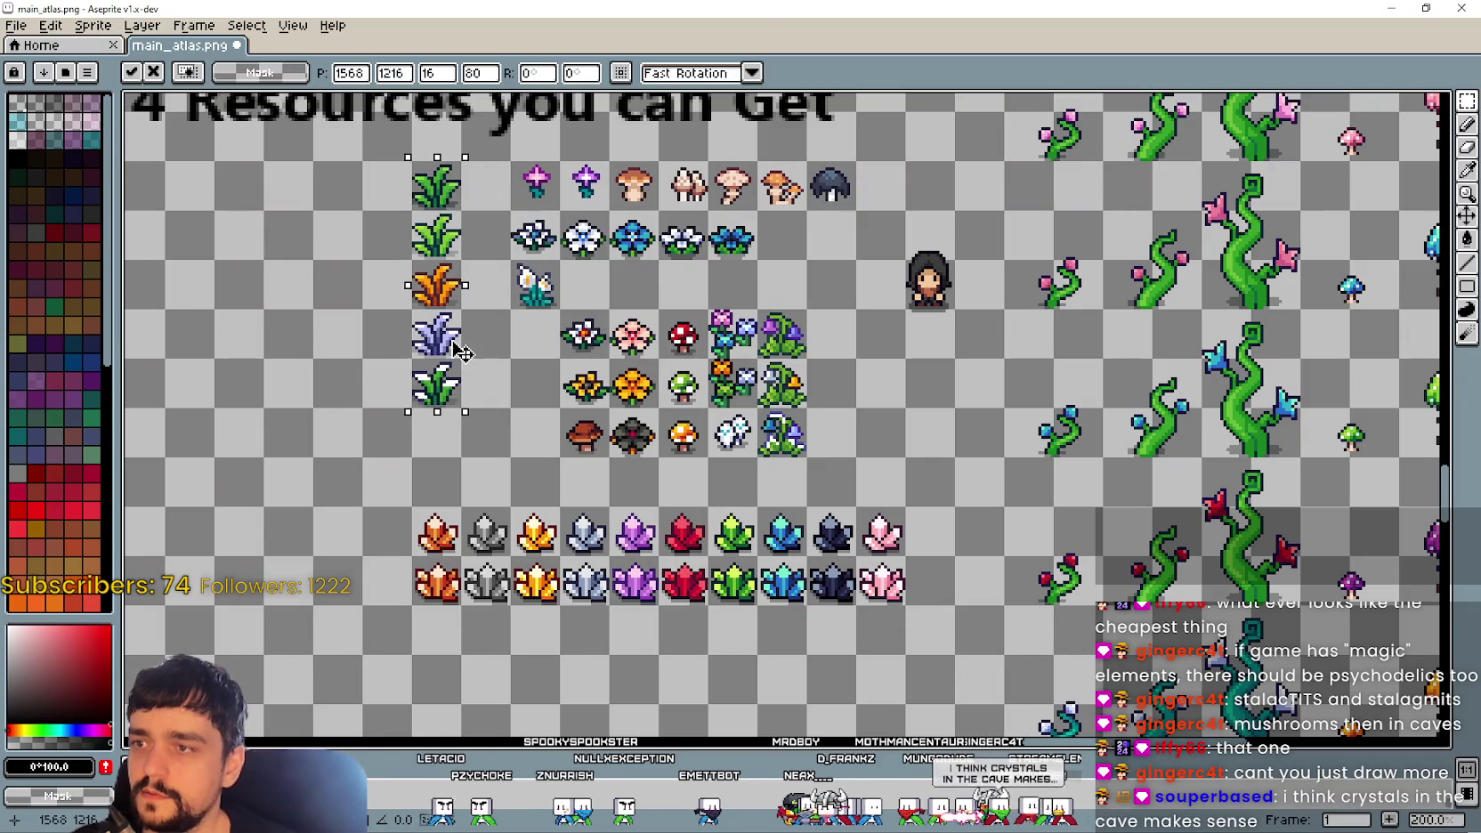
{"action": "left_click", "coordinate": [774, 387]}
{"action": "left_click_drag", "start_coordinate": [779, 385], "coordinate": [605, 427]}
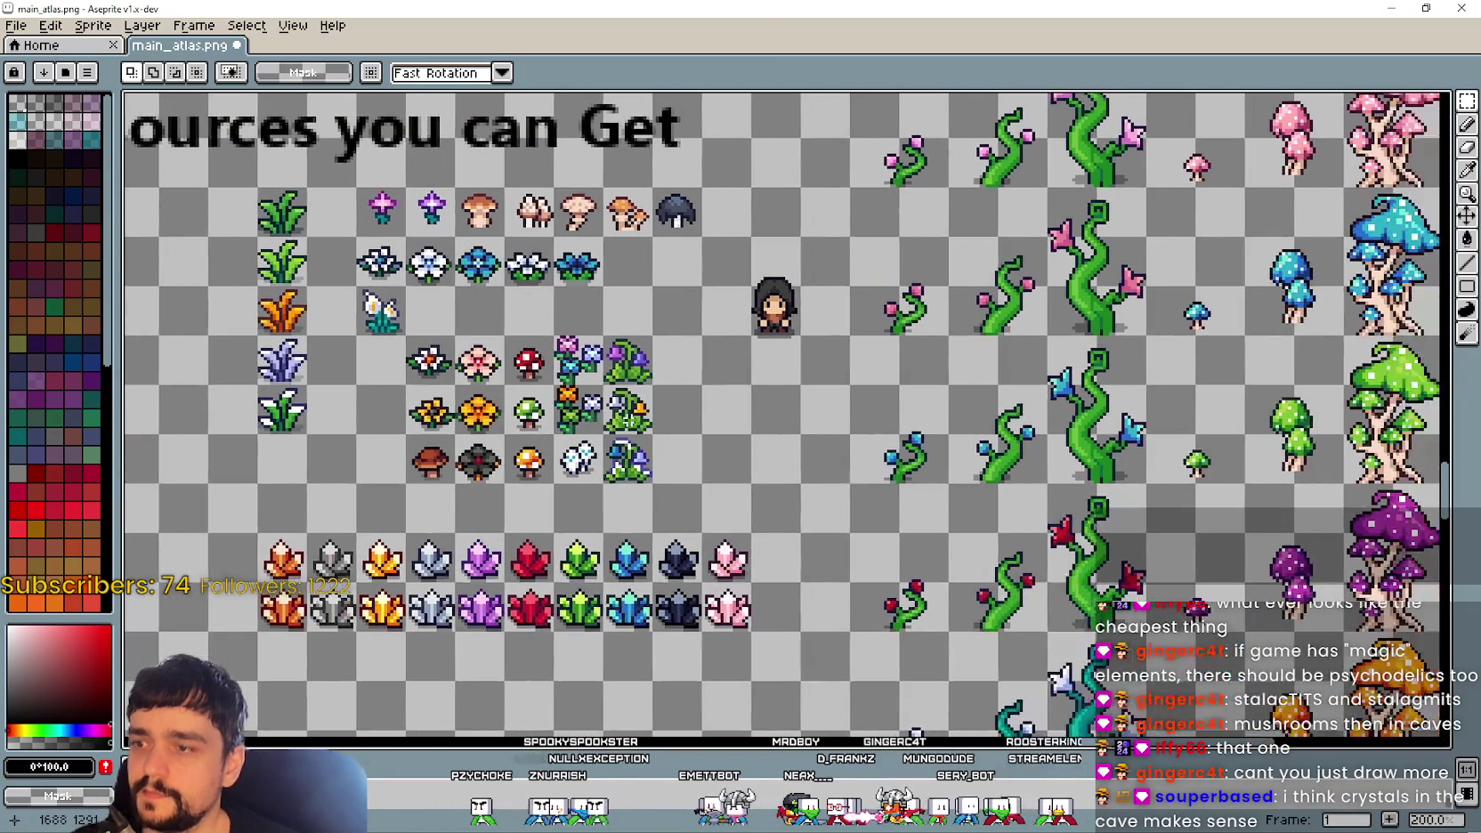
{"action": "scroll", "coordinate": [608, 428], "scroll_direction": "up", "scroll_amount": 3}
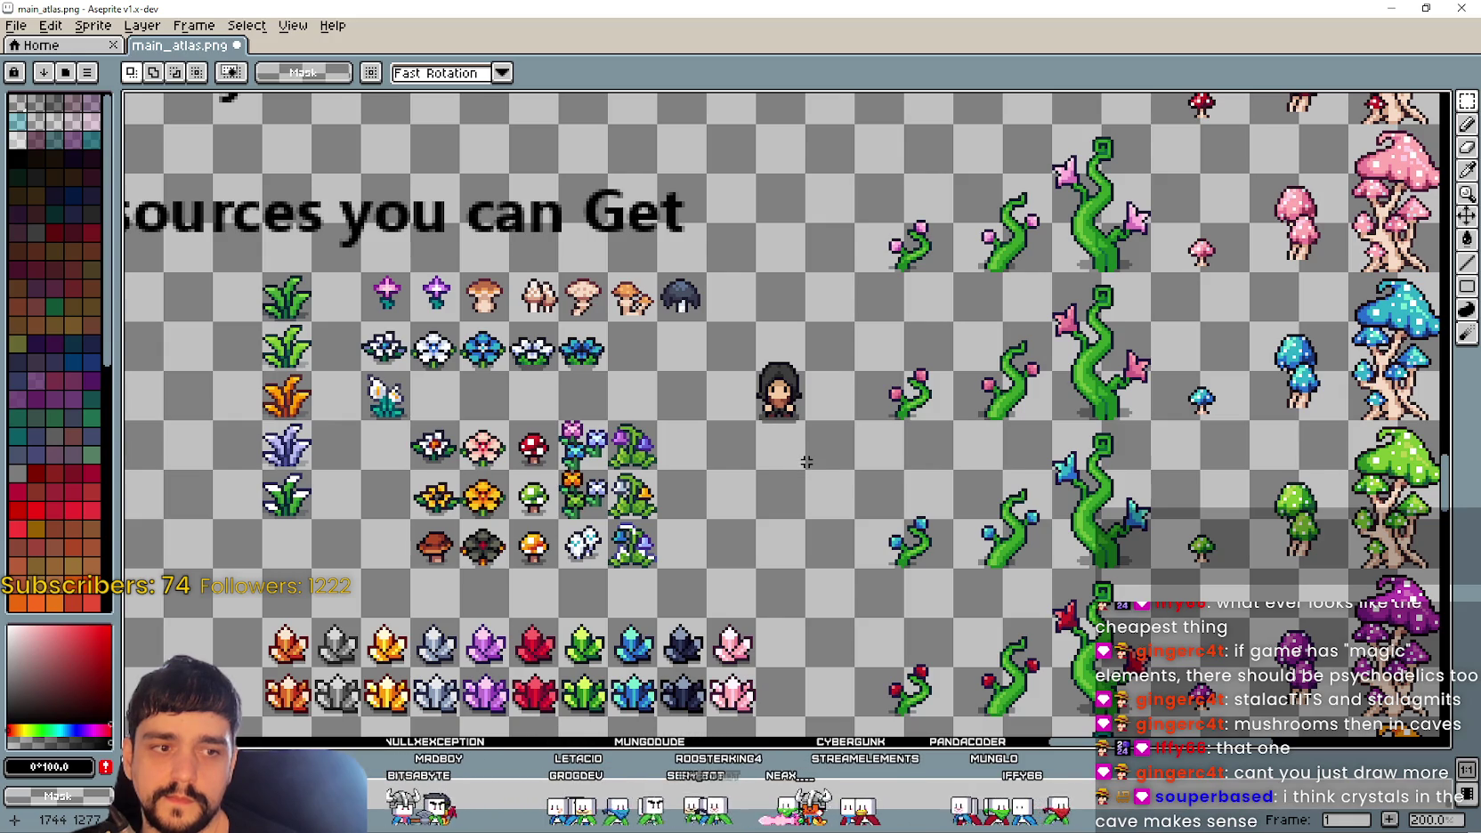
{"action": "scroll", "coordinate": [807, 462], "scroll_direction": "down", "scroll_amount": 2}
{"action": "scroll", "coordinate": [908, 405], "scroll_direction": "left", "scroll_amount": 1}
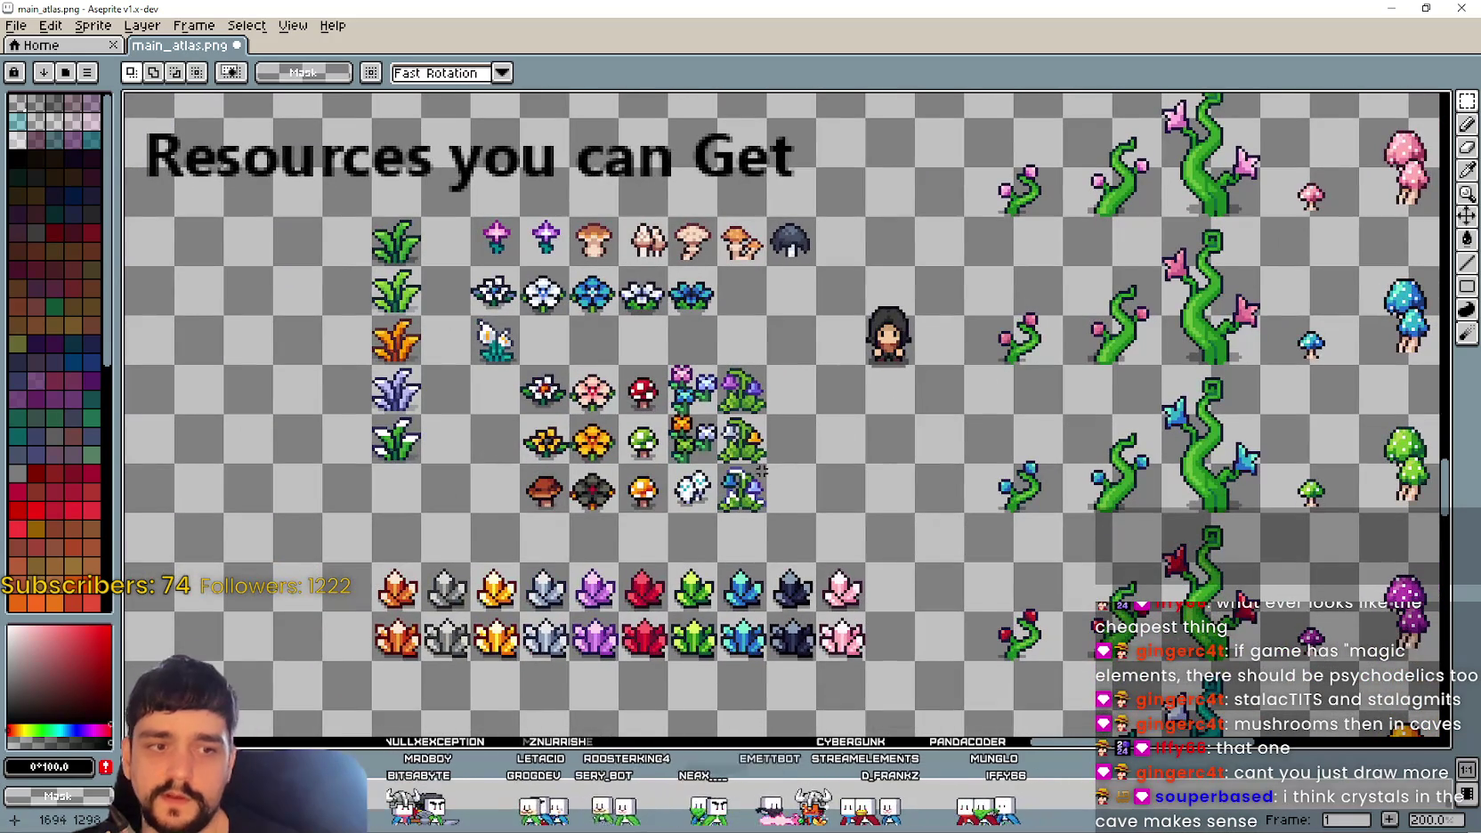
{"action": "scroll", "coordinate": [710, 469], "scroll_direction": "down", "scroll_amount": 2}
{"action": "scroll", "coordinate": [711, 469], "scroll_direction": "left", "scroll_amount": 3}
{"action": "scroll", "coordinate": [710, 469], "scroll_direction": "down", "scroll_amount": 1}
{"action": "mouse_move", "coordinate": [710, 470]}
{"action": "left_mouse_down"}
{"action": "mouse_move", "coordinate": [983, 696]}
{"action": "mouse_move", "coordinate": [725, 552]}
{"action": "left_mouse_up"}
{"action": "scroll", "coordinate": [724, 552], "scroll_direction": "up", "scroll_amount": 1}
{"action": "scroll", "coordinate": [724, 552], "scroll_direction": "down", "scroll_amount": 1}
{"action": "scroll", "coordinate": [724, 552], "scroll_direction": "up", "scroll_amount": 1}
{"action": "scroll", "coordinate": [623, 534], "scroll_direction": "down", "scroll_amount": 2}
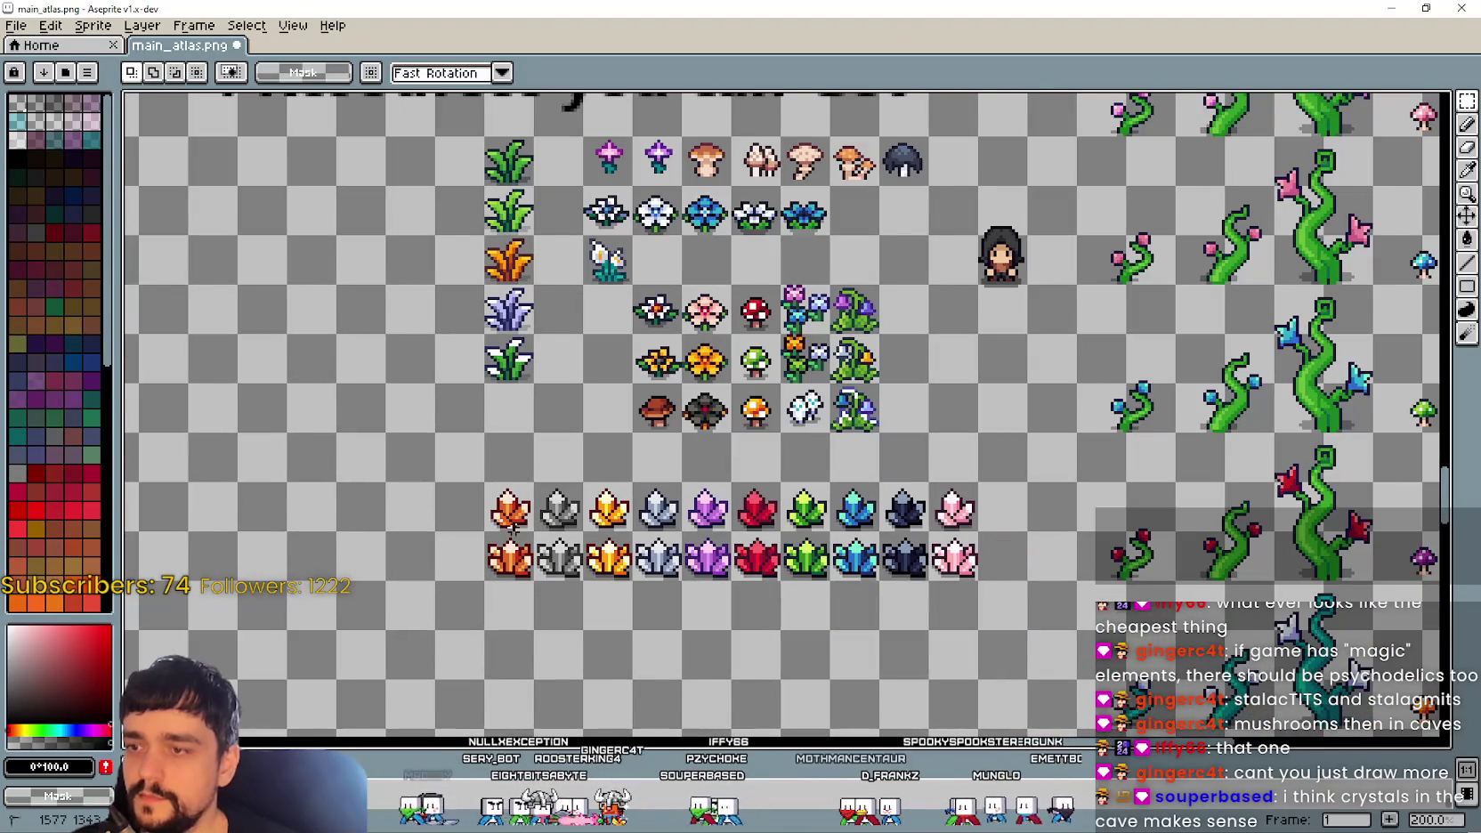
{"action": "left_click_drag", "start_coordinate": [558, 532], "coordinate": [578, 531]}
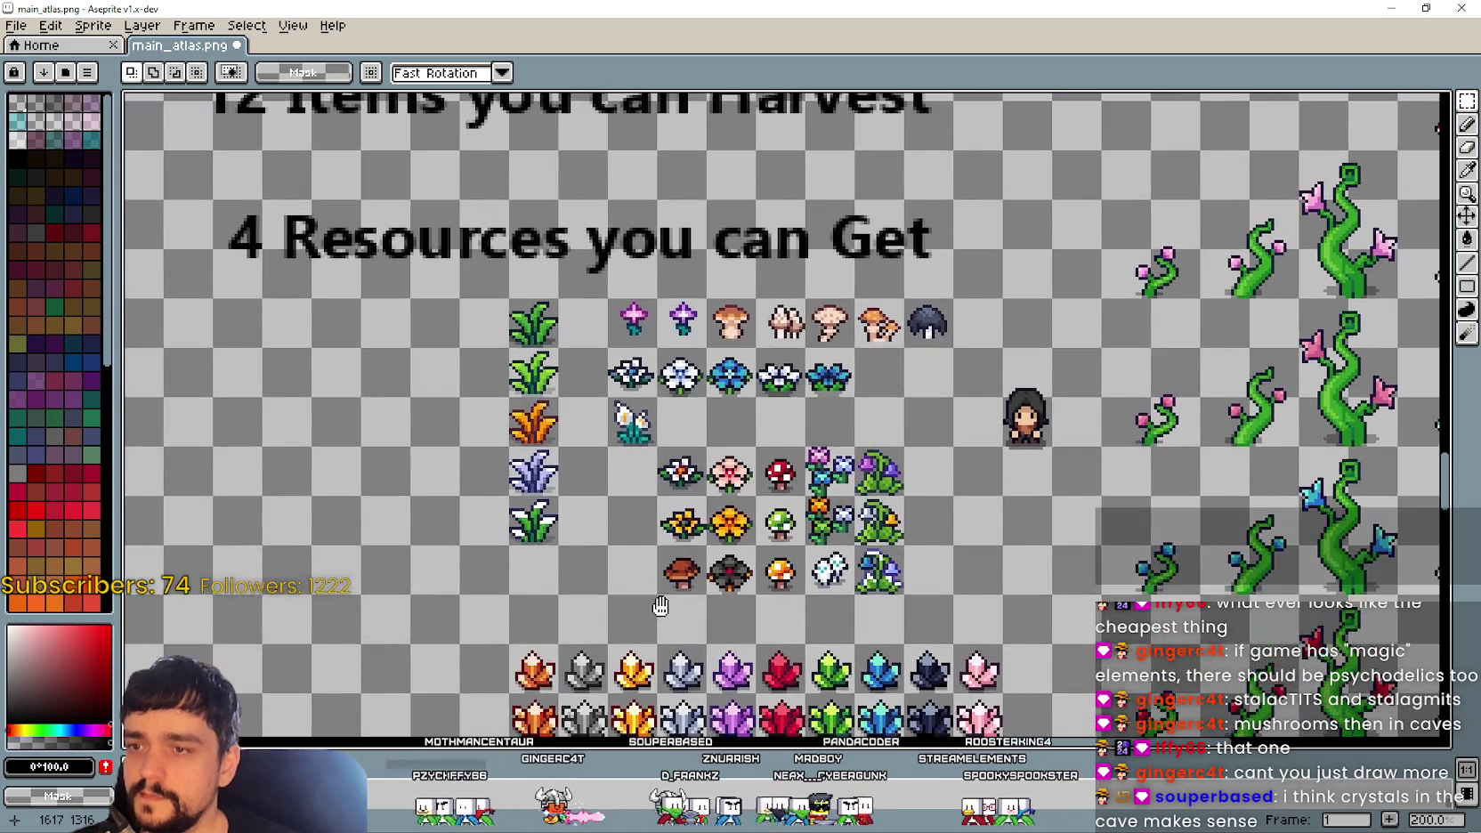
{"action": "left_click_drag", "start_coordinate": [640, 433], "coordinate": [340, 438]}
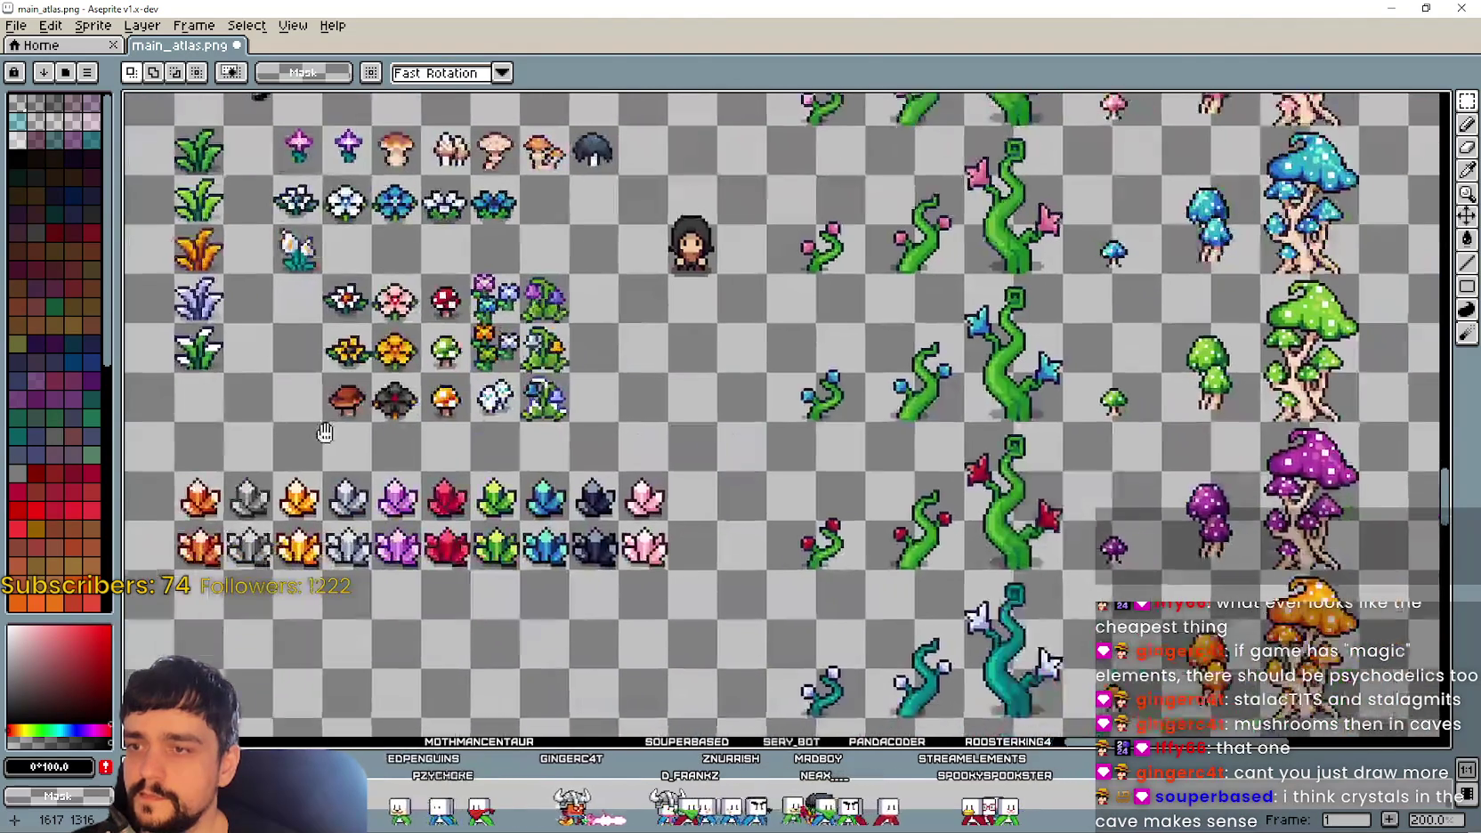
{"action": "scroll", "coordinate": [340, 438], "scroll_direction": "down", "scroll_amount": 1}
{"action": "left_click_drag", "start_coordinate": [557, 335], "coordinate": [799, 578]}
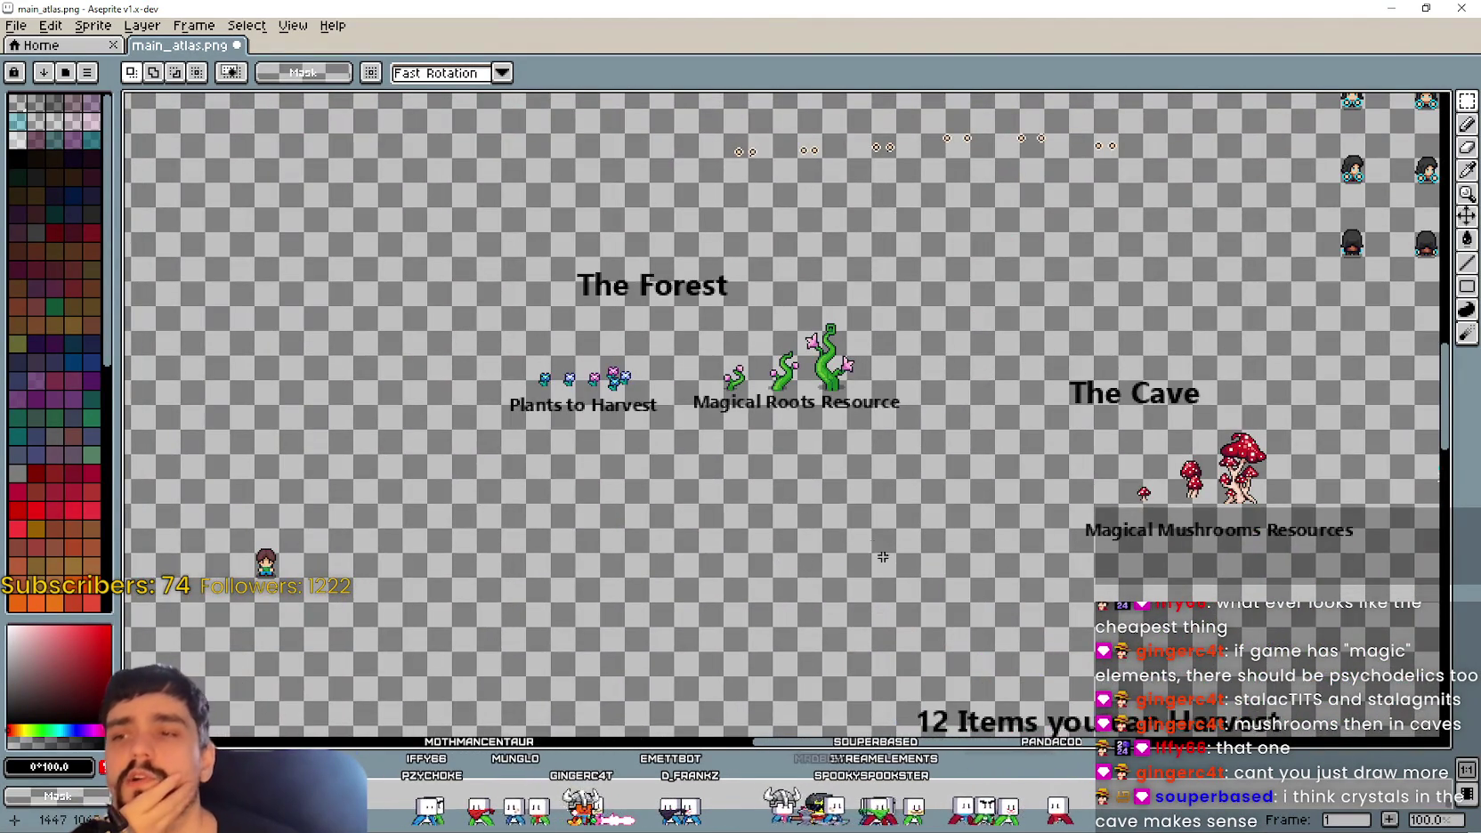
{"action": "scroll", "coordinate": [873, 545], "scroll_direction": "down", "scroll_amount": 3}
{"action": "scroll", "coordinate": [703, 456], "scroll_direction": "up", "scroll_amount": 1}
{"action": "scroll", "coordinate": [703, 456], "scroll_direction": "down", "scroll_amount": 3}
{"action": "scroll", "coordinate": [685, 550], "scroll_direction": "up", "scroll_amount": 1}
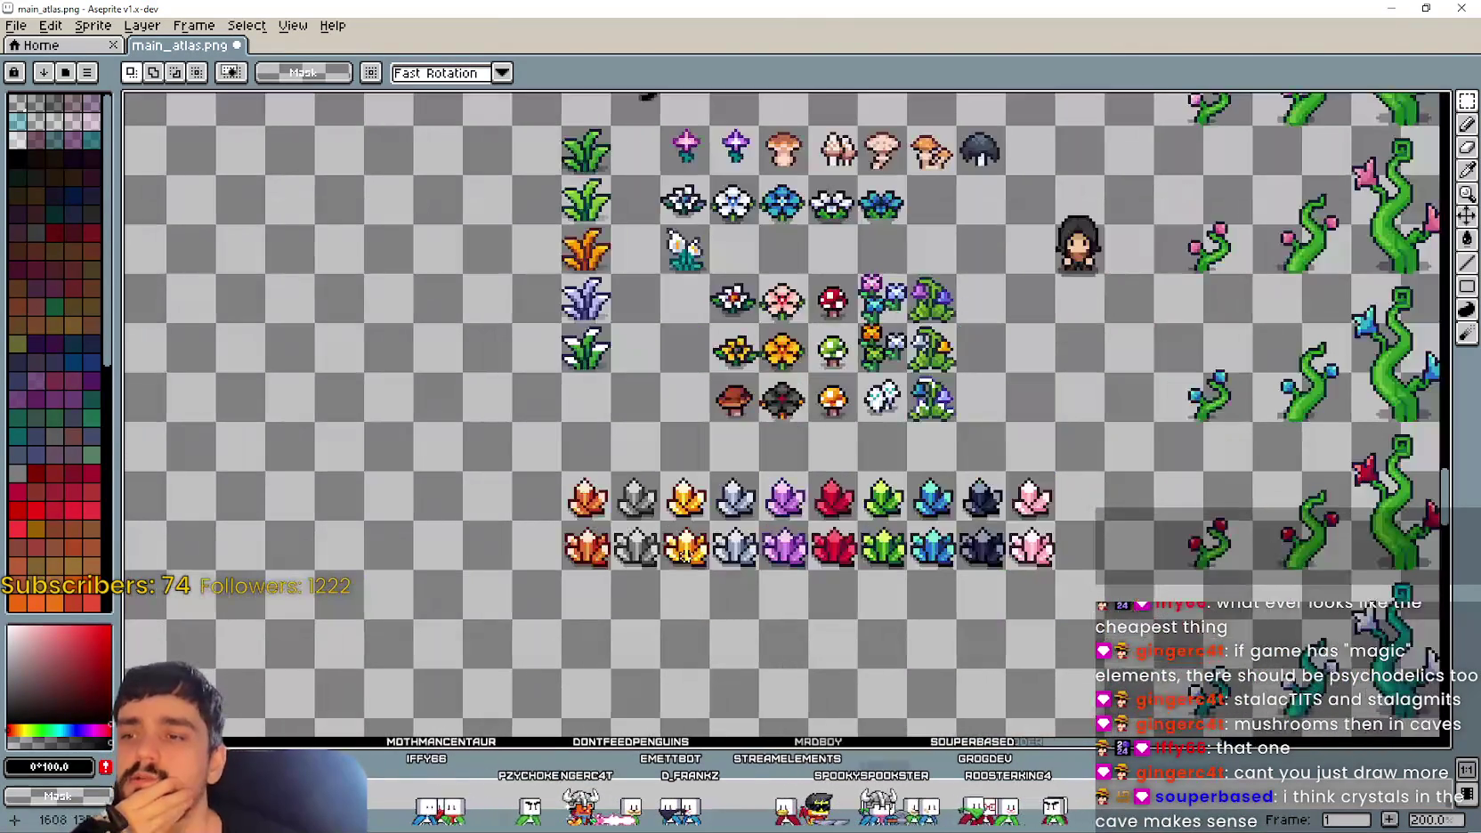
{"action": "left_click_drag", "start_coordinate": [643, 496], "coordinate": [602, 514]}
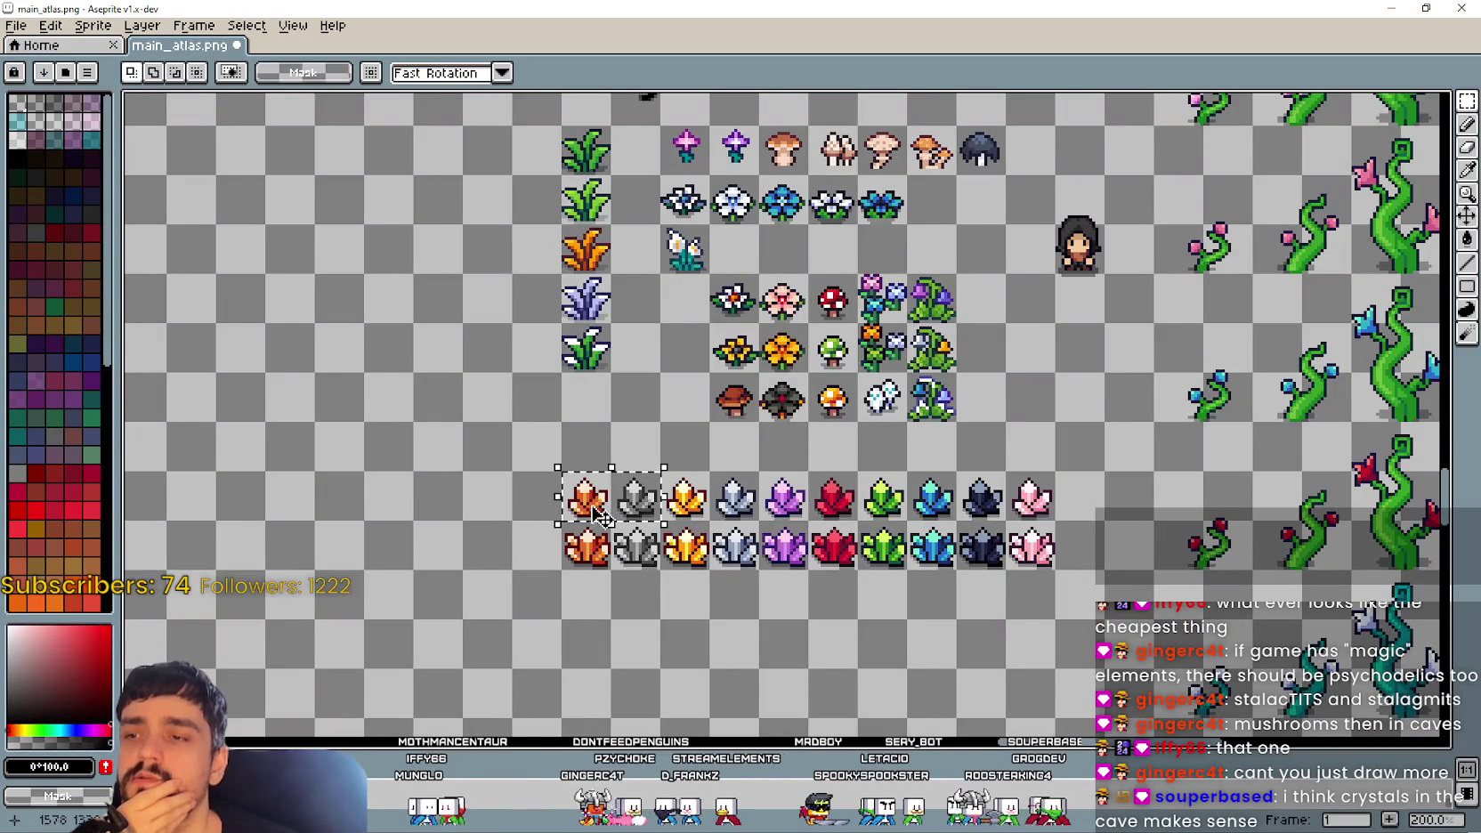
Step: Shift the red mushrooms and their 'Magical Mushrooms Resources' caption about 25 px right
{"action": "scroll", "coordinate": [602, 514], "scroll_direction": "down", "scroll_amount": 1}
{"action": "scroll", "coordinate": [733, 514], "scroll_direction": "up", "scroll_amount": 3}
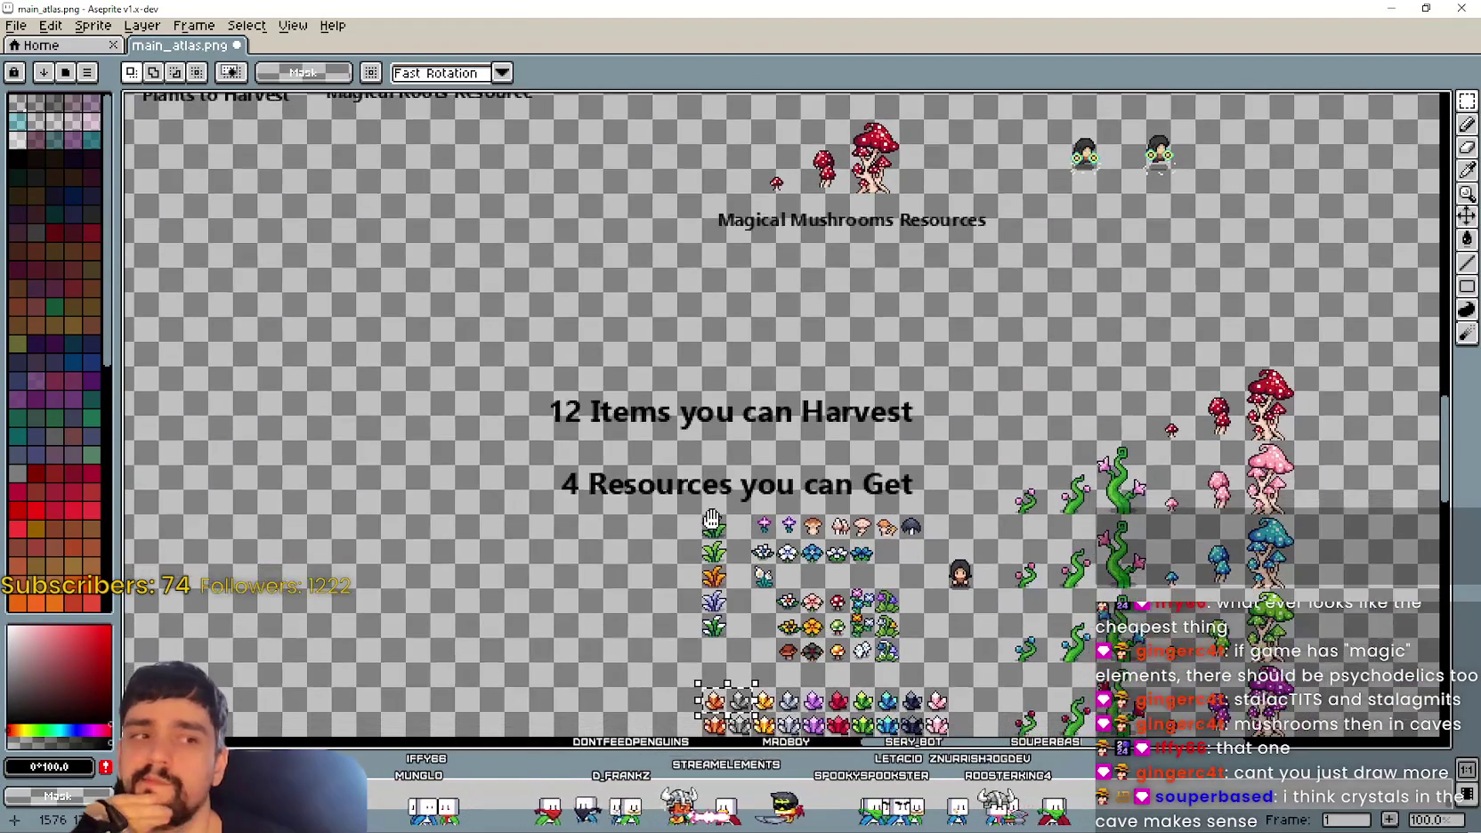
{"action": "scroll", "coordinate": [732, 514], "scroll_direction": "up", "scroll_amount": 2}
{"action": "scroll", "coordinate": [704, 463], "scroll_direction": "down", "scroll_amount": 1}
{"action": "scroll", "coordinate": [703, 534], "scroll_direction": "up", "scroll_amount": 2}
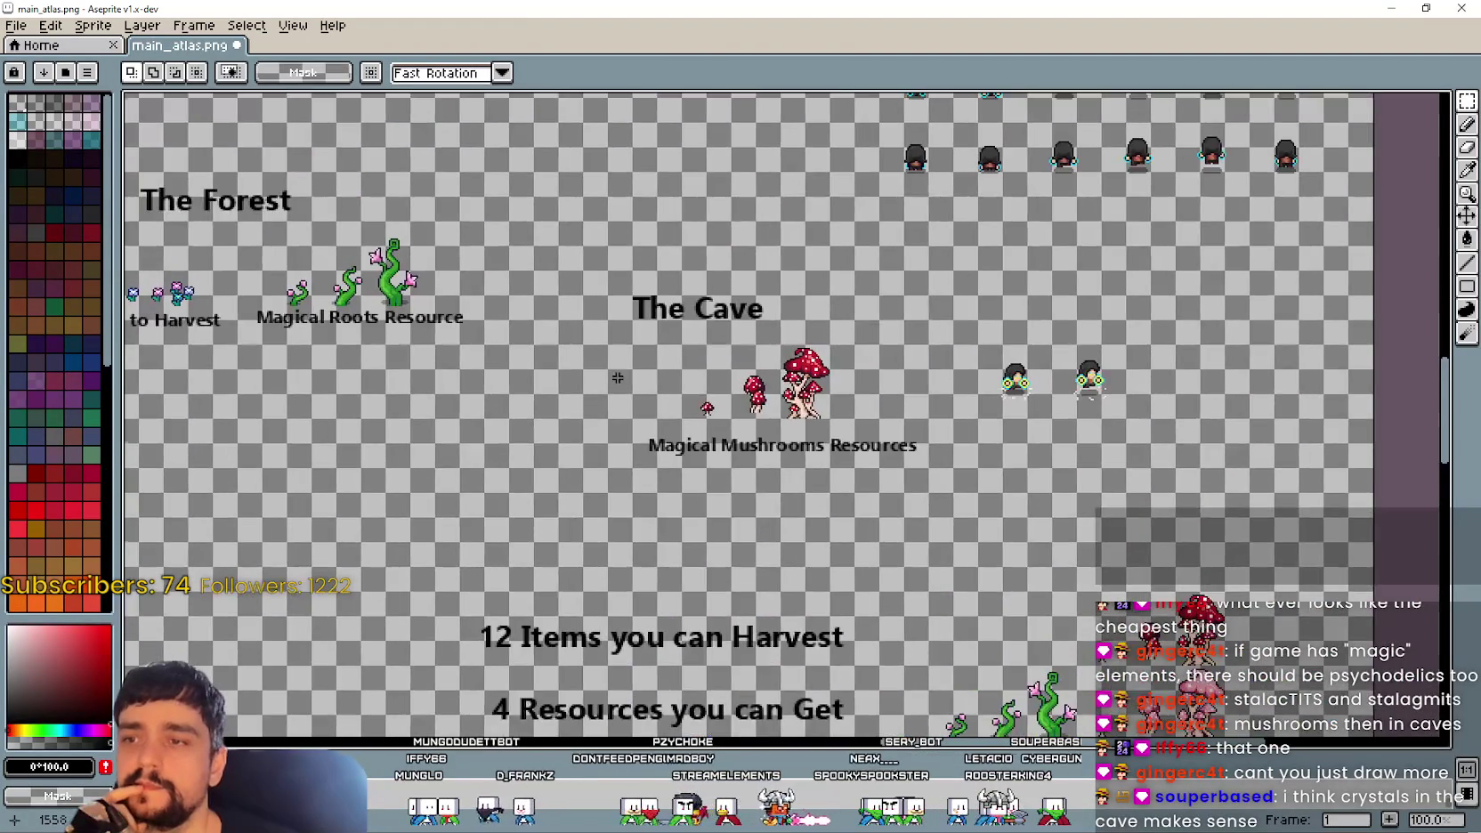
{"action": "scroll", "coordinate": [789, 491], "scroll_direction": "up", "scroll_amount": 1}
{"action": "left_click_drag", "start_coordinate": [780, 484], "coordinate": [531, 420]}
{"action": "mouse_move", "coordinate": [400, 491]}
{"action": "left_mouse_down"}
{"action": "mouse_move", "coordinate": [985, 252]}
{"action": "mouse_move", "coordinate": [988, 198]}
{"action": "left_mouse_up"}
{"action": "scroll", "coordinate": [572, 525], "scroll_direction": "down", "scroll_amount": 1}
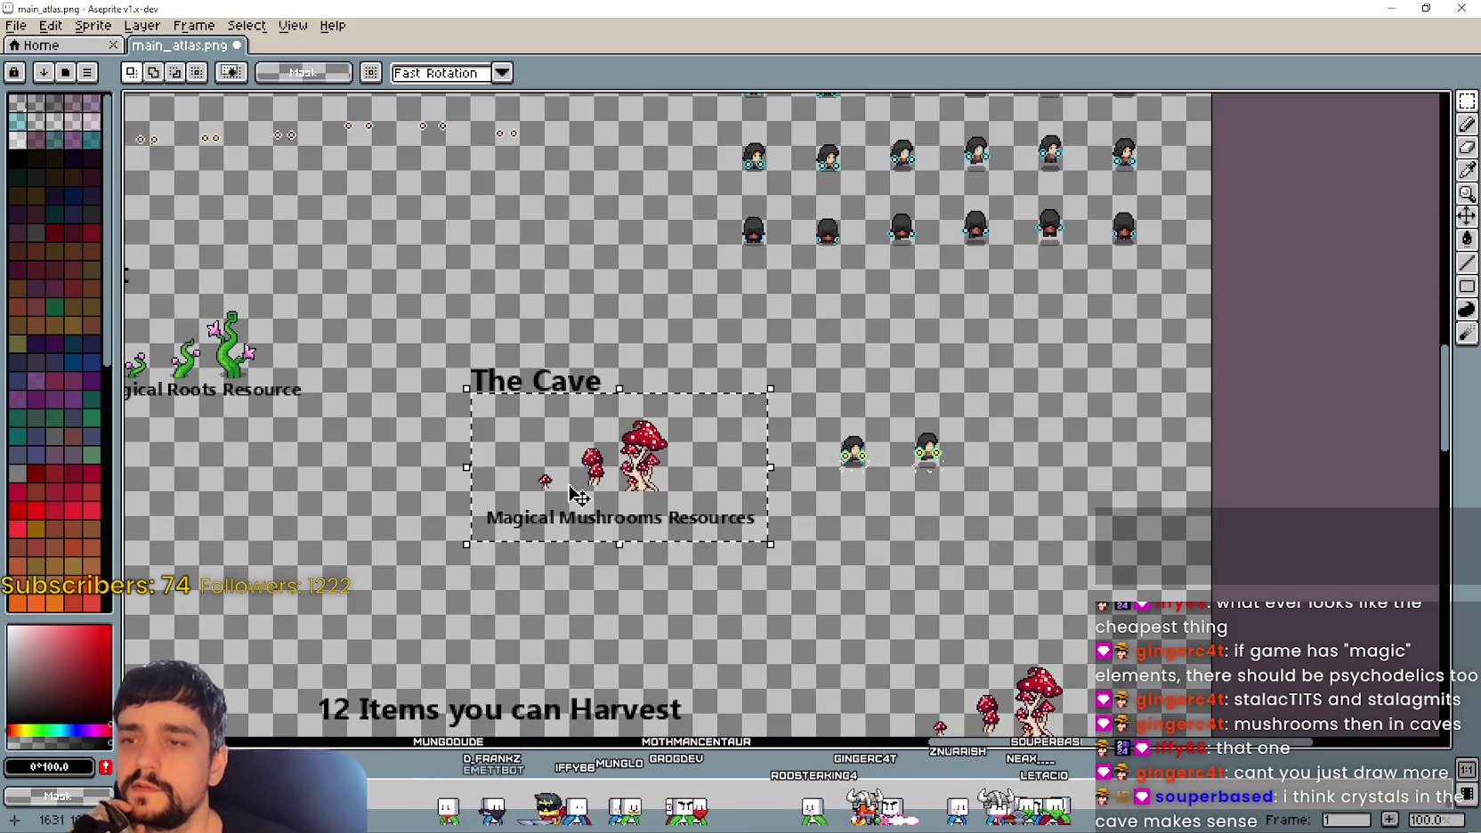
{"action": "left_click", "coordinate": [672, 496]}
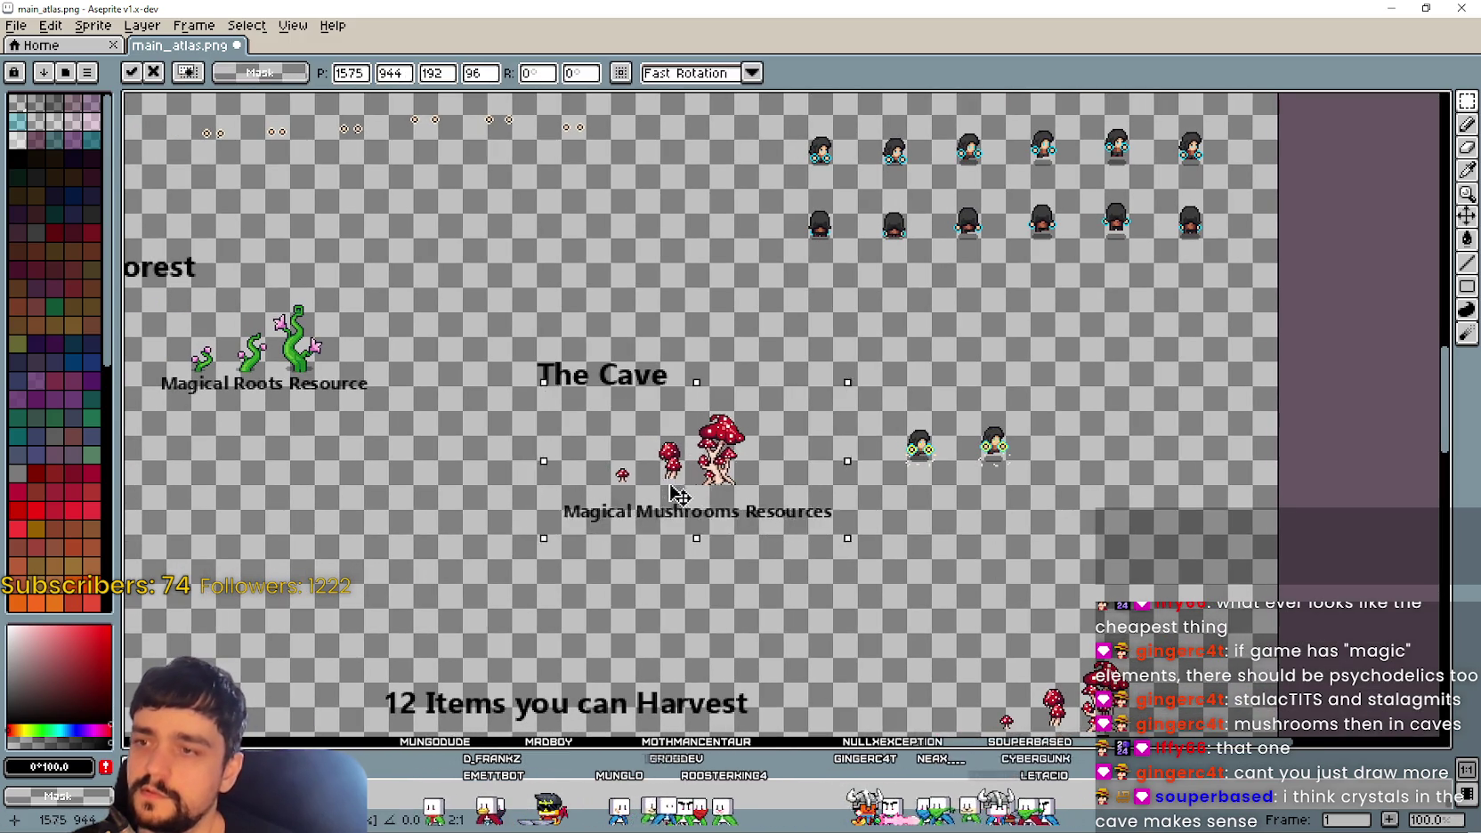
{"action": "left_click_drag", "start_coordinate": [672, 496], "coordinate": [722, 495]}
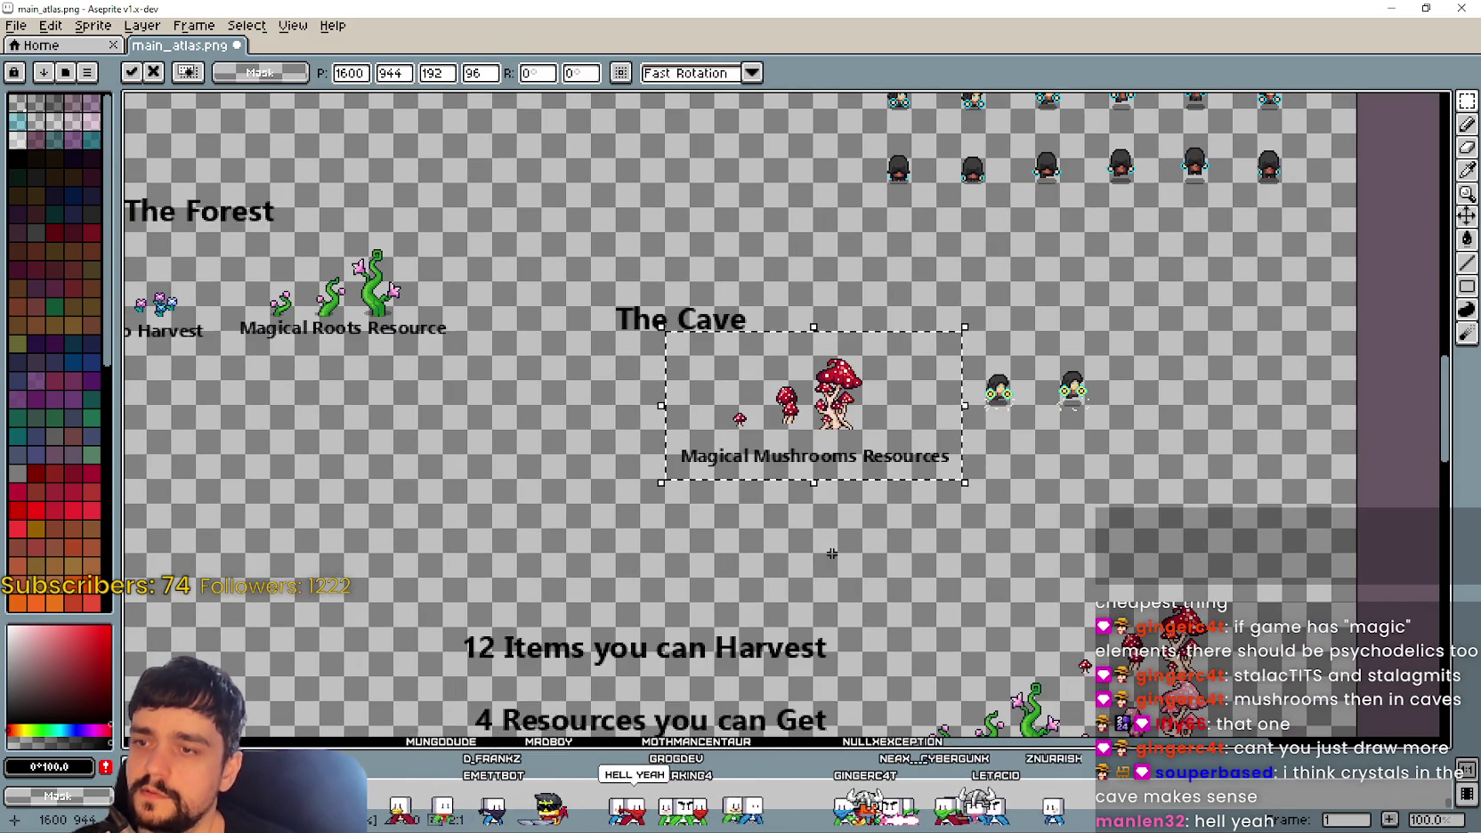
{"action": "key", "text": "Return"}
{"action": "scroll", "coordinate": [694, 712], "scroll_direction": "down", "scroll_amount": 5}
{"action": "scroll", "coordinate": [694, 712], "scroll_direction": "up", "scroll_amount": 1}
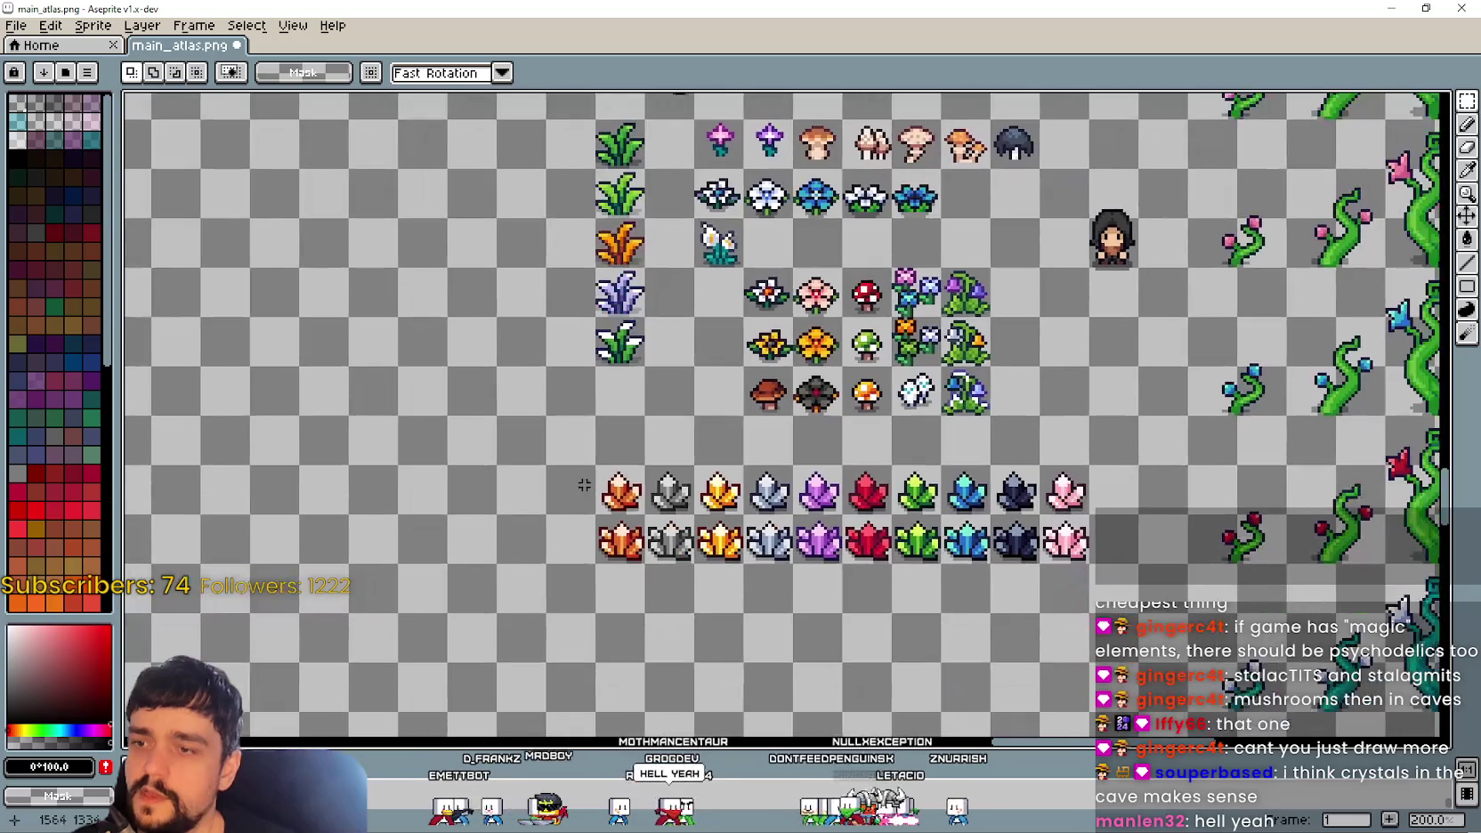
{"action": "left_click_drag", "start_coordinate": [593, 476], "coordinate": [745, 613]}
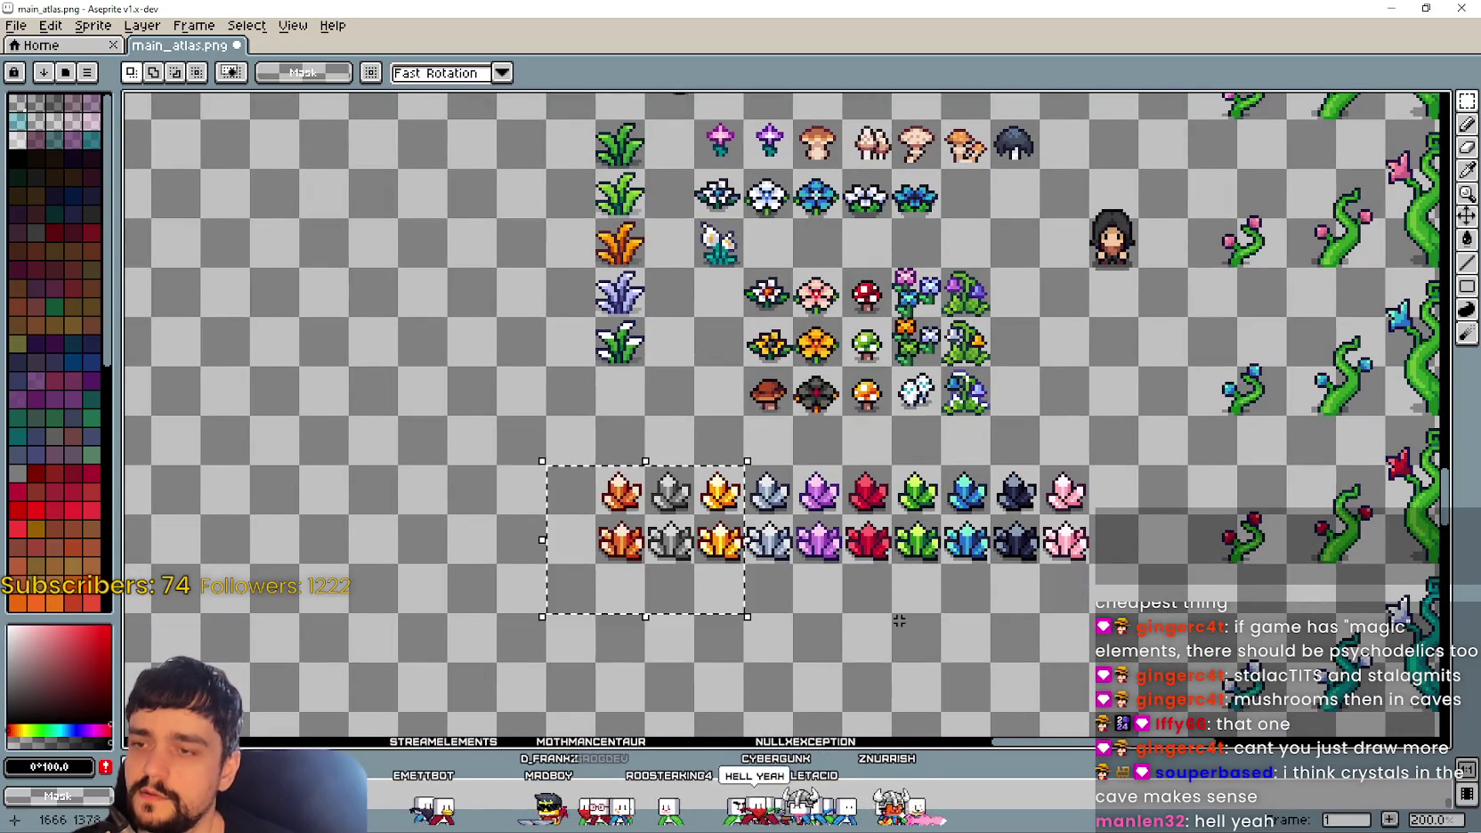
{"action": "left_click", "coordinate": [605, 481]}
{"action": "left_click_drag", "start_coordinate": [593, 463], "coordinate": [795, 567]}
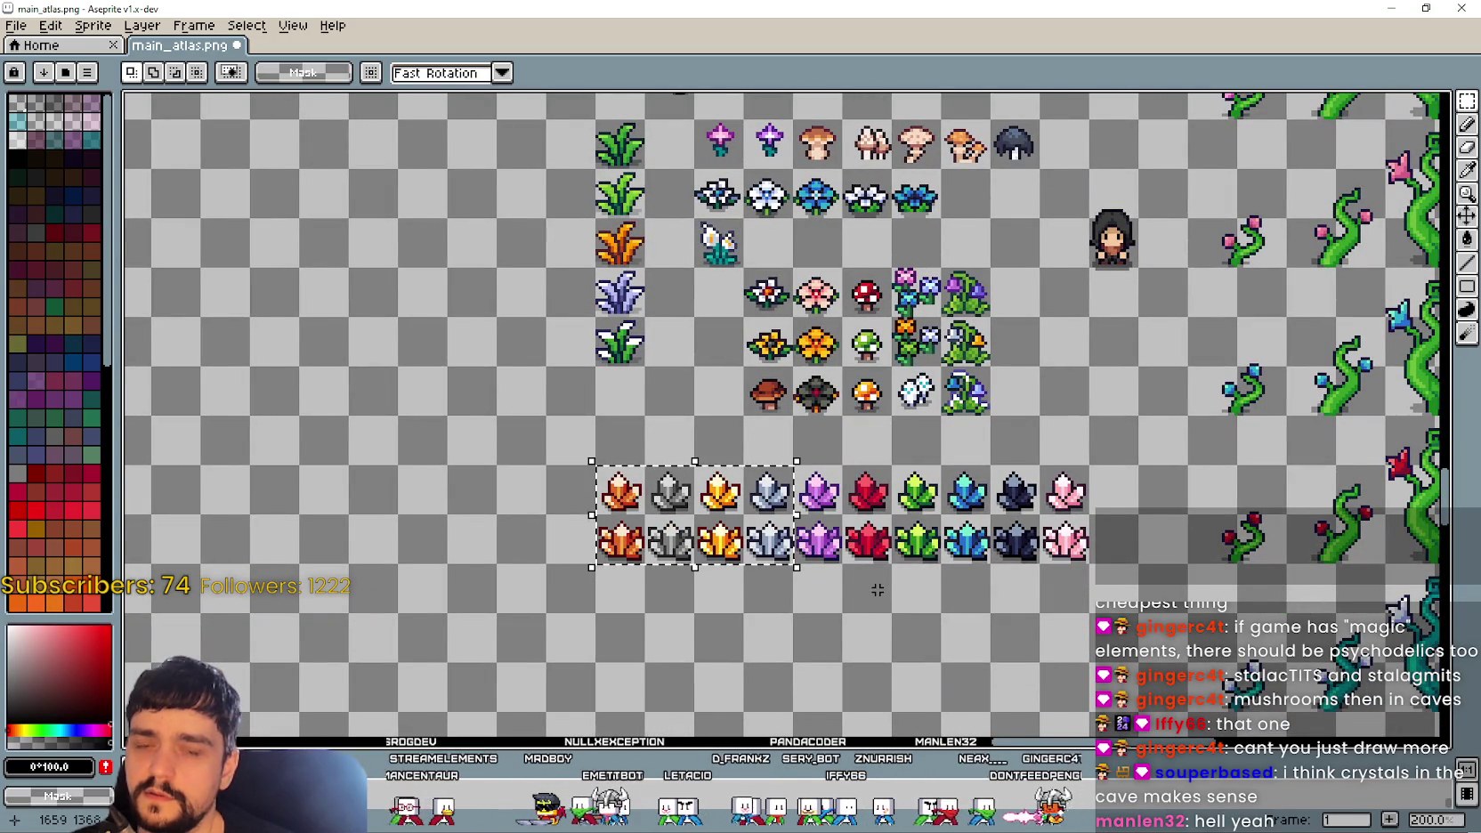
{"action": "left_click", "coordinate": [776, 486]}
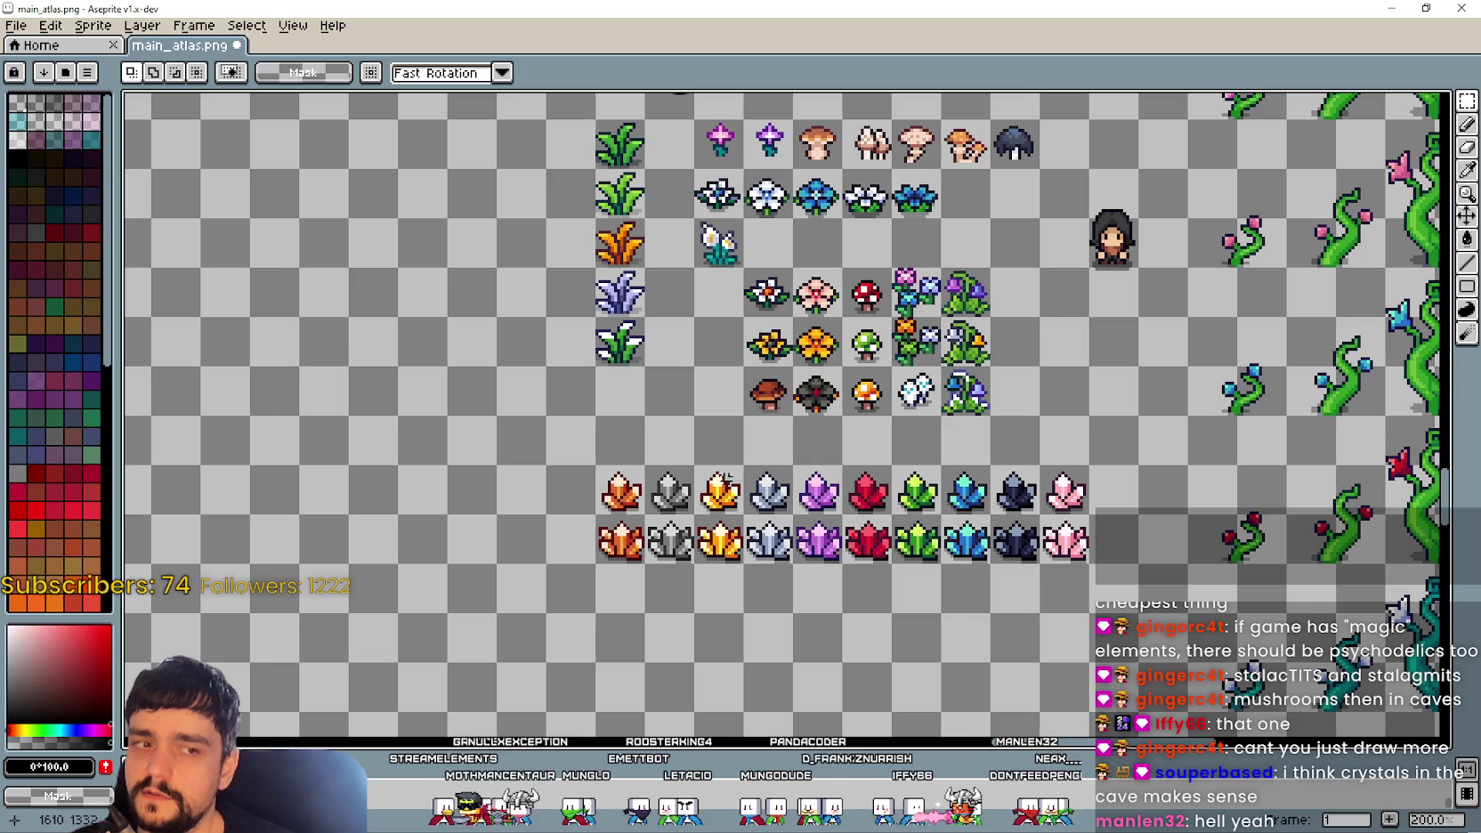
{"action": "left_click_drag", "start_coordinate": [532, 469], "coordinate": [884, 538]}
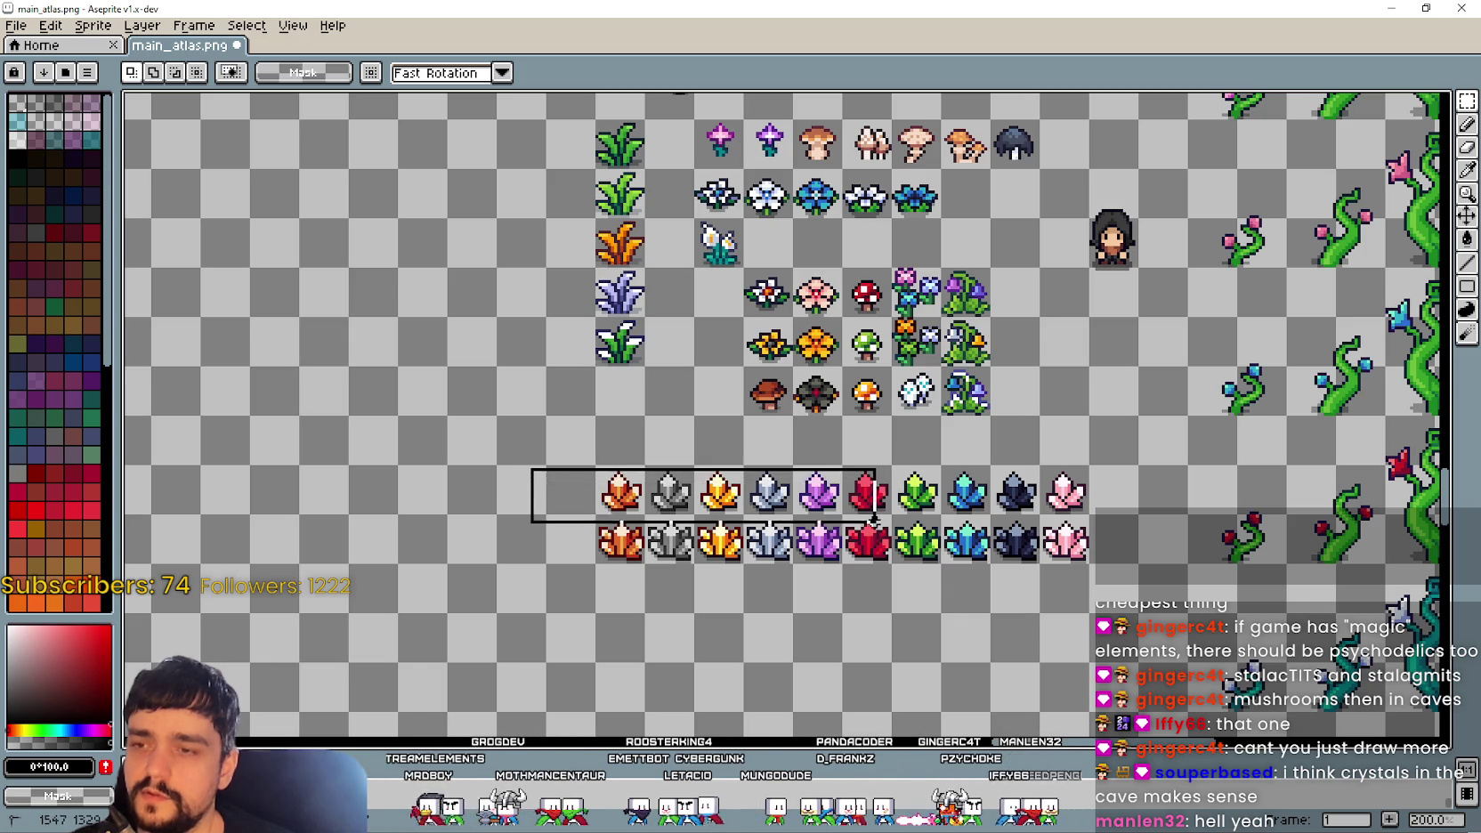
{"action": "left_click", "coordinate": [429, 592]}
{"action": "left_click_drag", "start_coordinate": [435, 607], "coordinate": [883, 397]}
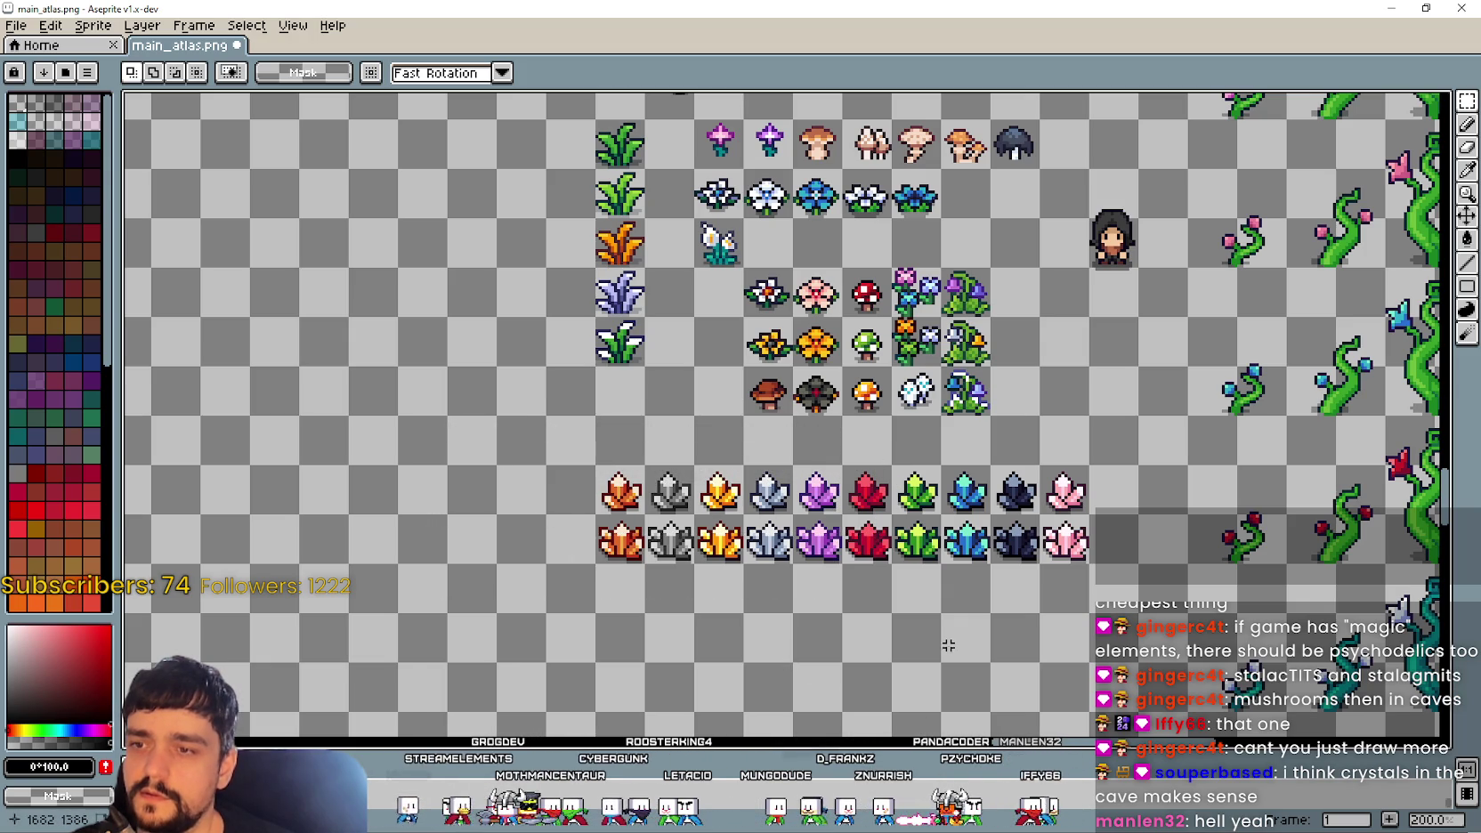
{"action": "left_click", "coordinate": [1004, 424]}
{"action": "left_click_drag", "start_coordinate": [512, 471], "coordinate": [939, 596]}
{"action": "left_click", "coordinate": [809, 632]}
{"action": "left_click_drag", "start_coordinate": [809, 632], "coordinate": [628, 409]}
{"action": "left_click", "coordinate": [495, 501]}
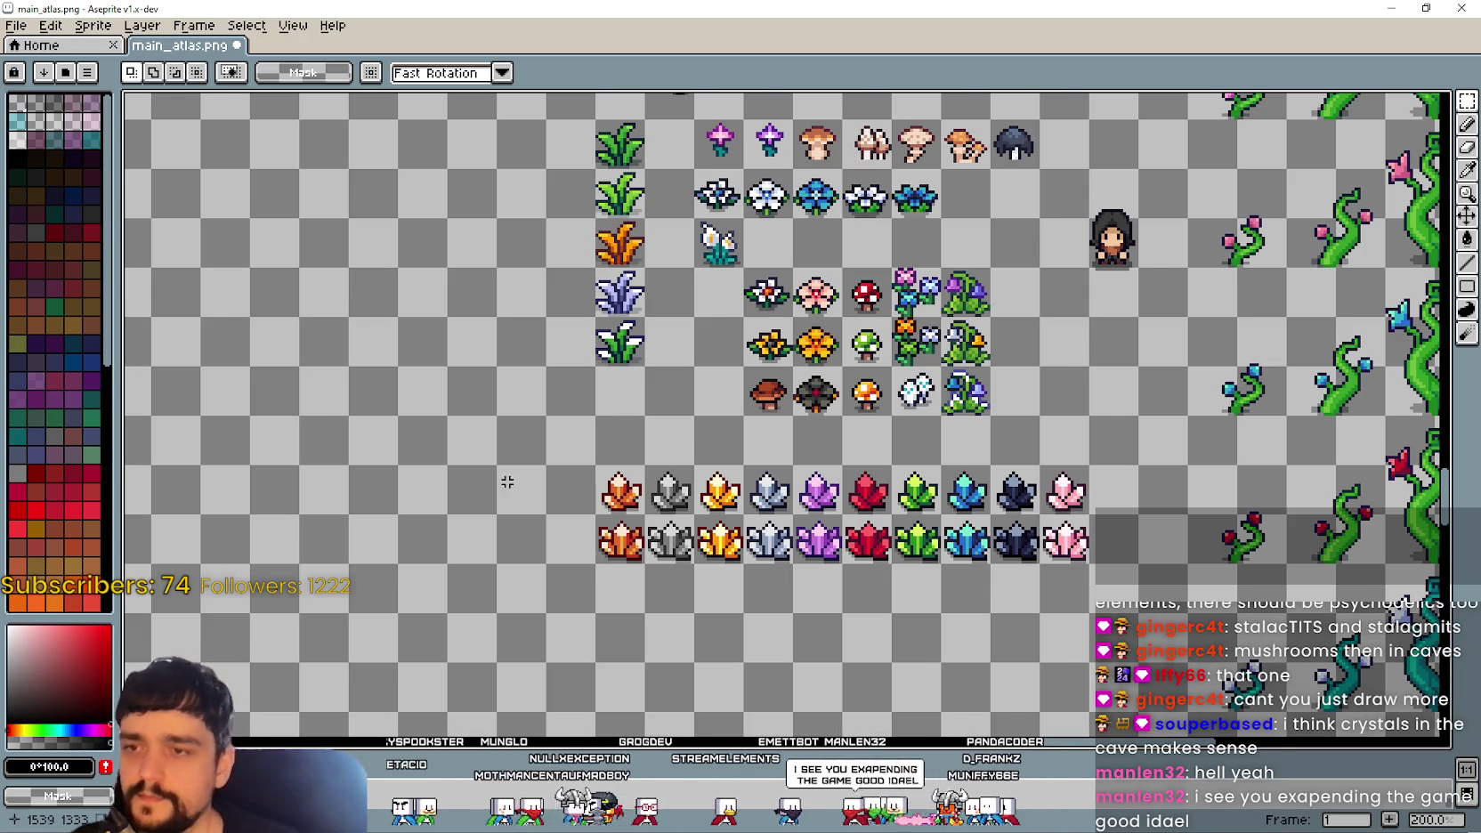
Step: Select the empty area beside the purple plant on the atlas
{"action": "scroll", "coordinate": [495, 501], "scroll_direction": "down", "scroll_amount": 1}
{"action": "scroll", "coordinate": [490, 400], "scroll_direction": "up", "scroll_amount": 3}
{"action": "scroll", "coordinate": [486, 274], "scroll_direction": "up", "scroll_amount": 2}
{"action": "scroll", "coordinate": [402, 304], "scroll_direction": "down", "scroll_amount": 1}
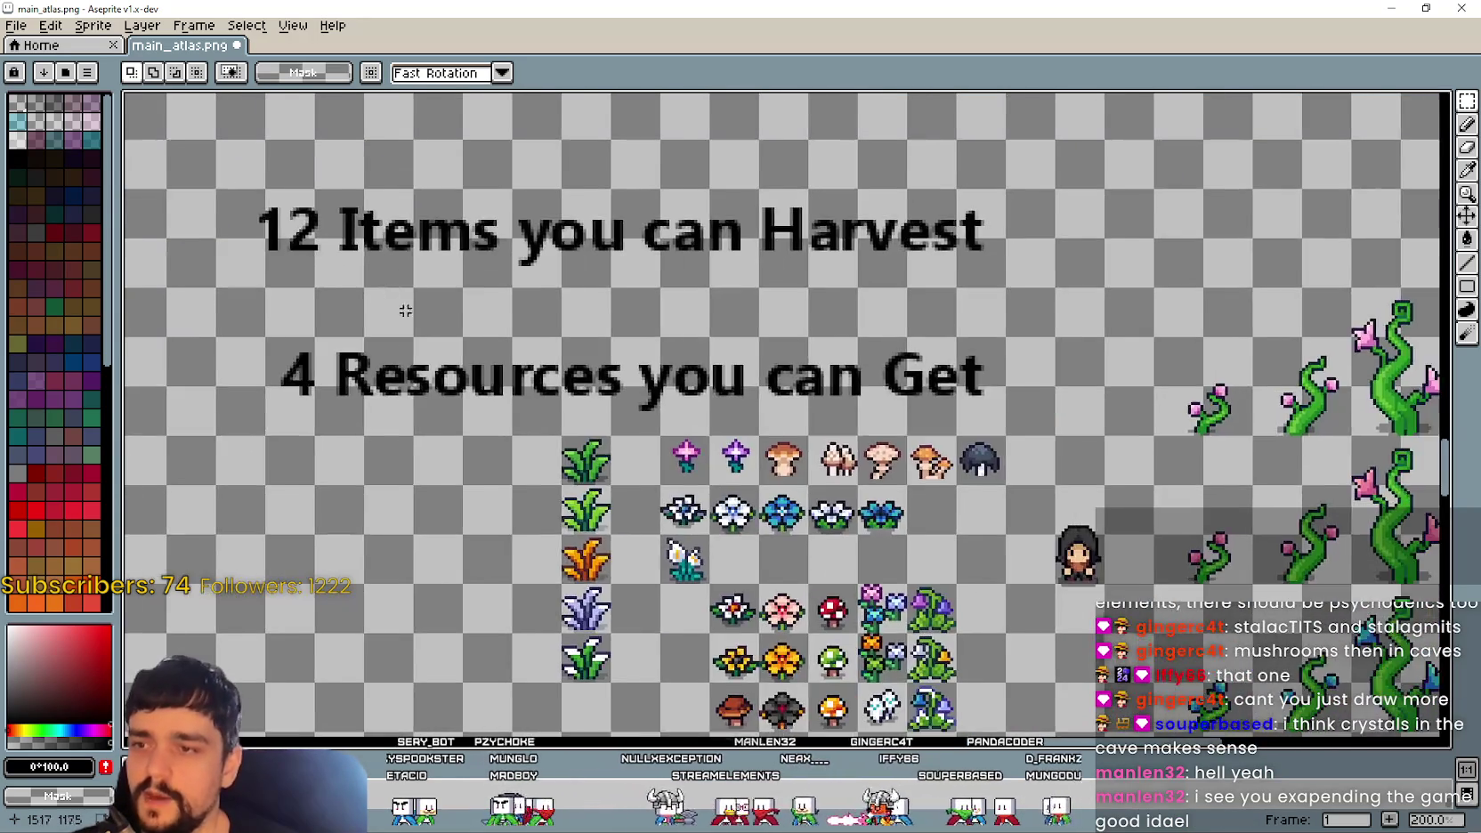
{"action": "scroll", "coordinate": [740, 482], "scroll_direction": "down", "scroll_amount": 1}
{"action": "scroll", "coordinate": [754, 476], "scroll_direction": "up", "scroll_amount": 1}
{"action": "scroll", "coordinate": [983, 484], "scroll_direction": "down", "scroll_amount": 1}
{"action": "left_click_drag", "start_coordinate": [533, 483], "coordinate": [601, 464]}
{"action": "scroll", "coordinate": [876, 502], "scroll_direction": "down", "scroll_amount": 1}
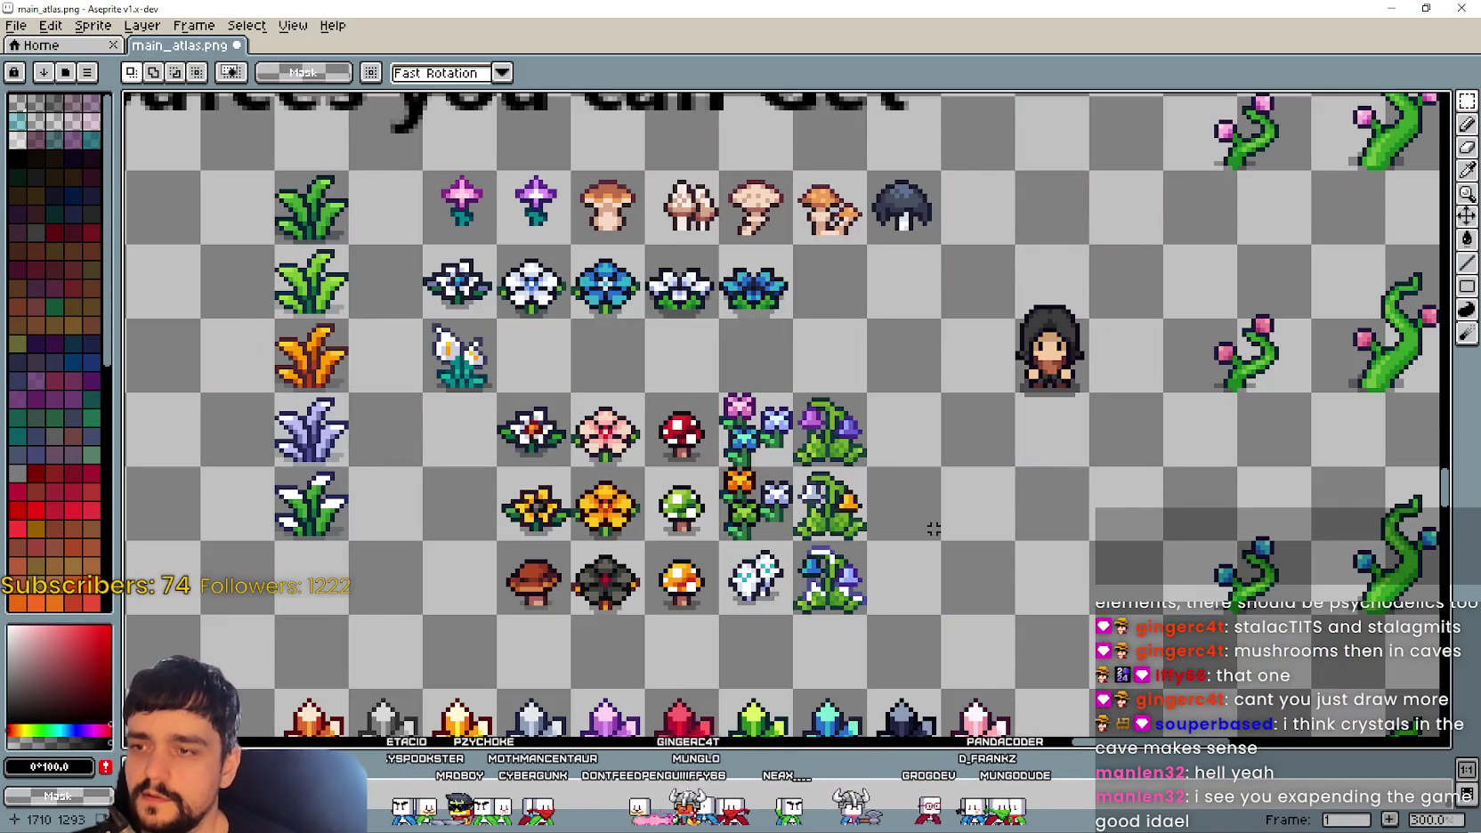
{"action": "scroll", "coordinate": [919, 520], "scroll_direction": "up", "scroll_amount": 1}
{"action": "scroll", "coordinate": [543, 507], "scroll_direction": "down", "scroll_amount": 1}
{"action": "scroll", "coordinate": [638, 552], "scroll_direction": "up", "scroll_amount": 1}
{"action": "scroll", "coordinate": [587, 578], "scroll_direction": "up", "scroll_amount": 1}
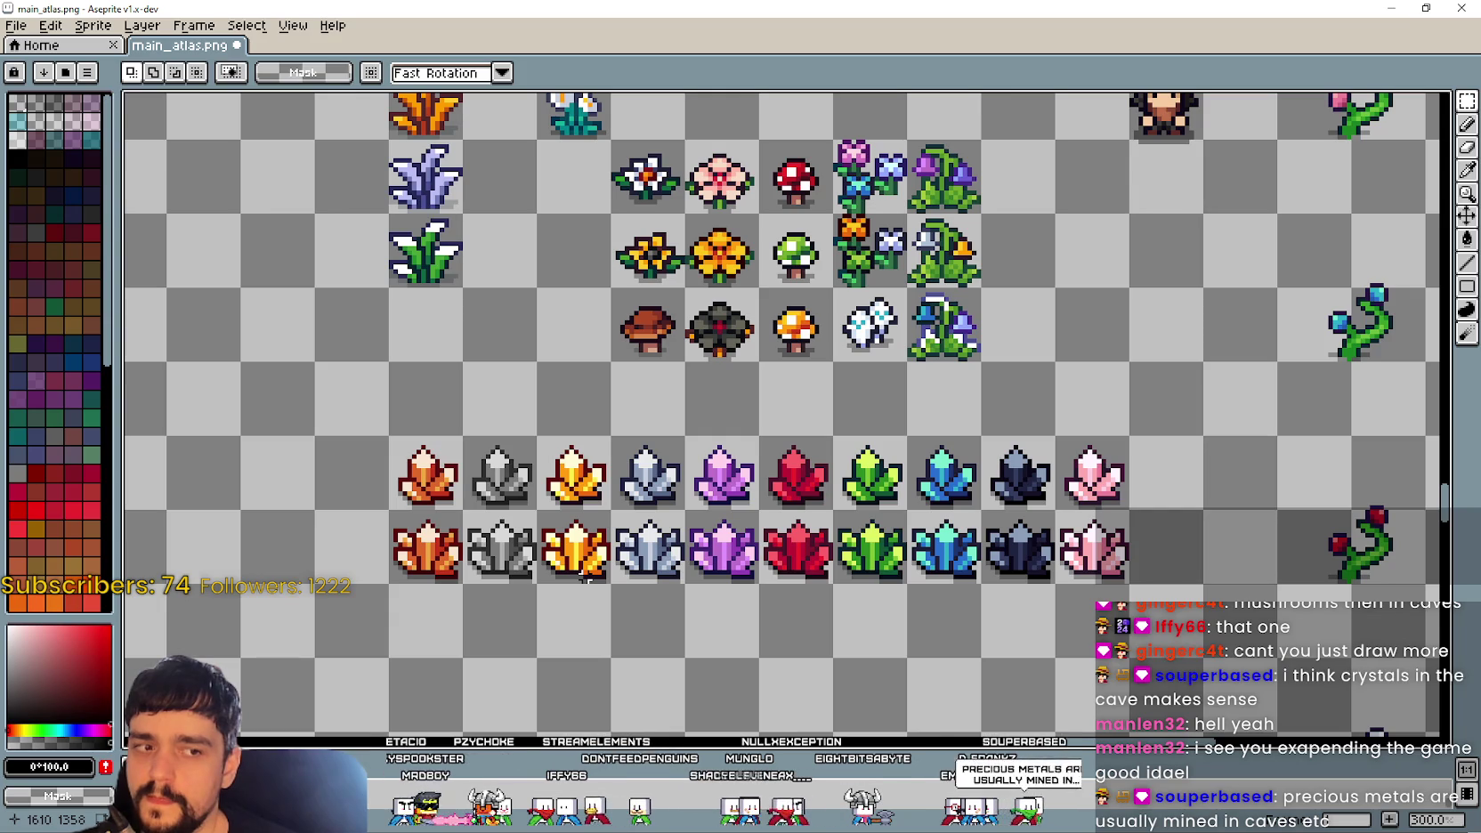
Step: Pan to the section headings and start a new font-size-12 text label, typing 'Cro'
{"action": "scroll", "coordinate": [585, 574], "scroll_direction": "down", "scroll_amount": 1}
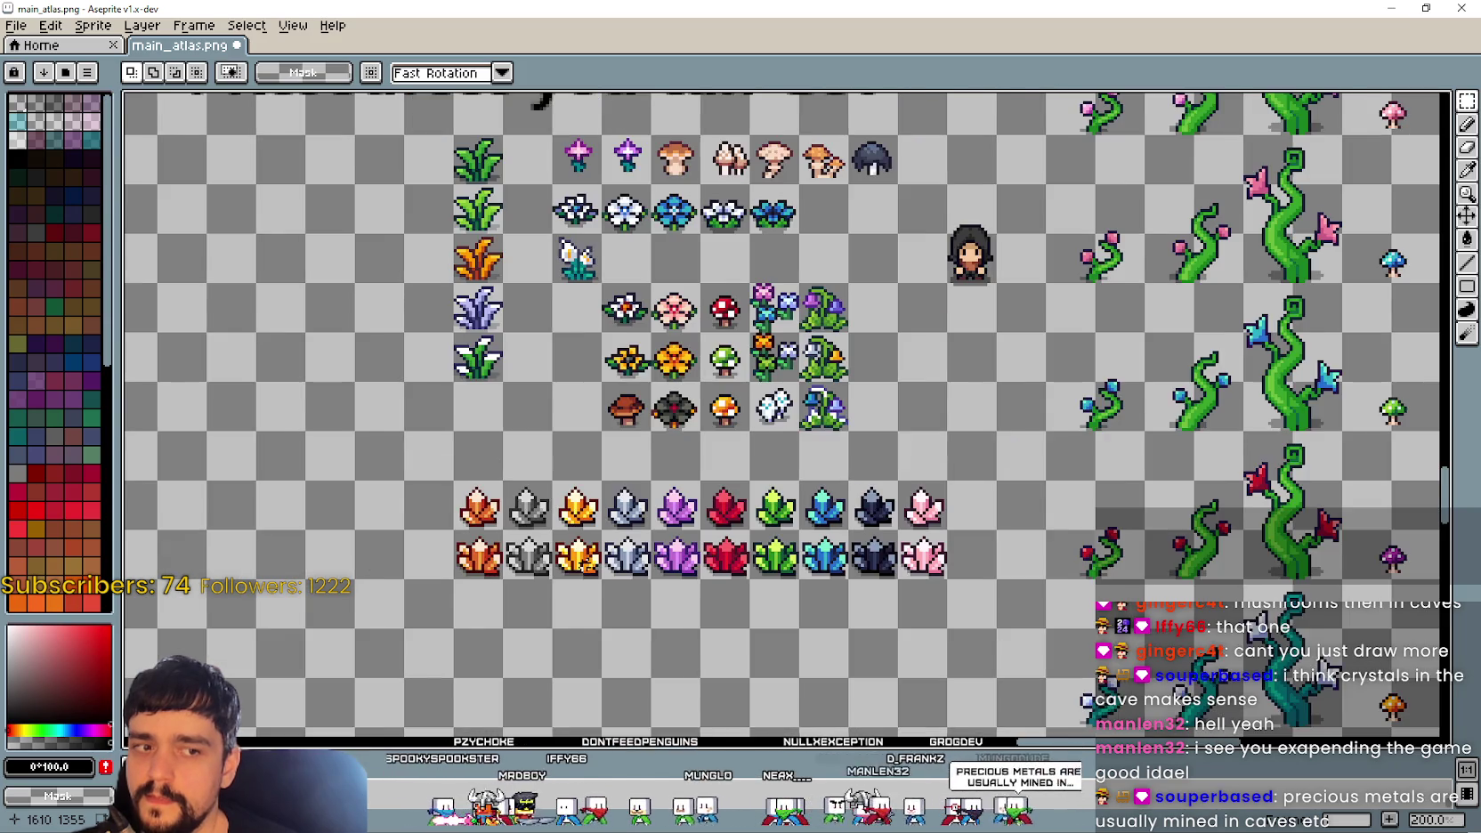
{"action": "scroll", "coordinate": [923, 415], "scroll_direction": "up", "scroll_amount": 3}
{"action": "scroll", "coordinate": [890, 445], "scroll_direction": "down", "scroll_amount": 1}
{"action": "scroll", "coordinate": [810, 501], "scroll_direction": "up", "scroll_amount": 2}
{"action": "scroll", "coordinate": [810, 501], "scroll_direction": "up", "scroll_amount": 1}
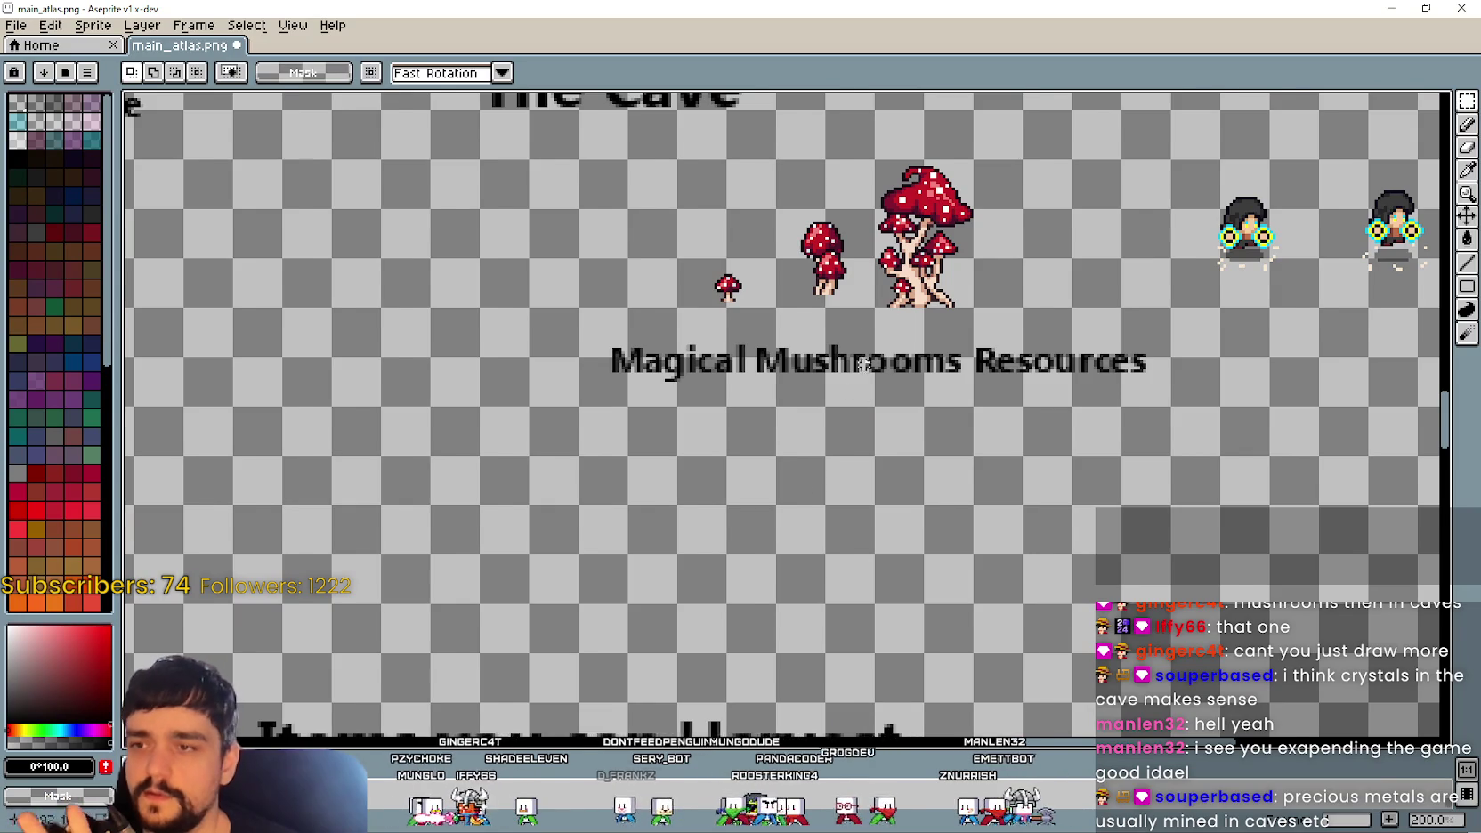
{"action": "scroll", "coordinate": [905, 485], "scroll_direction": "down", "scroll_amount": 1}
{"action": "mouse_move", "coordinate": [904, 485]}
{"action": "left_mouse_down"}
{"action": "mouse_move", "coordinate": [946, 527]}
{"action": "mouse_move", "coordinate": [975, 454]}
{"action": "left_mouse_up"}
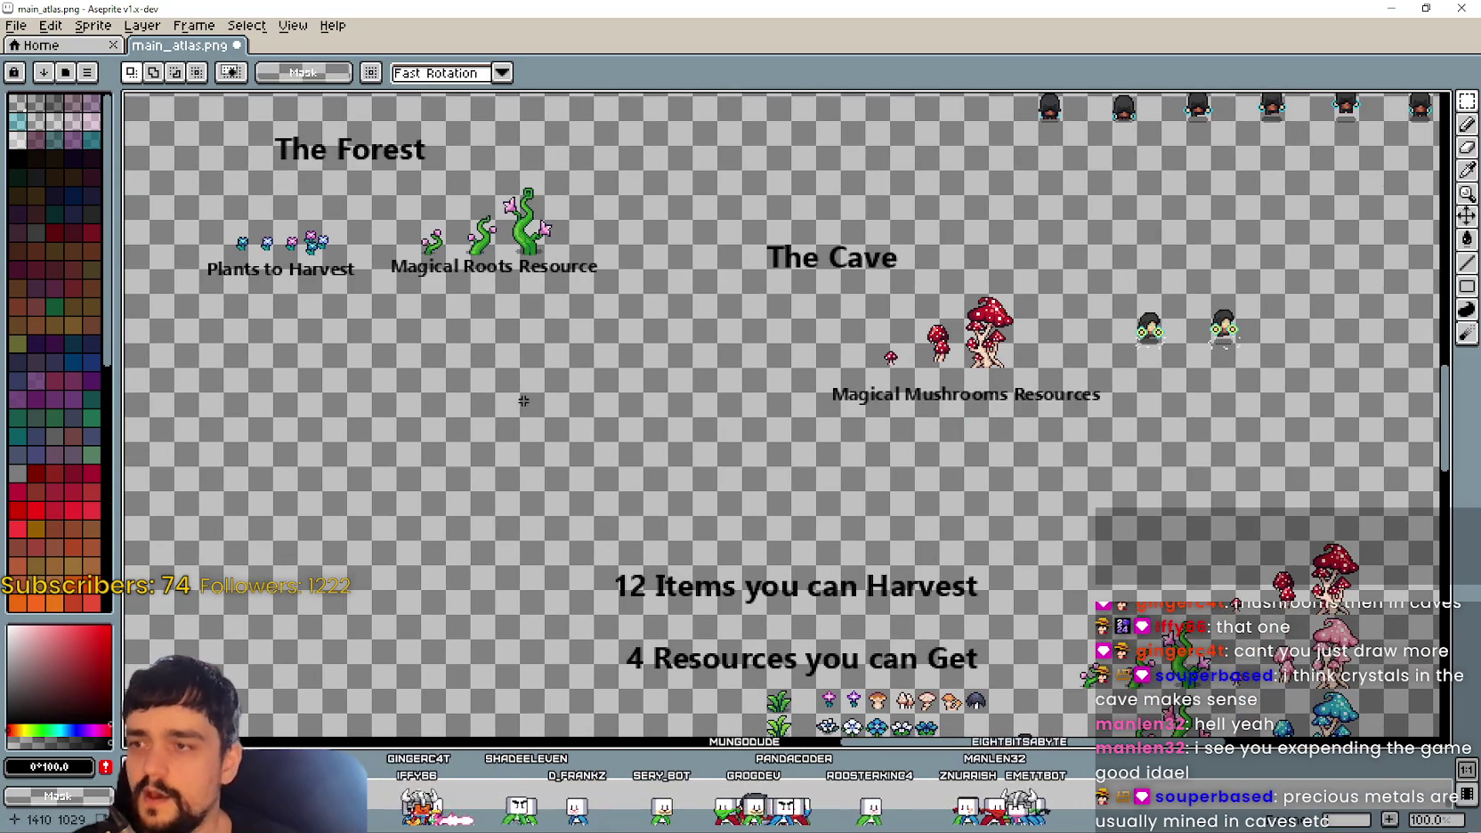
{"action": "scroll", "coordinate": [510, 389], "scroll_direction": "left", "scroll_amount": 2}
{"action": "scroll", "coordinate": [278, 538], "scroll_direction": "down", "scroll_amount": 1}
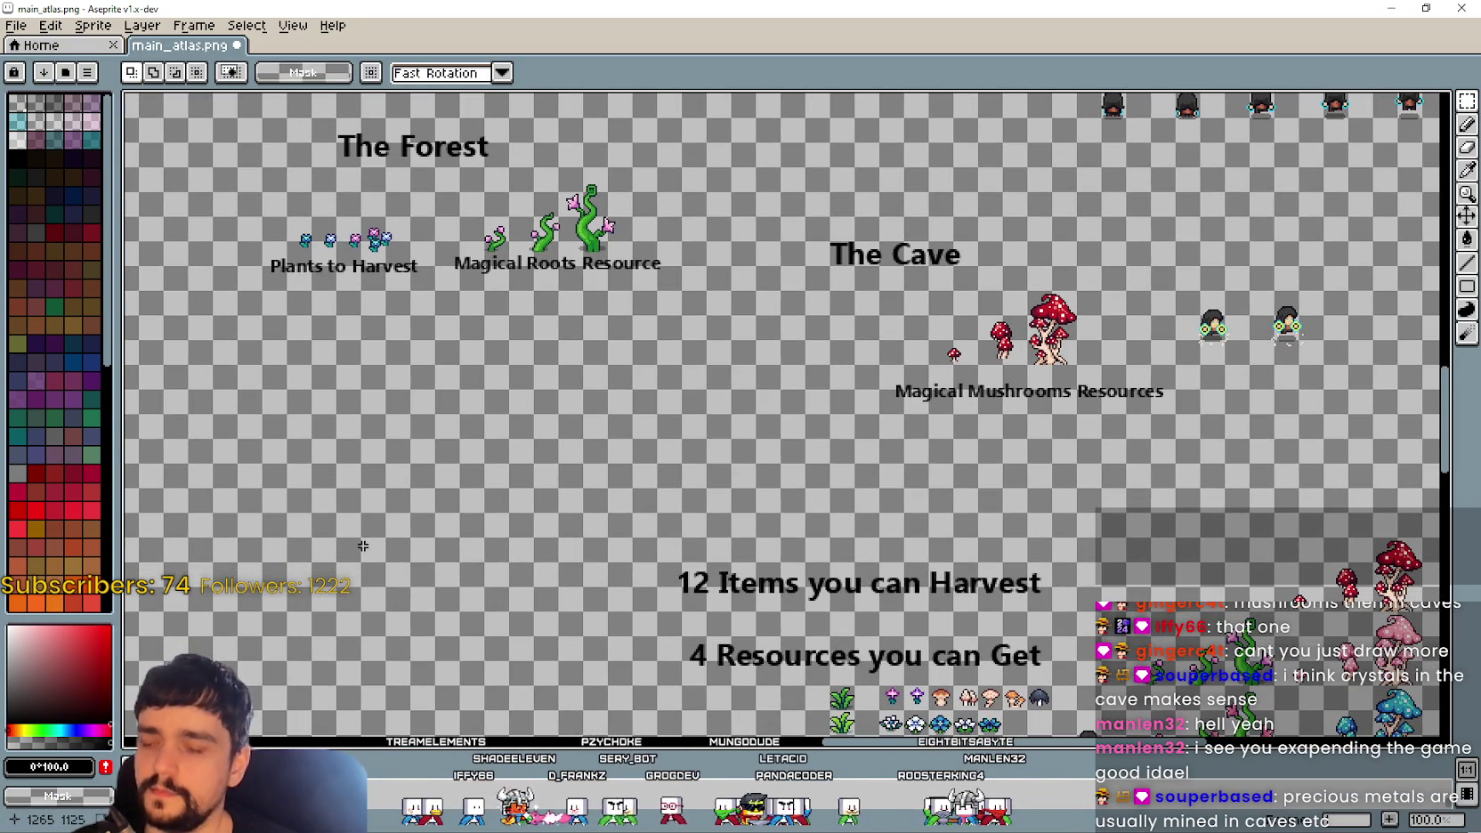
{"action": "key", "text": "ctrl+t"}
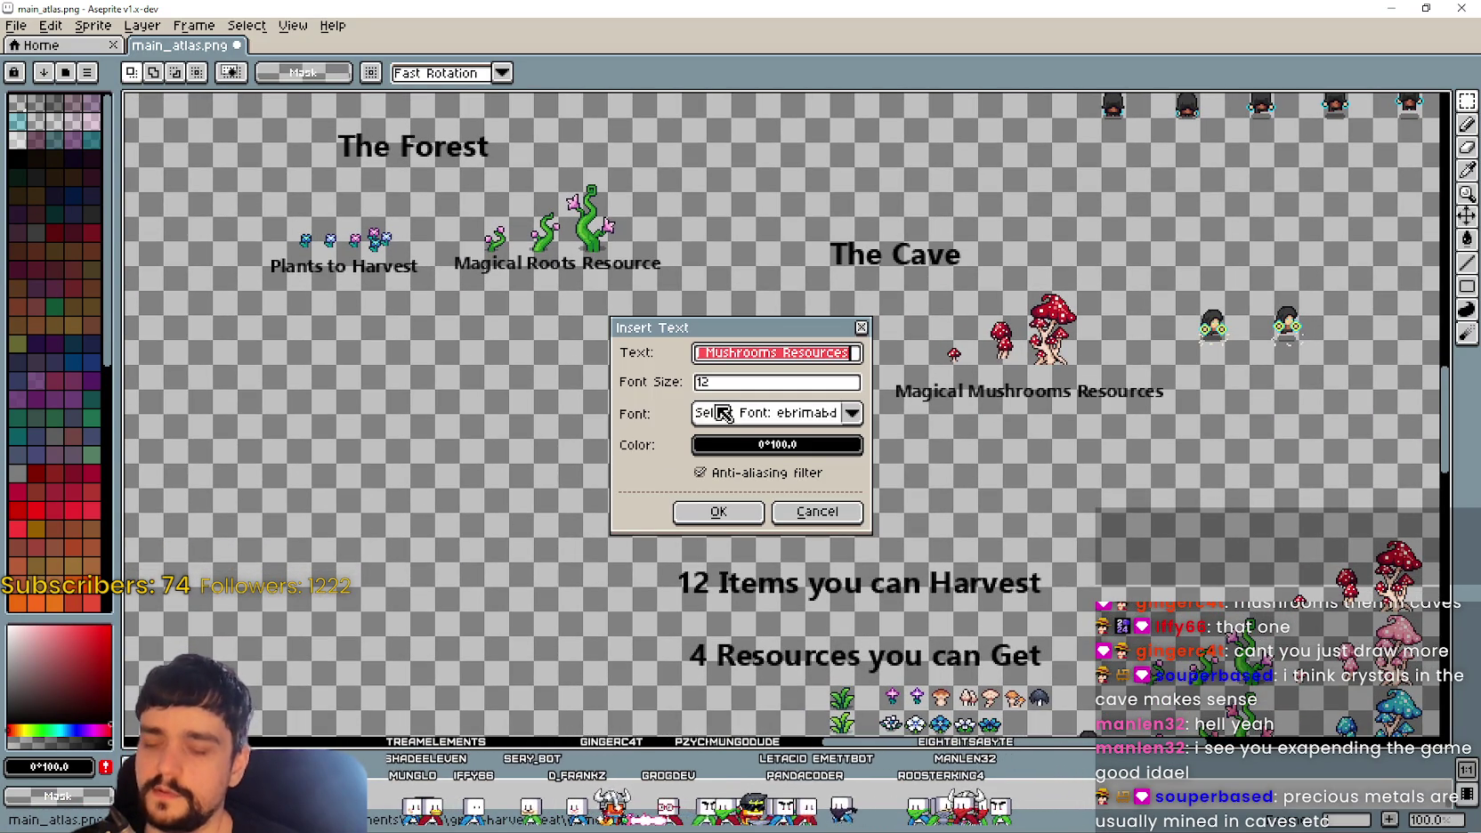
{"action": "type", "text": "Cro"}
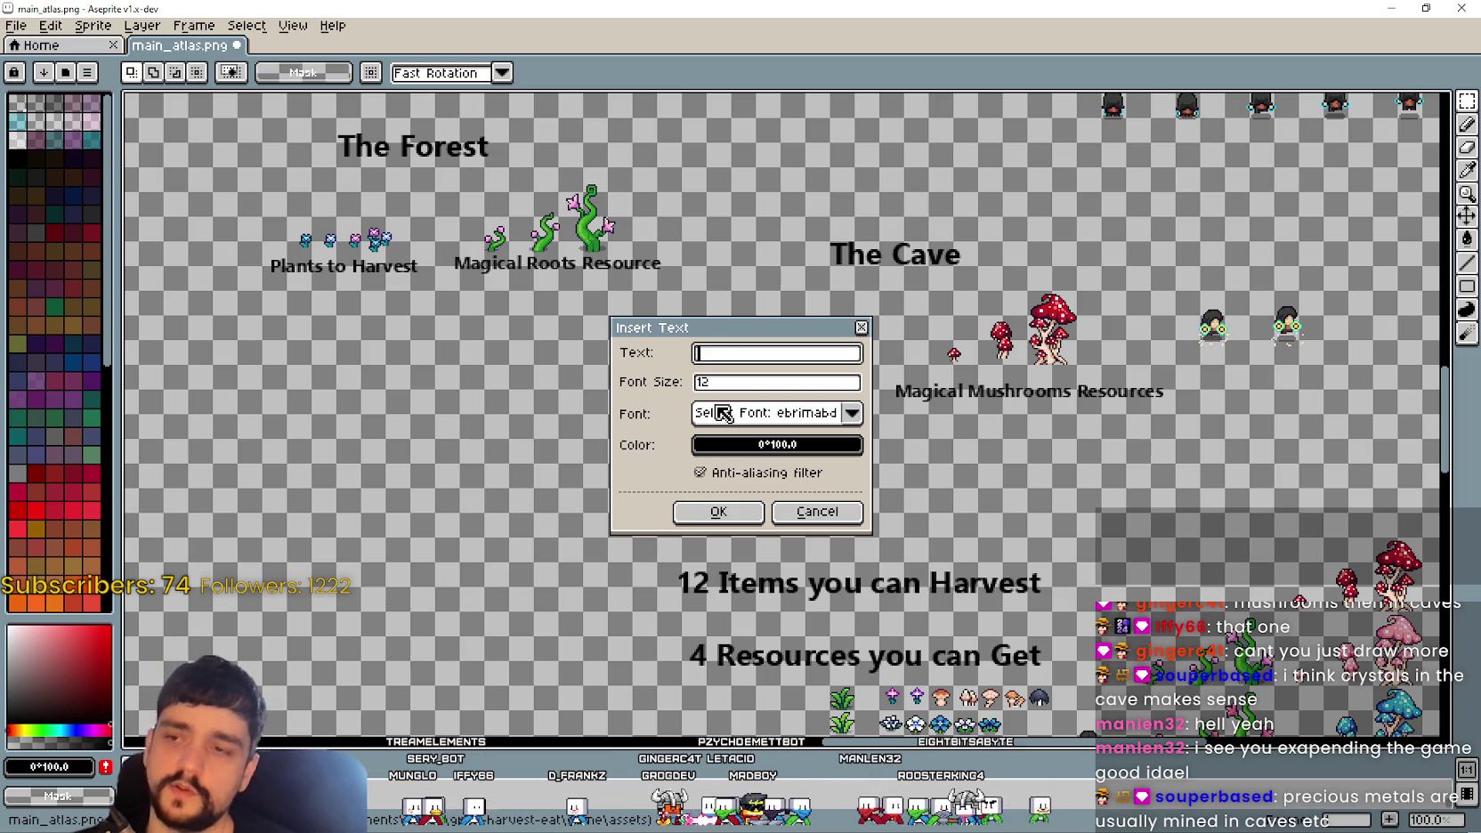